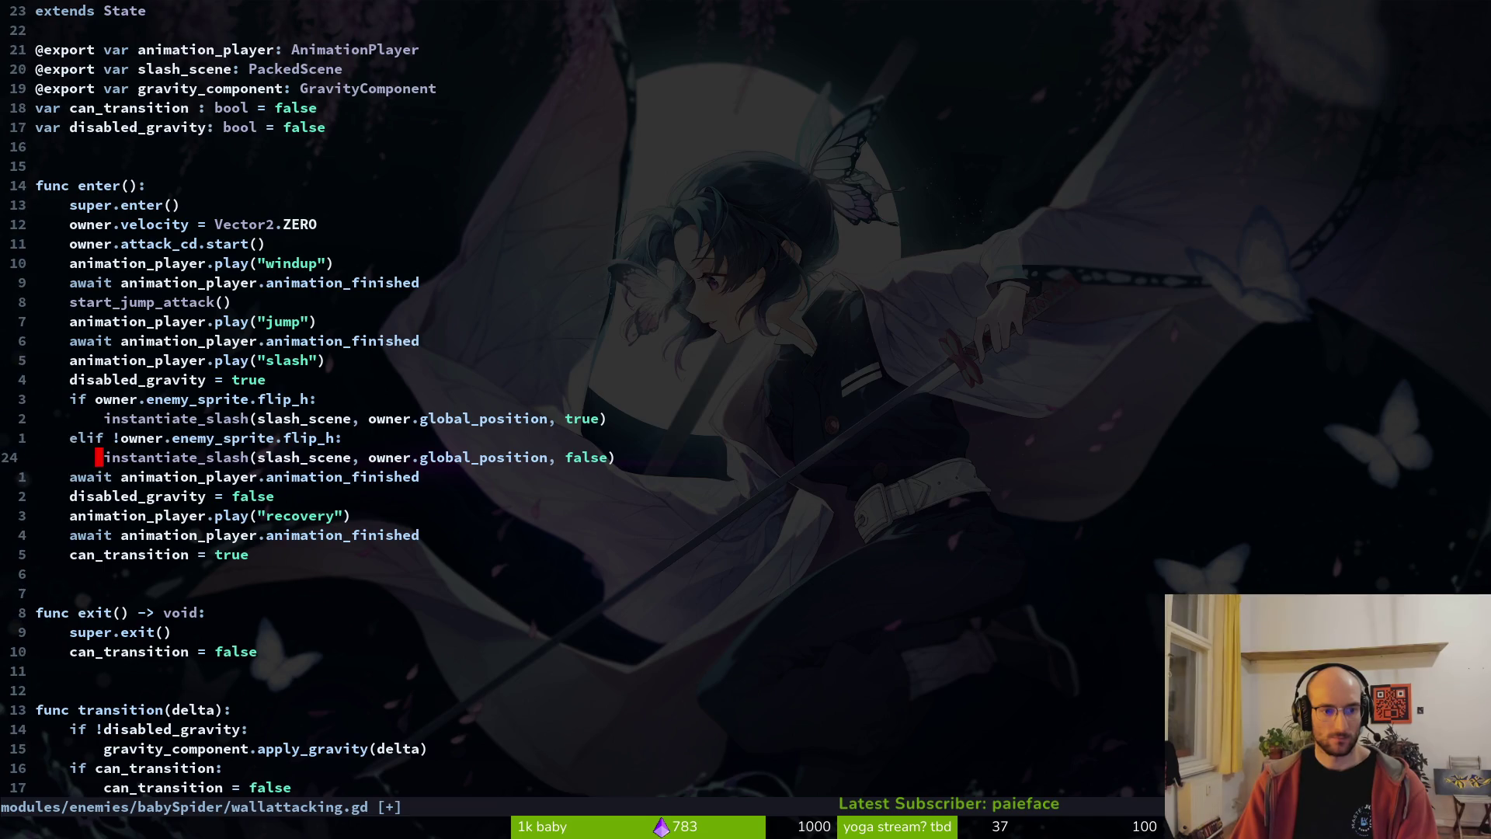
pyautogui.press('k')
pyautogui.press('k')
pyautogui.press('k')
# - Review the slash, transition and velocity lines of enter(), then write wallattacking.gd with :w
pyautogui.press('j')
pyautogui.press('j')
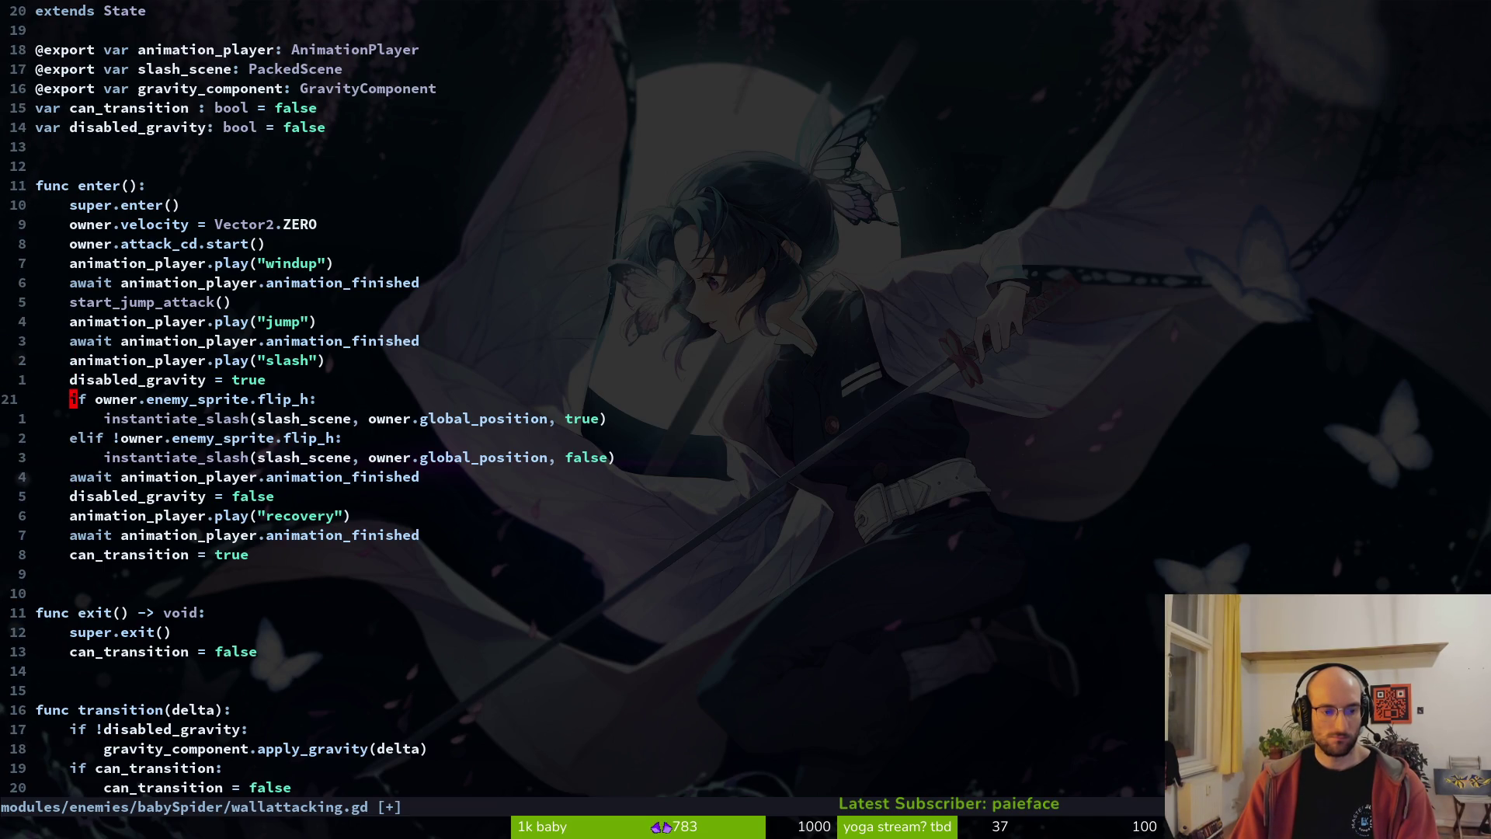
pyautogui.press('j')
pyautogui.press('j')
pyautogui.press('j')
pyautogui.press('j')
pyautogui.press('j')
pyautogui.press('k')
pyautogui.press('k')
pyautogui.press('j')
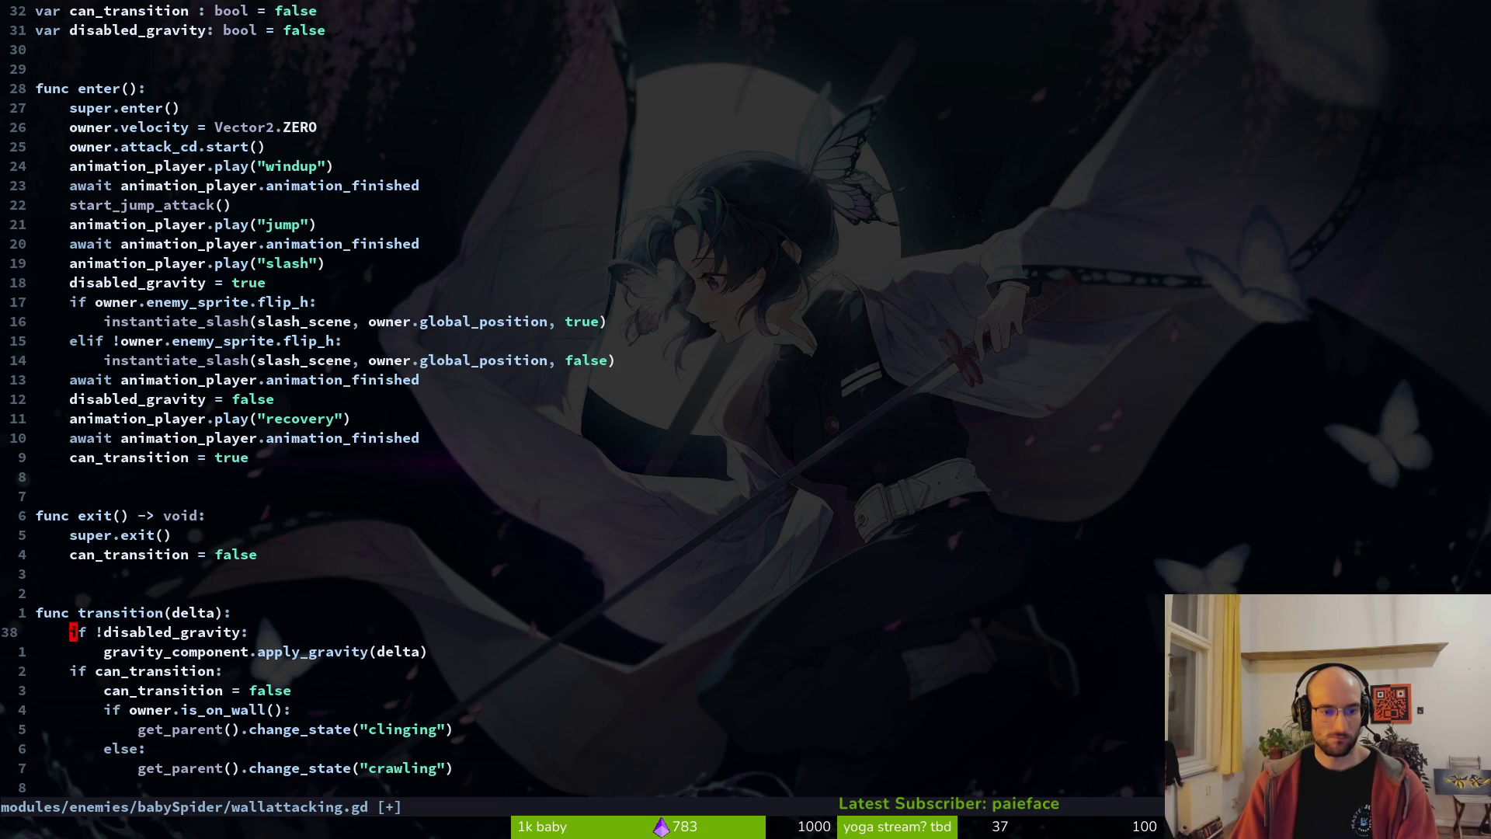
pyautogui.press('j')
pyautogui.press('j')
pyautogui.press('j')
pyautogui.press('k')
pyautogui.press('k')
pyautogui.press('k')
pyautogui.press('k')
pyautogui.press('k')
pyautogui.press('k')
pyautogui.press('k')
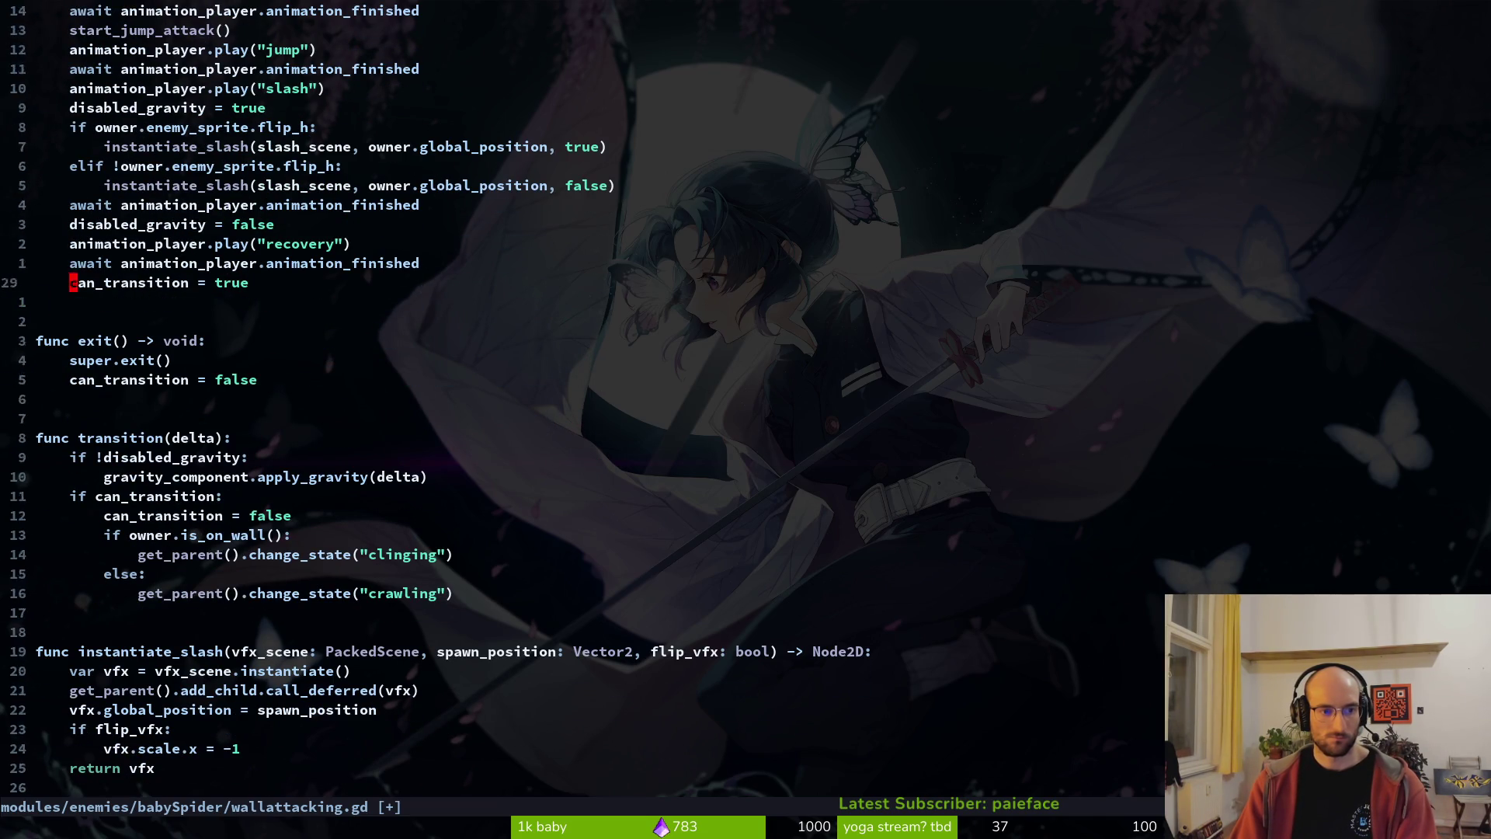
pyautogui.press('Return')
pyautogui.press('Return')
pyautogui.press('Return')
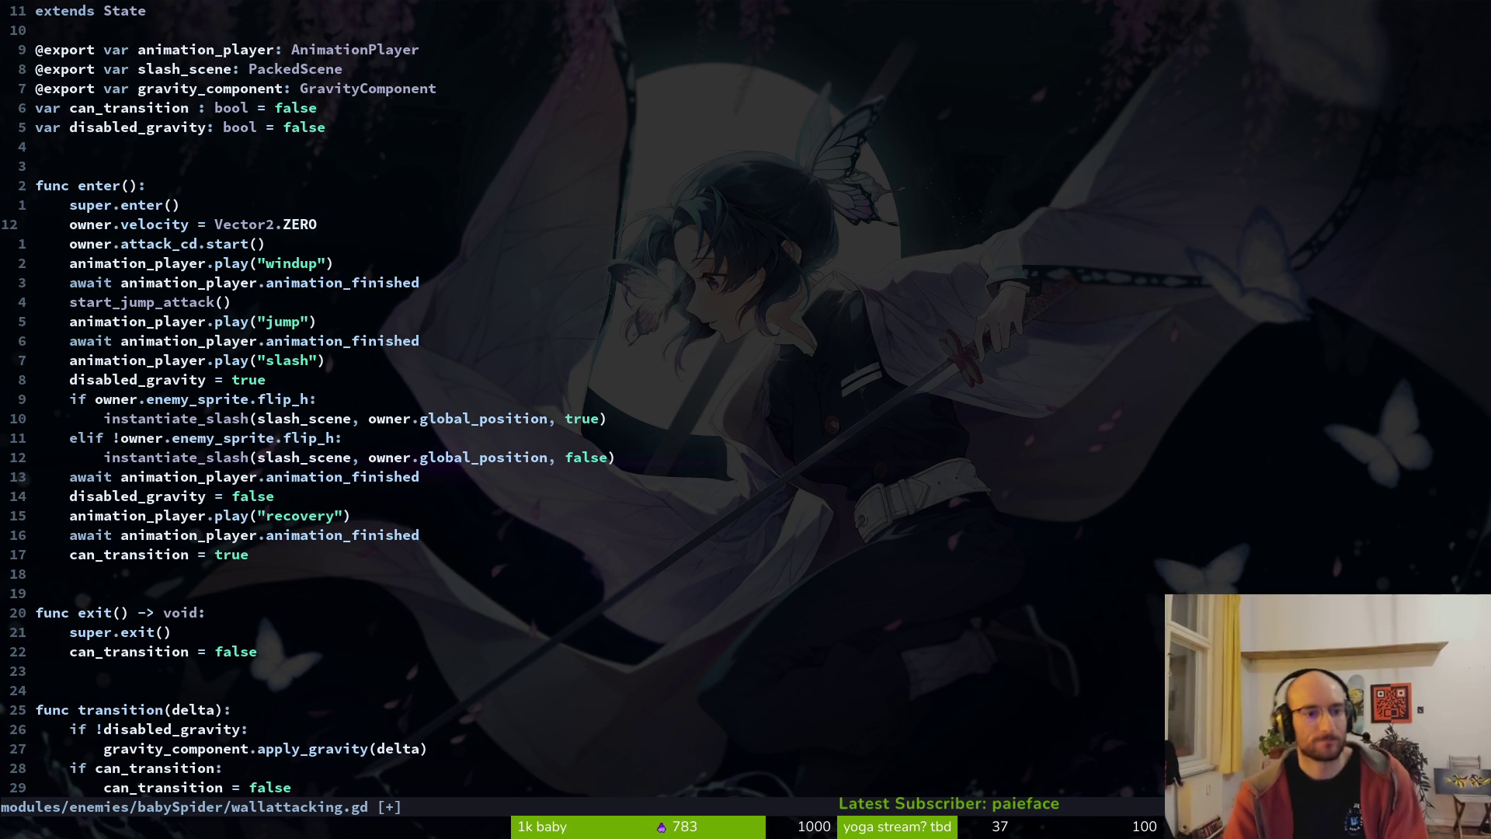
pyautogui.write('write')
pyautogui.press('Return')
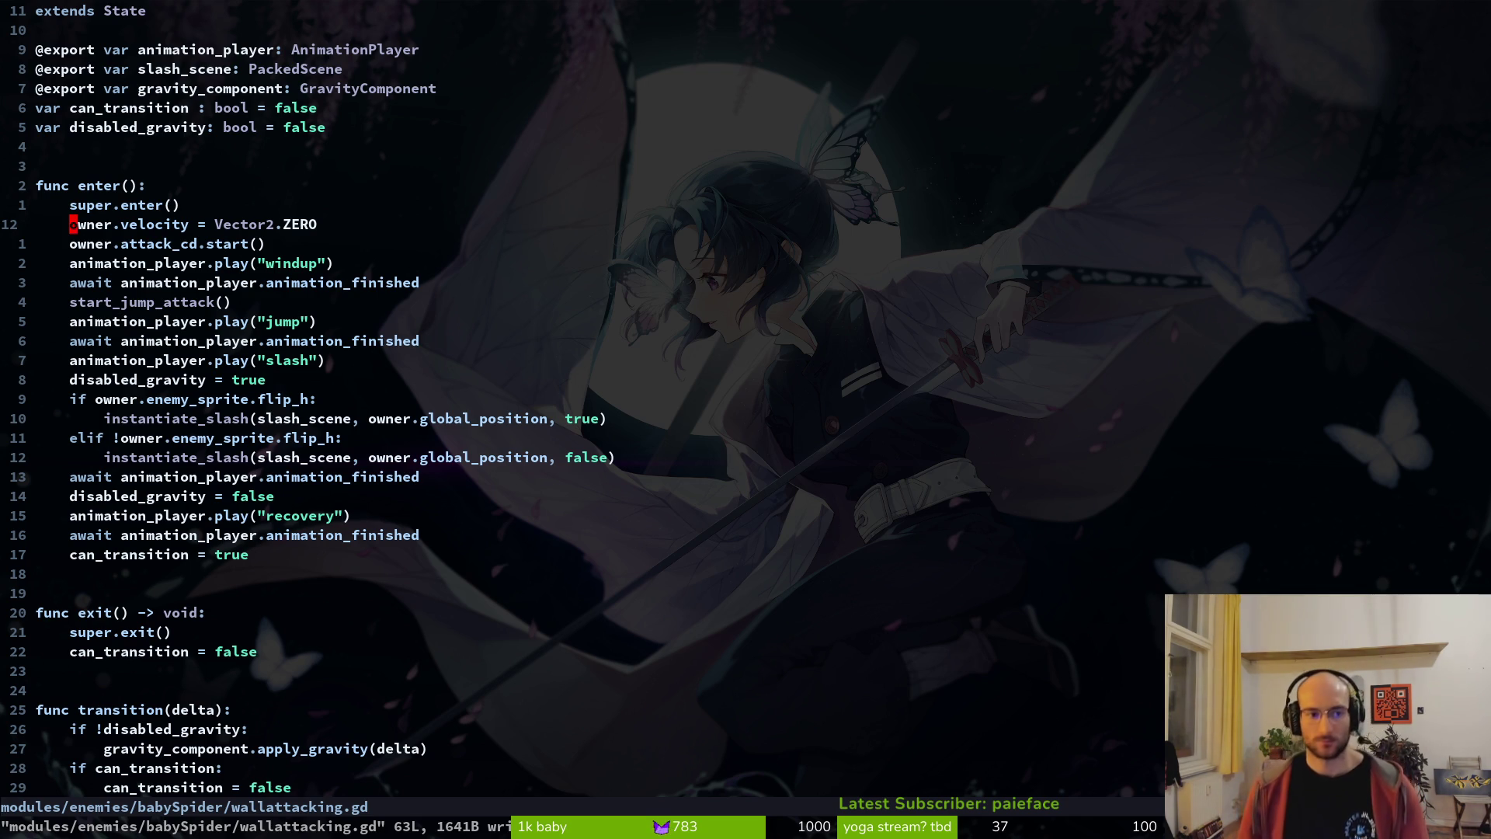
# - Declare 'var wall: String' below disabled_gravity, fixing the 'Strinig' typo
pyautogui.press('j')
pyautogui.press('j')
pyautogui.press('j')
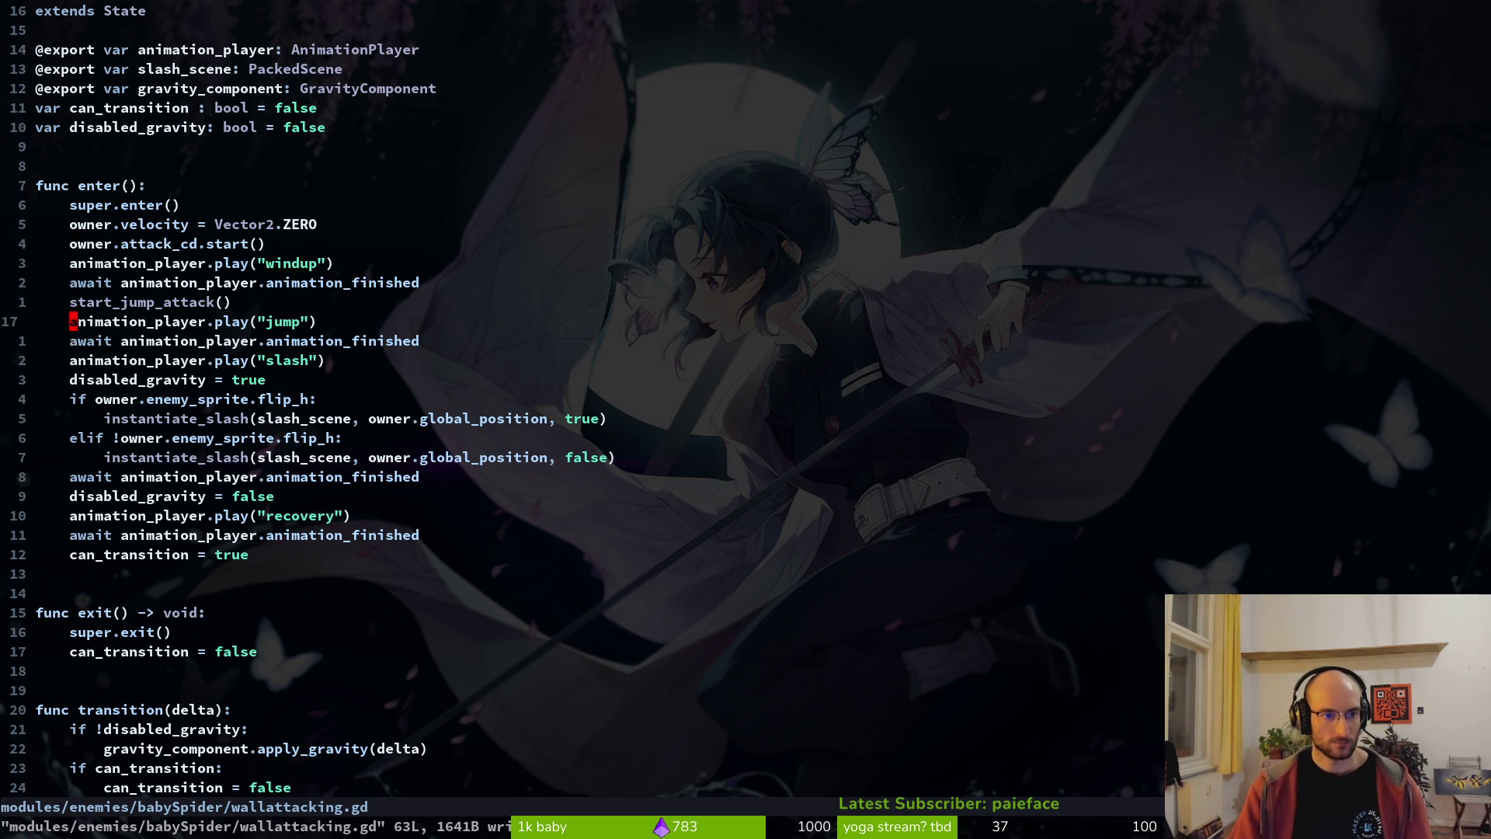
pyautogui.press('k')
pyautogui.press('j')
pyautogui.press('k')
pyautogui.press('j')
pyautogui.press('k')
pyautogui.press('j')
pyautogui.press('k')
pyautogui.press('k')
pyautogui.press('k')
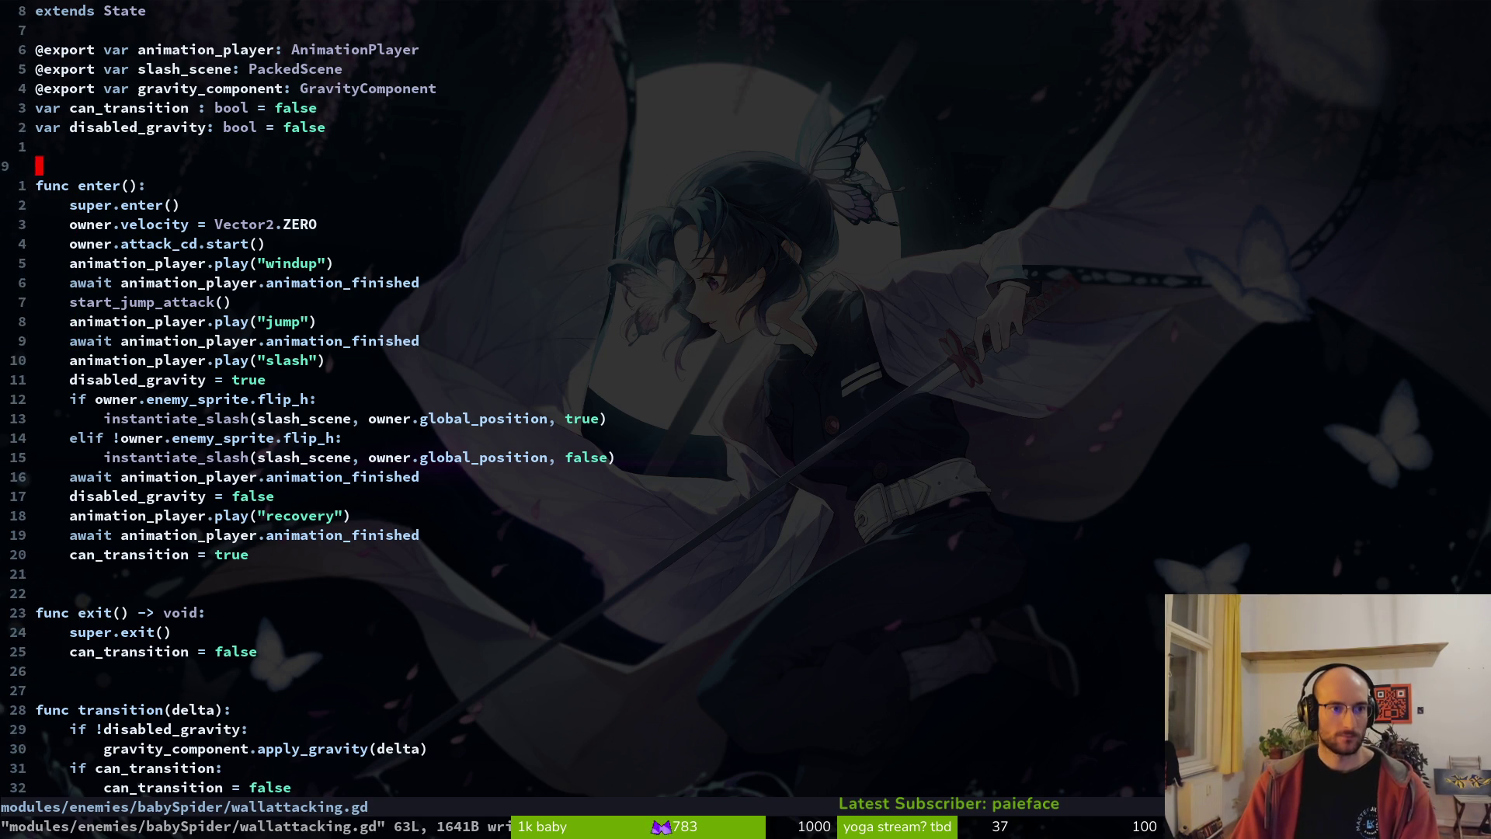
pyautogui.write('o')
pyautogui.write('r wall')
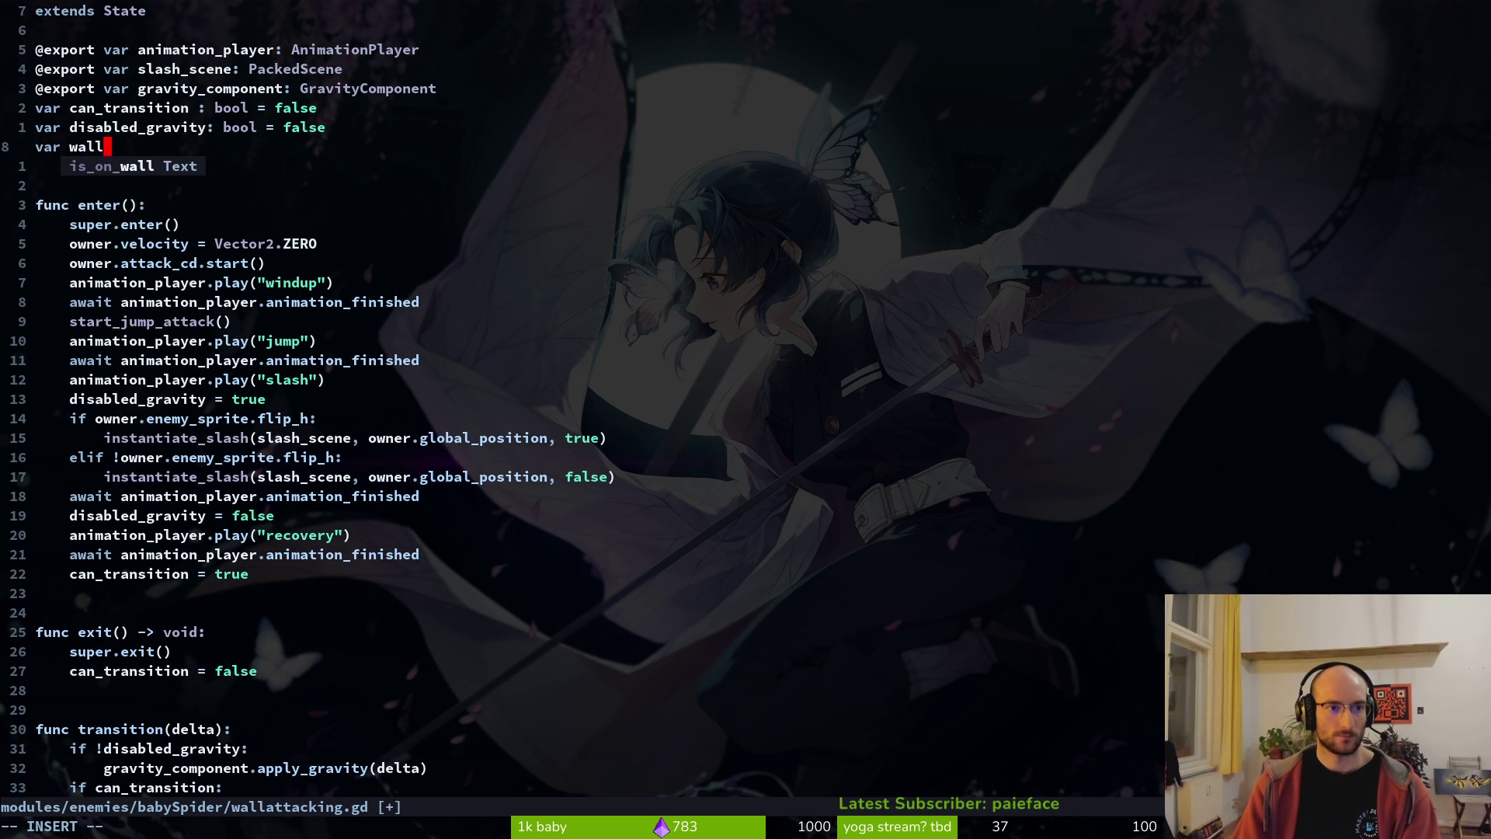
pyautogui.write(': Strinig')
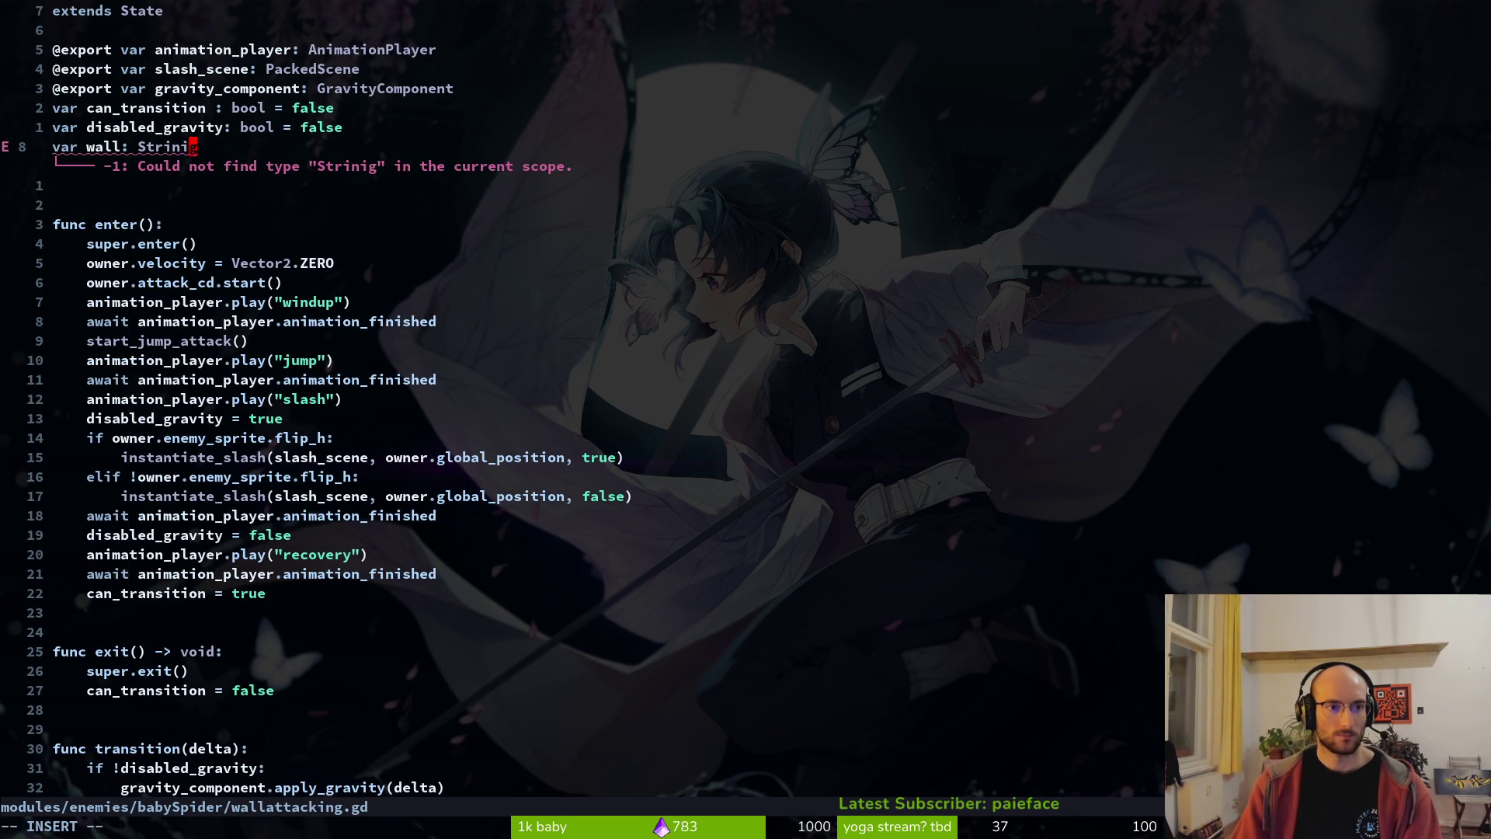
pyautogui.press('BackSpace')
pyautogui.press('Escape')
pyautogui.press('j')
pyautogui.press('j')
pyautogui.press('j')
pyautogui.write('o')
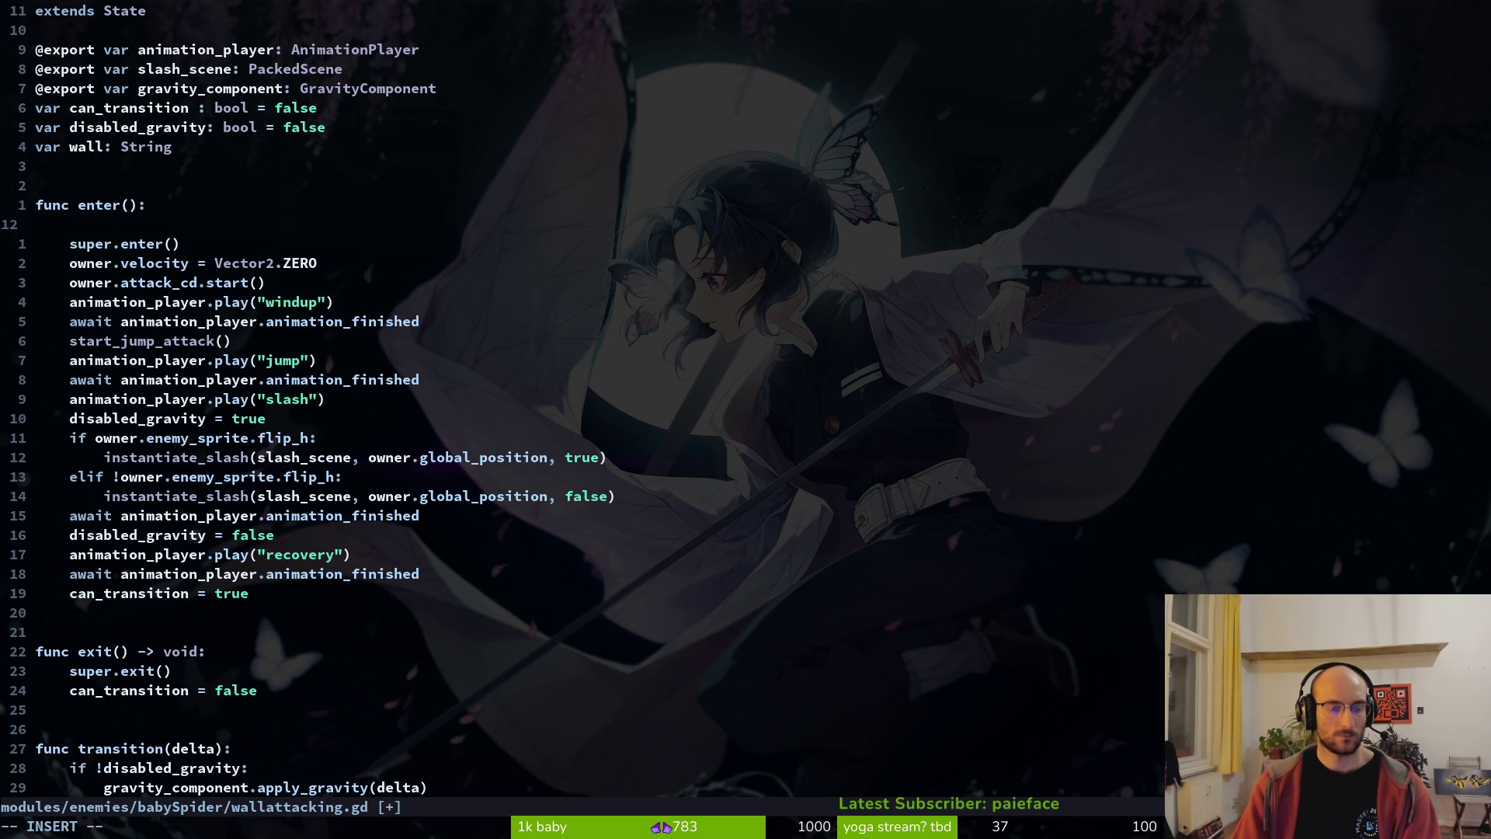
pyautogui.write('kj')
pyautogui.press('k')
pyautogui.press('k')
pyautogui.press('k')
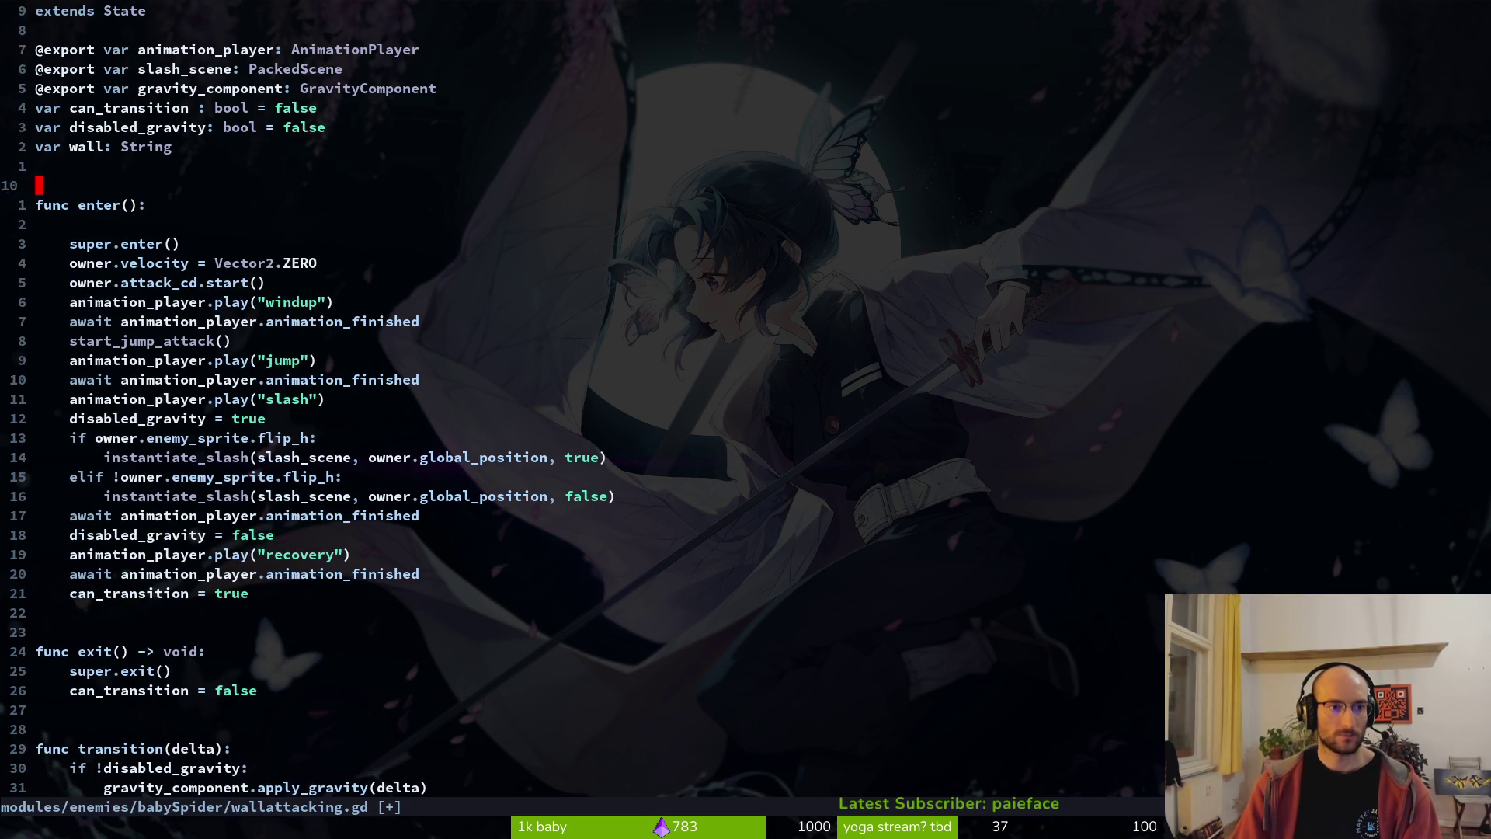
# - Duplicate the gravity_component export line as movement_component of type MovementComponent
pyautogui.press('k')
pyautogui.press('y')
pyautogui.press('y')
pyautogui.press('p')
pyautogui.press('w')
pyautogui.press('w')
pyautogui.write('cwmoveme')
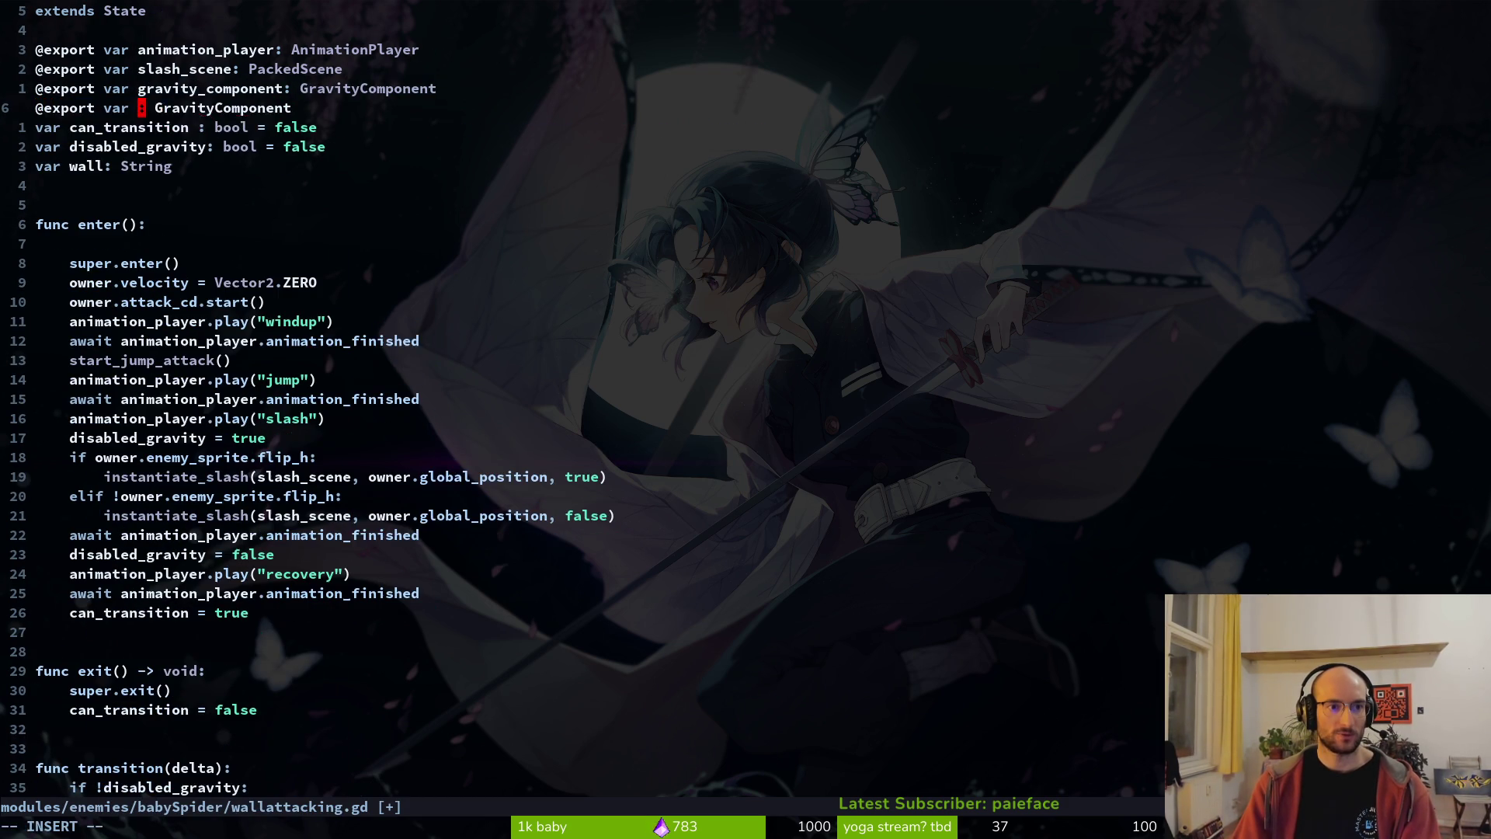
pyautogui.write('nt_compo')
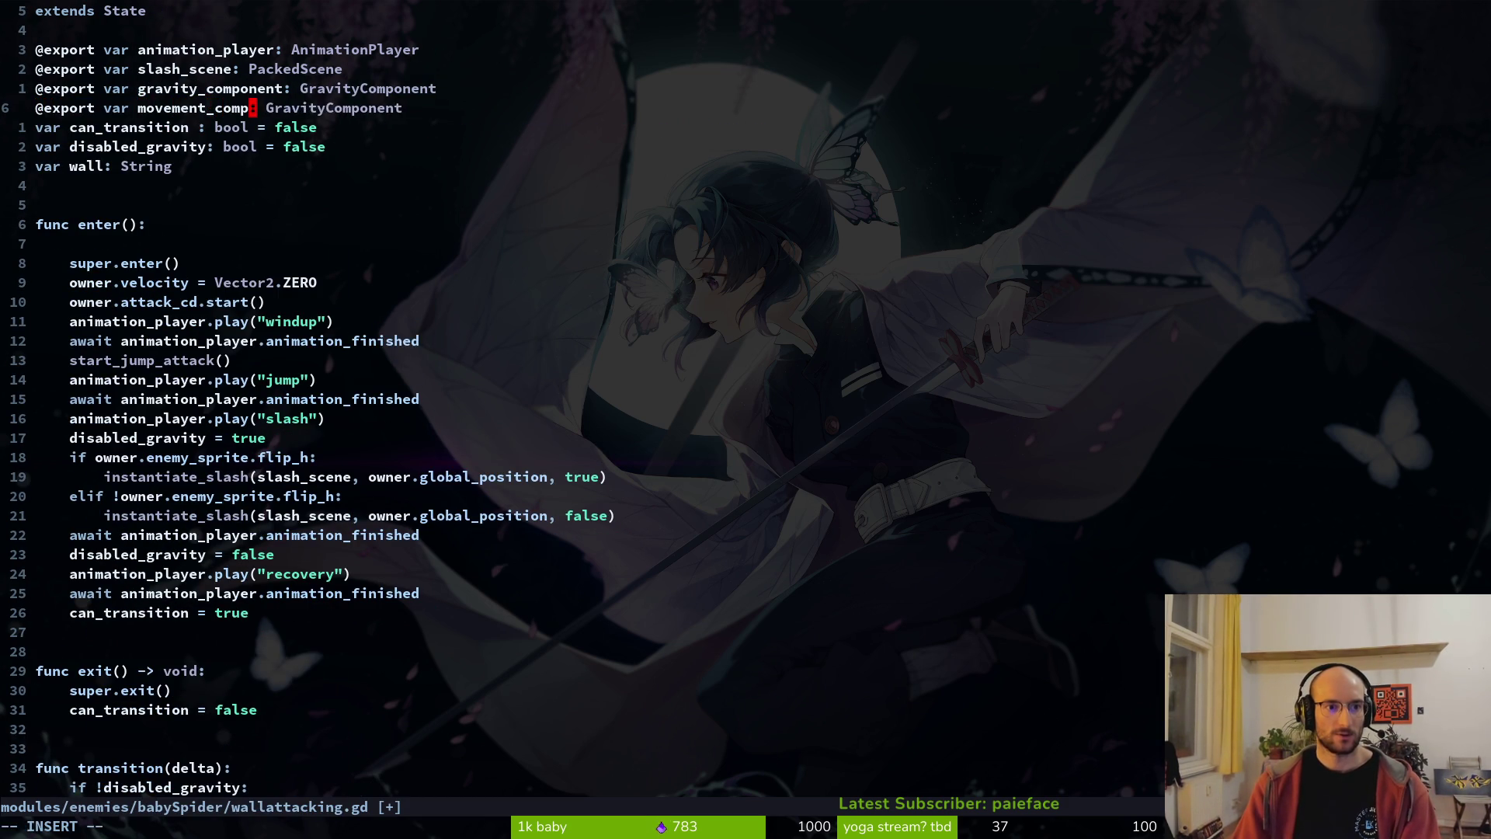
pyautogui.write('nent')
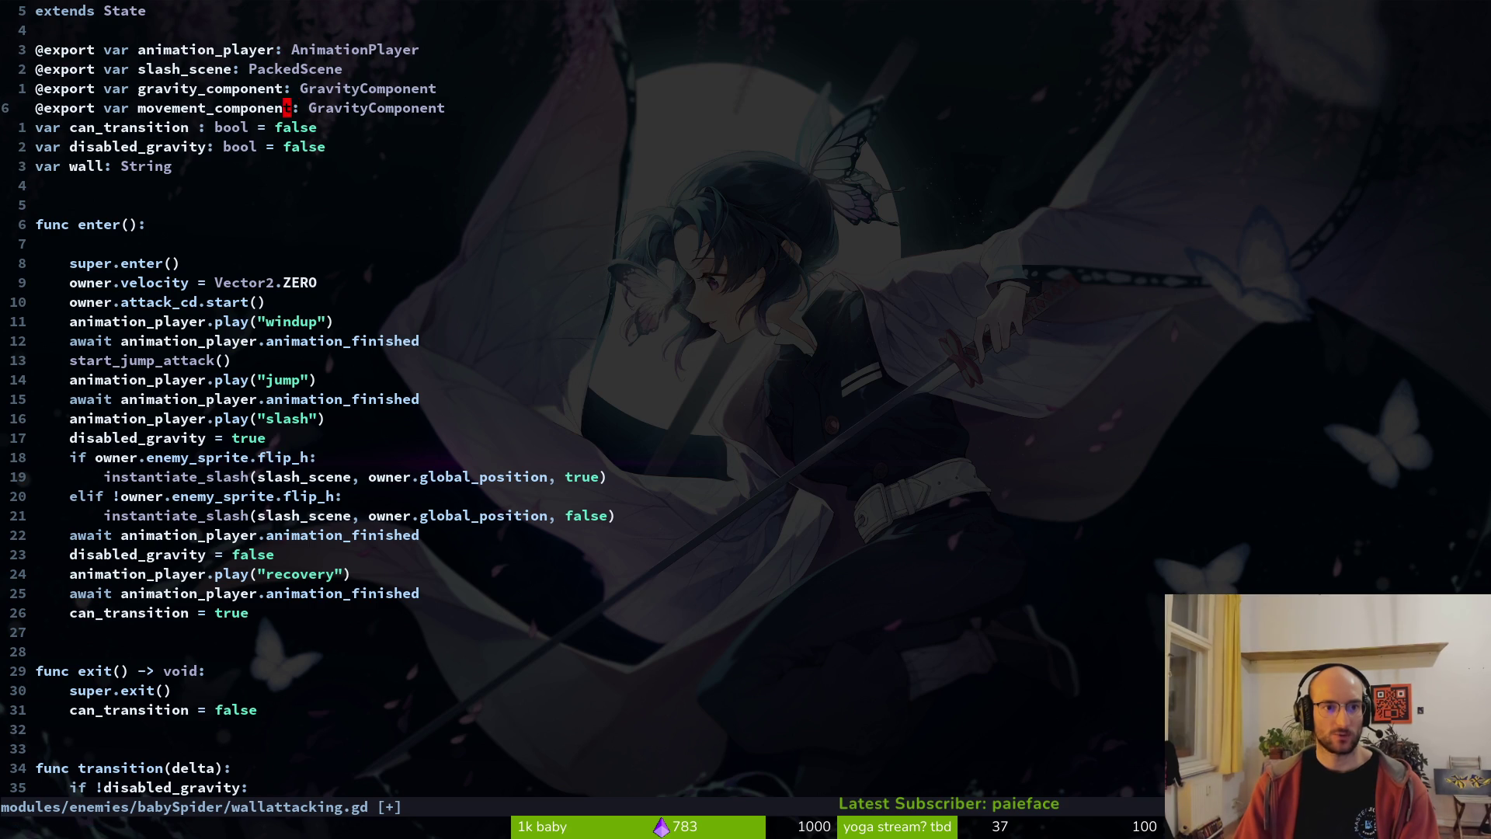
pyautogui.write('cwMov')
pyautogui.press('Return')
pyautogui.press('Escape')
# - Add 'wall = movement_component.get_which_wall_collided()' at the top of enter()
pyautogui.write(':w')
pyautogui.press('Return')
pyautogui.press('j')
pyautogui.press('j')
pyautogui.press('j')
pyautogui.press('k')
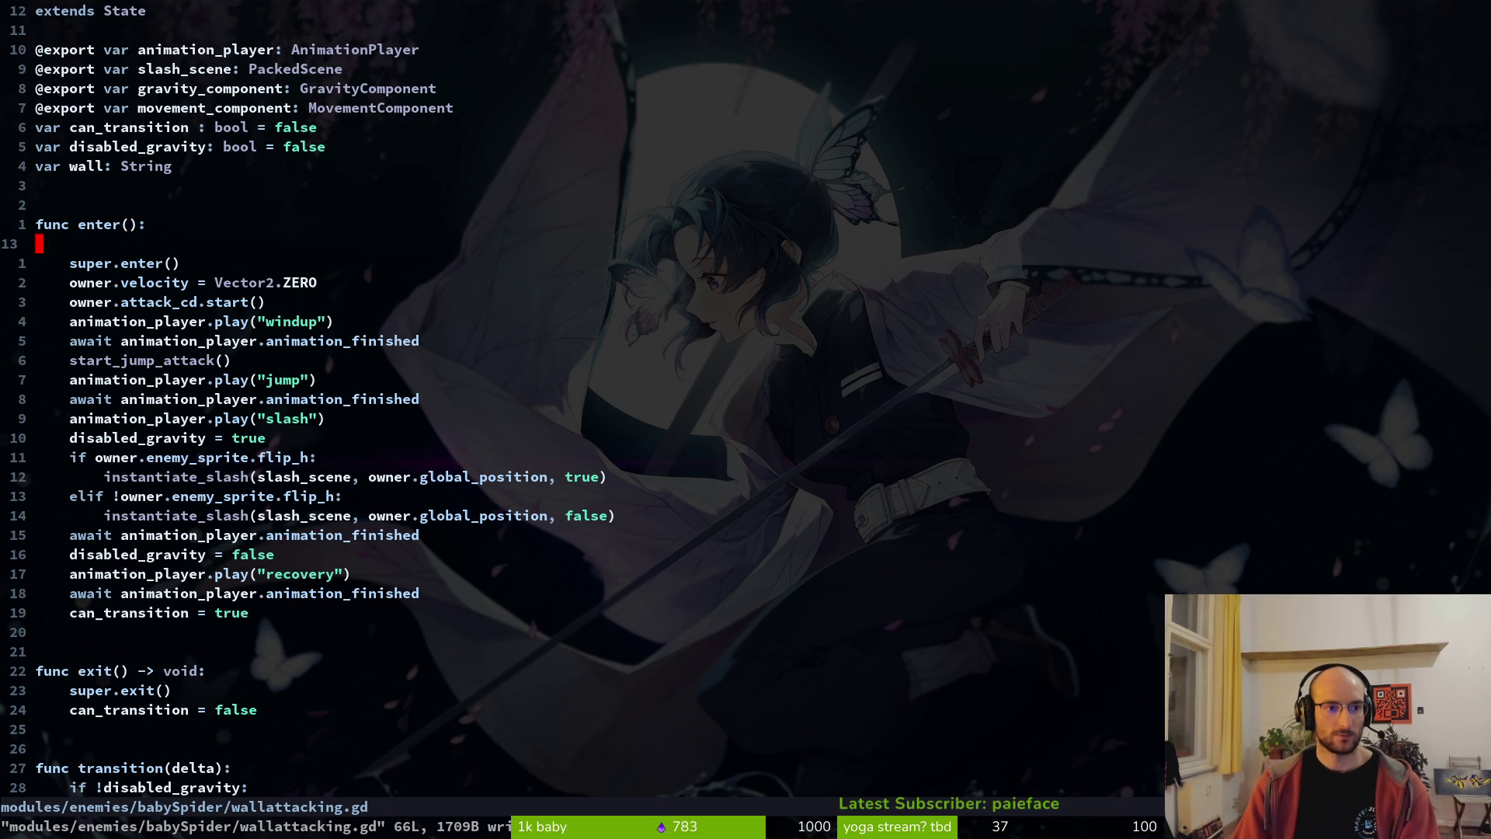
pyautogui.press('o')
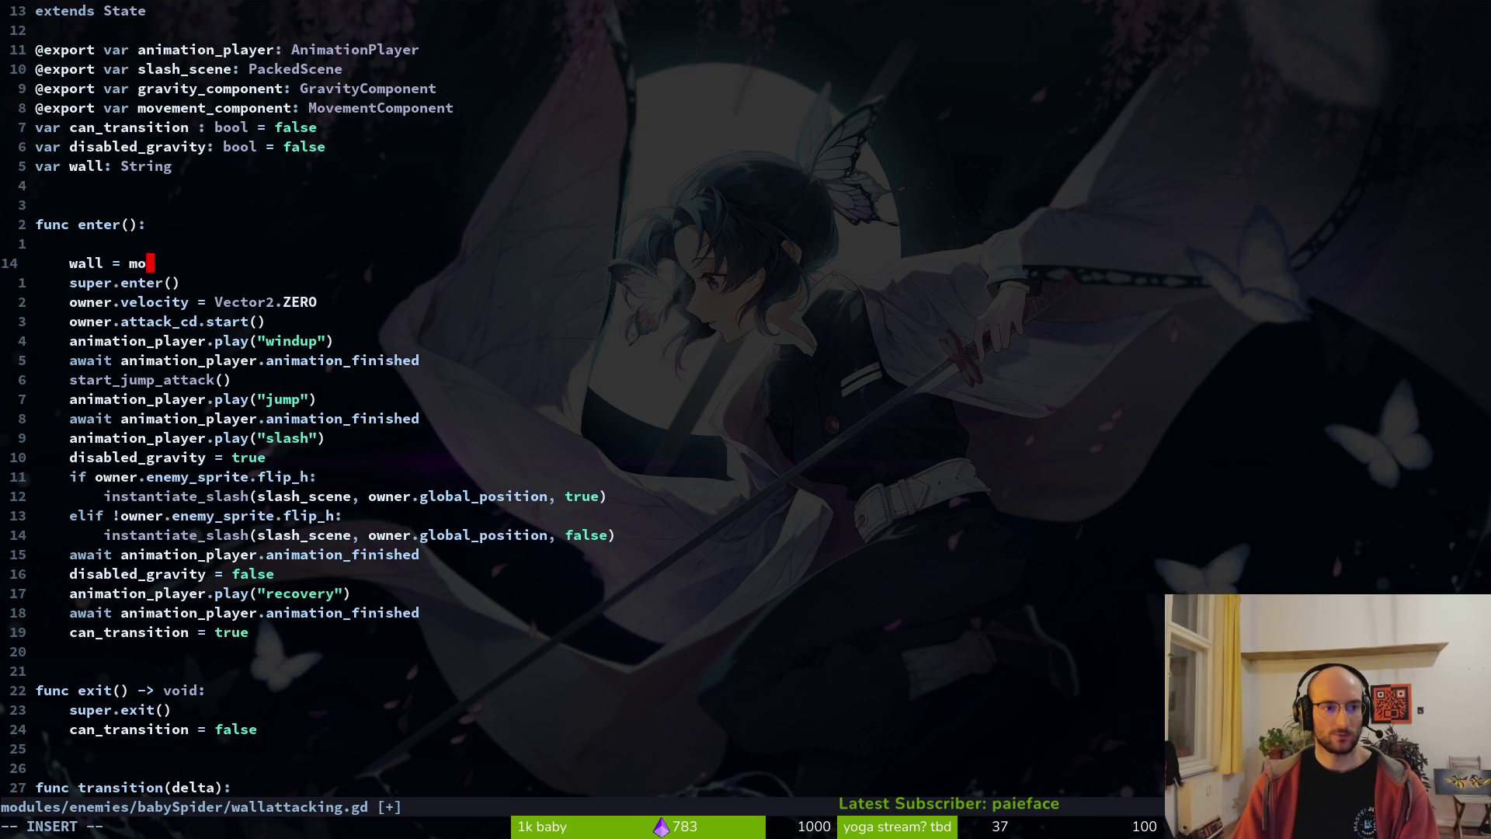
pyautogui.write('ovement_component.getwhi')
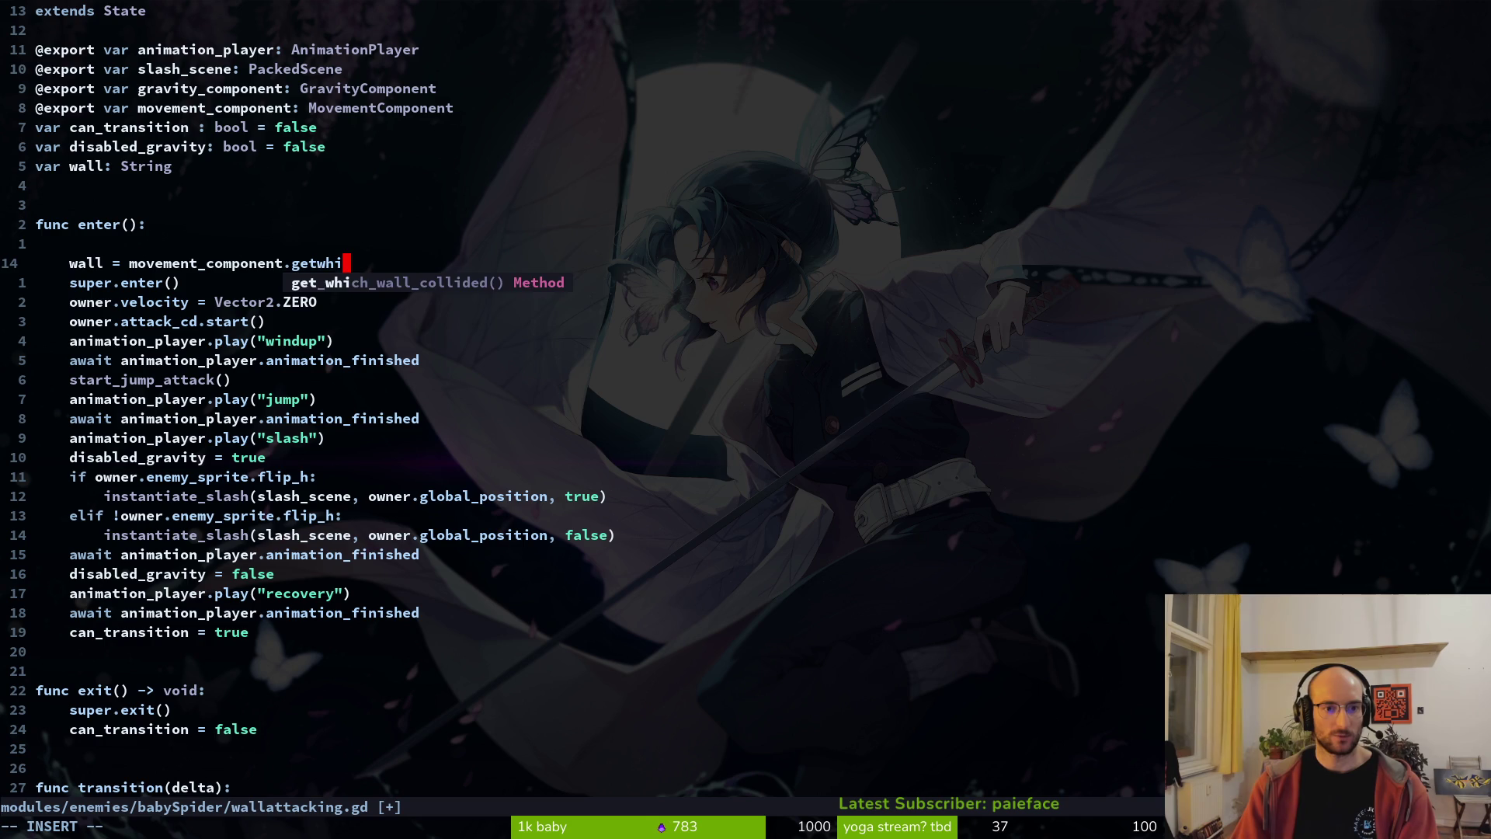
pyautogui.press('Return')
pyautogui.press('Escape')
pyautogui.write(':w')
pyautogui.press('Return')
# - Insert a 'print_debug(wall)' line below the wall assignment
pyautogui.press('o')
pyautogui.press('Escape')
pyautogui.write(':w')
pyautogui.press('Return')
pyautogui.write('Oprint_debug(wall')
pyautogui.press('BackSpace')
pyautogui.press('BackSpace')
pyautogui.write('ll)')
pyautogui.press('Escape')
pyautogui.write(':w')
# - Add two blank lines above super.enter() and save the script
pyautogui.press('Return')
pyautogui.press('j')
pyautogui.press('j')
pyautogui.press('I')
pyautogui.press('Return')
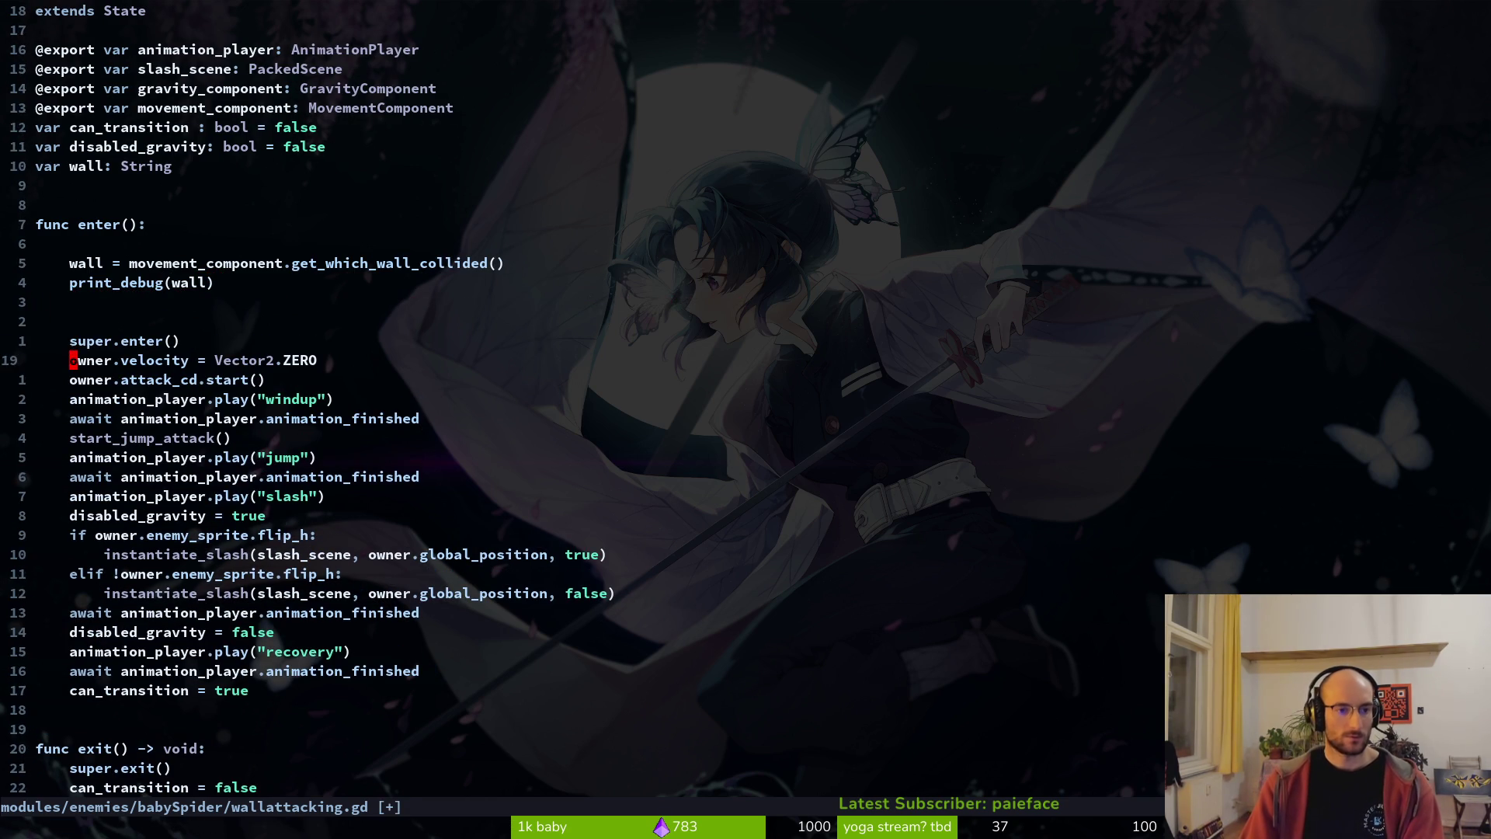
pyautogui.press('Return')
pyautogui.press('Return')
pyautogui.press('Return')
pyautogui.press('Escape')
pyautogui.write(':w')
pyautogui.press('Return')
# - Look over the windup, recovery, exit and transition code in the script
pyautogui.press('j')
pyautogui.press('j')
pyautogui.press('j')
pyautogui.press('j')
pyautogui.press('j')
pyautogui.press('j')
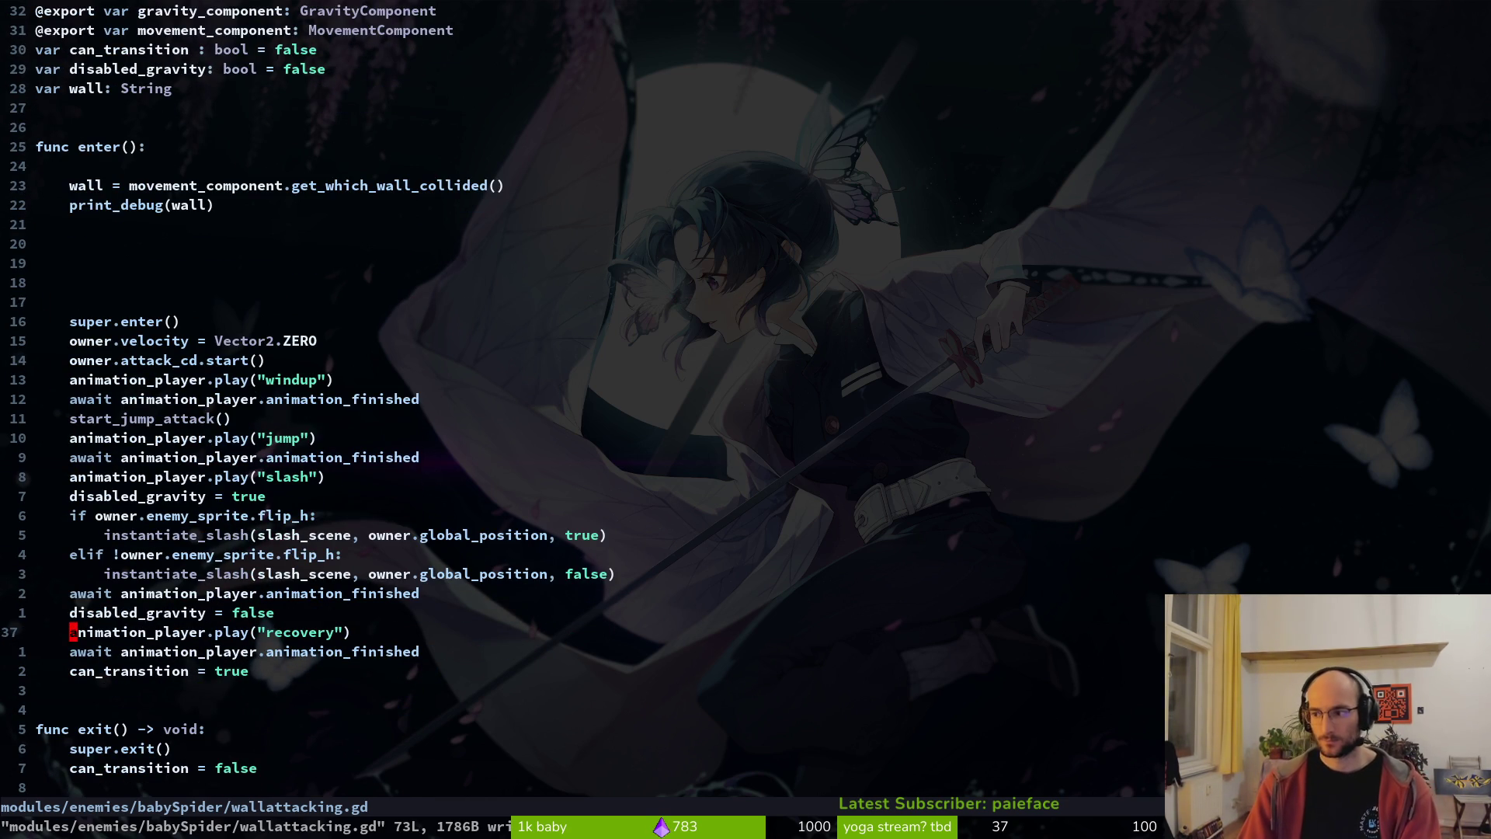
pyautogui.press('j')
pyautogui.press('j')
pyautogui.press('j')
pyautogui.press('k')
pyautogui.press('k')
pyautogui.press('k')
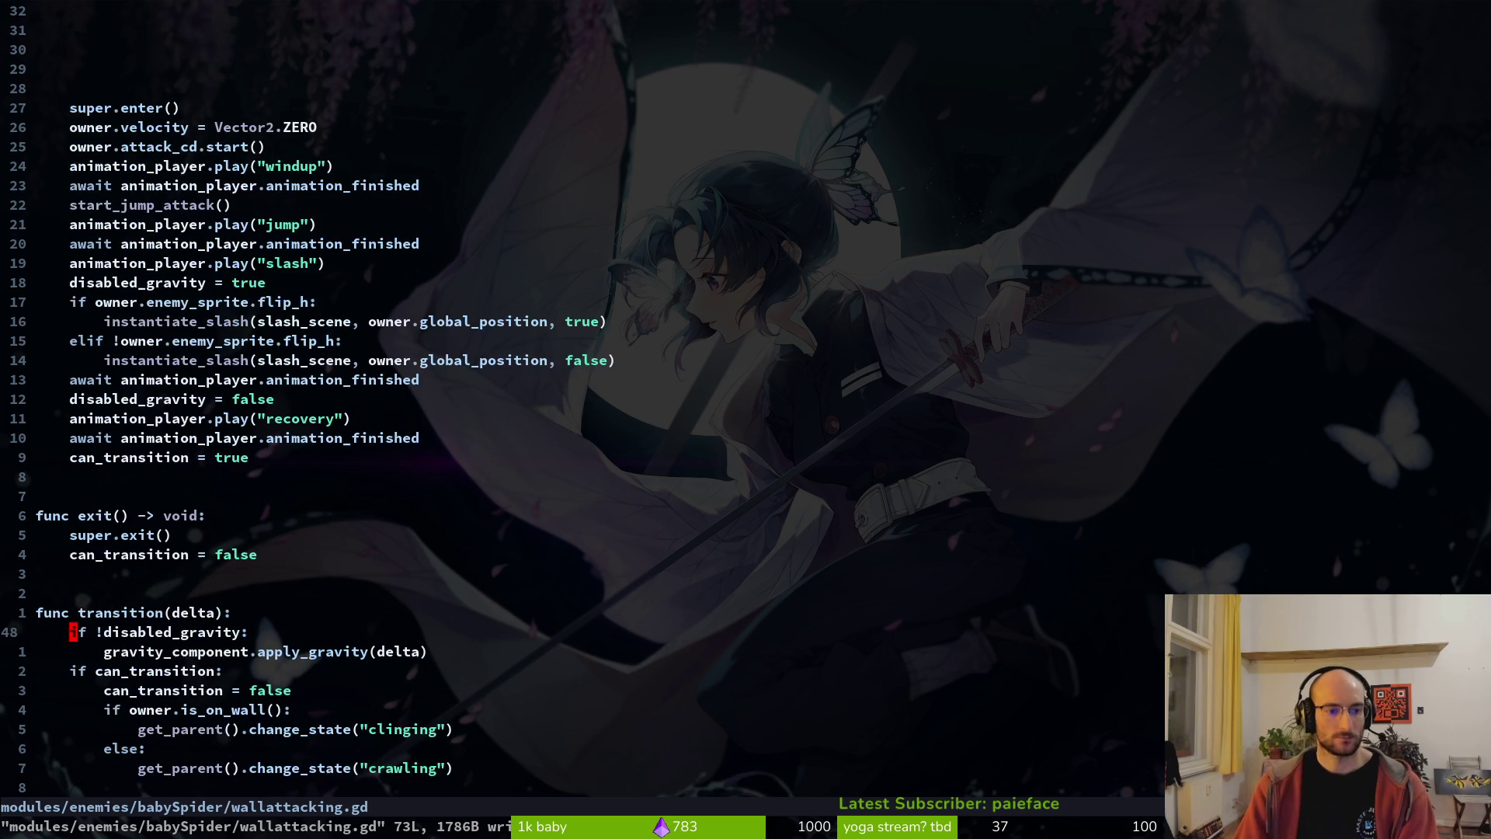
pyautogui.press('k')
pyautogui.press('k')
pyautogui.press('j')
pyautogui.press('k')
pyautogui.press('k')
pyautogui.press('k')
pyautogui.press('j')
pyautogui.press('k')
pyautogui.press('j')
pyautogui.press('k')
pyautogui.press('k')
pyautogui.press('j')
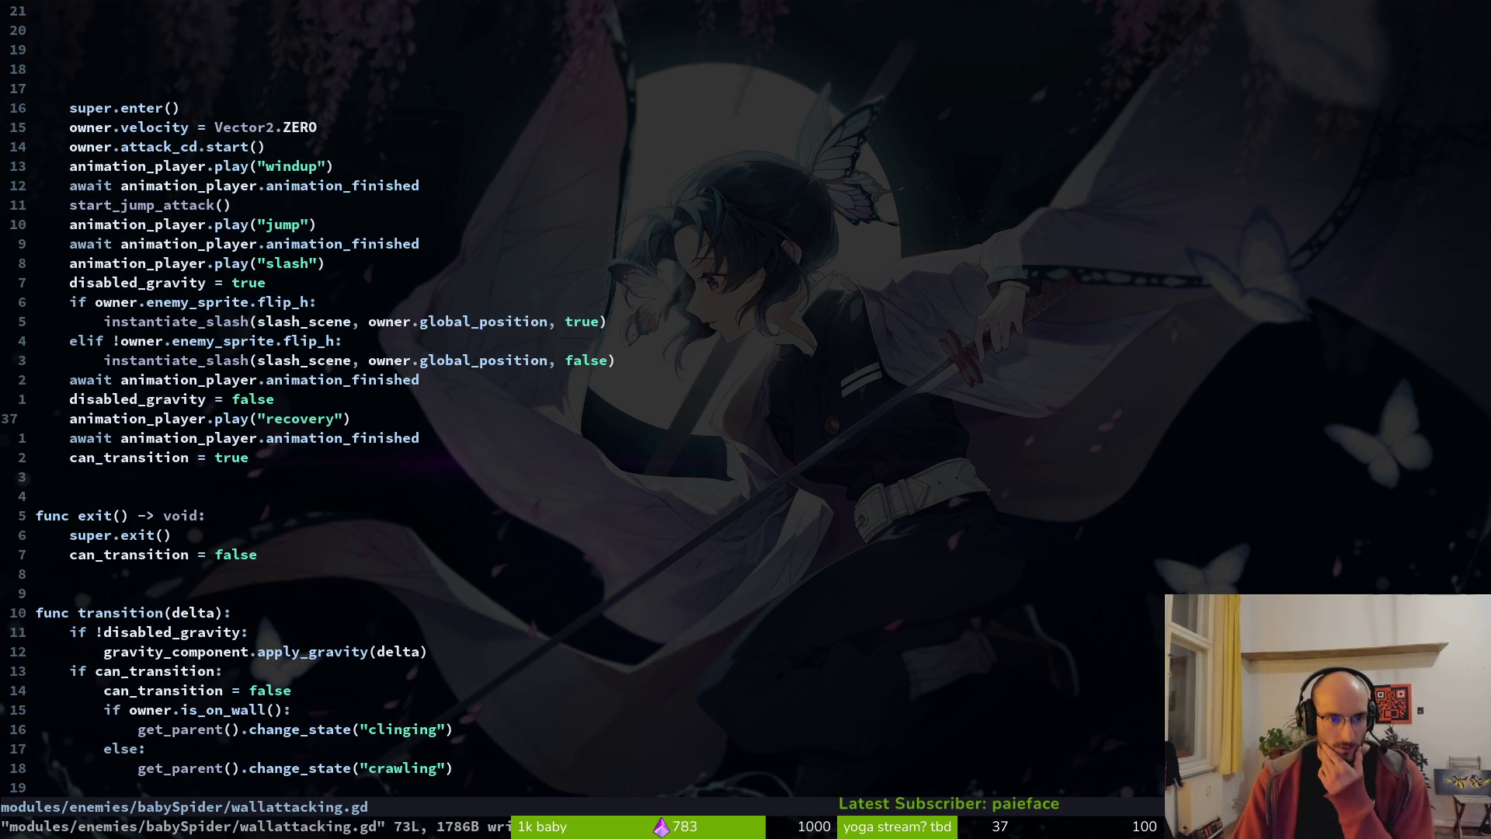
# - Above the jump velocity line, add 'if owner.enemy_sprite.flip_h and wall == "right":' printing 'going down and right'
pyautogui.press('k')
pyautogui.press('k')
pyautogui.press('k')
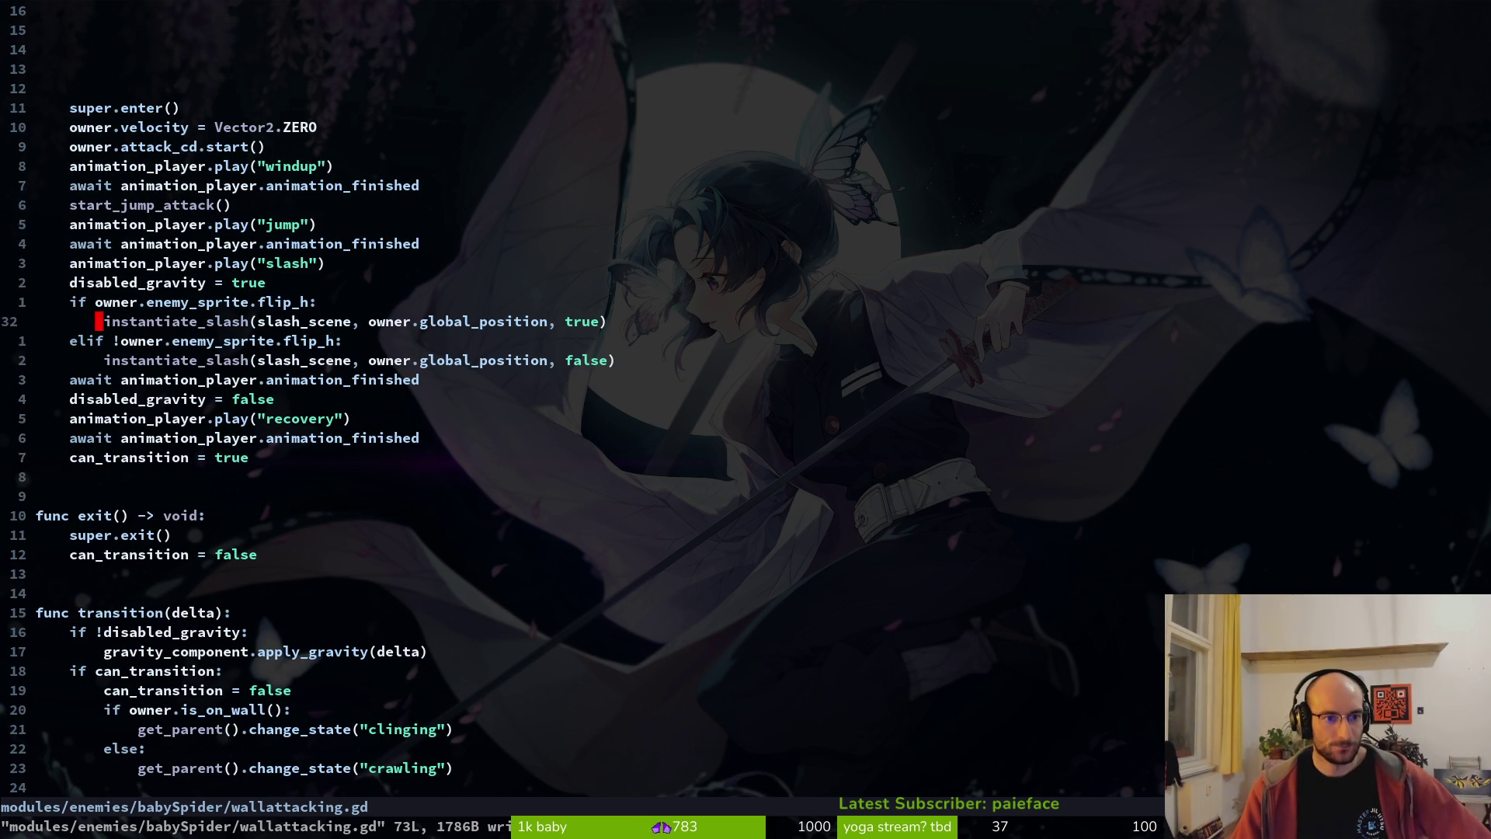
pyautogui.press('k')
pyautogui.press('k')
pyautogui.press('k')
pyautogui.press('j')
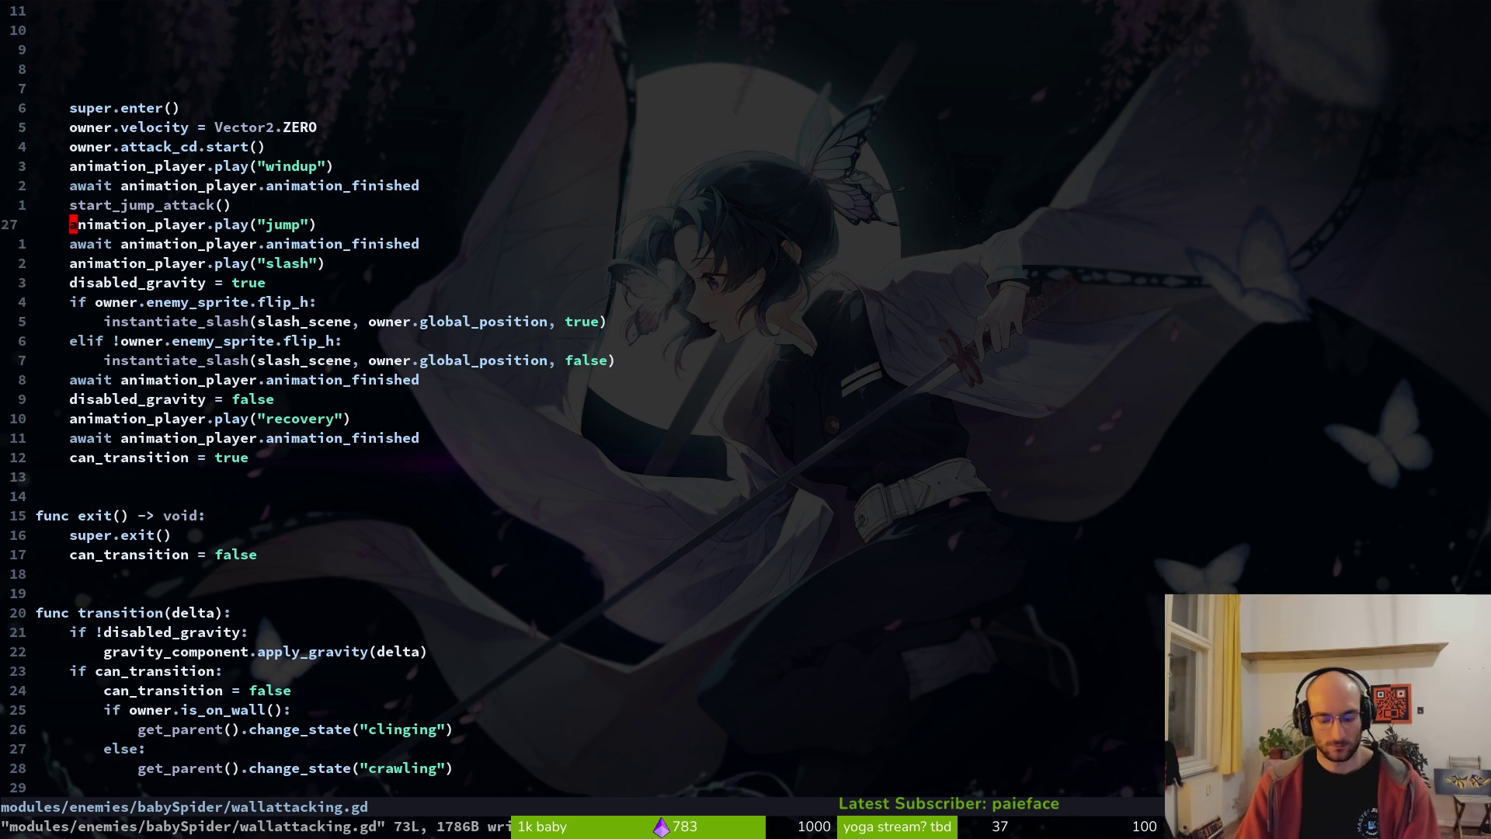
pyautogui.press('G')
pyautogui.press('k')
pyautogui.press('k')
pyautogui.press('k')
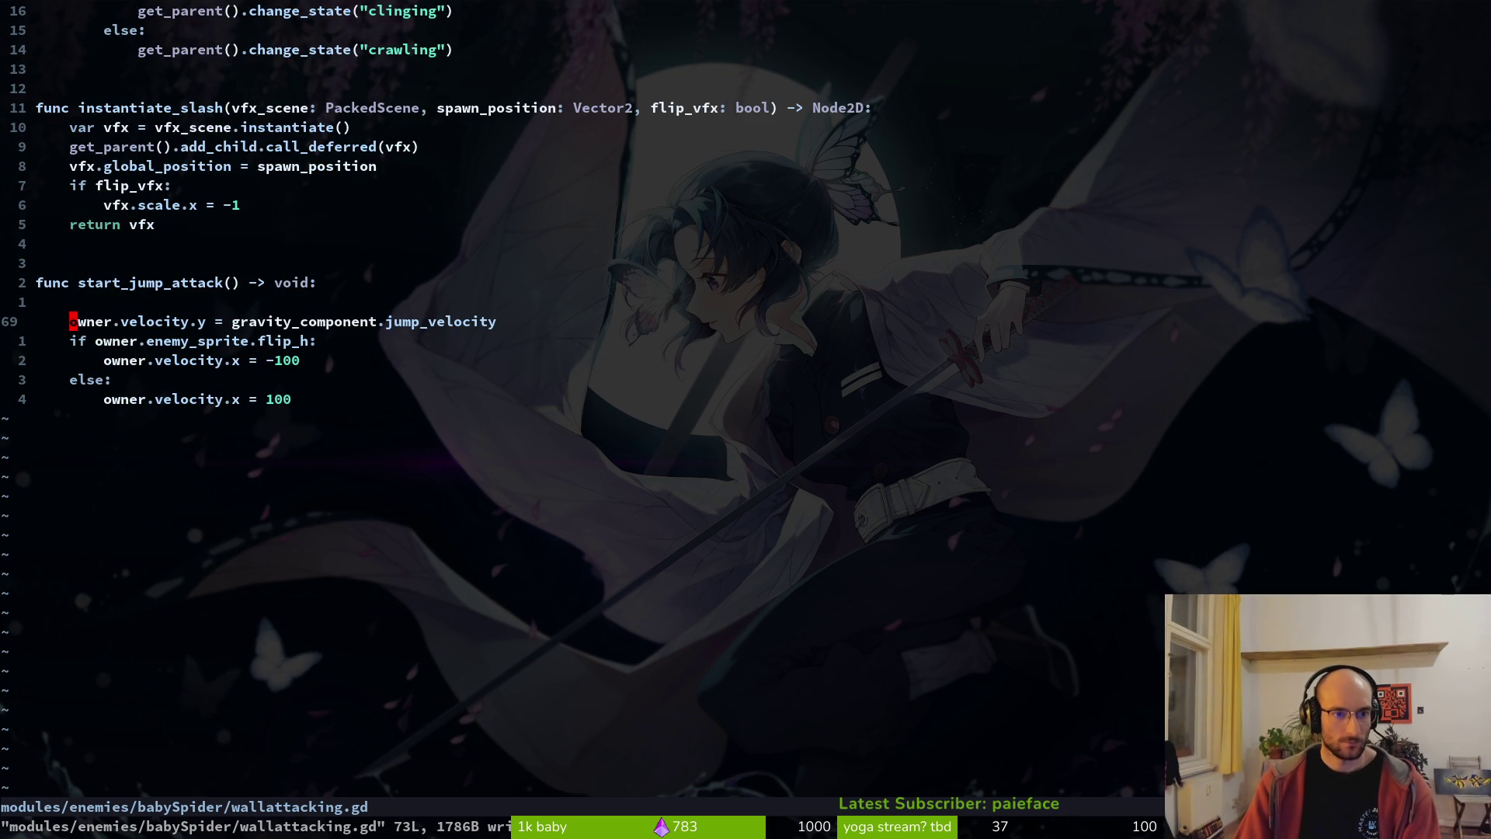
pyautogui.hotkey('shift', 'o')
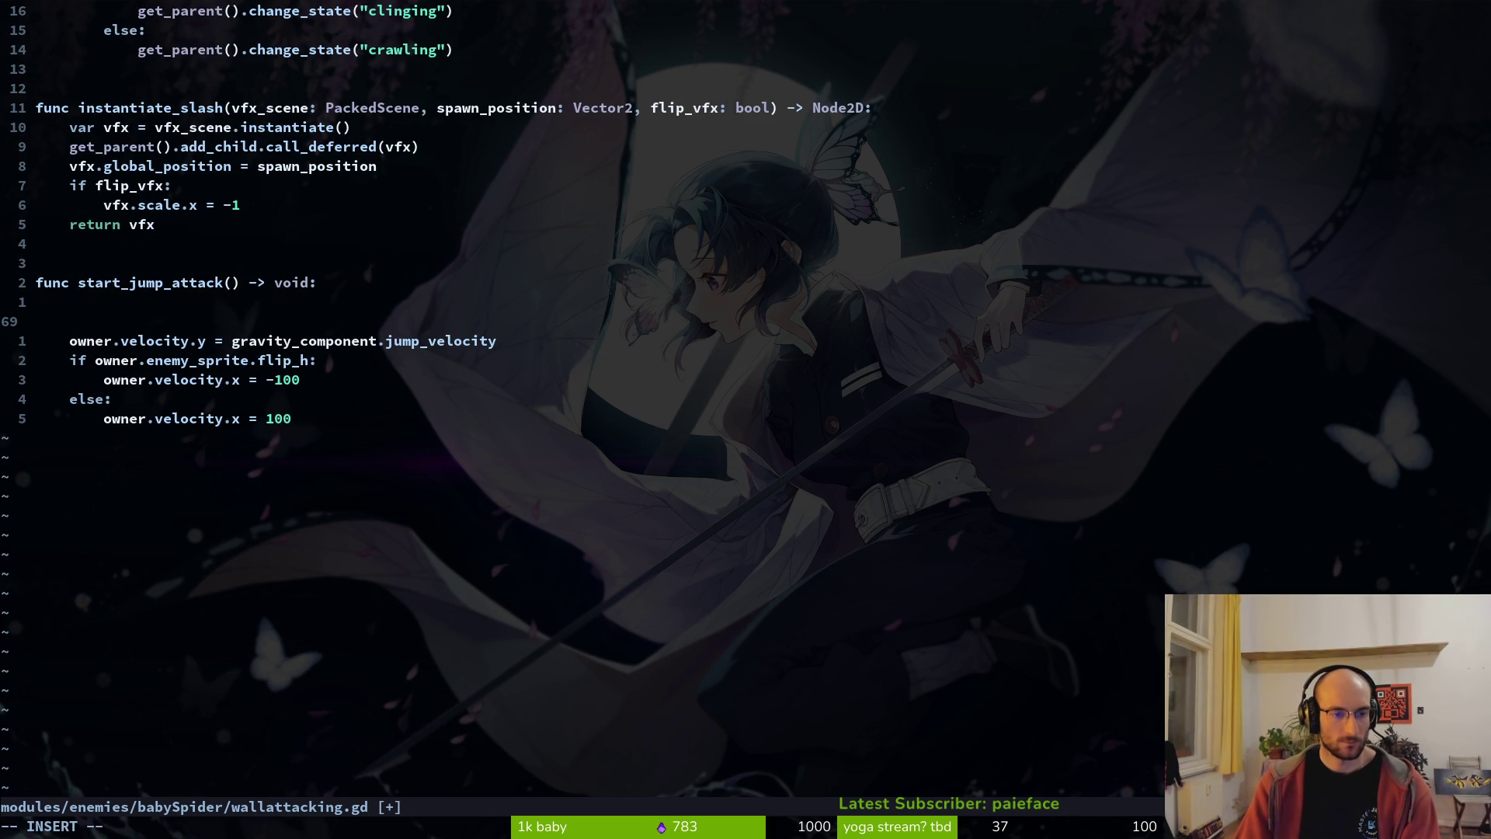
pyautogui.write('ifowner.enemy_sprite')
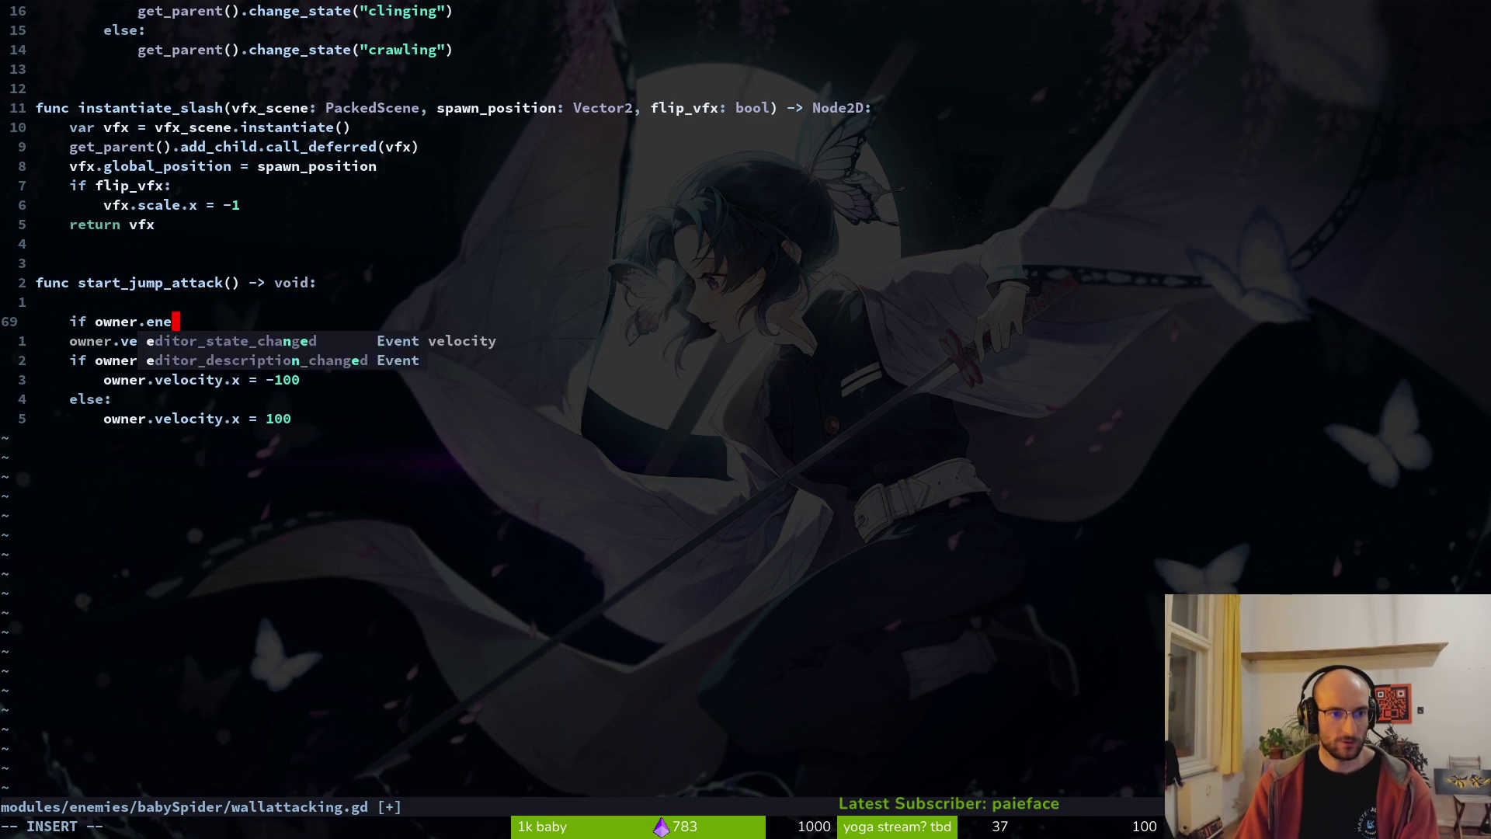
pyautogui.write('.flip_h')
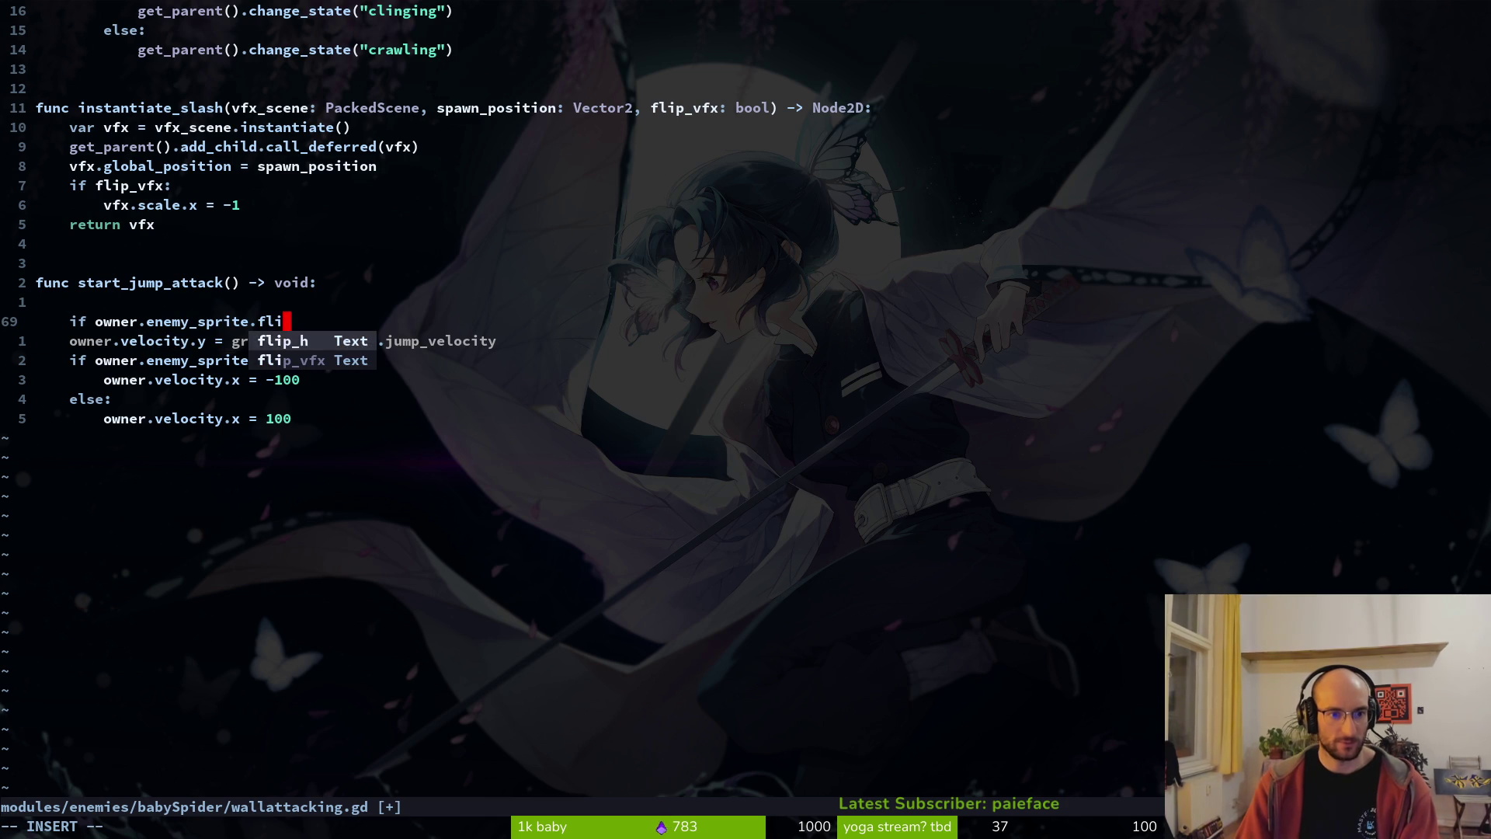
pyautogui.press('Escape')
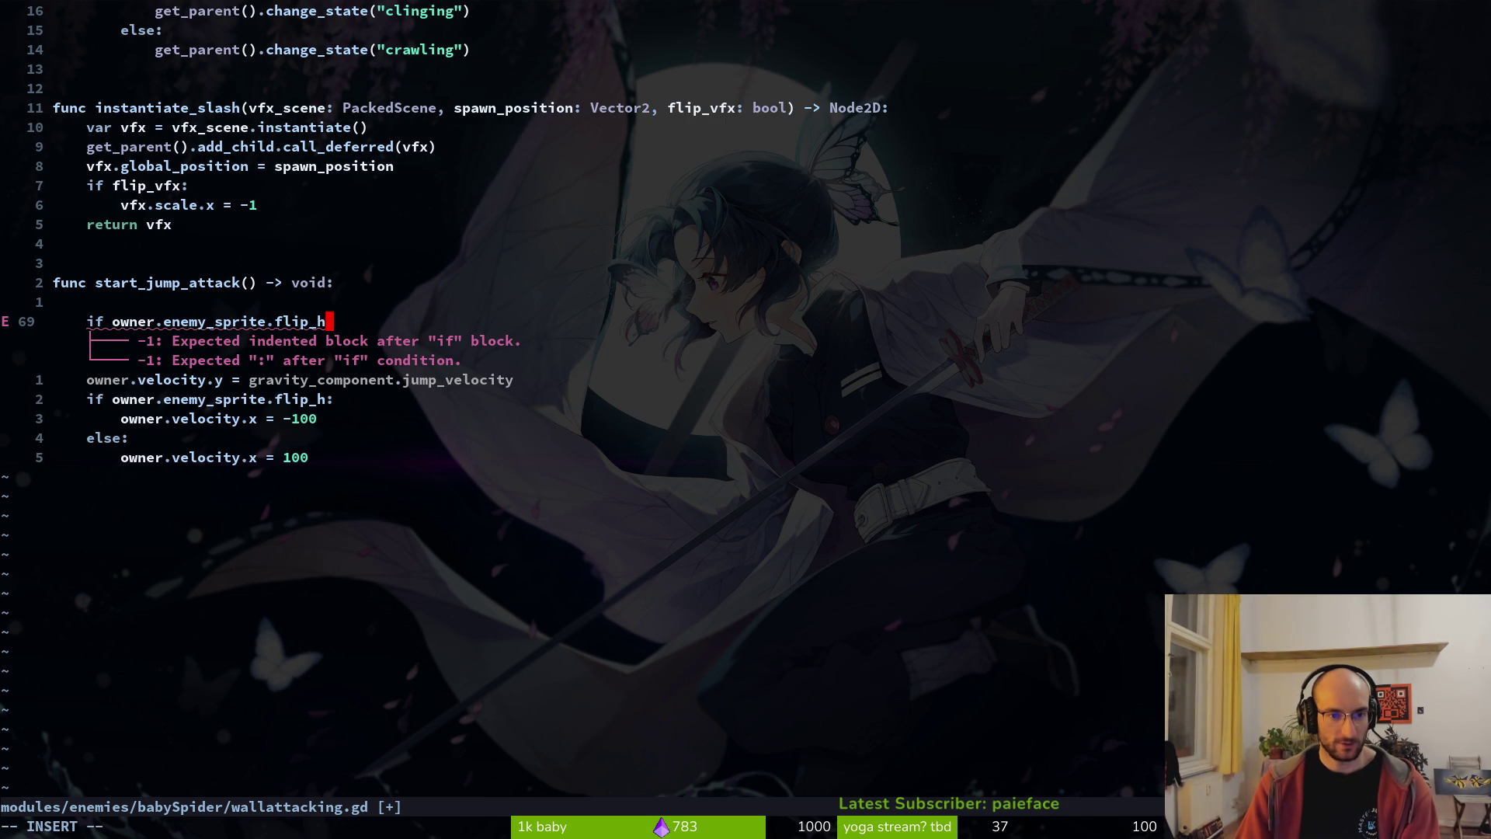
pyautogui.write('and wall == "ri')
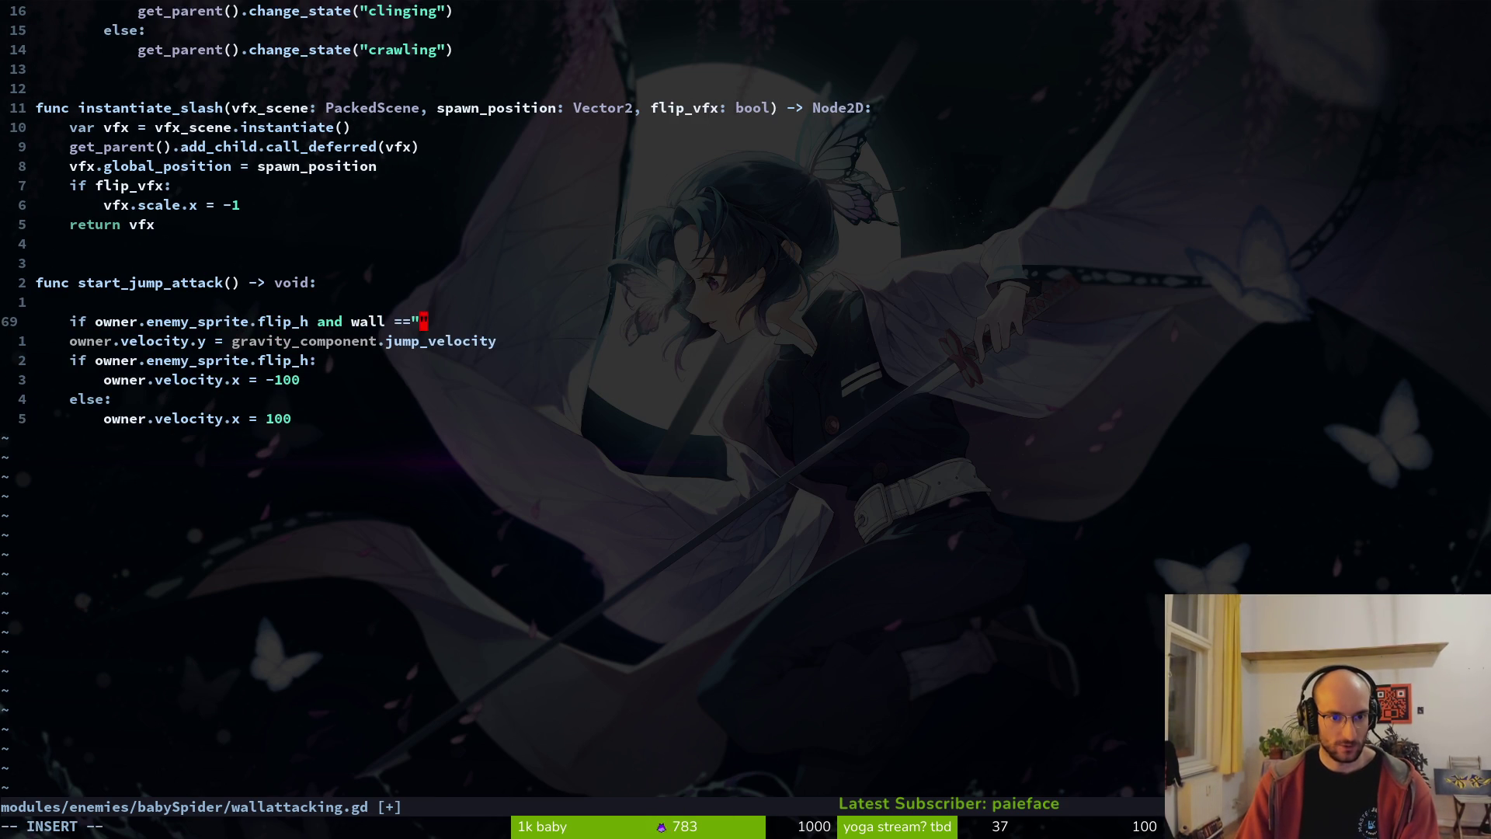
pyautogui.write('gh')
pyautogui.press('Escape')
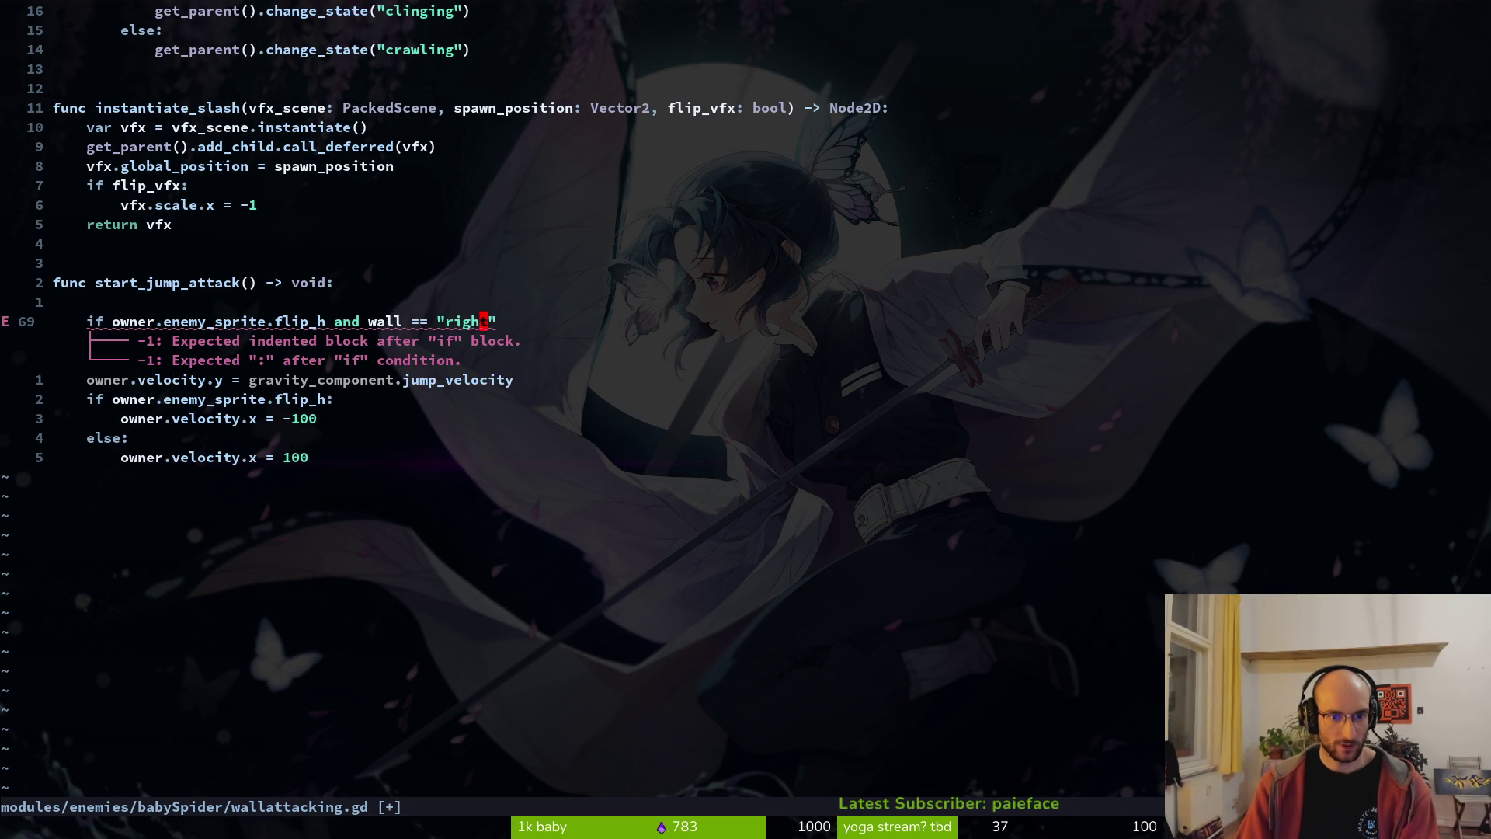
pyautogui.write('at":')
pyautogui.press('Return')
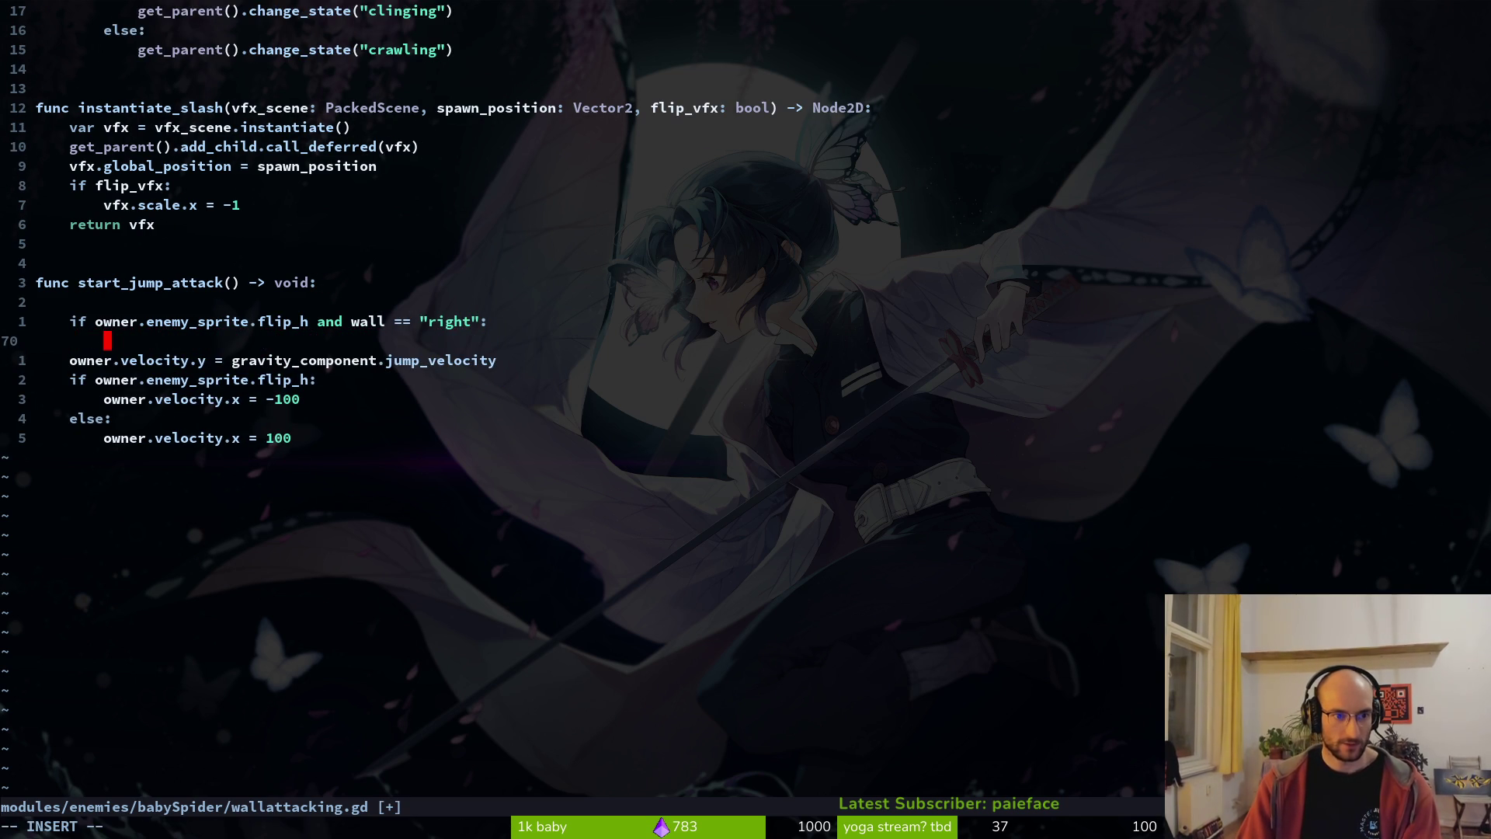
pyautogui.write('prd')
pyautogui.press('Tab')
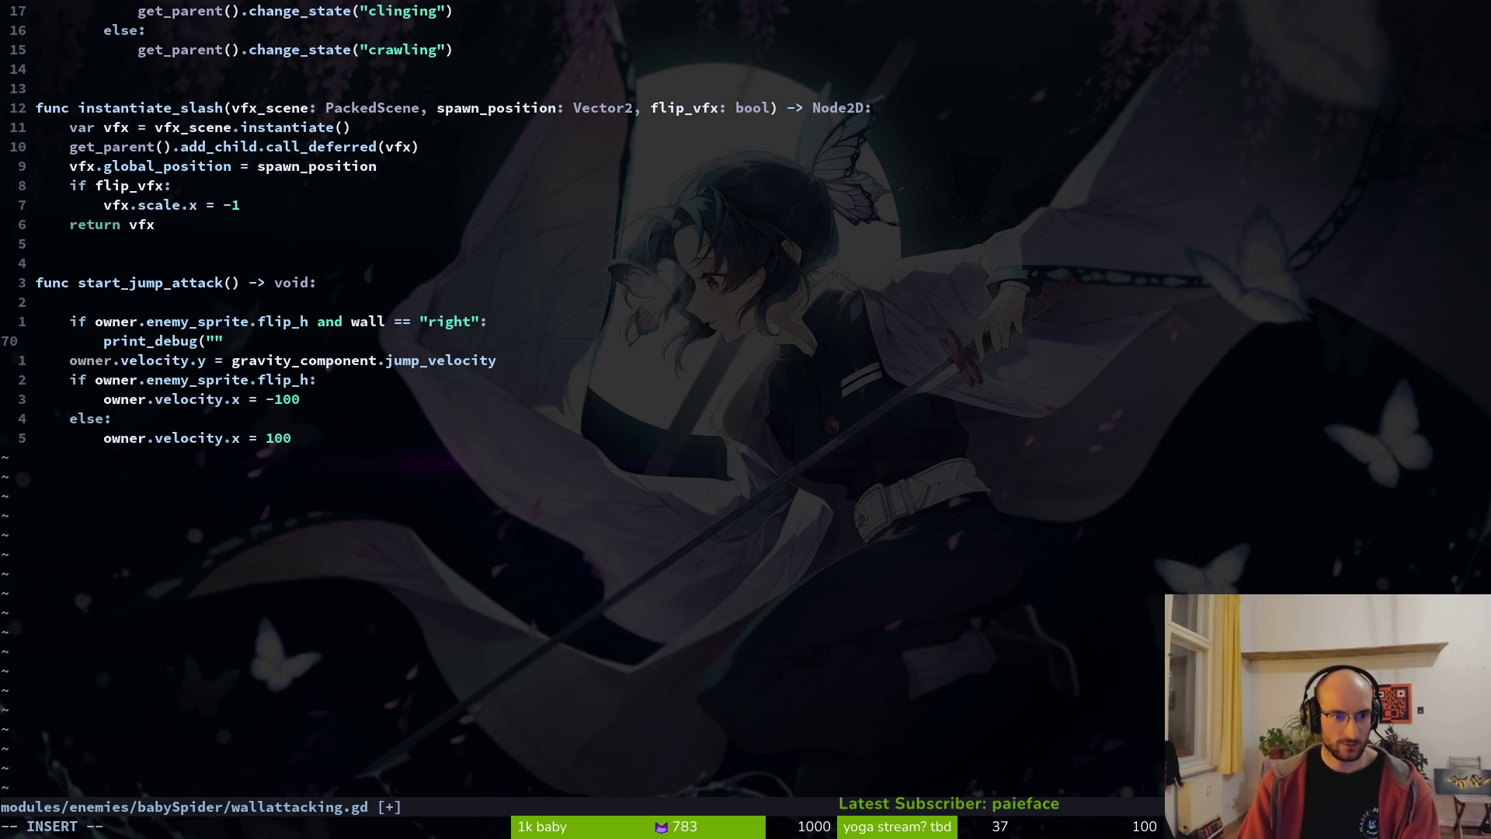
pyautogui.write('going down and right twall')
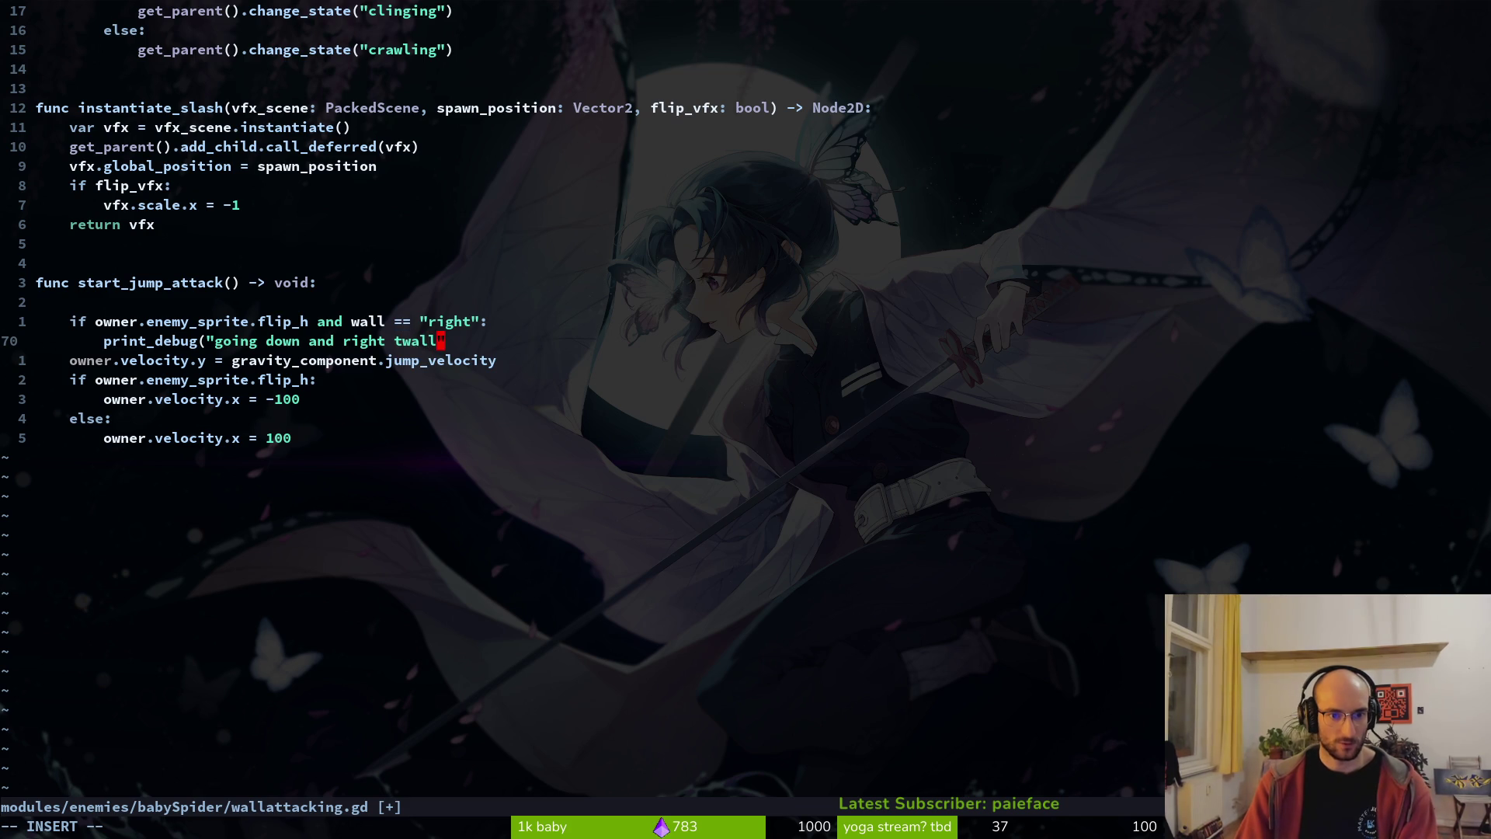
pyautogui.press('Escape')
# - Paste a copy of the if condition below and negate it to '!flip_h'
pyautogui.press('V')
pyautogui.press('Escape')
pyautogui.press('k')
pyautogui.press('j')
pyautogui.press('o')
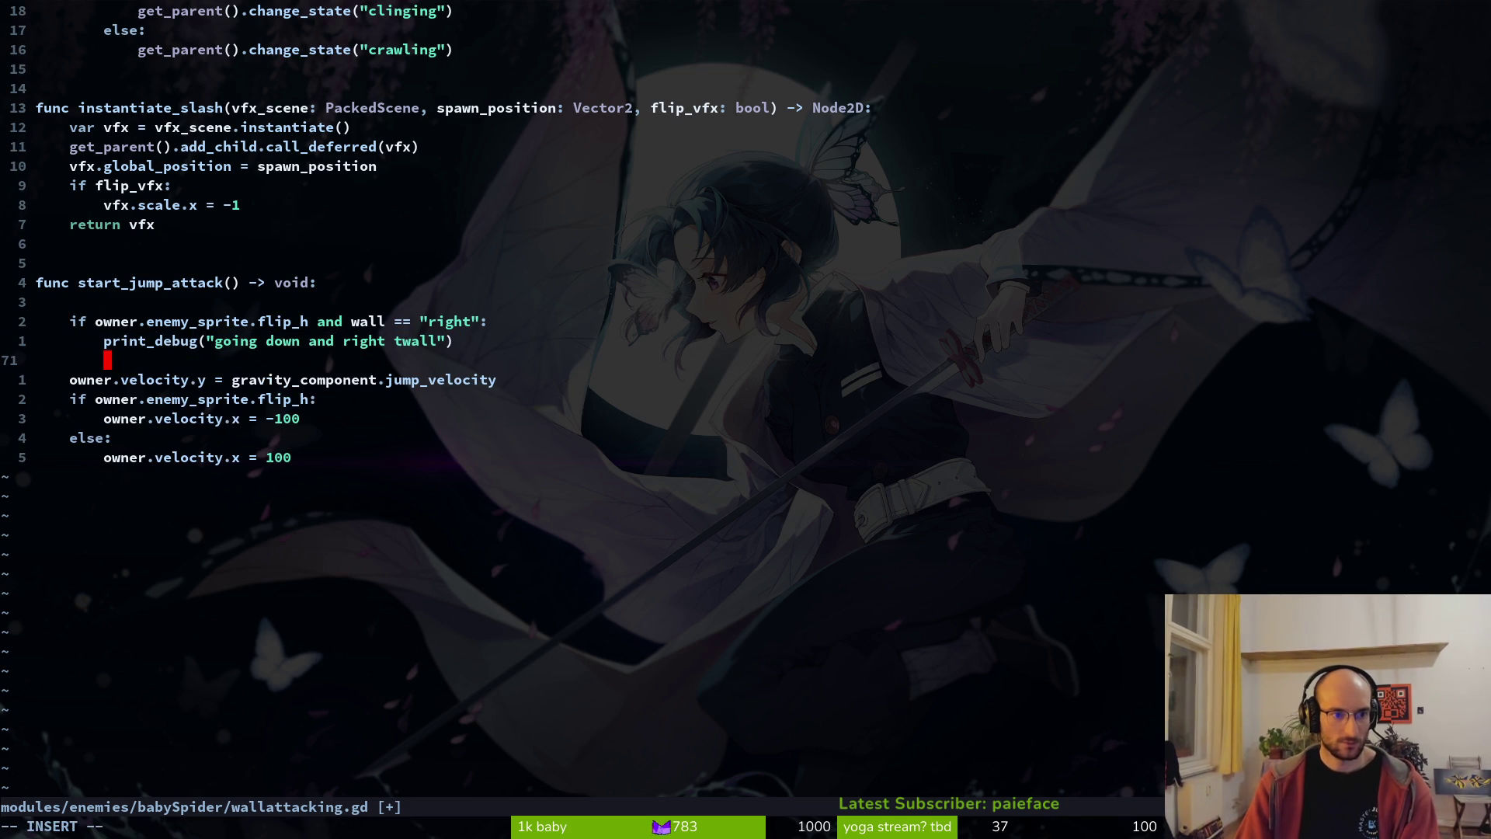
pyautogui.press('Escape')
pyautogui.press('k')
pyautogui.press('k')
pyautogui.press('y')
pyautogui.press('y')
pyautogui.press('j')
pyautogui.press('p')
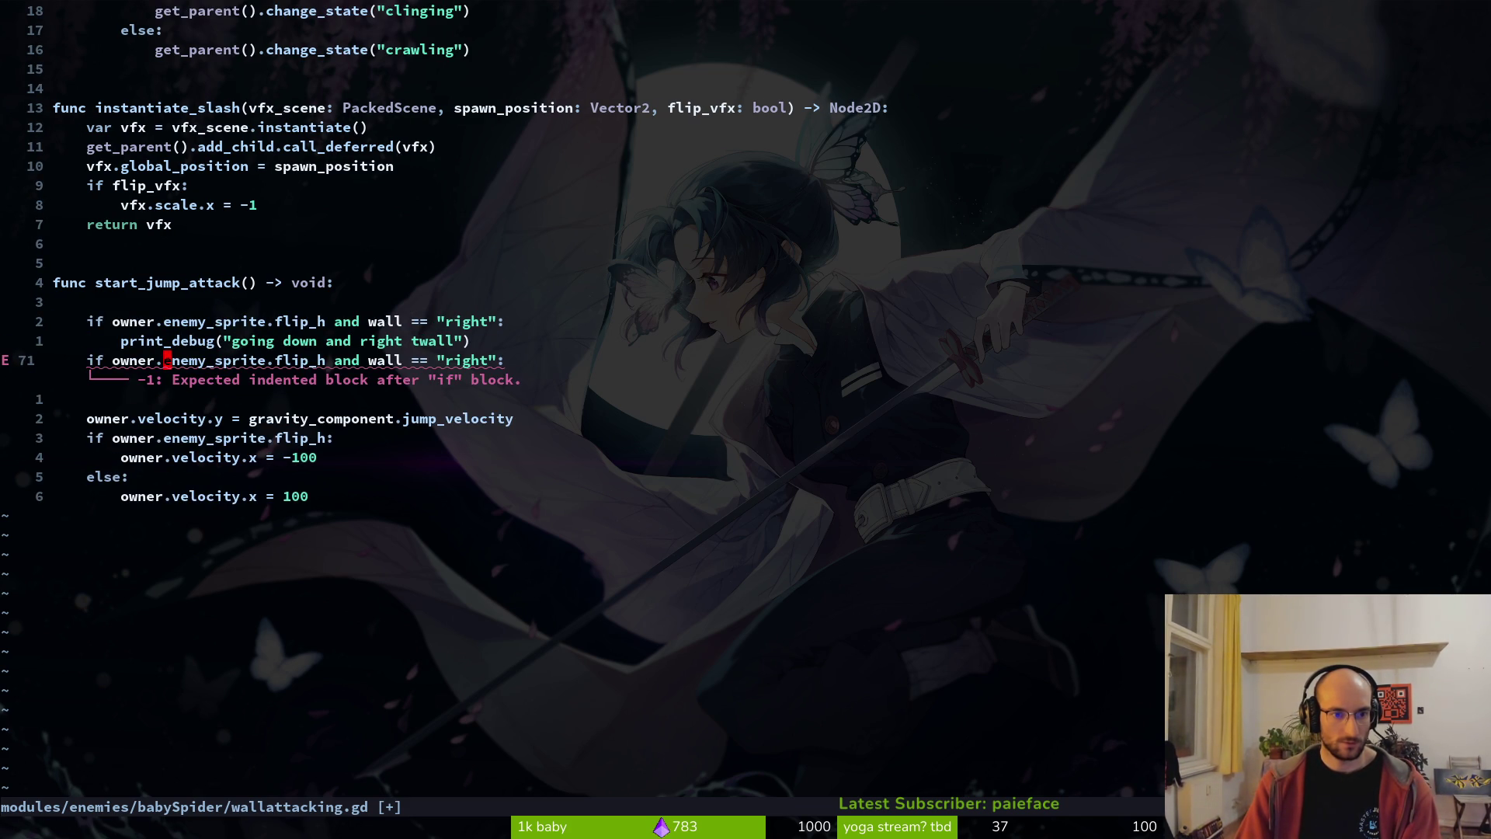
pyautogui.write('if !')
pyautogui.press('Escape')
pyautogui.press('k')
pyautogui.press('j')
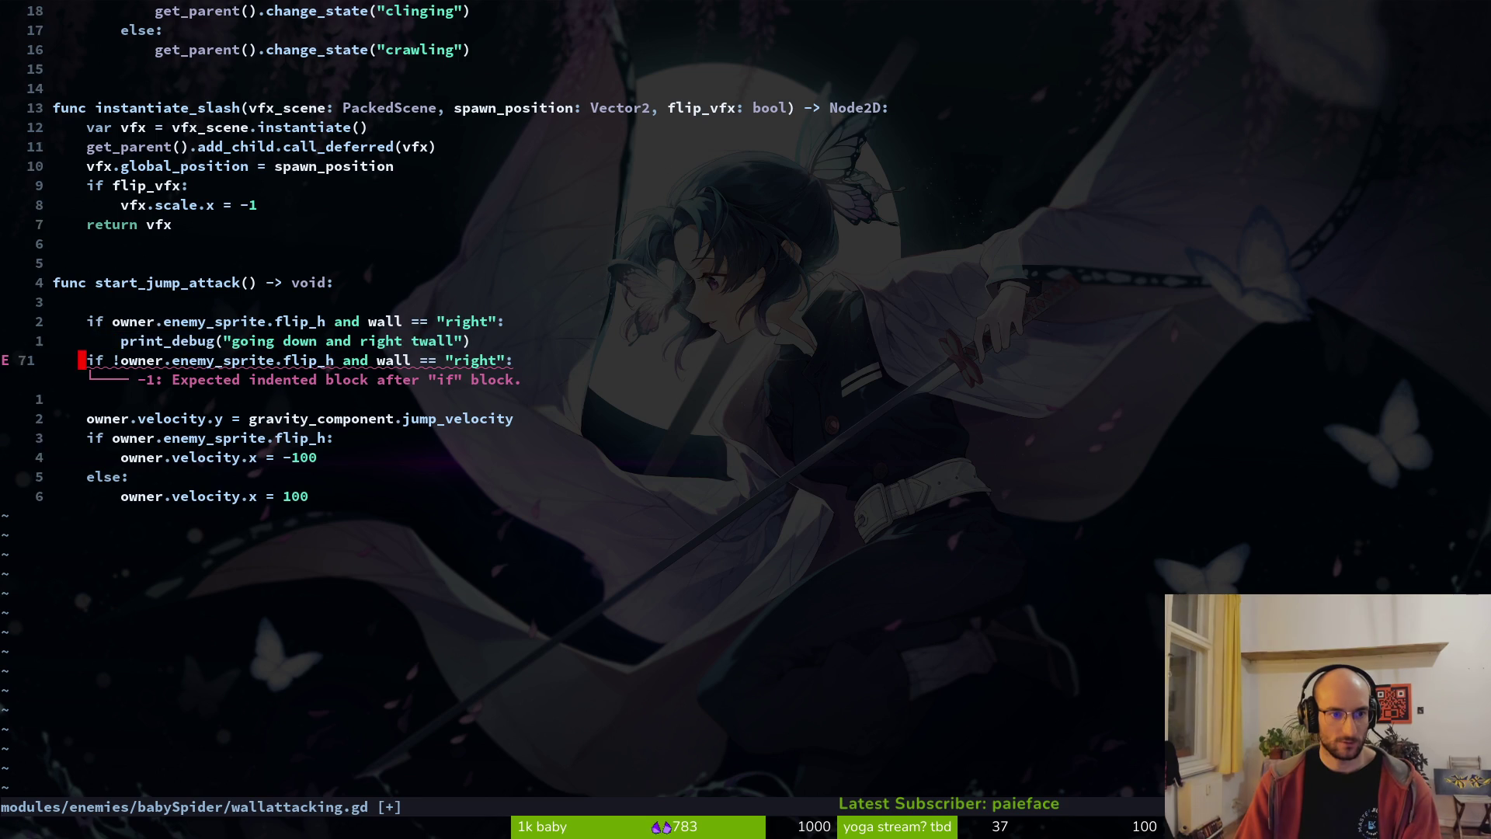
# - Give the negated branch a debug print saying 'up' instead of 'down', and save
pyautogui.press('k')
pyautogui.press('y')
pyautogui.press('y')
pyautogui.press('j')
pyautogui.press('p')
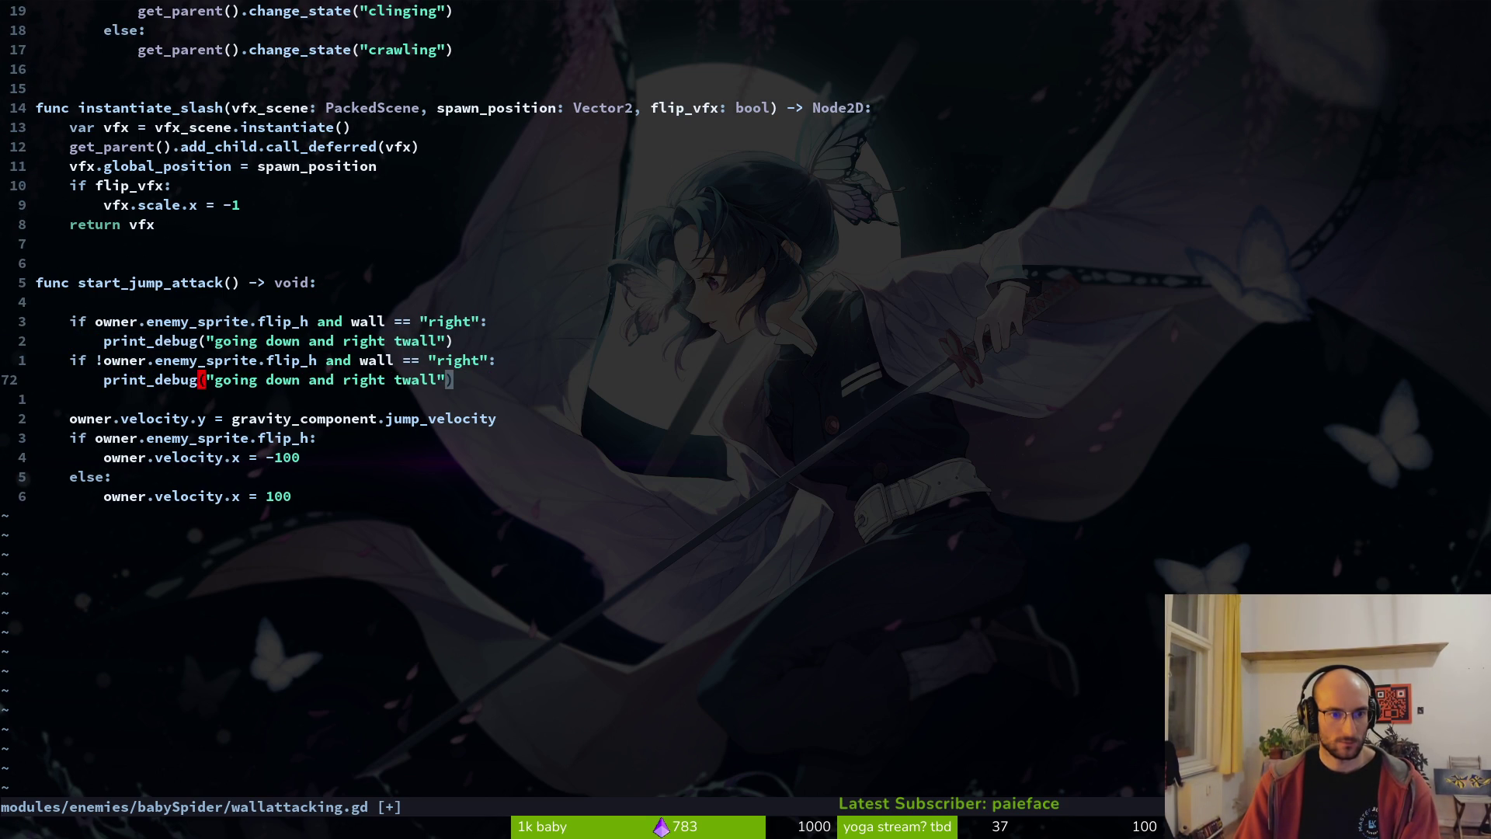
pyautogui.write('cwup')
pyautogui.press('Escape')
pyautogui.write(':w')
pyautogui.press('Return')
pyautogui.press('k')
pyautogui.press('k')
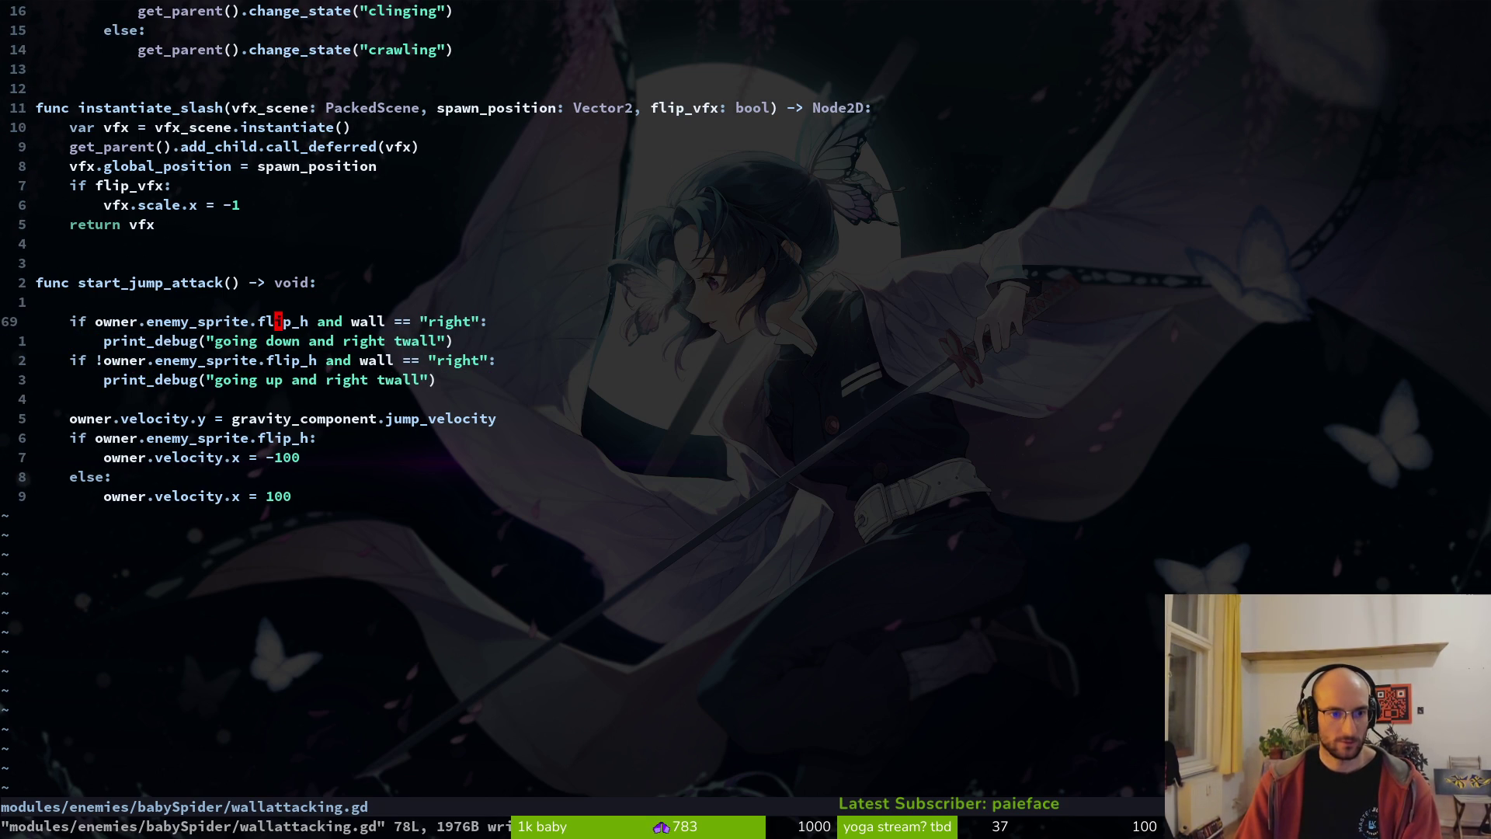
# - Duplicate both branches into four, delete the old velocity lines, and save
pyautogui.press('k')
pyautogui.press('V')
pyautogui.press('j')
pyautogui.press('j')
pyautogui.press('j')
pyautogui.press('y')
pyautogui.press('j')
pyautogui.press('j')
pyautogui.press('j')
pyautogui.press('p')
pyautogui.press('k')
pyautogui.press('k')
pyautogui.press('k')
pyautogui.press('j')
pyautogui.press('}')
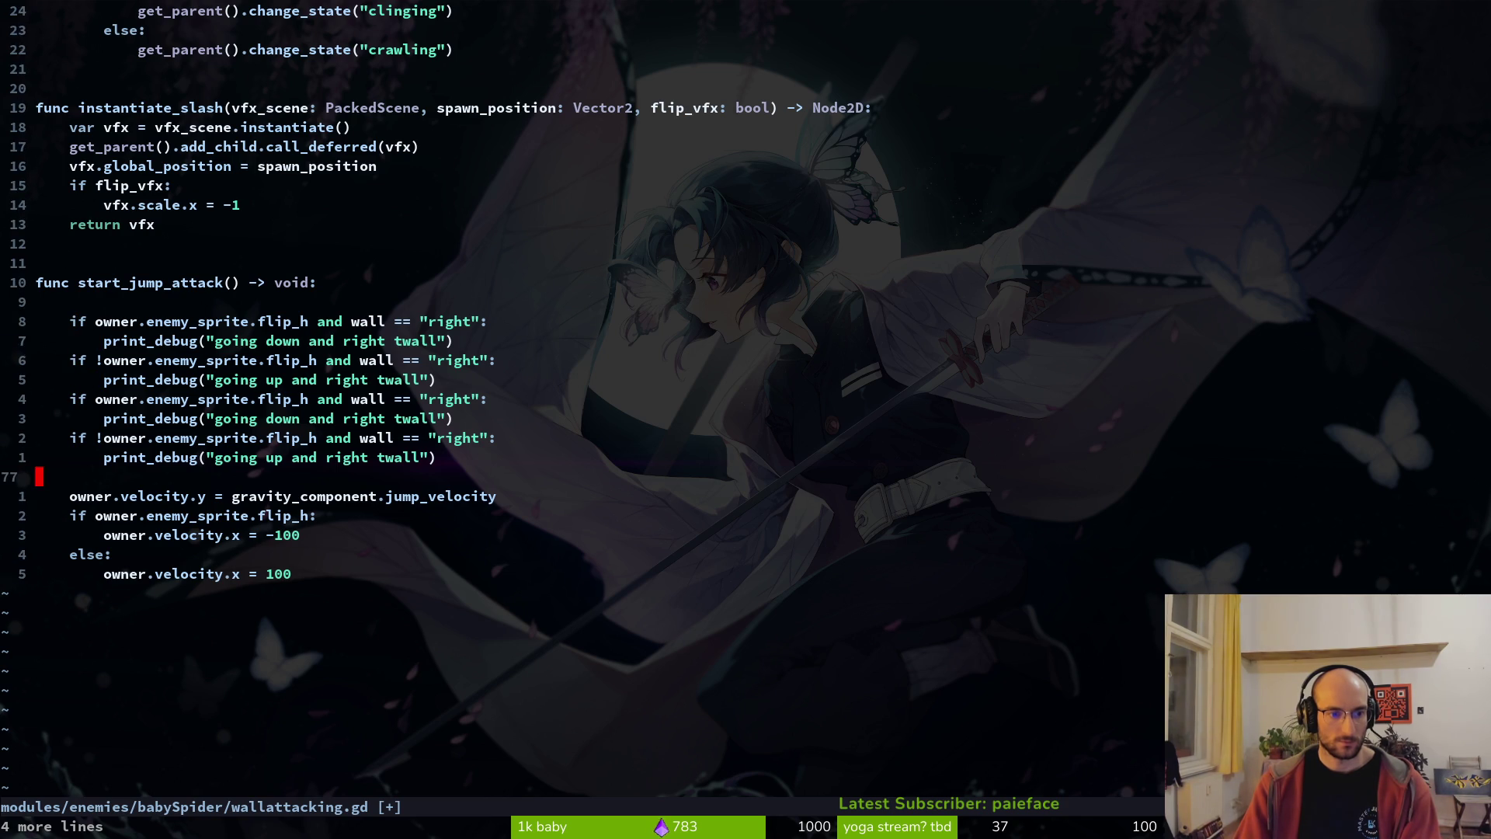
pyautogui.press('j')
pyautogui.press('V')
pyautogui.press('j')
pyautogui.press('j')
pyautogui.press('j')
pyautogui.press('d')
pyautogui.press('d')
pyautogui.press('d')
pyautogui.write('k:w')
pyautogui.press('Return')
# - Switch the third branch to the left wall with a 'left' debug message, and save
pyautogui.press('k')
pyautogui.press('k')
pyautogui.press('k')
pyautogui.press('k')
pyautogui.press('k')
pyautogui.press('k')
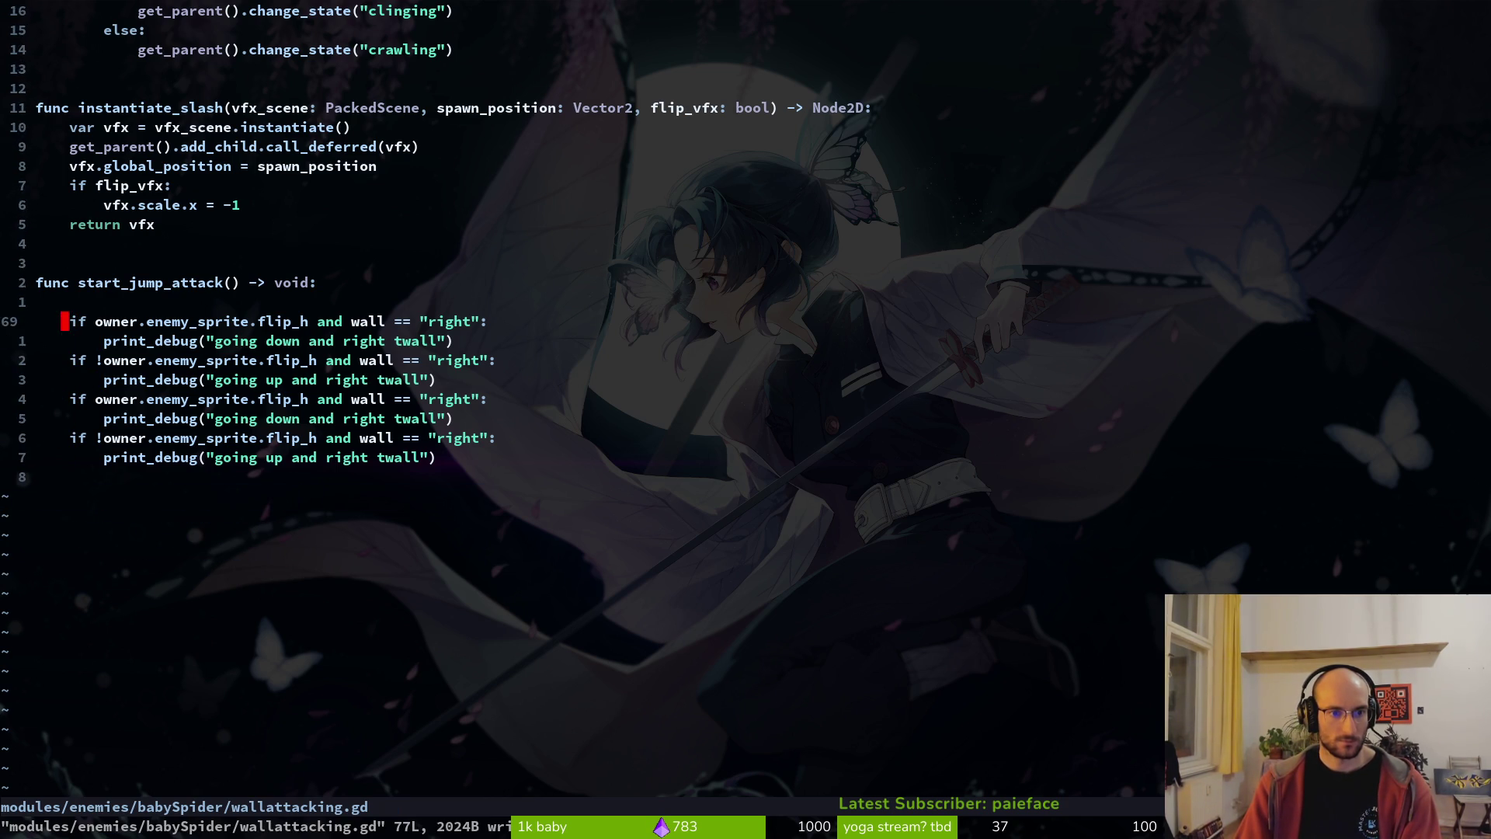
pyautogui.press('k')
pyautogui.press('j')
pyautogui.press('j')
pyautogui.press('j')
pyautogui.press('j')
pyautogui.press('w')
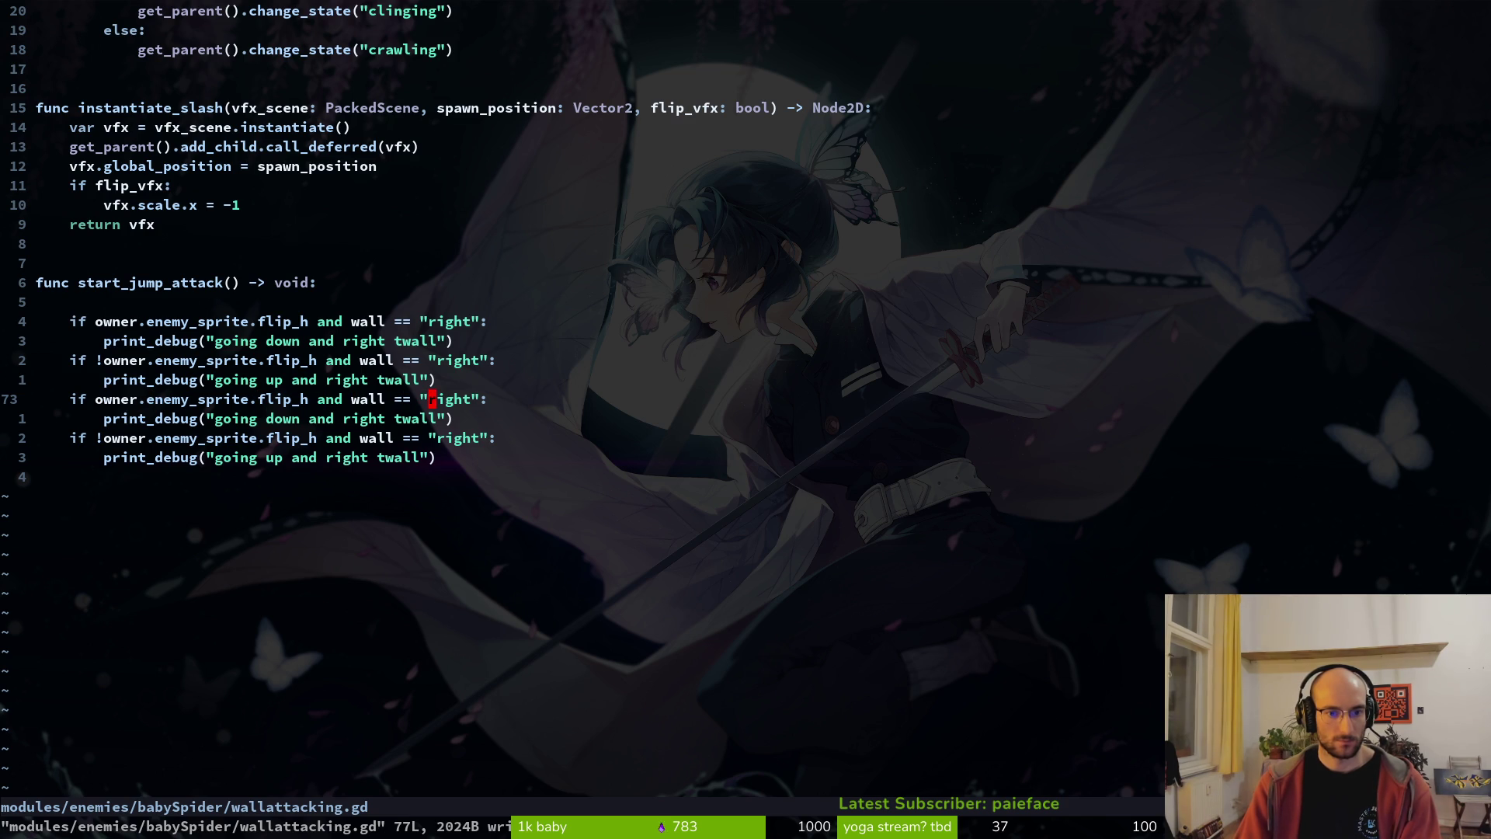
pyautogui.write('cwl')
pyautogui.write('j')
pyautogui.write('h')
pyautogui.write('cw')
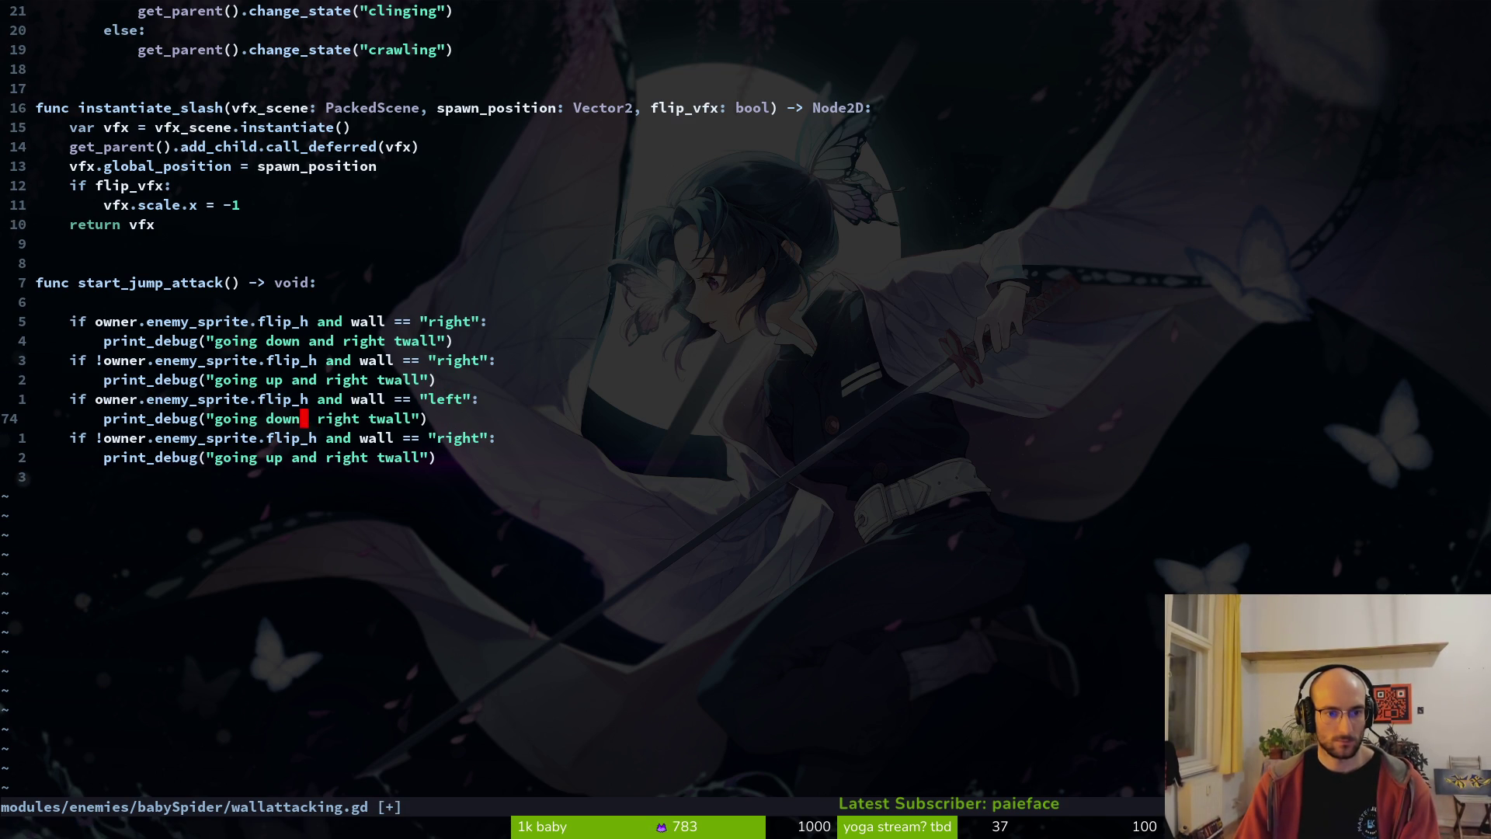
pyautogui.write('u')
pyautogui.write('cwleft')
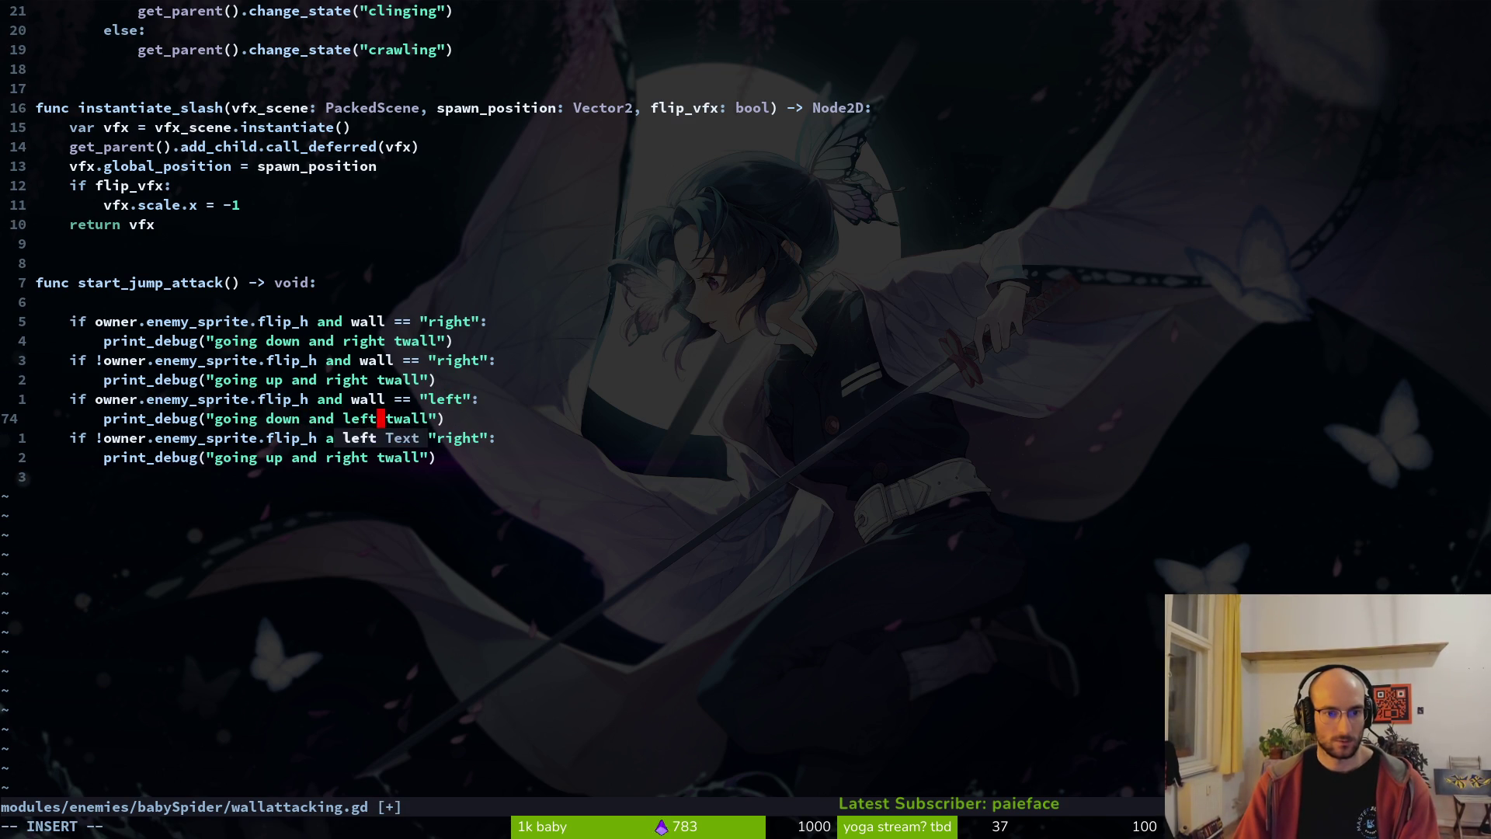
pyautogui.press('Escape')
pyautogui.write(':w')
pyautogui.press('Return')
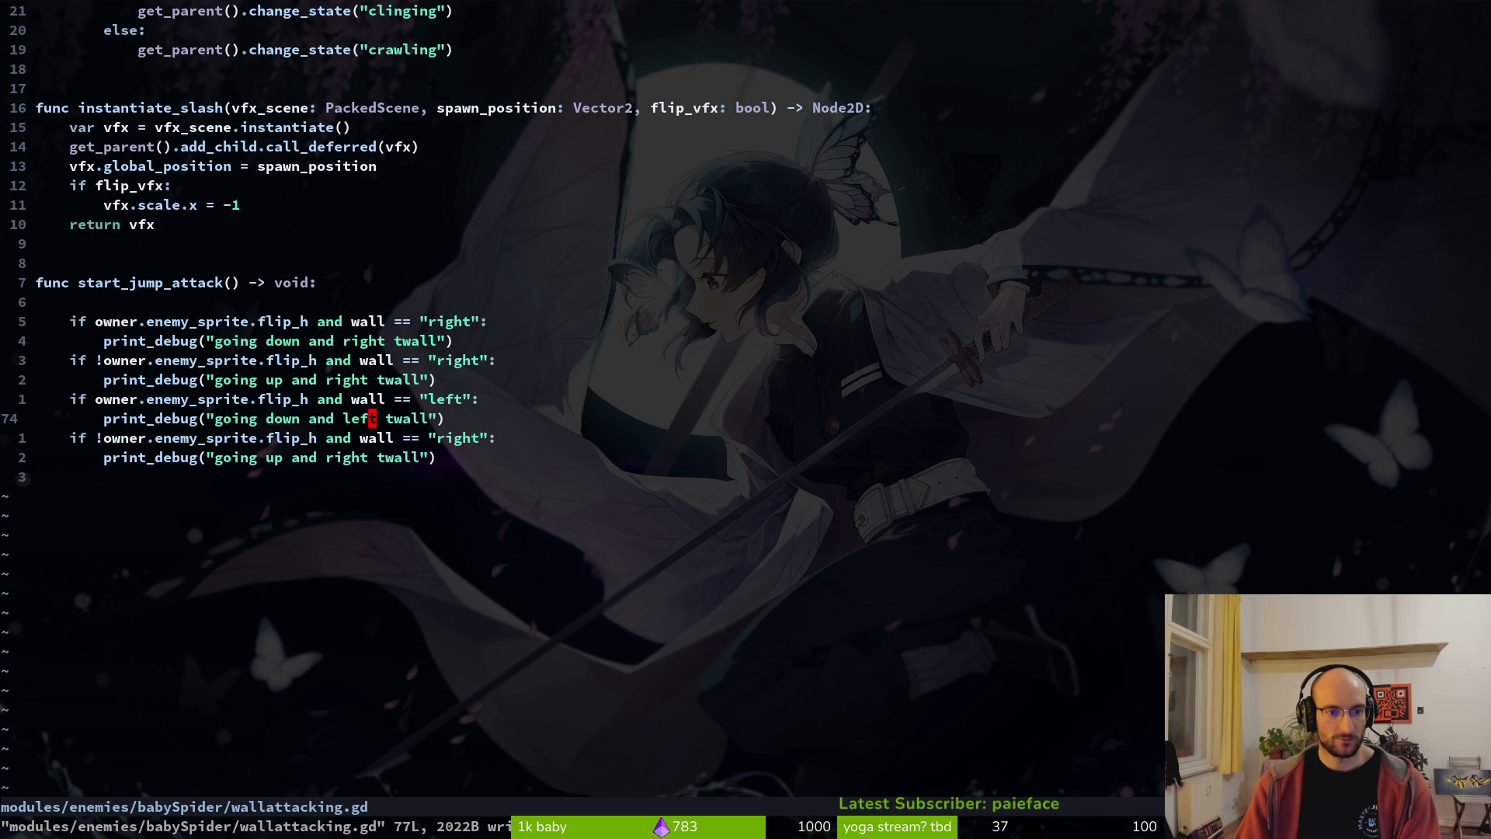
# - Set the last two debug messages to 'up' and 'down', saving after each
pyautogui.press('j')
pyautogui.press('j')
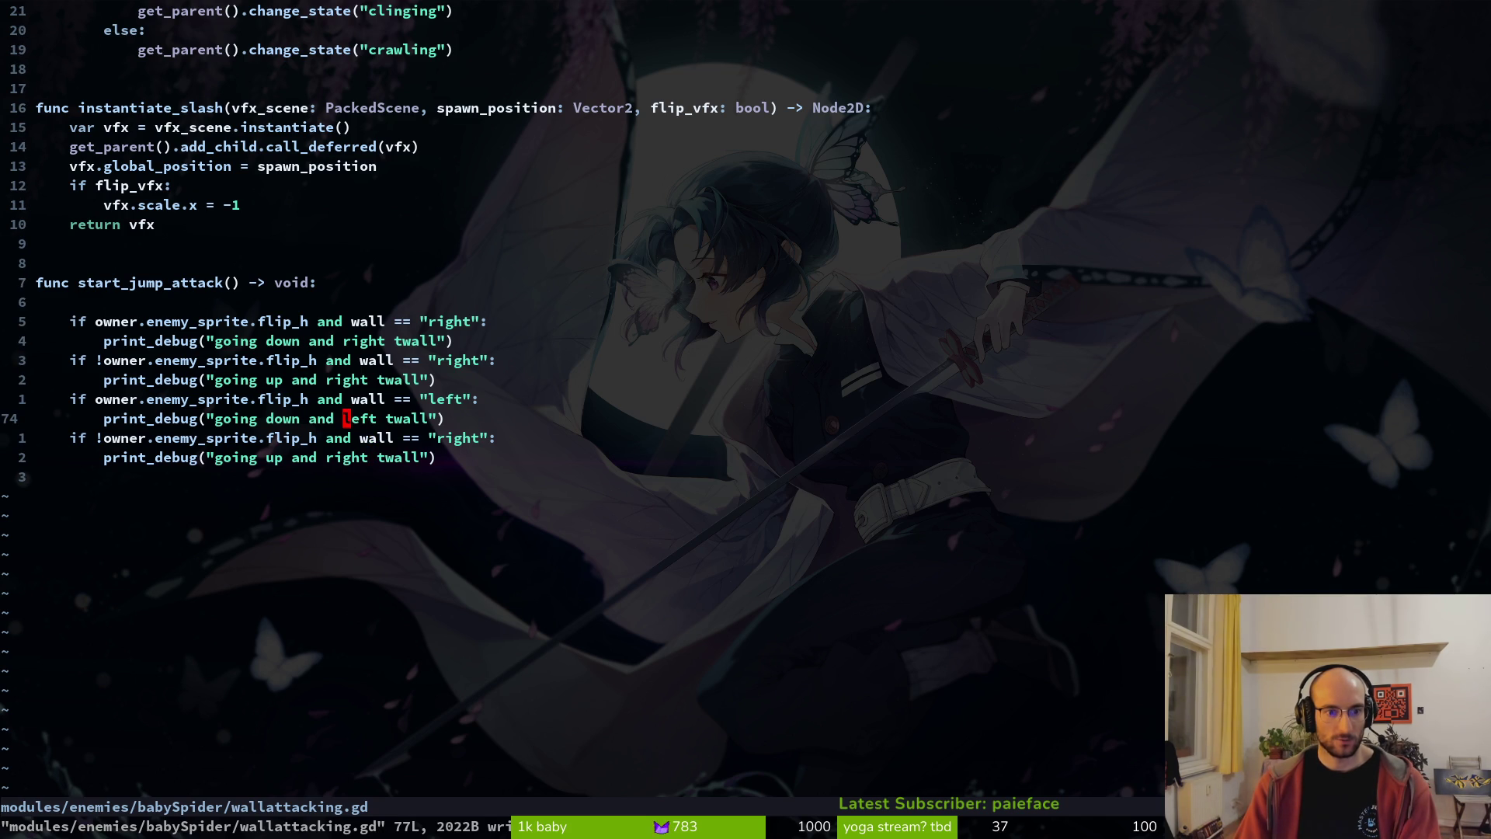
pyautogui.write('cwup')
pyautogui.press('Escape')
pyautogui.write(':w')
pyautogui.press('Return')
pyautogui.press('j')
pyautogui.press('j')
pyautogui.write('cwdown')
pyautogui.press('Escape')
pyautogui.write(':w')
pyautogui.press('Return')
# - Change the last debug message from 'right' to 'left' and save wallattacking.gd
pyautogui.write('cwleft')
pyautogui.press('Escape')
pyautogui.write(':w')
pyautogui.press('Return')
# - Delete the blank line under start_jump_attack and save the script again
pyautogui.press('k')
pyautogui.press('k')
pyautogui.press('k')
pyautogui.press('k')
pyautogui.press('j')
pyautogui.press('j')
pyautogui.press('d')
pyautogui.press('d')
pyautogui.write(':w')
pyautogui.press('Return')
# - Open the clinging script, then baby_spider.gd, through the Git Files picker
pyautogui.hotkey('ctrl', 'p')
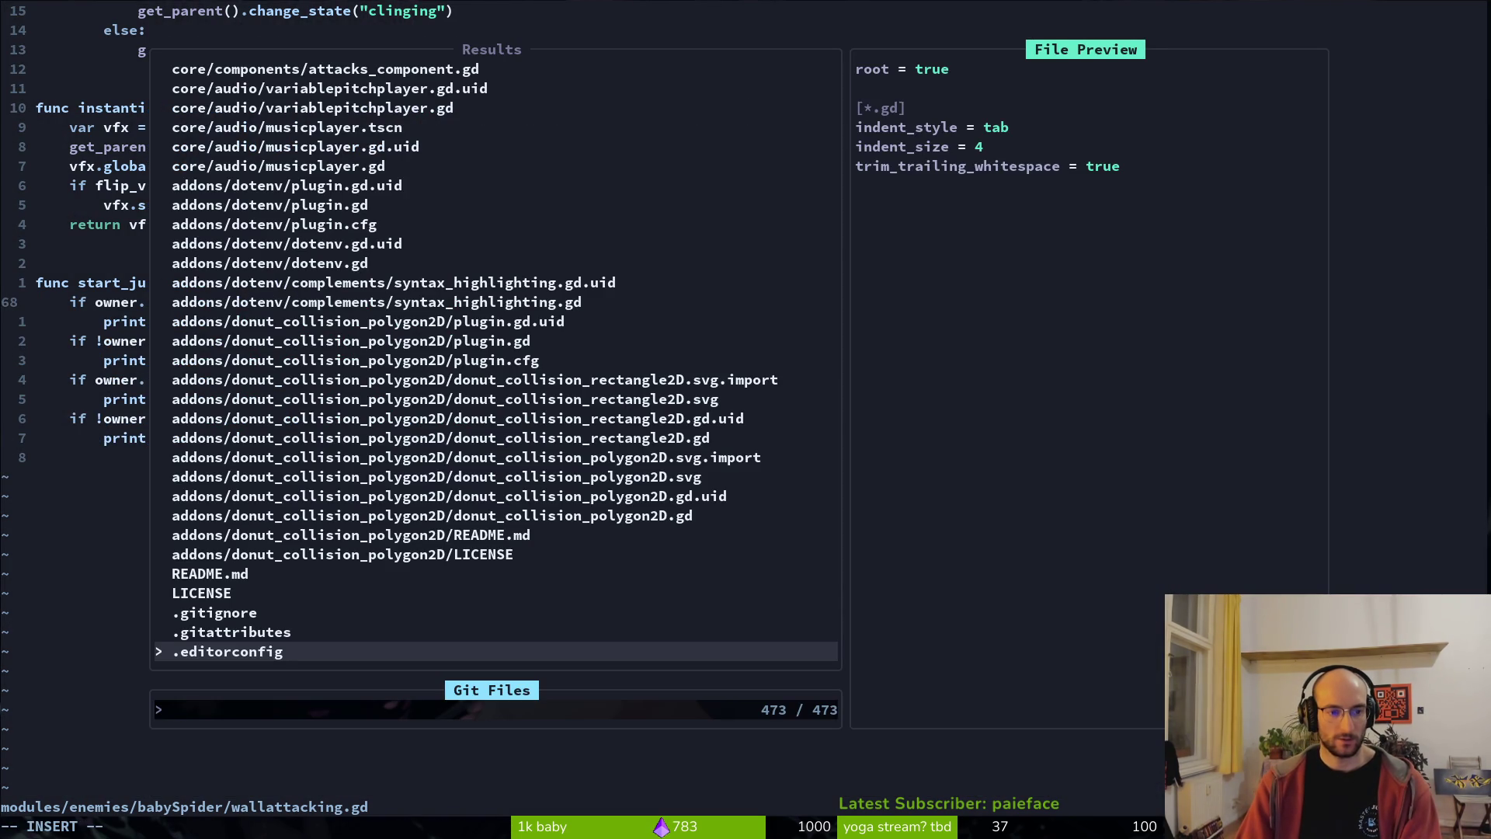
pyautogui.write('clinin')
pyautogui.press('Return')
pyautogui.hotkey('ctrl', 'p')
pyautogui.write('baby_sp')
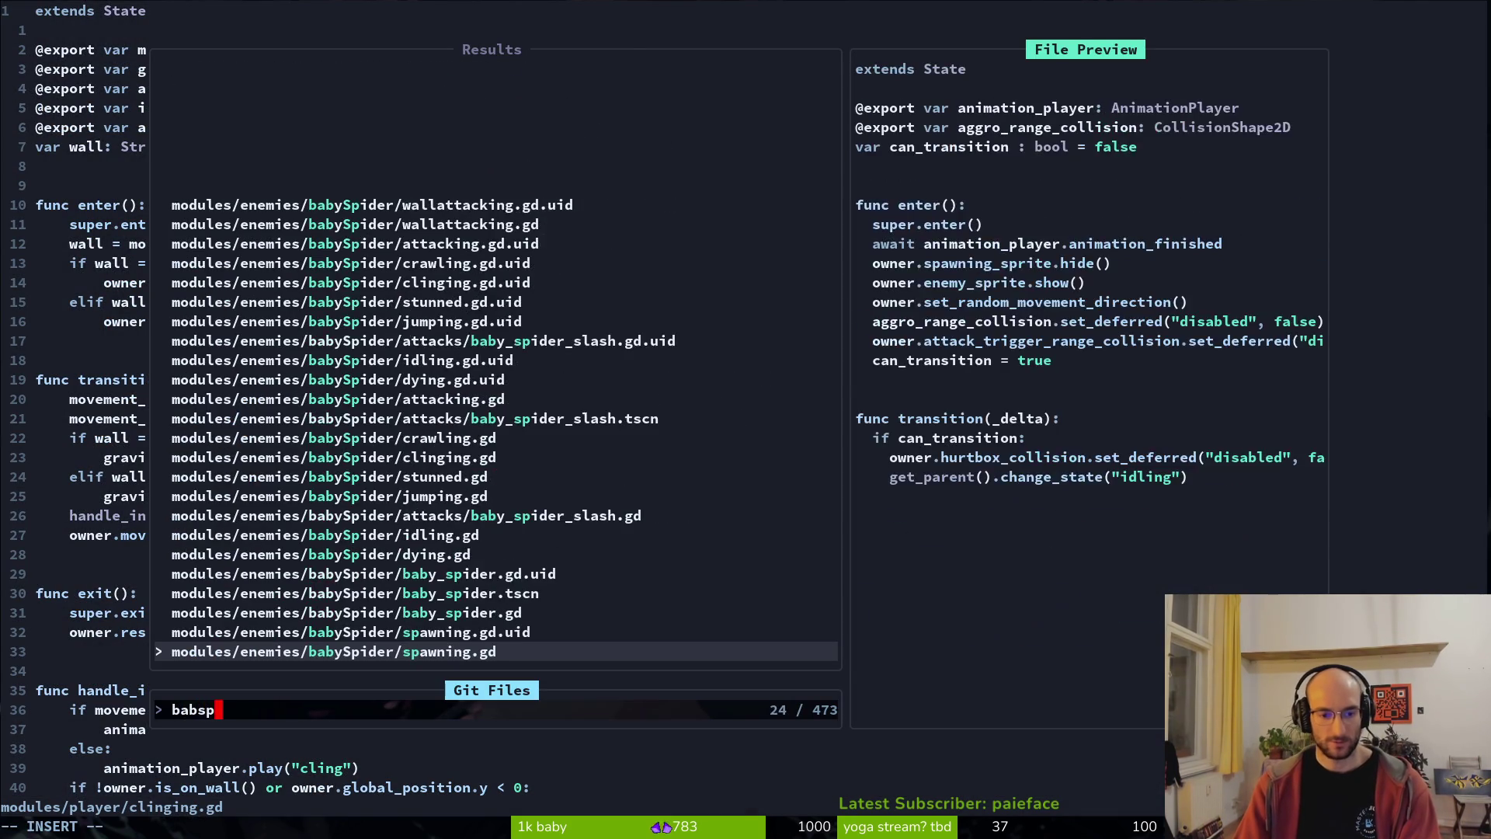
pyautogui.press('Return')
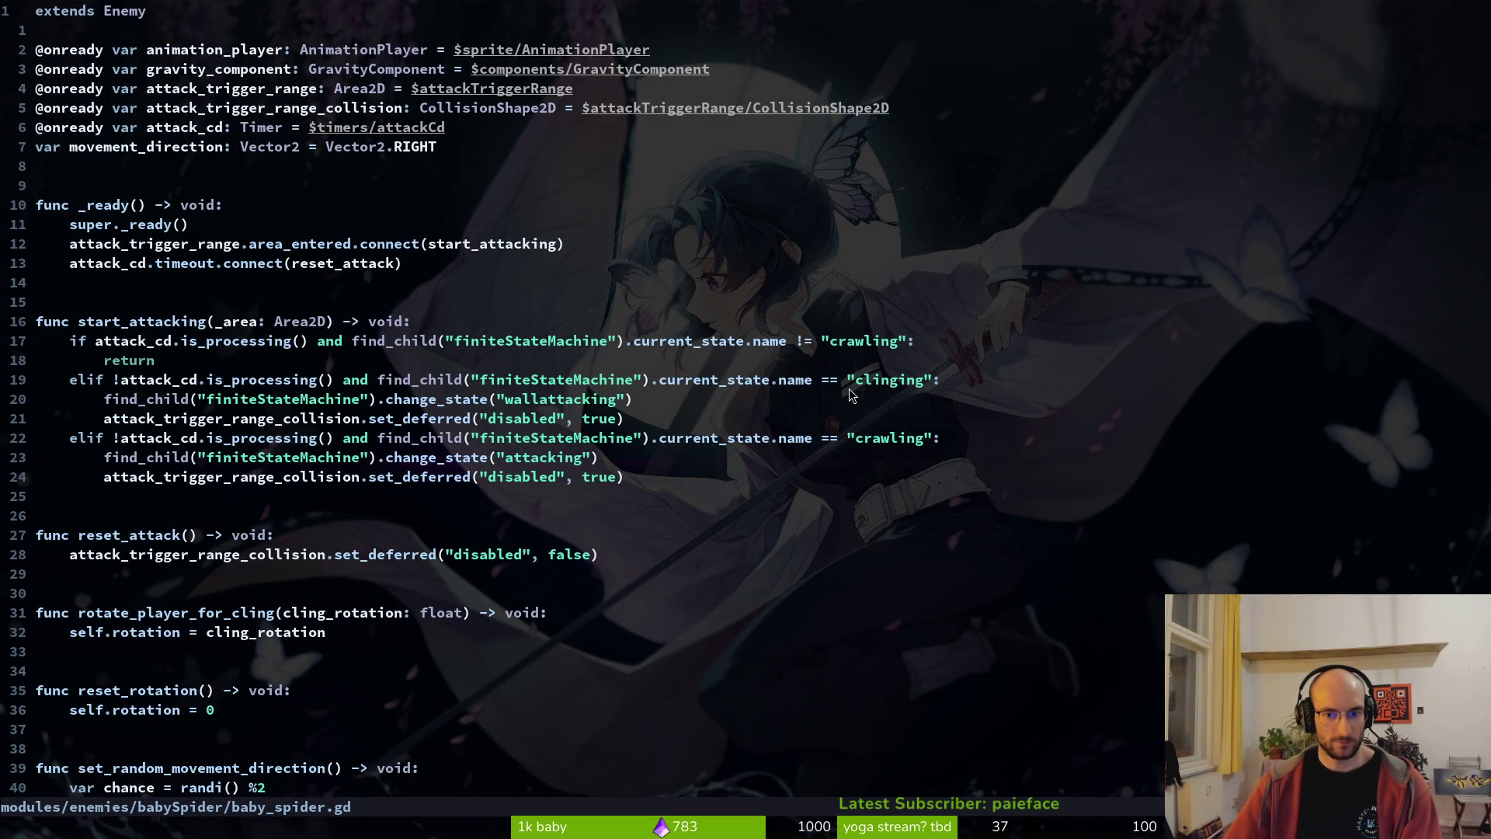
pyautogui.hotkey('alt', 'Tab')
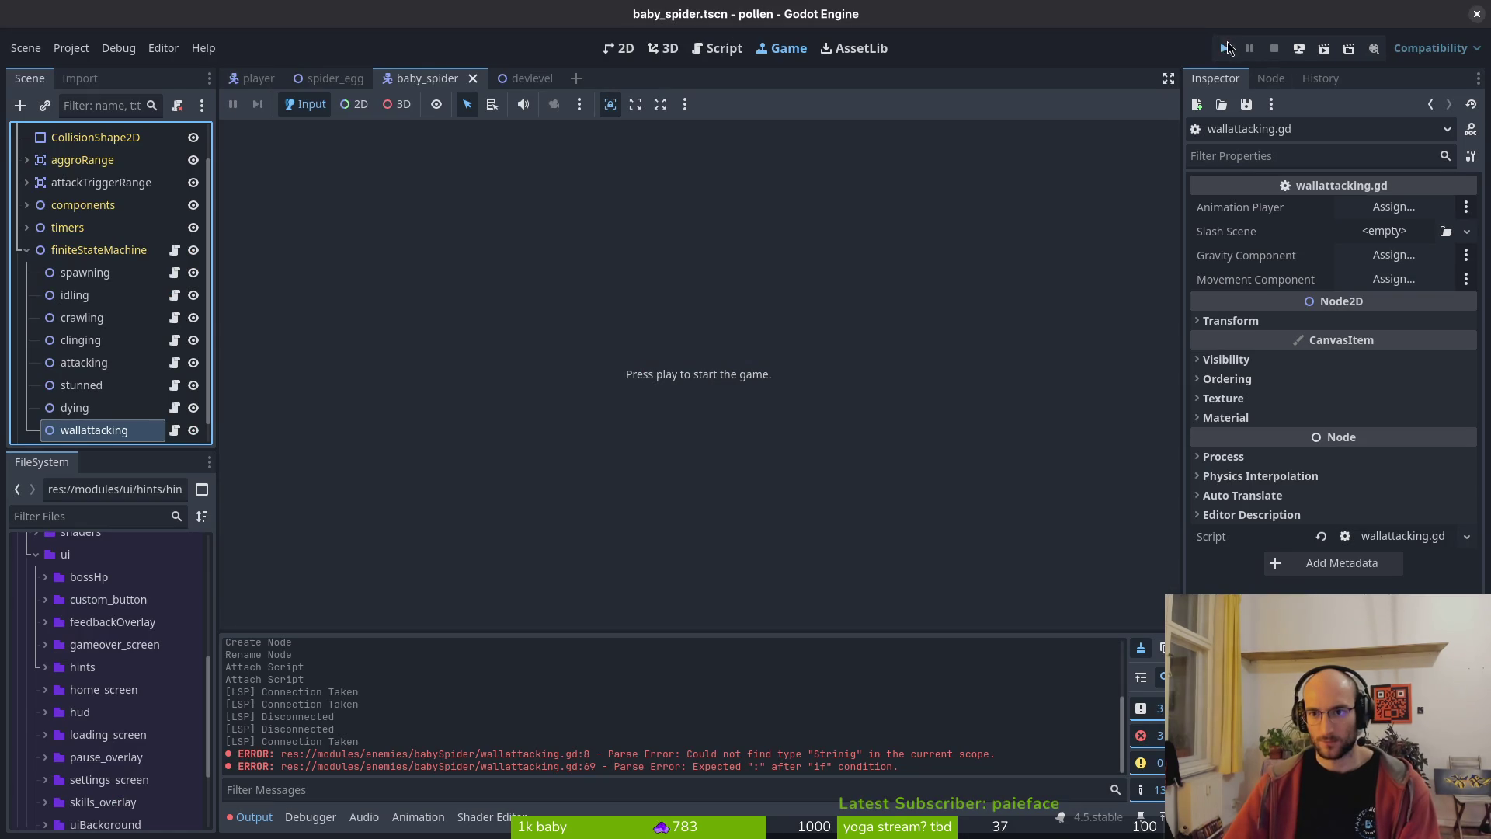
# - Run the game, dash and climb the right wall, then select the wallattacking state node
pyautogui.click(1226, 47)
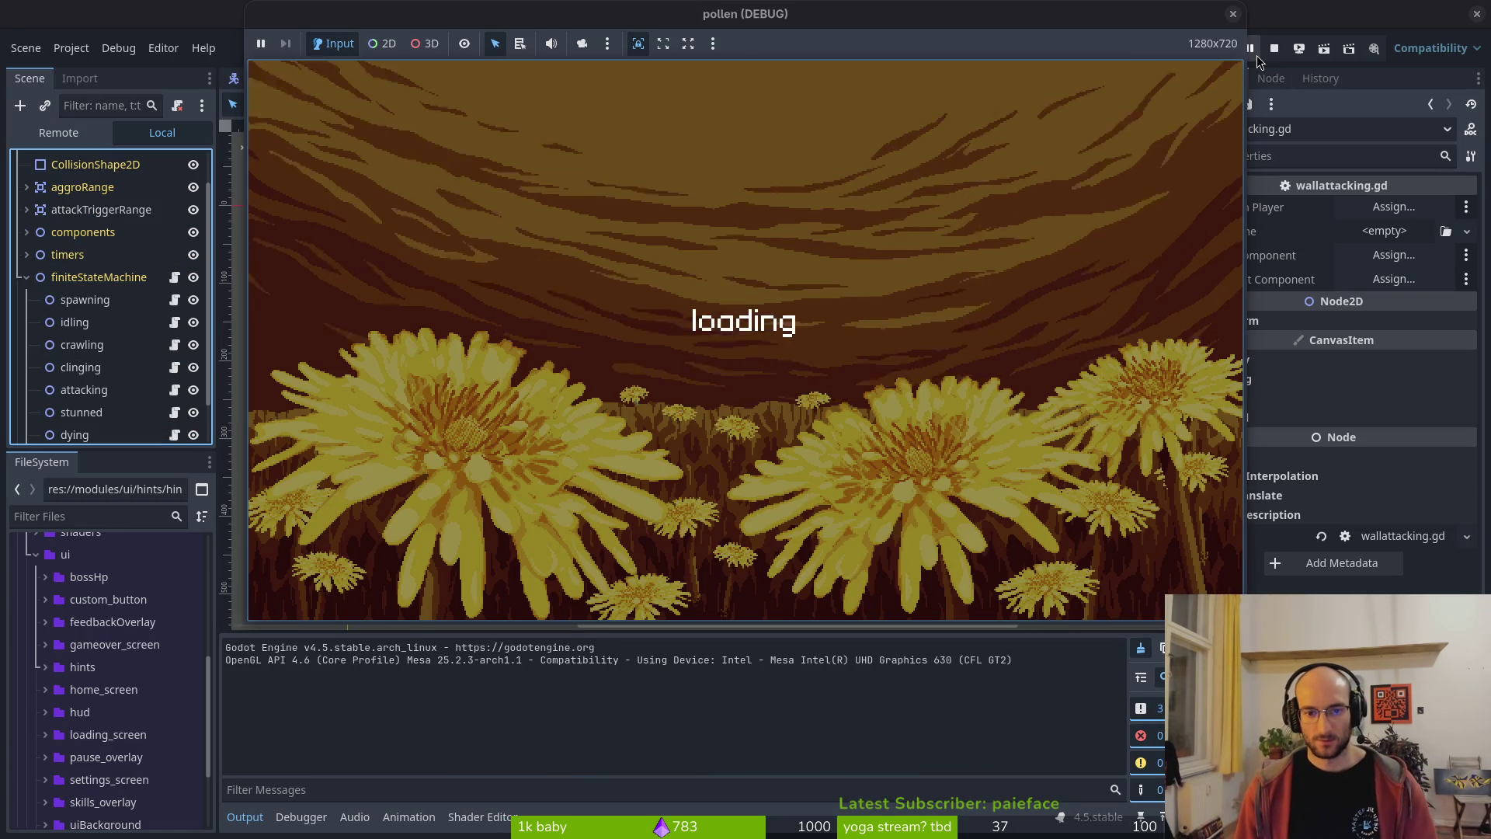
pyautogui.press('d')
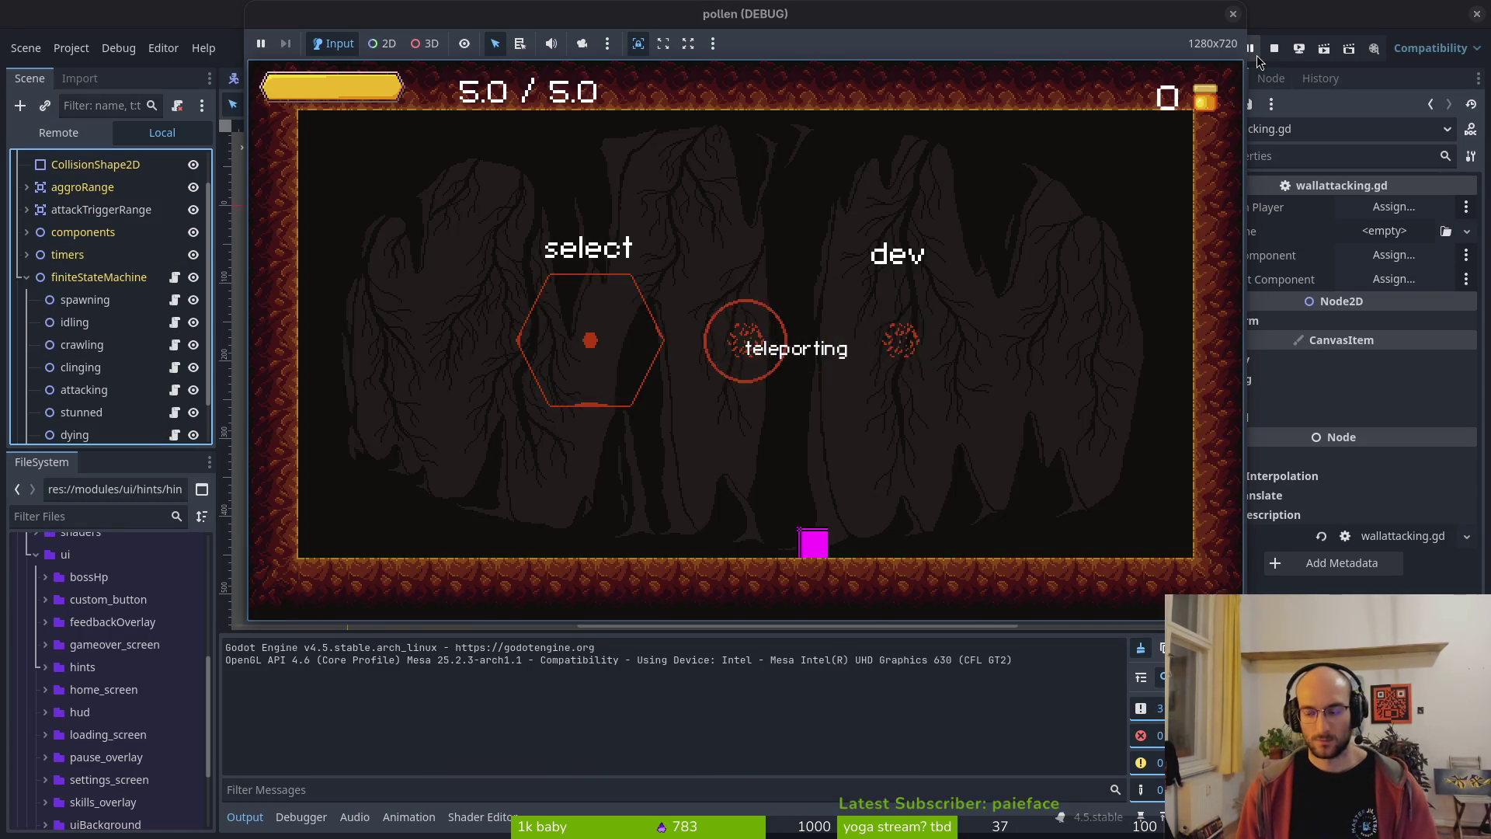
pyautogui.press('shift')
pyautogui.press('space')
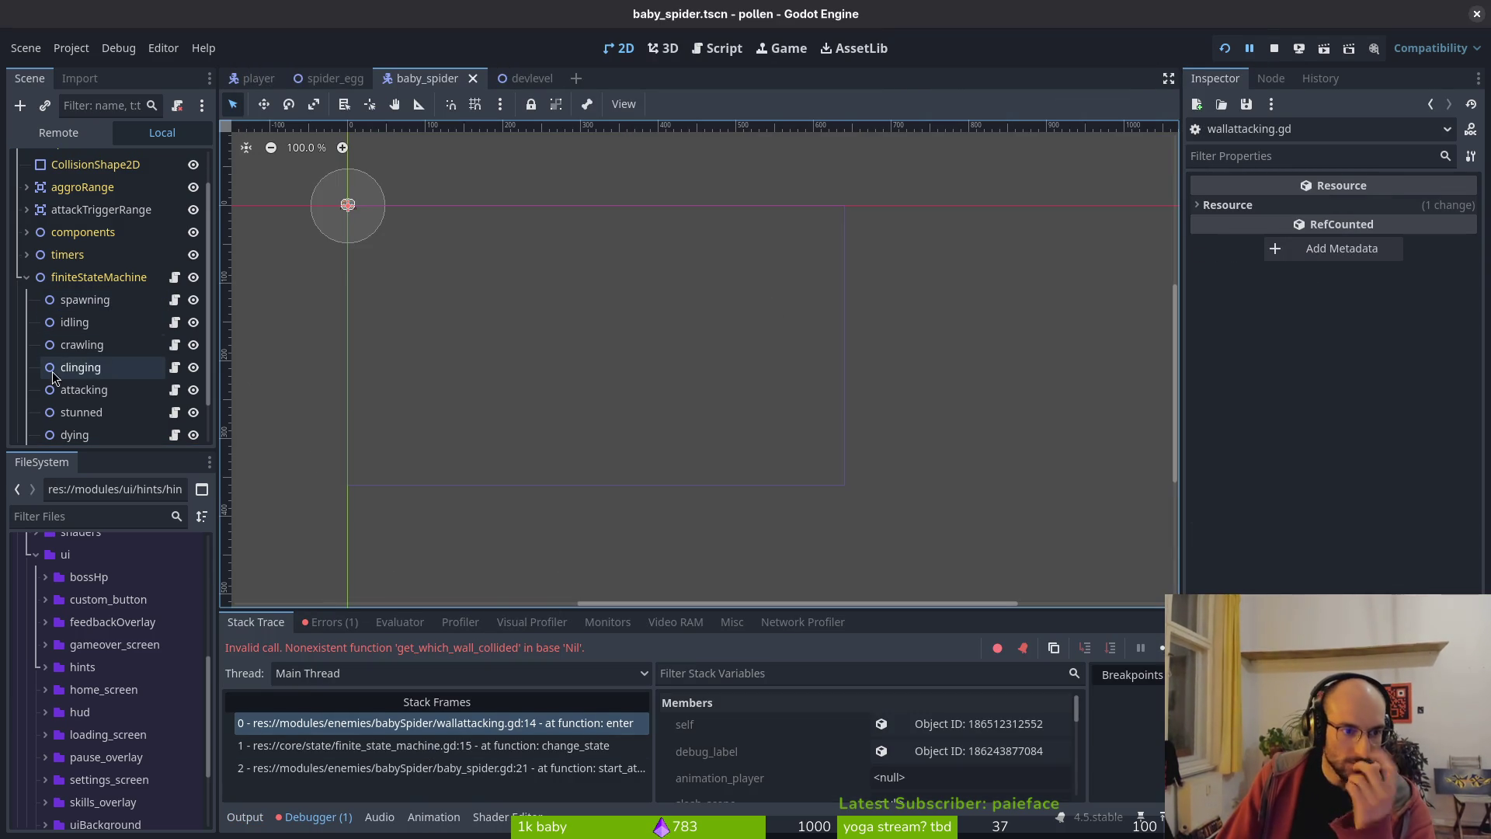
pyautogui.scroll(-2, 54, 378)
pyautogui.click(94, 408)
# - Assign AnimationPlayer as Animation Player and load baby_spider_slash.tscn as the Slash Scene
pyautogui.click(1394, 207)
pyautogui.click(710, 311)
pyautogui.click(803, 670)
pyautogui.click(1384, 231)
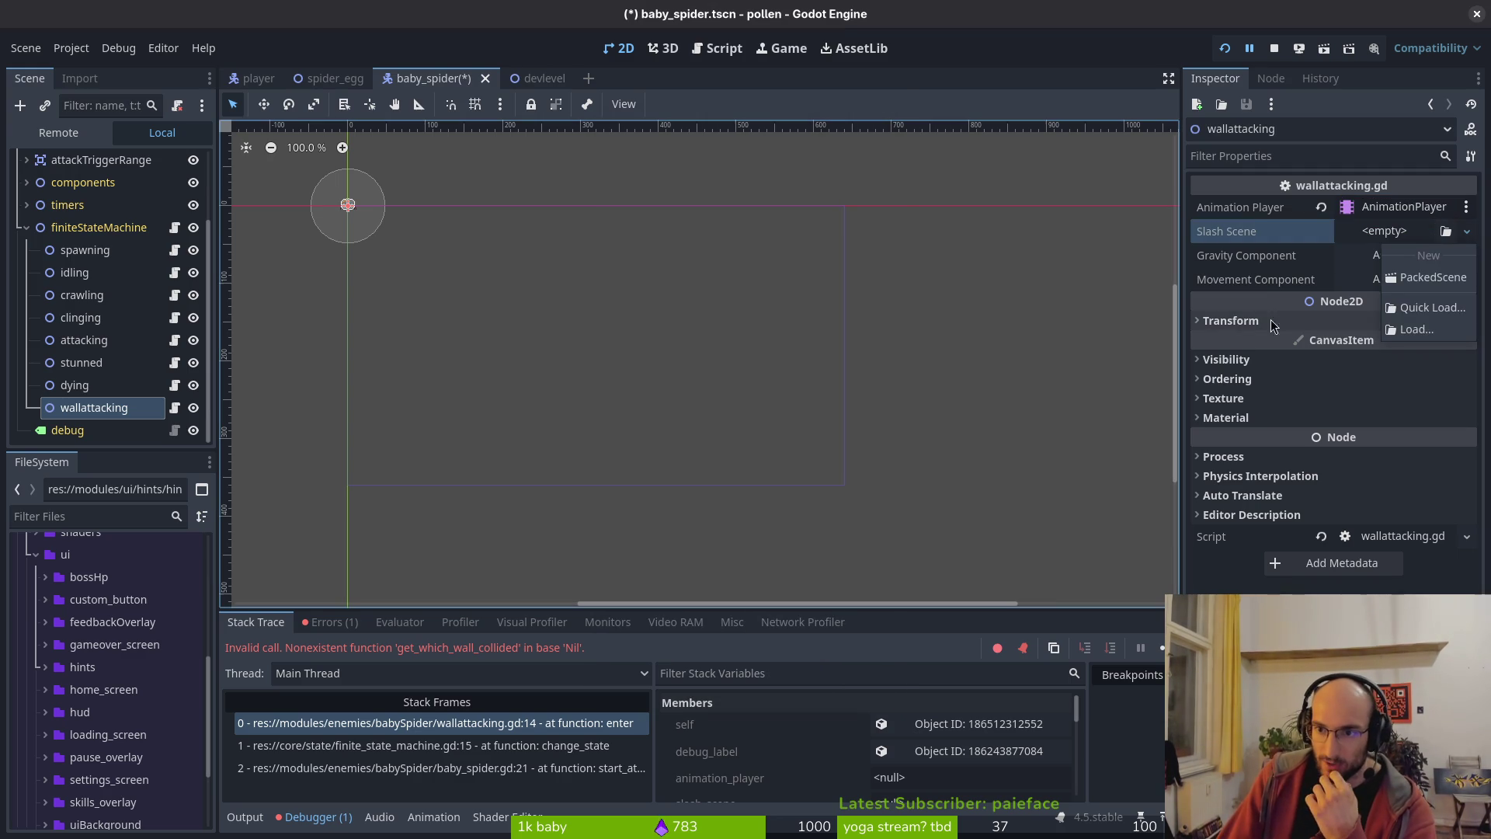
pyautogui.click(1415, 306)
pyautogui.write('slash')
pyautogui.press('Down')
pyautogui.press('Down')
pyautogui.press('Down')
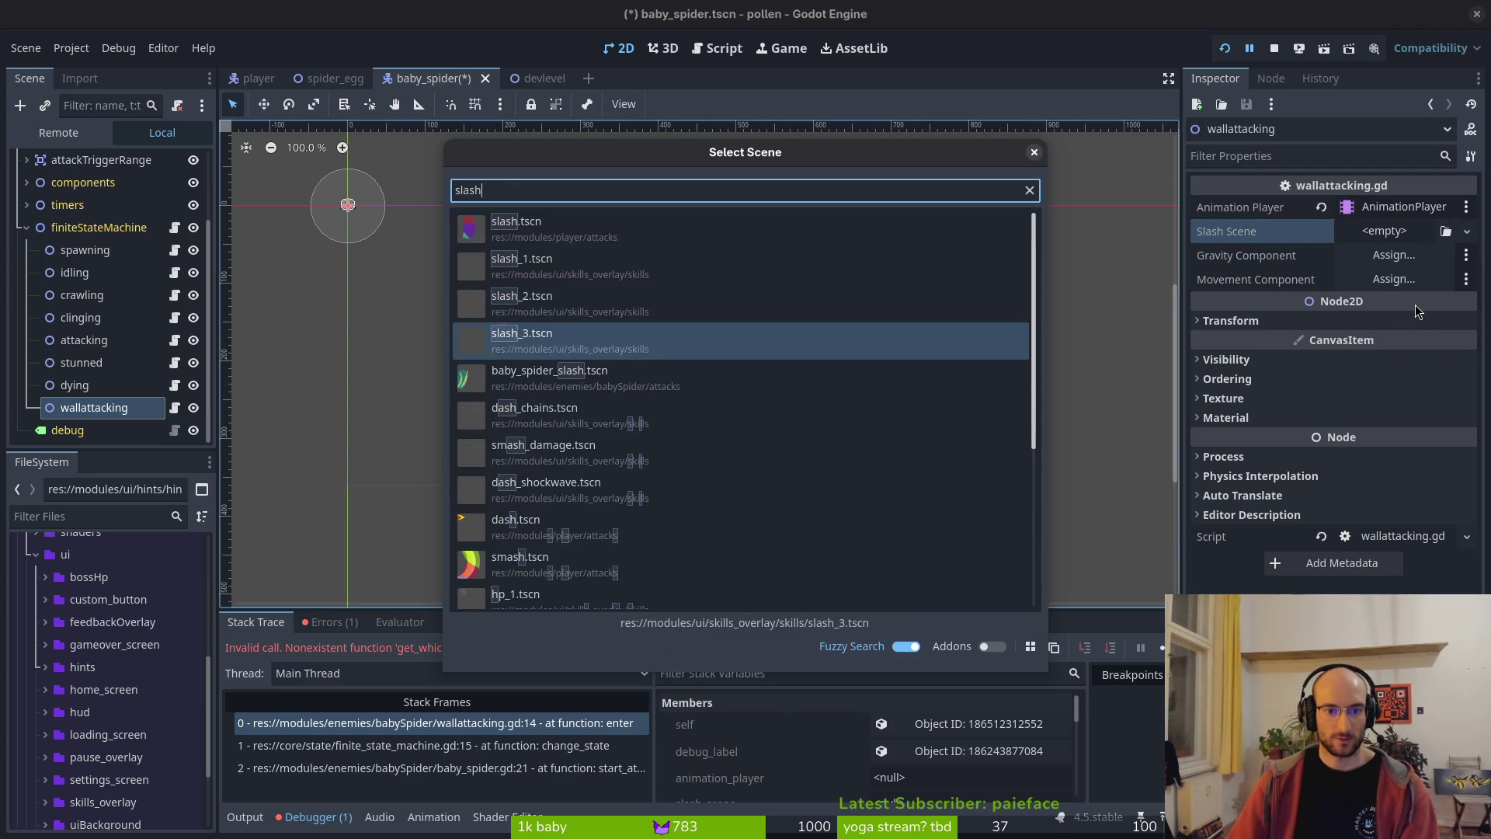
pyautogui.press('Return')
# - Assign the GravityComponent and MovementComponent nodes, then stop the running game
pyautogui.click(1398, 281)
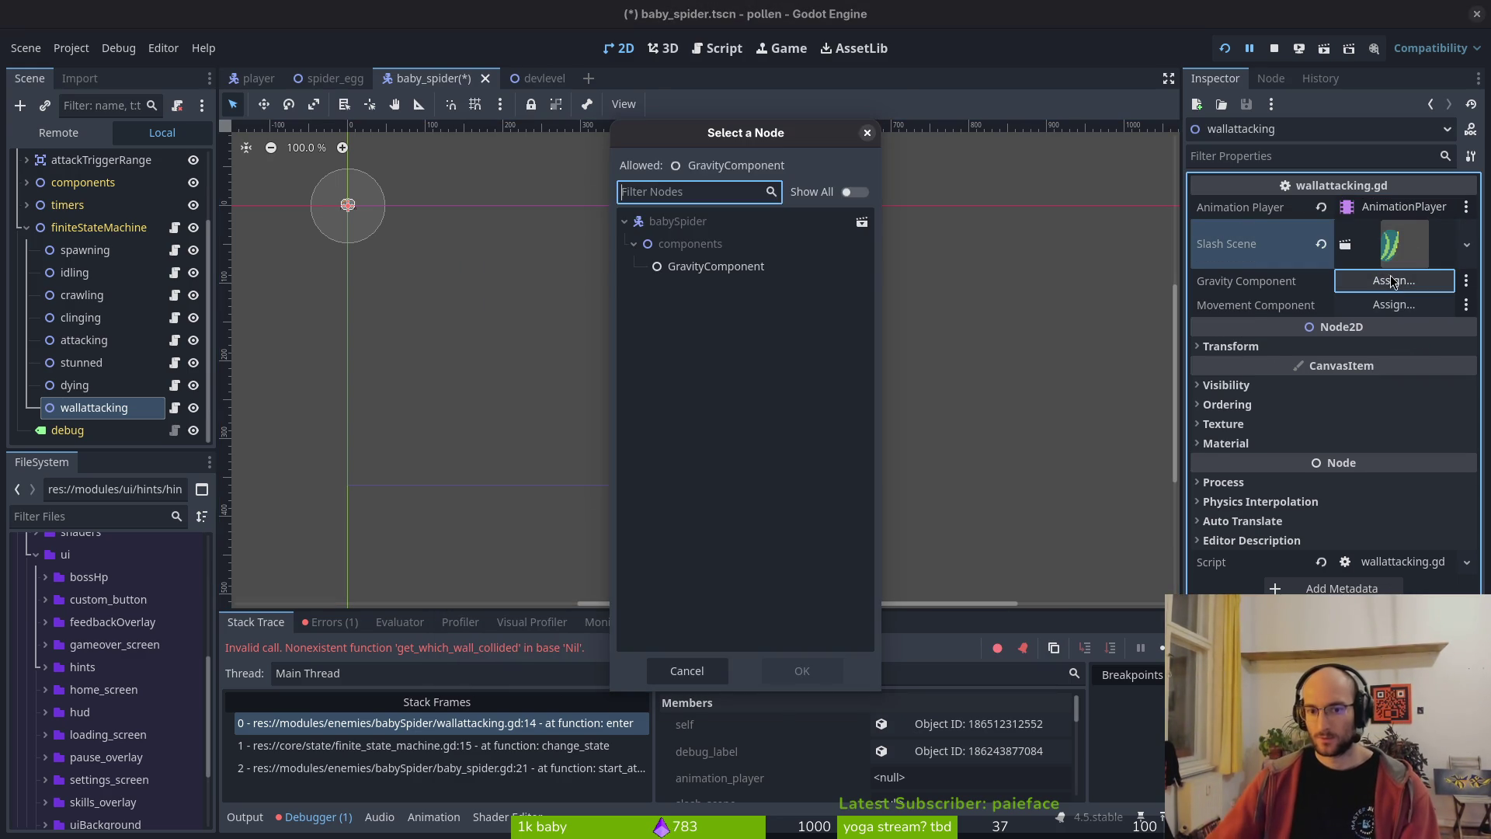
pyautogui.click(736, 266)
pyautogui.press('Return')
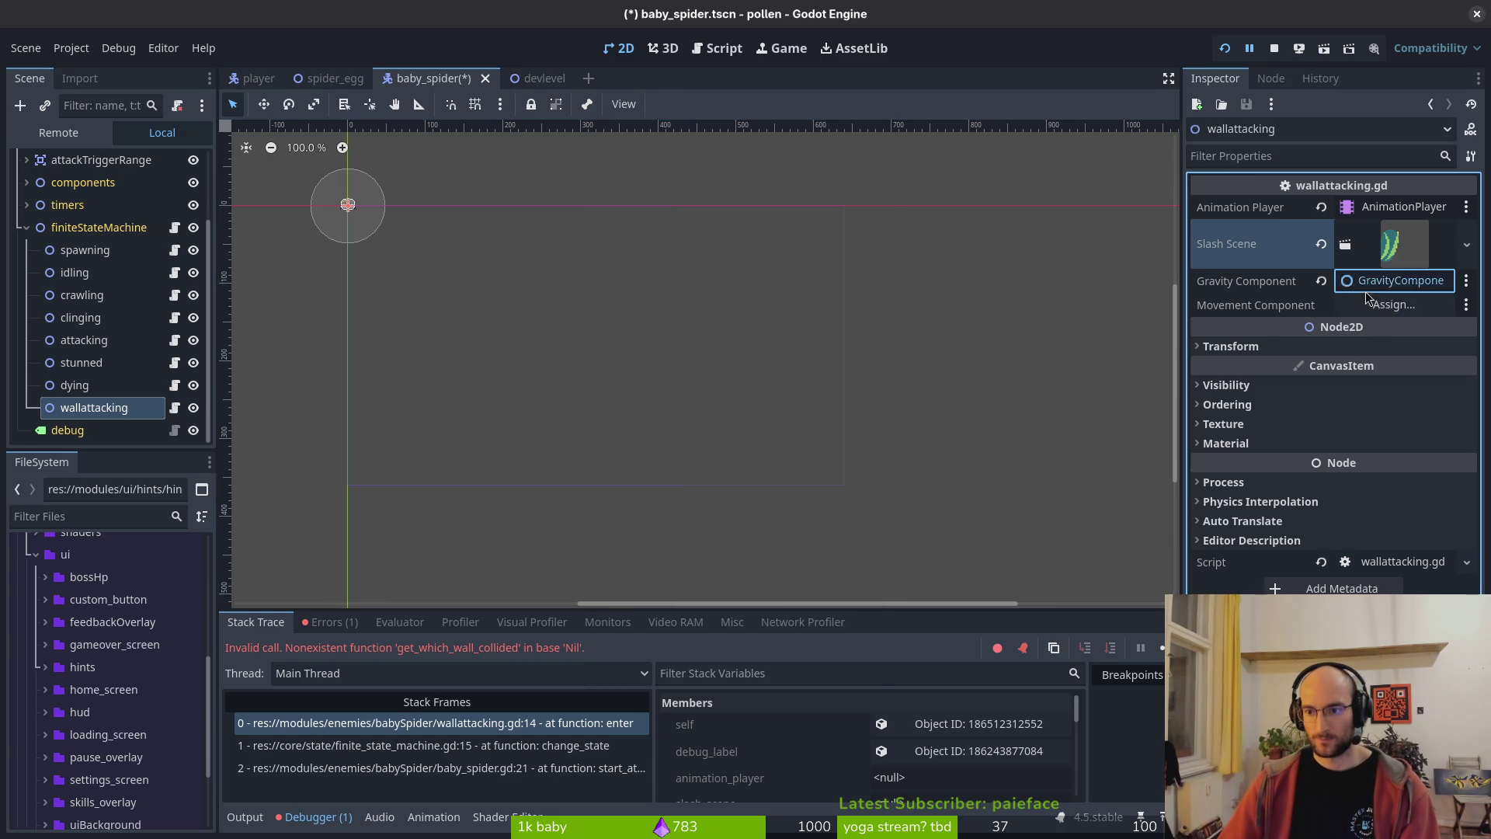
pyautogui.click(1392, 305)
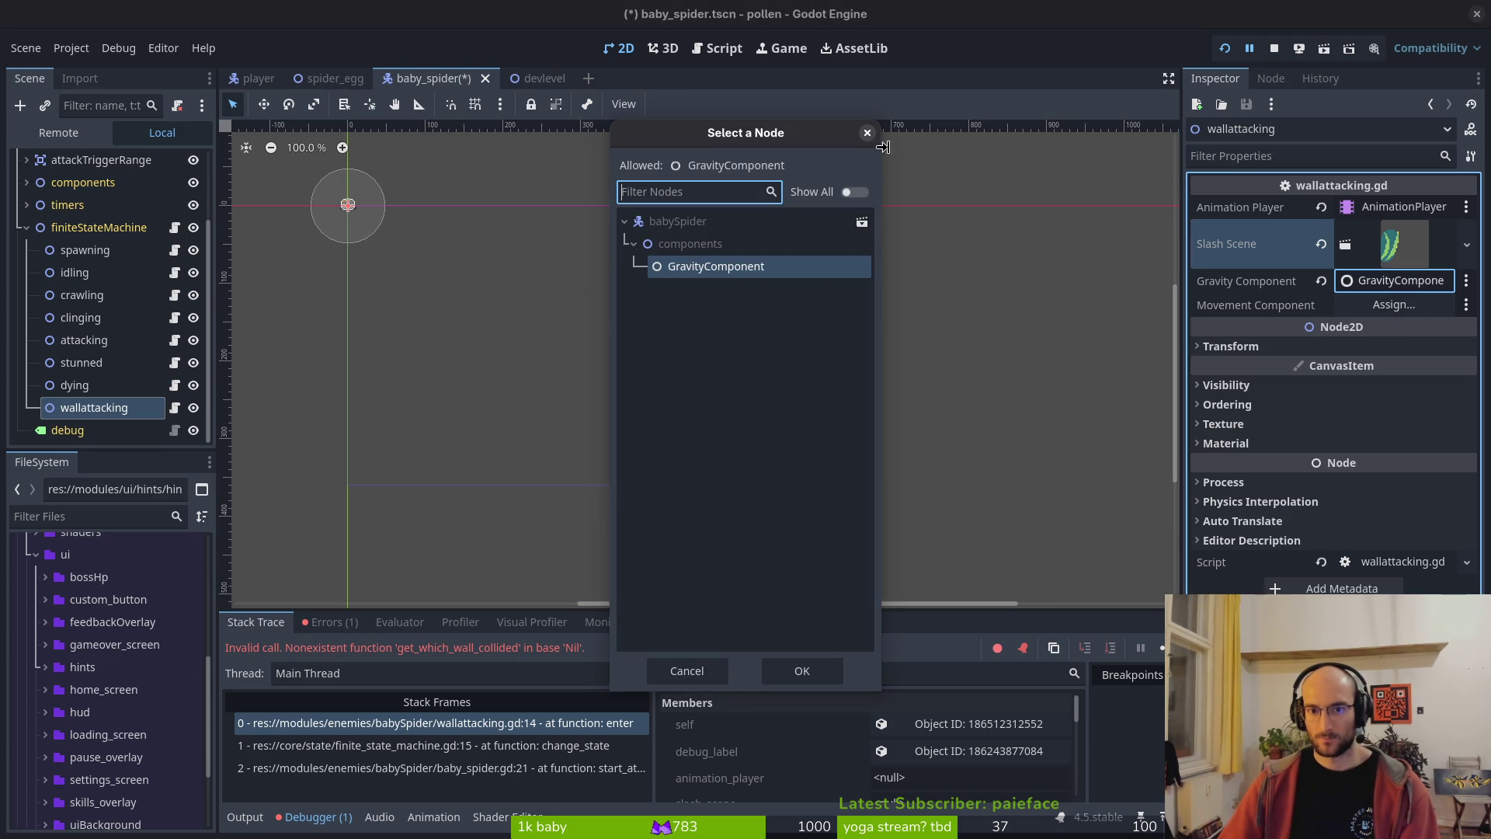
pyautogui.click(786, 325)
pyautogui.click(803, 671)
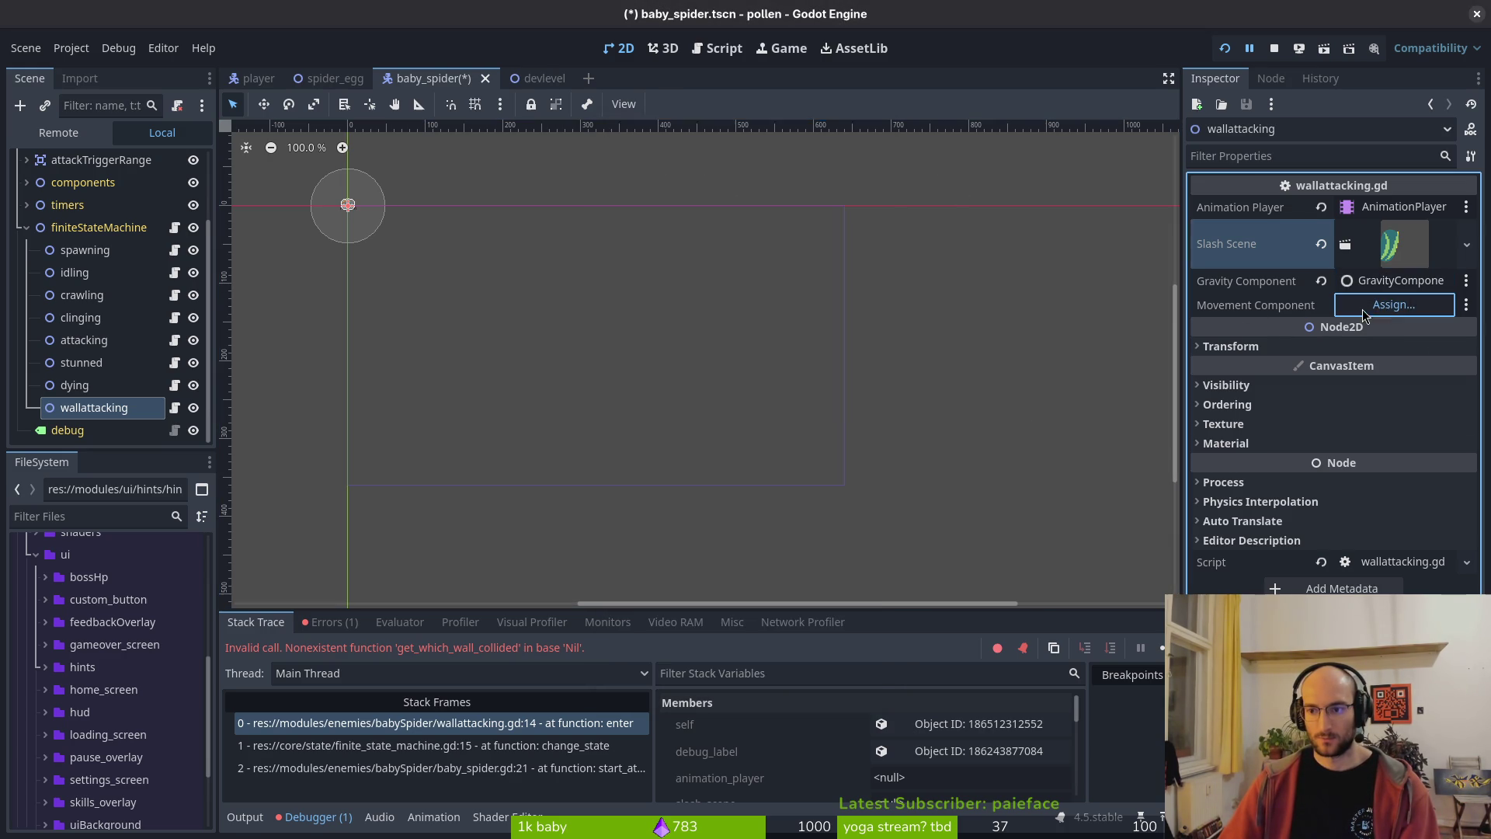
pyautogui.click(1395, 305)
pyautogui.click(738, 264)
pyautogui.click(802, 671)
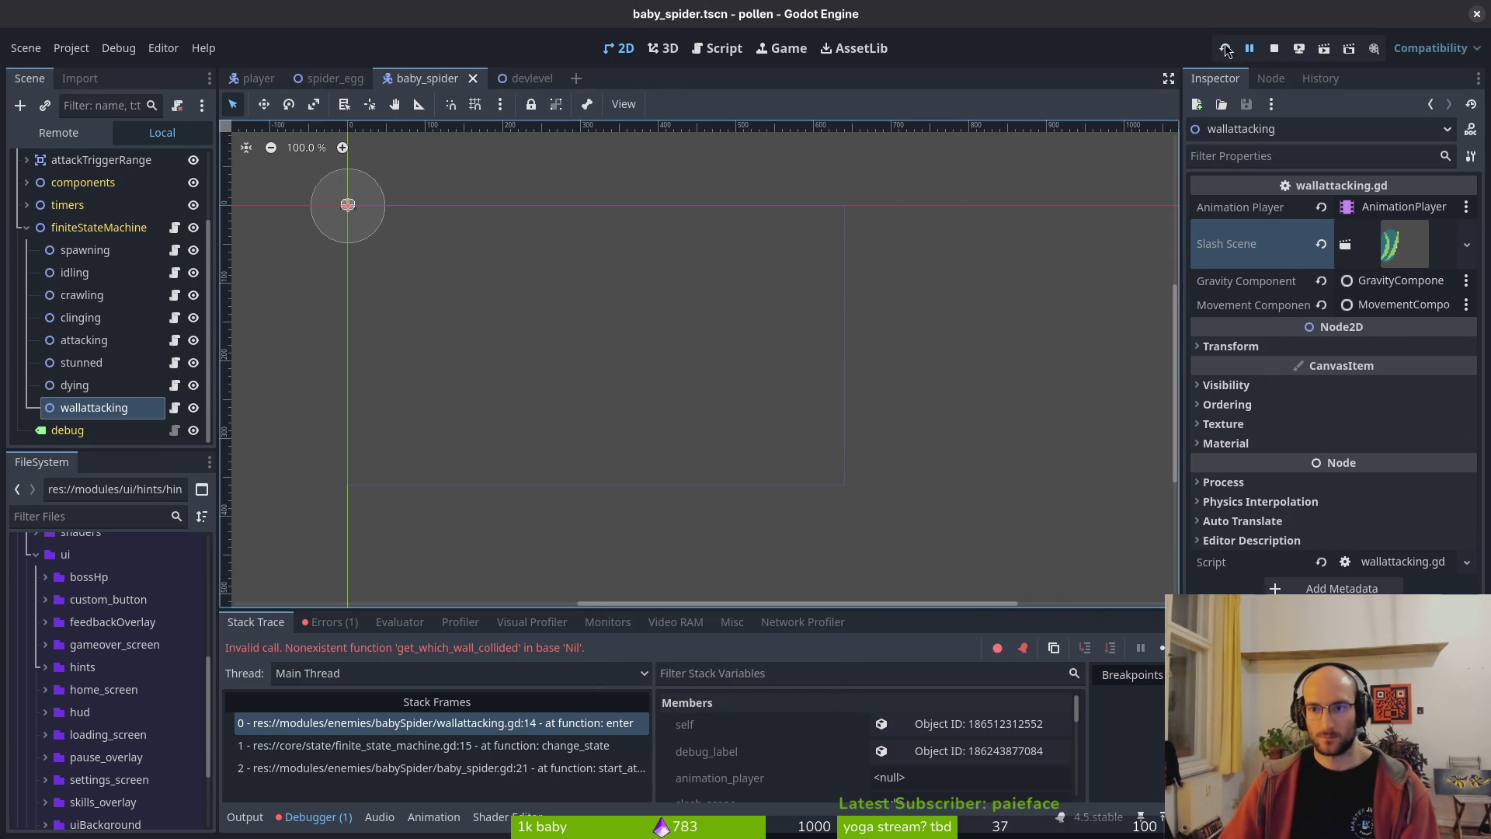
pyautogui.click(1224, 49)
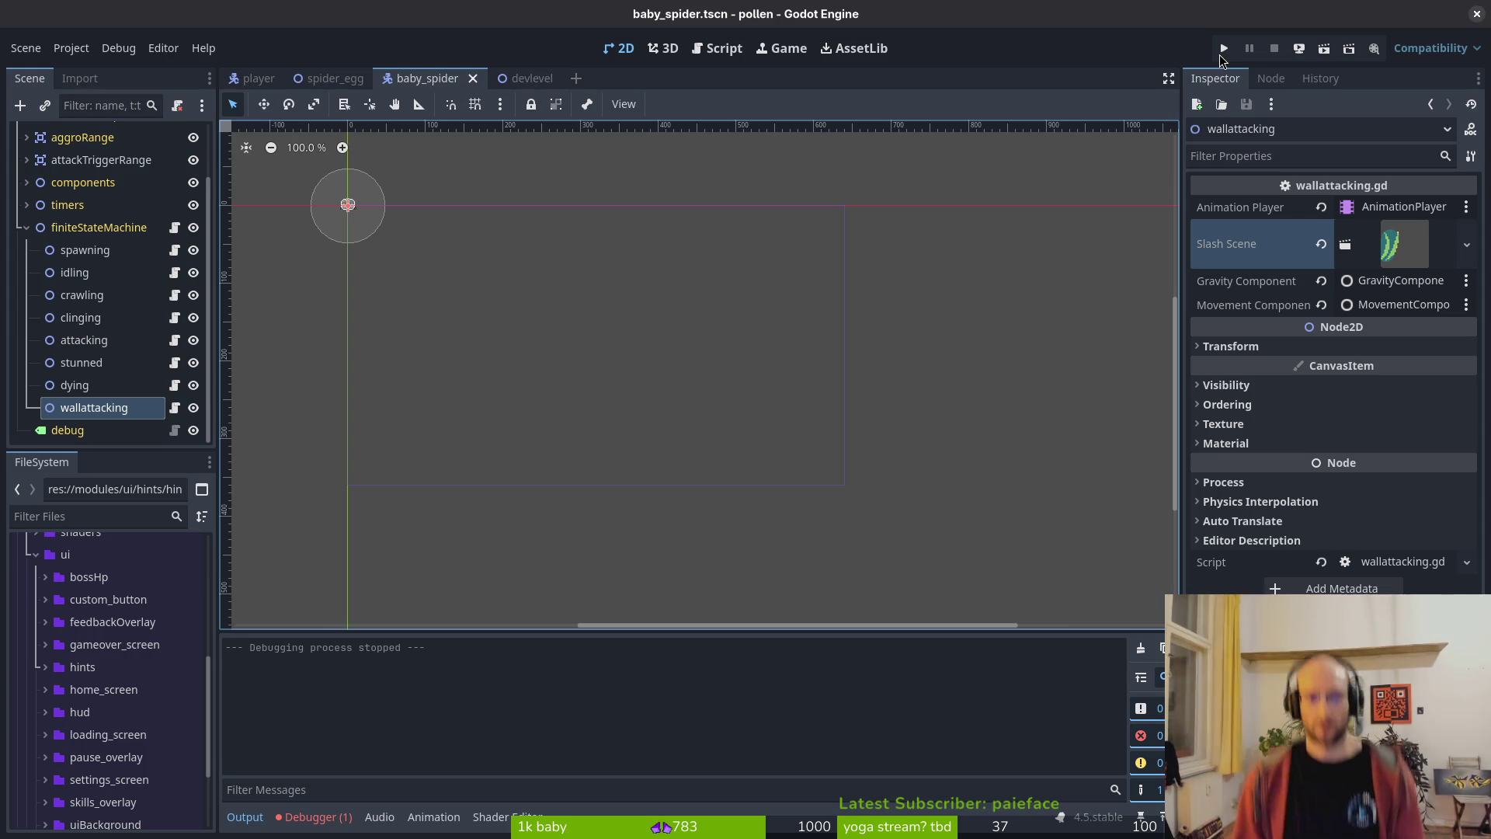
# - Check the debugger errors, start a run, move the player up-left across the cave, then close the game
pyautogui.click(339, 817)
pyautogui.click(354, 621)
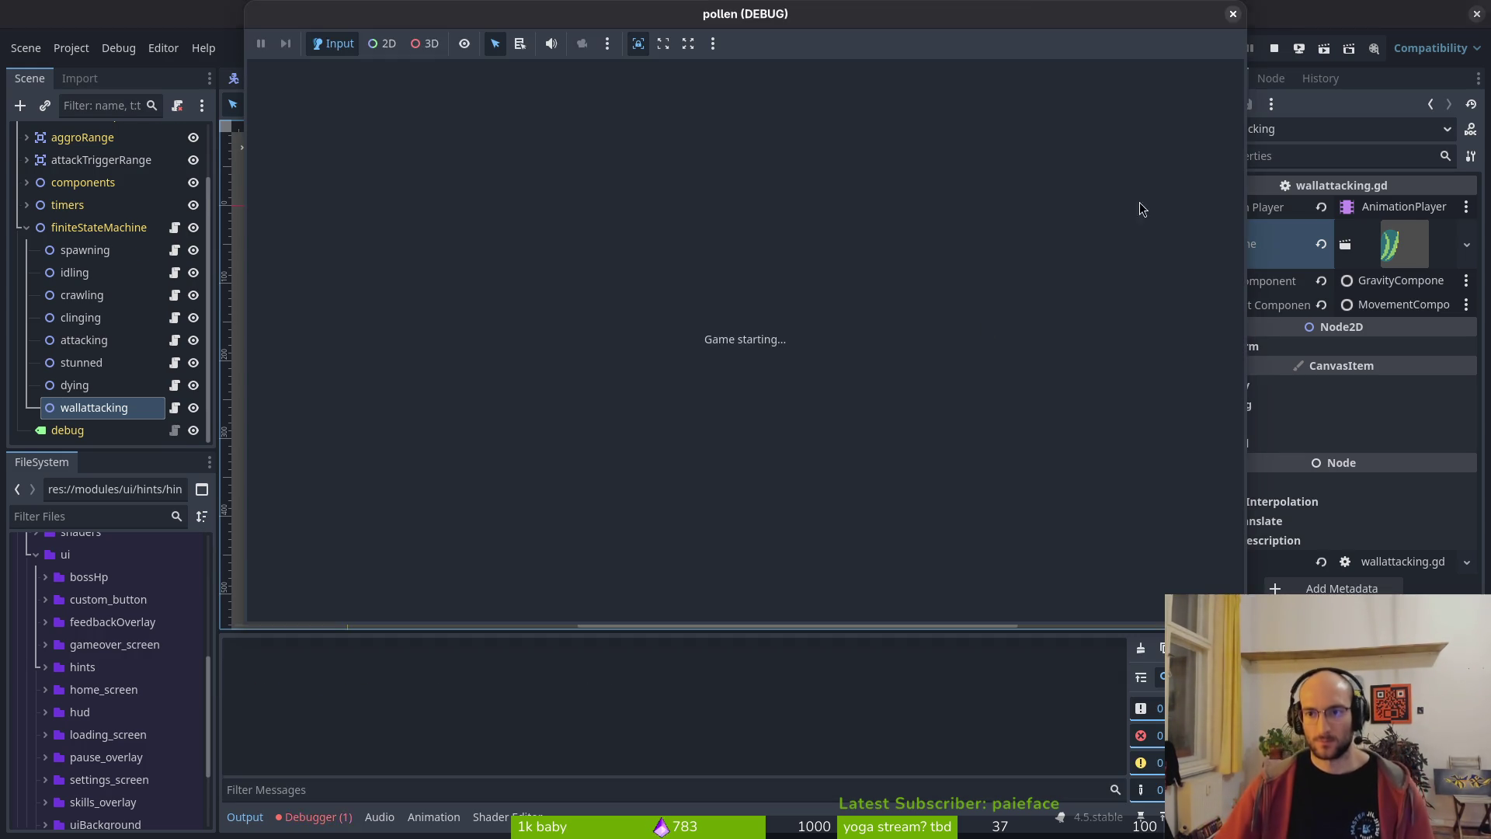
pyautogui.press('Return')
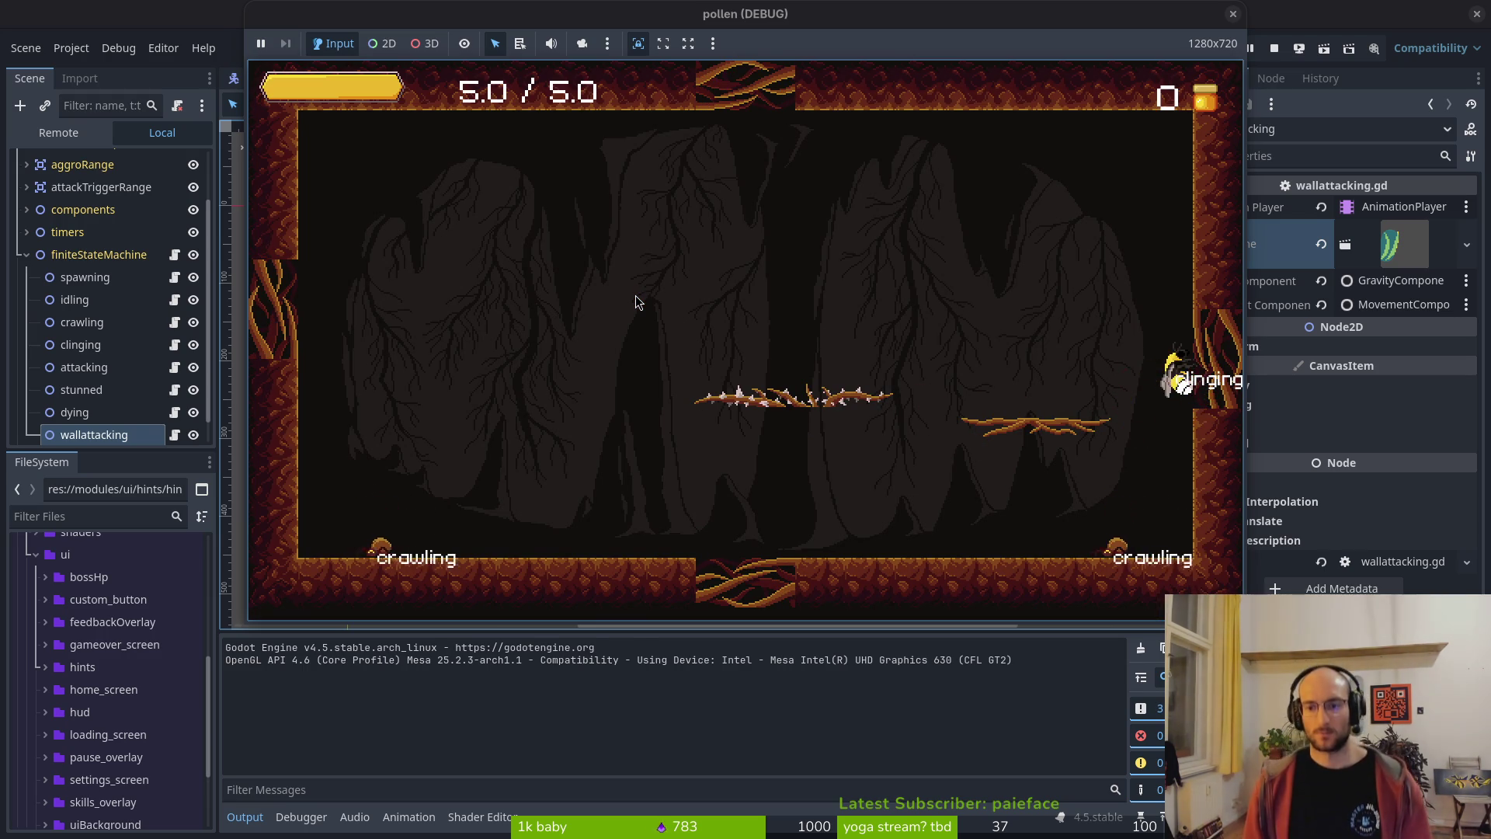
pyautogui.press('a')
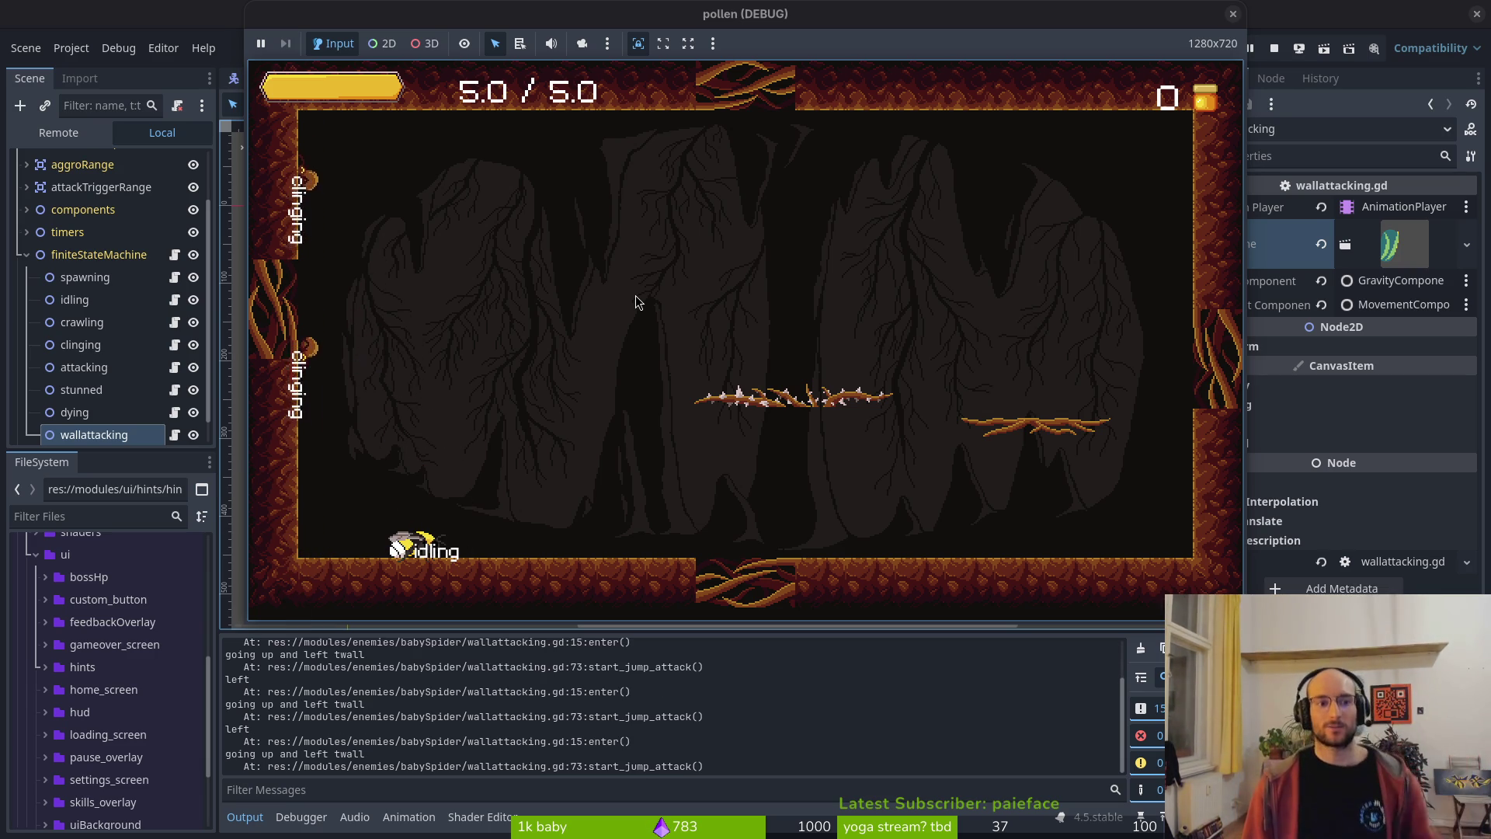
pyautogui.press('F8')
pyautogui.hotkey('alt', 'Tab')
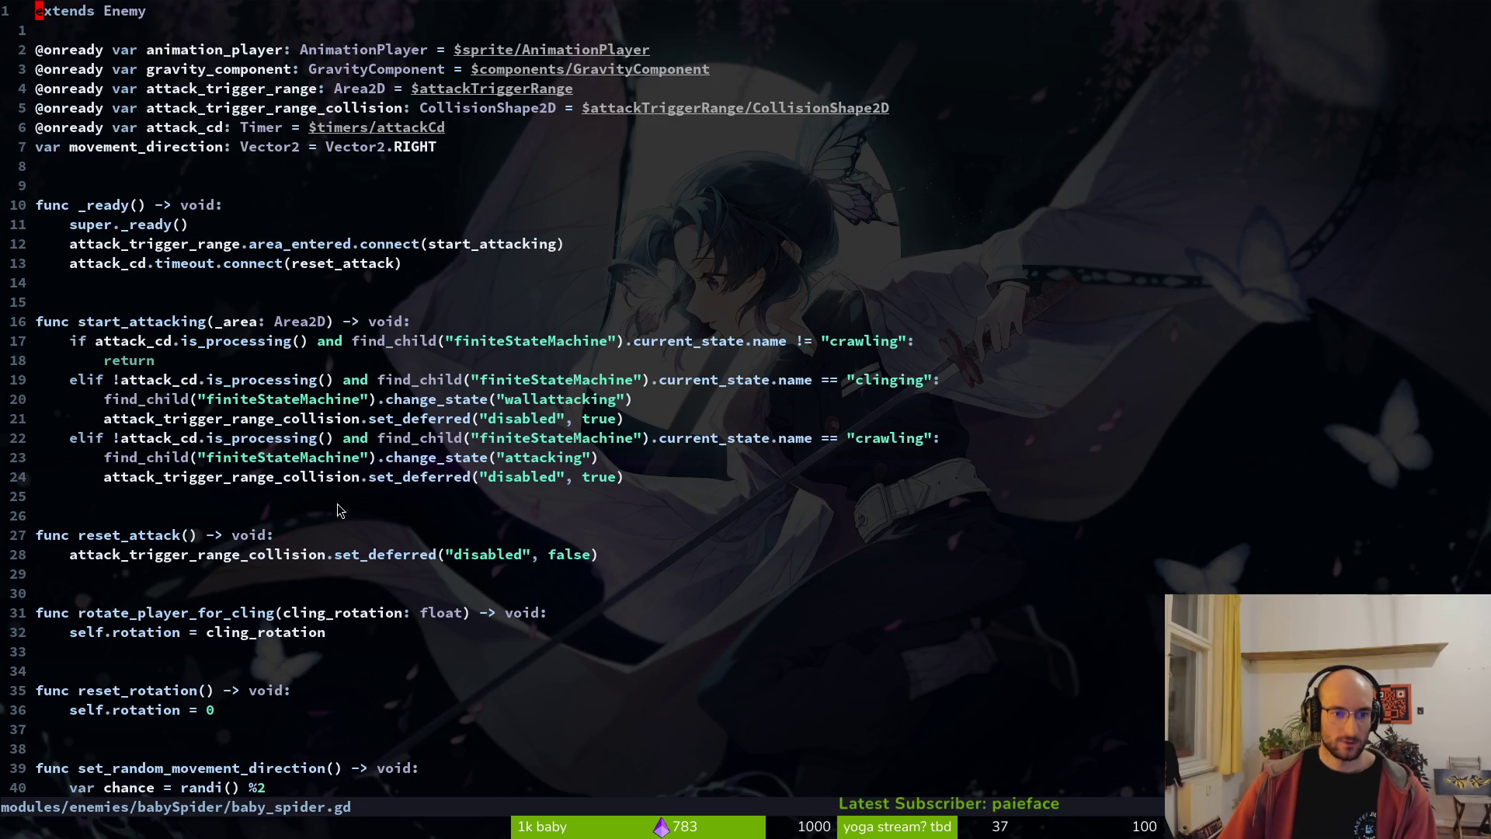
# - Flip between the clinging and baby spider scripts, then open wallattacking.gd via 'walatt'
pyautogui.hotkey('ctrl', '6')
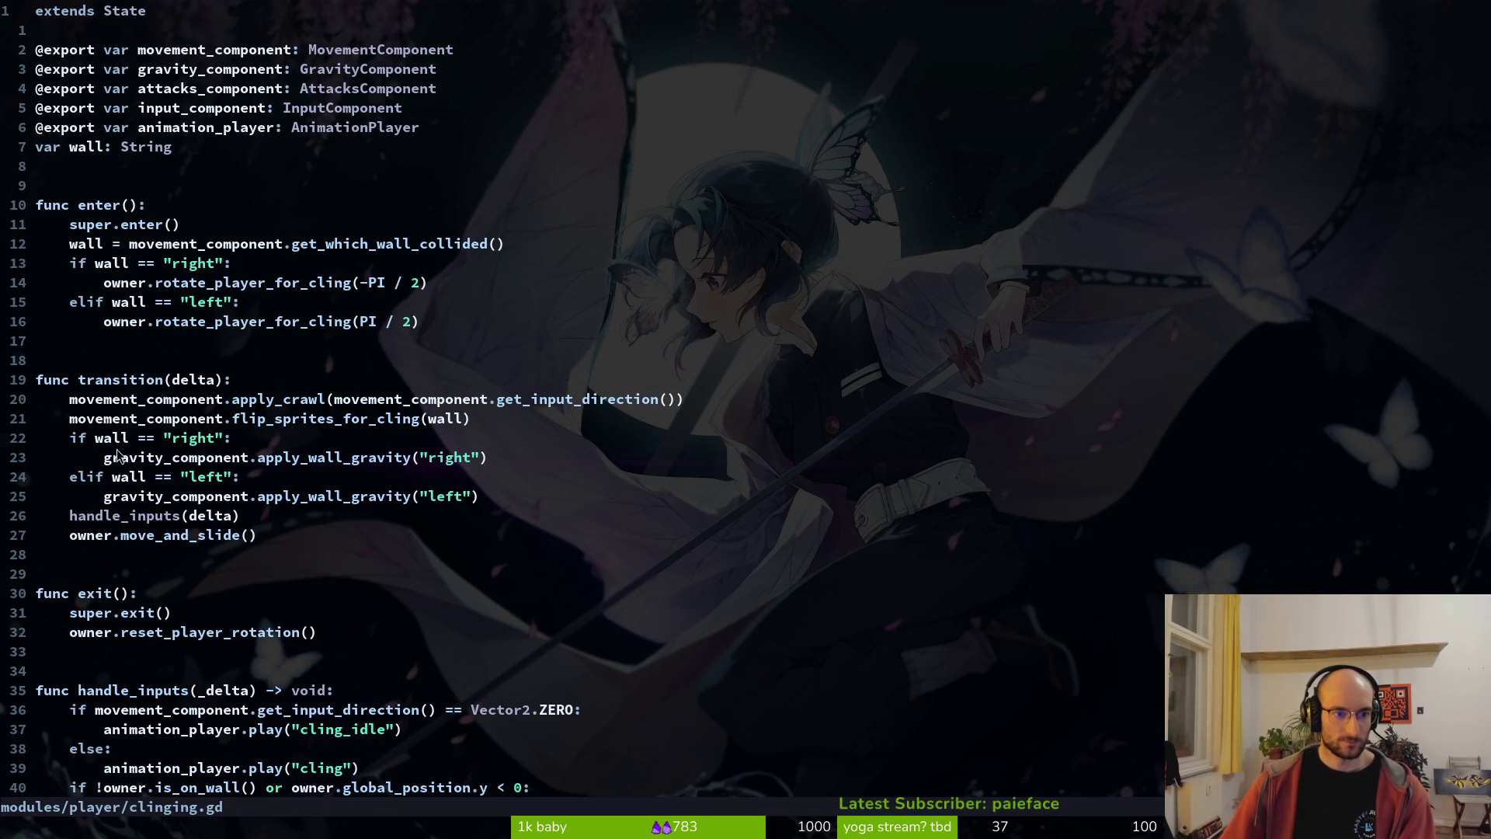
pyautogui.hotkey('ctrl', '6')
pyautogui.hotkey('ctrl', 'p')
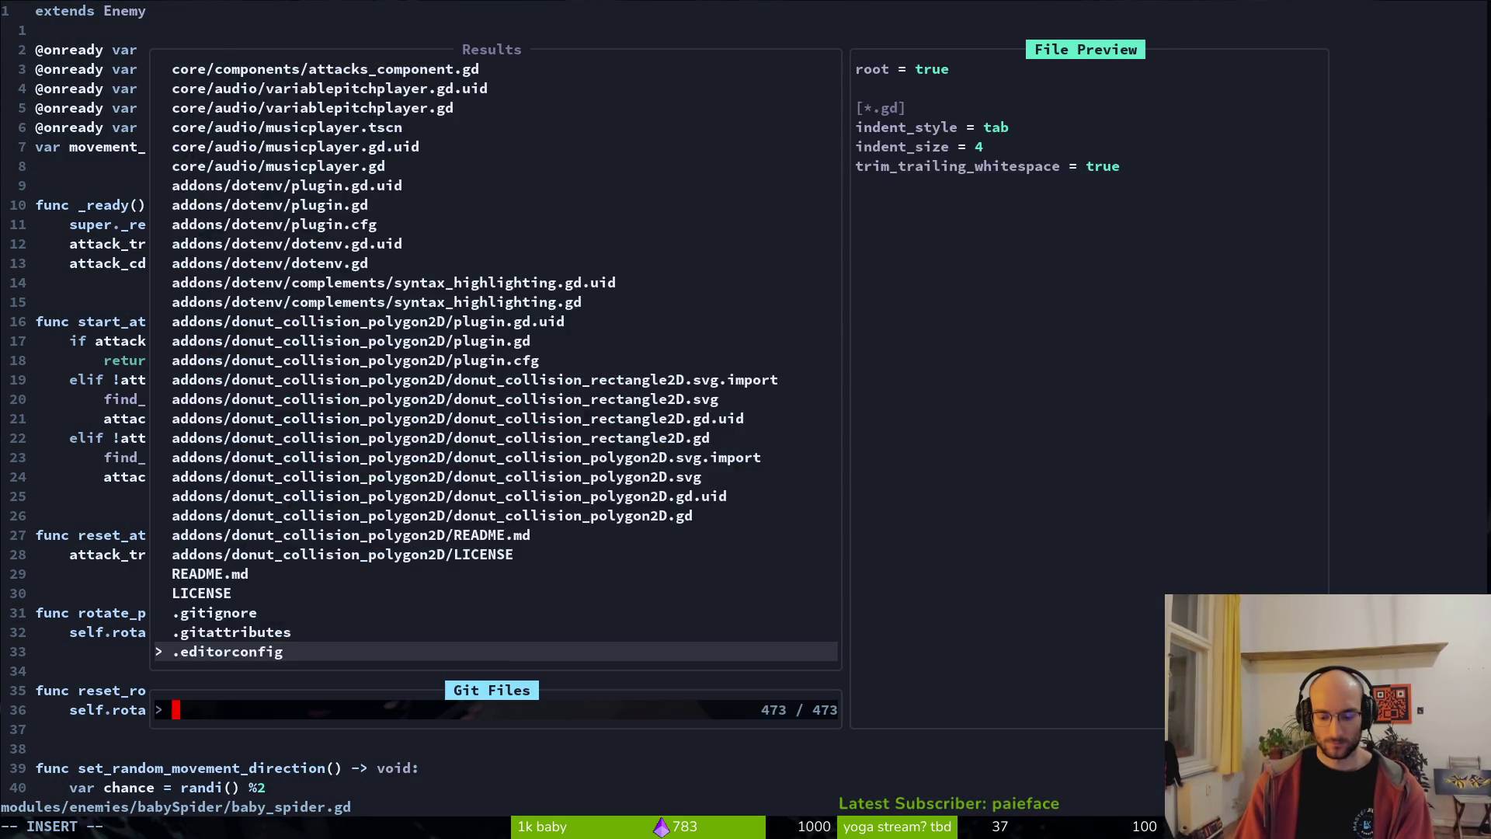
pyautogui.write('walatt')
pyautogui.press('Return')
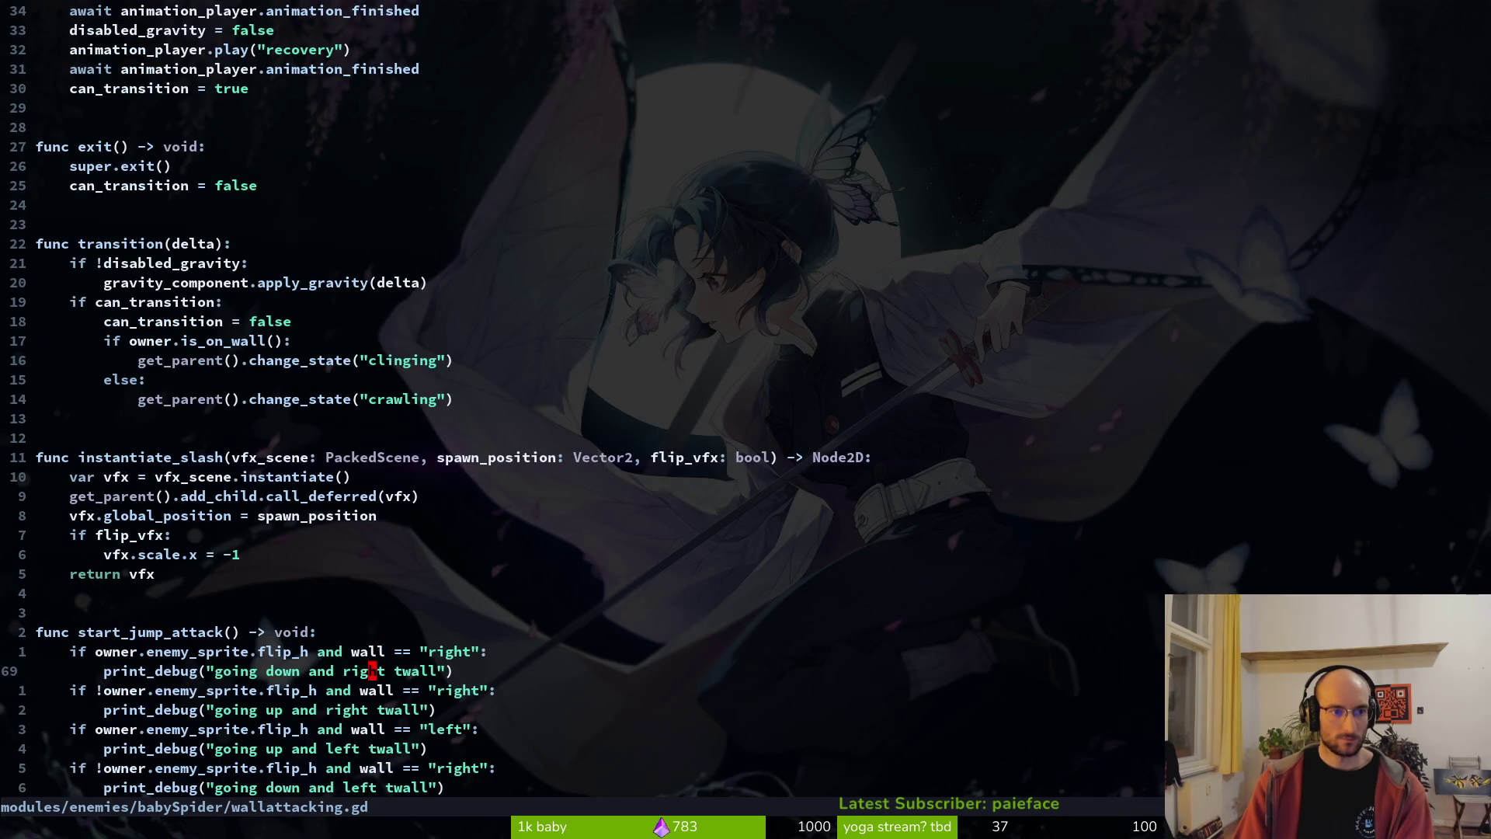
# - Delete the disabled_gravity = true line in the jump attack code, then undo it and save
pyautogui.press('4')
pyautogui.press('2')
pyautogui.press('k')
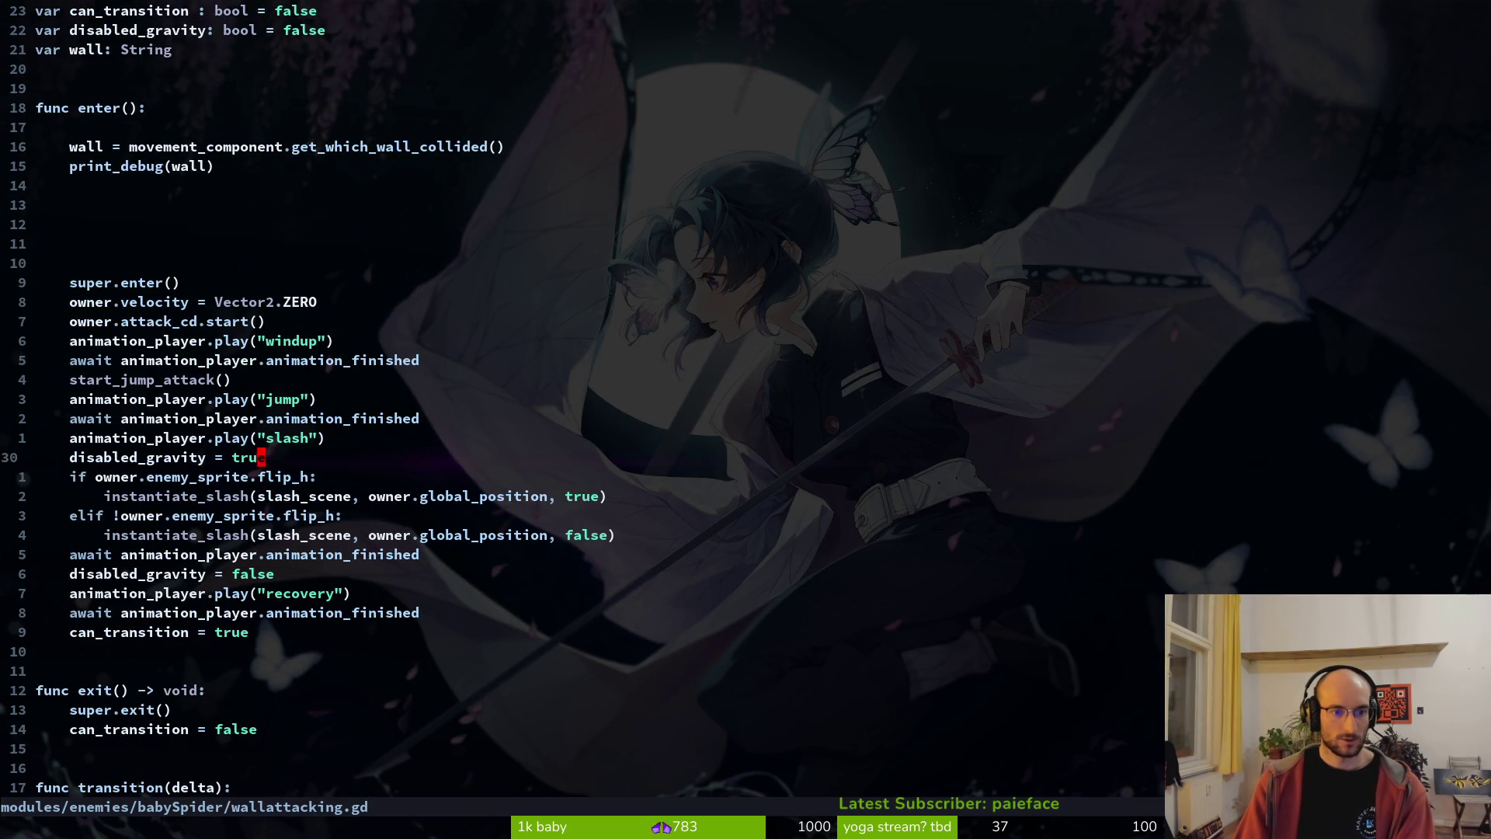
pyautogui.press('j')
pyautogui.press('d')
pyautogui.press('d')
pyautogui.hotkey('ctrl', 's')
pyautogui.hotkey('alt', 'Tab')
pyautogui.hotkey('alt', 'Tab')
pyautogui.press('u')
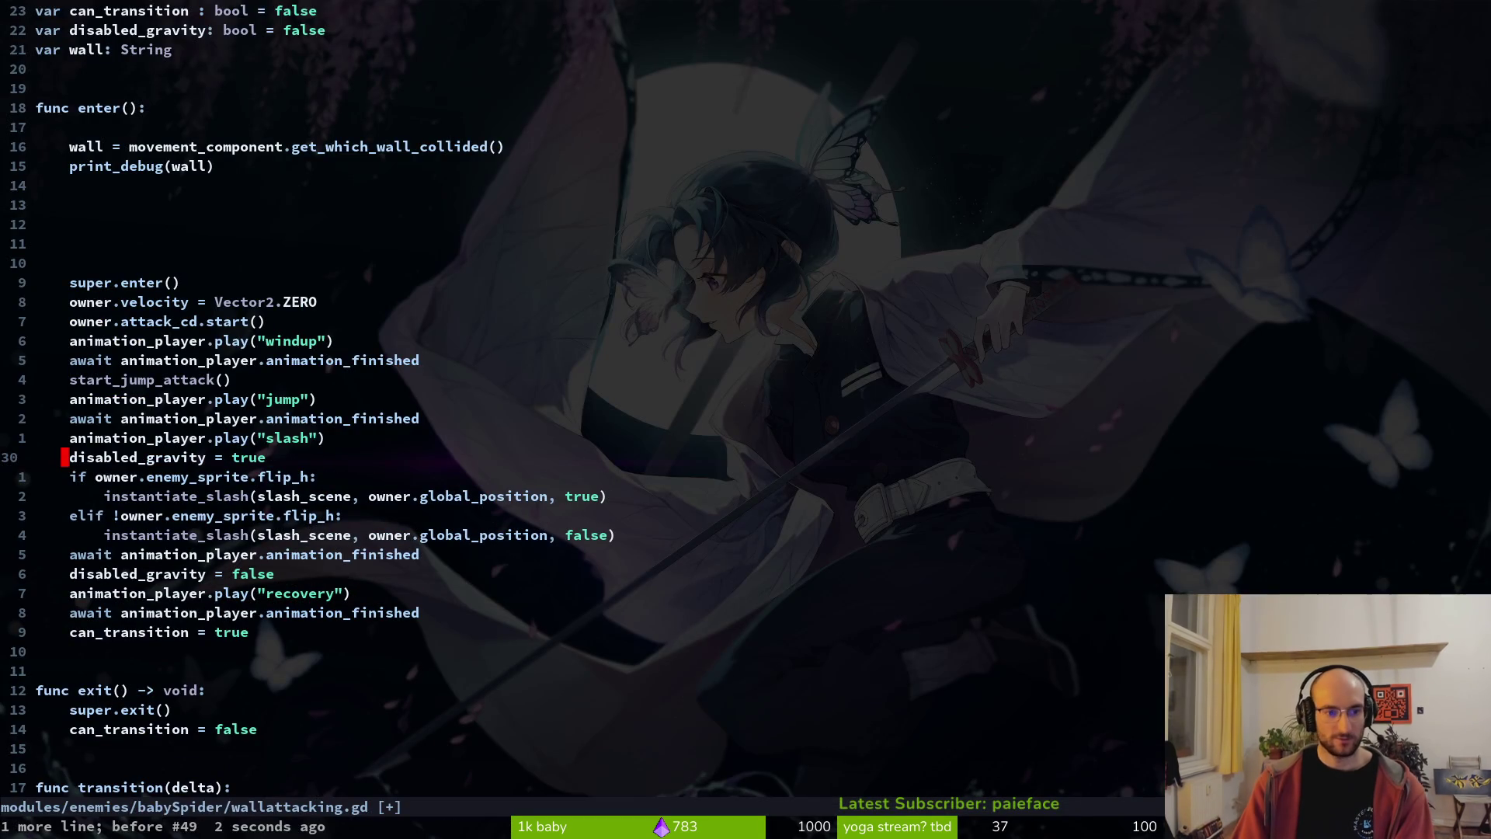
pyautogui.press('Escape')
pyautogui.hotkey('ctrl', 's')
pyautogui.hotkey('alt', 'Tab')
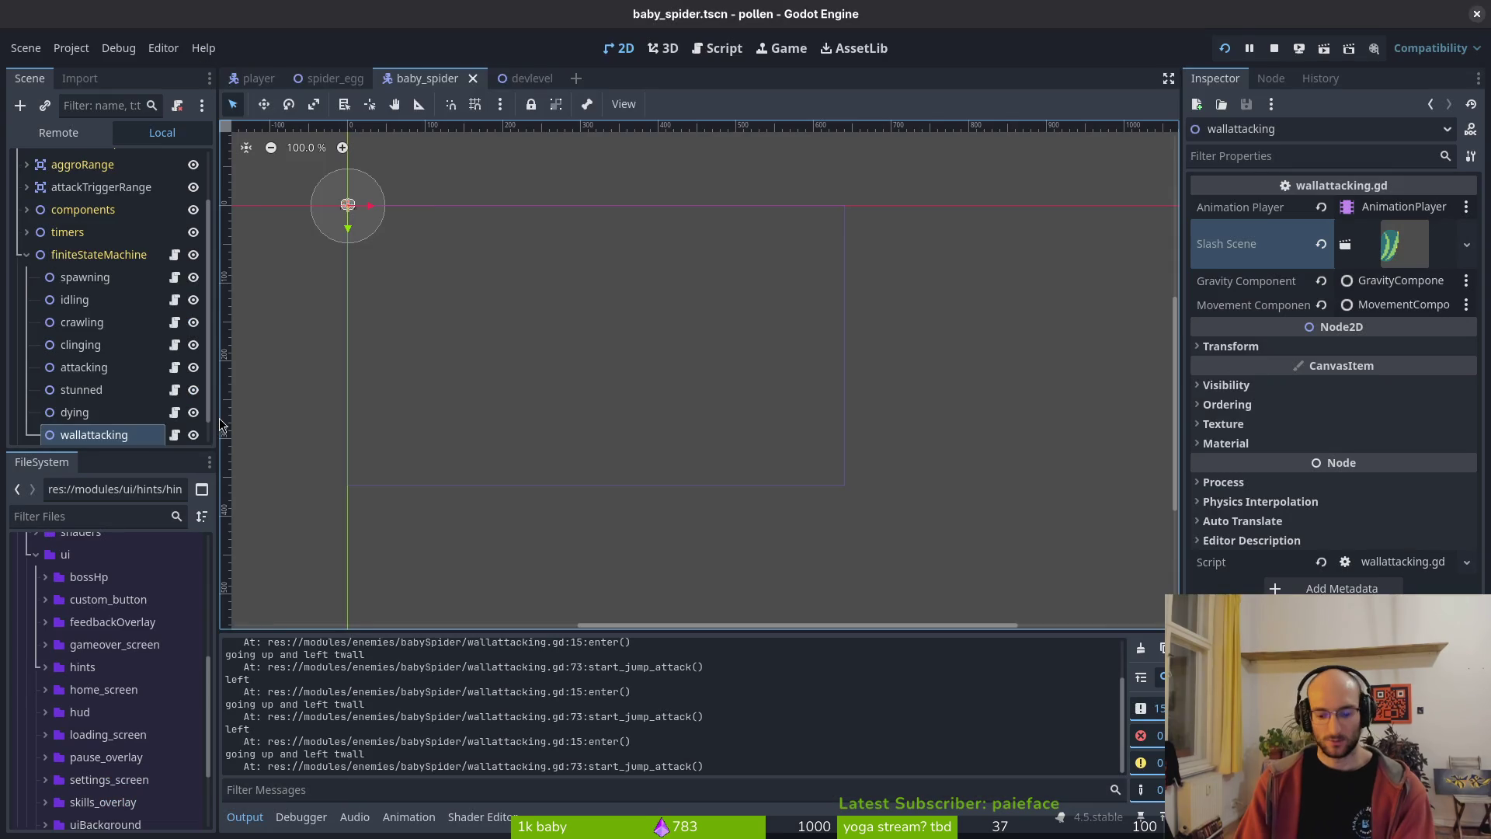
# - Launch the game with F5, enter the cave test level, then close the game window
pyautogui.press('F5')
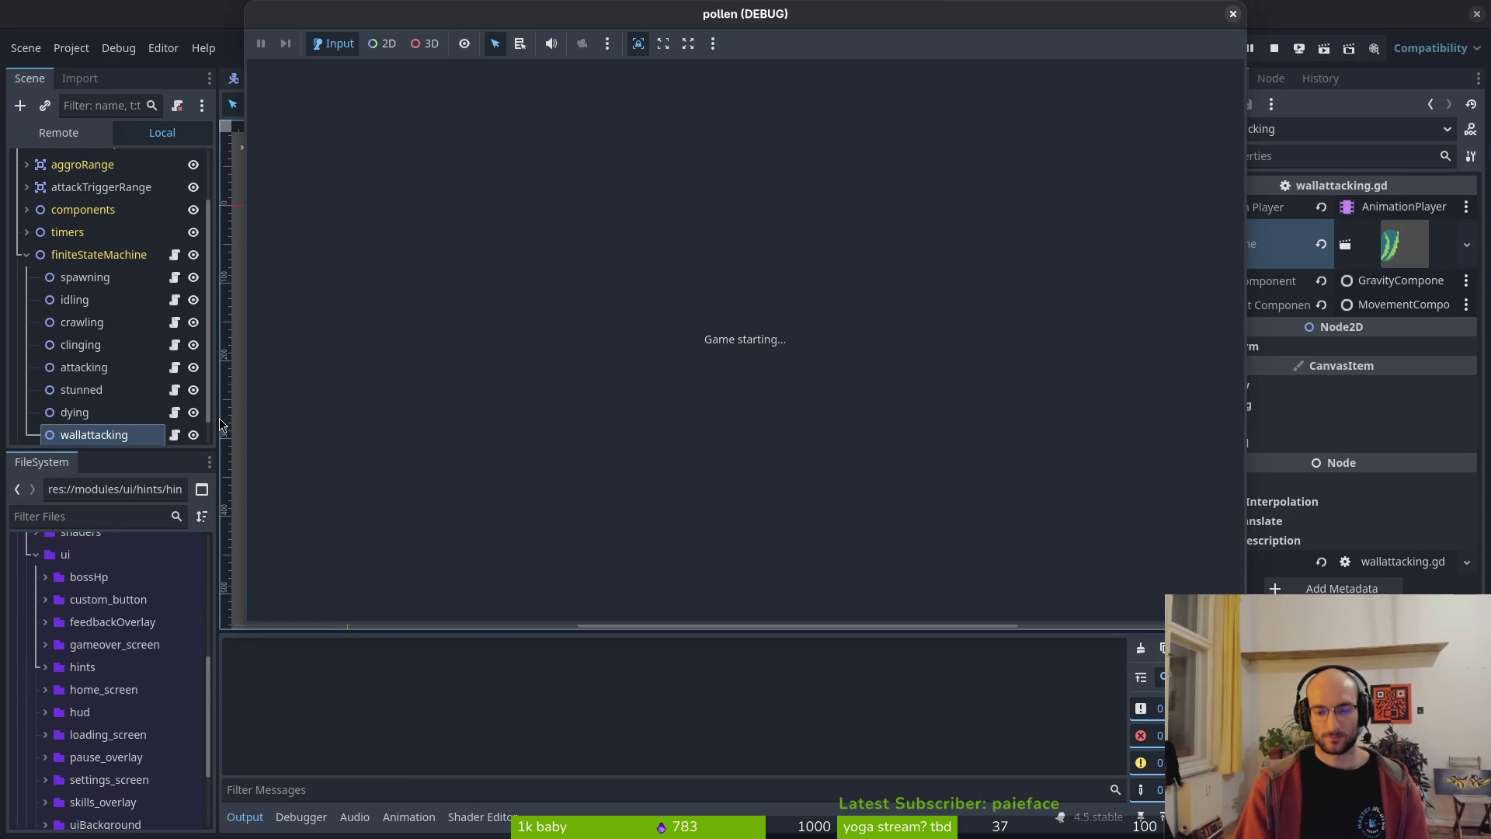
pyautogui.press('Return')
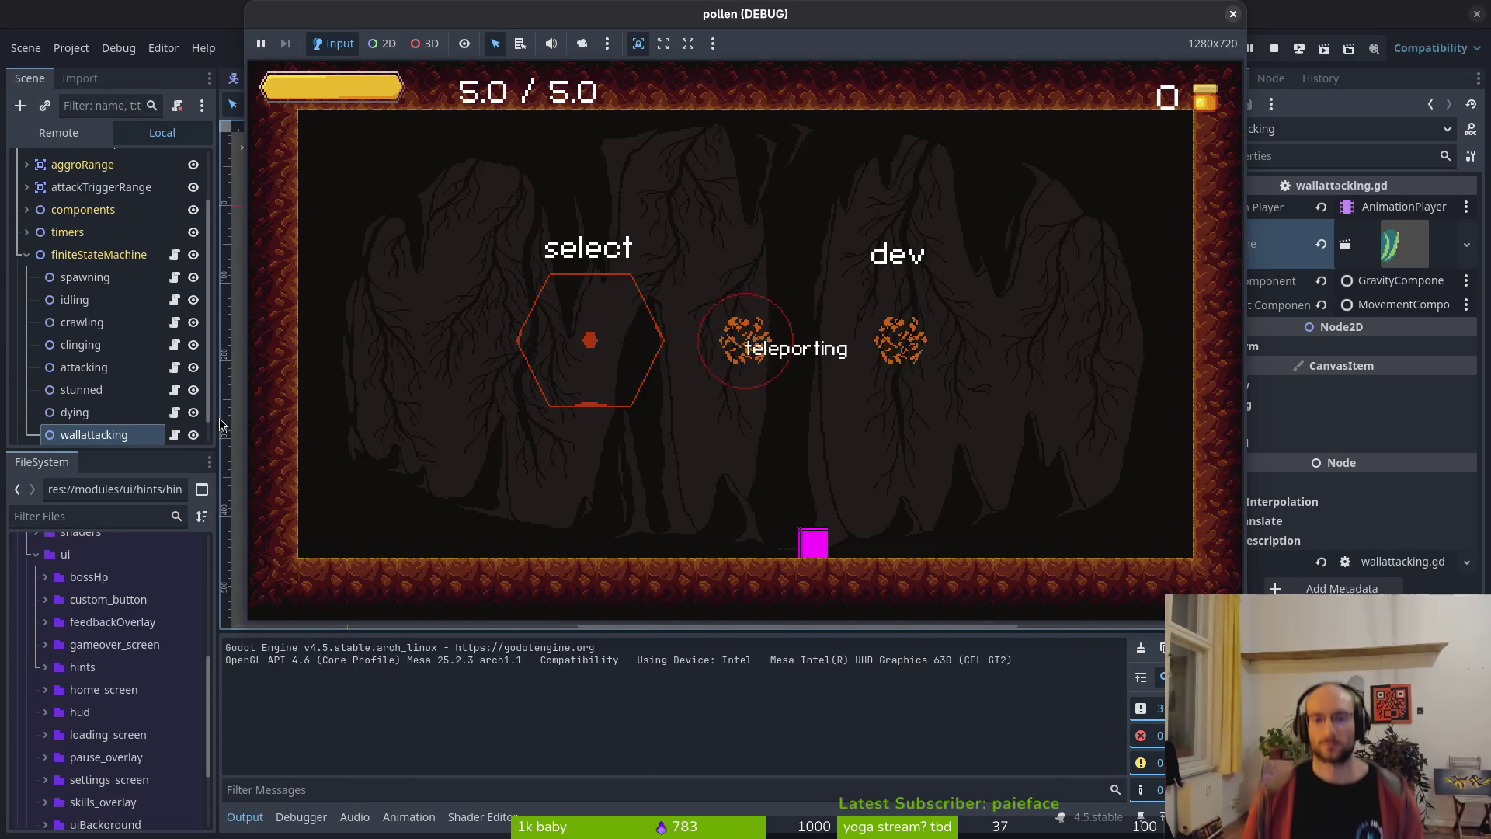
pyautogui.press('Return')
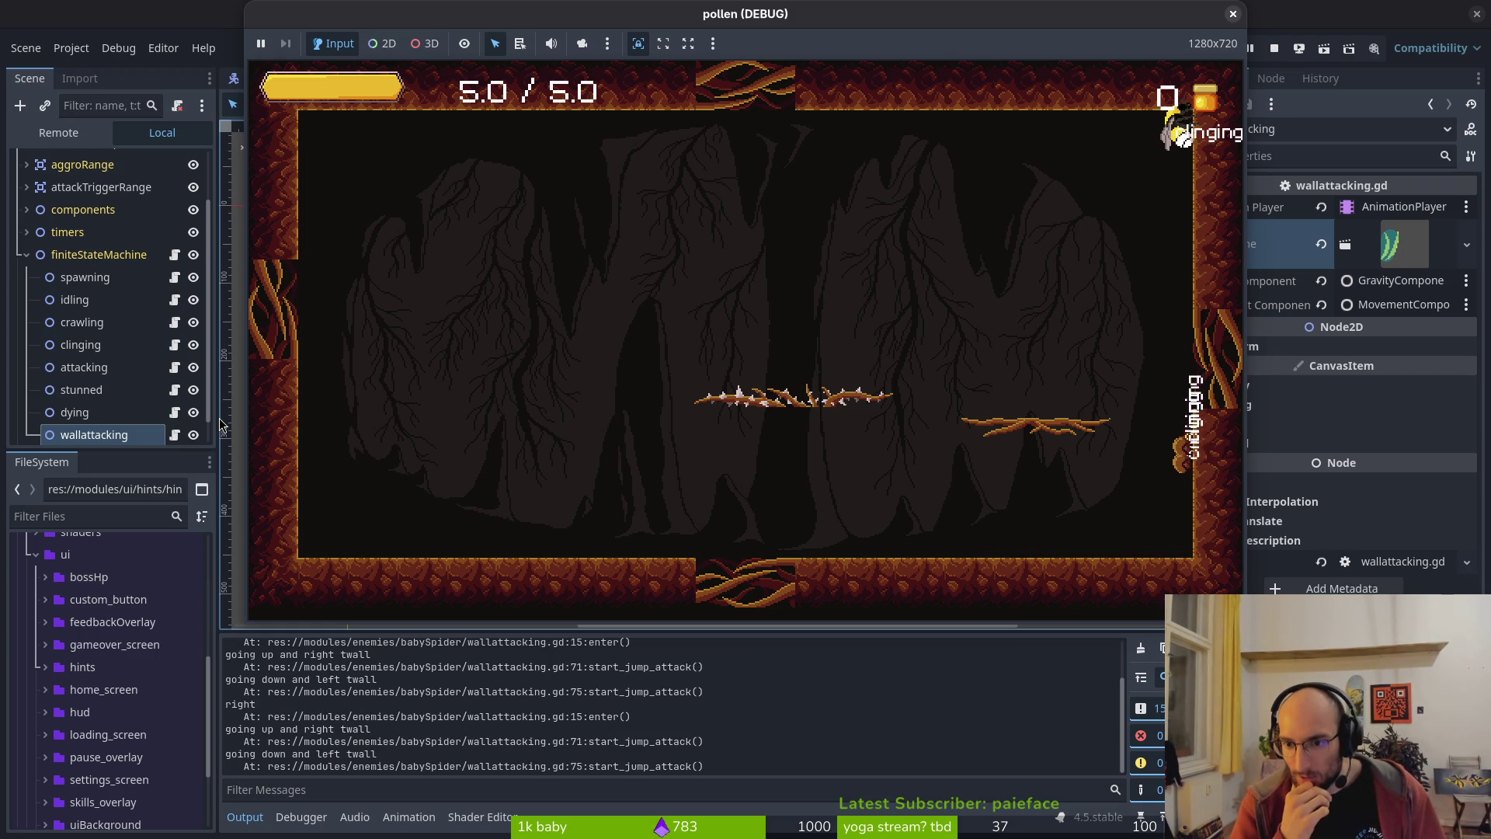
pyautogui.click(1232, 13)
pyautogui.hotkey('alt', 'Tab')
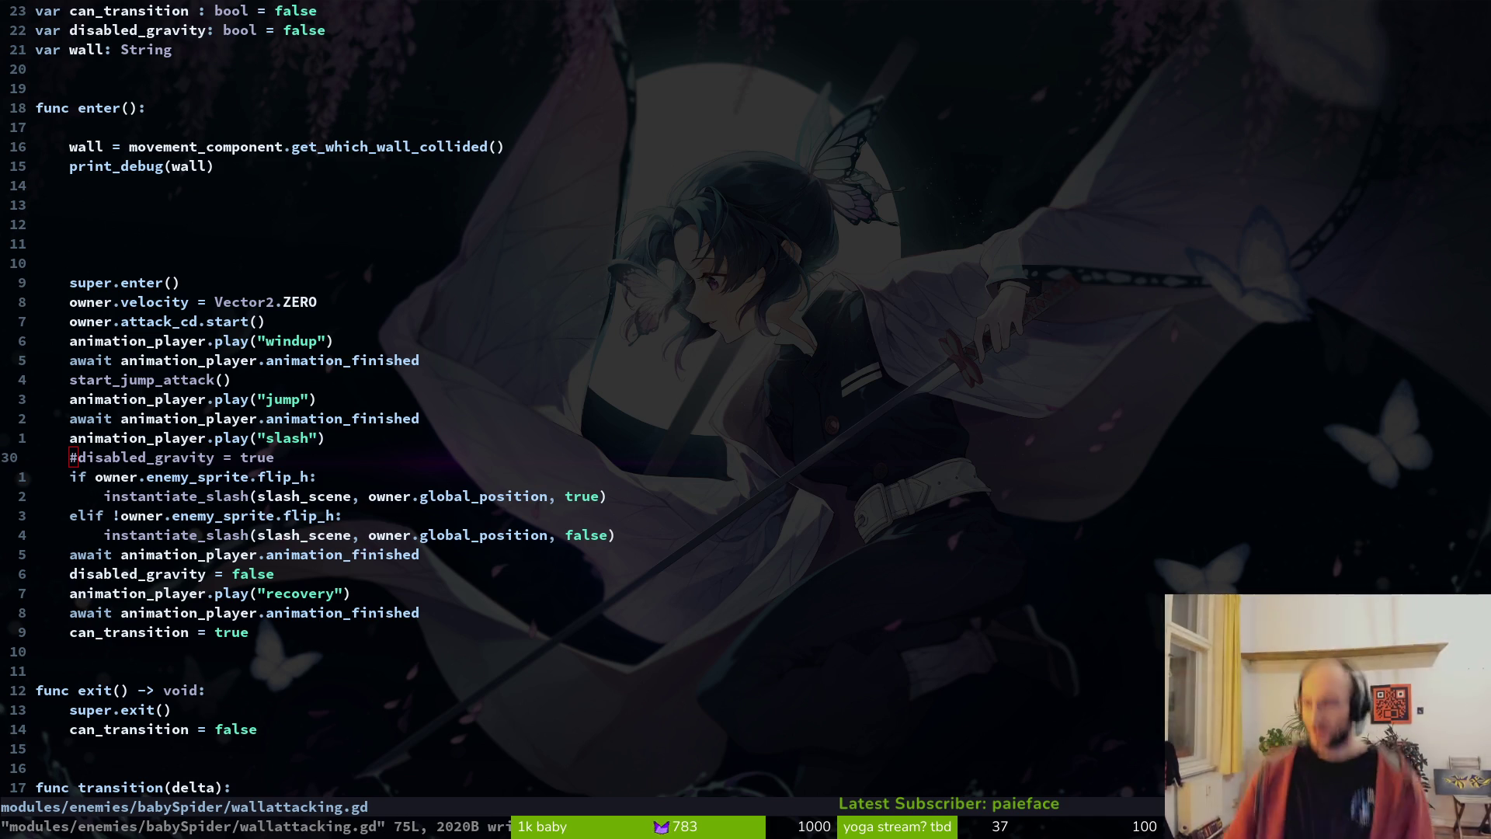
# - Relaunch the game with F5 and start a run from the title menu
pyautogui.click(193, 401)
pyautogui.hotkey('alt', 'Tab')
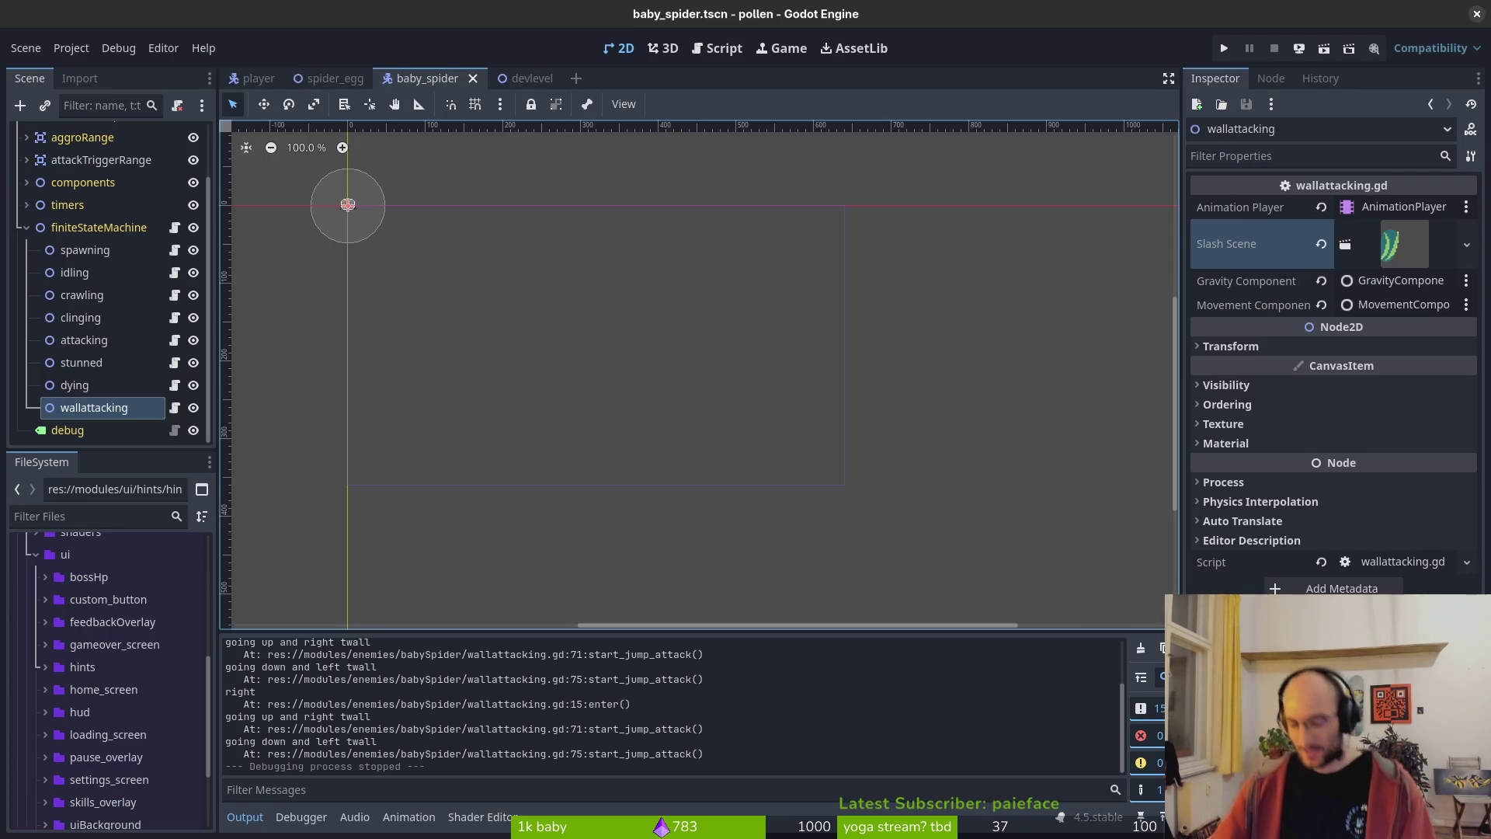
pyautogui.press('F5')
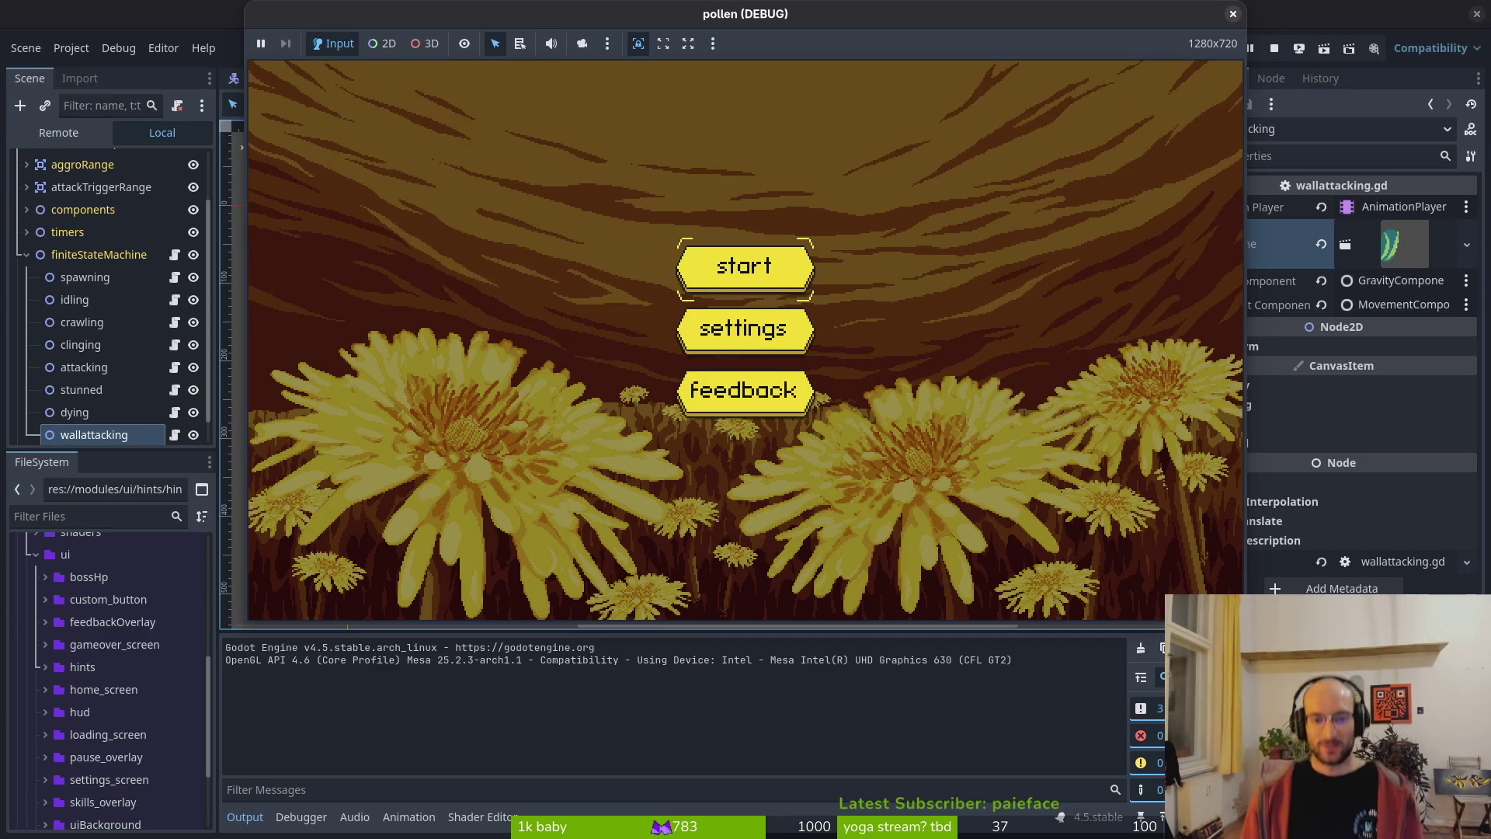
pyautogui.press('Return')
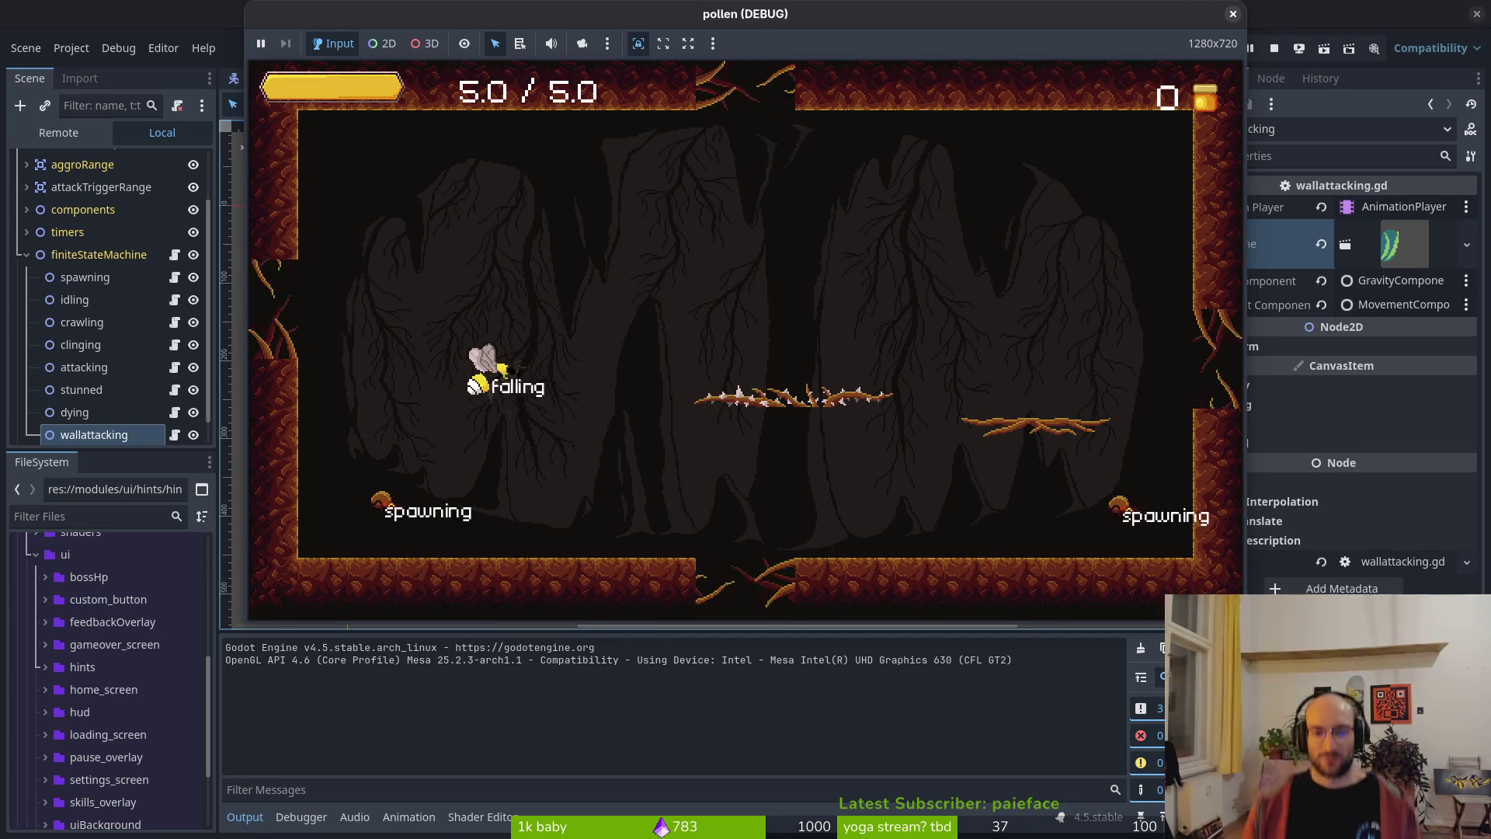
# - Dash, jump and slash around the cave walls and ledges to provoke spider wall attacks
pyautogui.press('shift')
pyautogui.press('Left')
pyautogui.press('shift')
pyautogui.press('Right')
pyautogui.press('shift')
pyautogui.press('Right')
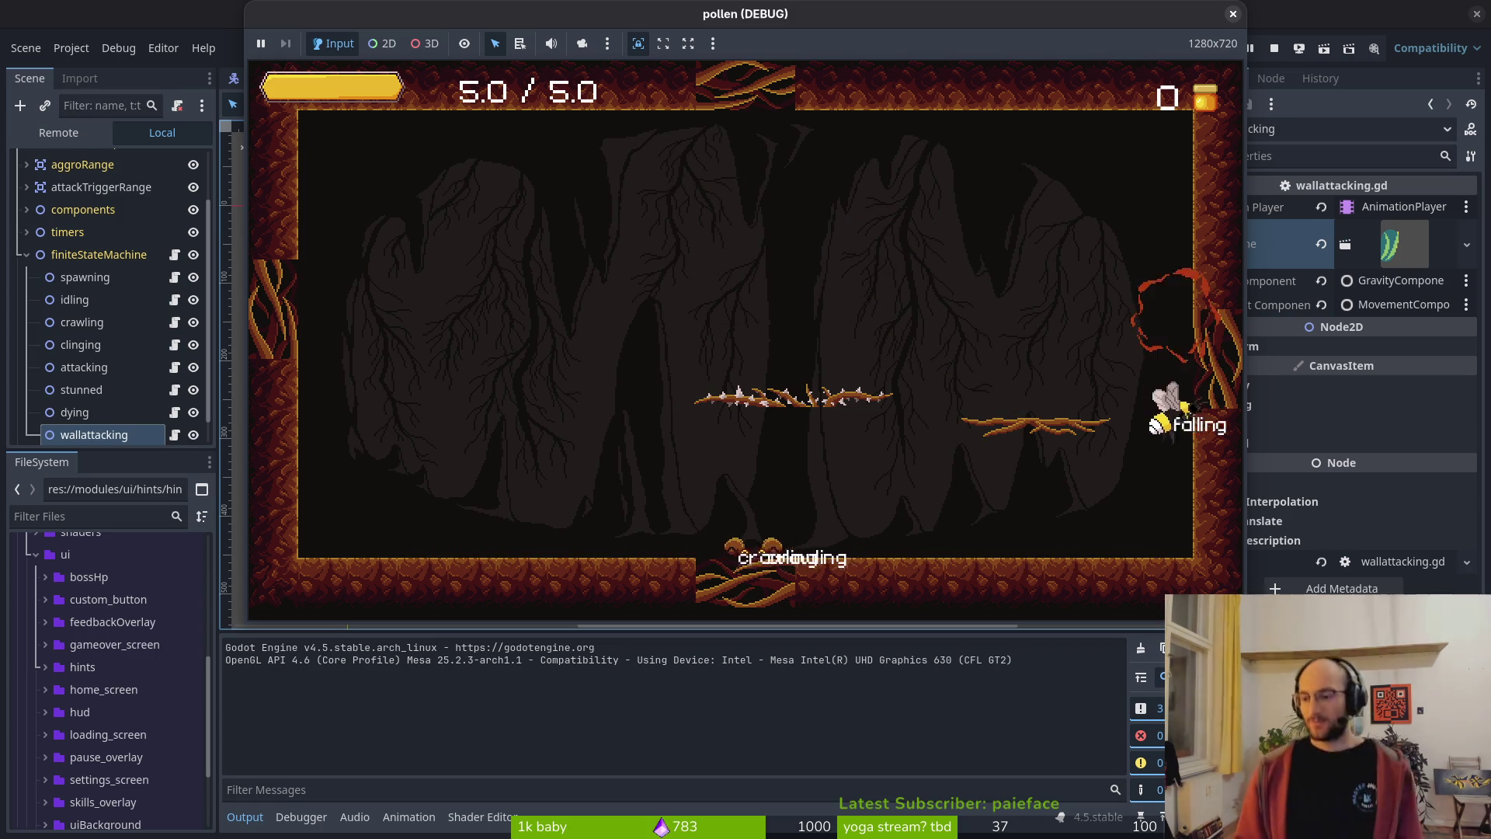
pyautogui.press('space')
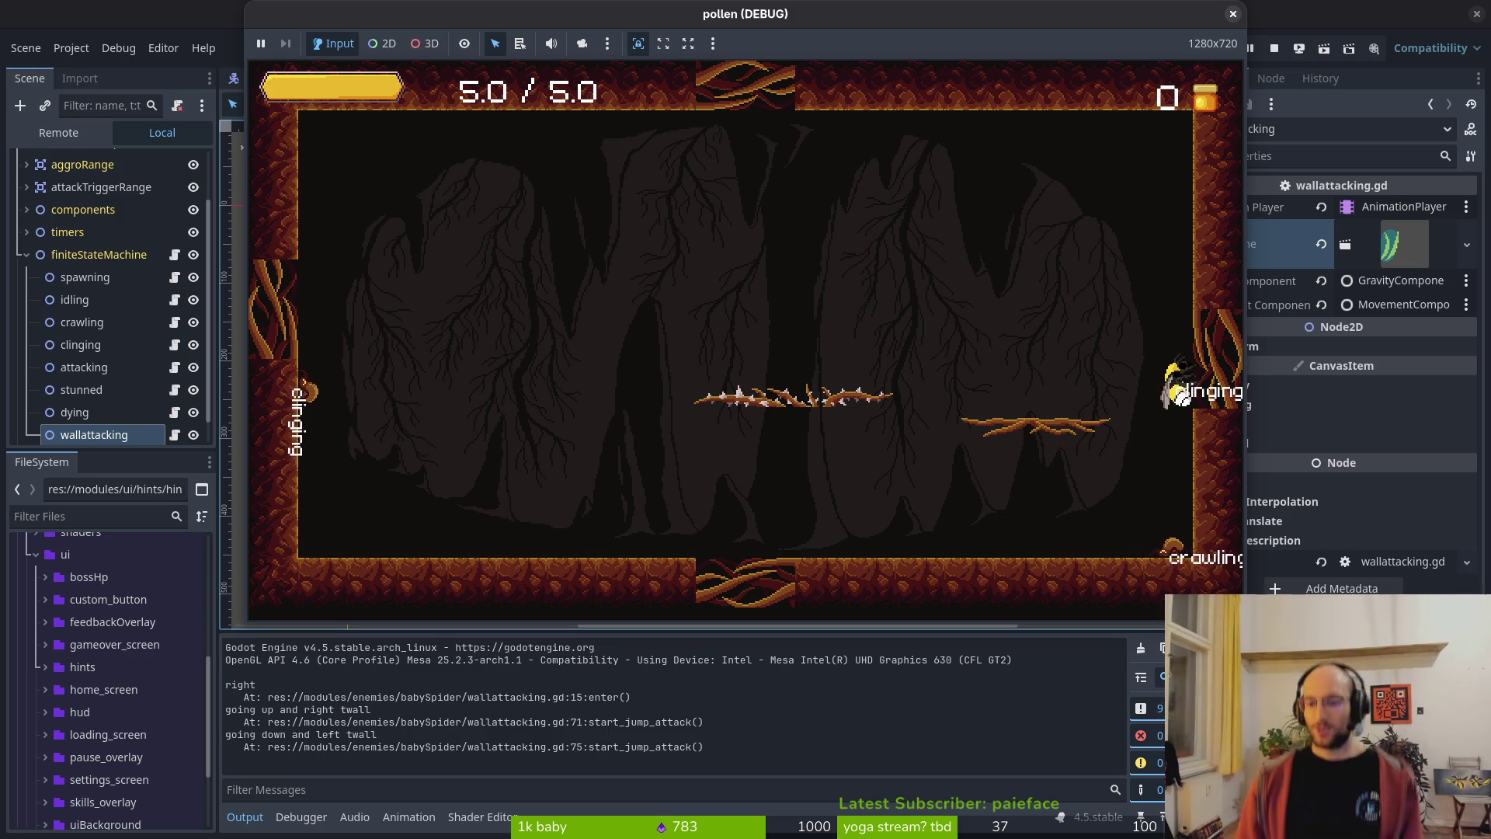
pyautogui.press('shift')
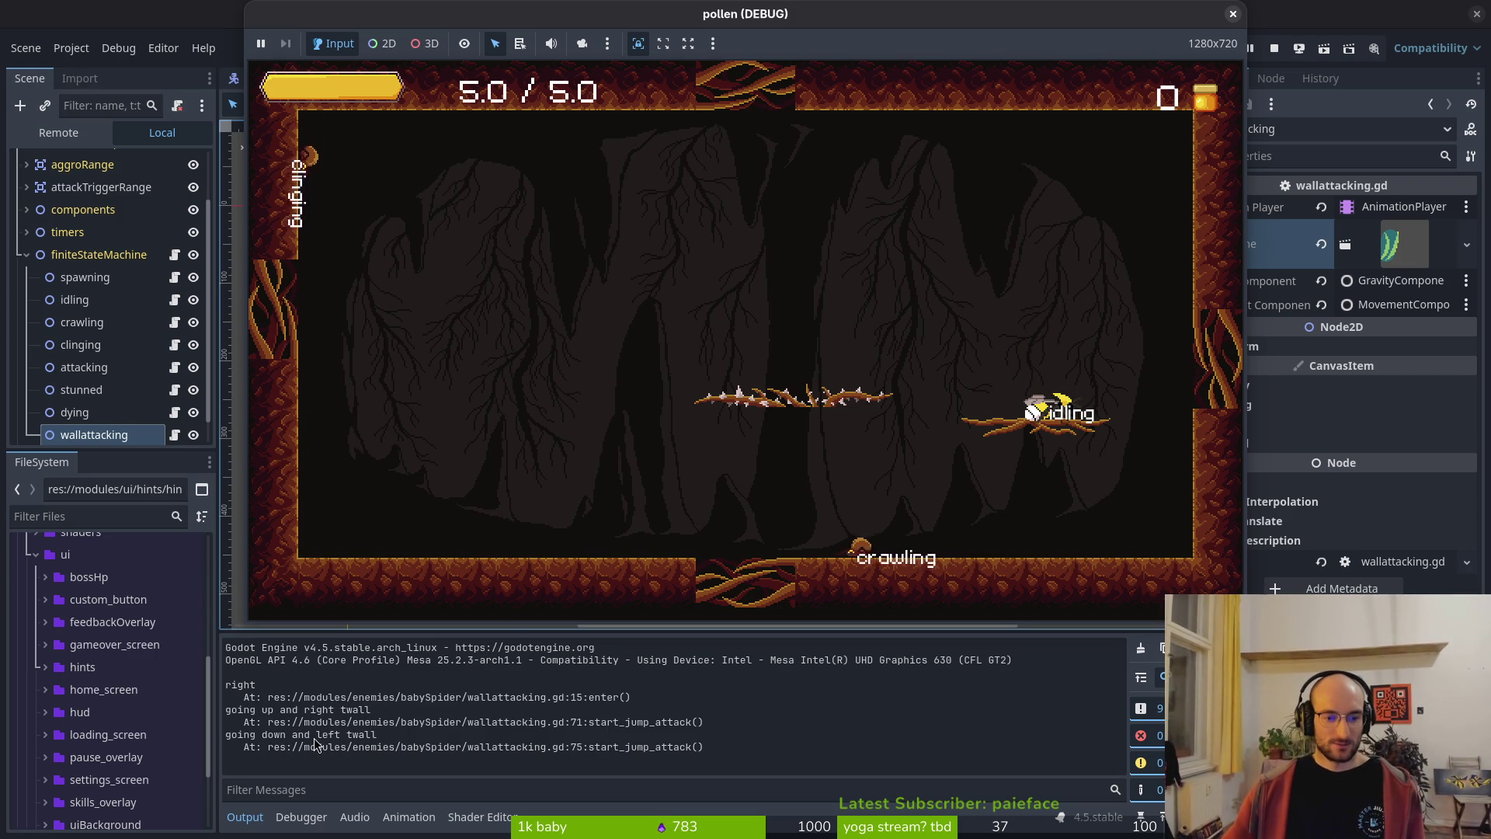
pyautogui.press('space')
pyautogui.press('shift')
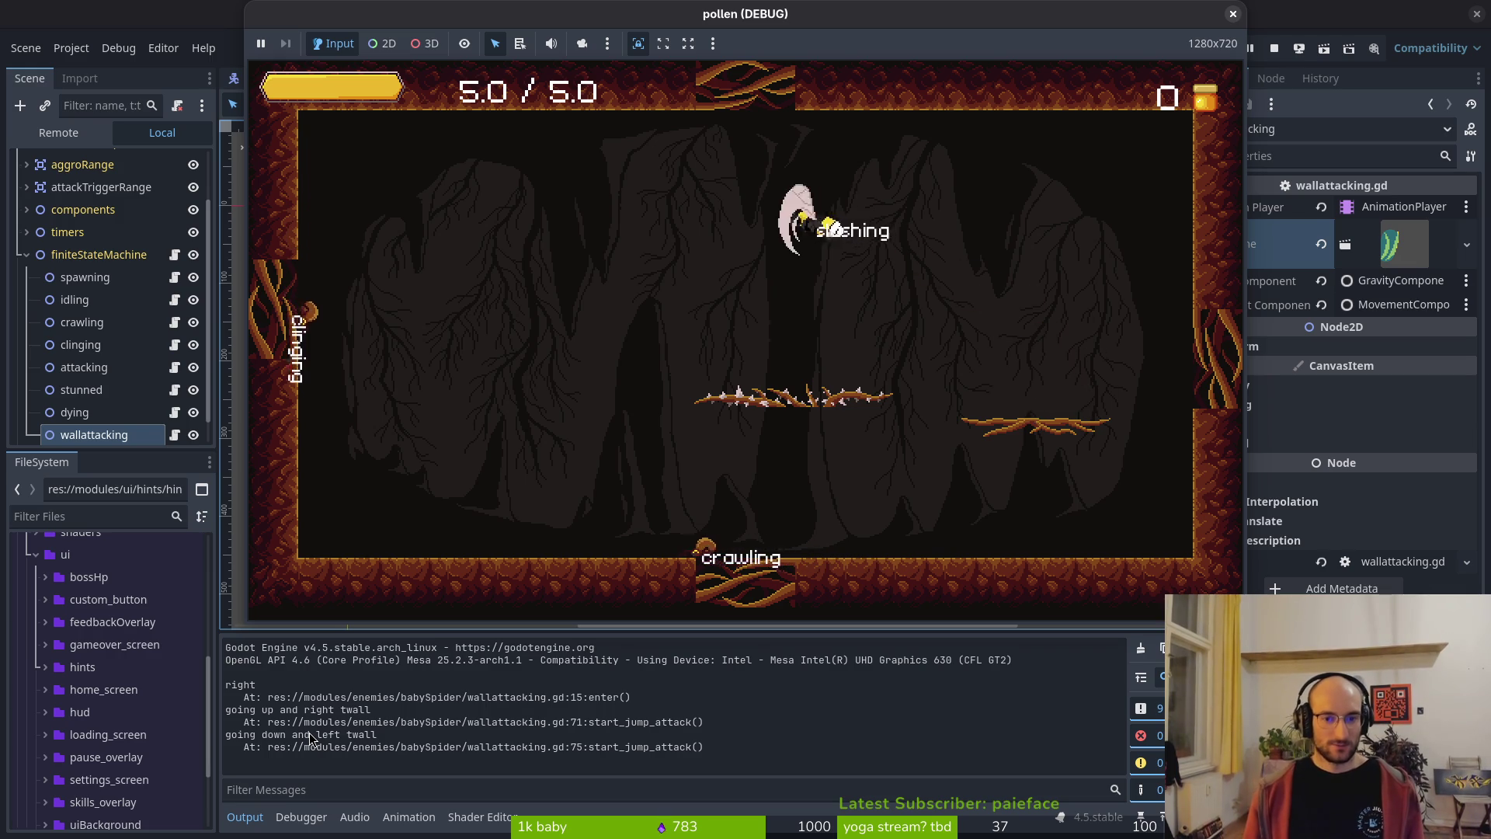
pyautogui.press('a')
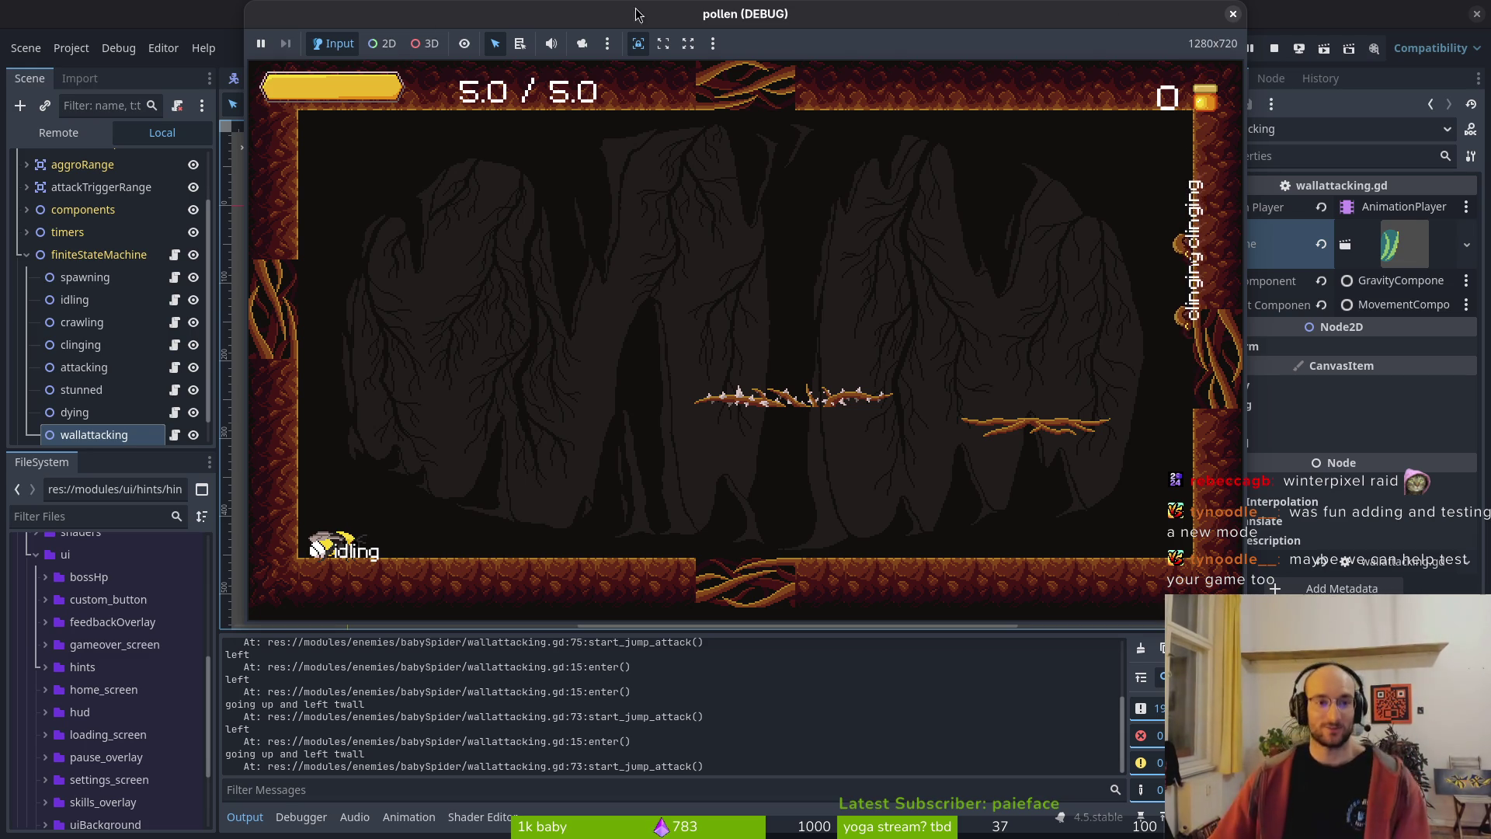
pyautogui.moveTo(847, 14); pyautogui.dragTo(826, 14)
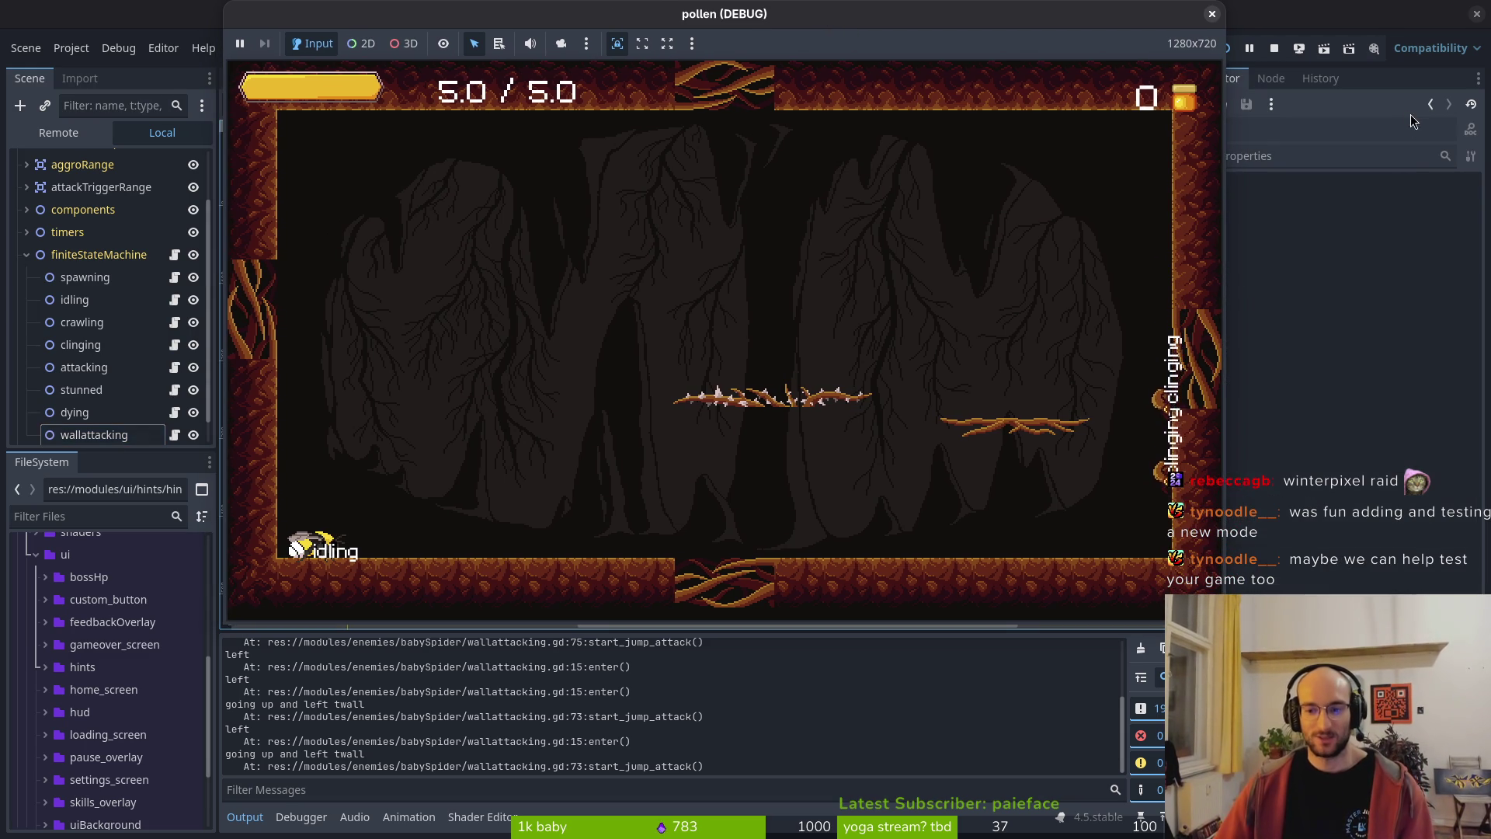
# - Close the game and review the gravity_component code in the wallattacking script
pyautogui.click(1212, 13)
pyautogui.click(175, 407)
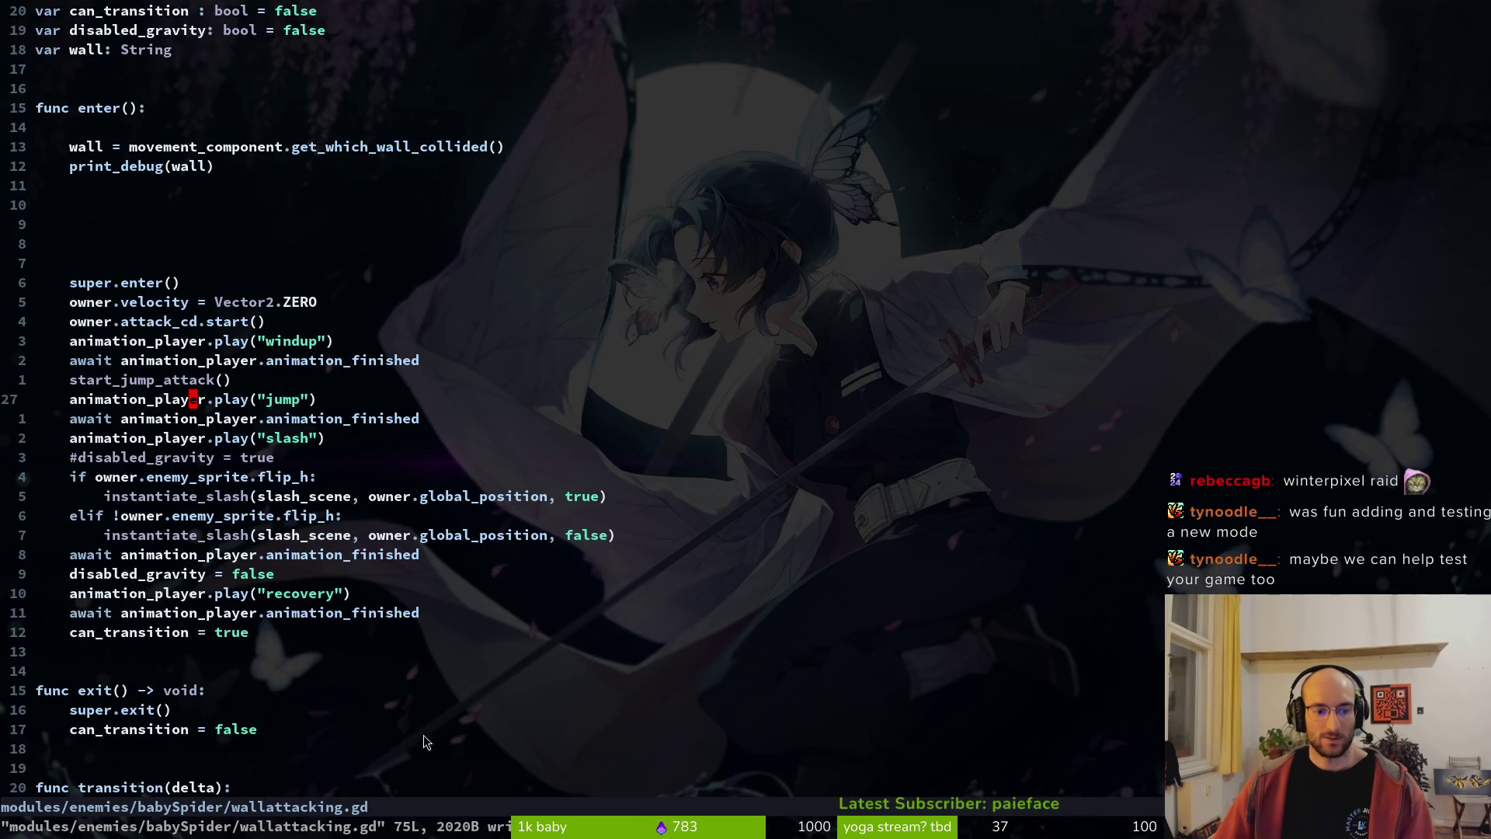
pyautogui.press('j')
pyautogui.press('j')
pyautogui.press('j')
pyautogui.scroll(-5, 244, 415)
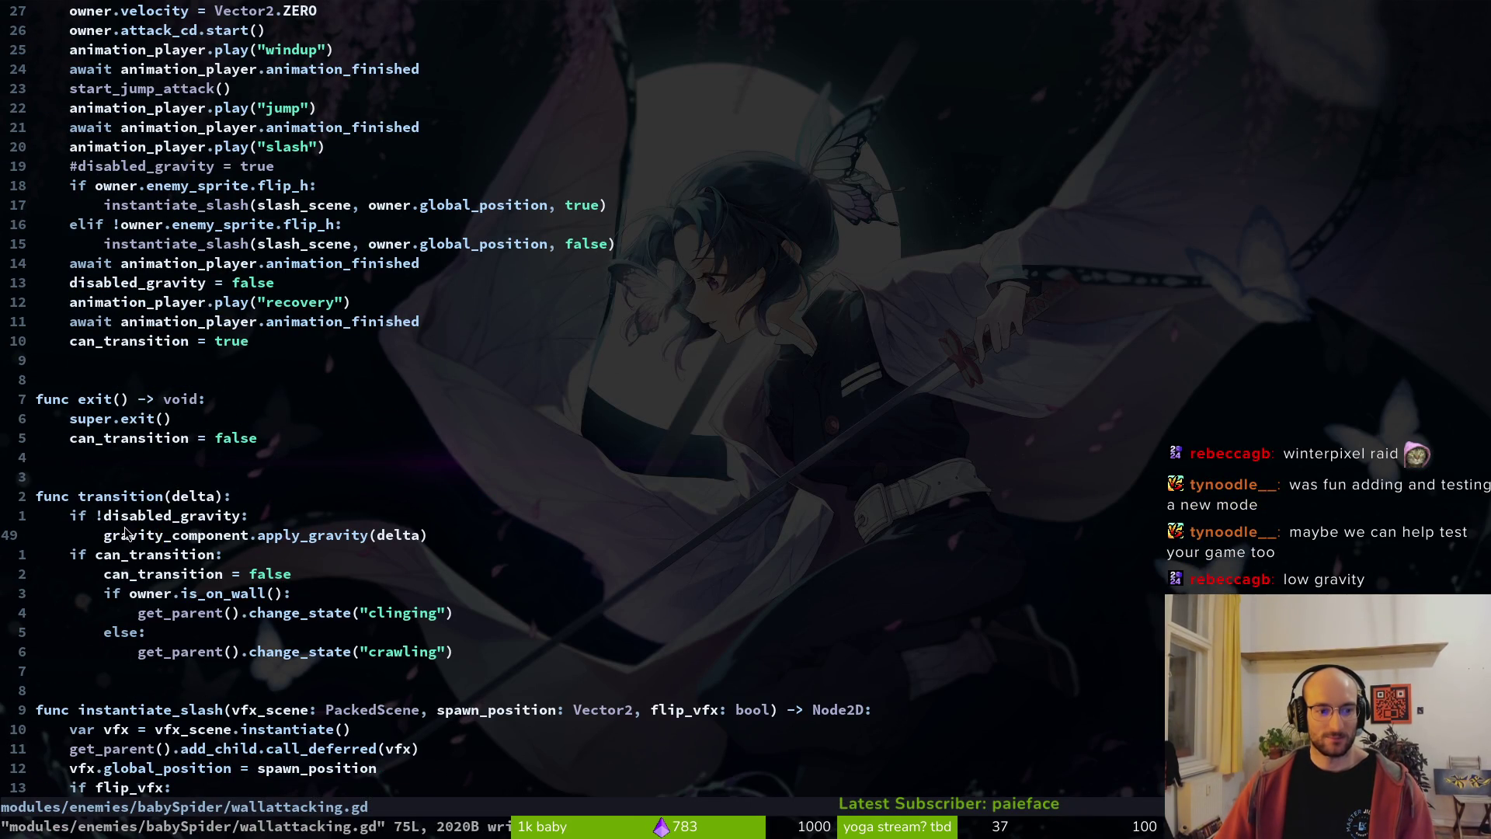
pyautogui.doubleClick(158, 540)
pyautogui.scroll(5, 292, 286)
pyautogui.press('Escape')
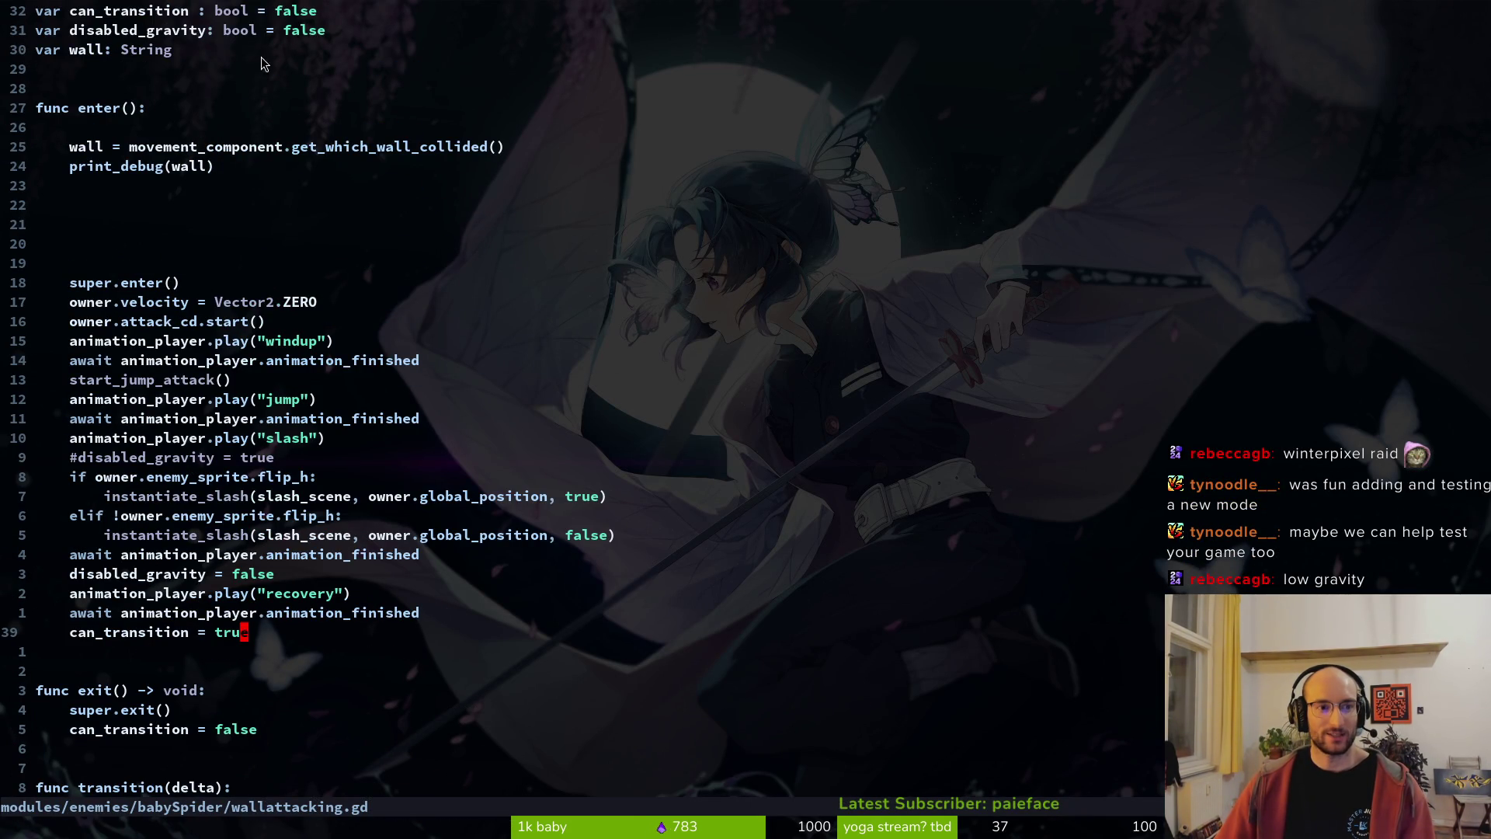
pyautogui.scroll(-5, 178, 534)
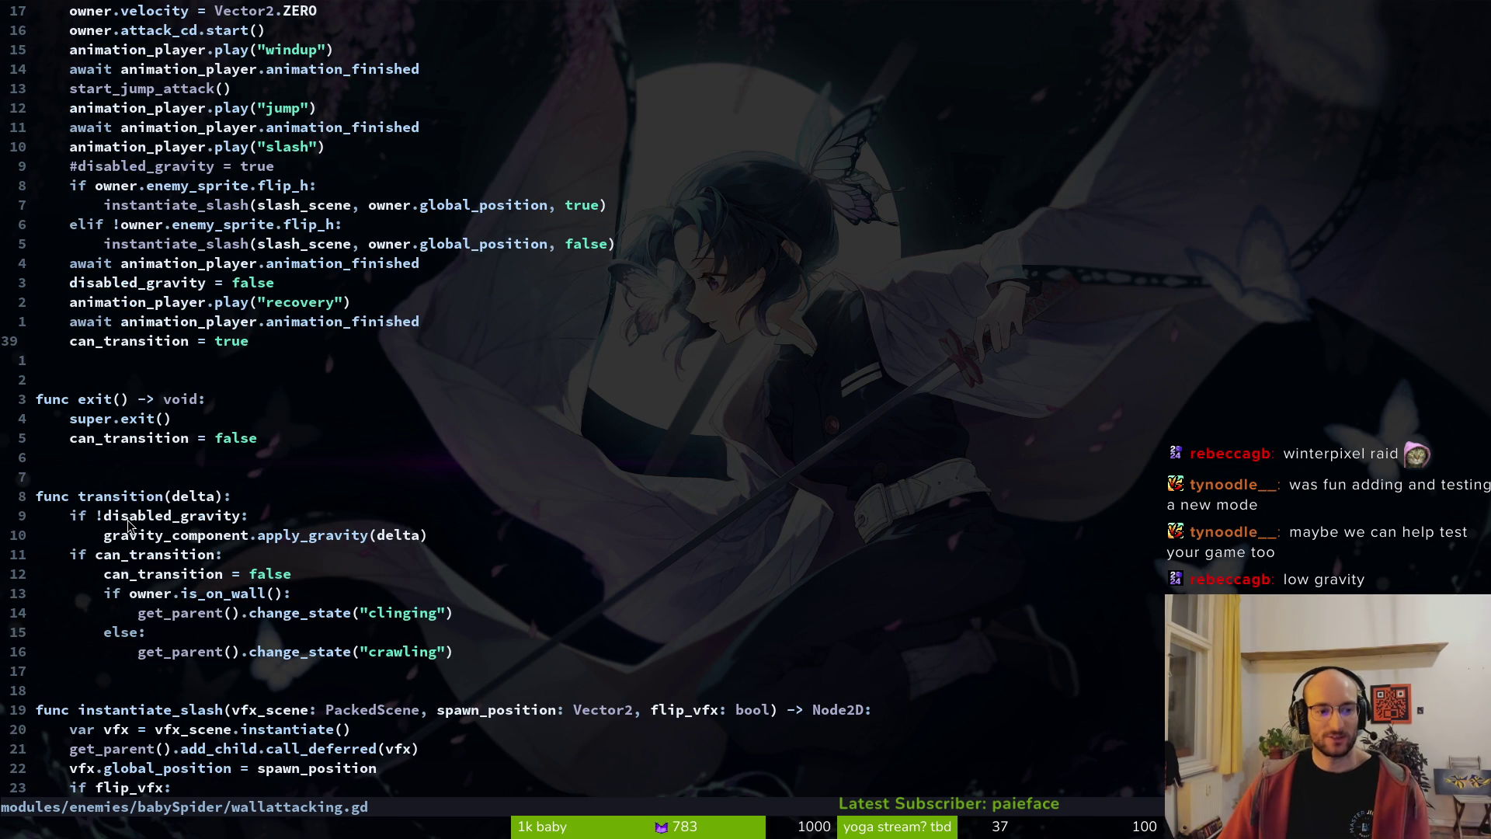
pyautogui.scroll(7, 309, 534)
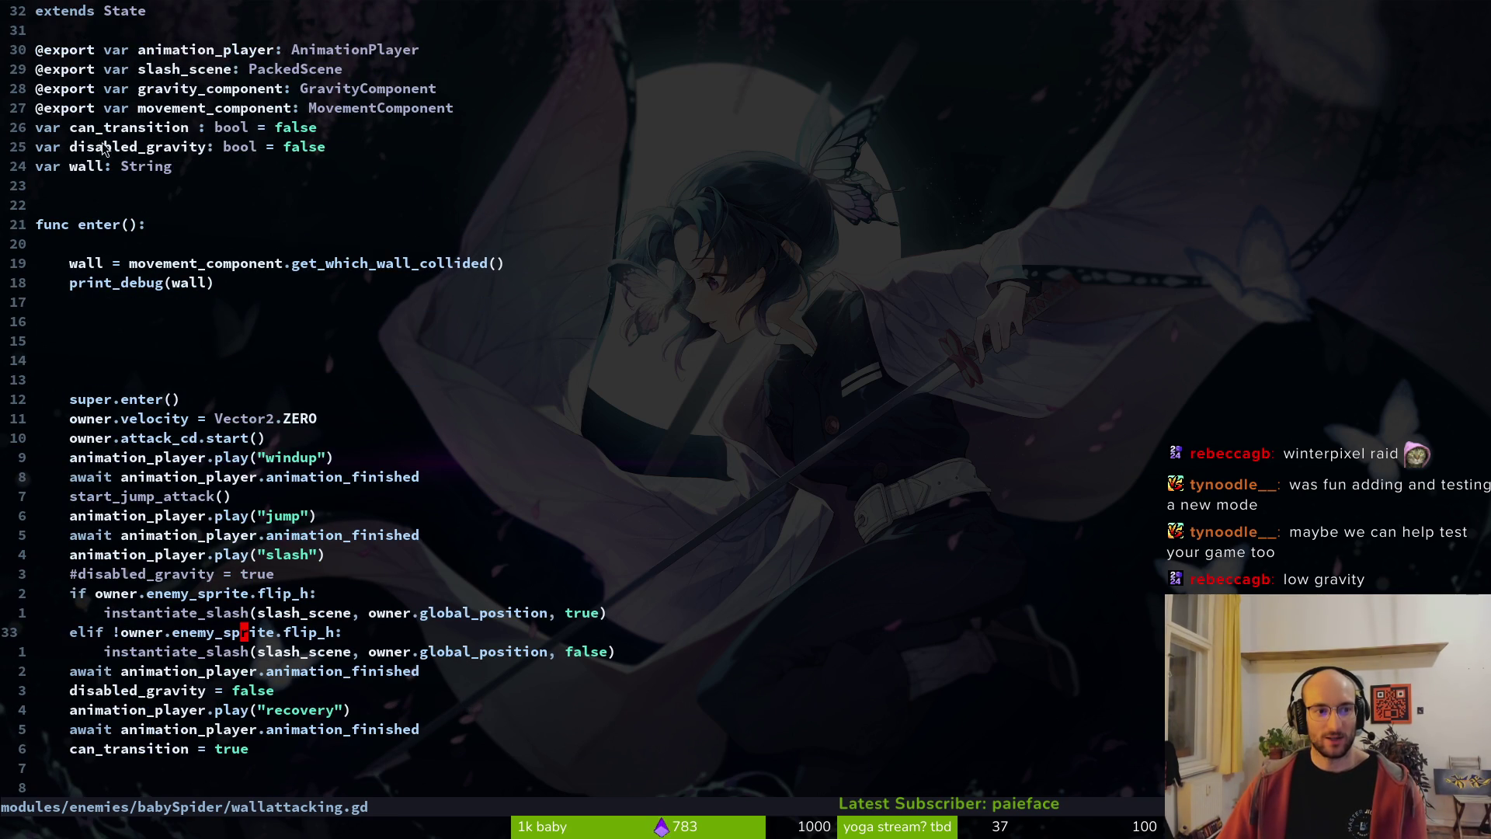
# - Change the disabled_gravity default on line 8 from false to true and save with :w
pyautogui.click(305, 155)
pyautogui.press('A')
pyautogui.press('BackSpace')
pyautogui.press('BackSpace')
pyautogui.press('BackSpace')
pyautogui.write('i')
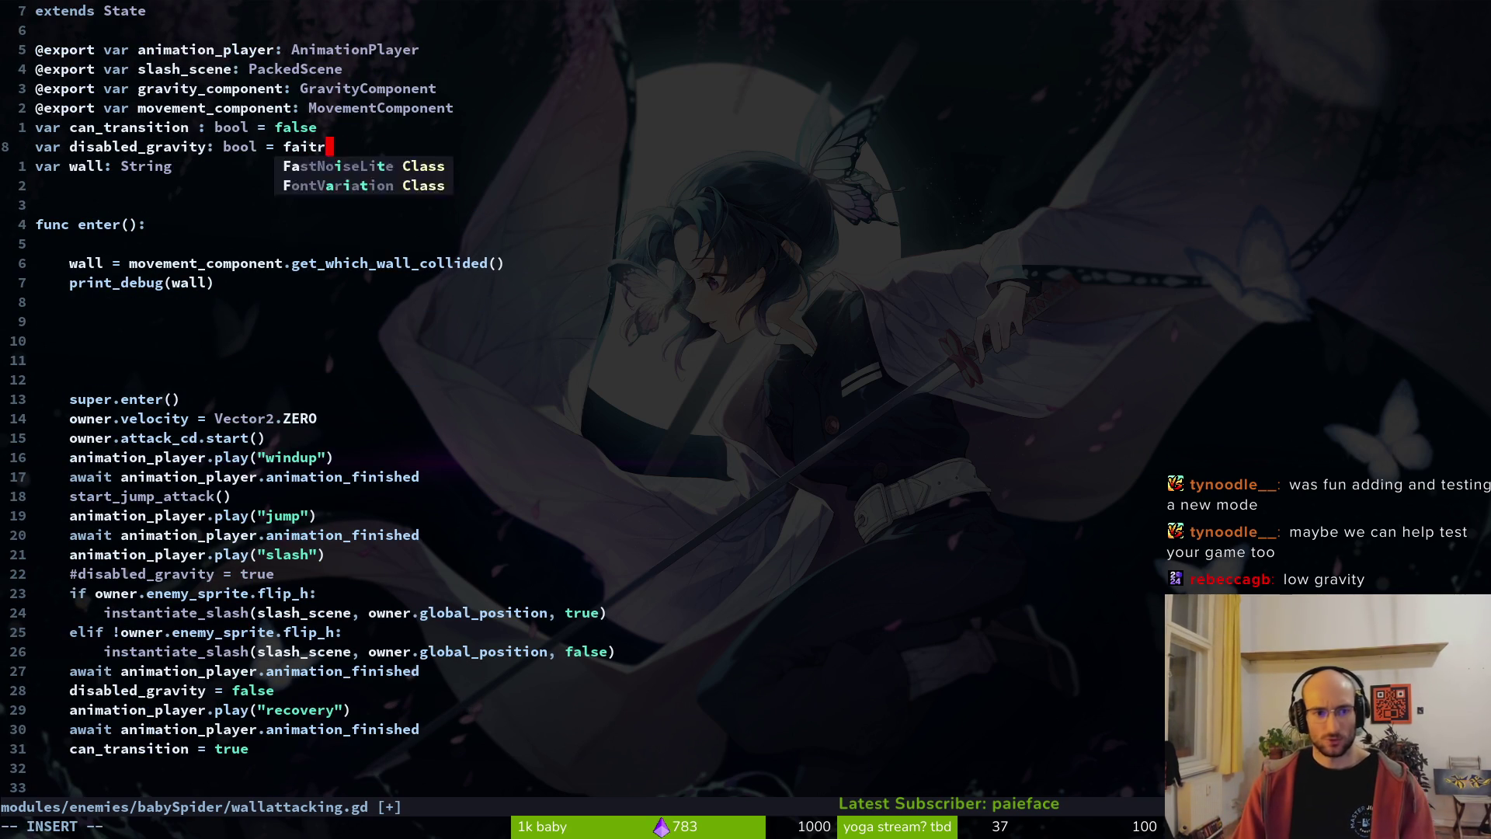
pyautogui.write('true')
pyautogui.press('Escape')
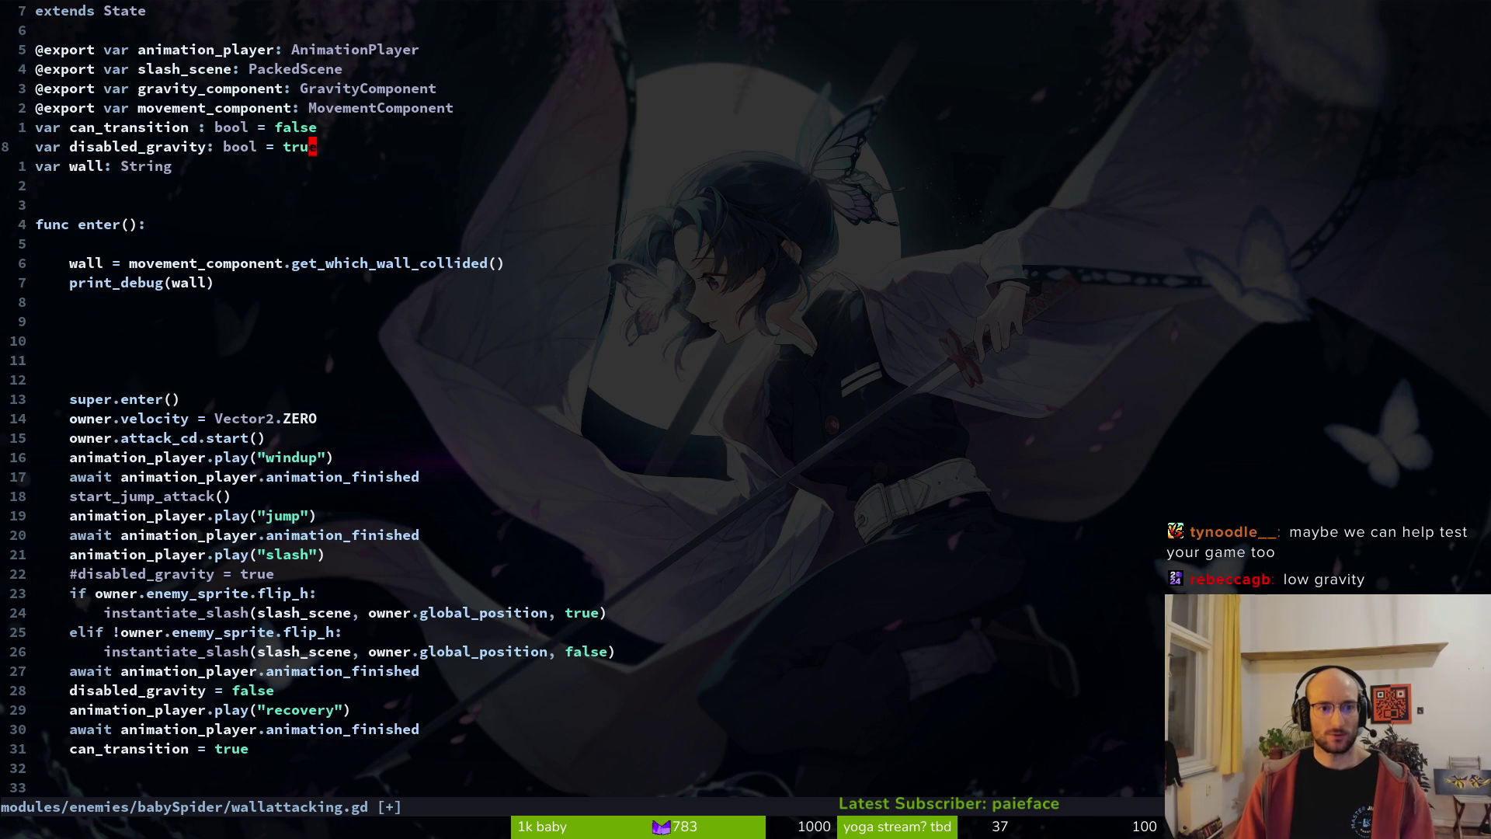
pyautogui.write(':w')
pyautogui.press('Return')
pyautogui.hotkey('alt', 'Tab')
pyautogui.press('F5')
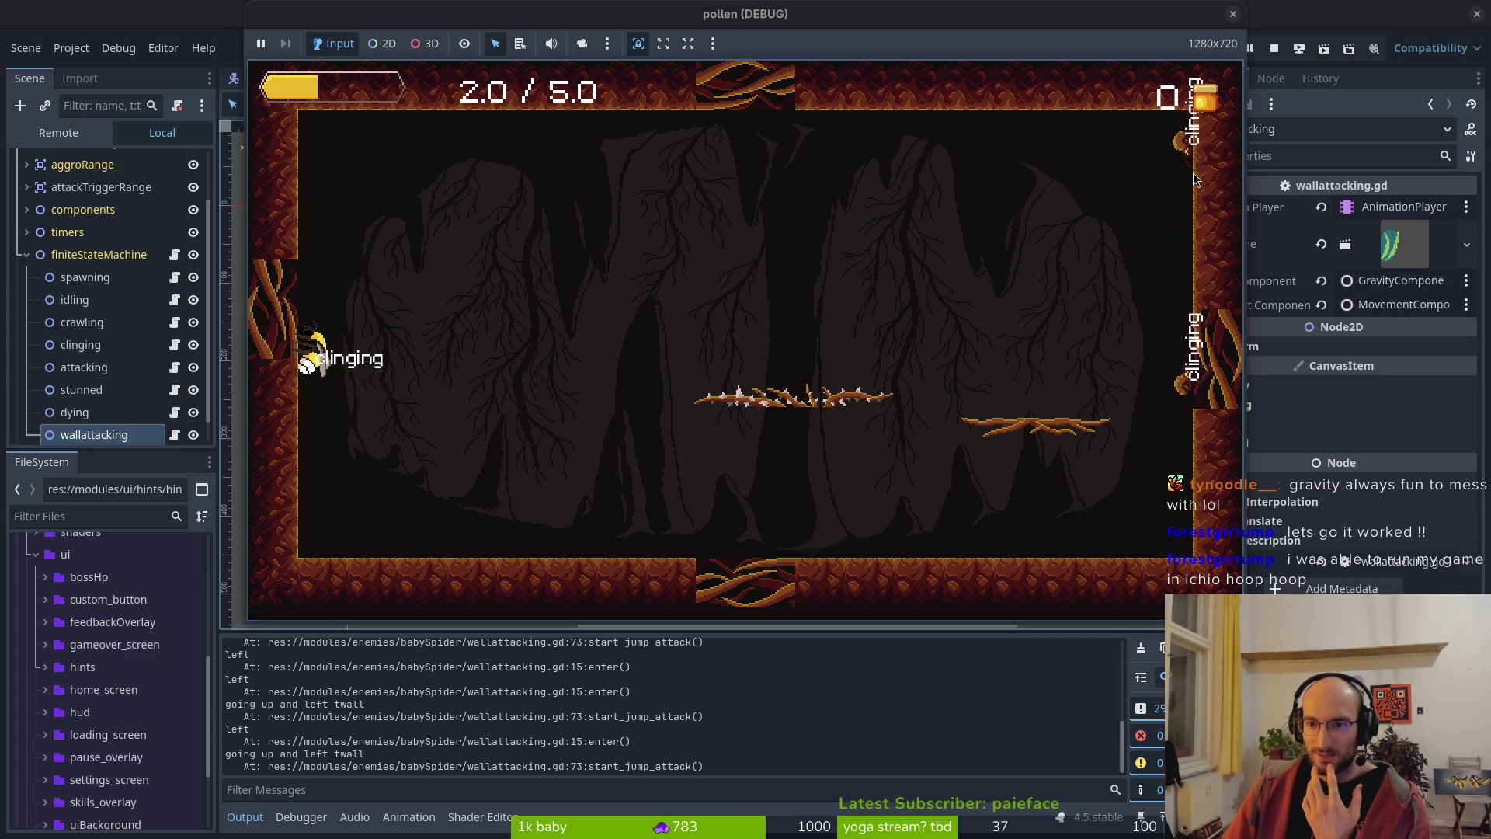
# - Stop the running game with the editor's Stop button after watching the spiders attack
pyautogui.click(1274, 49)
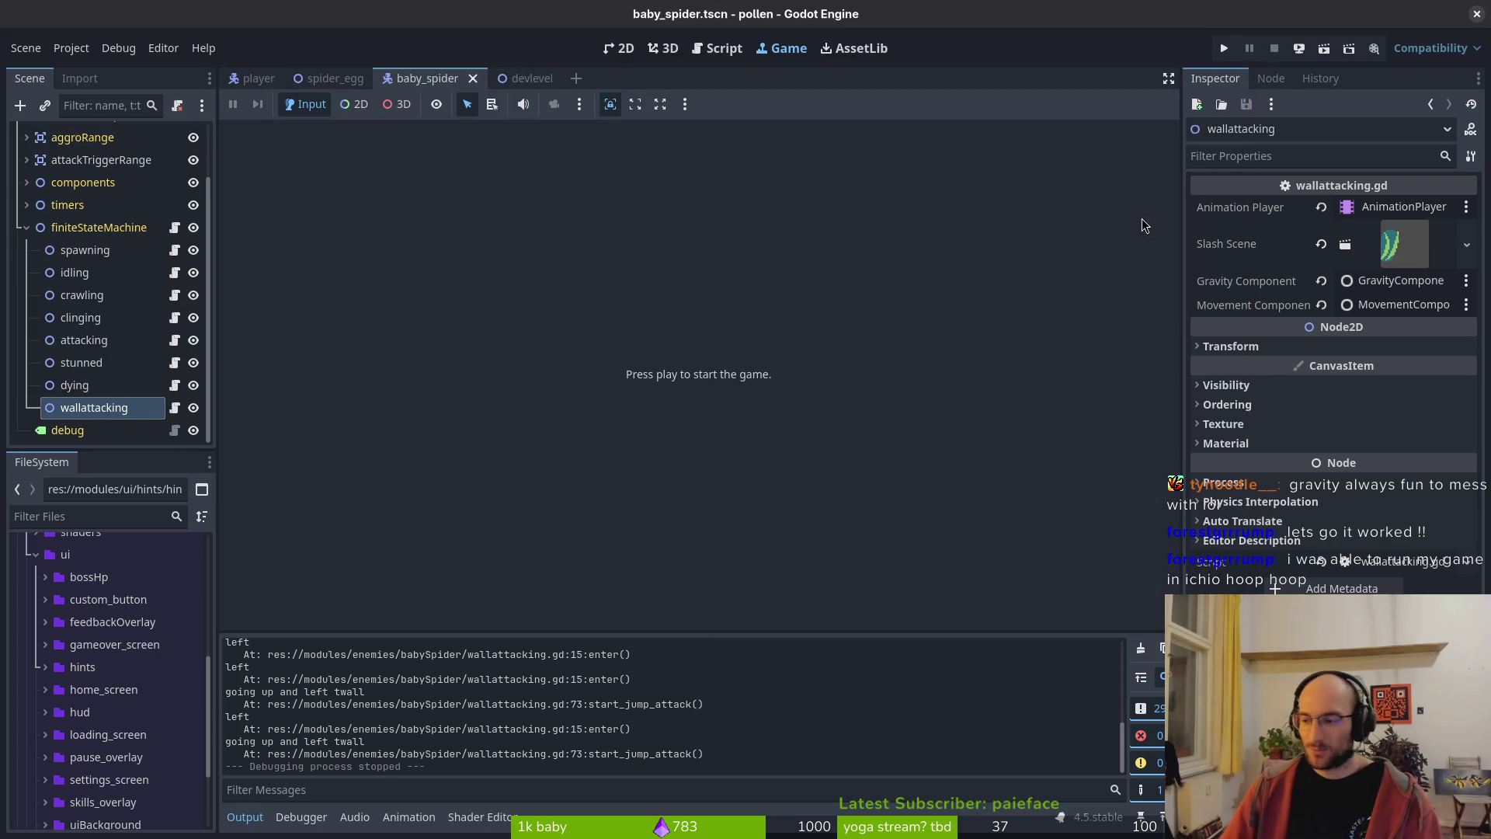
# - Launch the game and switch off devLevel and state labels in the pause-menu settings
pyautogui.click(1226, 50)
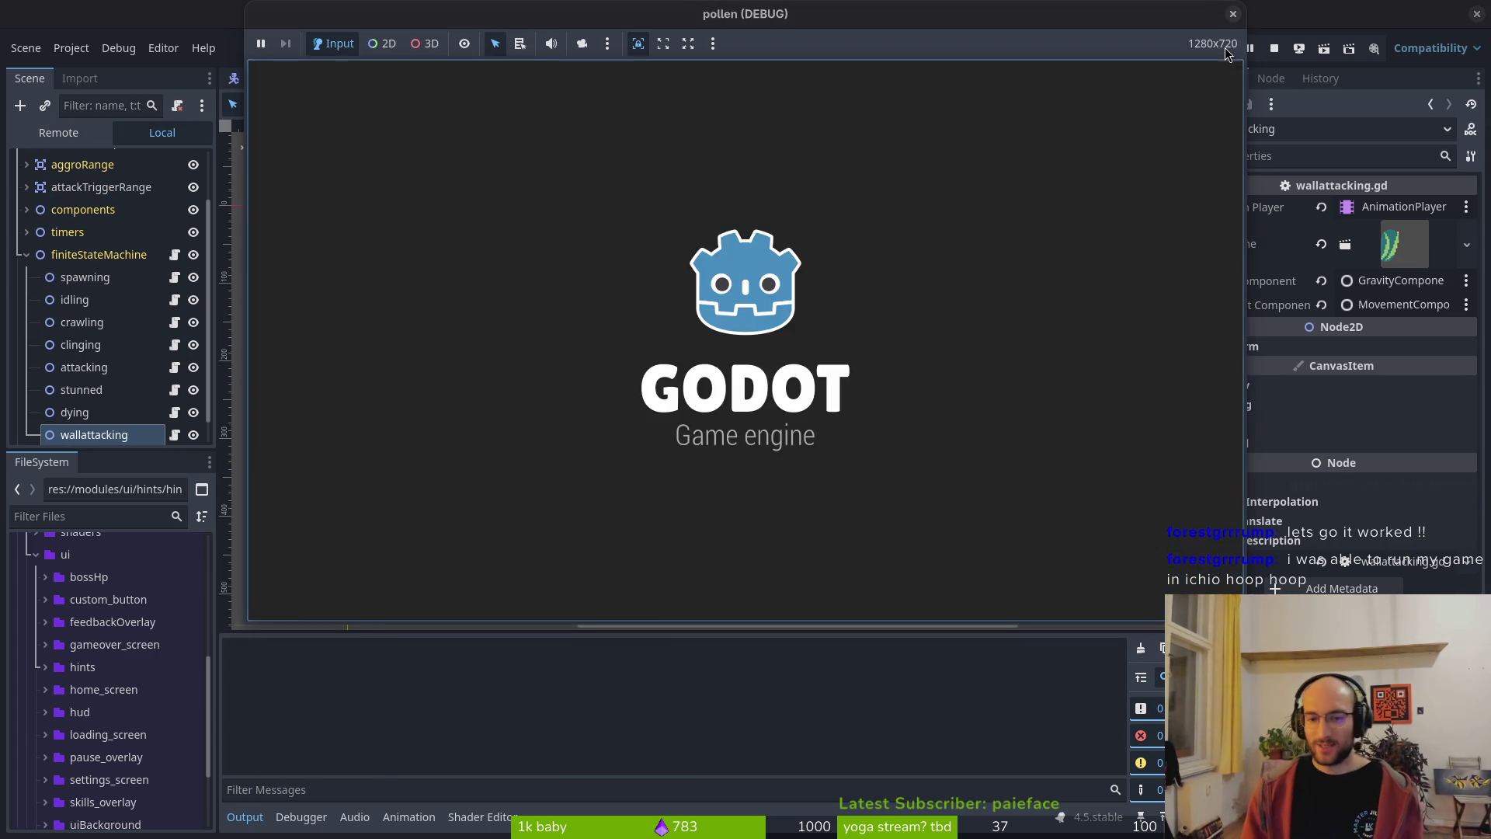
pyautogui.press('Return')
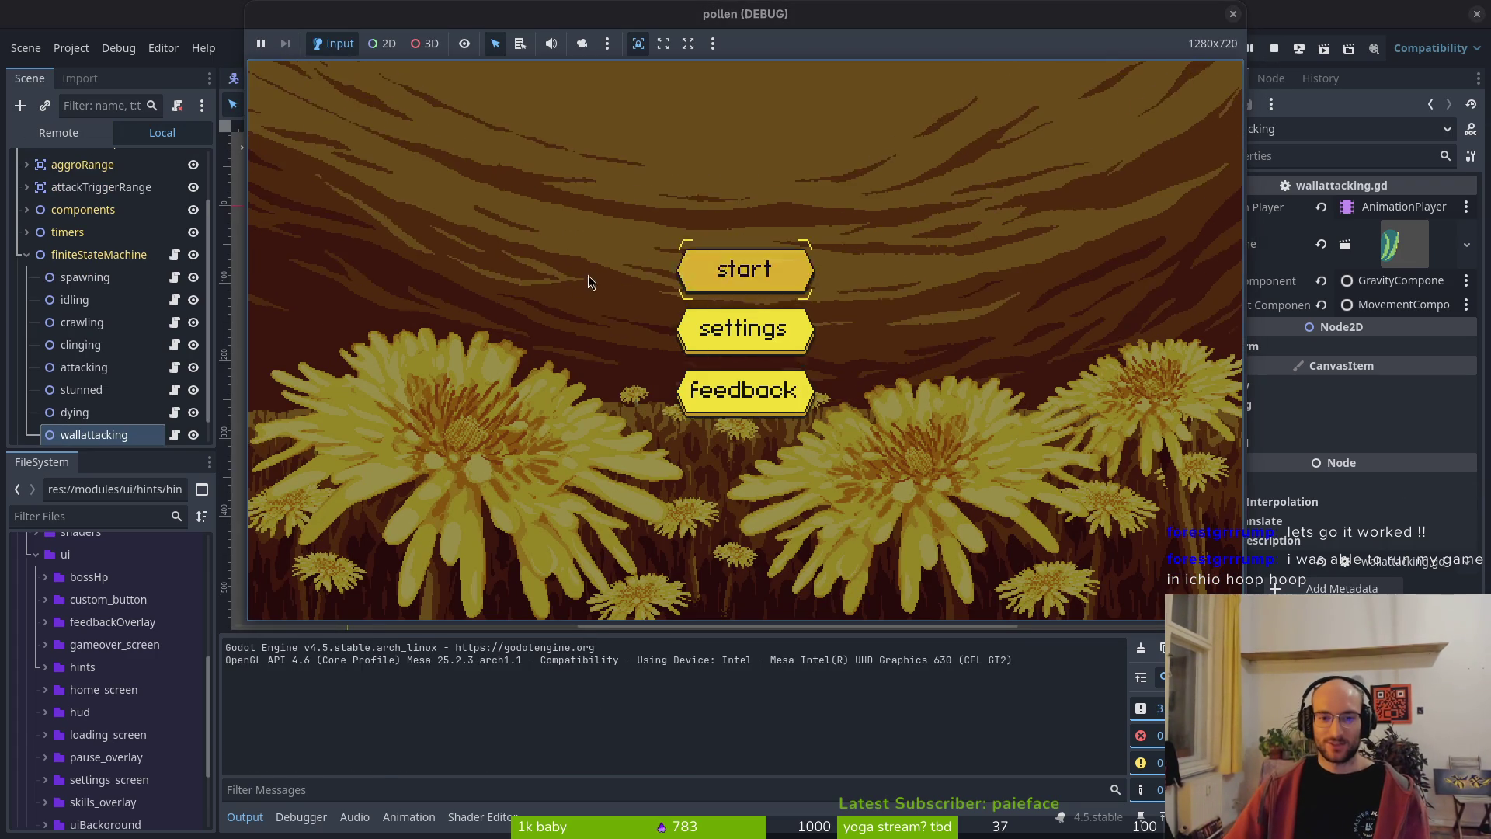
pyautogui.press('space')
pyautogui.press('Right')
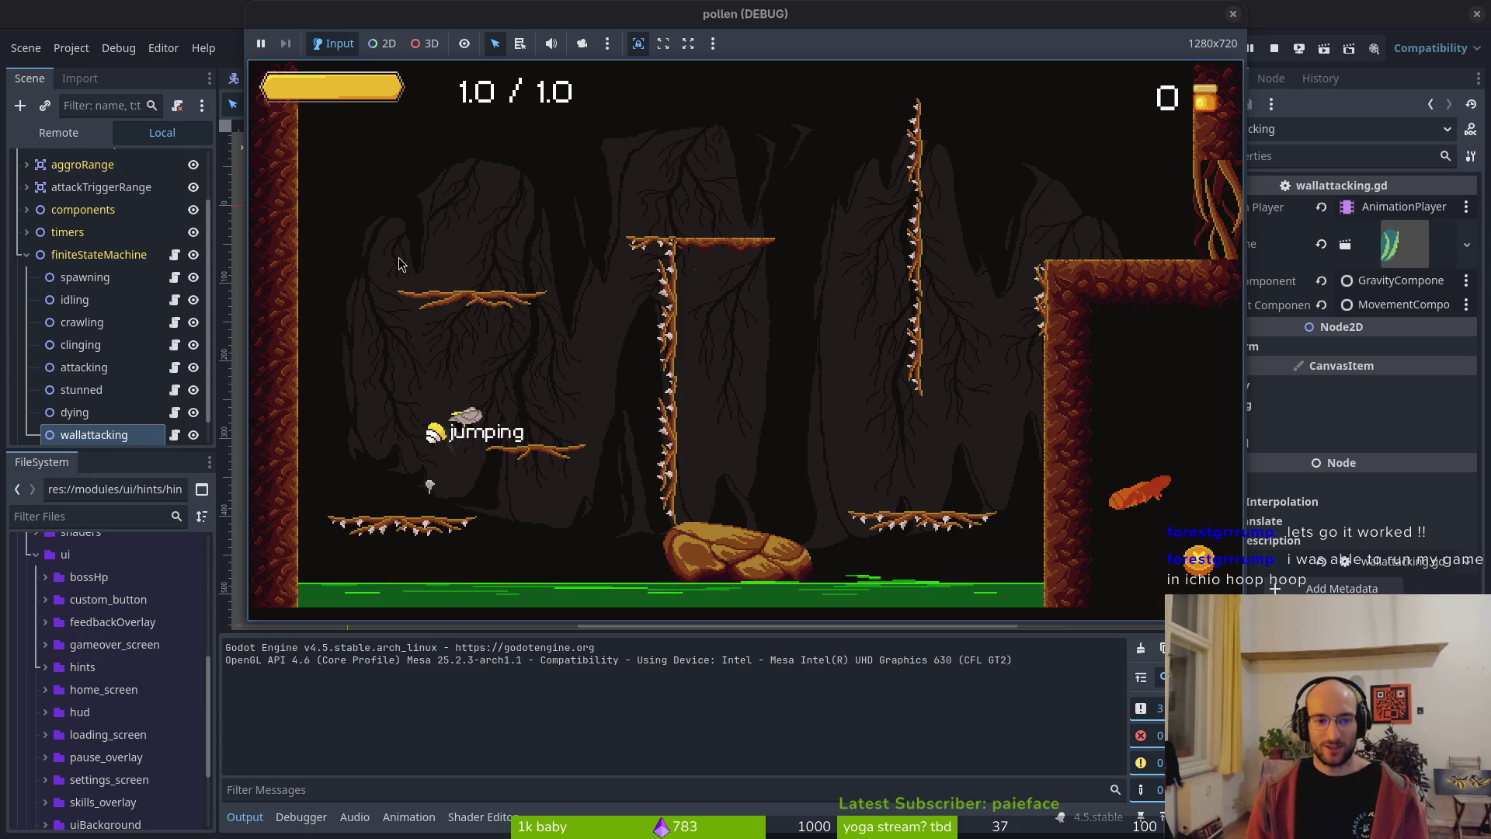
pyautogui.press('Escape')
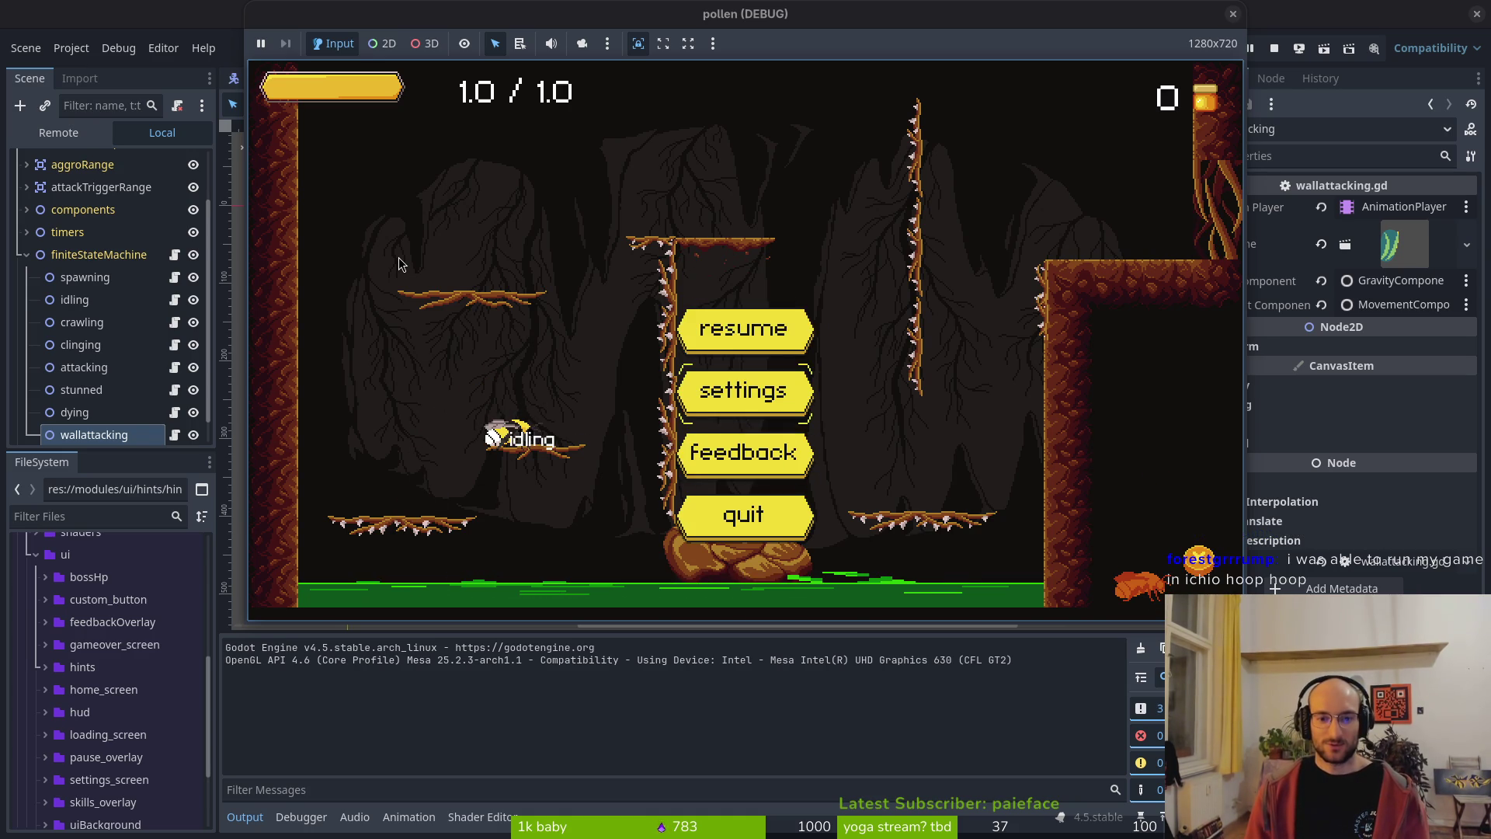
pyautogui.press('Return')
pyautogui.press('Up')
pyautogui.press('Up')
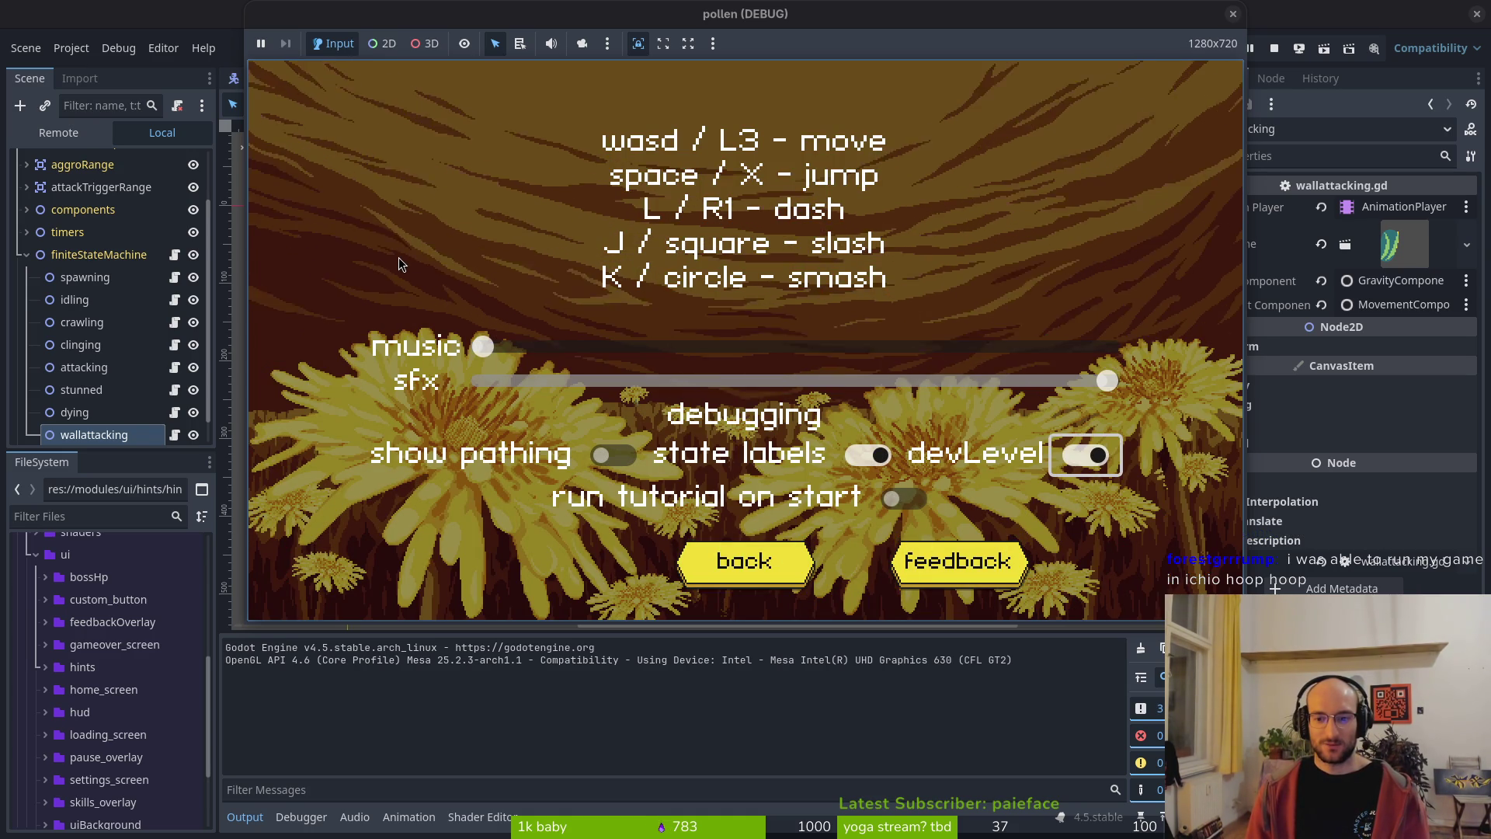
pyautogui.press('Return')
pyautogui.press('Left')
pyautogui.press('Return')
pyautogui.press('Down')
pyautogui.press('Down')
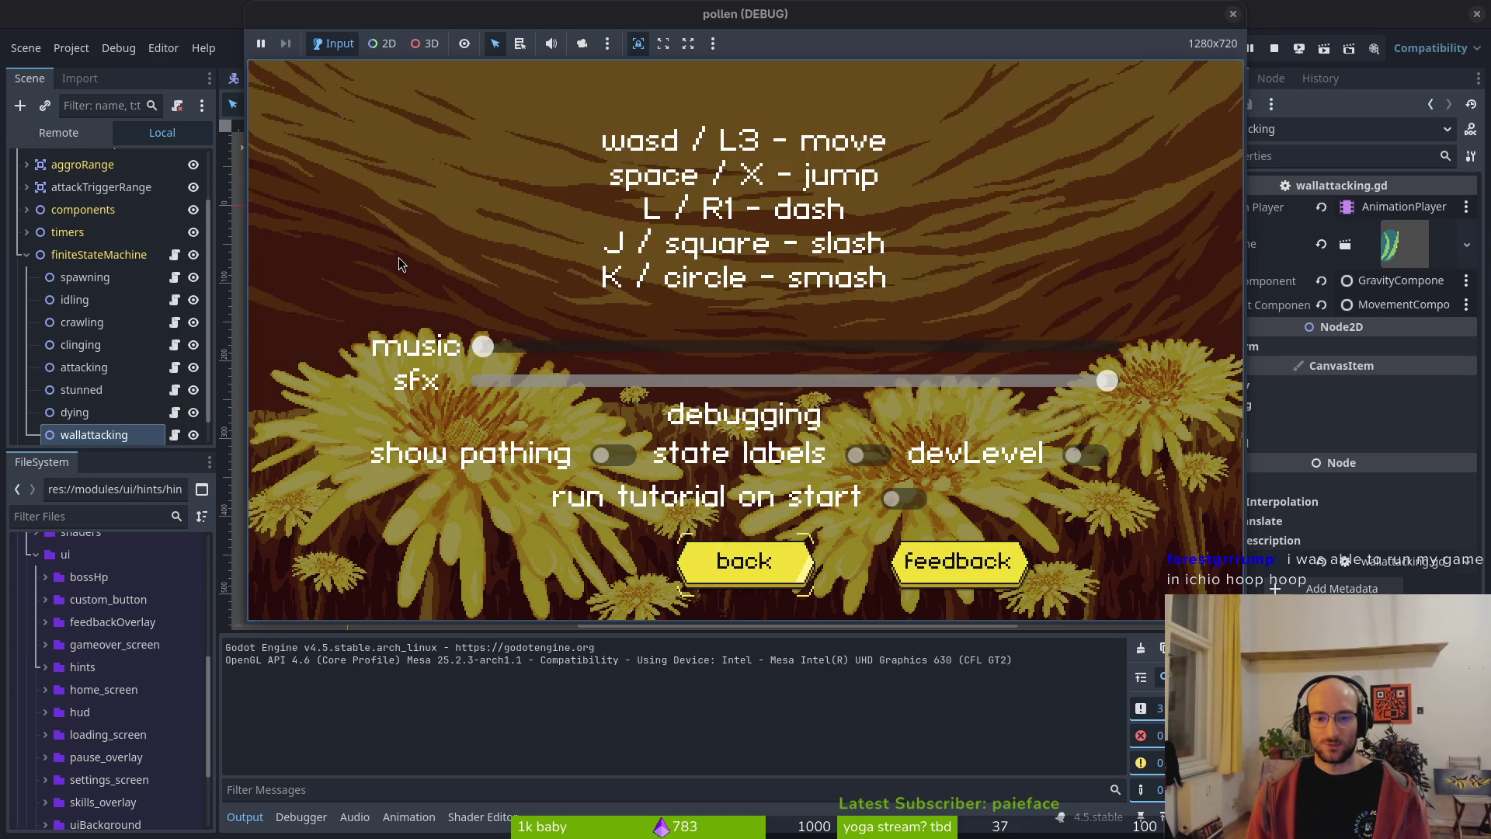
pyautogui.press('Return')
pyautogui.press('Return')
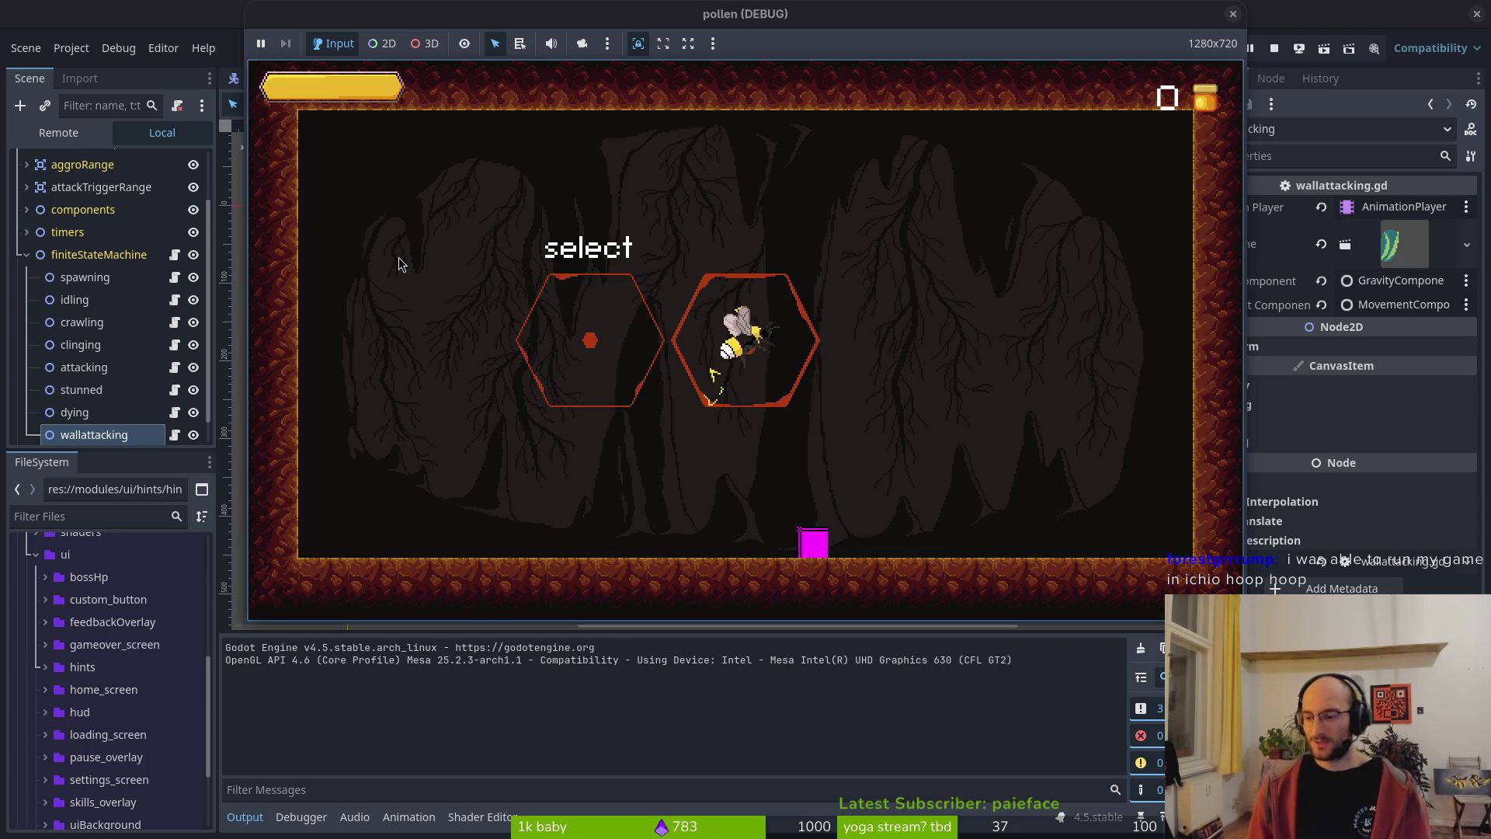
# - Fly the bee through the cave rooms slashing mosquitoes, then enter the right upgrade hexagon
pyautogui.press('Right')
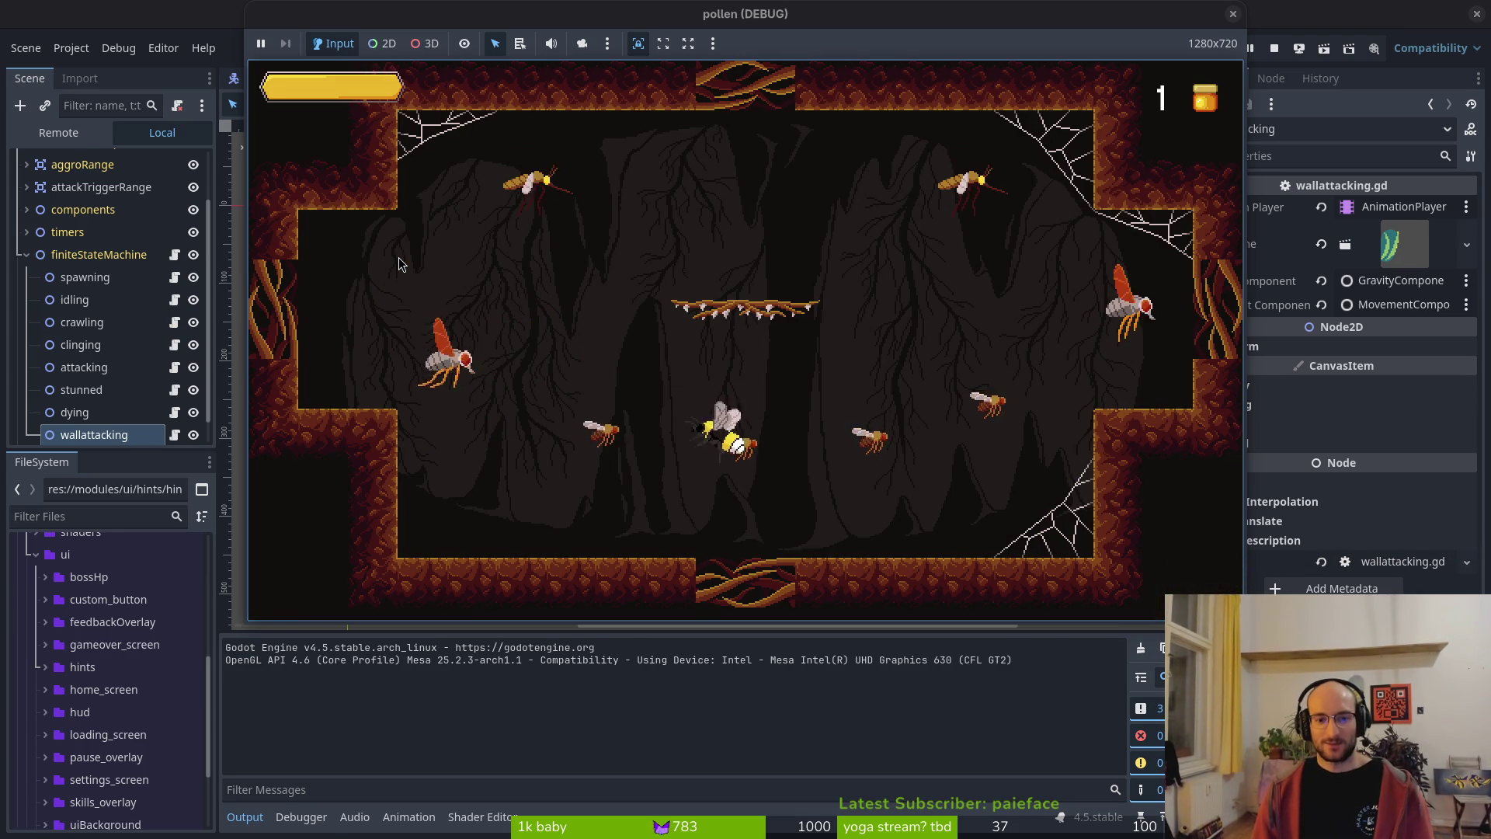
pyautogui.press('Right')
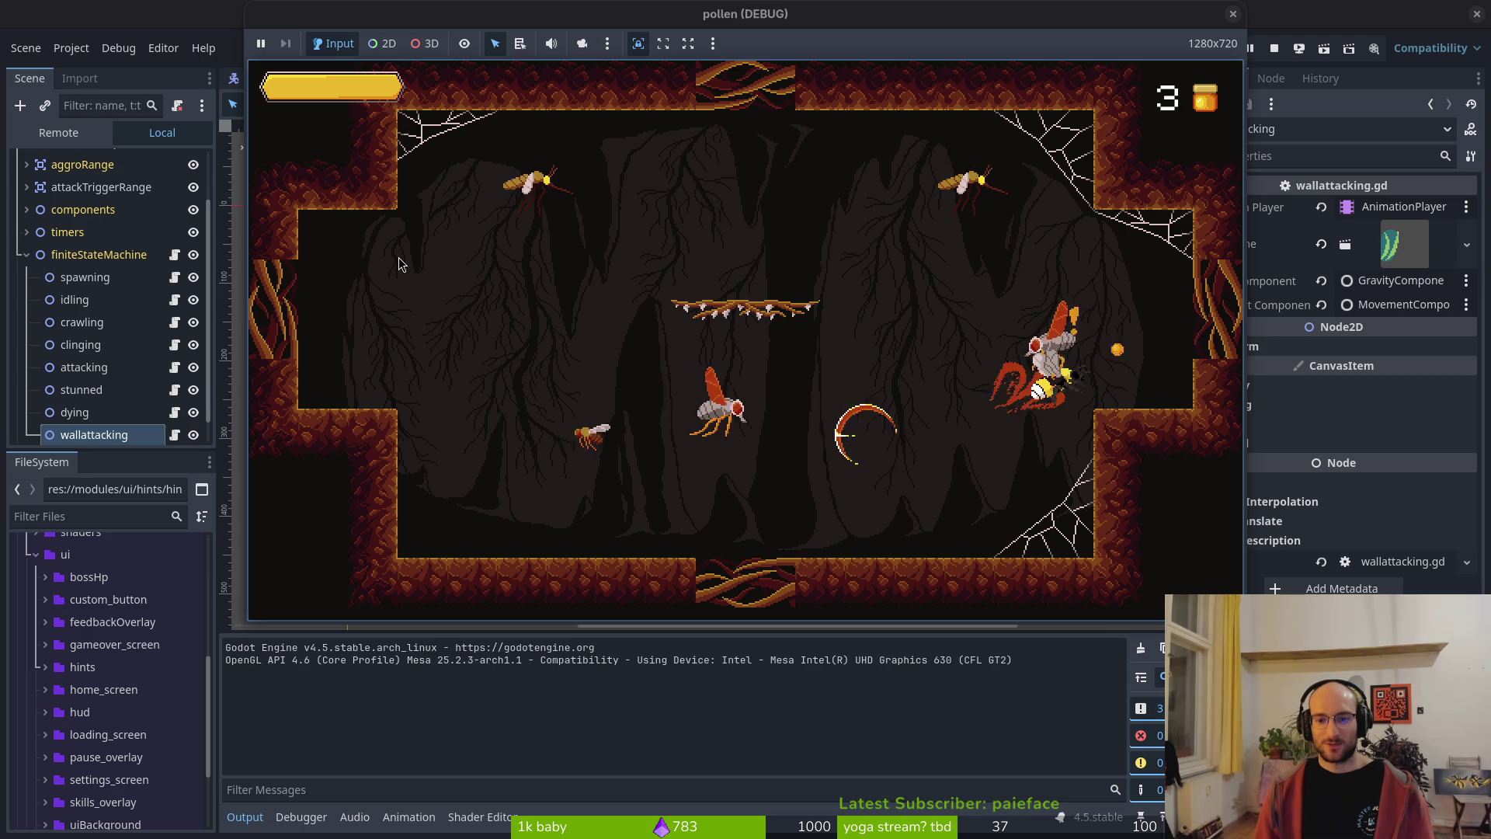
pyautogui.press('Up')
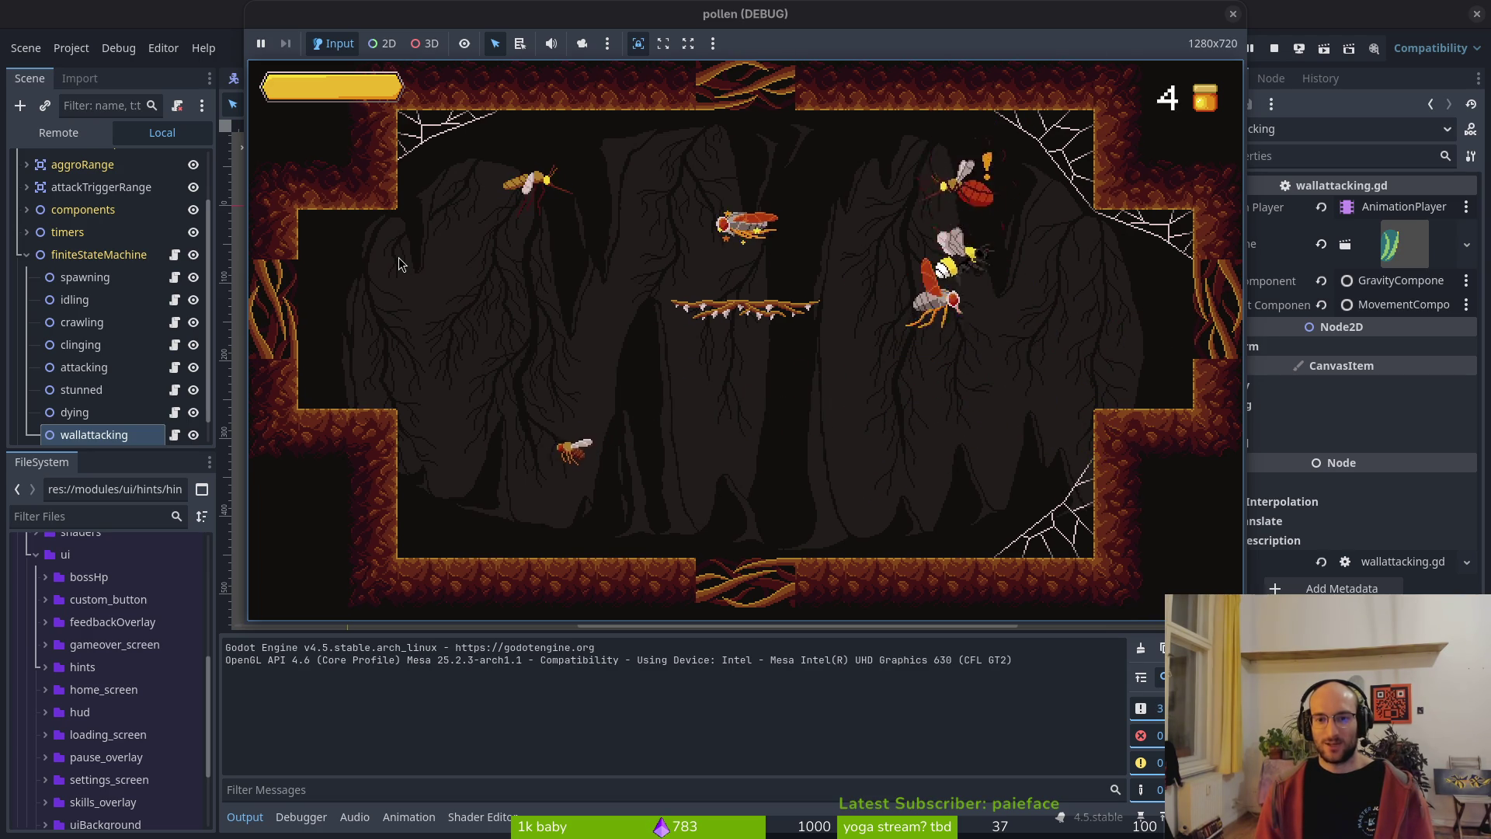
pyautogui.press('Right')
pyautogui.press('Left')
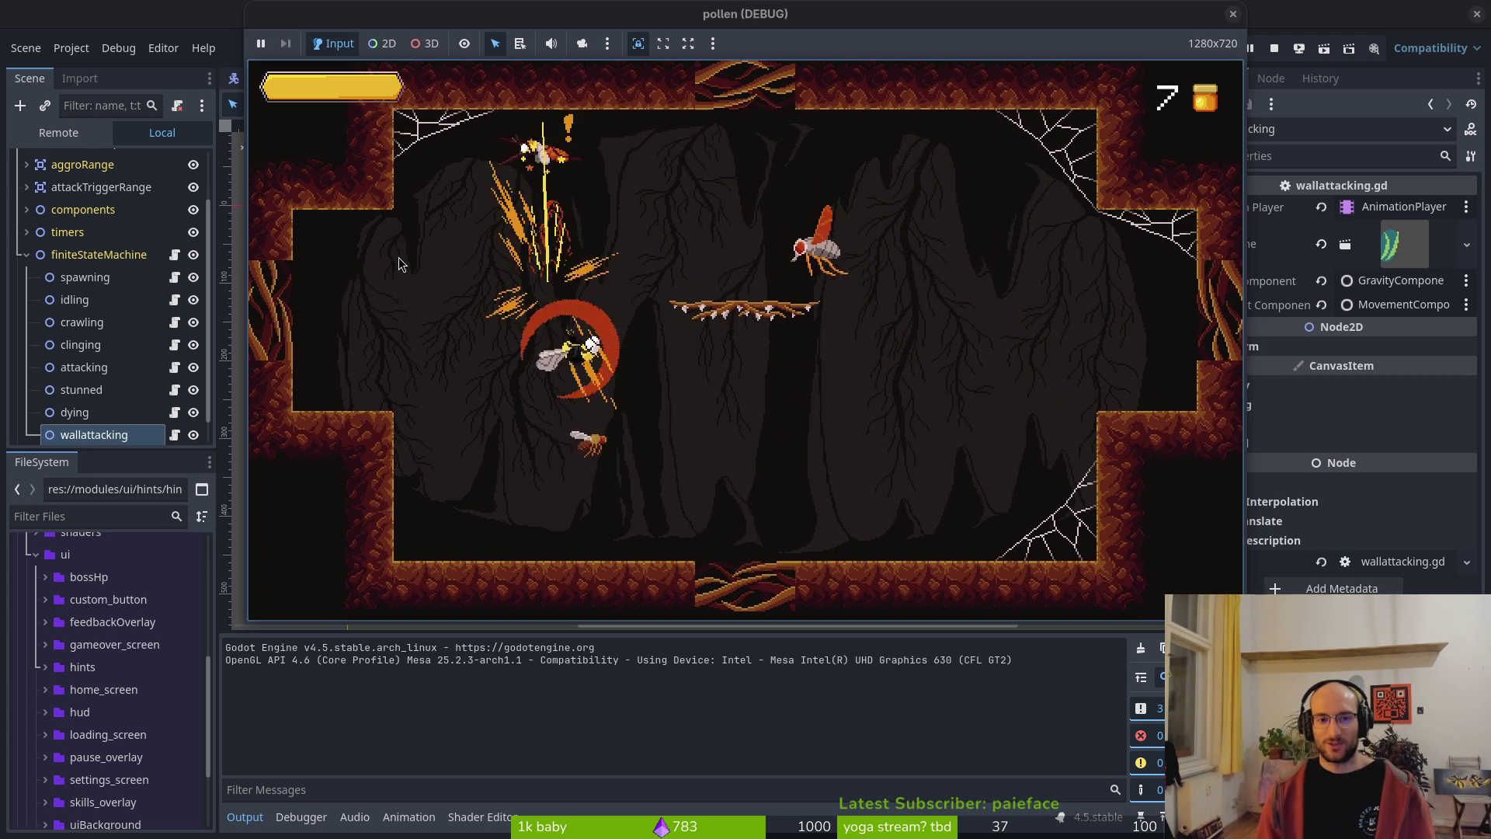
pyautogui.press('Right')
pyautogui.press('Left')
pyautogui.press('Left')
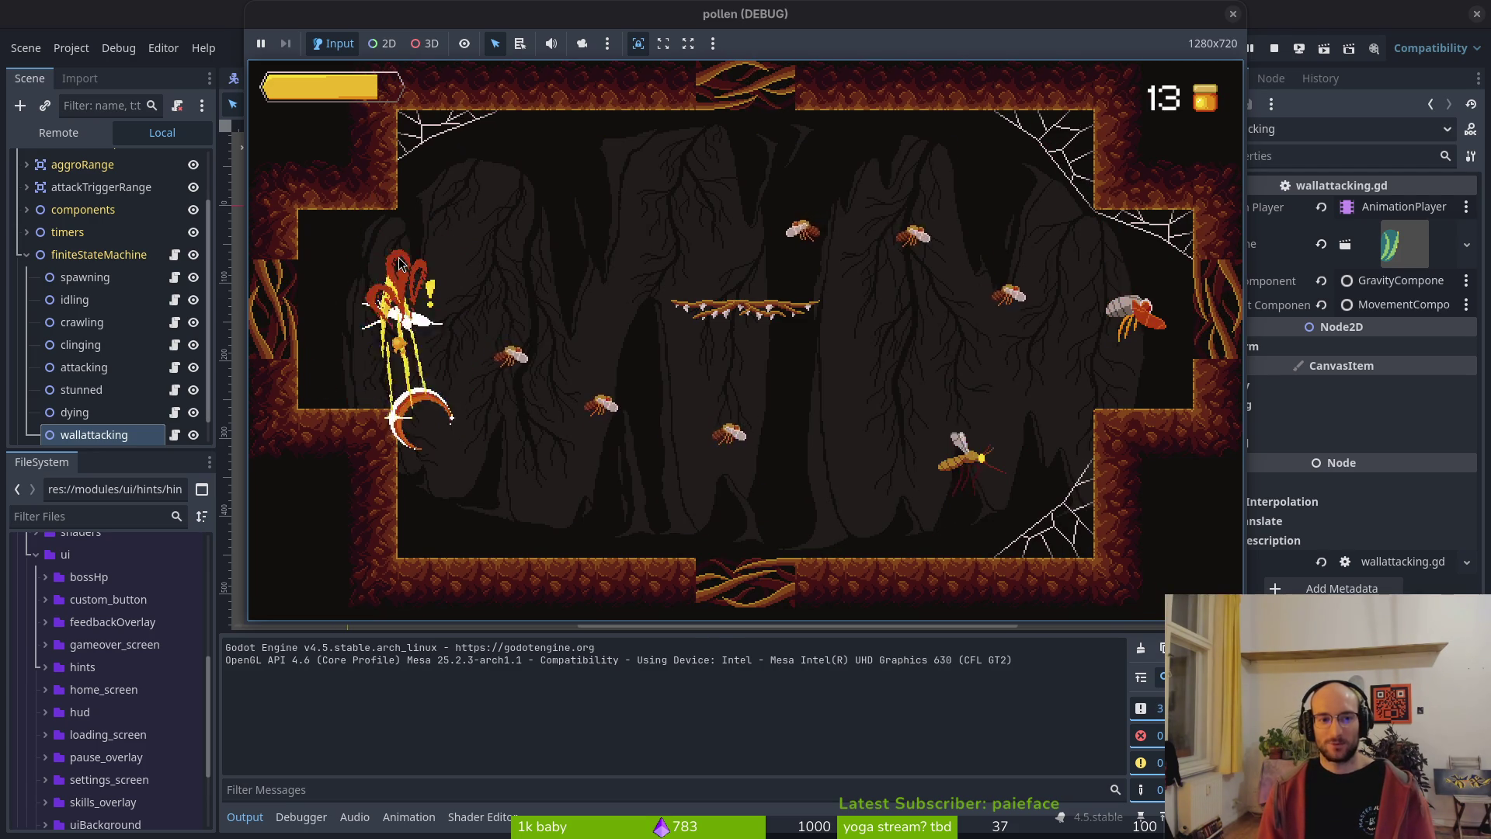
pyautogui.press('Right')
pyautogui.press('Right')
pyautogui.press('Right')
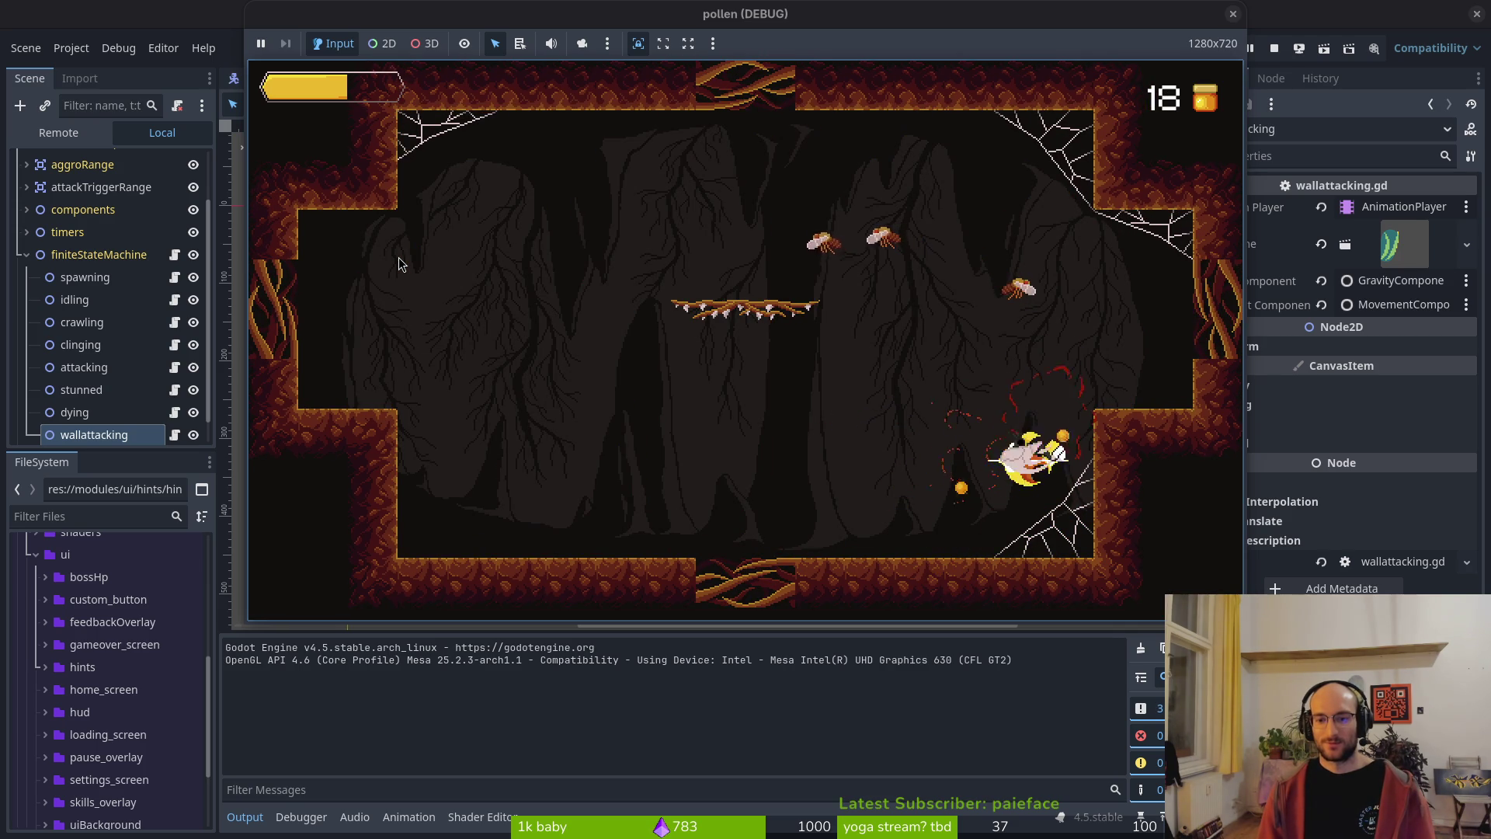
pyautogui.press('Left')
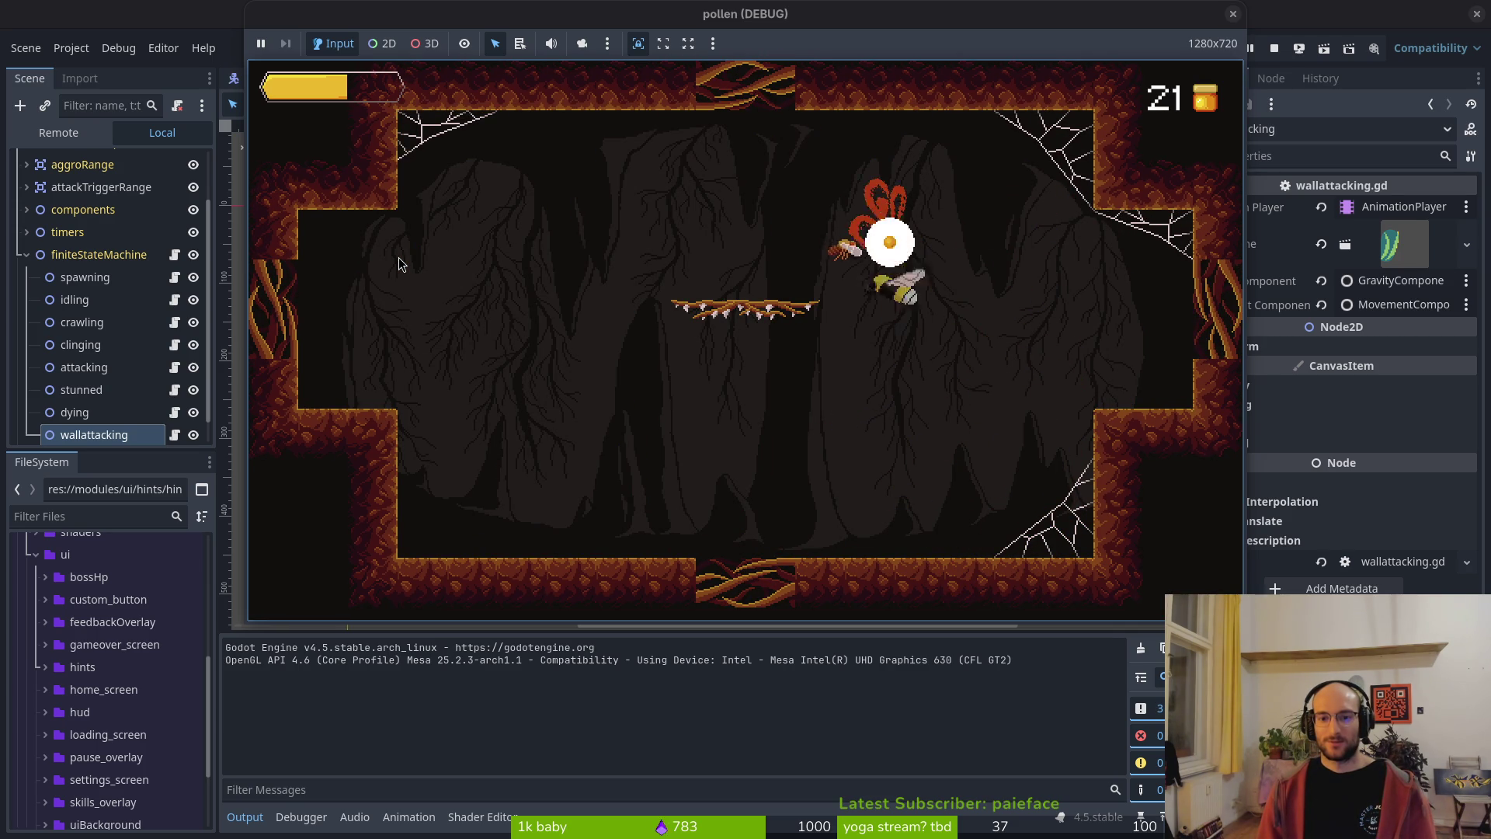
pyautogui.press('Right')
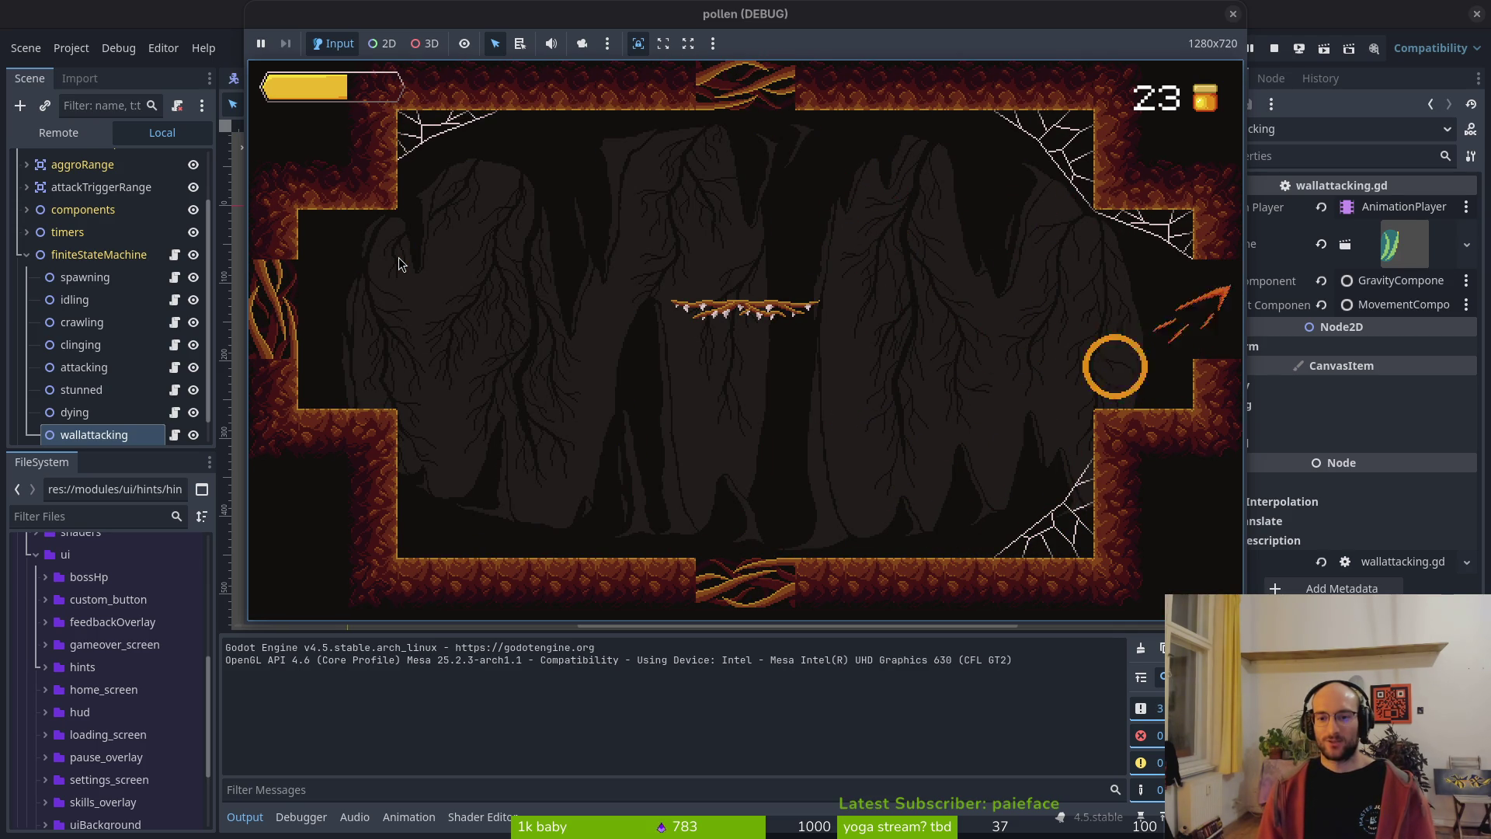
pyautogui.press('Up')
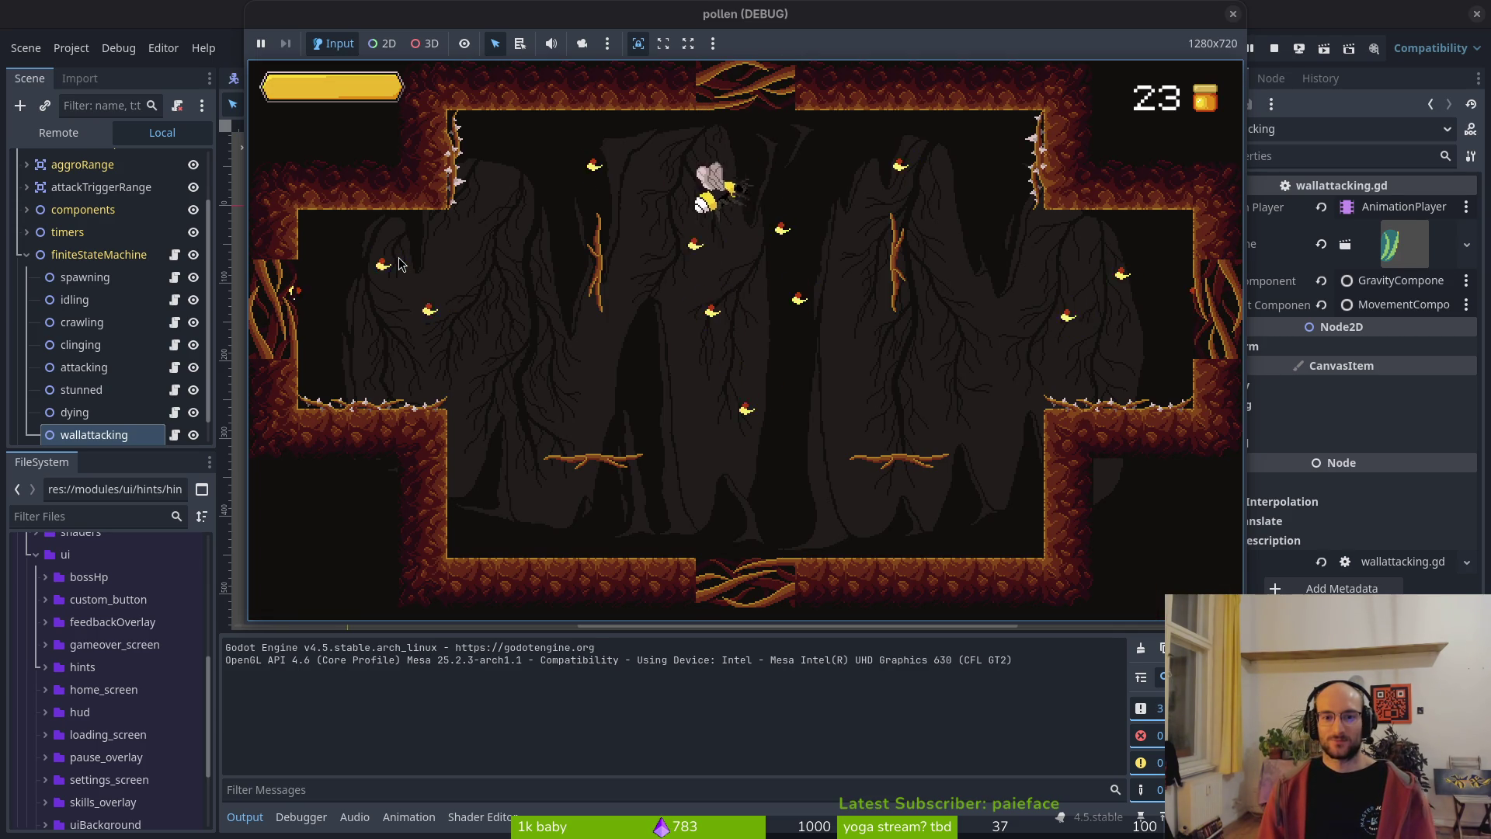
pyautogui.press('Down')
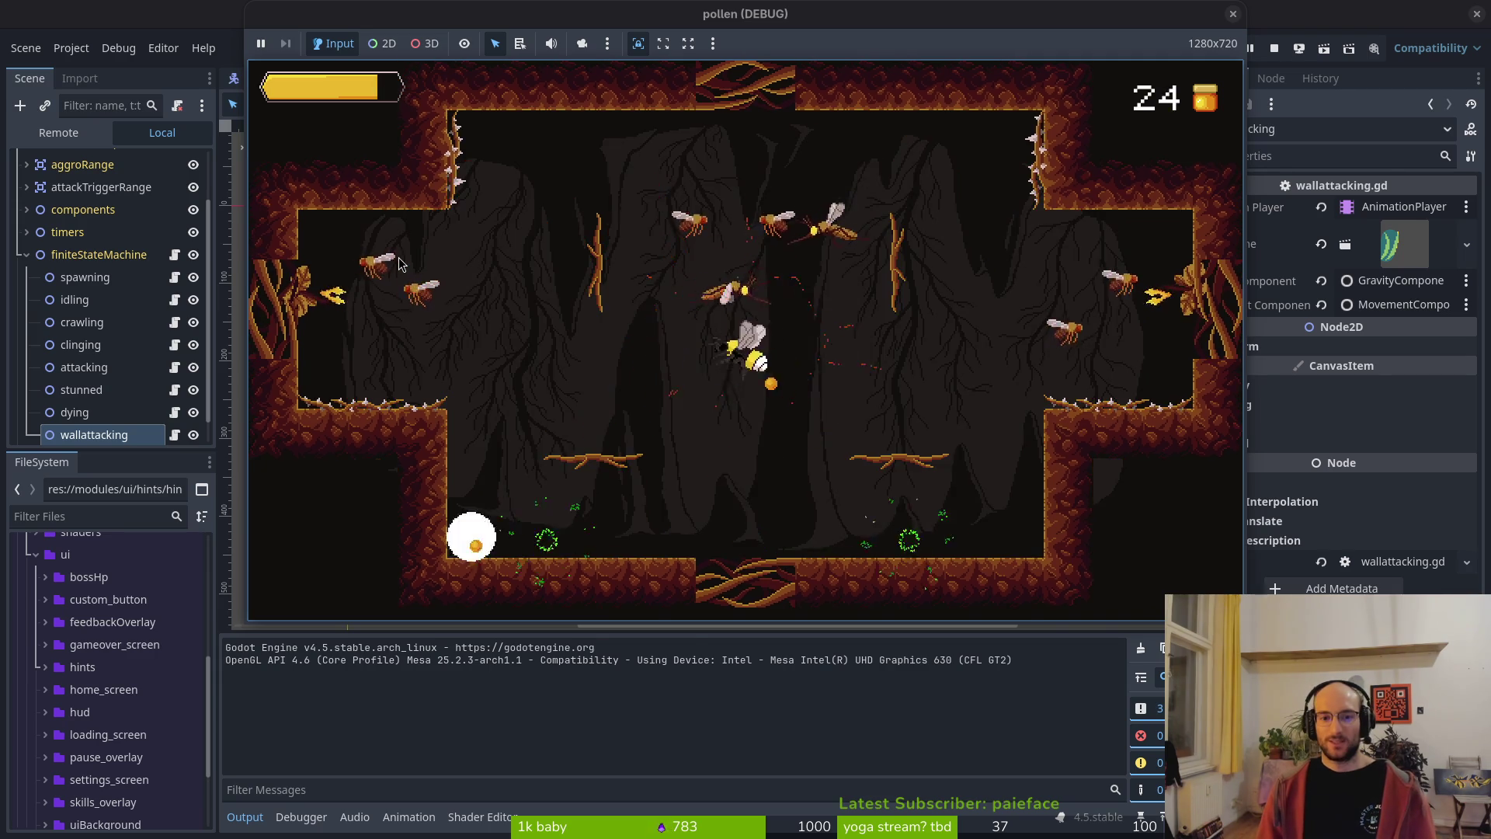
pyautogui.press('Up')
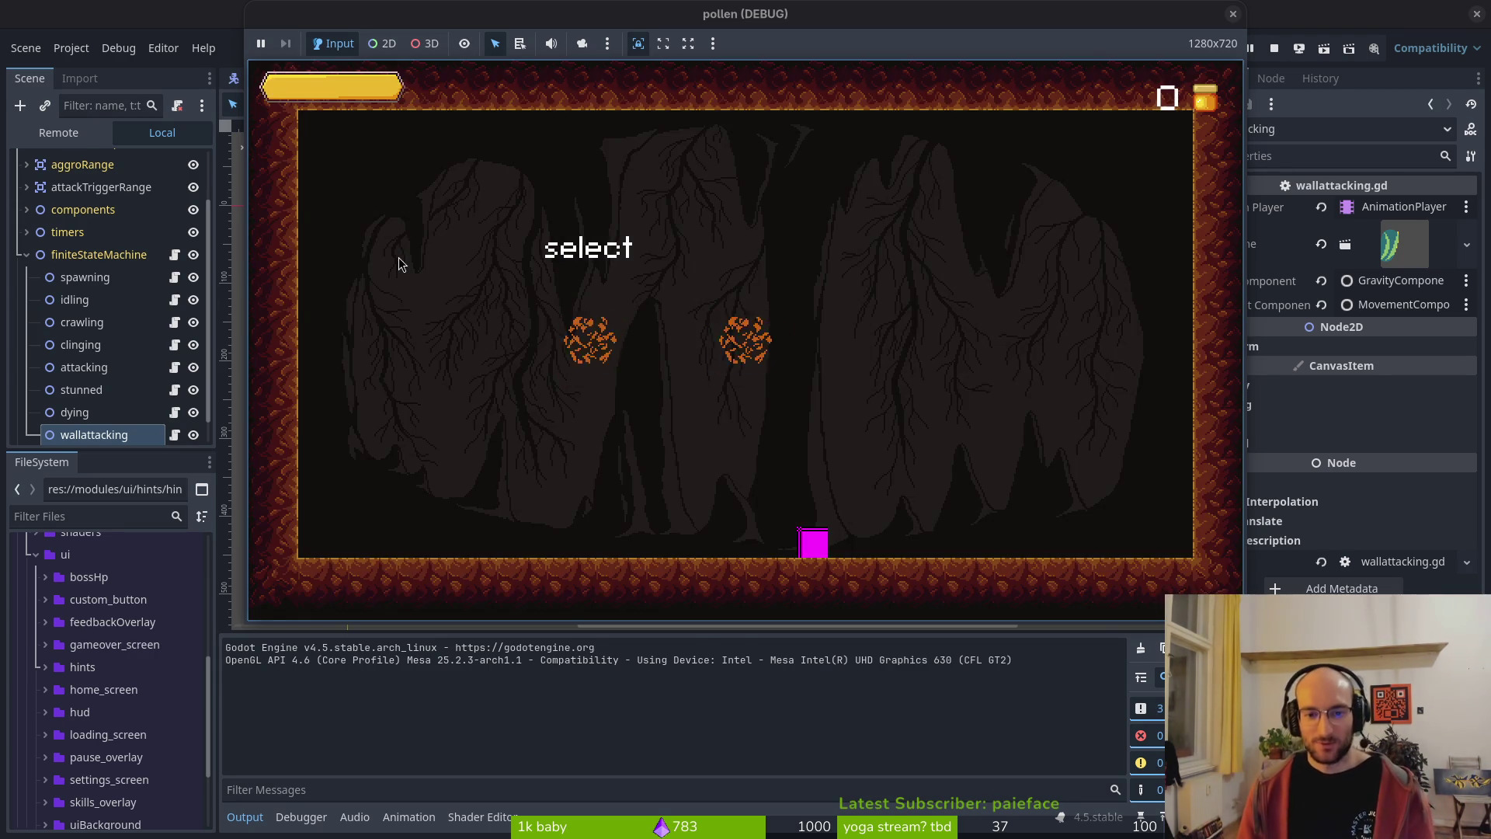
# - Enter the boss arena and fight the baby spider, jumping onto the left wall and slashing
pyautogui.press('Return')
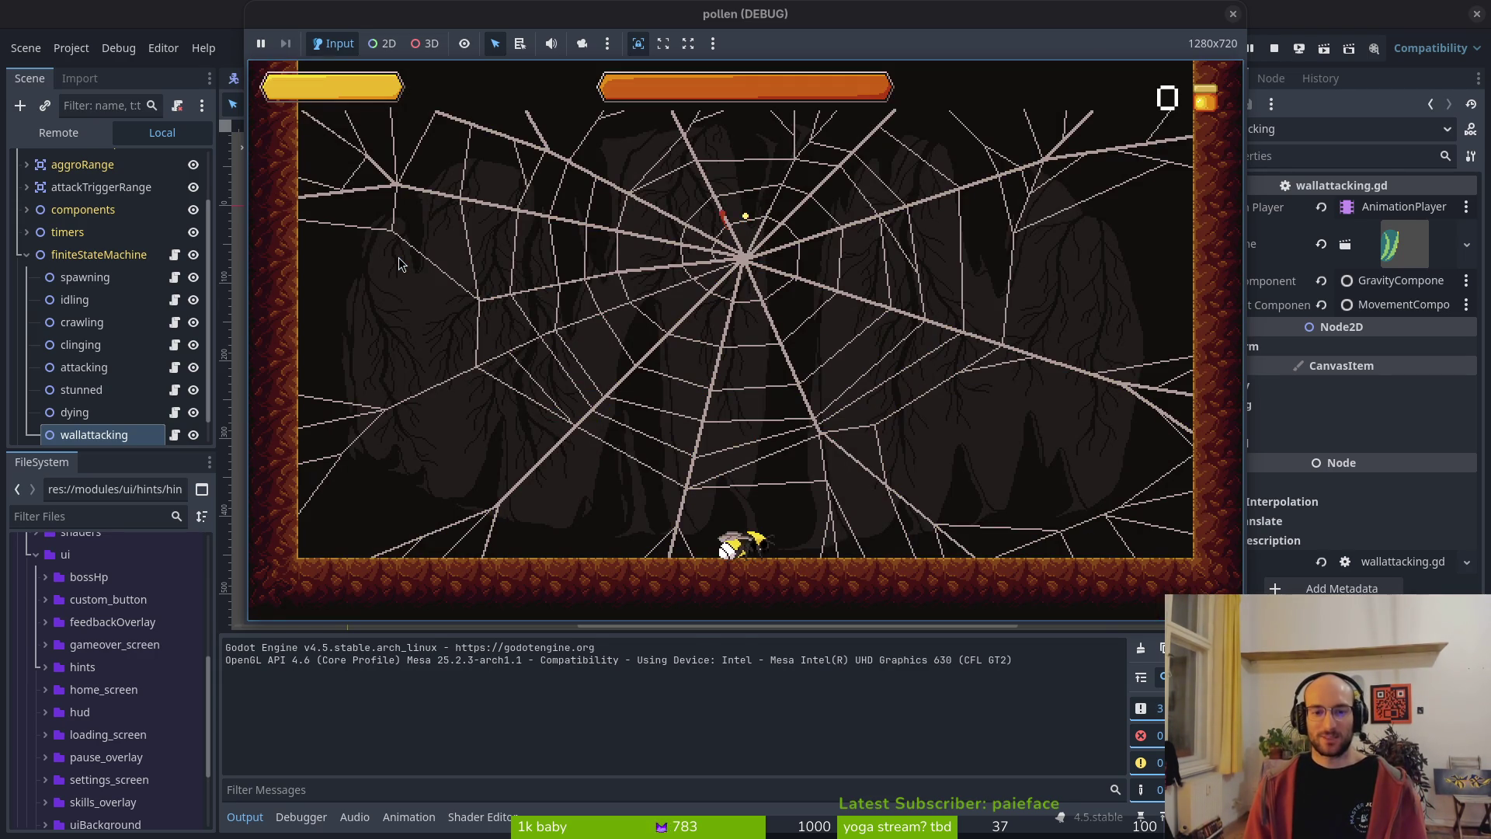
pyautogui.press('space')
pyautogui.press('Left')
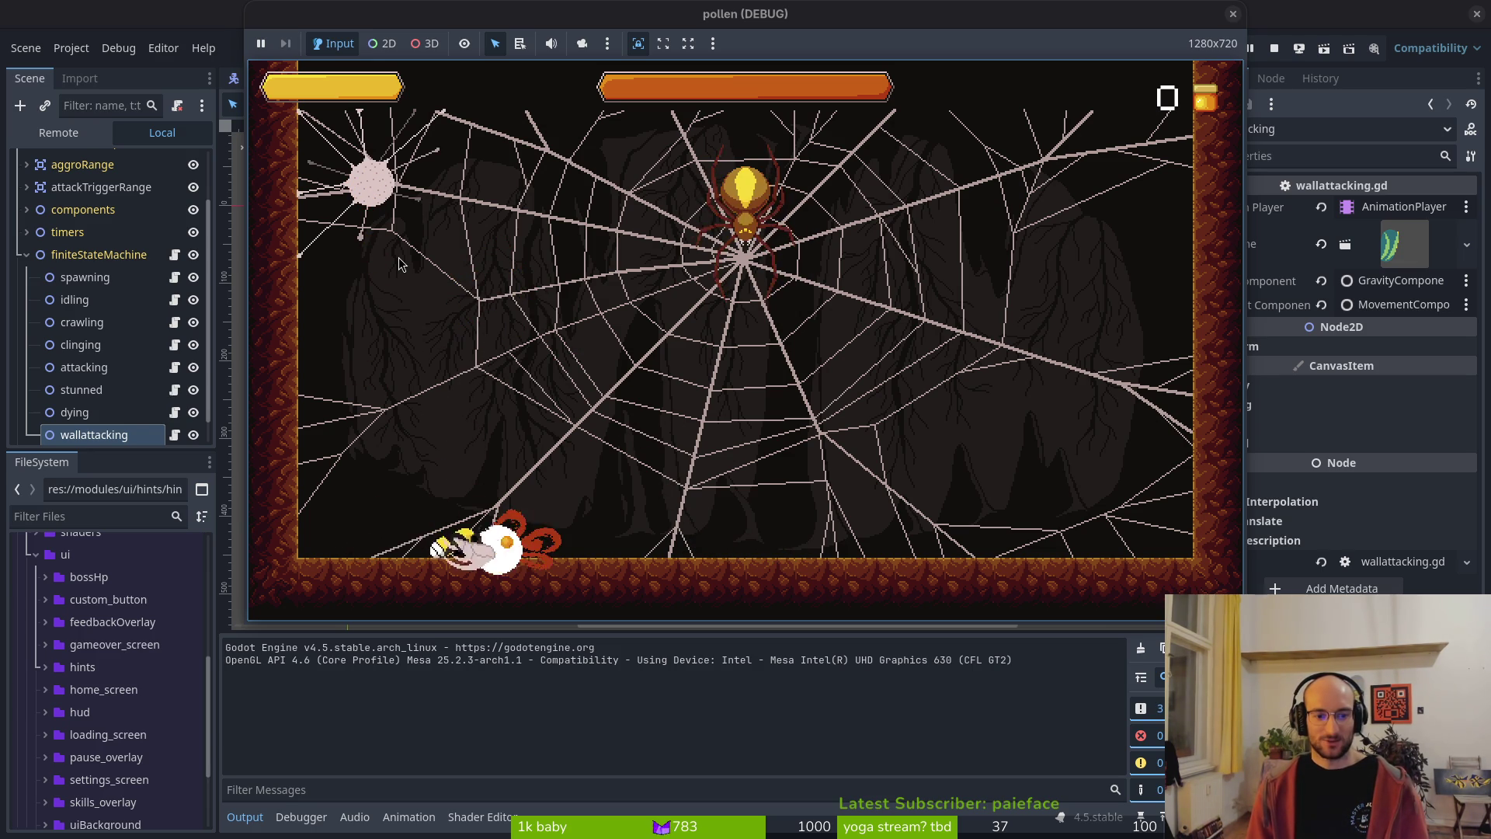
pyautogui.press('space')
pyautogui.press('Left')
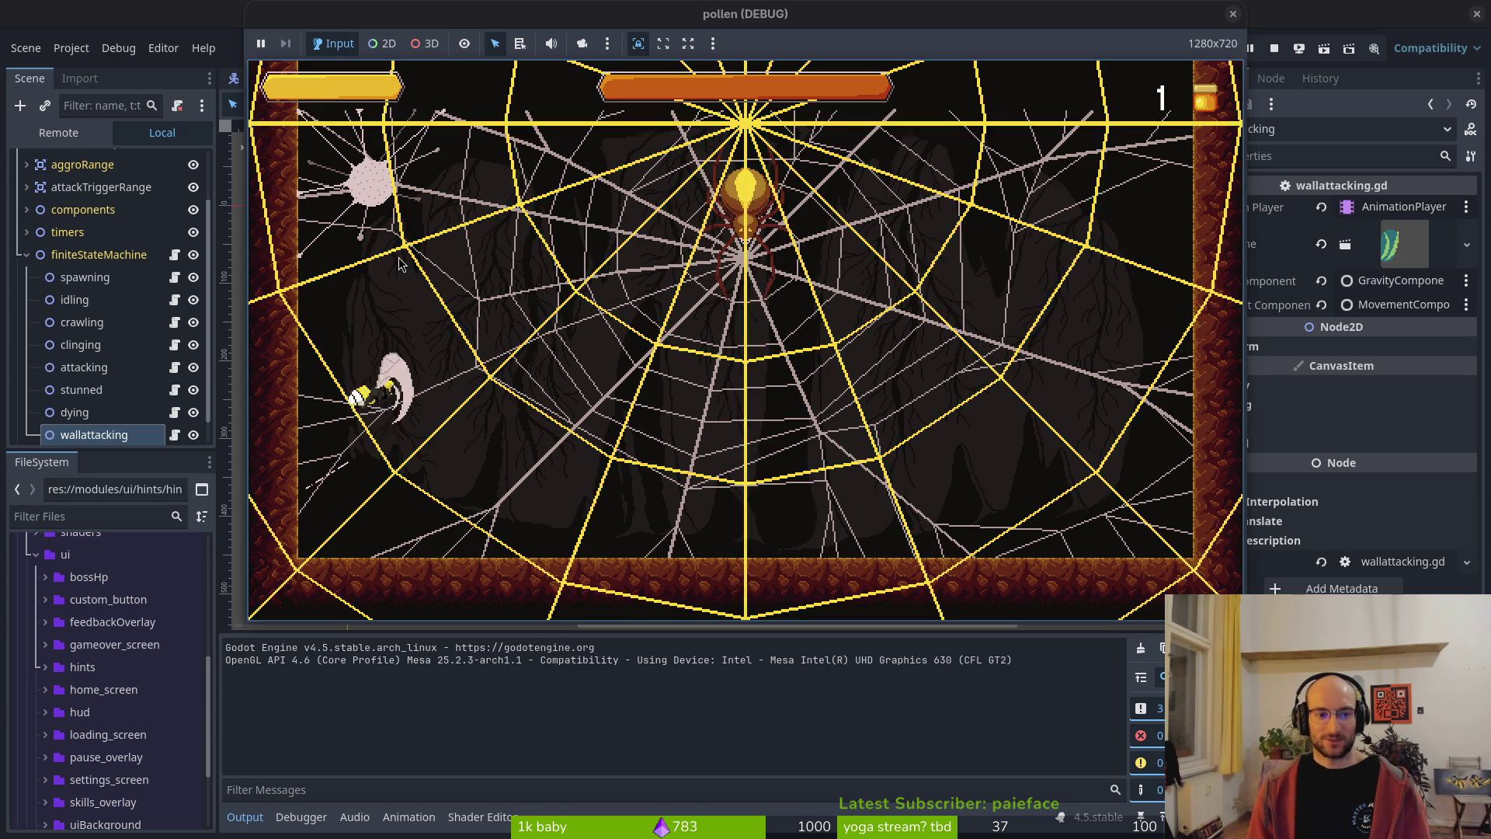
pyautogui.press('Left')
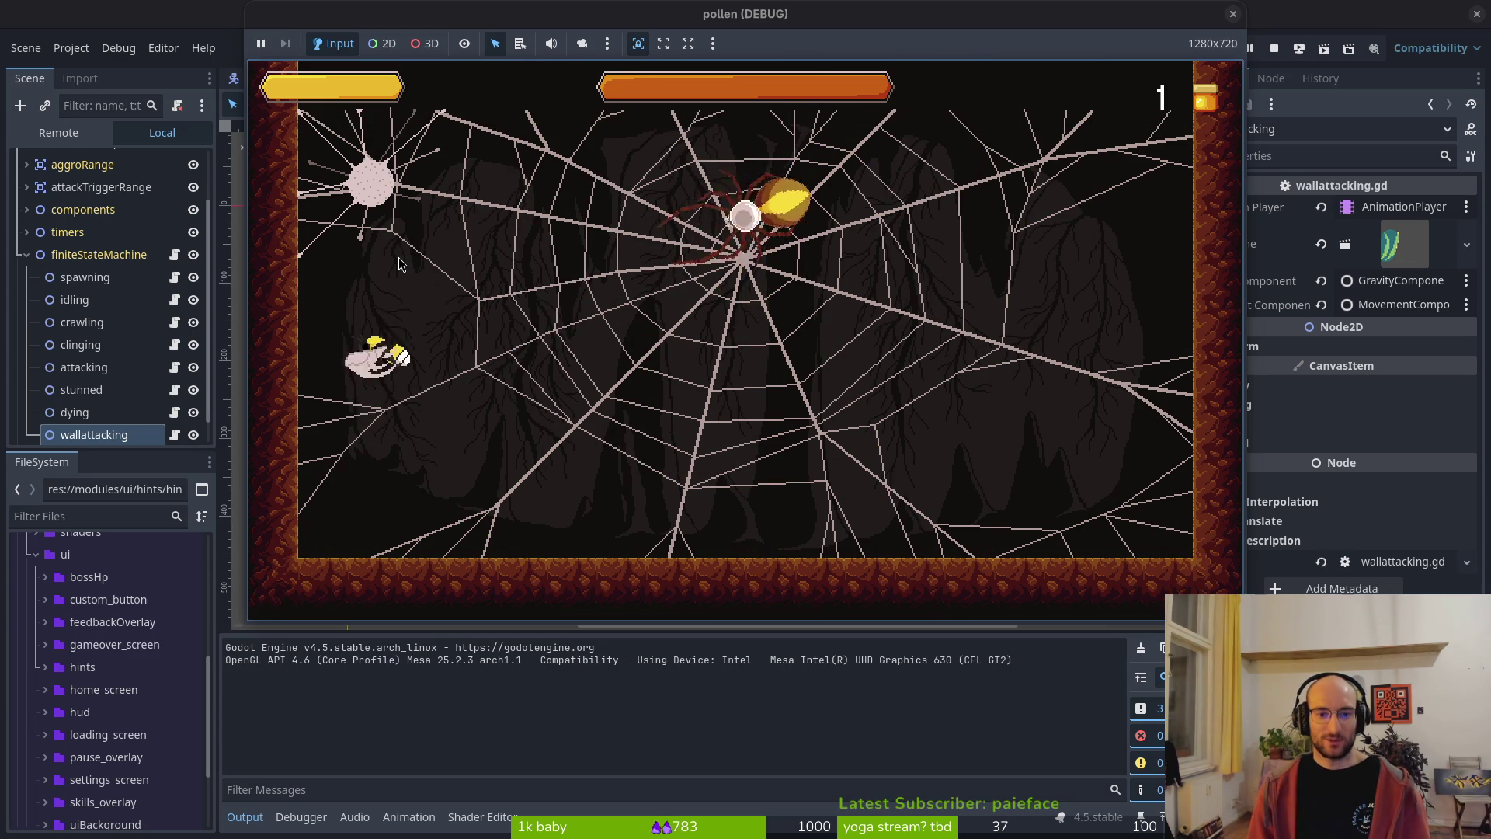
pyautogui.press('Right')
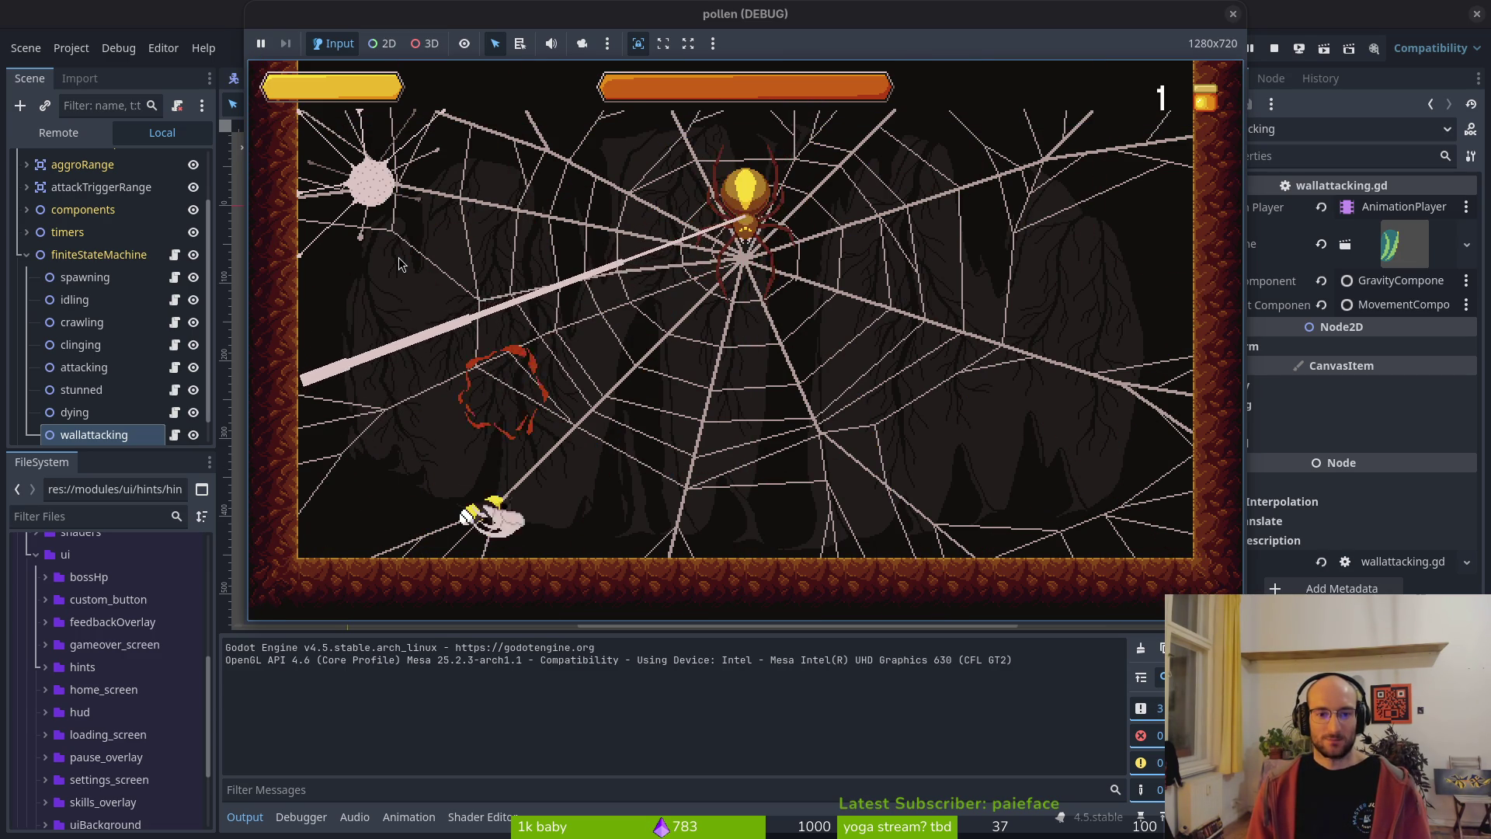
pyautogui.press('Left')
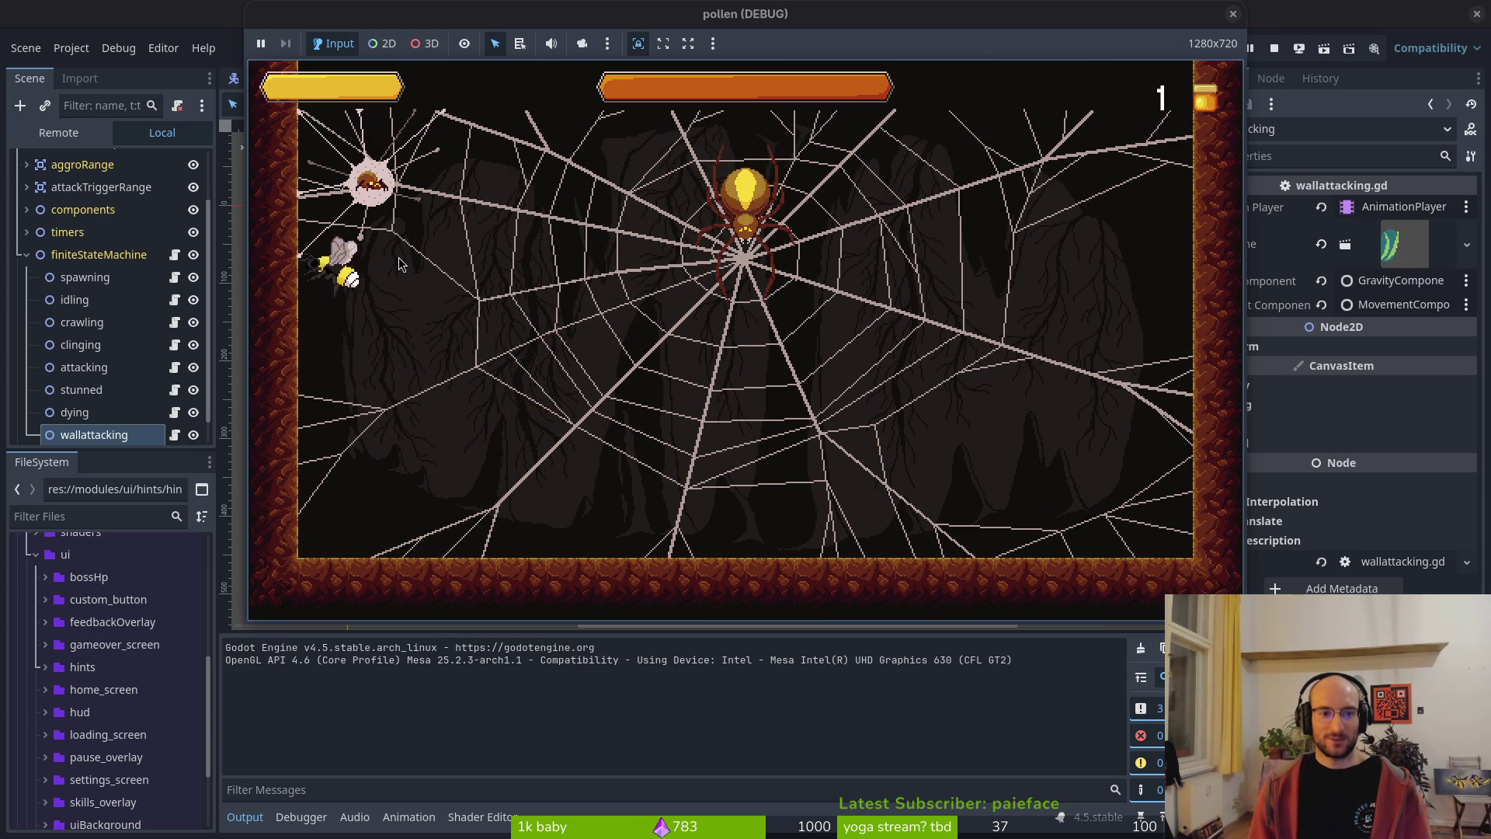
pyautogui.press('Right')
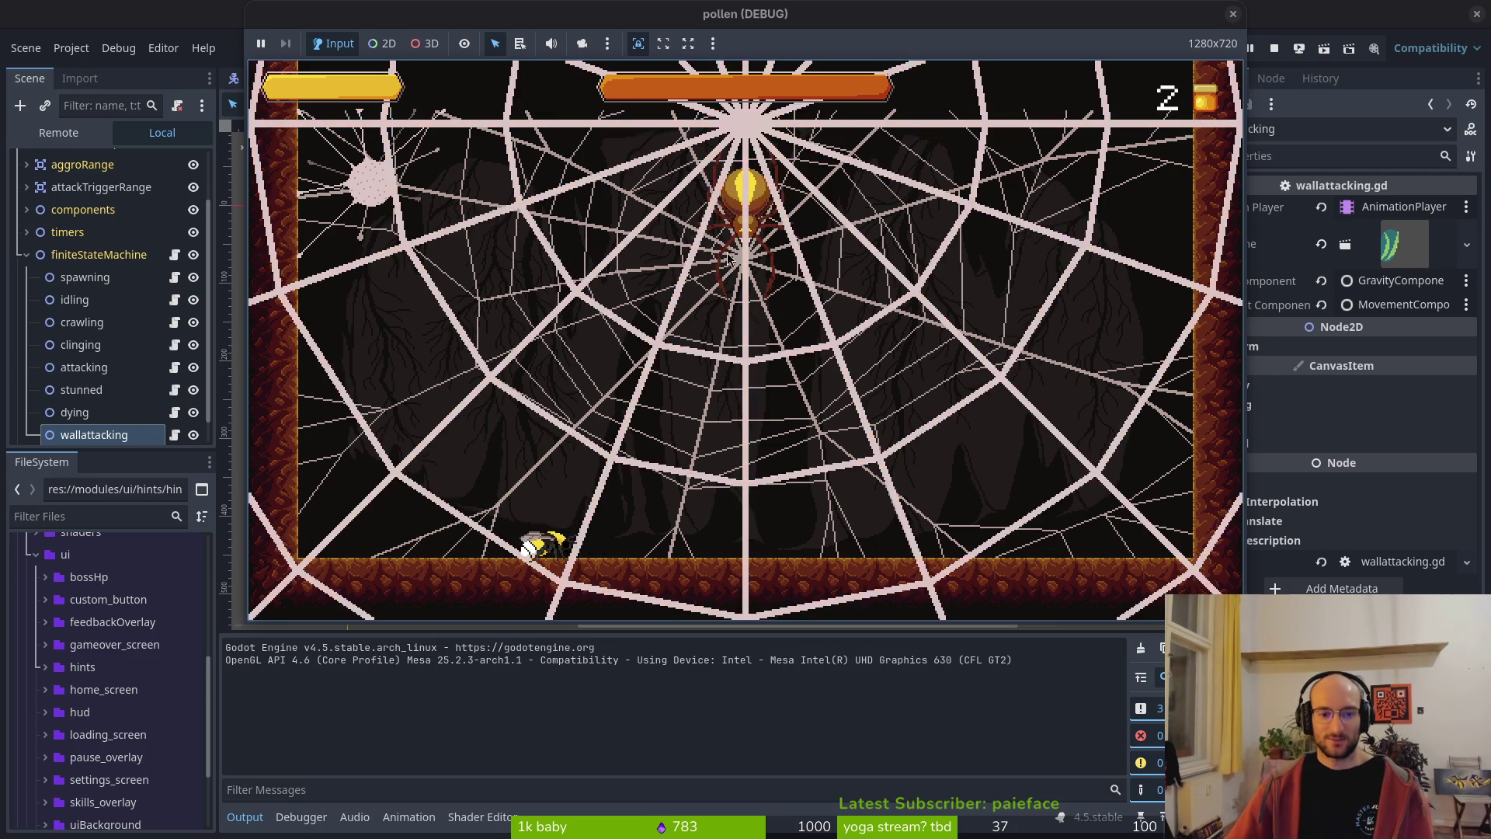
# - Keep dashing and wall-jumping on the left side, then close the running game window
pyautogui.press('Right')
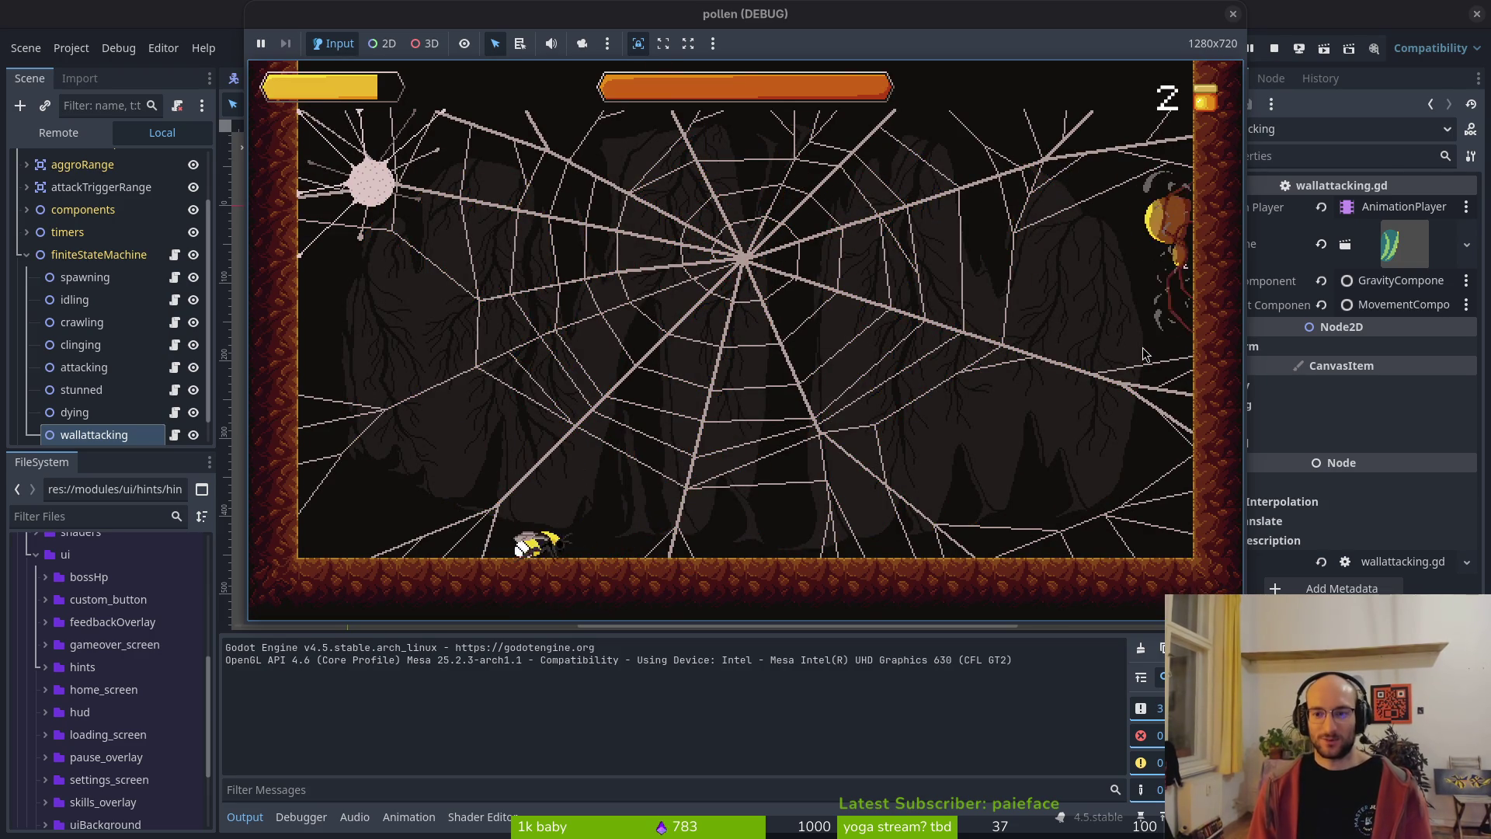
pyautogui.press('Left')
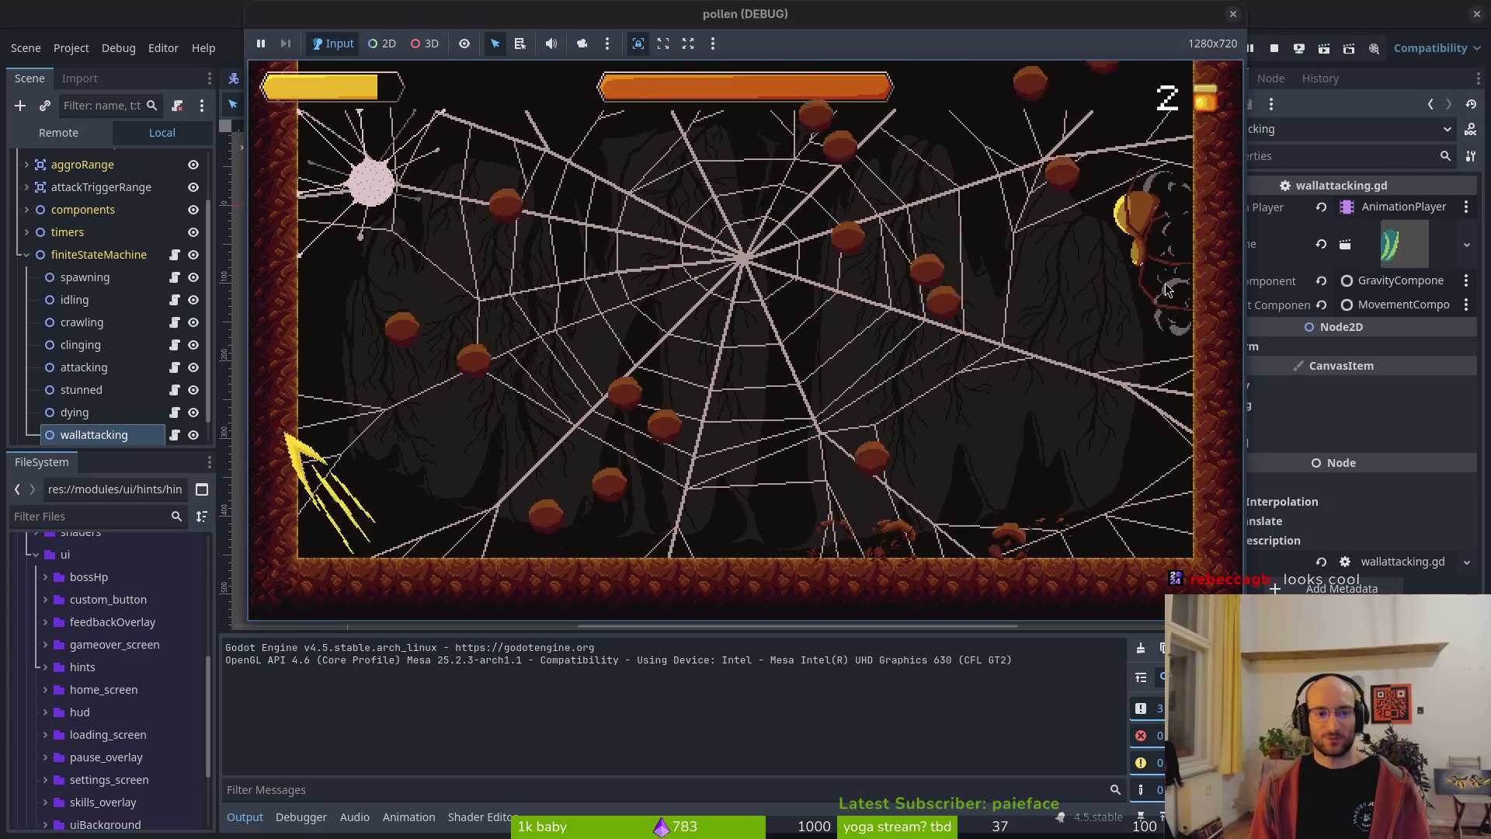
pyautogui.press('space')
pyautogui.press('Left')
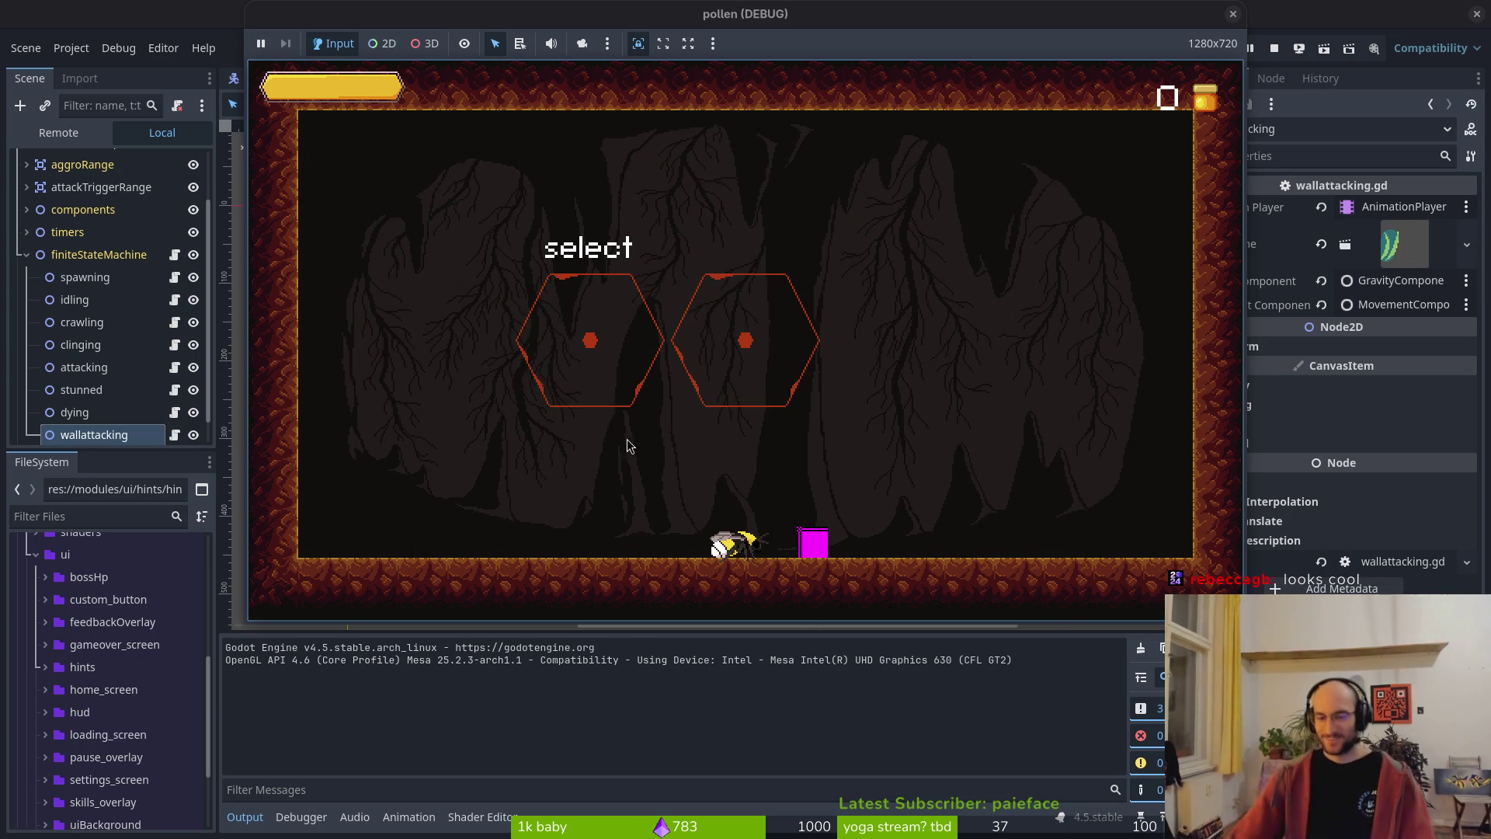
pyautogui.moveTo(1194, 19); pyautogui.dragTo(1130, 27)
pyautogui.click(1168, 22)
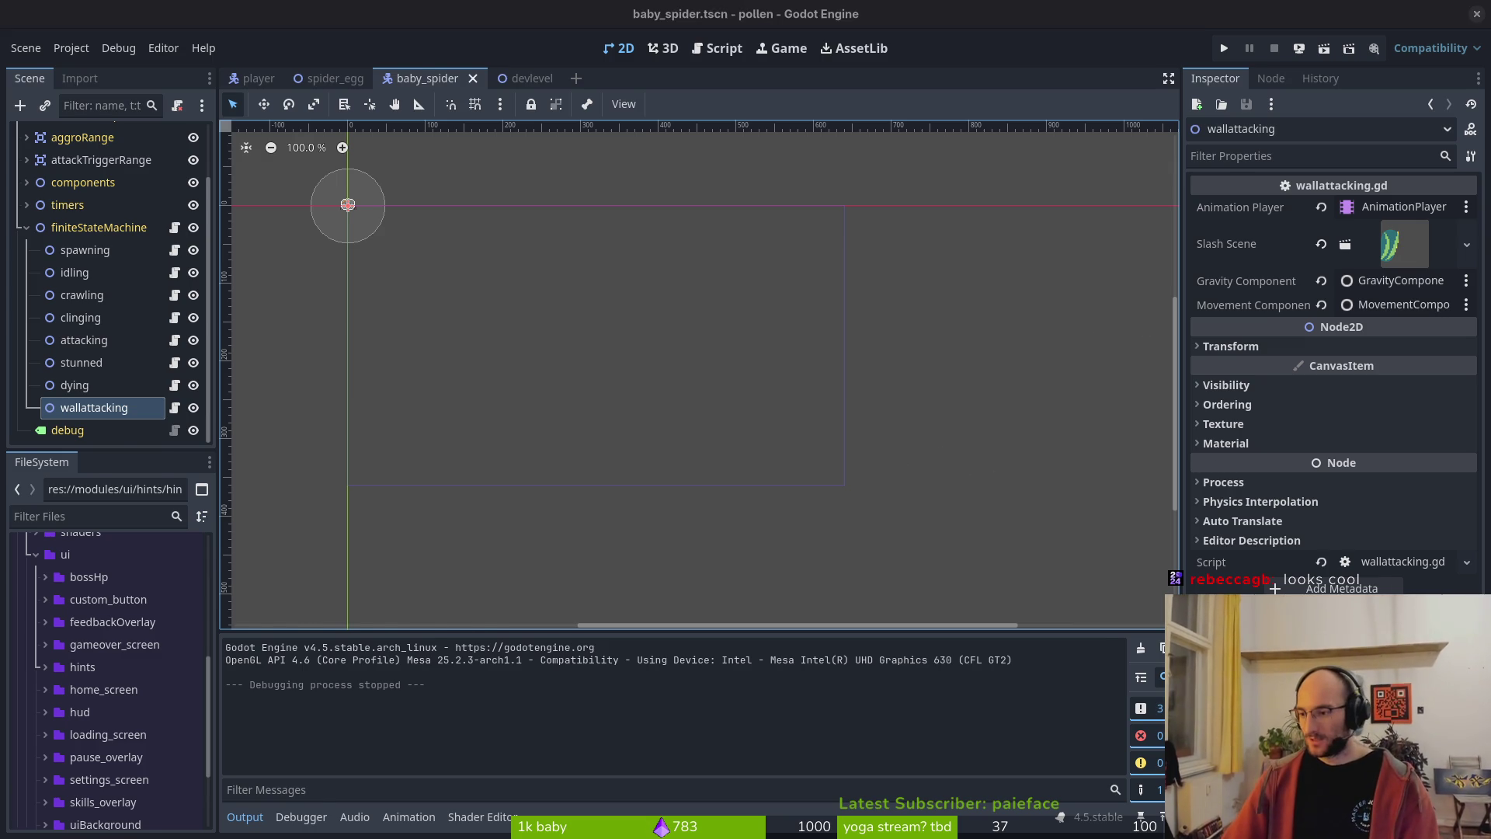
# - Review wallattacking.gd's disabled_gravity declaration and the wall print_debug lines in enter()
pyautogui.press('super+1')
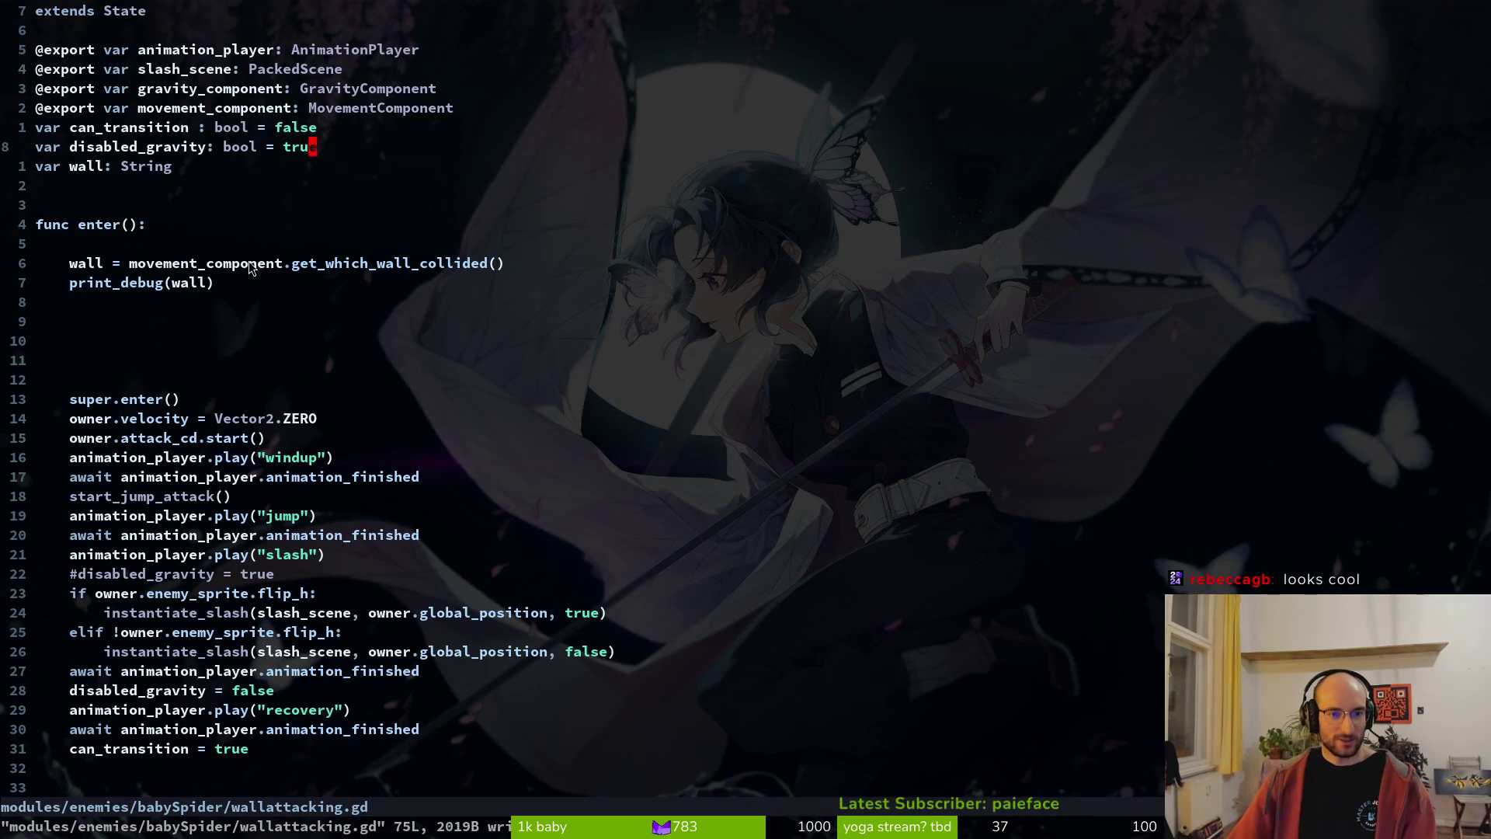
pyautogui.scroll(-3, 251, 268)
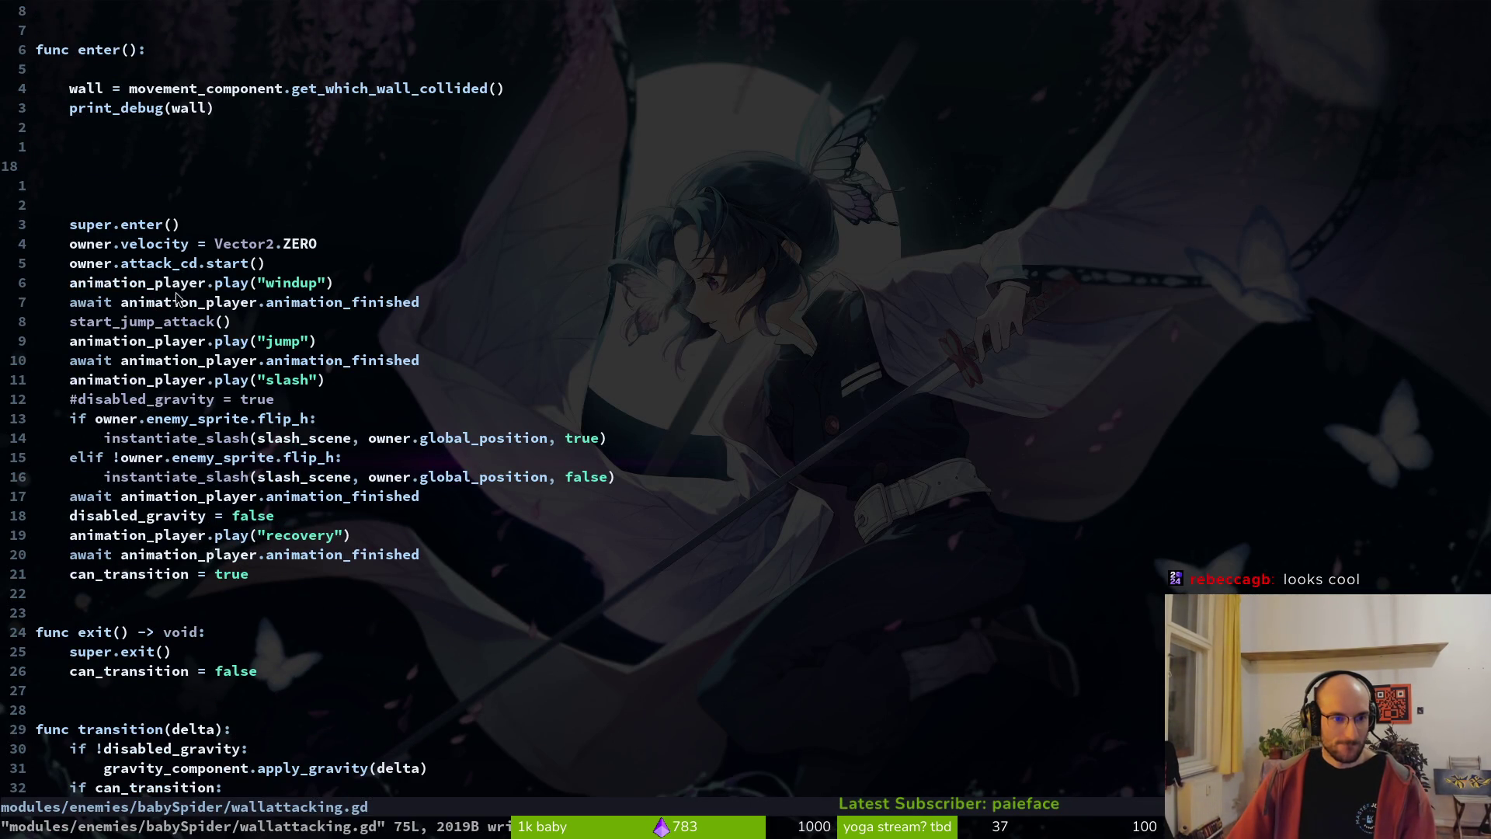
pyautogui.scroll(3, 229, 237)
pyautogui.press('10k')
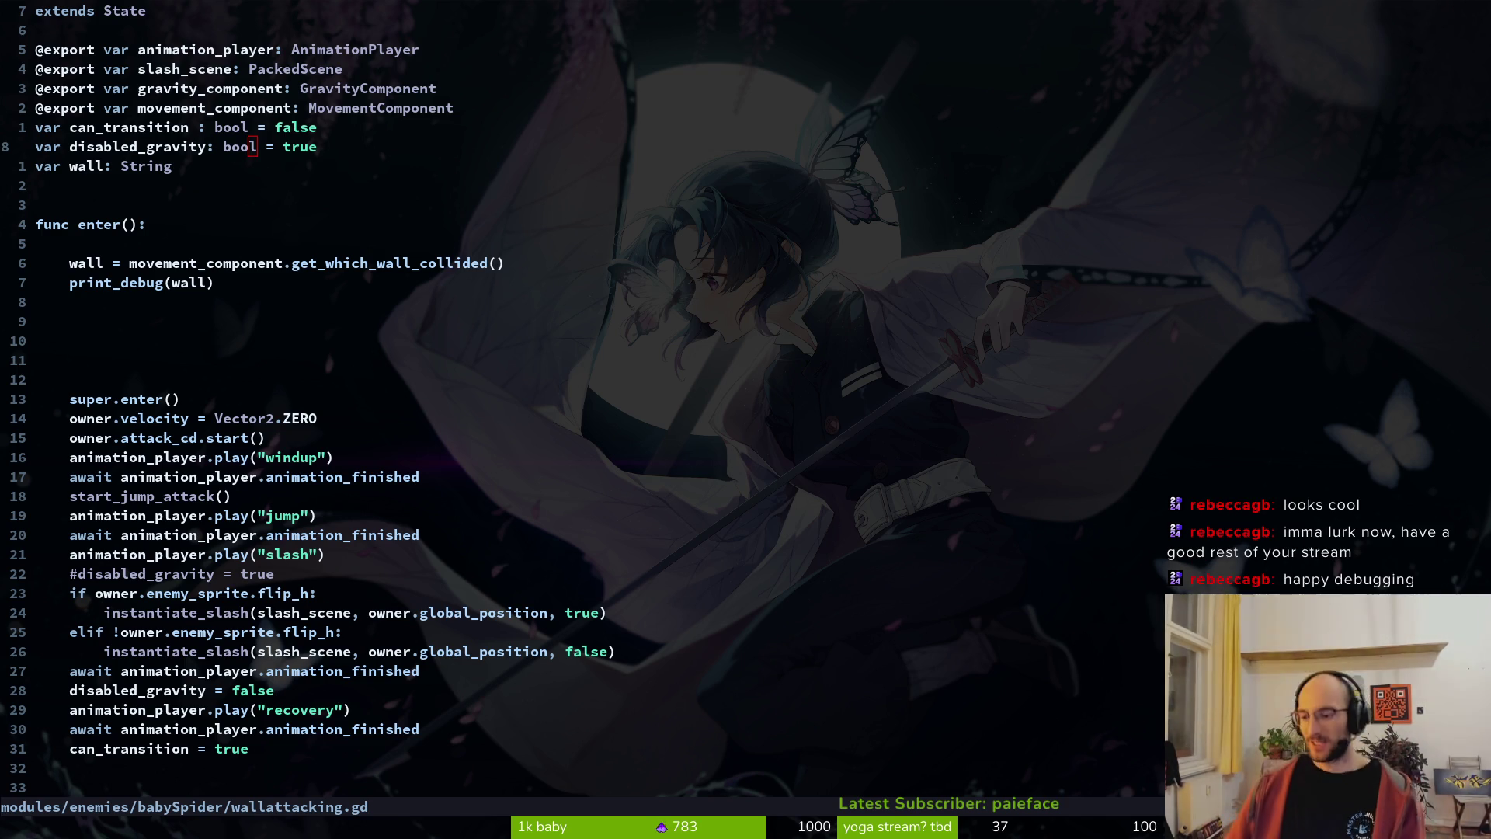
pyautogui.scroll(-2, 592, 567)
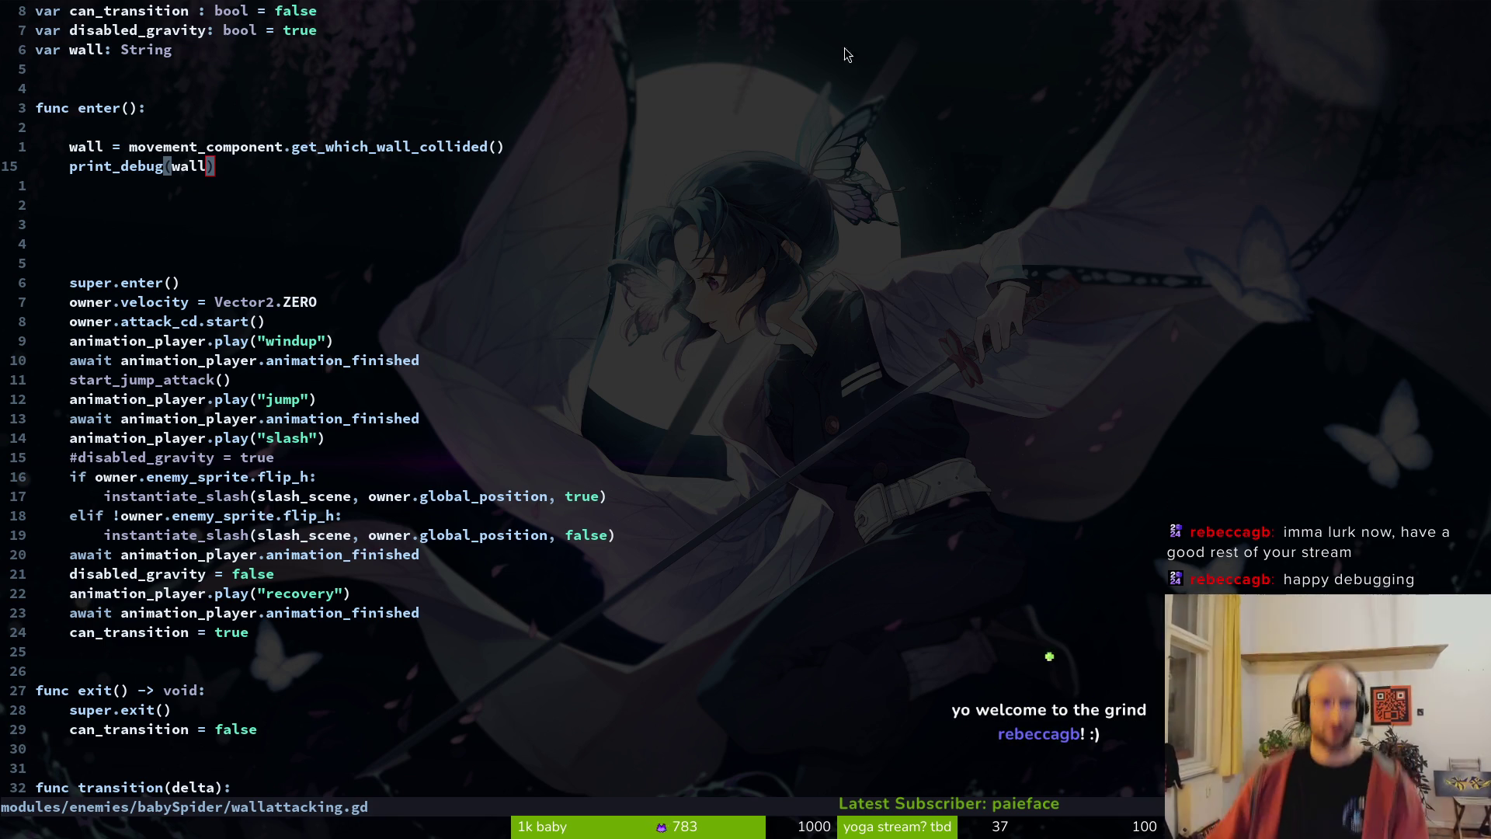
pyautogui.click(135, 130)
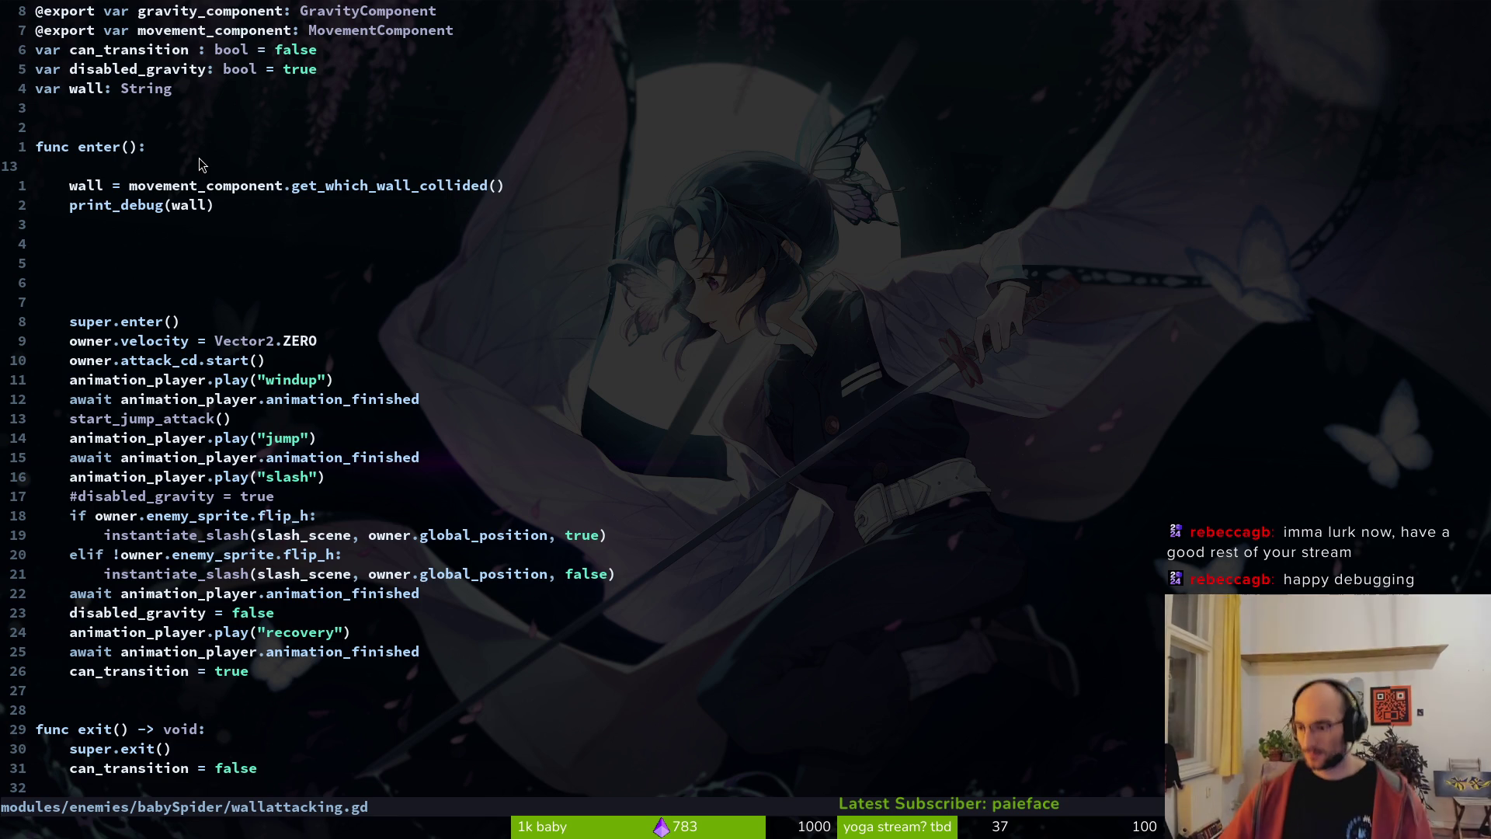
pyautogui.press('j')
pyautogui.press('j')
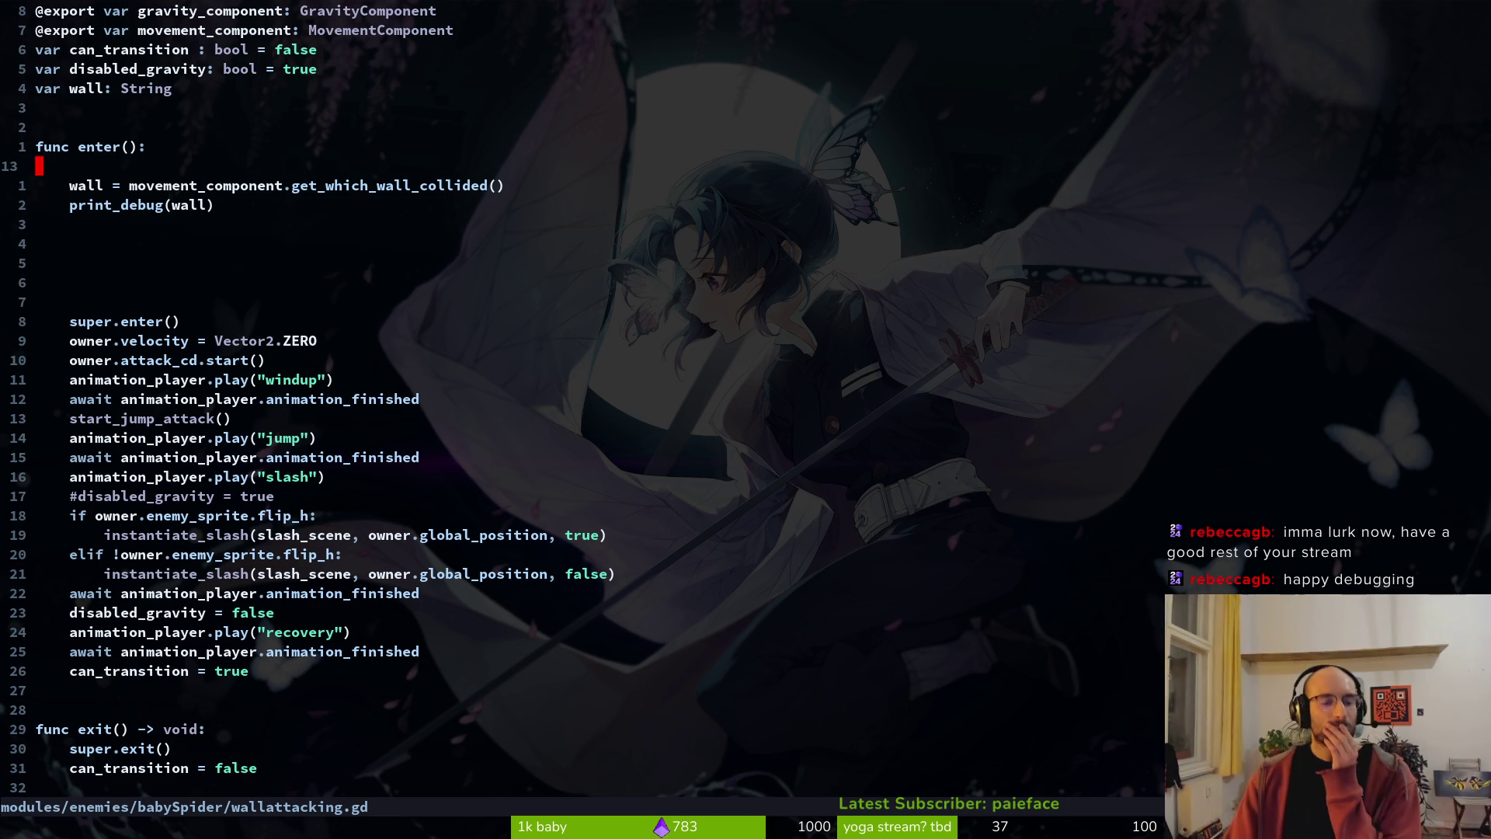
pyautogui.press('k')
pyautogui.press('k')
pyautogui.press('k')
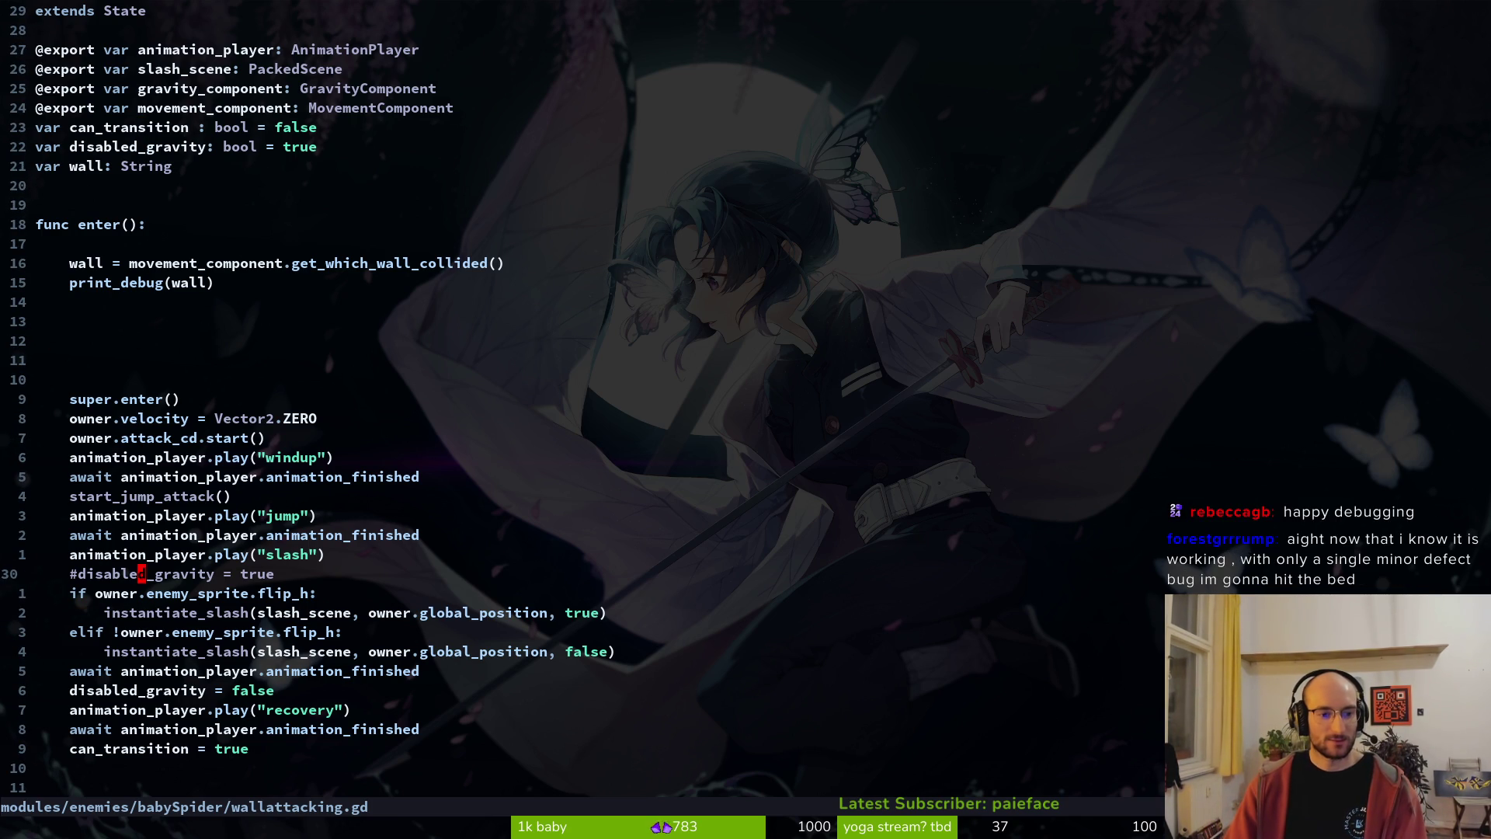
# - Change the disabled_gravity default from true to false and save
pyautogui.press('2')
pyautogui.press('0')
pyautogui.press('k')
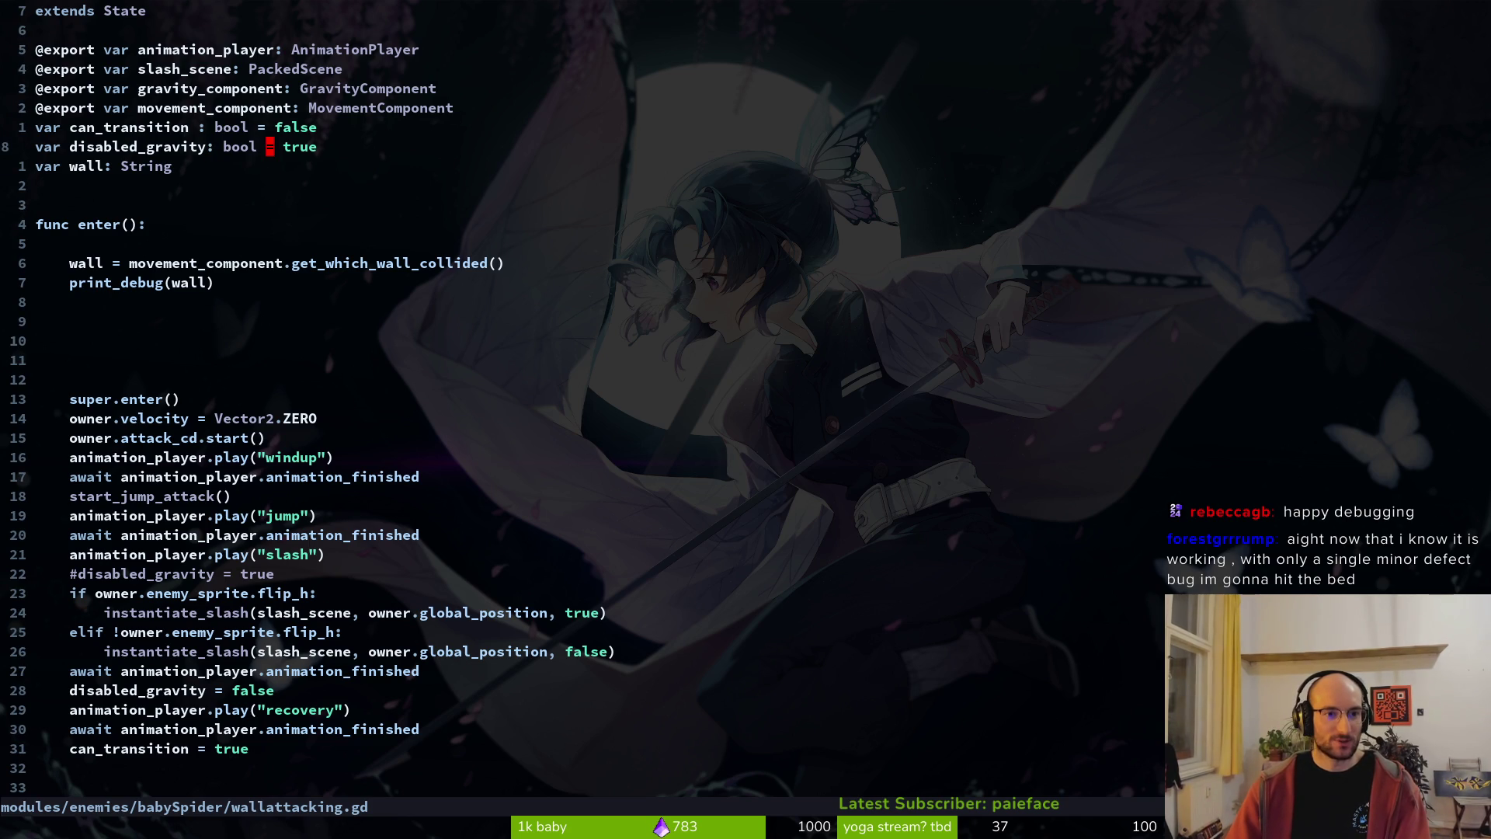
pyautogui.write('false')
pyautogui.press('Escape')
pyautogui.write(':w')
pyautogui.press('Return')
# - Uncomment disabled_gravity = true, move it just after start_jump_attack(), and save the script
pyautogui.press('j')
pyautogui.press('j')
pyautogui.press('j')
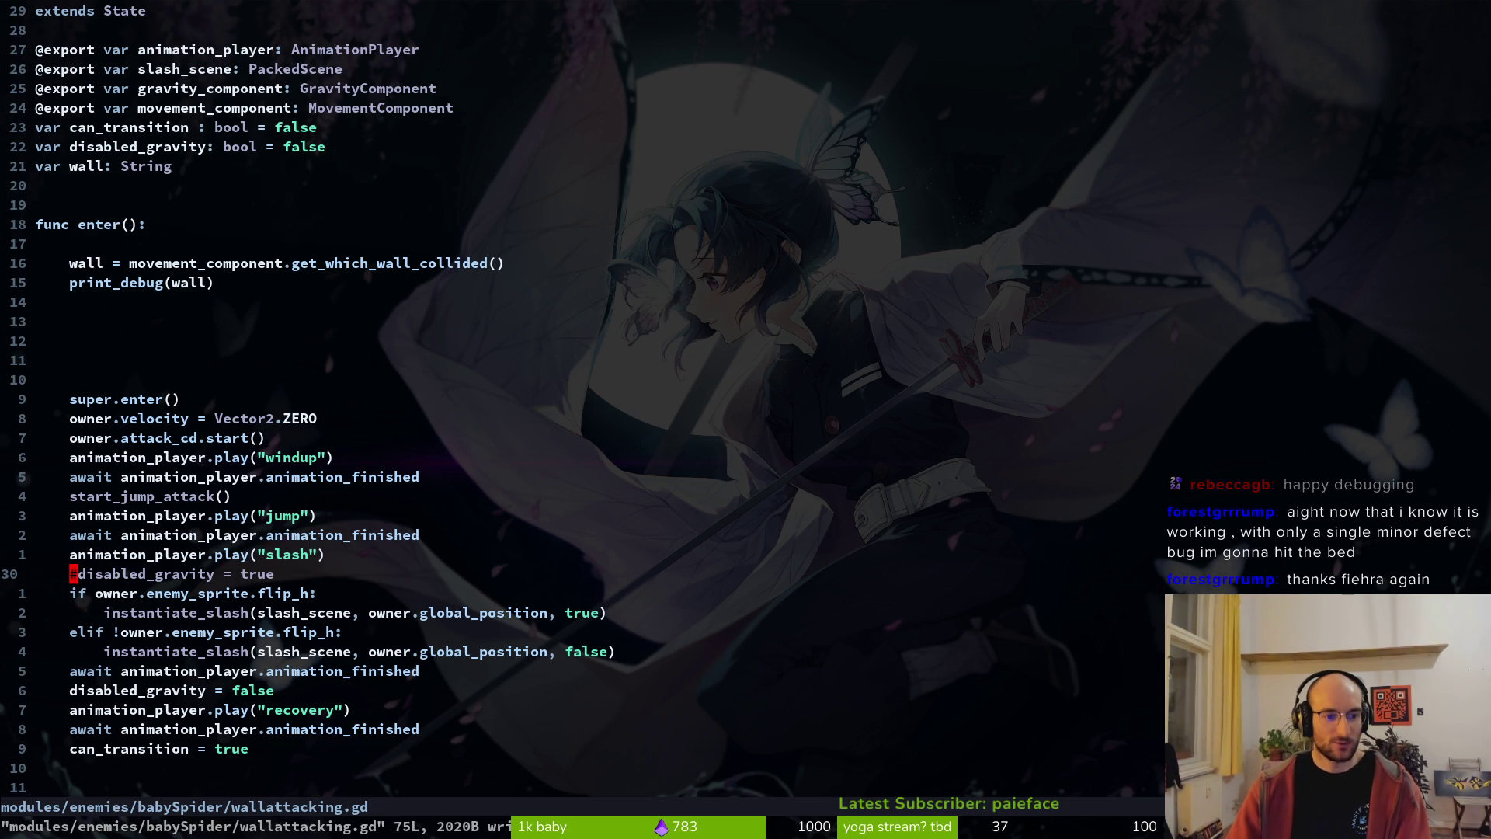
pyautogui.press('X')
pyautogui.press('V')
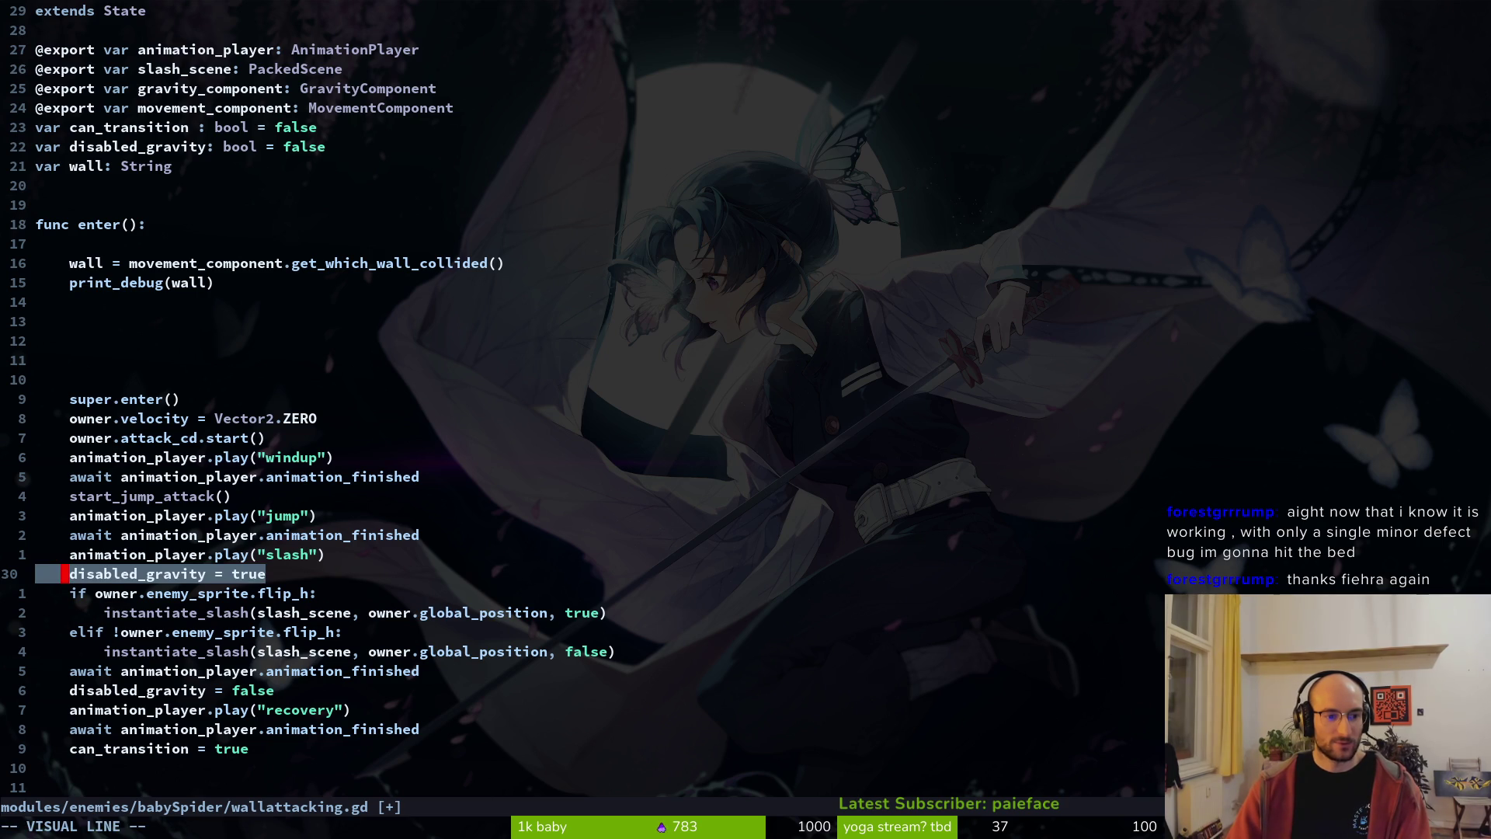
pyautogui.press('K')
pyautogui.press('K')
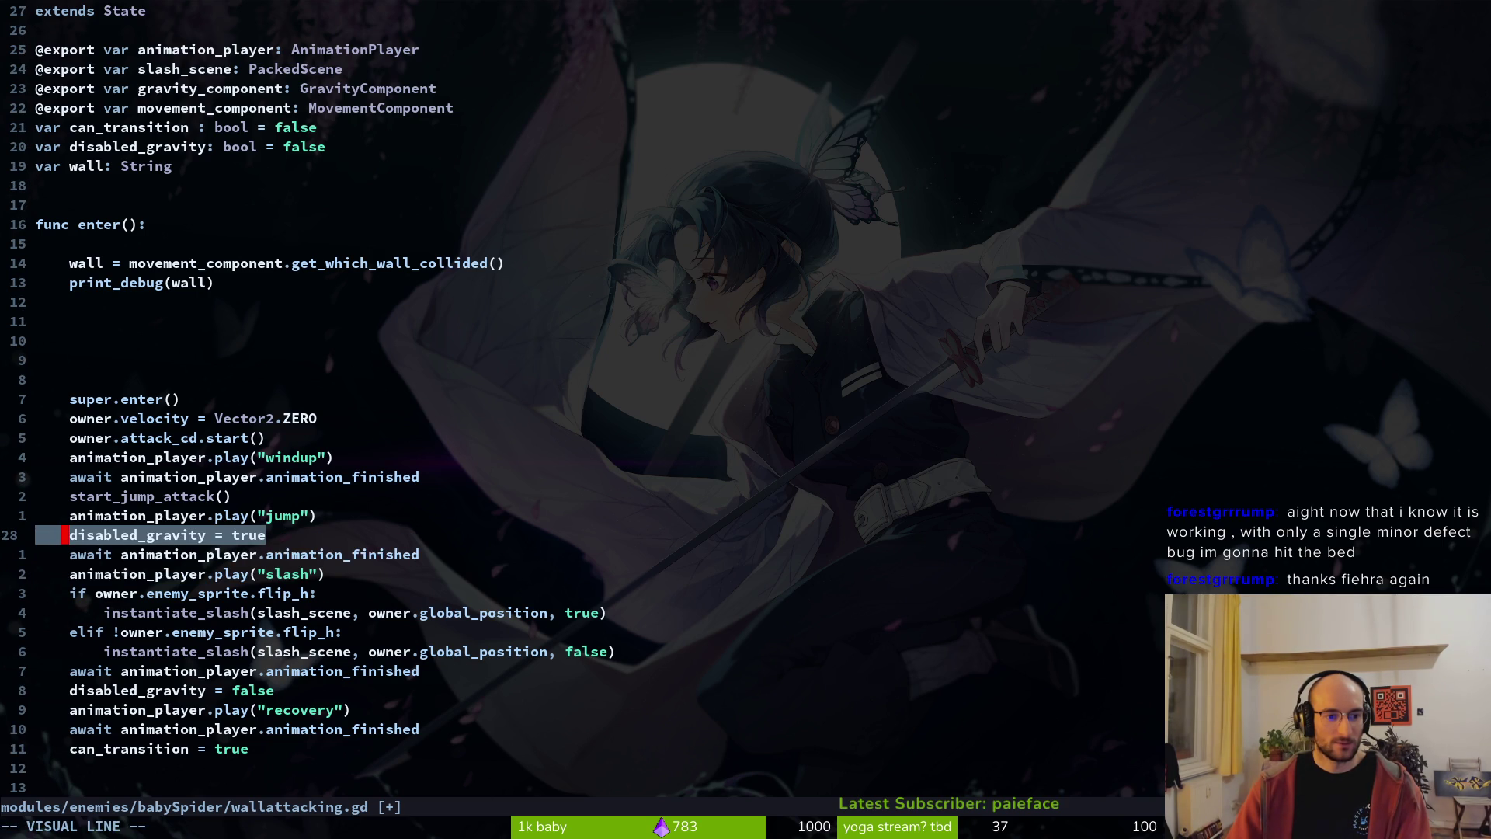
pyautogui.press('J')
pyautogui.press('J')
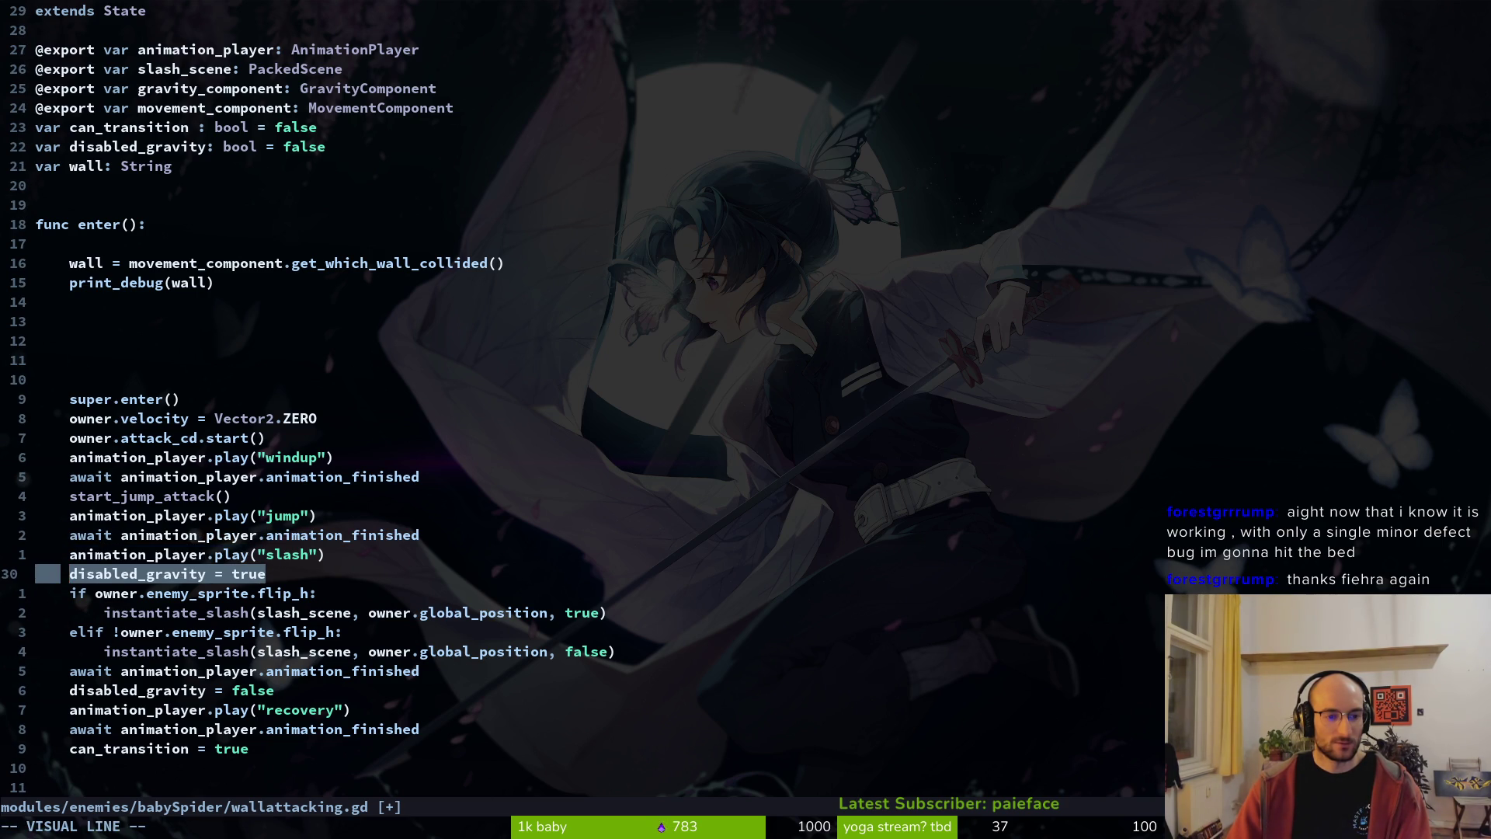
pyautogui.press('K')
pyautogui.press('K')
pyautogui.press('K')
pyautogui.press('J')
pyautogui.press('K')
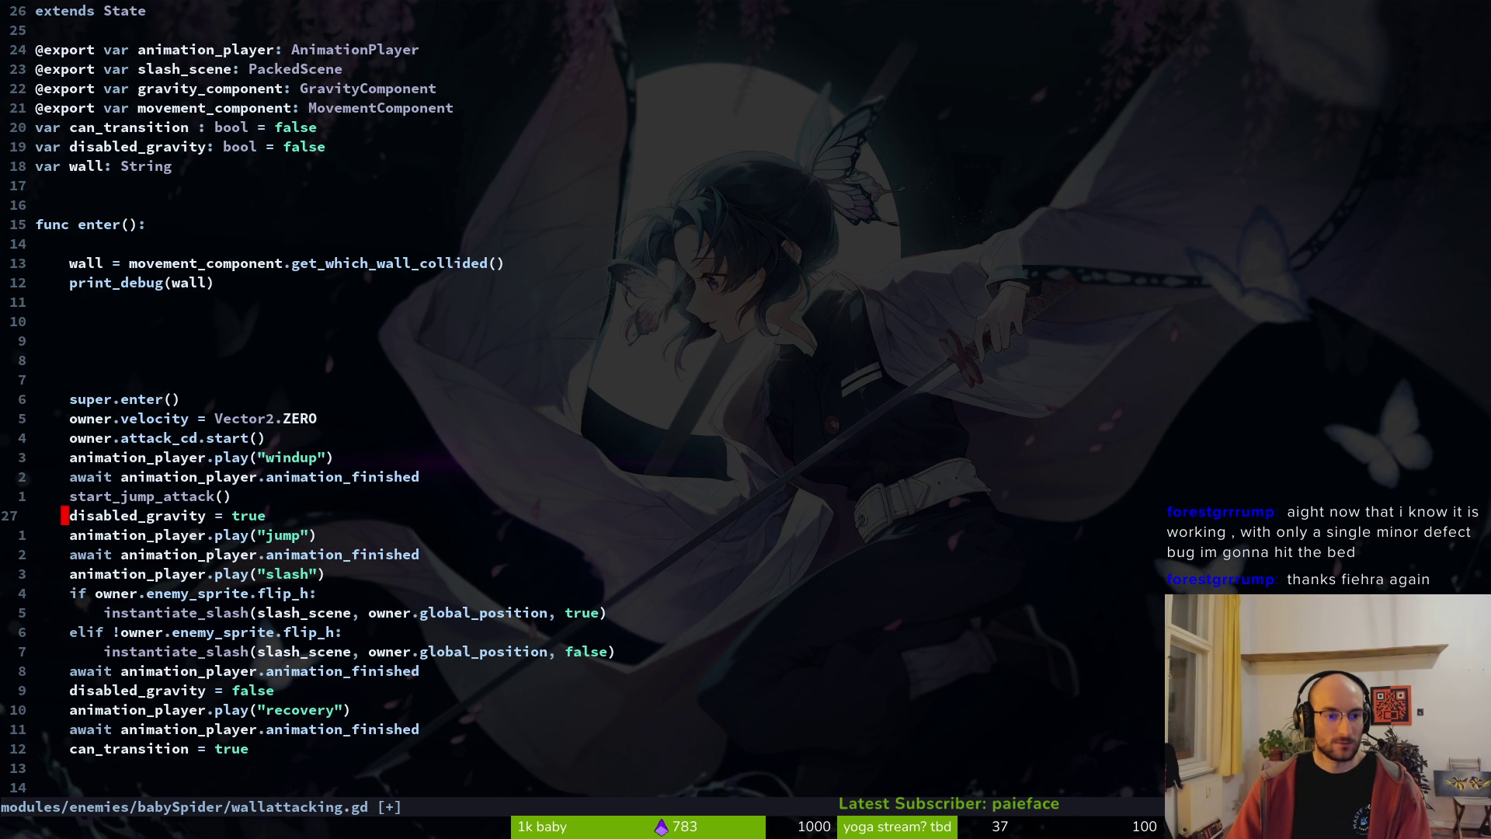
pyautogui.write('k')
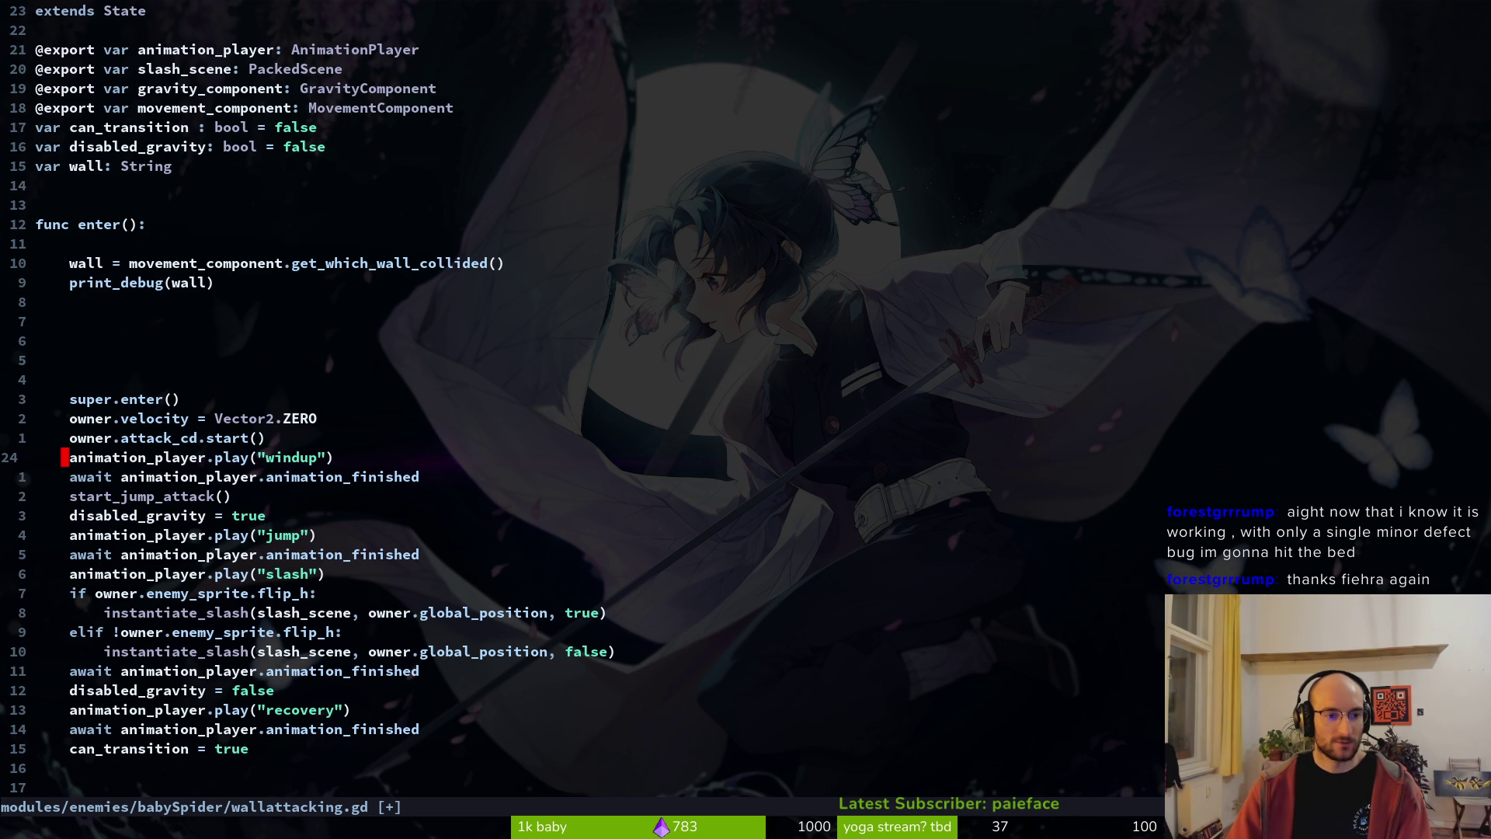
pyautogui.write(':w')
pyautogui.press('Return')
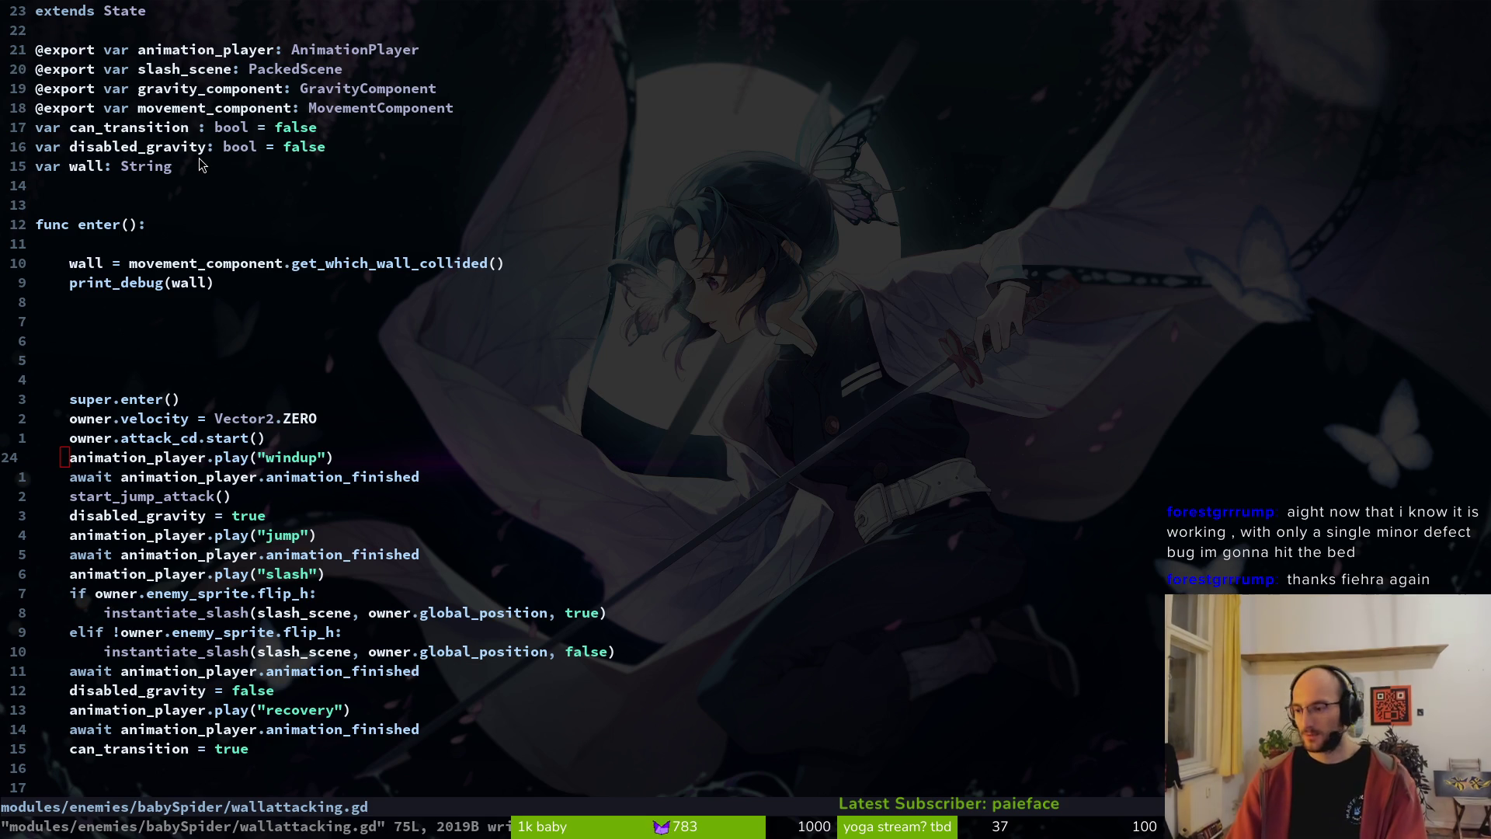
pyautogui.hotkey('alt', 'Tab')
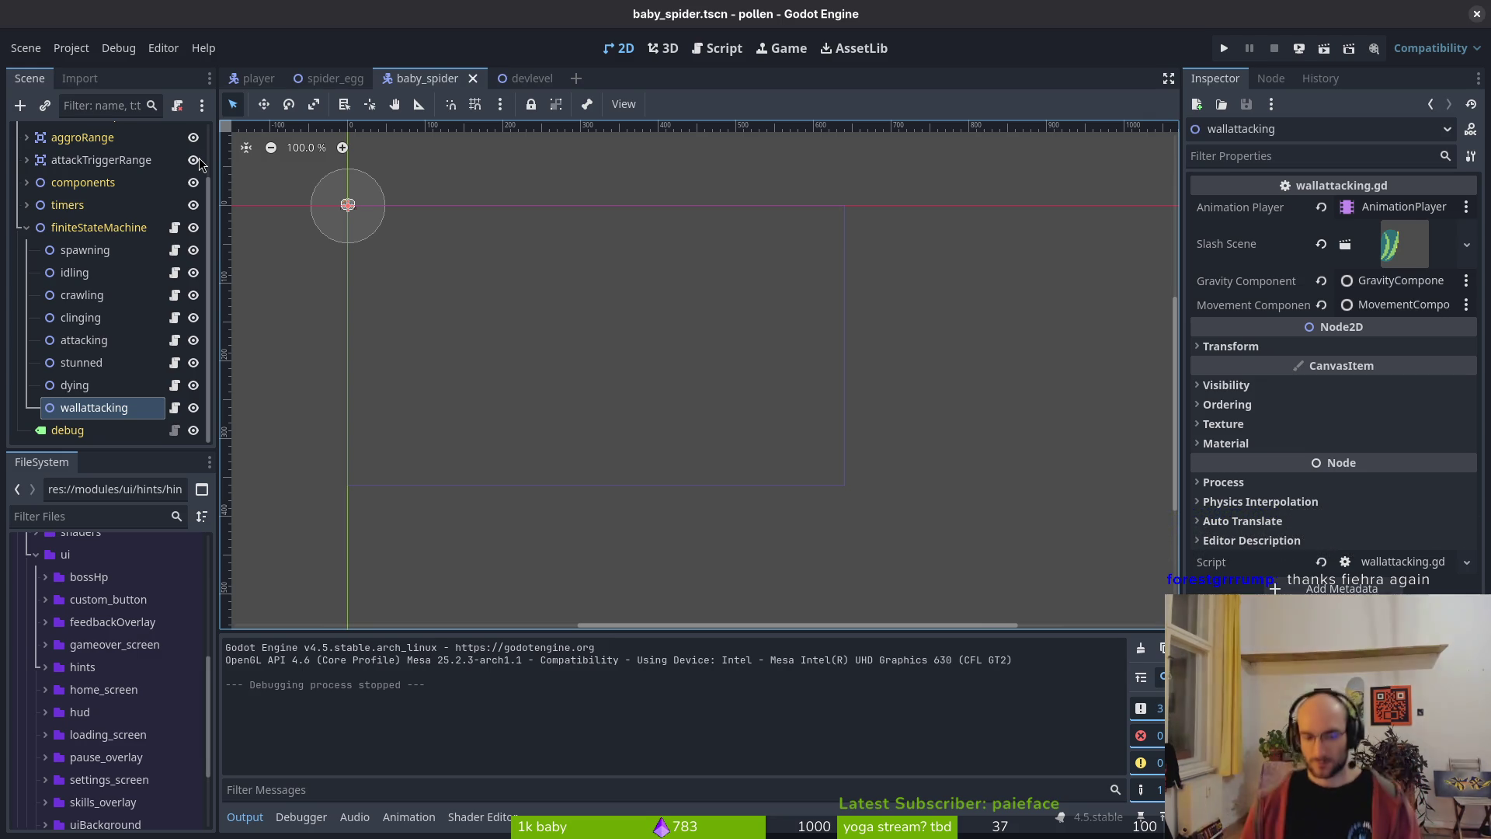
# - Launch another debug run of the project with F5
pyautogui.press('F5')
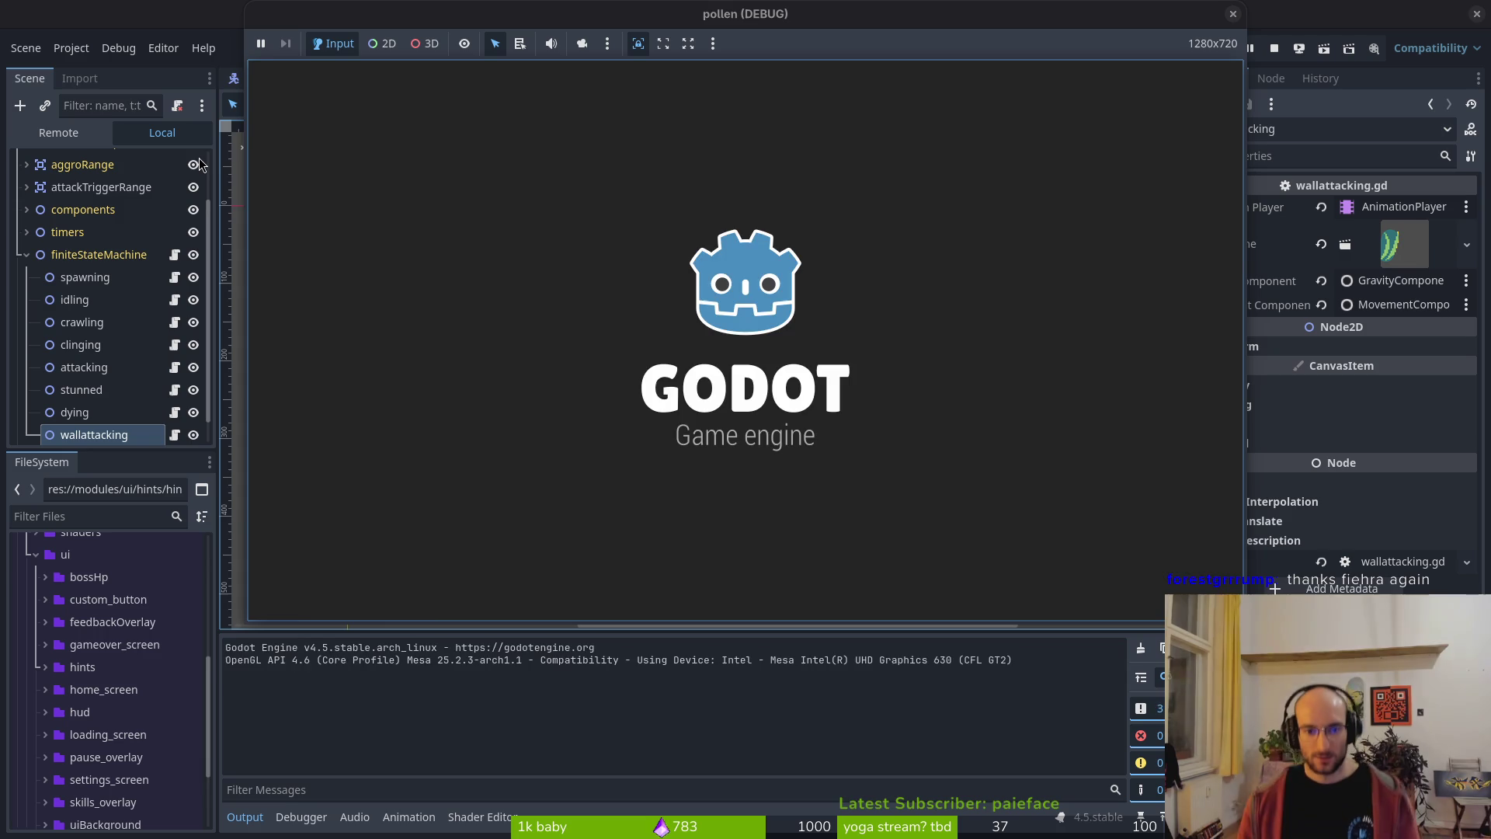
# - Pick a room and play the cave level, landing on and jumping off the right wall
pyautogui.press('space')
pyautogui.press('shift')
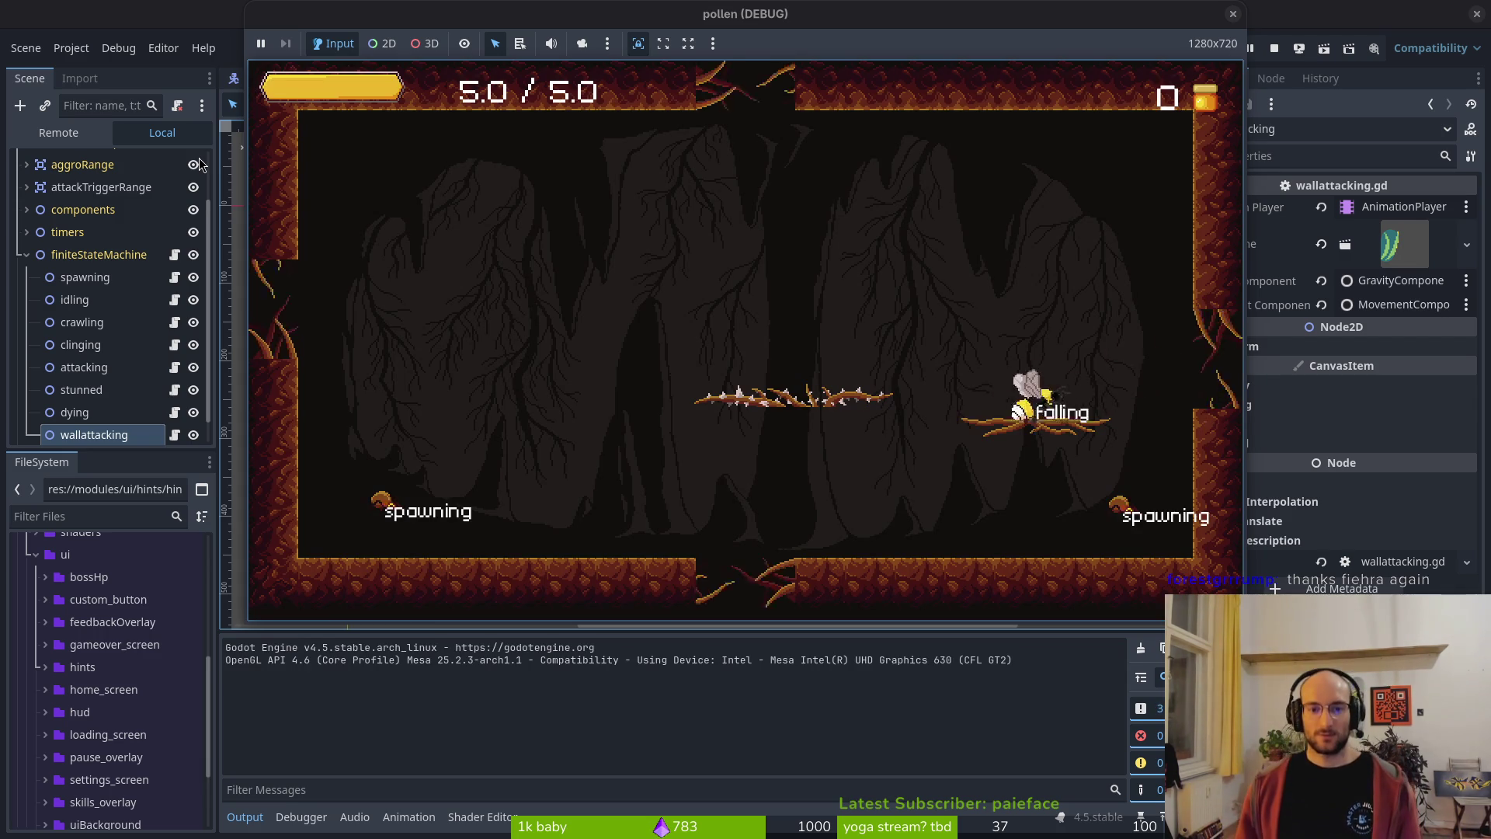
pyautogui.press('space')
pyautogui.press('Right')
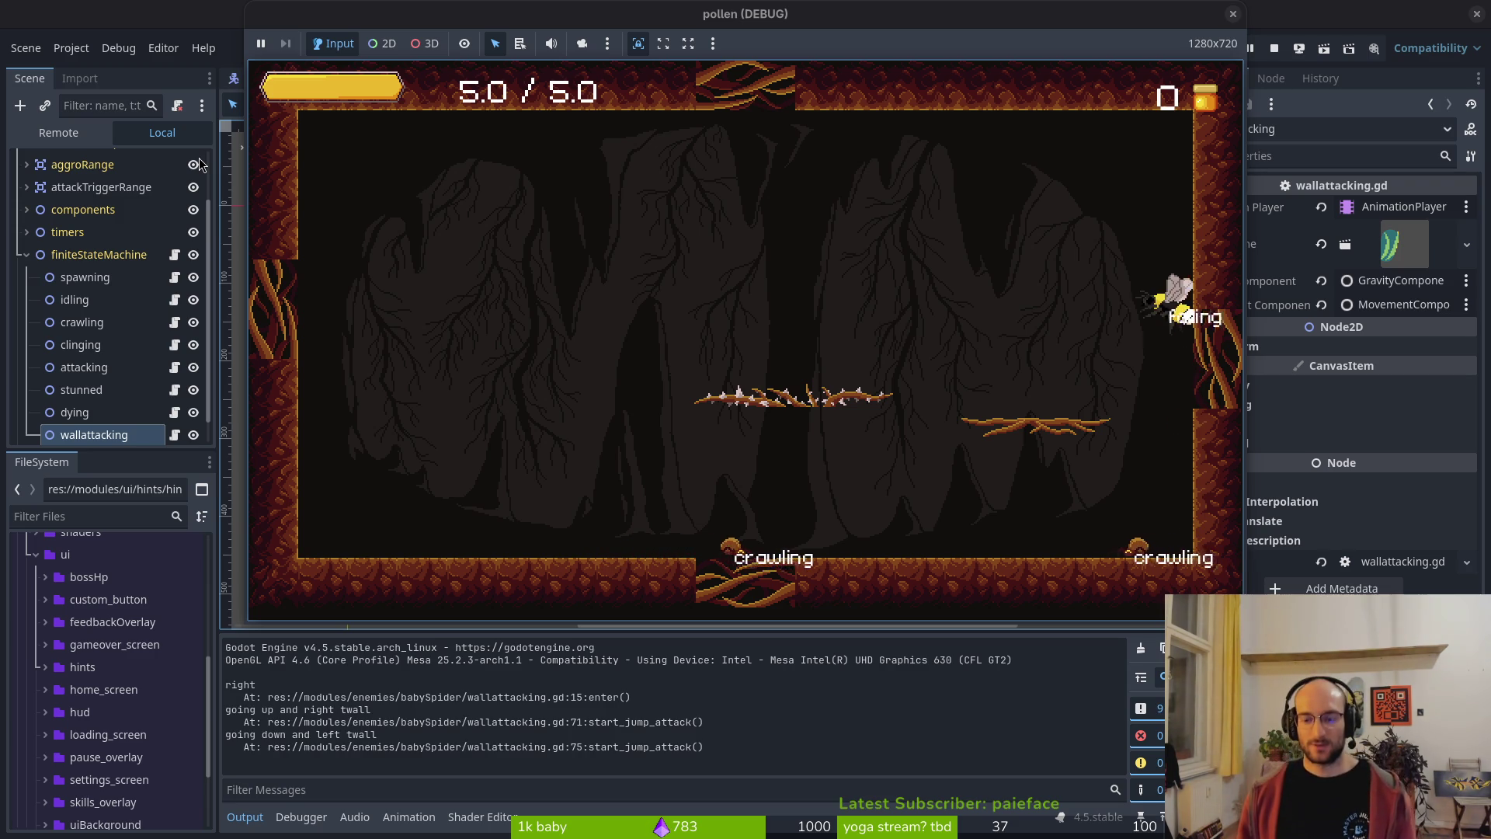
pyautogui.press('Left')
pyautogui.press('Up')
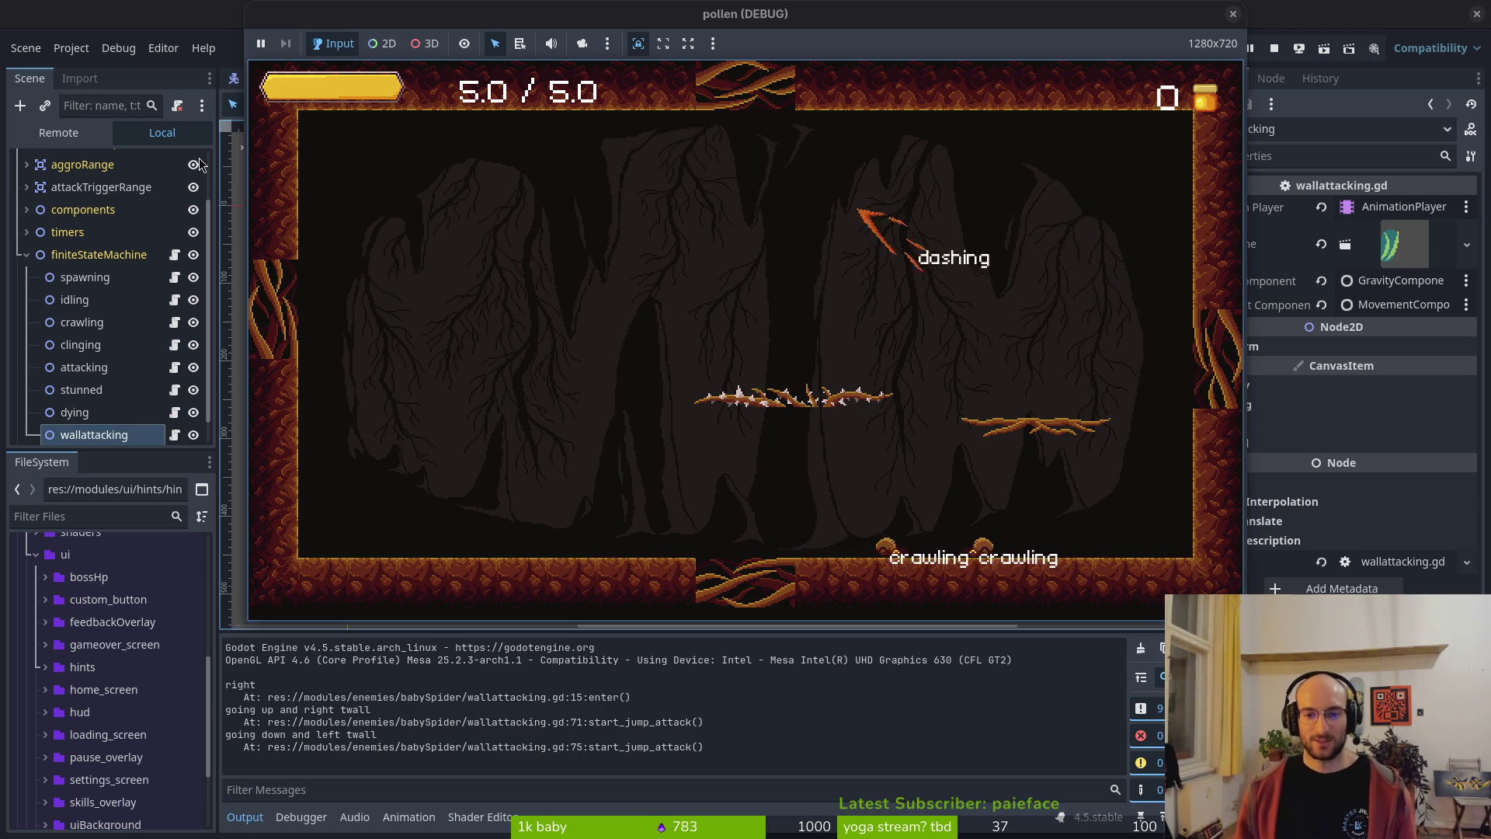
pyautogui.press('Right')
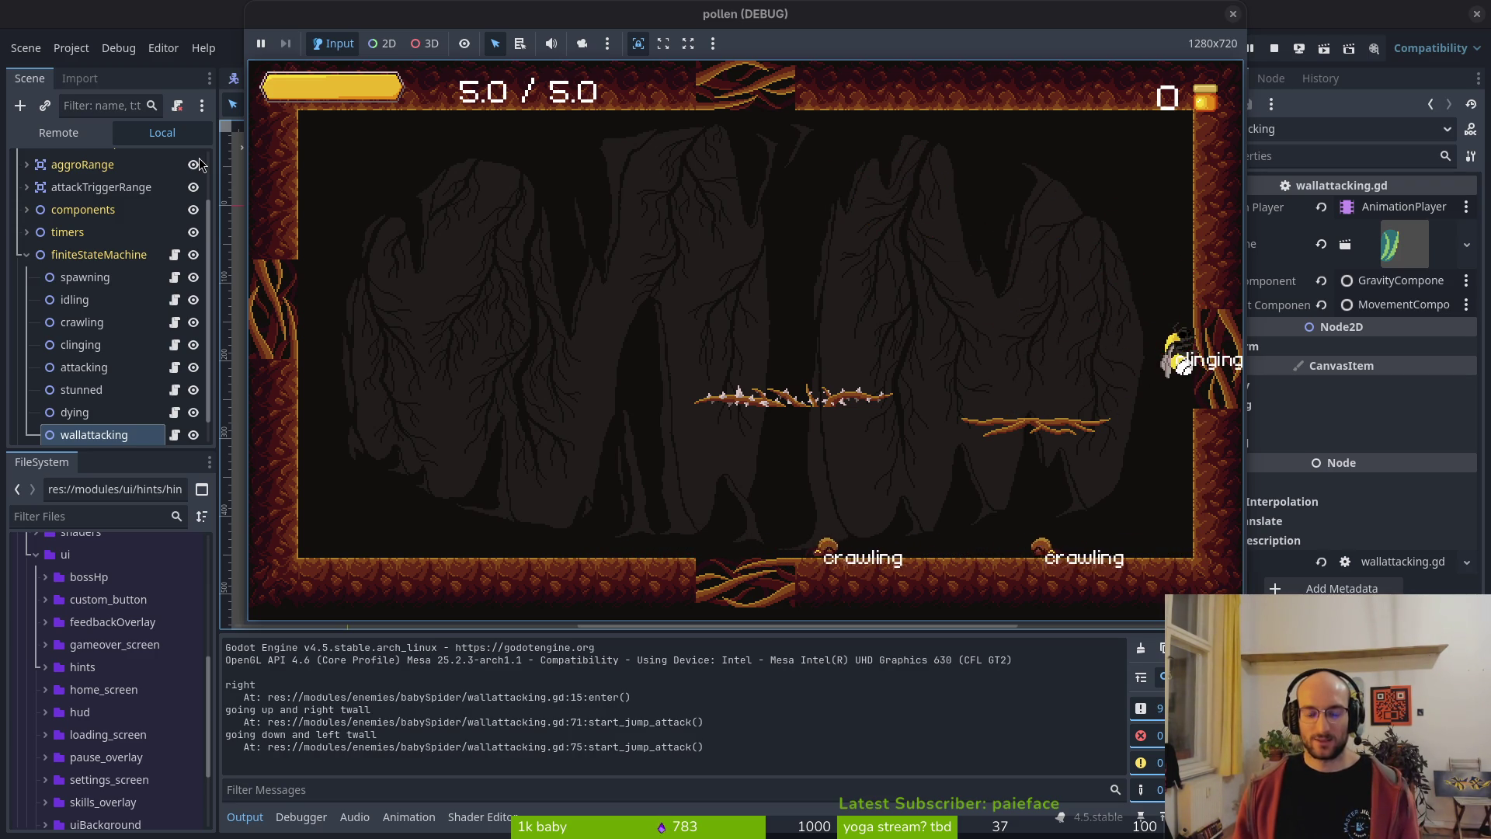
pyautogui.hotkey('alt', 'Tab')
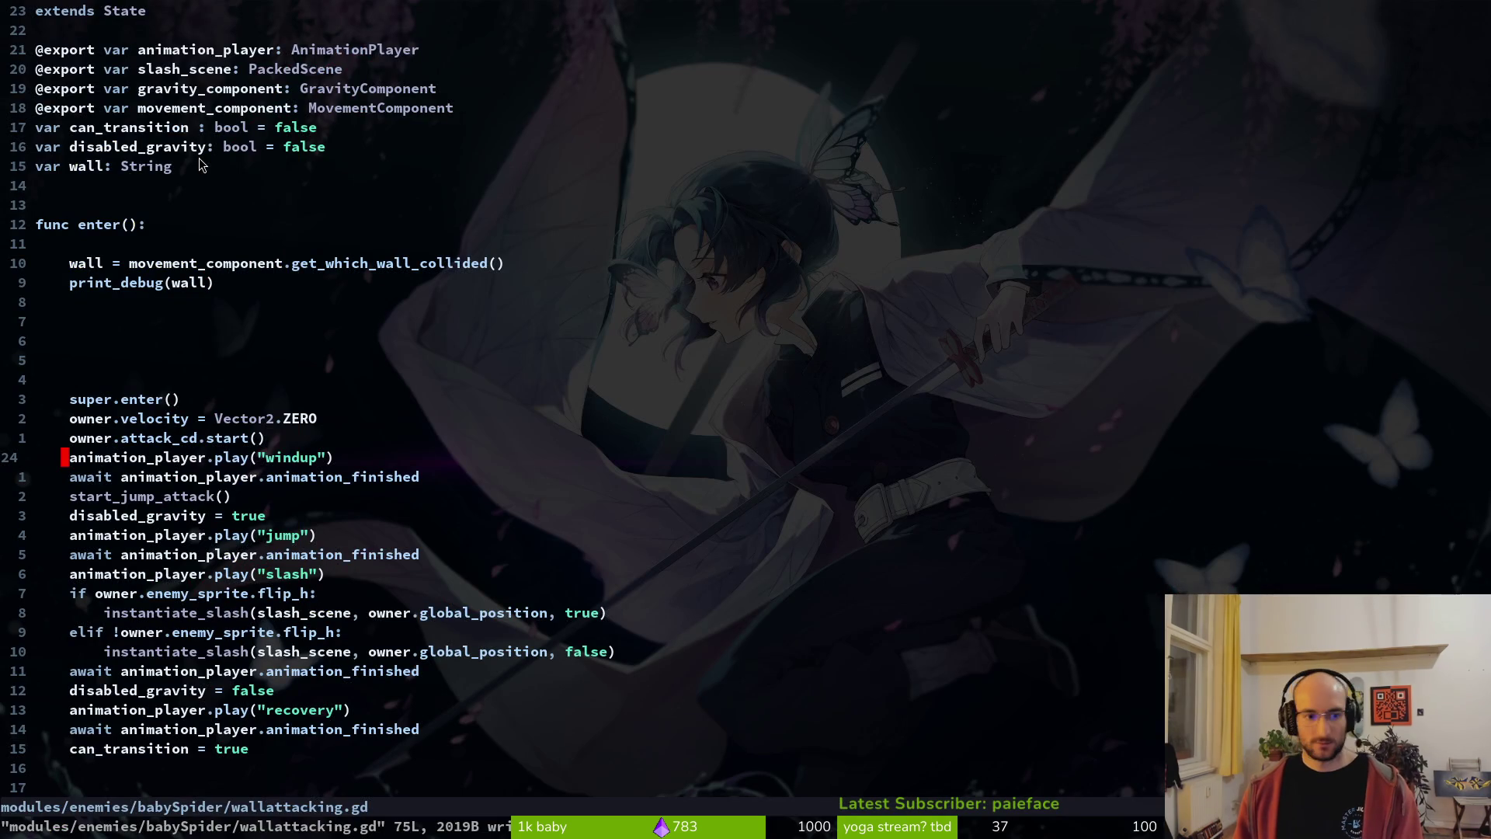
pyautogui.hotkey('alt', 'Tab')
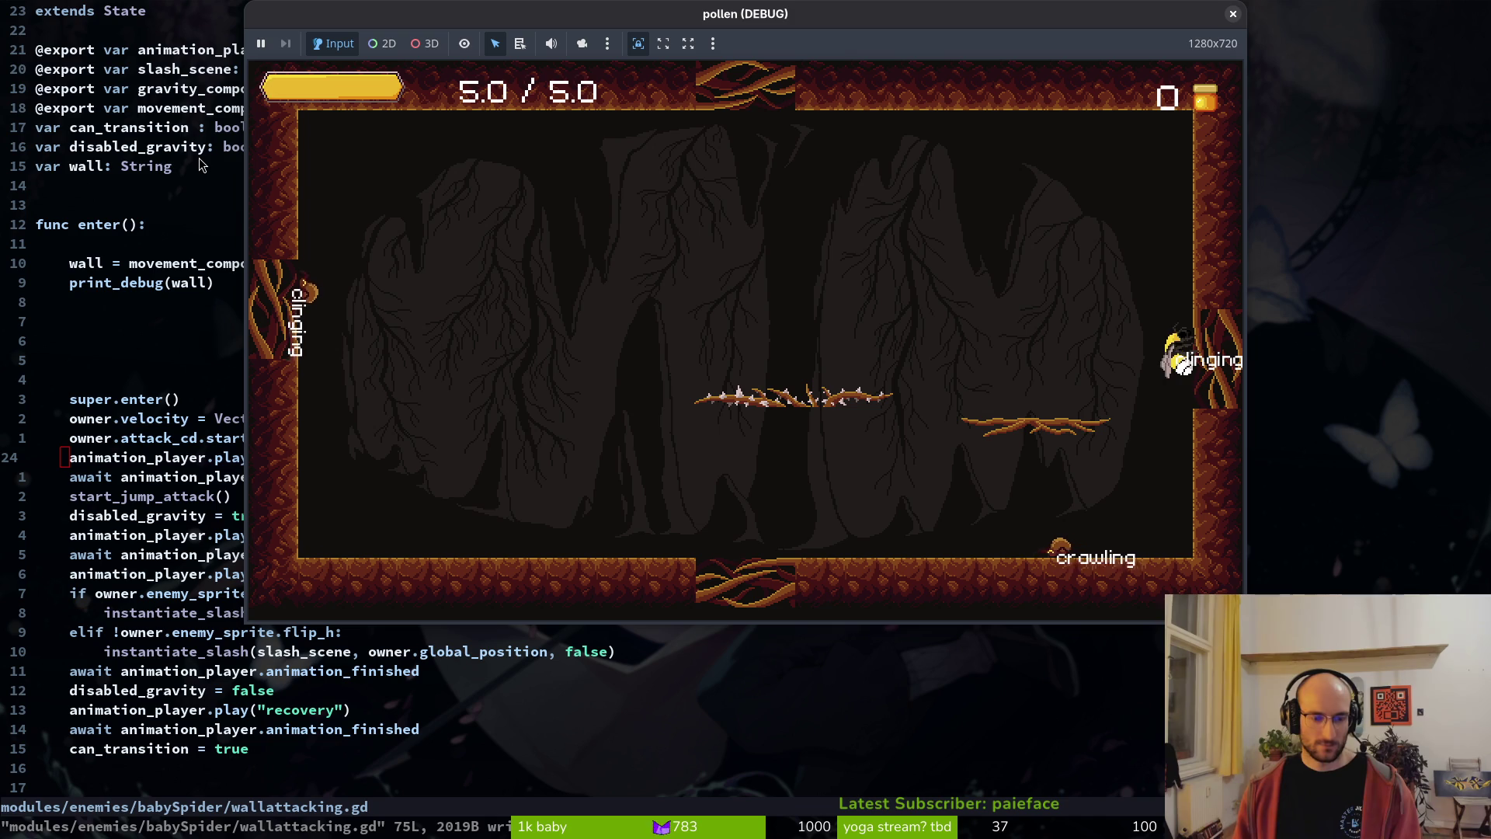
pyautogui.click(124, 441)
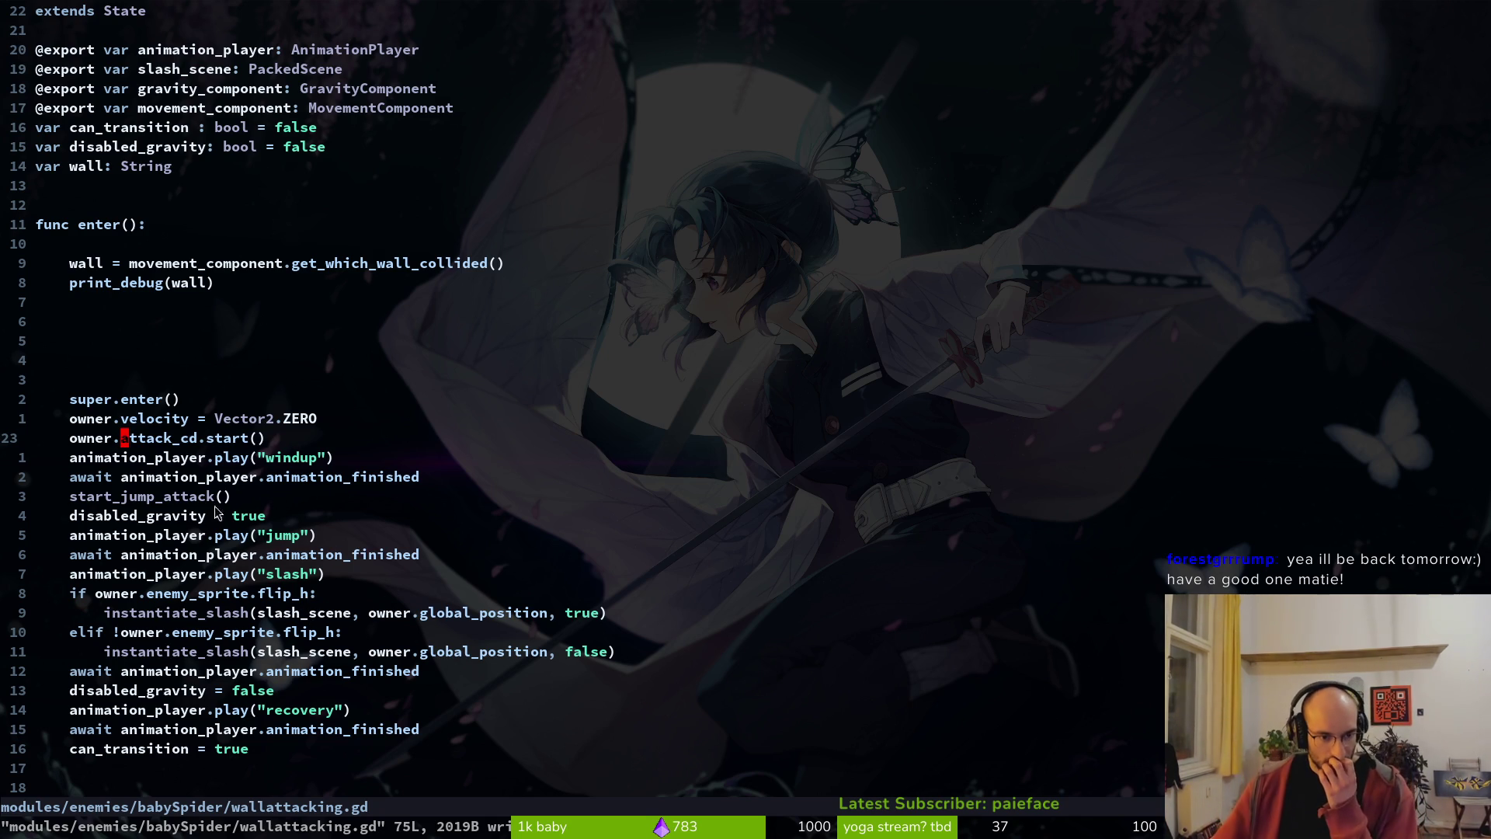
pyautogui.scroll(-17, 150, 516)
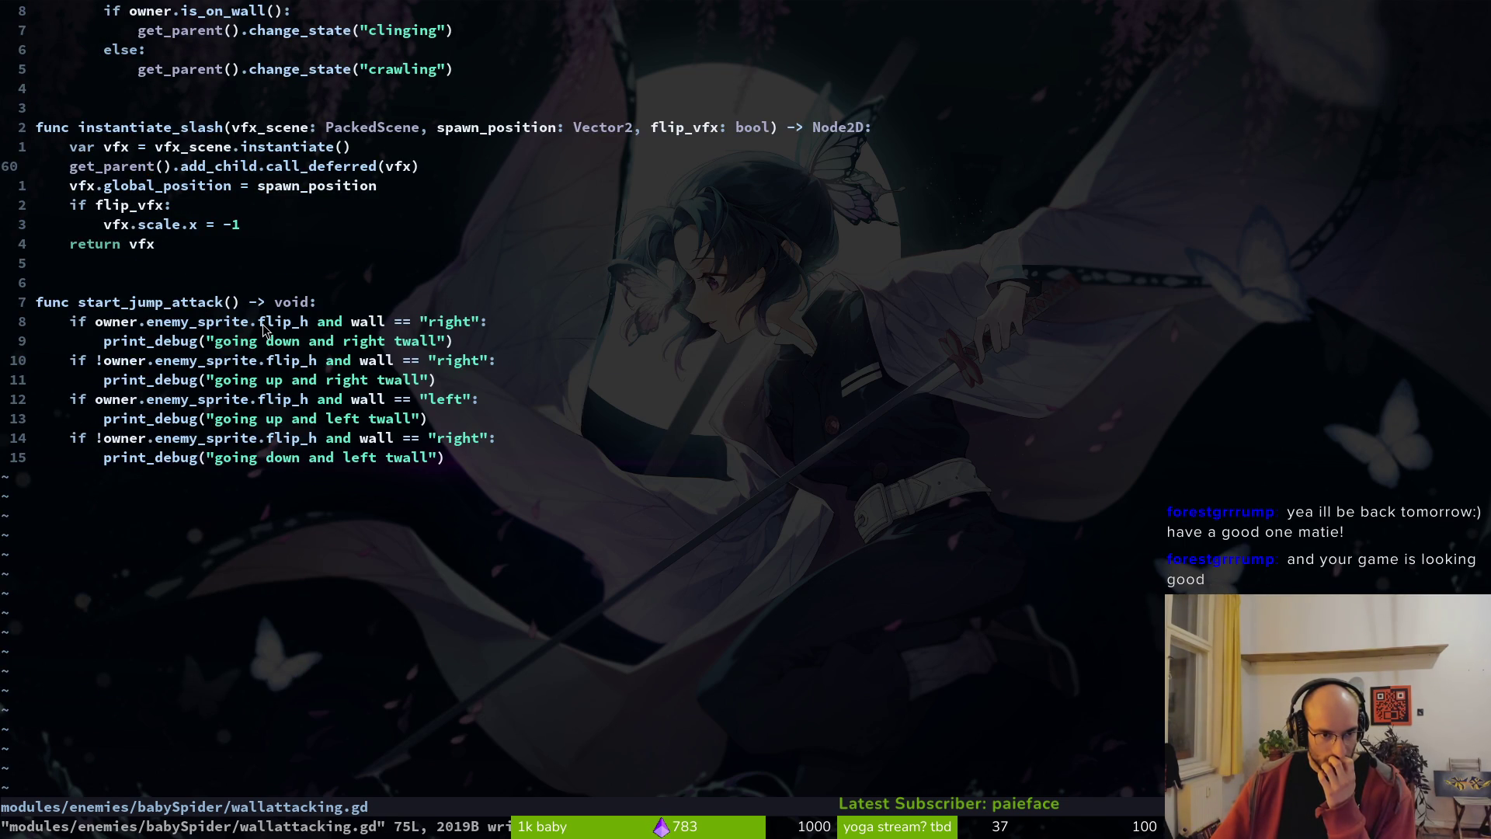
pyautogui.scroll(6, 272, 311)
pyautogui.click(177, 302)
pyautogui.click(176, 284)
pyautogui.press('d')
pyautogui.press('d')
pyautogui.press('d')
# - Save the script without the transition gravity lines, then play-test attacking the wall-clinging spider
pyautogui.write(':w')
pyautogui.press('Return')
pyautogui.press('F5')
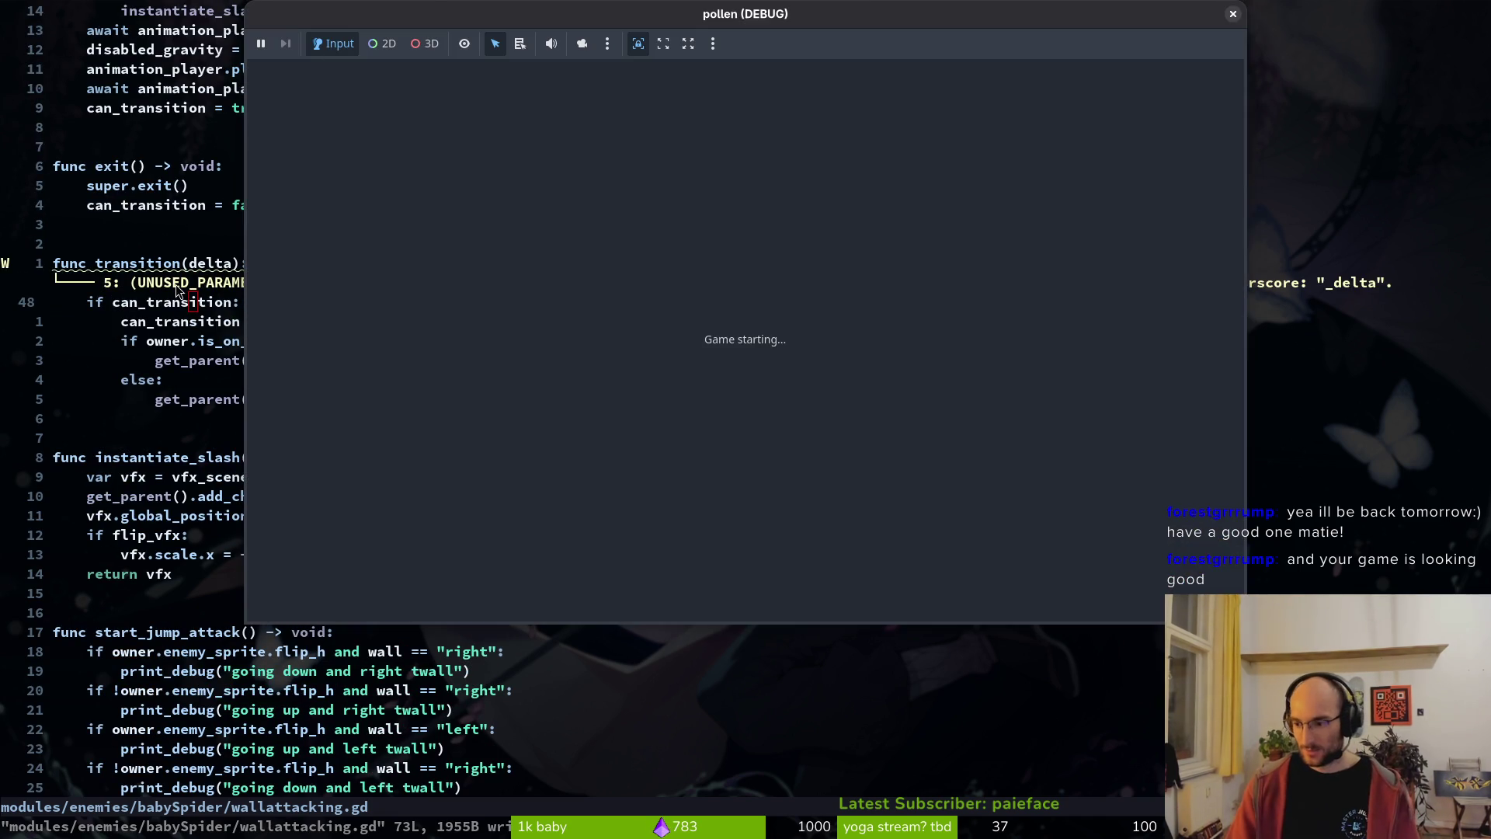
pyautogui.press('Return')
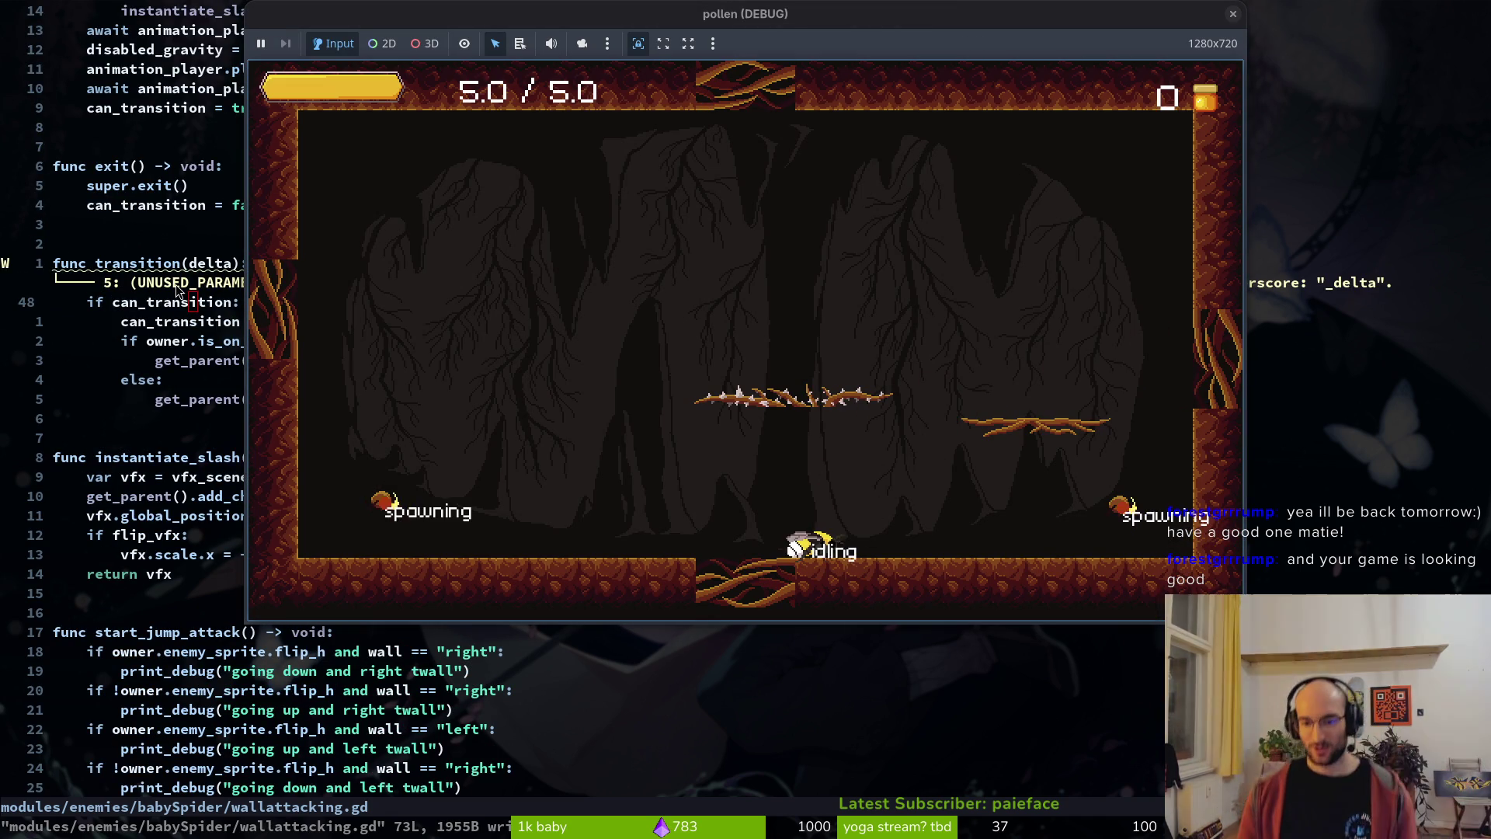
pyautogui.press('shift')
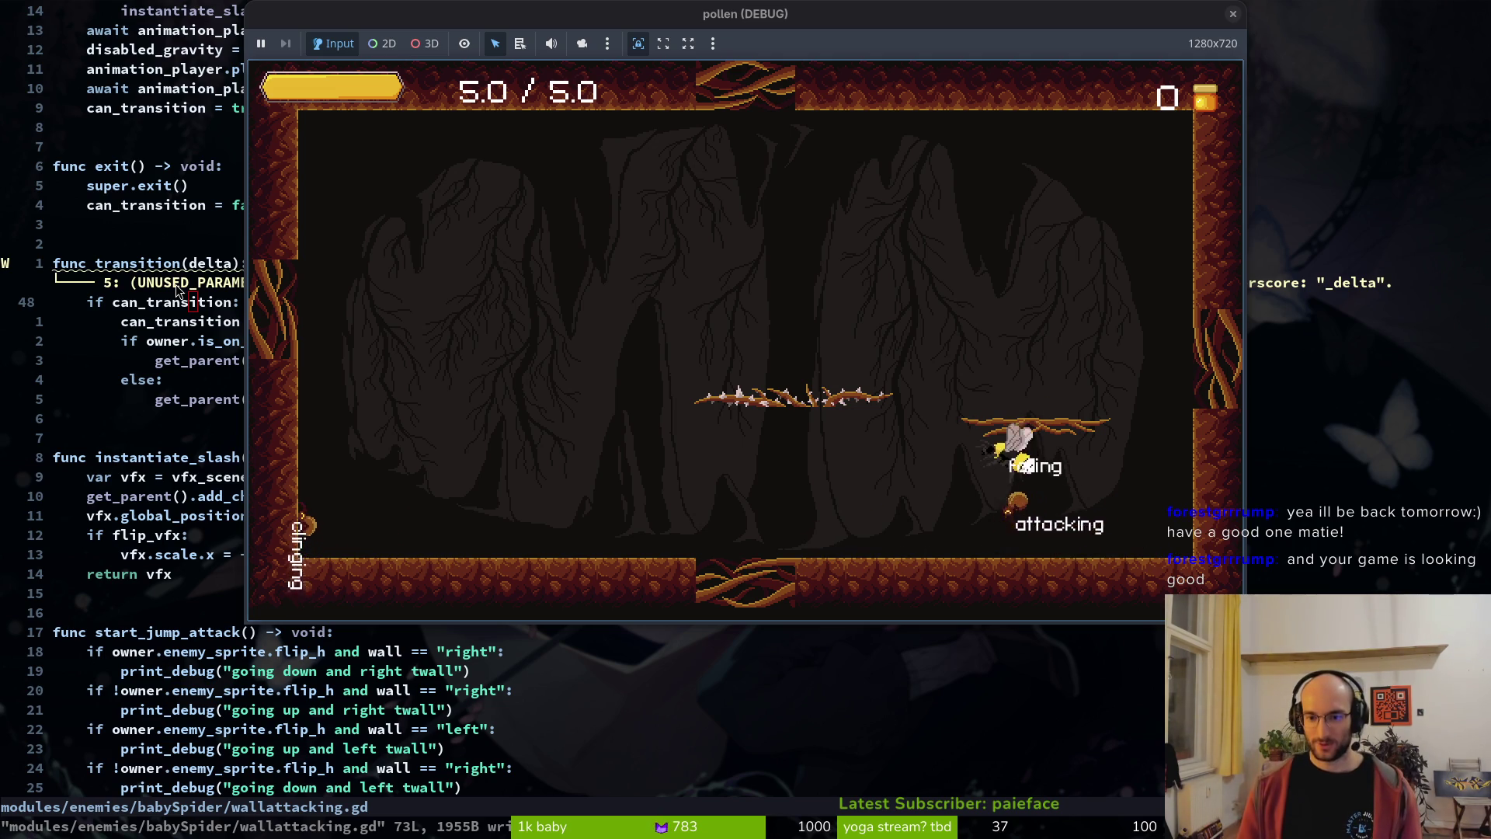
pyautogui.press('shift')
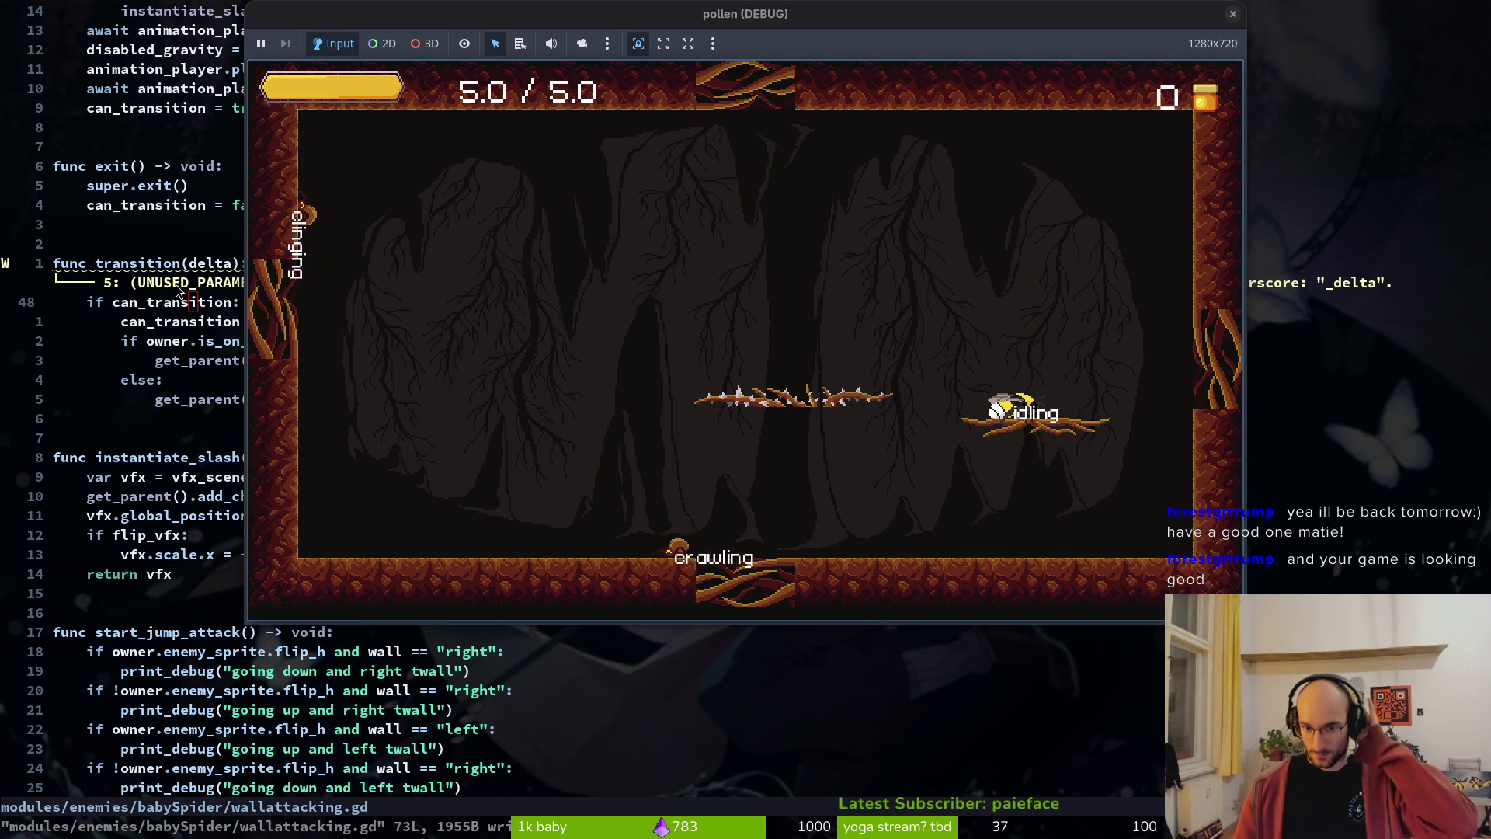
pyautogui.press('space')
pyautogui.press('Left')
pyautogui.press('shift')
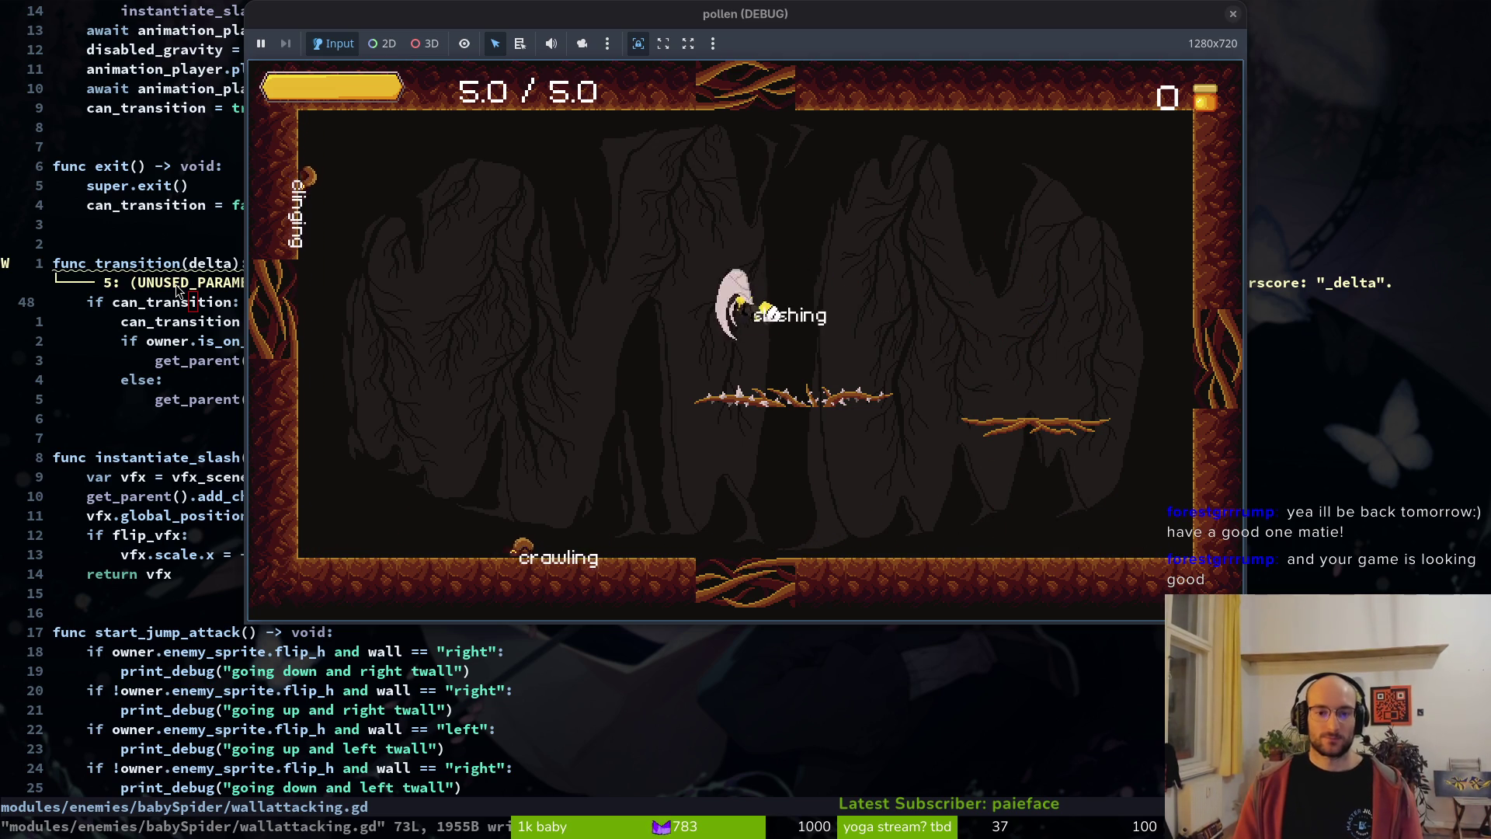
pyautogui.press('x')
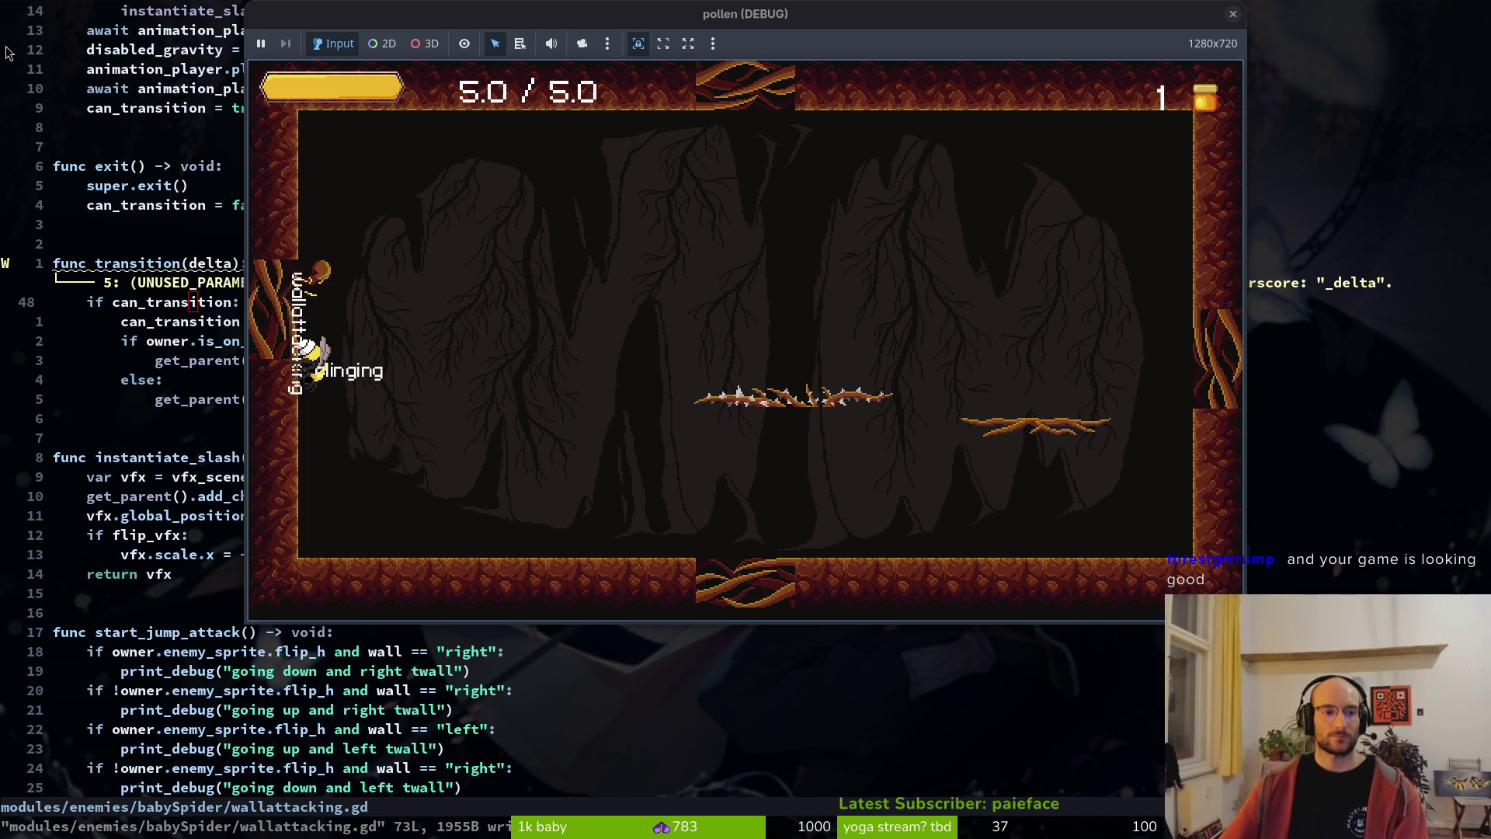
pyautogui.press('Escape')
# - Undo to restore the gravity lines in transition() and save wallattacking.gd
pyautogui.write('u:w')
pyautogui.press('Return')
pyautogui.press('8')
pyautogui.press('k')
pyautogui.press('k')
pyautogui.press('k')
pyautogui.press('k')
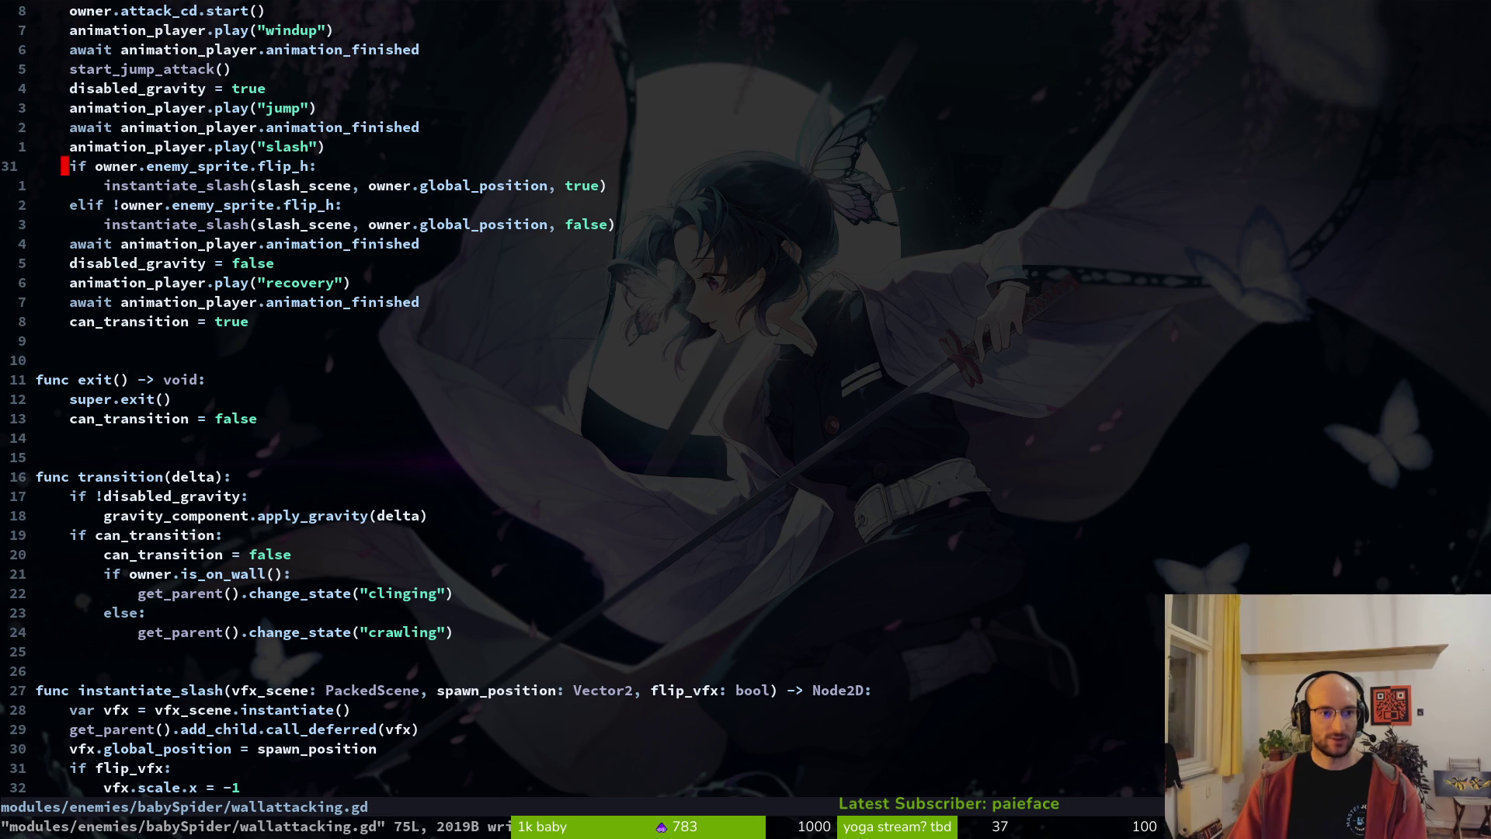
# - Move disabled_gravity = true to just below super.enter() and save
pyautogui.press('k')
pyautogui.press('k')
pyautogui.press('k')
pyautogui.hotkey('shift', 'v')
pyautogui.hotkey('shift', 'k')
pyautogui.hotkey('shift', 'k')
pyautogui.hotkey('shift', 'k')
pyautogui.press('Escape')
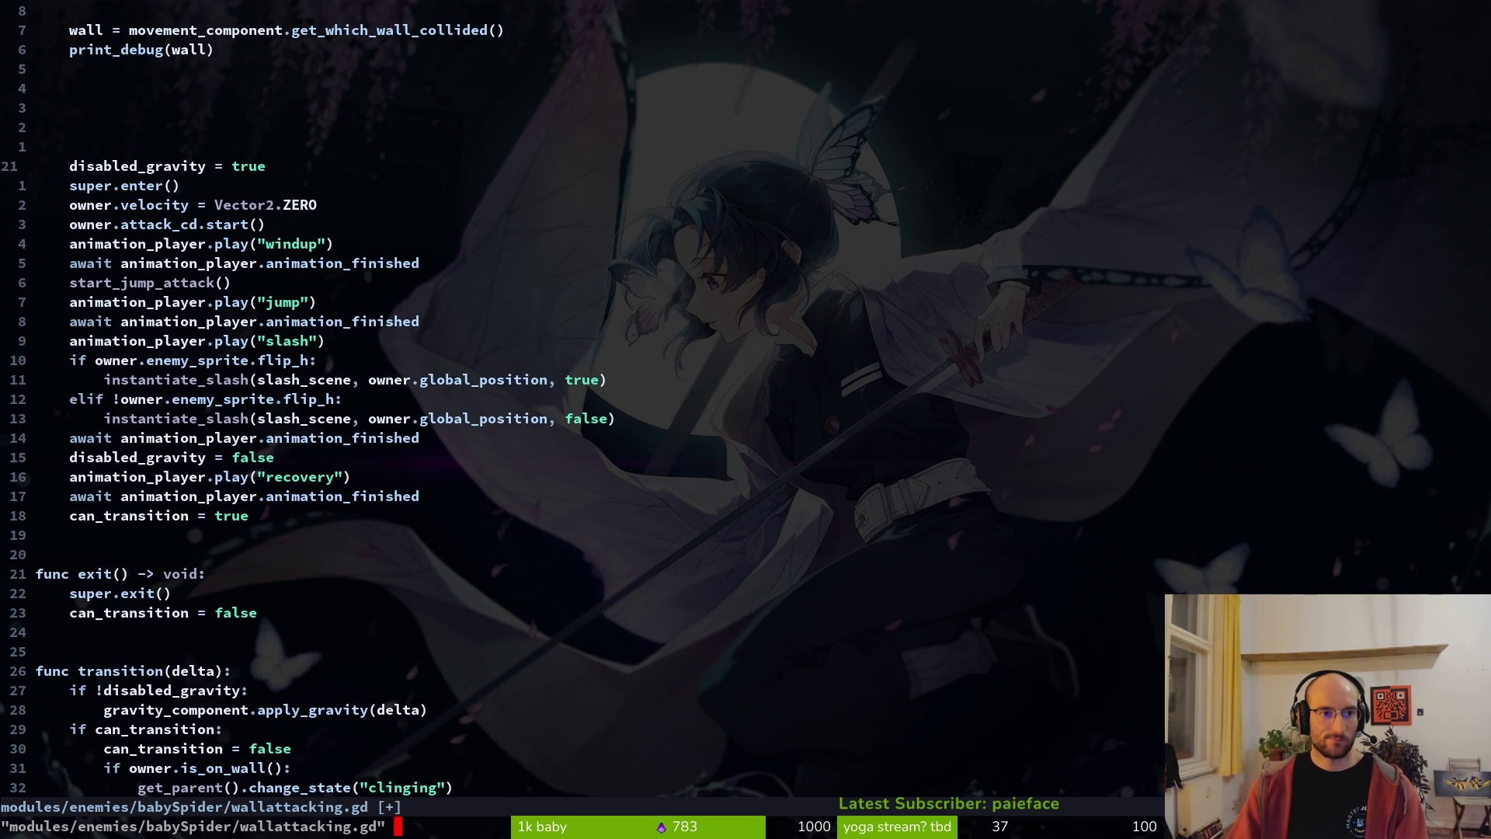
pyautogui.hotkey('shift', 'v')
pyautogui.hotkey('shift', 'j')
pyautogui.press('Escape')
pyautogui.write(':w')
pyautogui.press('Return')
# - Run the game twice to test the spiders crawling and clinging to the cave walls
pyautogui.press('F5')
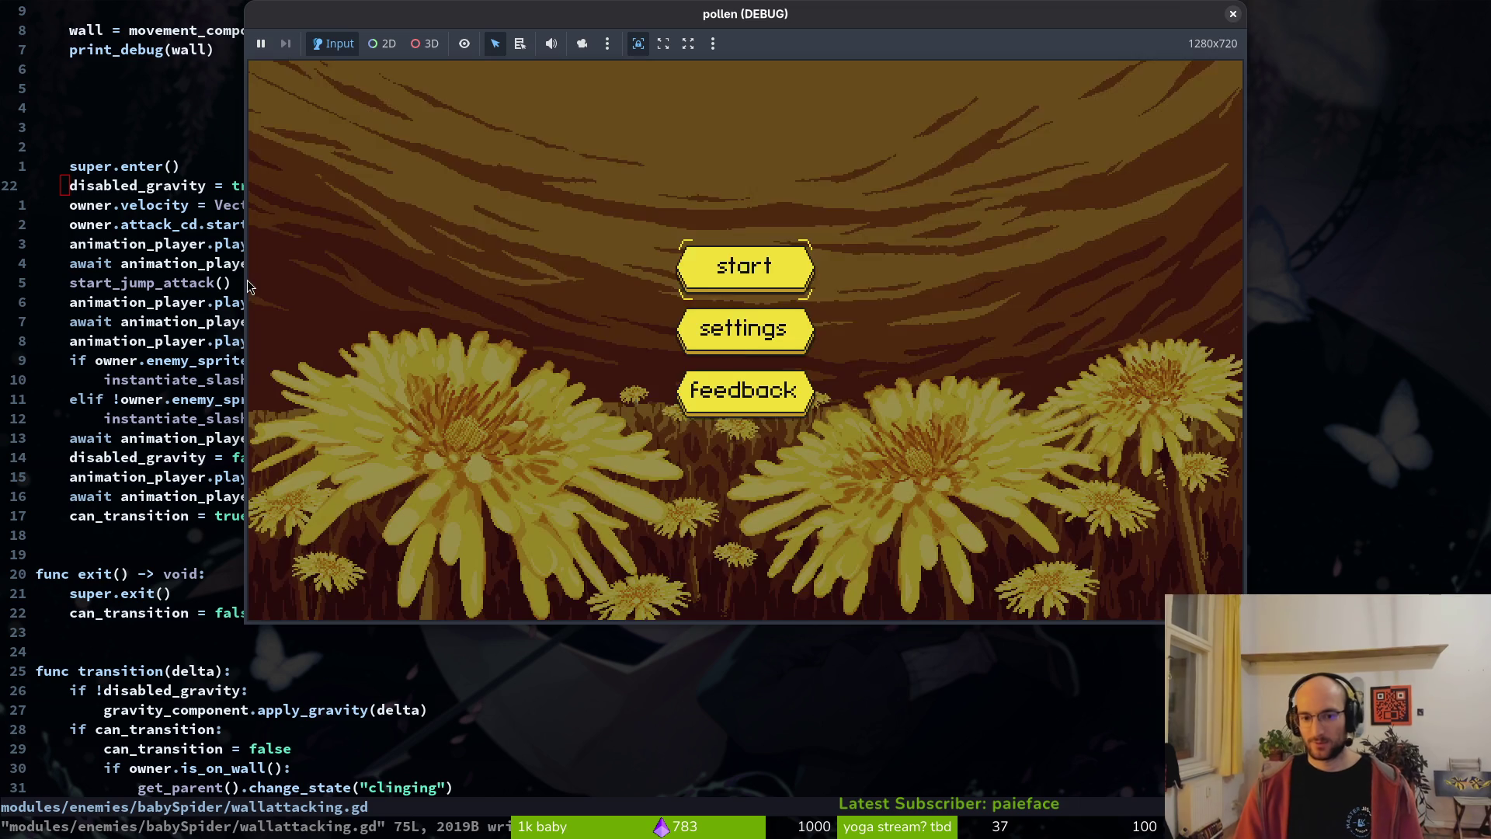
pyautogui.press('Return')
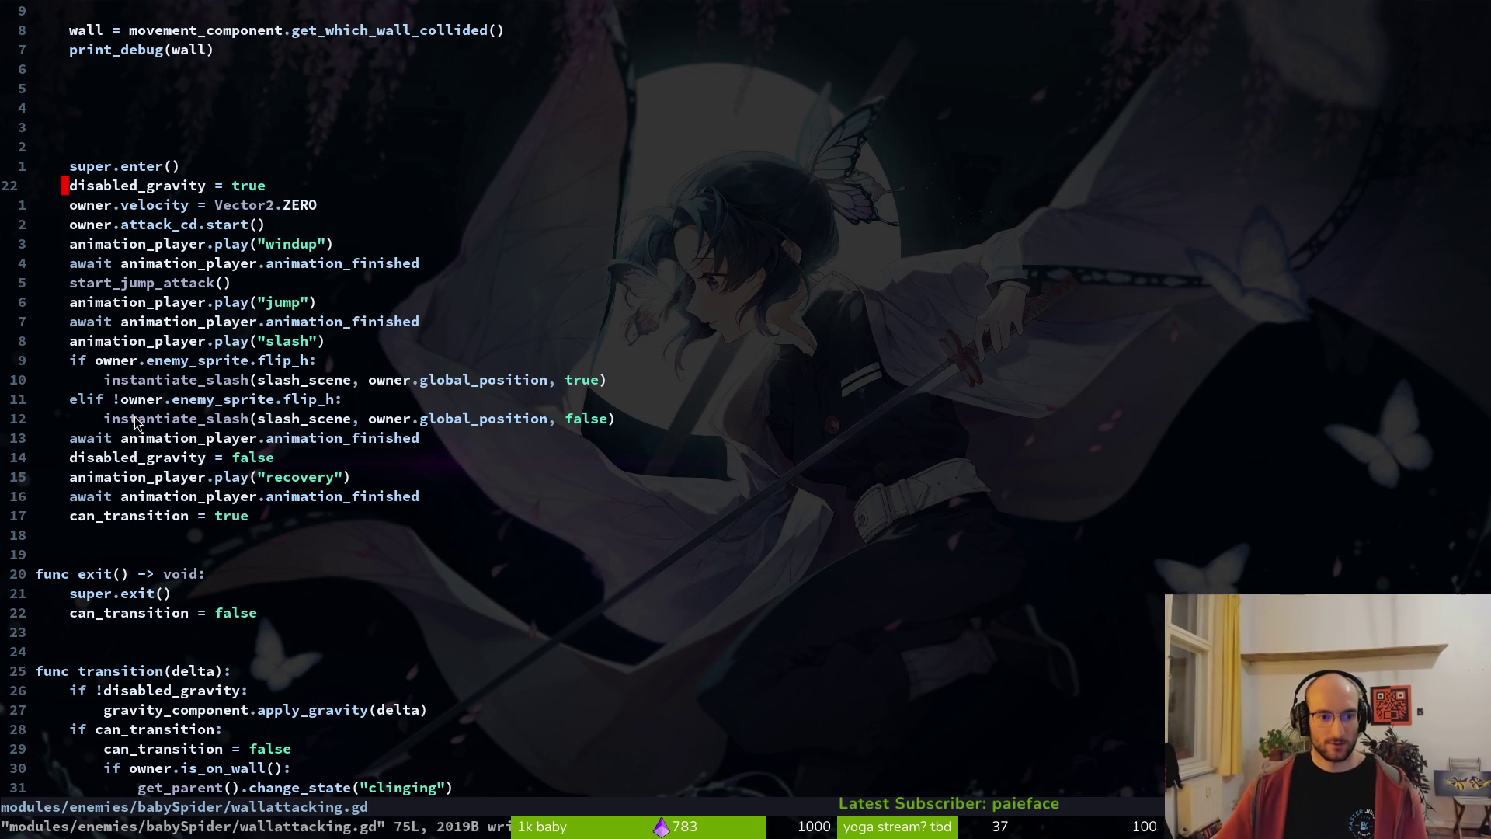
pyautogui.click(134, 422)
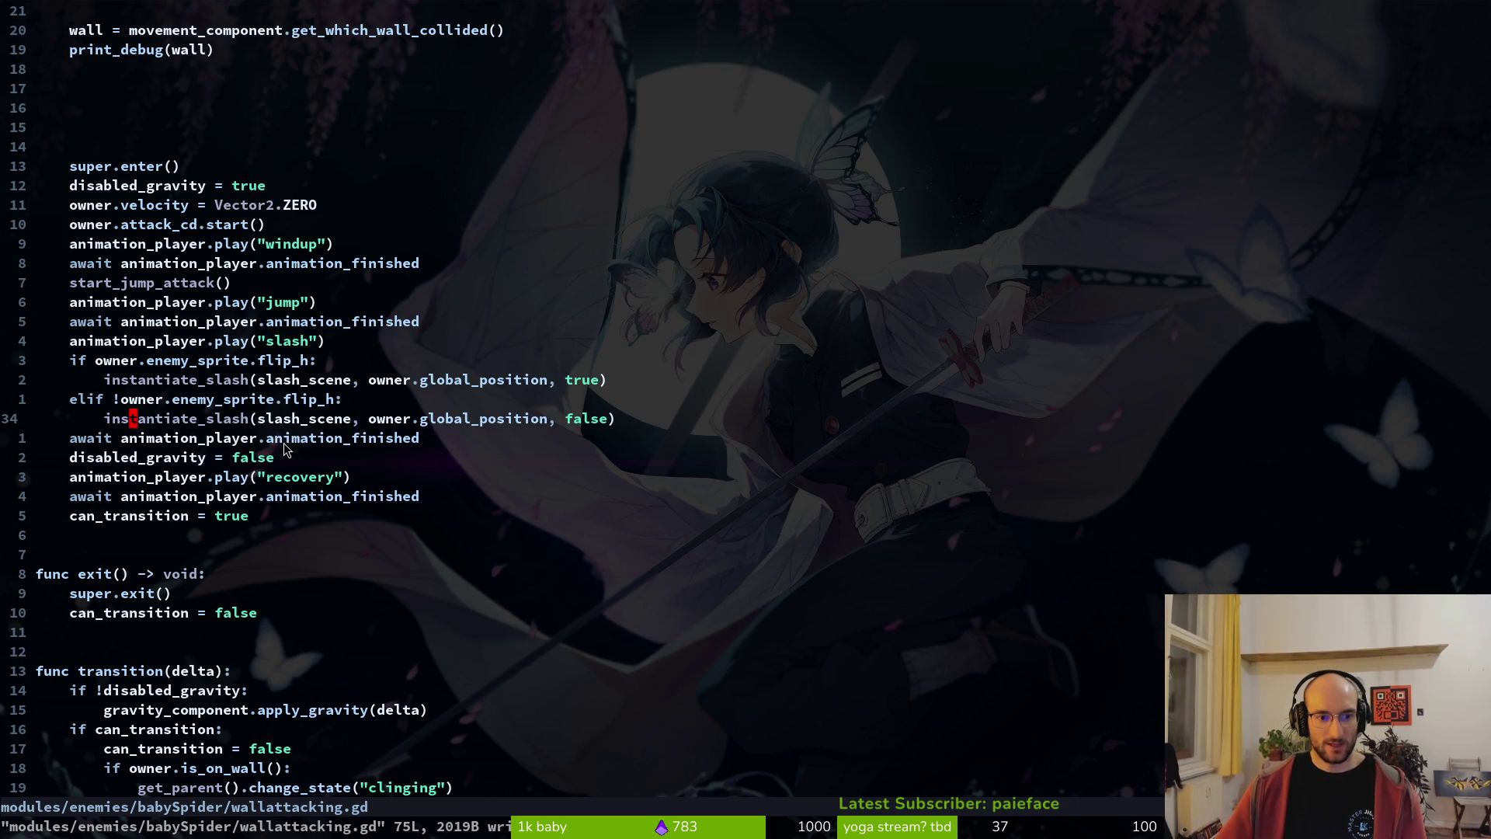
pyautogui.press('F5')
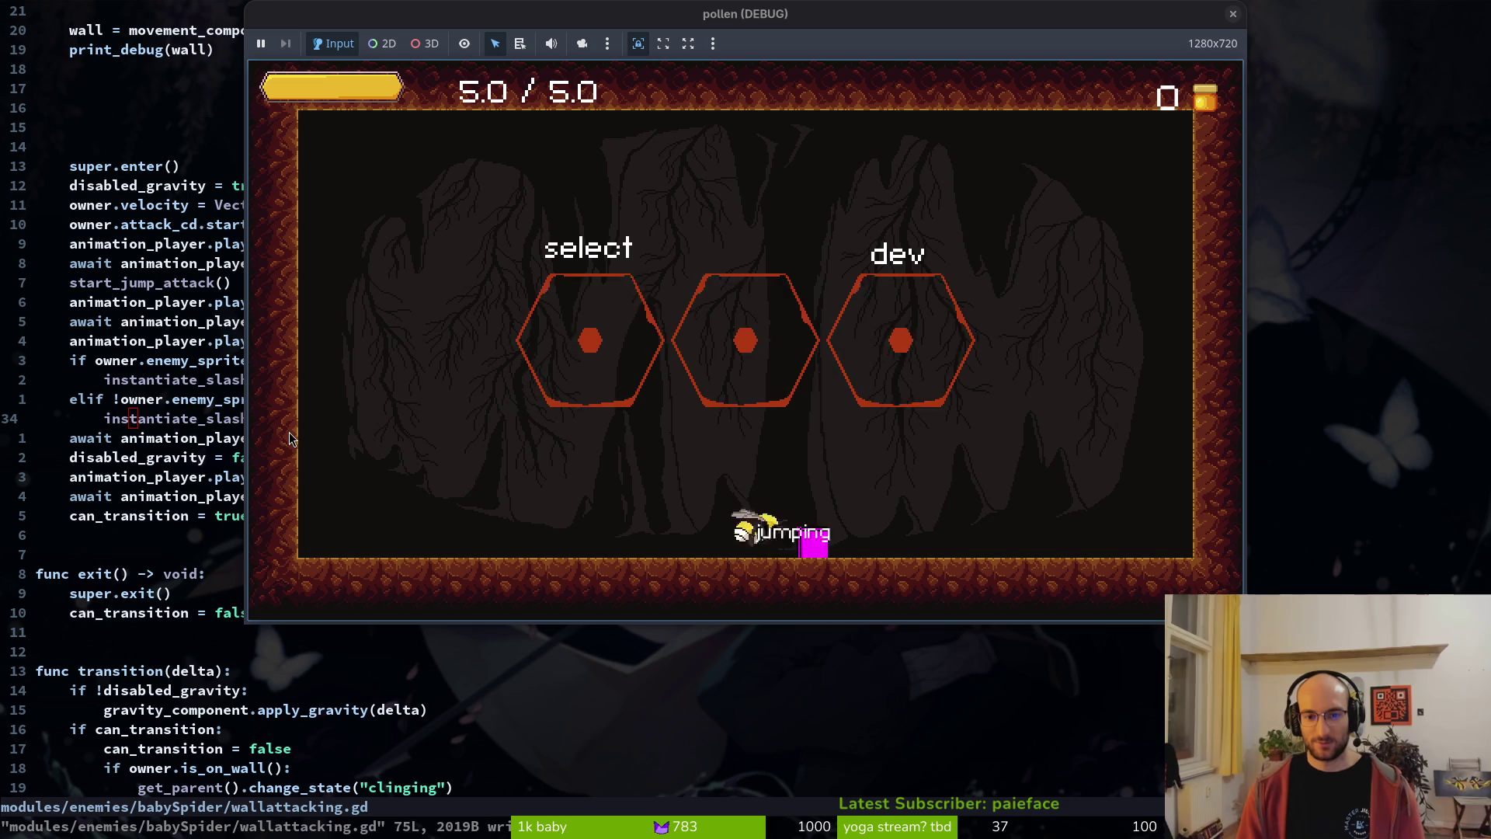
pyautogui.press('d')
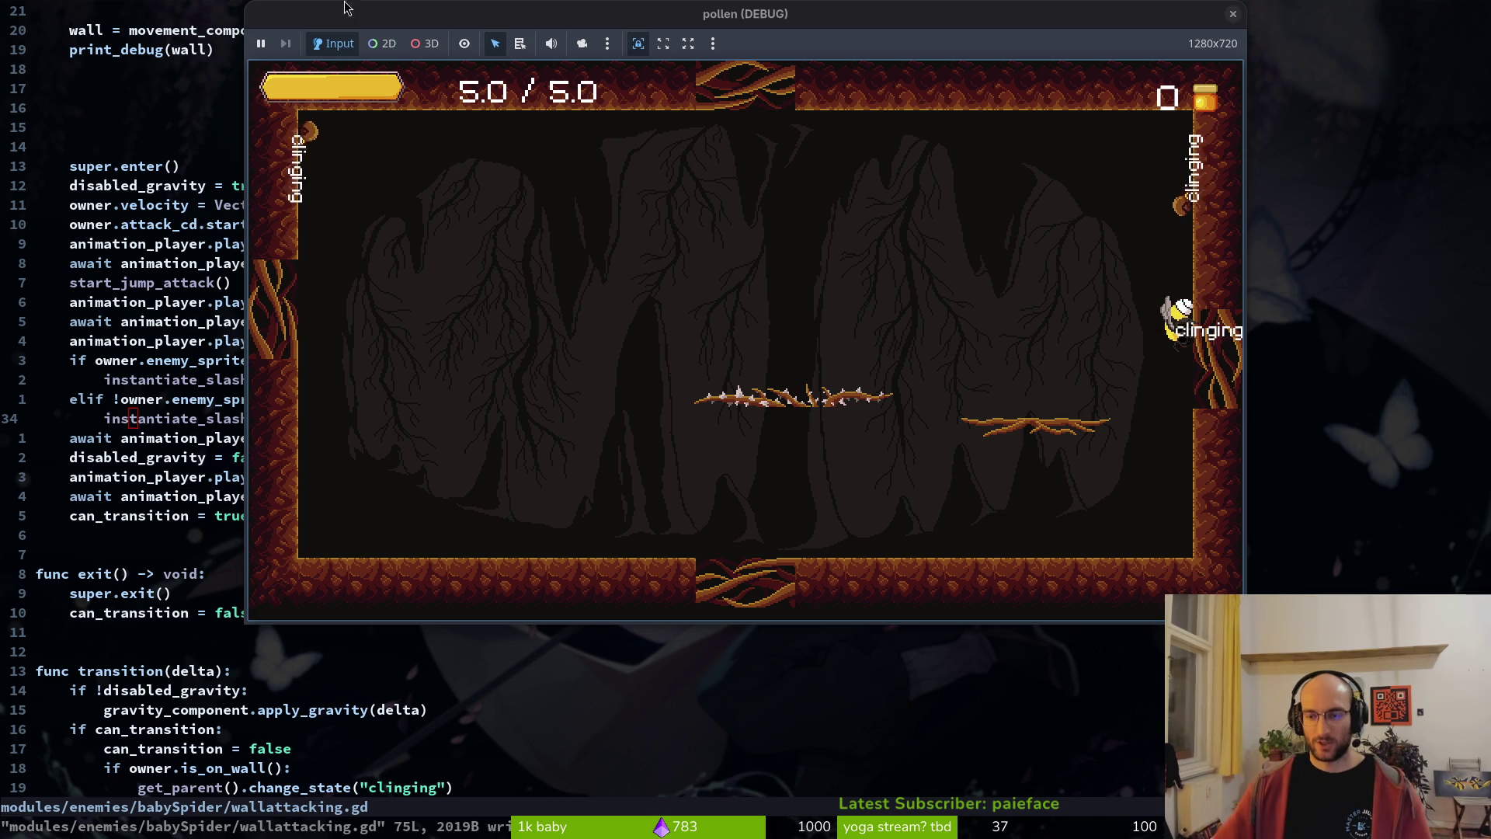
pyautogui.click(1232, 13)
# - Add owner.velocity.x = 10 under start_jump_attack's right-wall condition, then switch to baby_spider.gd
pyautogui.scroll(-13, 323, 392)
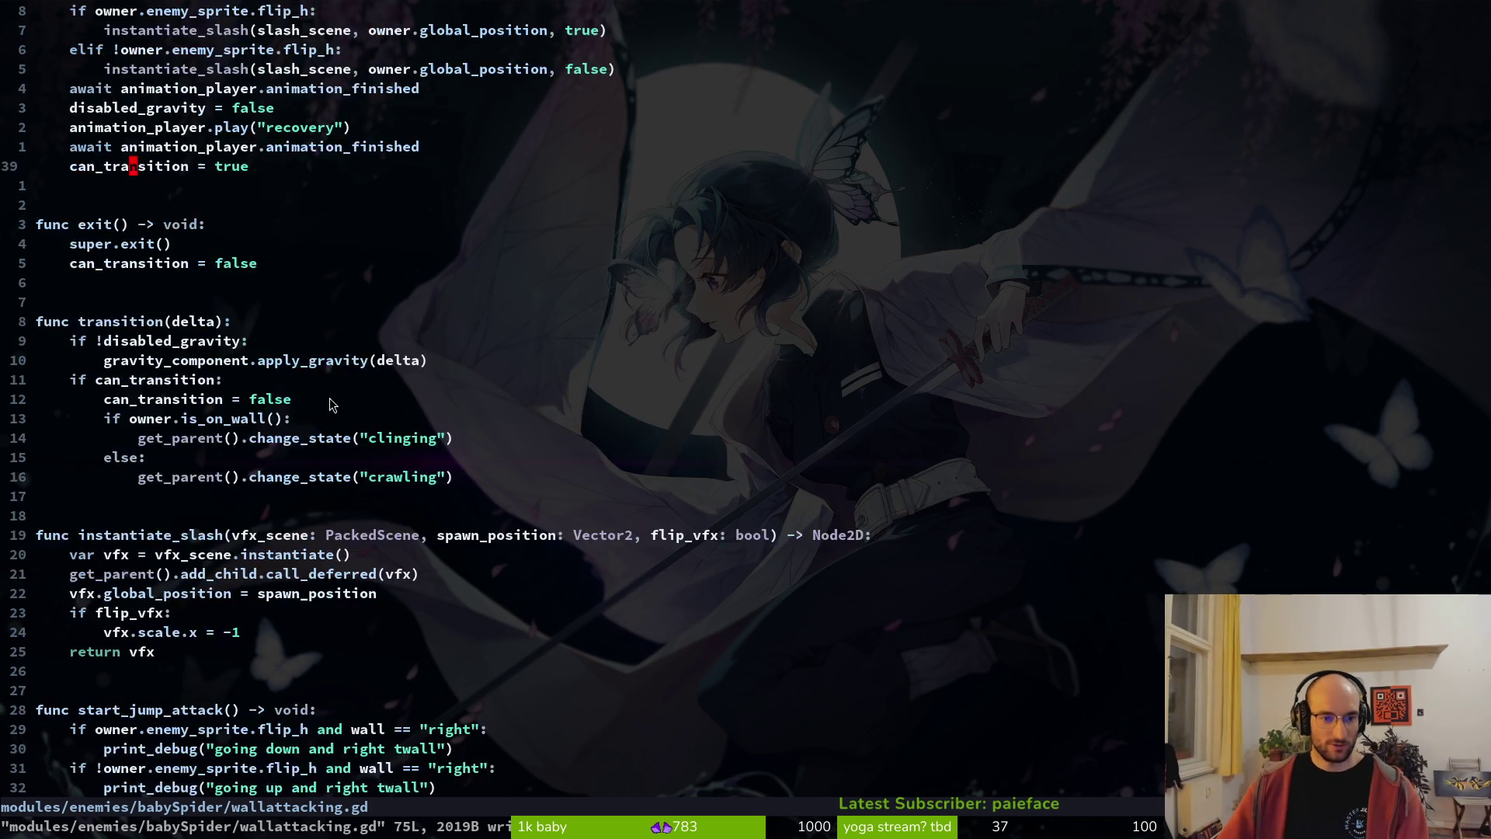
pyautogui.click(500, 331)
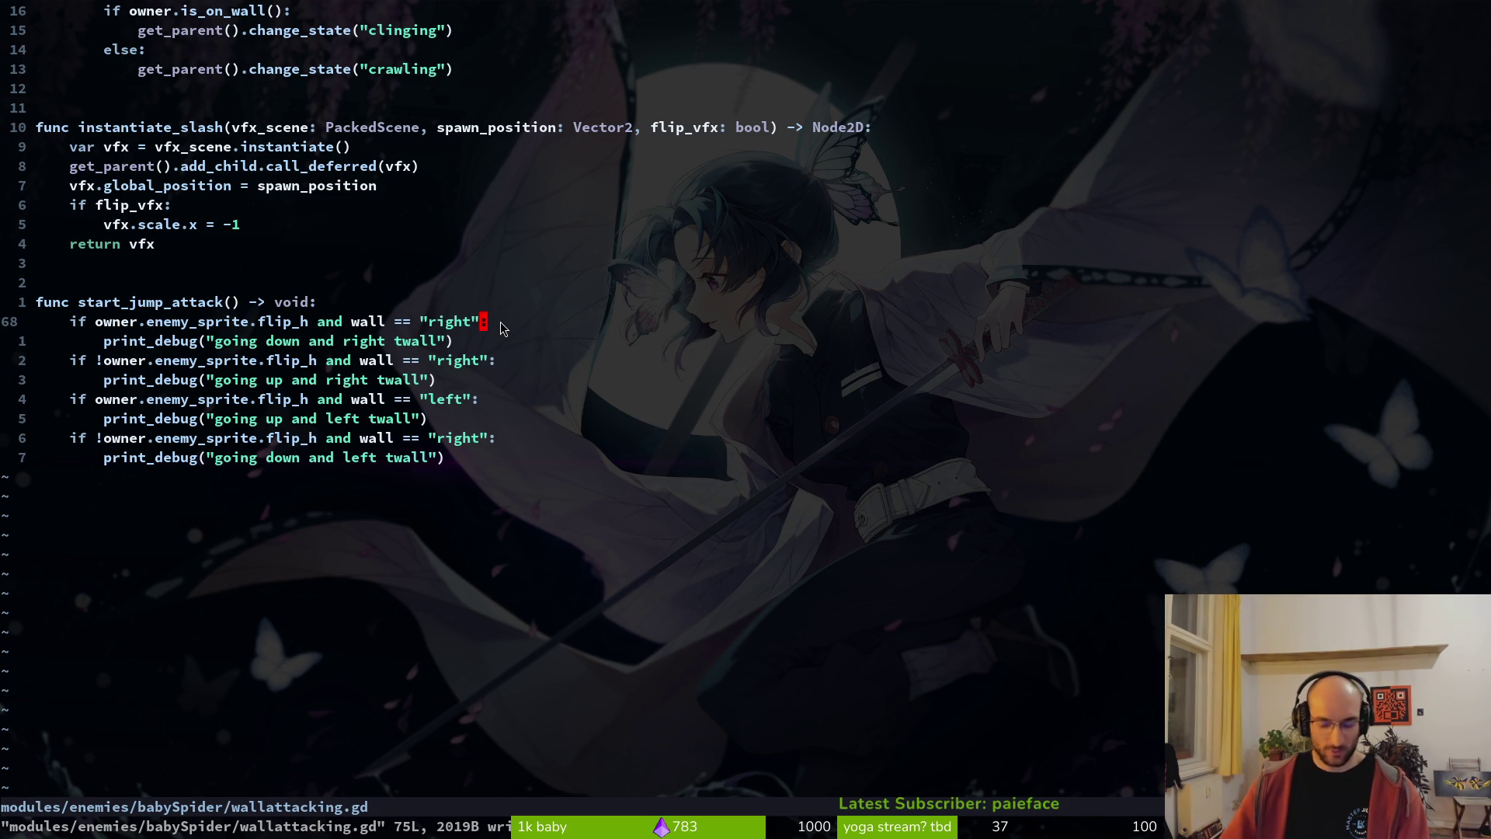
pyautogui.write('owner.velocity.x = 100')
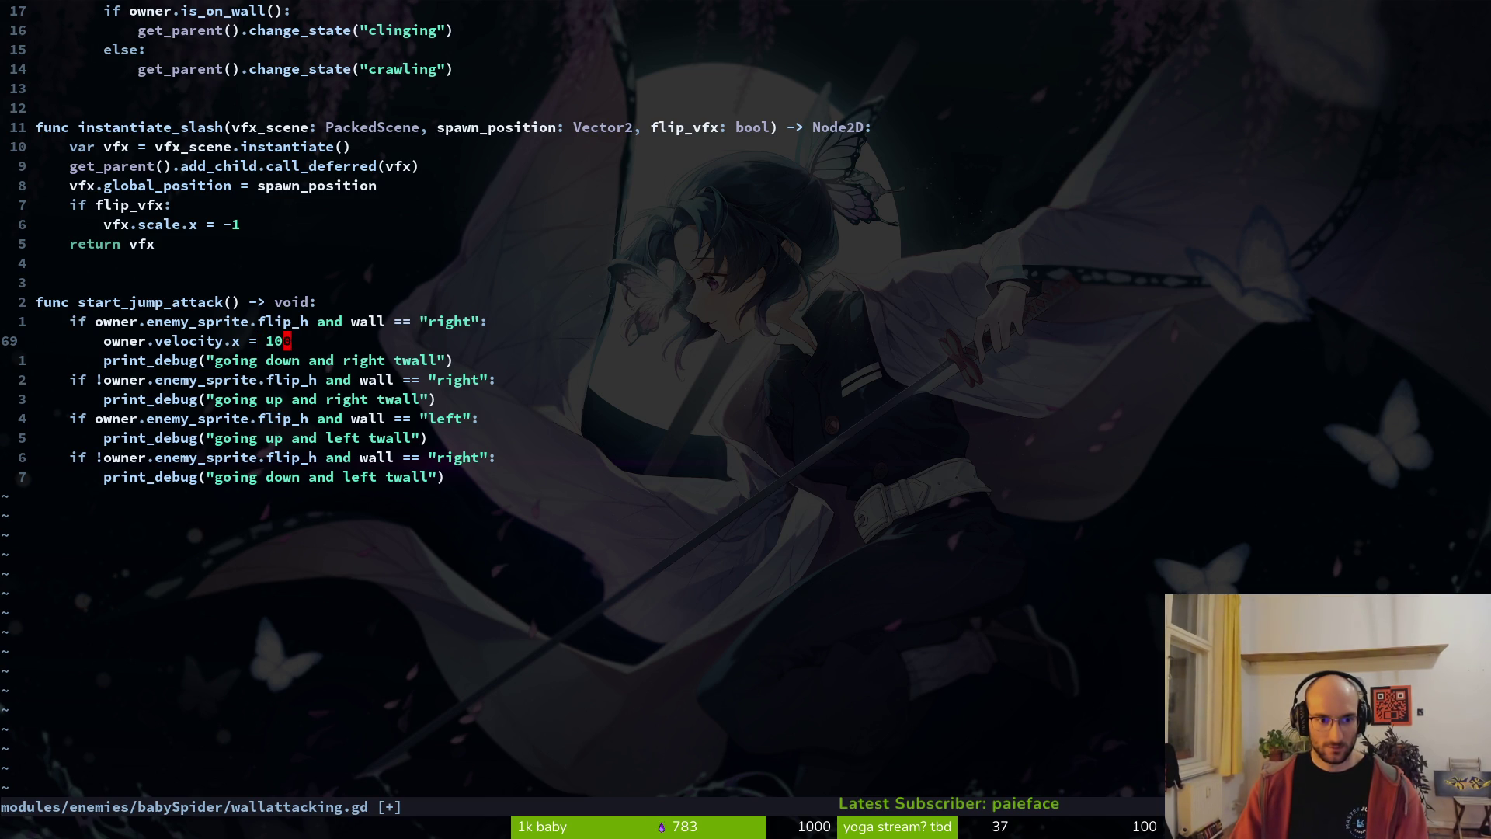
pyautogui.hotkey('ctrl', '6')
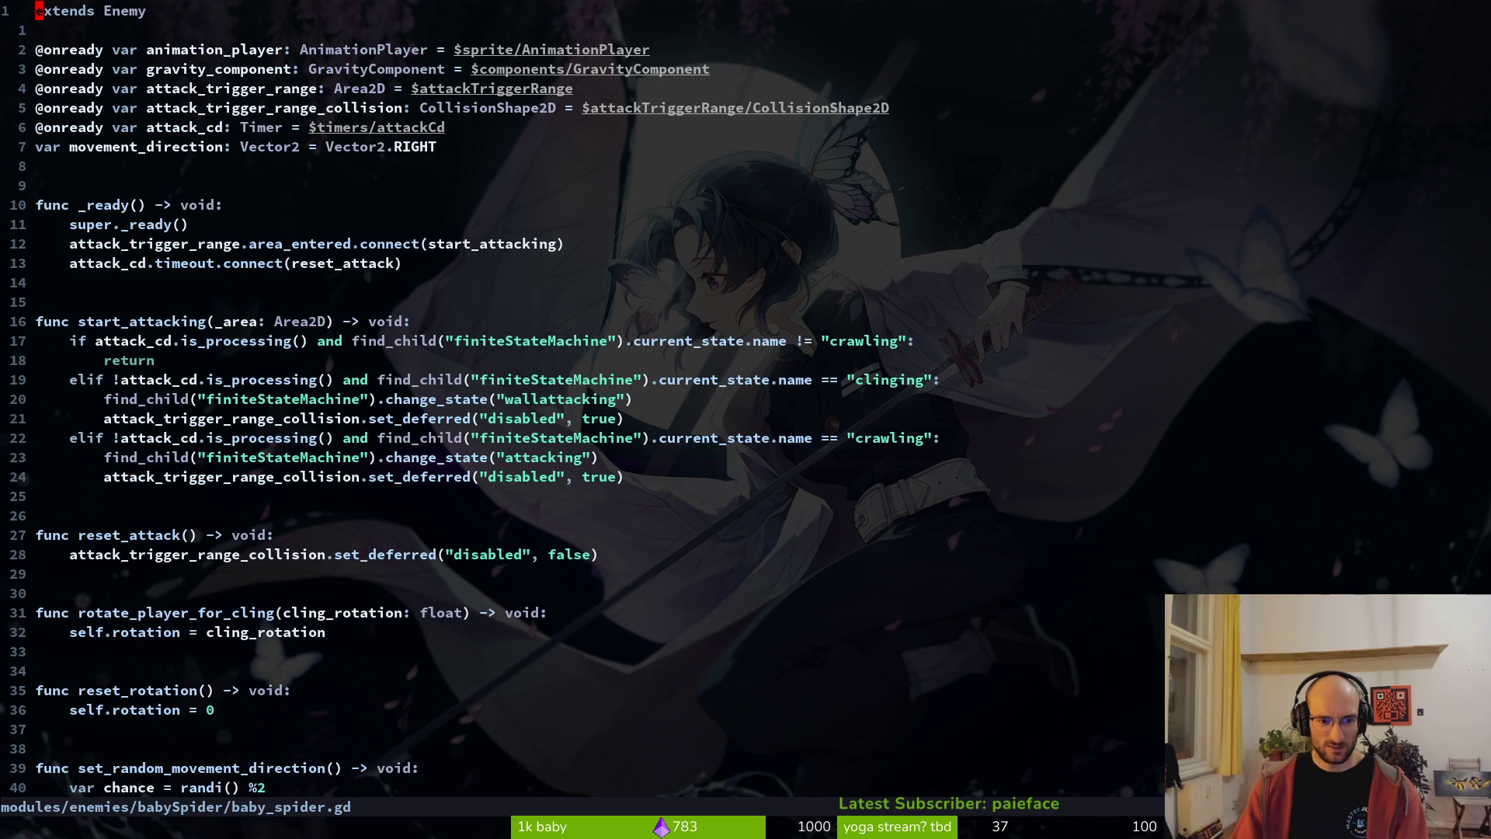
# - Open attacking.gd via file search, check its jump velocities, undo stray edits, and save it
pyautogui.hotkey('ctrl', '6')
pyautogui.hotkey('ctrl', 'p')
pyautogui.write('attacking')
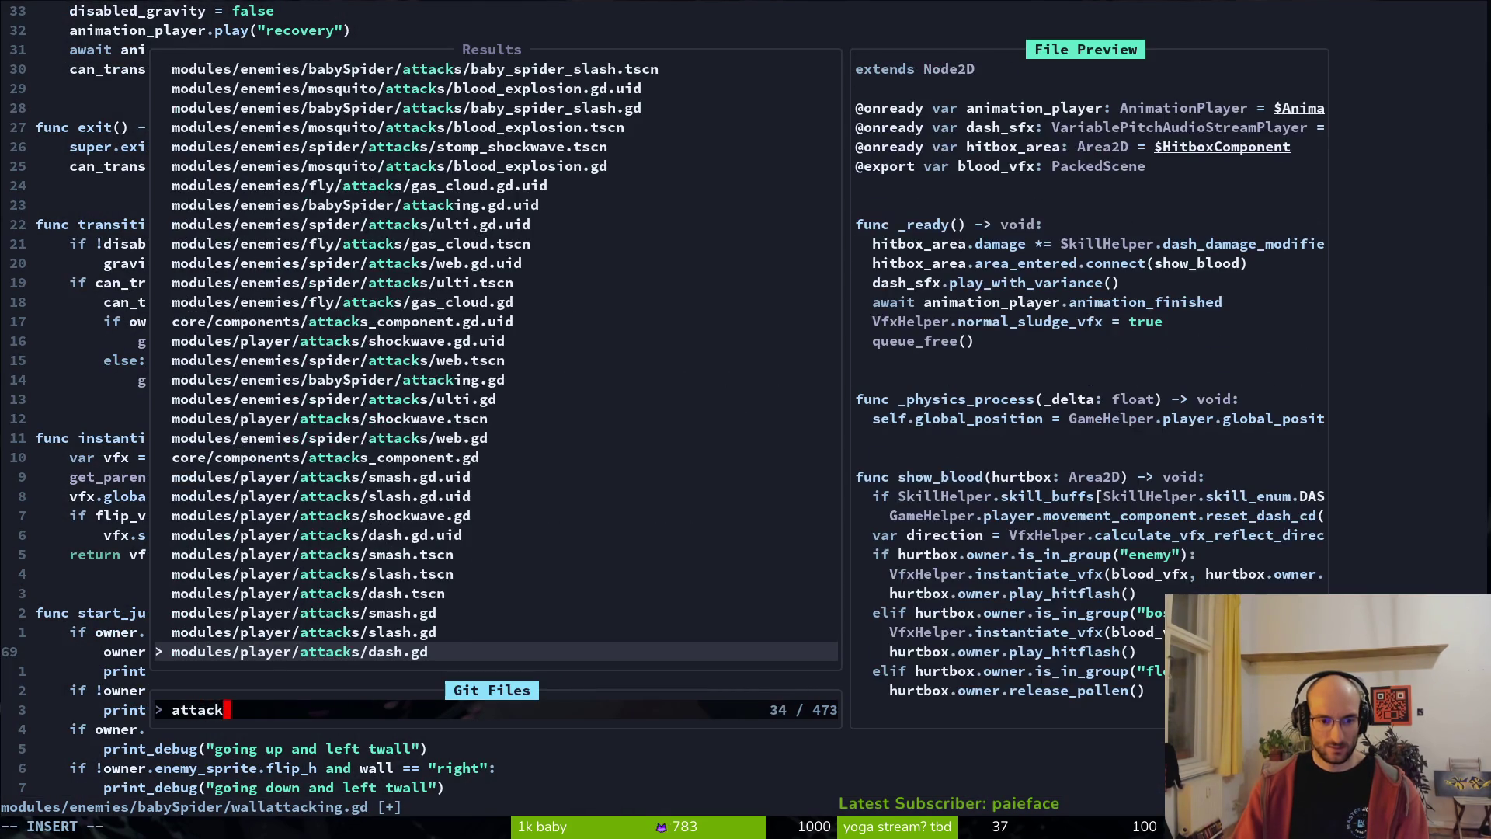
pyautogui.press('Return')
pyautogui.hotkey('shift', 'g')
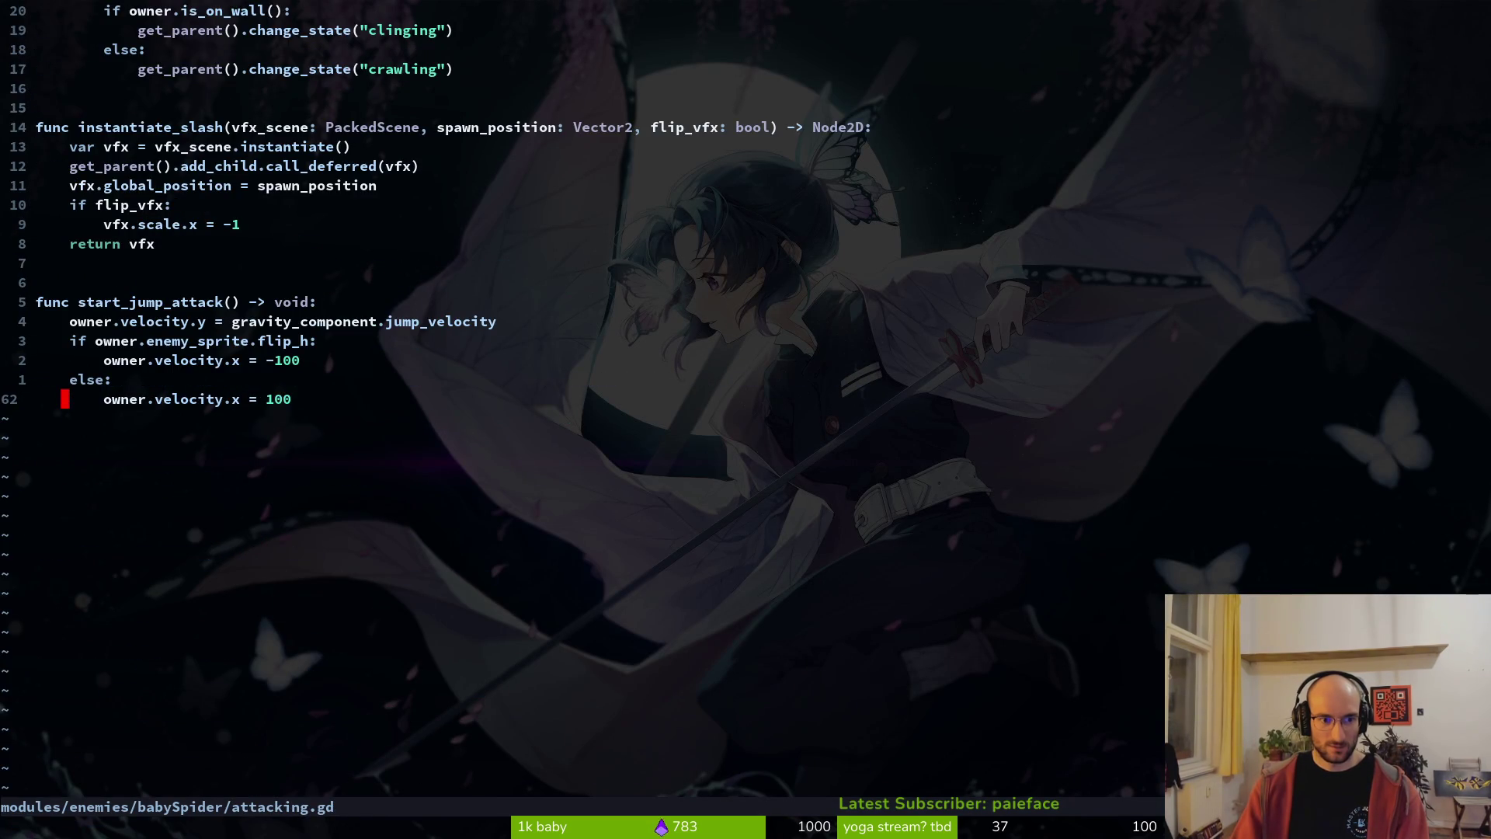
pyautogui.press('u')
pyautogui.press('u')
pyautogui.press('u')
pyautogui.press('u')
pyautogui.press('u')
pyautogui.press('u')
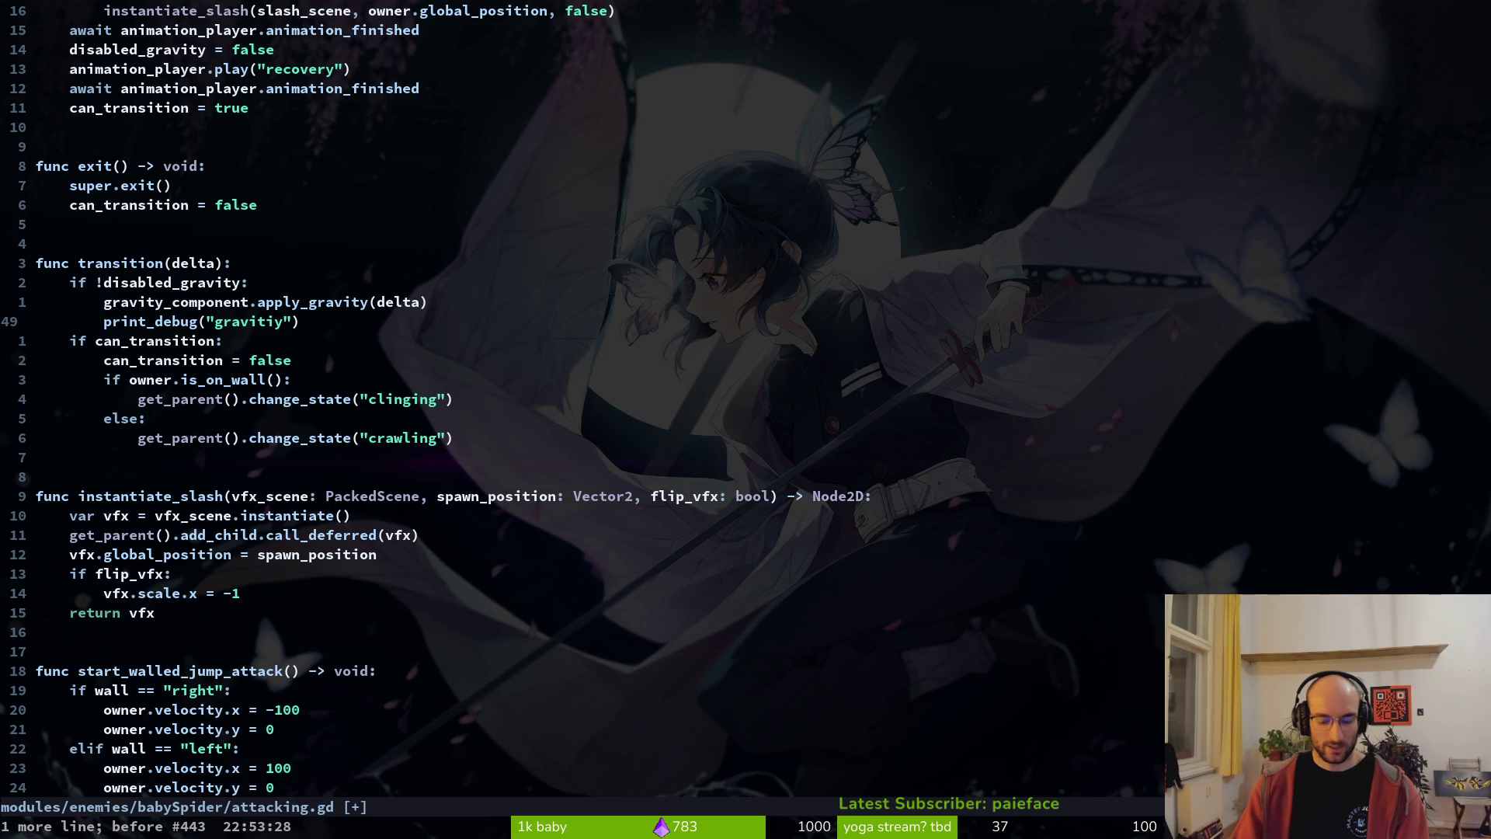
pyautogui.press('u')
pyautogui.press('u')
pyautogui.write(':w')
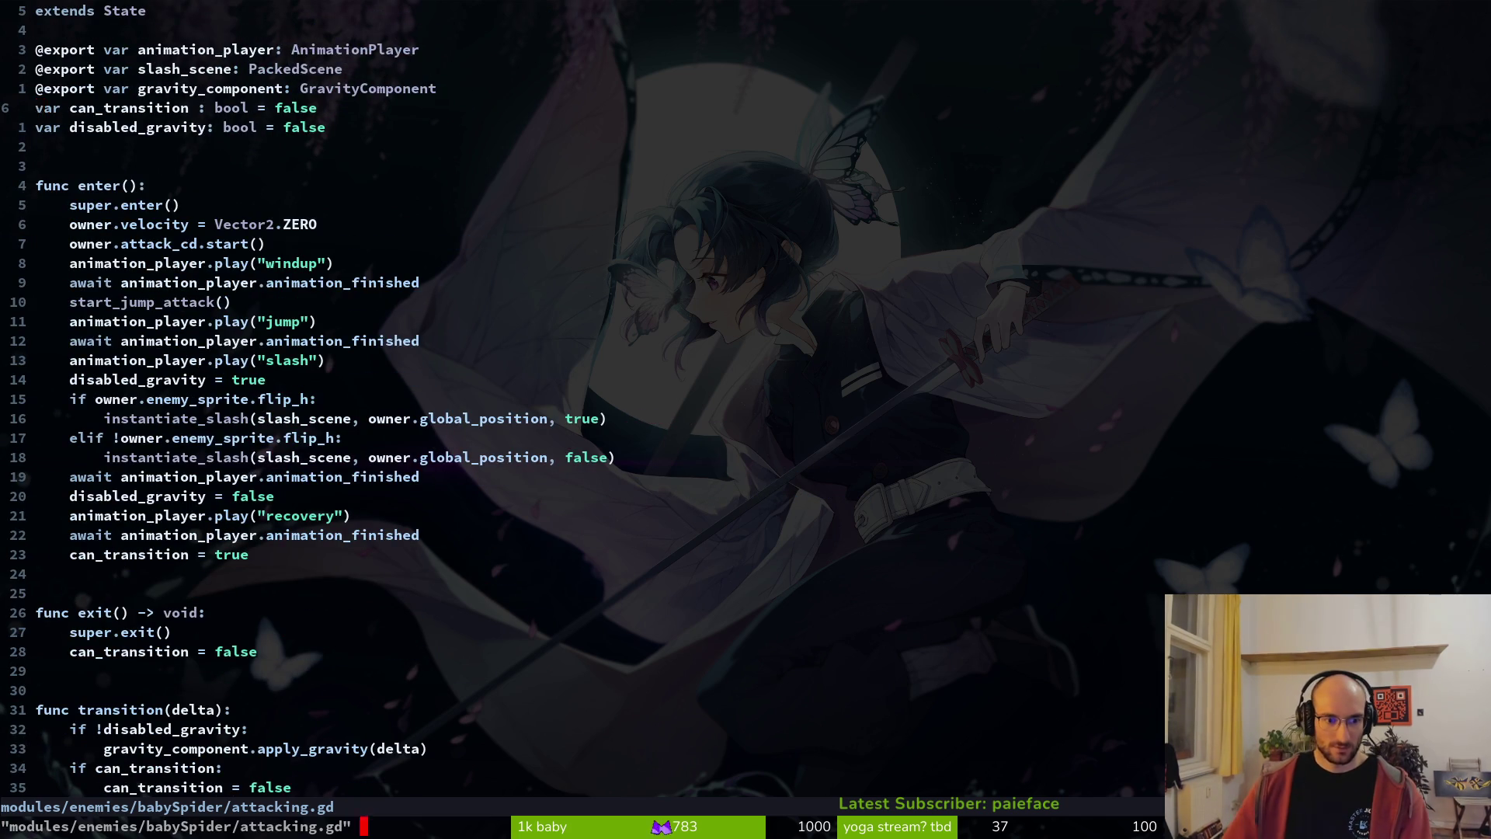
pyautogui.press('Return')
pyautogui.hotkey('ctrl', '6')
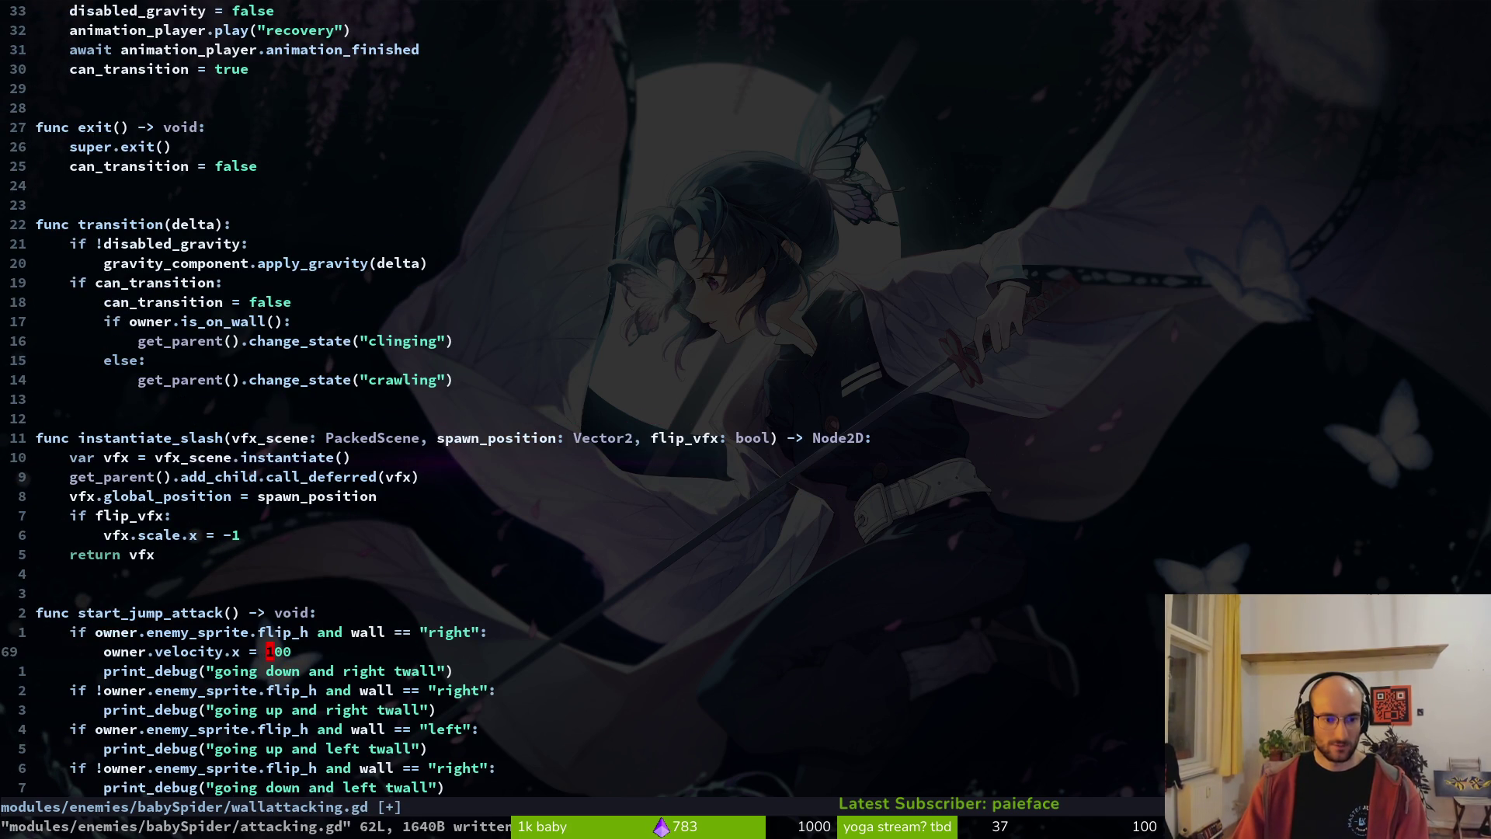
# - Duplicate the owner.velocity.x line in the first wall-side branch and save
pyautogui.press('h')
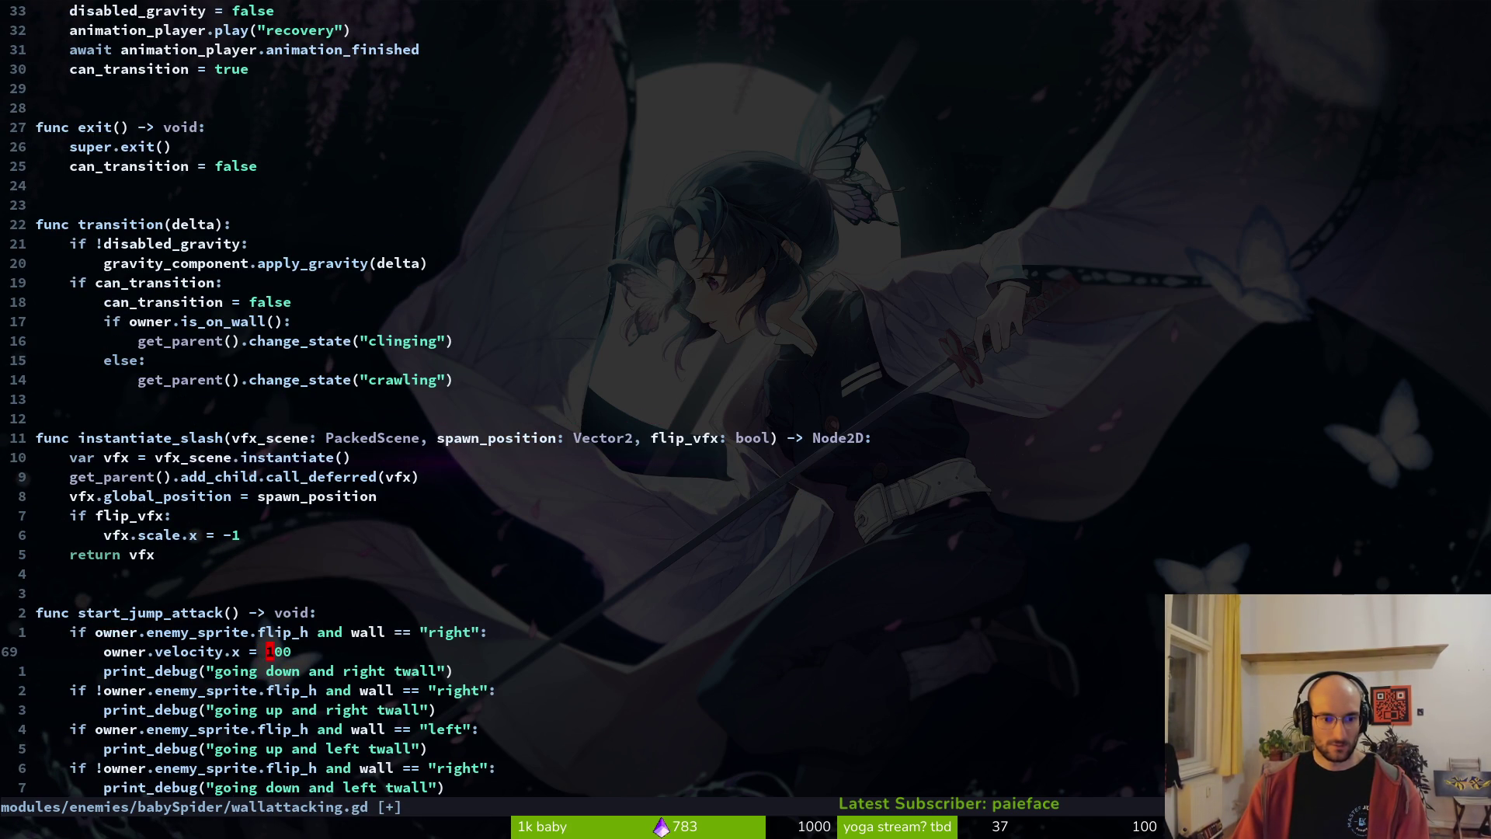
pyautogui.write('-')
pyautogui.press('Return')
pyautogui.hotkey('shift', 'v')
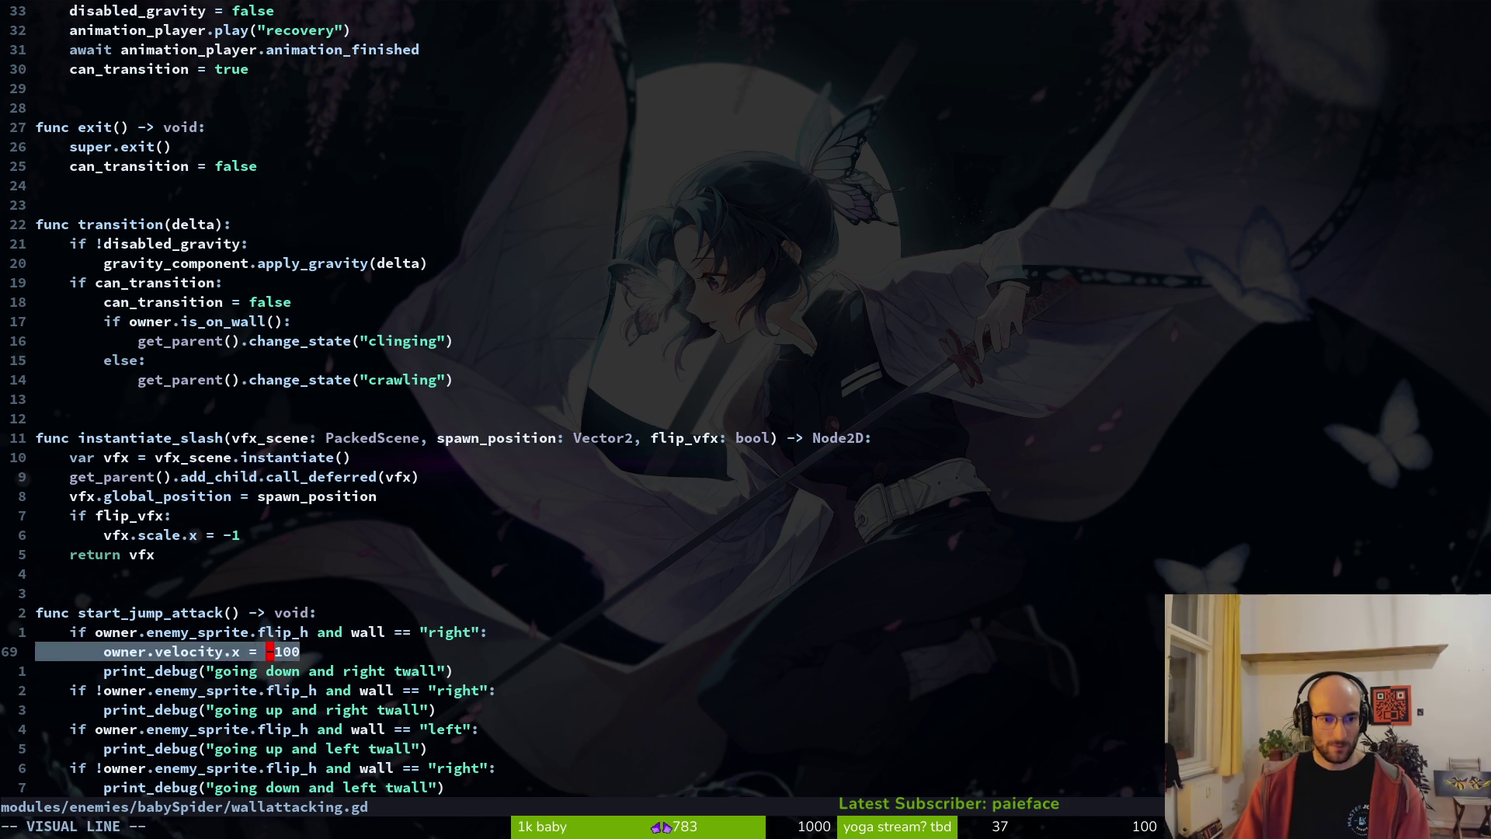
pyautogui.press('y')
pyautogui.press('p')
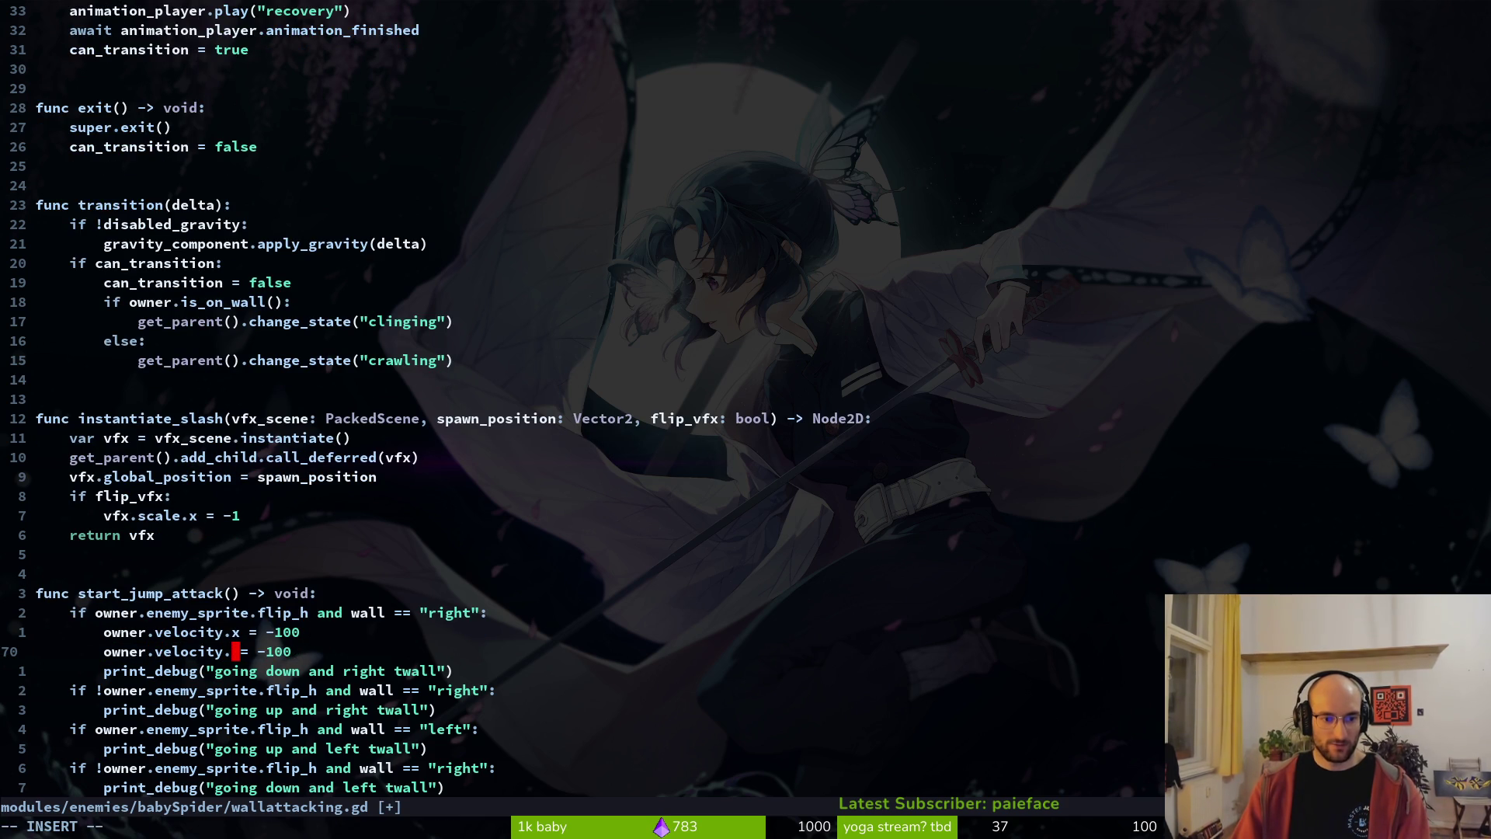
pyautogui.write(':w')
pyautogui.press('Return')
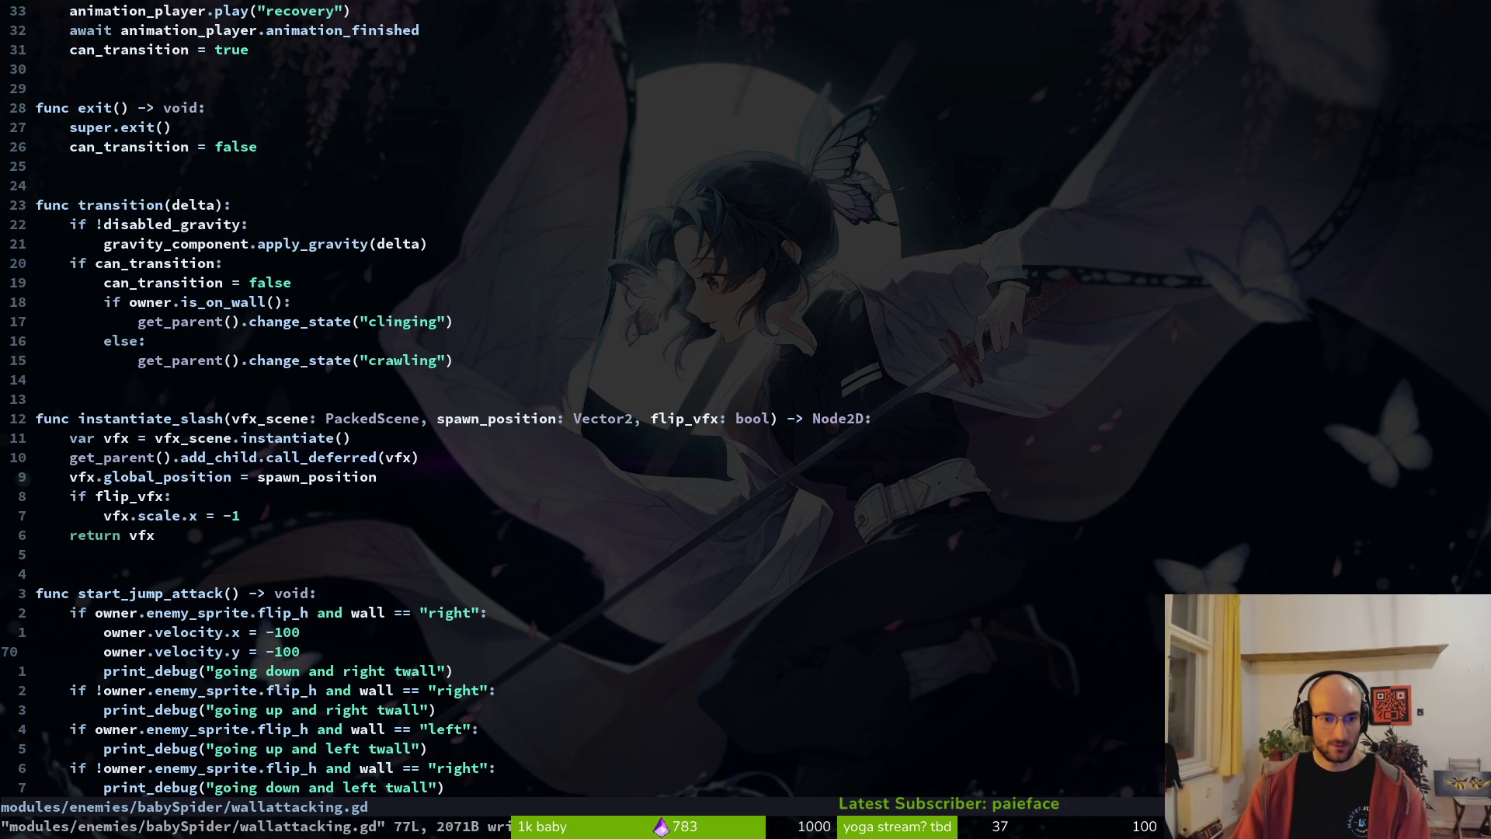
# - Turn the duplicate into the owner.velocity.y setting with a new value and save
pyautogui.press('j')
pyautogui.press('w')
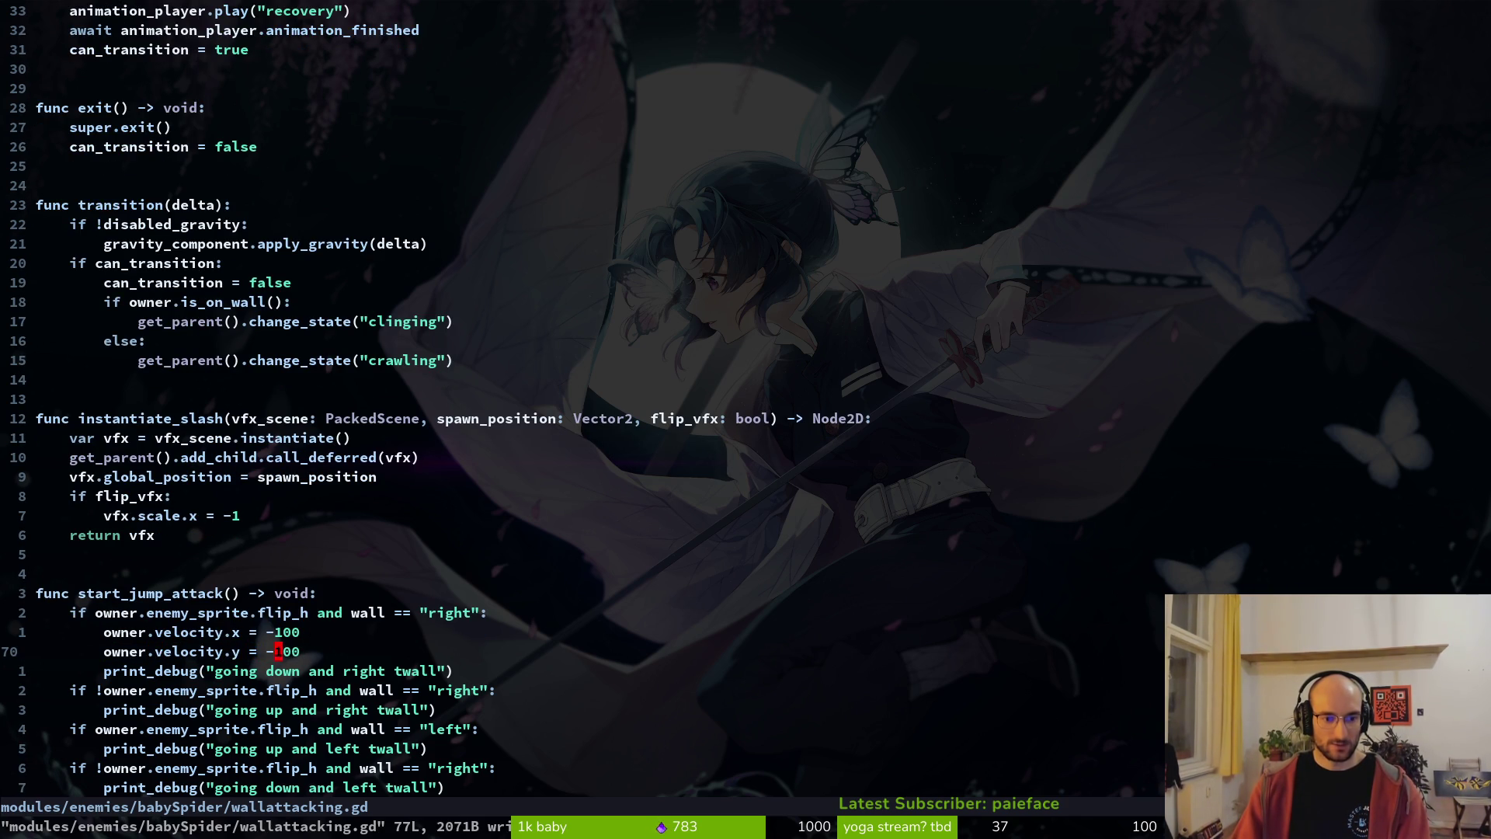
pyautogui.press('w')
pyautogui.press('w')
pyautogui.press('c')
pyautogui.press('w')
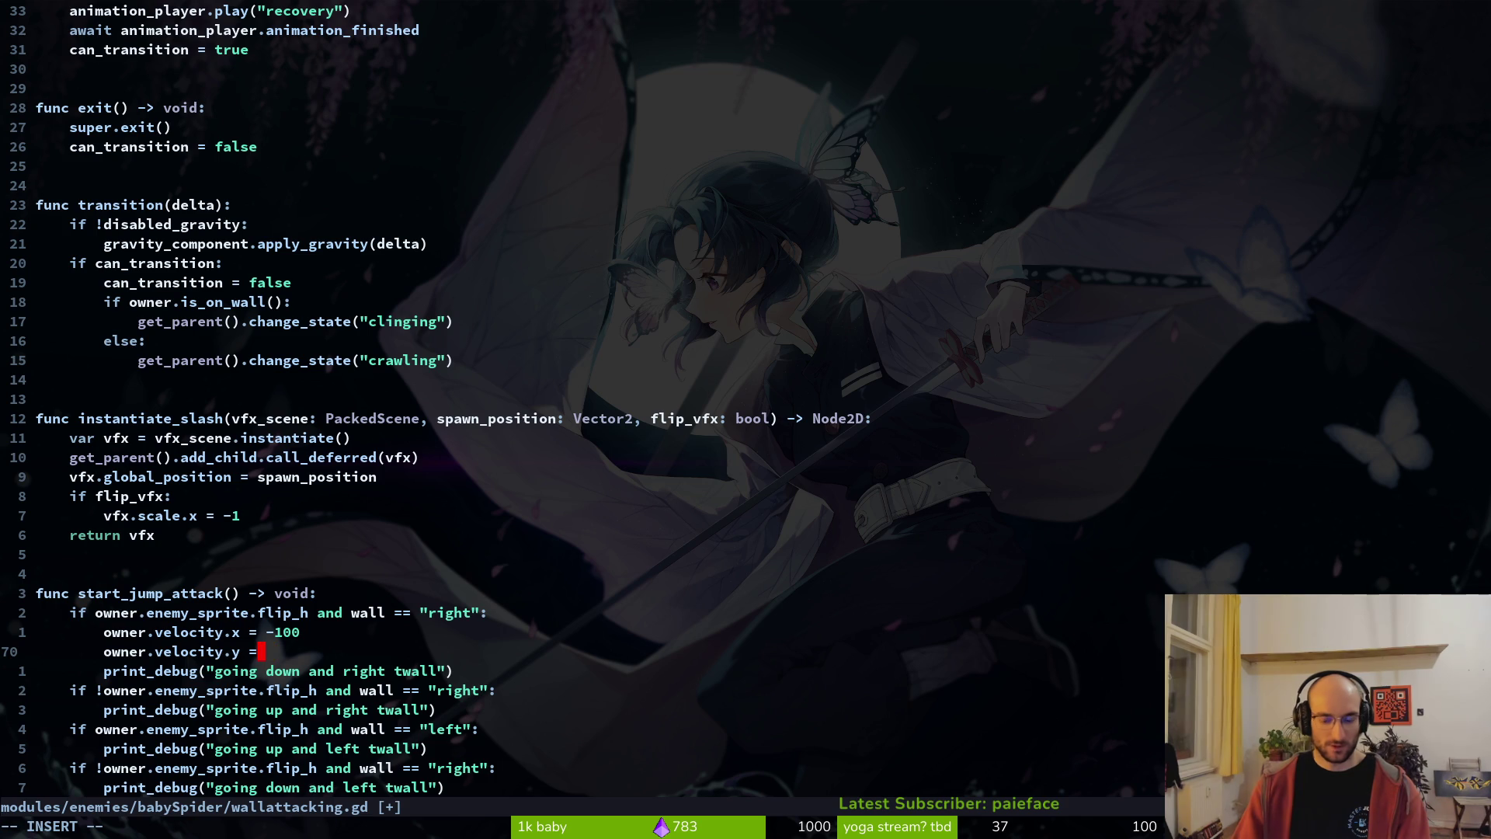
pyautogui.write('0')
pyautogui.press('Escape')
pyautogui.write(':w')
pyautogui.press('Return')
# - Copy both velocity lines into the next wall-side branch below print_debug
pyautogui.hotkey('alt', 'Tab')
pyautogui.hotkey('alt', 'Tab')
pyautogui.press('k')
pyautogui.press('V')
pyautogui.press('j')
pyautogui.press('y')
pyautogui.press('j')
pyautogui.press('j')
pyautogui.press('p')
pyautogui.press('V')
pyautogui.press('j')
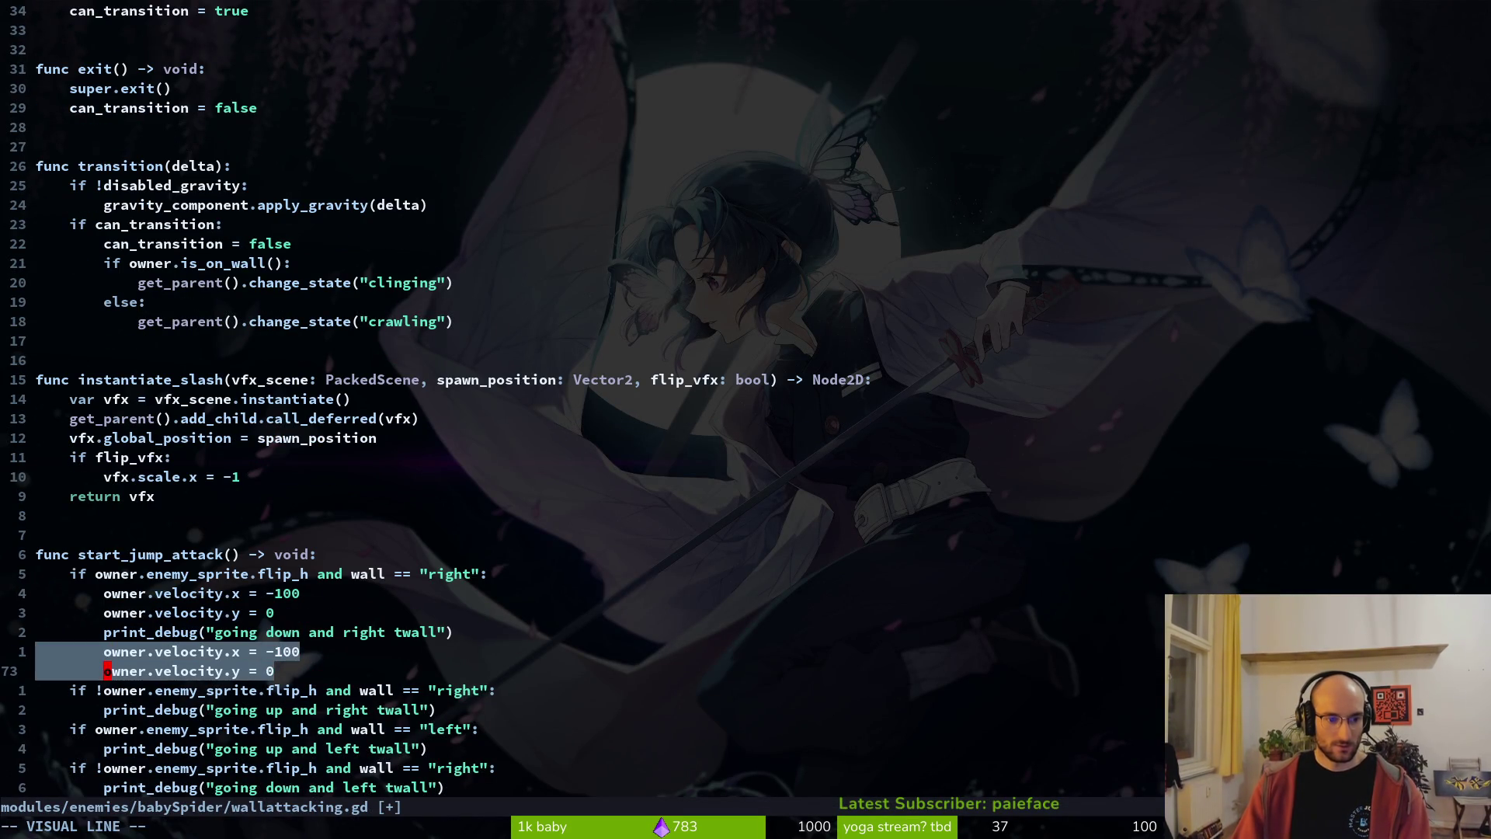
pyautogui.press('J')
pyautogui.press('Escape')
# - Adjust that branch's vertical velocity value and save the script
pyautogui.press('k')
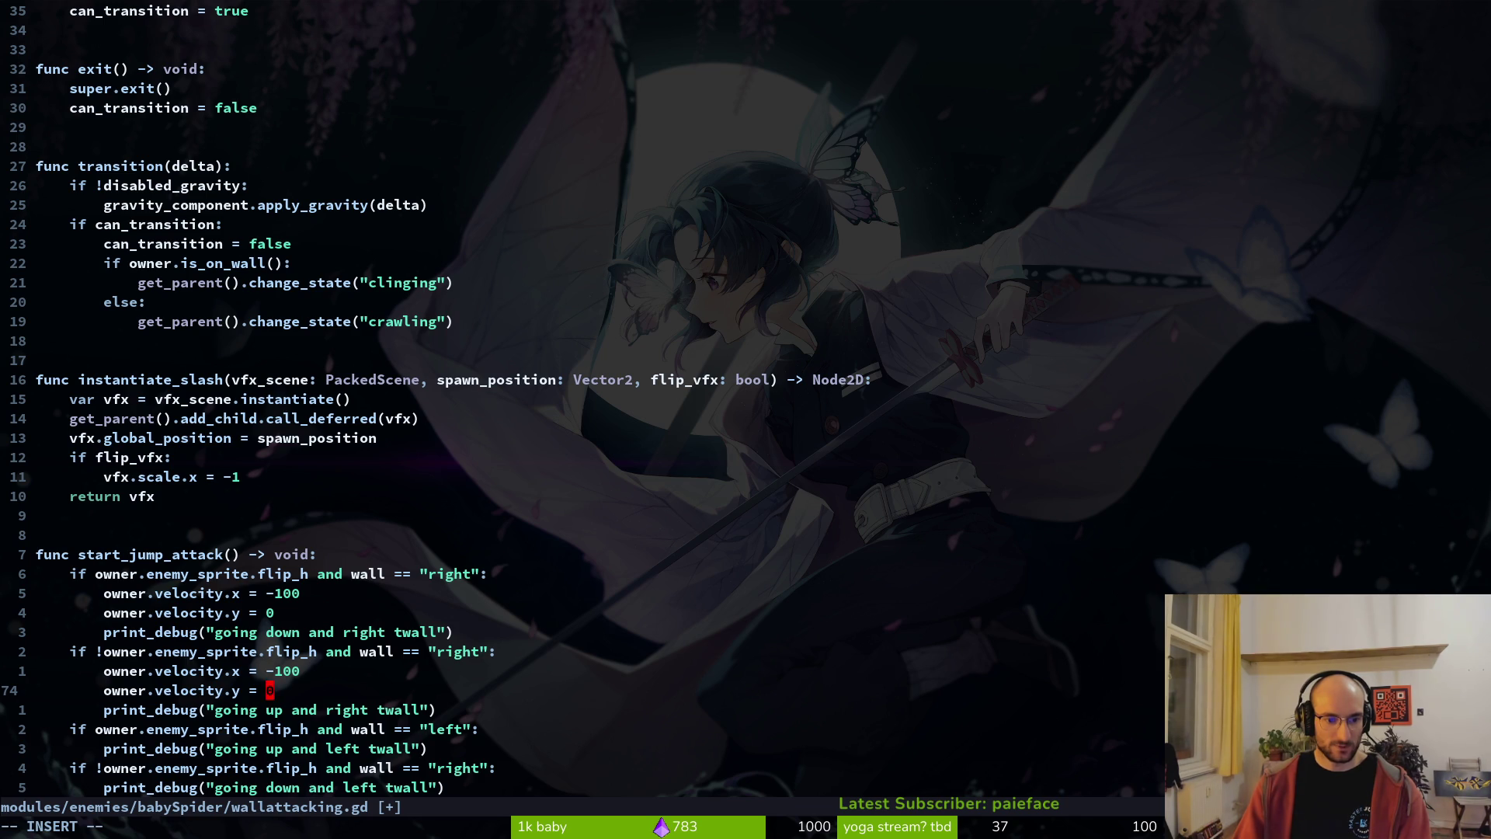
pyautogui.write('-10')
pyautogui.press('Escape')
pyautogui.write(':w')
pyautogui.press('Return')
pyautogui.press('k')
# - Copy the two velocity lines into the left-wall branch and save
pyautogui.press('k')
pyautogui.press('j')
pyautogui.press('j')
pyautogui.press('k')
pyautogui.press('k')
pyautogui.press('k')
pyautogui.press('j')
pyautogui.press('j')
pyautogui.press('j')
pyautogui.press('V')
pyautogui.press('j')
pyautogui.press('y')
pyautogui.press('j')
pyautogui.press('j')
pyautogui.press('j')
pyautogui.write('p')
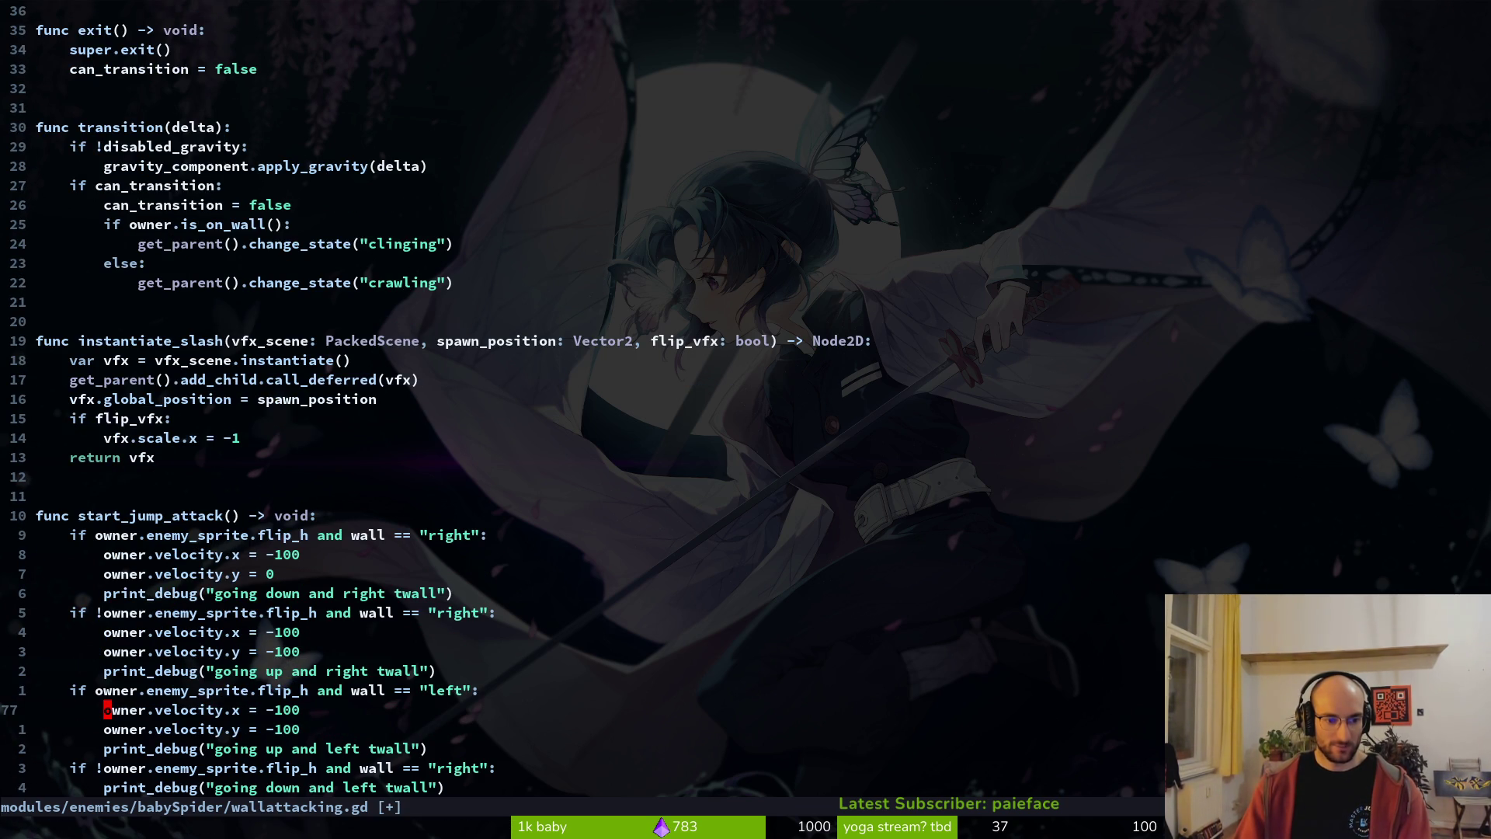
pyautogui.write(':w')
pyautogui.press('Return')
# - Make the left-wall horizontal velocity a positive 100
pyautogui.press('w')
pyautogui.press('x')
pyautogui.press('j')
pyautogui.press('h')
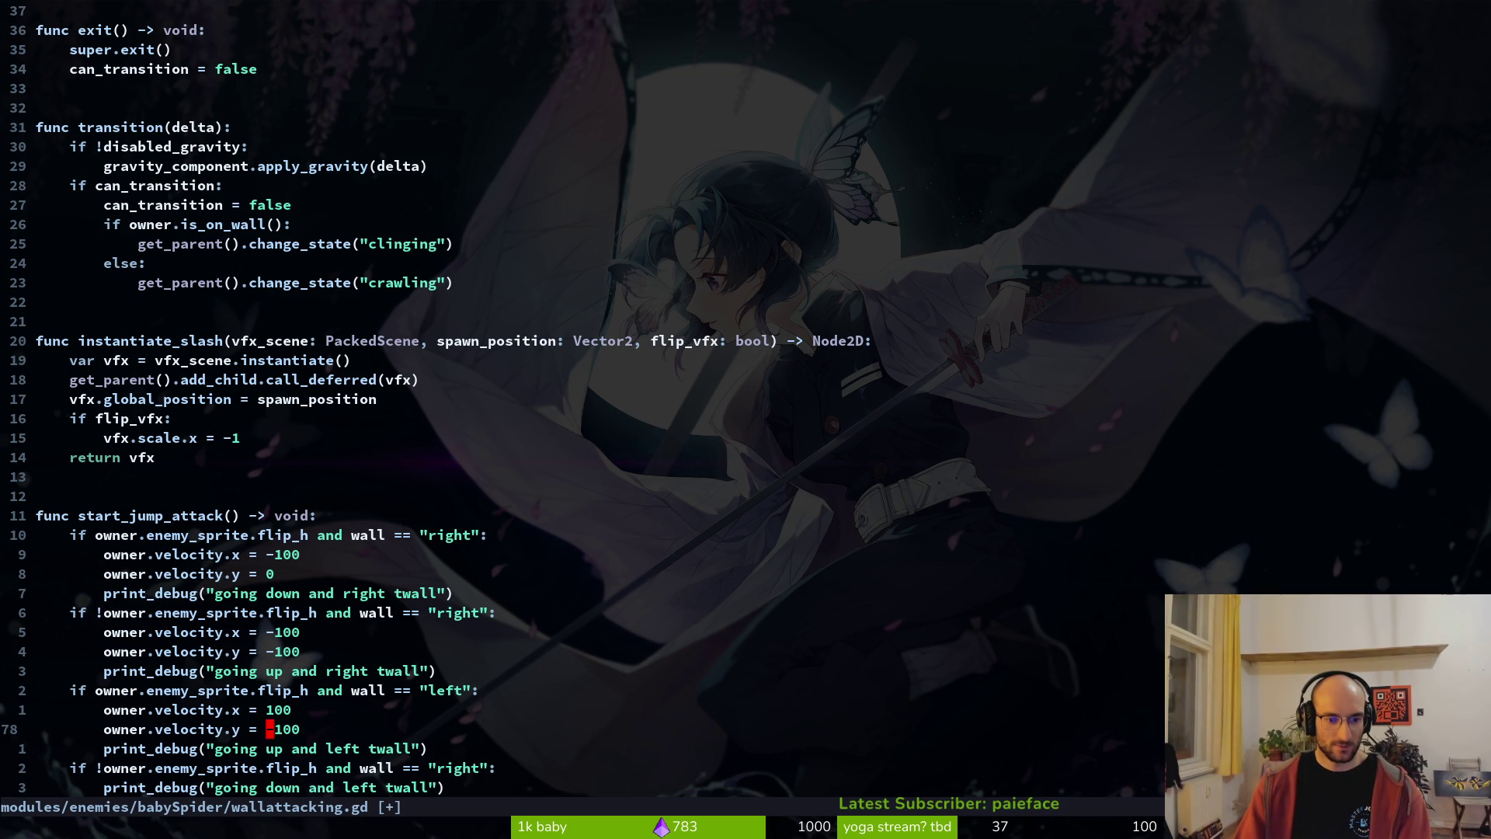
# - Paste the left-wall velocity lines into the last branch, save, and run the game in Godot
pyautogui.press('V')
pyautogui.press('j')
pyautogui.press('y')
pyautogui.press('j')
pyautogui.press('j')
pyautogui.press('j')
pyautogui.press('p')
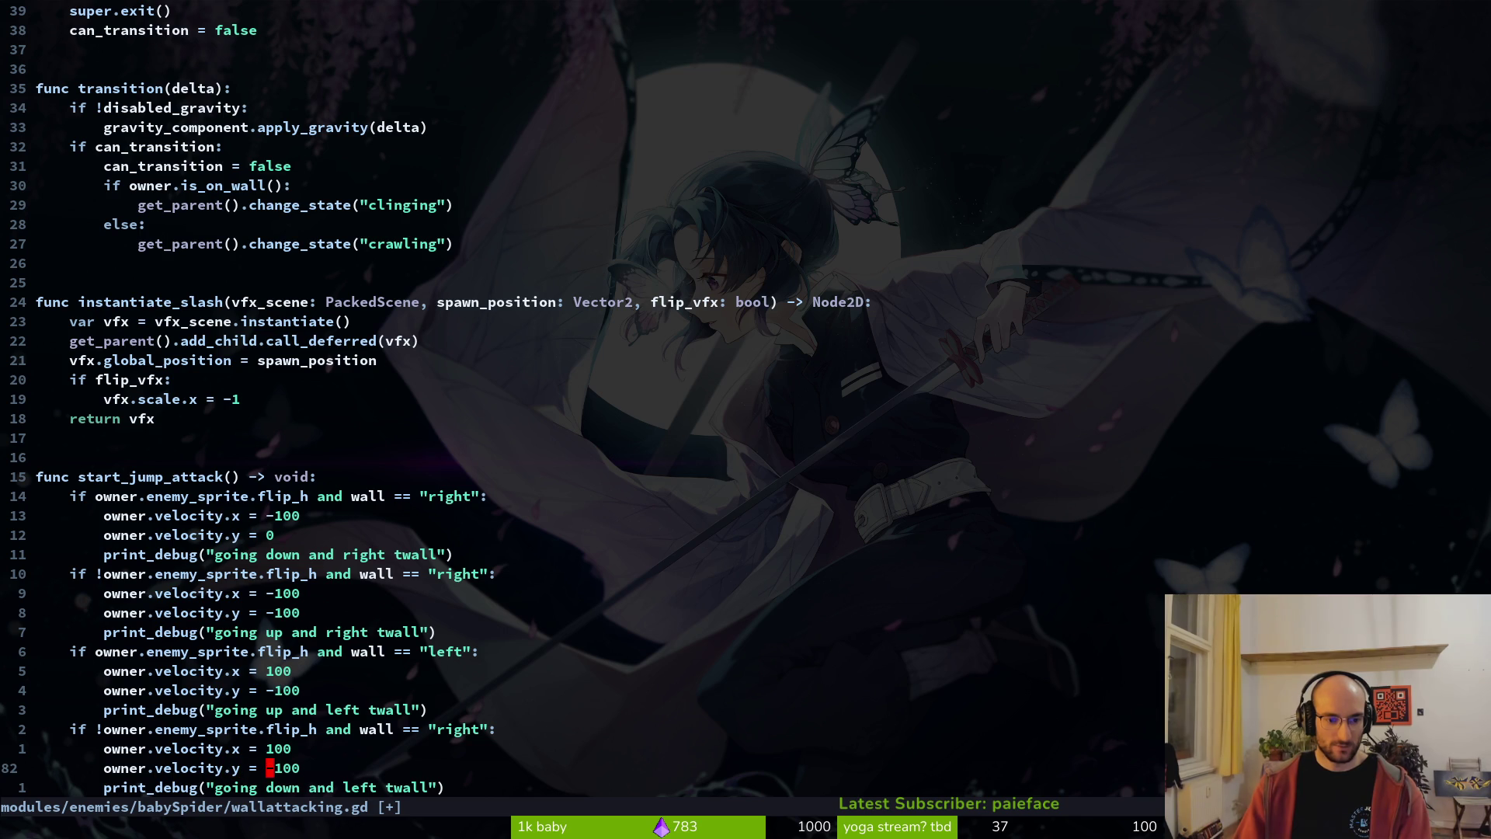
pyautogui.press('Escape')
pyautogui.write(':w')
pyautogui.press('Return')
pyautogui.hotkey('alt', 'Tab')
pyautogui.press('F5')
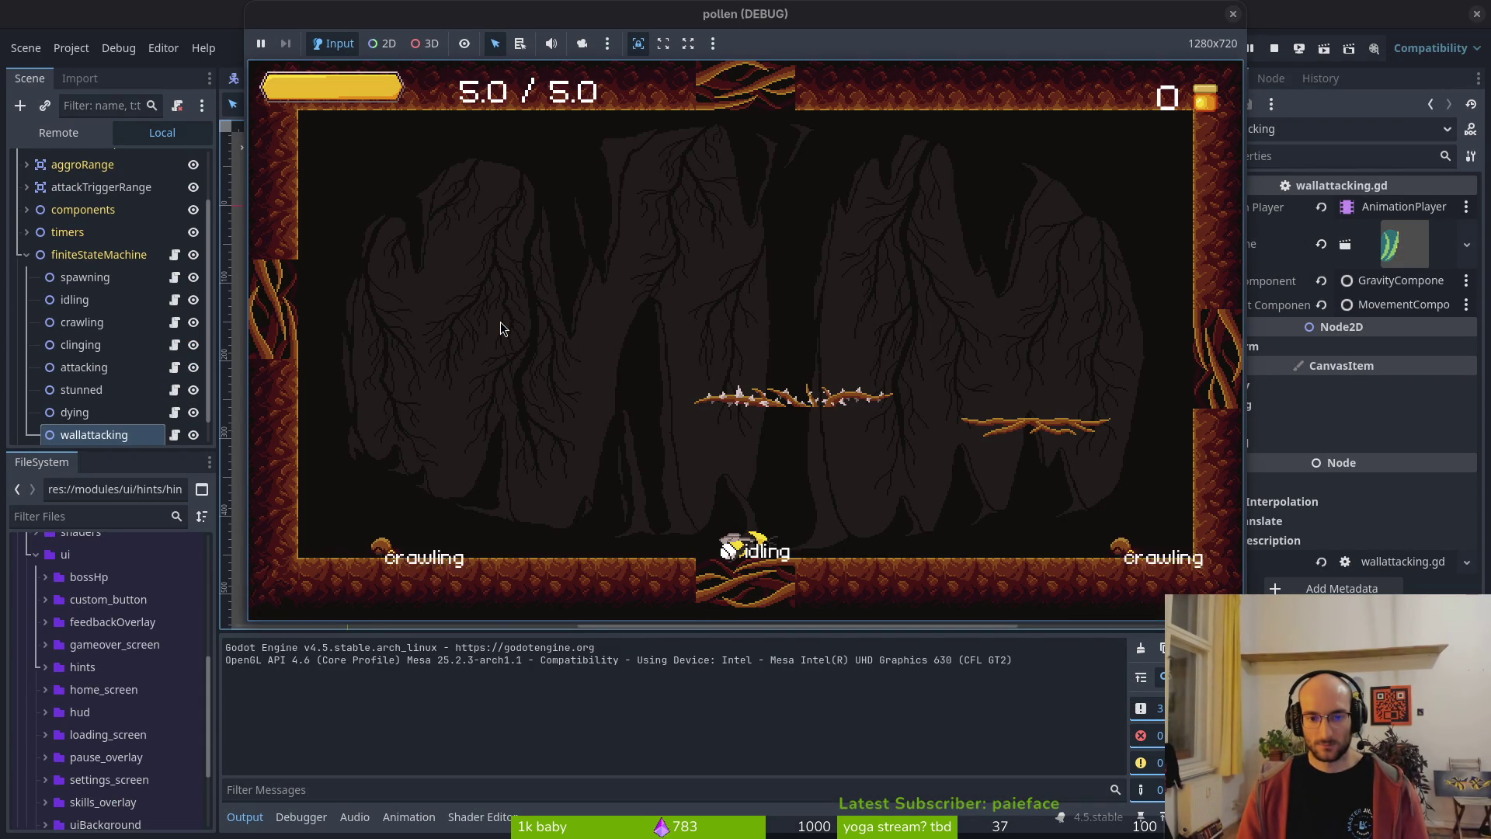
# - Run right, jump, and attack the spider on the right wall
pyautogui.press('Right')
pyautogui.press('space')
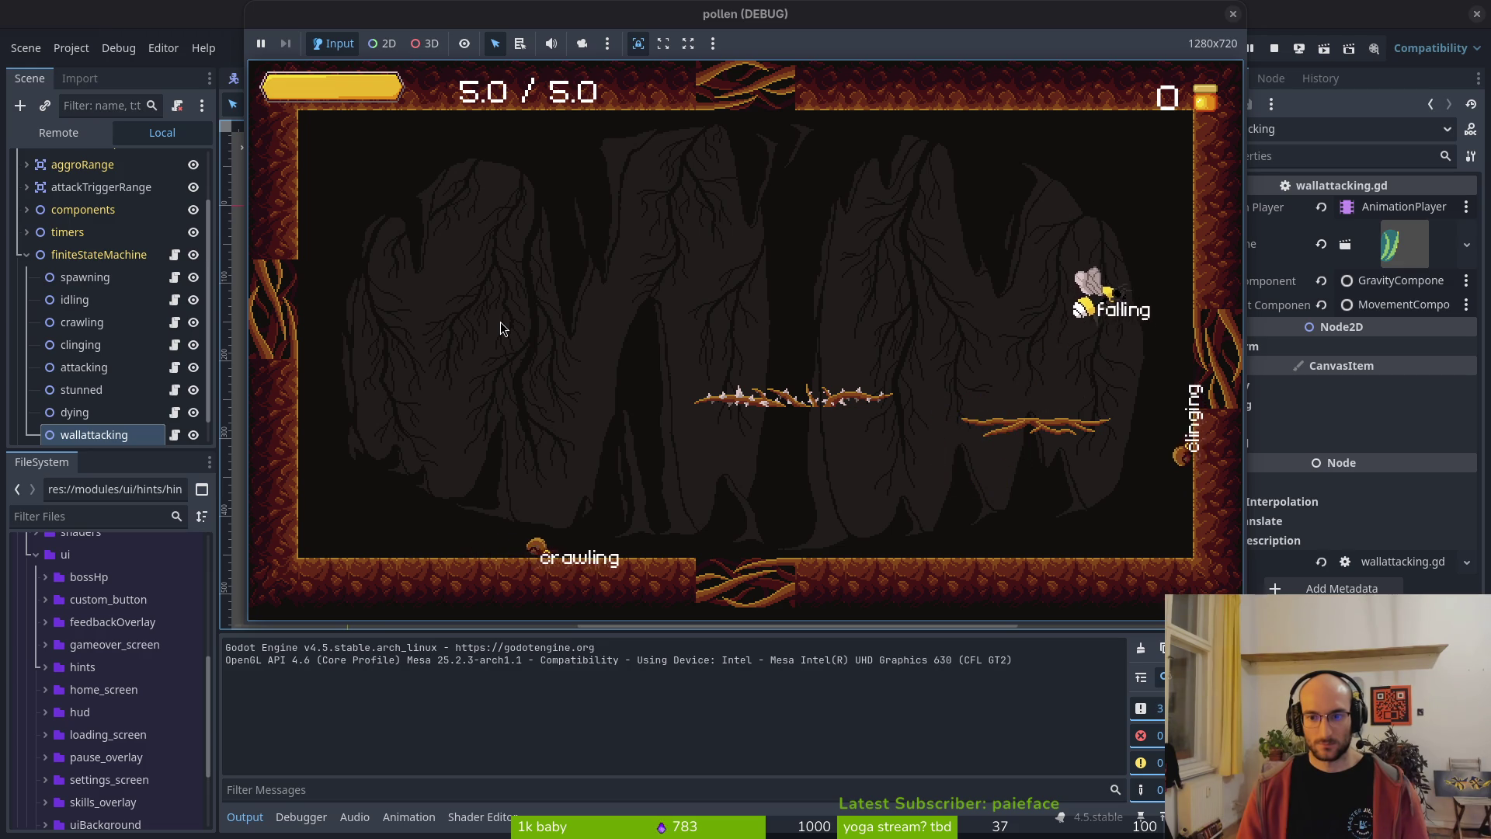
pyautogui.press('x')
pyautogui.press('space')
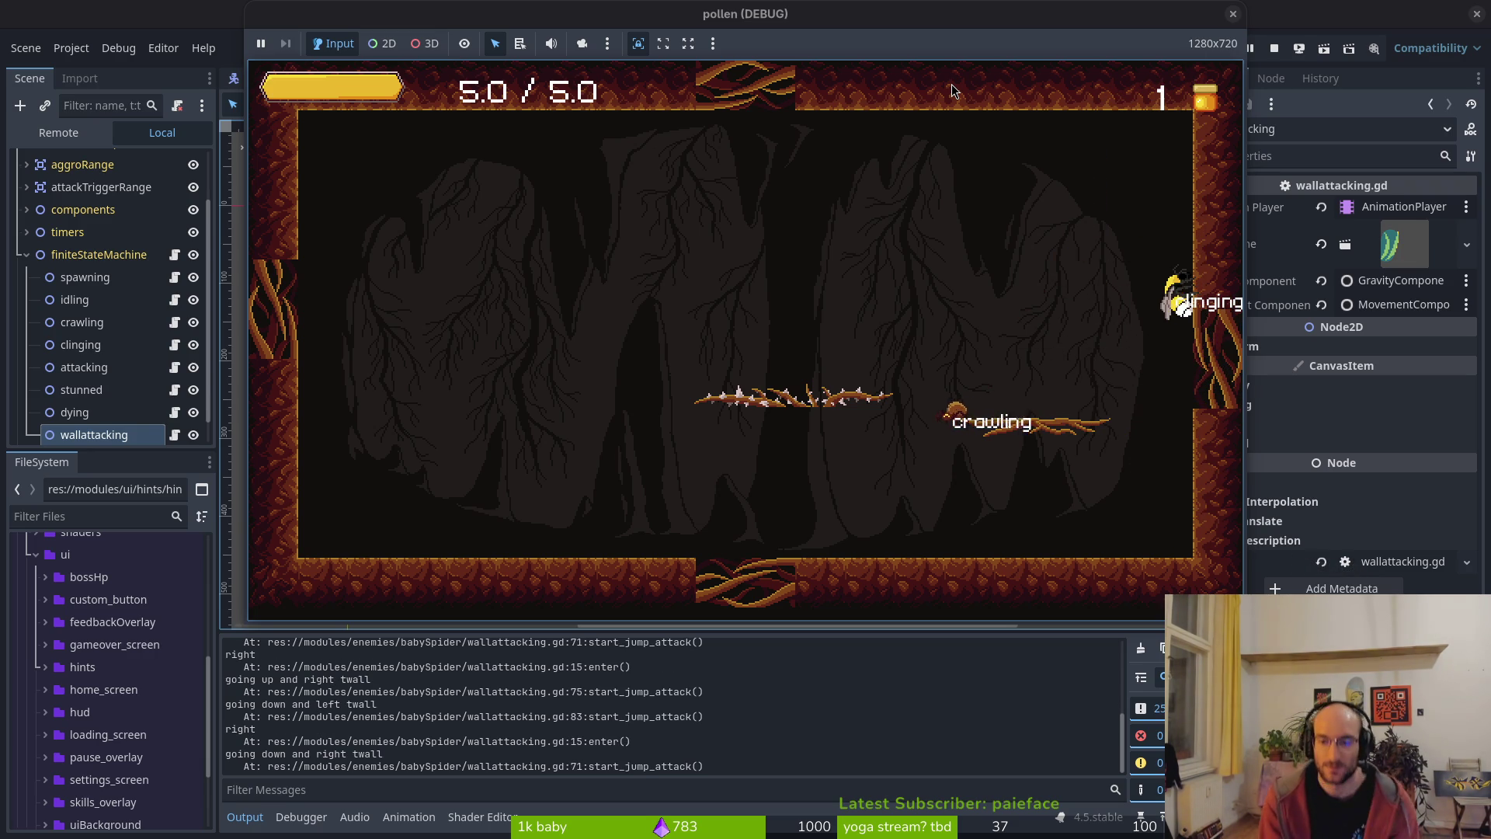
# - Close the game window and return to line 70's vertical velocity value in wallattacking.gd
pyautogui.click(1233, 14)
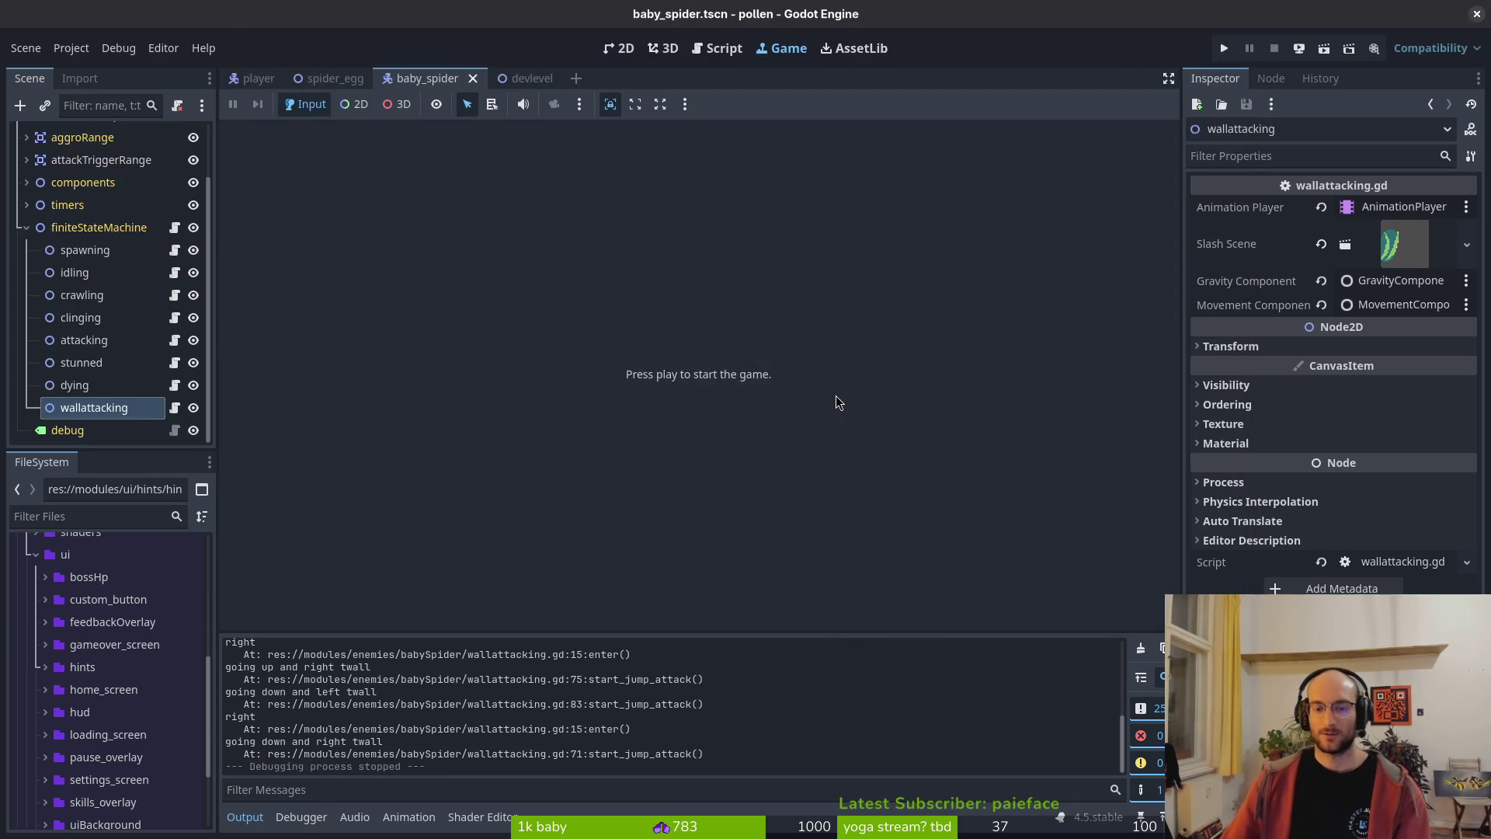
pyautogui.hotkey('alt', 'Tab')
pyautogui.click(269, 535)
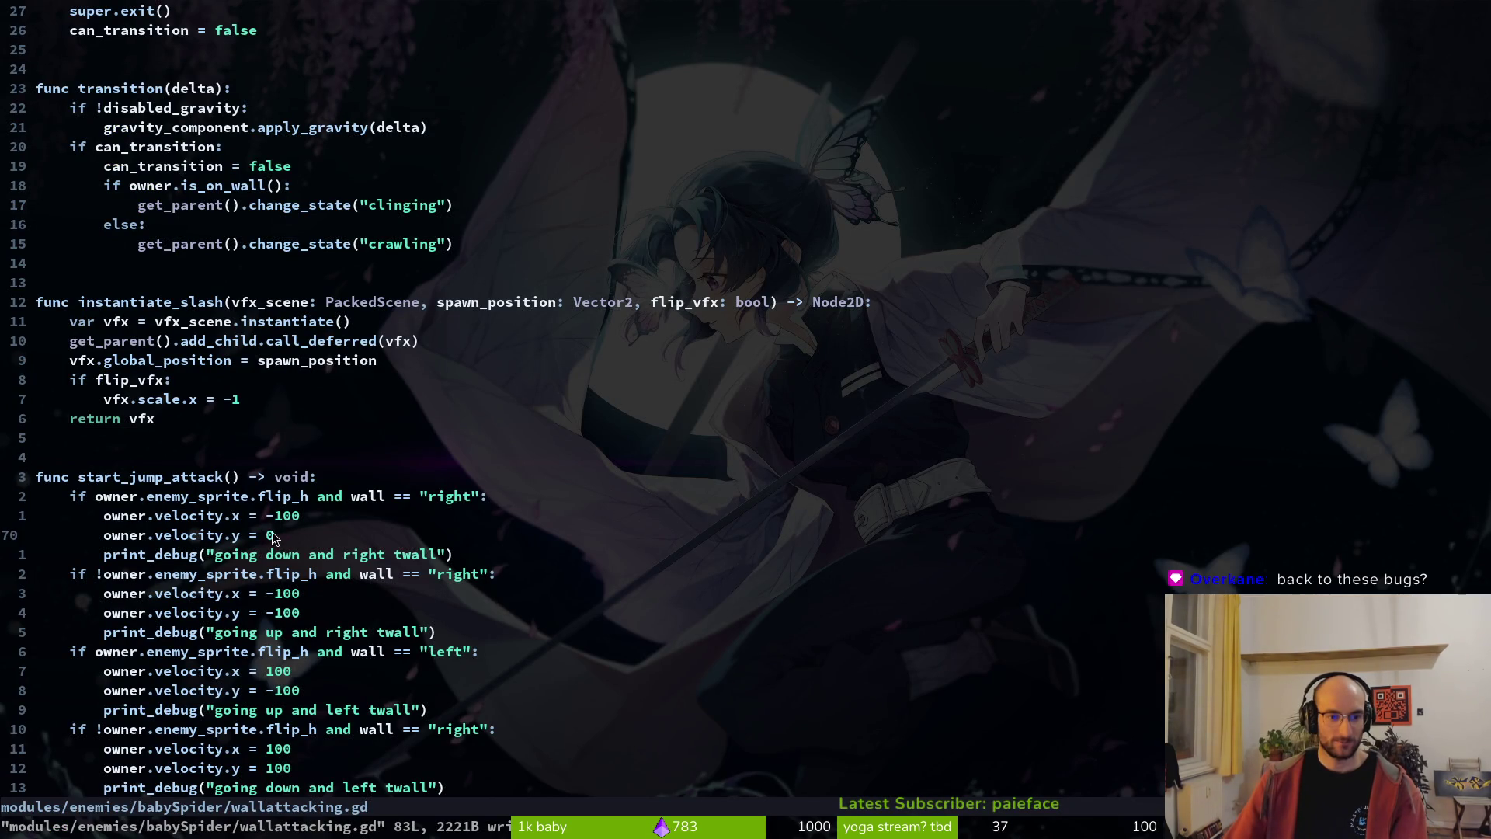
# - Add a digit to the first branch's vertical velocity value and save
pyautogui.press('i')
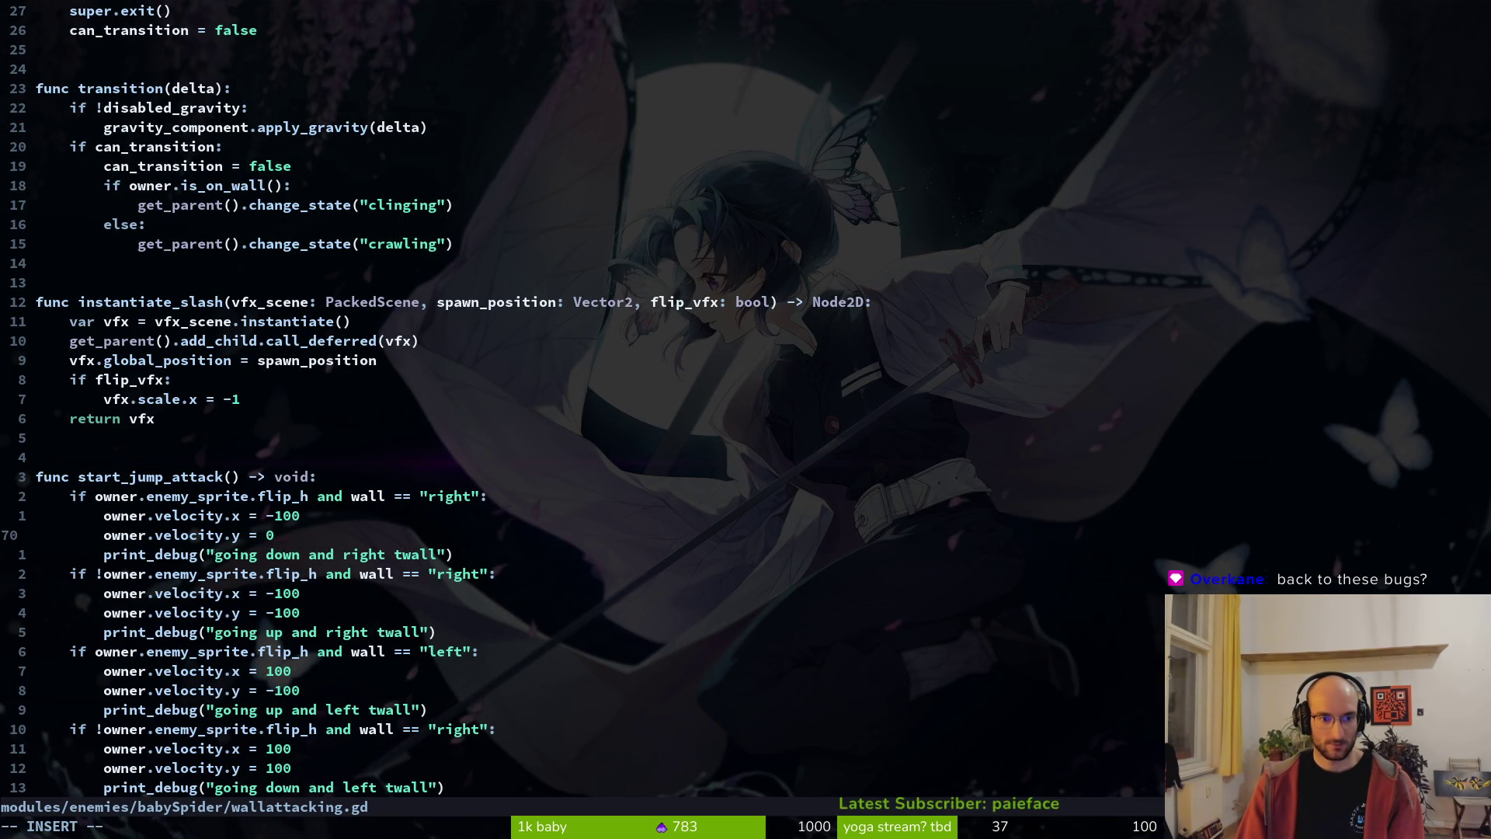
pyautogui.write('10')
pyautogui.press('Escape')
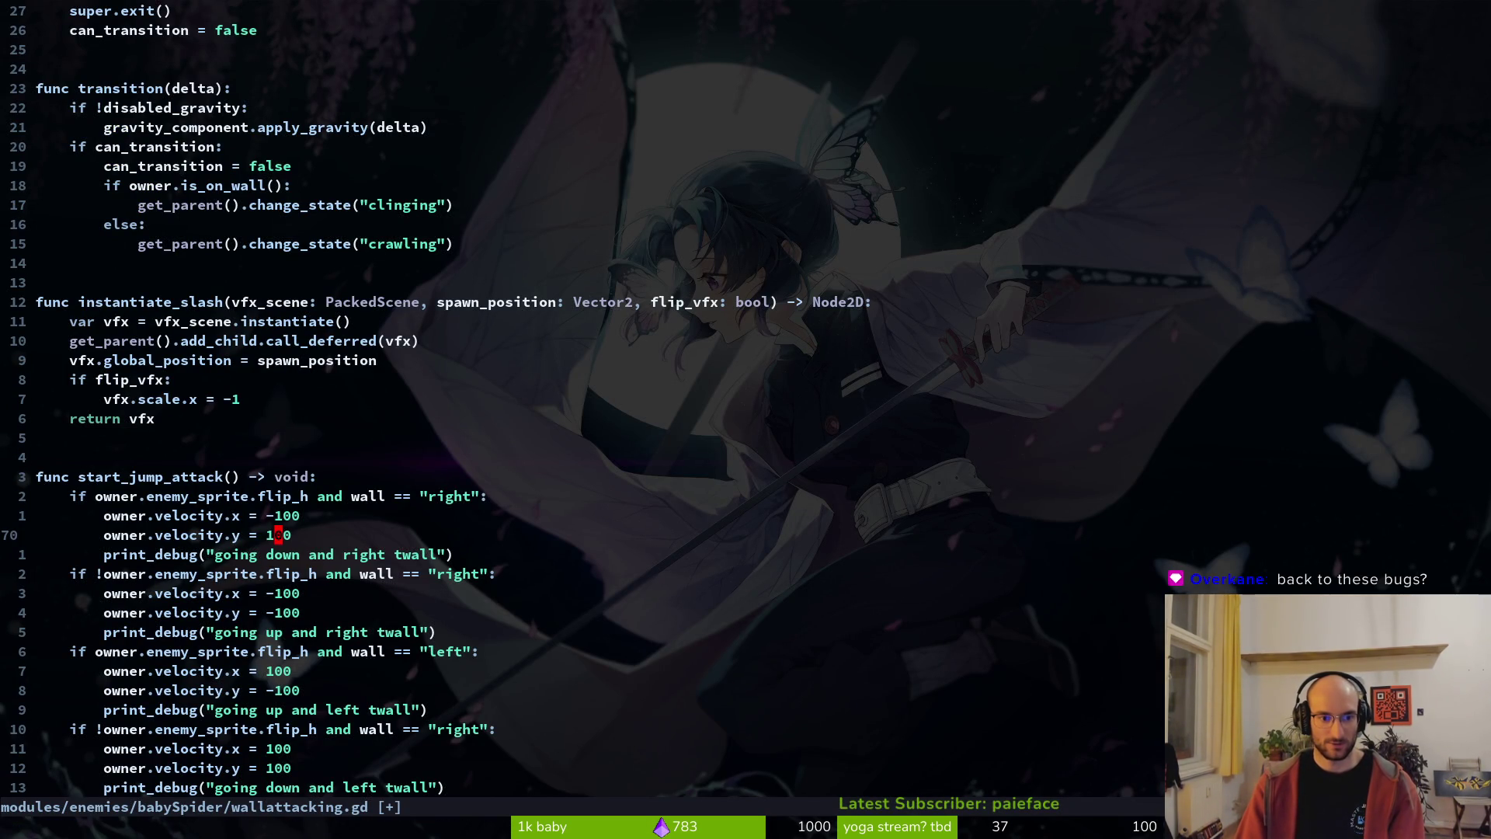
pyautogui.press('Escape')
pyautogui.write(':w')
pyautogui.press('Return')
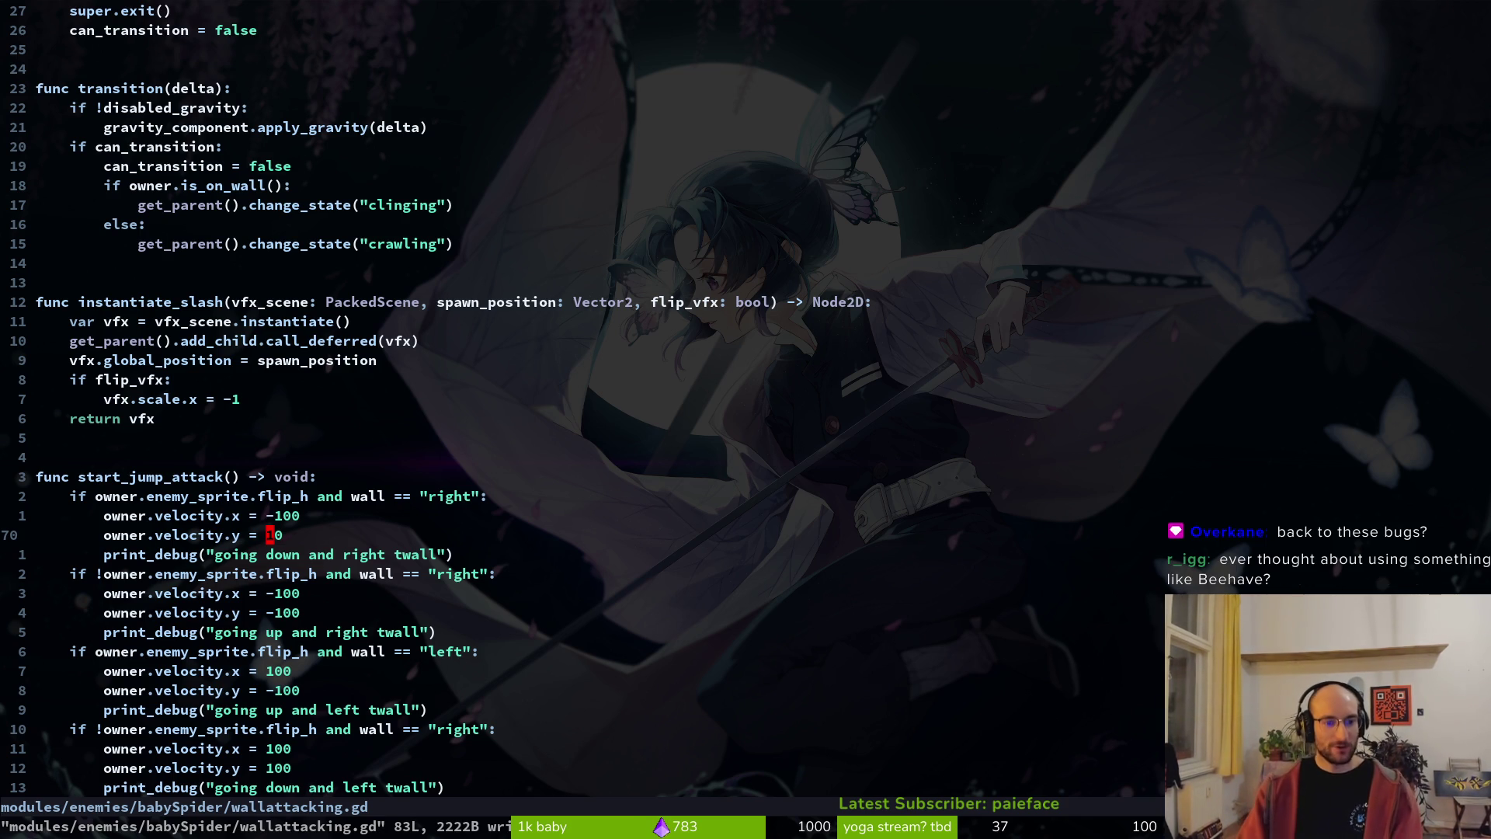
# - Replace that branch's velocity.y value with gravity_component.jump_gravity and write the file
pyautogui.write('cw')
pyautogui.write('a')
pyautogui.press('Tab')
pyautogui.write('.')
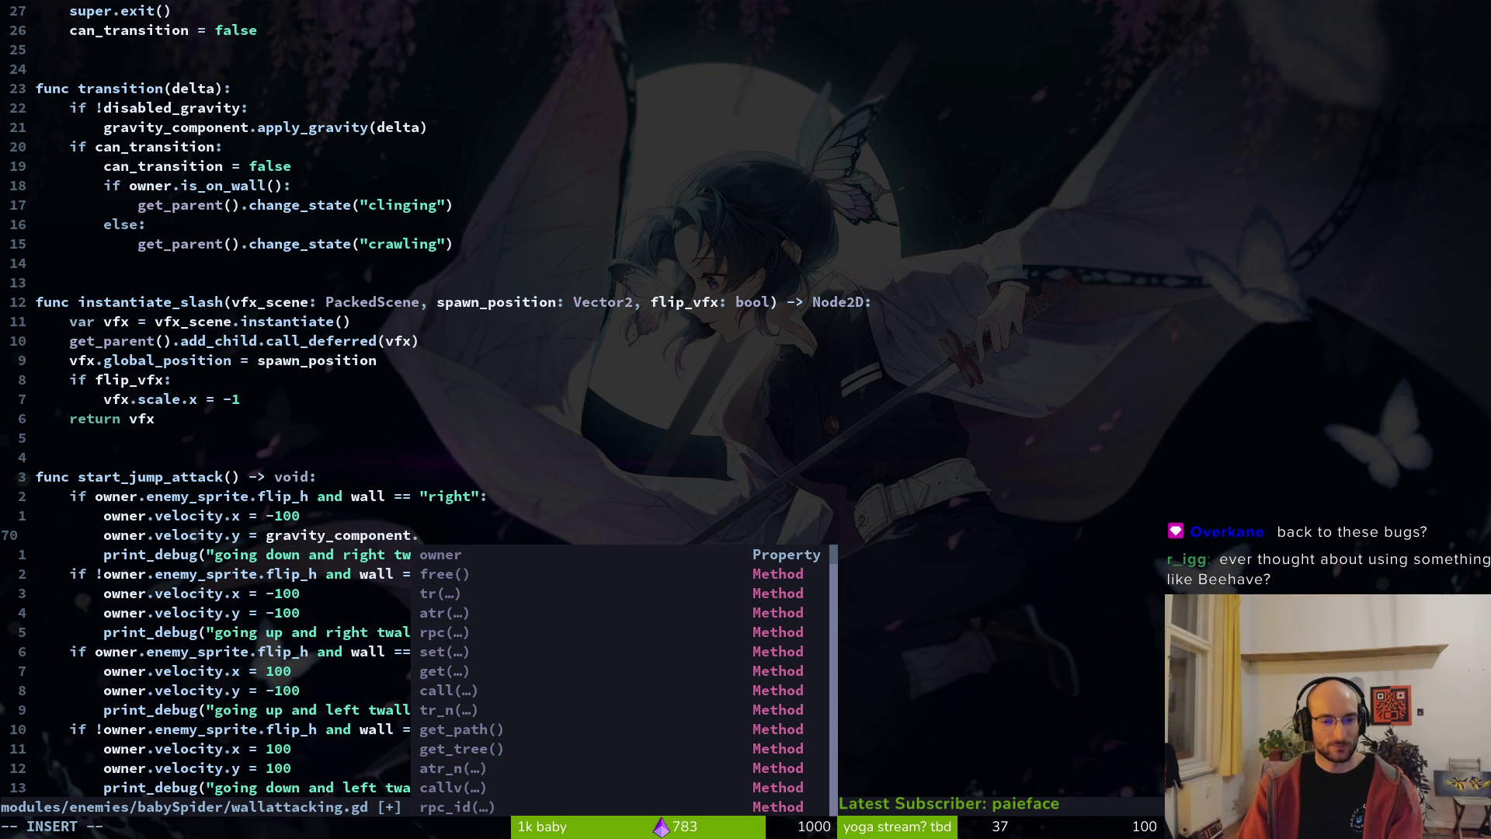
pyautogui.write('ju')
pyautogui.press('Tab')
pyautogui.press('Tab')
pyautogui.press('Escape')
pyautogui.write(':write')
pyautogui.press('Return')
# - Repeat the jump_gravity change on the remaining branches and launch the game with F5
pyautogui.press('j')
pyautogui.press('j')
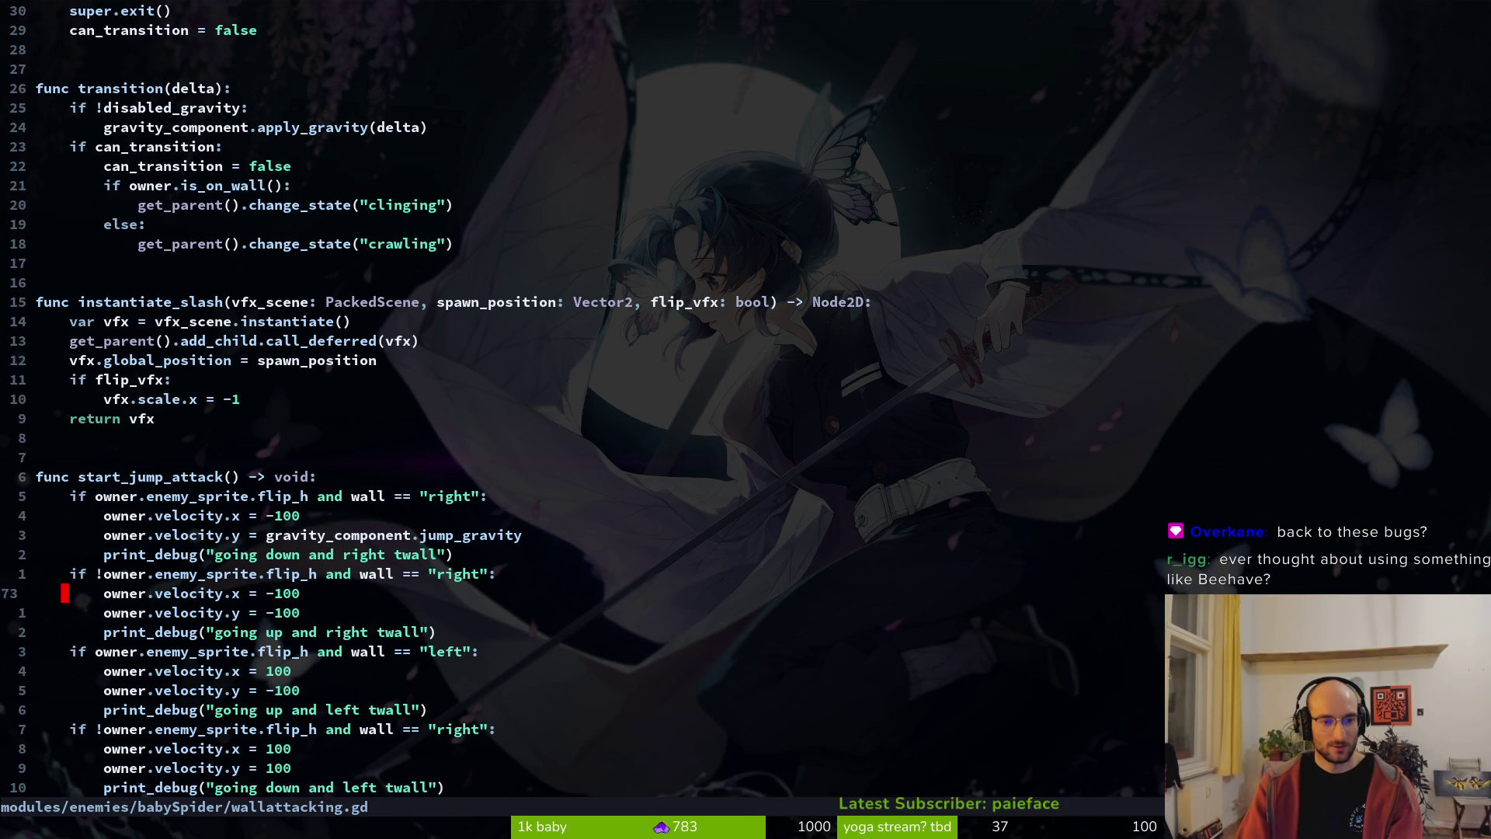
pyautogui.press('.')
pyautogui.press('j')
pyautogui.press('j')
pyautogui.press('j')
pyautogui.press('.')
pyautogui.press('j')
pyautogui.press('j')
pyautogui.press('j')
pyautogui.press('.')
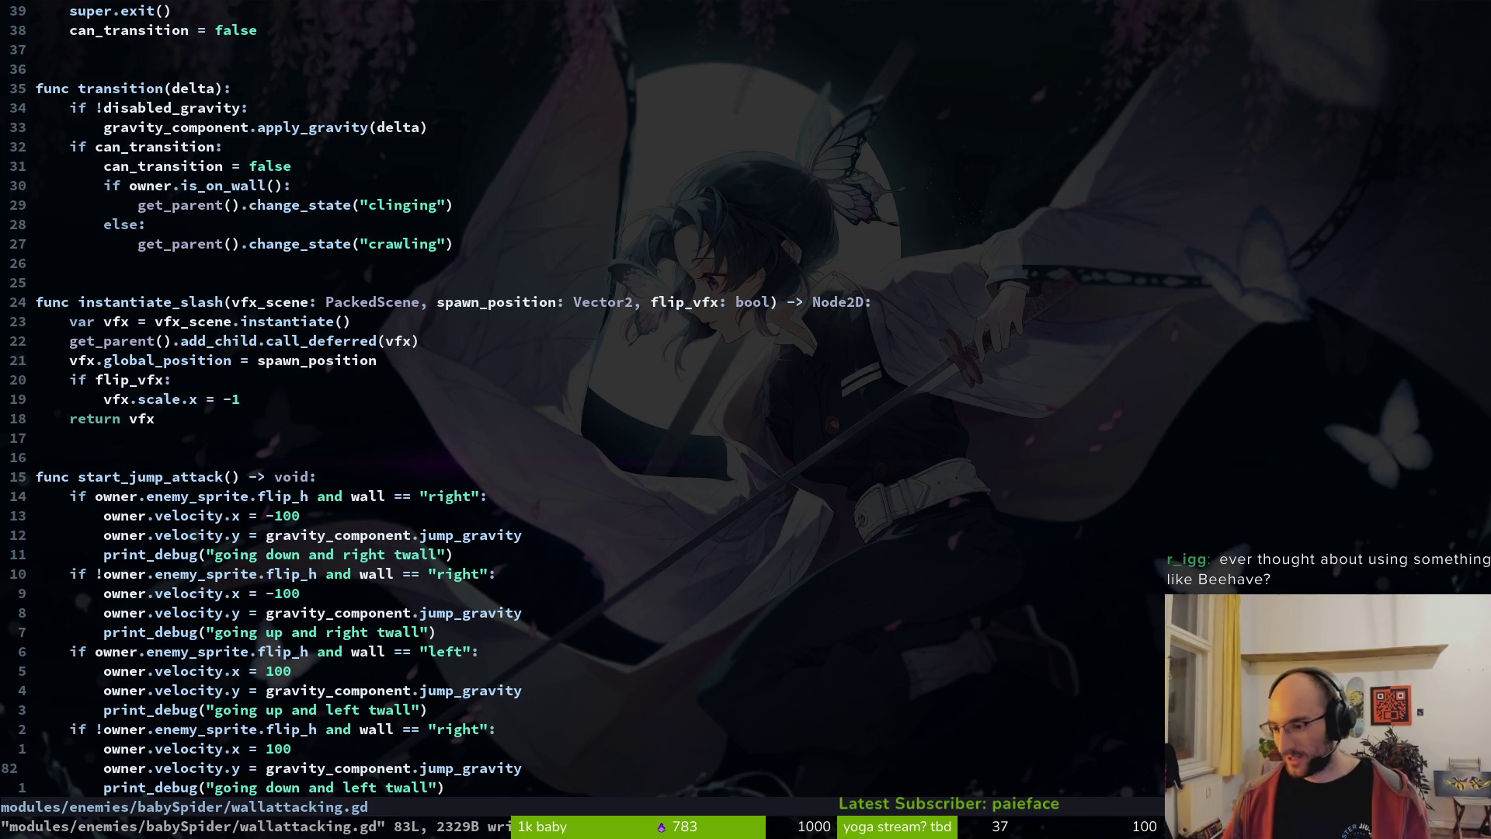
pyautogui.hotkey('alt', 'Tab')
pyautogui.press('F5')
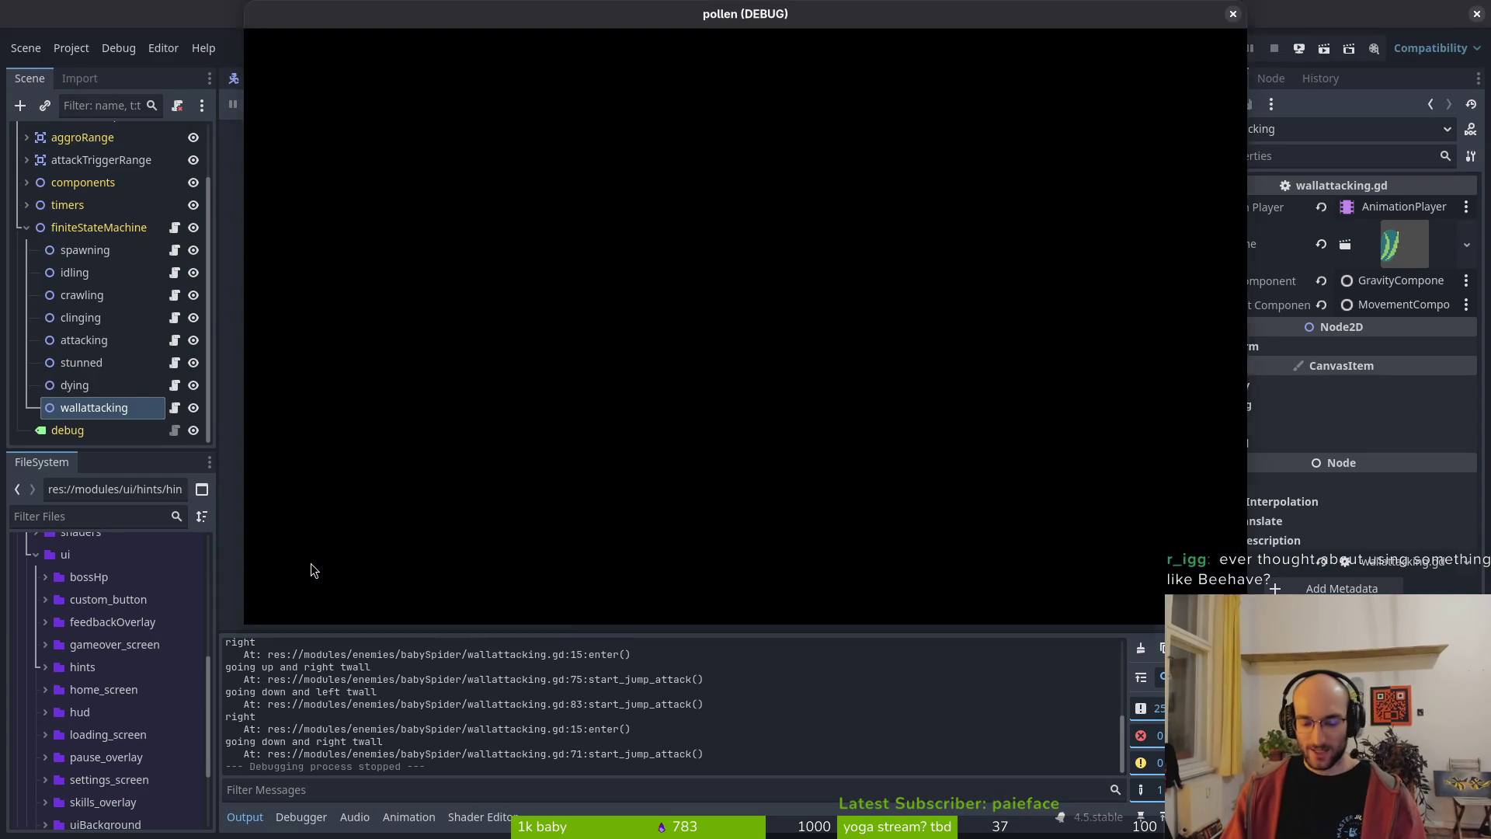
# - Start from the title menu, dash onto the right wall to trigger the spider, then stop the game
pyautogui.press('Return')
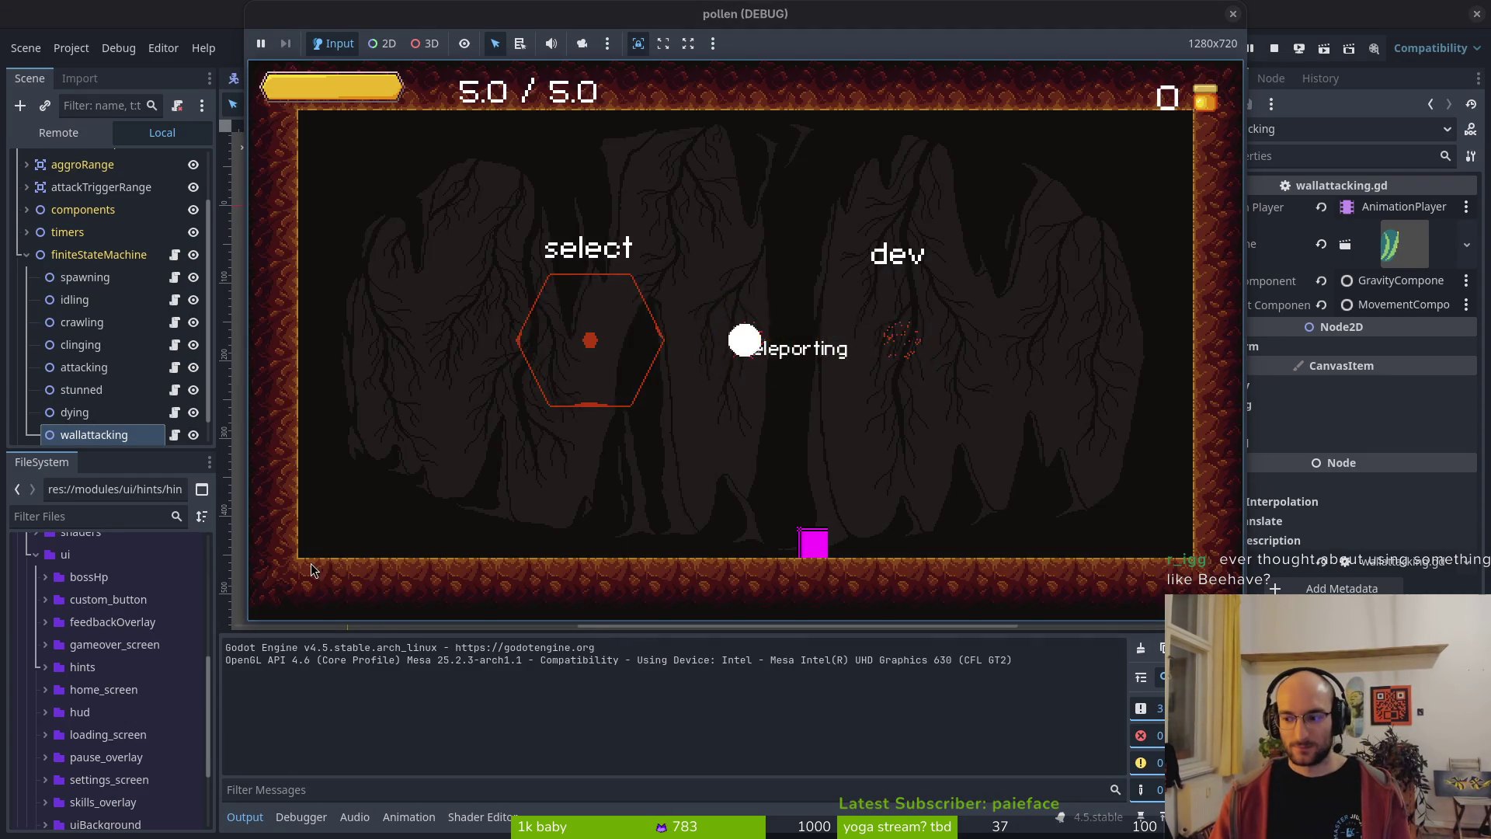
pyautogui.press('Right')
pyautogui.press('shift')
pyautogui.press('Right')
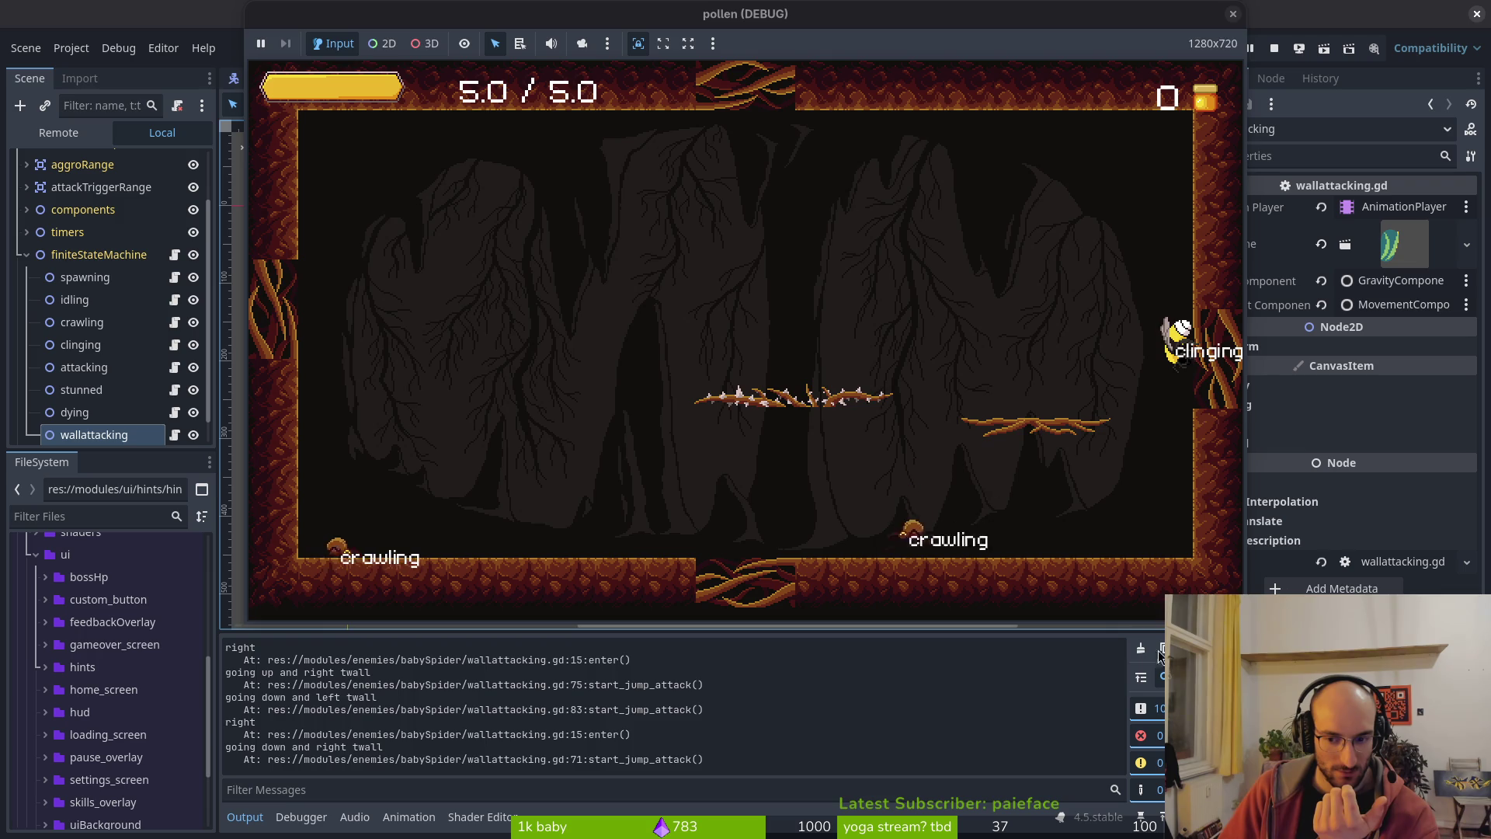
pyautogui.press('F5')
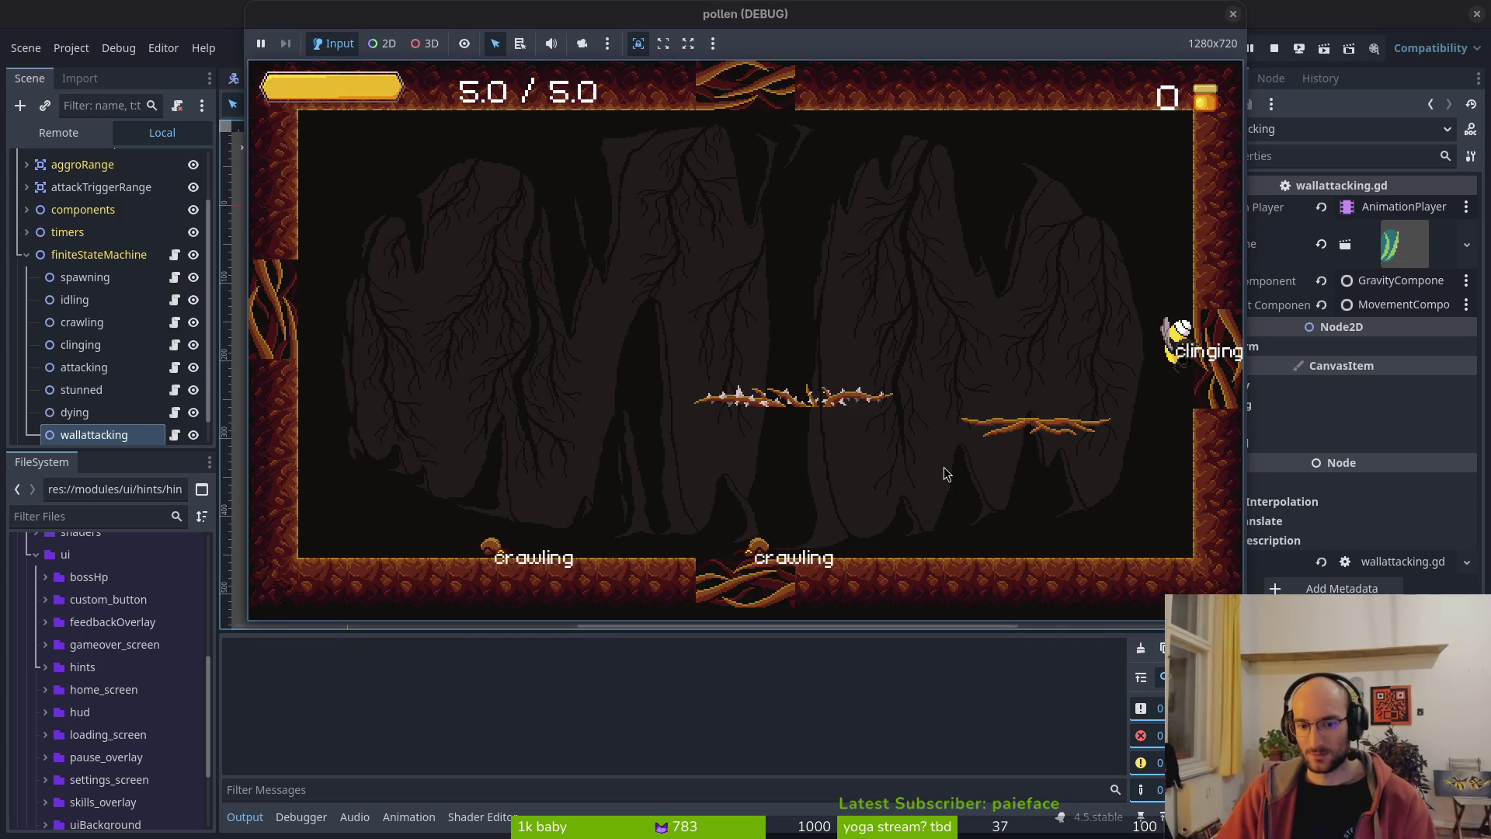
pyautogui.hotkey('alt', 'Tab')
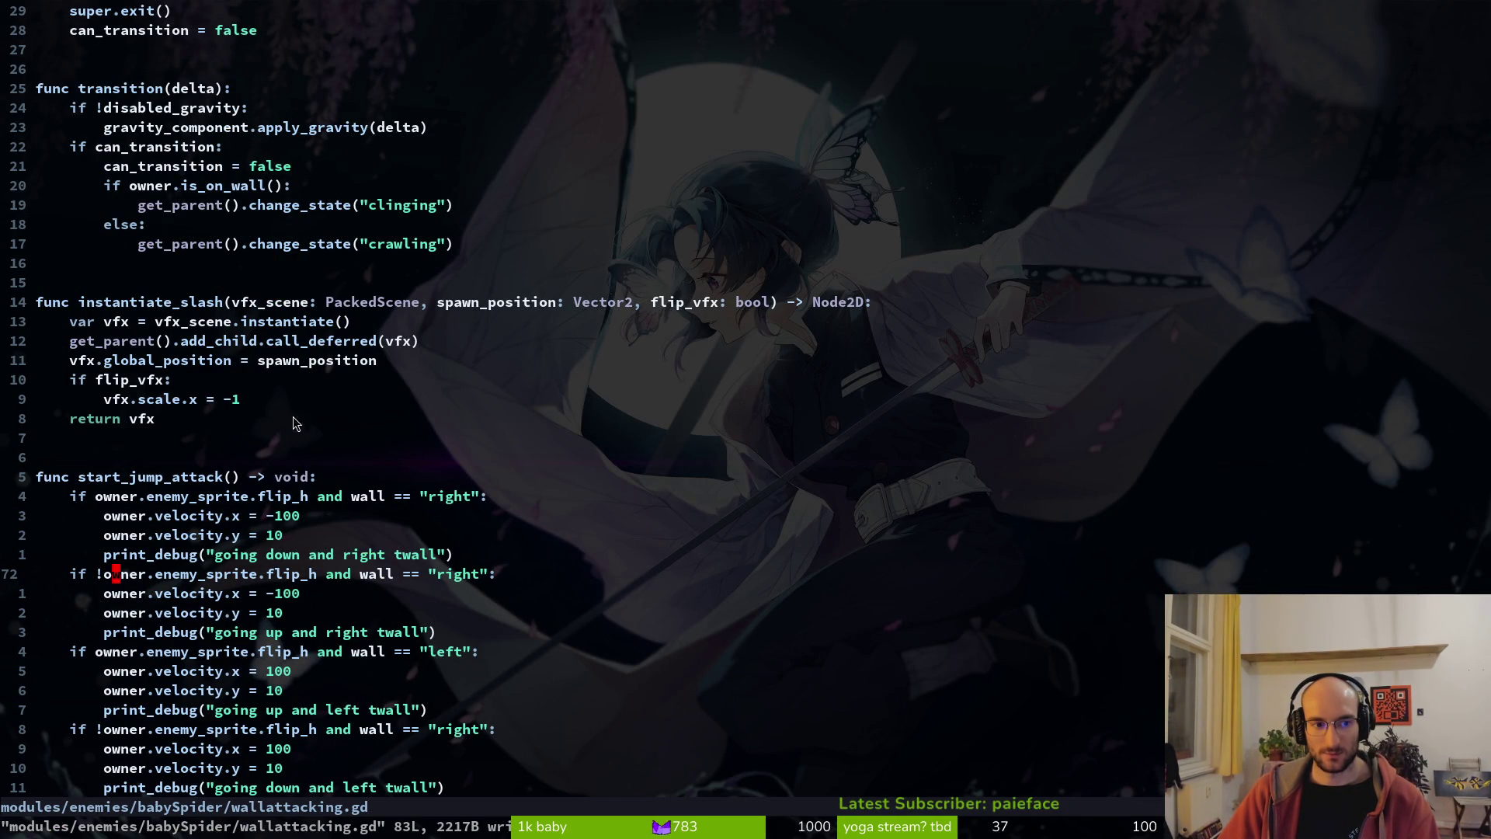
# - Run the game briefly with F8 to check the output, then return to the script
pyautogui.scroll(11, 253, 426)
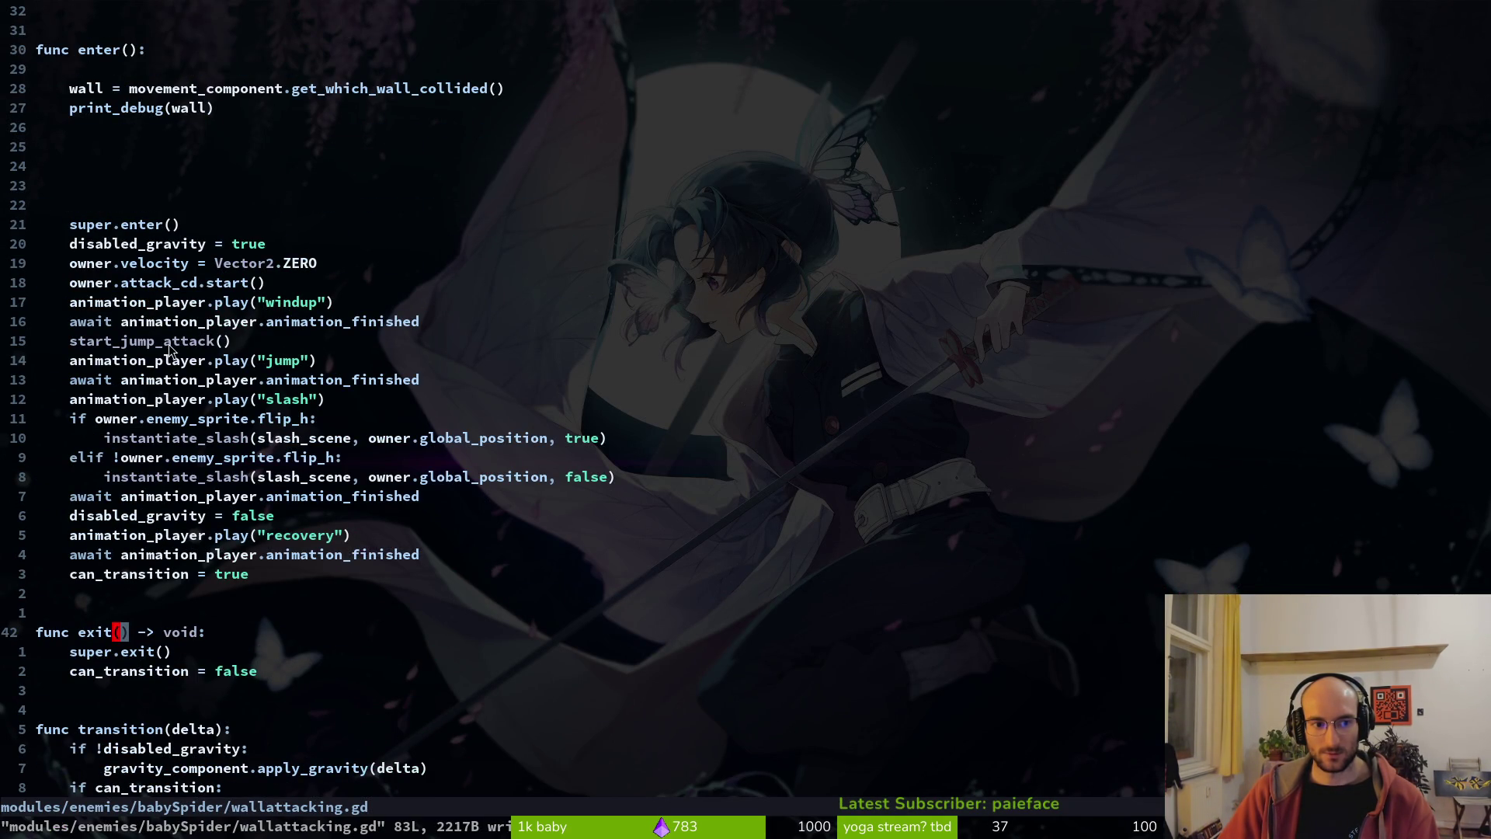
pyautogui.scroll(-14, 233, 342)
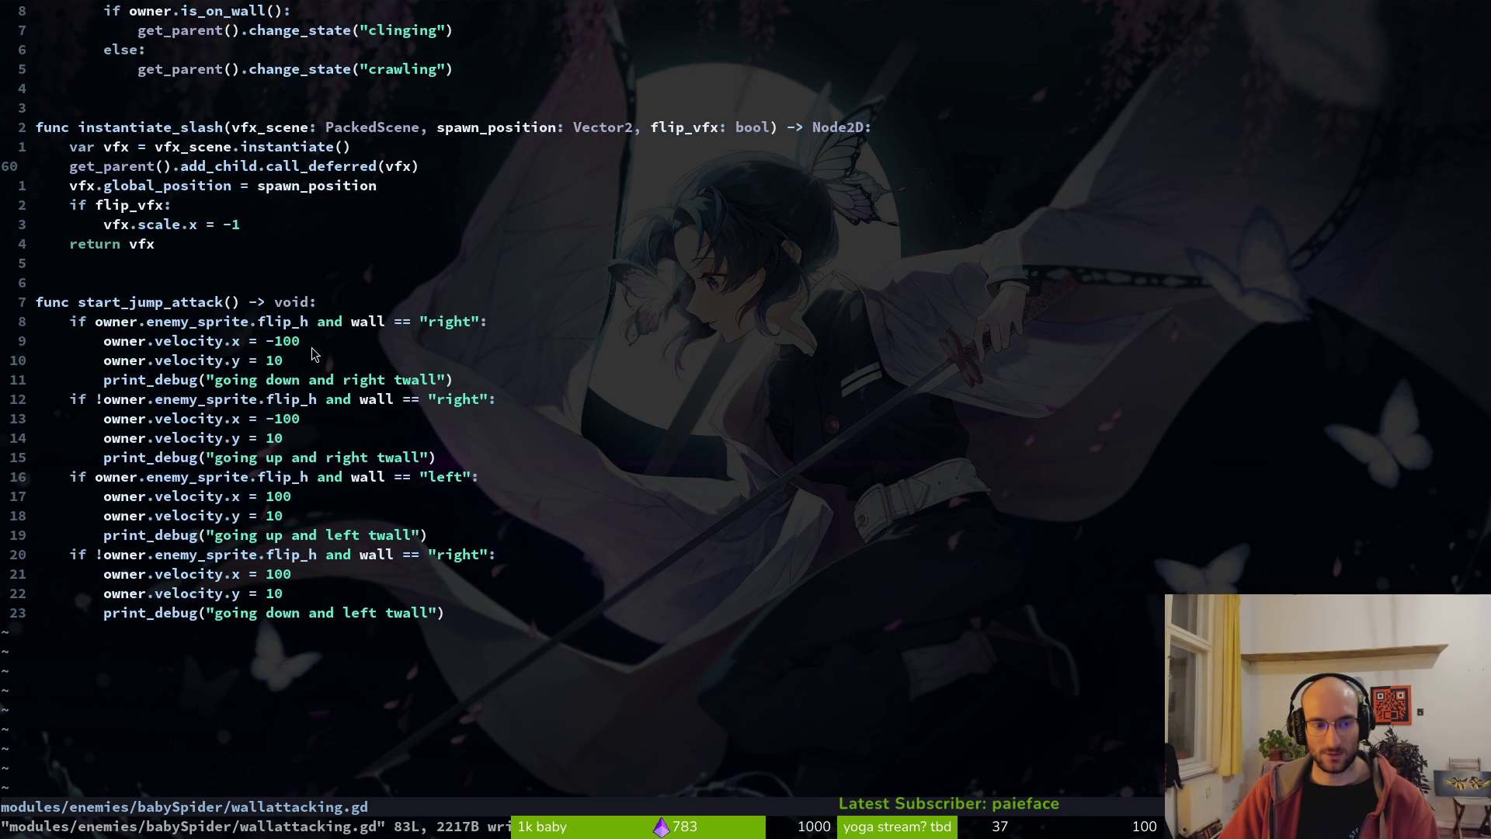
pyautogui.press('F8')
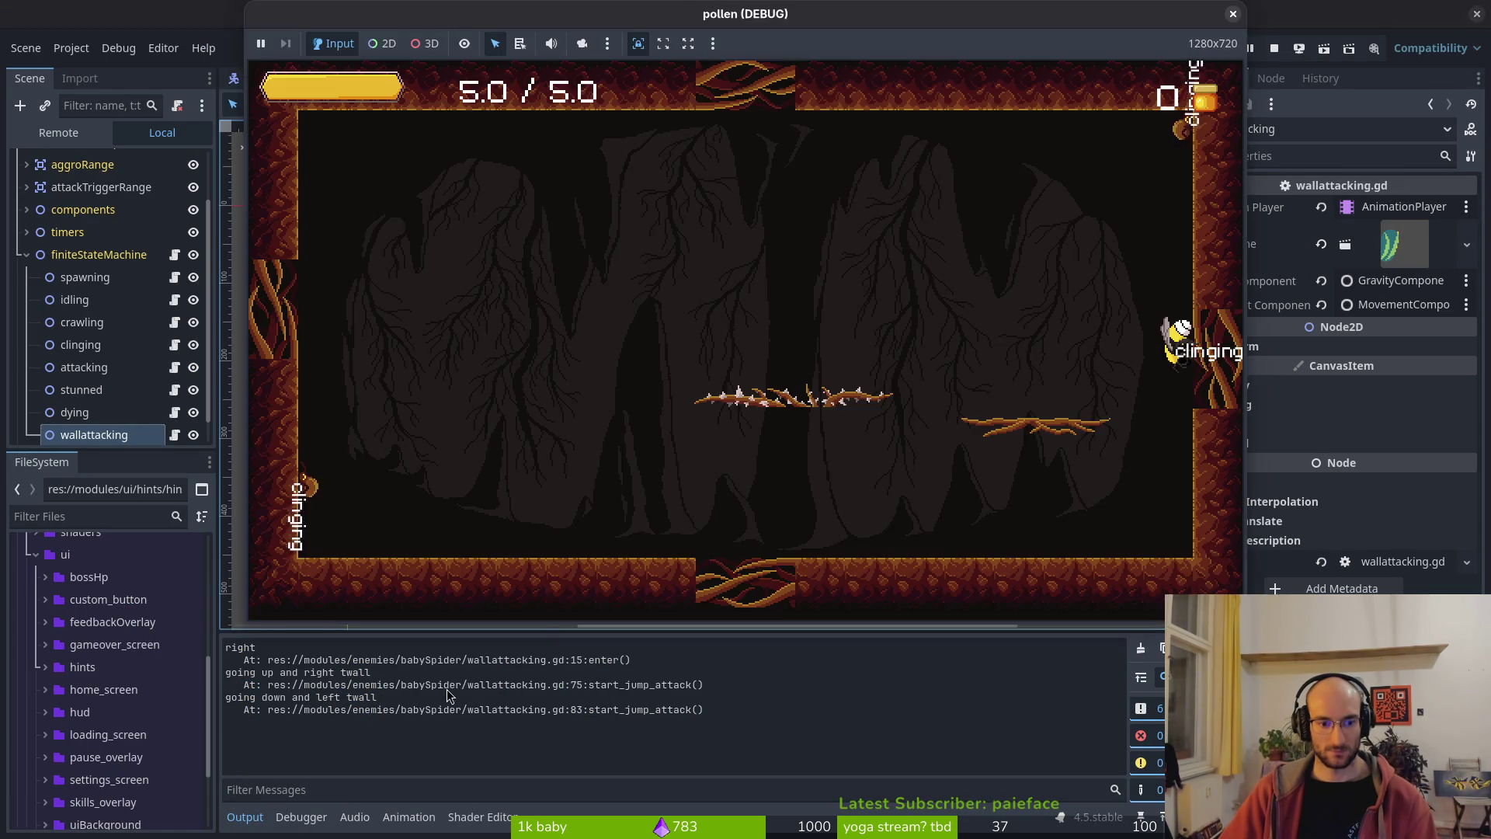
pyautogui.hotkey('alt', 'Tab')
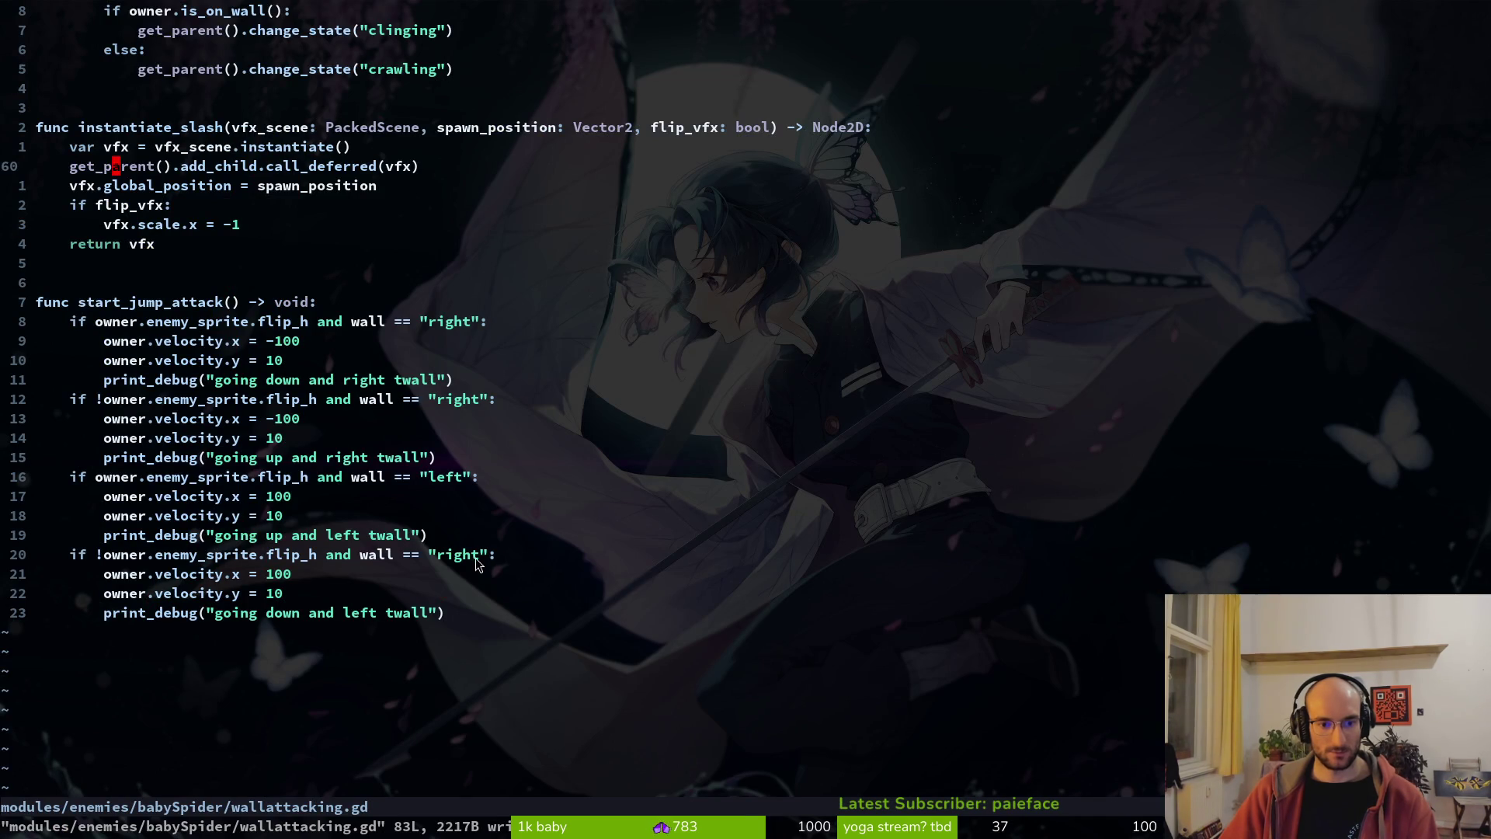
# - Change the last branch's wall check on line 80 from "right" to "left", save, and restart the game
pyautogui.click(465, 556)
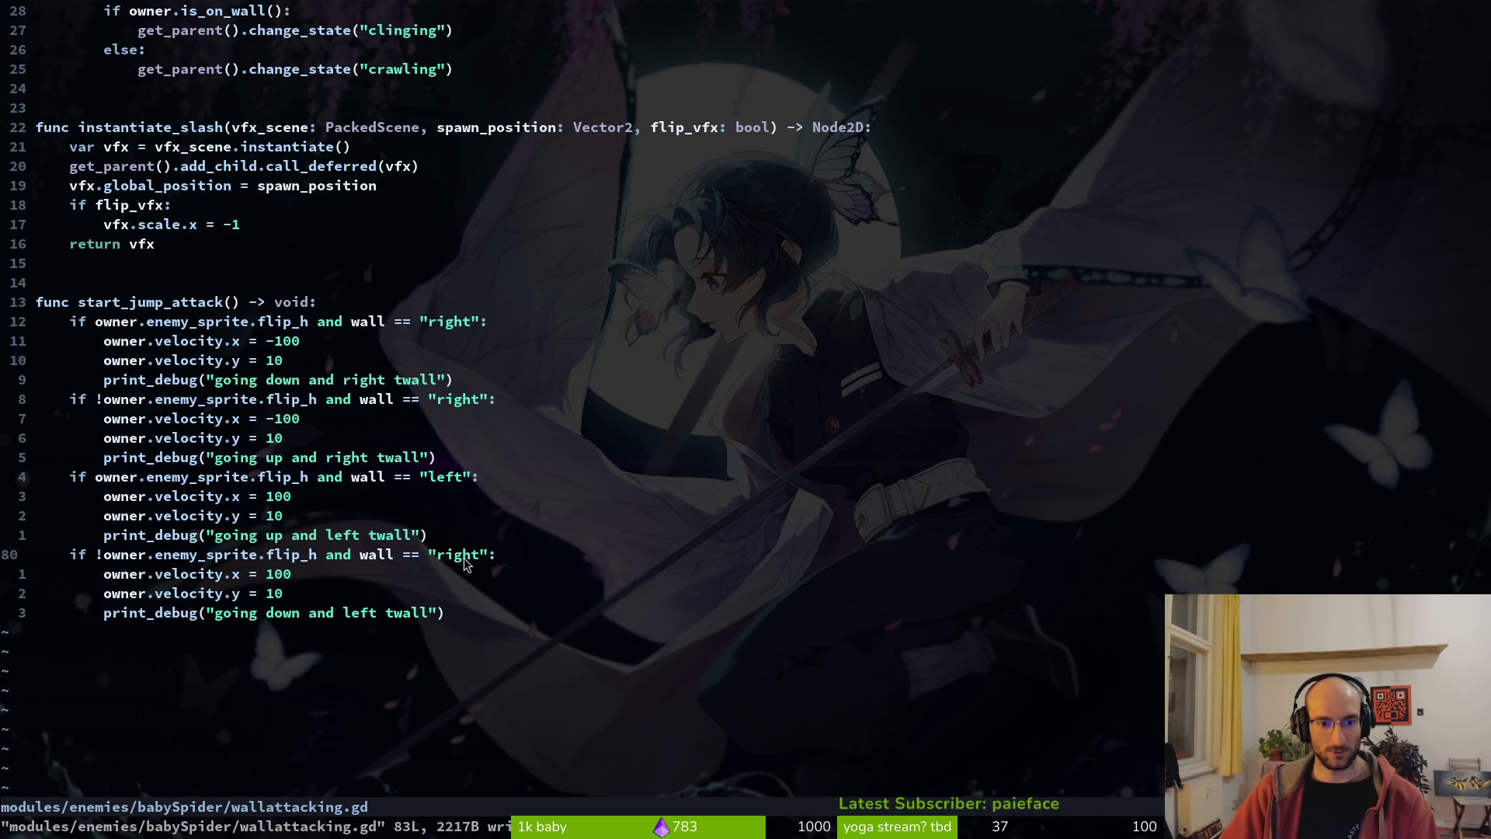
pyautogui.write('ciwleft')
pyautogui.press('Escape')
pyautogui.write(':w')
pyautogui.press('F5')
pyautogui.hotkey('alt', 'Tab')
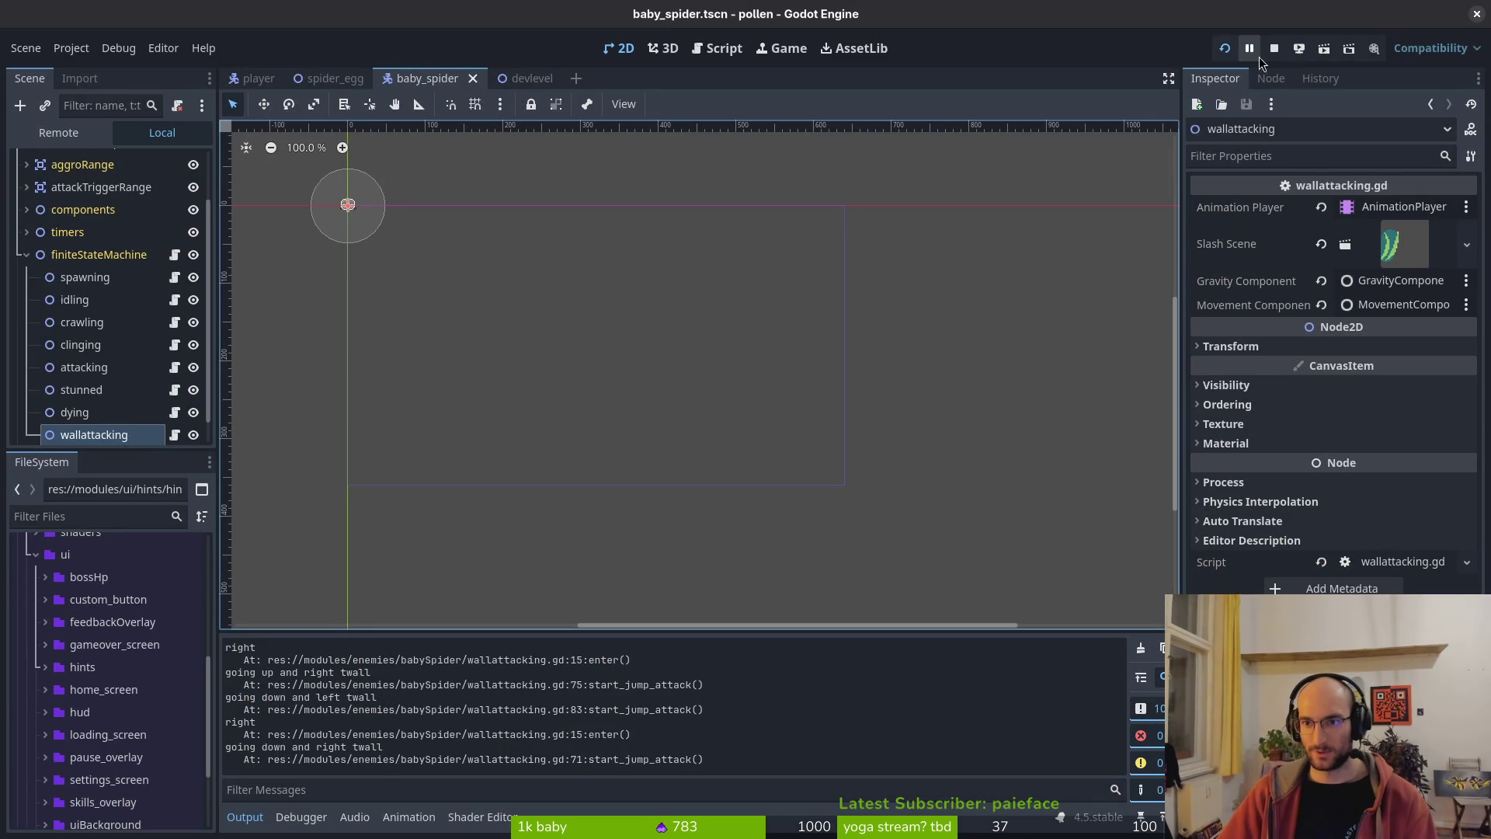
pyautogui.click(1228, 48)
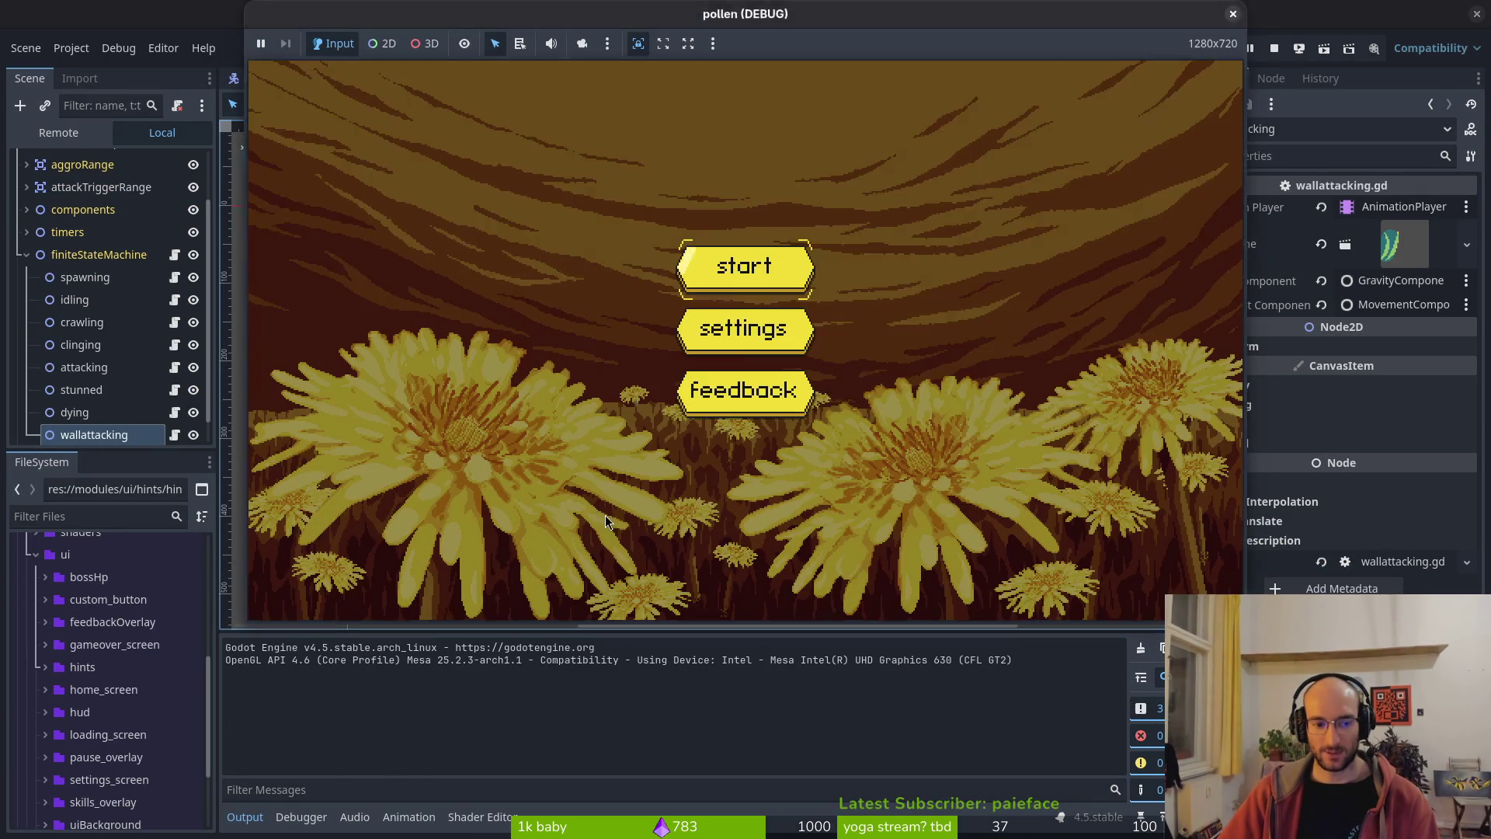
# - Start from the title menu and load the cave test level, then switch to the code editor
pyautogui.click(725, 283)
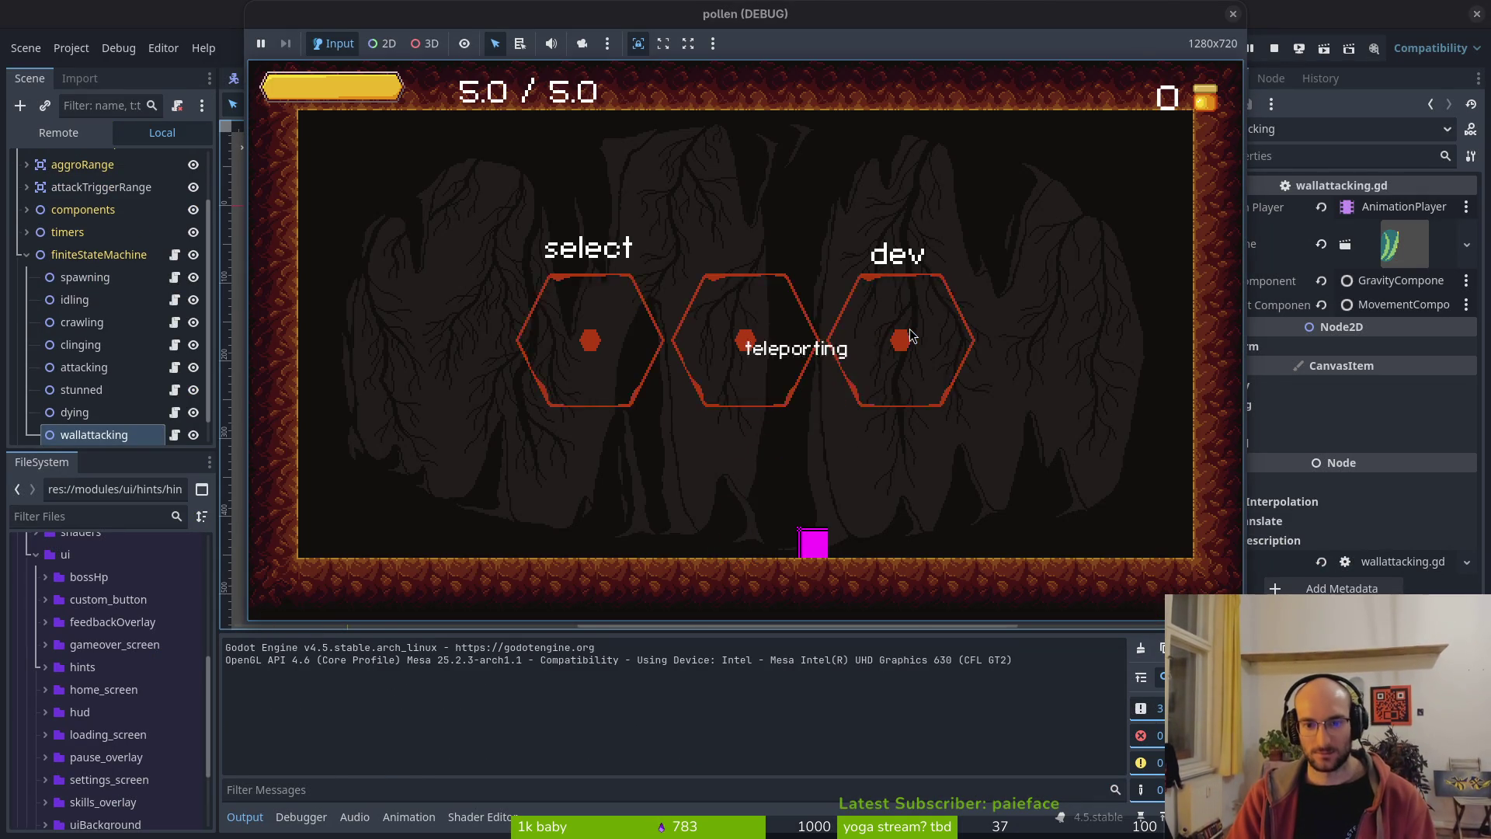
pyautogui.click(912, 336)
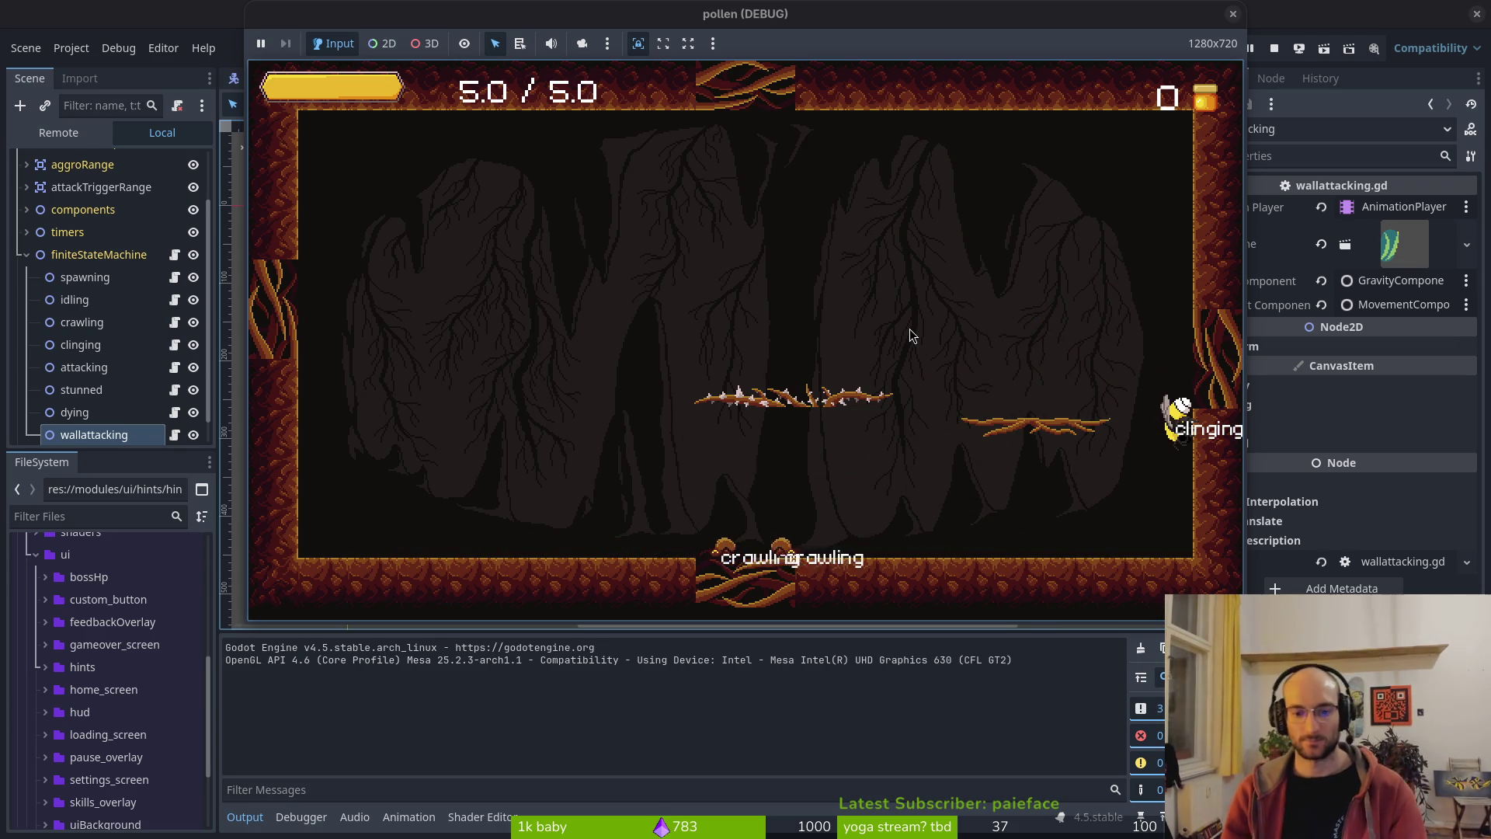
pyautogui.hotkey('alt', 'Tab')
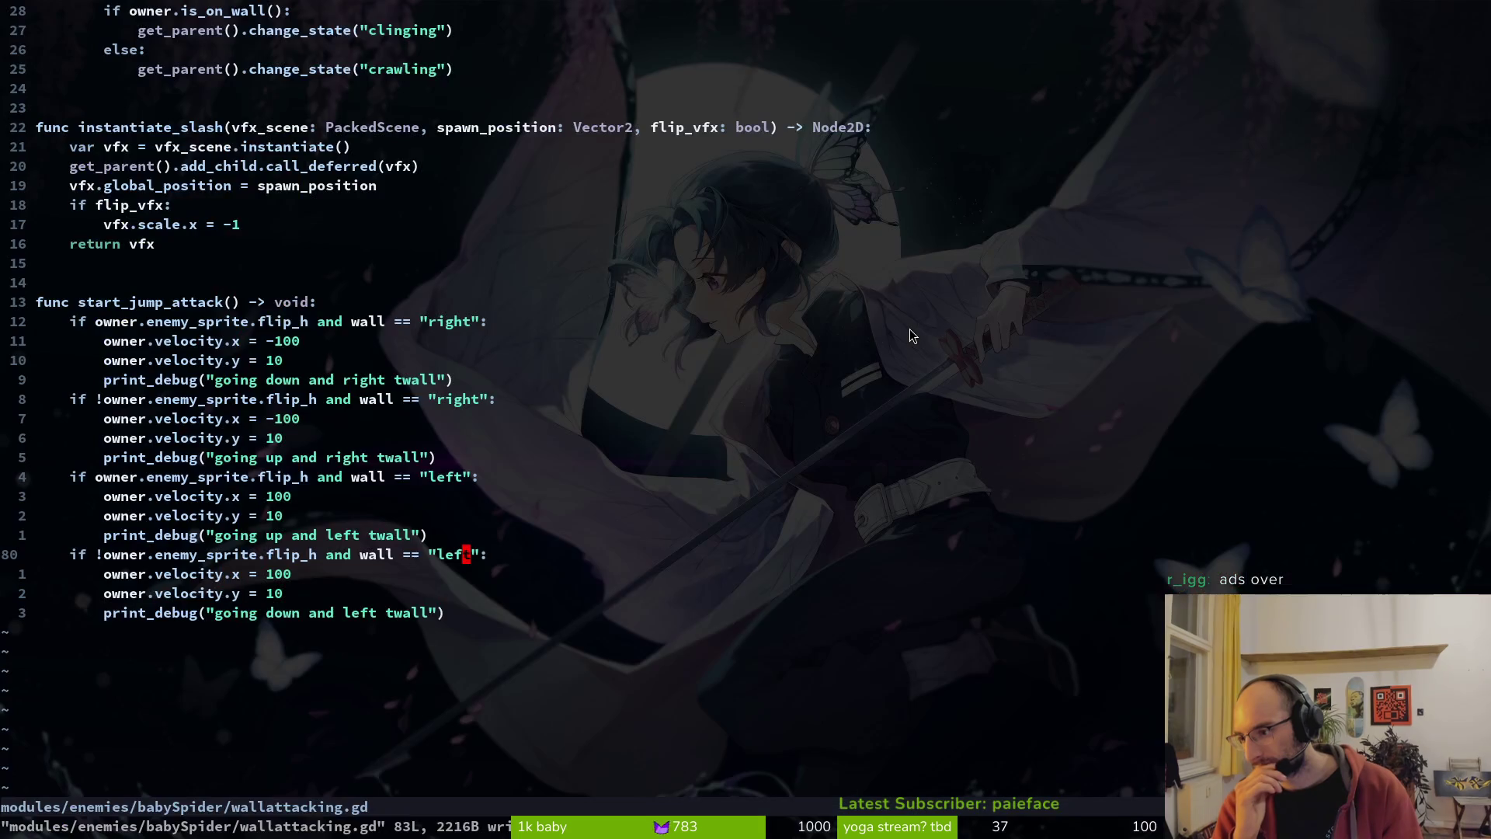
# - Relaunch the game twice with F5 and watch upward jumps logged from both walls, then close it
pyautogui.hotkey('alt', 'Tab')
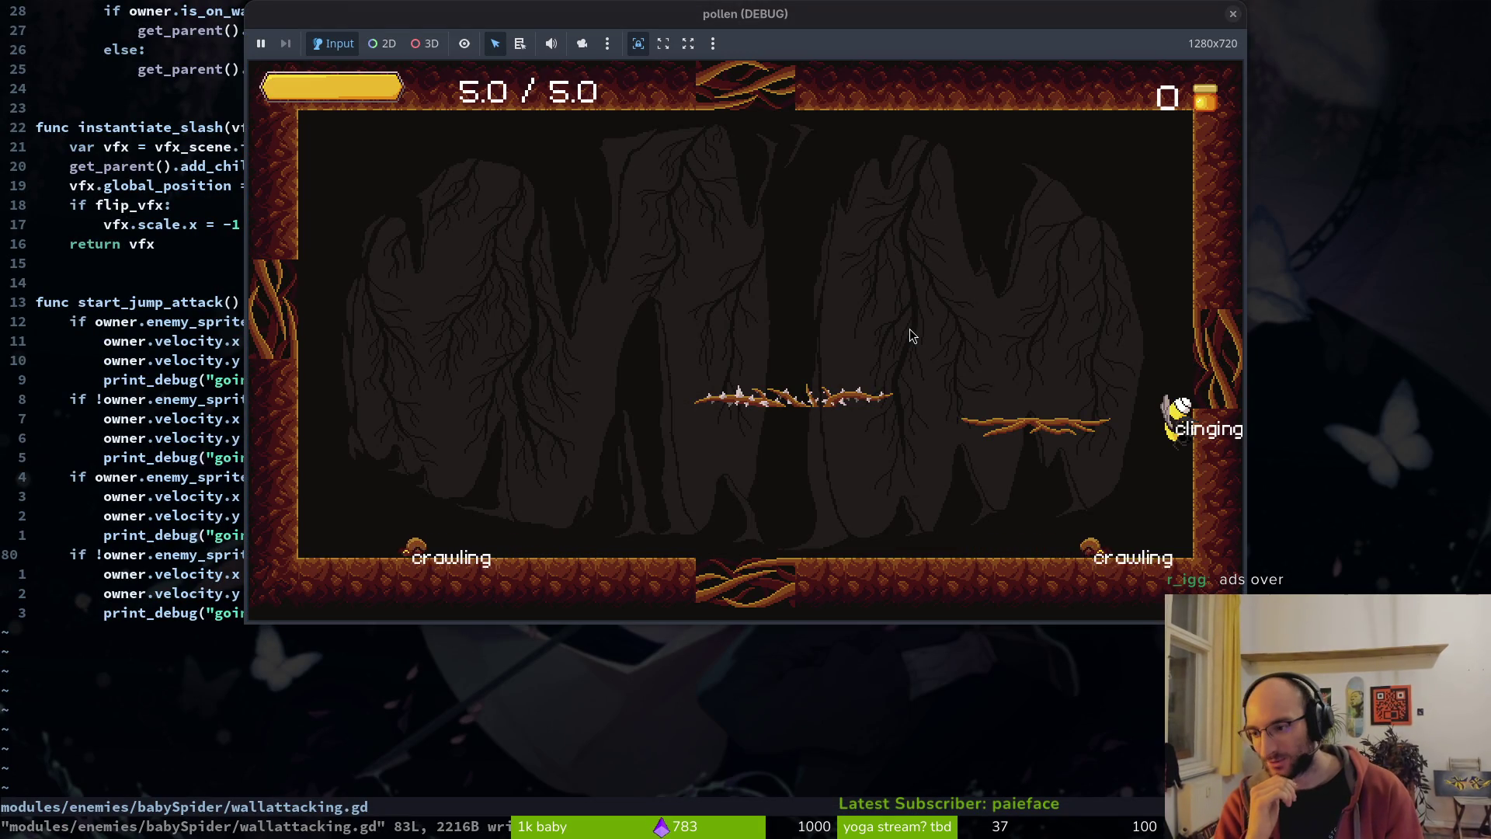
pyautogui.hotkey('alt', 'Tab')
pyautogui.press('F5')
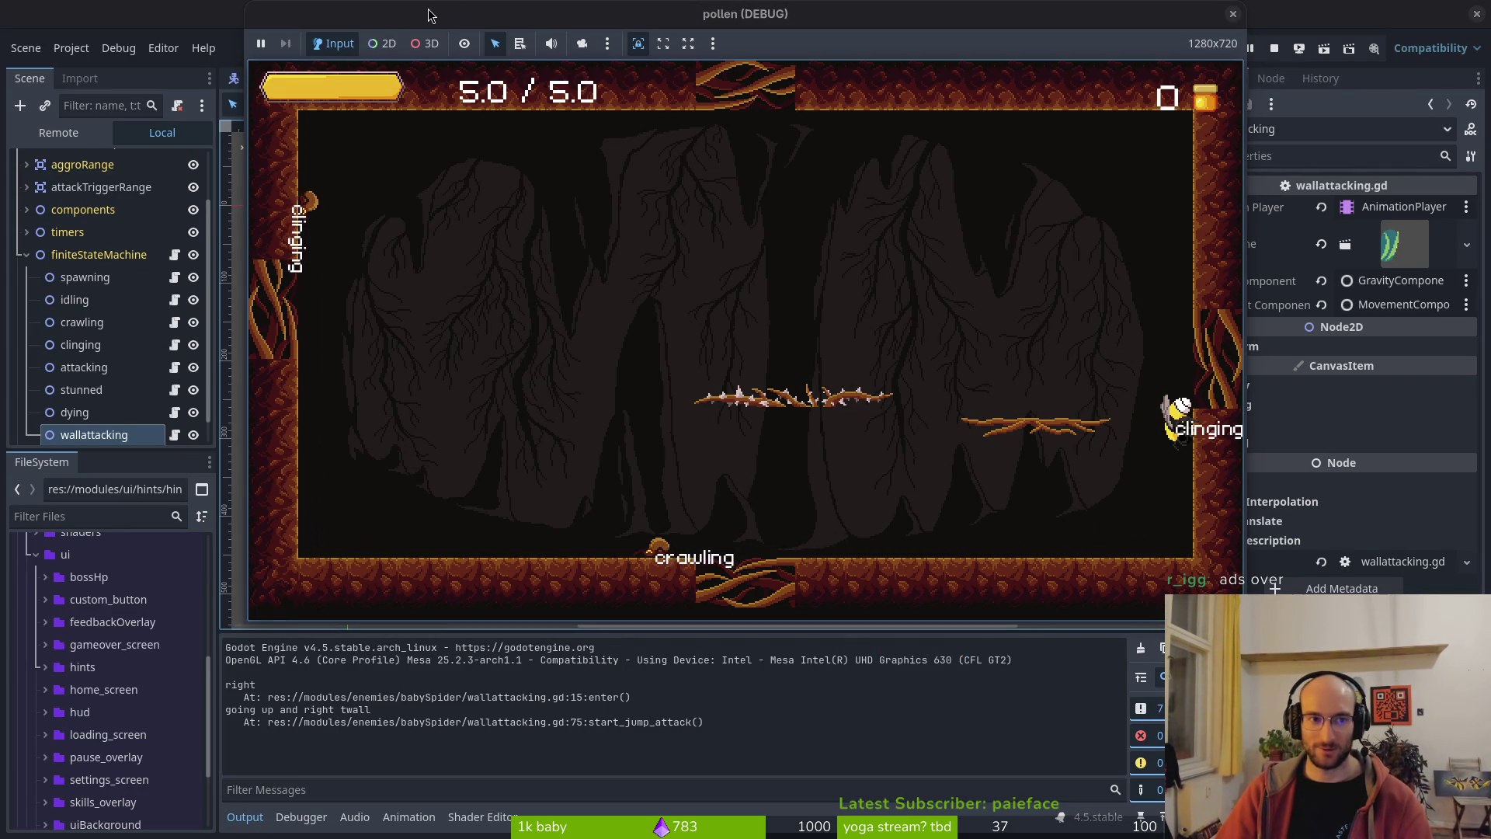
pyautogui.moveTo(429, 14); pyautogui.dragTo(411, 13)
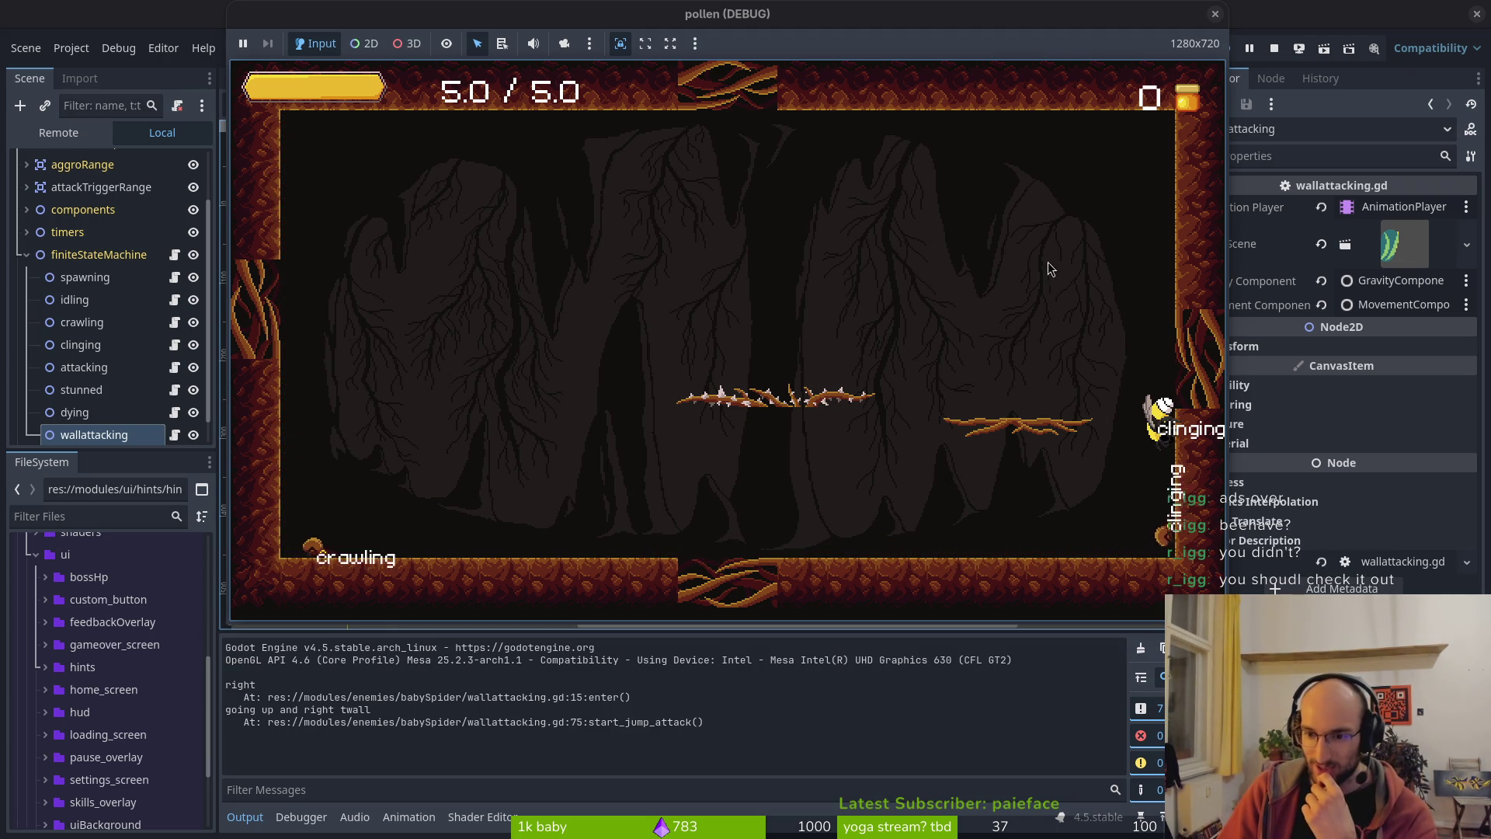
pyautogui.press('F5')
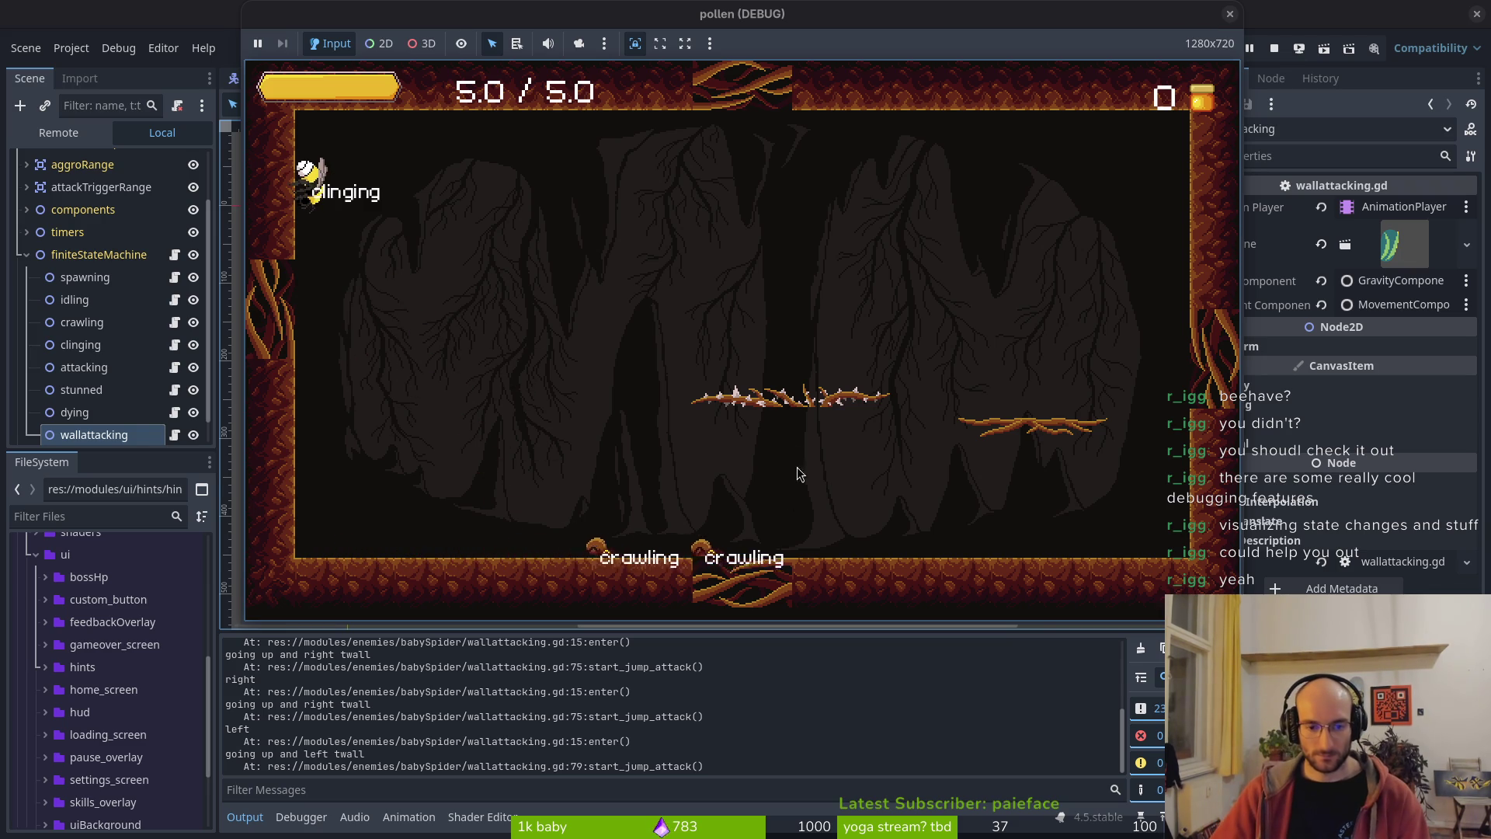
pyautogui.click(1230, 14)
pyautogui.hotkey('alt', 'Tab')
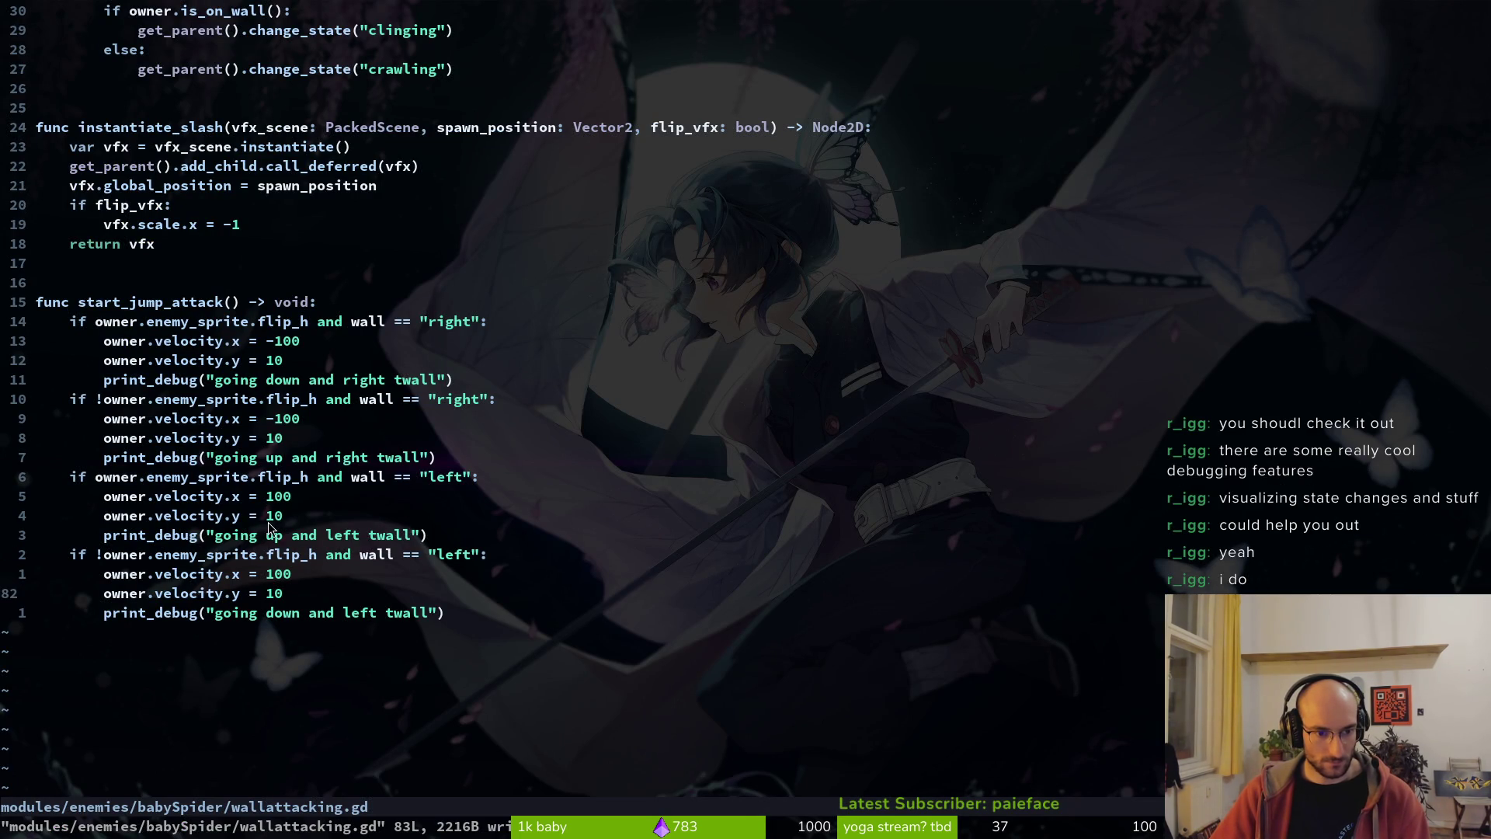
# - Set the upward wall-jump velocity.y lines to -100 and save
pyautogui.write('i-')
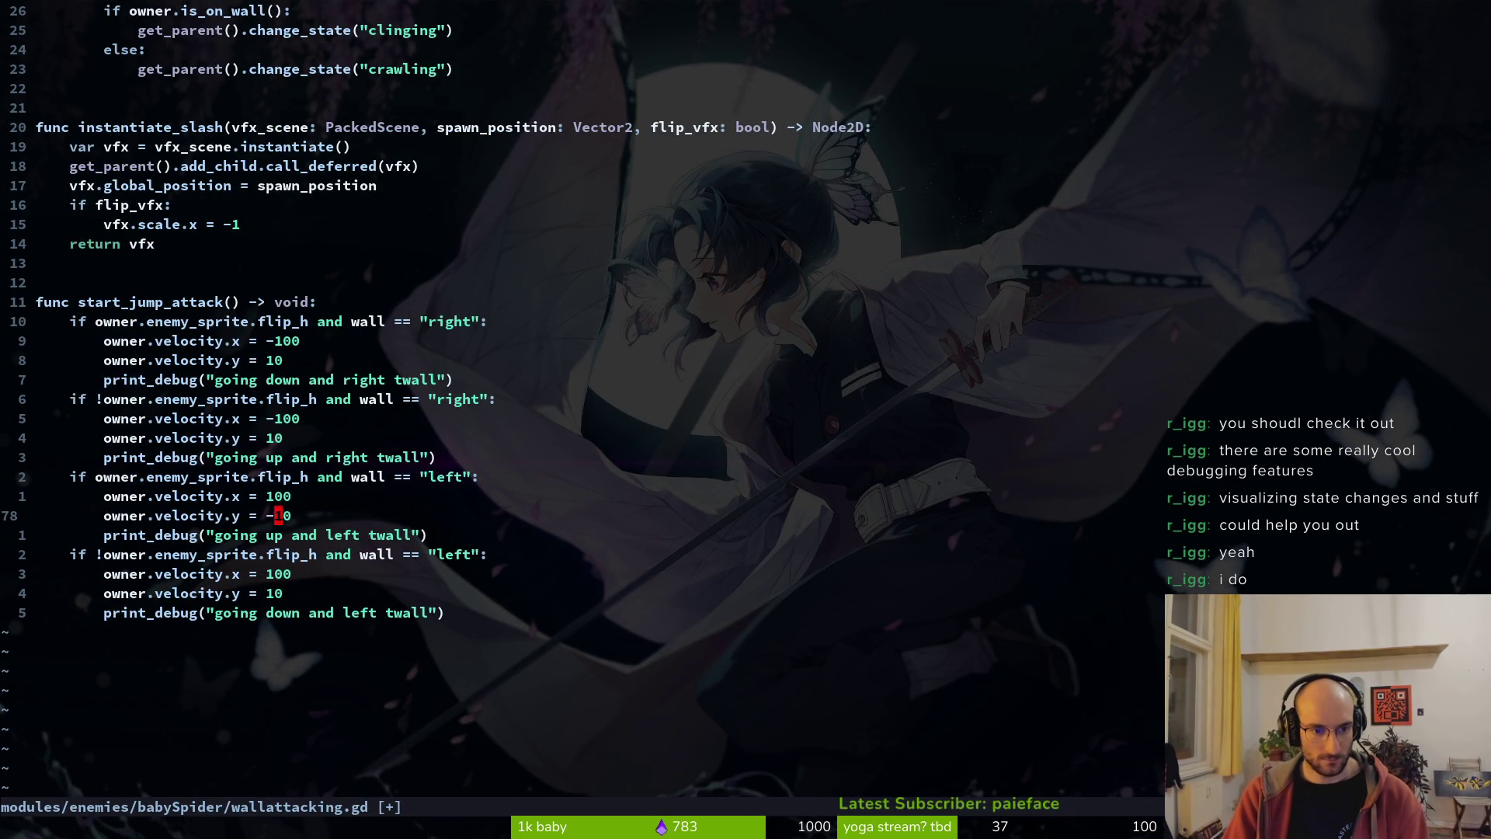
pyautogui.write('0')
pyautogui.press('Escape')
pyautogui.hotkey('shift', 'v')
pyautogui.press('Escape')
pyautogui.press('k')
pyautogui.press('k')
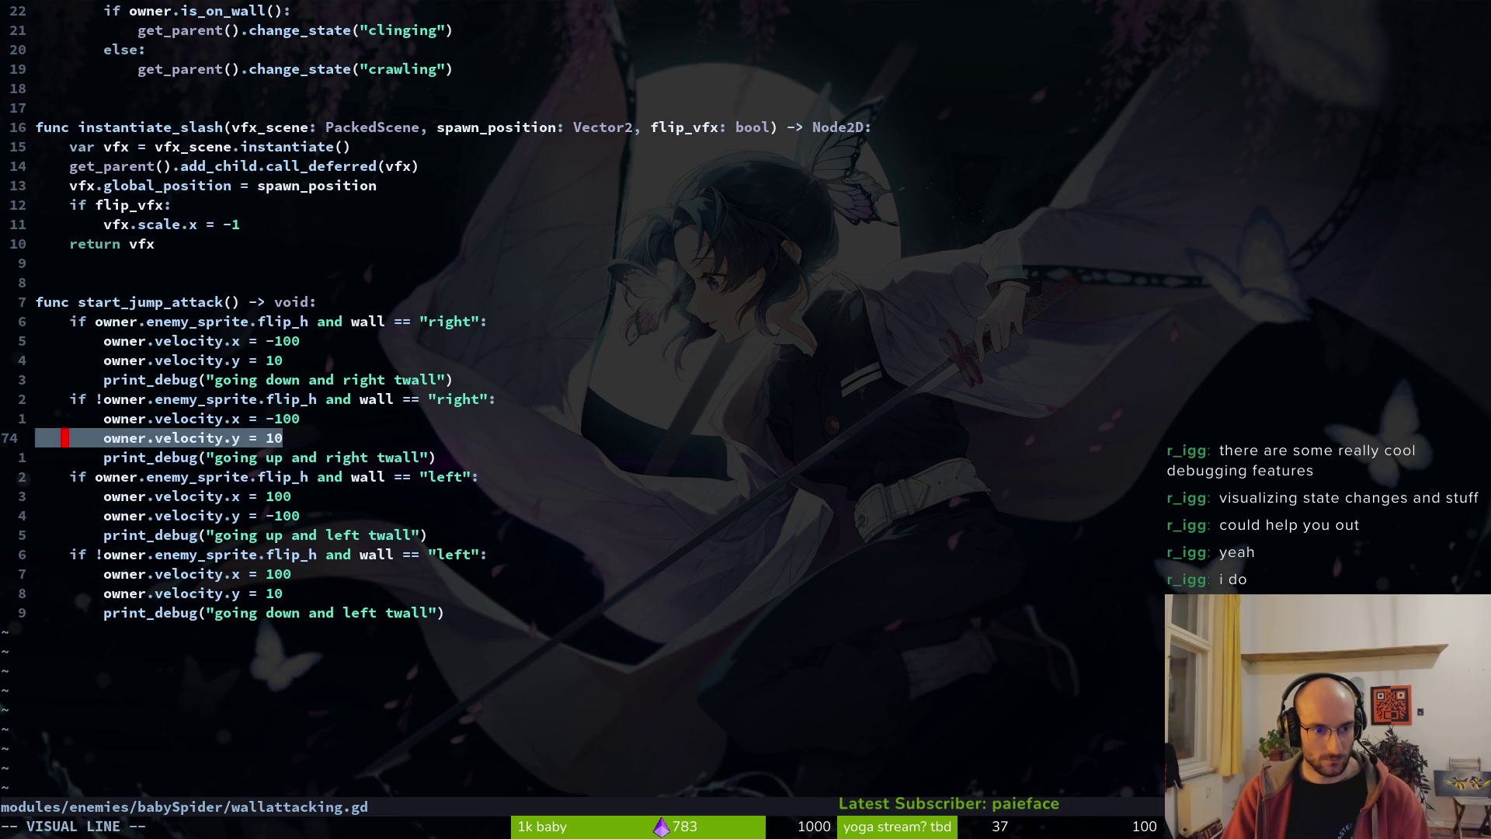
pyautogui.write(':w')
pyautogui.press('Return')
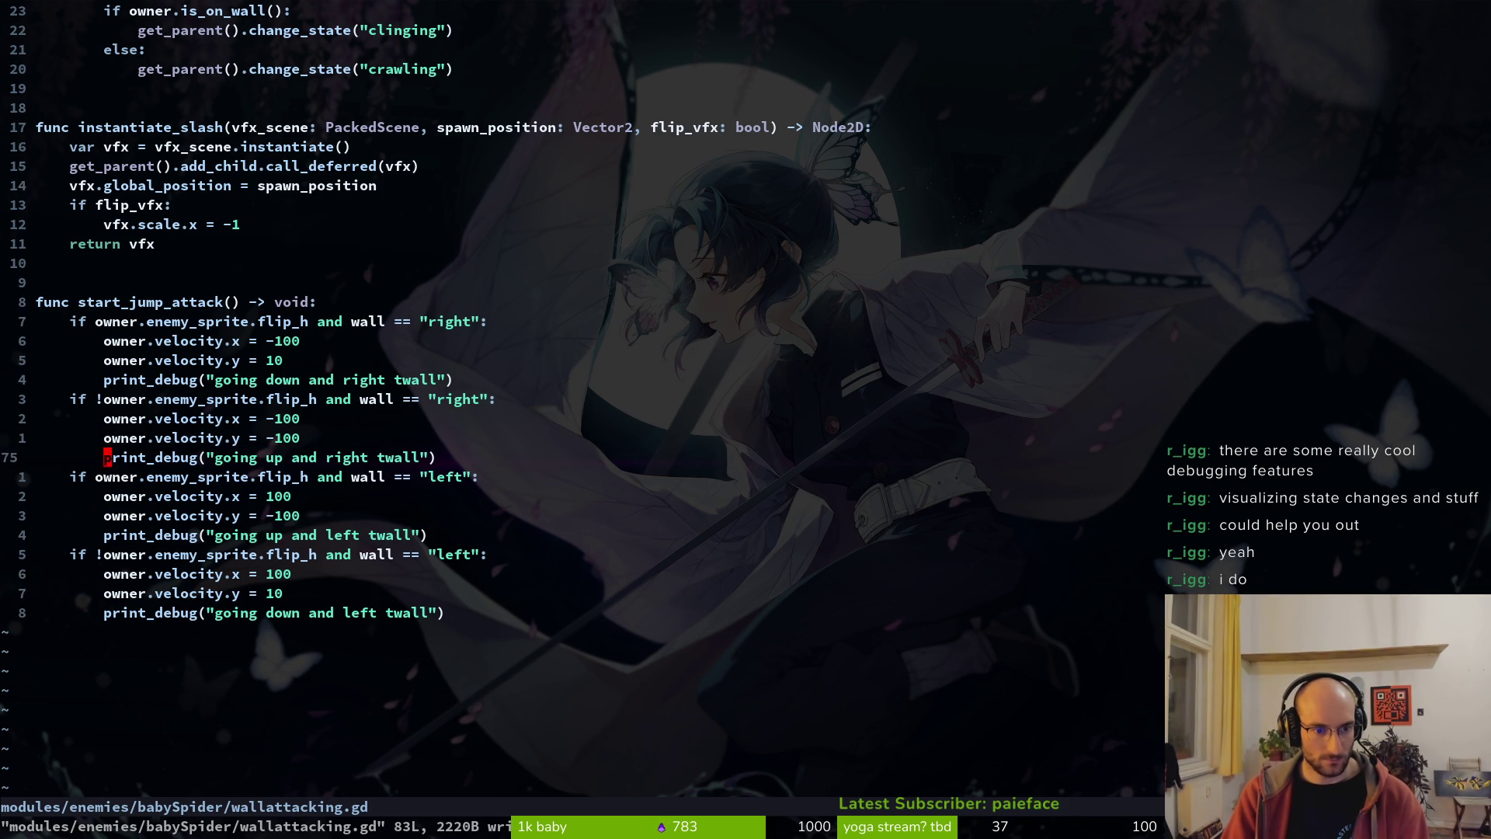
# - Set the downward right-wall velocity.y to 100, remove the stray pasted line, and switch to Godot
pyautogui.press('k')
pyautogui.press('k')
pyautogui.hotkey('shift', 'a')
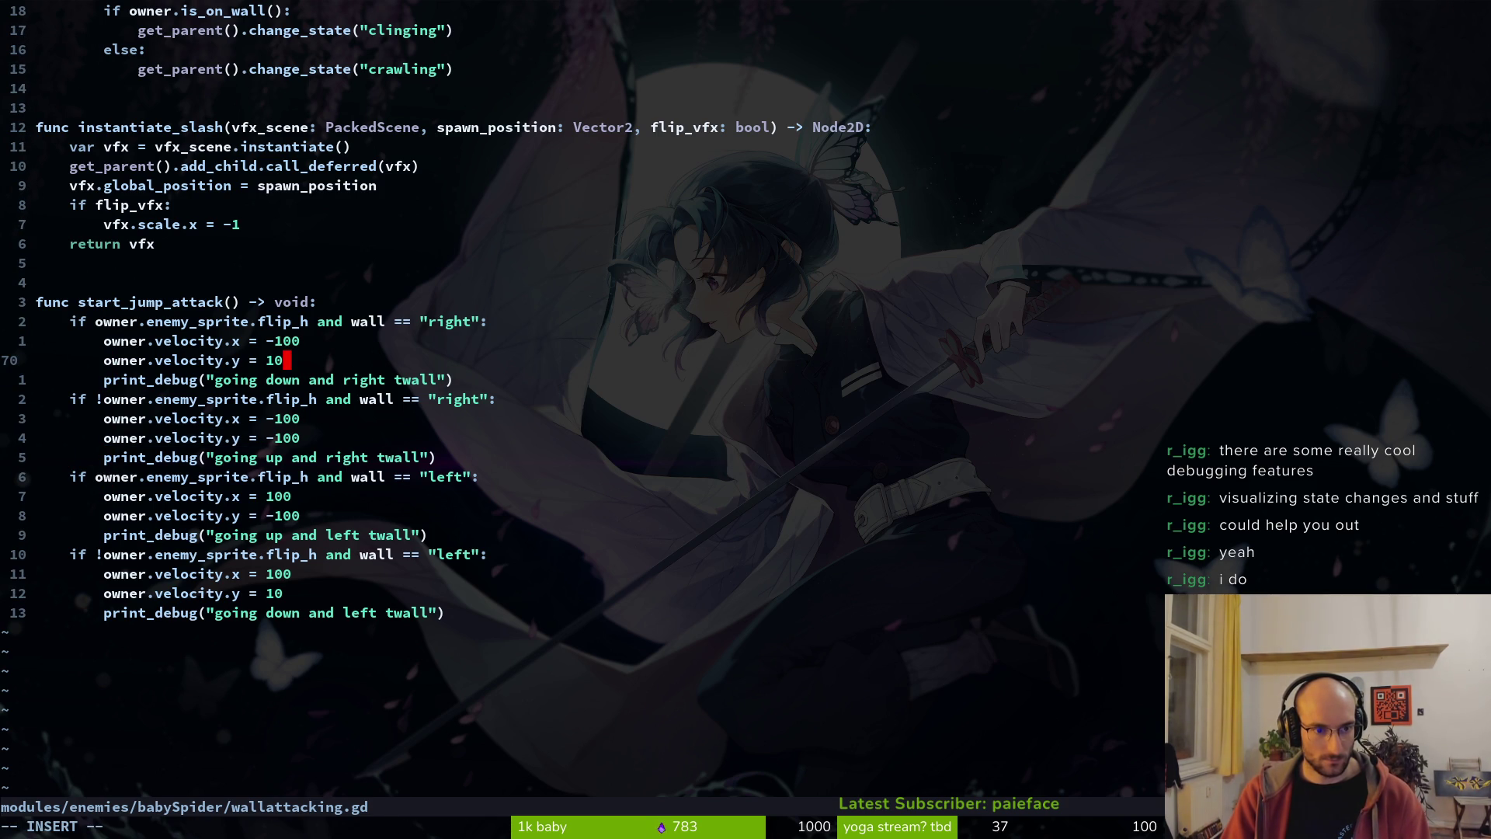
pyautogui.write('0')
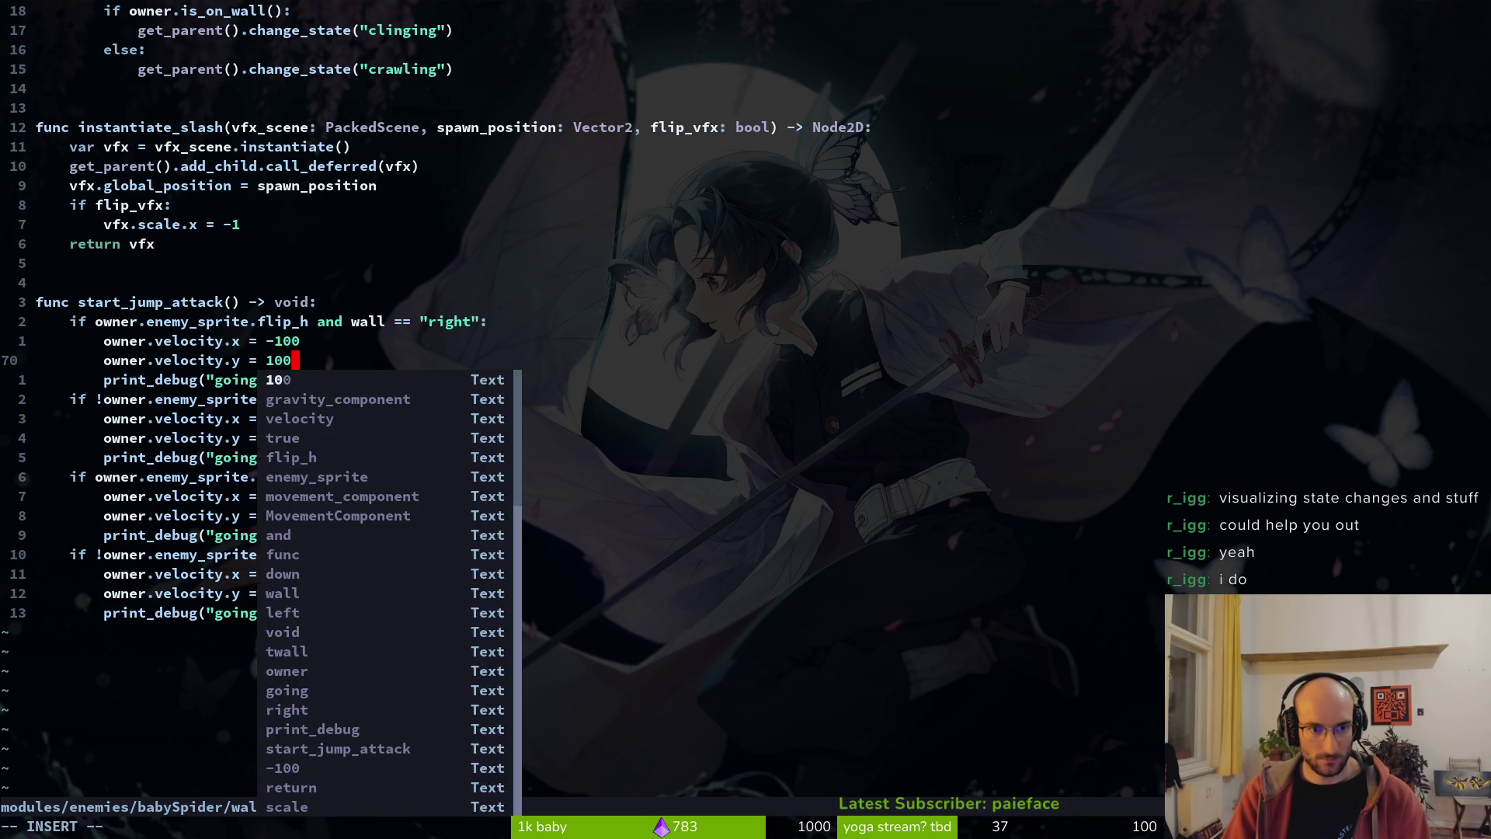
pyautogui.press('Escape')
pyautogui.press('j')
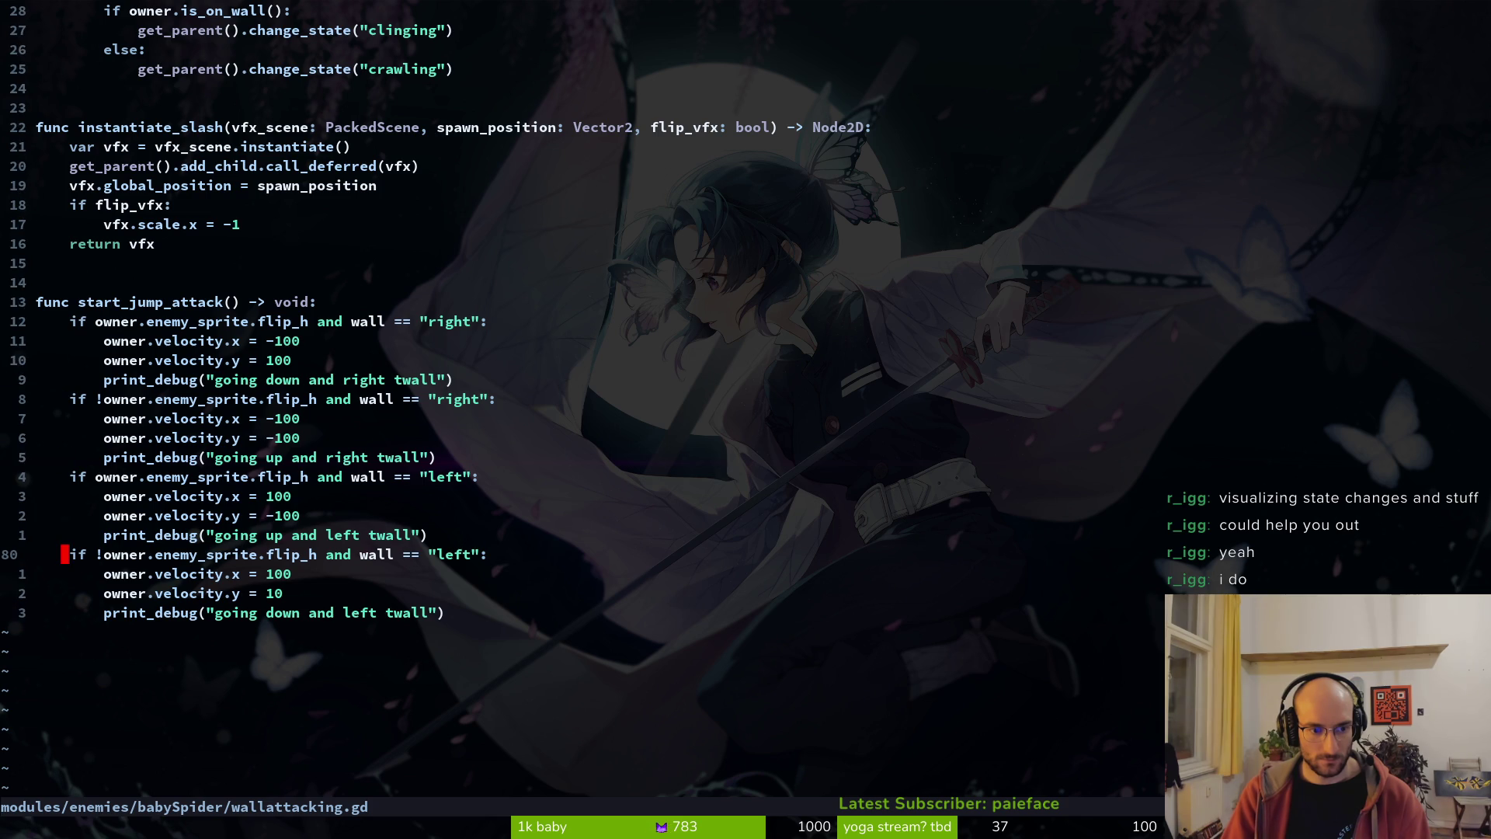
pyautogui.press('j')
pyautogui.press('j')
pyautogui.press('p')
pyautogui.press('d')
pyautogui.press('d')
pyautogui.hotkey('alt', 'Tab')
pyautogui.press('F5')
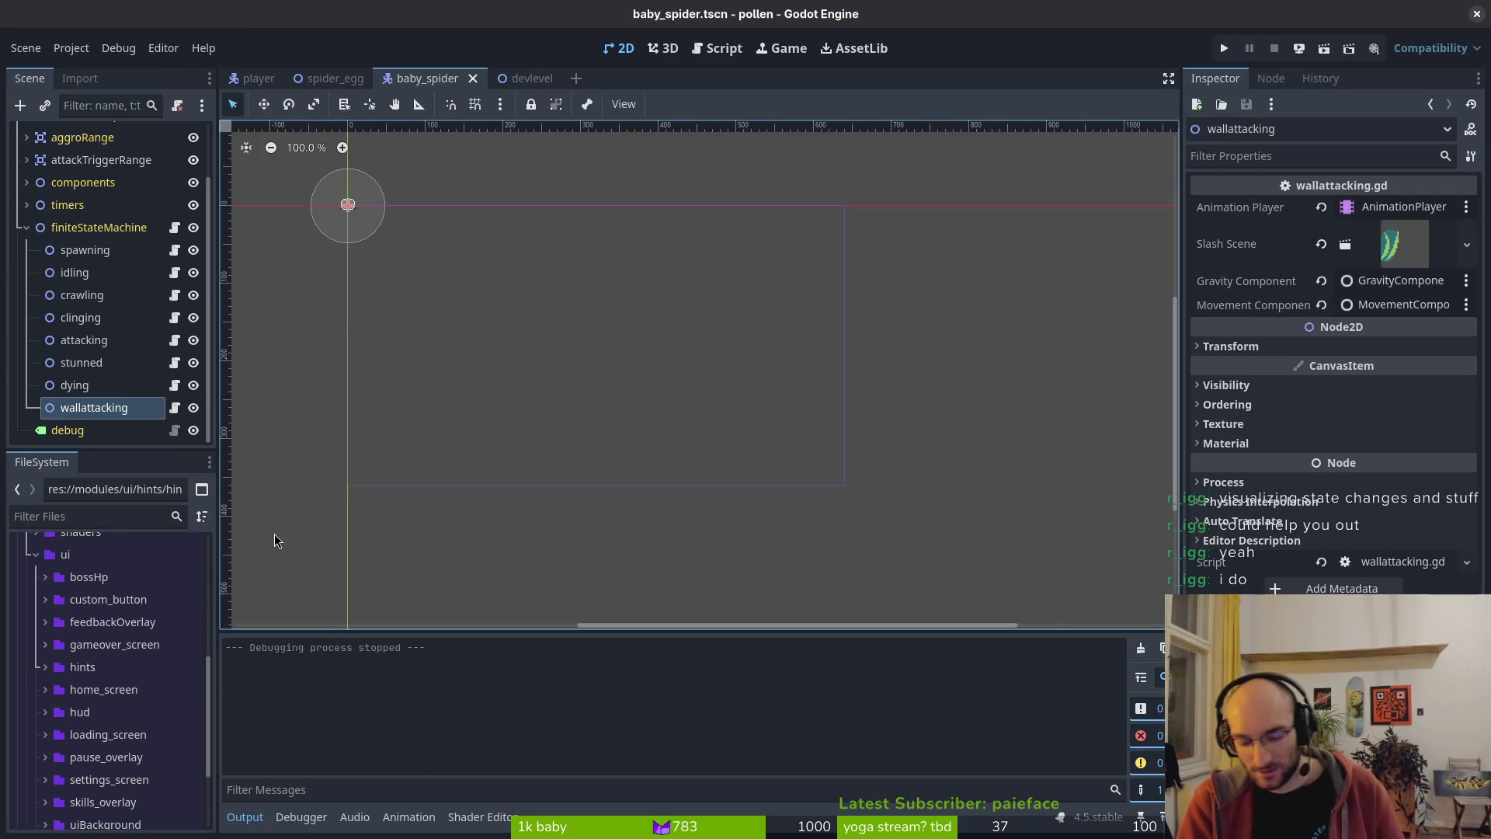
# - Run the game from the main menu and watch repeated "going up and right twall" jumps, then stop it
pyautogui.press('F5')
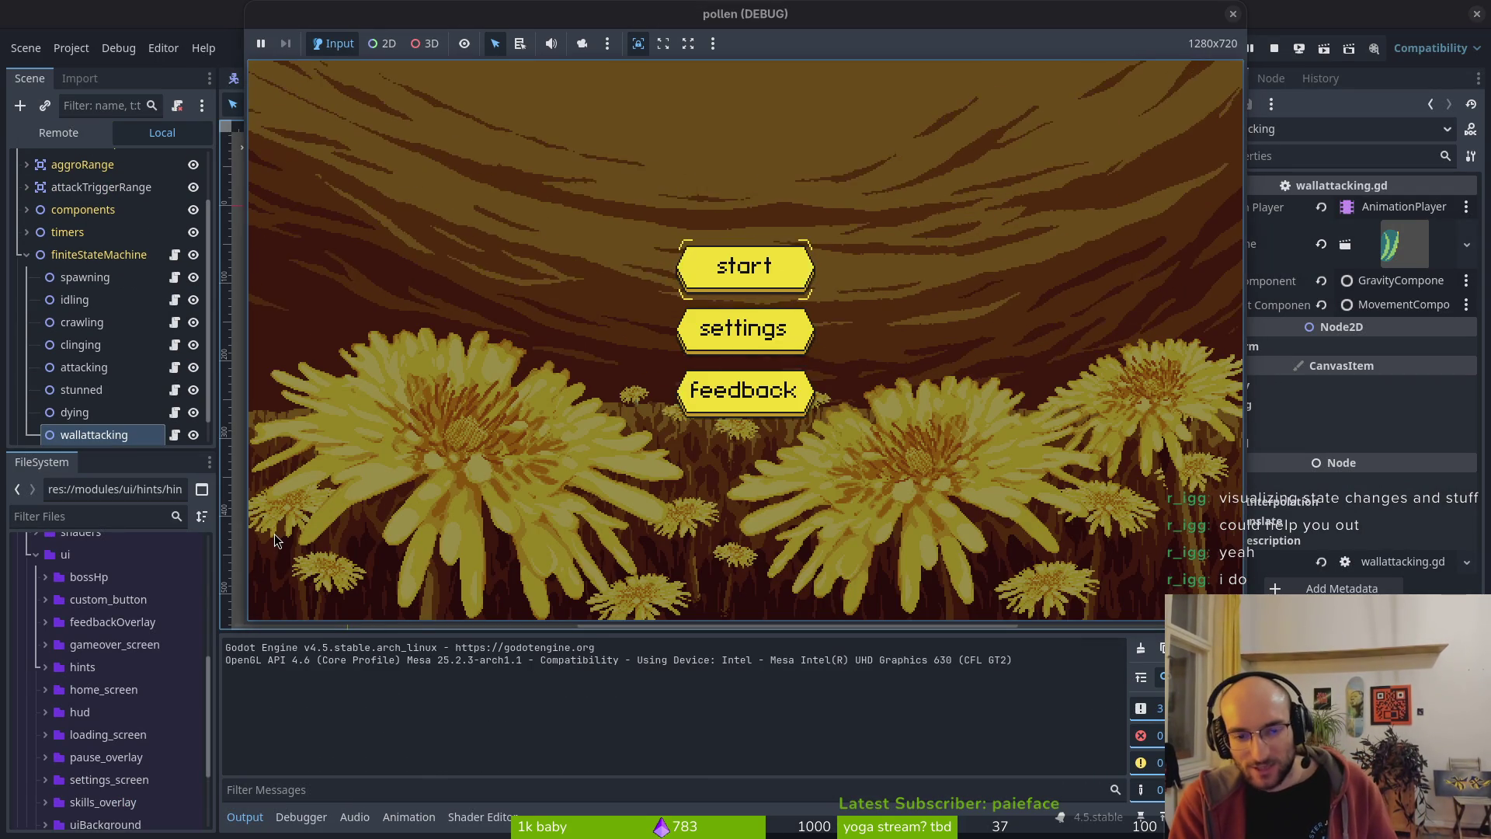
pyautogui.press('Return')
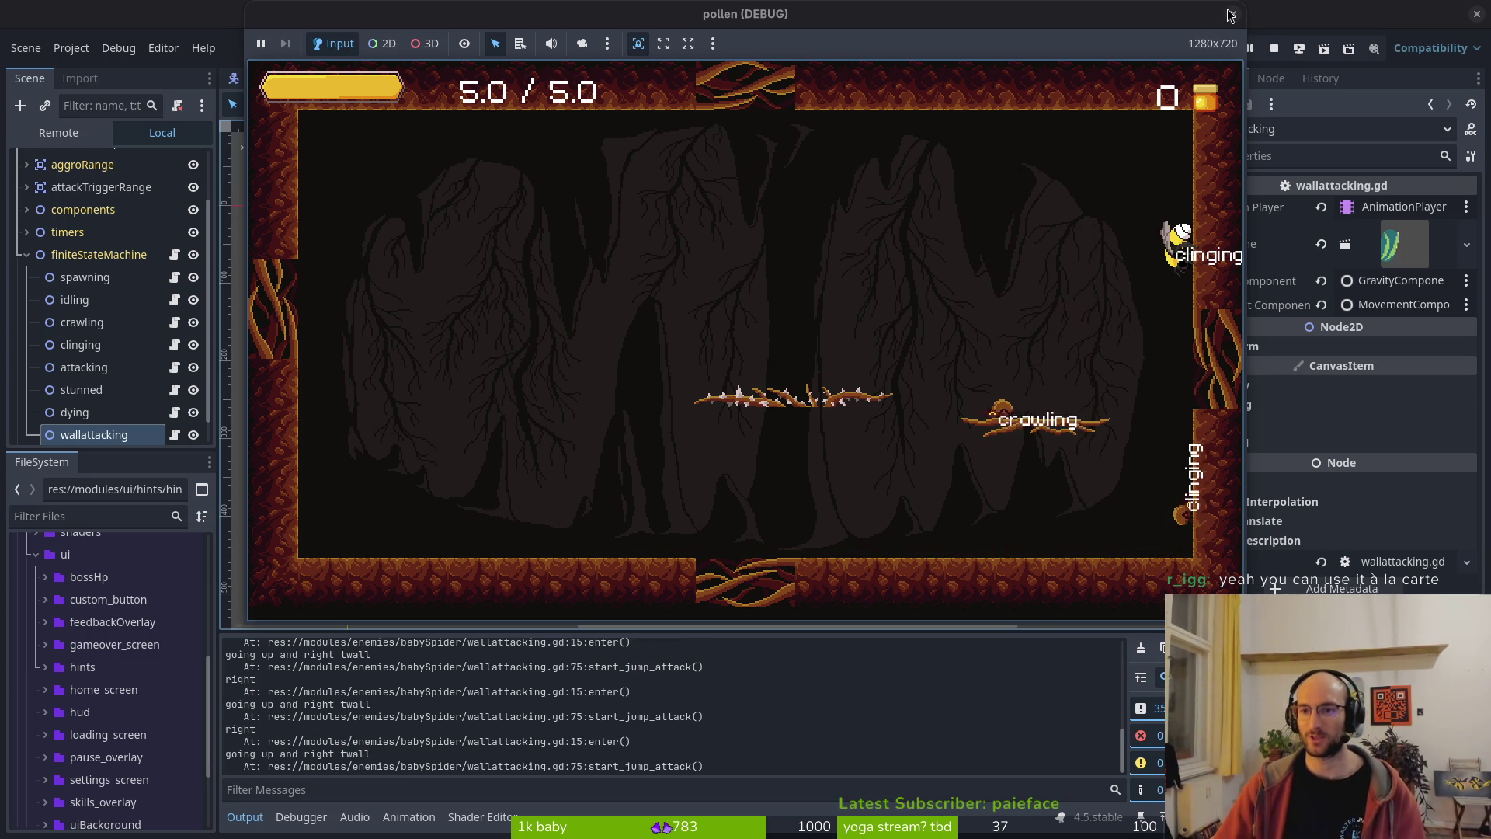
pyautogui.press('F8')
pyautogui.hotkey('alt', 'Tab')
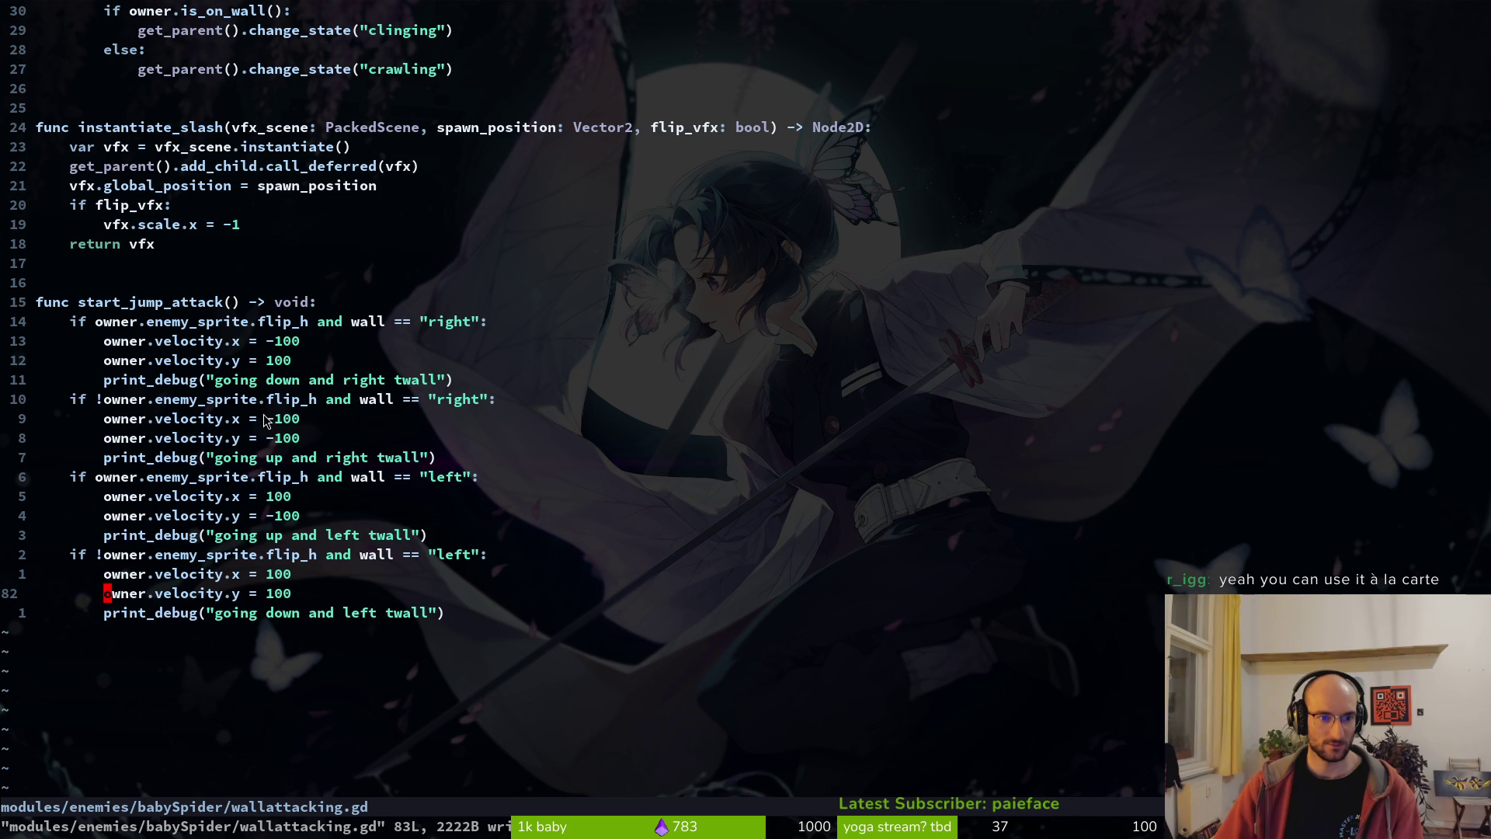
# - Mark the right-wall x velocity value, then open the enemy.tscn scene file
pyautogui.moveTo(156, 426); pyautogui.dragTo(332, 418)
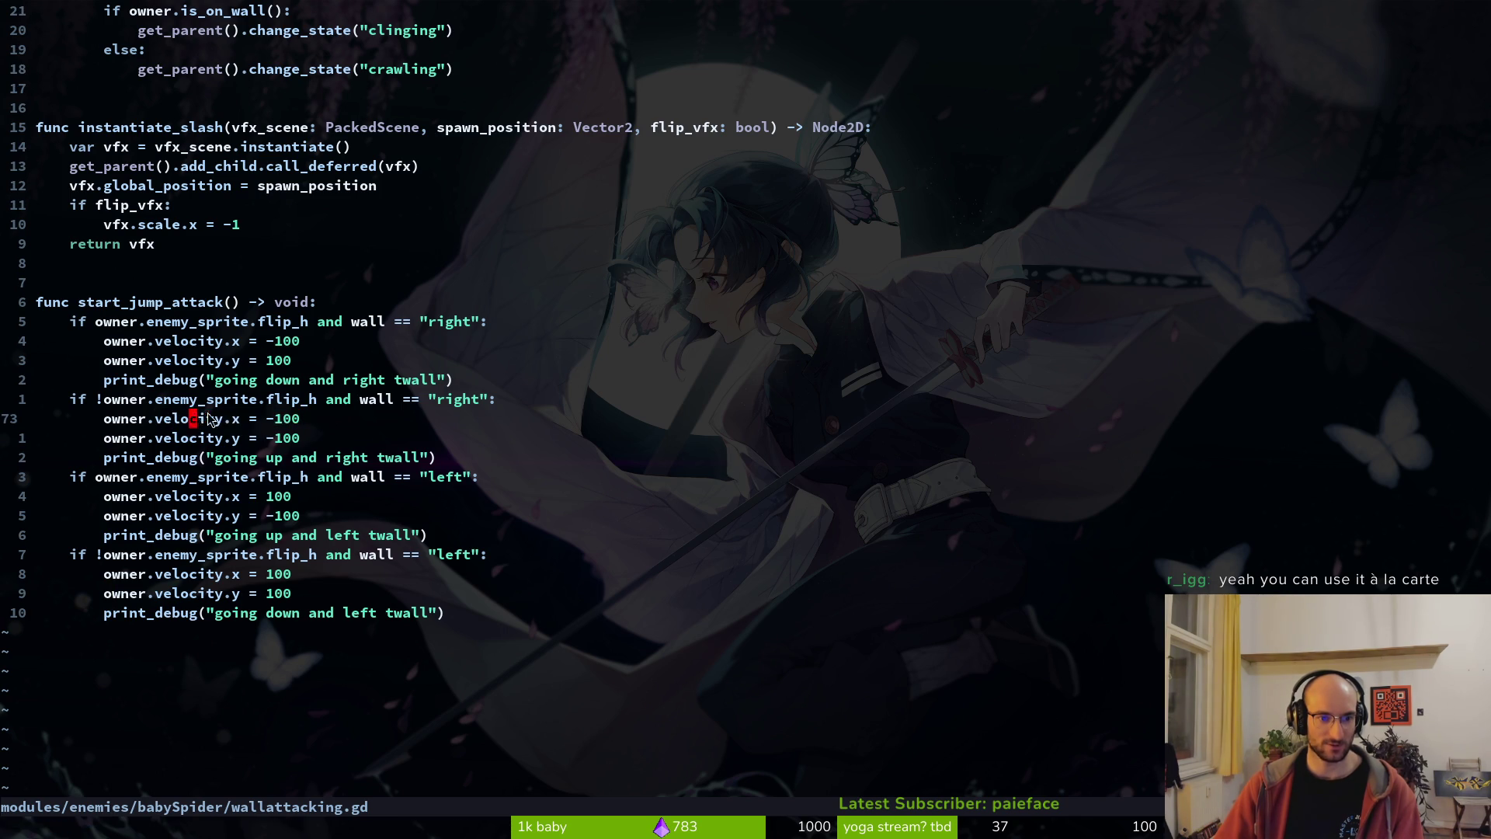
pyautogui.hotkey('ctrl', 'p')
pyautogui.write('enentts')
pyautogui.press('BackSpace')
pyautogui.press('BackSpace')
pyautogui.write('ts')
pyautogui.press('BackSpace')
pyautogui.press('BackSpace')
pyautogui.press('Return')
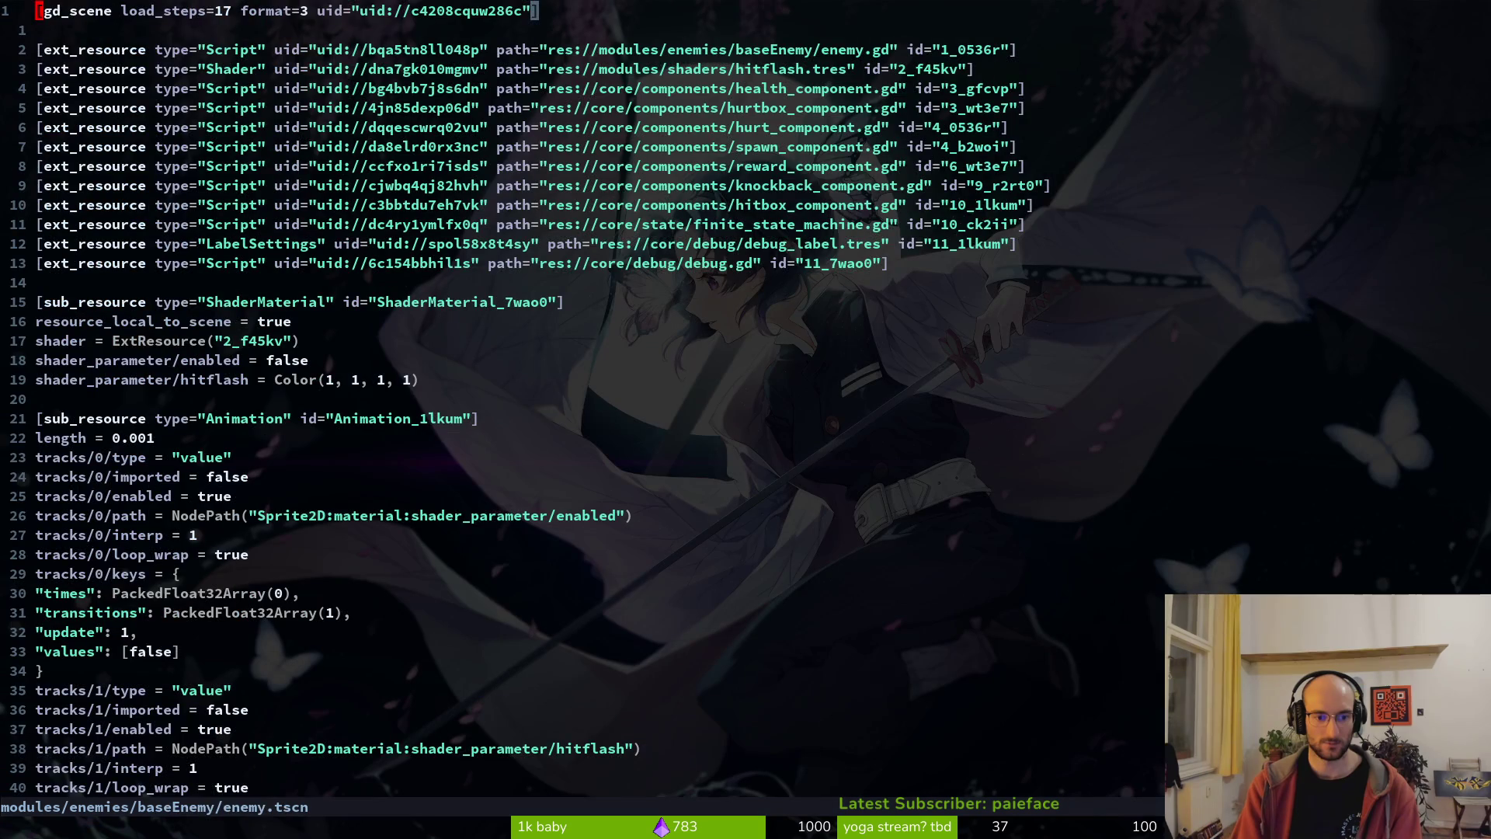
# - Open enemy.gd via a 'basene' search and select the velocity-based flip_h lines
pyautogui.hotkey('ctrl', 'p')
pyautogui.write('basene')
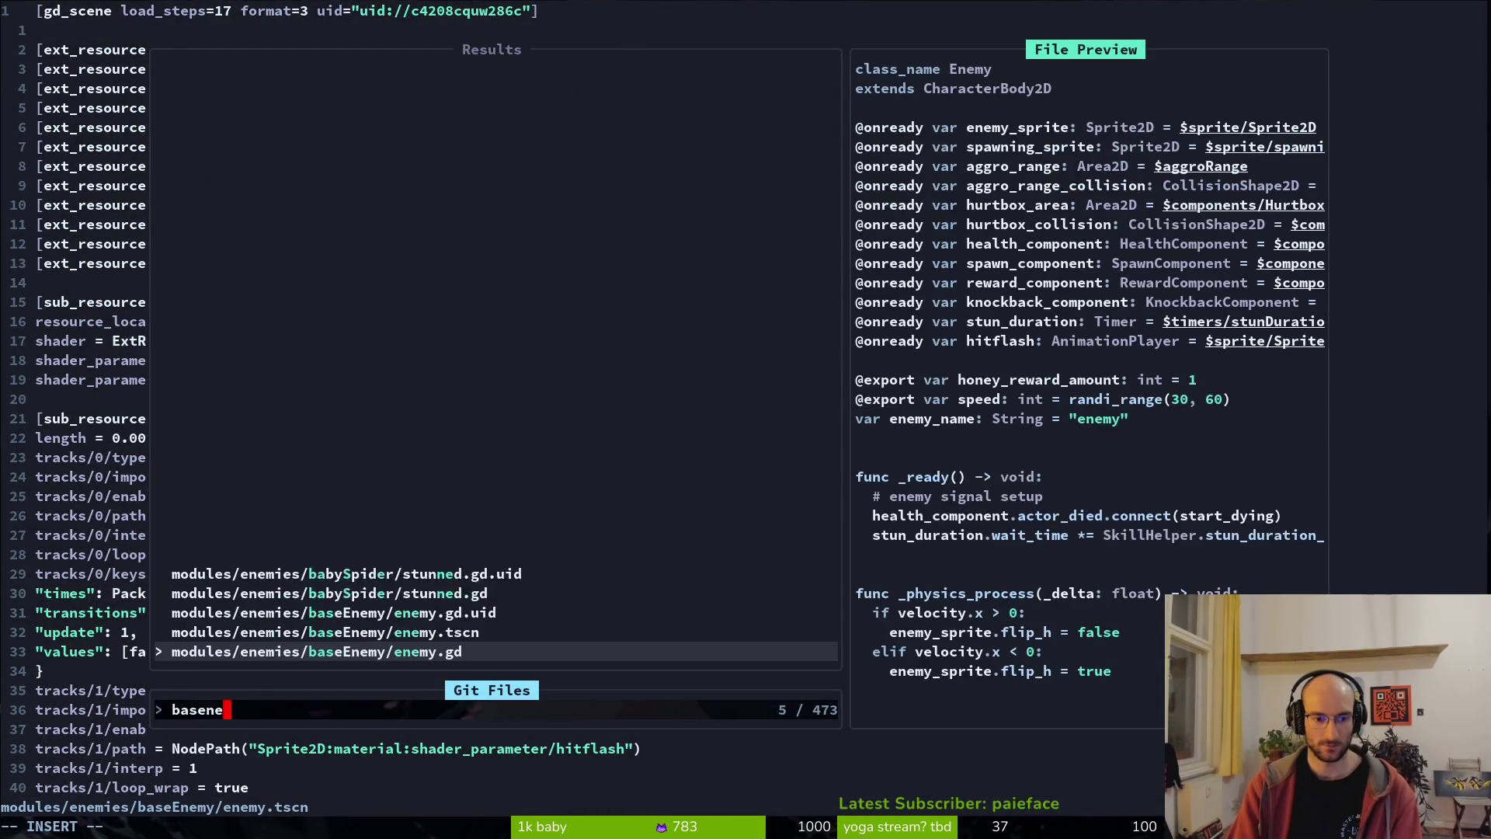
pyautogui.press('Return')
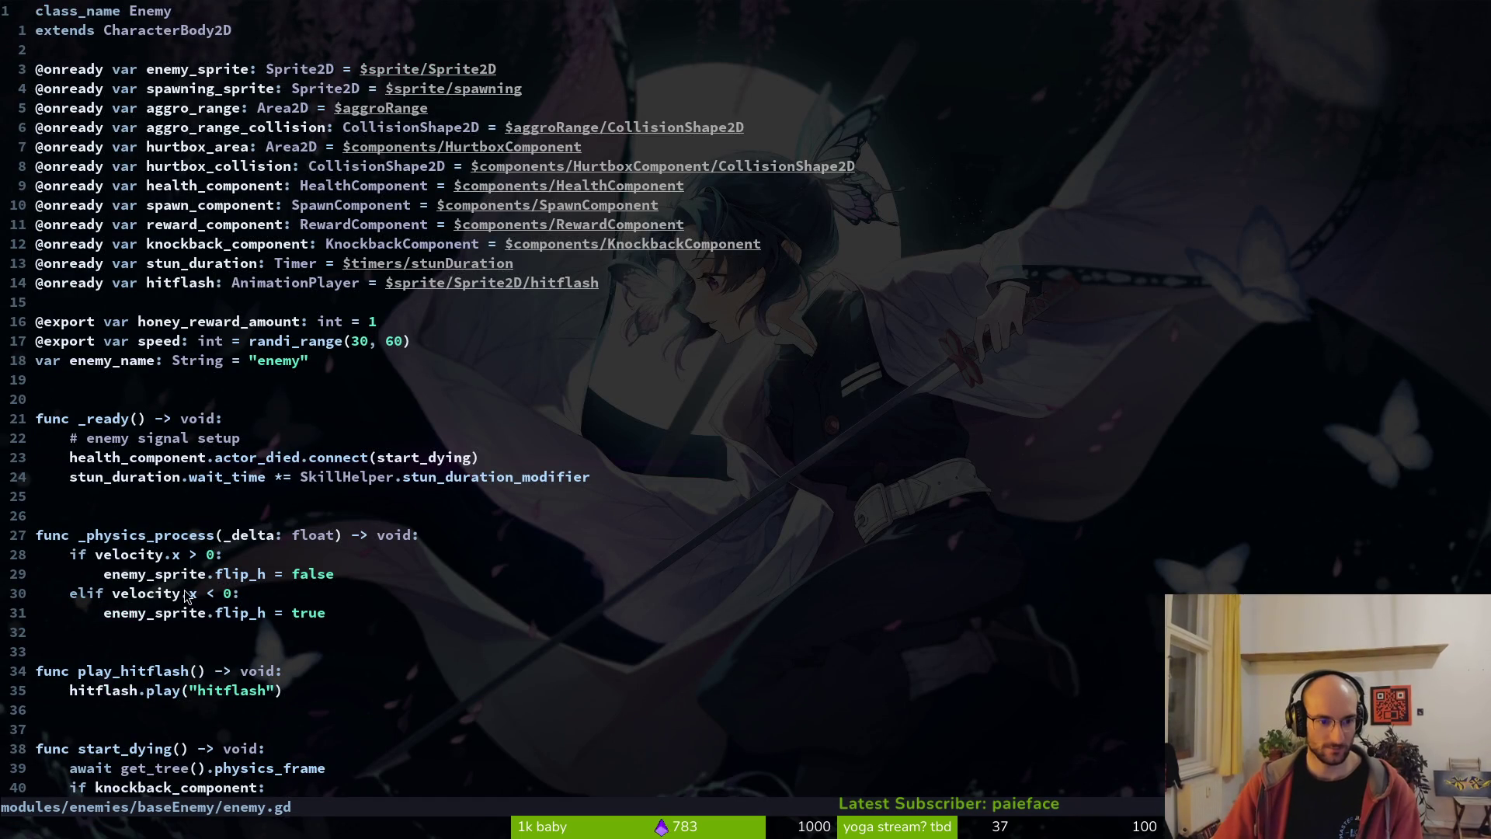
pyautogui.moveTo(355, 619); pyautogui.dragTo(66, 536)
pyautogui.click(230, 592)
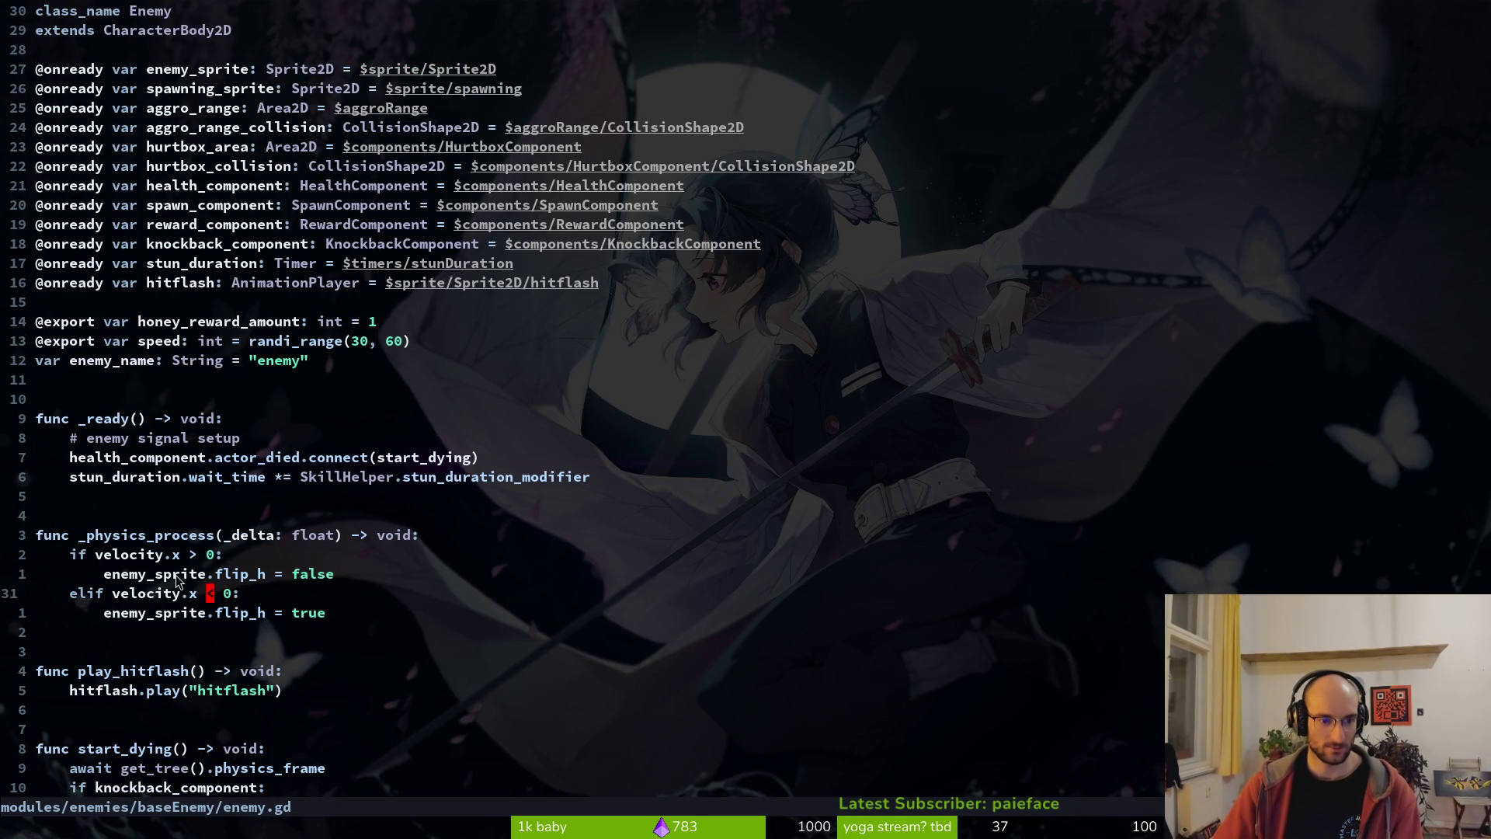
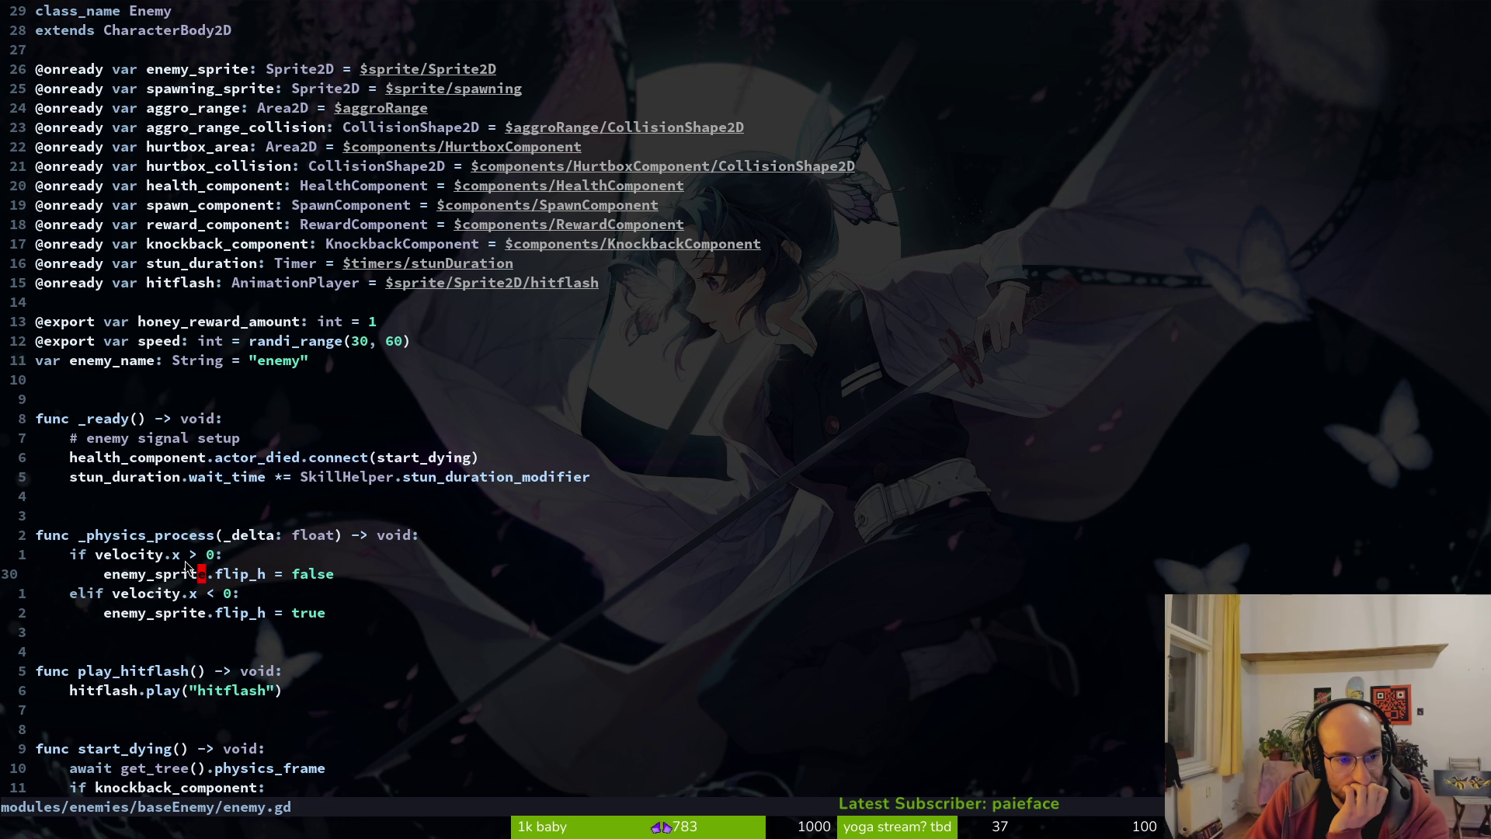
# - Check enemy.gd's _physics_process, then search Git Files for 'wallatac' to find wallattacking.gd
pyautogui.moveTo(103, 535); pyautogui.dragTo(323, 626)
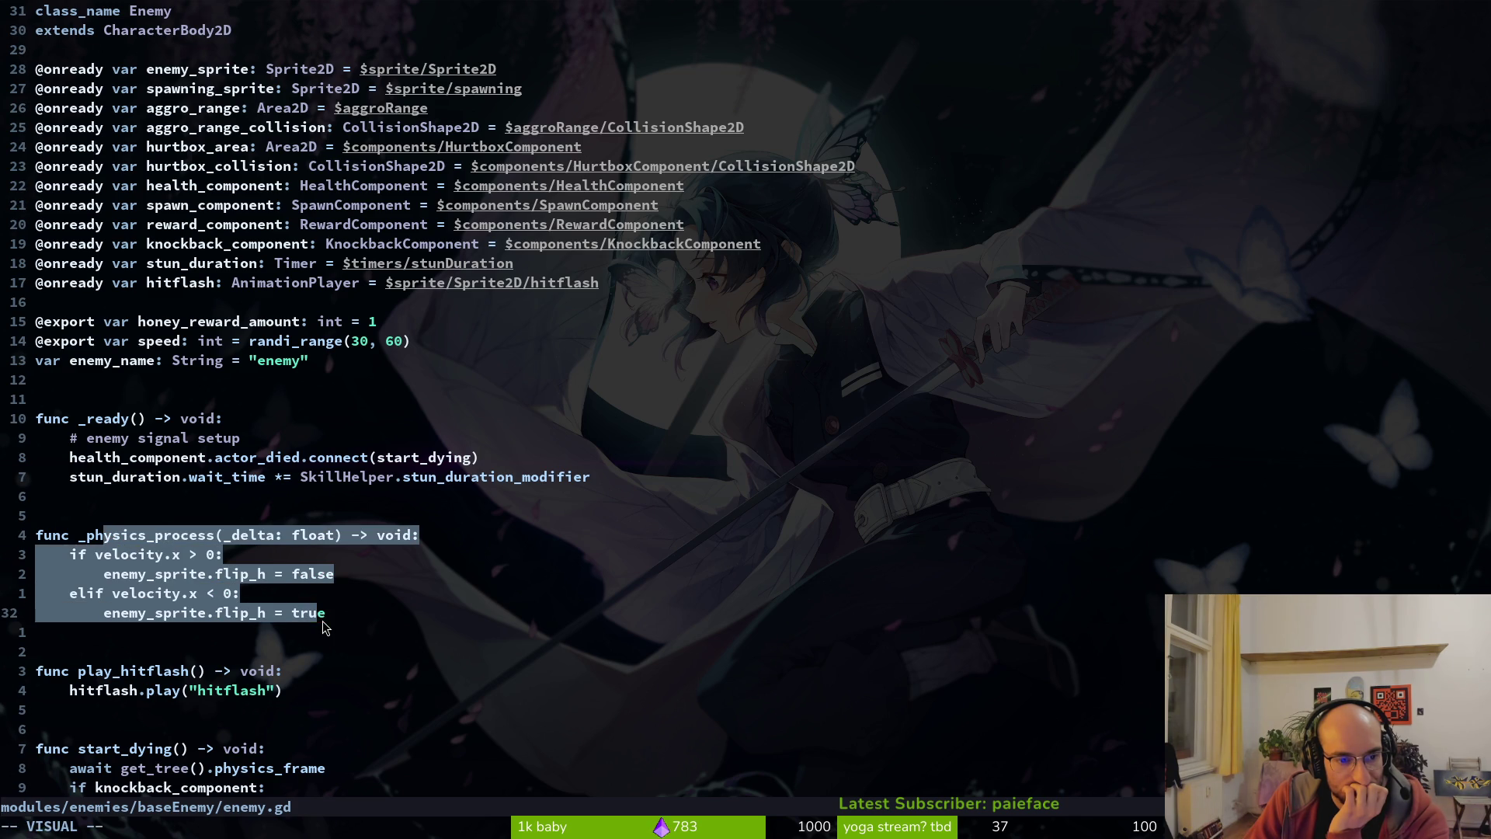
pyautogui.click(186, 575)
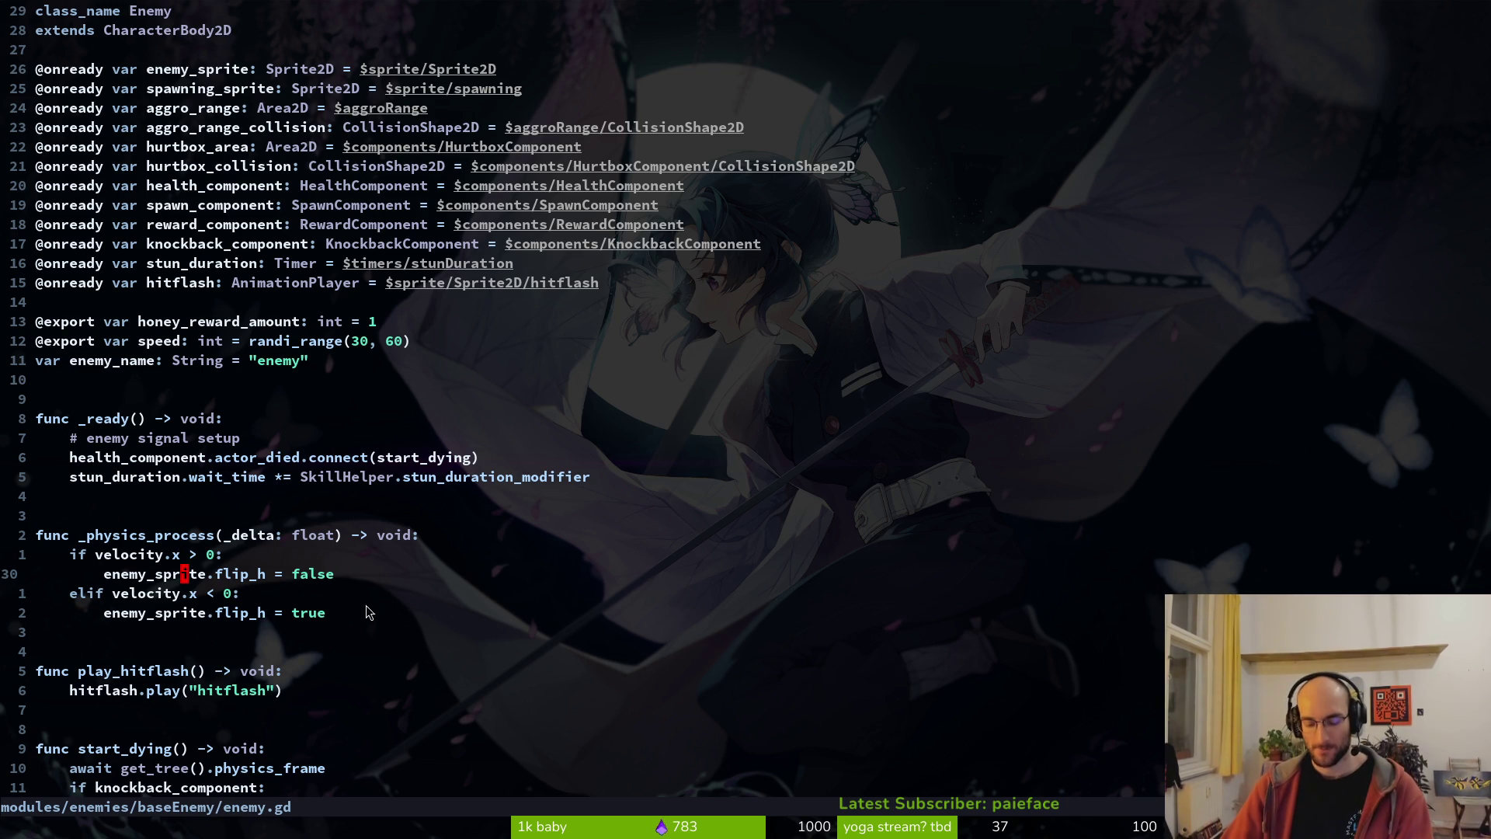
pyautogui.hotkey('ctrl', '6')
pyautogui.hotkey('ctrl', '6')
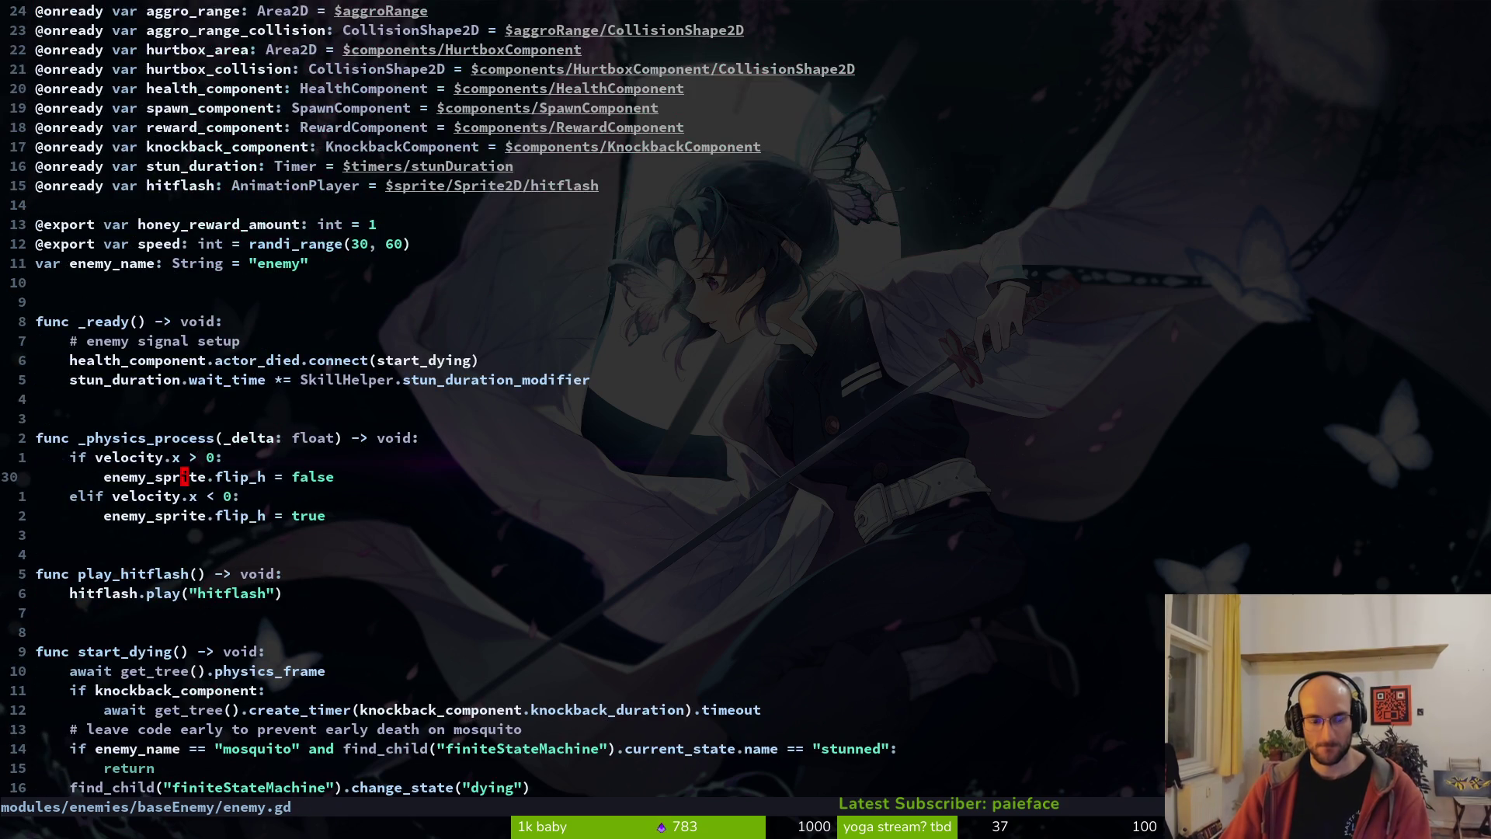
pyautogui.hotkey('ctrl', 'p')
pyautogui.write('a')
pyautogui.press('BackSpace')
pyautogui.write('wallatac')
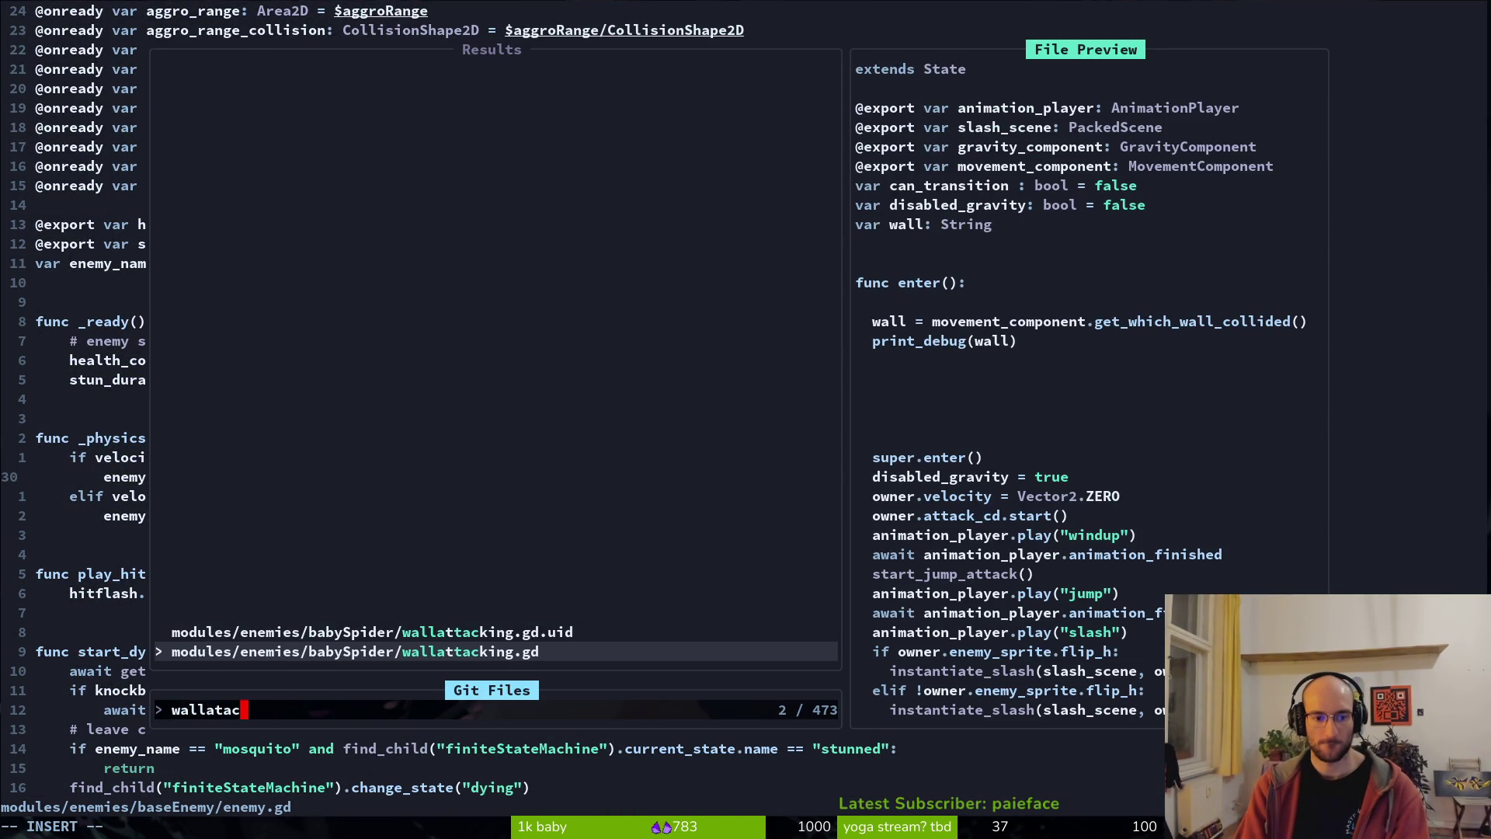
# - Open wallattacking.gd and look over its start_jump_attack function
pyautogui.press('Return')
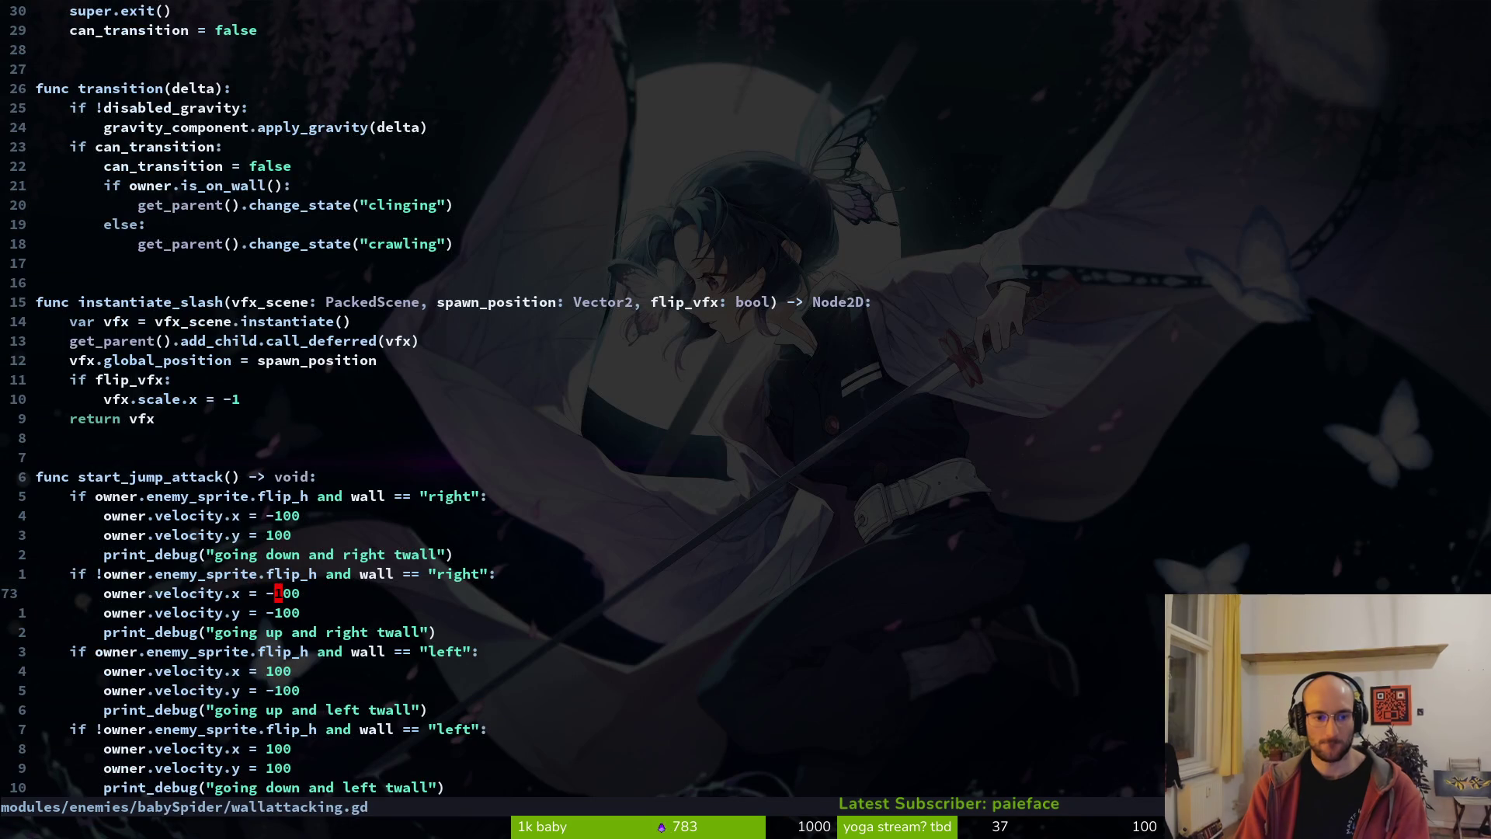
pyautogui.scroll(-5, 404, 466)
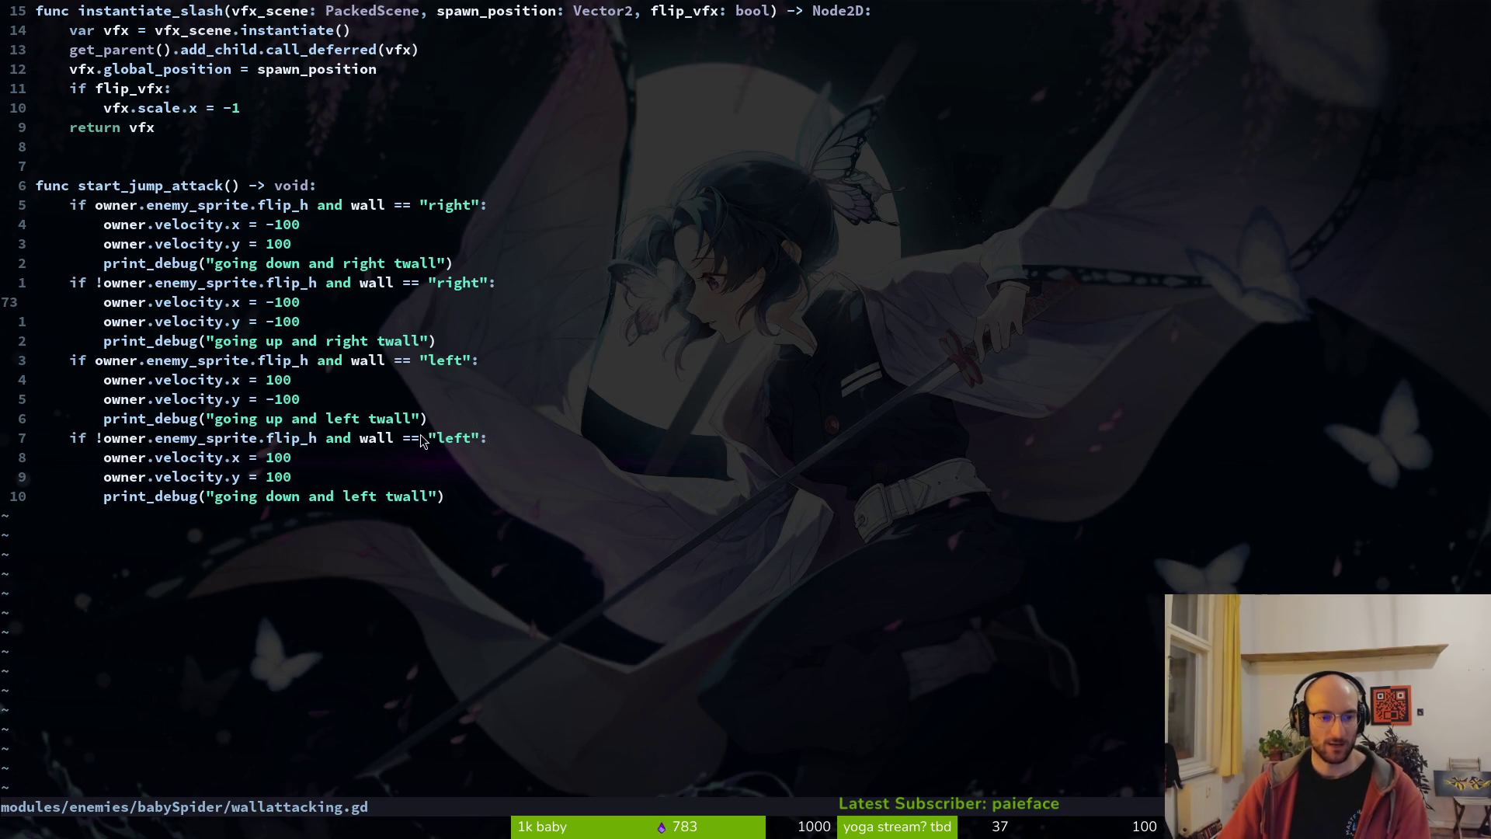
pyautogui.scroll(3, 319, 272)
pyautogui.scroll(-3, 319, 271)
pyautogui.hotkey('shift', 'v')
pyautogui.press('{')
pyautogui.press('}')
pyautogui.press('Escape')
pyautogui.scroll(12, 334, 314)
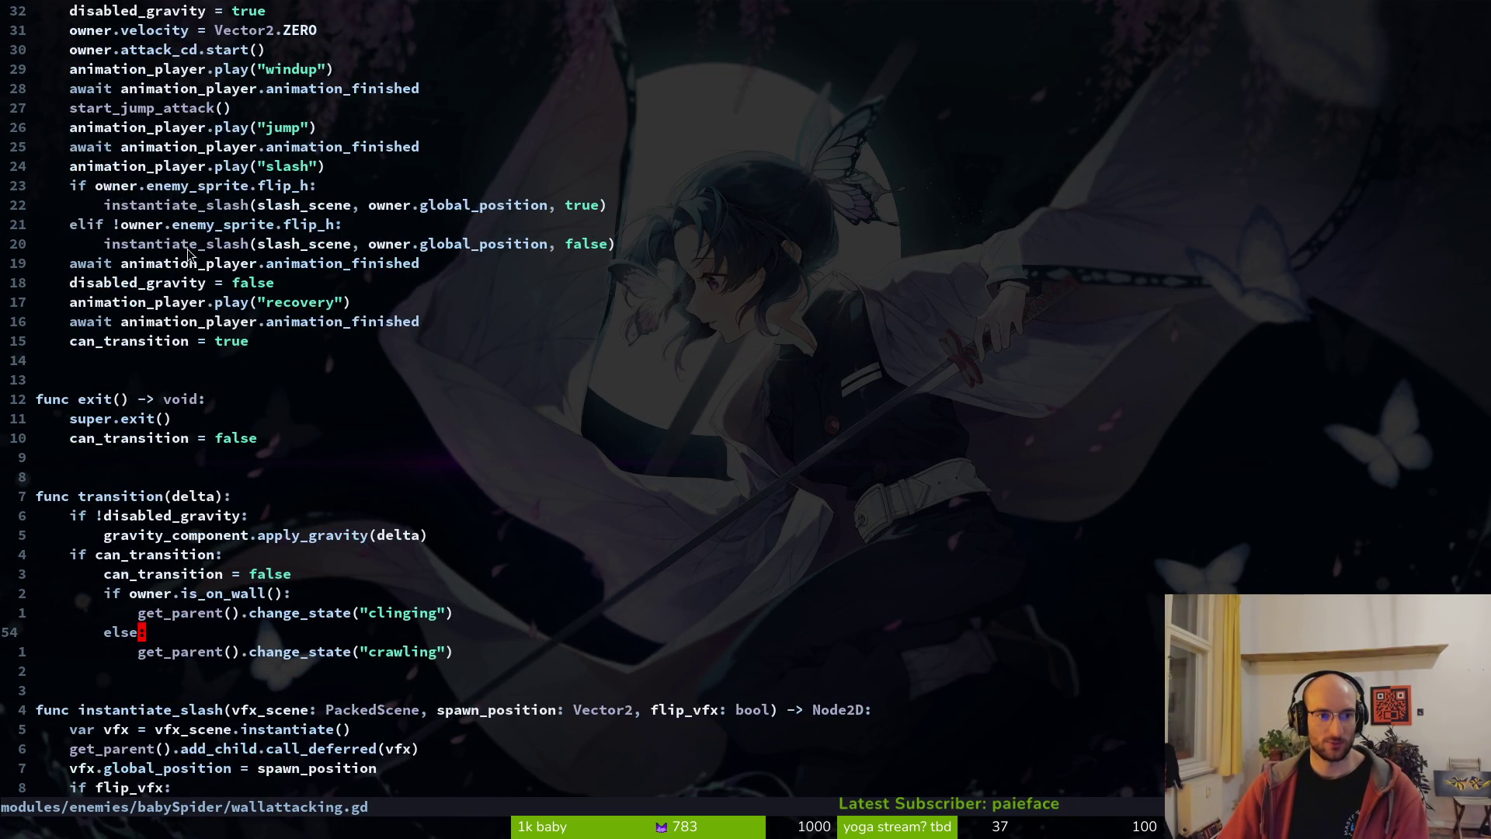
pyautogui.scroll(5, 246, 219)
pyautogui.scroll(-5, 249, 321)
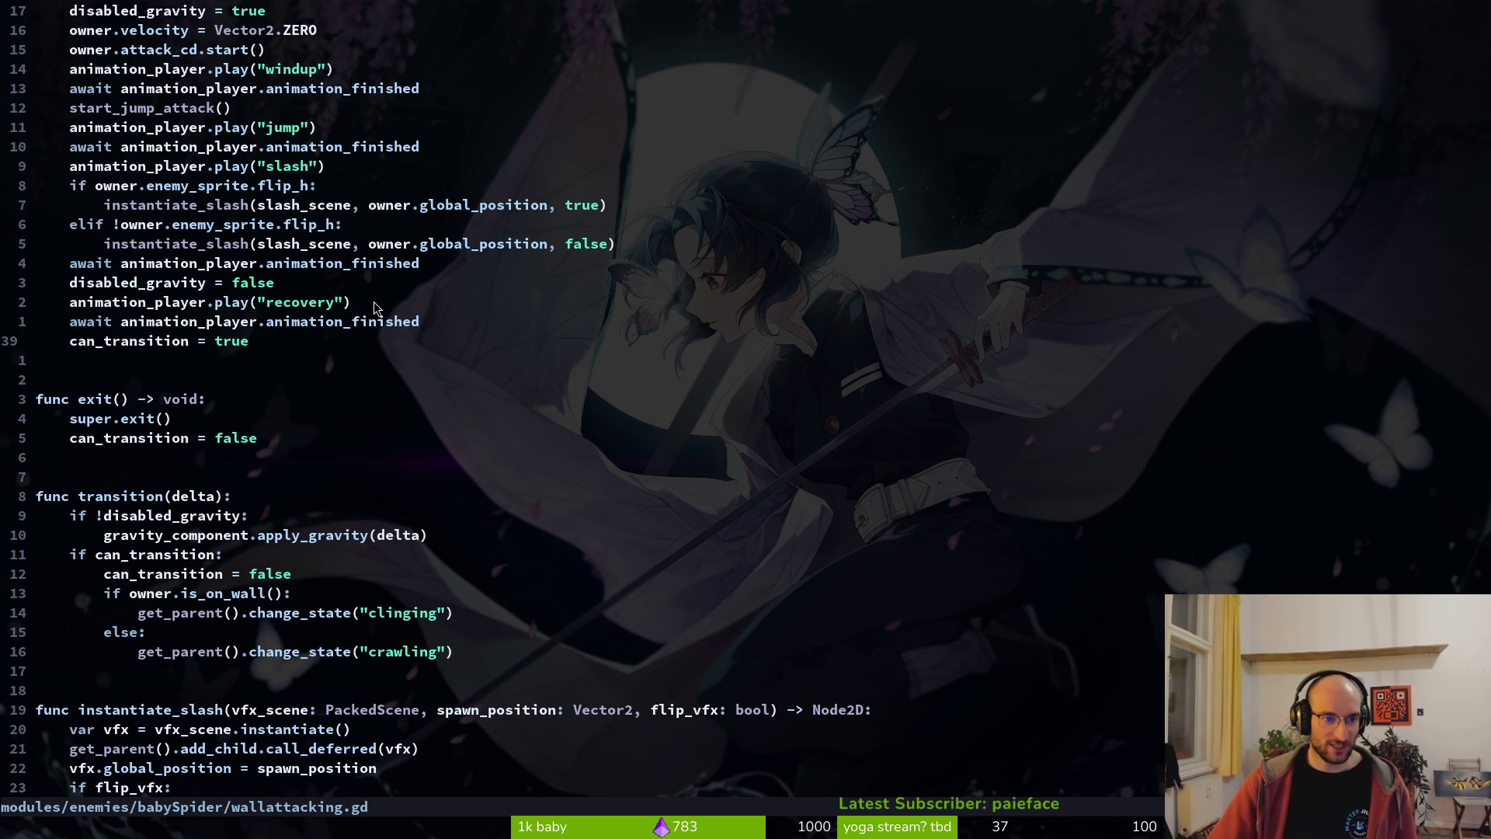
pyautogui.scroll(4, 388, 273)
pyautogui.scroll(-12, 380, 348)
# - Inspect the disabled_gravity line and the right- and left-wall velocity values in start_jump_attack
pyautogui.press('v')
pyautogui.click(368, 536)
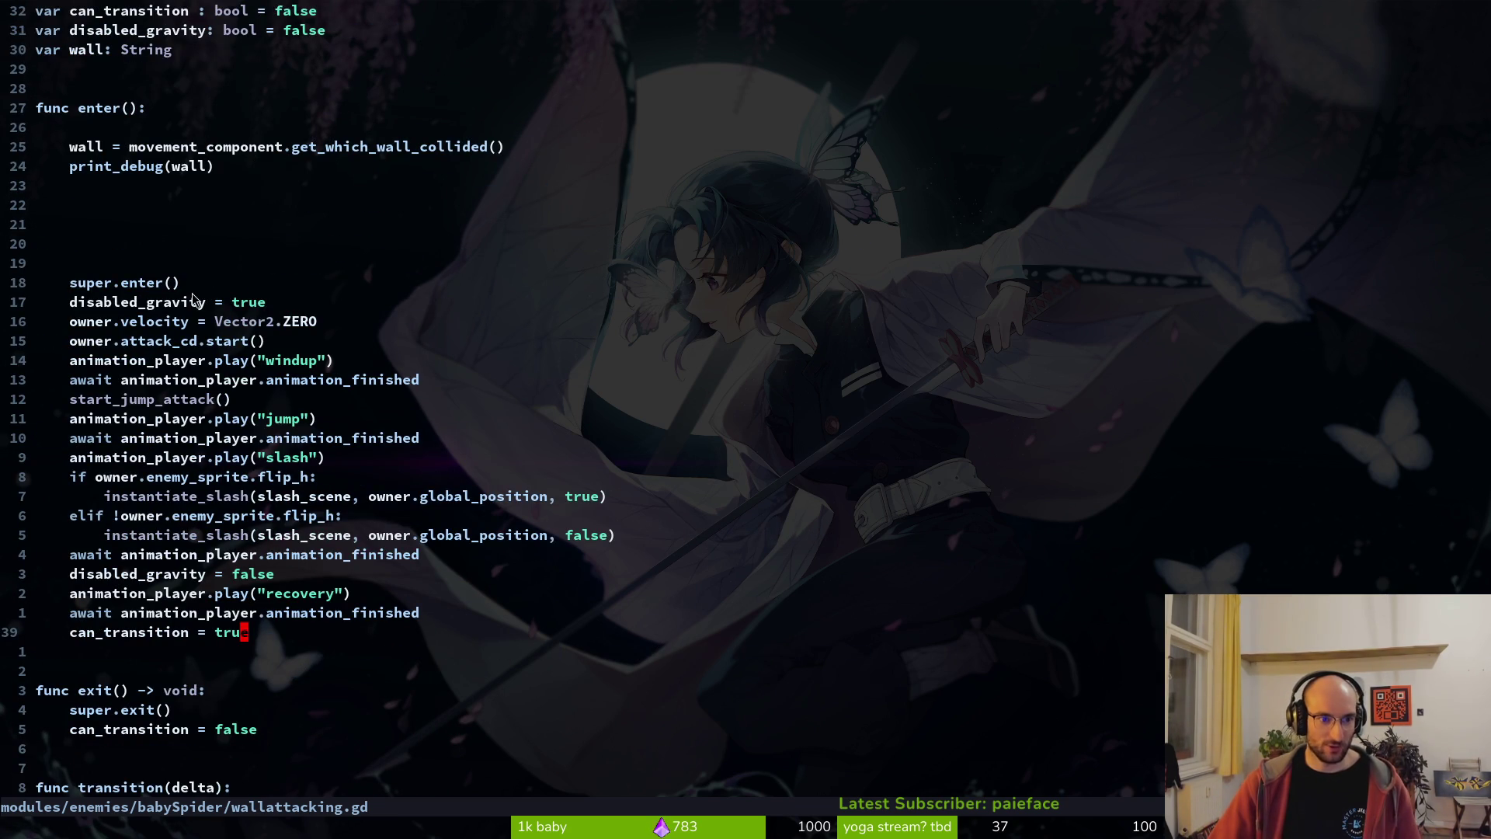
pyautogui.moveTo(80, 309)
pyautogui.mouseDown()
pyautogui.moveTo(272, 311)
pyautogui.moveTo(252, 317)
pyautogui.mouseUp()
pyautogui.press('y')
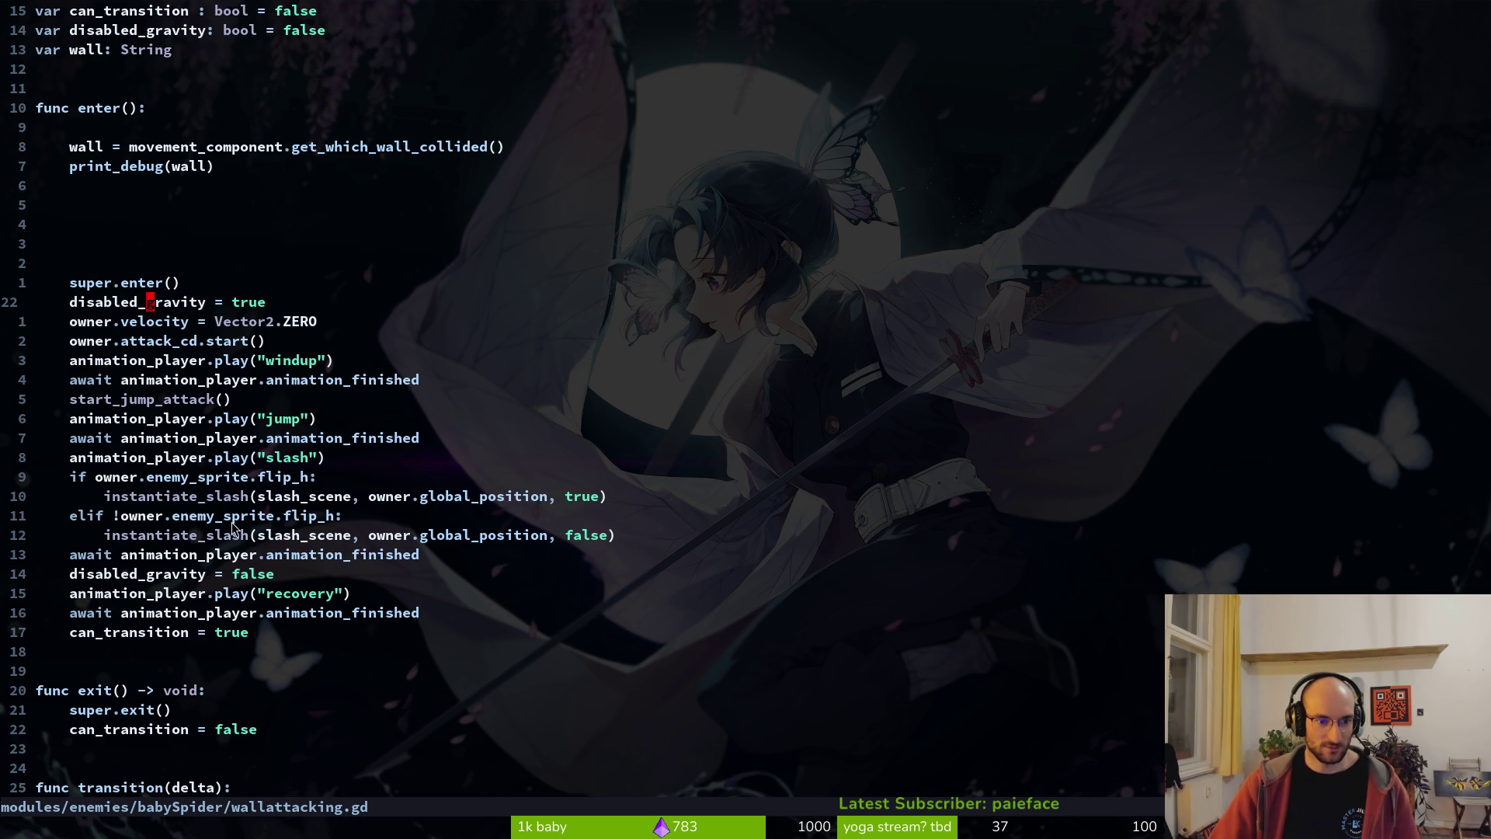
pyautogui.scroll(-5, 256, 536)
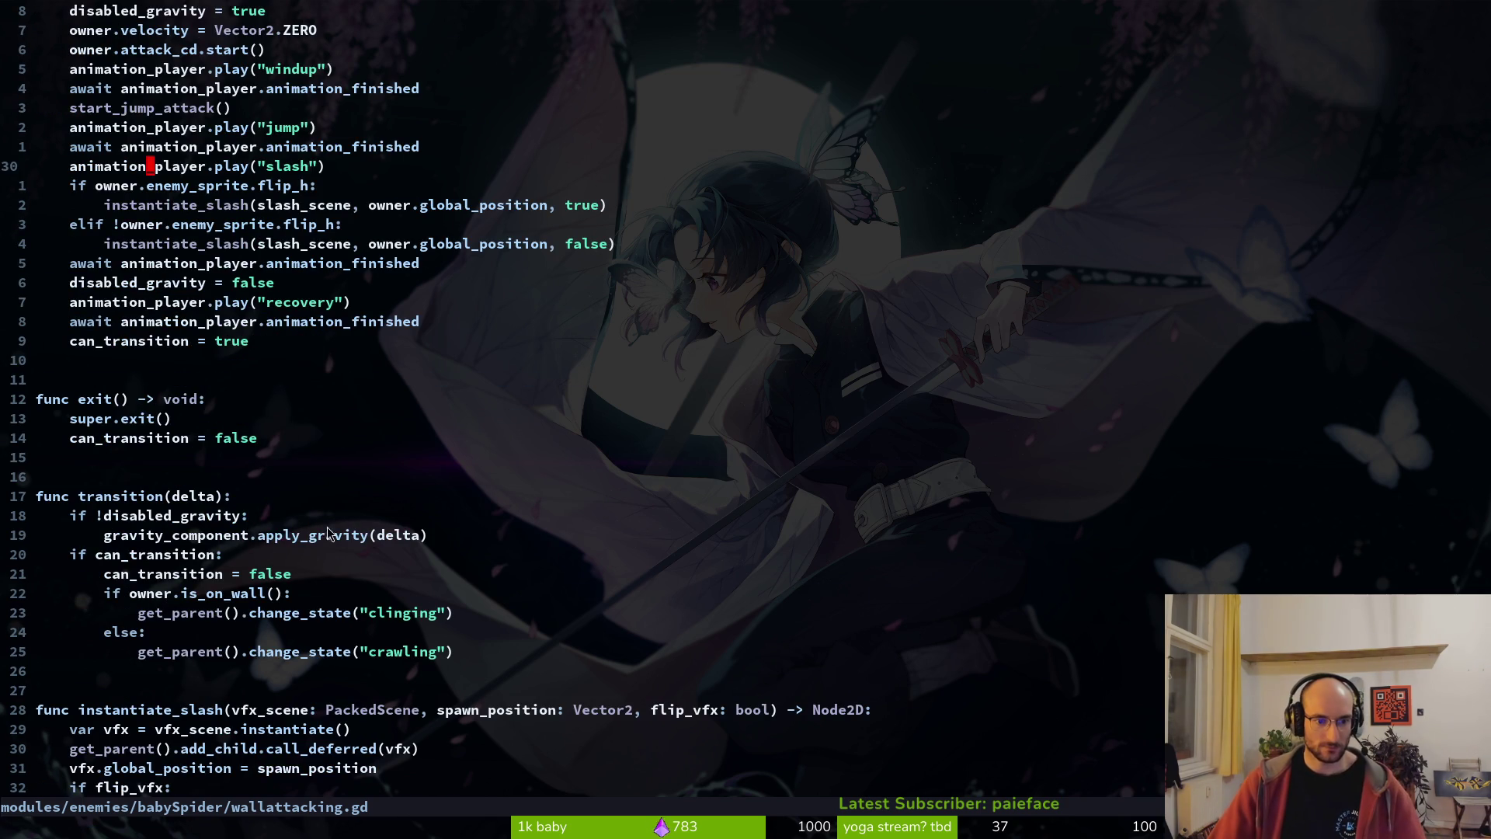
pyautogui.scroll(-8, 329, 528)
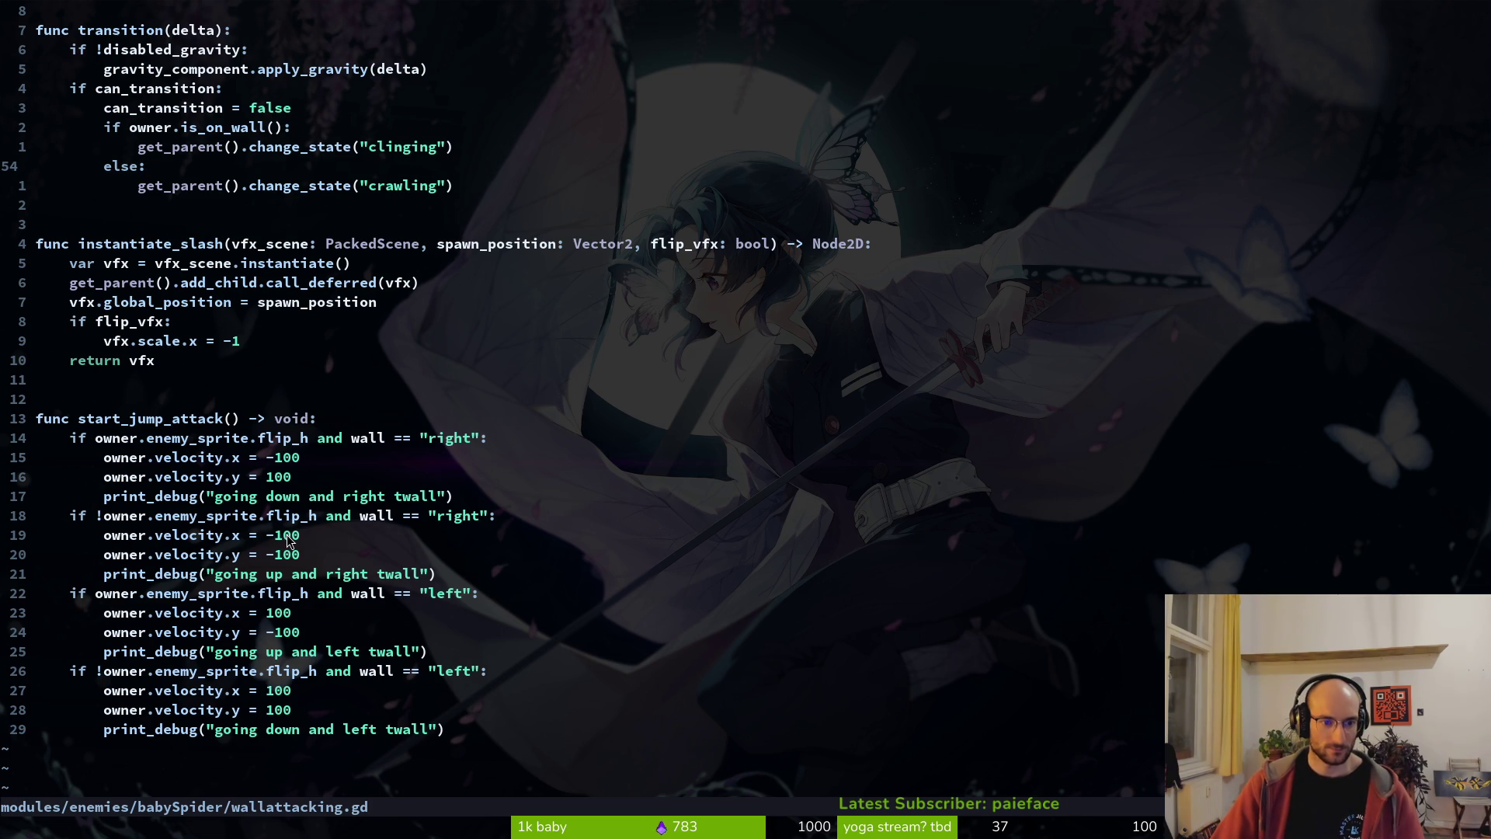
pyautogui.moveTo(307, 542); pyautogui.dragTo(150, 460)
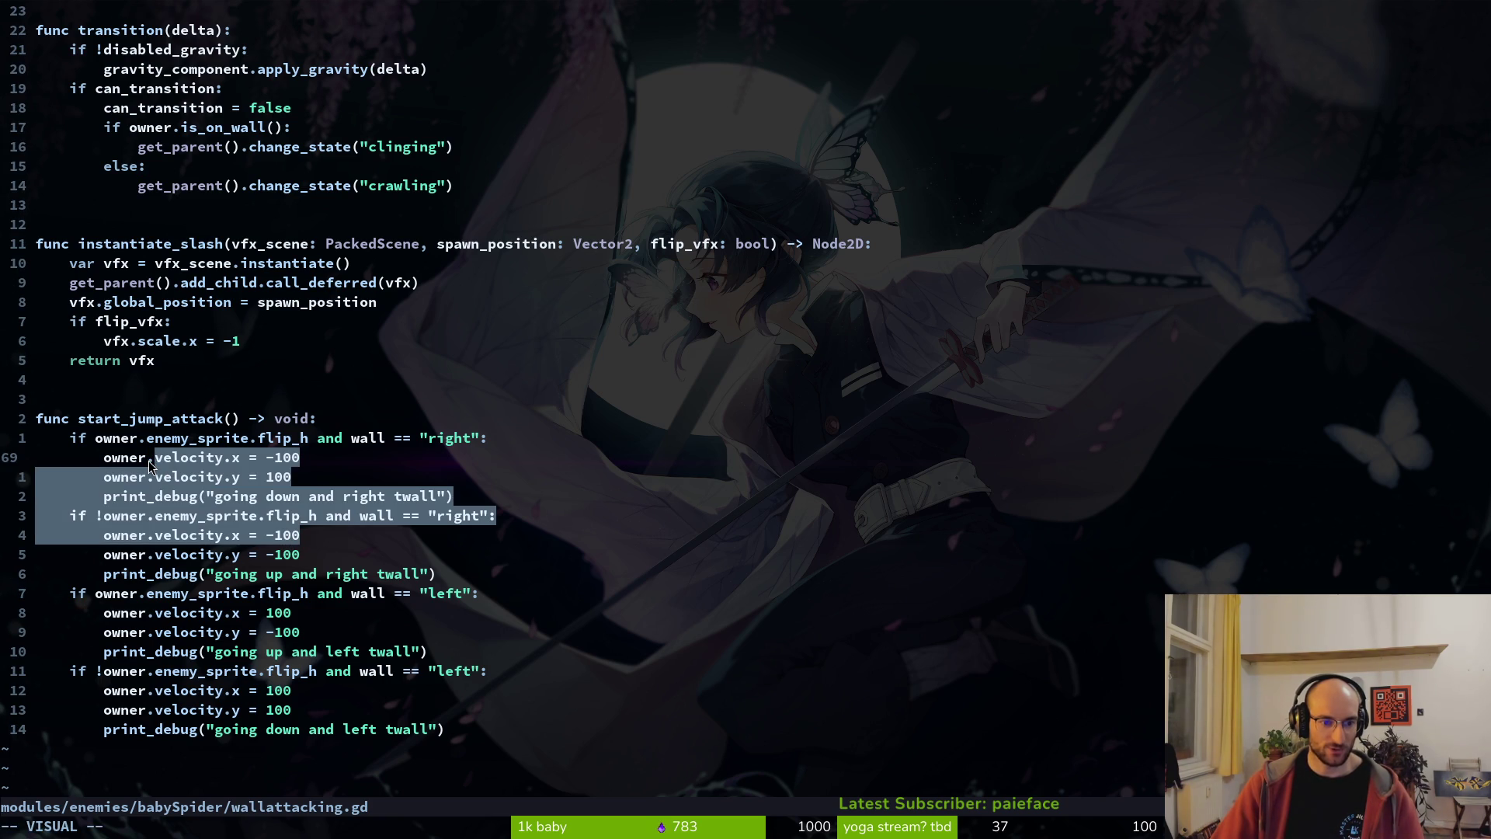
pyautogui.click(268, 616)
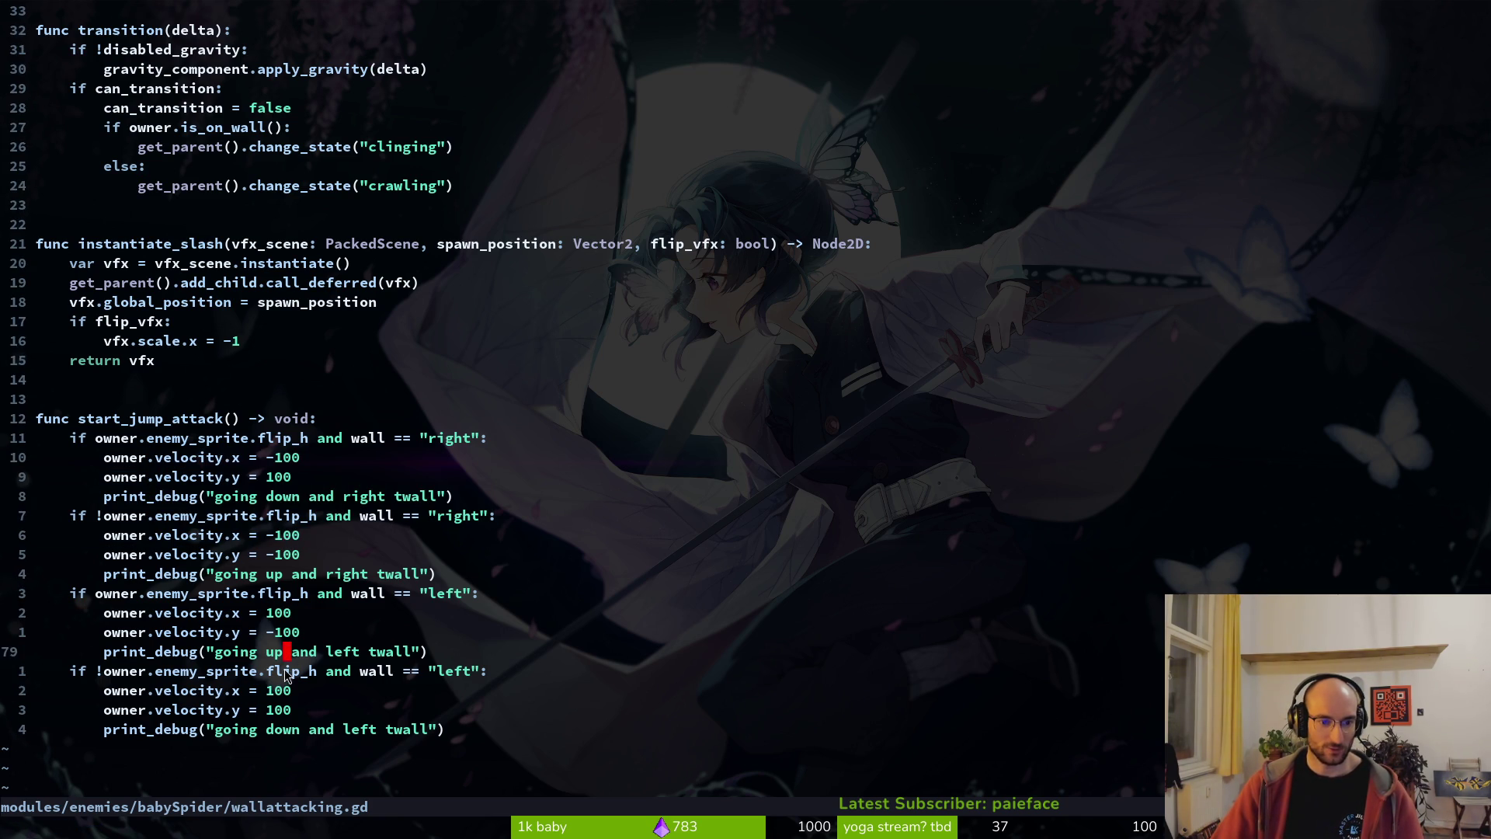
pyautogui.click(278, 614)
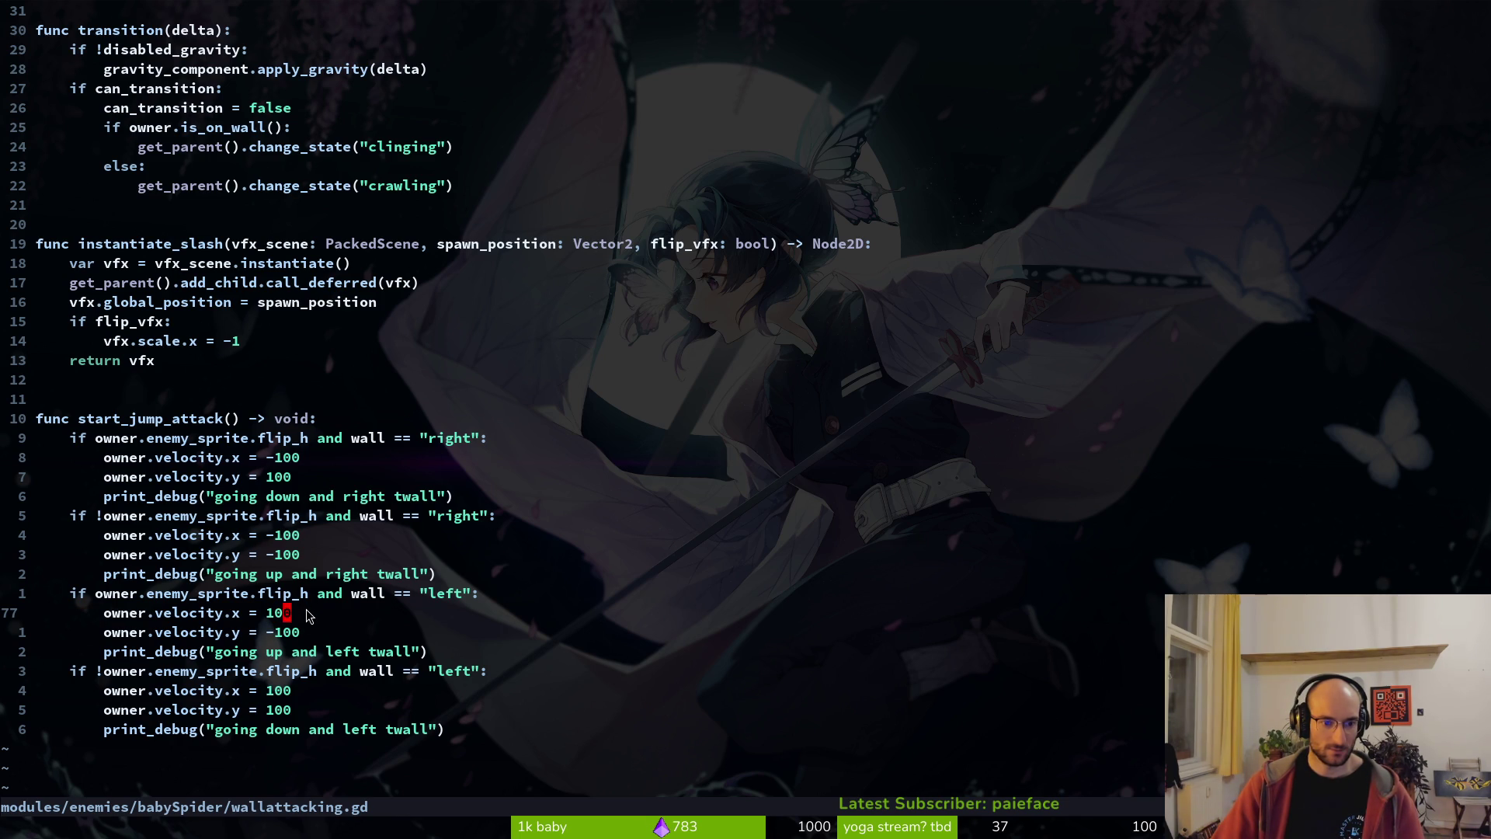
# - Glance at enemy.gd, then return to reread the top of wallattacking.gd
pyautogui.hotkey('ctrl', 'o')
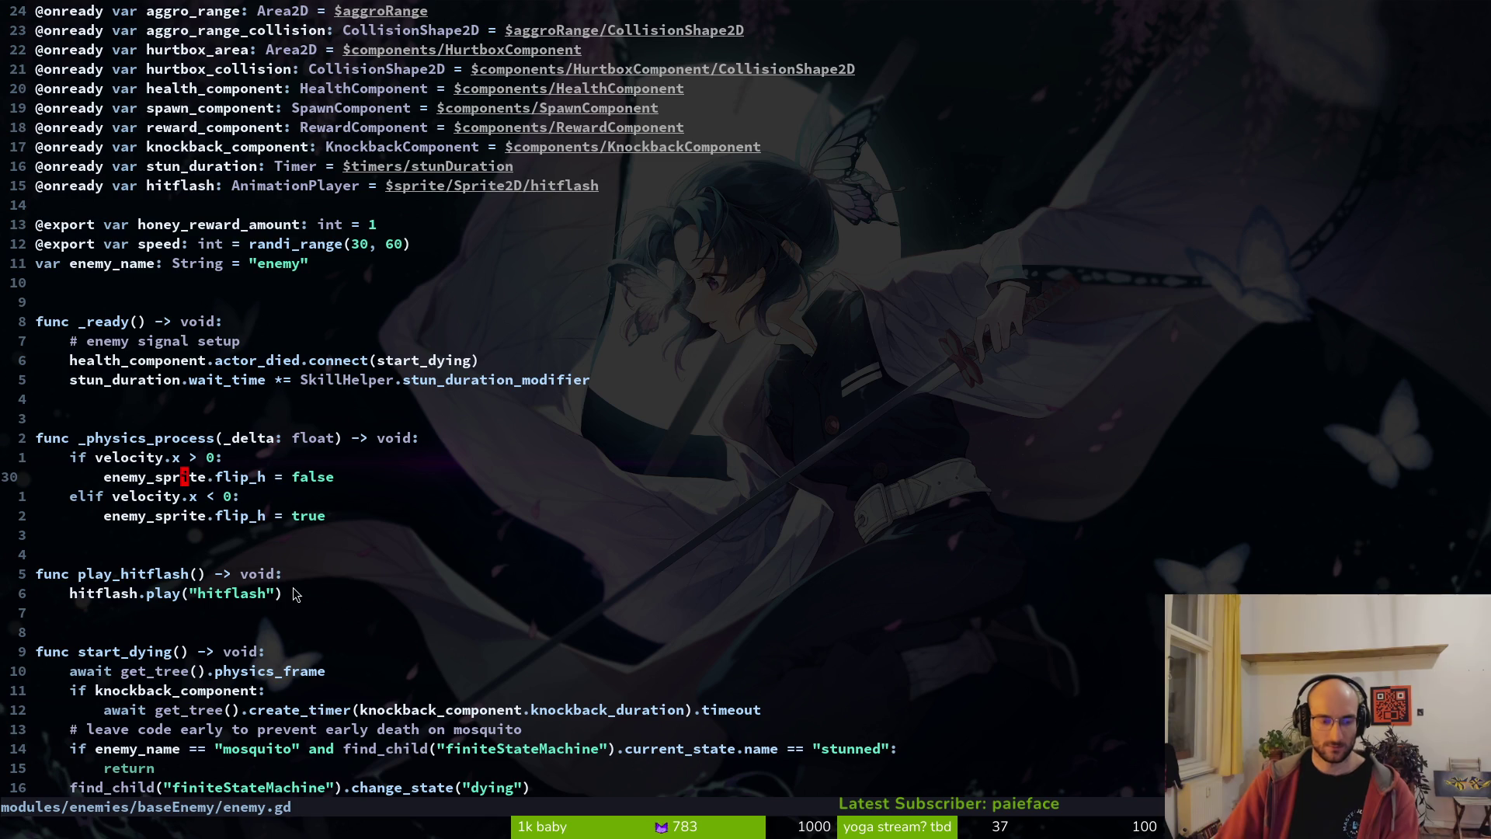
pyautogui.hotkey('ctrl', 'o')
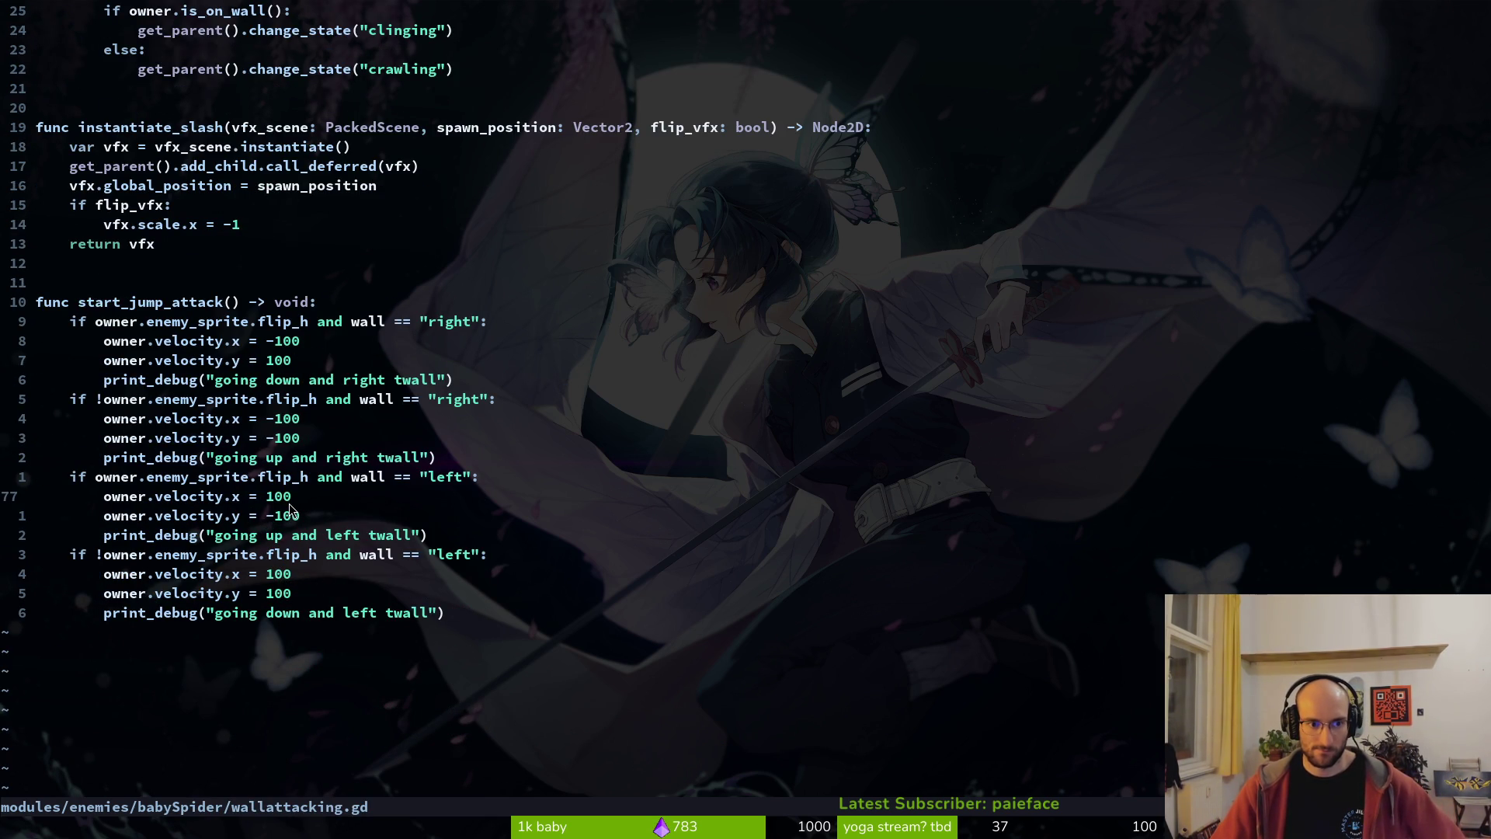
pyautogui.scroll(2, 289, 509)
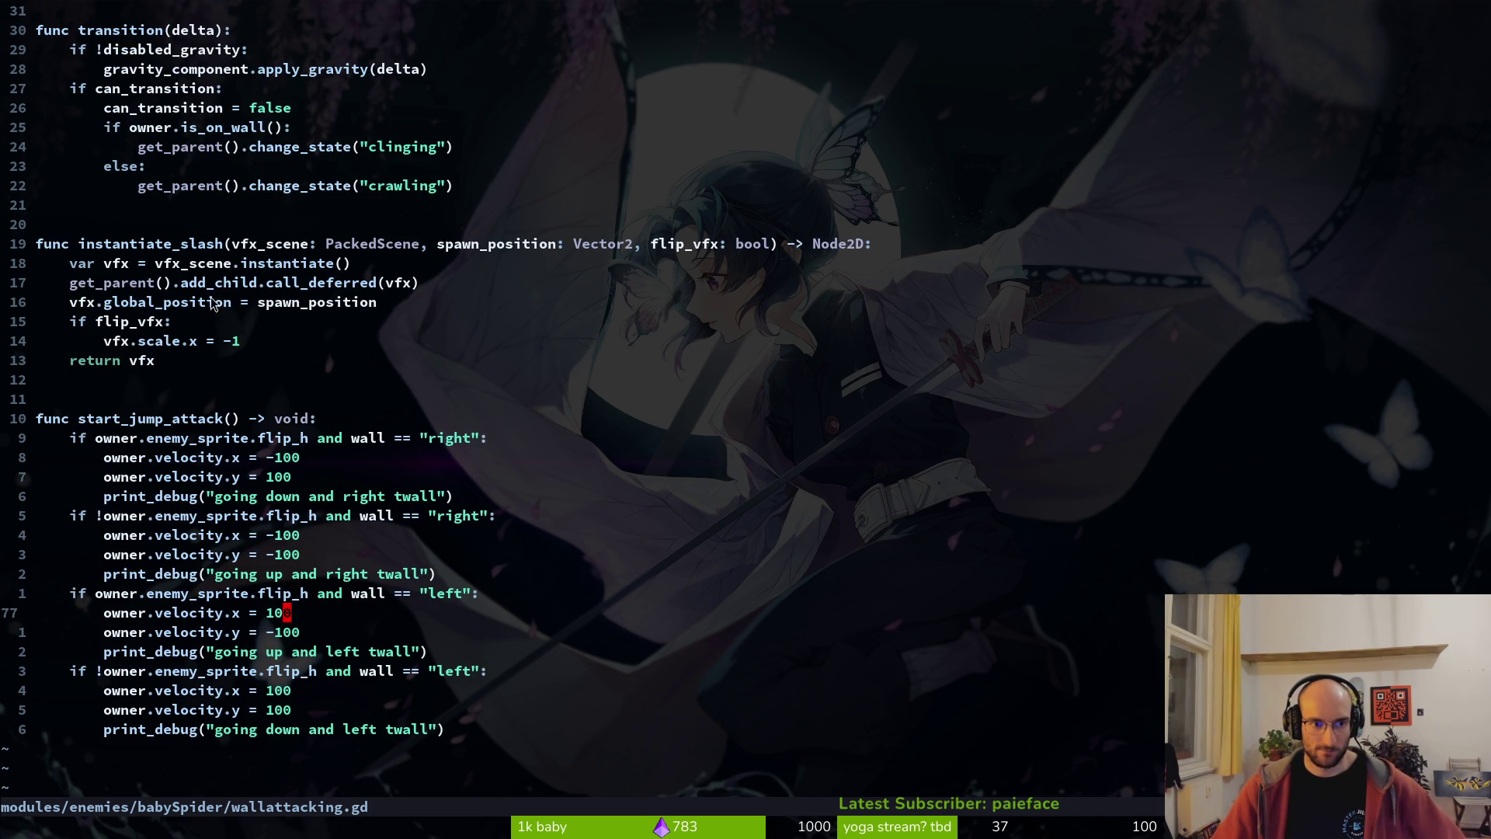
pyautogui.scroll(3, 167, 268)
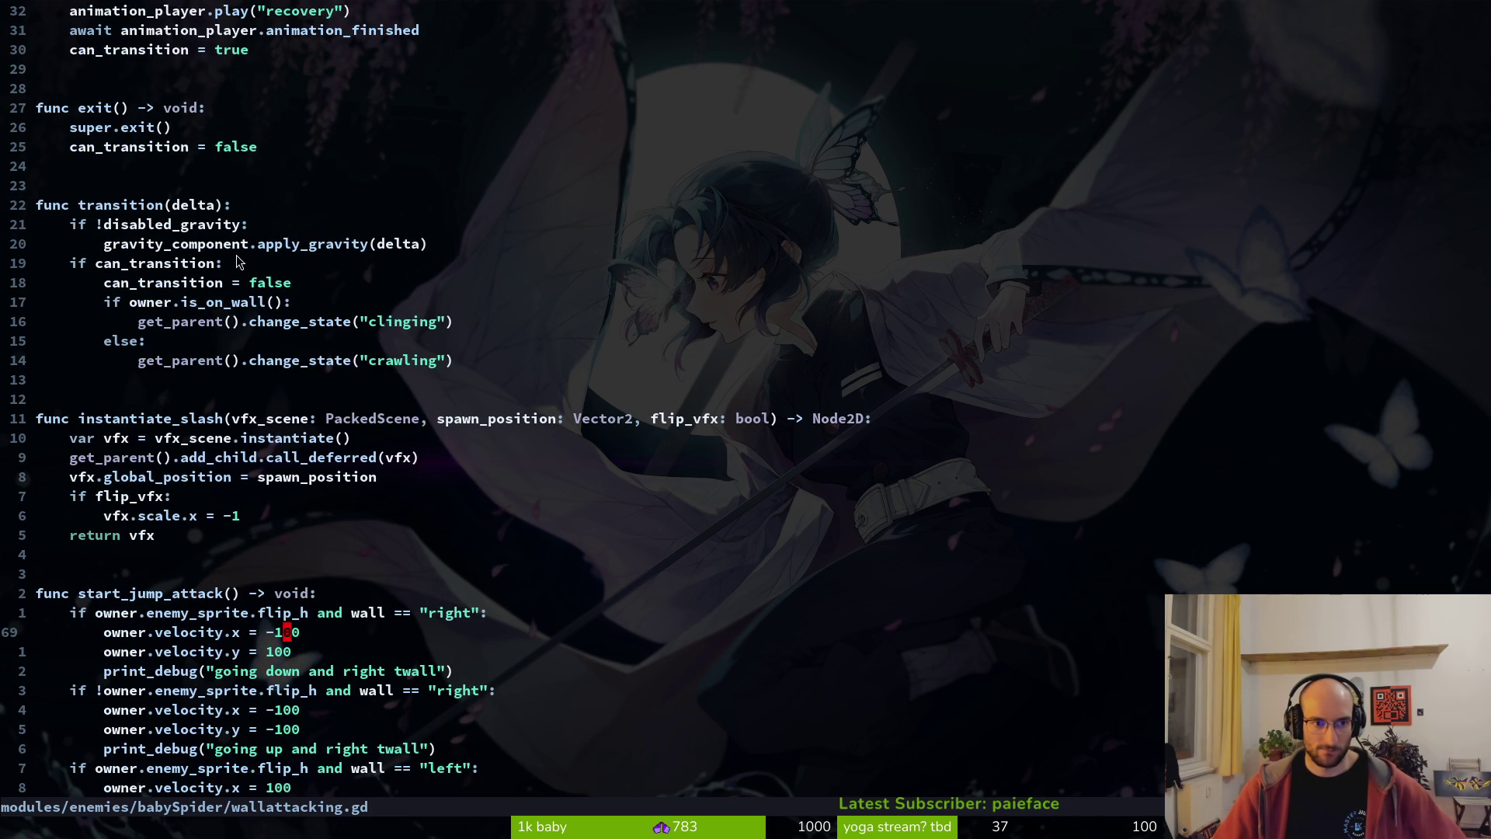
pyautogui.scroll(3, 238, 256)
pyautogui.scroll(5, 236, 275)
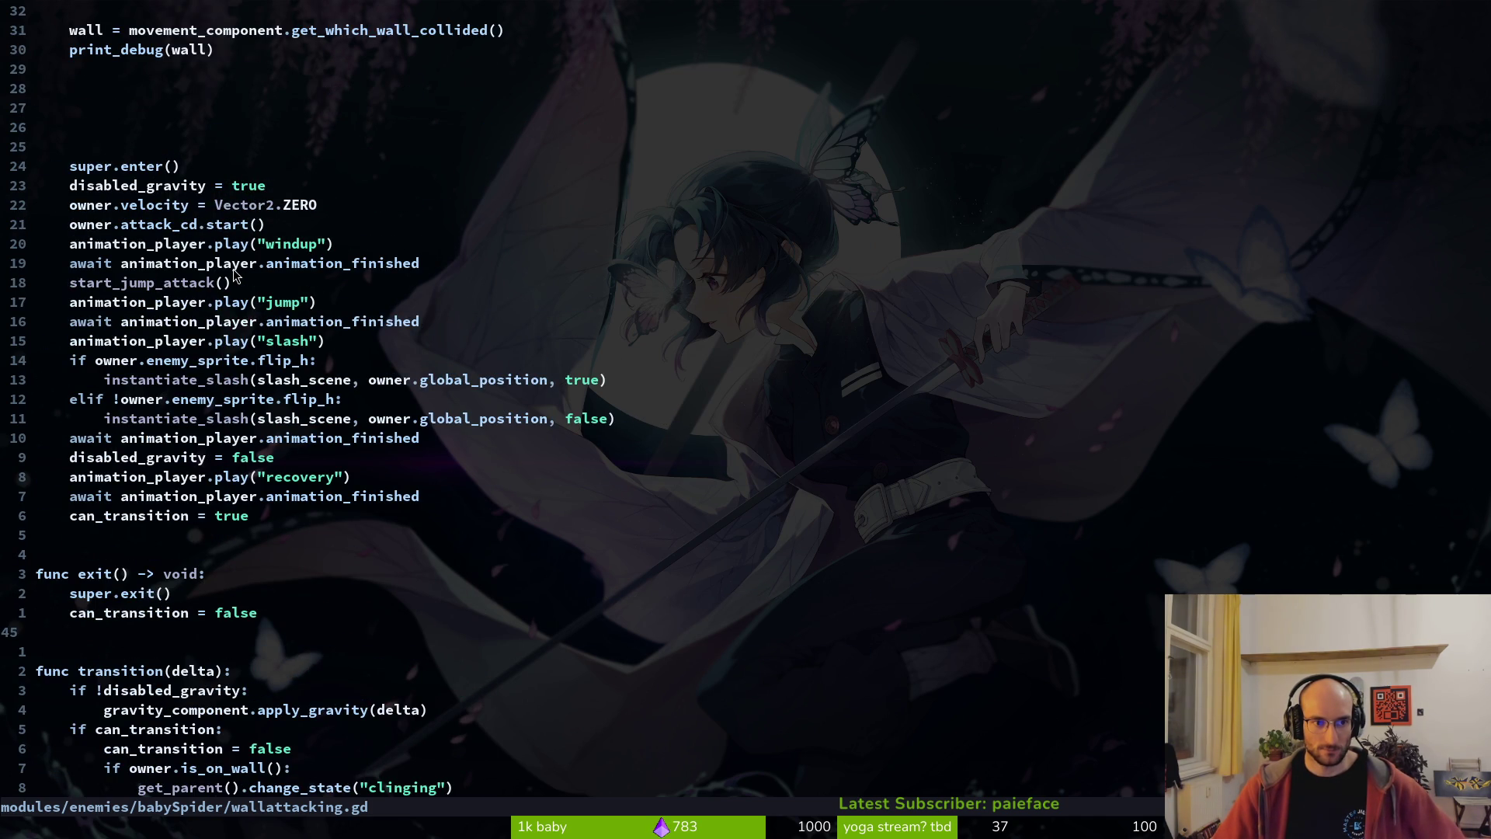
pyautogui.scroll(3, 231, 275)
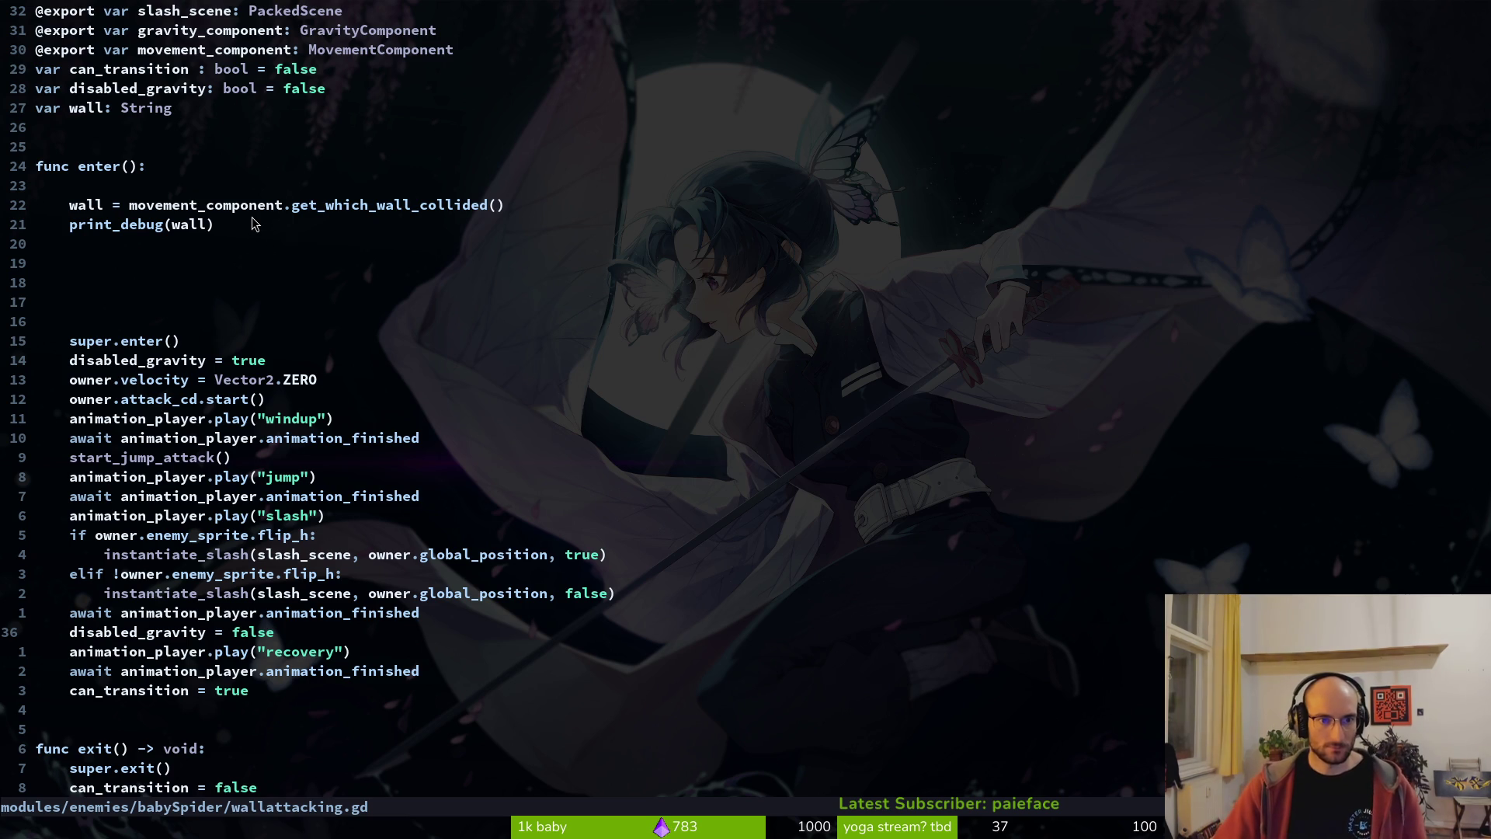
pyautogui.scroll(-6, 443, 352)
pyautogui.scroll(-12, 443, 353)
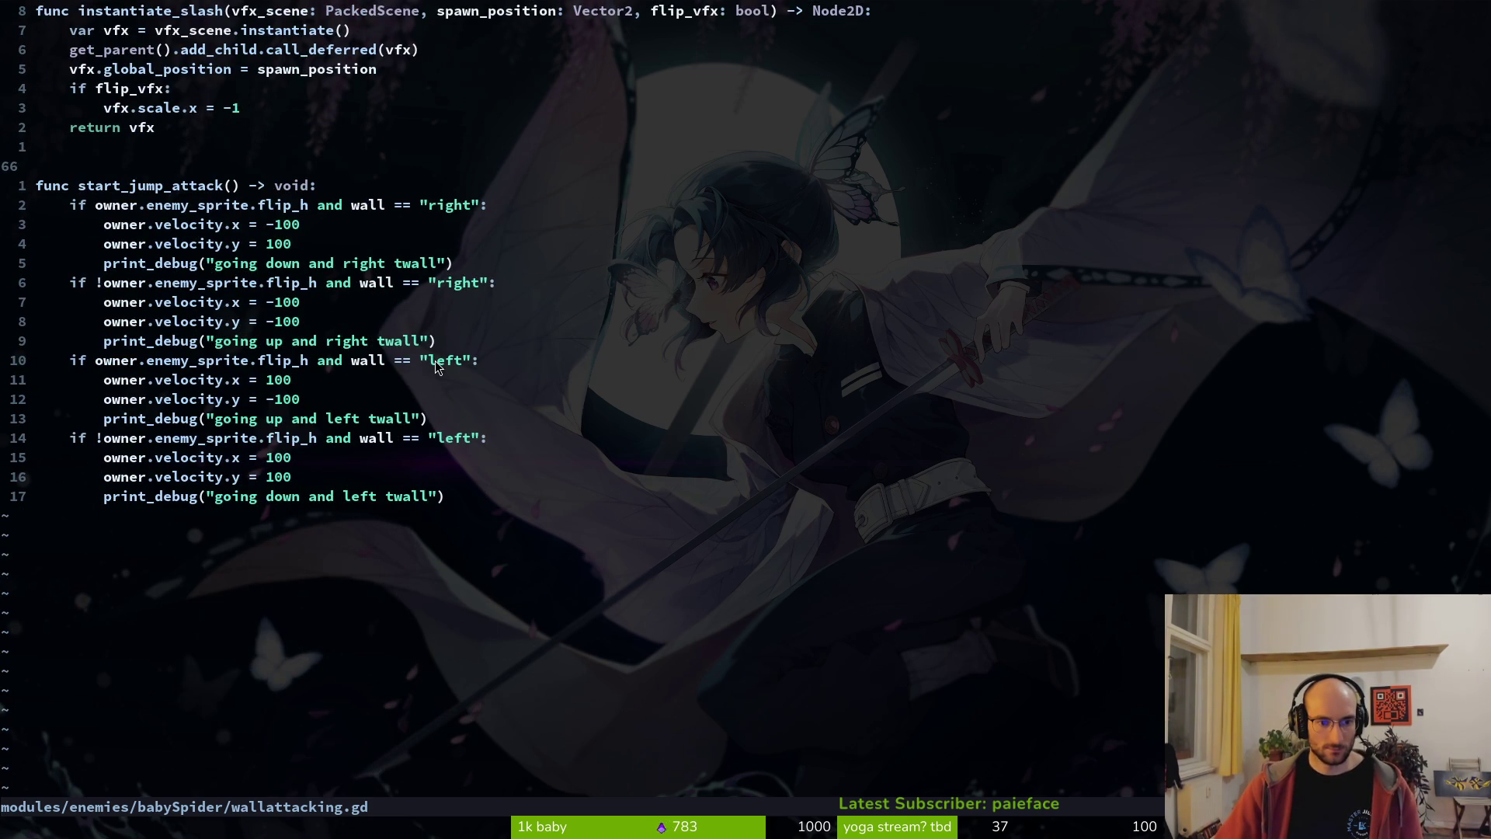
# - Search Git Files for the attacking script
pyautogui.hotkey('ctrl', 'p')
pyautogui.write('attackking')
pyautogui.press('BackSpace')
pyautogui.press('BackSpace')
pyautogui.press('BackSpace')
# - Open attacking.gd, then cut start_jump_attack out of wallattacking.gd and save it
pyautogui.write('king')
pyautogui.press('Return')
pyautogui.hotkey('ctrl', '6')
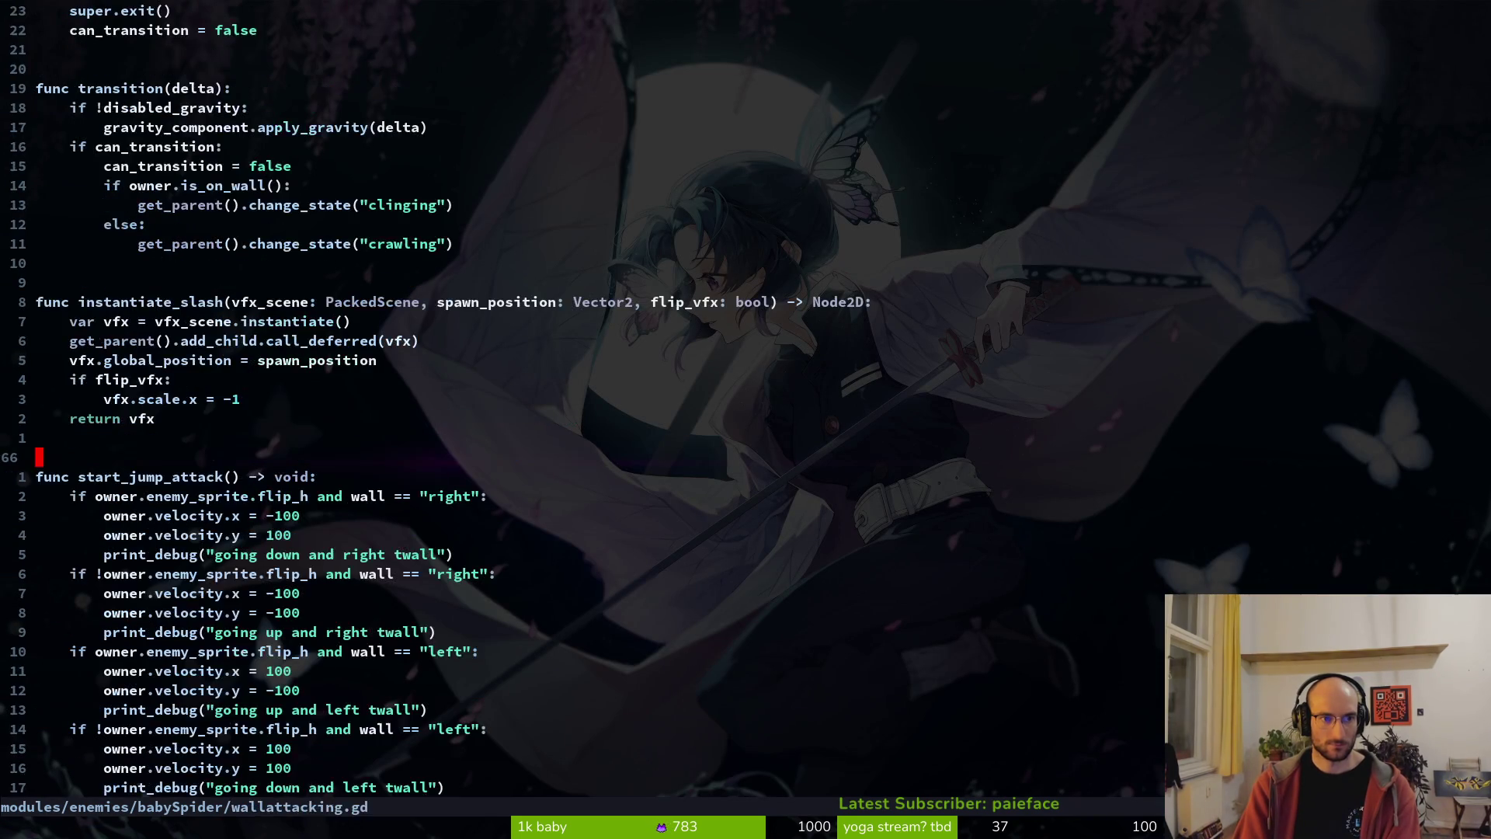
pyautogui.hotkey('shift', 'v')
pyautogui.press('j')
pyautogui.press('j')
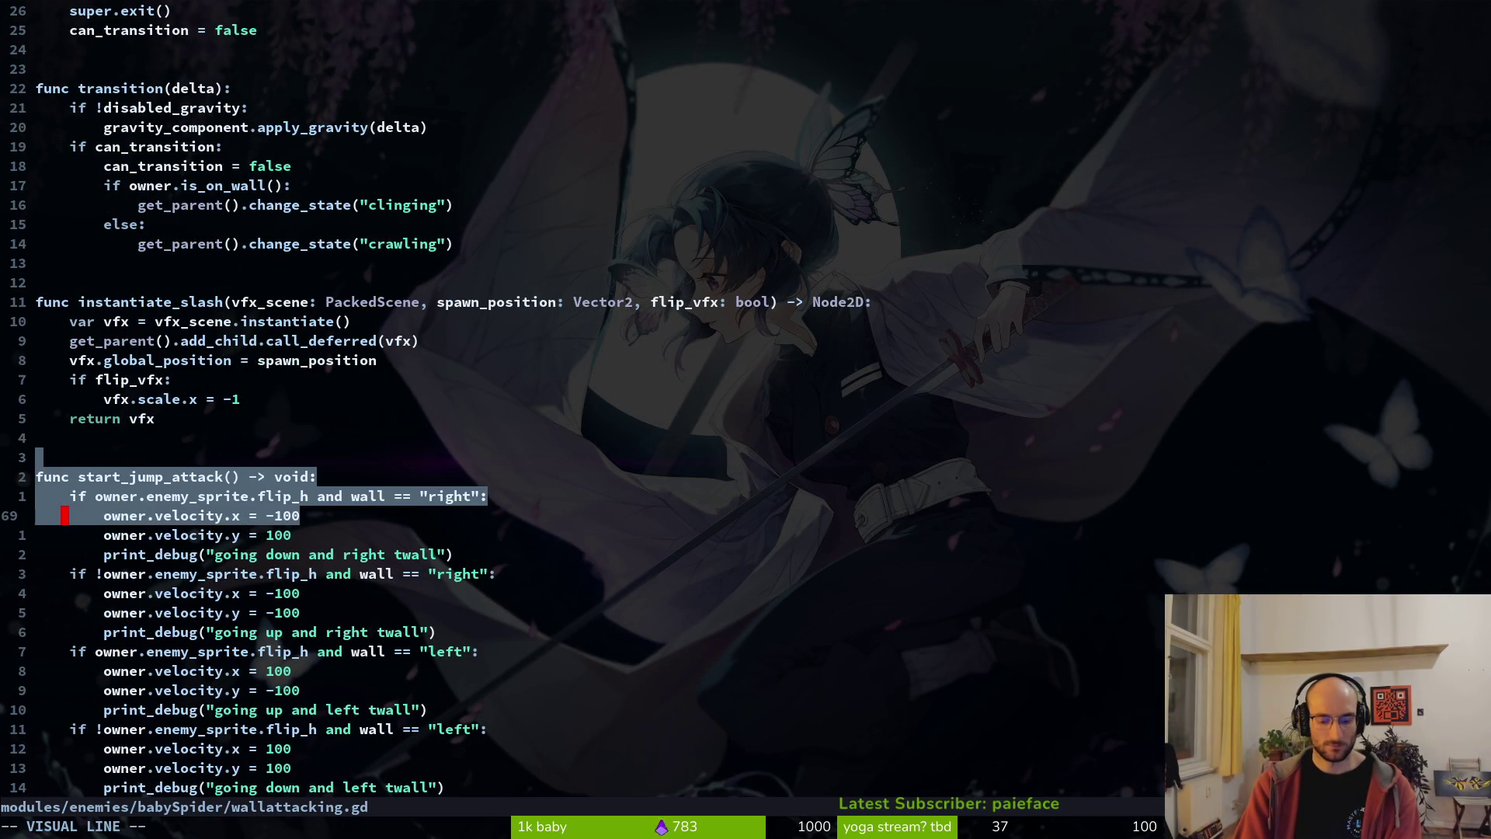
pyautogui.hotkey('shift', 'g')
pyautogui.press('d')
pyautogui.hotkey('ctrl', 's')
# - Paste the function at the end of attacking.gd, rename it start_wall_jump_attack, and save
pyautogui.hotkey('ctrl', '6')
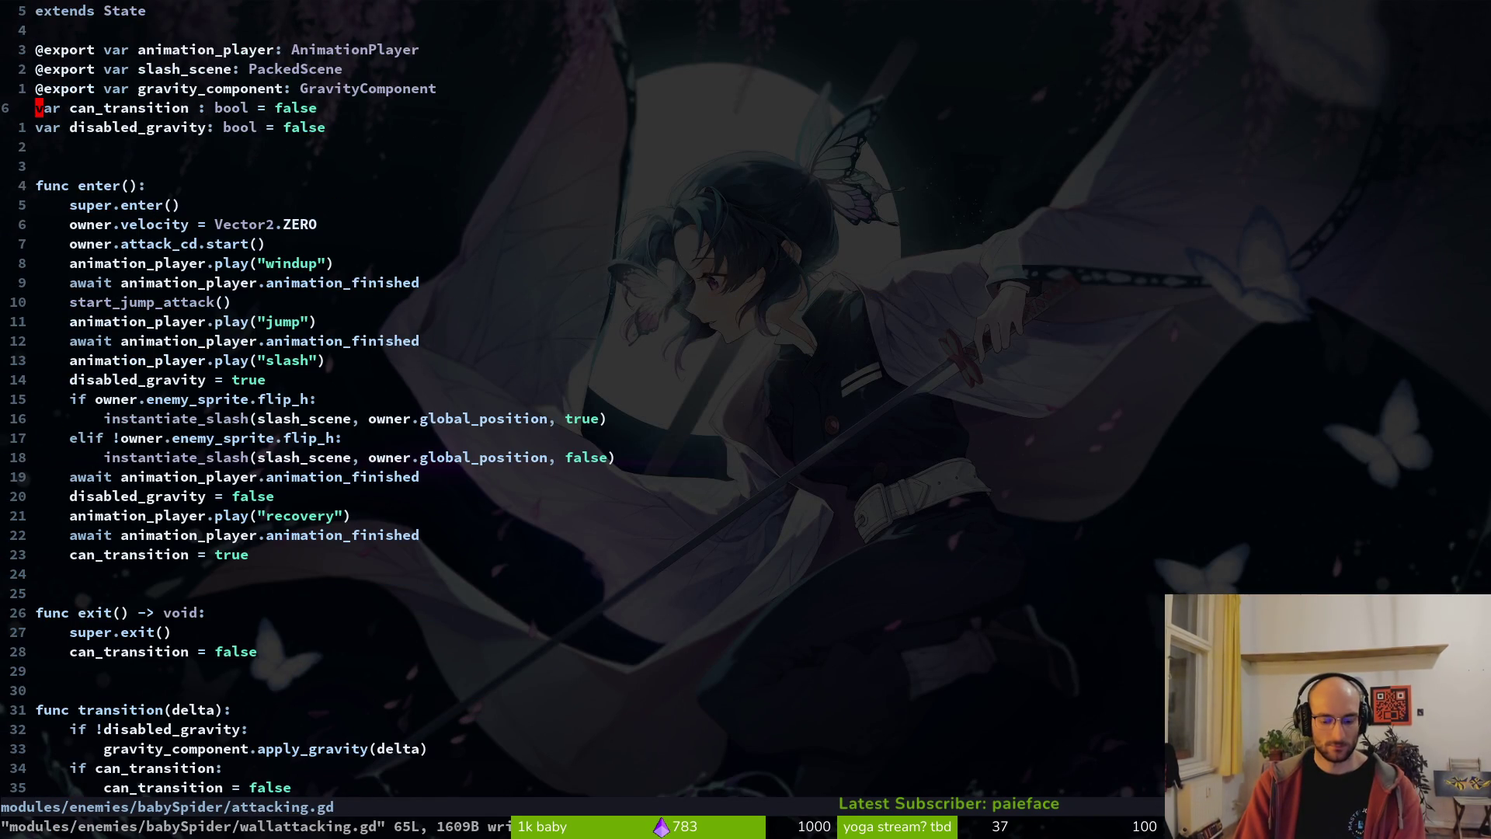
pyautogui.hotkey('shift', 'g')
pyautogui.press('p')
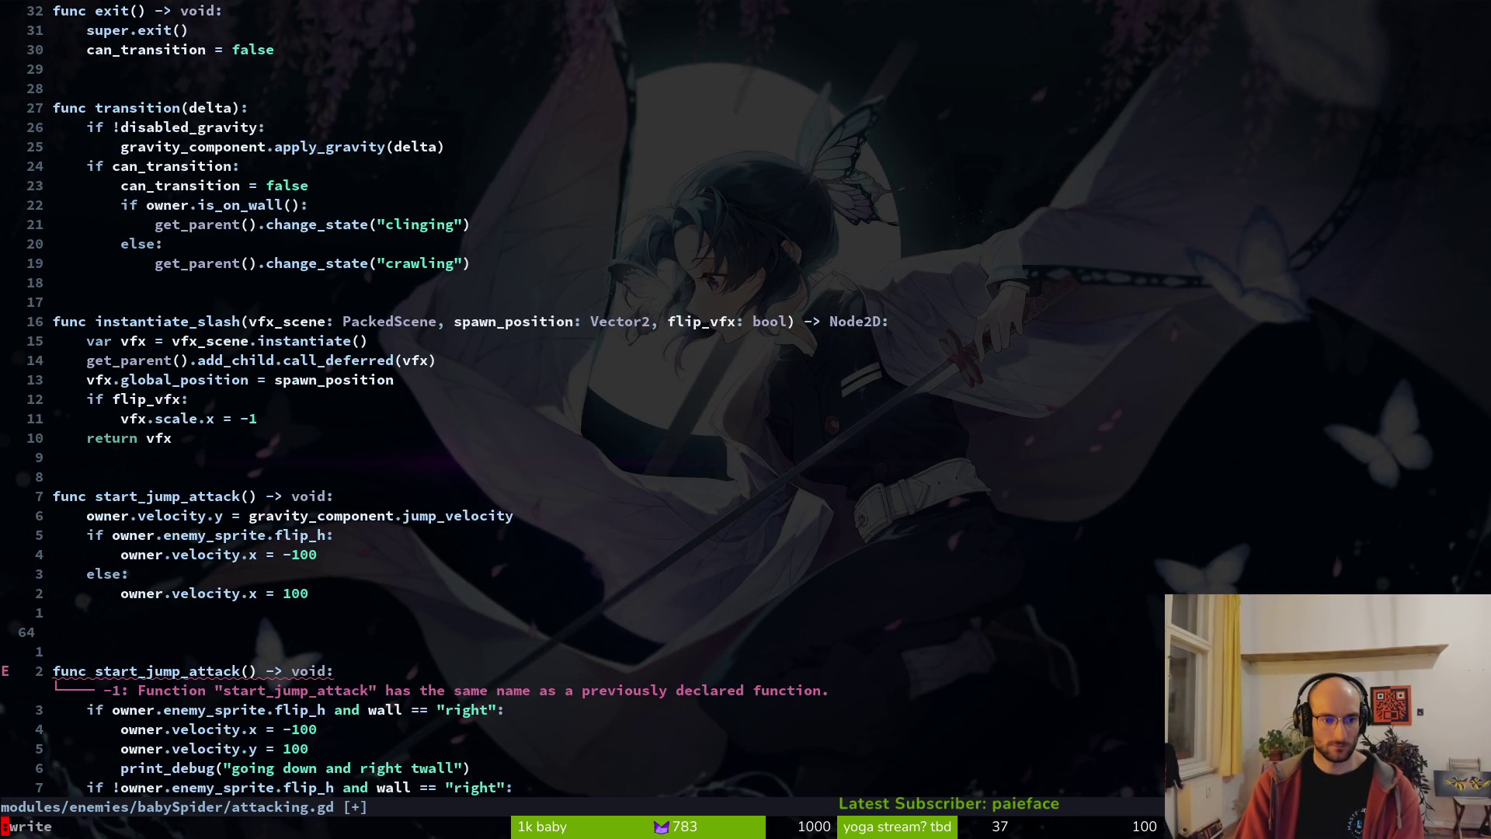
pyautogui.press('j')
pyautogui.press('j')
pyautogui.write('wciwstais')
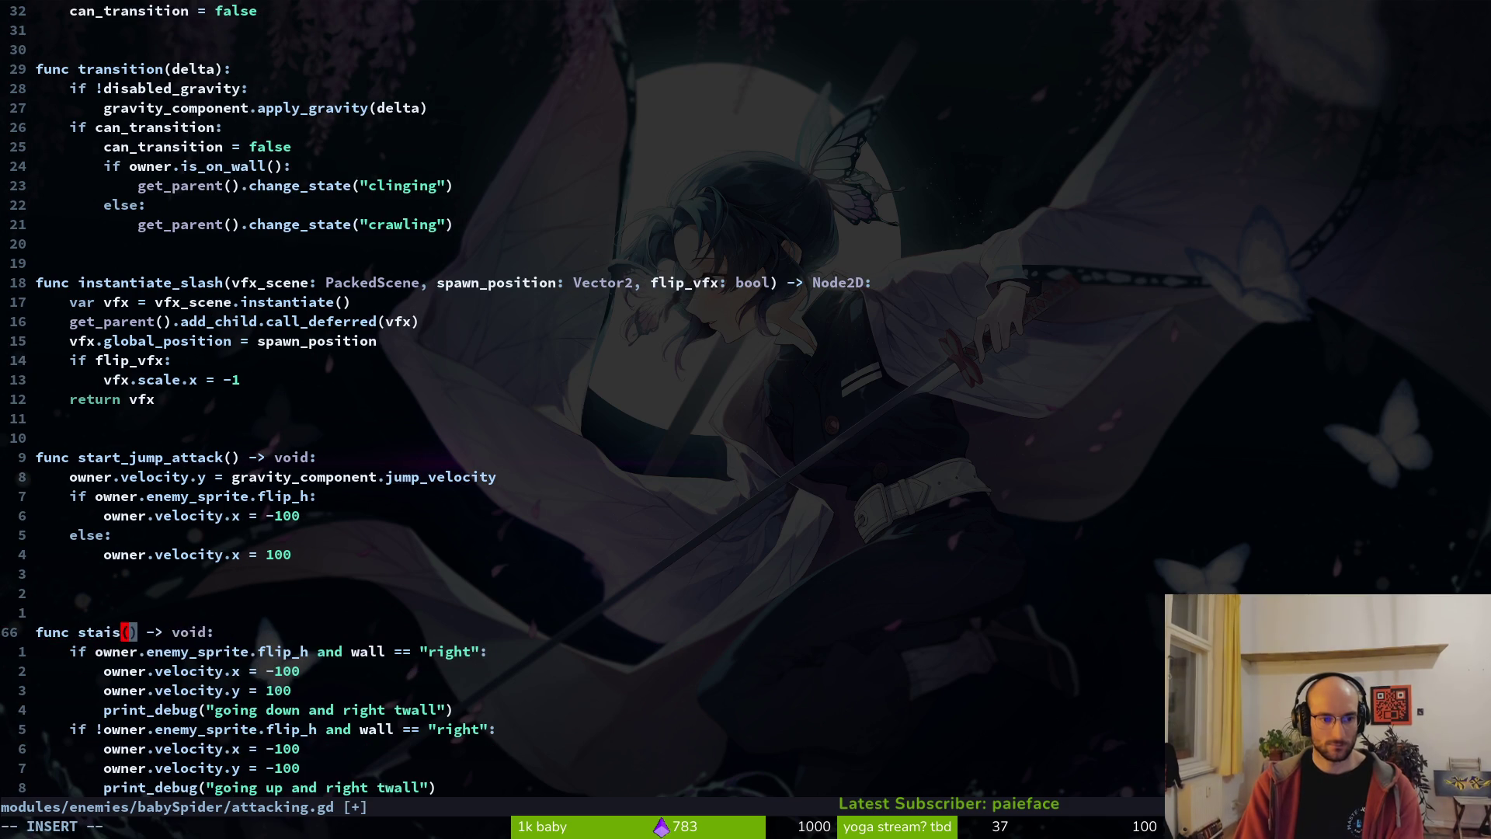
pyautogui.press('BackSpace')
pyautogui.press('BackSpace')
pyautogui.press('BackSpace')
pyautogui.write('tart_wall')
pyautogui.write('_jum')
pyautogui.write('p_attack')
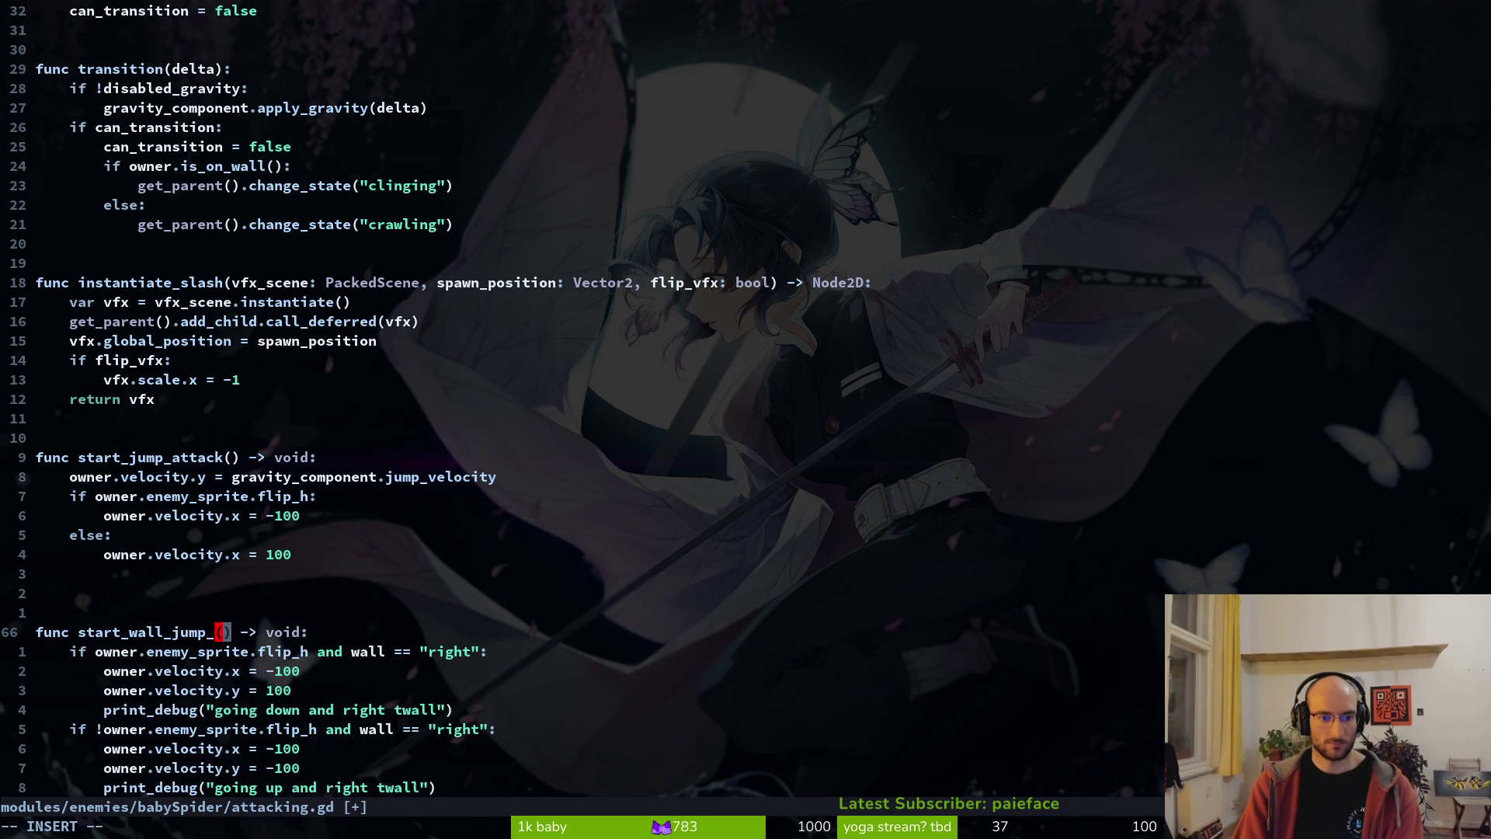
pyautogui.press('Escape')
pyautogui.write(':w')
pyautogui.press('Return')
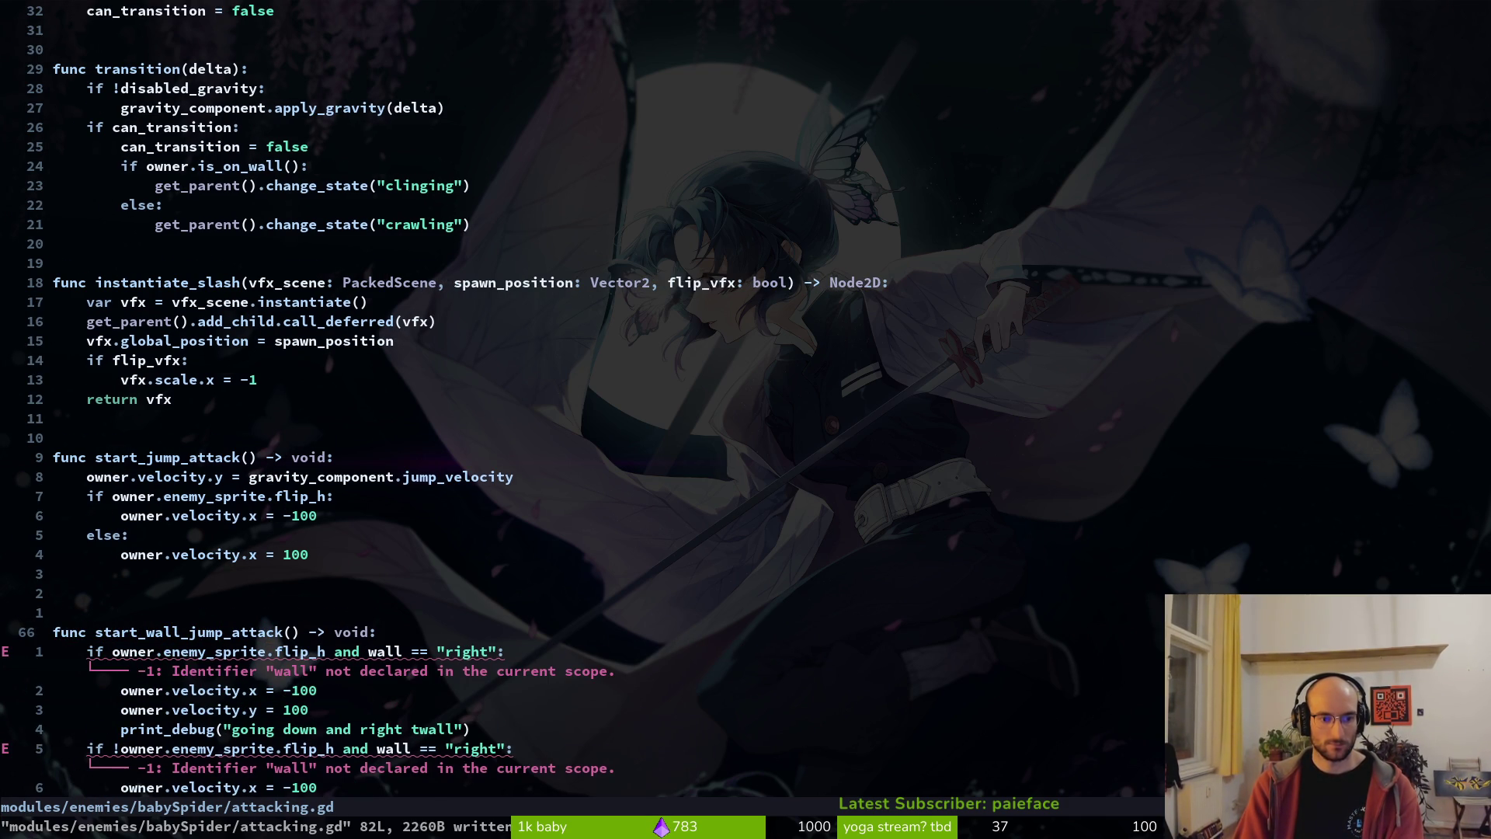
# - Copy the wall = get_which_wall_collided() line from the top of wallattacking.gd
pyautogui.press('j')
pyautogui.hotkey('ctrl', 'u')
pyautogui.hotkey('ctrl', 'u')
pyautogui.hotkey('ctrl', '6')
pyautogui.hotkey('ctrl', 'u')
pyautogui.hotkey('ctrl', 'u')
pyautogui.press('j')
pyautogui.press('j')
pyautogui.press('j')
pyautogui.press('k')
pyautogui.press('k')
pyautogui.press('k')
pyautogui.press('k')
pyautogui.press('k')
pyautogui.press('y')
pyautogui.press('y')
pyautogui.hotkey('ctrl', '6')
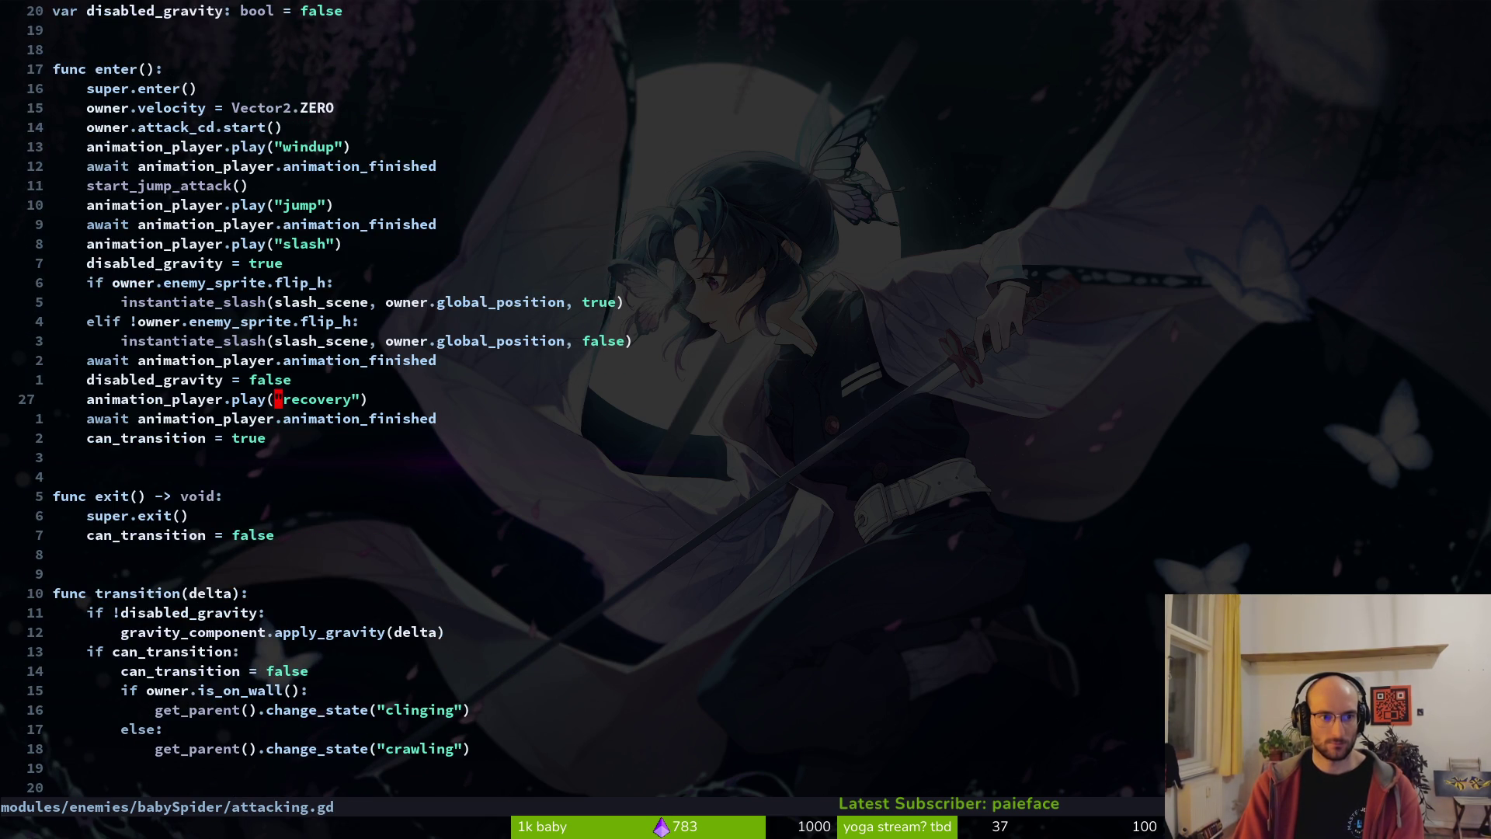
# - Add the wall assignment under func enter() and a var wall: String declaration, saving attacking.gd
pyautogui.write('17kp:w')
pyautogui.press('Return')
pyautogui.hotkey('ctrl', '6')
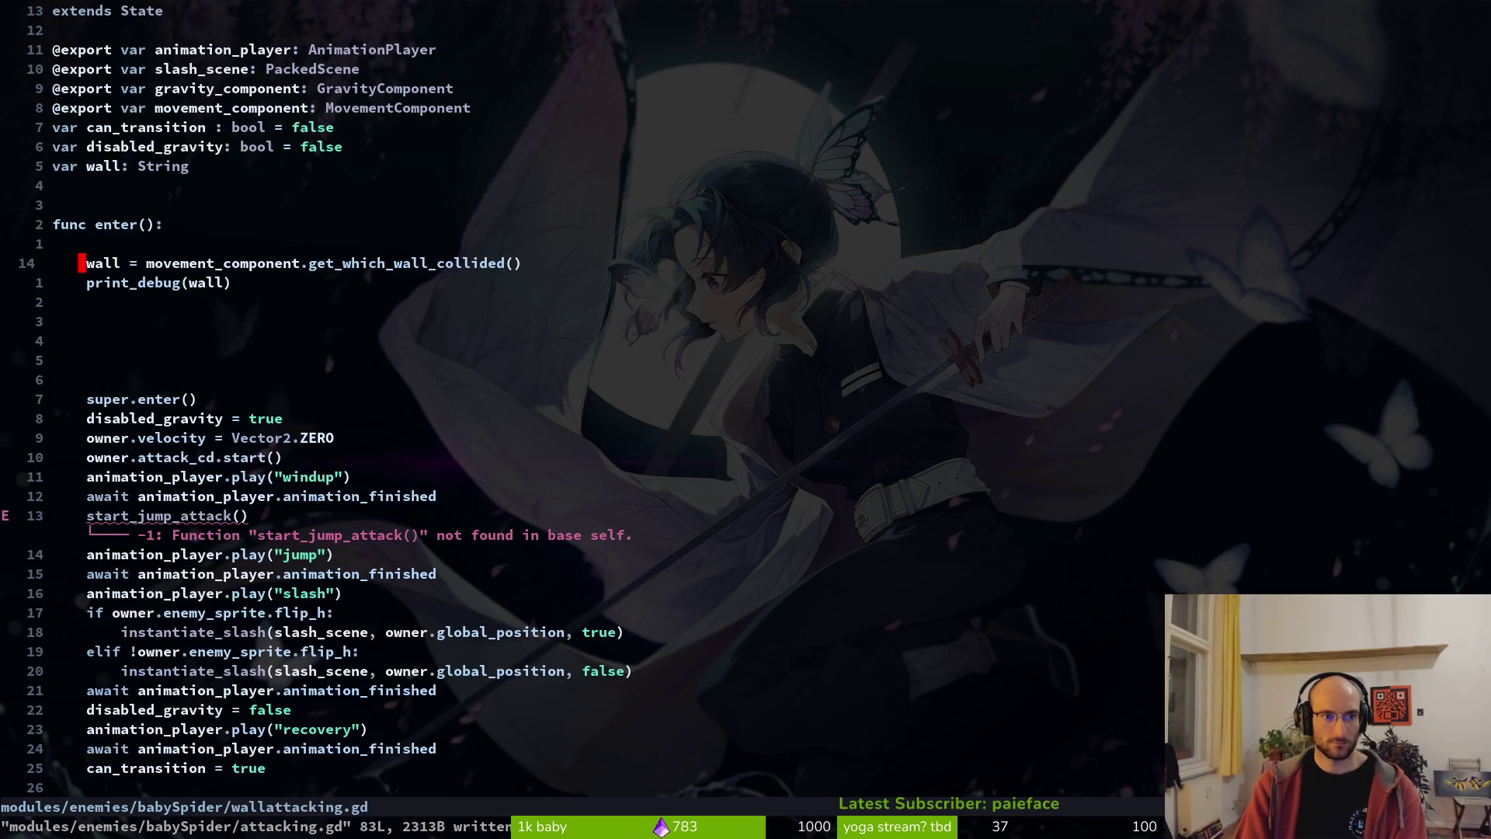
pyautogui.press('k')
pyautogui.press('k')
pyautogui.press('k')
pyautogui.press('k')
pyautogui.press('y')
pyautogui.press('y')
pyautogui.hotkey('ctrl', '6')
# - Copy the movement_component export into attacking.gd above var can_transition
pyautogui.press('k')
pyautogui.press('k')
pyautogui.press('p')
pyautogui.press('d')
pyautogui.press('d')
pyautogui.write('kP:w')
pyautogui.press('Return')
pyautogui.press('j')
pyautogui.press('j')
pyautogui.press('j')
pyautogui.press('k')
pyautogui.press('k')
pyautogui.hotkey('ctrl', '6')
pyautogui.press('k')
pyautogui.press('k')
pyautogui.press('k')
pyautogui.press('y')
pyautogui.press('y')
pyautogui.hotkey('ctrl', '6')
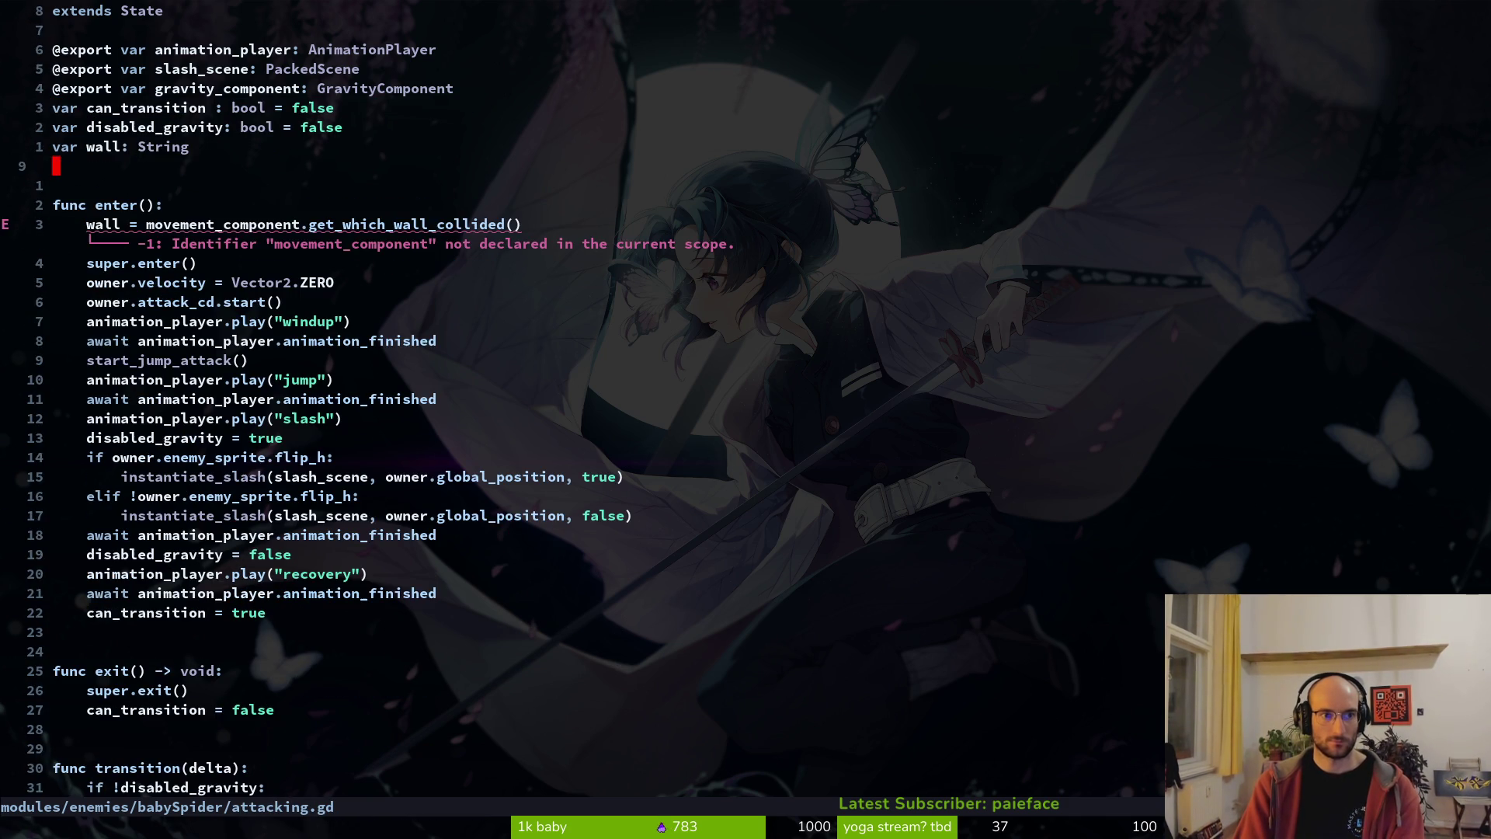
pyautogui.press('P')
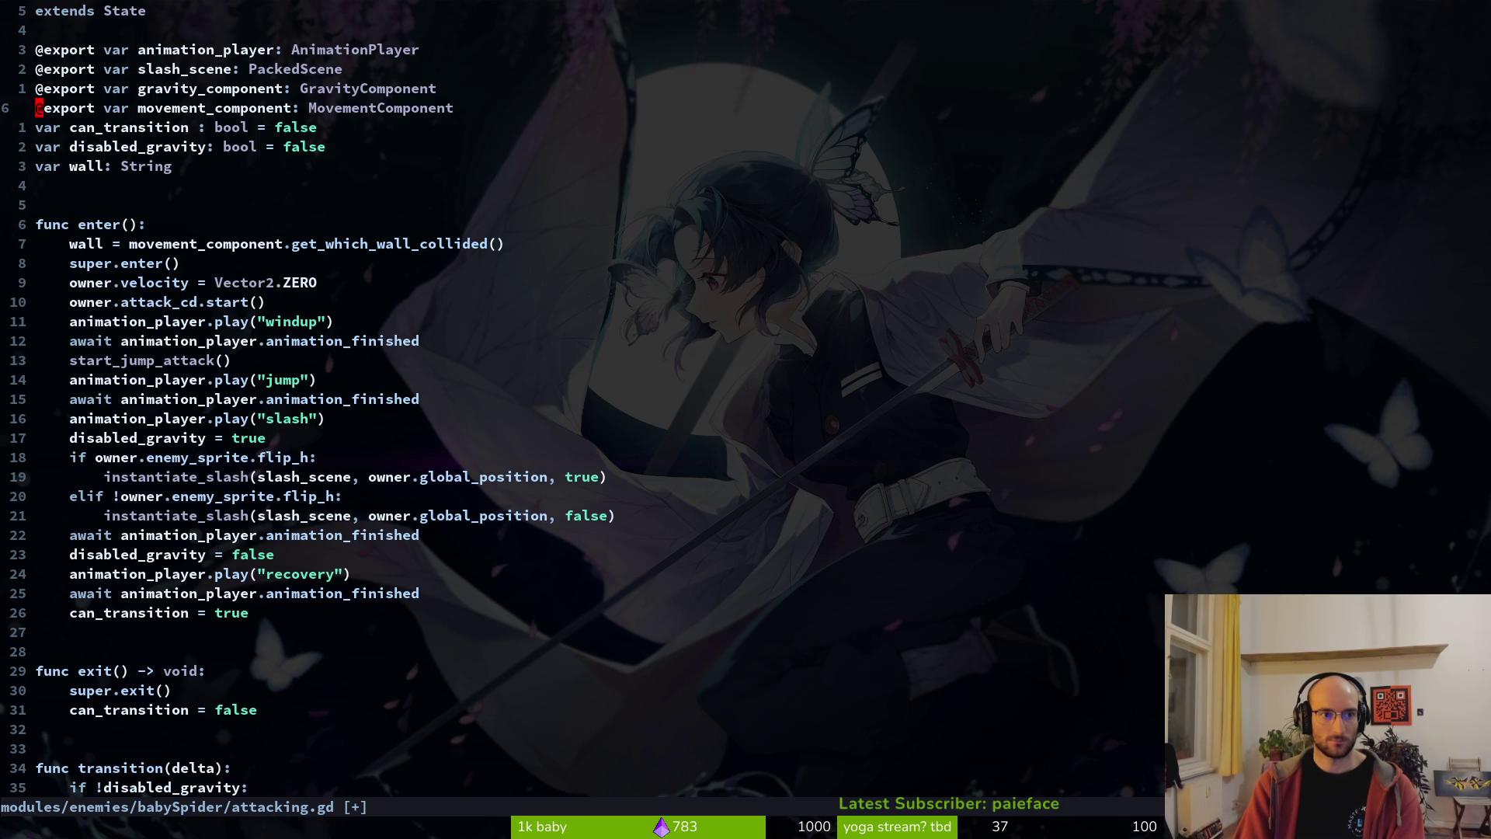
# - In Godot, assign MovementComponent to the attacking node's export and save the baby_spider scene
pyautogui.hotkey('alt', 'Tab')
pyautogui.click(84, 341)
pyautogui.click(1394, 305)
pyautogui.click(750, 267)
pyautogui.click(802, 670)
pyautogui.hotkey('ctrl', 's')
pyautogui.hotkey('alt', 'Tab')
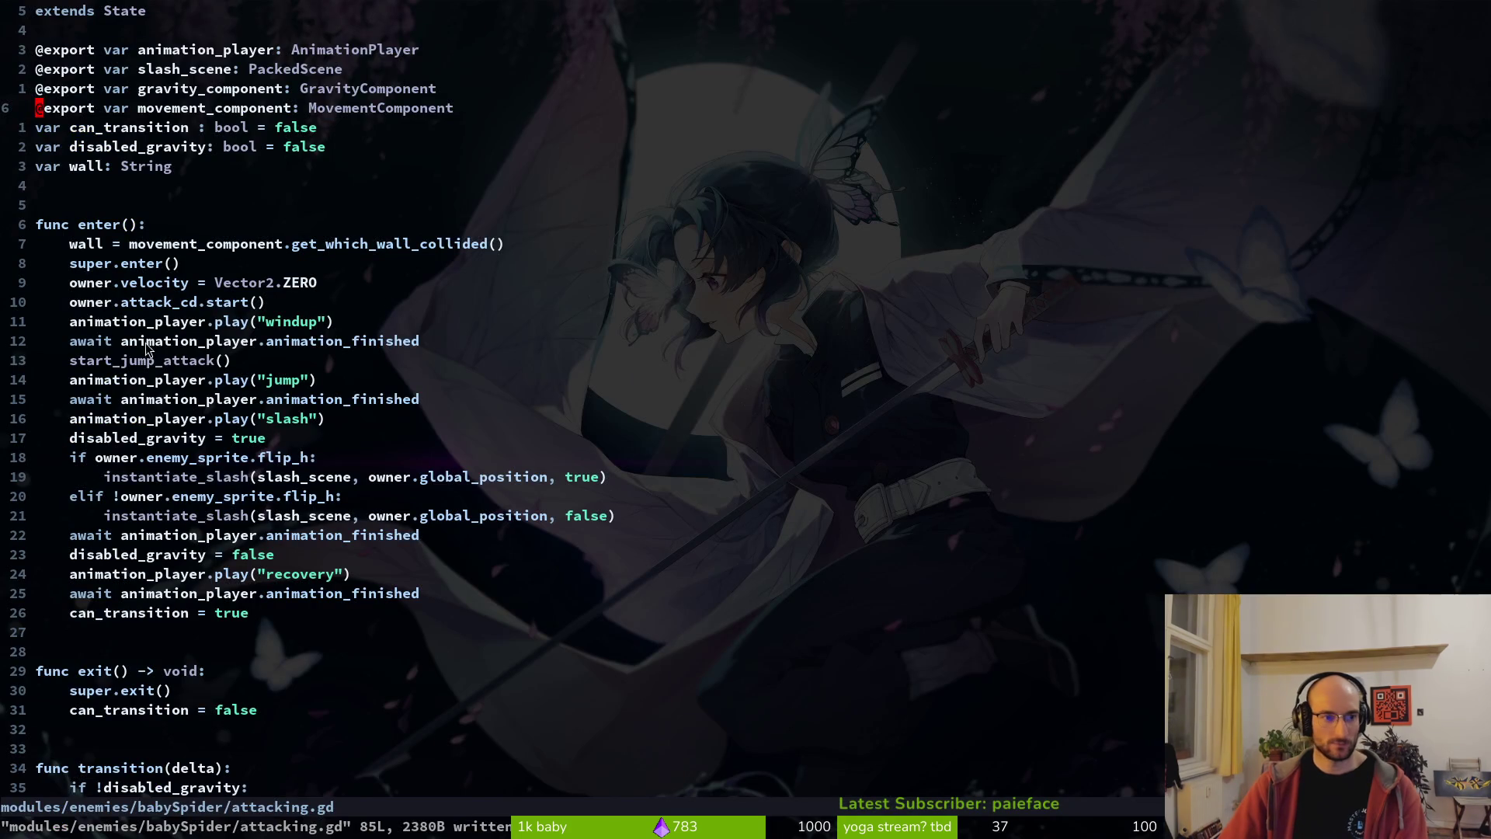
pyautogui.click(159, 438)
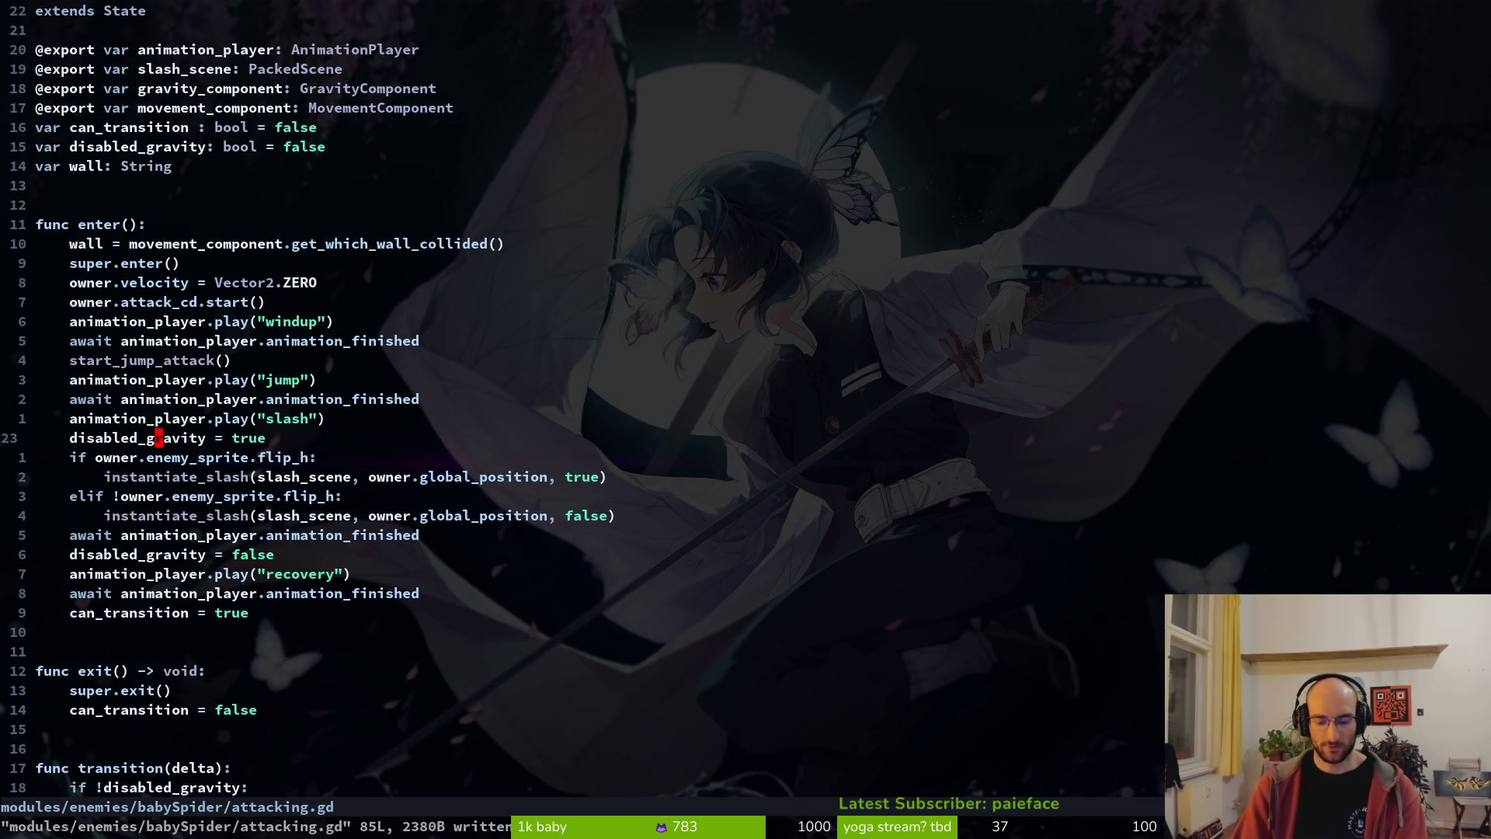
# - Move the disabled_gravity = true line up above the windup animation play
pyautogui.hotkey('shift', 'v')
pyautogui.hotkey('shift', 'k')
pyautogui.hotkey('shift', 'k')
pyautogui.hotkey('shift', 'k')
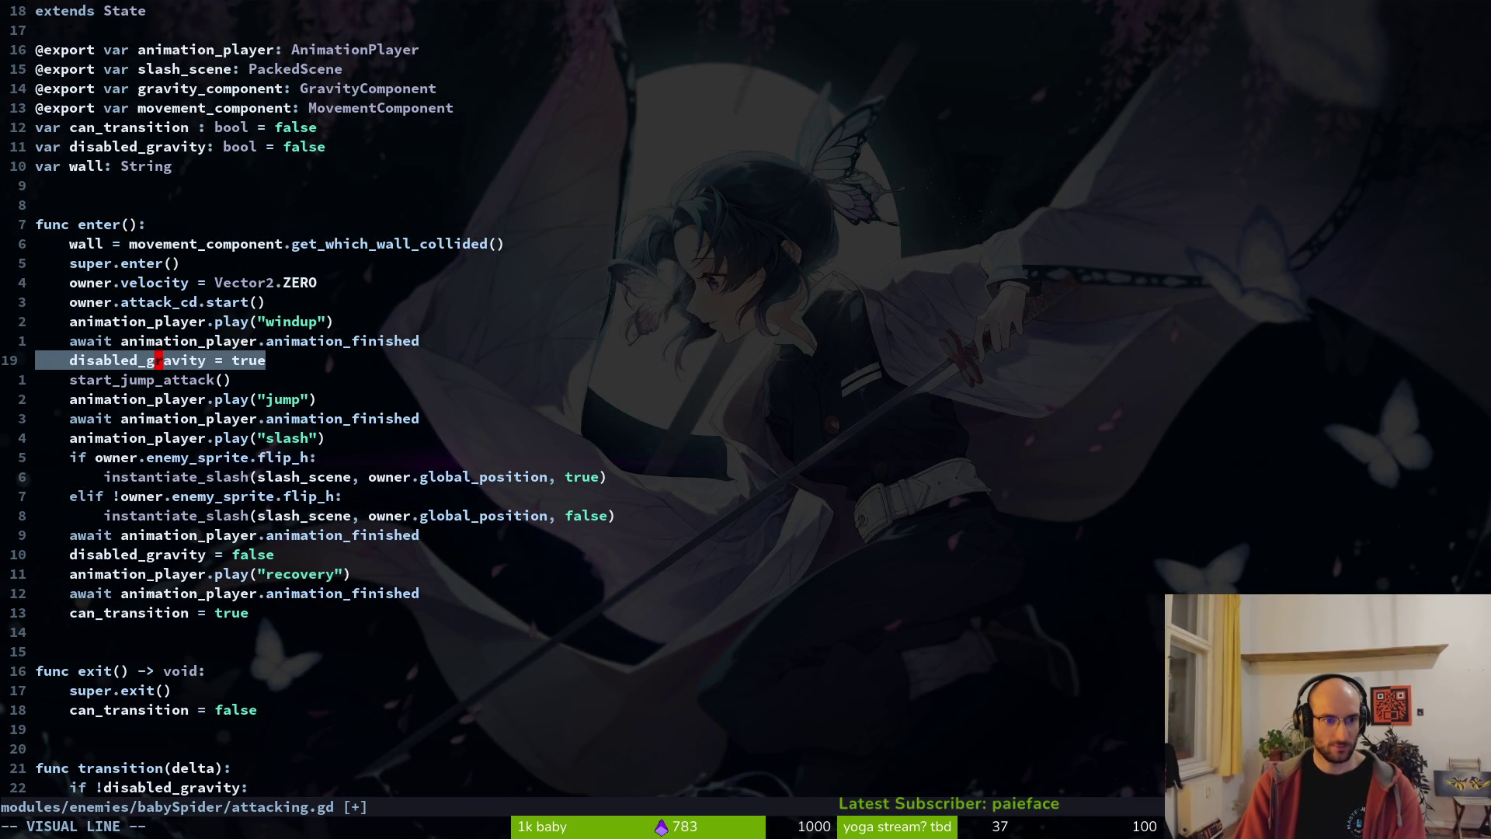
pyautogui.hotkey('shift', 'k')
pyautogui.hotkey('shift', 'k')
pyautogui.press('Escape')
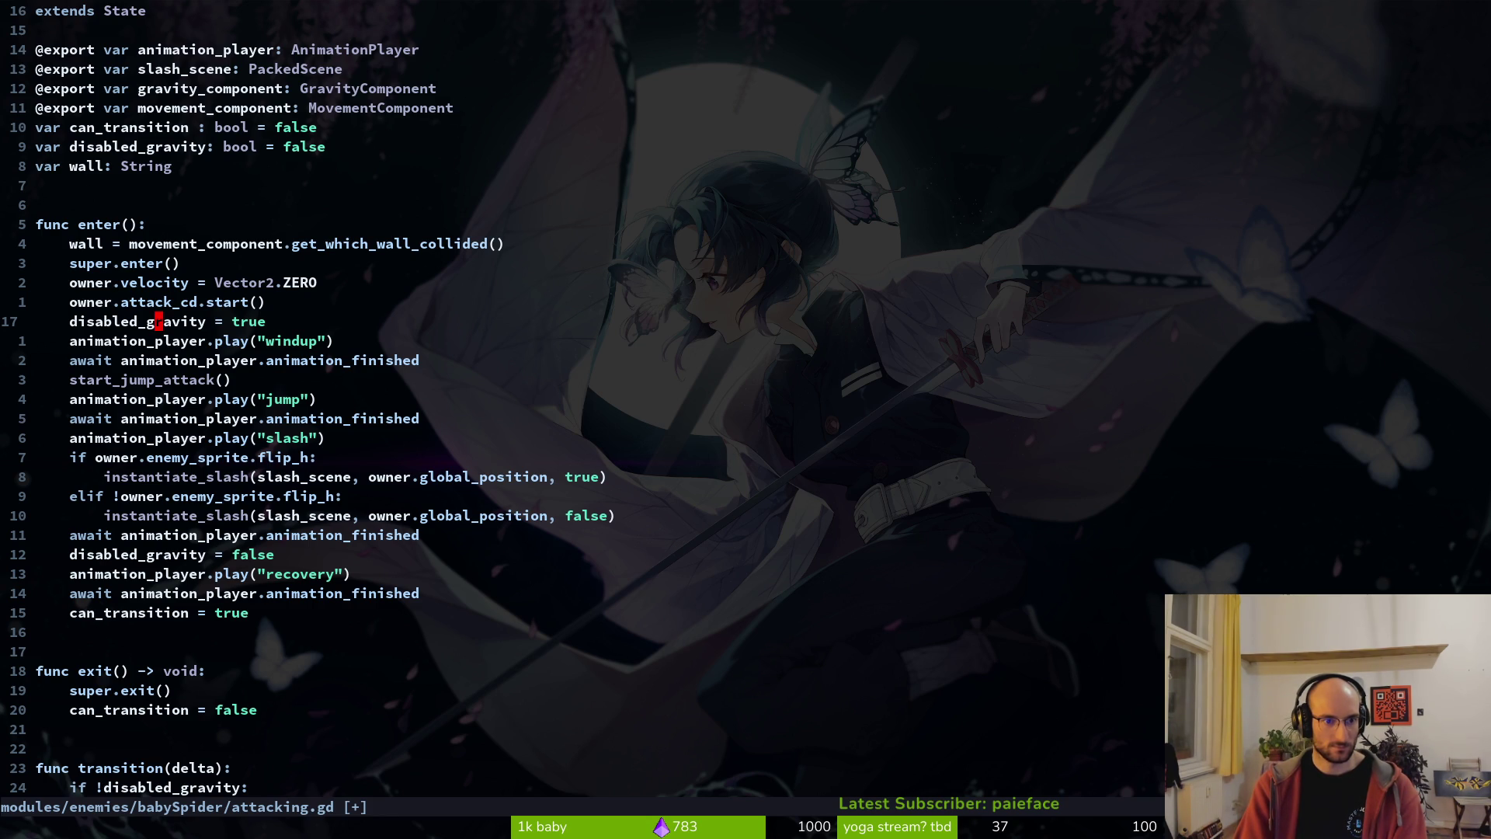
pyautogui.press('k')
pyautogui.press('k')
pyautogui.press('k')
pyautogui.press('j')
pyautogui.press('k')
pyautogui.press('j')
pyautogui.press('k')
pyautogui.press('j')
pyautogui.press('k')
pyautogui.press('j')
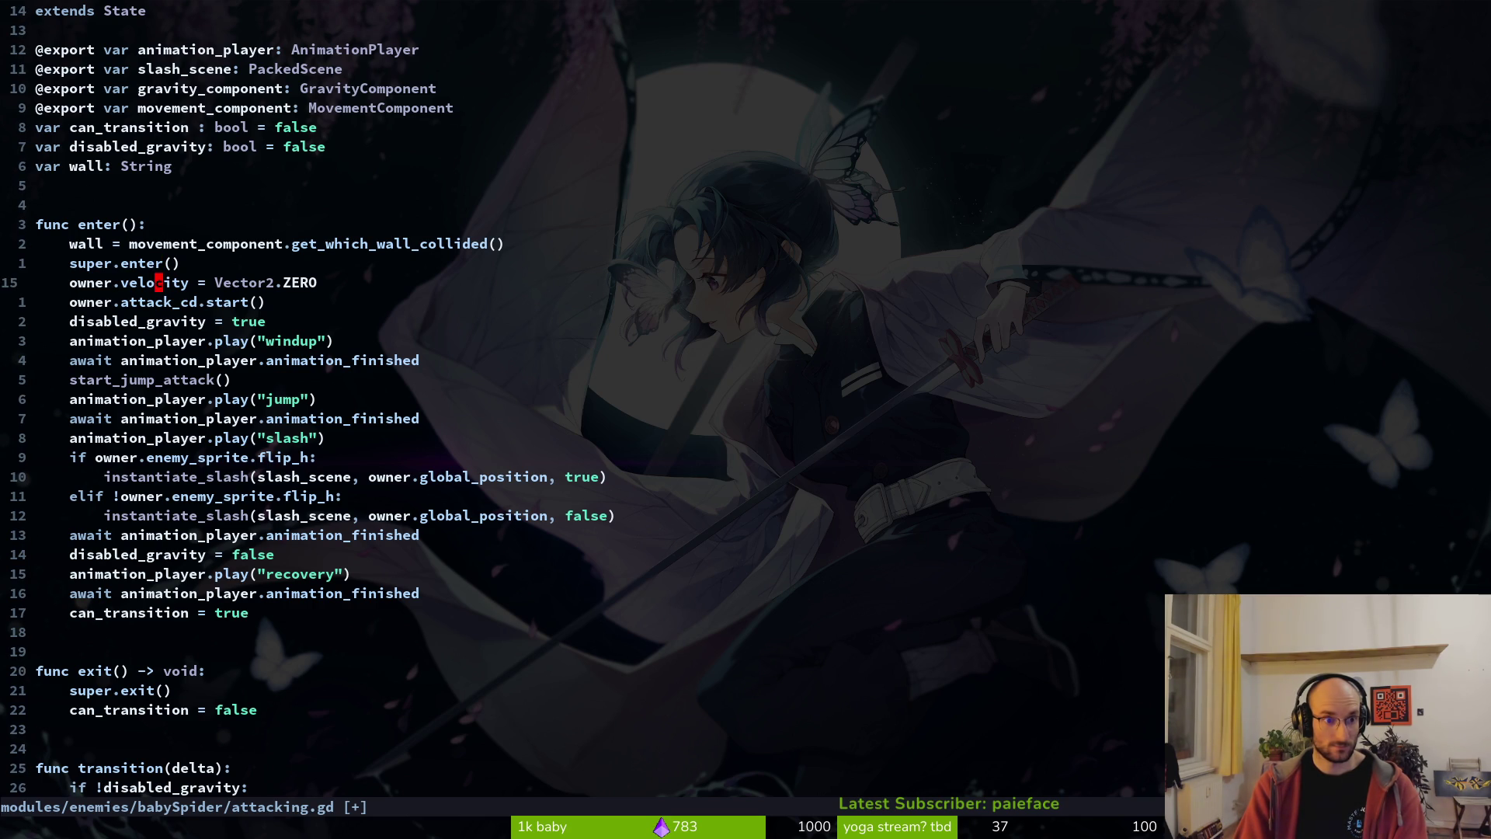
# - Add if owner.is_on_wall(): start_wall_jump_attack() else: start_jump_attack(), and save
pyautogui.press('j')
pyautogui.press('j')
pyautogui.press('j')
pyautogui.write('jo')
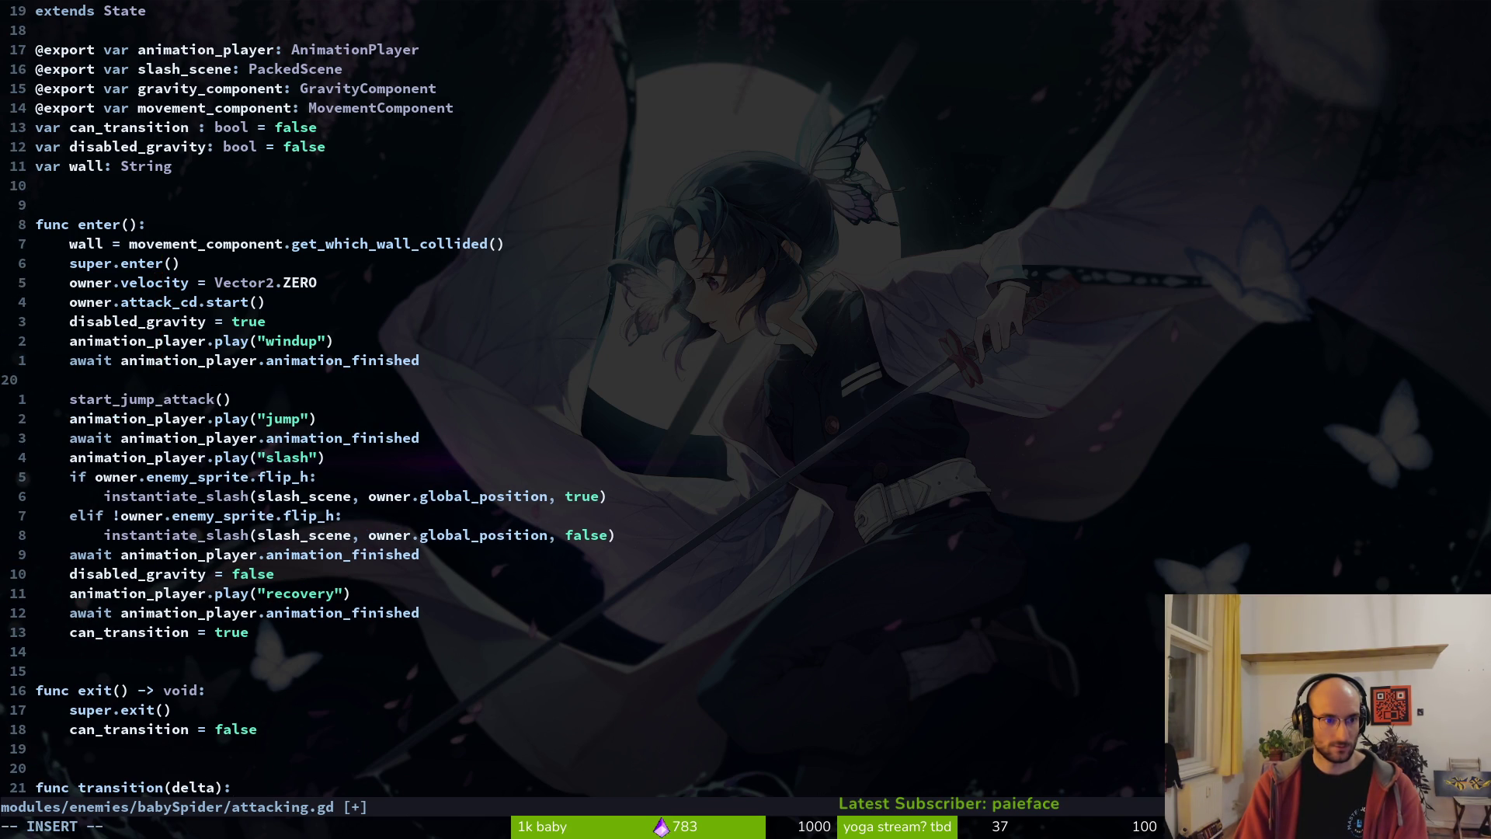
pyautogui.write('if ')
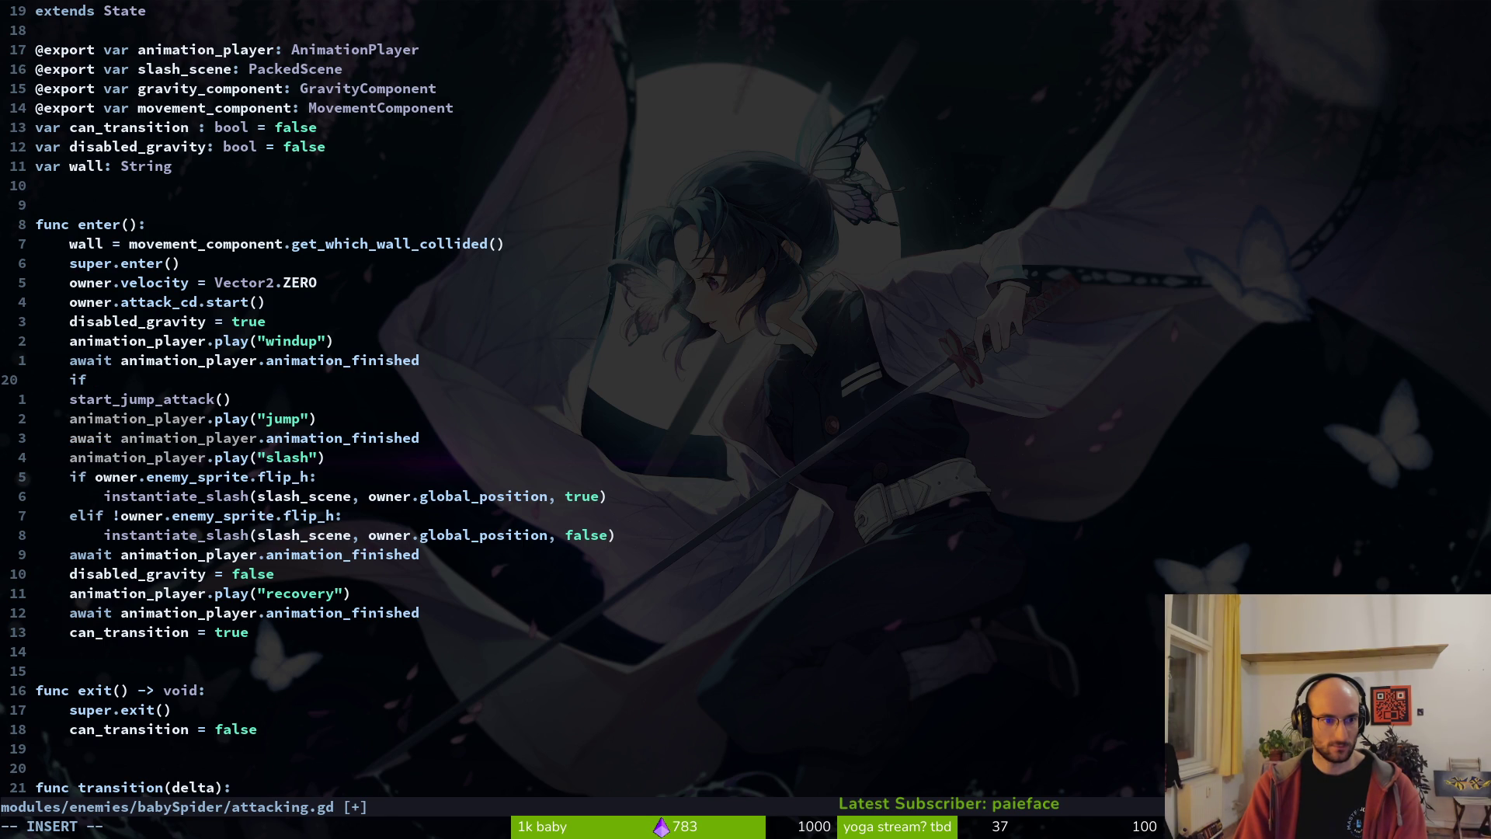
pyautogui.write('owner.is')
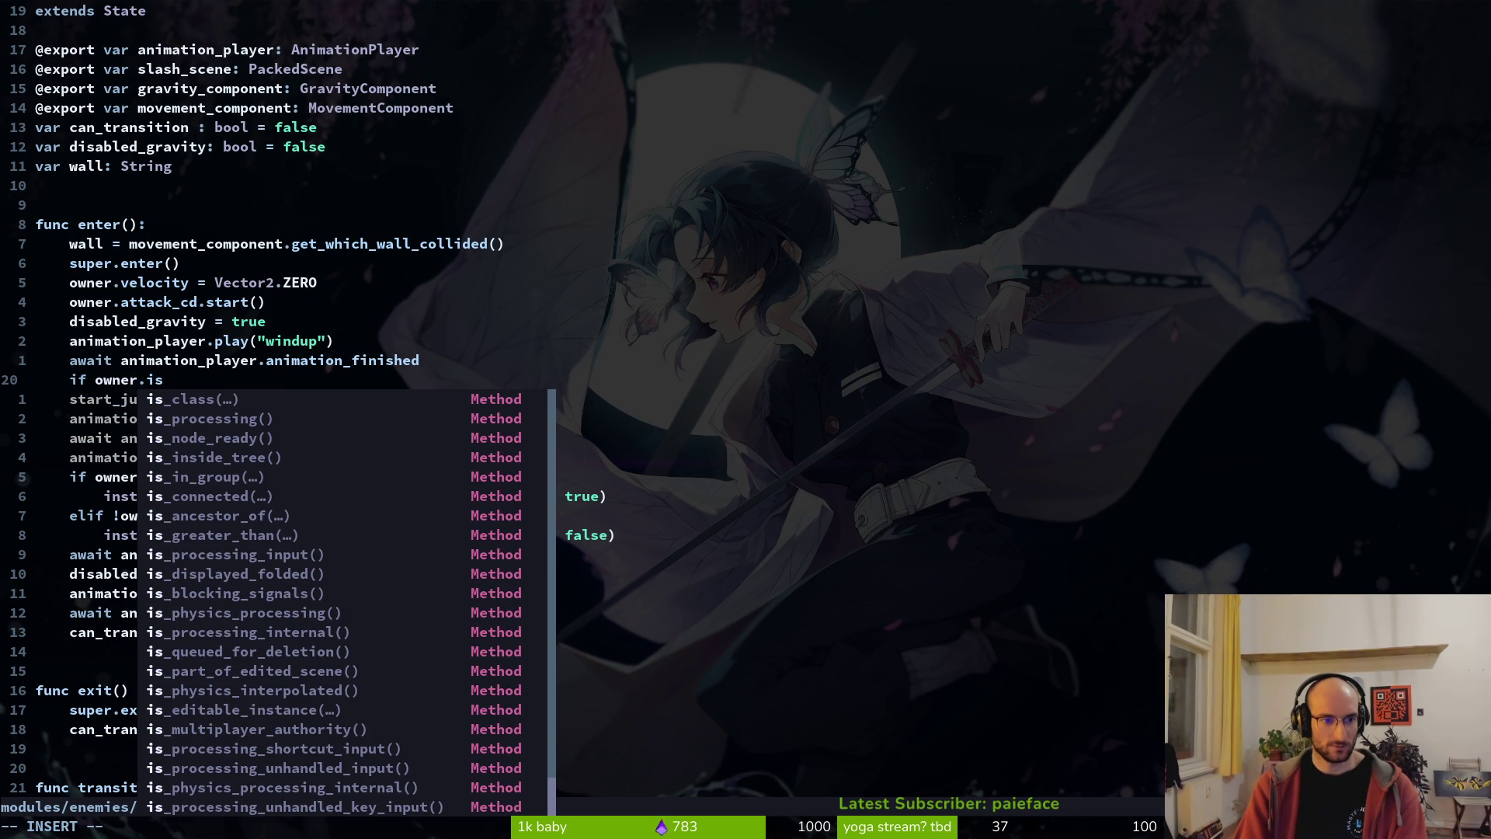
pyautogui.write('_on_wall()')
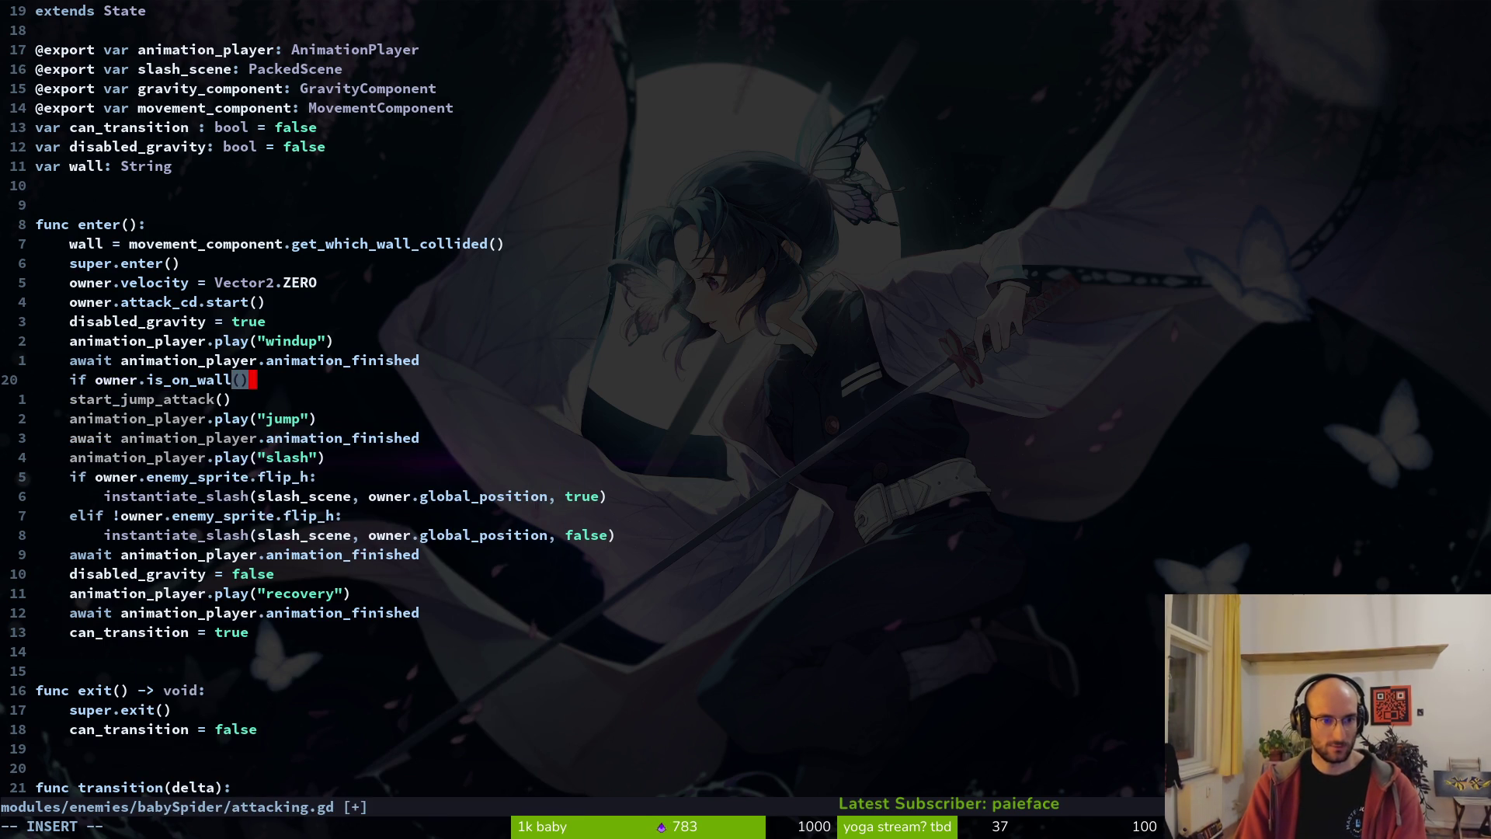
pyautogui.write(':')
pyautogui.press('Escape')
pyautogui.write('j')
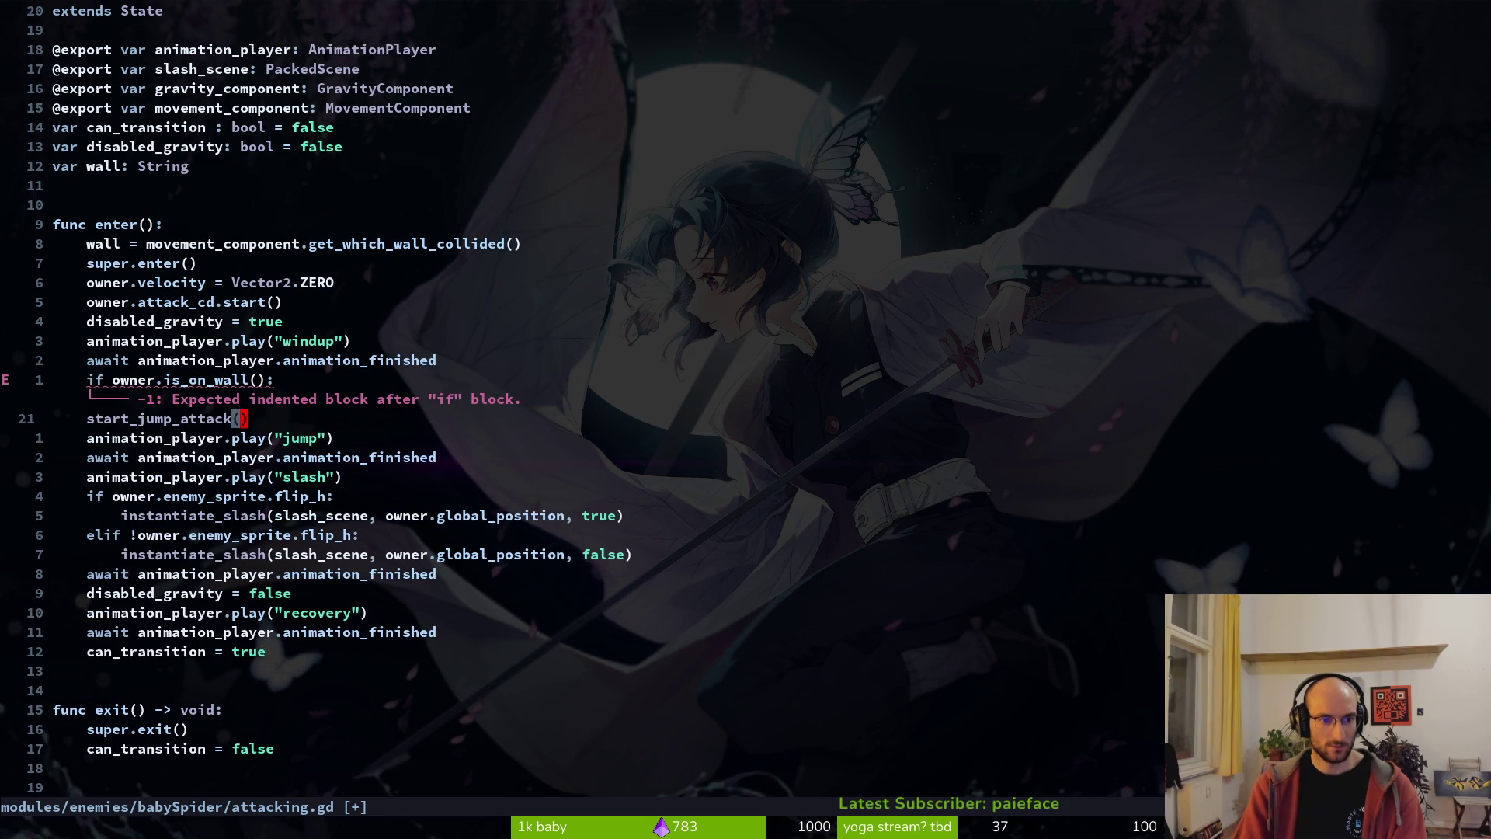
pyautogui.write('O')
pyautogui.write('starwaw')
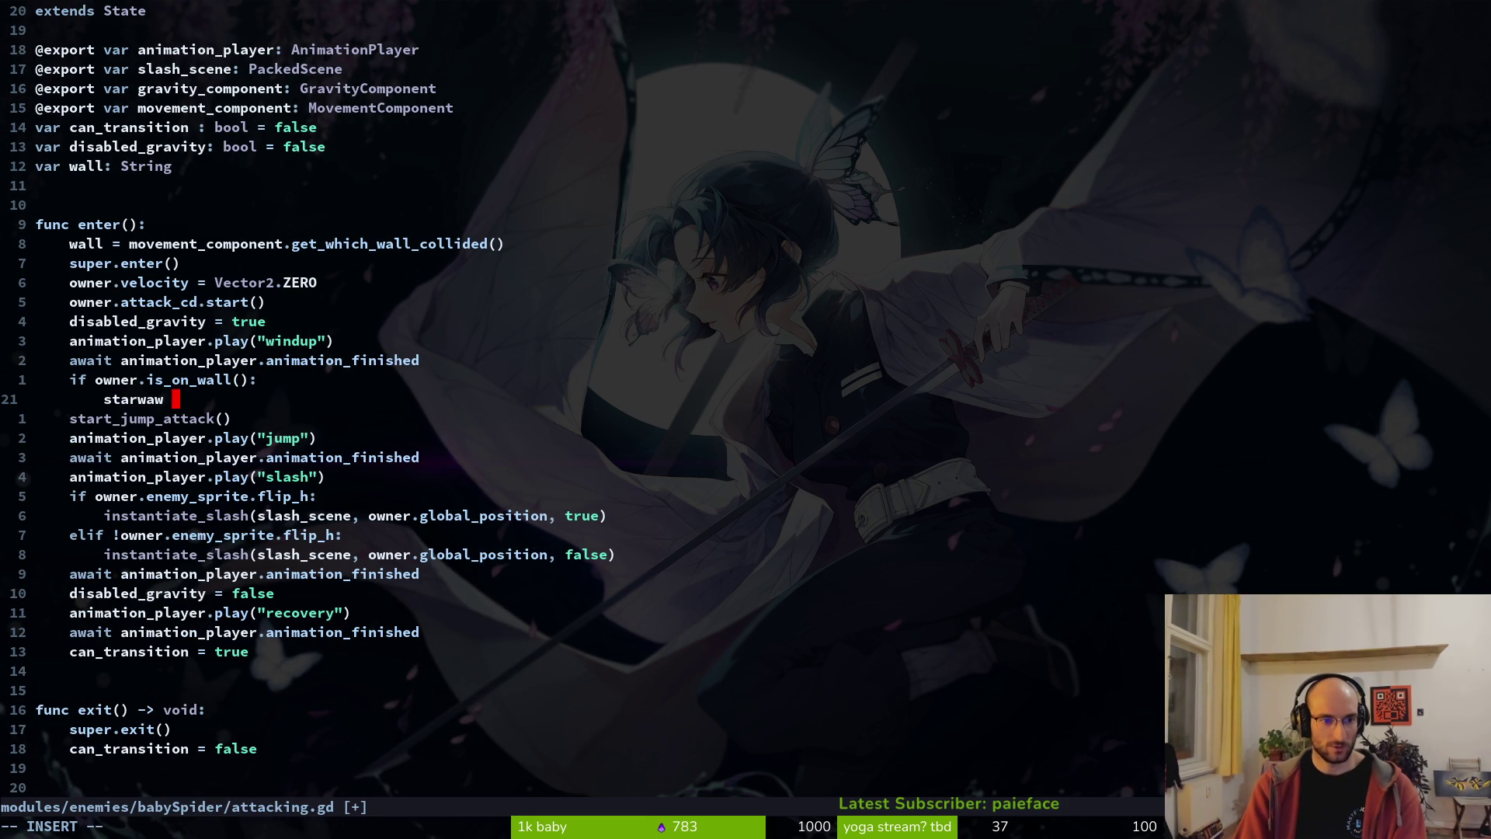
pyautogui.press('BackSpace')
pyautogui.press('BackSpace')
pyautogui.press('Return')
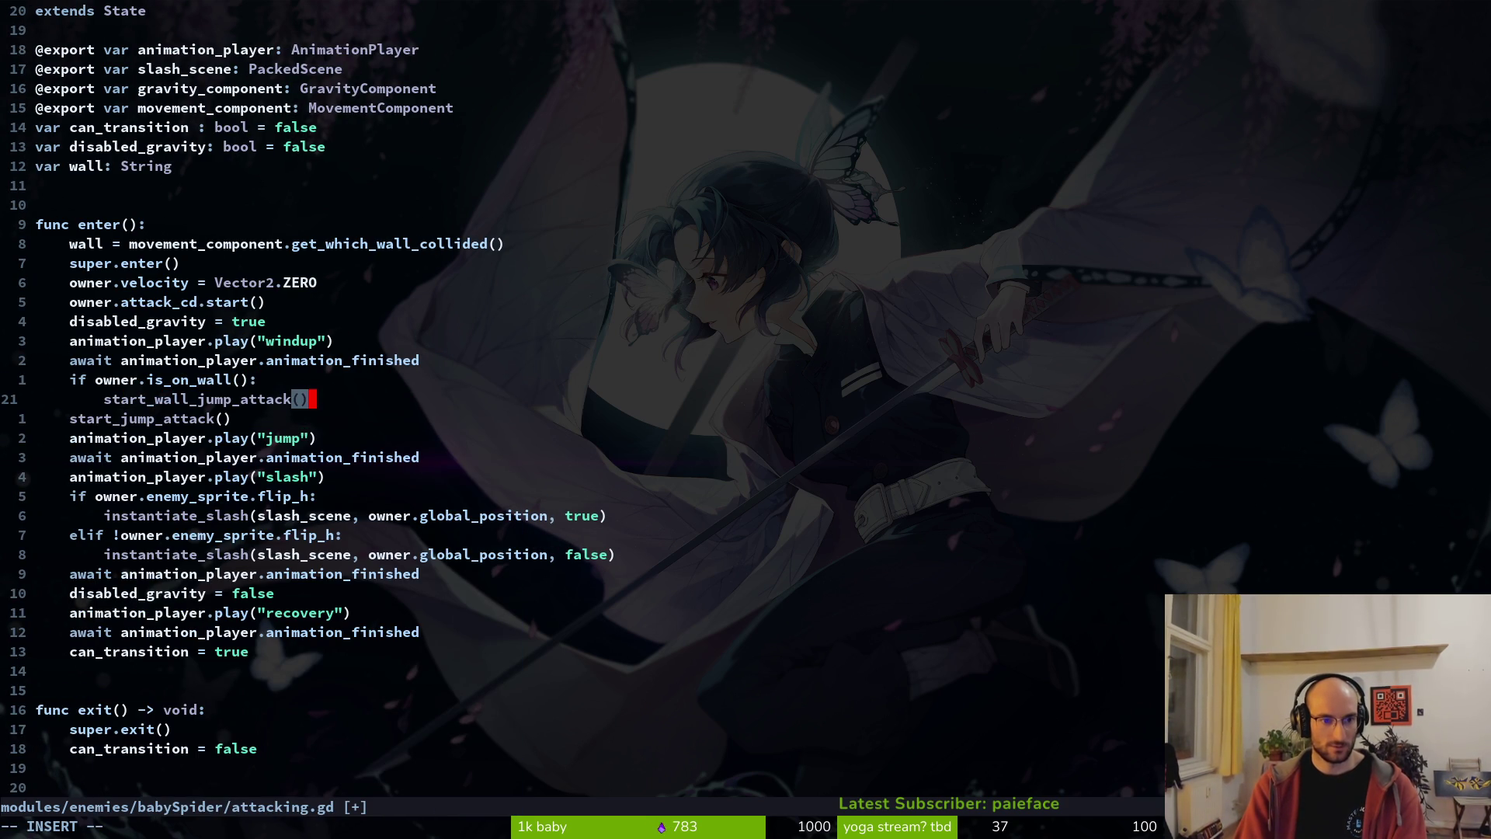
pyautogui.press('Escape')
pyautogui.press('k')
pyautogui.press('V')
pyautogui.write('y')
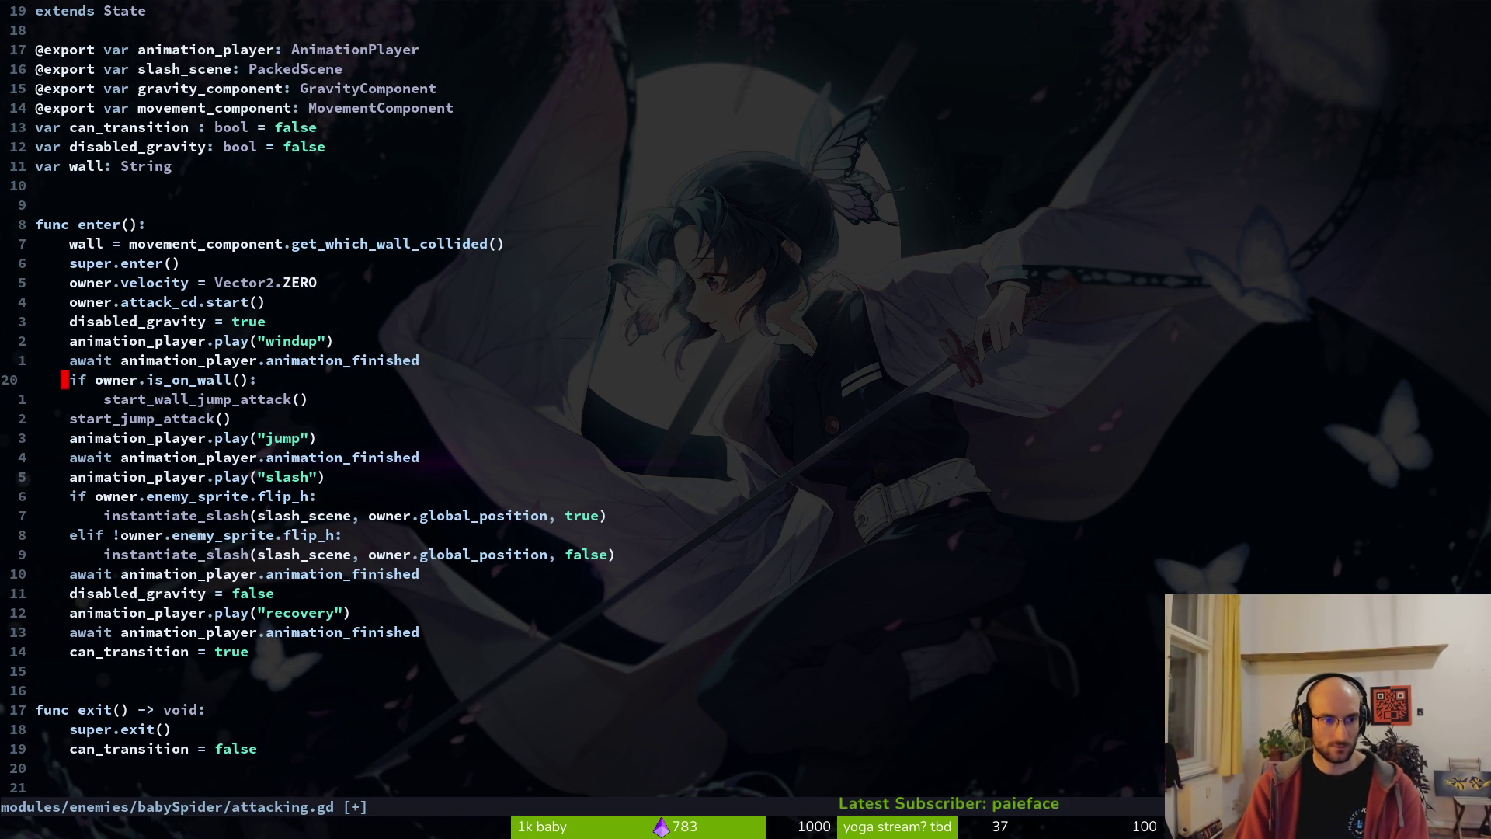
pyautogui.write('jo')
pyautogui.write('else:')
pyautogui.press('Escape')
pyautogui.press('j')
pyautogui.press('>')
pyautogui.press('>')
pyautogui.write(':w')
pyautogui.press('Return')
# - Delete the extra blank line above start_wall_jump_attack and save attacking.gd
pyautogui.press('j')
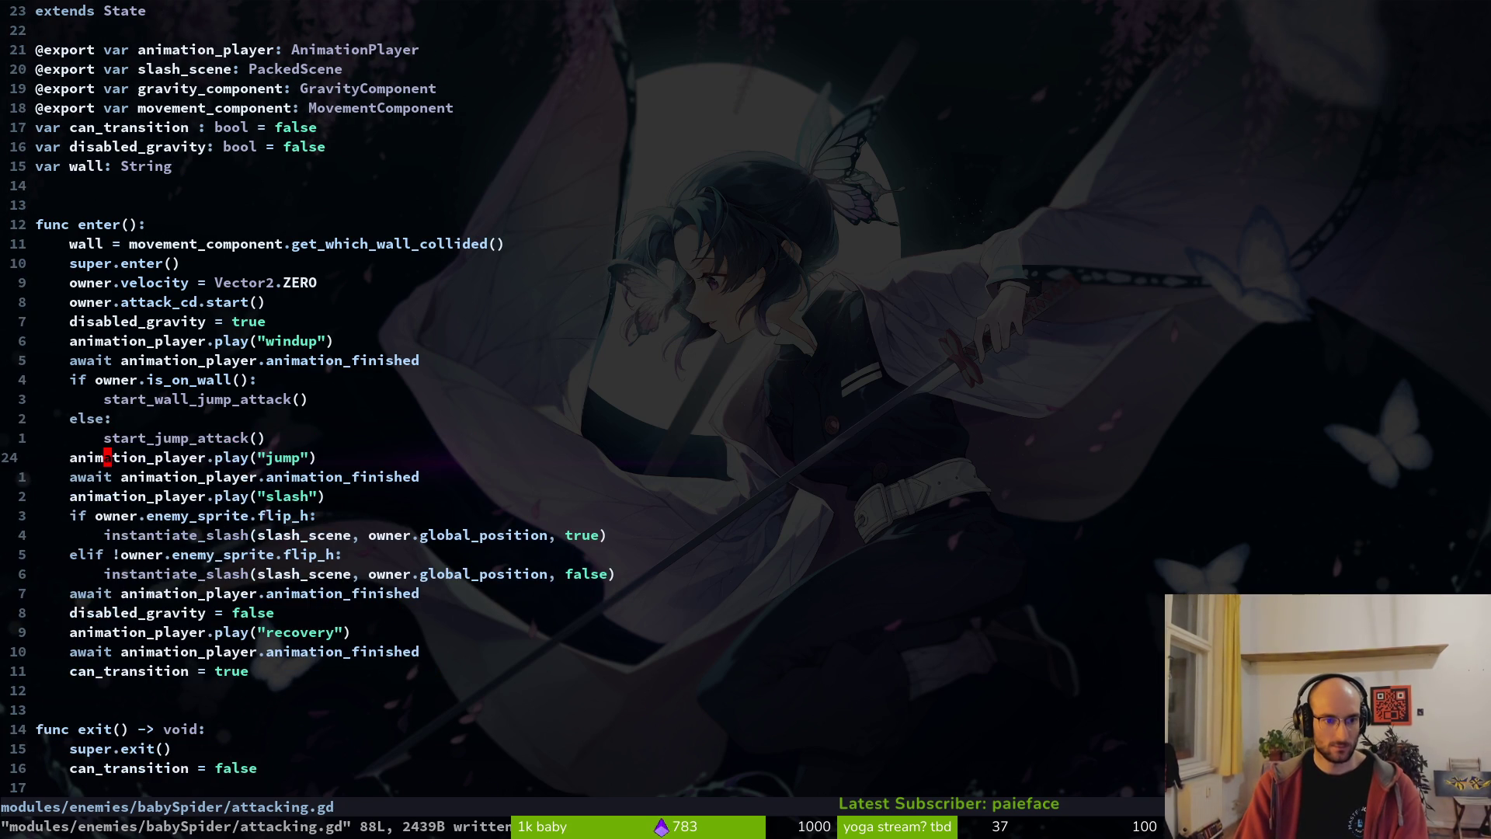
pyautogui.hotkey('ctrl', 'd')
pyautogui.hotkey('ctrl', 'd')
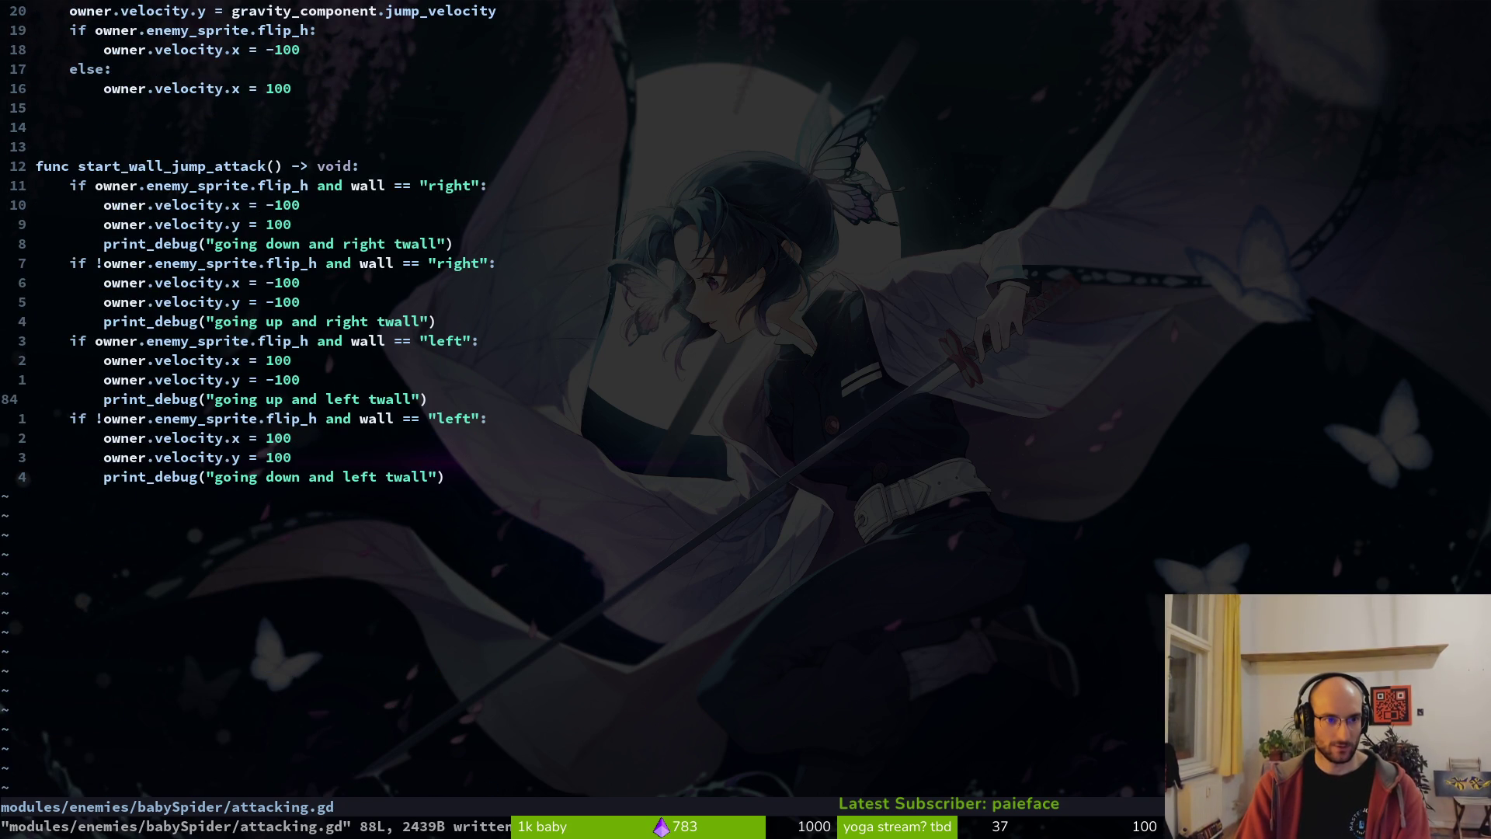
pyautogui.press('g')
pyautogui.press('g')
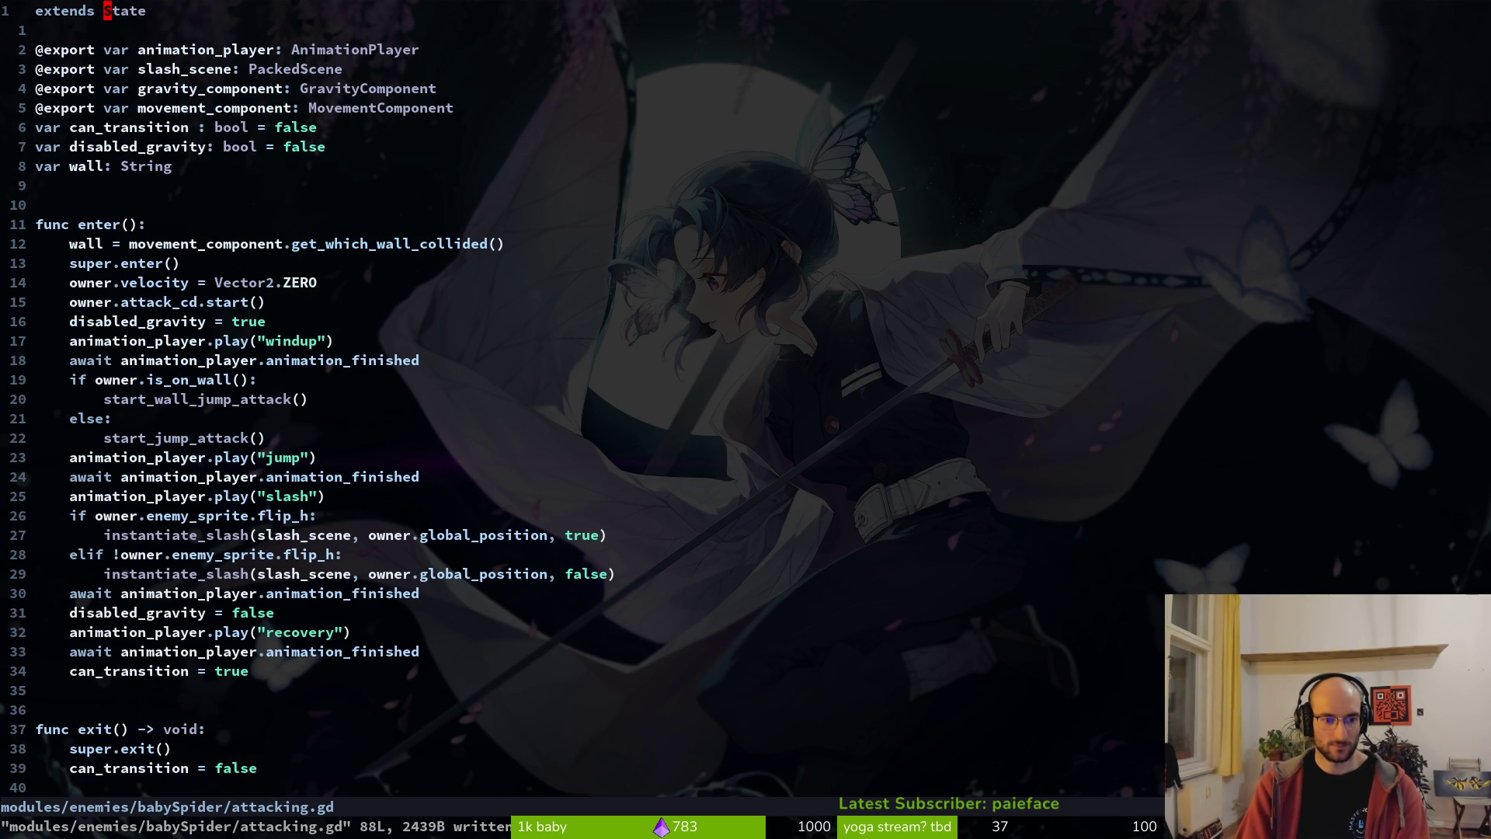
pyautogui.hotkey('shift', 'g')
pyautogui.press('k')
pyautogui.press('k')
pyautogui.press('k')
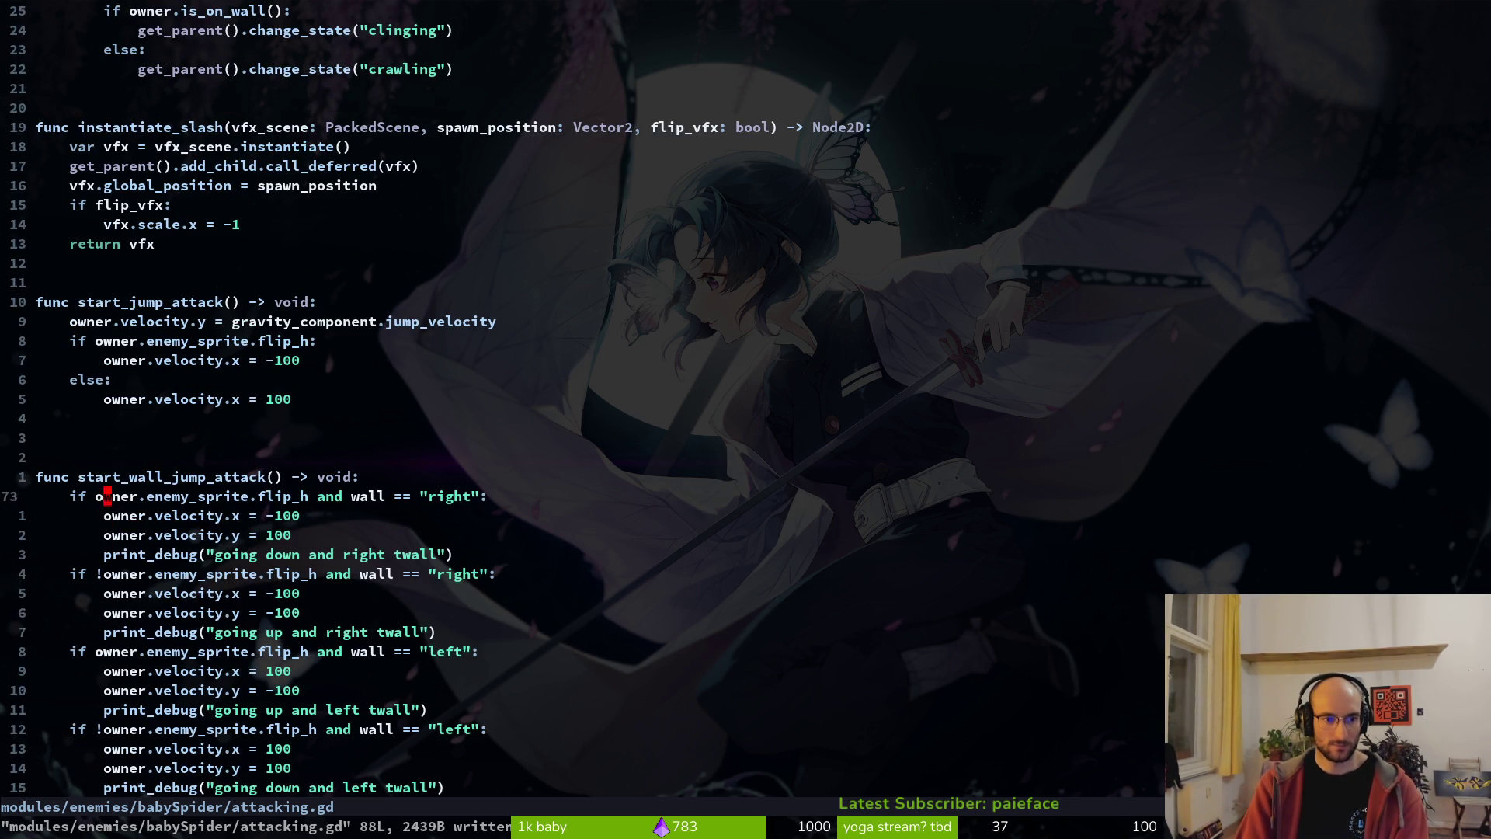
pyautogui.press('d')
pyautogui.press('d')
pyautogui.write(':w')
pyautogui.press('Return')
# - Search Git Files for the baby spider files with 'babspisp'
pyautogui.hotkey('alt', 'Tab')
pyautogui.hotkey('alt', 'Tab')
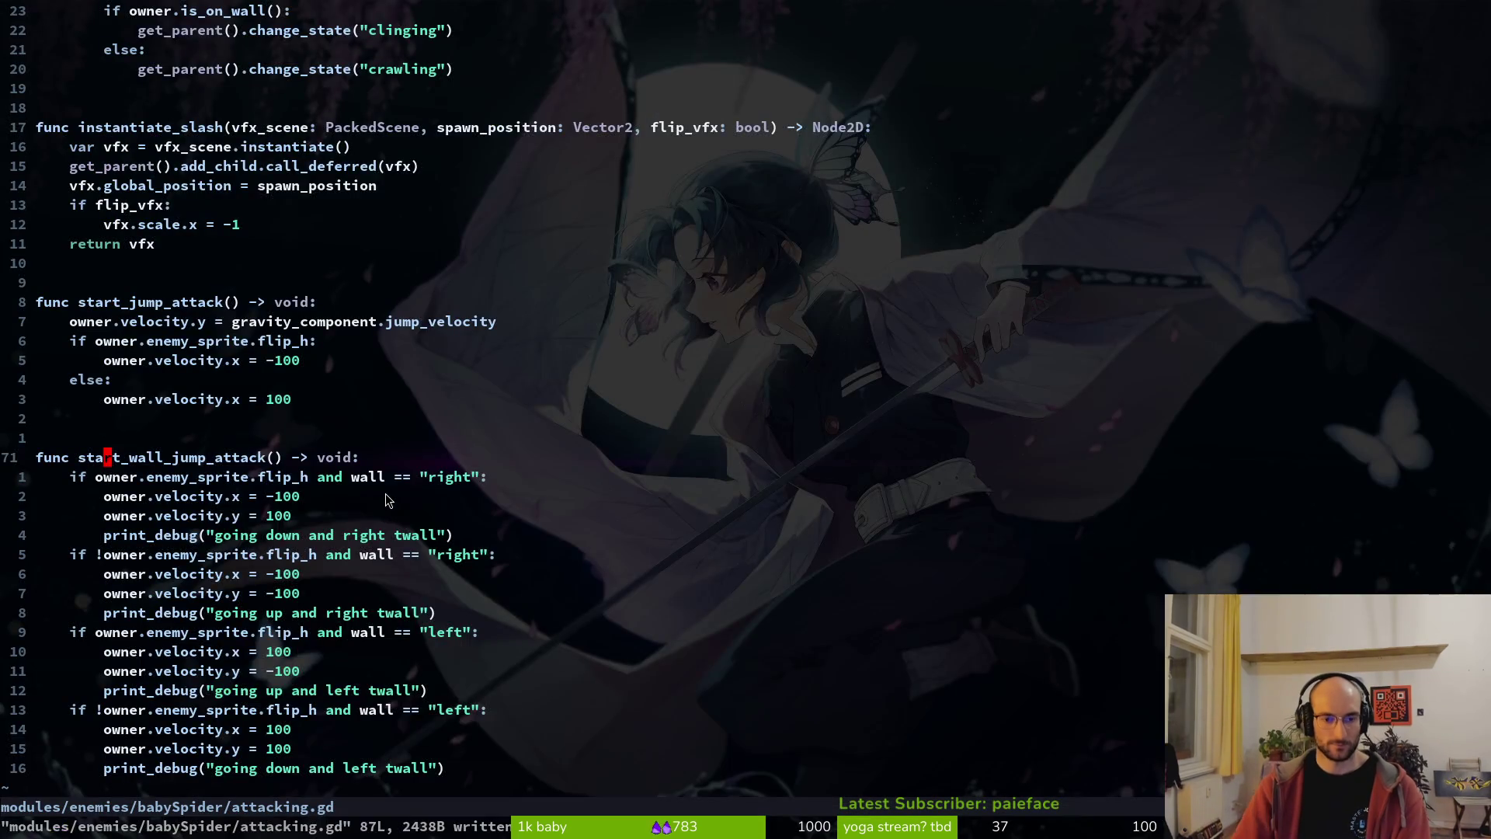
pyautogui.hotkey('ctrl', 'p')
pyautogui.write('babspisp')
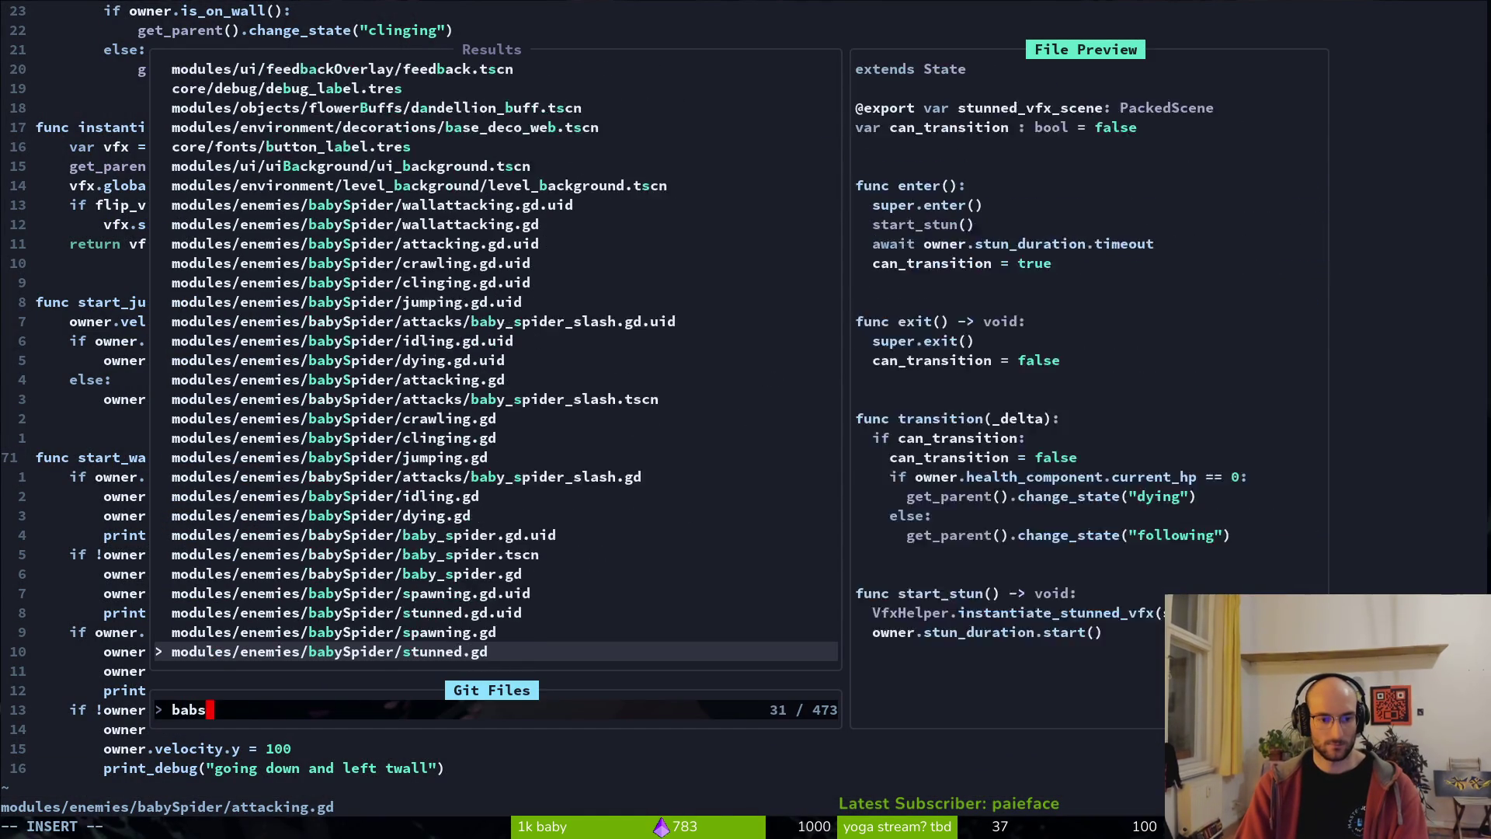
# - Open baby_spider.gd and go to the clinging elif around line 20
pyautogui.press('BackSpace')
pyautogui.press('BackSpace')
pyautogui.press('BackSpace')
pyautogui.press('Return')
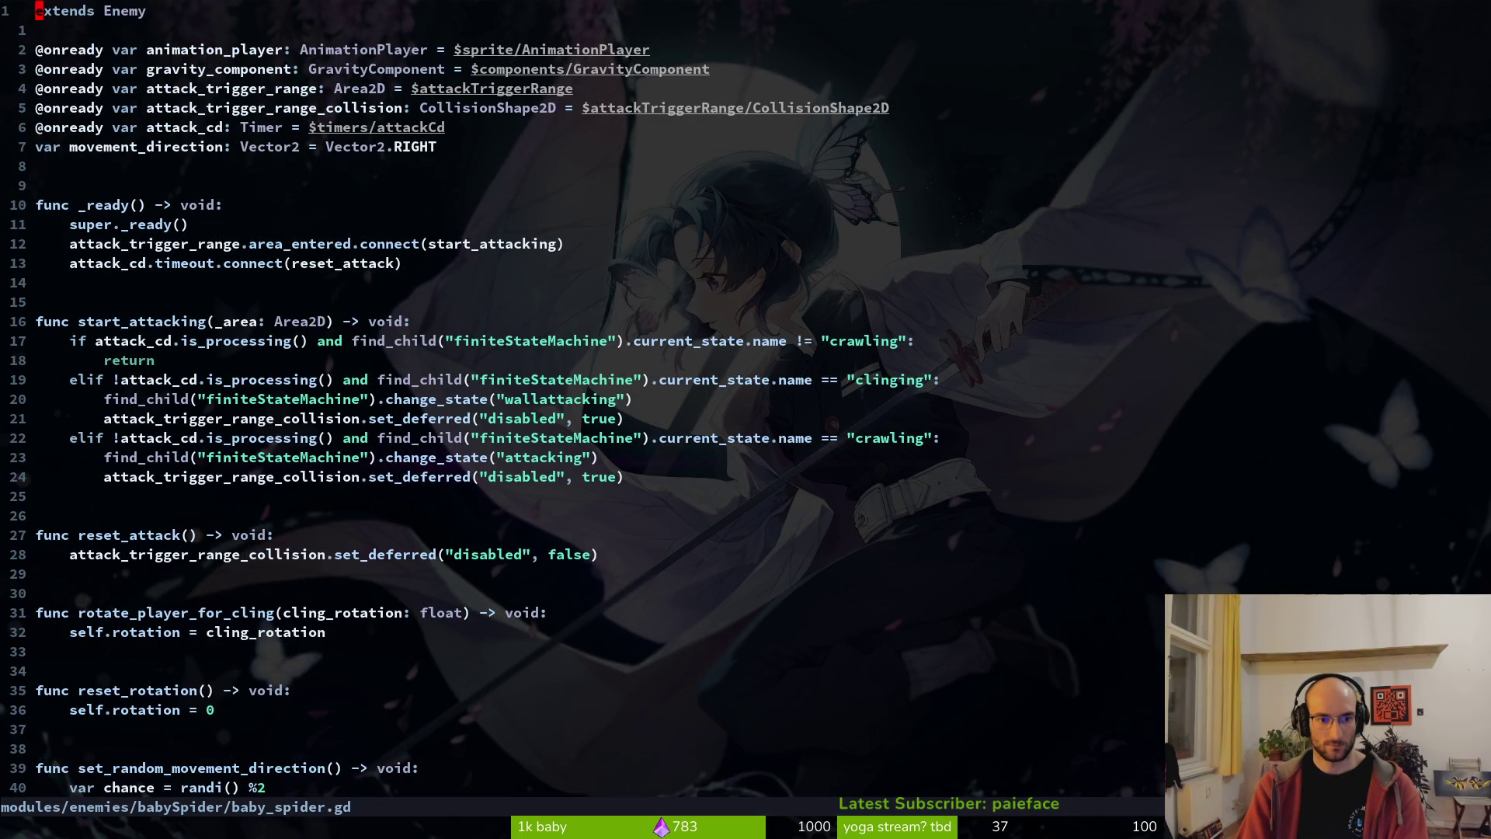
pyautogui.press('1')
pyautogui.press('9')
pyautogui.press('j')
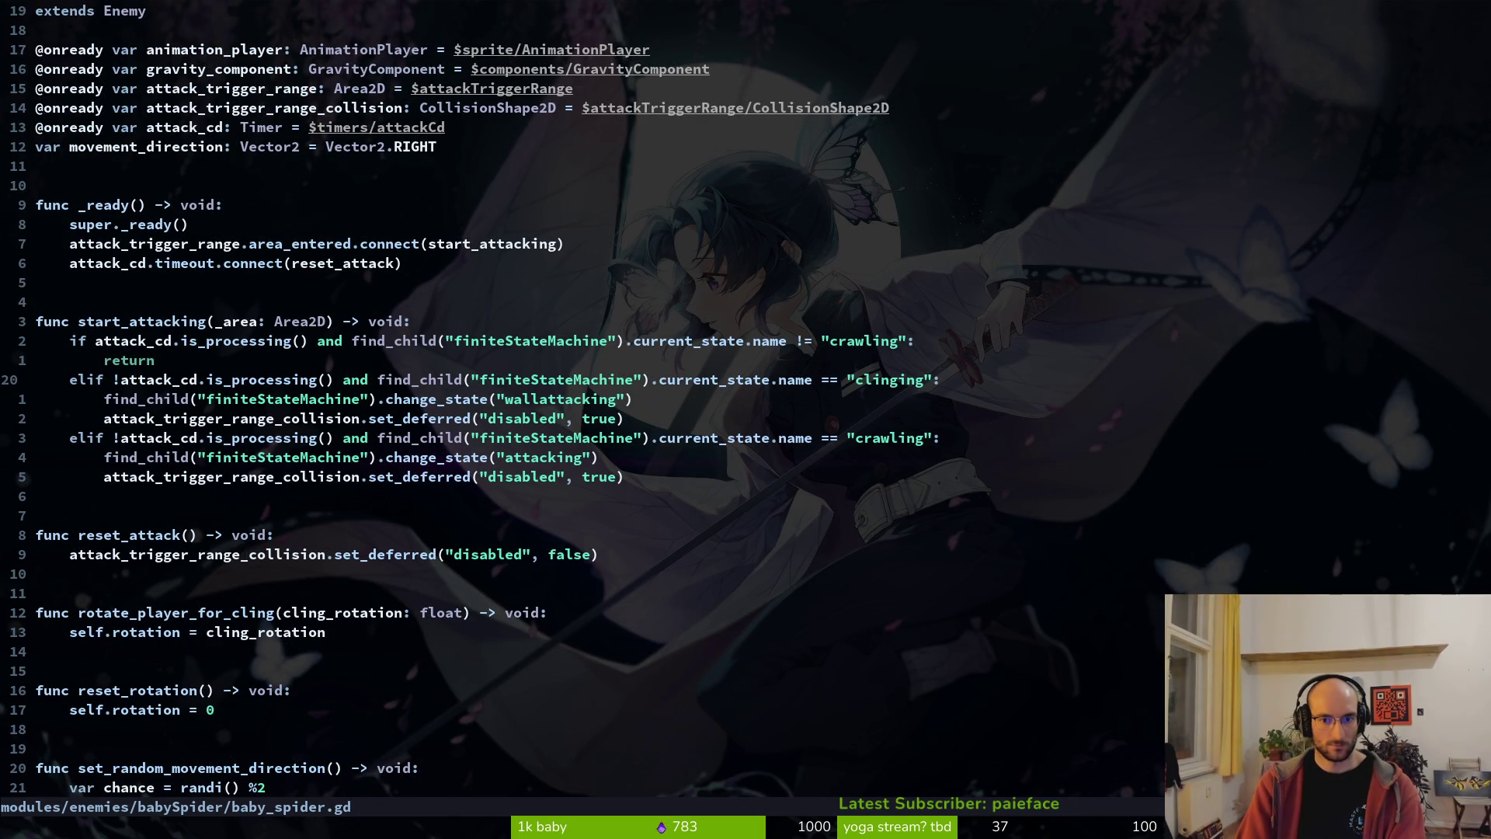
# - Add an else: line in start_attacking, aligned with the elif branches
pyautogui.write('Oelse:')
pyautogui.press('Escape')
pyautogui.press('V')
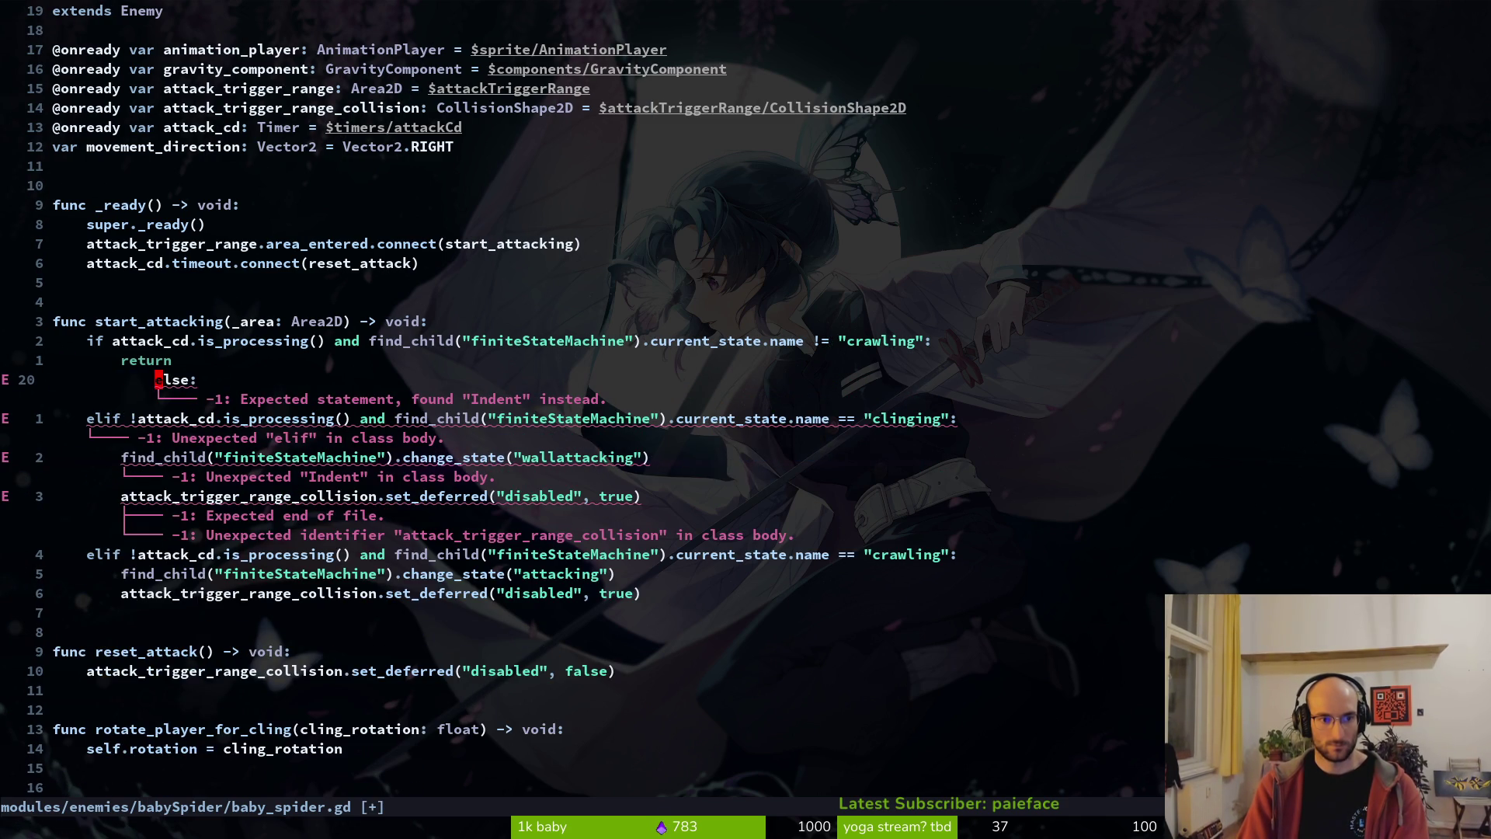
pyautogui.press('>')
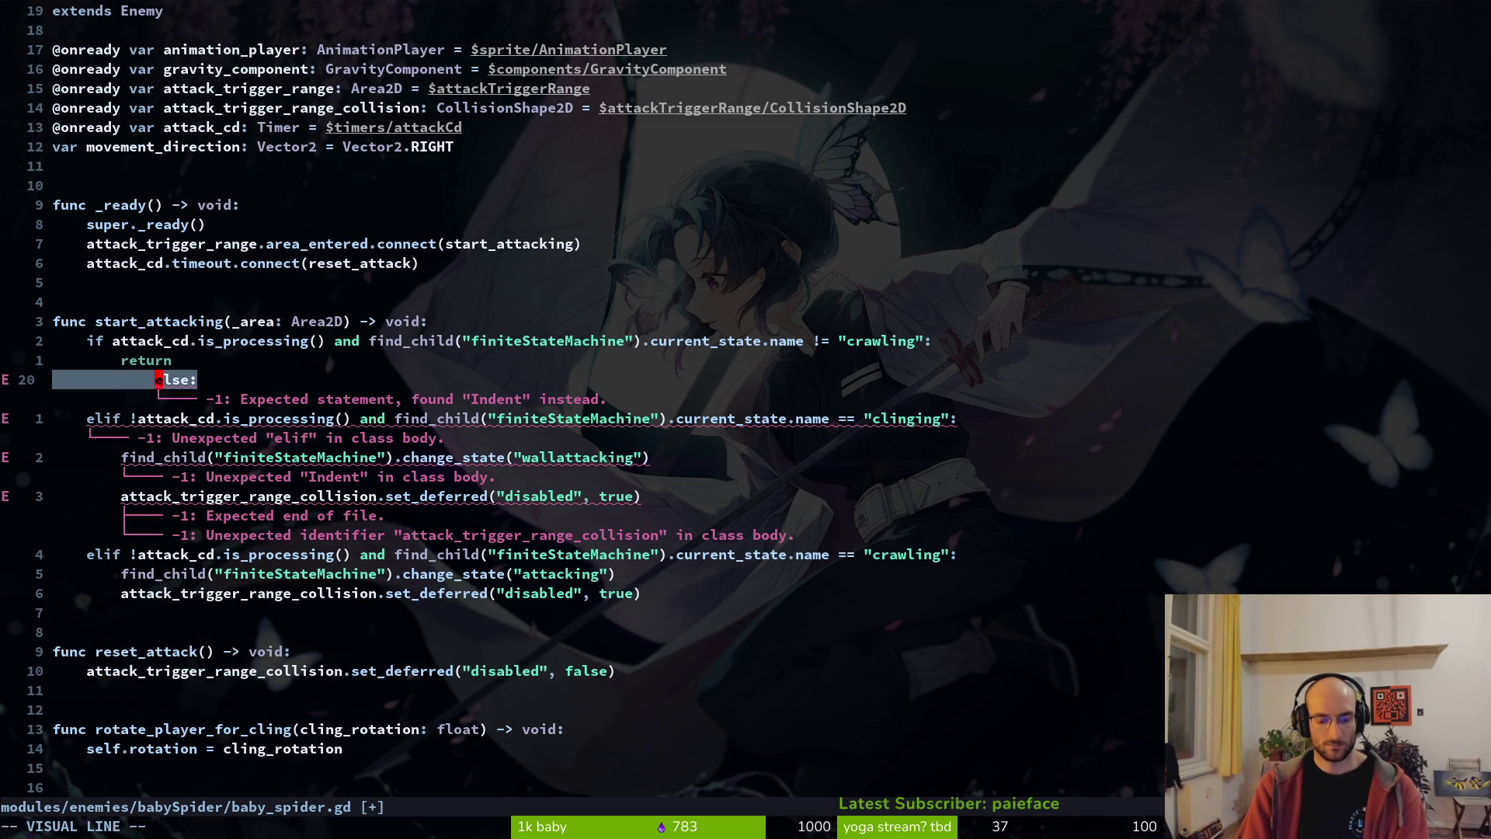
pyautogui.press('2')
pyautogui.press('less')
pyautogui.press('j')
pyautogui.press('j')
pyautogui.press('V')
pyautogui.press('j')
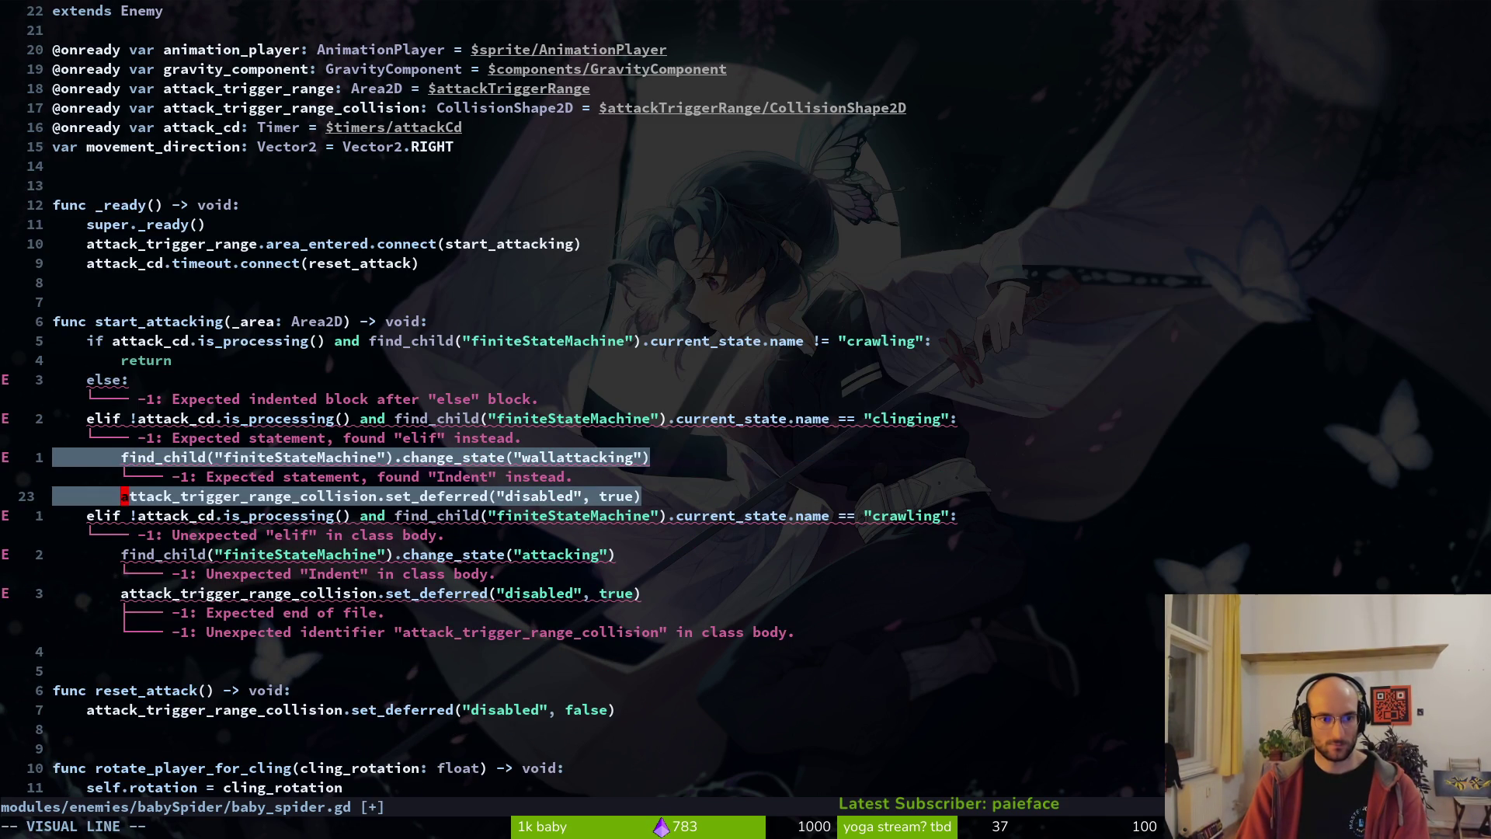
pyautogui.press('Escape')
# - Move the attacking state-change lines under the new else: and indent them
pyautogui.press('j')
pyautogui.press('j')
pyautogui.press('j')
pyautogui.press('V')
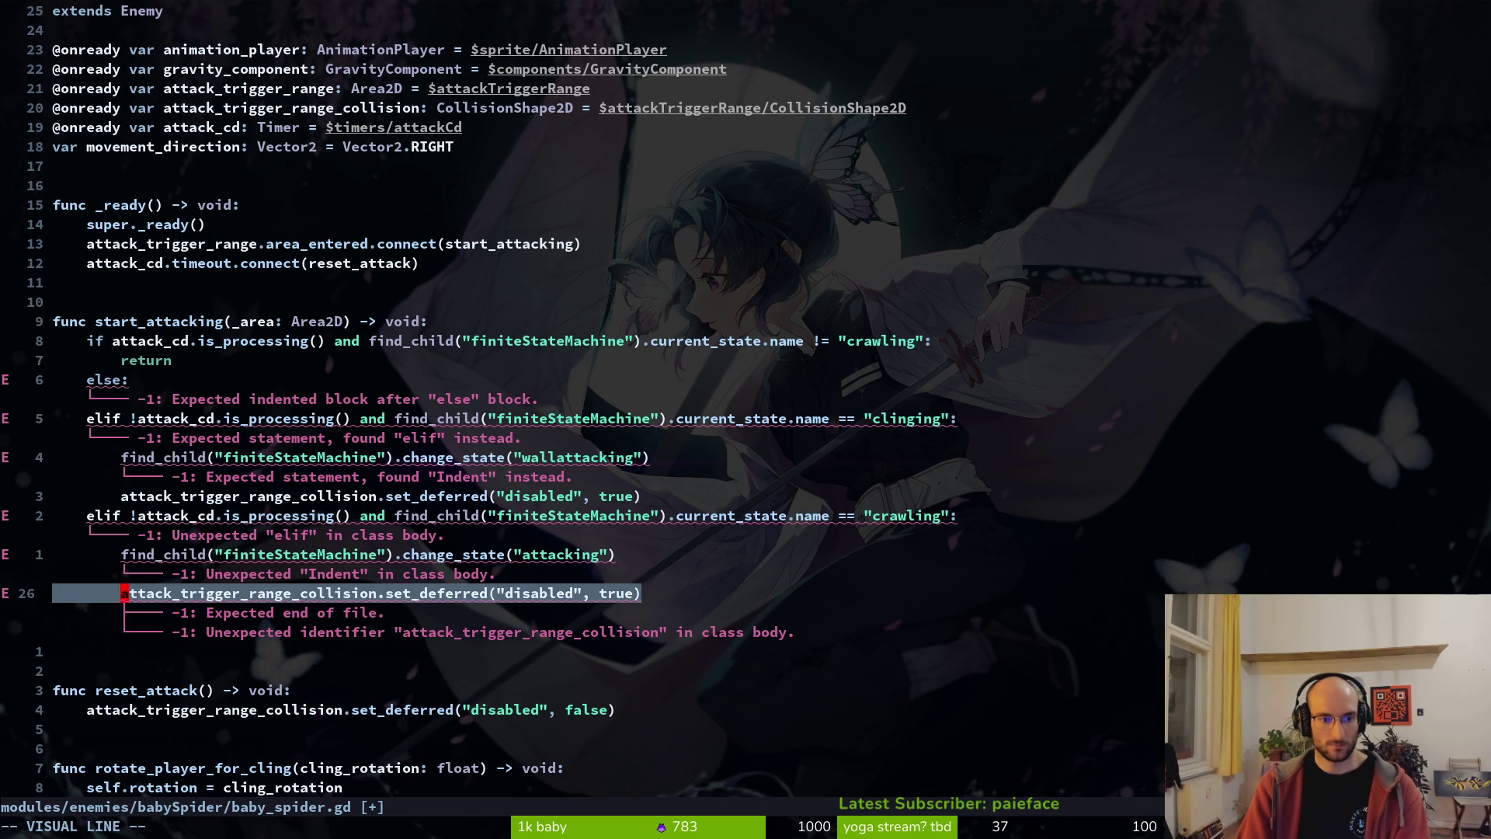
pyautogui.press('k')
pyautogui.press('K')
pyautogui.press('K')
pyautogui.press('K')
pyautogui.press('K')
pyautogui.press('J')
pyautogui.press('>')
pyautogui.press('V')
pyautogui.press('j')
pyautogui.press('>')
pyautogui.press('g')
pyautogui.press('v')
pyautogui.press('Escape')
pyautogui.press('j')
pyautogui.press('^')
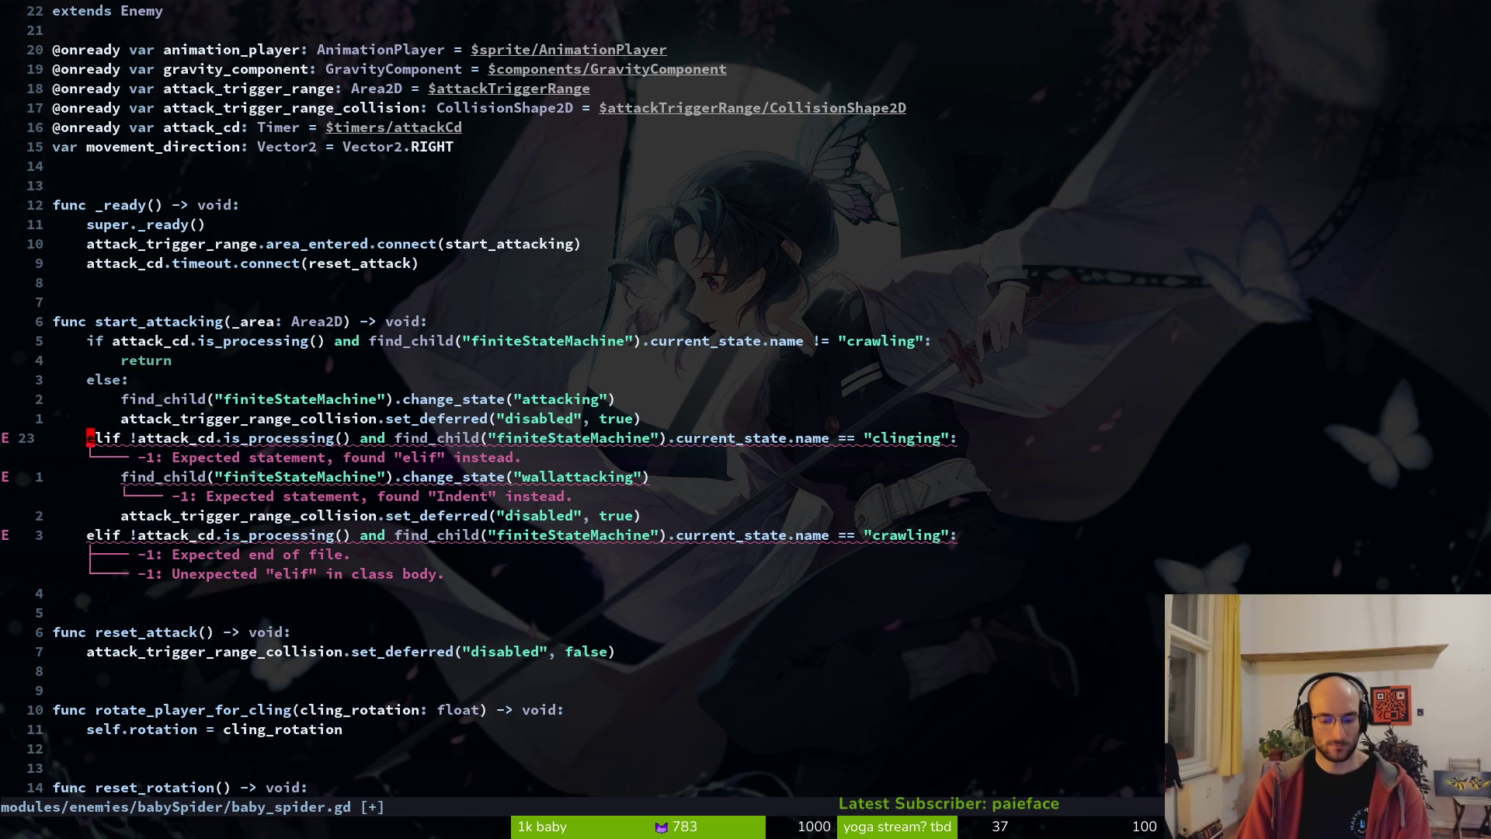
# - Block-select the misindented elif lines and re-indent them
pyautogui.hotkey('ctrl', 'v')
pyautogui.press('j')
pyautogui.press('j')
pyautogui.press('j')
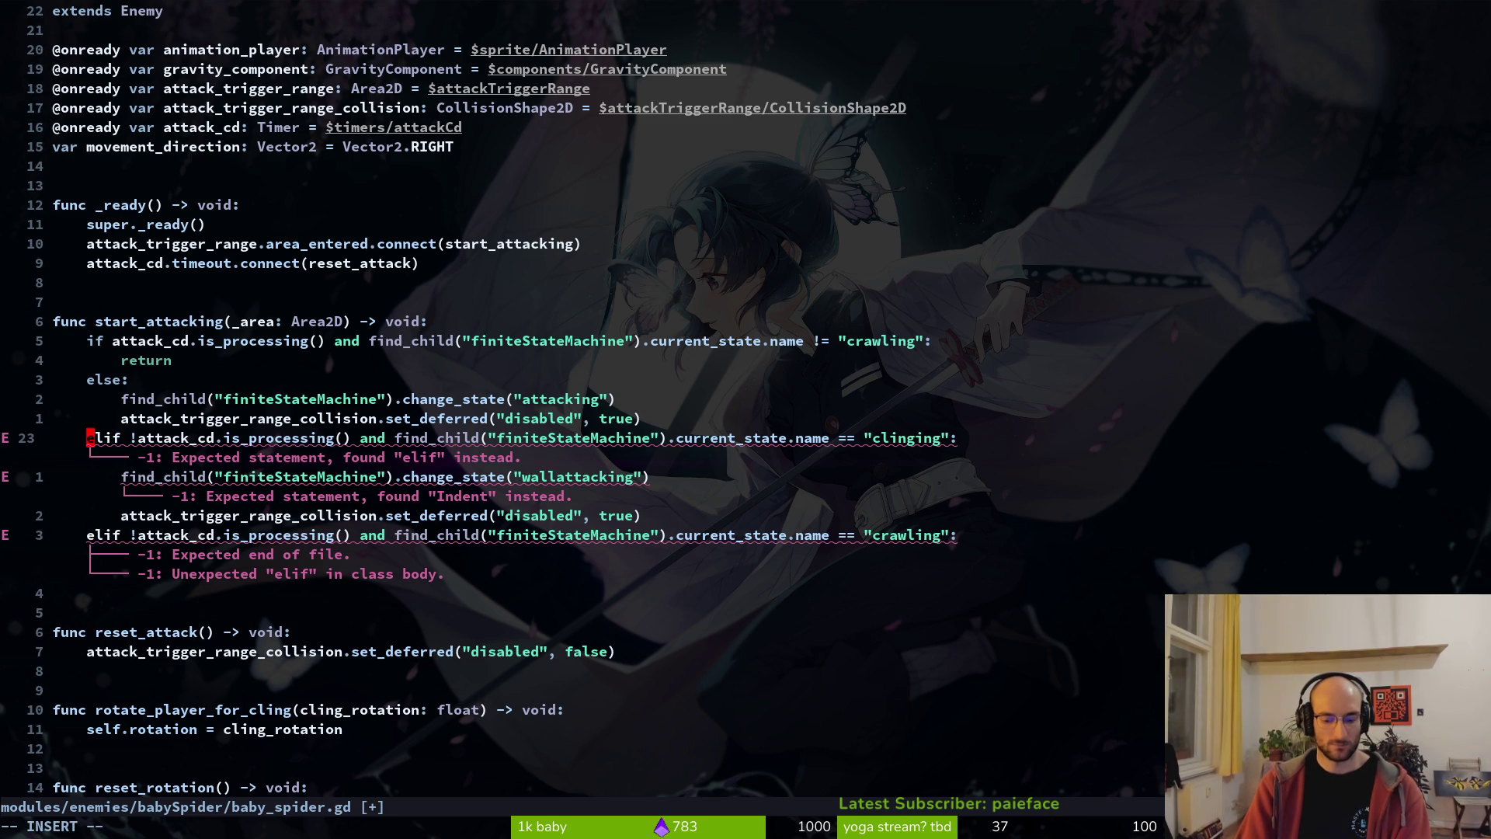
pyautogui.press('>')
# - Save baby_spider.gd and launch the game in Godot with F5
pyautogui.write(':w')
pyautogui.press('Return')
pyautogui.hotkey('alt', 'Tab')
pyautogui.press('F5')
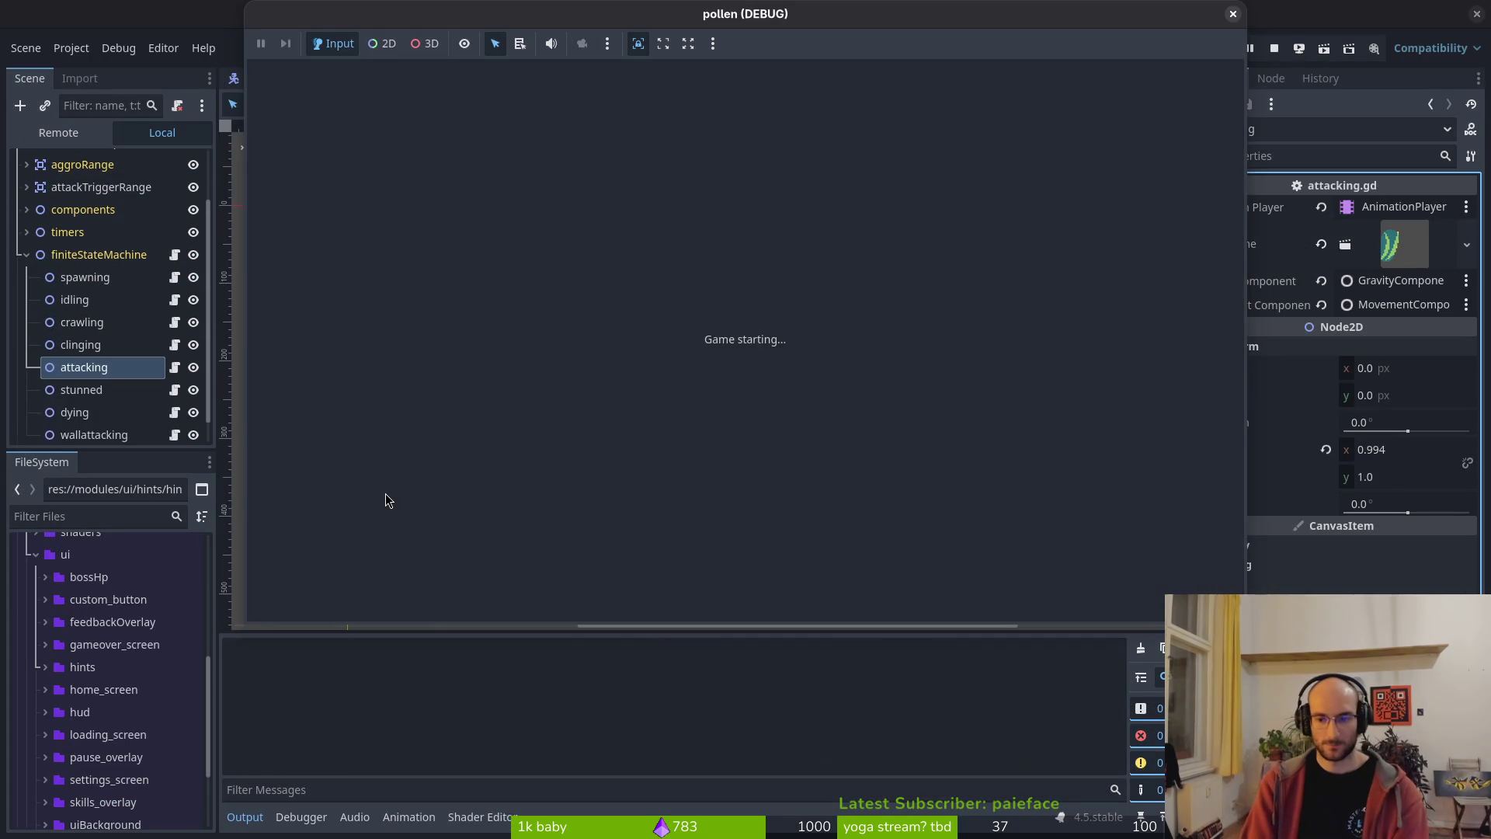
# - Start the game from its title menu, stop it, and select the wallattacking state node
pyautogui.press('Return')
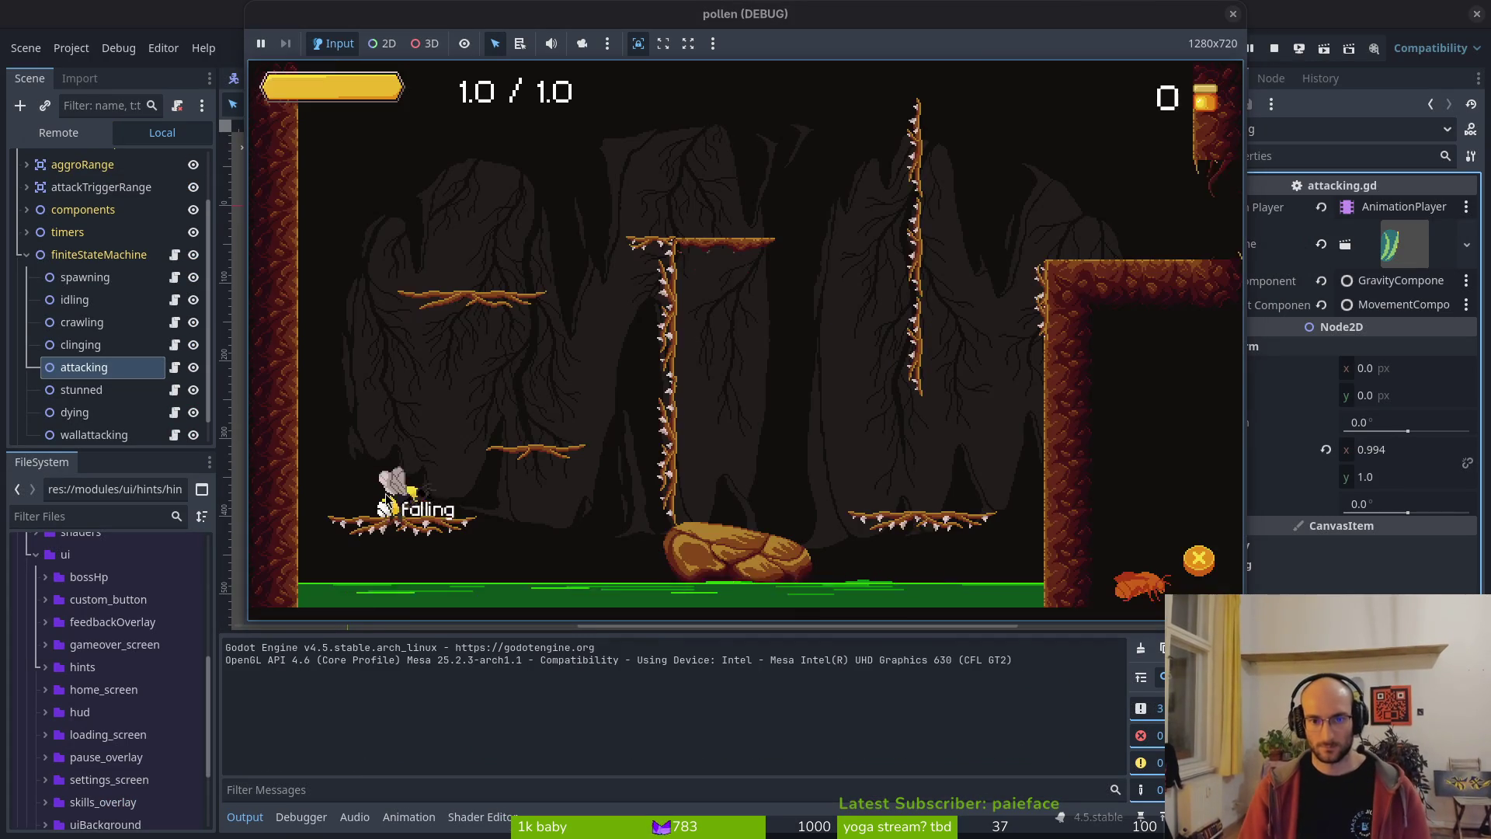
pyautogui.press('F8')
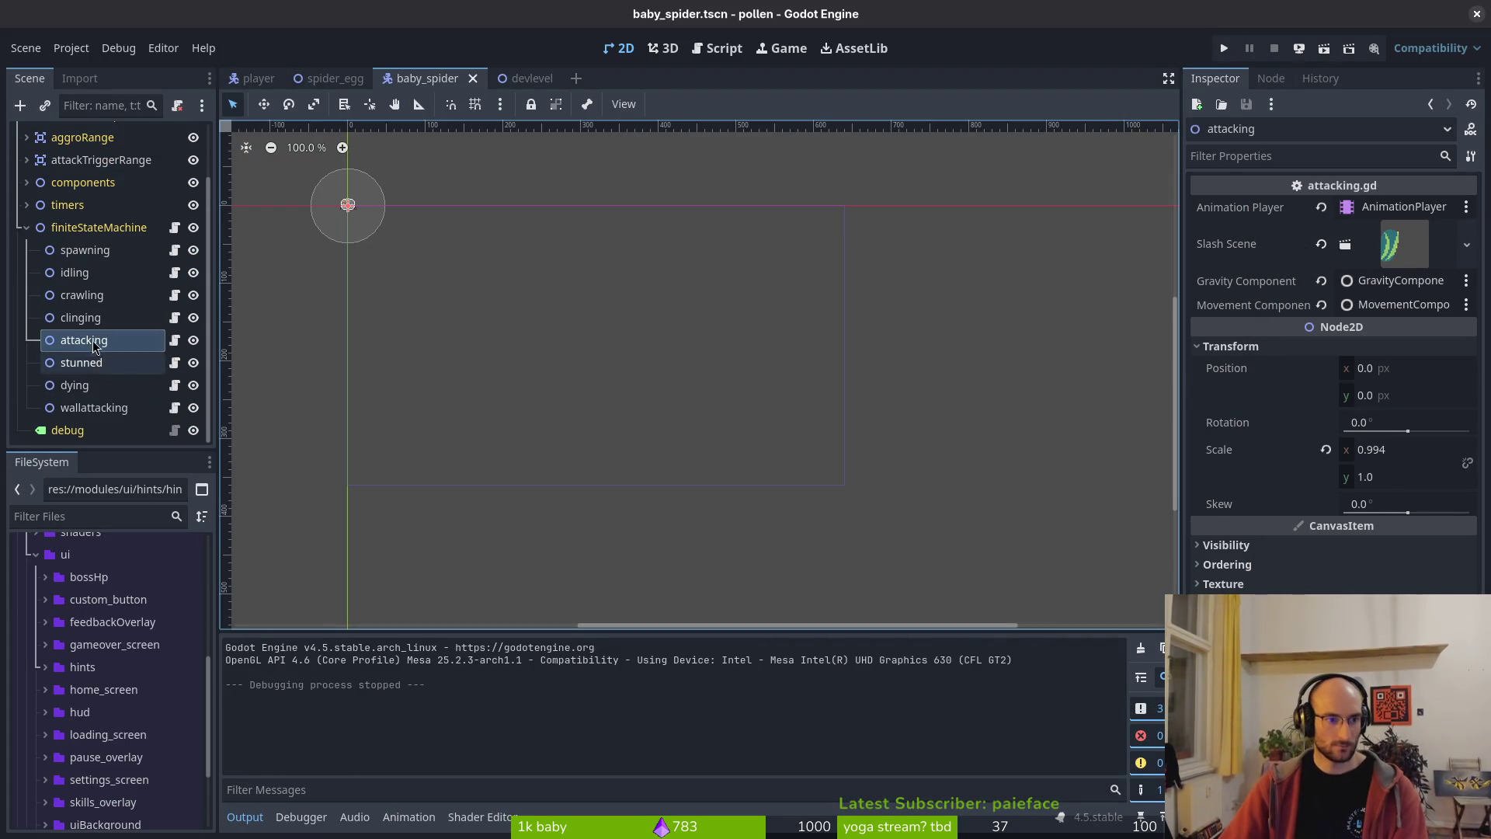
pyautogui.click(93, 408)
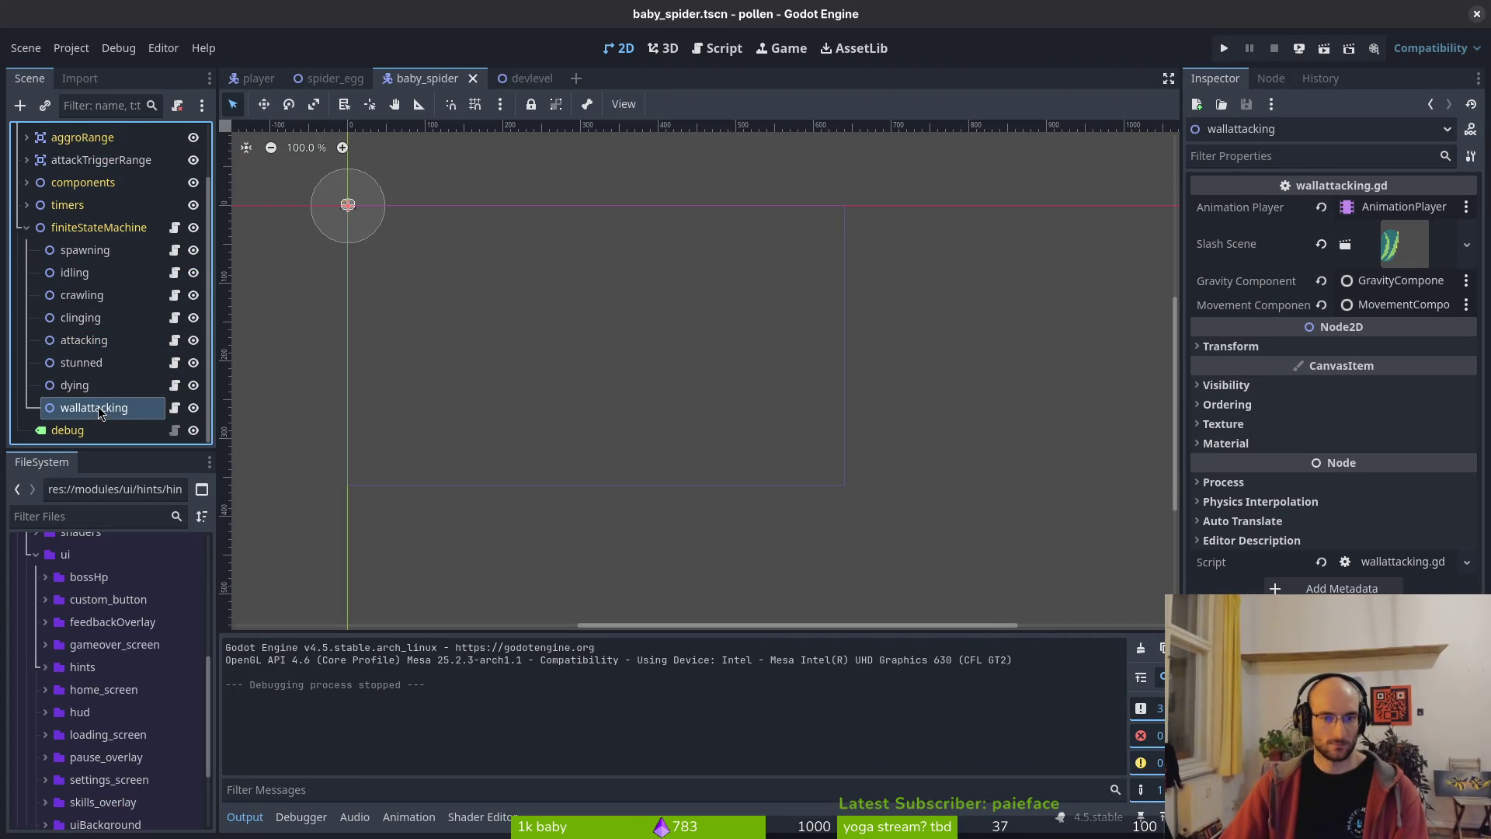
# - Run the game again into a level, then stop it to reveal the missing start_jump_attack() error
pyautogui.press('F5')
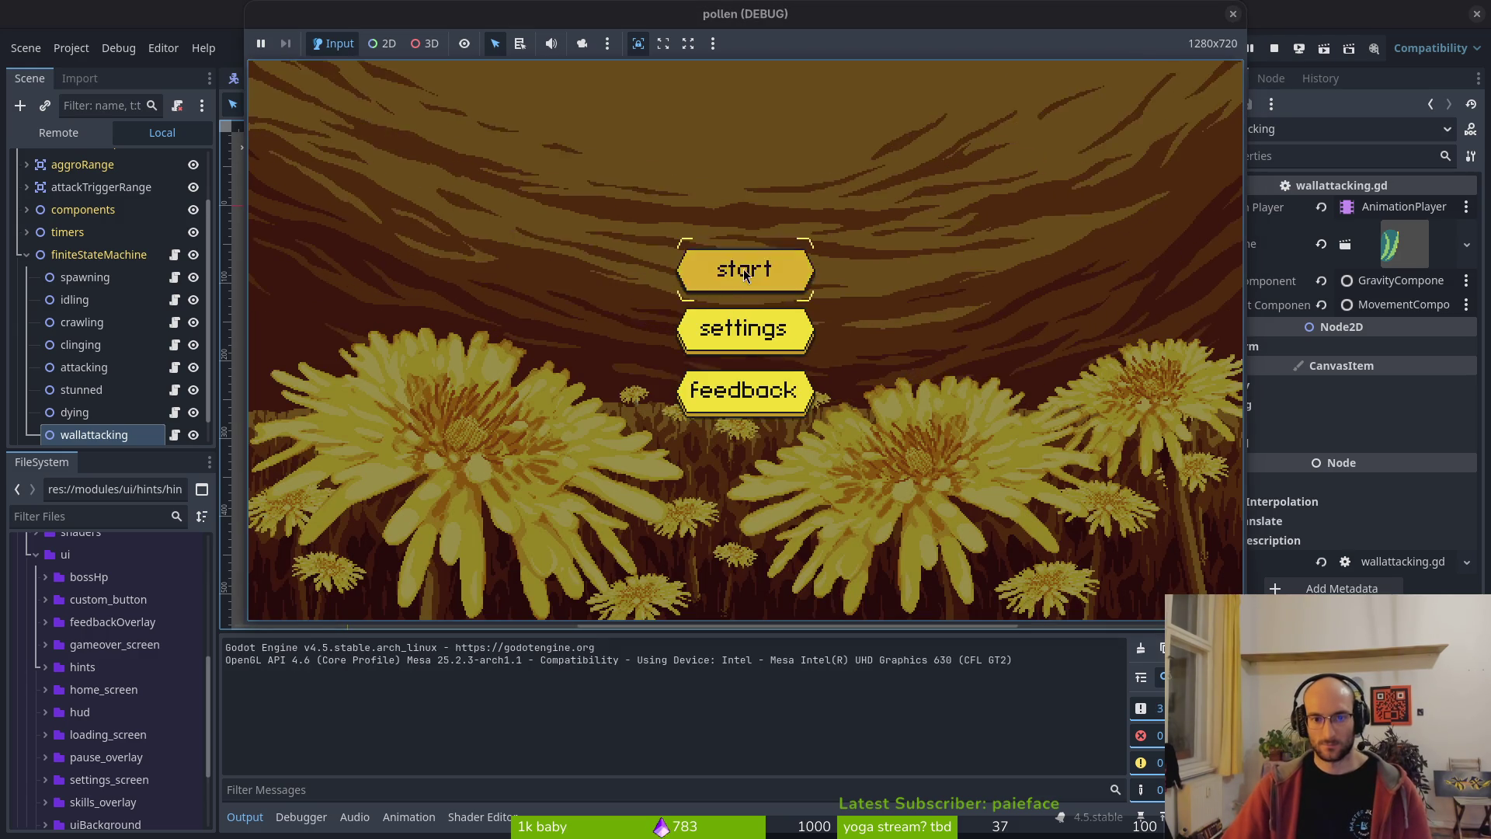
pyautogui.click(744, 270)
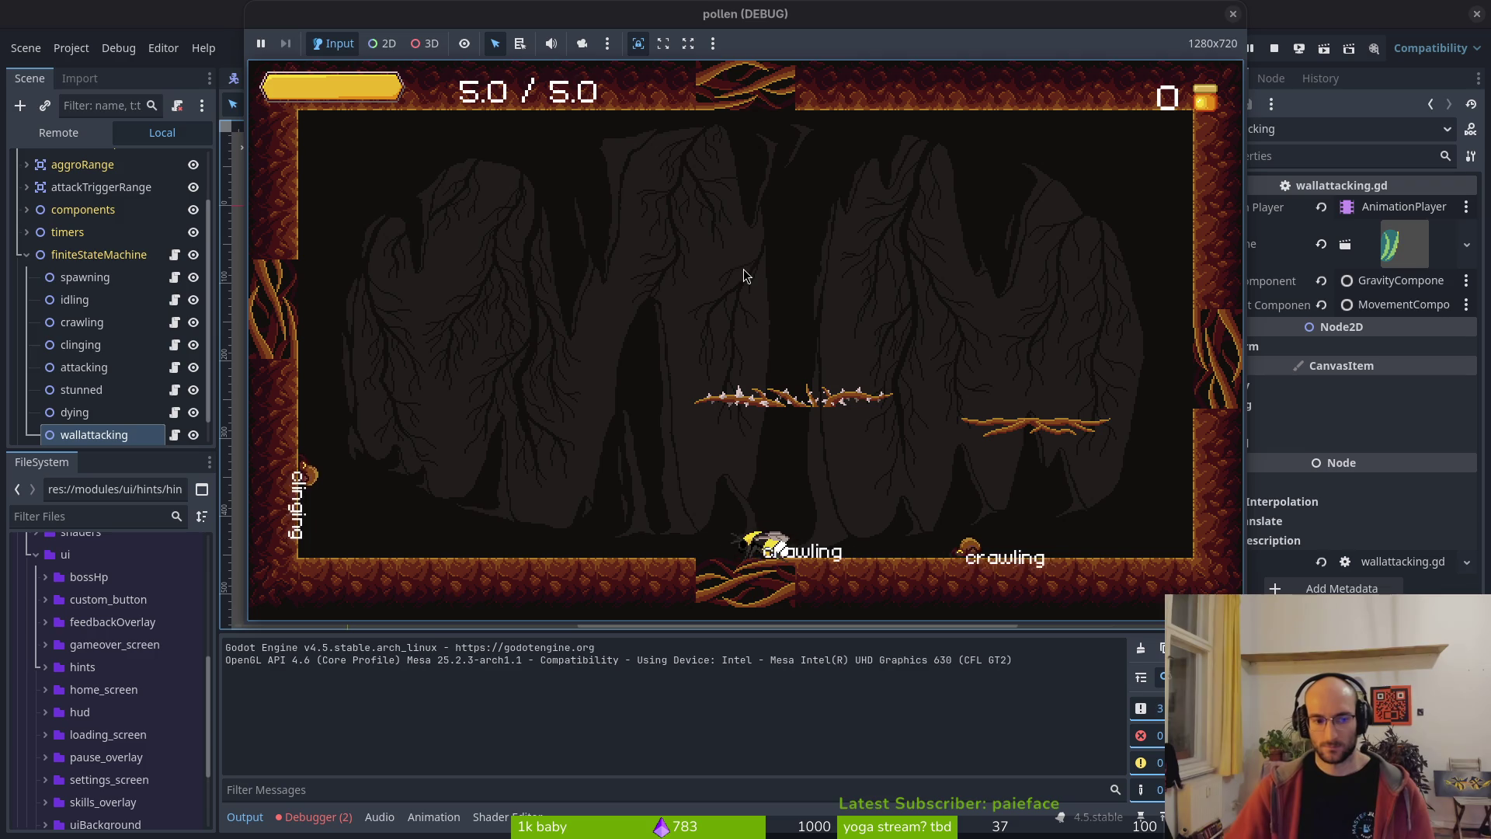
pyautogui.press('F8')
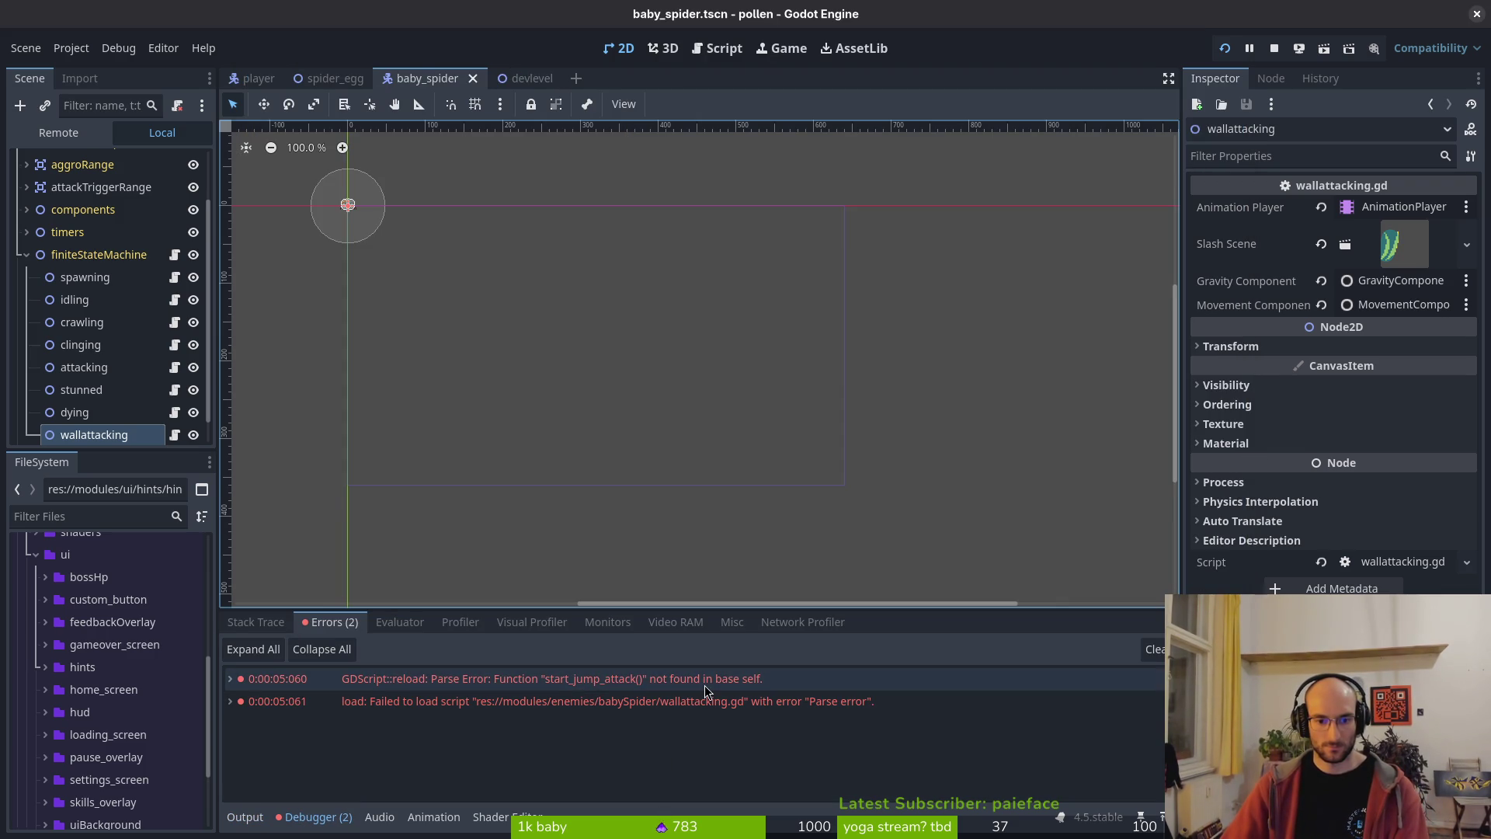
pyautogui.moveTo(705, 690)
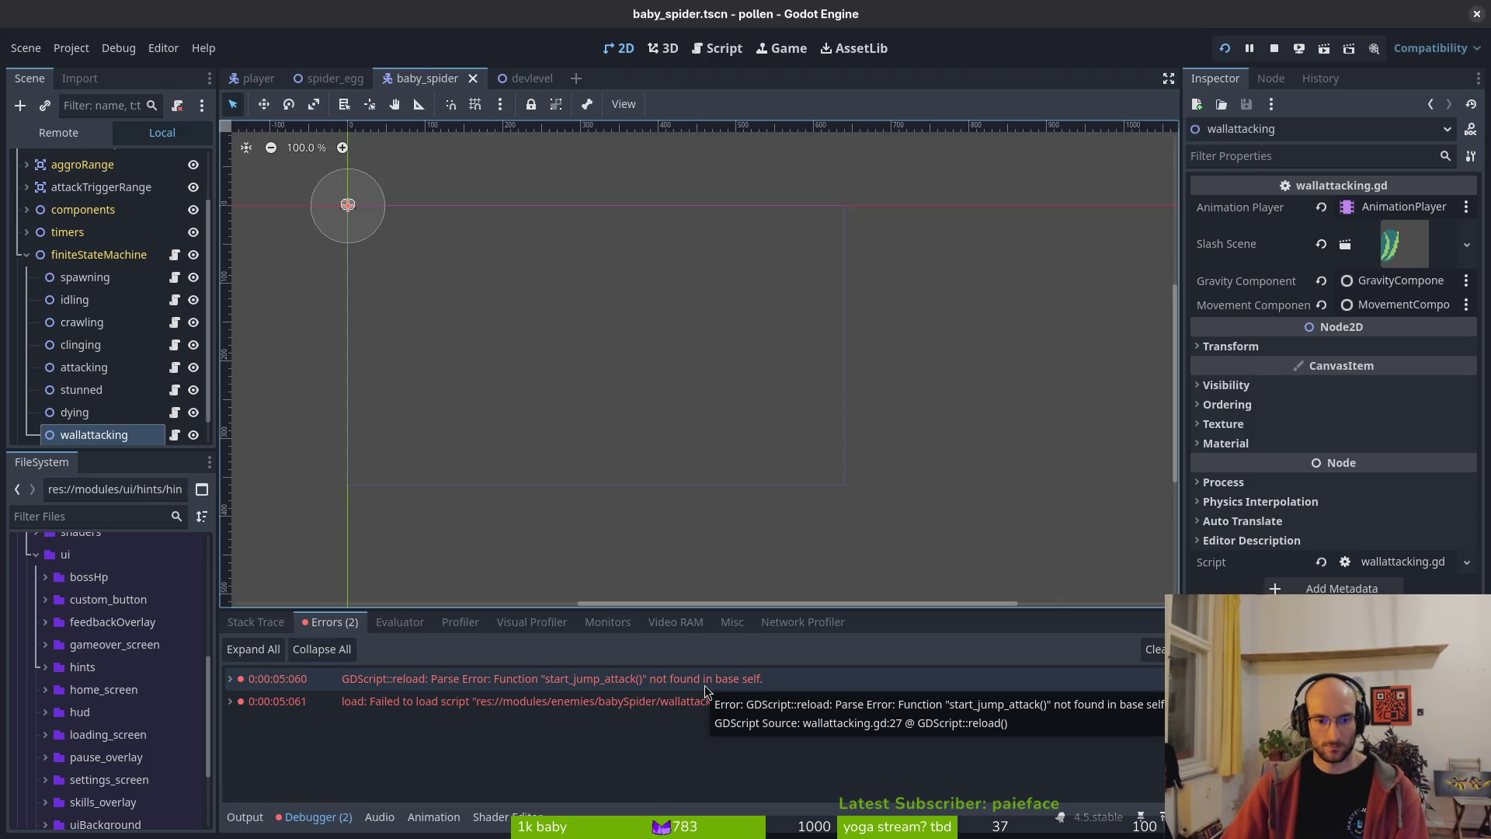
pyautogui.click(1274, 48)
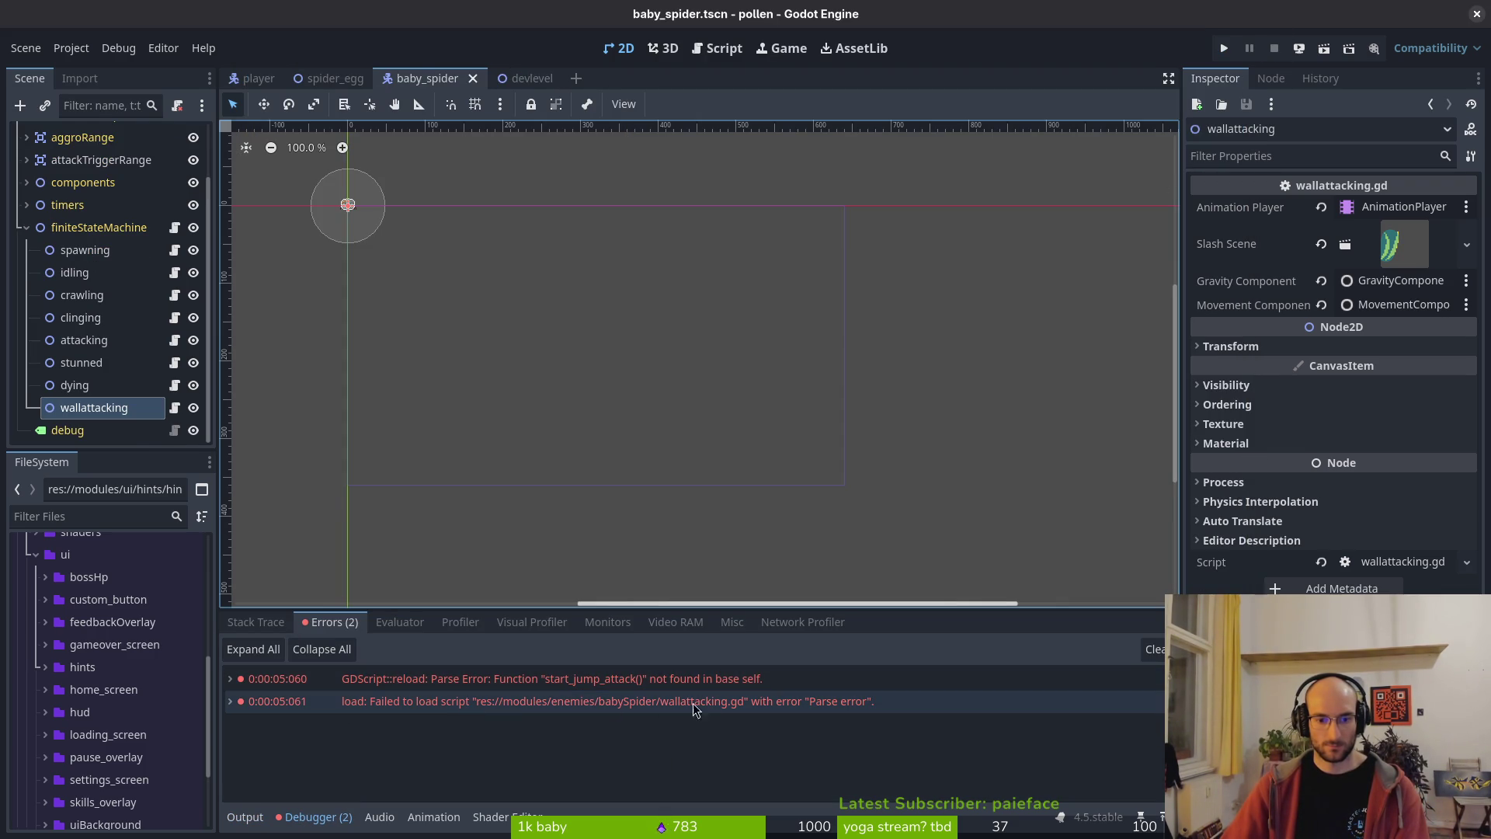
pyautogui.hotkey('alt', 'Tab')
# - Open wallattacking.gd through the git file finder
pyautogui.hotkey('ctrl', 'p')
pyautogui.write('wallattac')
pyautogui.press('Return')
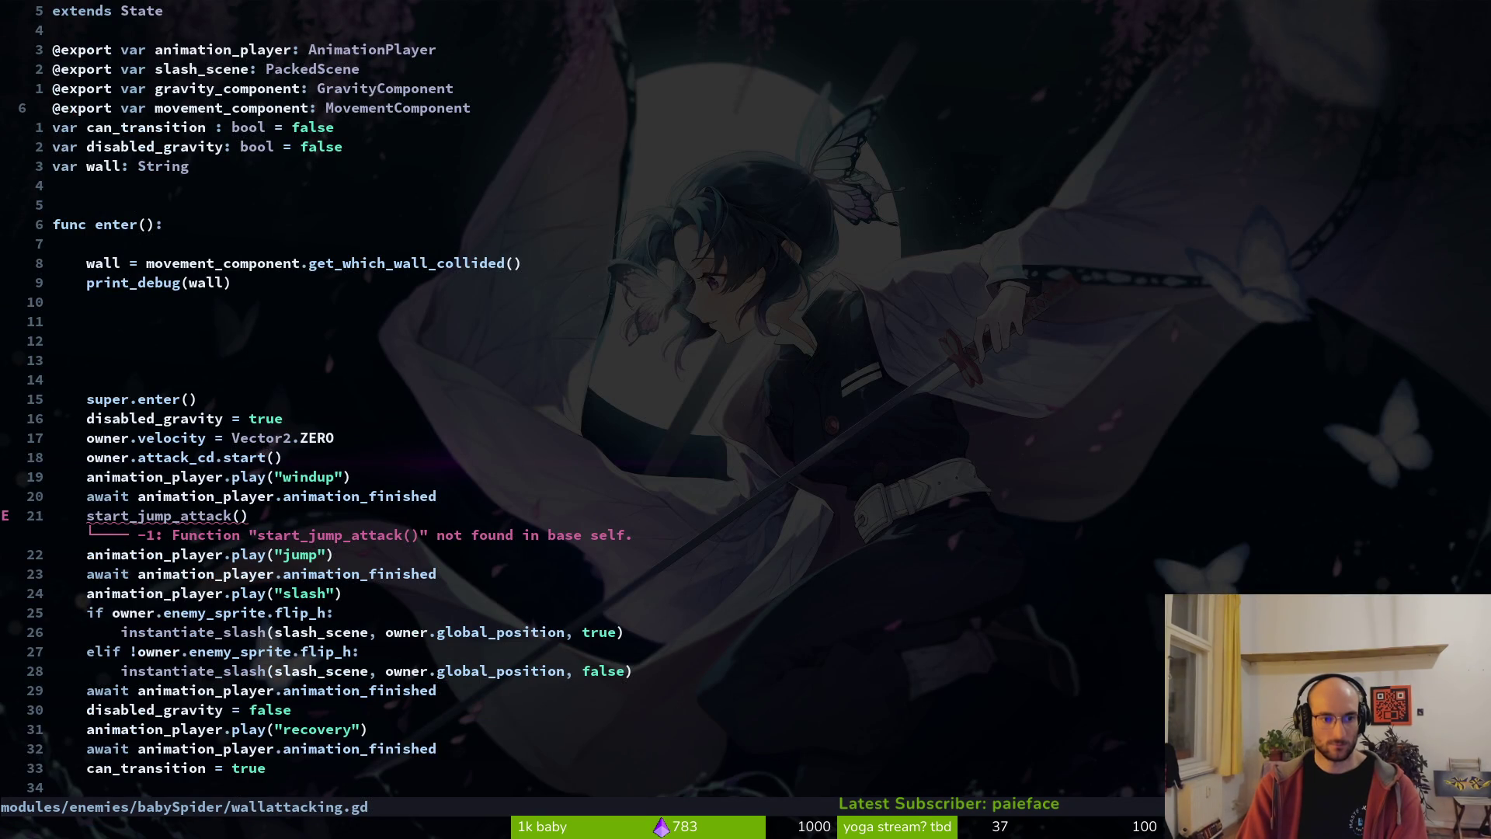
# - Undo the last two edits, save wallattacking.gd, and rerun the game in Godot
pyautogui.write('u')
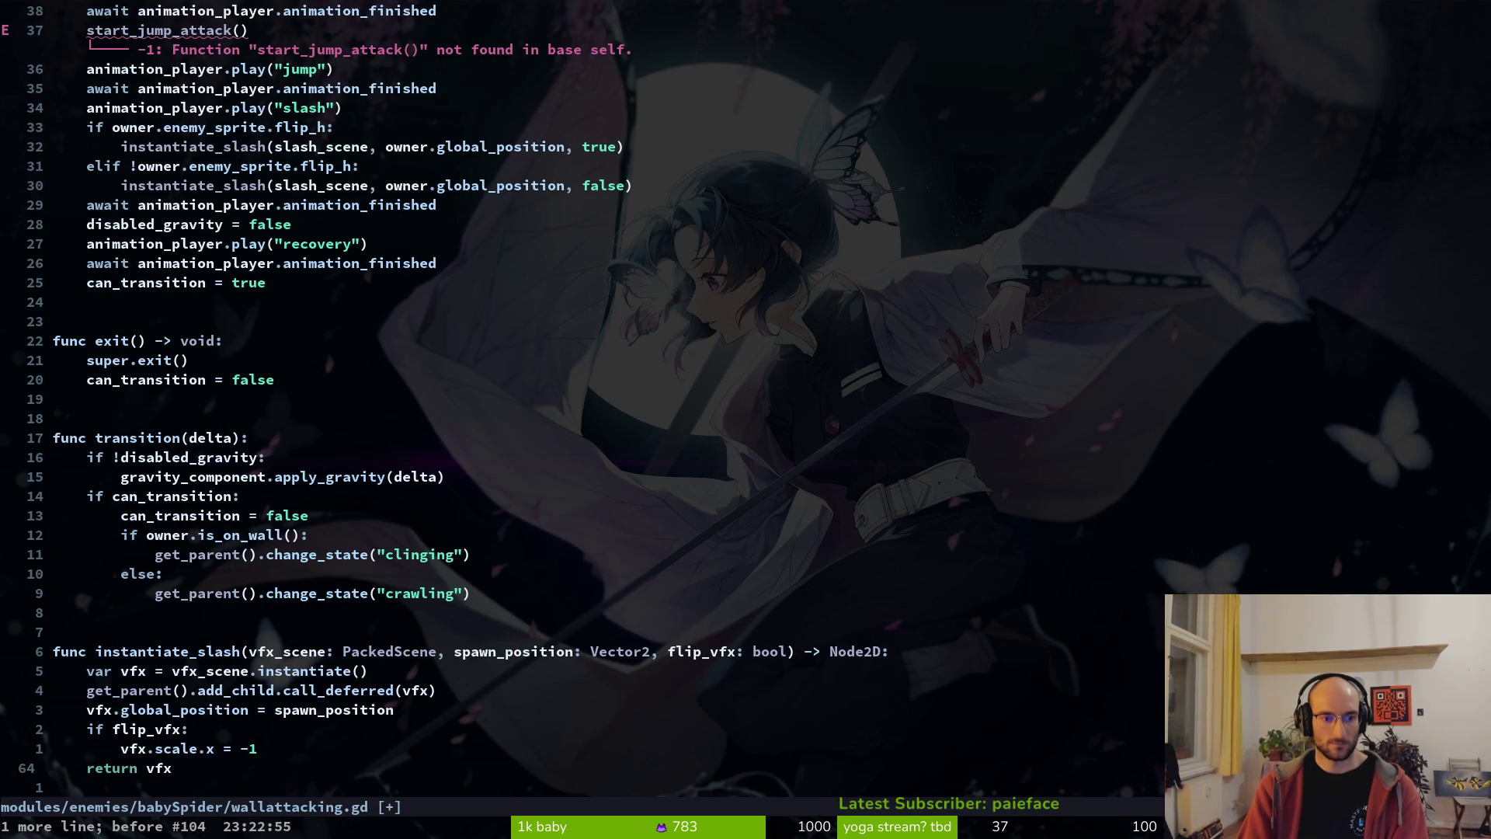
pyautogui.write('u:w')
pyautogui.press('Return')
pyautogui.hotkey('ctrl', 'o')
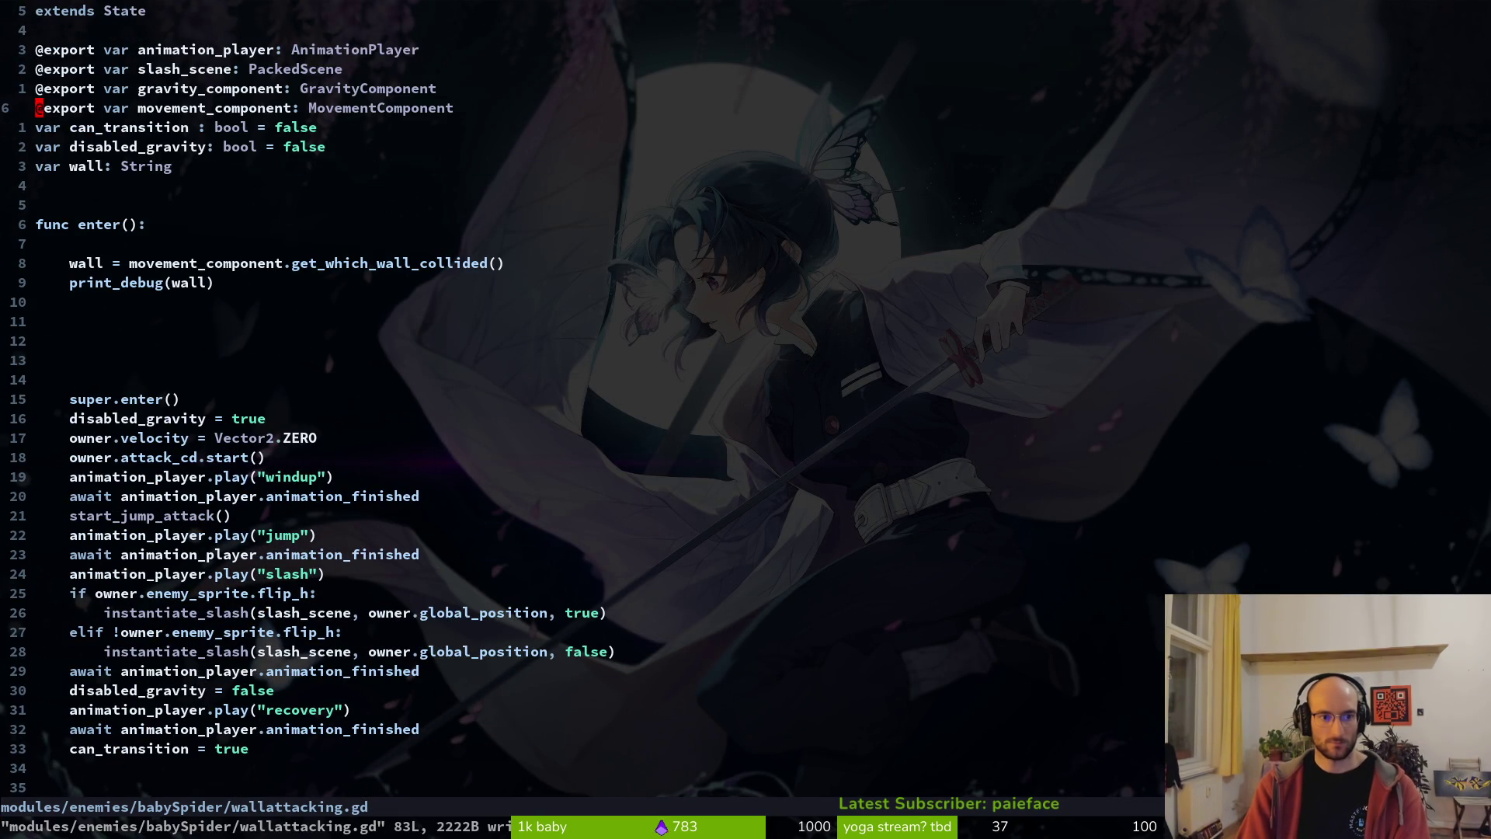
pyautogui.hotkey('alt', 'Tab')
pyautogui.press('F5')
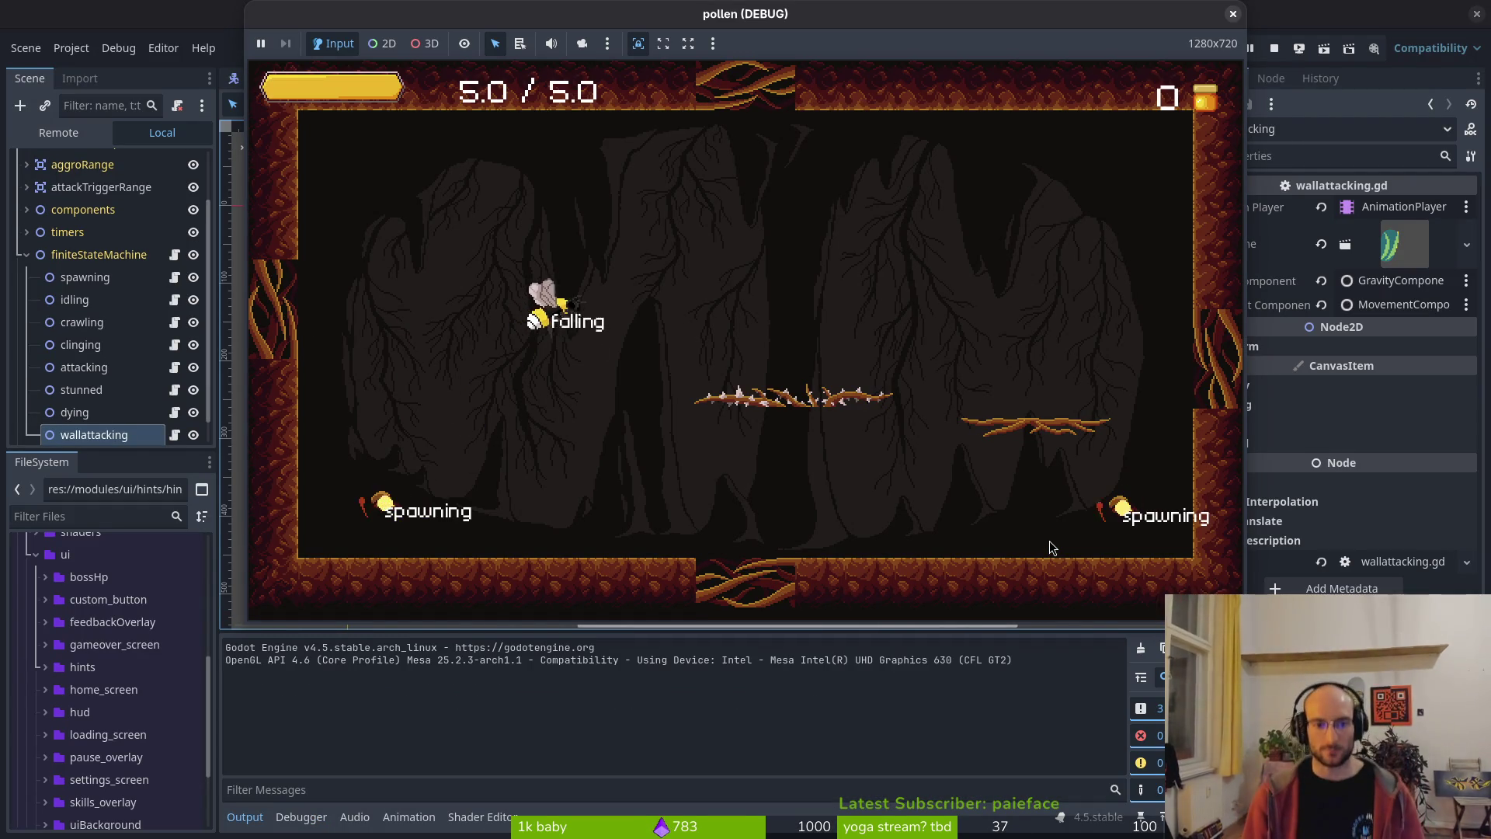
# - Fly the bee onto the right and left walls to trigger spider wall-jump attacks, then close the game
pyautogui.press('shift')
pyautogui.press('j')
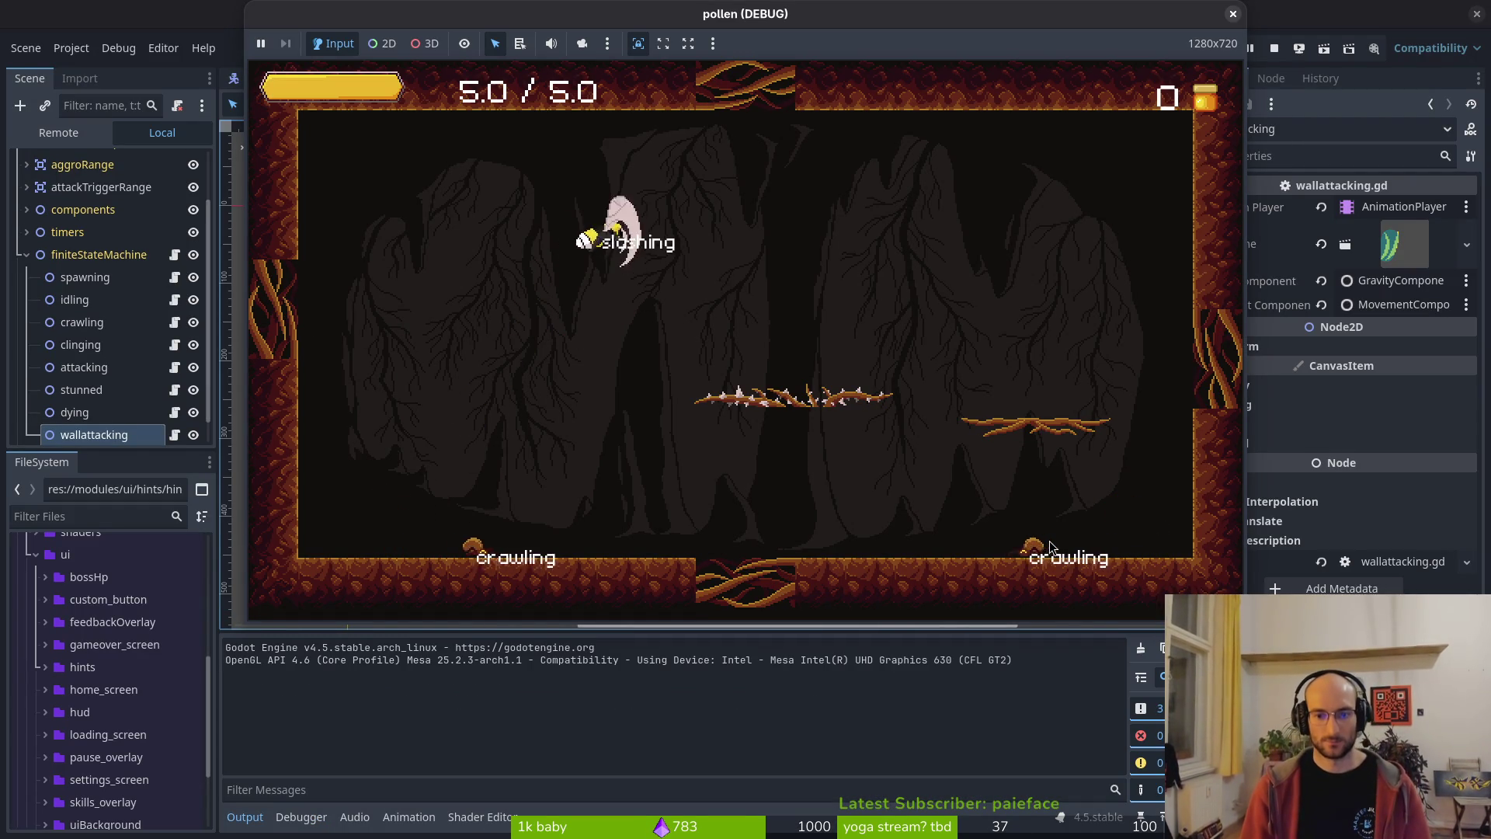
pyautogui.press('shift')
pyautogui.press('d')
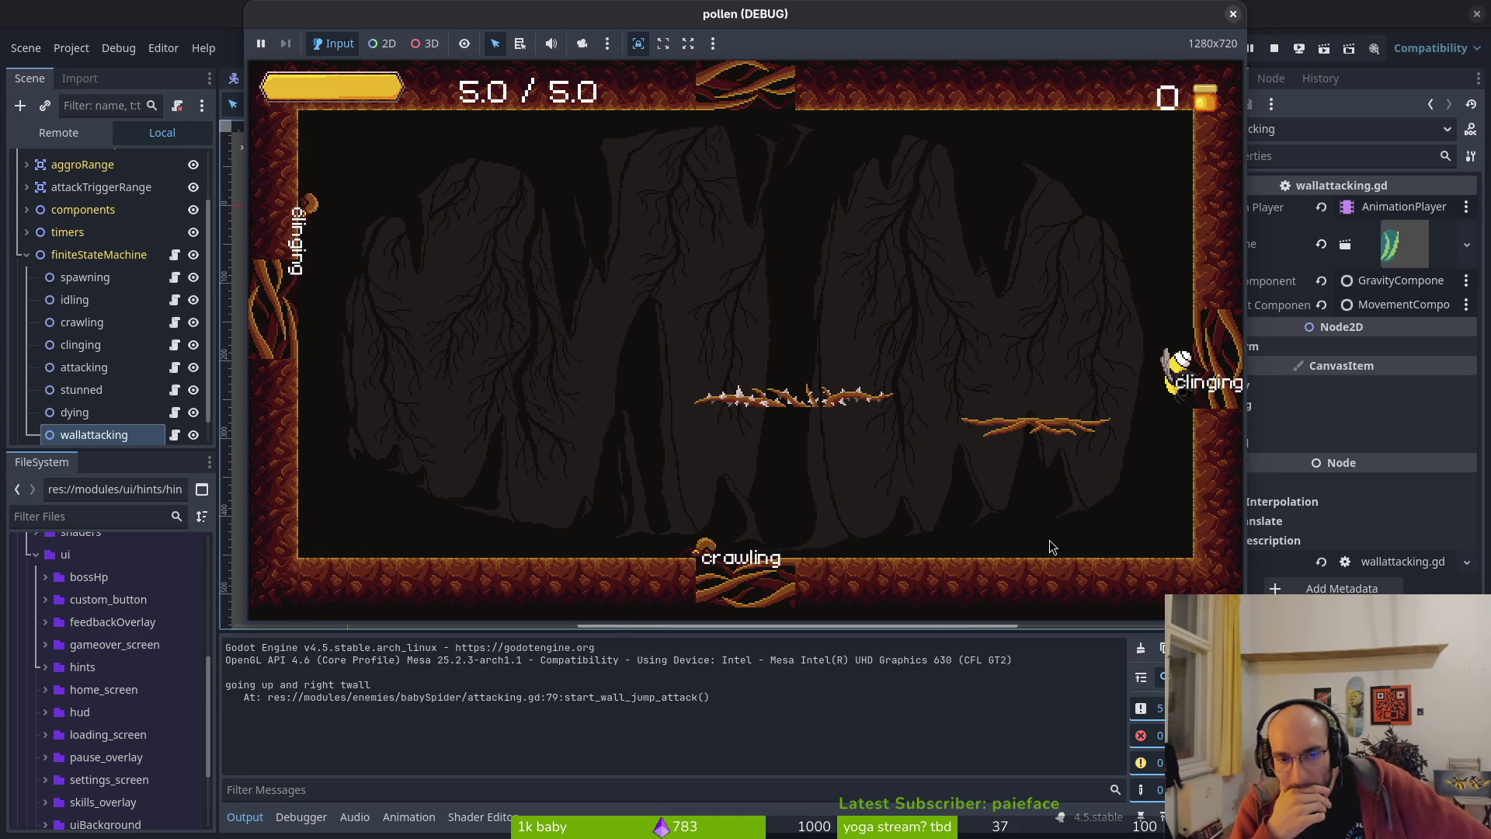
pyautogui.press('space')
pyautogui.press('shift')
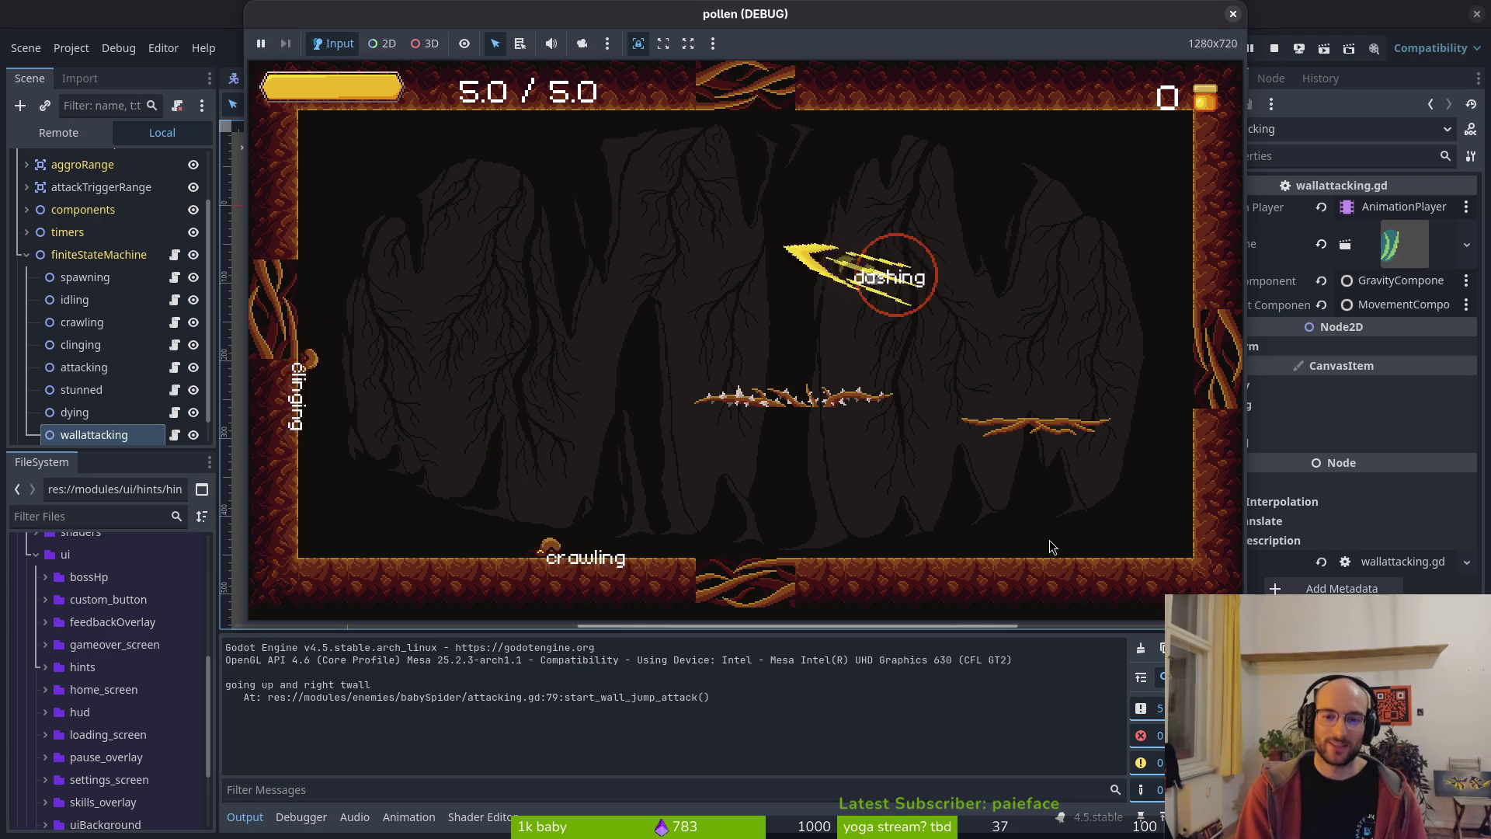
pyautogui.press('shift')
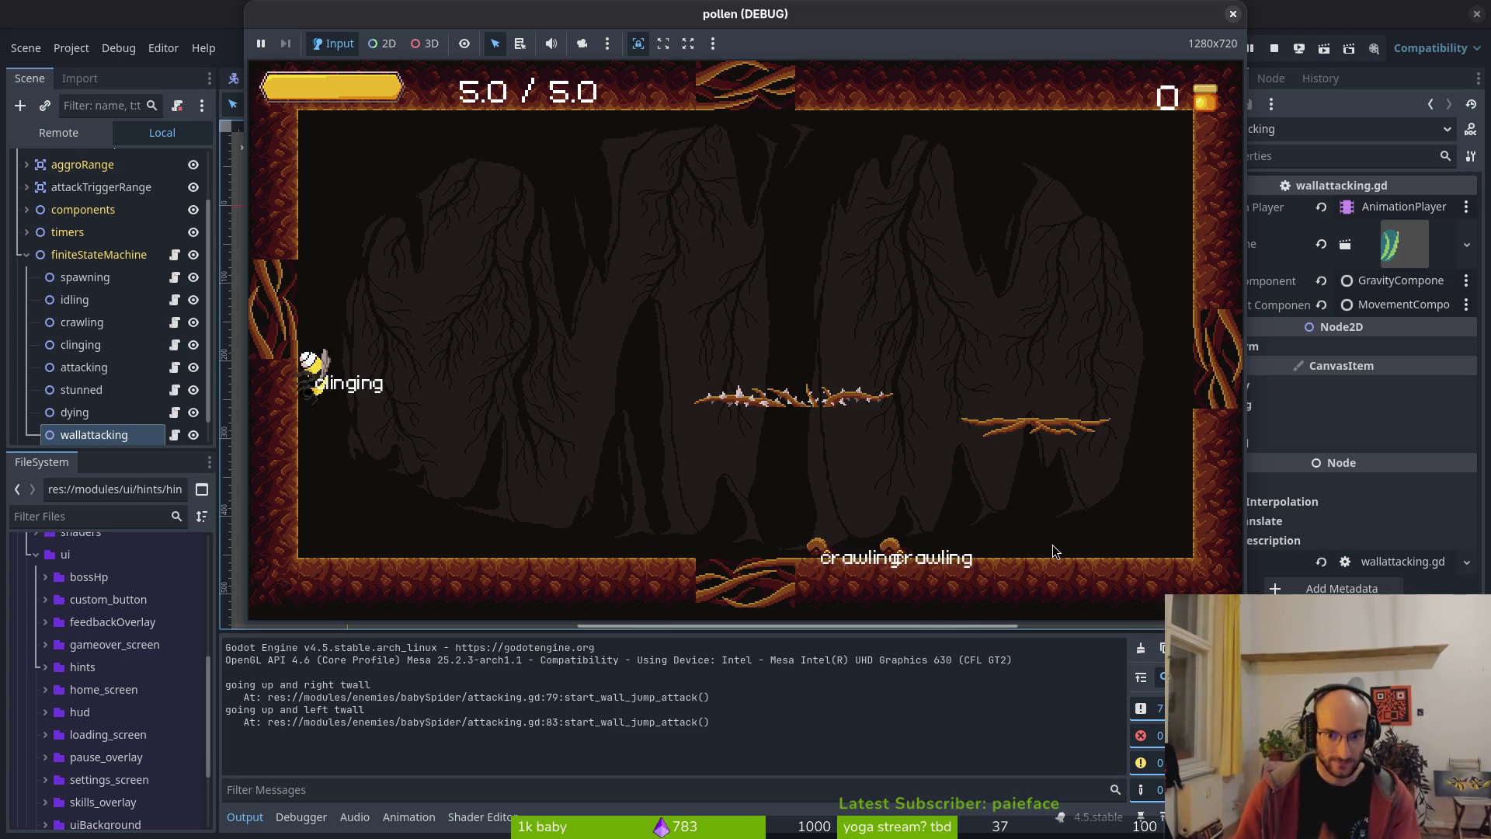
pyautogui.press('F8')
pyautogui.press('super+1')
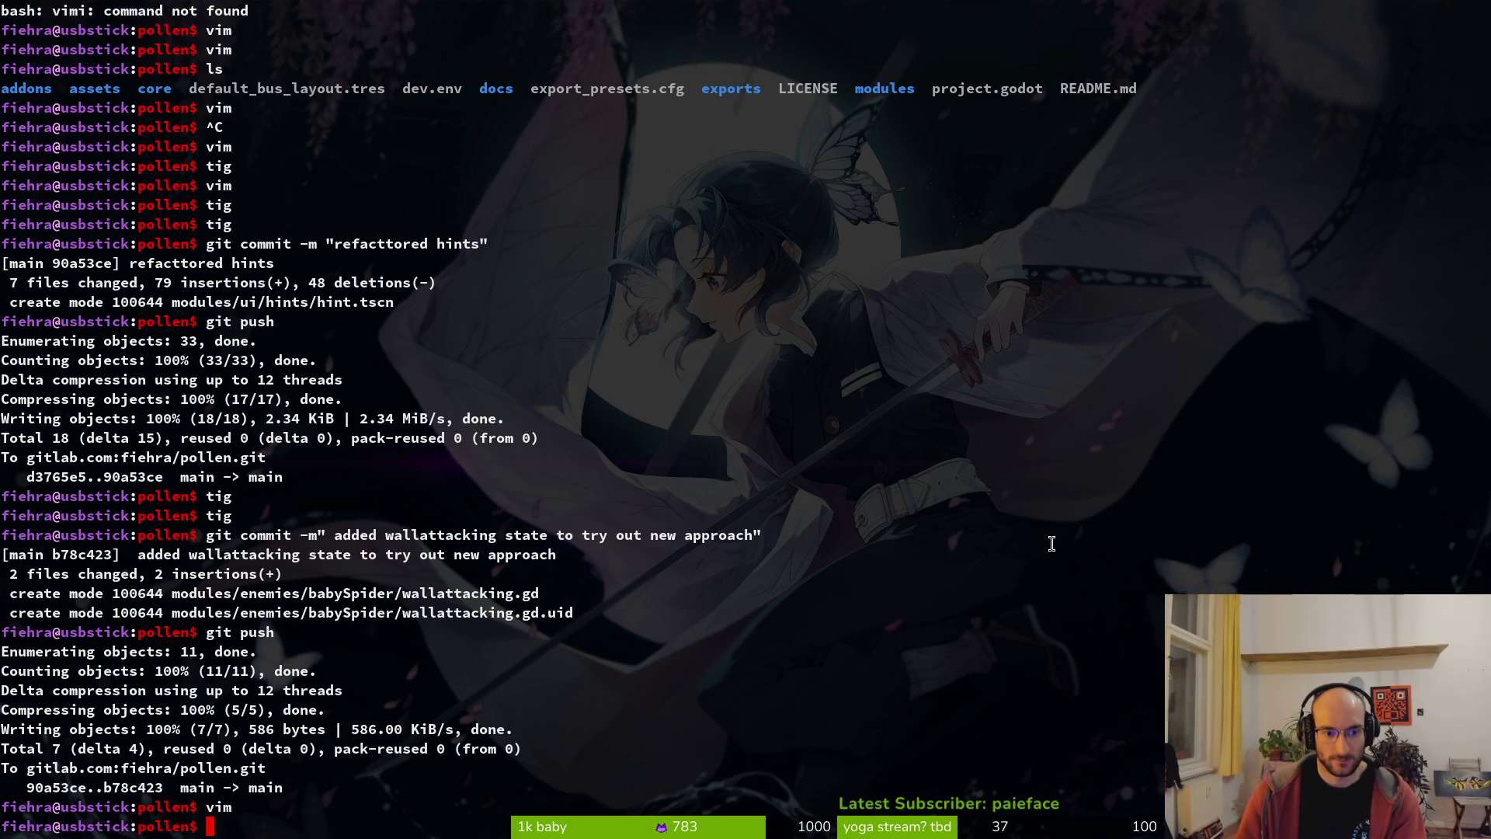
pyautogui.write('vim')
# - Start Neovim and open attacking.gd through the git file finder
pyautogui.press('Return')
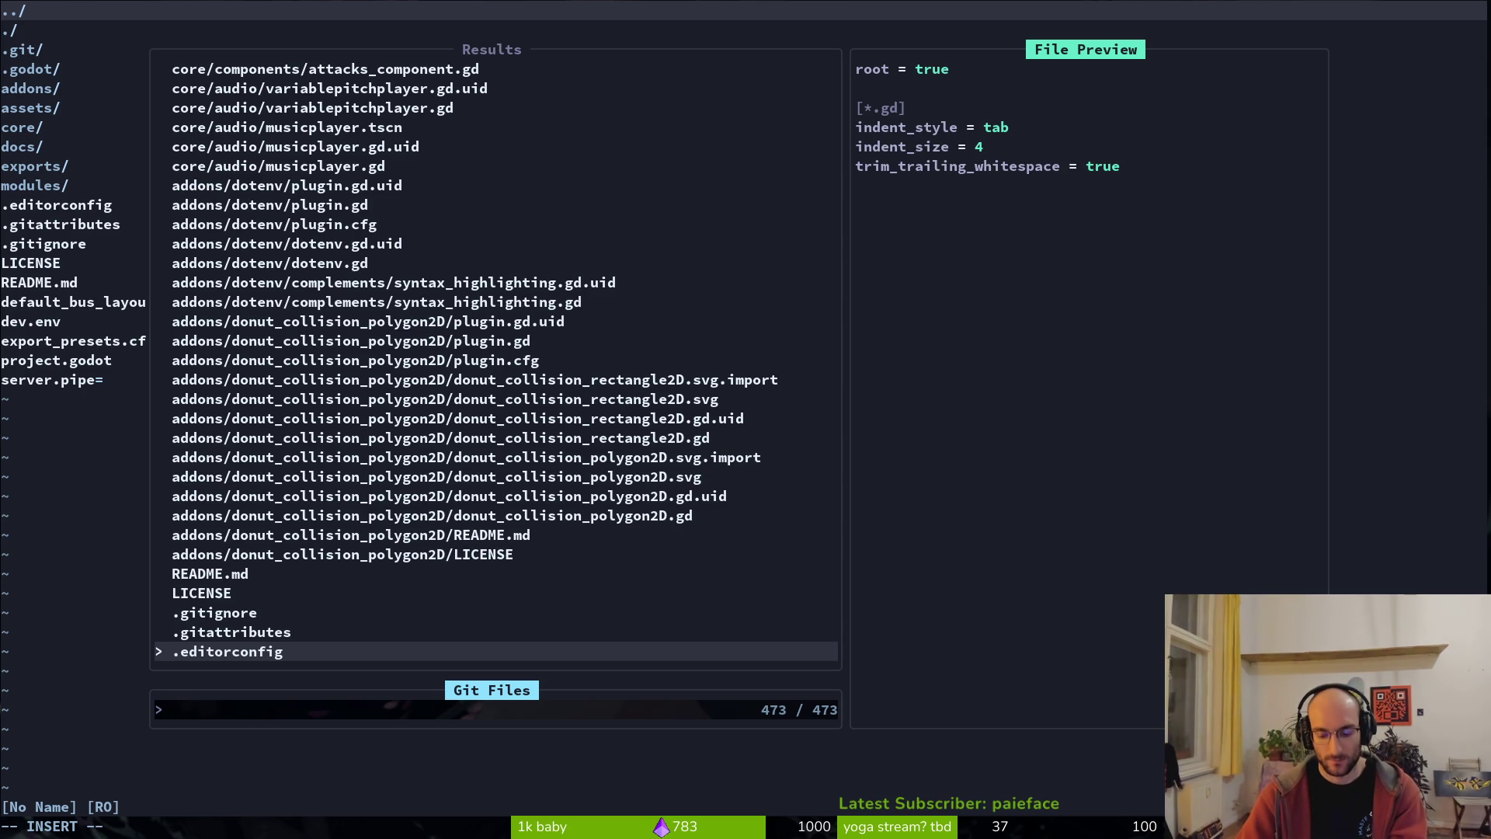
pyautogui.write('attacking')
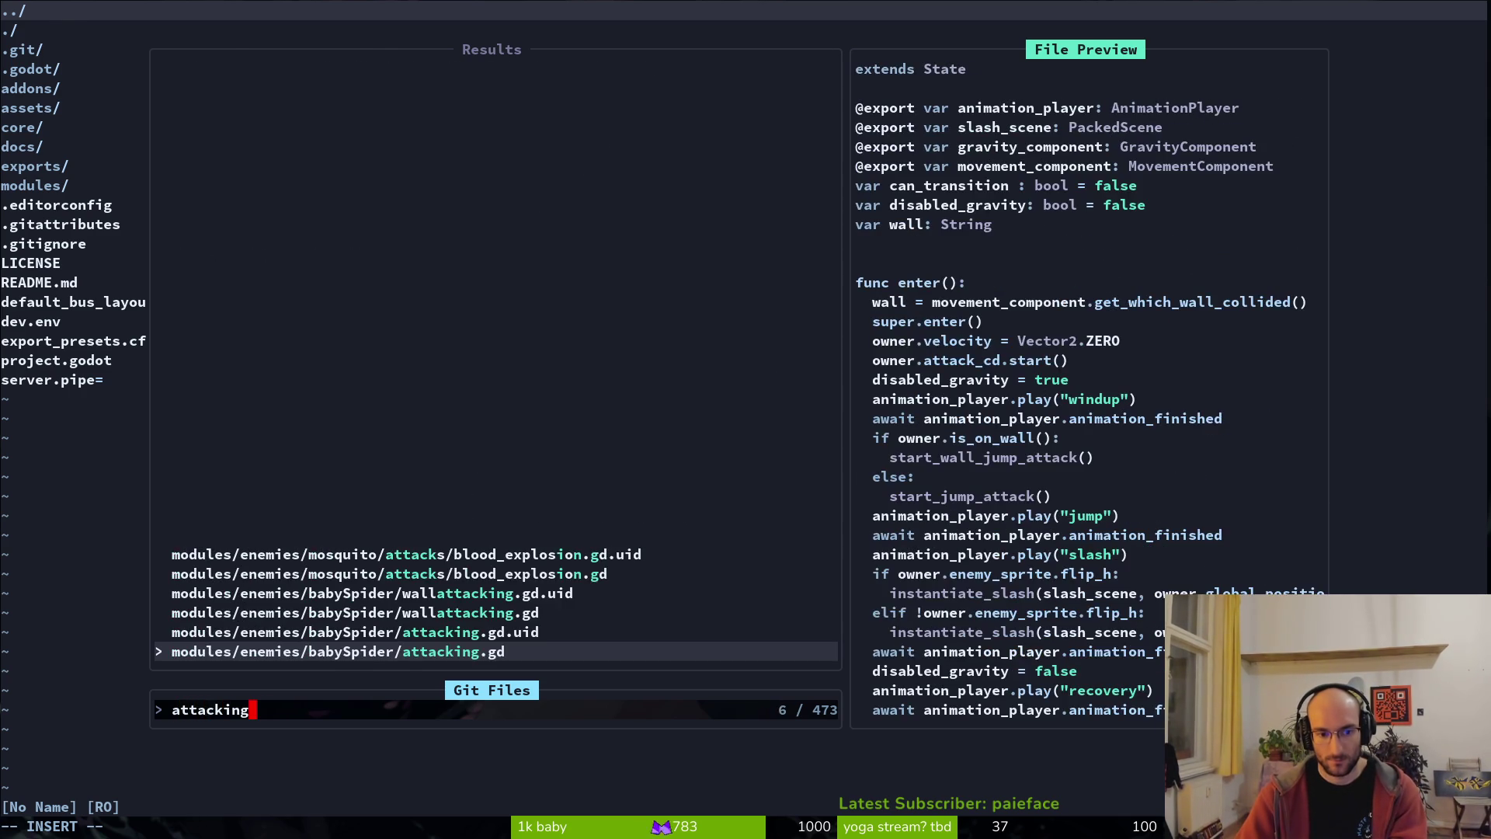
pyautogui.press('Return')
# - Review the instantiate_slash and disabled_gravity = false lines, then save attacking.gd
pyautogui.press('j')
pyautogui.press('j')
pyautogui.press('j')
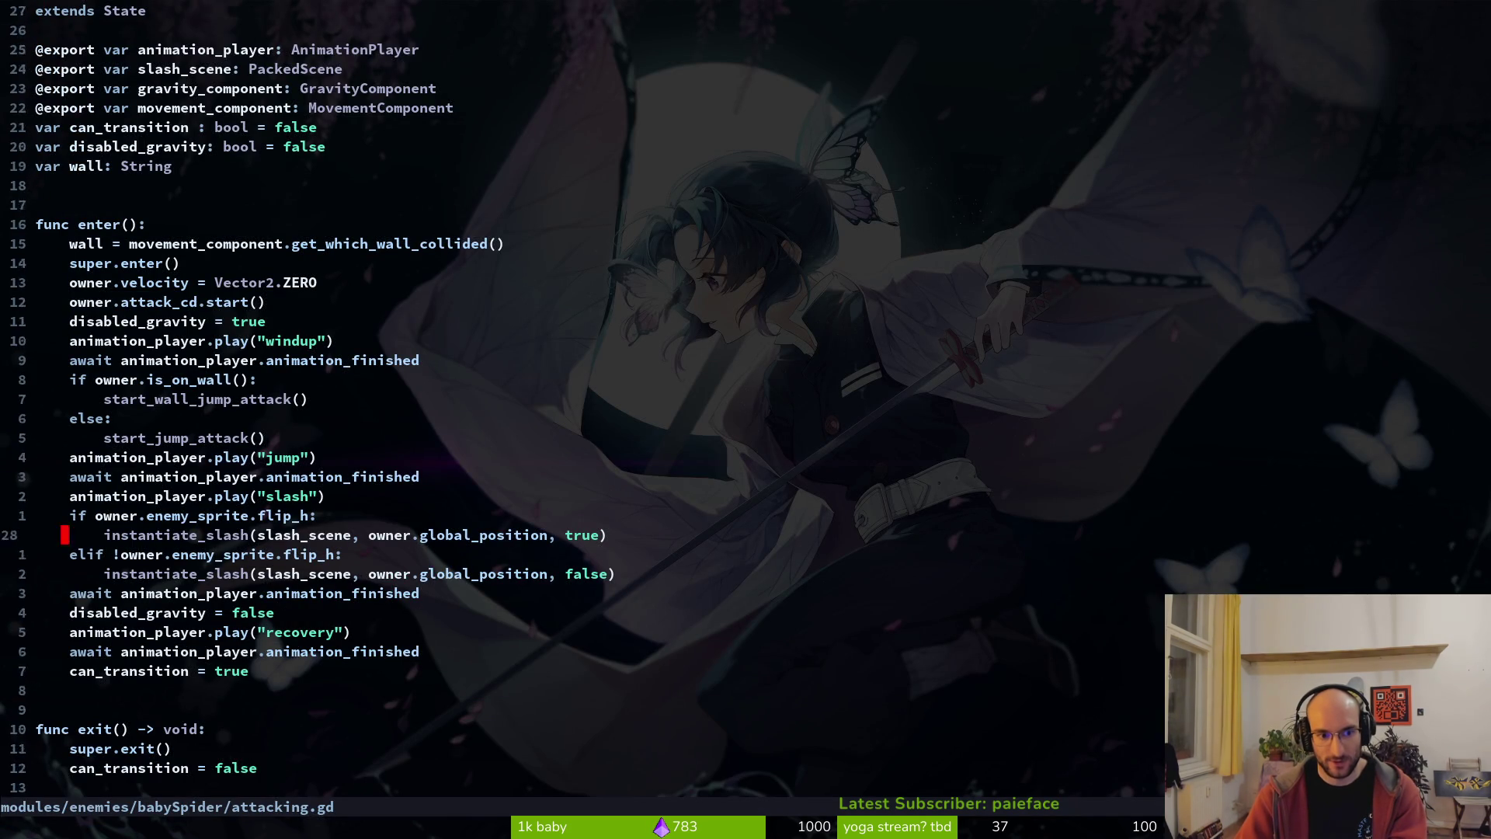
pyautogui.press('j')
pyautogui.press('j')
pyautogui.press('j')
pyautogui.hotkey('shift', 'v')
pyautogui.press('Escape')
pyautogui.press('k')
pyautogui.press('j')
pyautogui.press('j')
pyautogui.hotkey('shift', 'v')
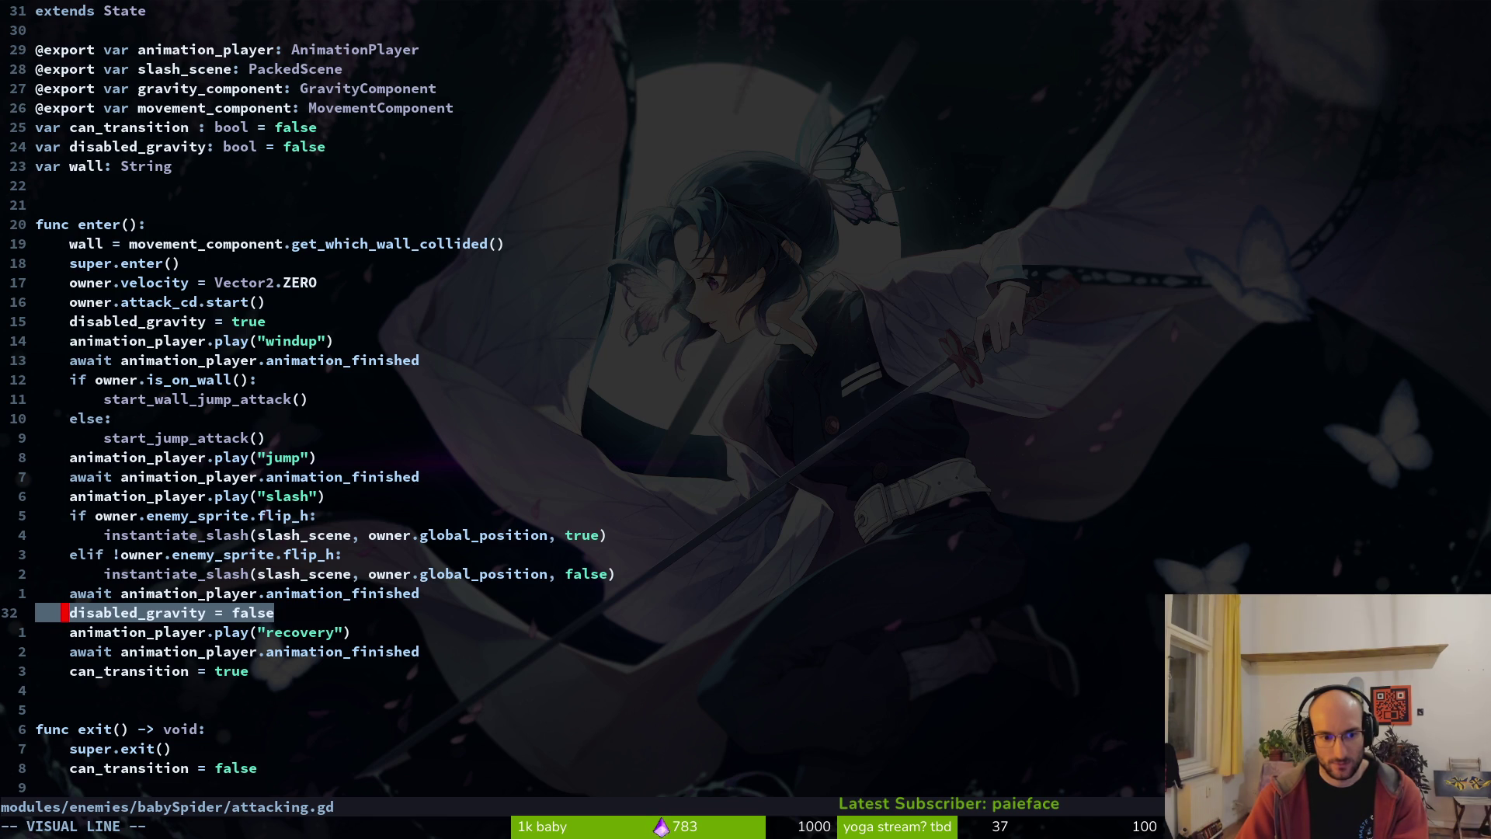
pyautogui.press('Escape')
pyautogui.write(':w')
pyautogui.press('Return')
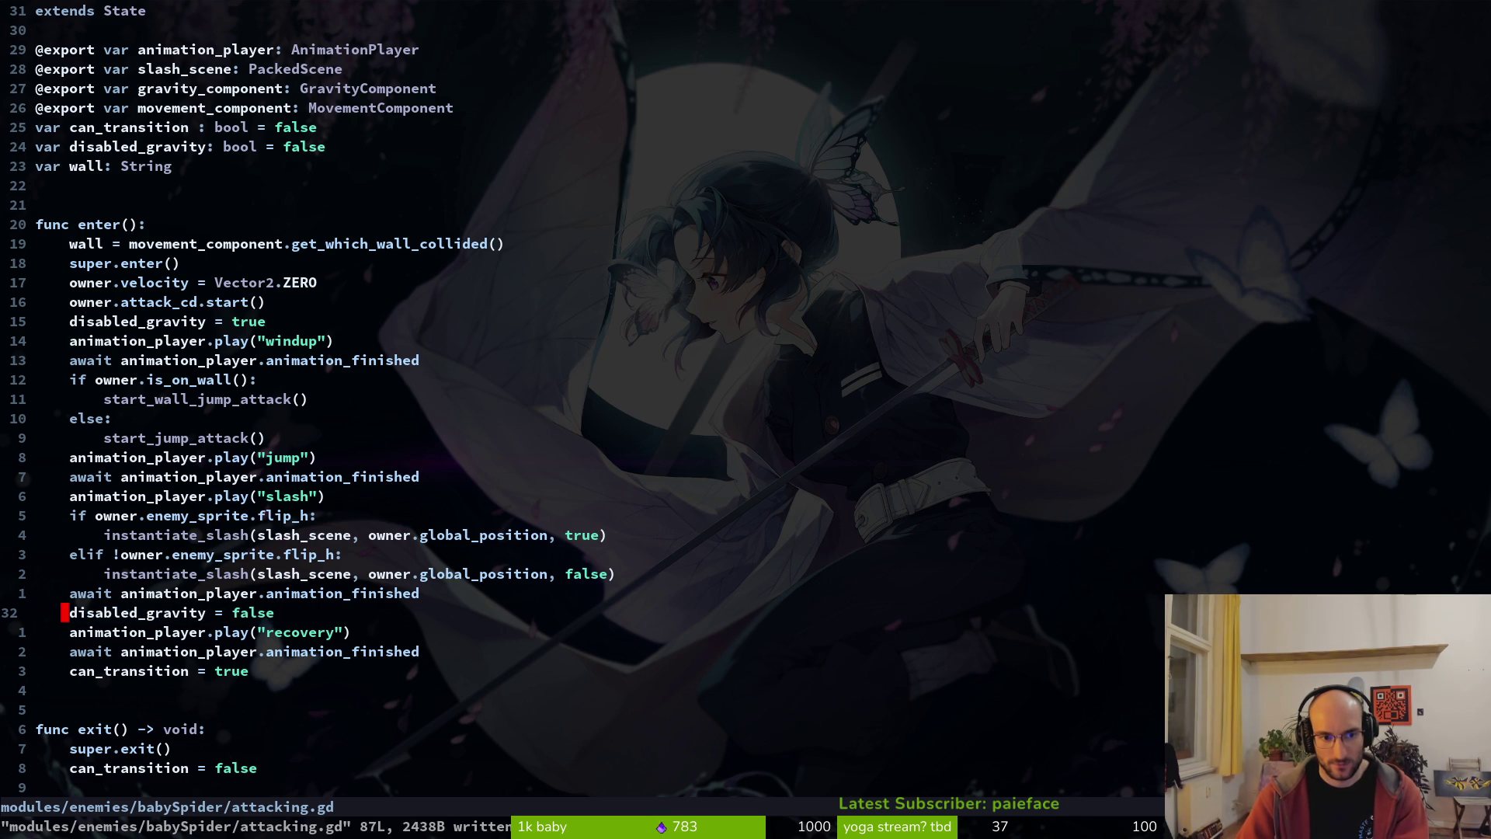
# - Delete the 100 from the first wall-jump x velocity in start_wall_jump_attack
pyautogui.press('j')
pyautogui.press('j')
pyautogui.press('j')
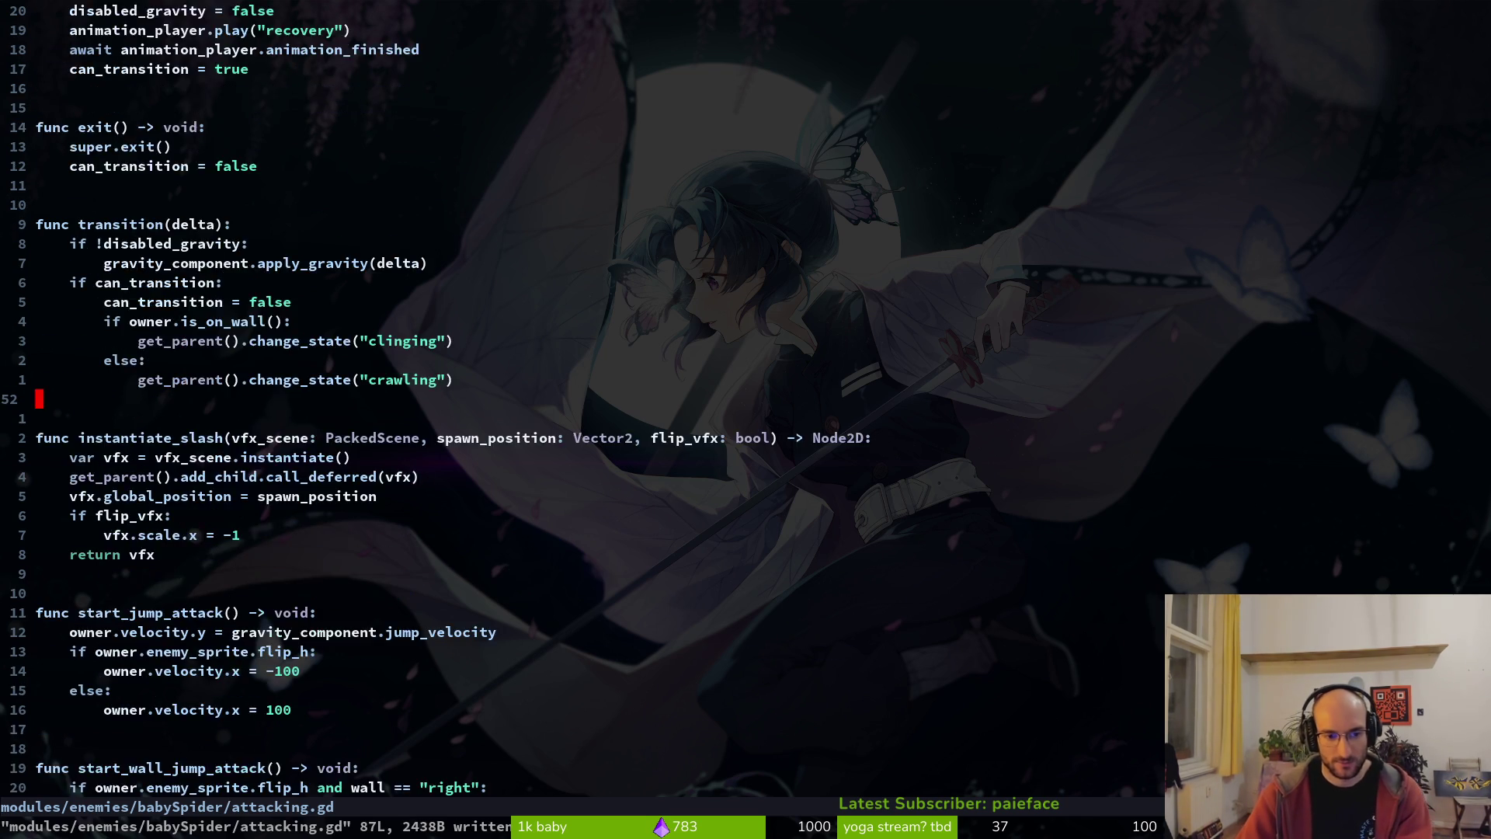
pyautogui.press('j')
pyautogui.press('w')
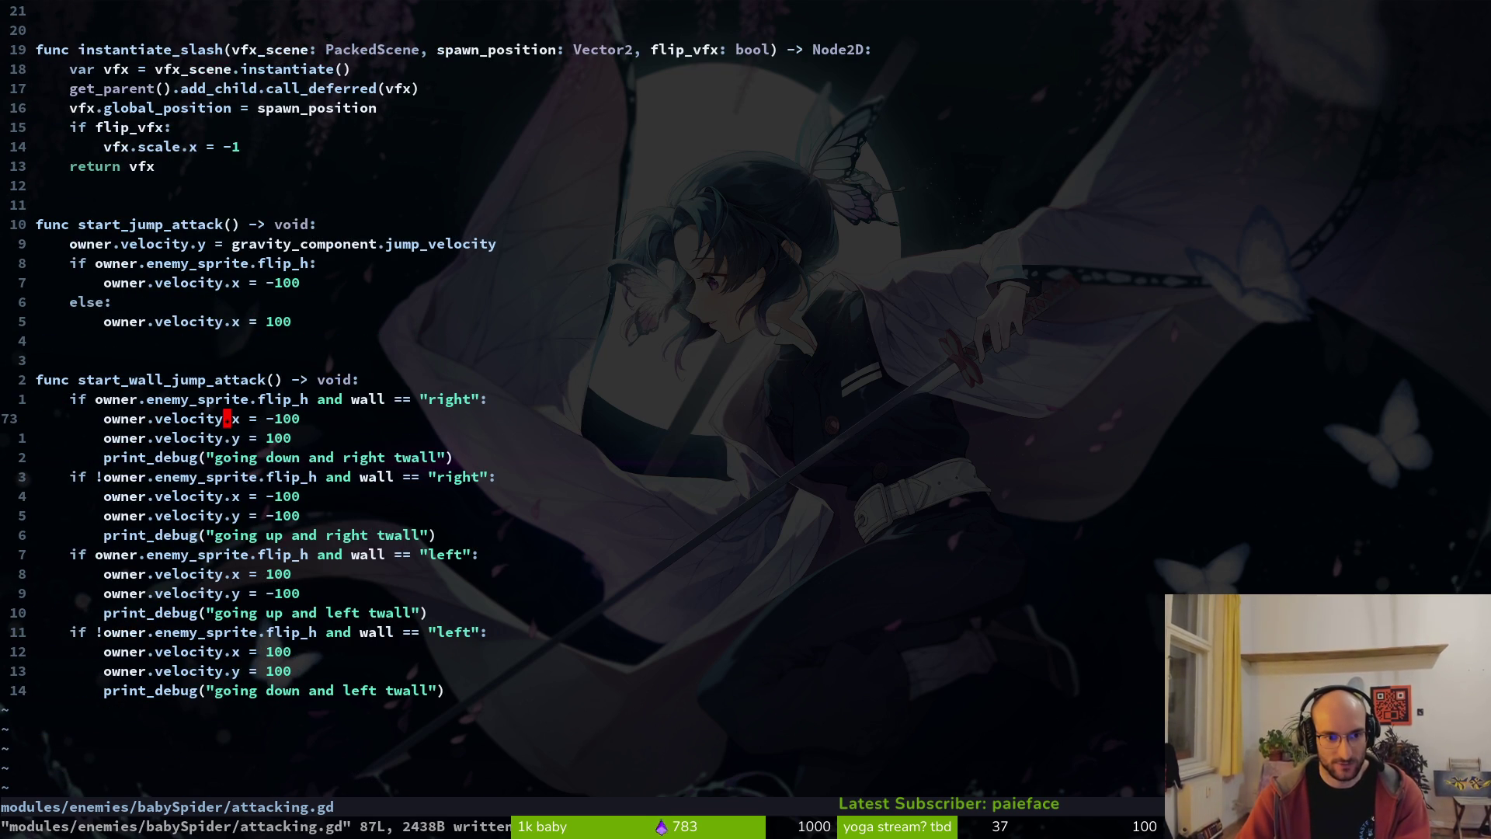
pyautogui.press('c')
pyautogui.press('w')
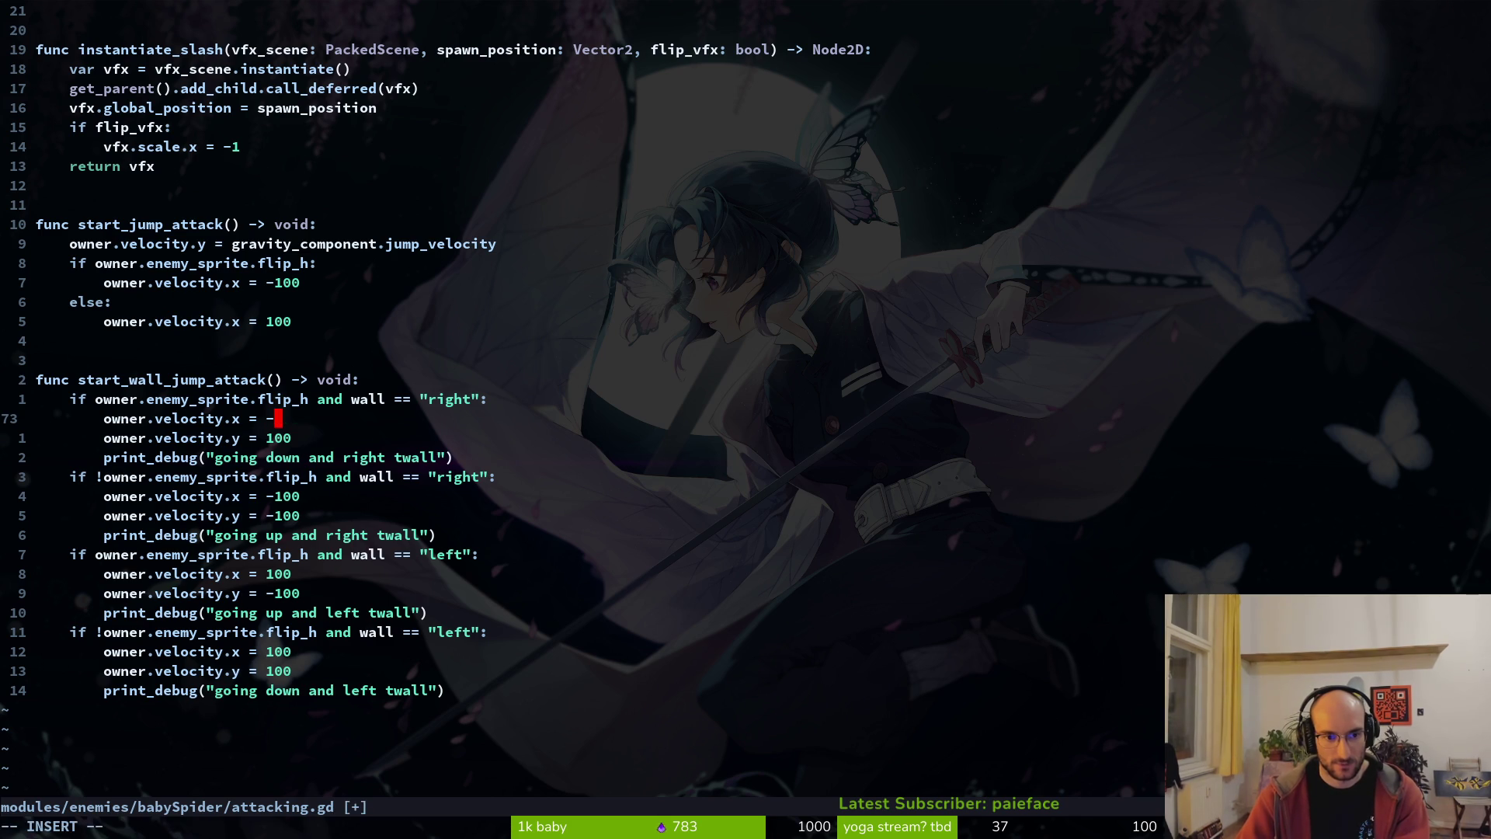
# - Open gravity_component.gd through the git file finder
pyautogui.hotkey('ctrl', 'p')
pyautogui.write('gravi')
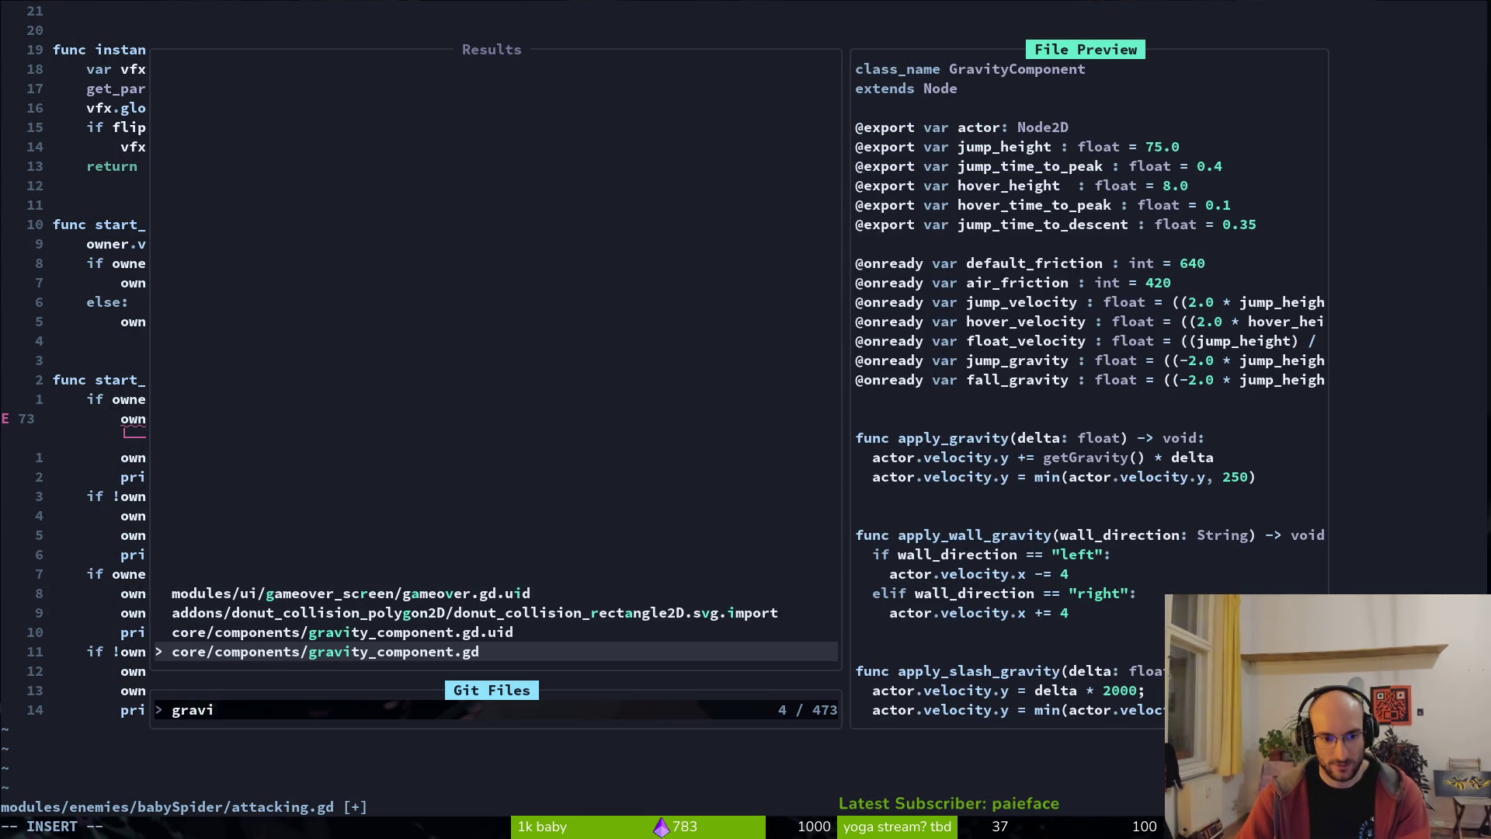
pyautogui.press('Return')
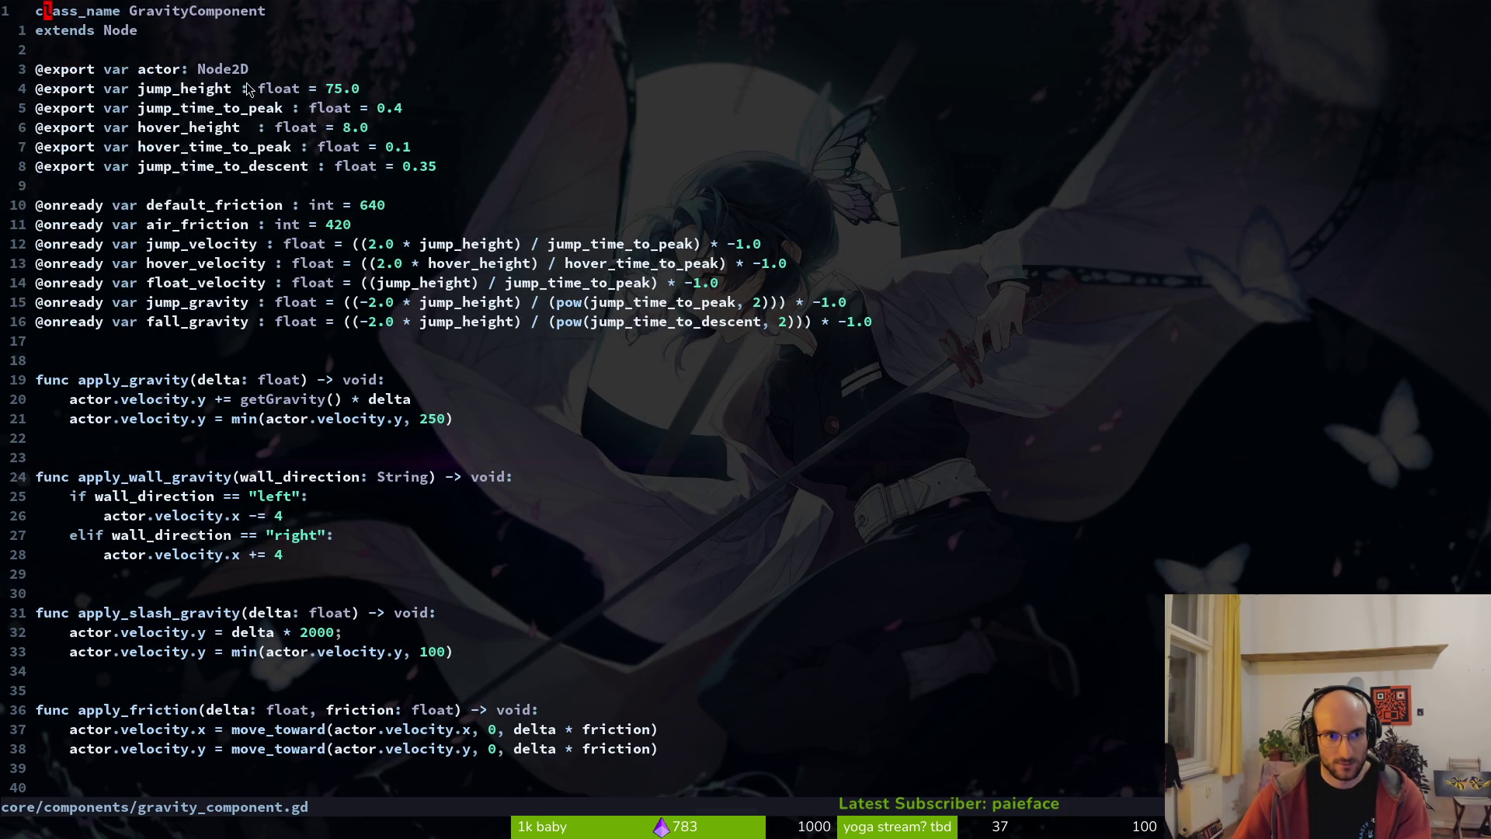
# - Inspect the GravityComponent (Jump Height 24.0, Jump Time to Peak 0.167), then open the calculator
pyautogui.hotkey('alt', 'Tab')
pyautogui.scroll(3, 101, 186)
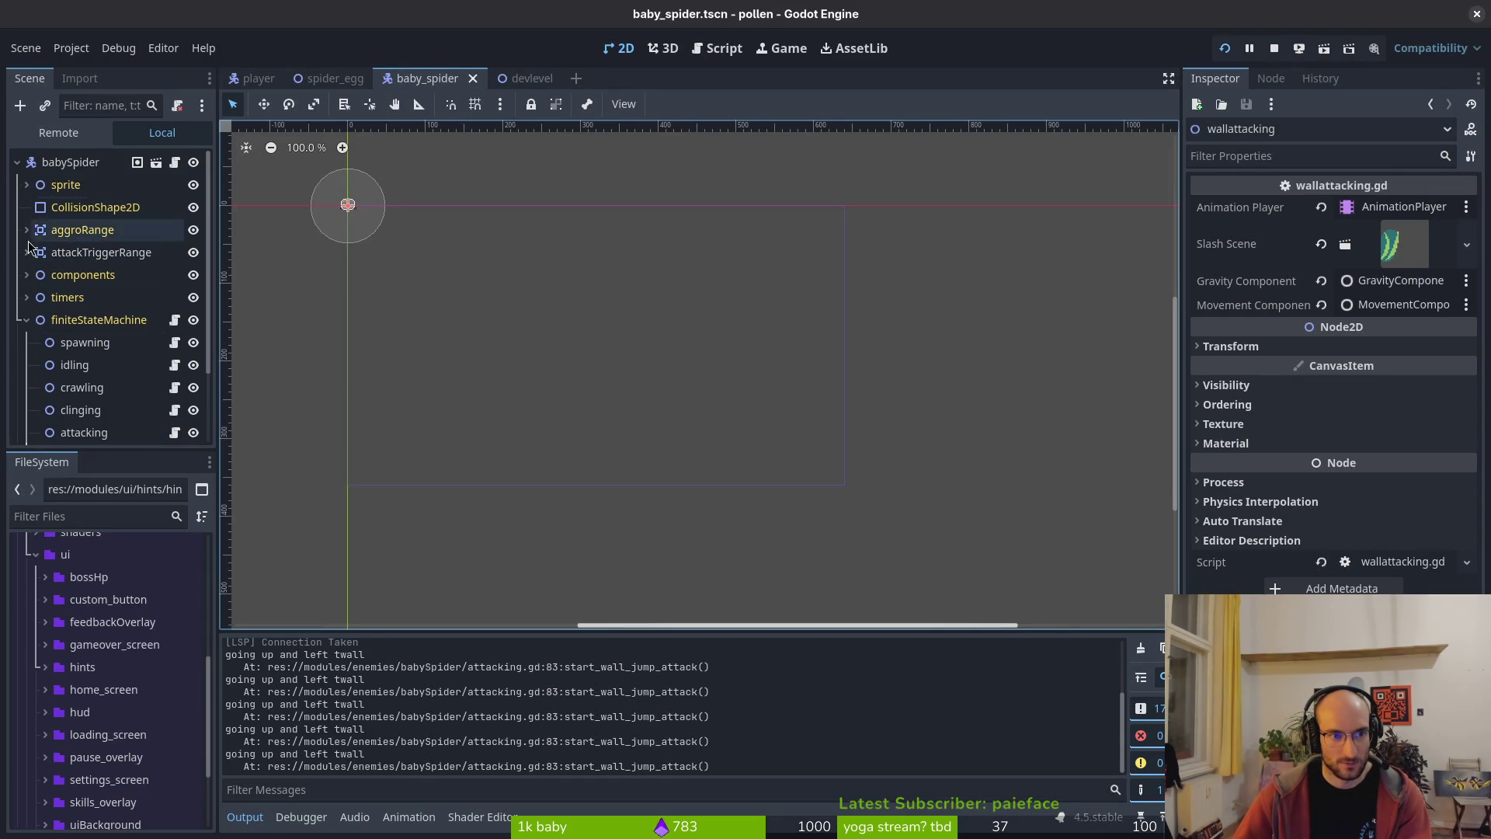
pyautogui.click(27, 275)
pyautogui.scroll(-3, 109, 372)
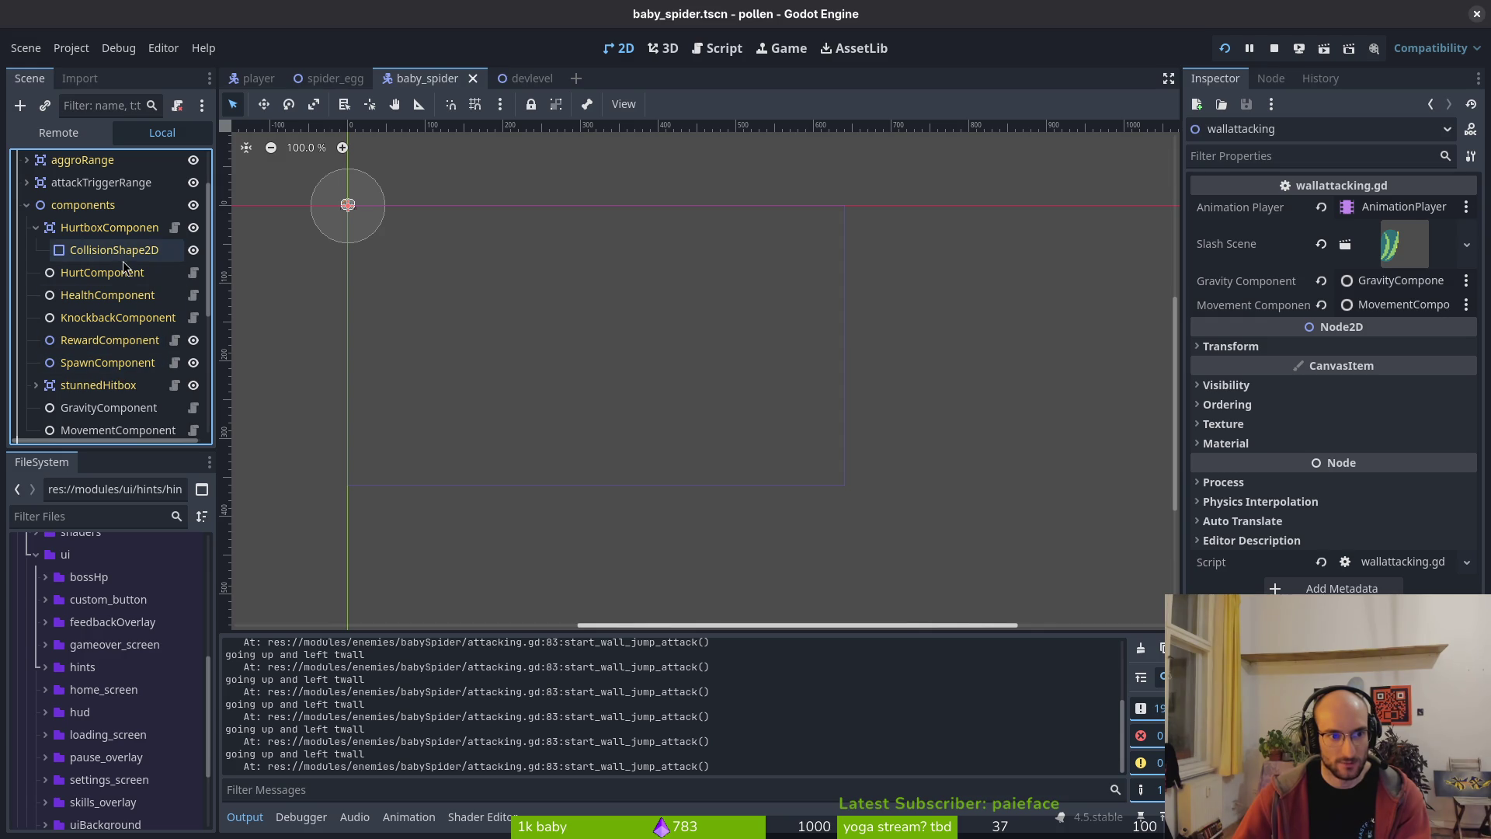
pyautogui.click(105, 407)
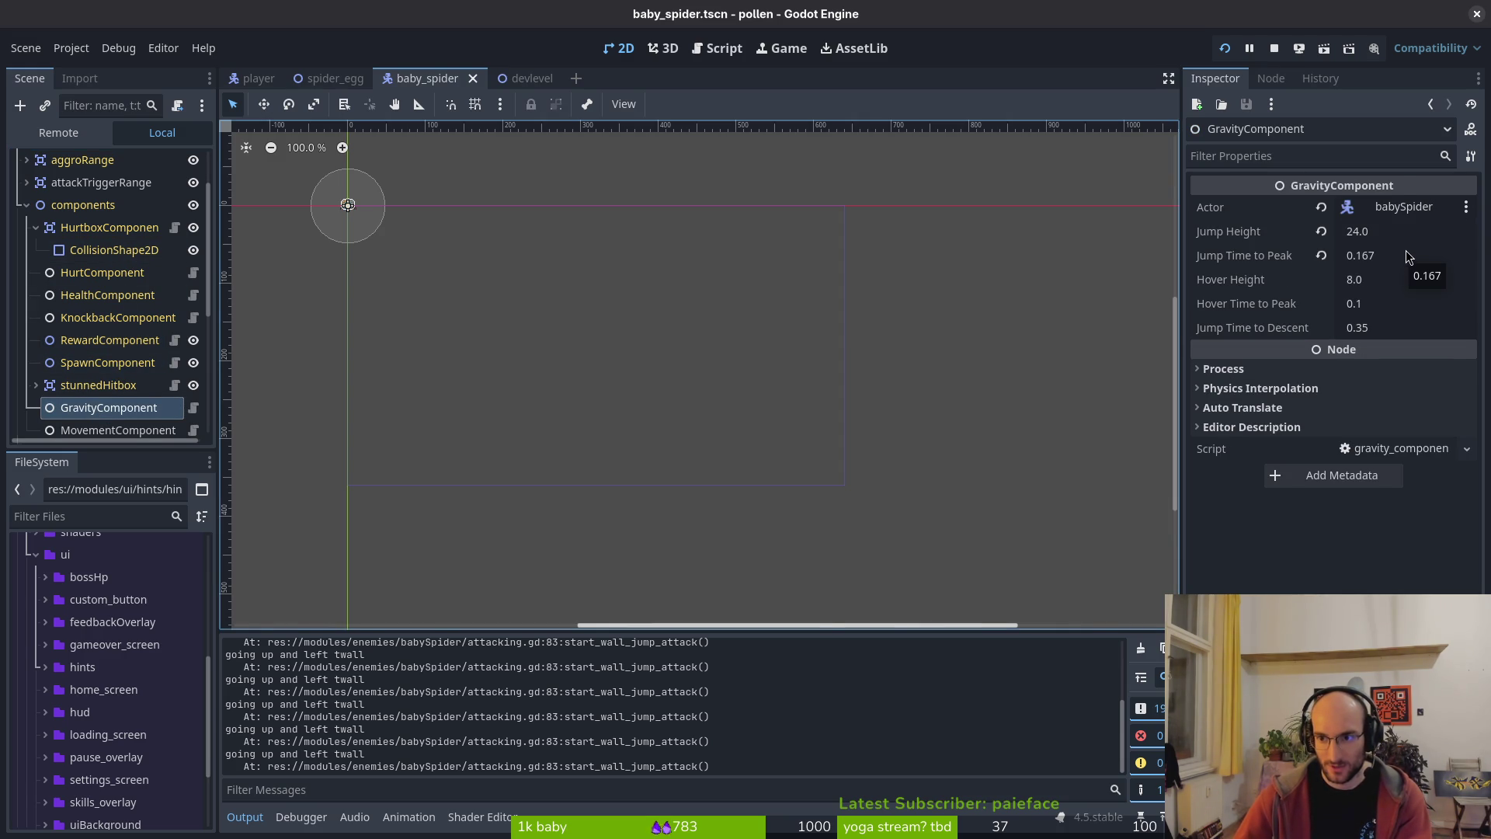
pyautogui.press('super')
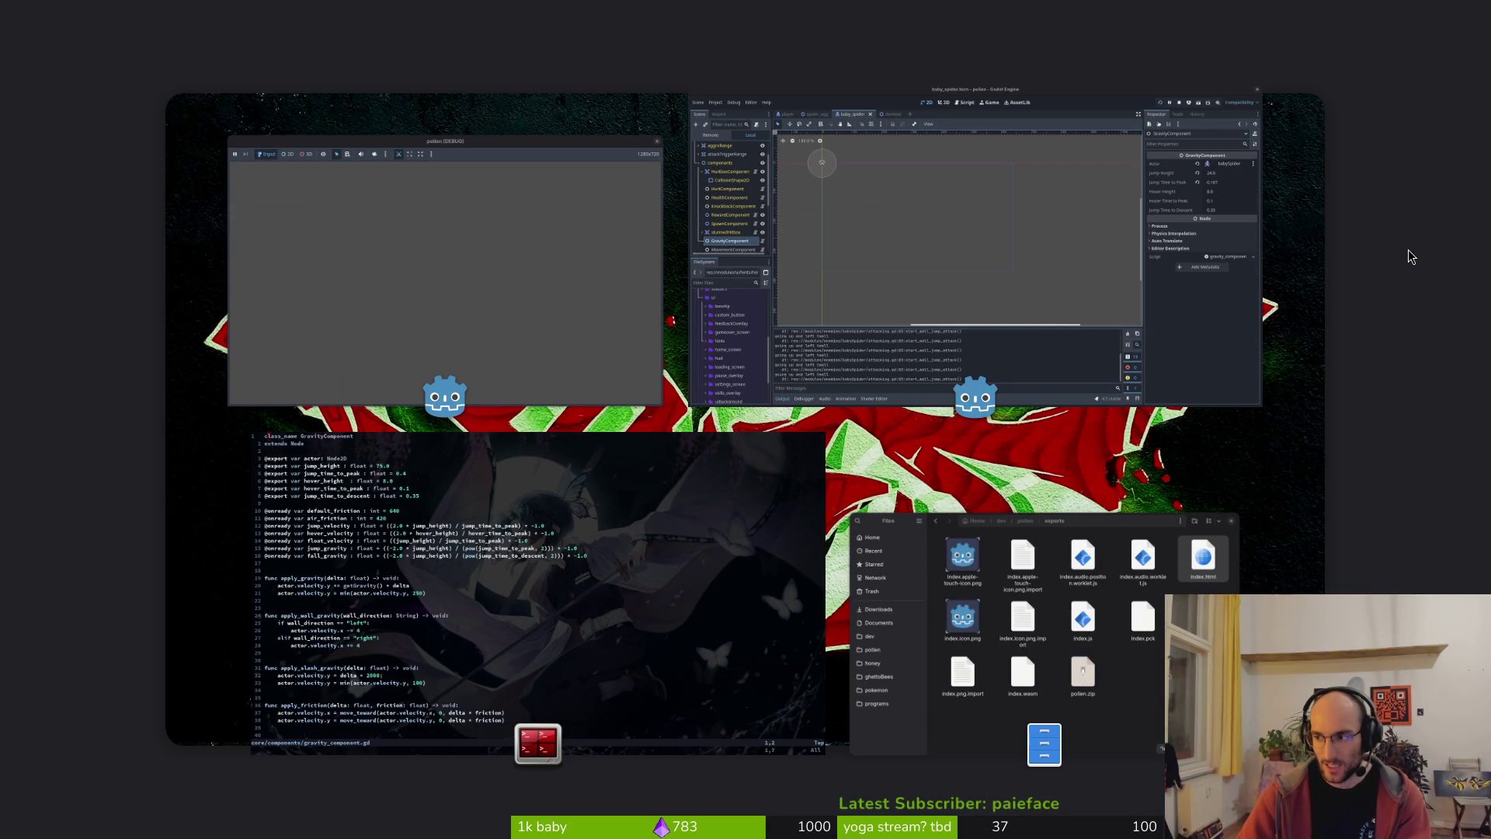
pyautogui.press('XF86Calculator')
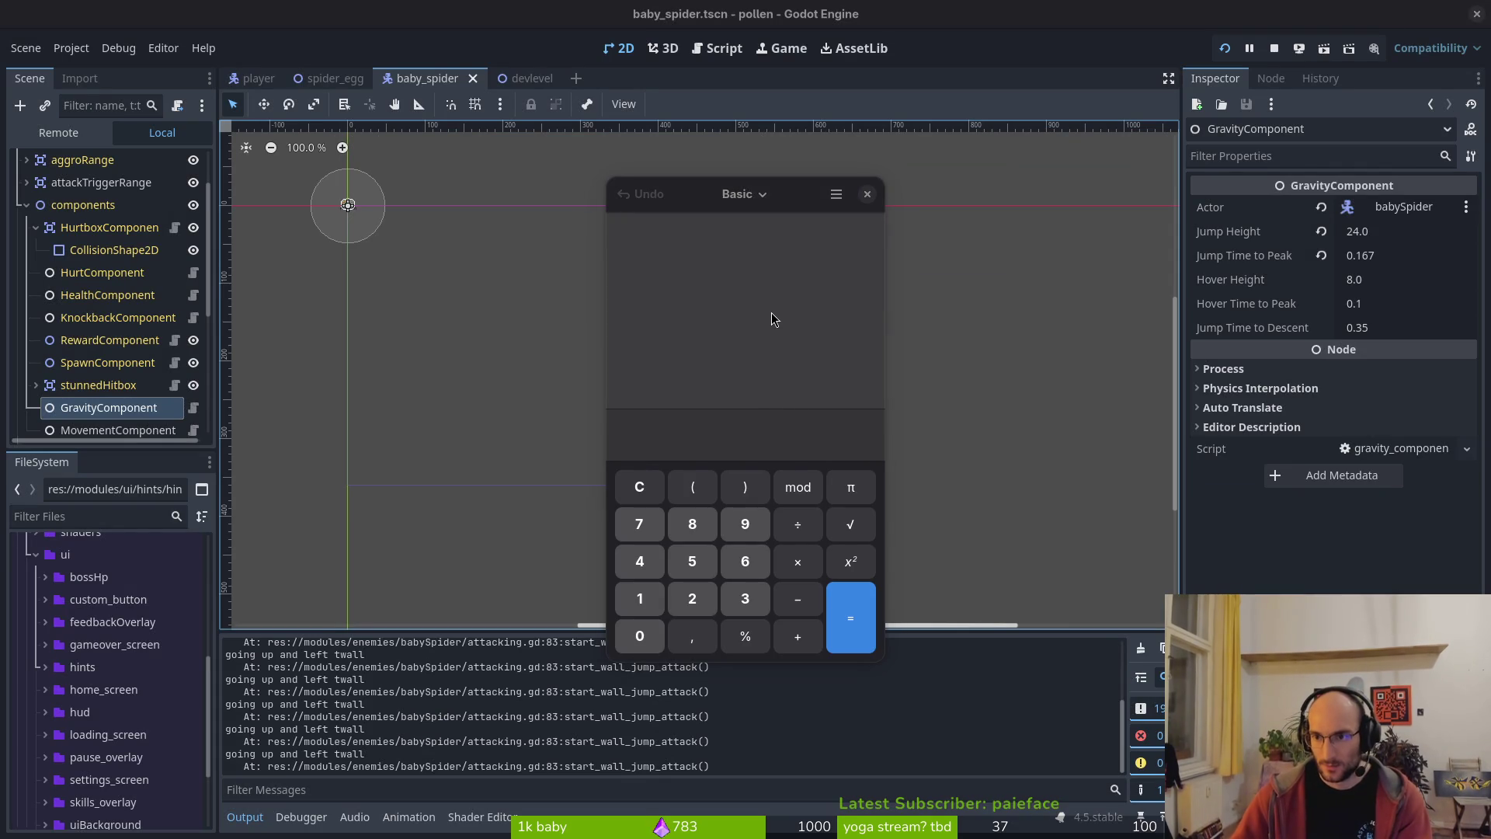
# - Enter 2 × 24 in the calculator, checking the formula and jump height
pyautogui.hotkey('alt', 'Tab')
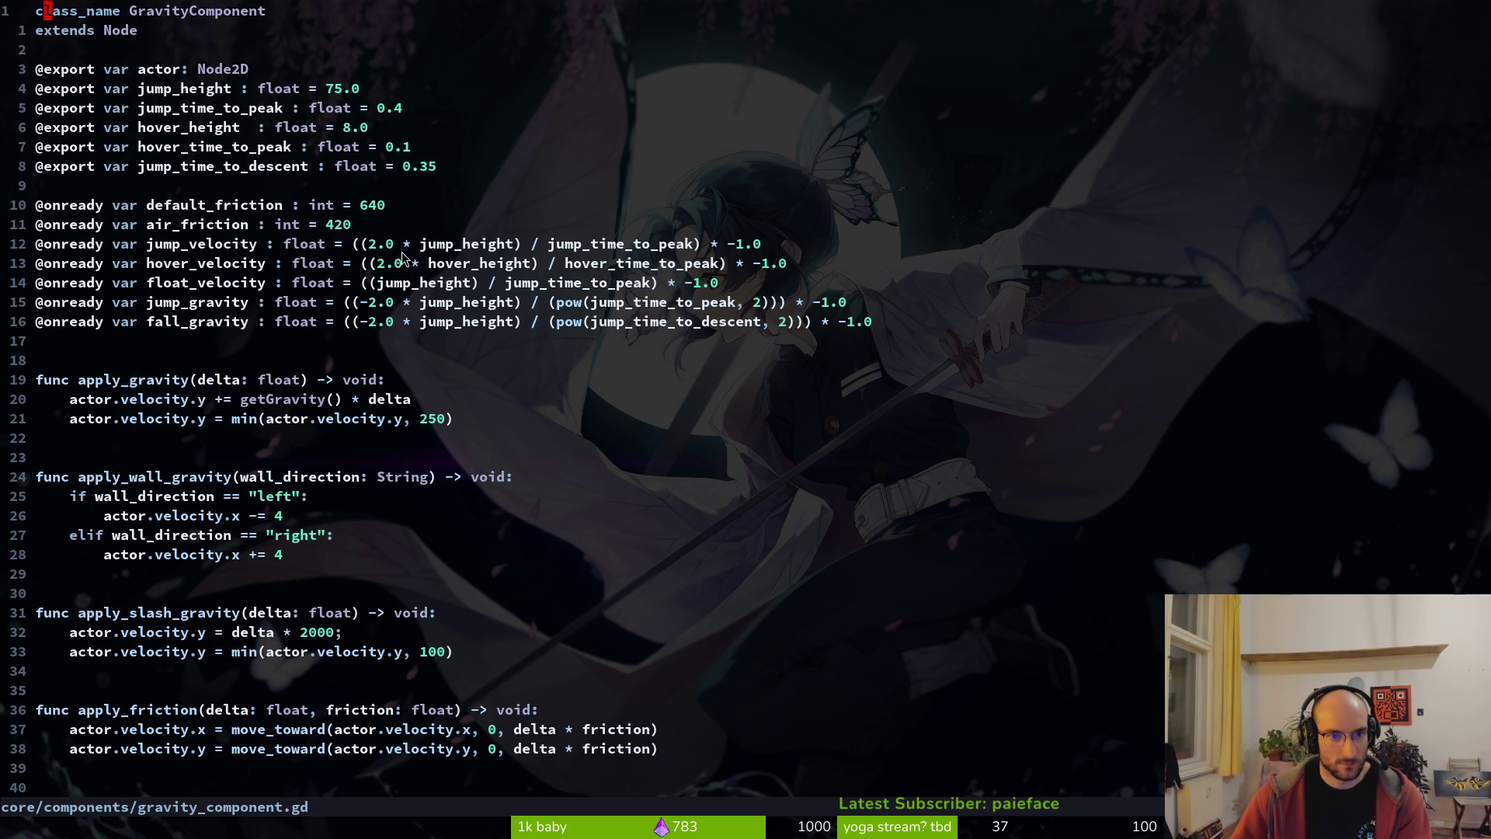
pyautogui.hotkey('alt', 'Tab')
pyautogui.click(692, 598)
pyautogui.click(794, 564)
pyautogui.hotkey('alt', 'Tab')
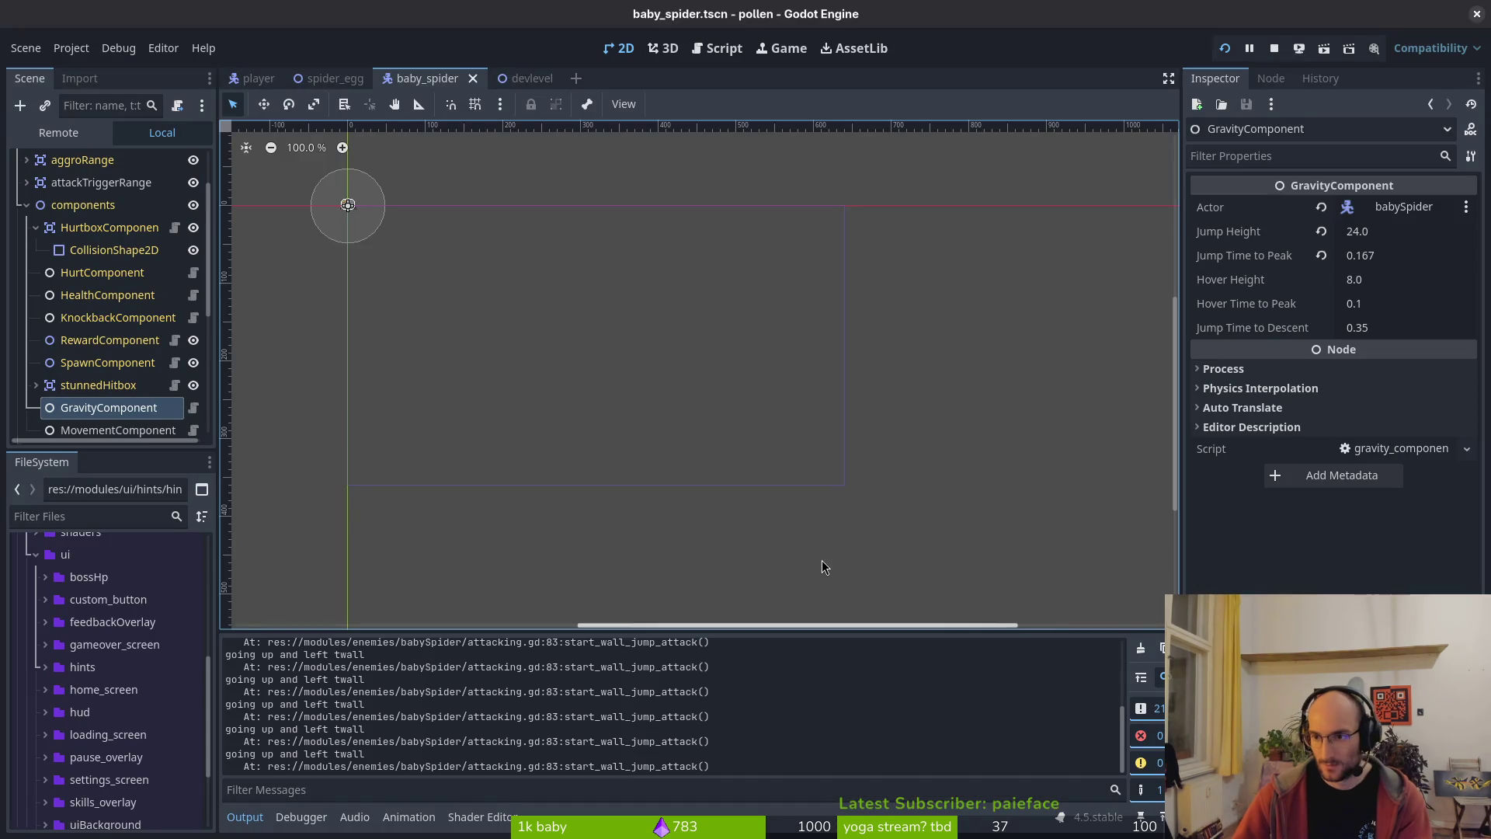
pyautogui.hotkey('alt', 'Tab')
pyautogui.click(672, 589)
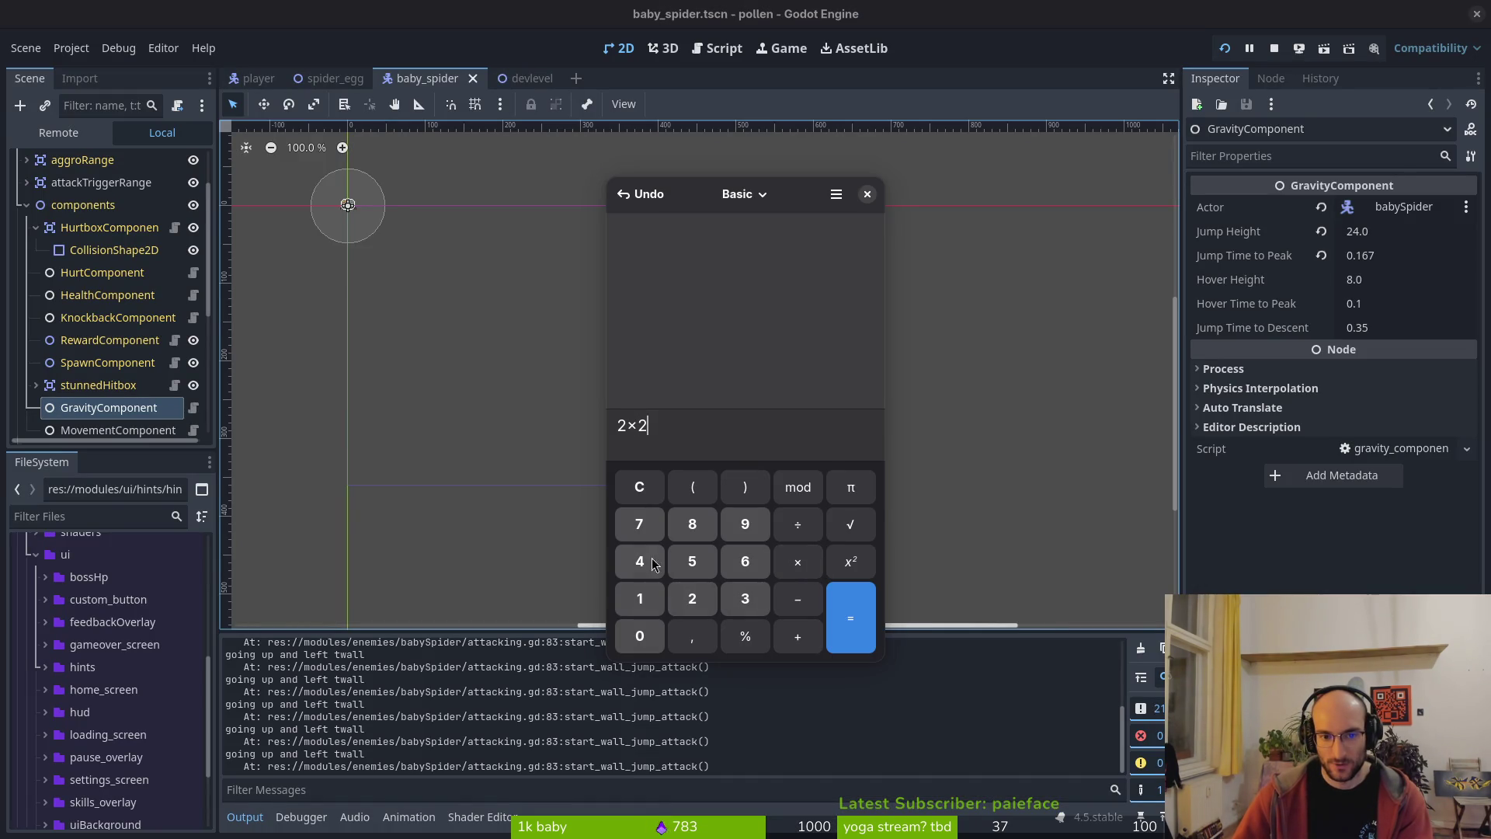
pyautogui.hotkey('alt', 'Tab')
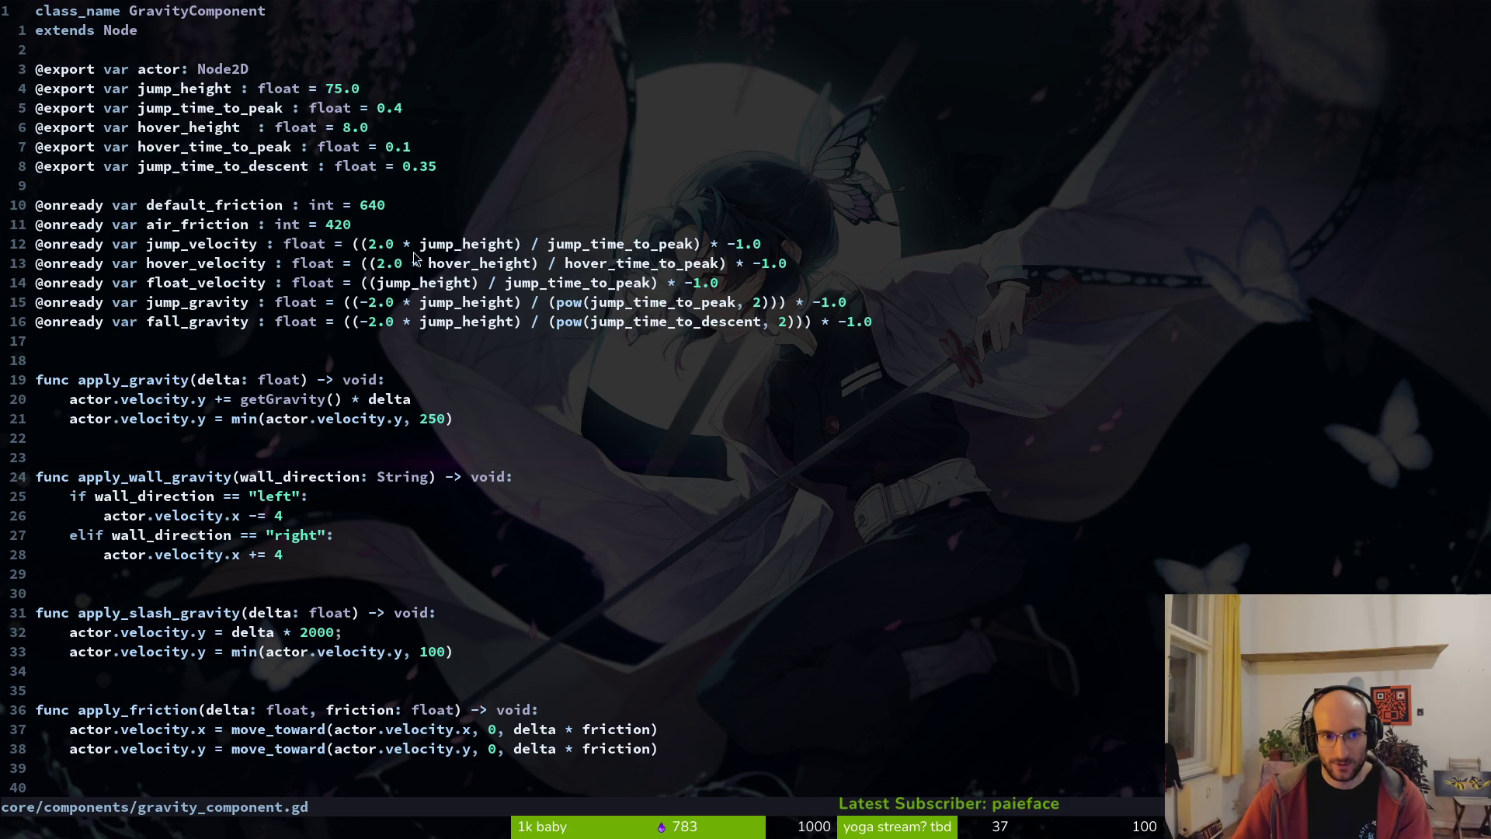
pyautogui.hotkey('alt', 'Tab')
# - Divide by 0,167 and evaluate to get 287,425149701
pyautogui.click(800, 526)
pyautogui.hotkey('alt', 'Tab')
pyautogui.hotkey('alt', 'Tab')
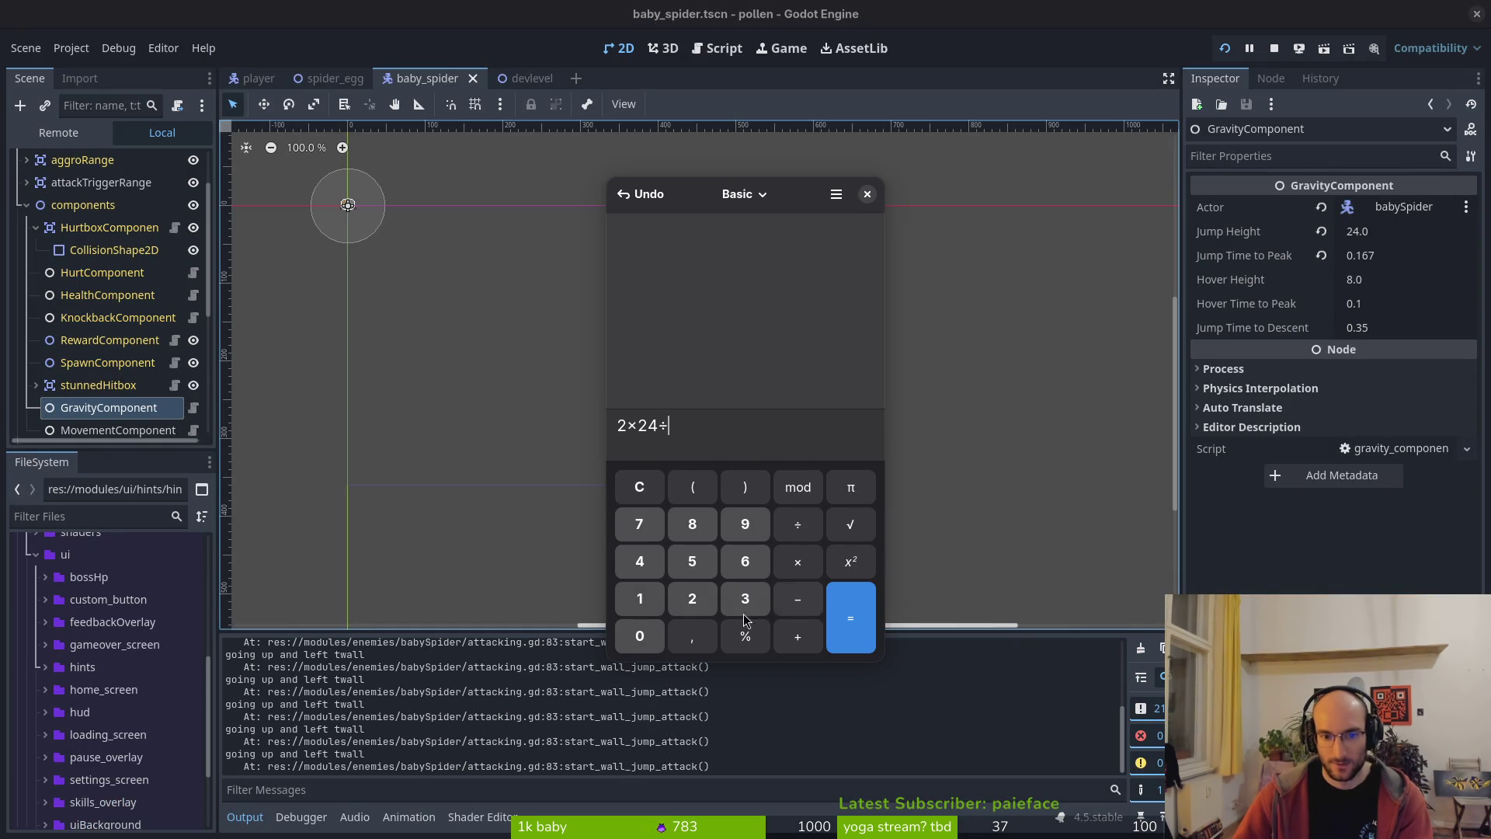
pyautogui.click(651, 642)
pyautogui.click(692, 636)
pyautogui.write('7')
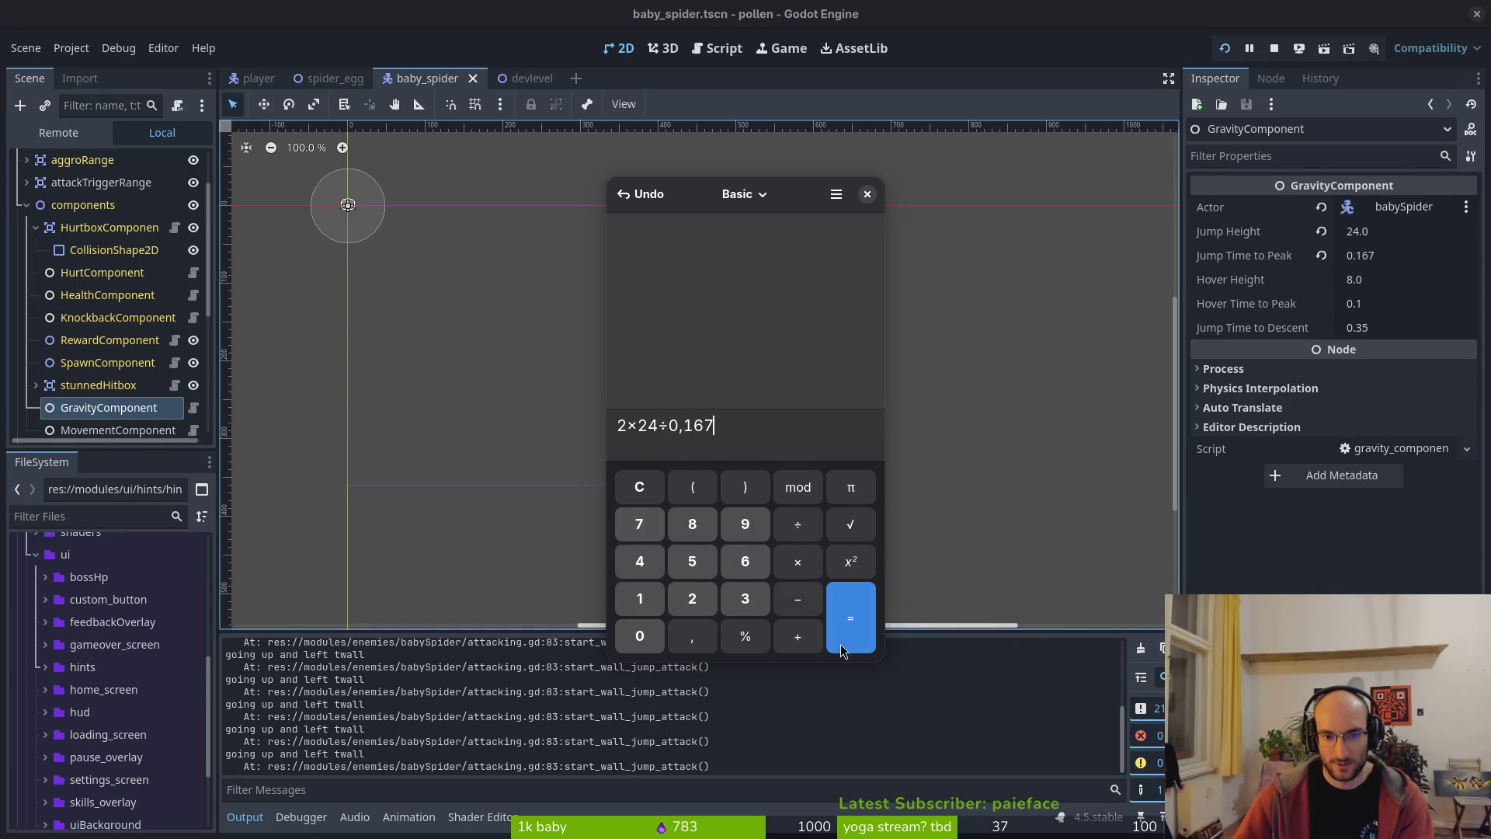
pyautogui.hotkey('alt', 'Tab')
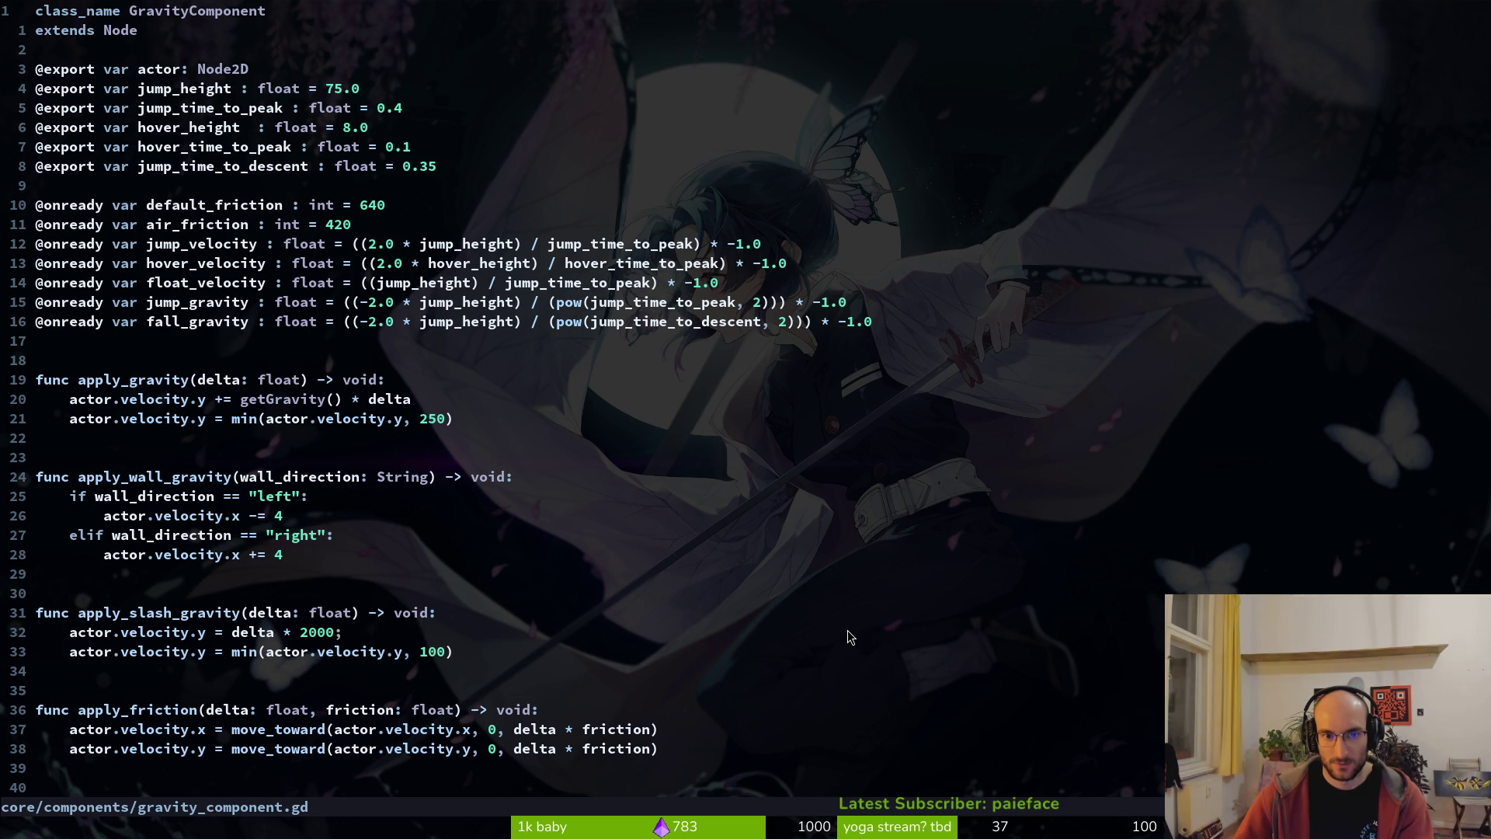
pyautogui.hotkey('alt', 'Tab')
pyautogui.click(855, 628)
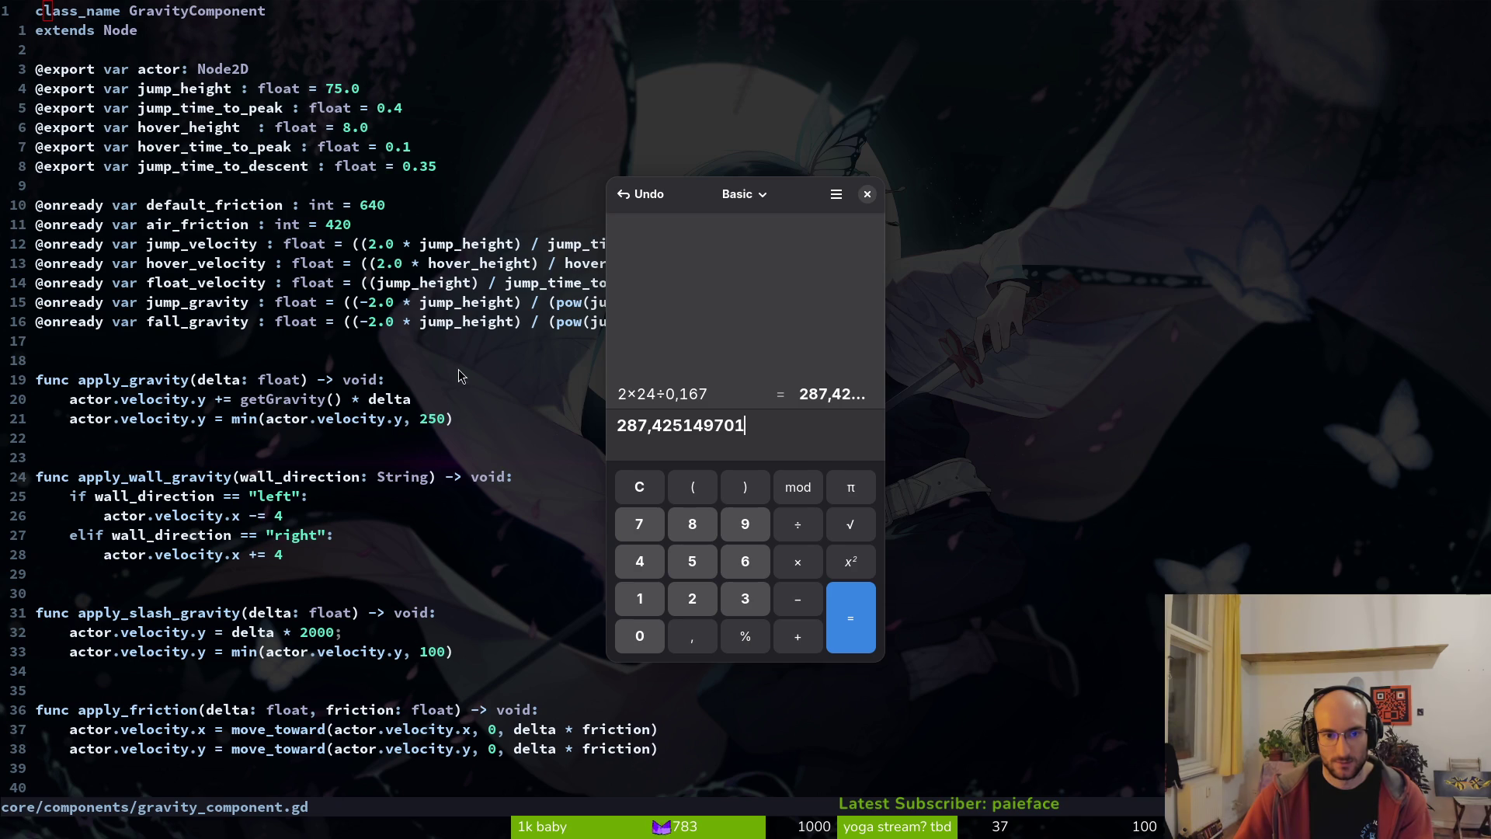
pyautogui.click(211, 307)
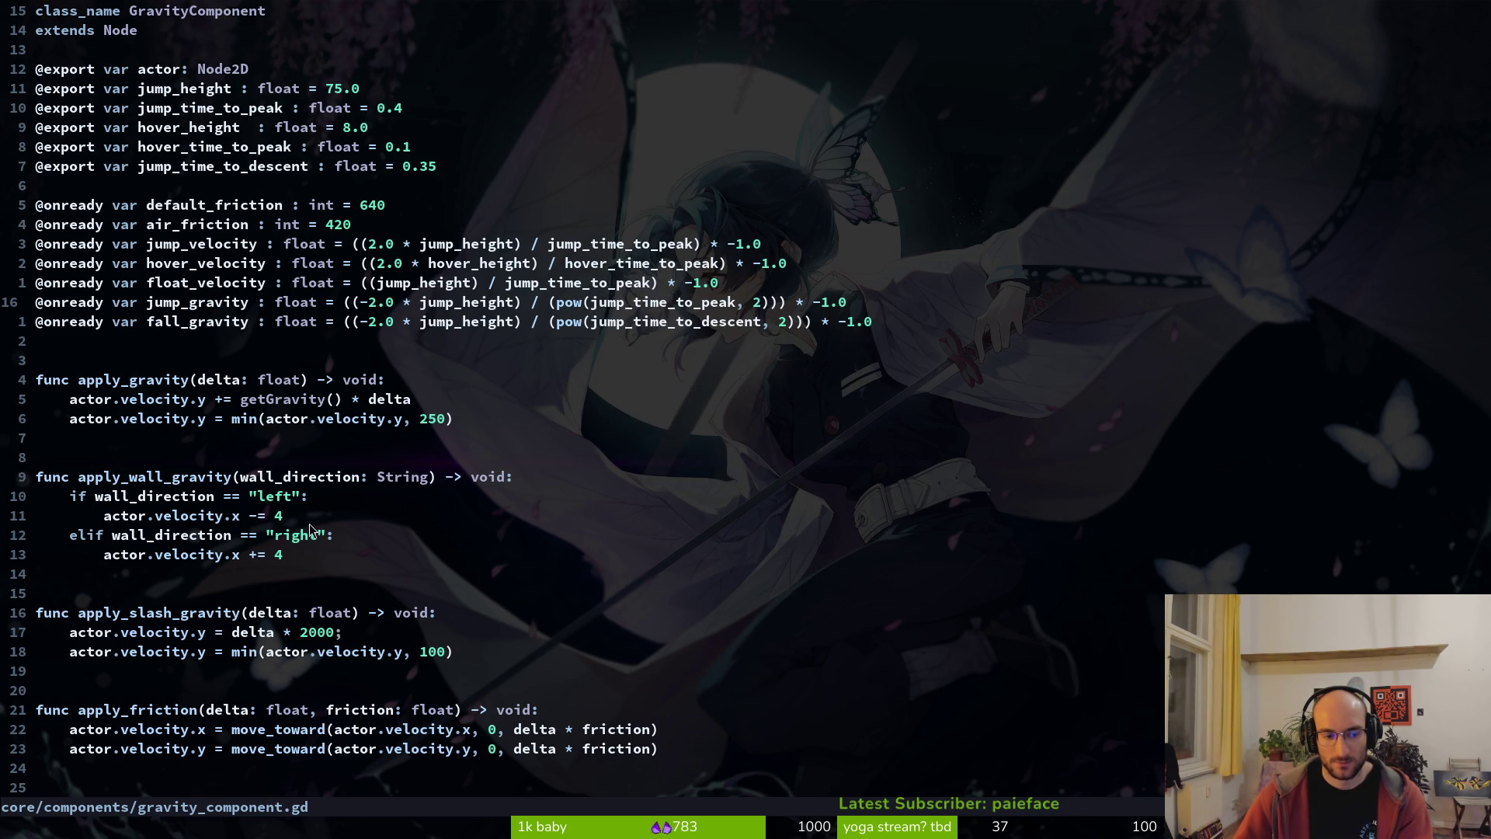
# - Replace line 73's velocity.x value with gravity_component.jump_velocity and save attacking.gd
pyautogui.hotkey('ctrl', 'o')
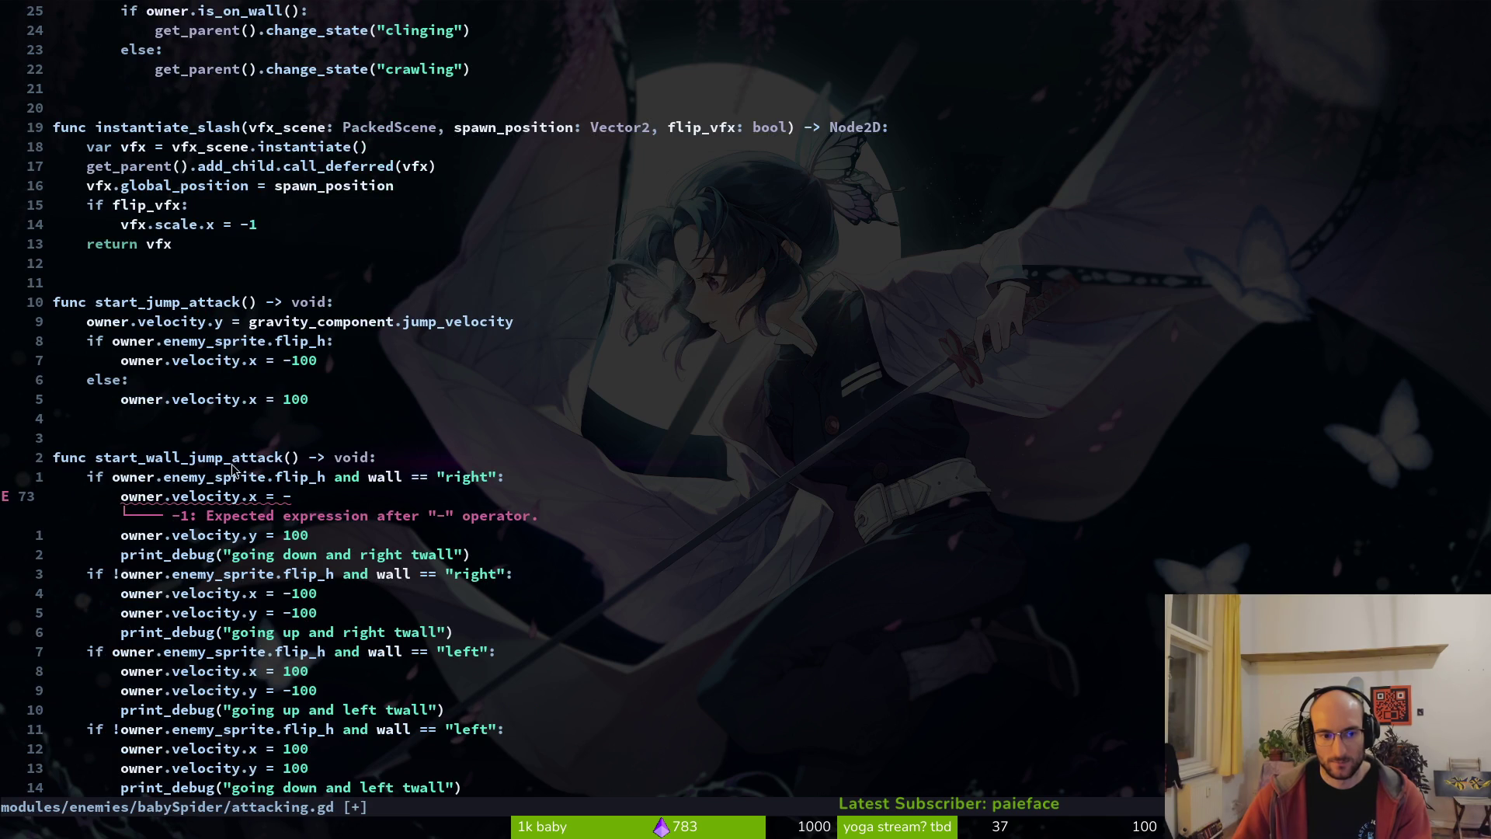
pyautogui.scroll(2, 200, 167)
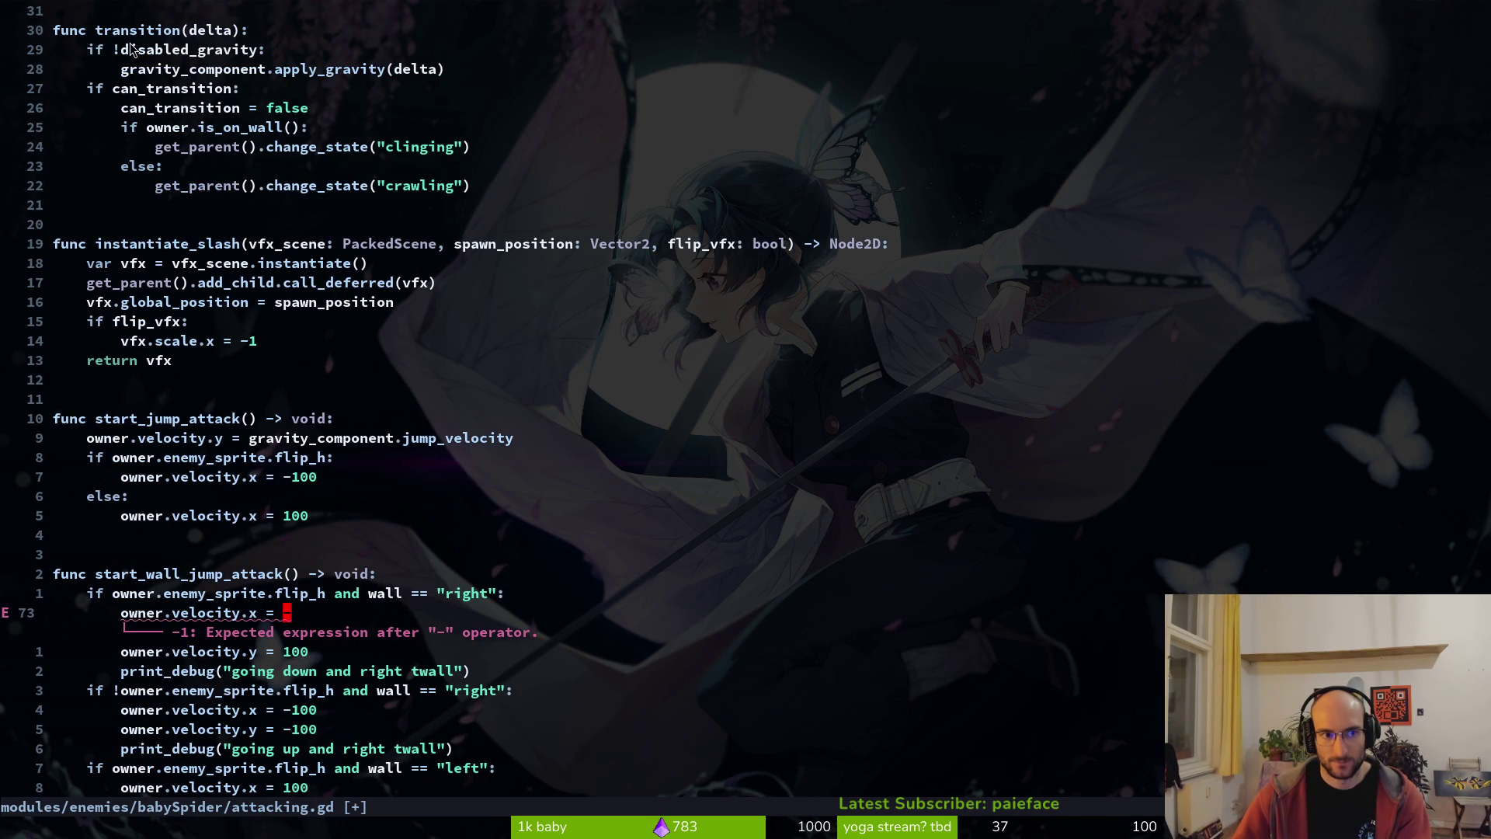
pyautogui.scroll(-3, 347, 464)
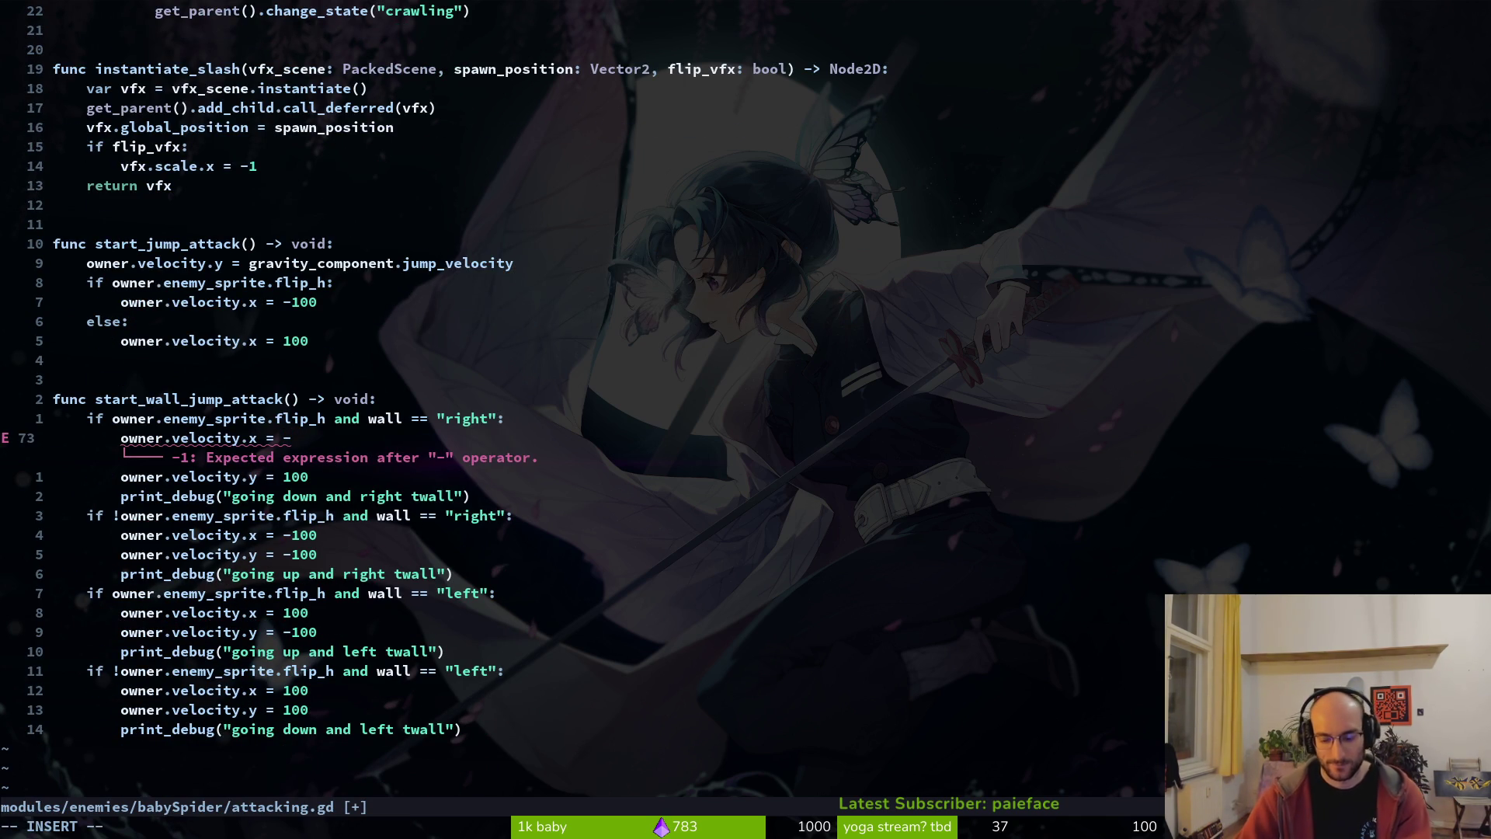
pyautogui.hotkey('alt', 'Tab')
pyautogui.hotkey('alt', 'Tab')
pyautogui.hotkey('alt', 'Tab')
pyautogui.hotkey('alt', 'Tab')
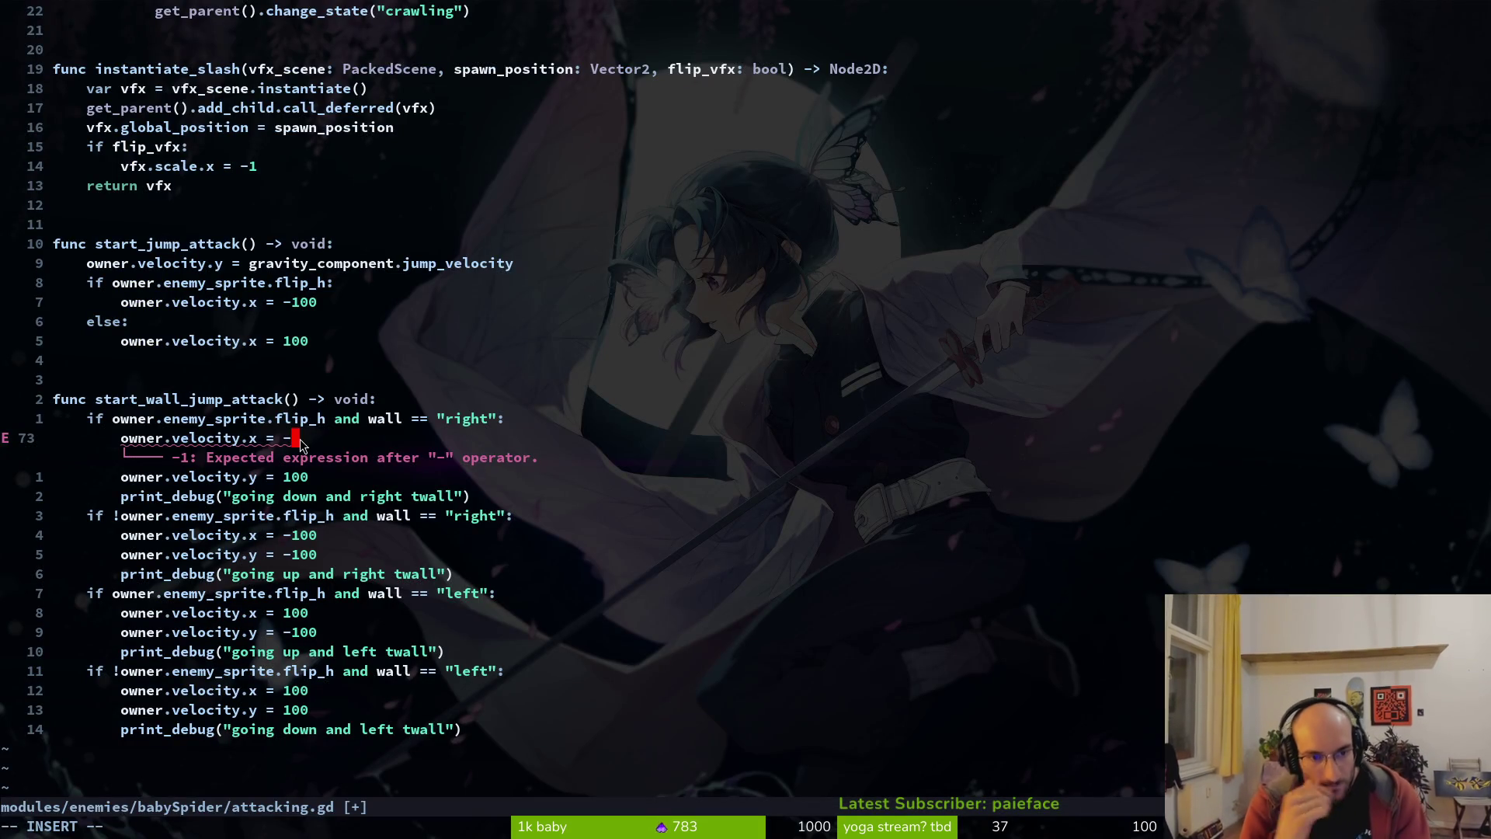
pyautogui.press('BackSpace')
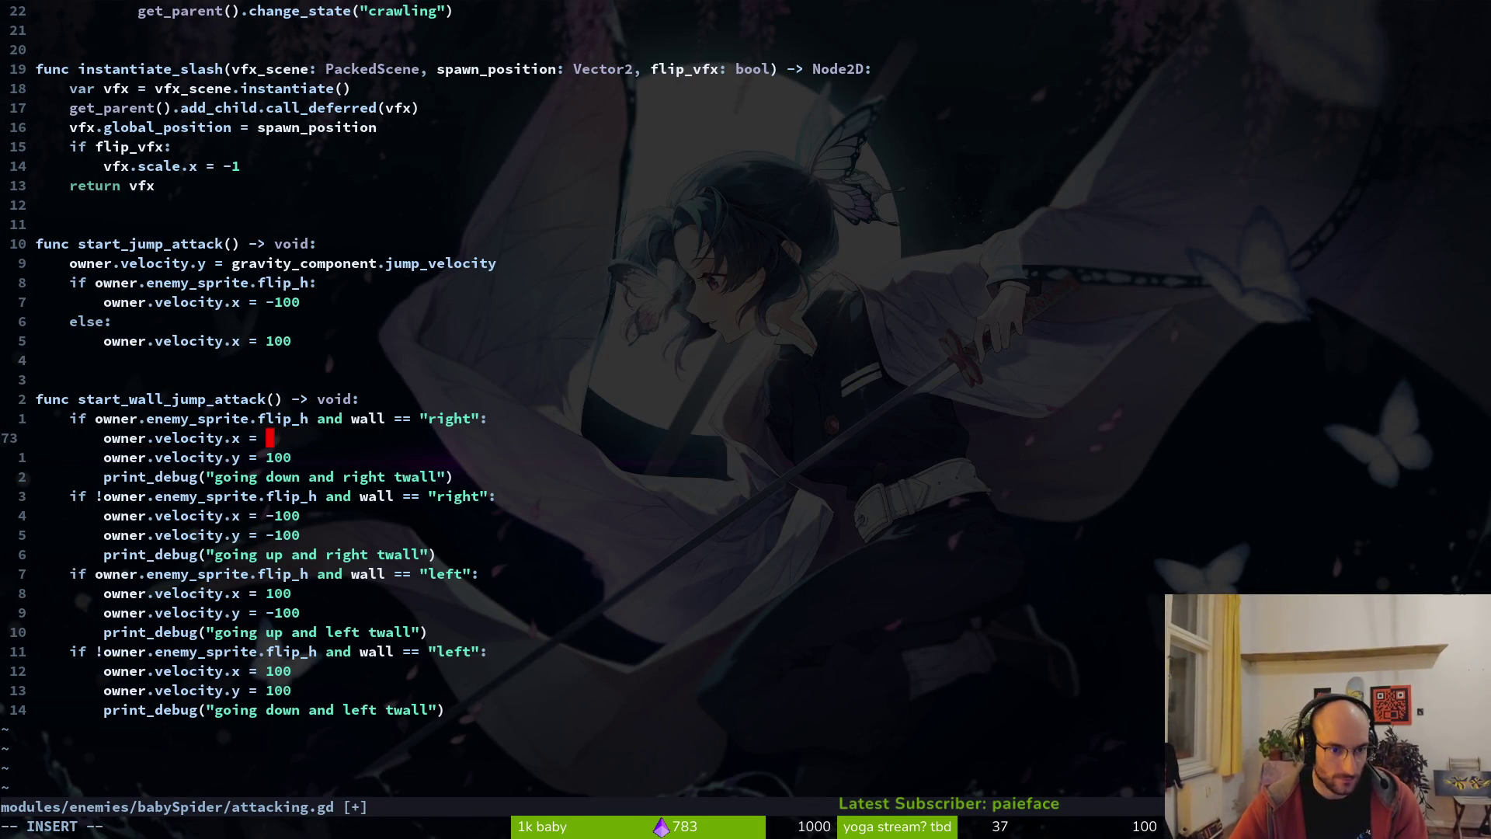
pyautogui.write('gra')
pyautogui.press('Tab')
pyautogui.write('.ju')
pyautogui.press('Tab')
pyautogui.press('Escape')
pyautogui.write(':w')
pyautogui.press('Return')
# - Paste the jump velocity onto line 77, negate it on lines 77 and 73, and save
pyautogui.press('j')
pyautogui.press('j')
pyautogui.press('j')
pyautogui.hotkey('shift', 'v')
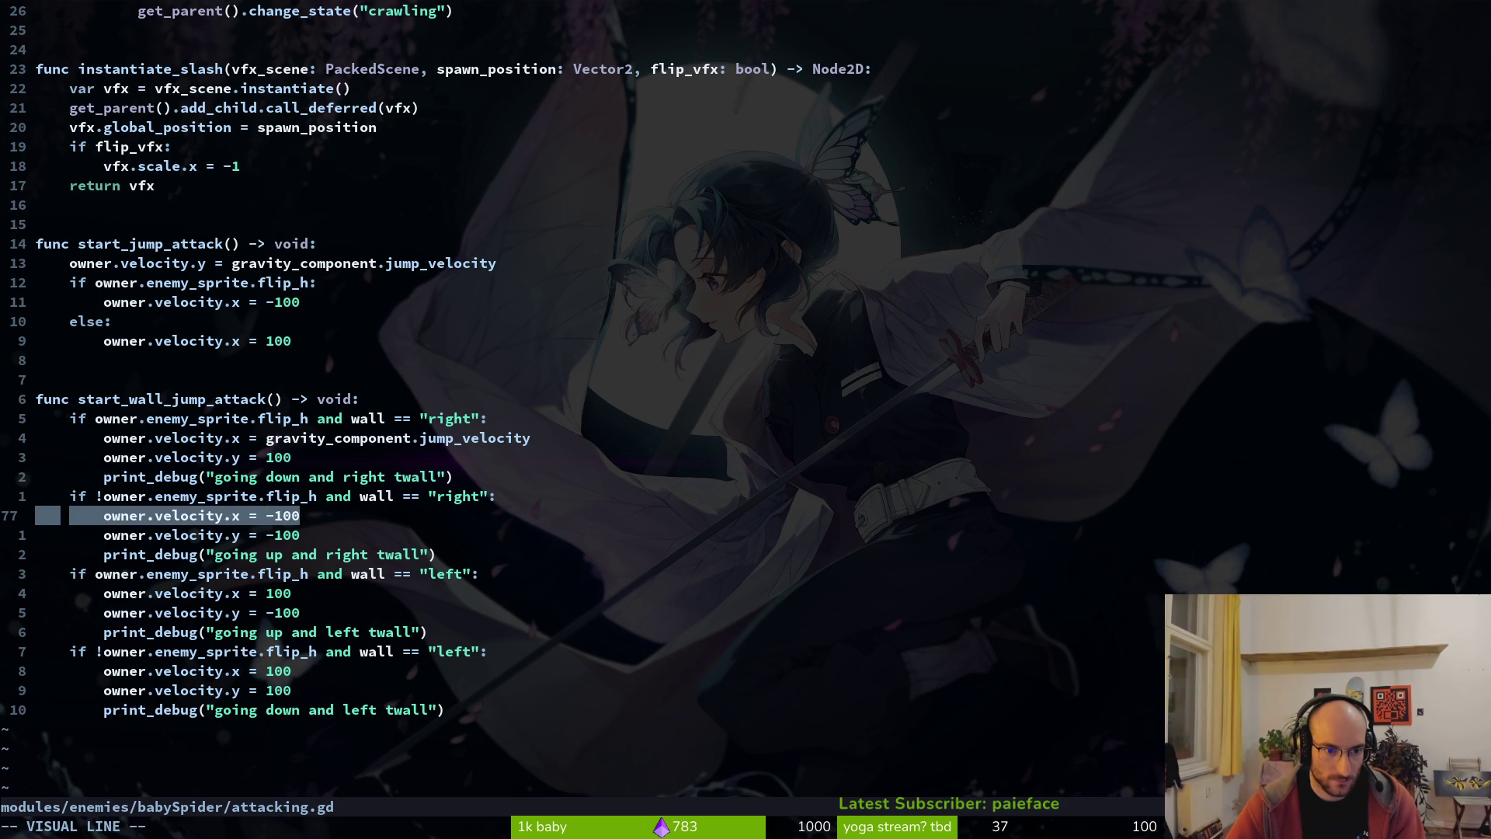
pyautogui.write('p:w')
pyautogui.press('Return')
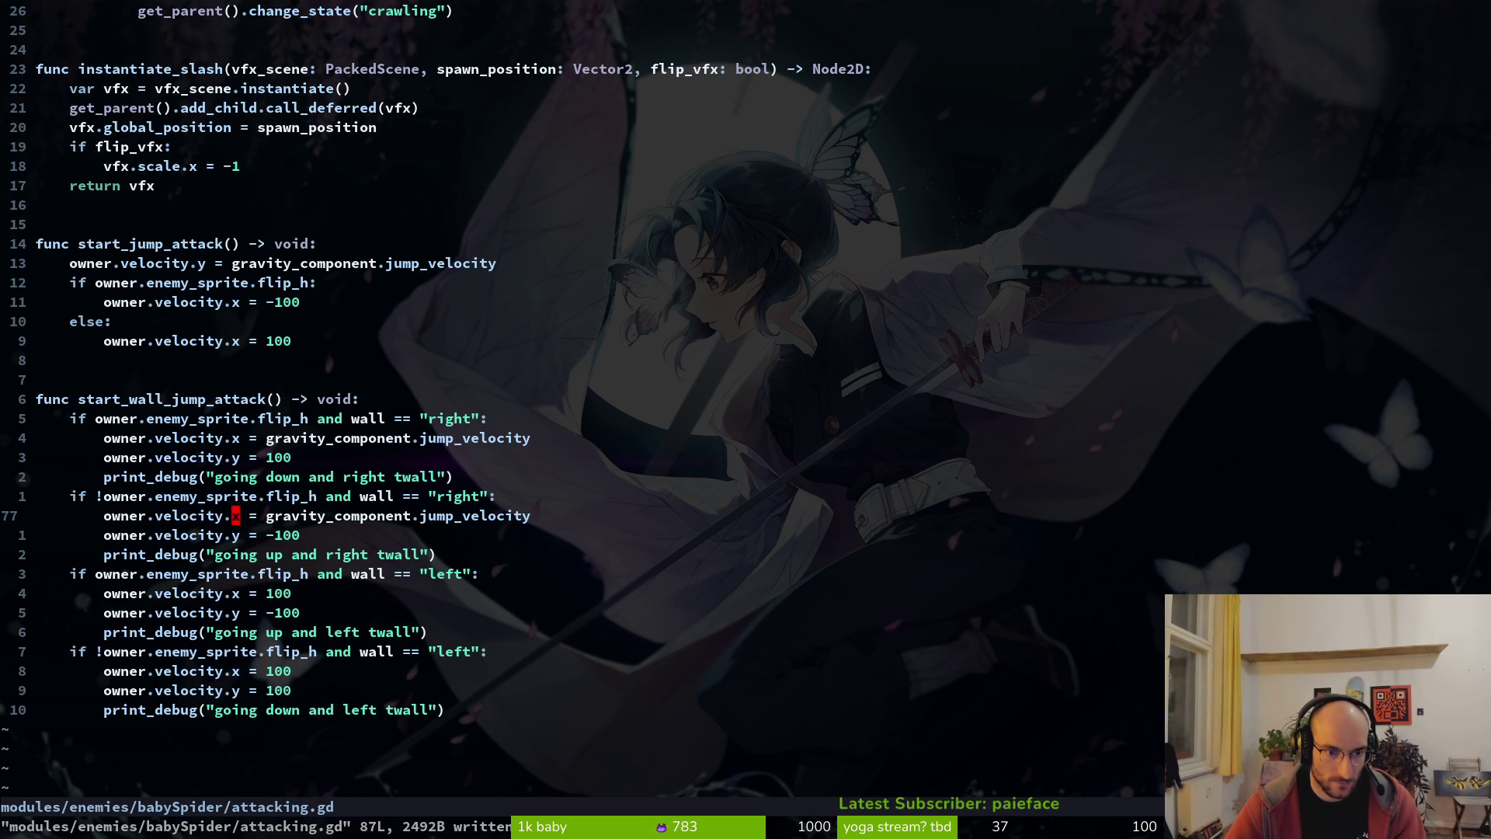
pyautogui.write('i-')
pyautogui.press('Escape')
pyautogui.press('k')
pyautogui.press('k')
pyautogui.press('k')
pyautogui.write('i-')
pyautogui.press('Escape')
pyautogui.write(':w')
pyautogui.press('Return')
# - Do a quick F5 test run of the game in Godot, then return to the script
pyautogui.press('j')
pyautogui.hotkey('alt', 'Tab')
pyautogui.press('F5')
pyautogui.hotkey('alt', 'Tab')
# - Paste the jump velocity over the remaining branches' 100 values, save, and run the game
pyautogui.press('0')
pyautogui.press('j')
pyautogui.press('j')
pyautogui.press('j')
pyautogui.press('j')
pyautogui.press('V')
pyautogui.press('p')
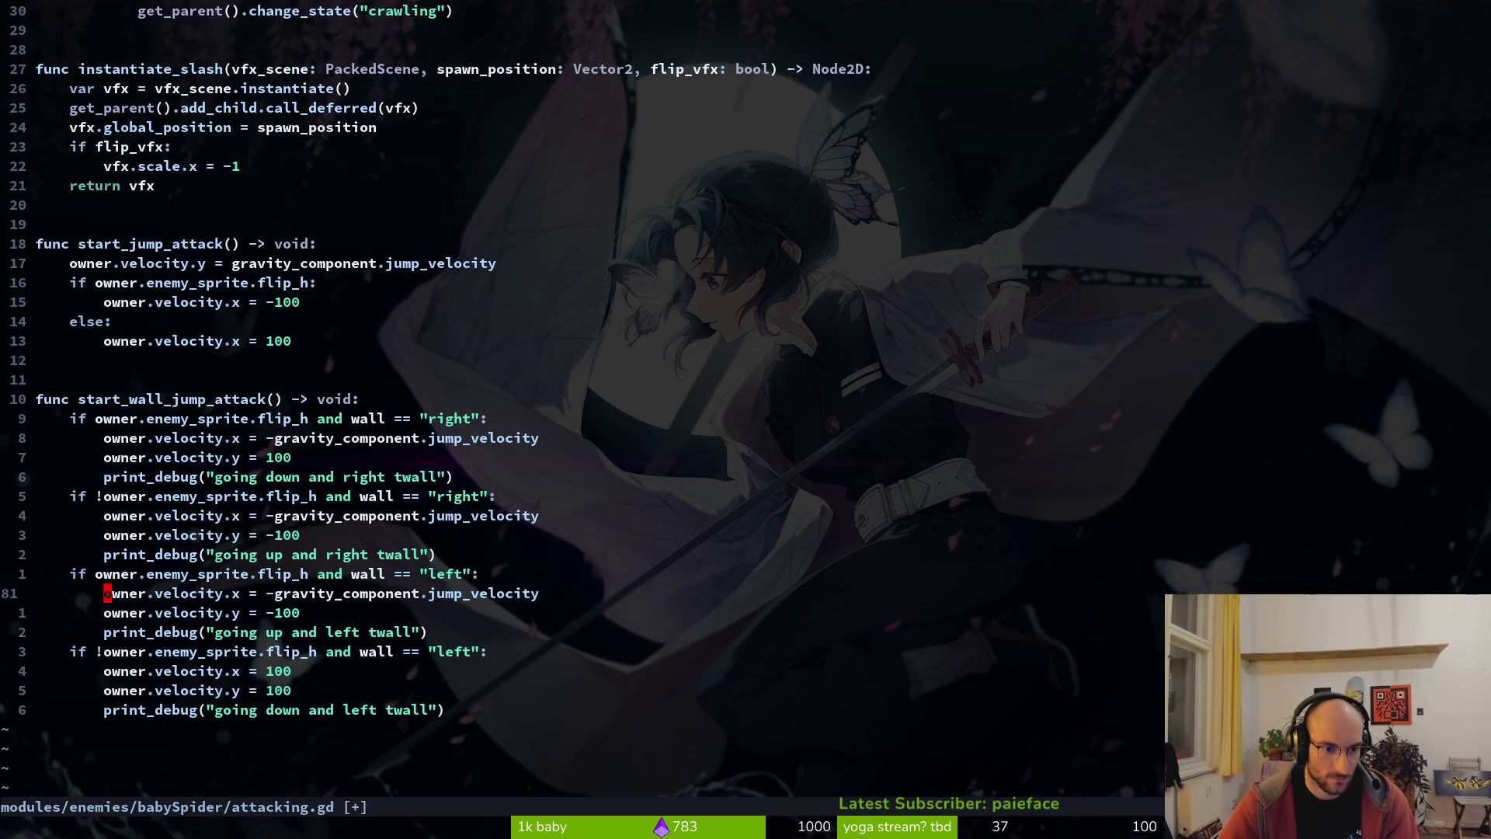
pyautogui.press('w')
pyautogui.press('x')
pyautogui.press('y')
pyautogui.press('y')
pyautogui.press('0')
pyautogui.press('j')
pyautogui.press('j')
pyautogui.press('j')
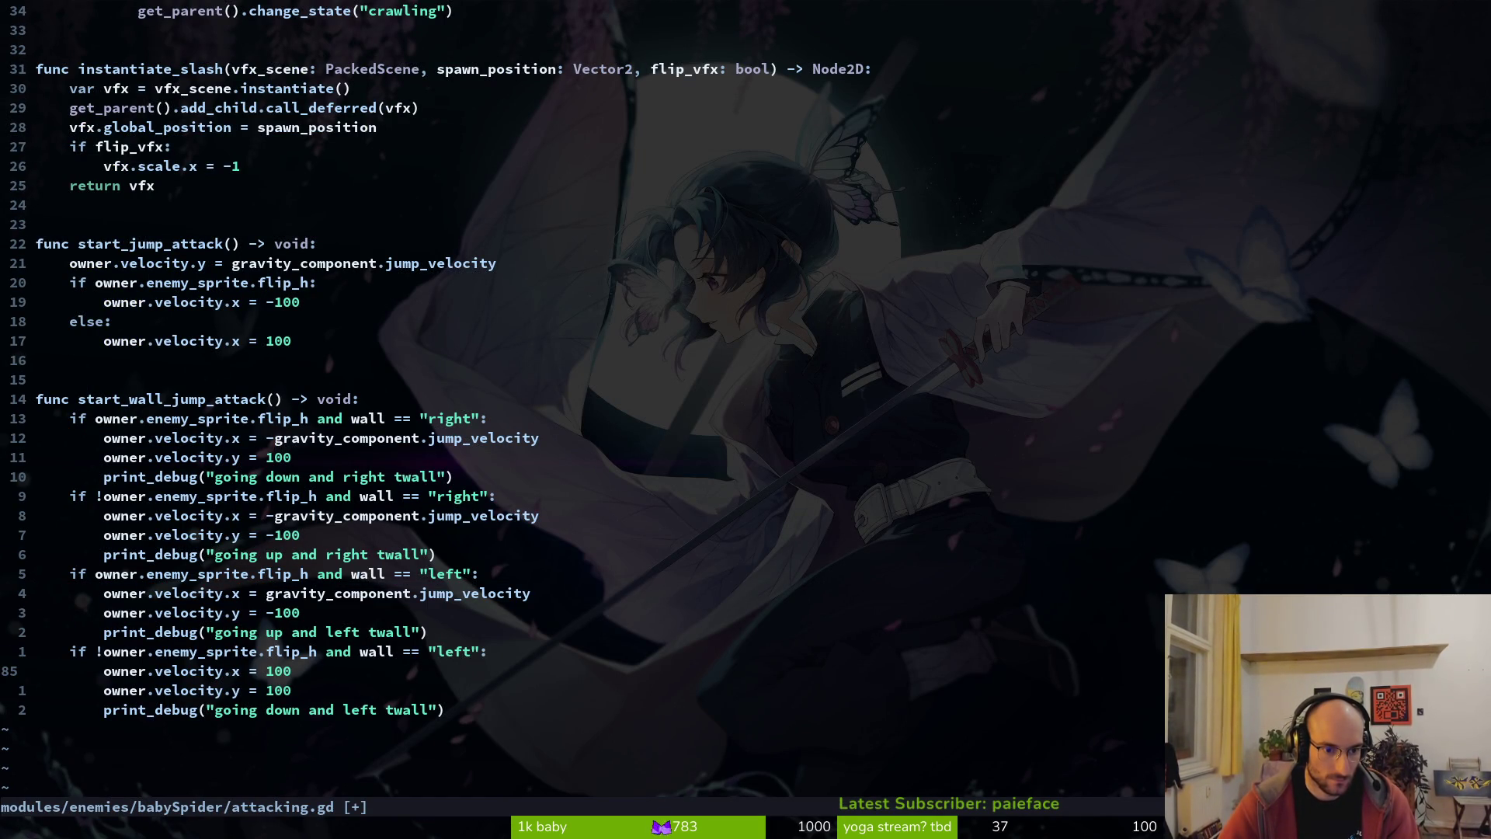
pyautogui.write('Vpl:w')
pyautogui.press('Return')
pyautogui.hotkey('alt', 'Tab')
pyautogui.press('F5')
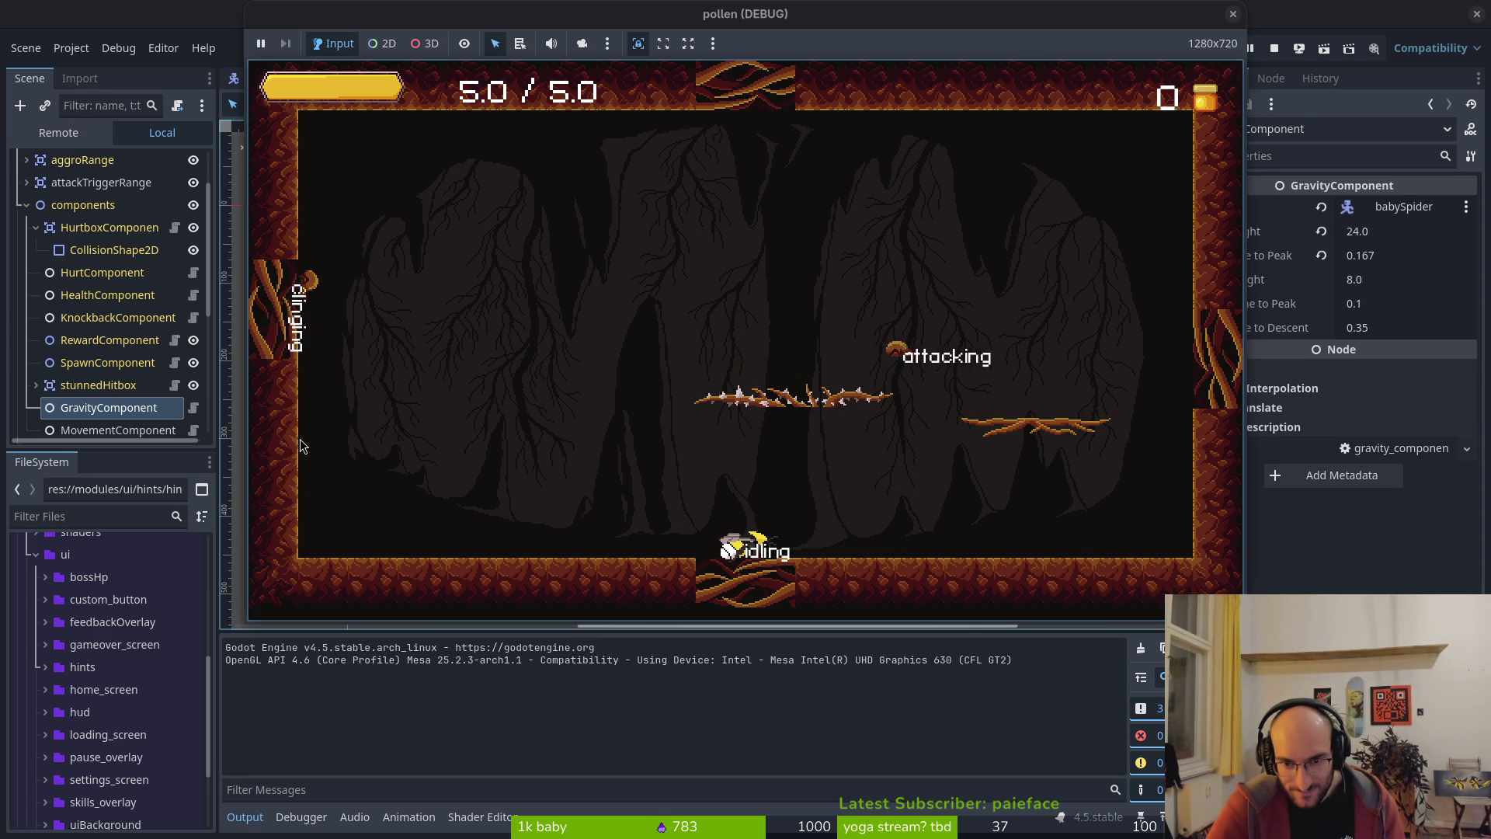
# - Dash the bee right to watch the spiders' wall-jump attacks, then close the game
pyautogui.press('Right')
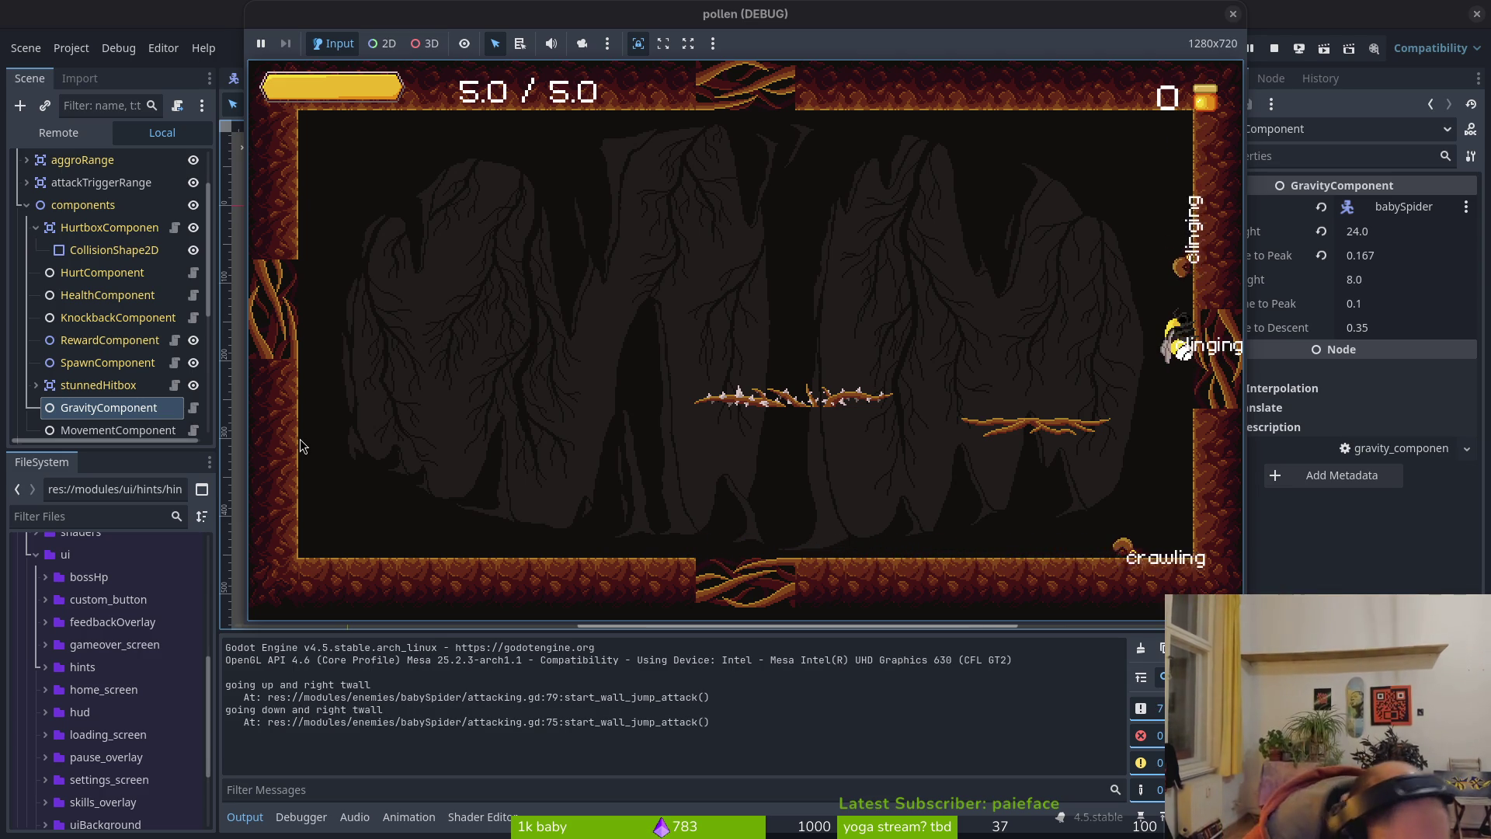
pyautogui.hotkey('alt', 'Tab')
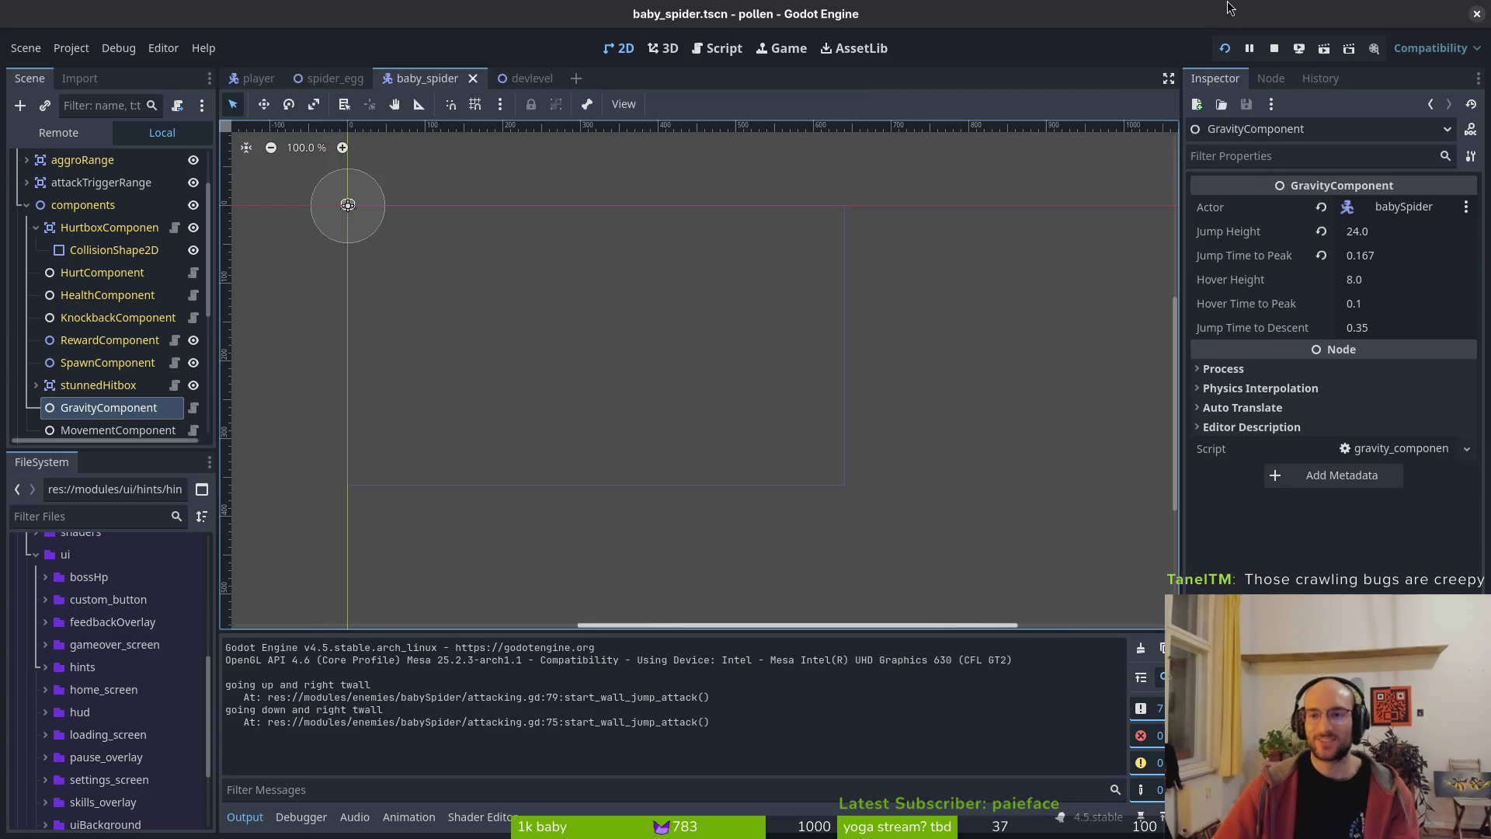
pyautogui.hotkey('alt', 'Tab')
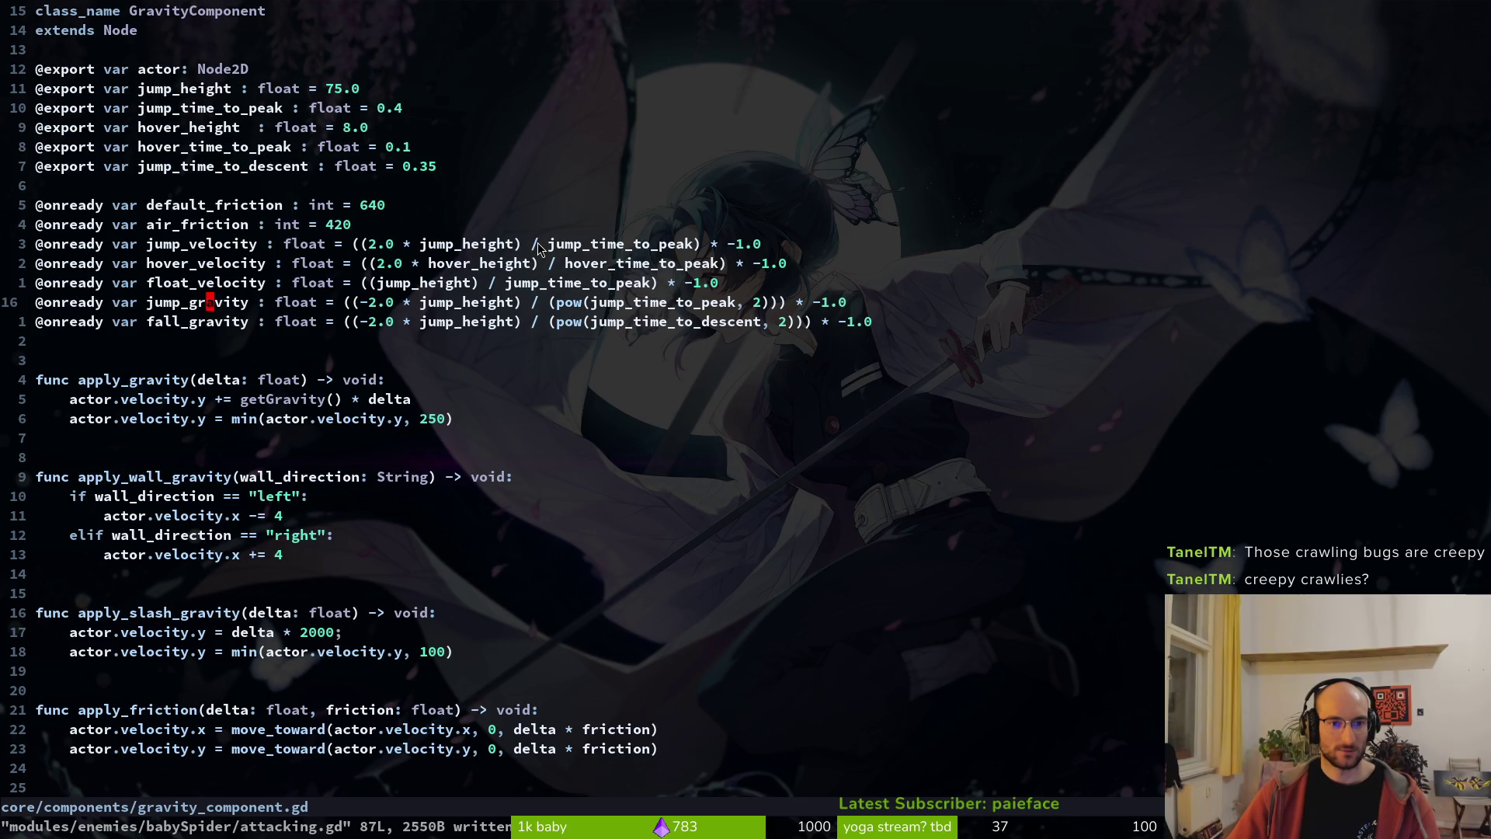
# - Undo the jump velocity edits in the wall-jump attack and save attacking.gd
pyautogui.hotkey('ctrl', '6')
pyautogui.scroll(-10, 390, 483)
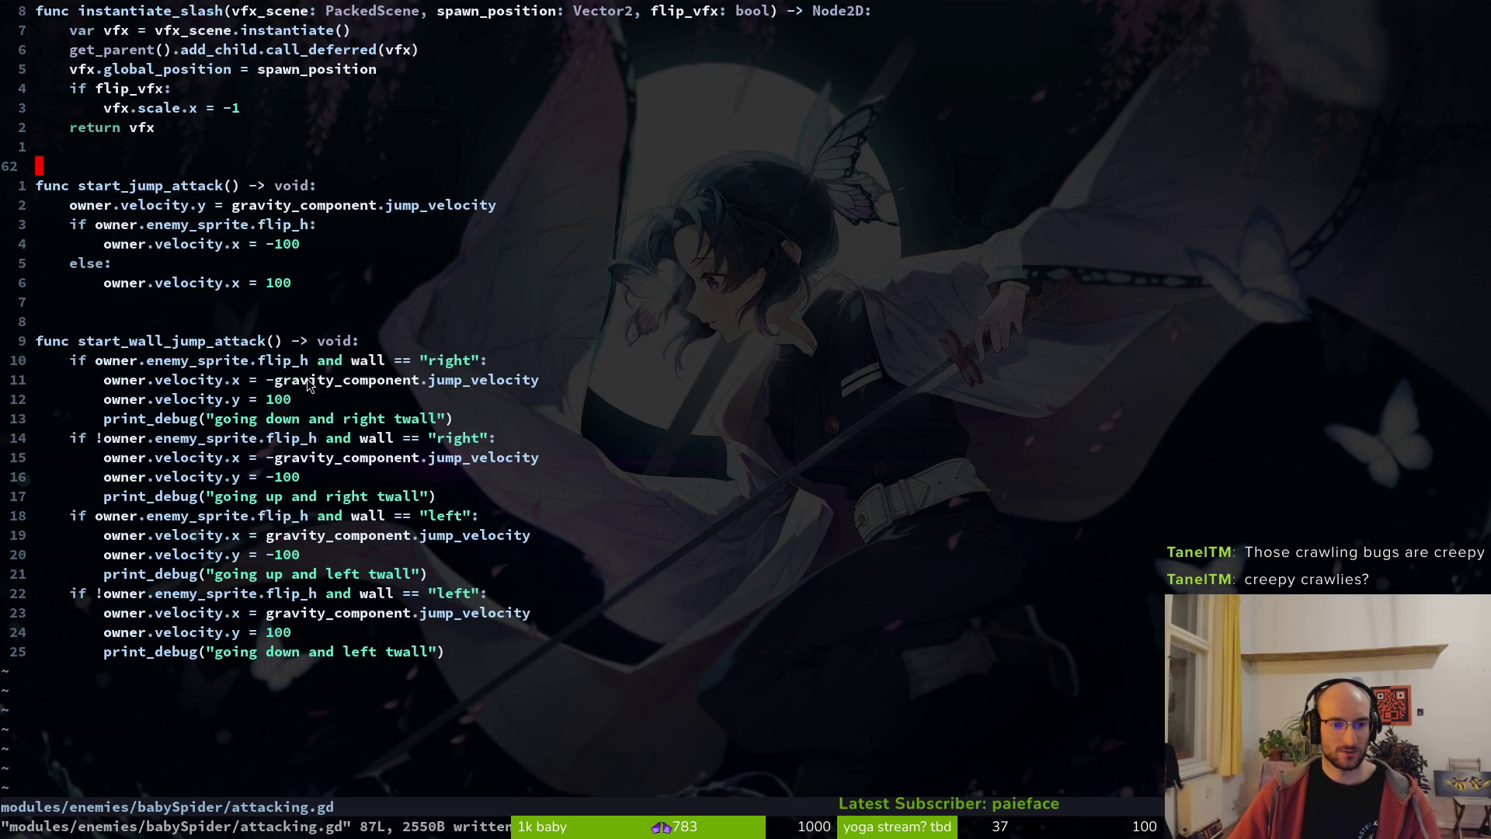
pyautogui.hotkey('ctrl', '6')
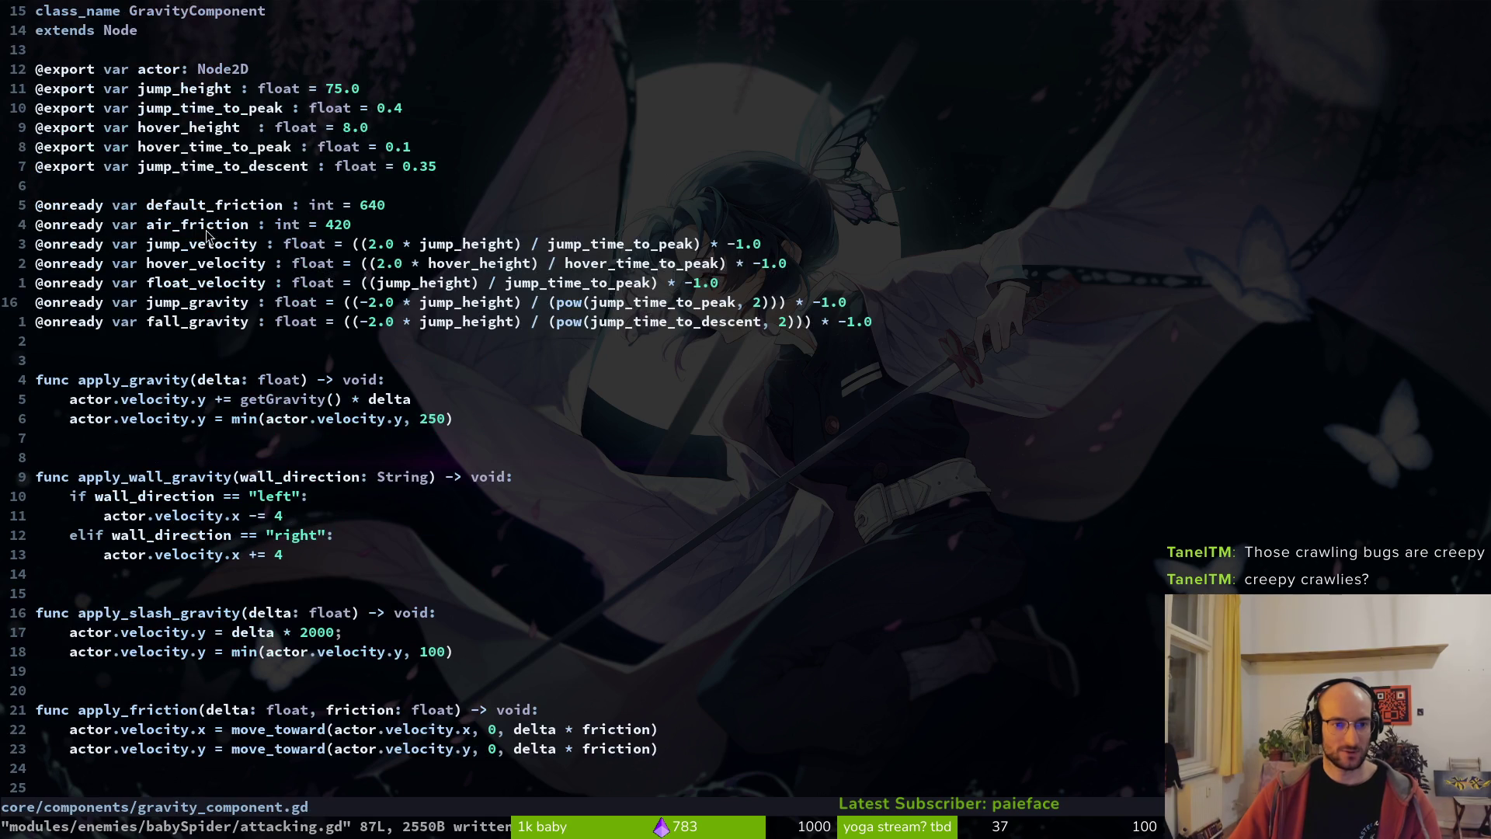
pyautogui.hotkey('ctrl', '6')
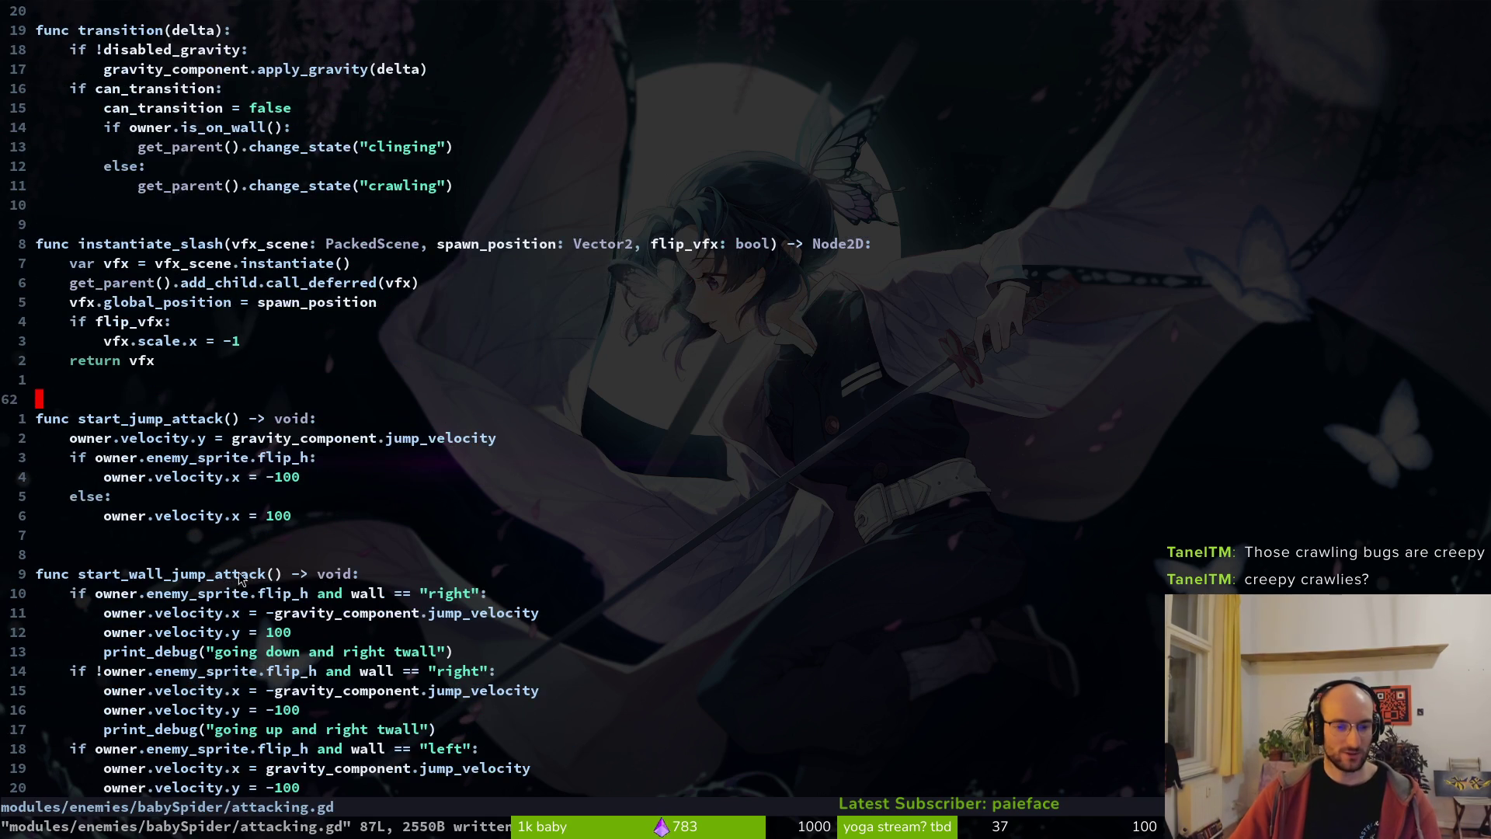
pyautogui.scroll(-6, 399, 474)
pyautogui.press('u')
pyautogui.press('u')
pyautogui.press('u')
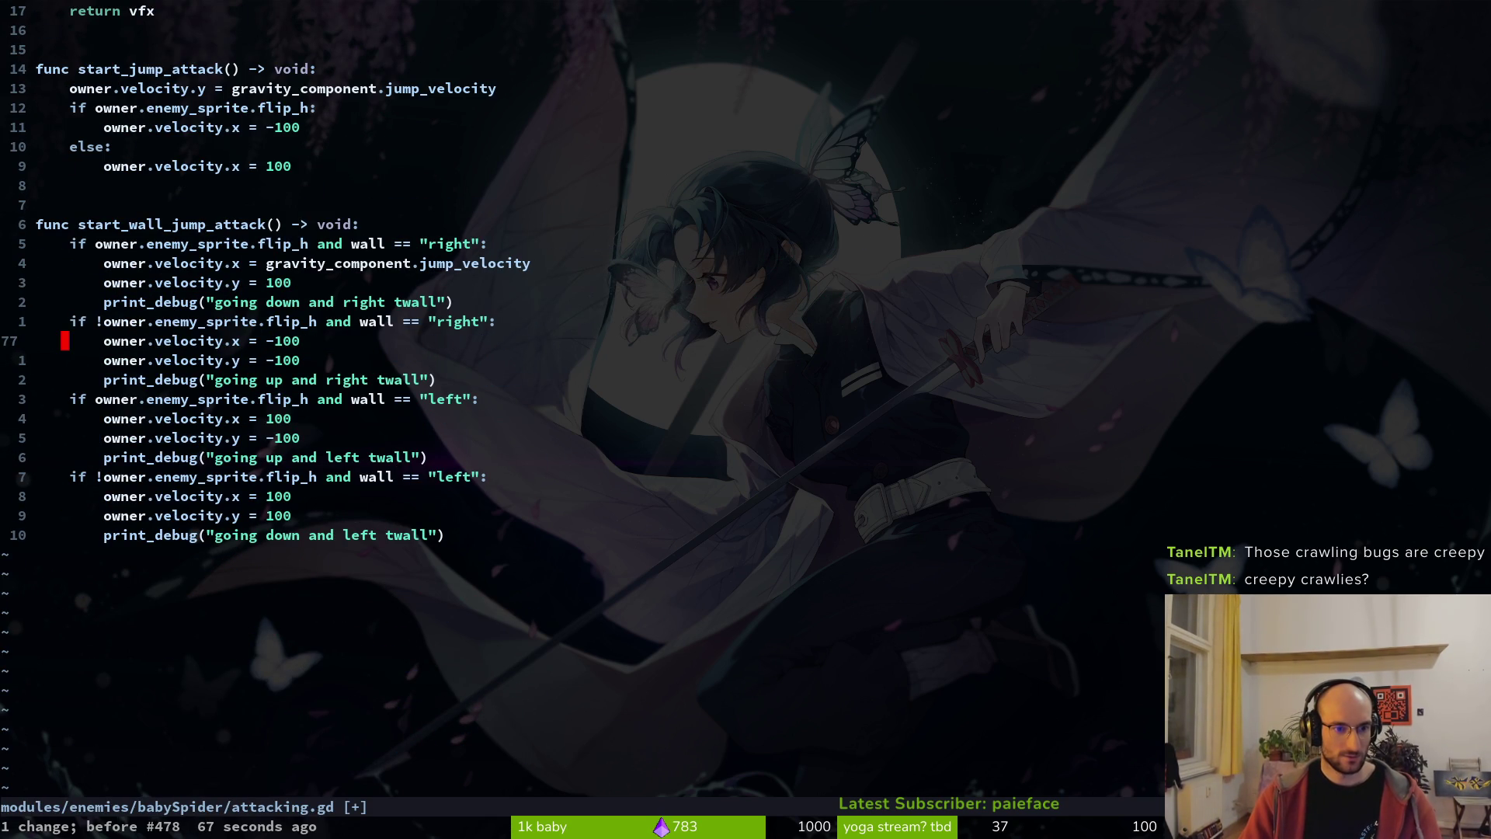
pyautogui.write(':w')
pyautogui.press('Return')
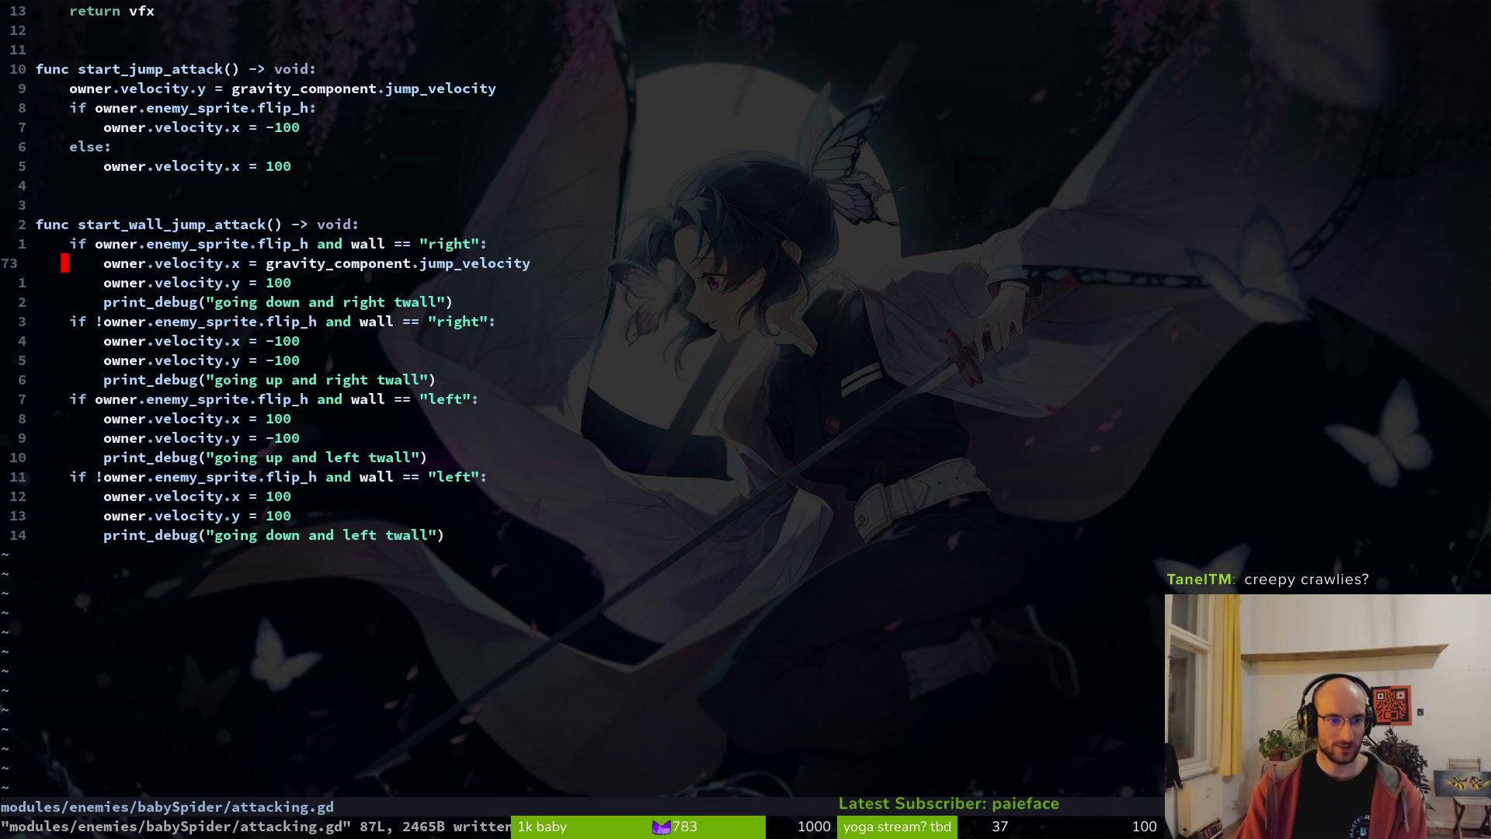
# - Revert line 73 back to -100, save, and bring up the calculator
pyautogui.press('u')
pyautogui.press('u')
pyautogui.write(':w')
pyautogui.press('Return')
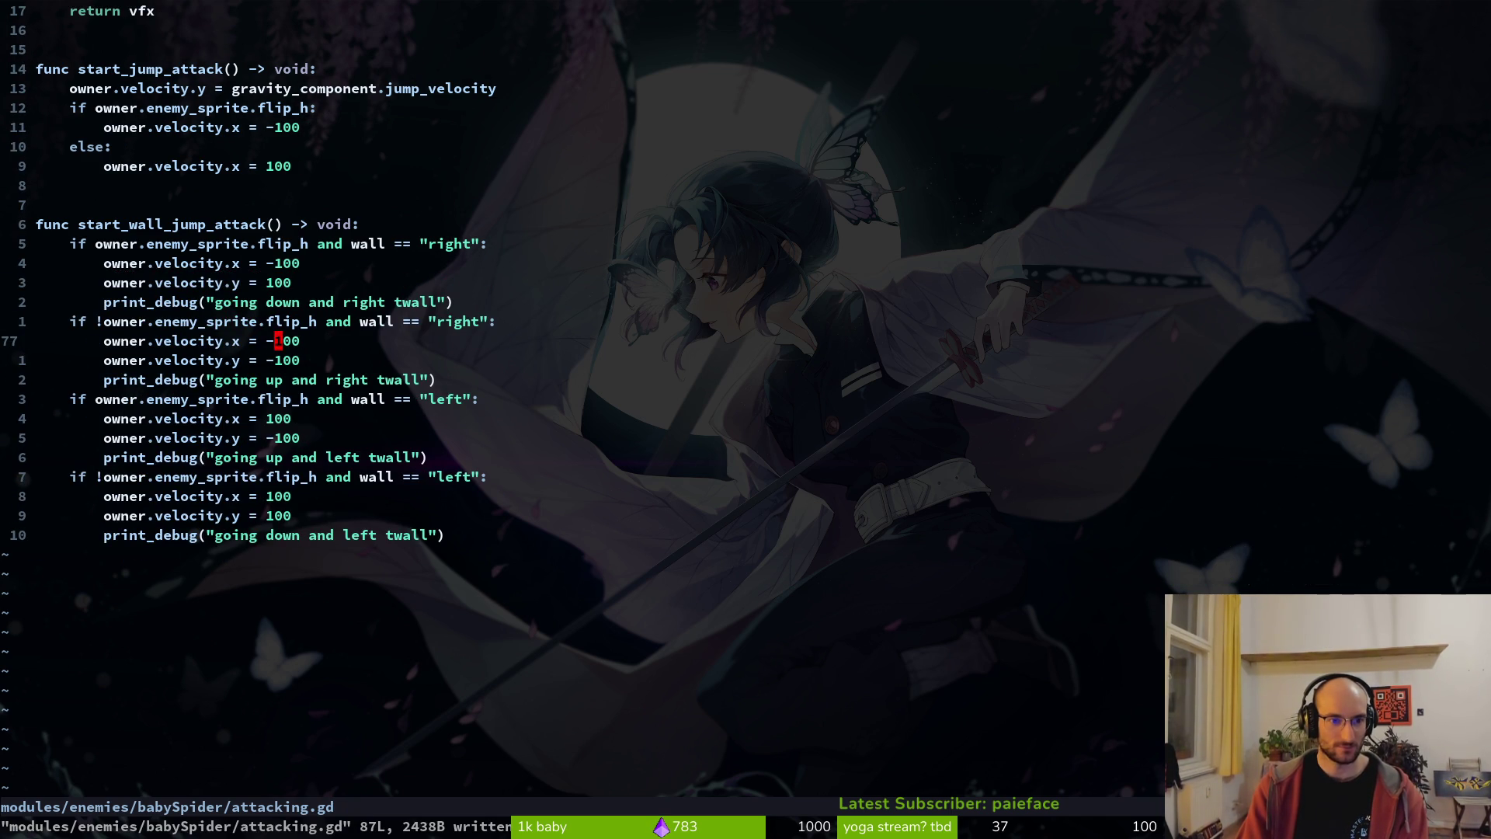
pyautogui.press('super+c')
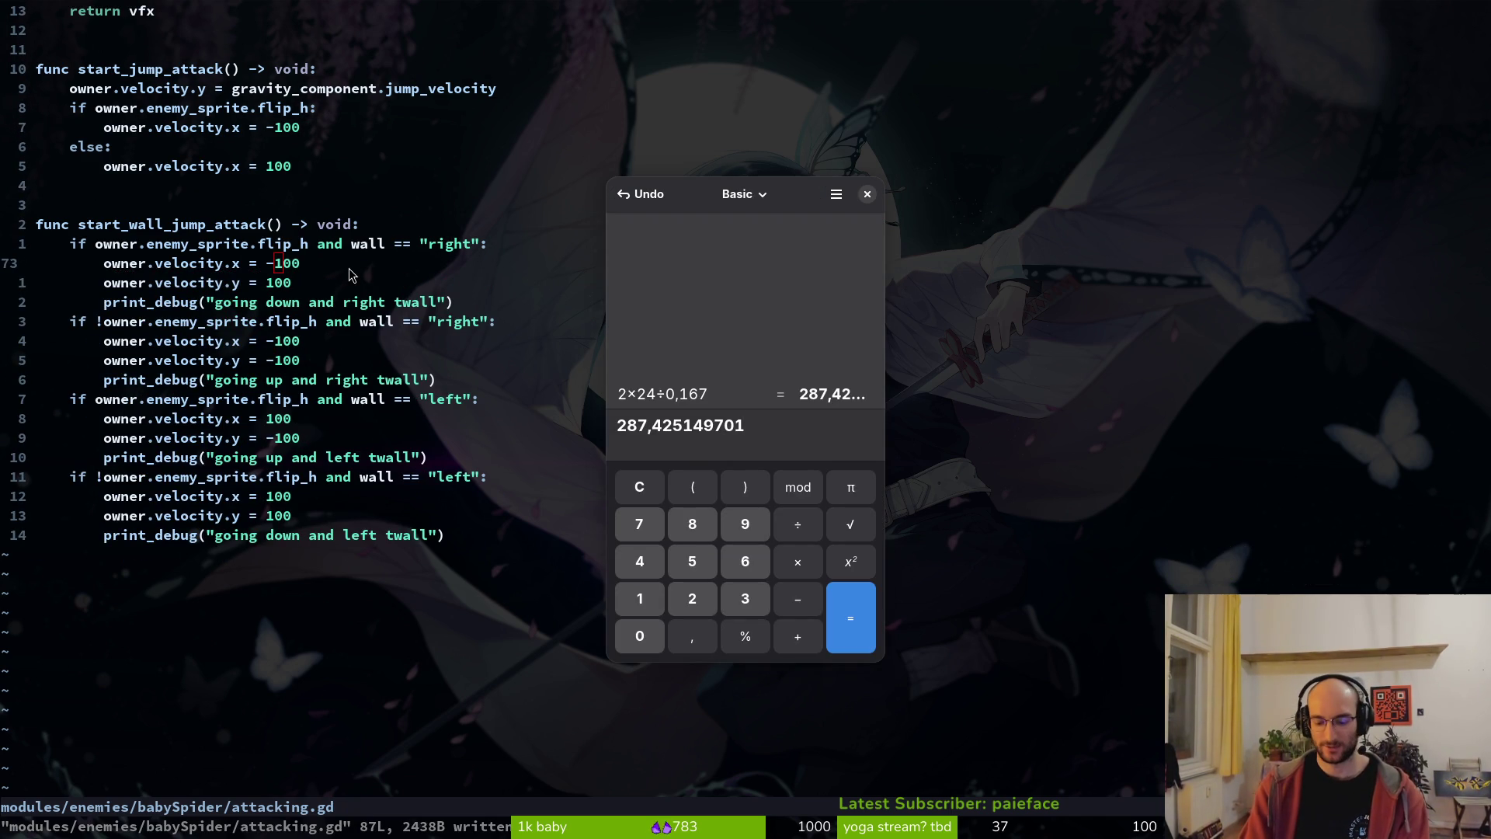
# - Close the calculator, step through undo history back to the -100 value, and save
pyautogui.click(867, 194)
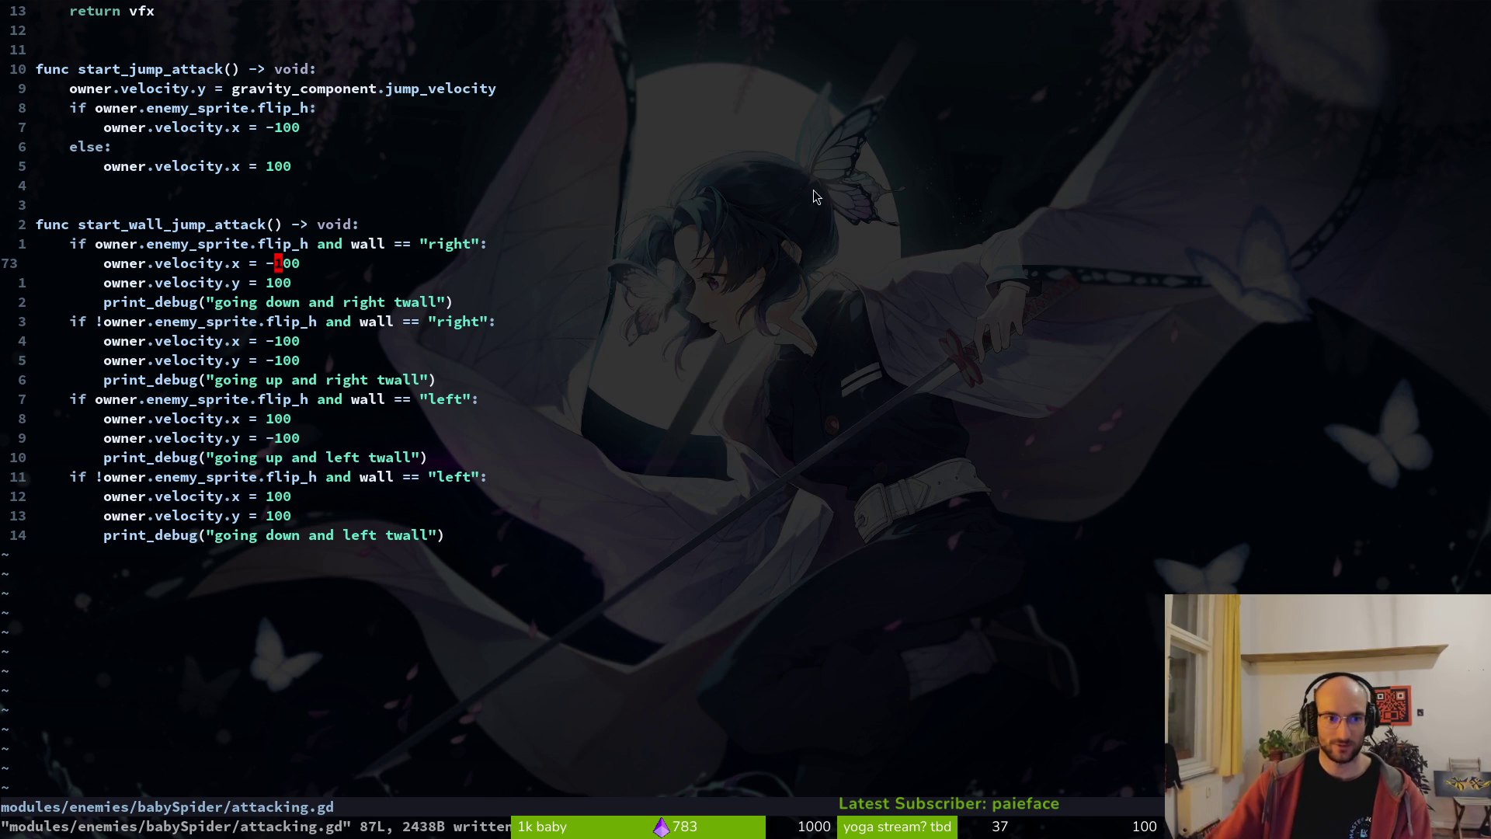
pyautogui.scroll(13, 482, 383)
pyautogui.scroll(5, 230, 99)
pyautogui.click(201, 245)
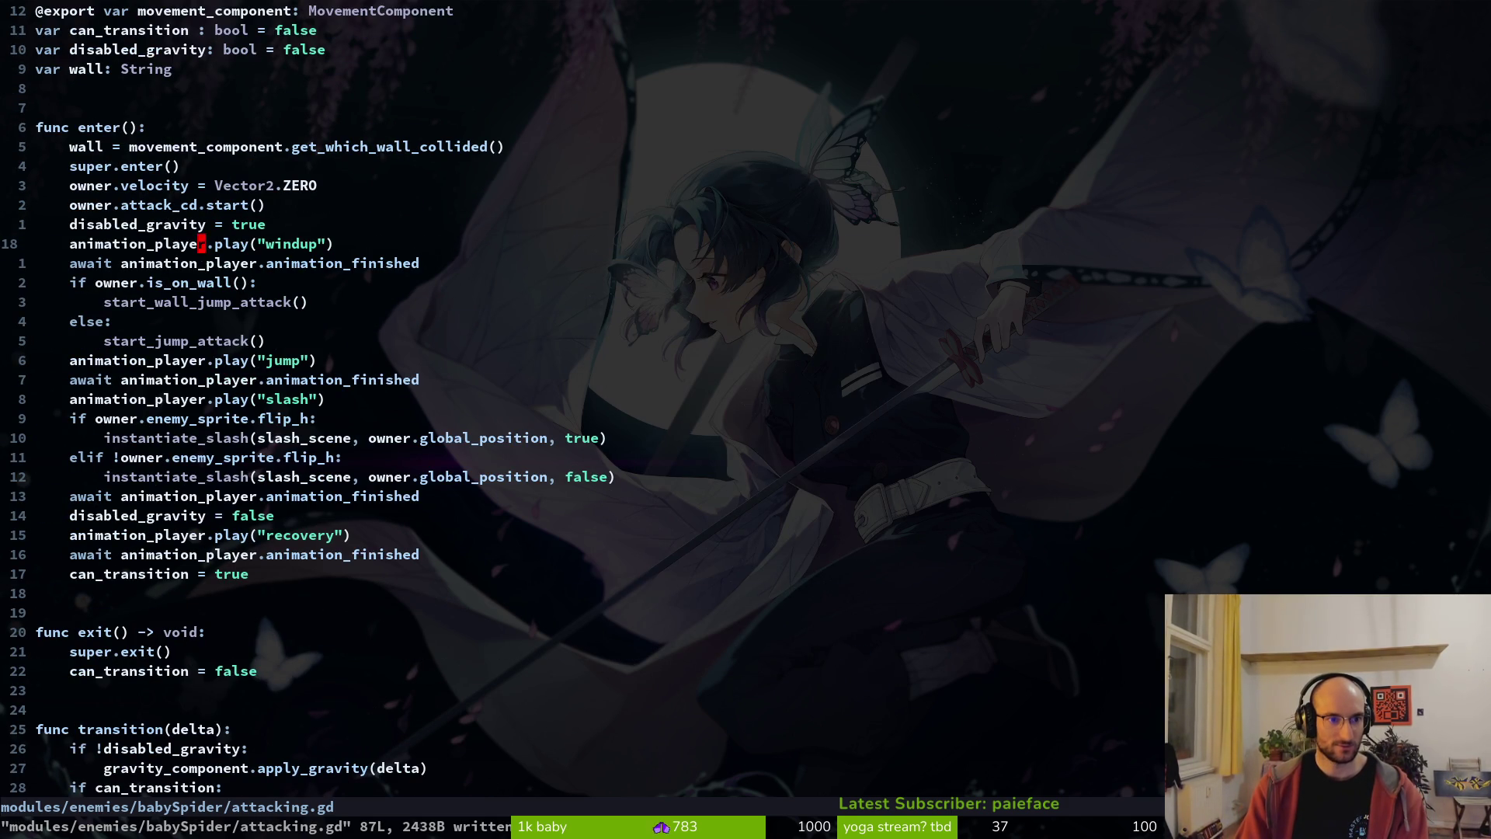
pyautogui.press('u')
pyautogui.press('u')
pyautogui.hotkey('ctrl', 'r')
pyautogui.hotkey('ctrl', 'o')
pyautogui.press('d')
pyautogui.press('w')
pyautogui.press('u')
pyautogui.hotkey('ctrl', 's')
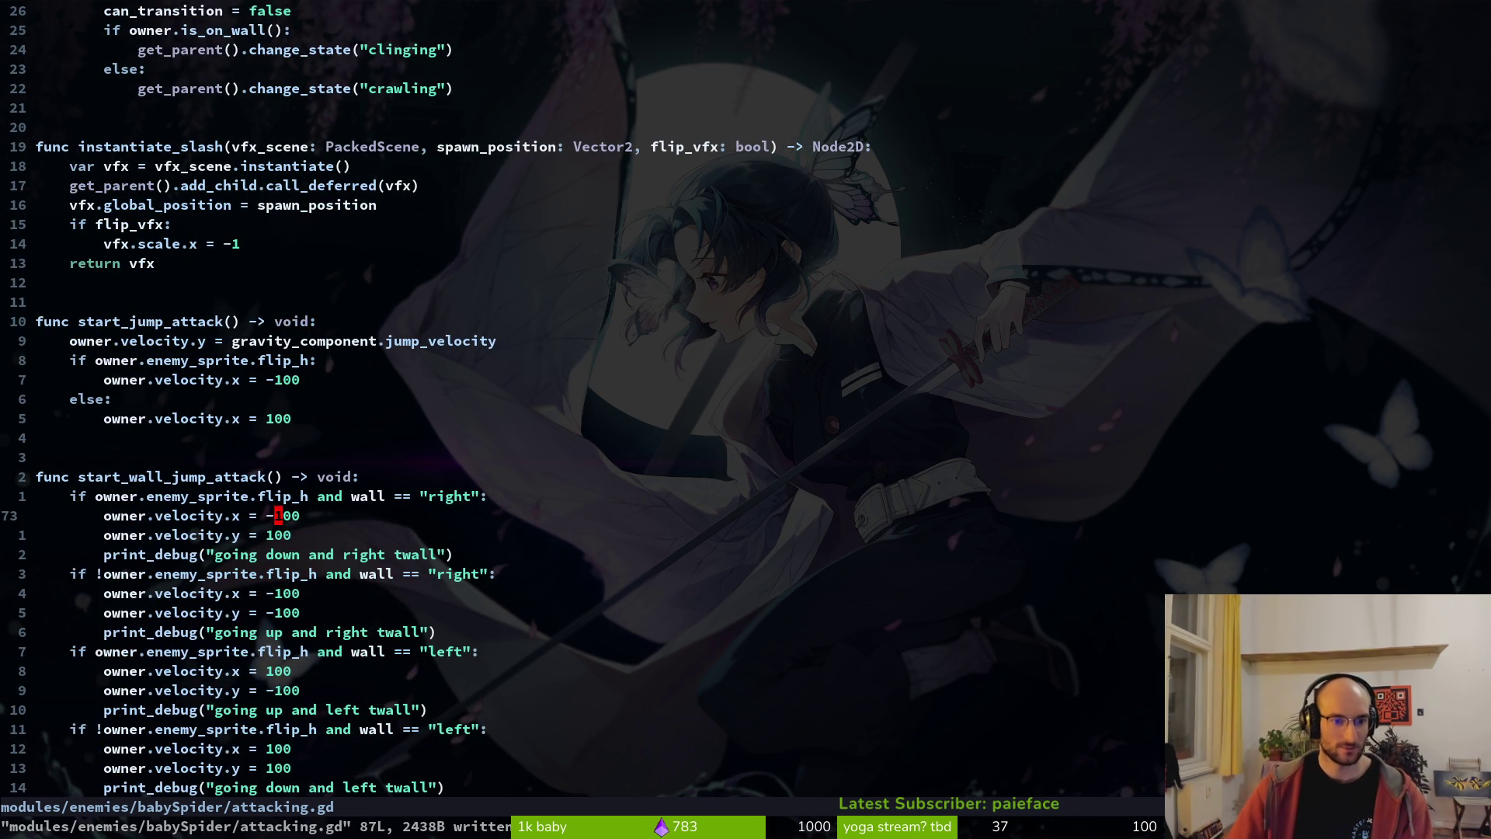
# - Try moving disabled_gravity = true around enter(), settle it after attack_cd.start(), and save
pyautogui.scroll(12, 317, 223)
pyautogui.click(204, 128)
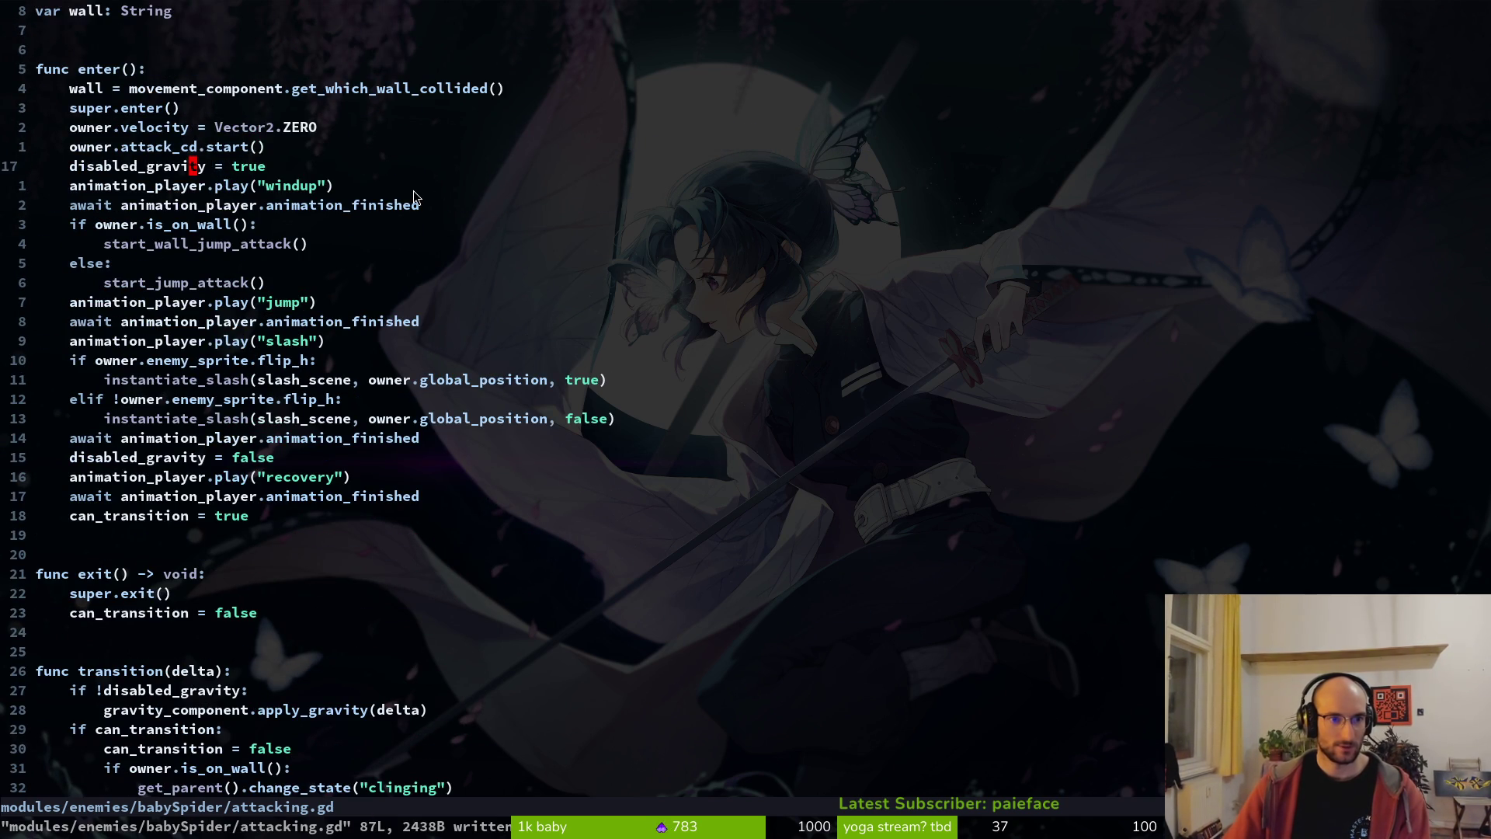
pyautogui.hotkey('shift', 'v')
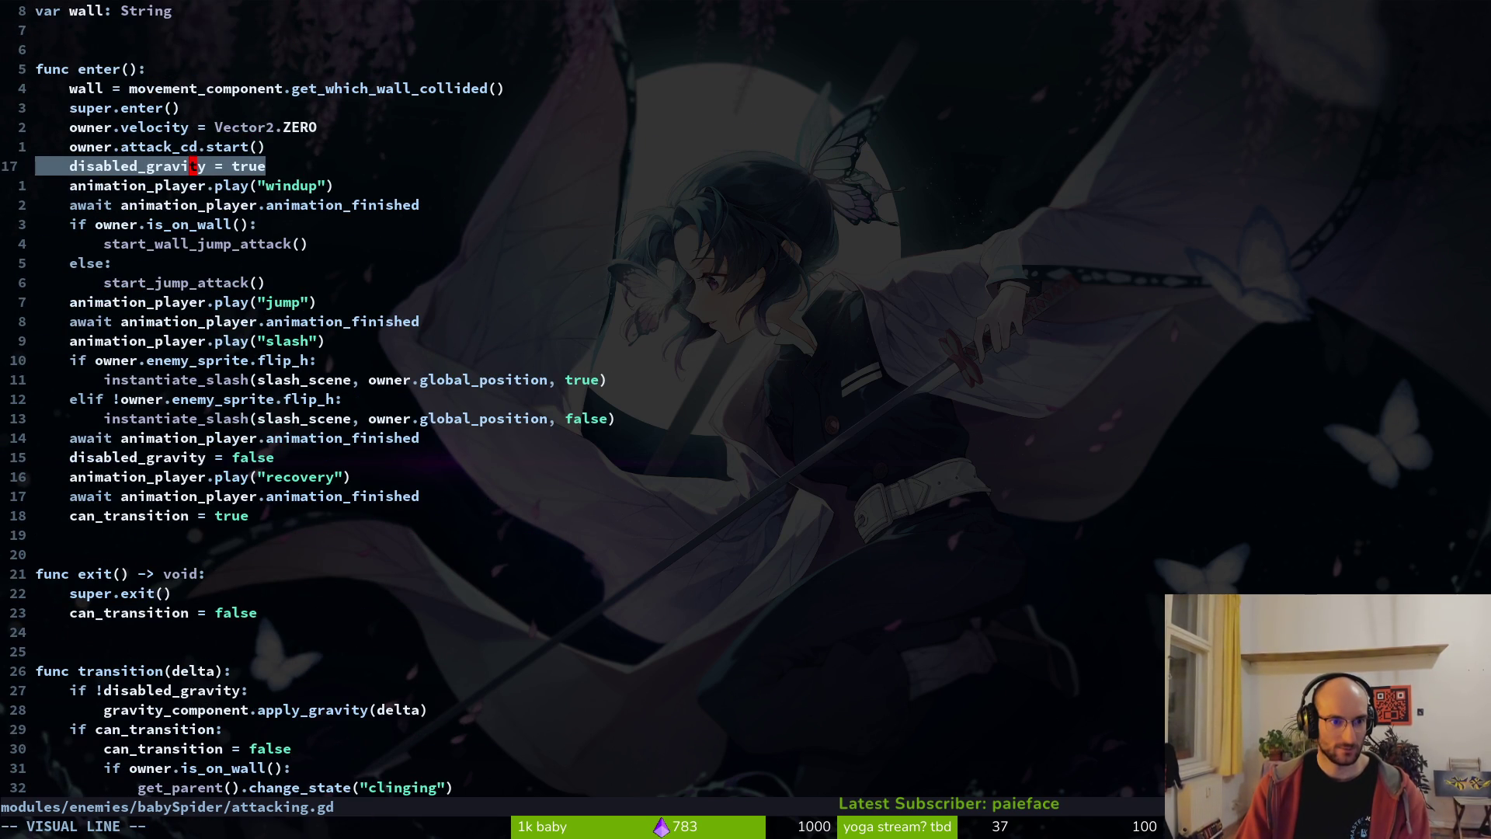
pyautogui.hotkey('shift', 'j')
pyautogui.hotkey('shift', 'j')
pyautogui.hotkey('shift', 'j')
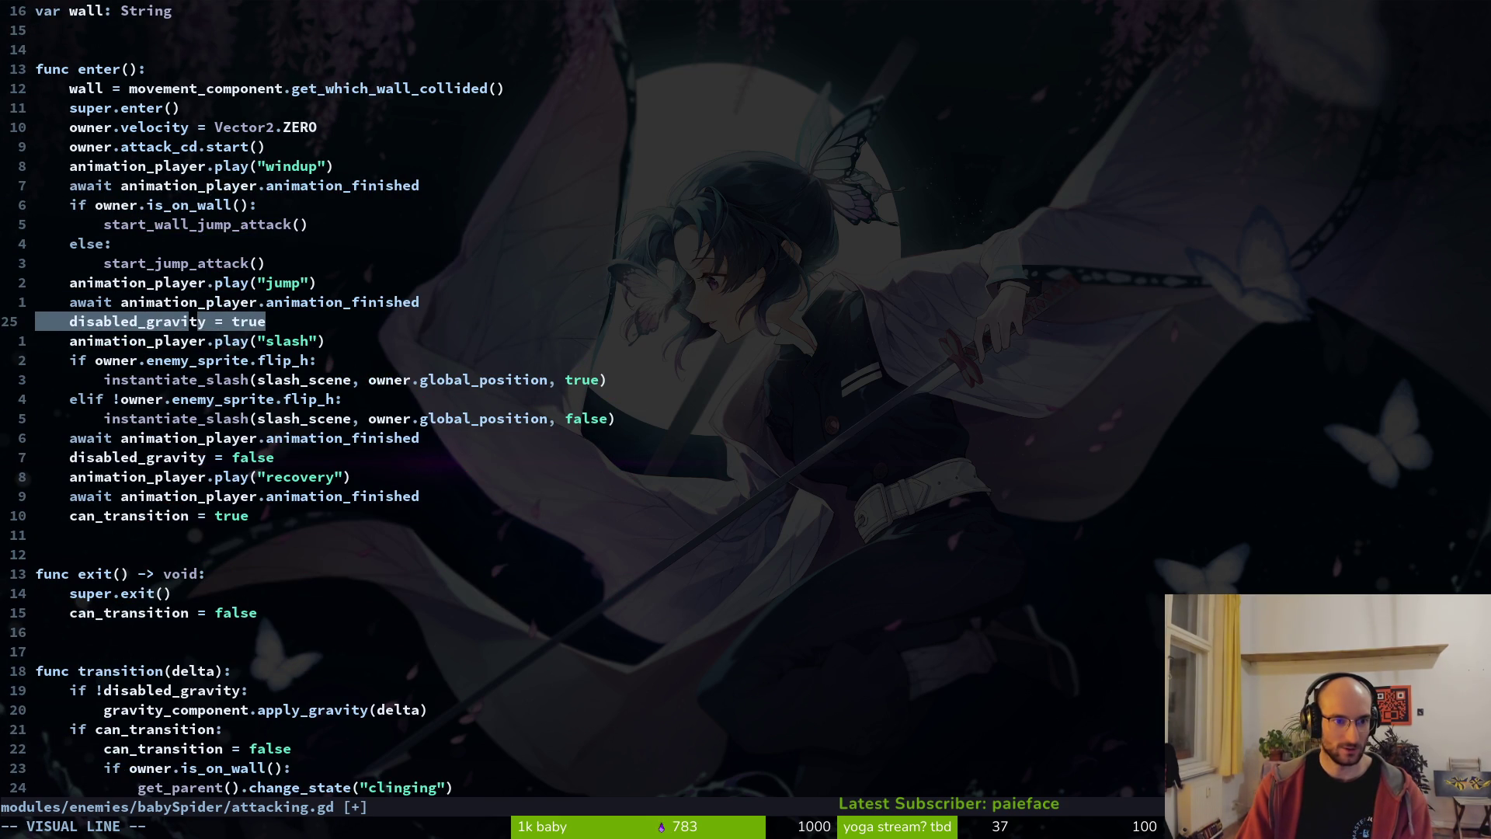
pyautogui.hotkey('shift', 'j')
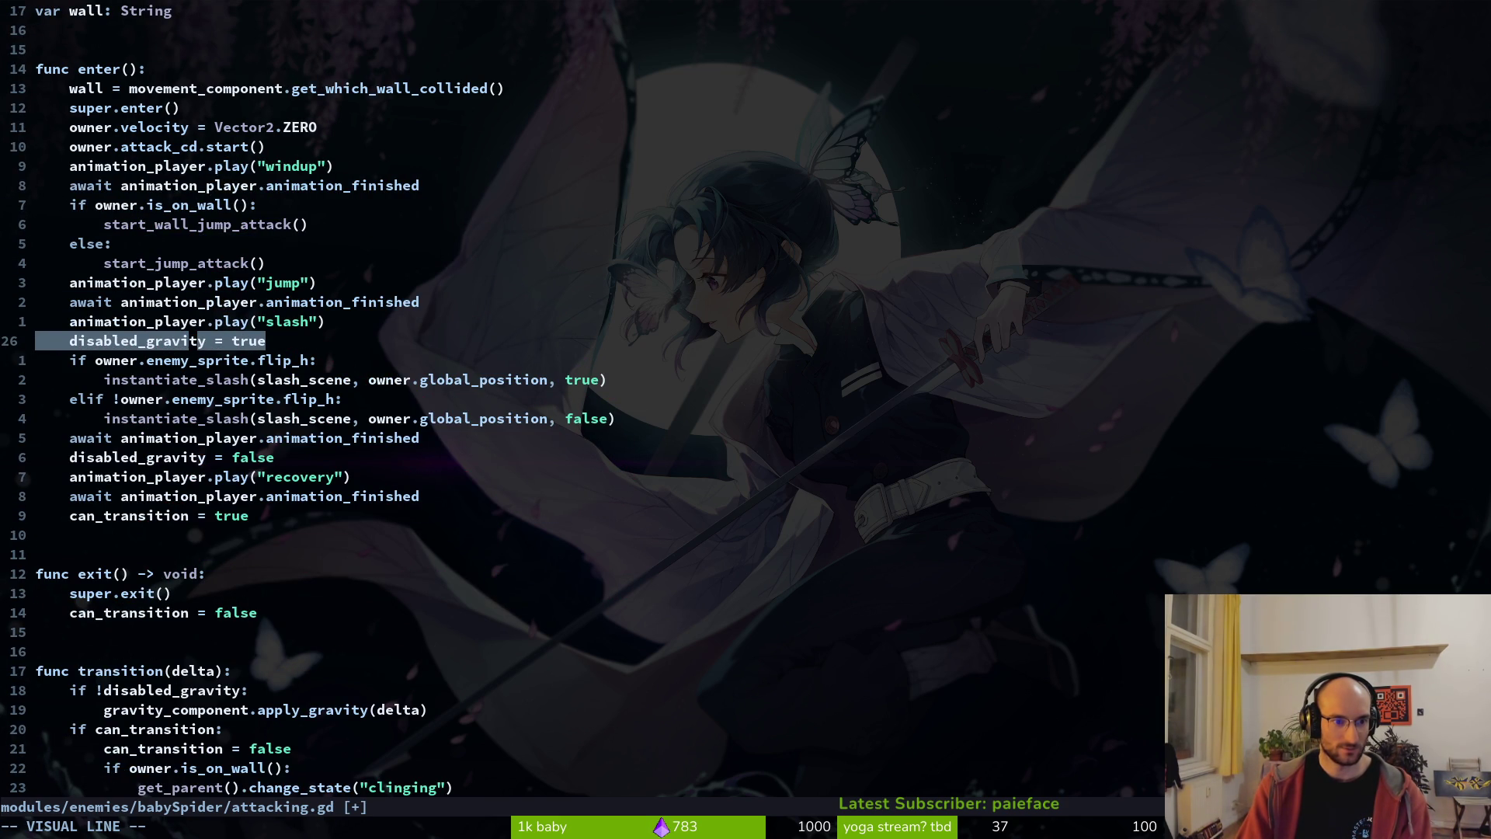
pyautogui.hotkey('shift', 'k')
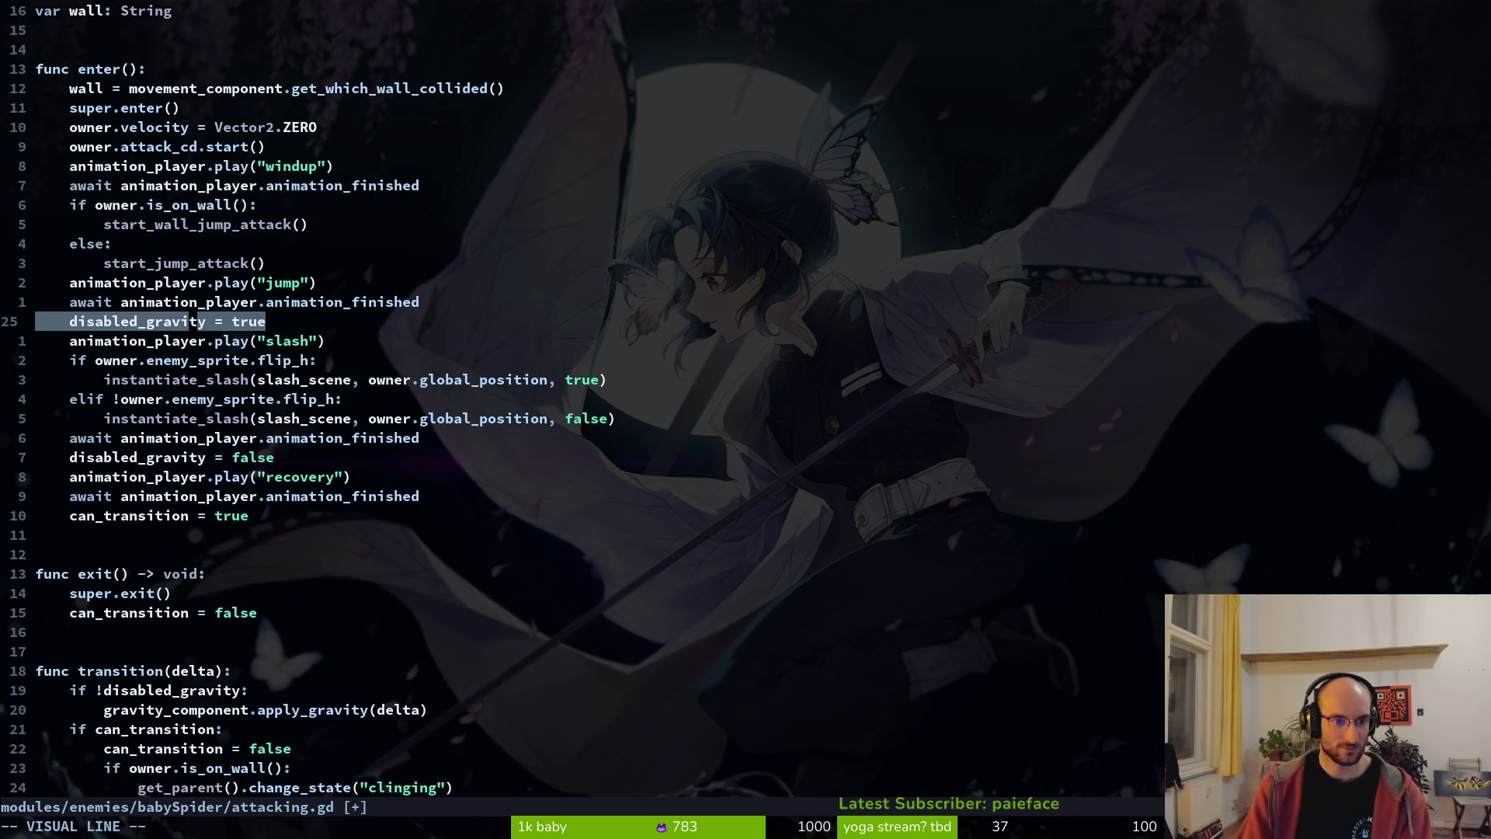
pyautogui.hotkey('shift', 'j')
pyautogui.hotkey('shift', 'j')
pyautogui.hotkey('shift', 'j')
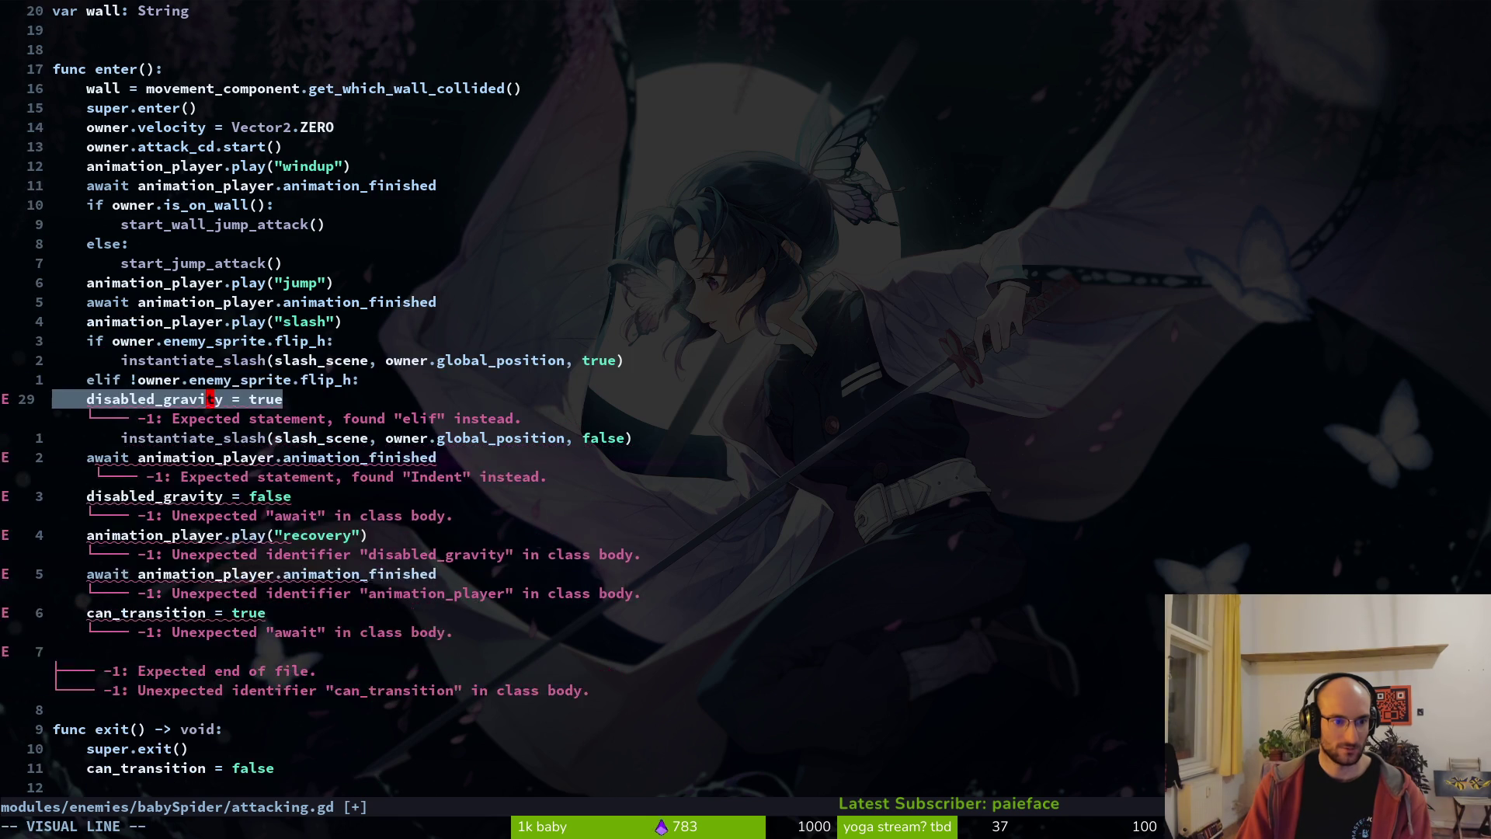
pyautogui.hotkey('shift', 'k')
pyautogui.hotkey('shift', 'k')
pyautogui.hotkey('shift', 'k')
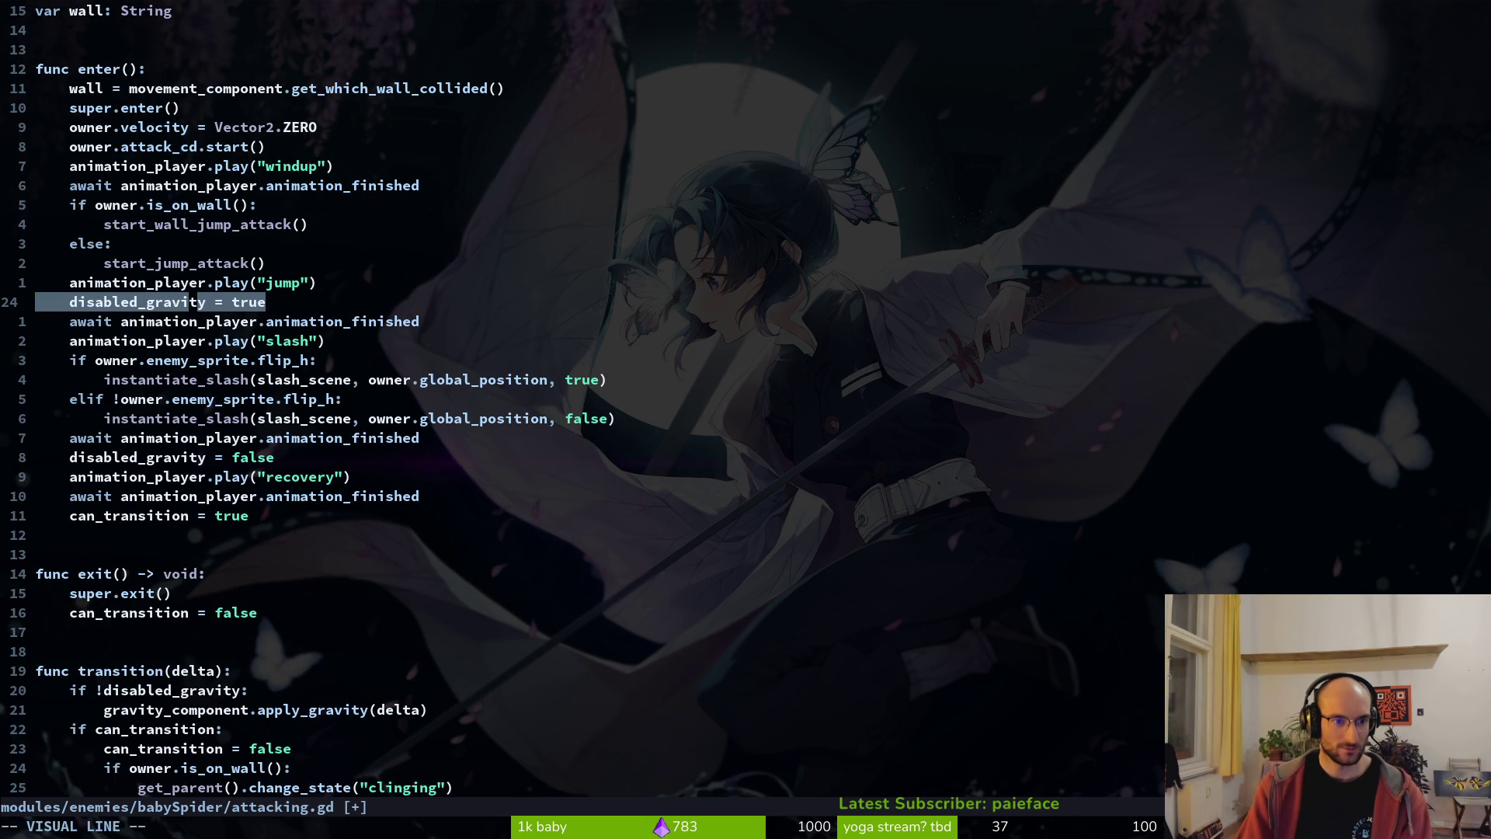
pyautogui.hotkey('shift', 'k')
pyautogui.hotkey('shift', 'k')
pyautogui.hotkey('shift', 'k')
pyautogui.press('Escape')
pyautogui.write(':w')
pyautogui.press('Return')
pyautogui.hotkey('alt', 'Tab')
# - Run the game, teleport through the dev portal, and fly, dash and climb walls to trigger spider attacks
pyautogui.press('F5')
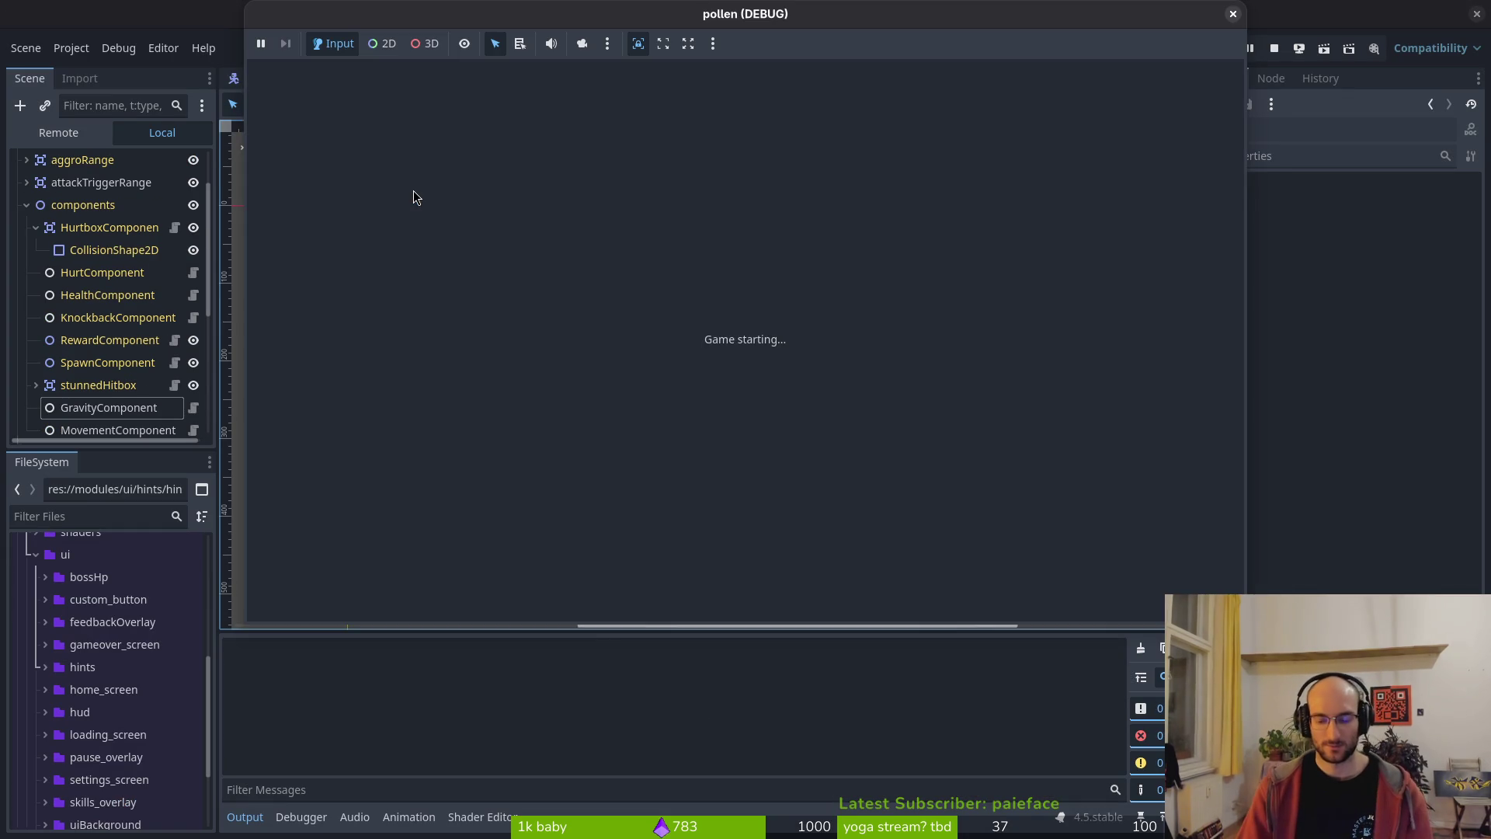
pyautogui.press('d')
pyautogui.press('space')
pyautogui.press('d')
pyautogui.press('space')
pyautogui.press('space')
pyautogui.press('a')
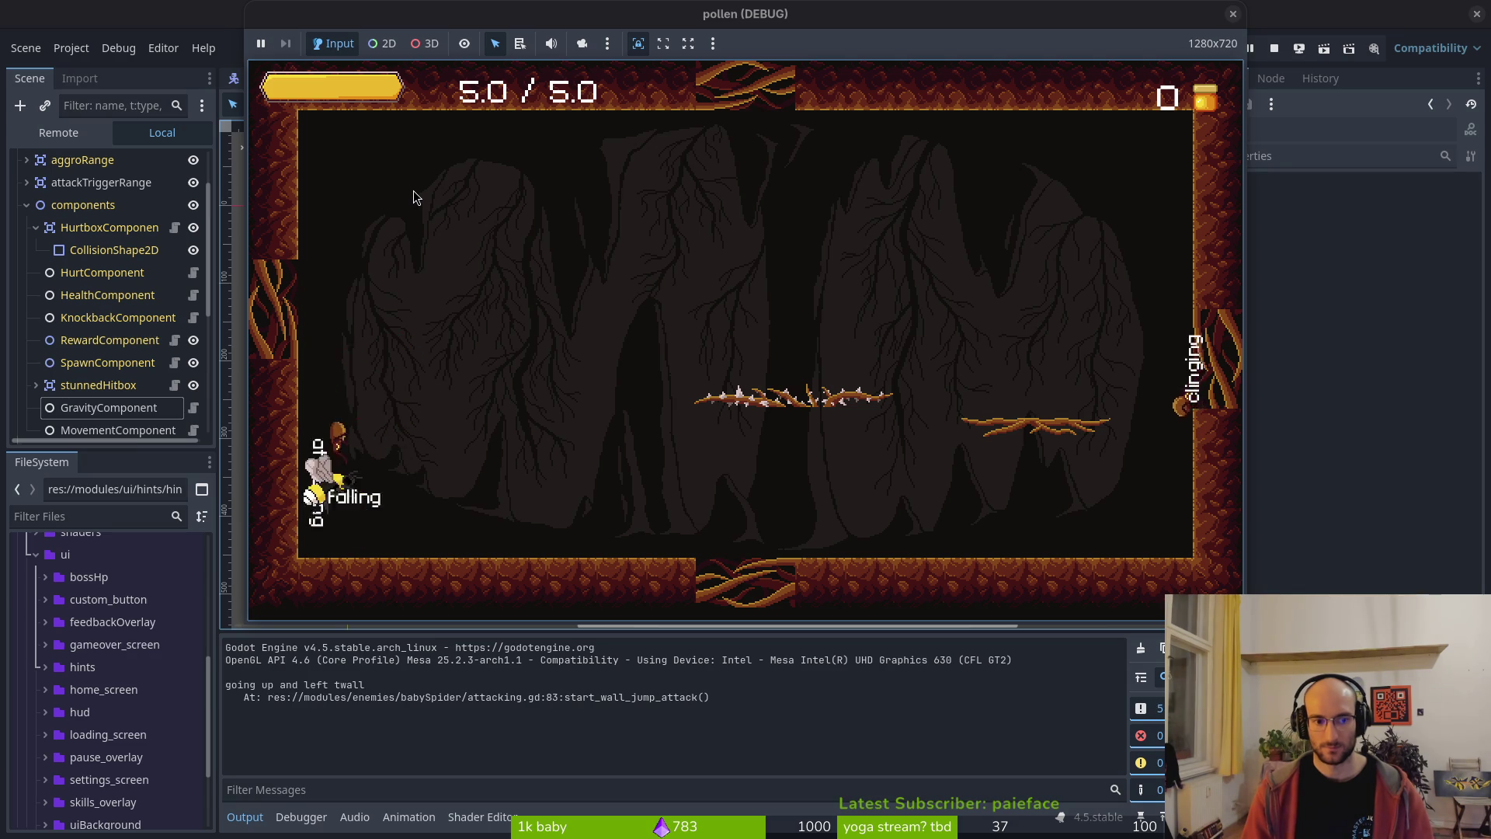
pyautogui.press('d')
pyautogui.press('d')
pyautogui.press('d')
pyautogui.press('j')
pyautogui.press('d')
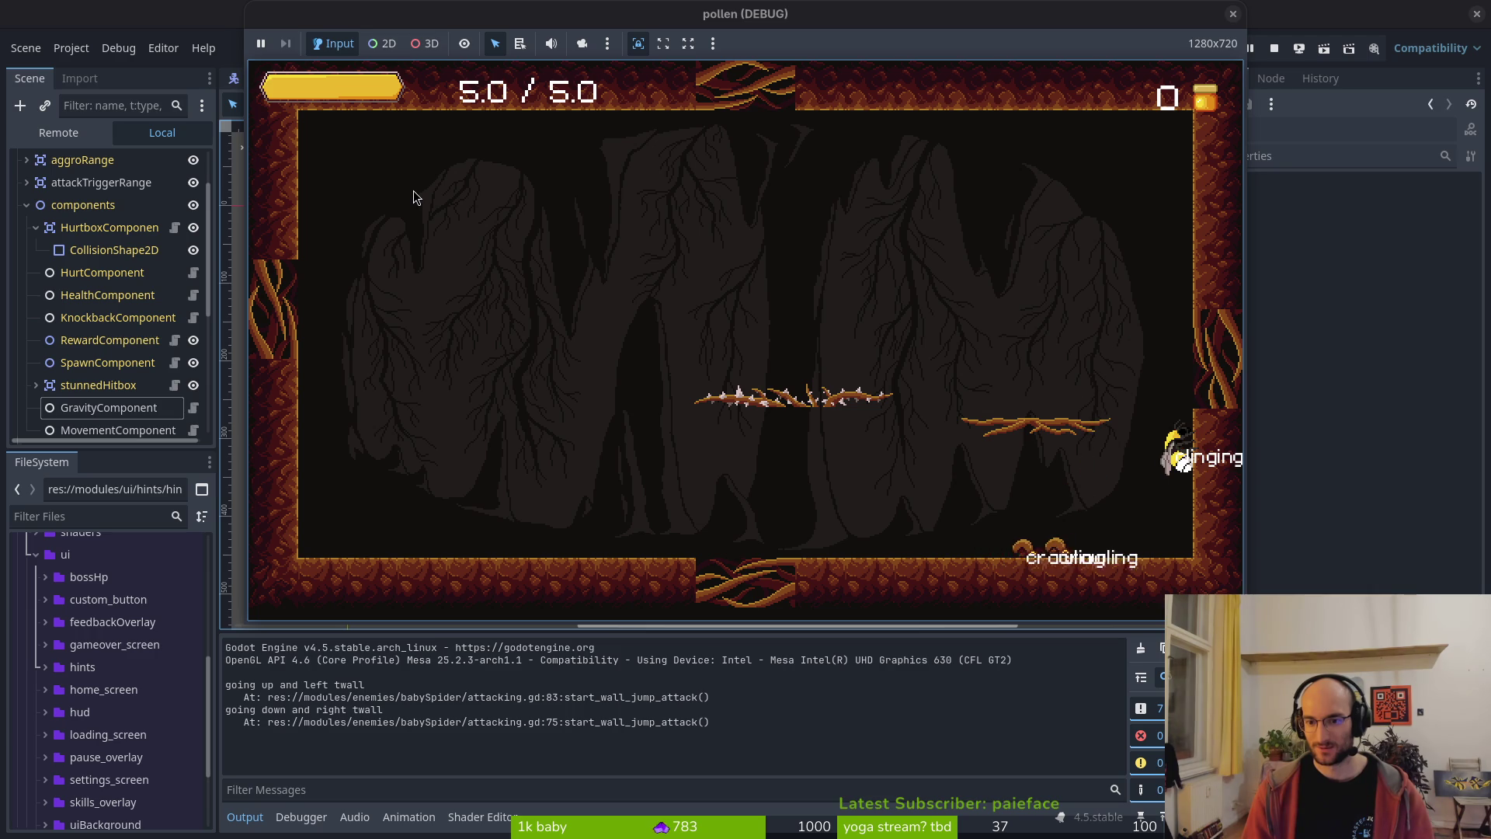
pyautogui.press('w')
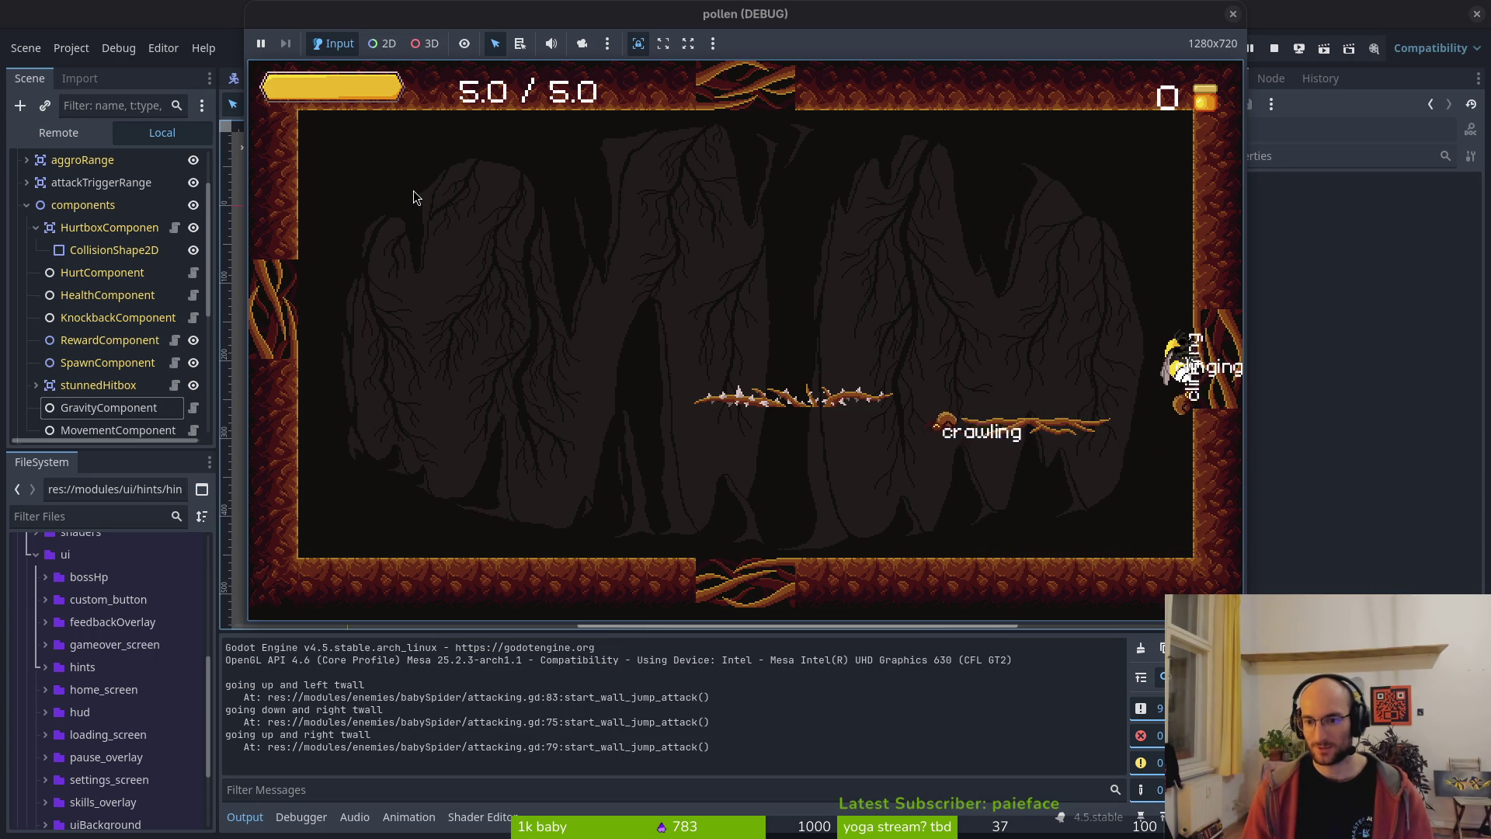
pyautogui.press('w')
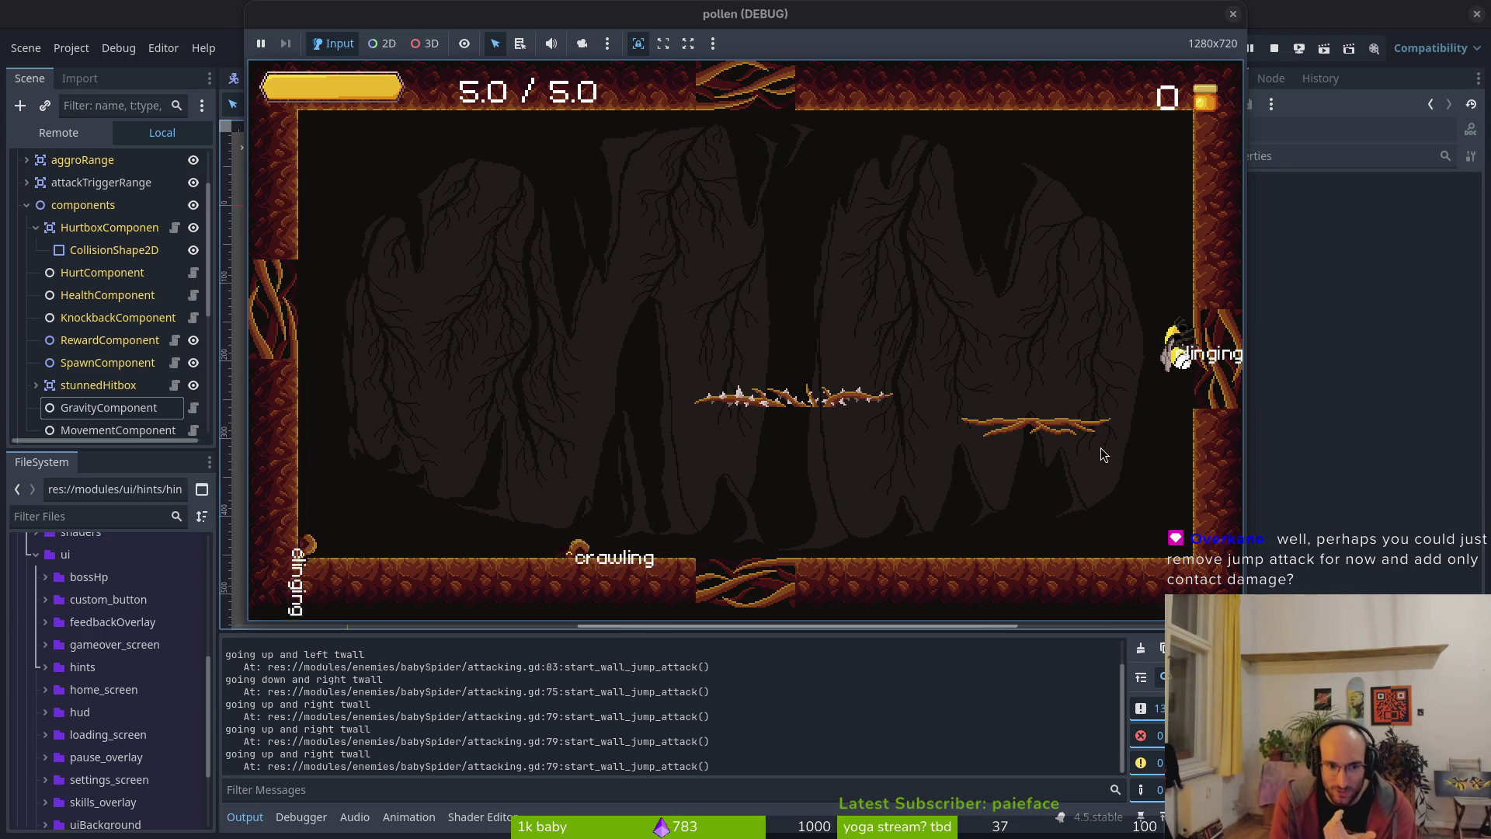
# - Stop the running game and scroll through start_wall_jump_attack in Neovim
pyautogui.click(1274, 48)
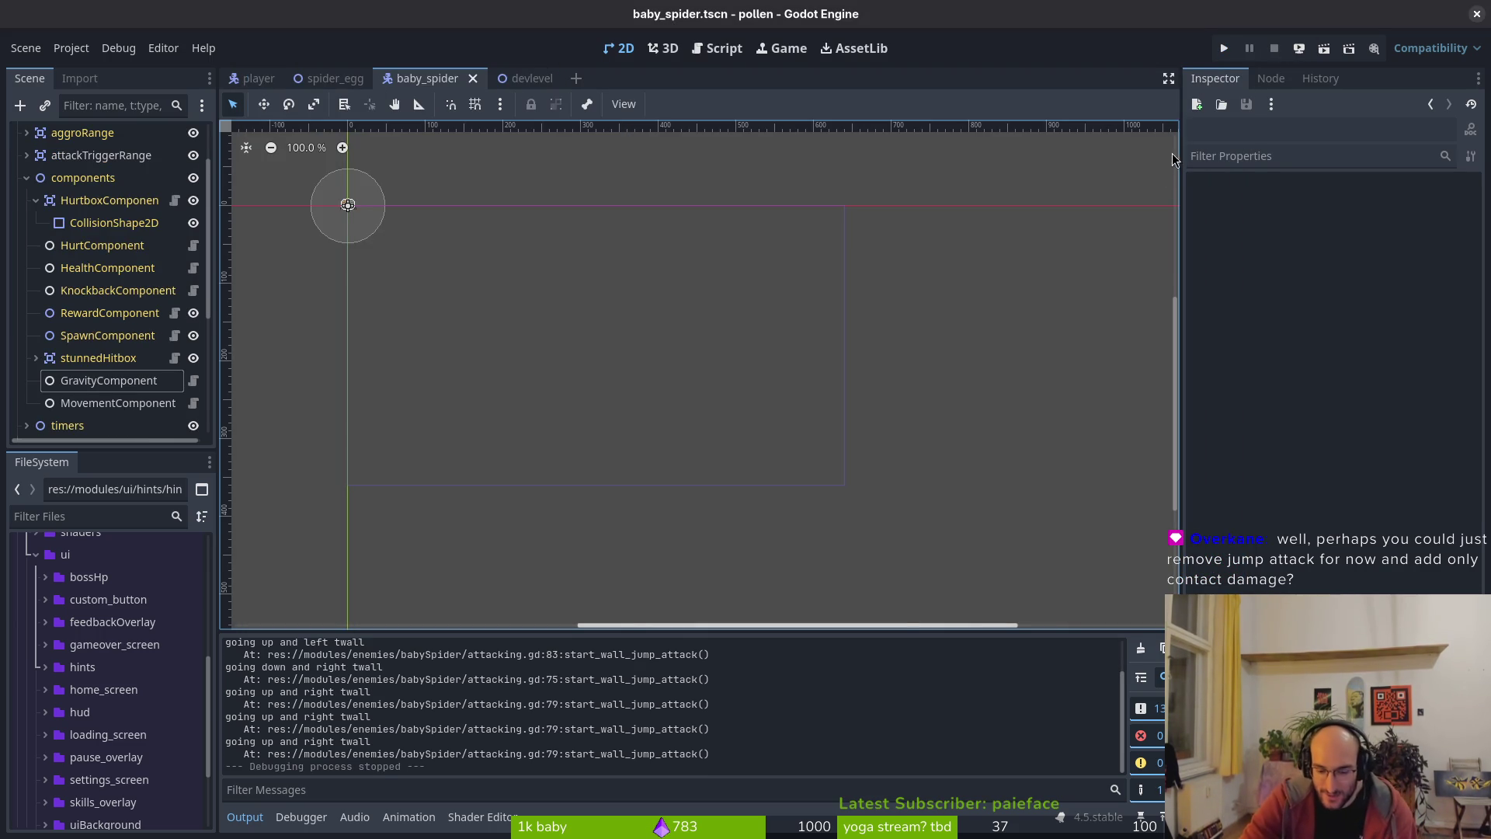
pyautogui.hotkey('alt', 'Tab')
pyautogui.scroll(-6, 390, 460)
pyautogui.scroll(-5, 513, 420)
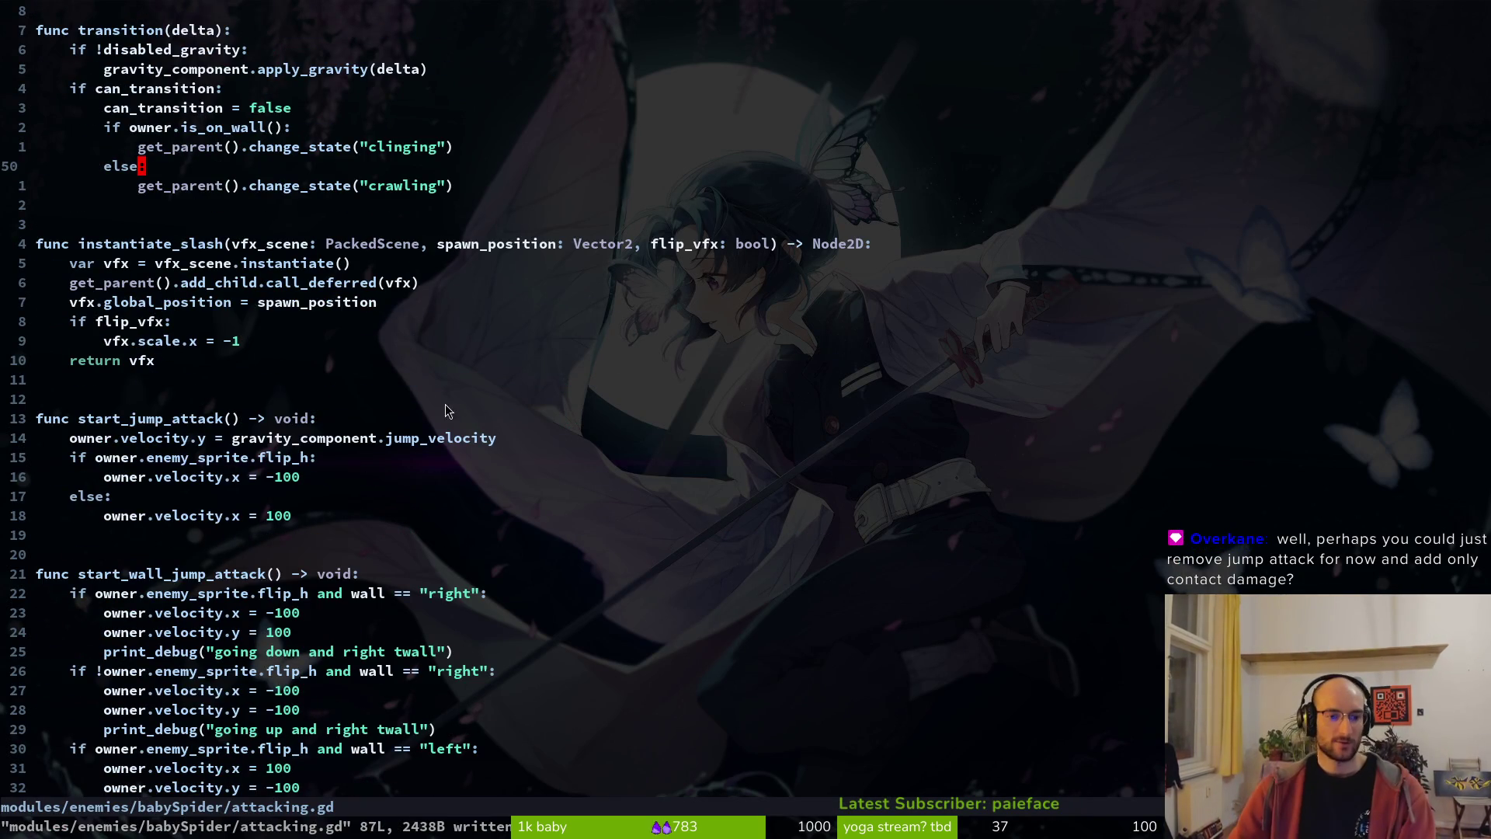
pyautogui.scroll(6, 457, 417)
pyautogui.scroll(-13, 377, 384)
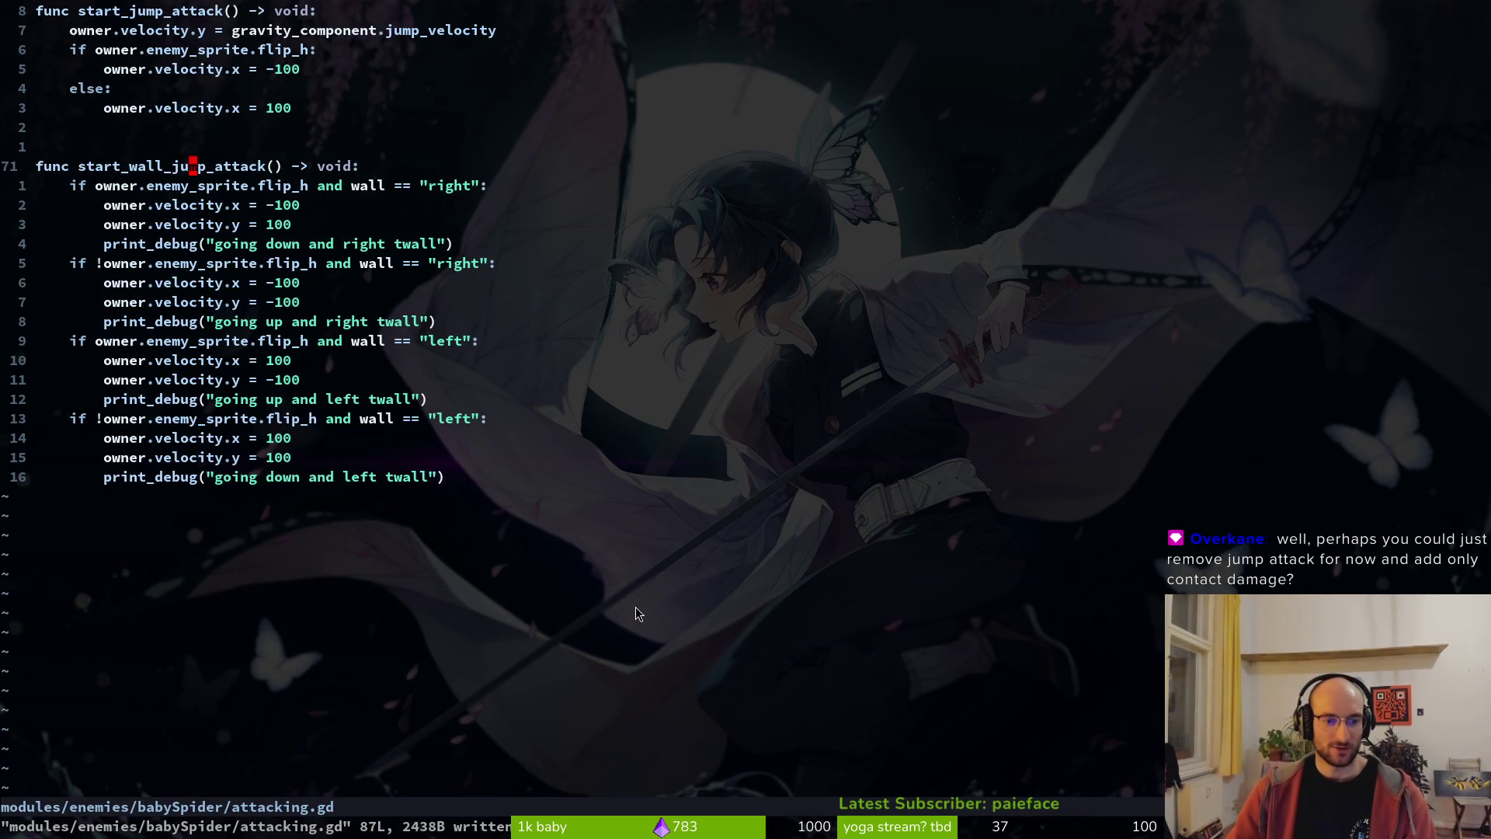
pyautogui.scroll(6, 478, 455)
pyautogui.scroll(-6, 479, 455)
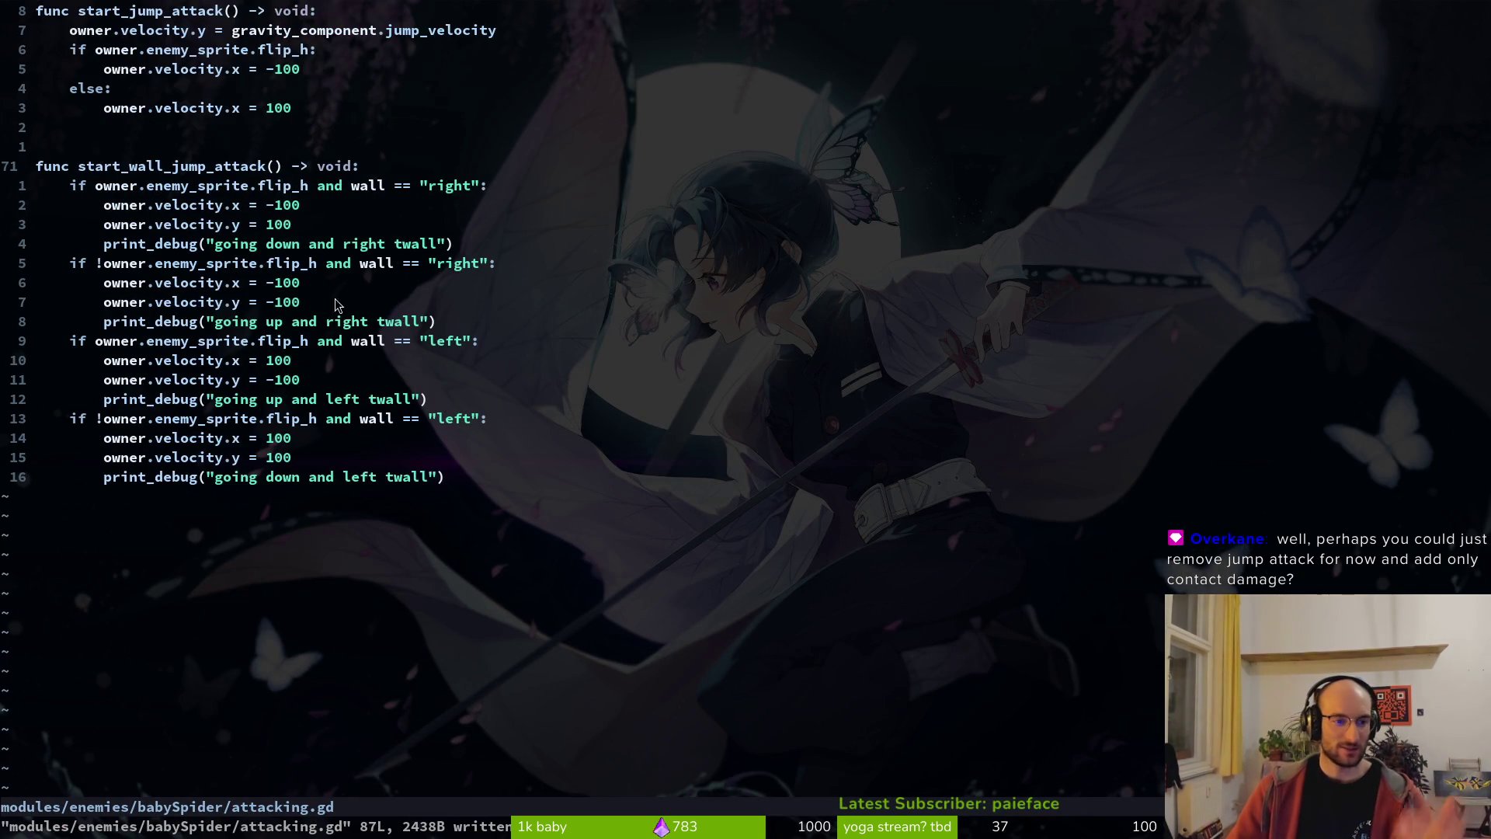
# - Delete the down-right, up-right and up-left print_debug lines and save
pyautogui.click(425, 252)
pyautogui.press('d')
pyautogui.press('d')
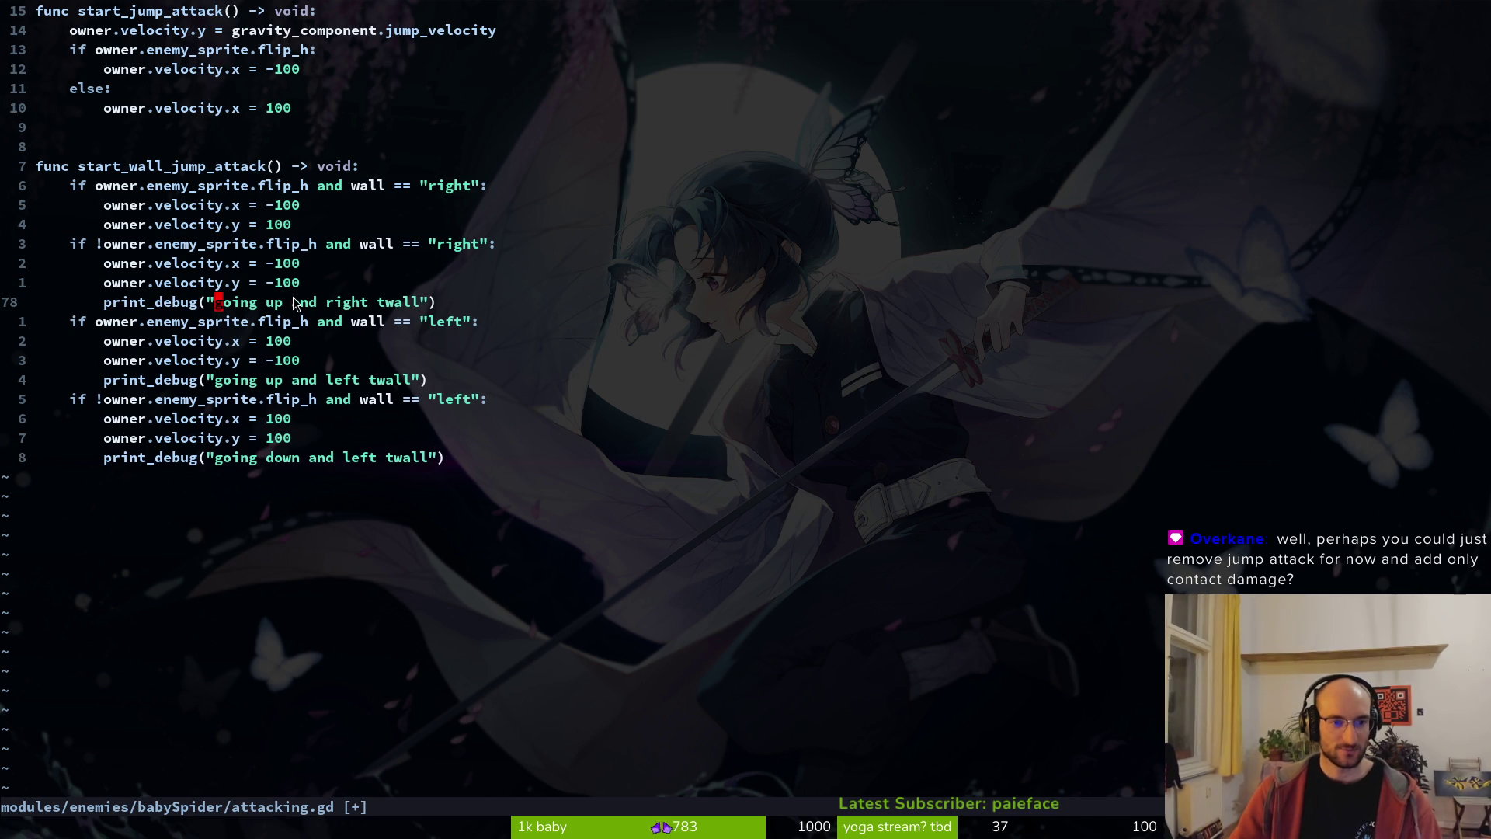
pyautogui.press('d')
pyautogui.press('d')
pyautogui.click(253, 359)
pyautogui.press('d')
pyautogui.press('d')
pyautogui.press('d')
pyautogui.press('d')
pyautogui.write(':w')
pyautogui.press('Return')
# - Review the script, save attacking.gd again, and quit Neovim with :wq
pyautogui.scroll(12, 300, 315)
pyautogui.scroll(-7, 281, 369)
pyautogui.hotkey('alt', 'Tab')
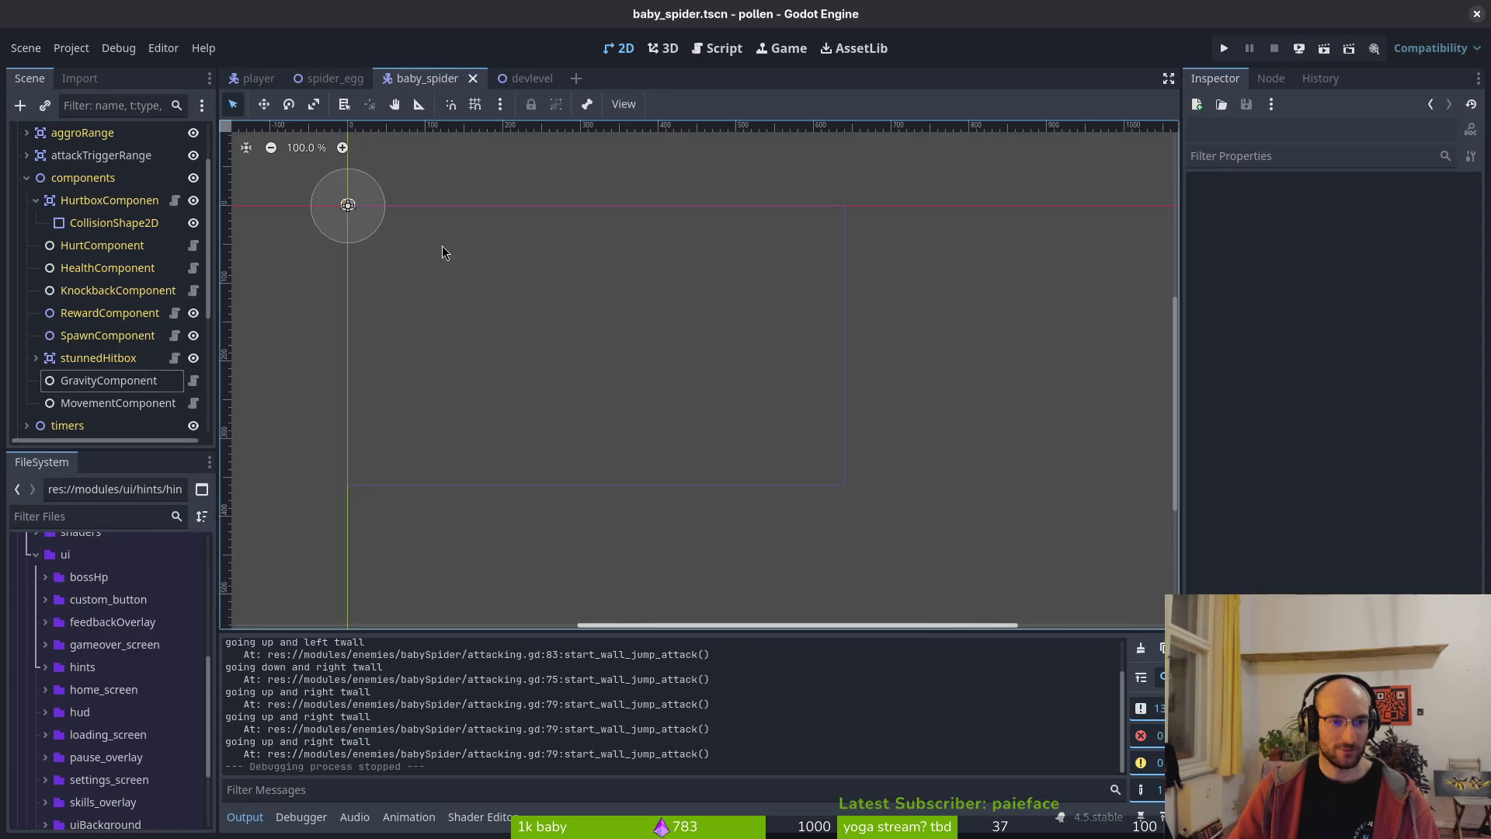
pyautogui.hotkey('alt', 'Tab')
pyautogui.scroll(5, 304, 373)
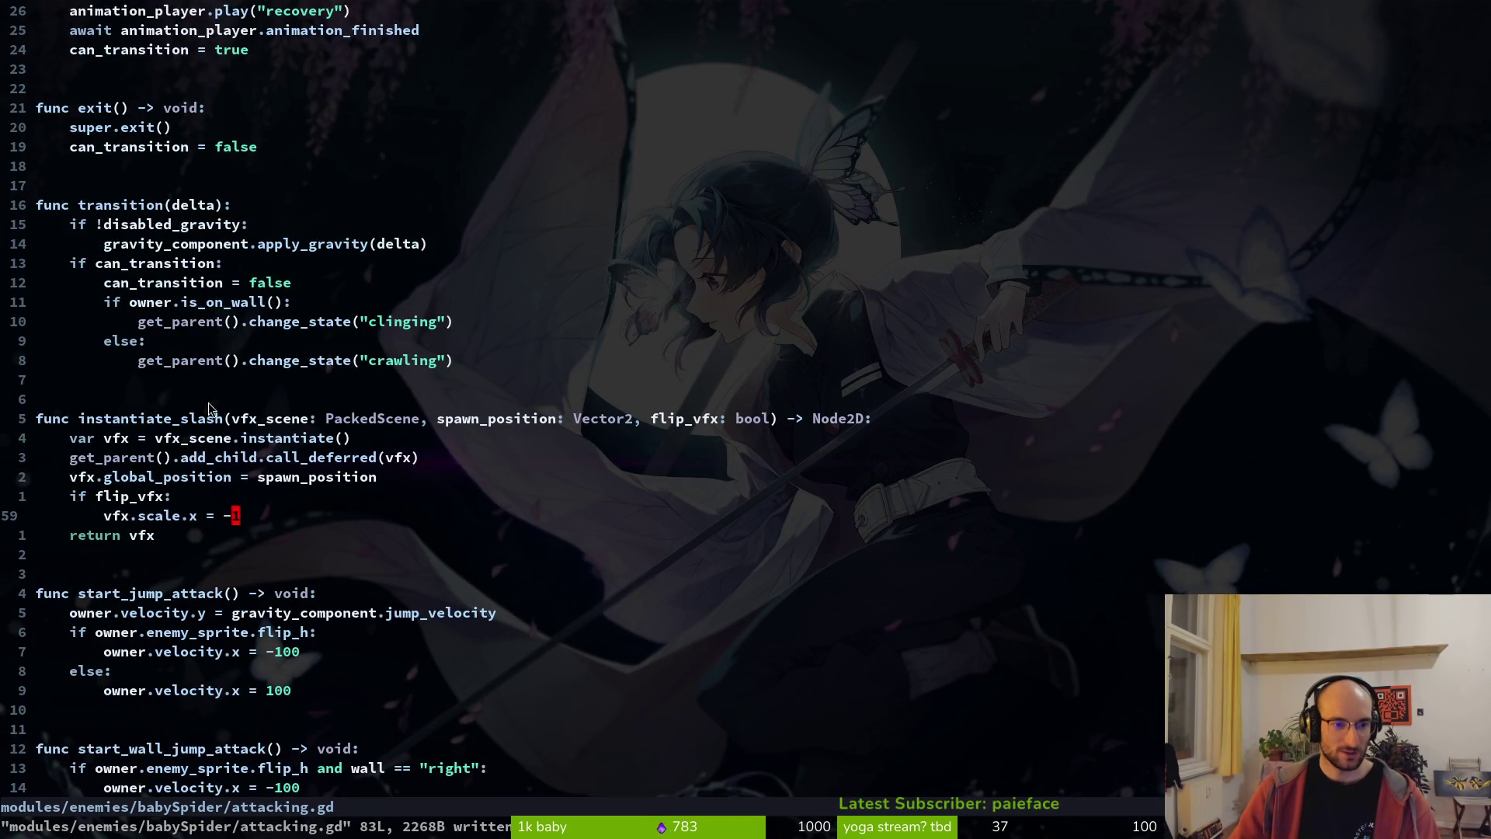
pyautogui.scroll(-6, 209, 365)
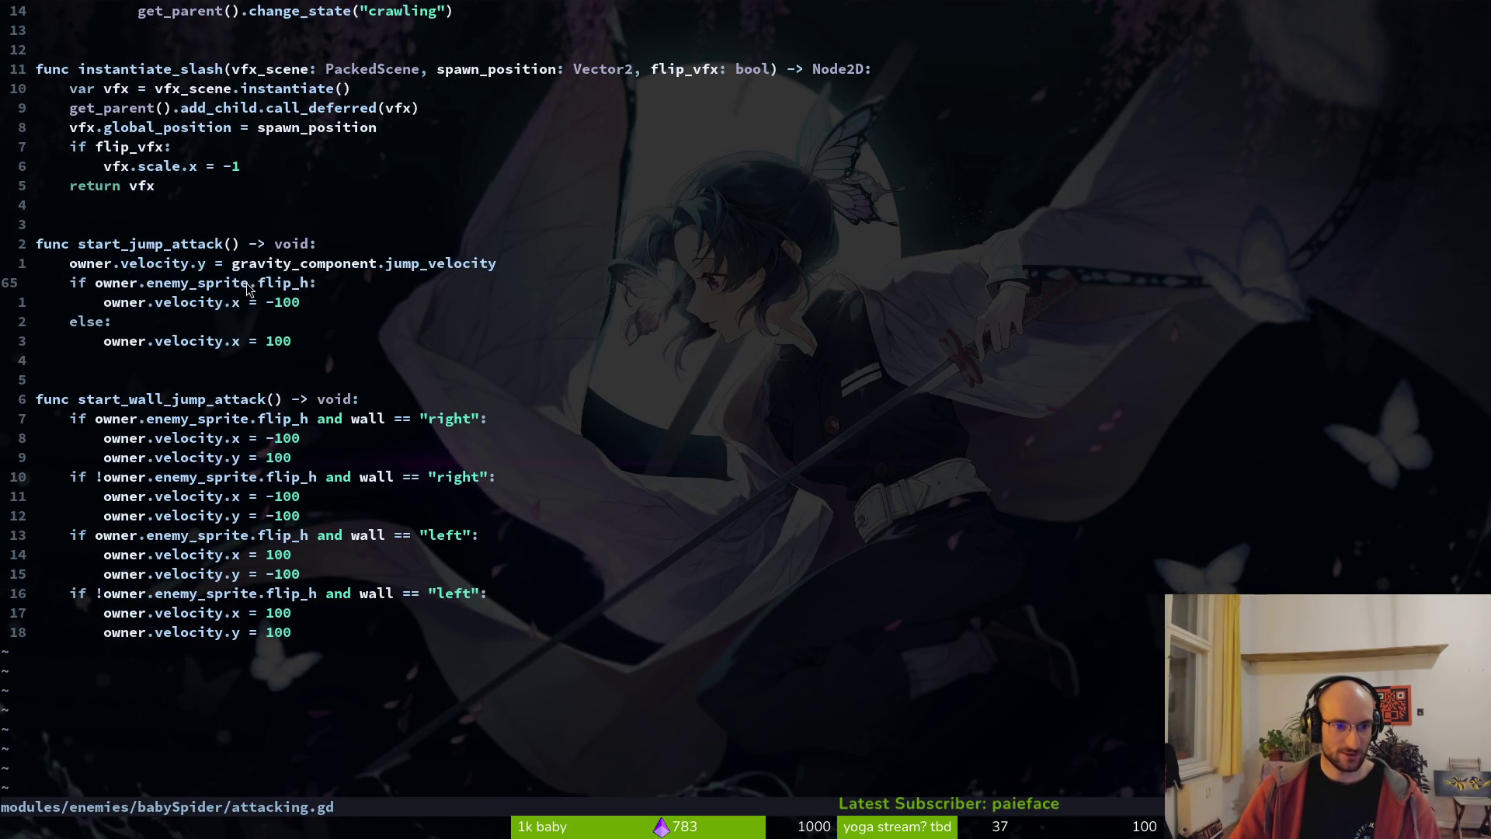
pyautogui.scroll(15, 147, 210)
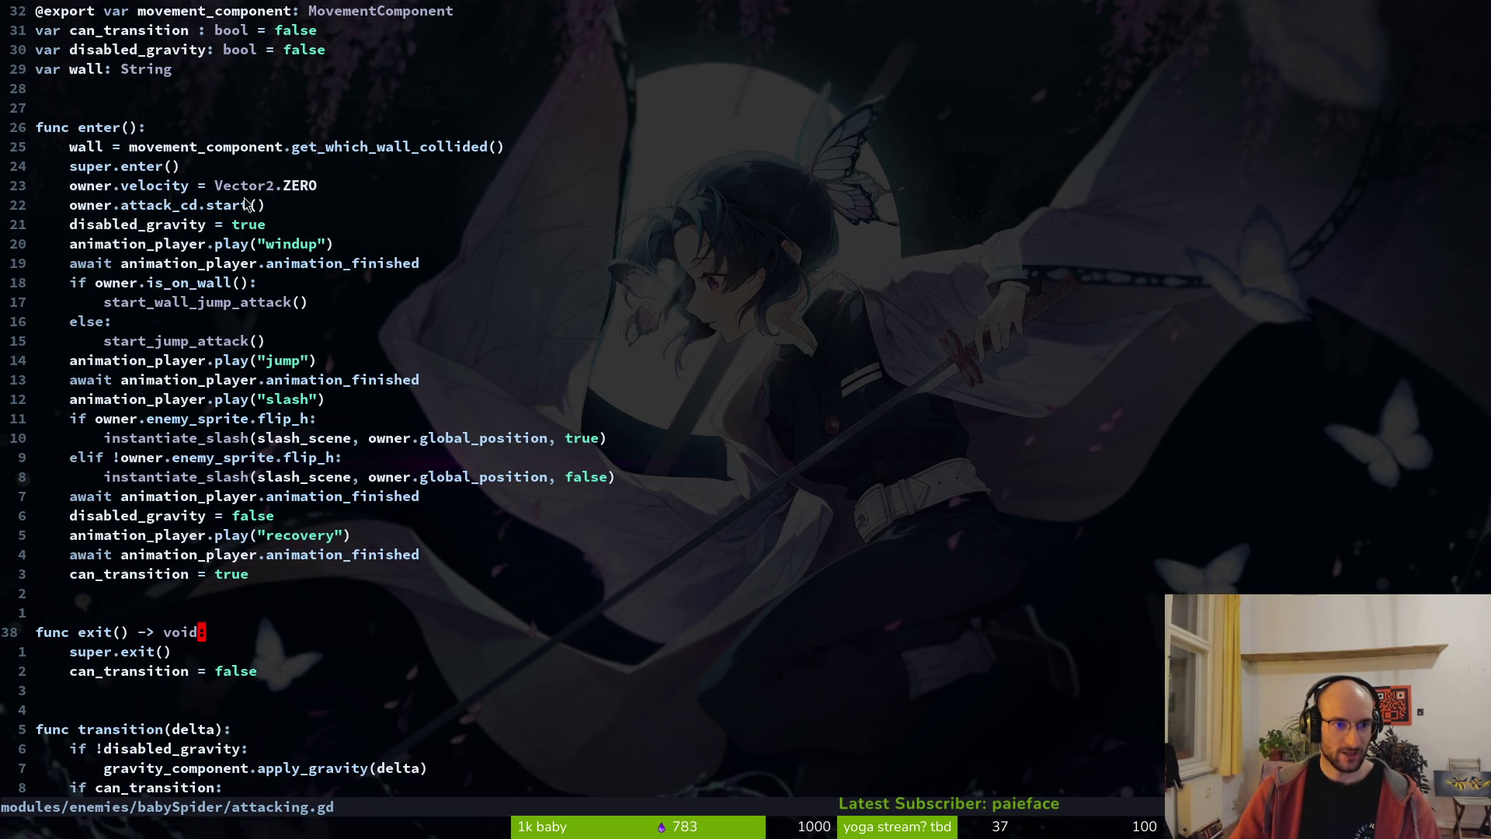
pyautogui.scroll(-16, 264, 233)
pyautogui.scroll(9, 291, 313)
pyautogui.scroll(9, 289, 311)
pyautogui.write(':w')
pyautogui.press('Return')
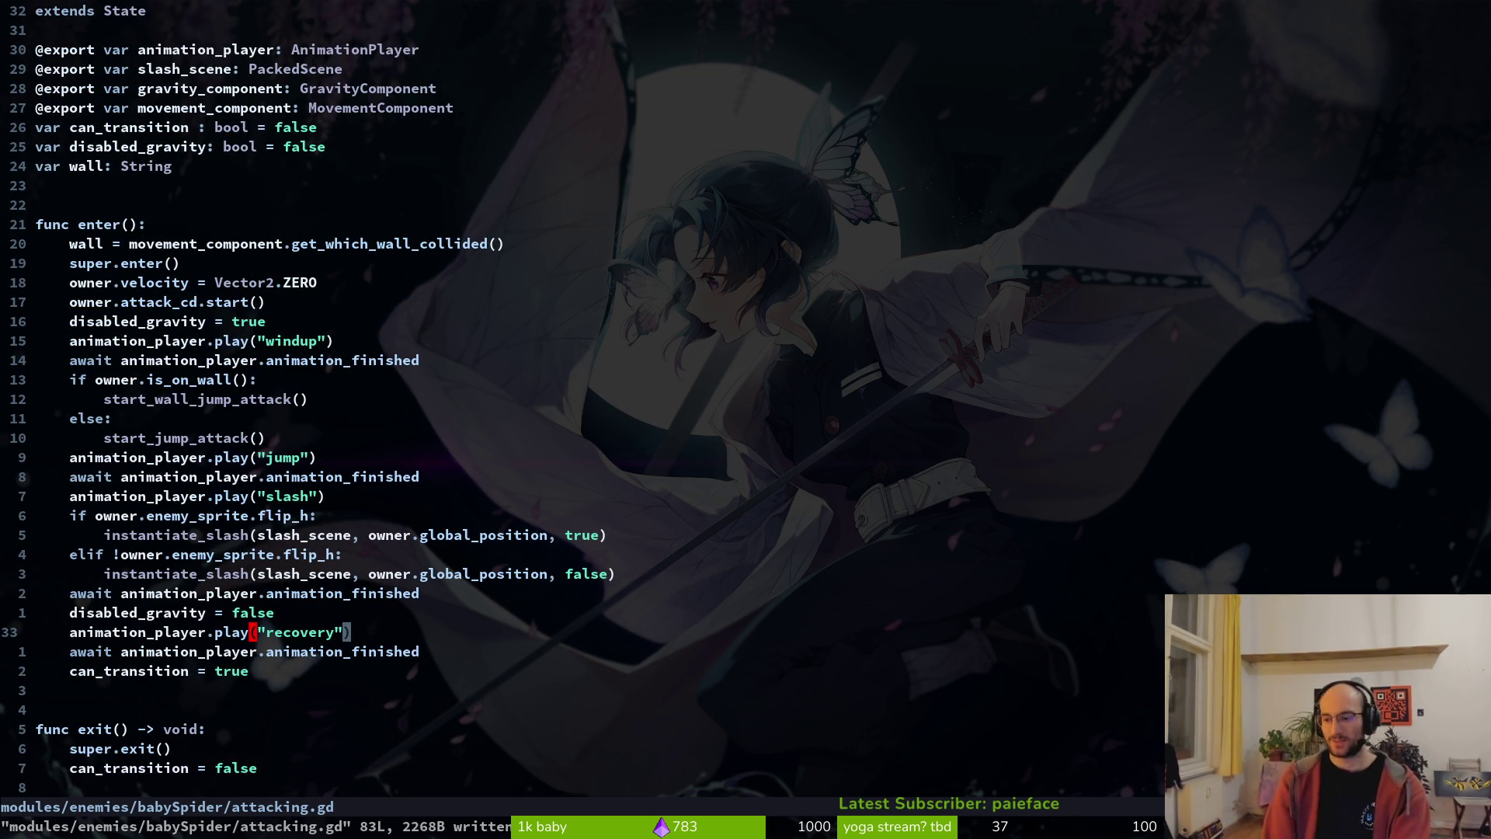
pyautogui.write(':we')
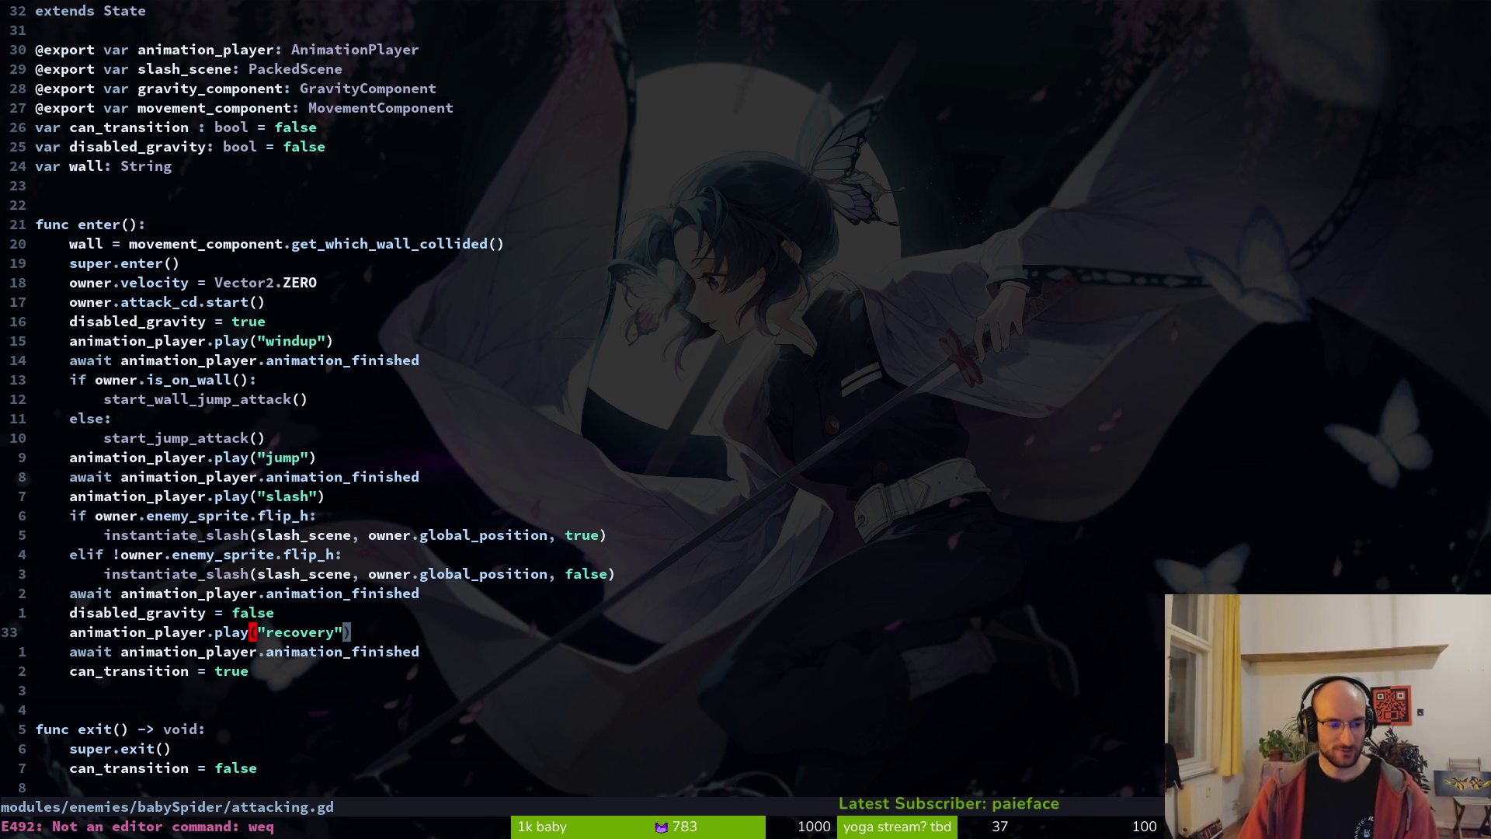
pyautogui.write(':wq')
pyautogui.press('Return')
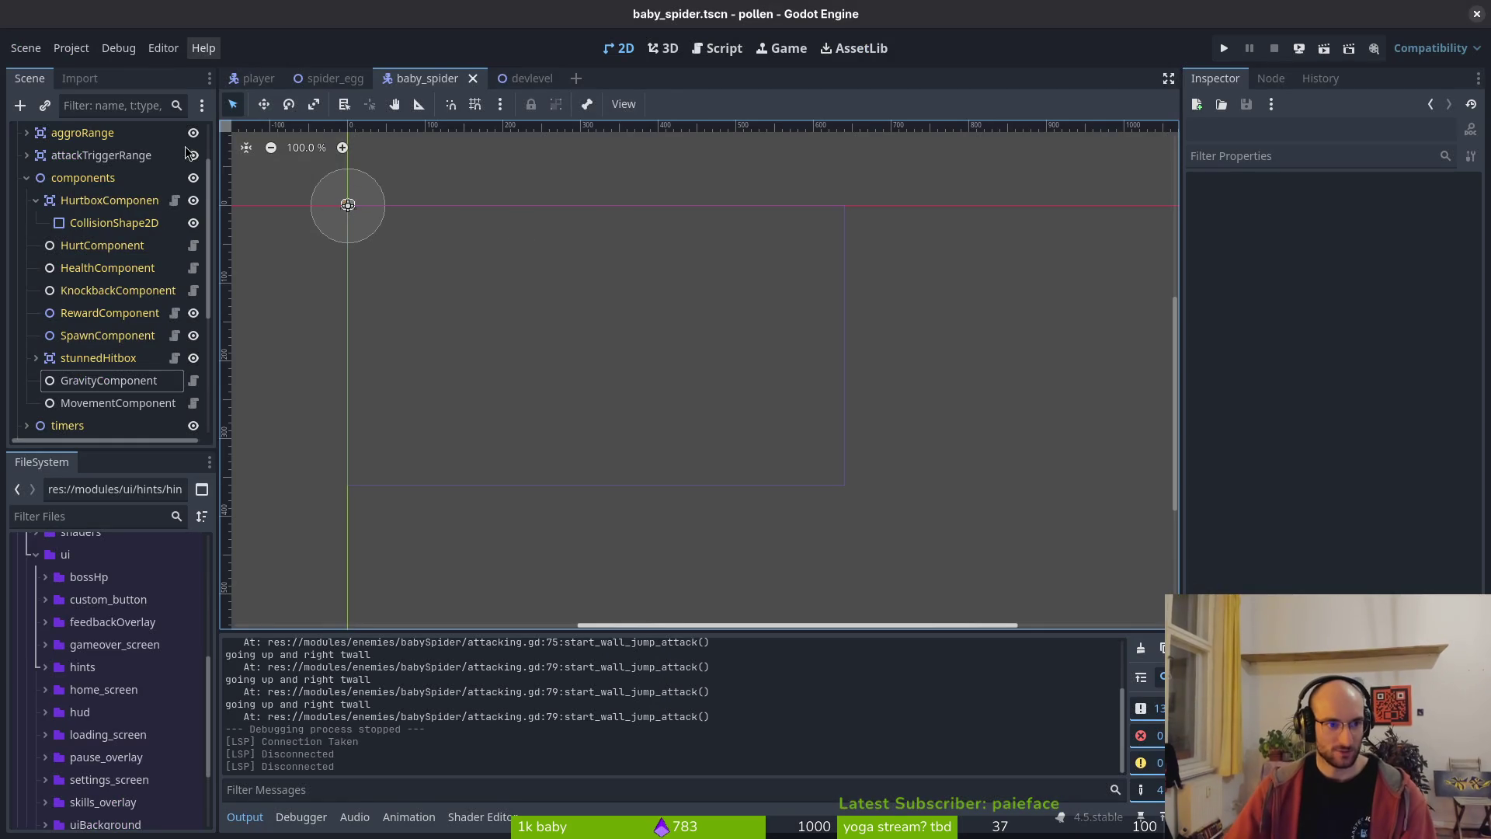
# - Collapse the components and finiteStateMachine nodes in the baby_spider scene tree
pyautogui.click(26, 178)
pyautogui.click(27, 224)
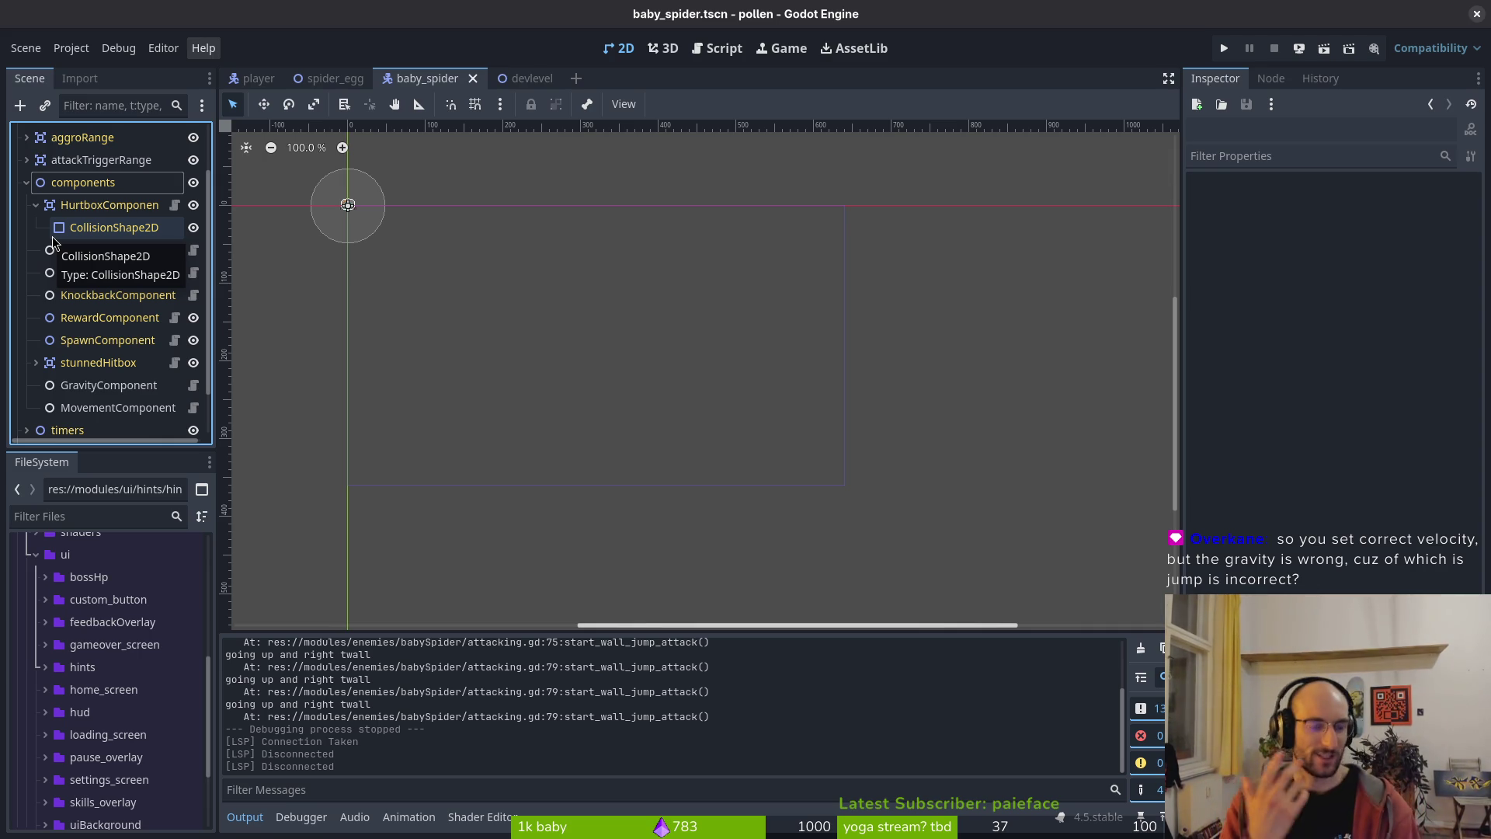
# - Launch vim in the terminal and open modules/enemies/babySpider/attacking.gd via the Git Files finder
pyautogui.hotkey('alt', 'Tab')
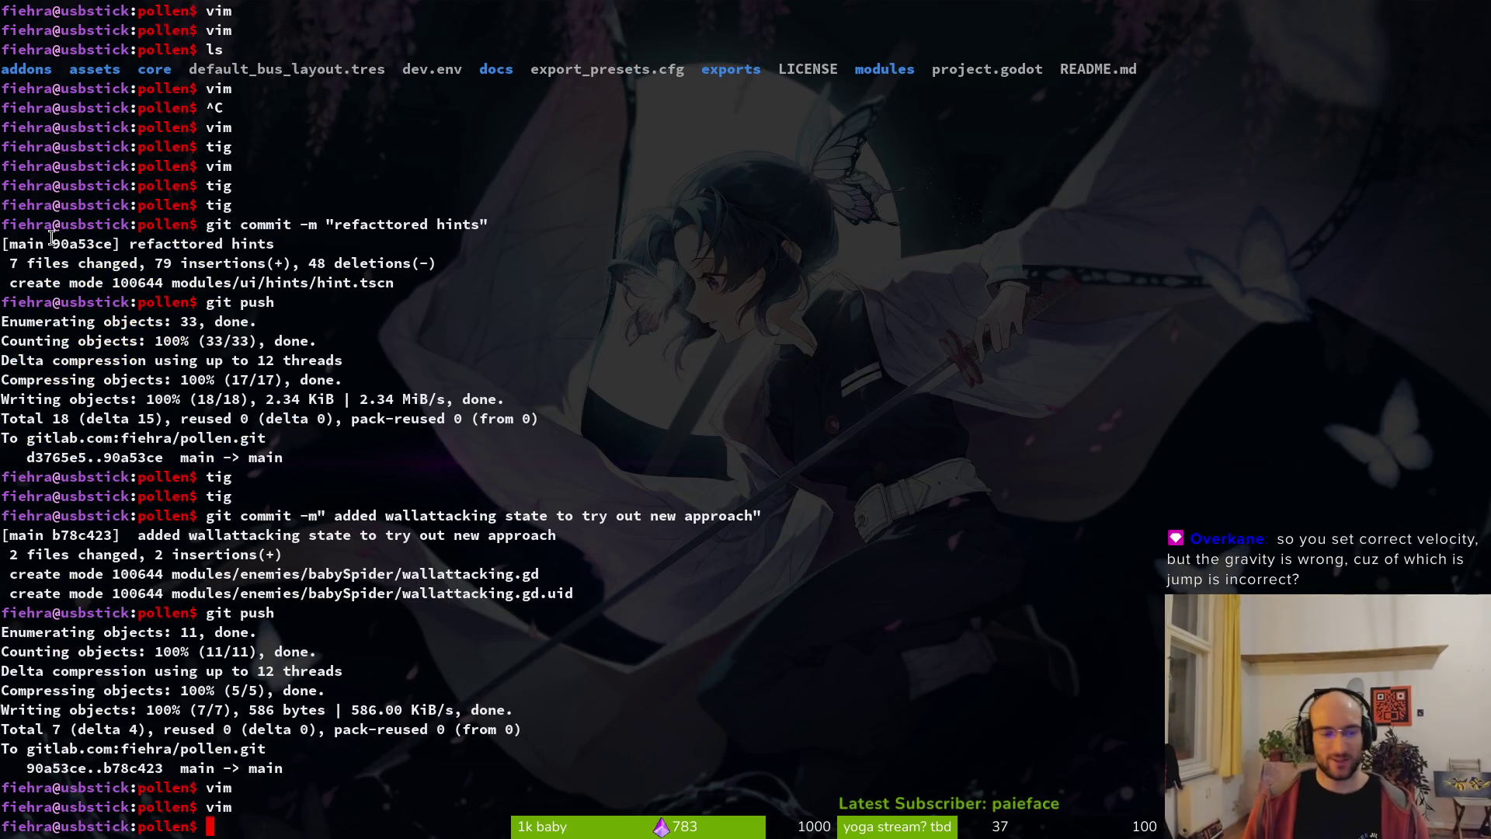
pyautogui.write('vim')
pyautogui.press('Return')
pyautogui.hotkey('ctrl', 'p')
pyautogui.write('a')
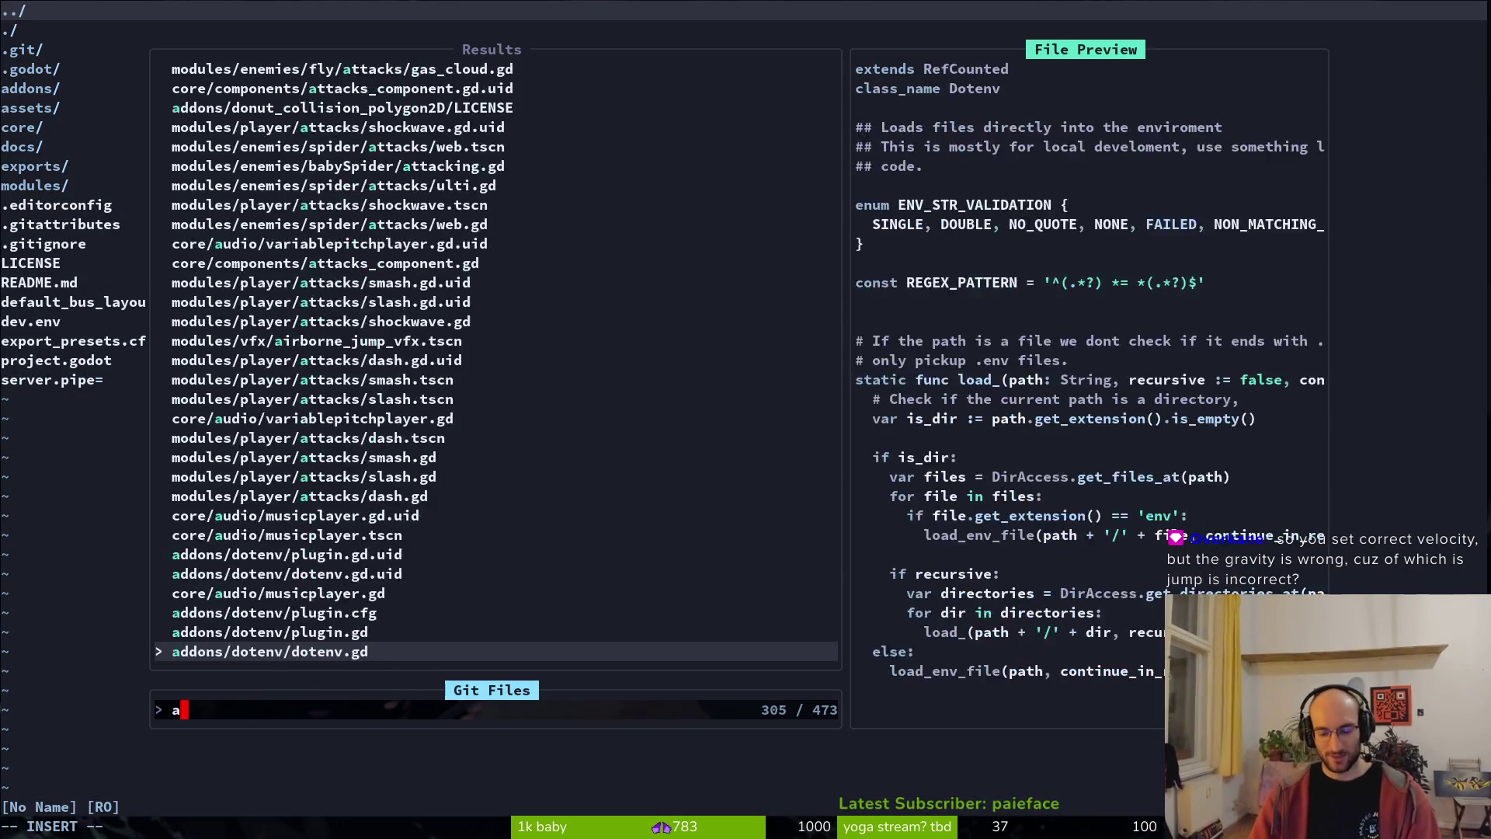
pyautogui.write('tacking')
pyautogui.press('BackSpace')
pyautogui.press('BackSpace')
pyautogui.press('BackSpace')
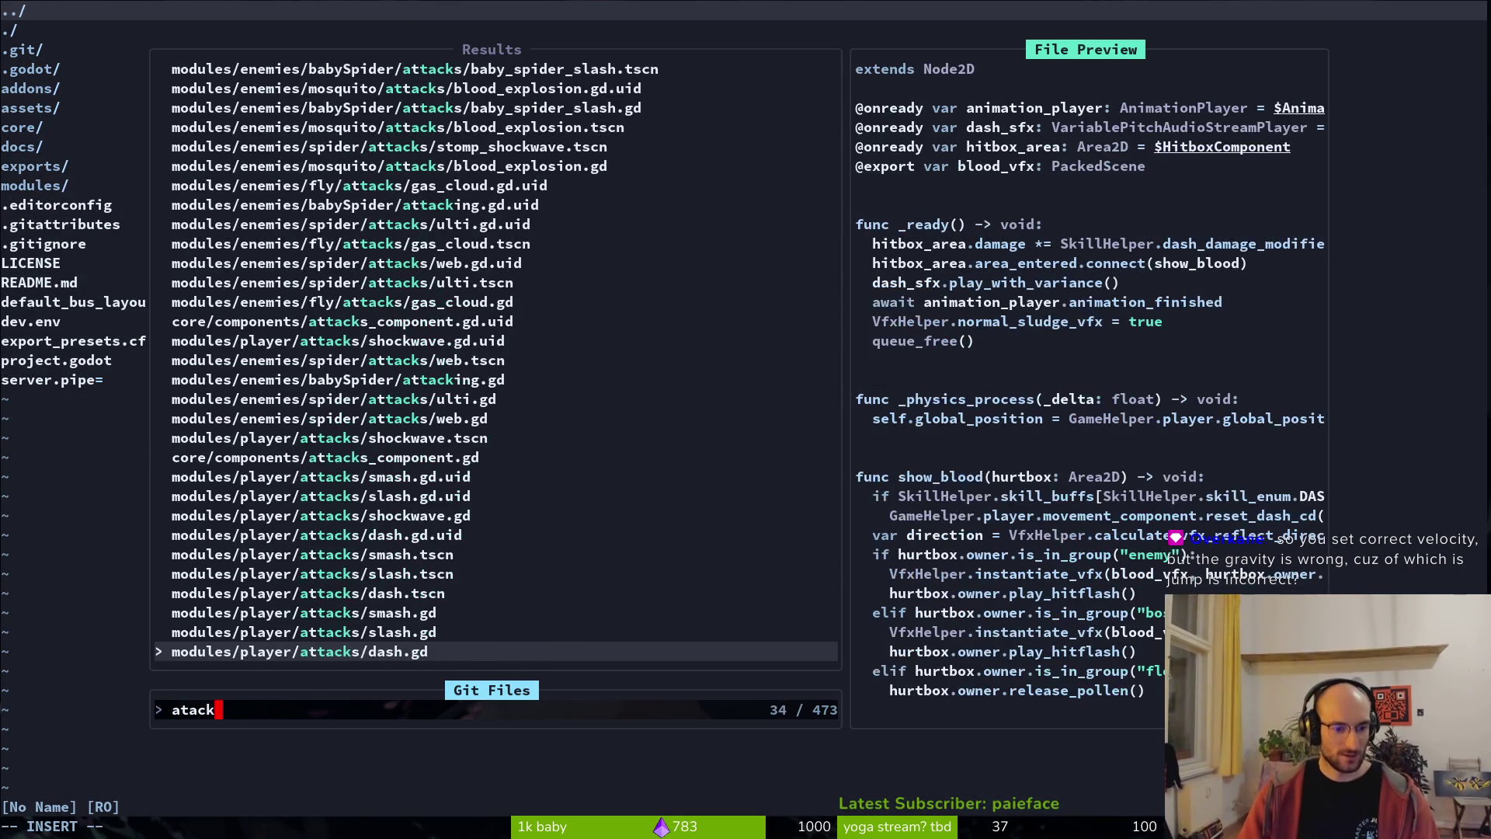
pyautogui.write('ing')
pyautogui.press('Return')
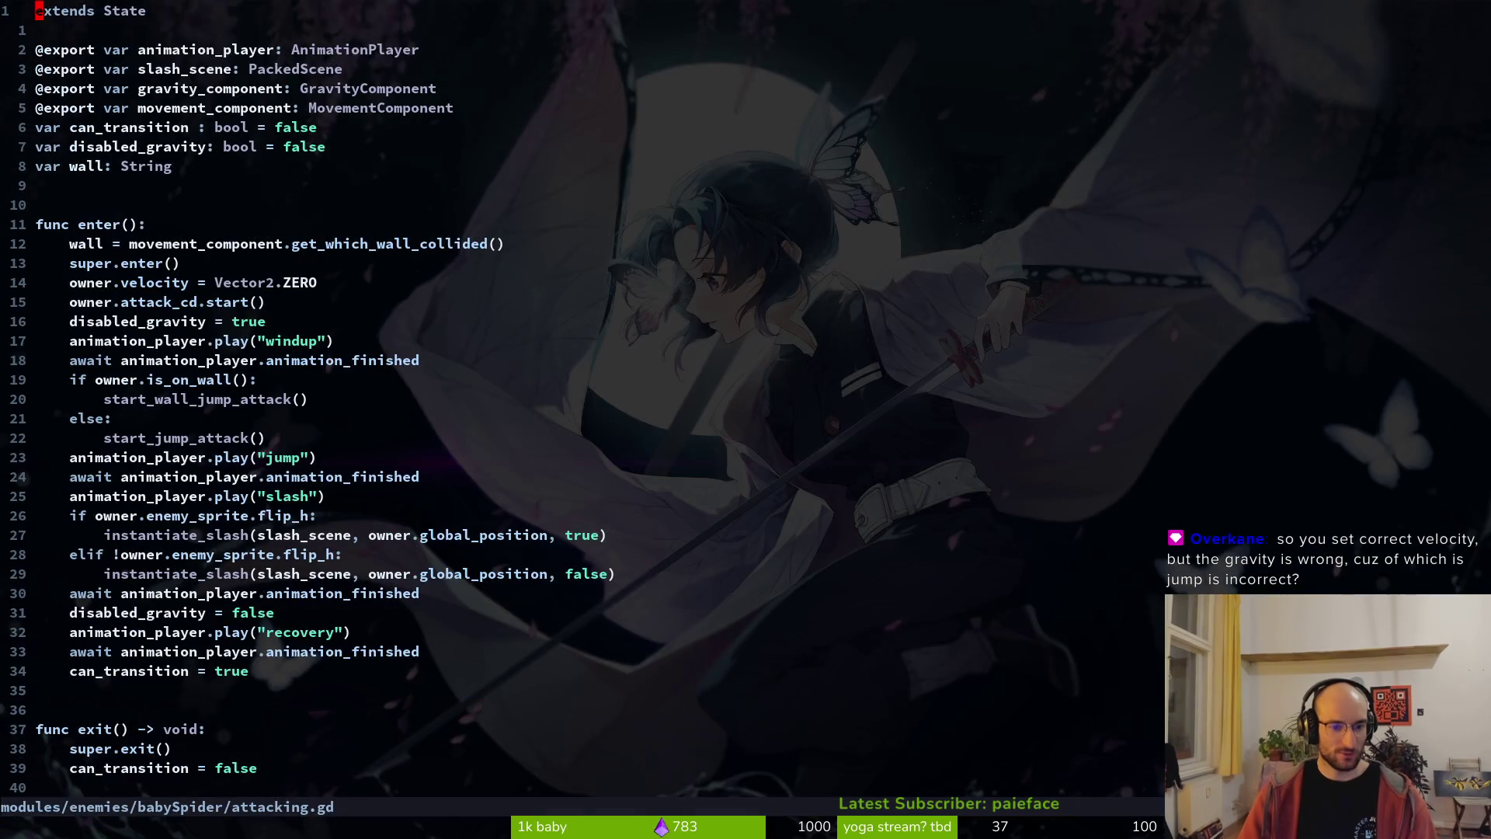
# - Highlight the enter function's windup, is_on_wall check, and jump, await and slash lines
pyautogui.moveTo(101, 321); pyautogui.dragTo(419, 361)
pyautogui.click(166, 387)
pyautogui.press('$')
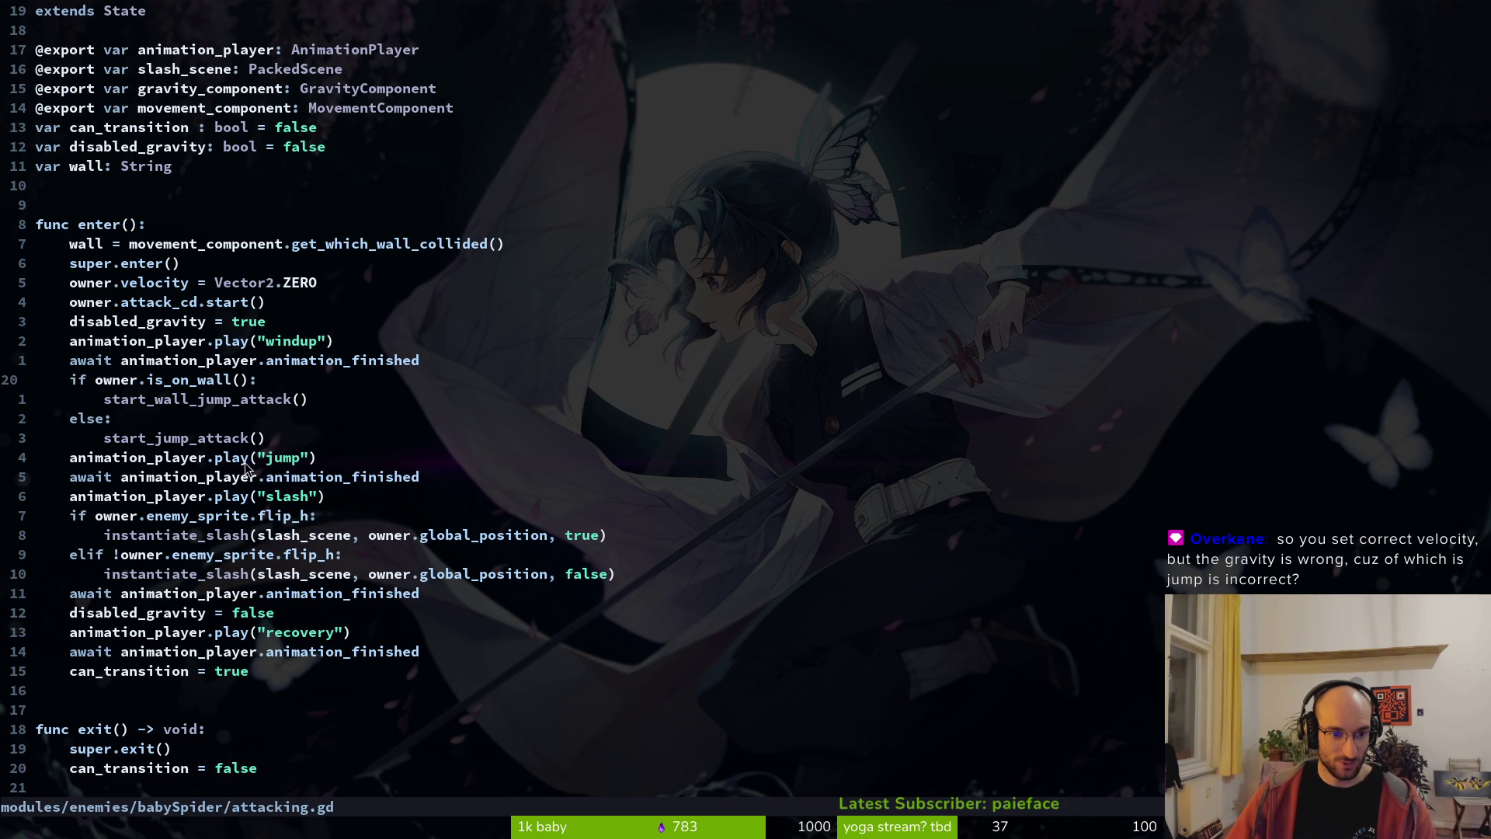
pyautogui.moveTo(36, 456); pyautogui.dragTo(339, 510)
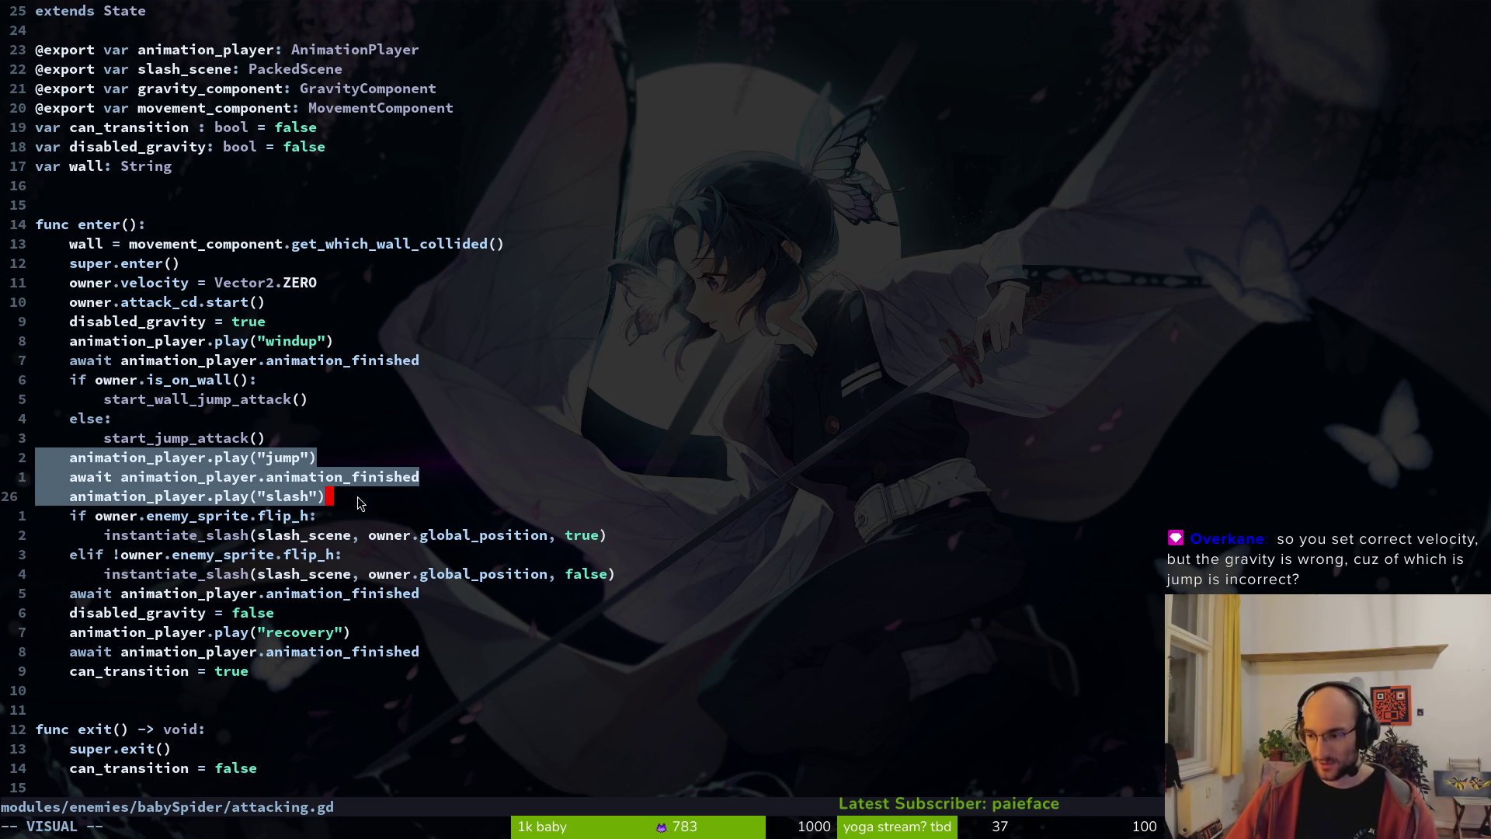
pyautogui.scroll(-4, 371, 496)
pyautogui.press('Escape')
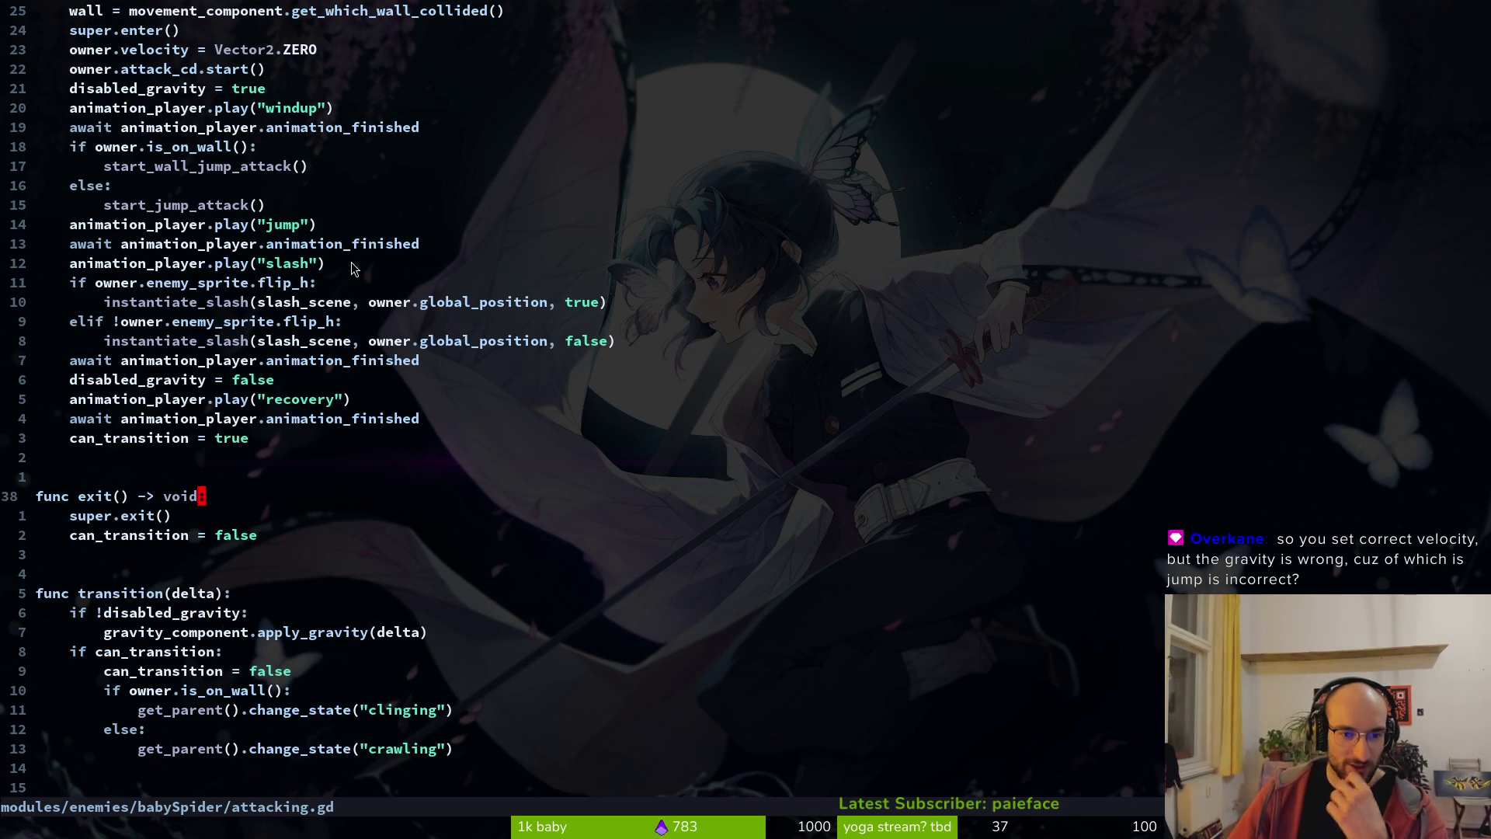
# - Scroll through the rest of attacking.gd to review the remaining attack code
pyautogui.moveTo(371, 282); pyautogui.dragTo(136, 144)
pyautogui.scroll(-6, 136, 144)
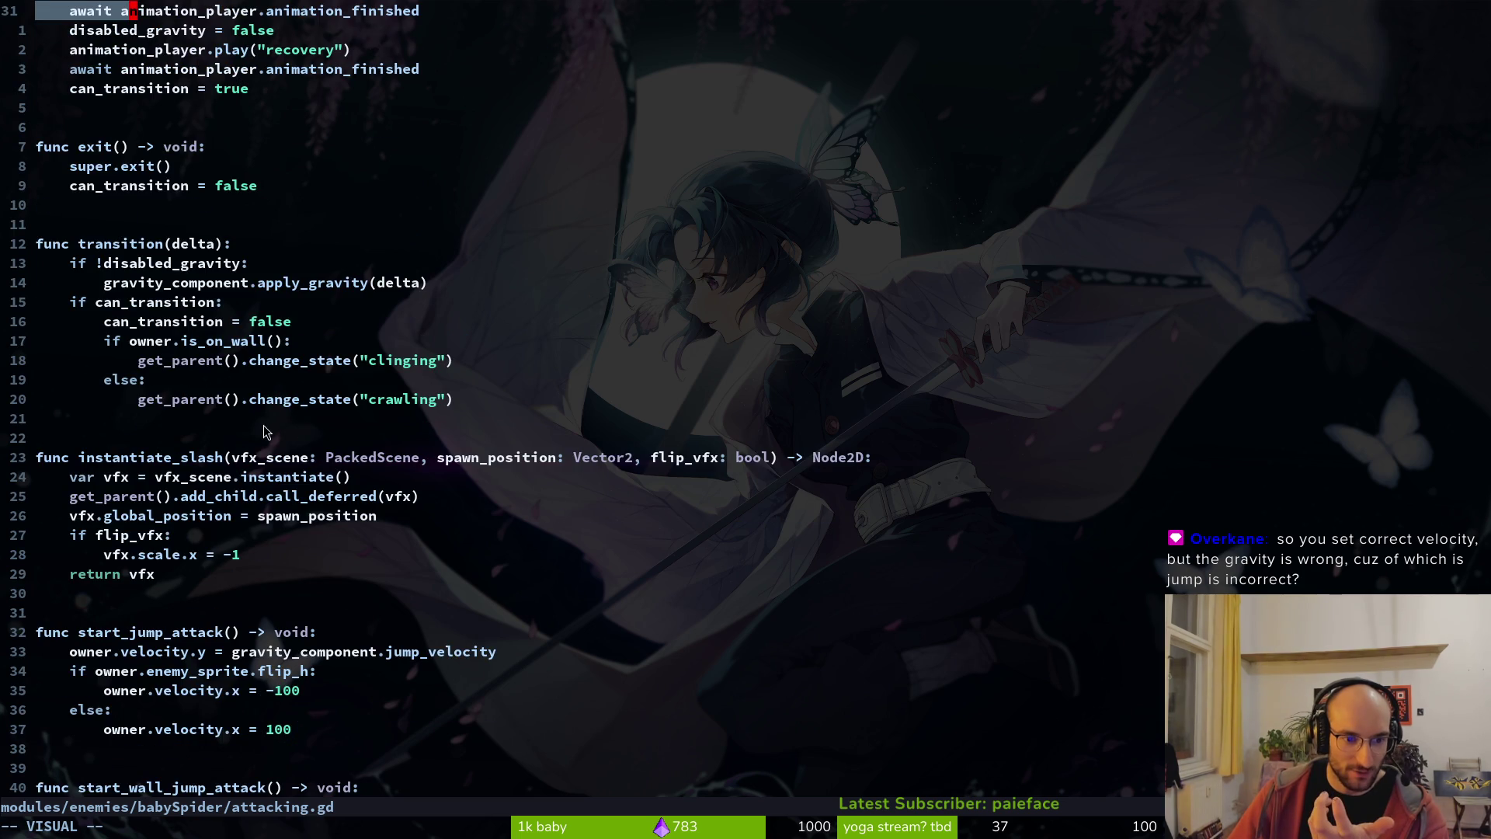
pyautogui.scroll(-3, 268, 427)
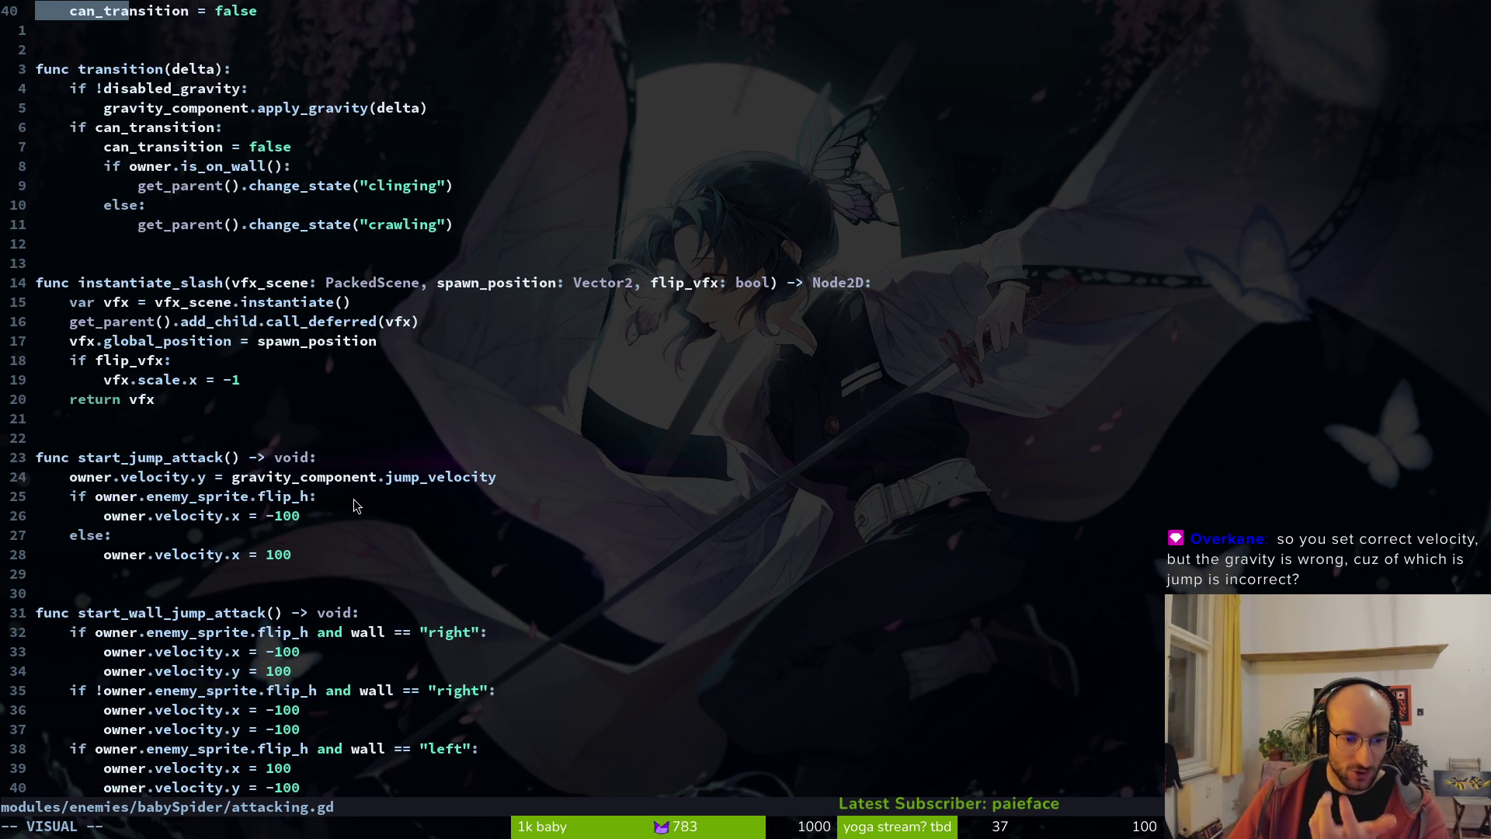
pyautogui.scroll(-5, 355, 505)
pyautogui.scroll(6, 320, 404)
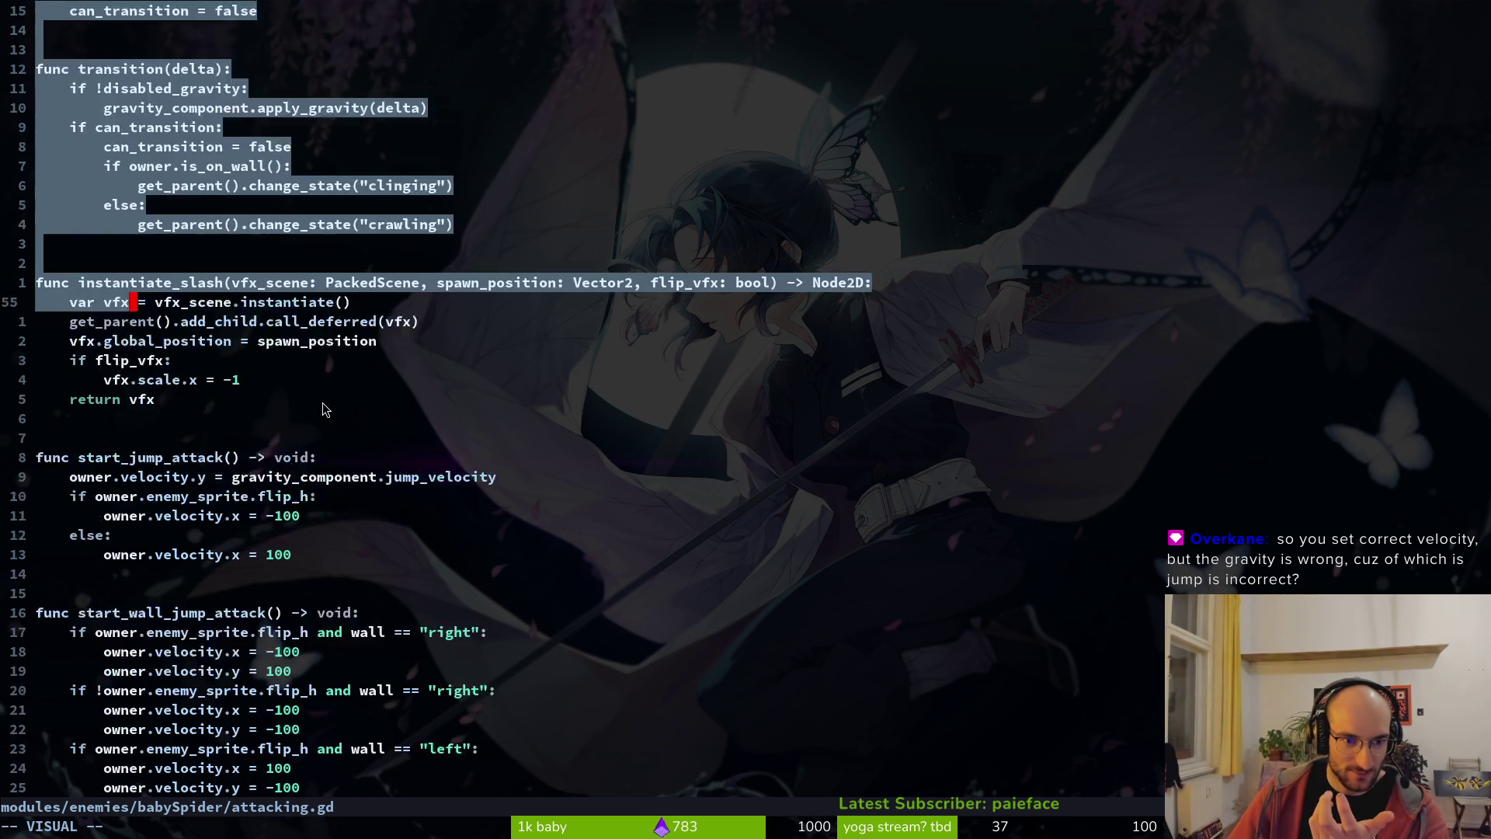
pyautogui.click(298, 332)
pyautogui.scroll(6, 350, 357)
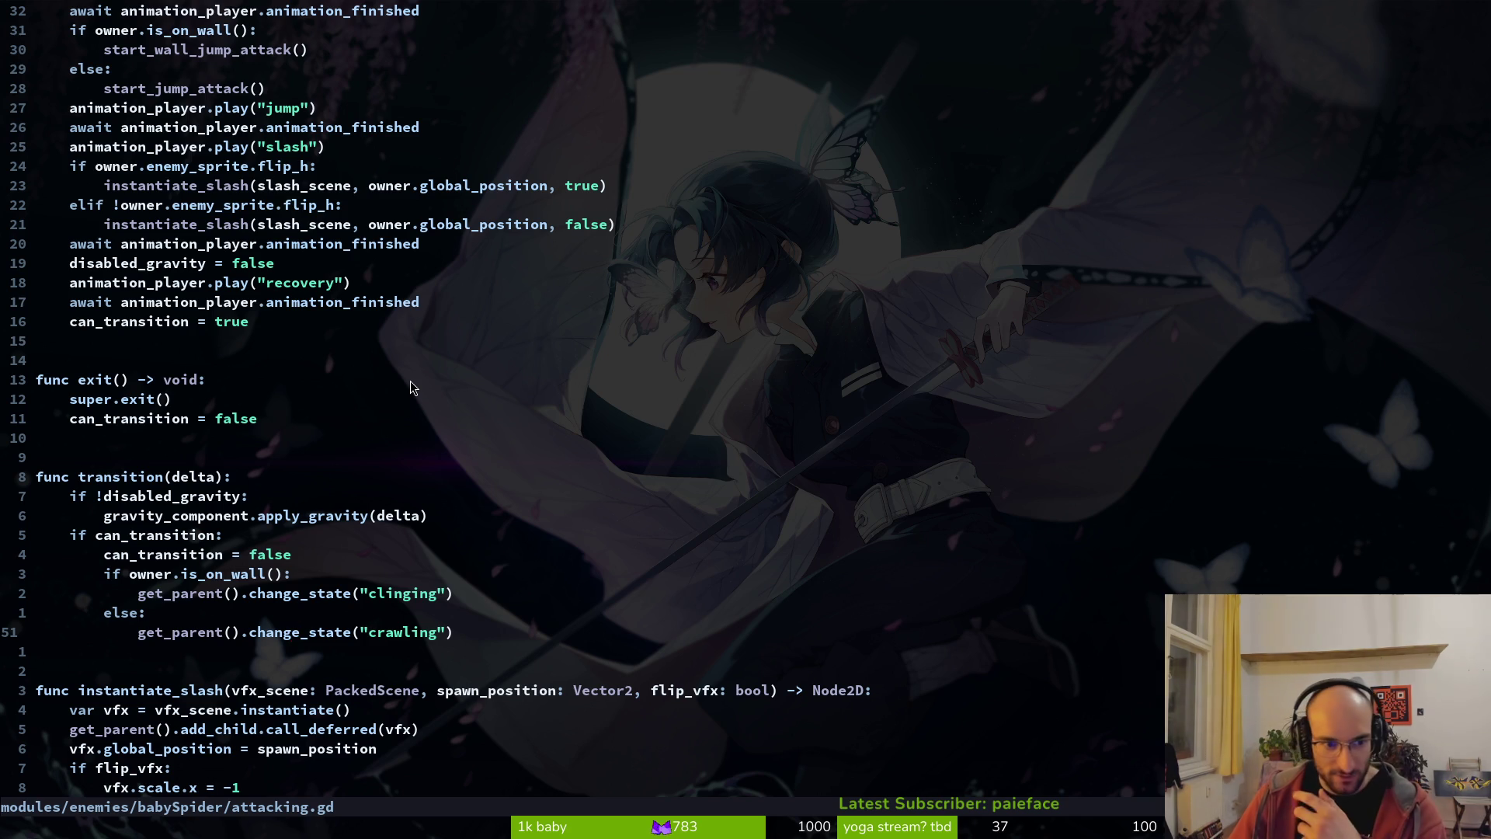
pyautogui.scroll(-8, 417, 421)
# - Jump 24 lines to the wall-jump direction checks, select the flip_h condition, then save attacking.gd
pyautogui.press('2')
pyautogui.press('4')
pyautogui.press('j')
pyautogui.moveTo(262, 576); pyautogui.dragTo(265, 577)
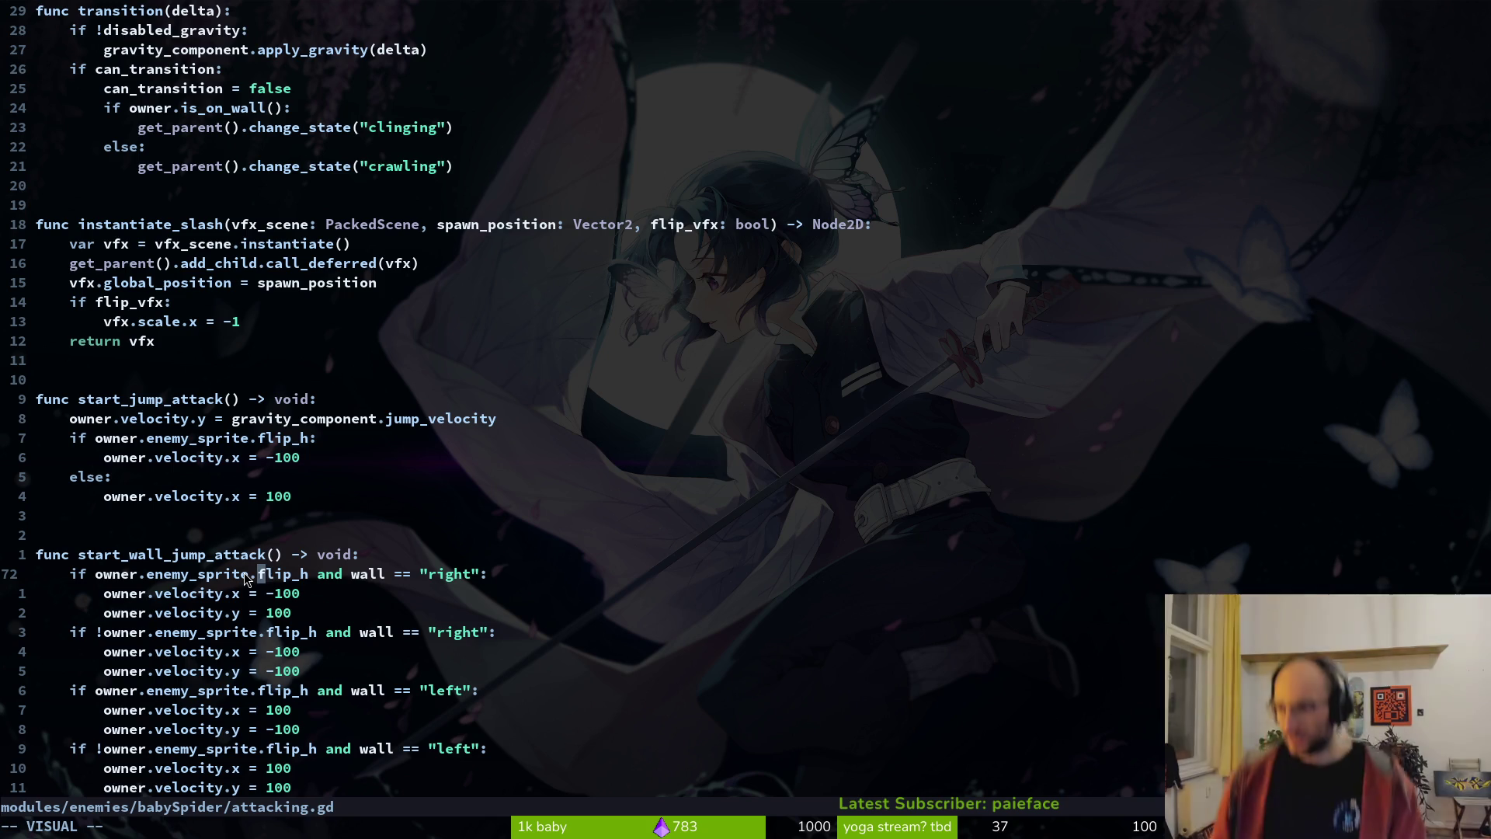
pyautogui.press('l')
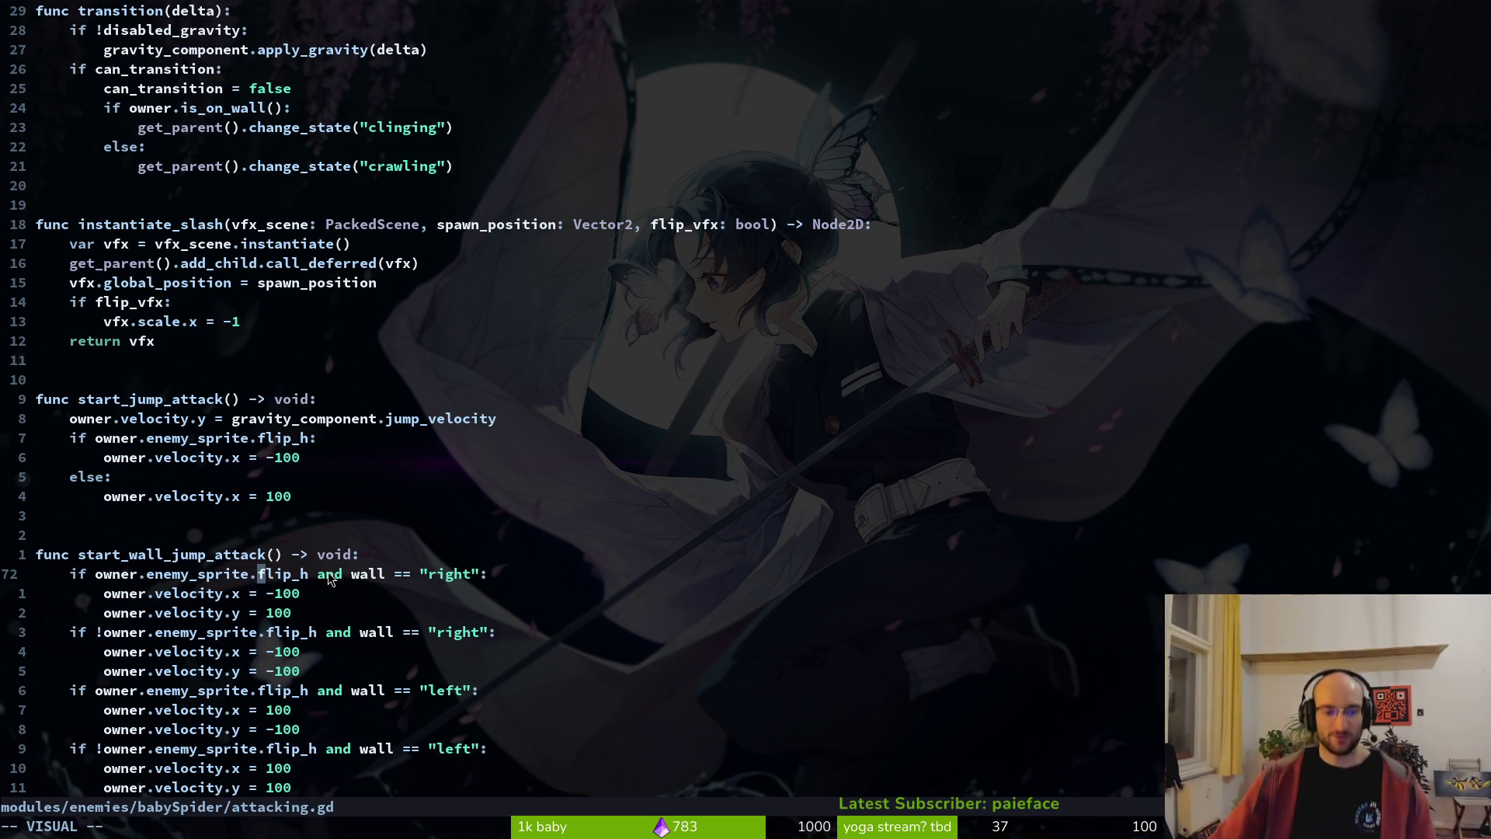
pyautogui.press('Escape')
pyautogui.hotkey('ctrl', 's')
pyautogui.hotkey('alt', 'Tab')
# - Add a HitboxComponent node under the components node
pyautogui.click(328, 579)
pyautogui.click(96, 189)
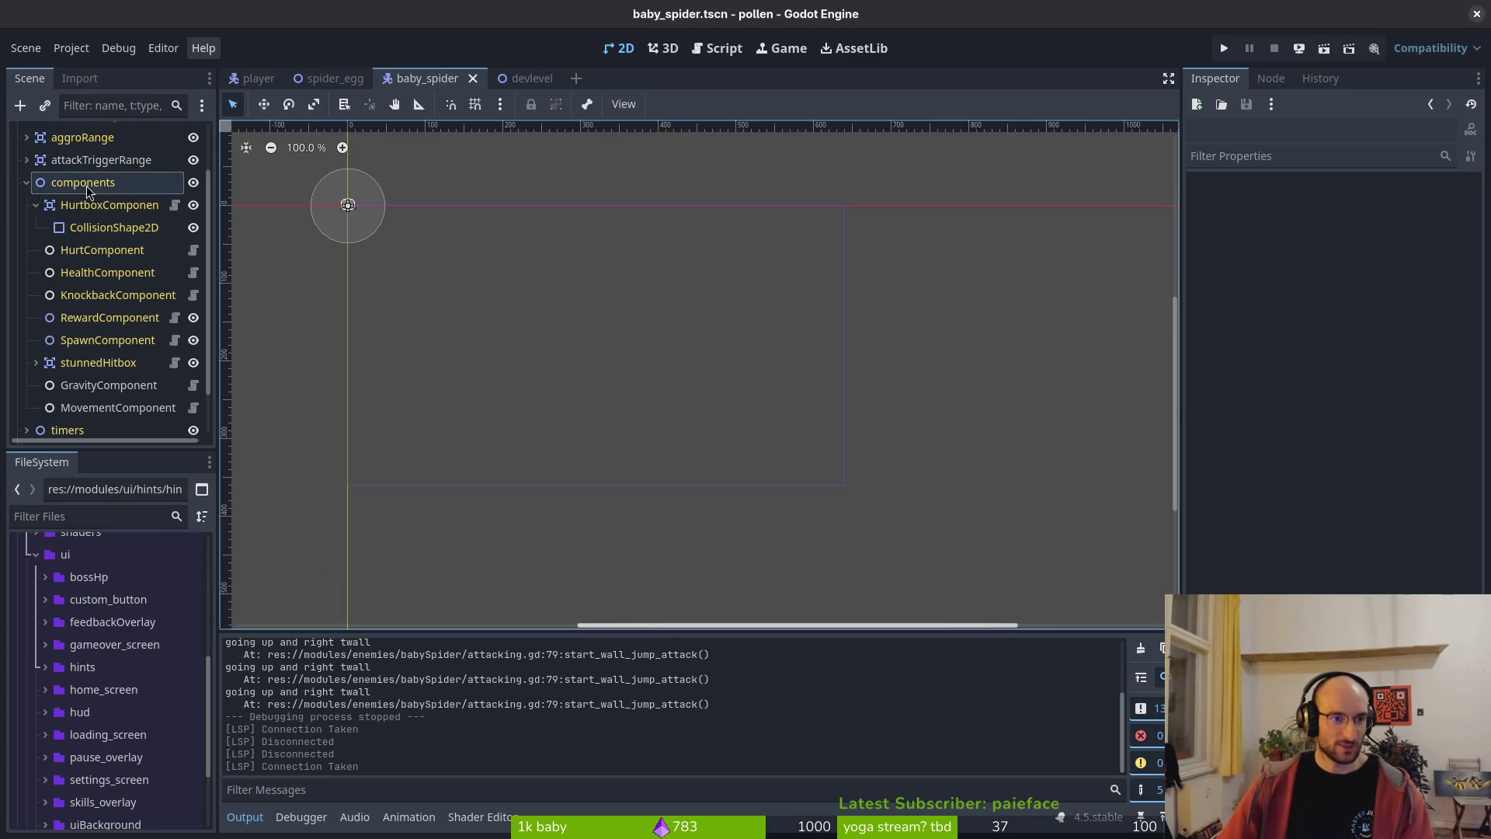
pyautogui.hotkey('ctrl', 'a')
pyautogui.write('hitbox')
pyautogui.press('Return')
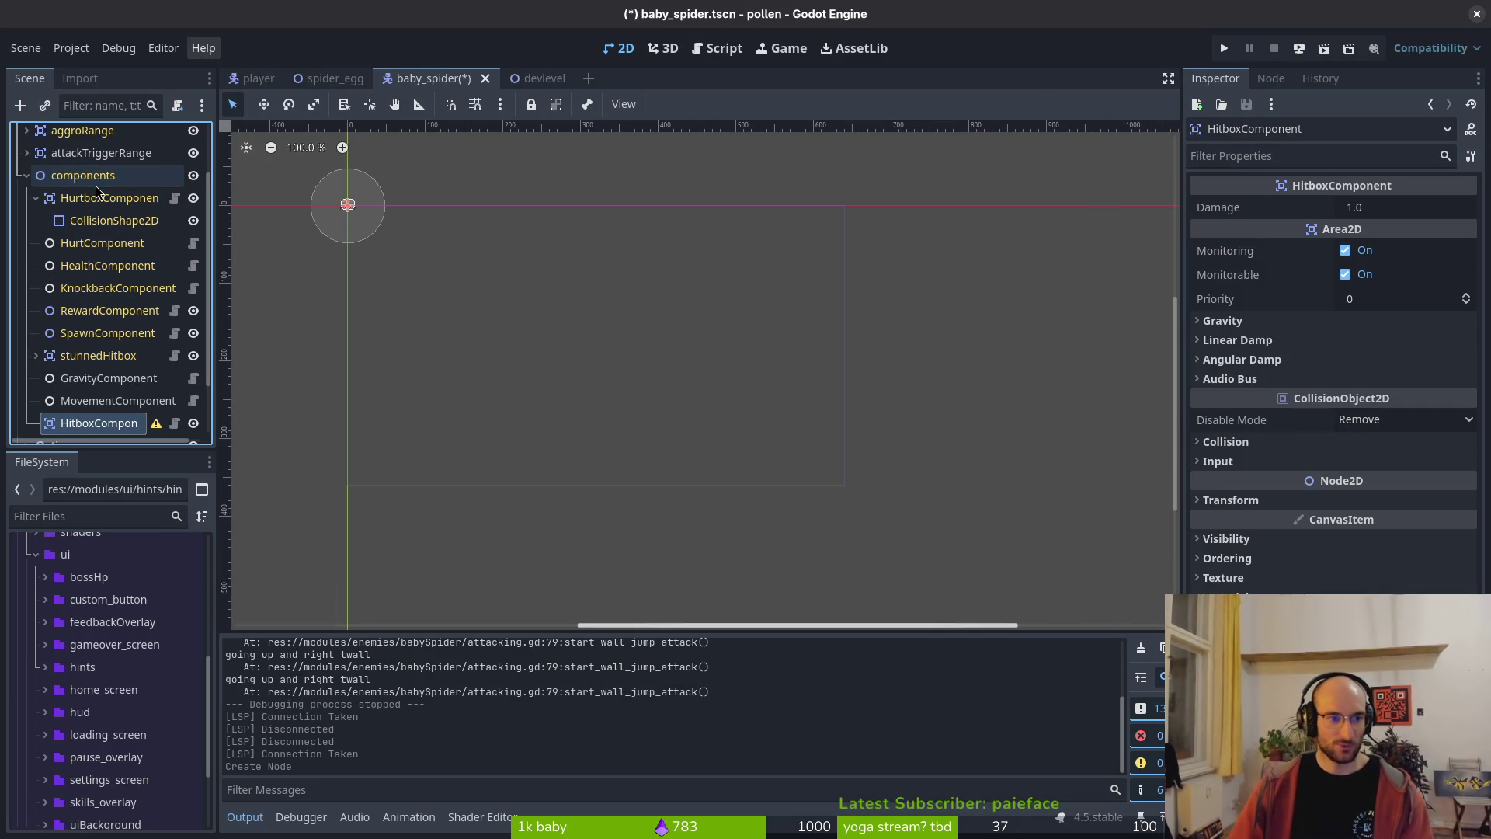
# - Give the HitboxComponent a CollisionShape2D child with a circle shape and a set radius
pyautogui.scroll(10, 847, 403)
pyautogui.scroll(10, 917, 412)
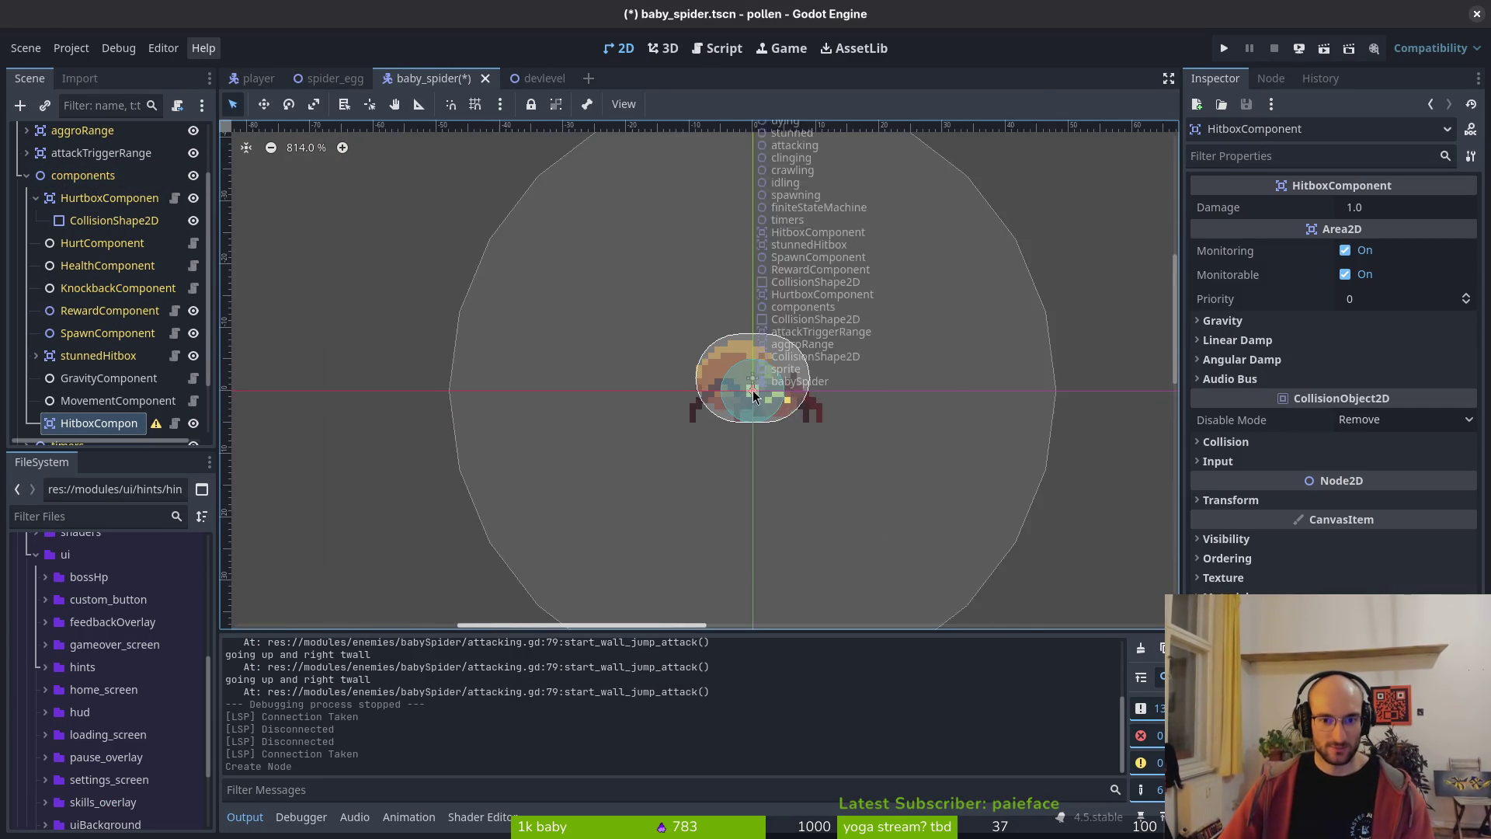
pyautogui.click(102, 427)
pyautogui.hotkey('ctrl', 'a')
pyautogui.write('co')
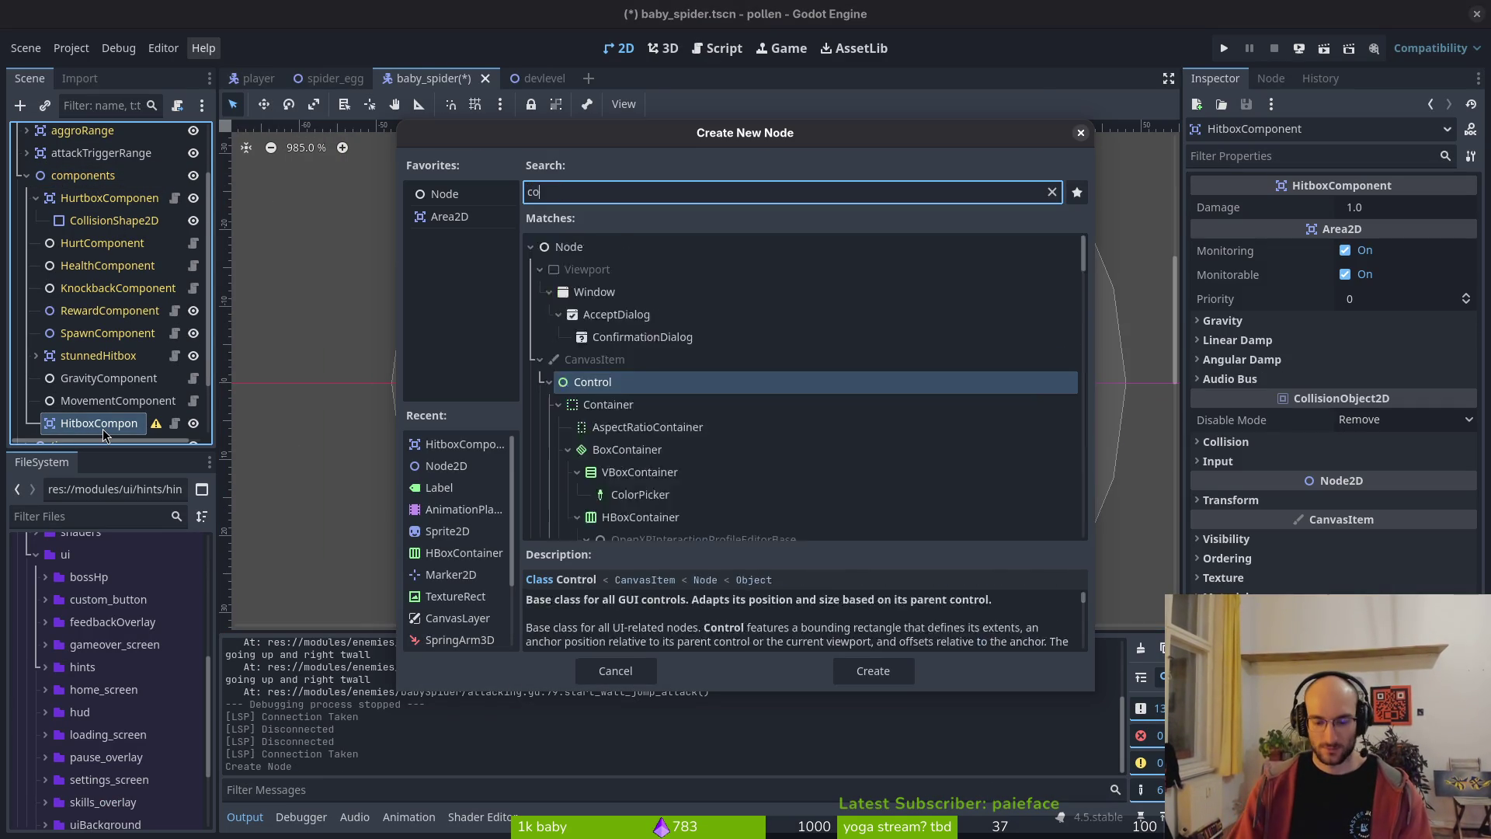
pyautogui.write('llision')
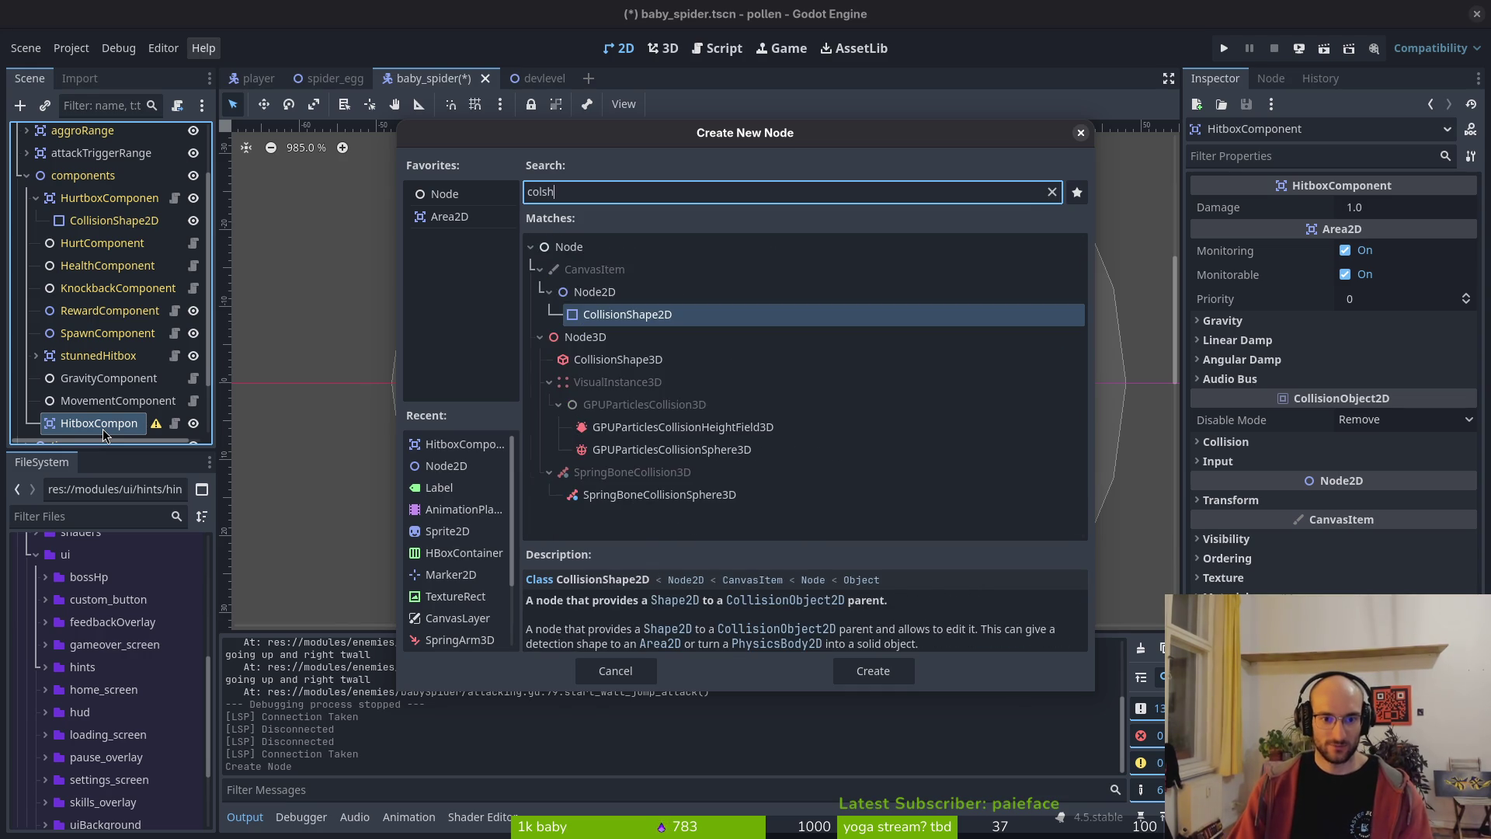
pyautogui.press('Return')
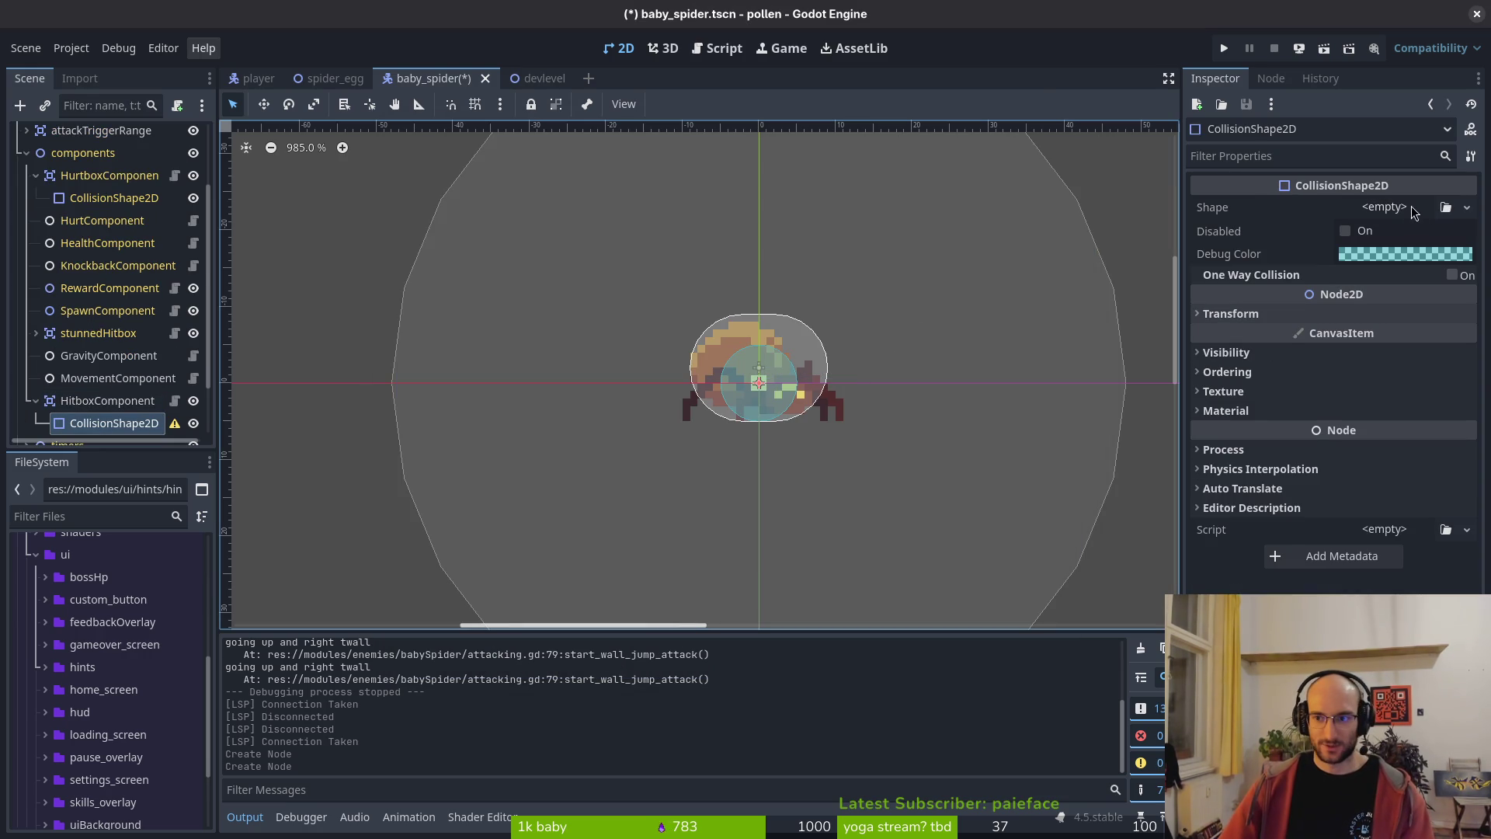
pyautogui.click(1391, 208)
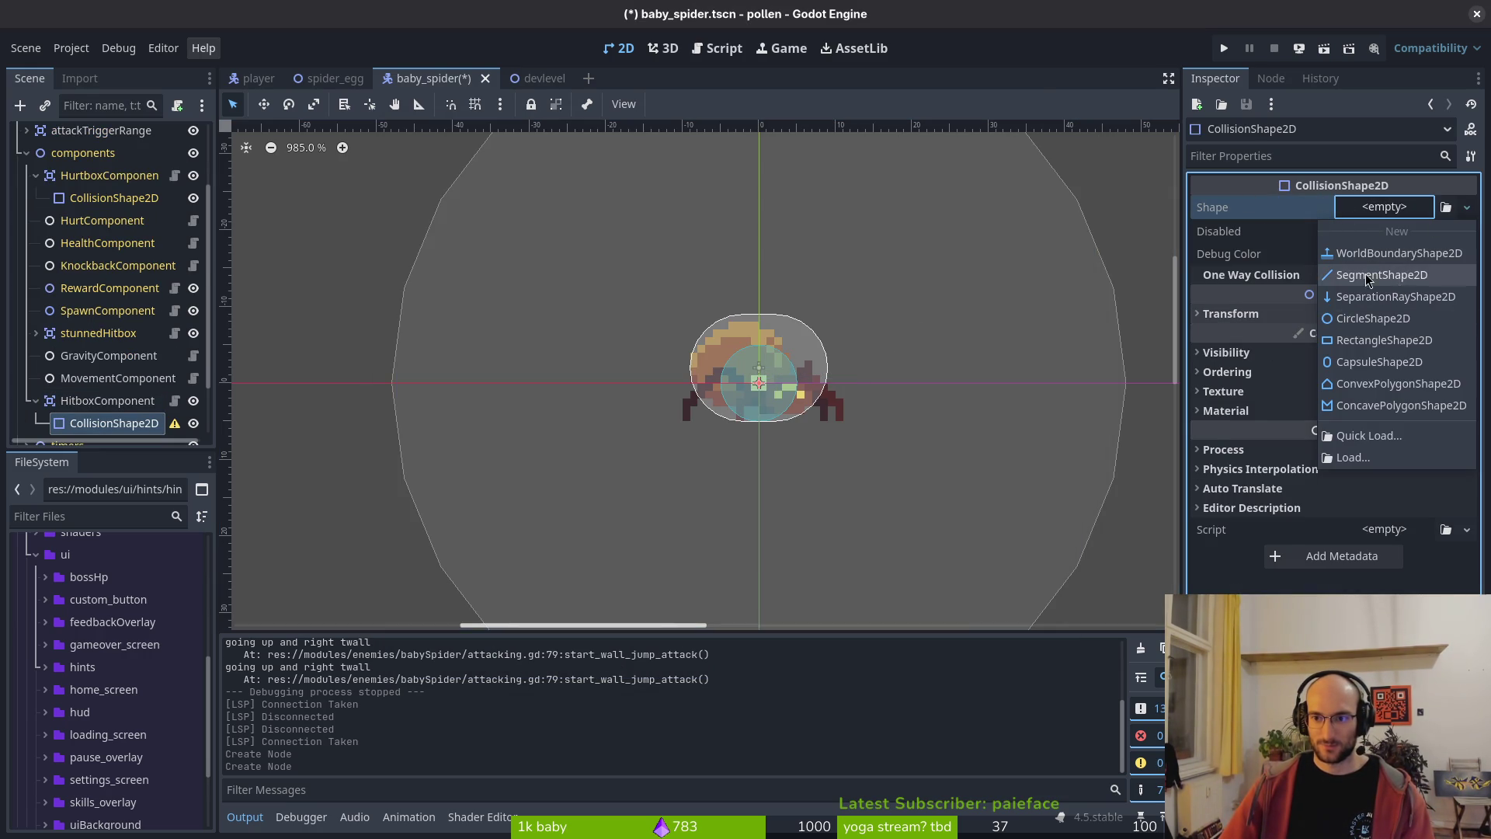
pyautogui.click(1374, 319)
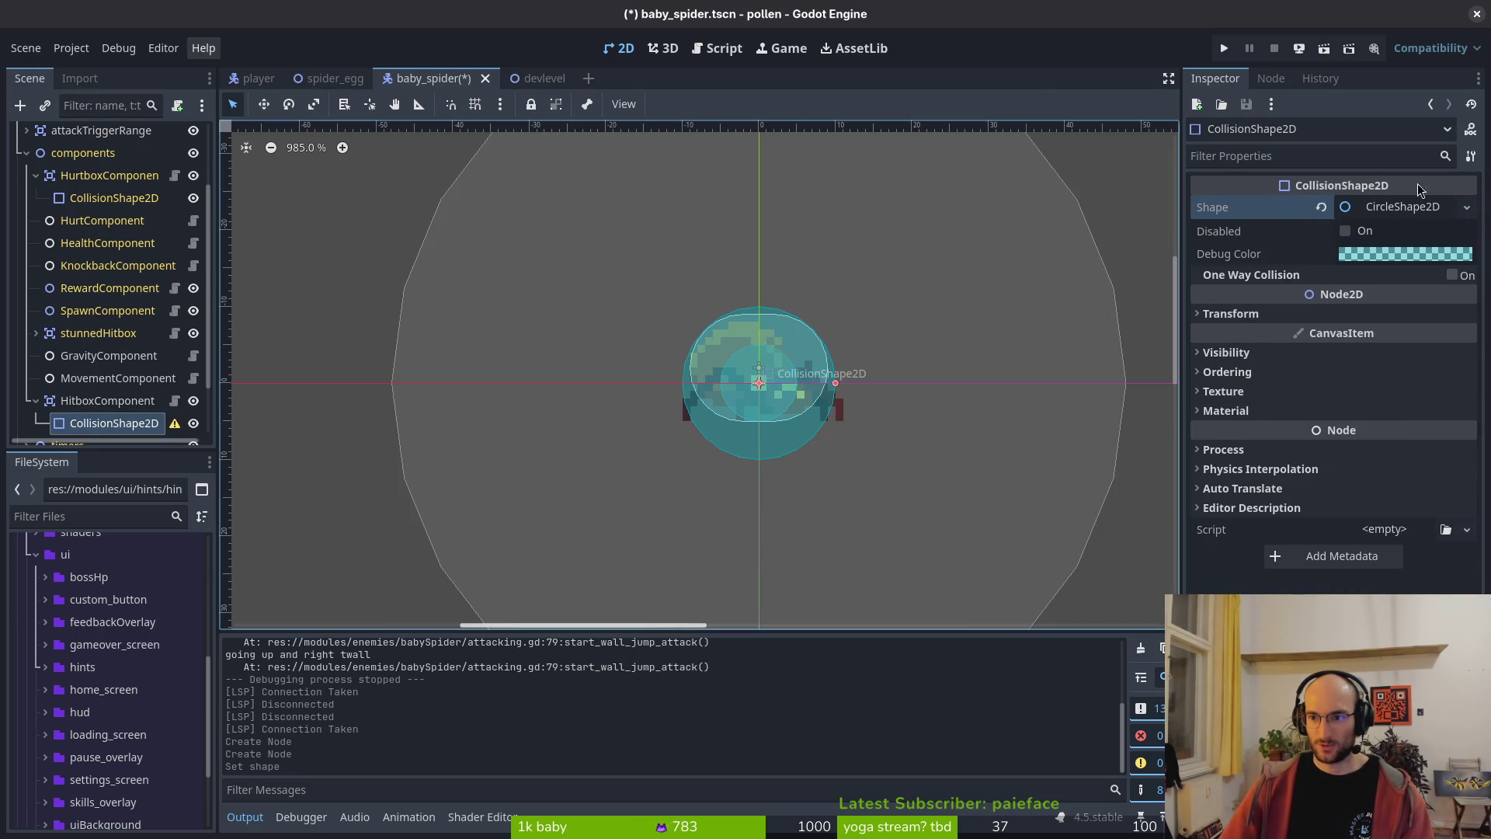
pyautogui.click(1381, 234)
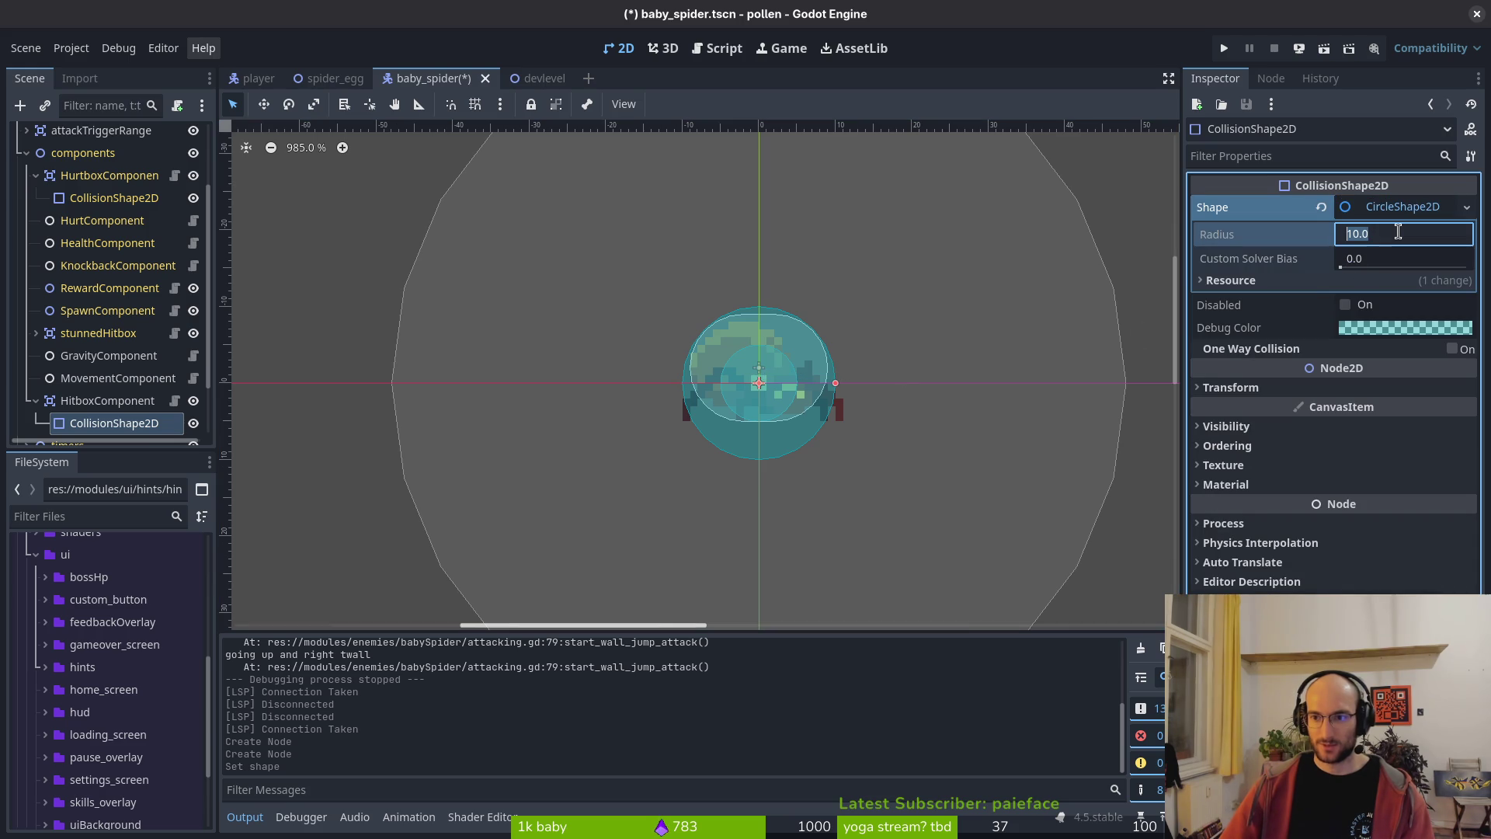
pyautogui.write('5')
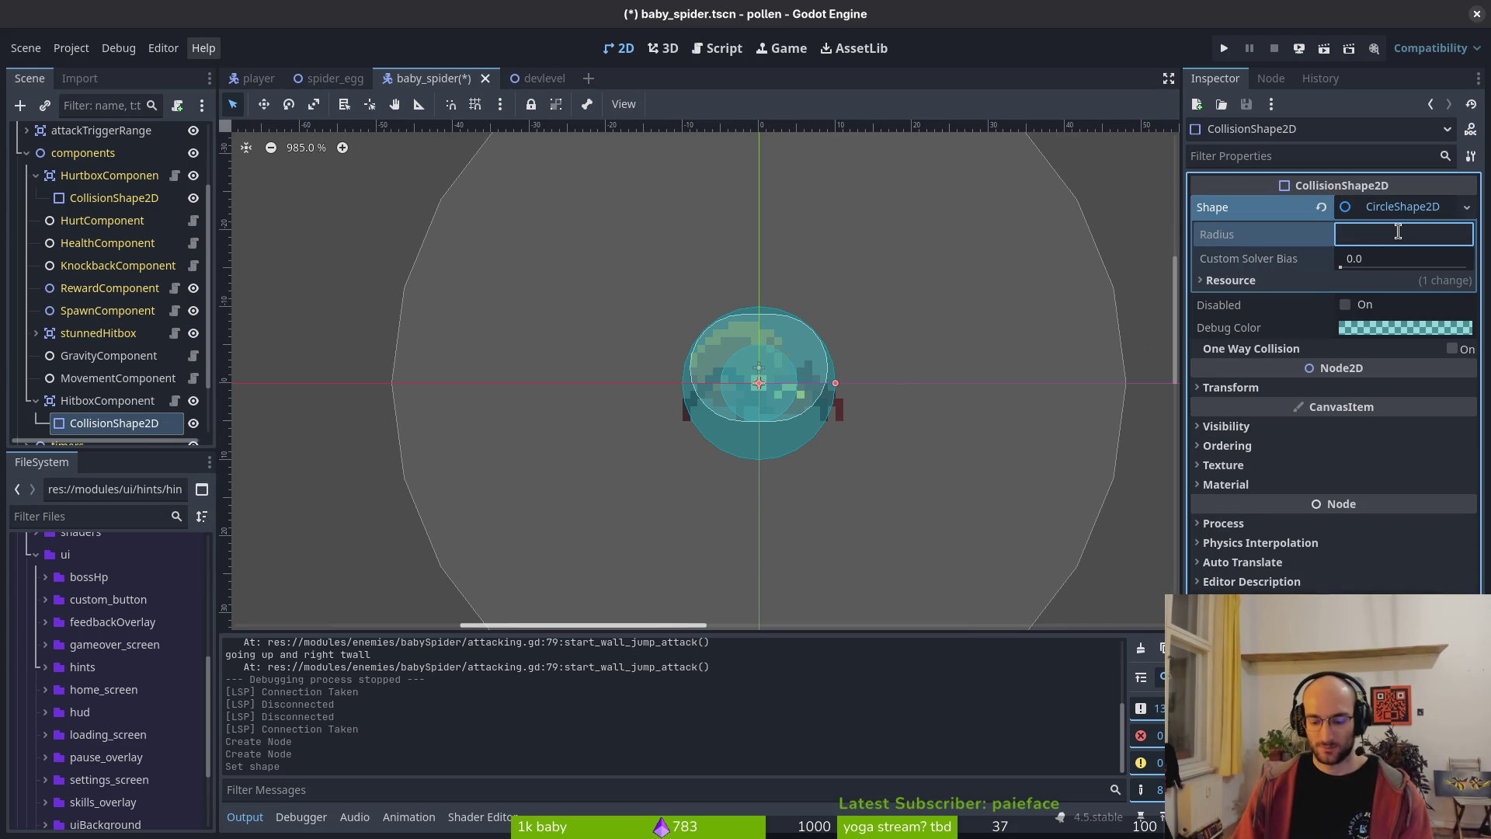
pyautogui.write('6')
pyautogui.press('Return')
# - Save the baby_spider scene and make the collision shape's debug colour pink
pyautogui.scroll(3, 773, 390)
pyautogui.scroll(2, 773, 390)
pyautogui.hotkey('ctrl', 's')
pyautogui.click(1405, 327)
pyautogui.click(1451, 450)
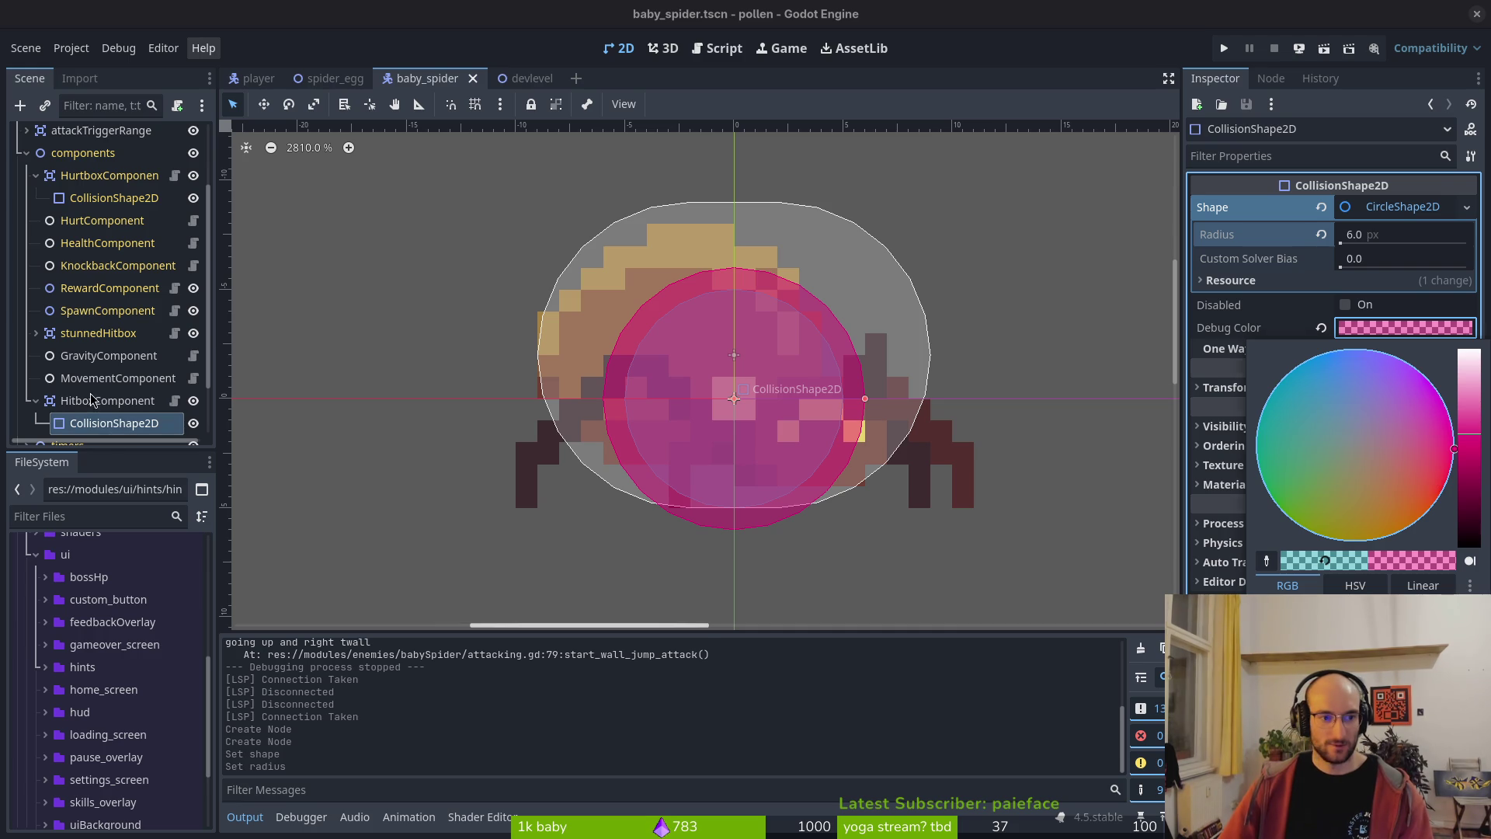
# - Move the hitbox off collision layer 1, set mask layer 2, disable Monitorable, and save
pyautogui.click(319, 409)
pyautogui.click(1212, 562)
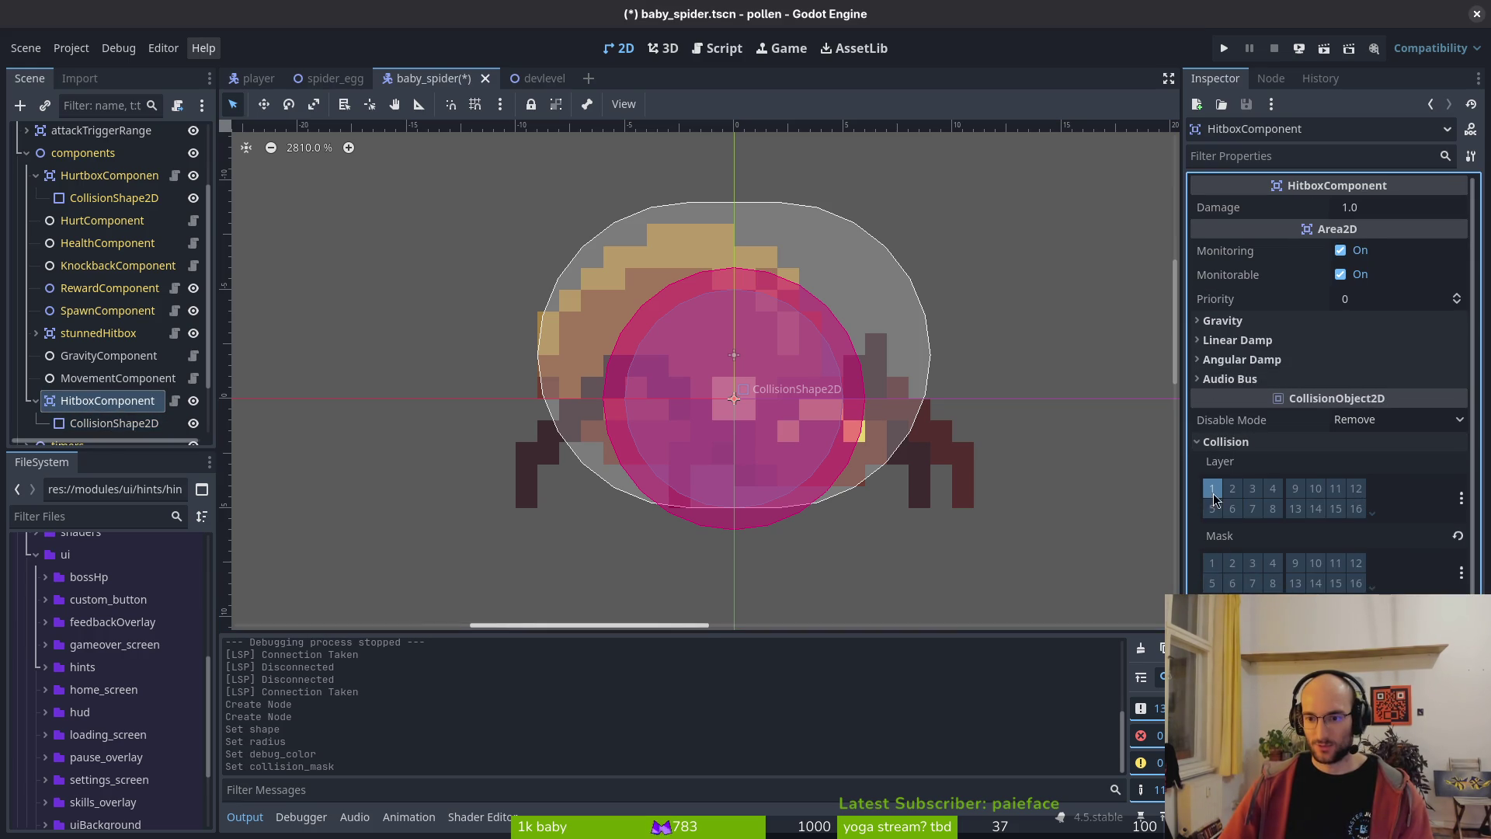
pyautogui.click(1212, 488)
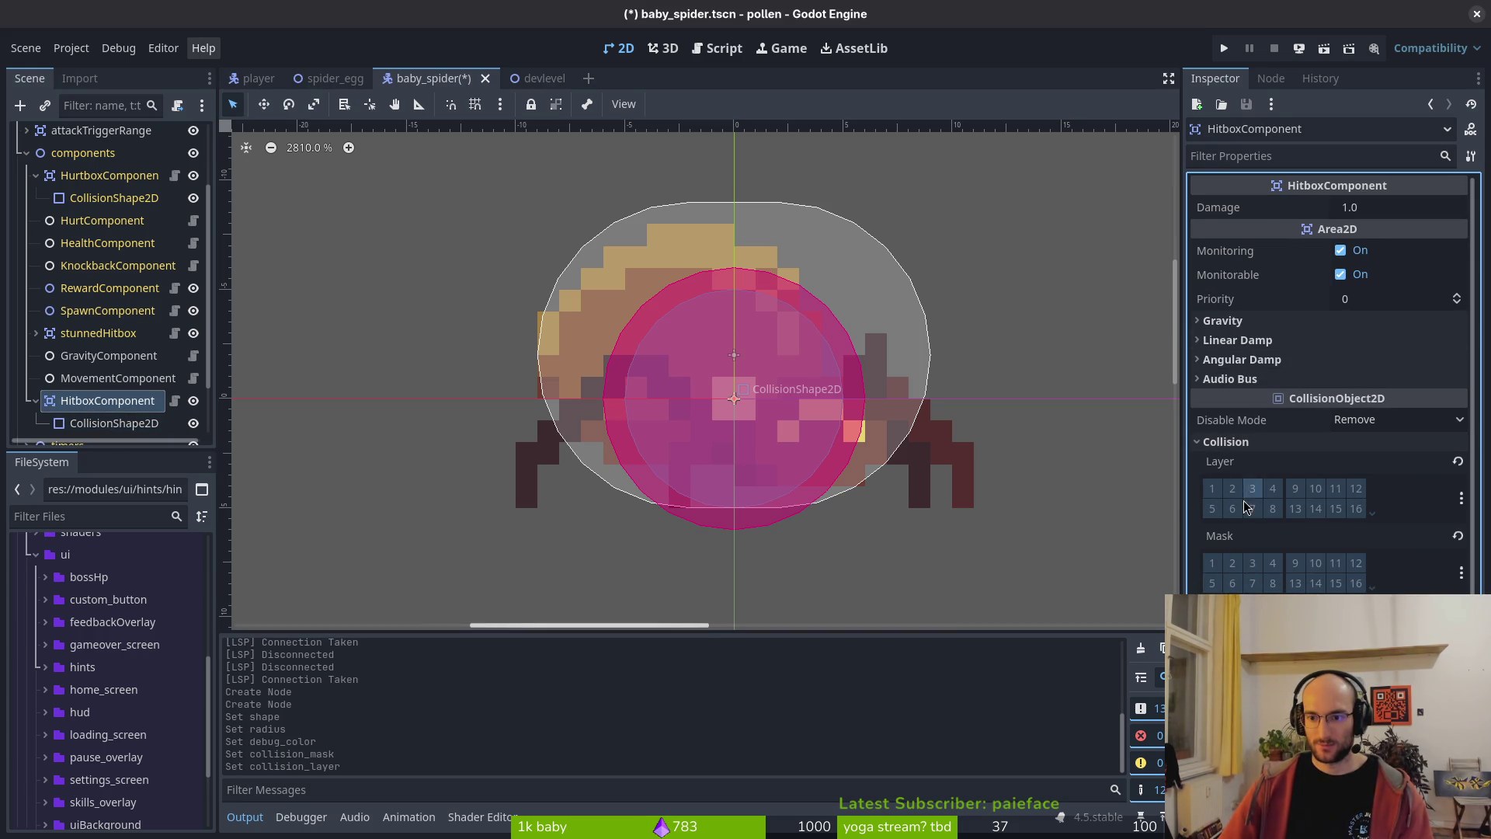
pyautogui.click(1233, 563)
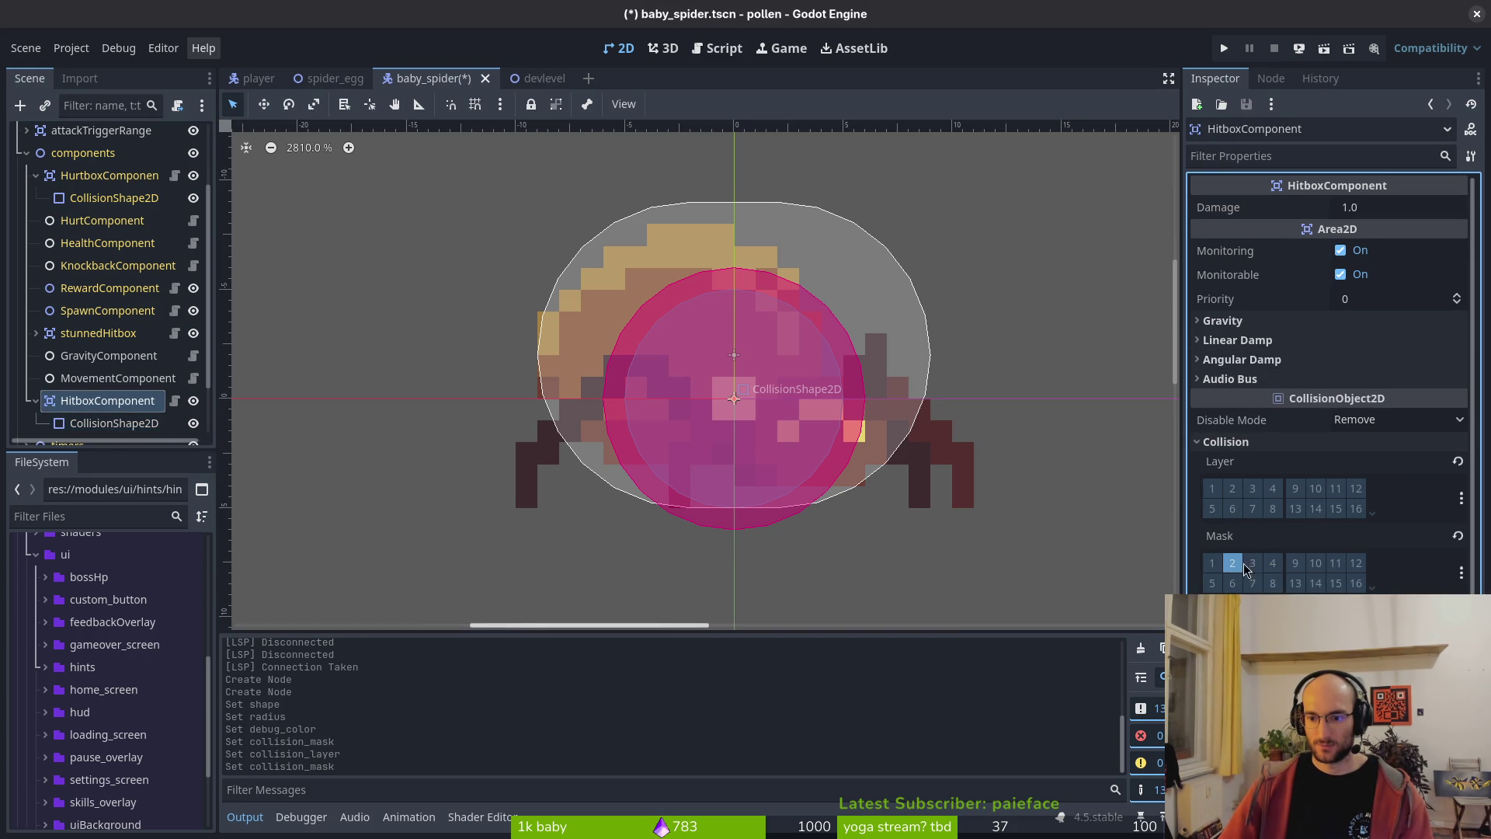
pyautogui.hotkey('ctrl', 's')
pyautogui.click(1341, 275)
pyautogui.hotkey('ctrl', 's')
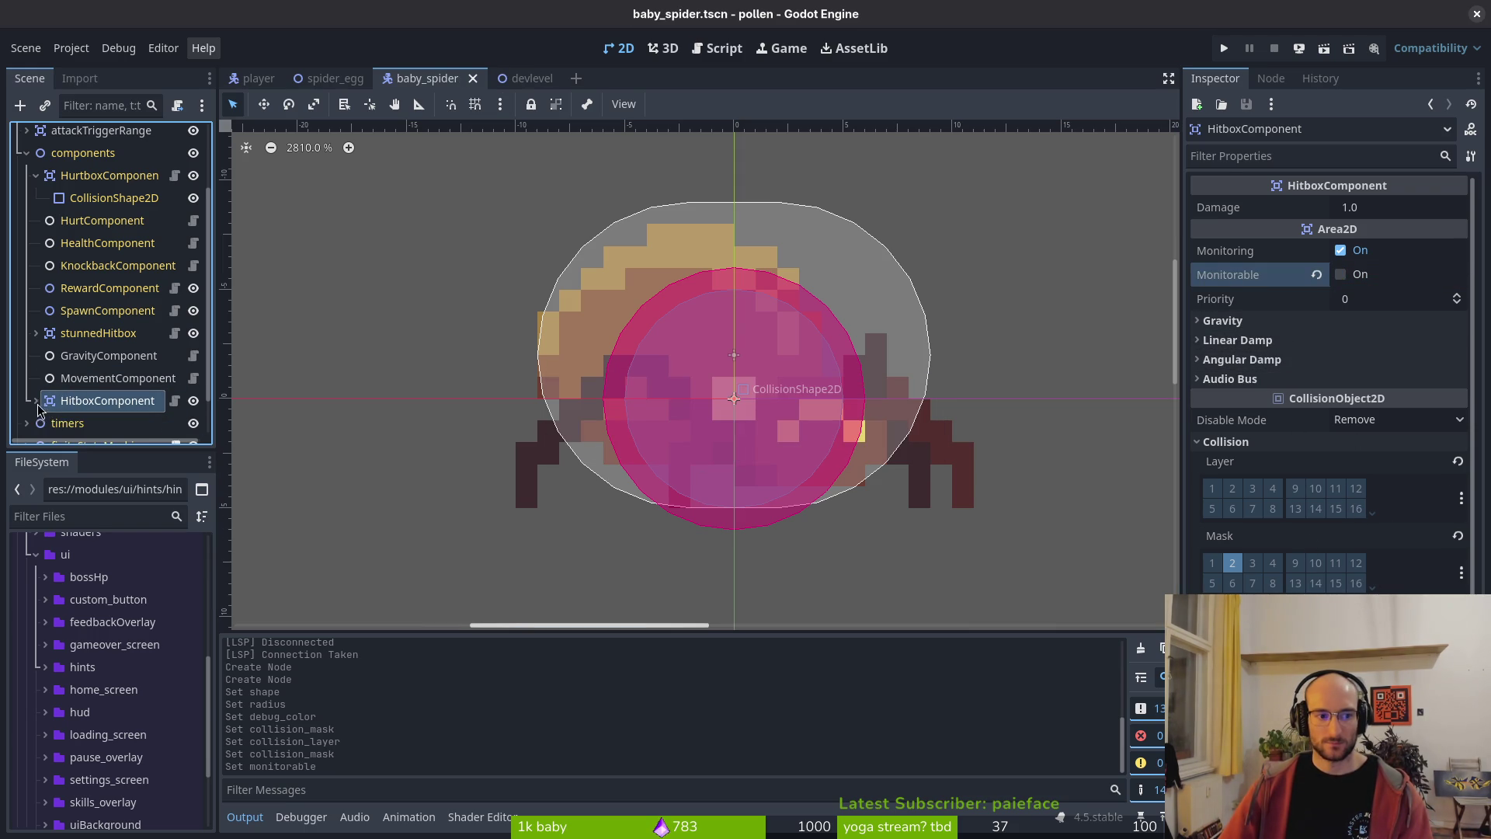
# - Collapse components, select attackTriggerRange, and toggle its visibility off and back on
pyautogui.hotkey('alt', 'Tab')
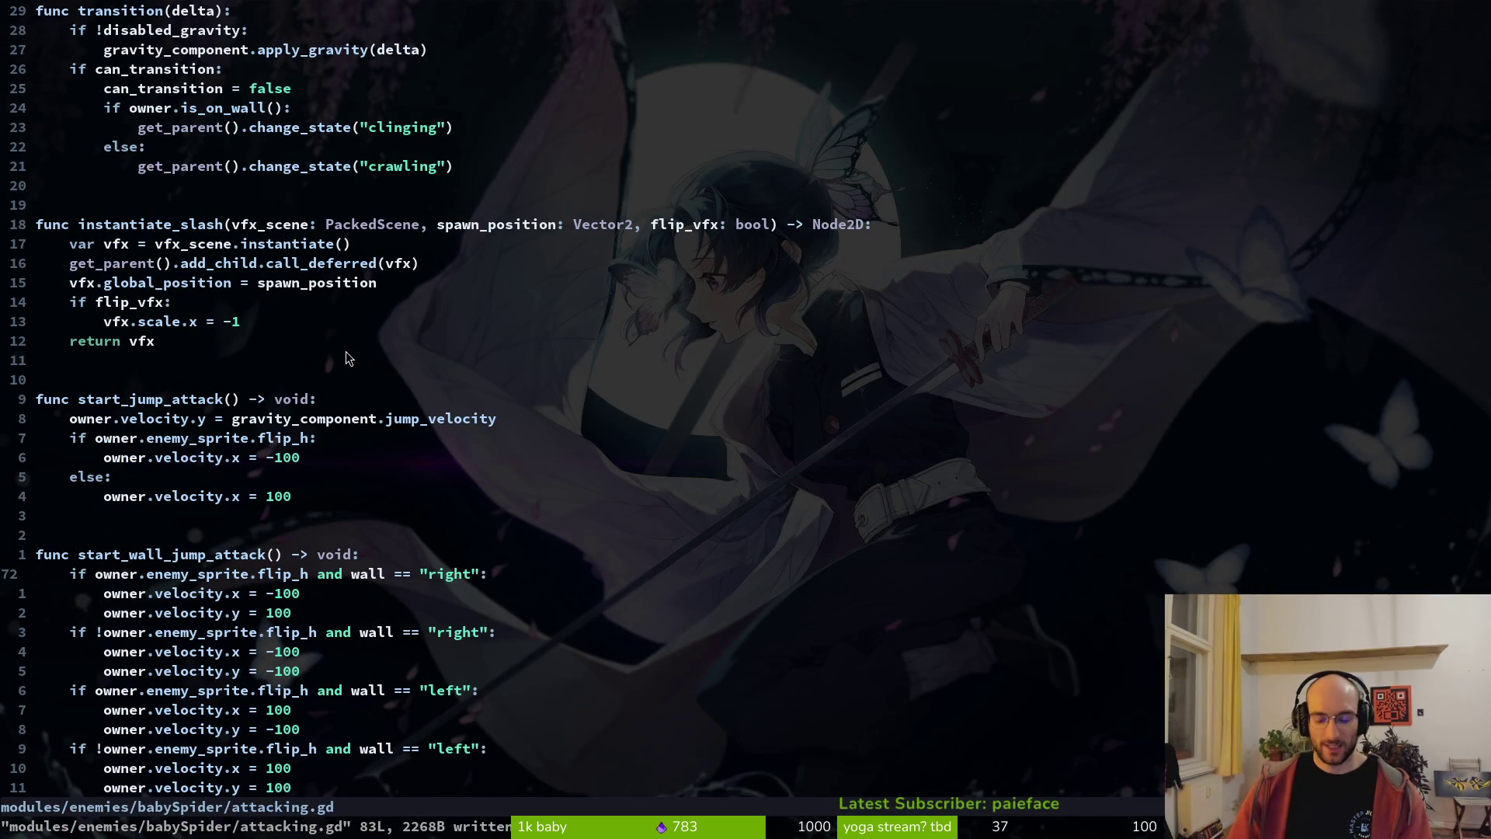
pyautogui.scroll(14, 405, 379)
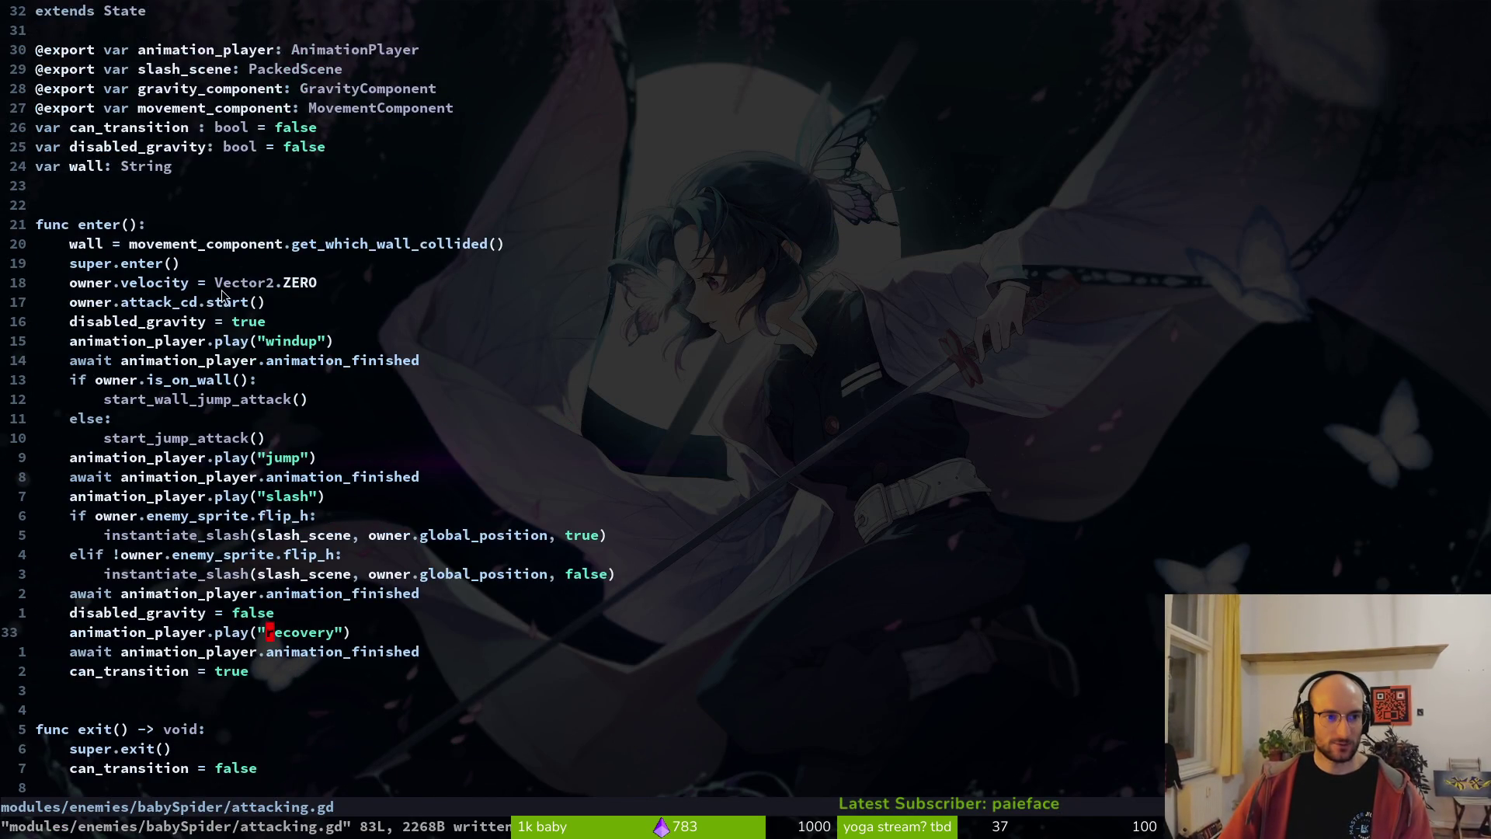
pyautogui.hotkey('alt', 'Tab')
pyautogui.scroll(2, 93, 311)
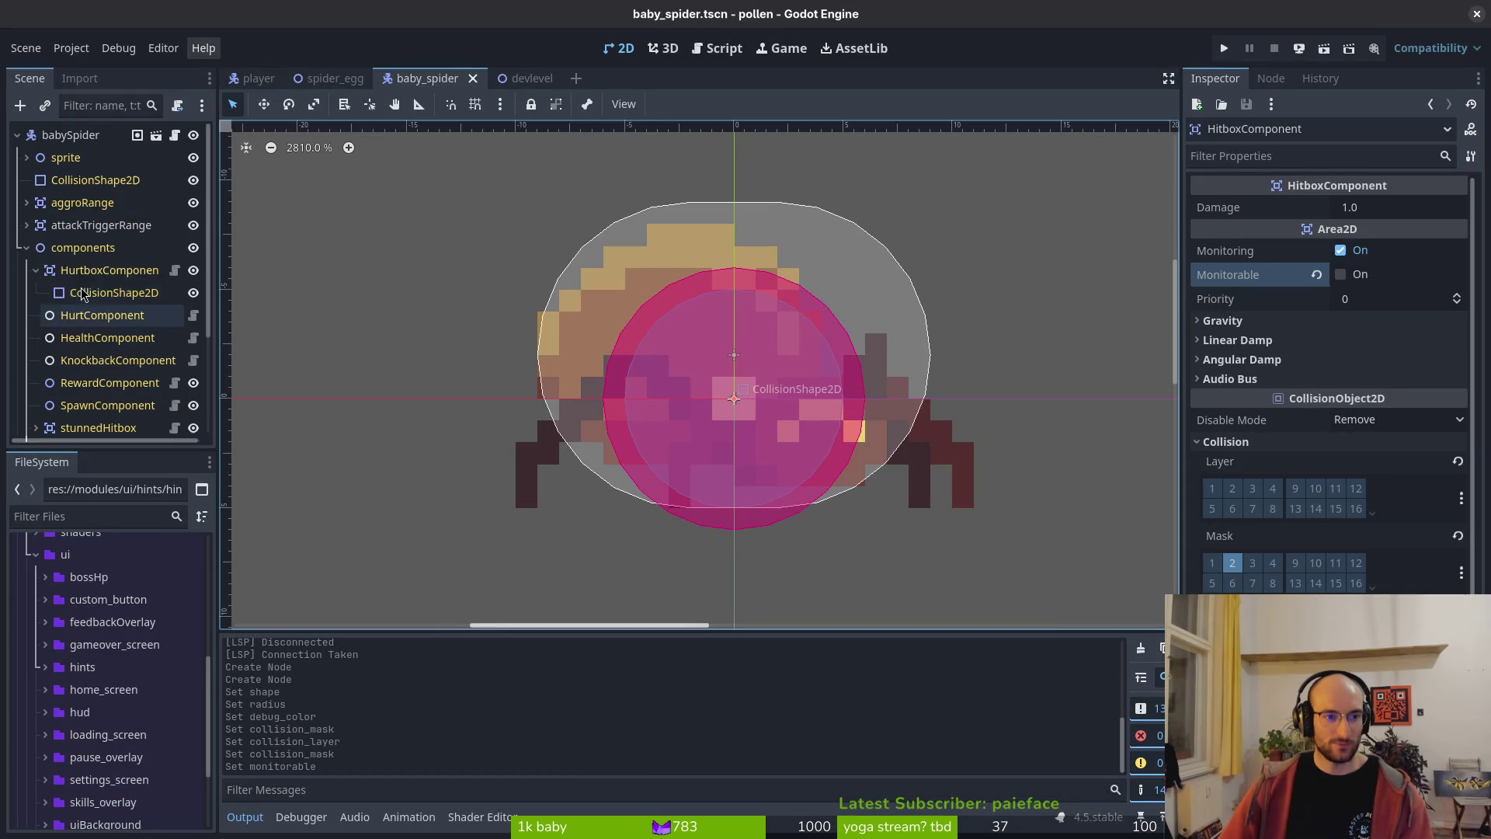
pyautogui.click(27, 247)
pyautogui.click(116, 225)
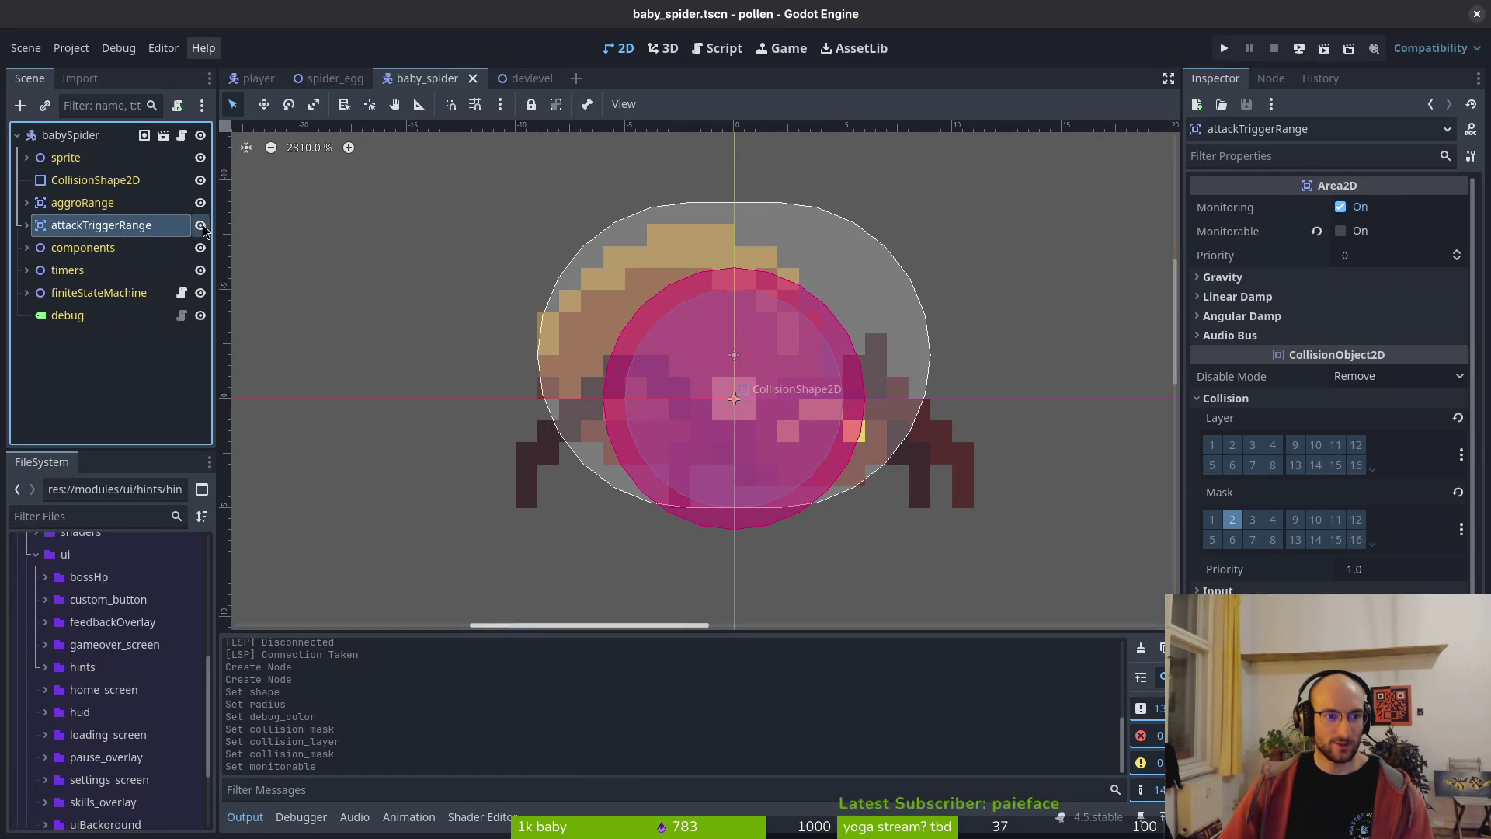
pyautogui.click(201, 226)
pyautogui.click(200, 226)
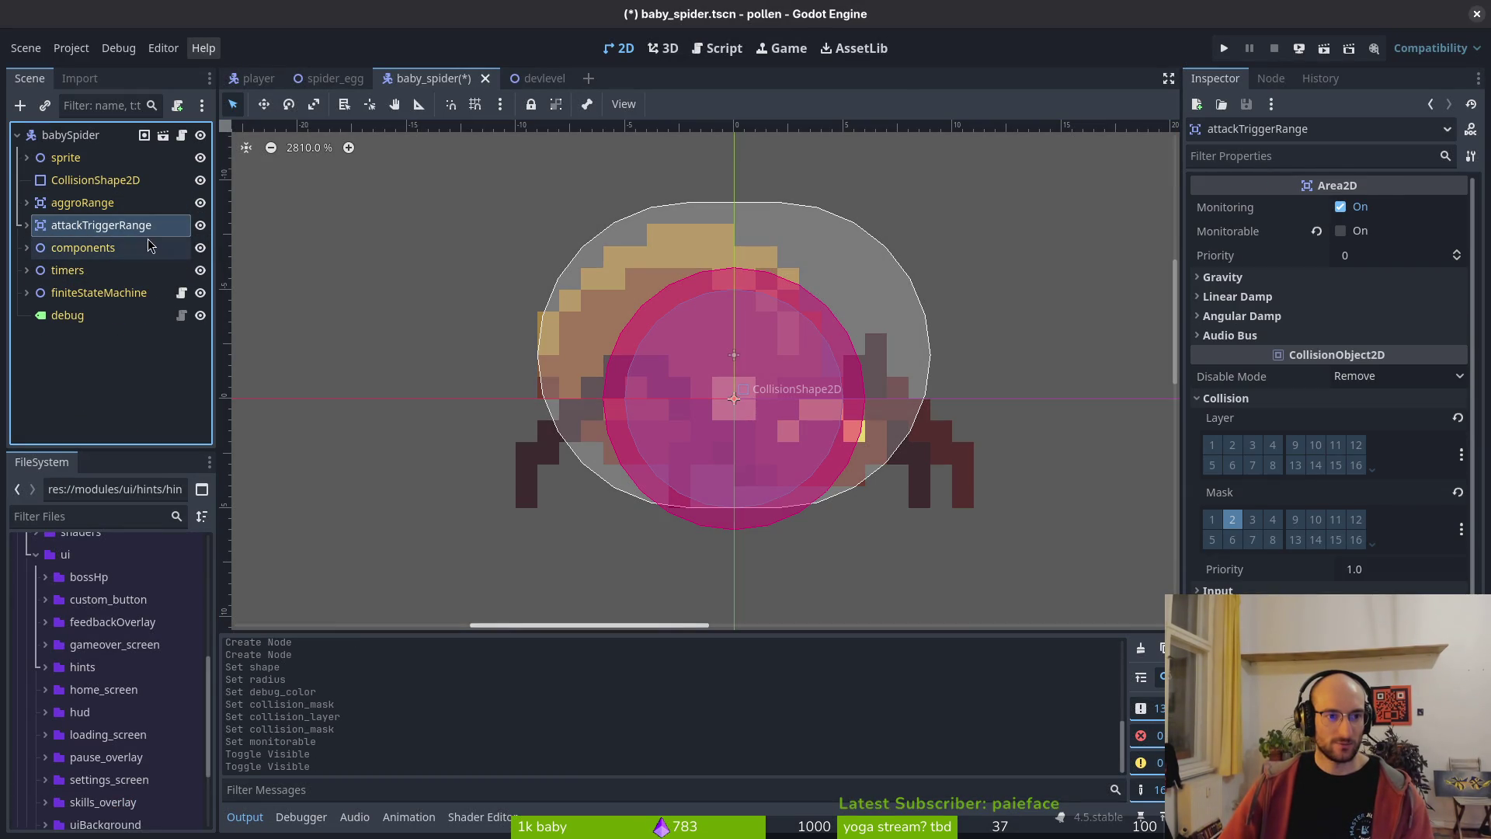
# - Expand attackTriggerRange and inspect its CollisionShape2D, which is set to Disabled
pyautogui.scroll(-5, 769, 362)
pyautogui.scroll(-1, 804, 369)
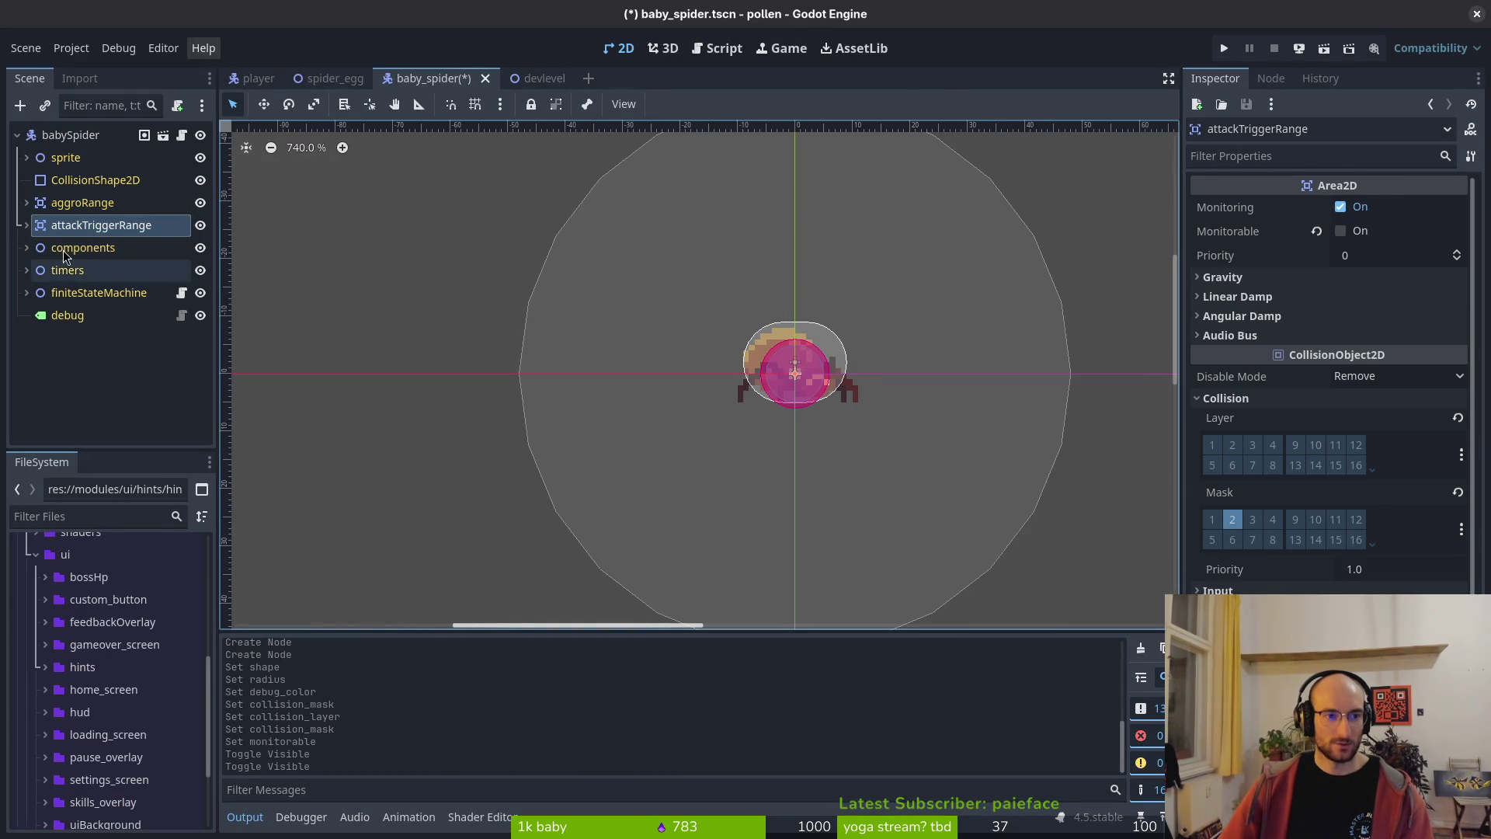
pyautogui.click(27, 226)
pyautogui.click(93, 247)
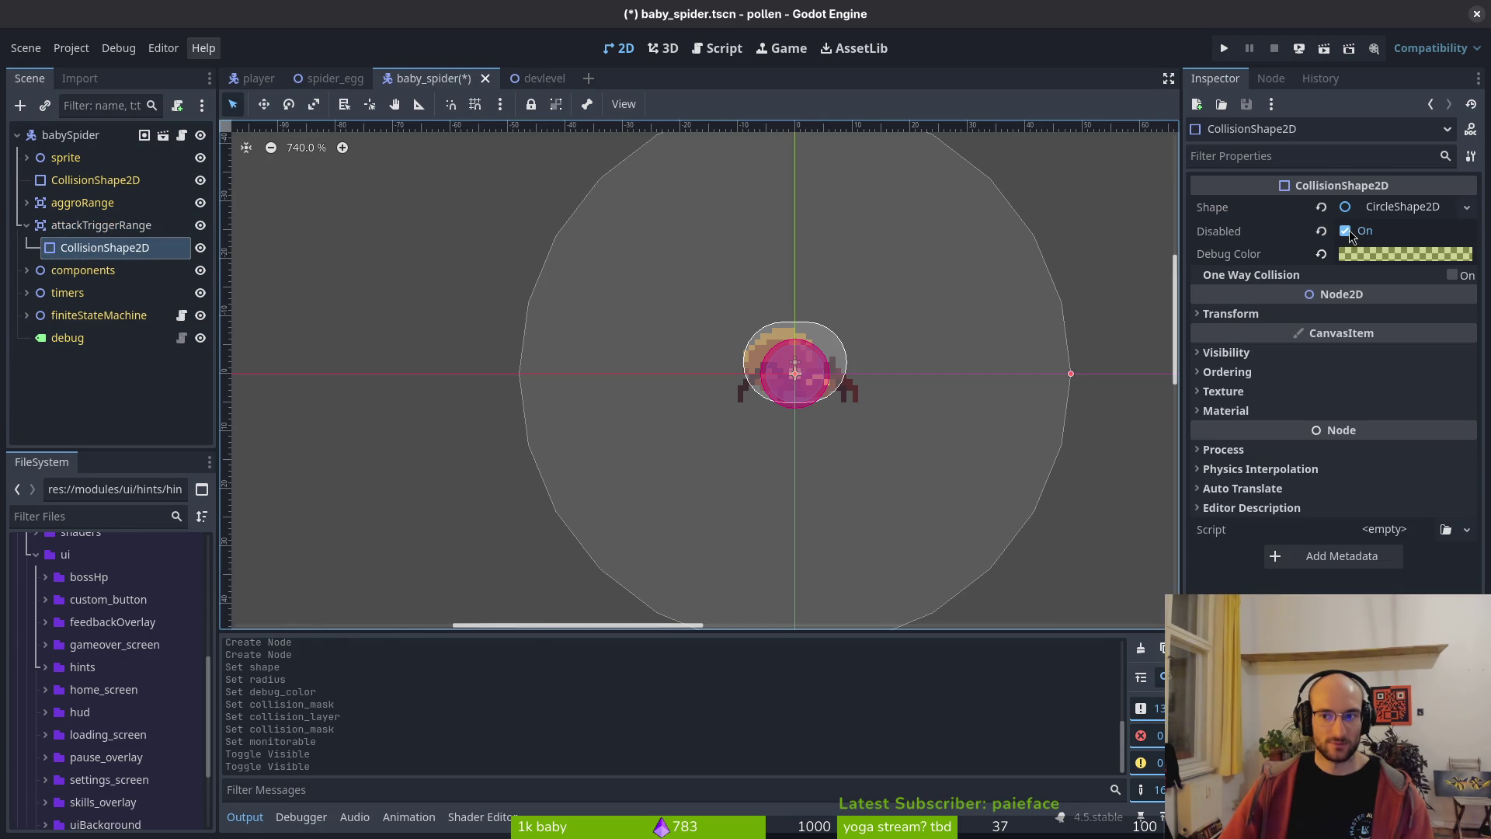
pyautogui.hotkey('alt', 'Tab')
pyautogui.hotkey('ctrl', 'p')
# - Open spawn_spider.gd and look over its randomize_next_attack code
pyautogui.write('spawnsp')
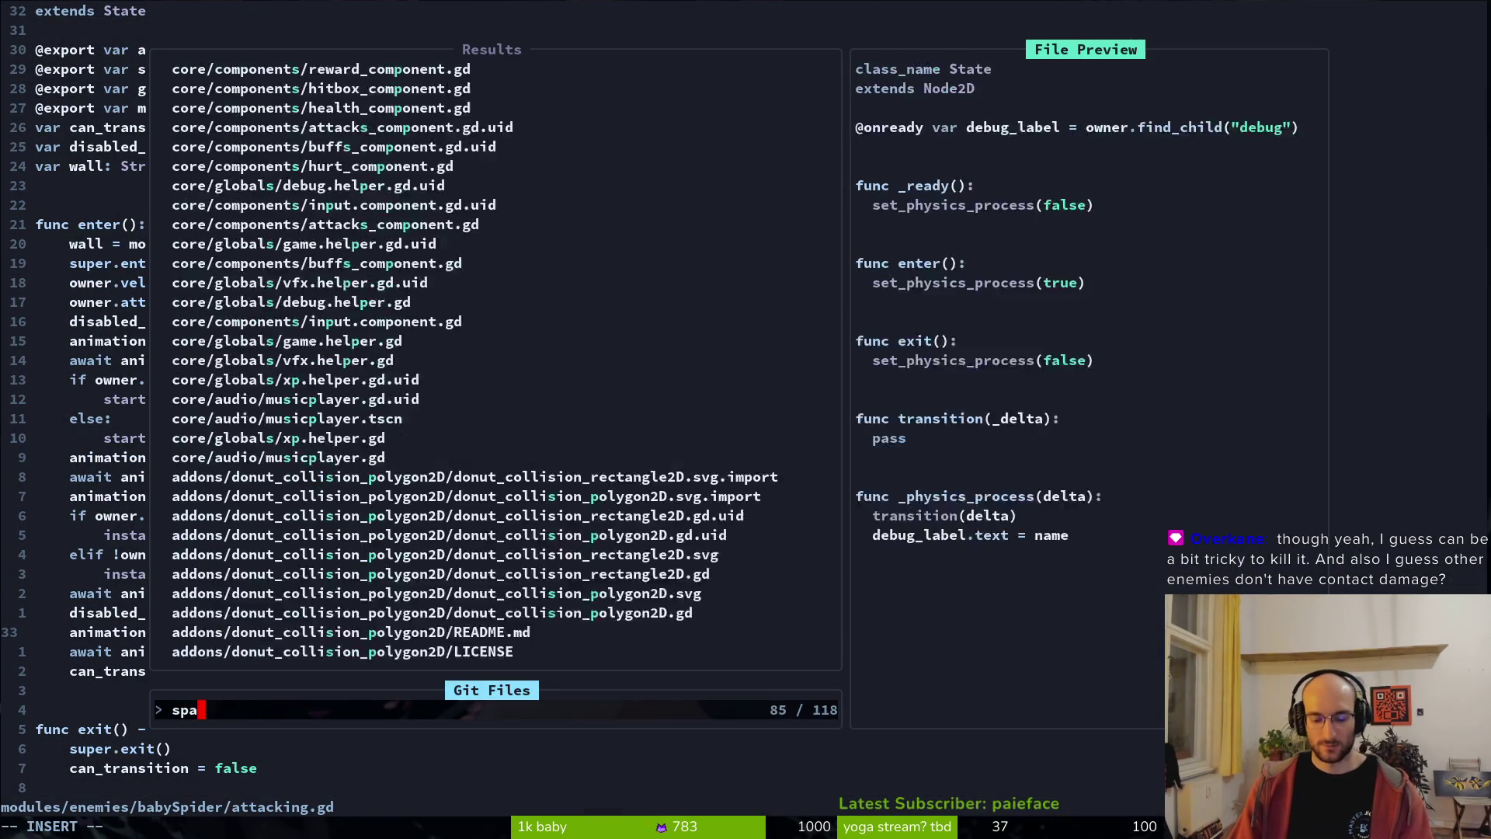
pyautogui.press('Return')
pyautogui.press('j')
pyautogui.press('j')
pyautogui.press('j')
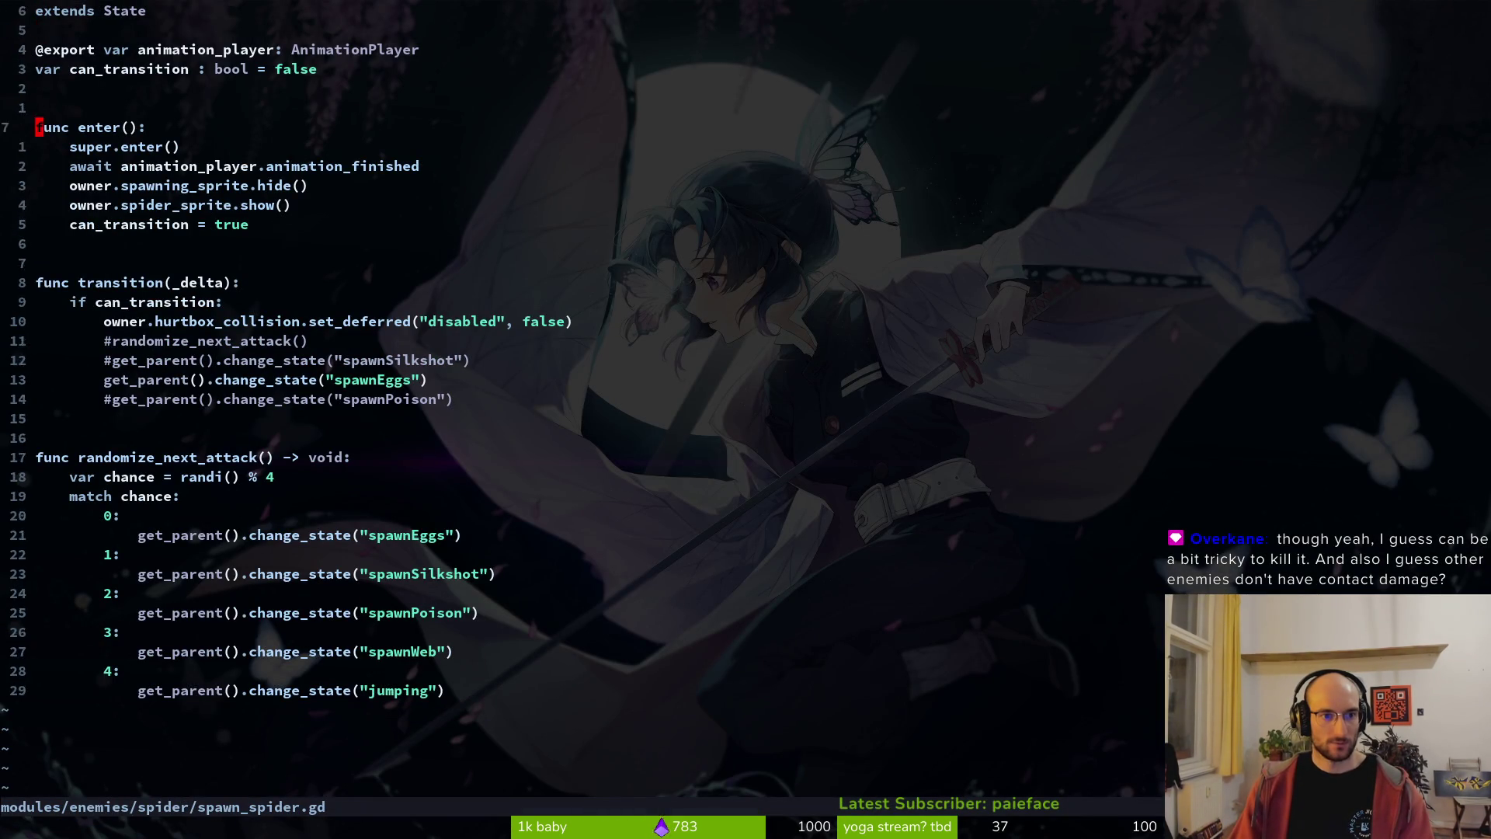
pyautogui.press('k')
# - Open the baby spider's babySpider/spawning.gd through the file finder
pyautogui.hotkey('ctrl', 'p')
pyautogui.write('spawba')
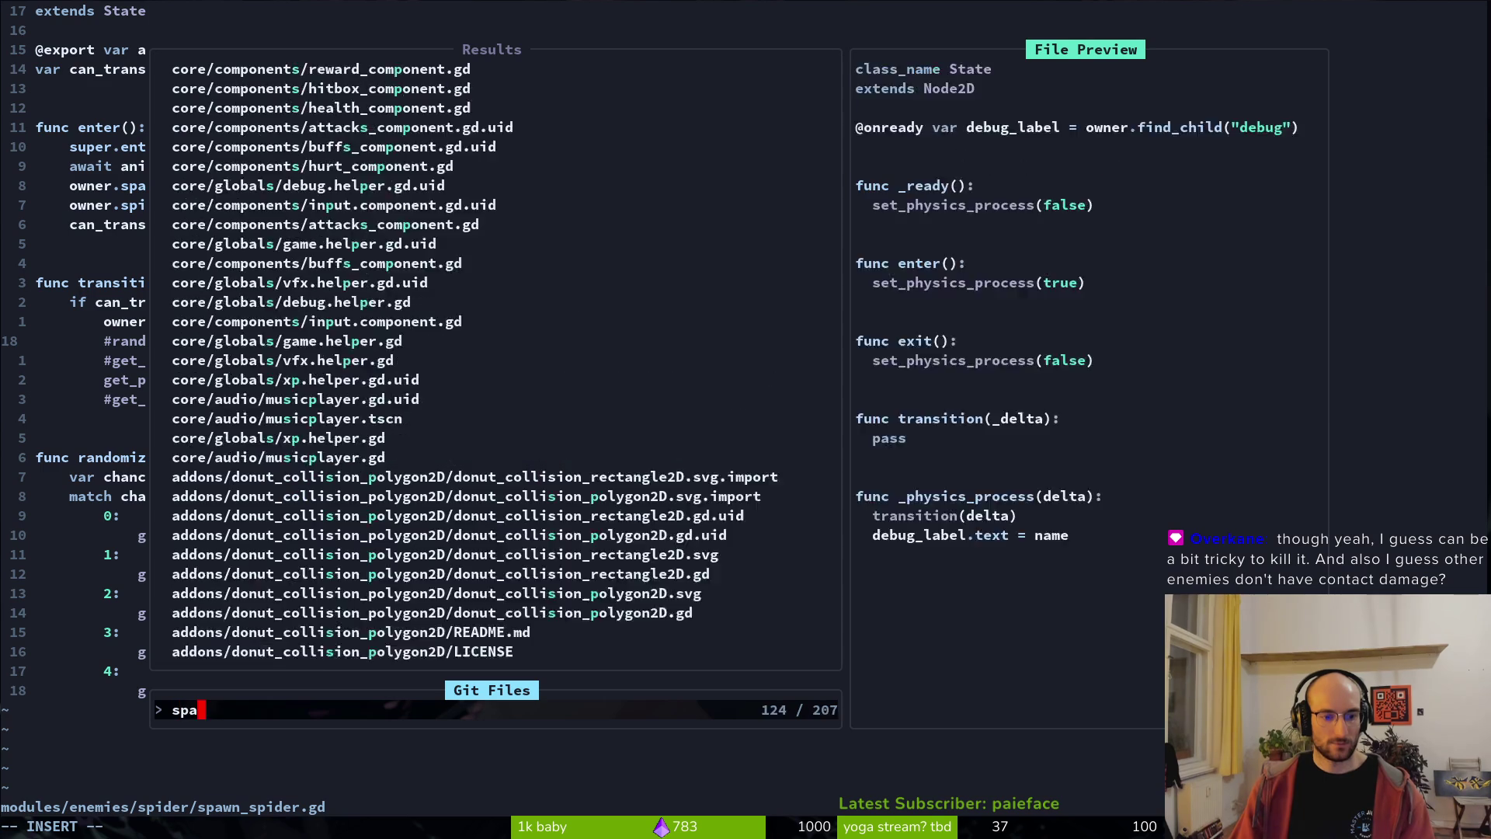
pyautogui.press('BackSpace')
pyautogui.press('BackSpace')
pyautogui.press('BackSpace')
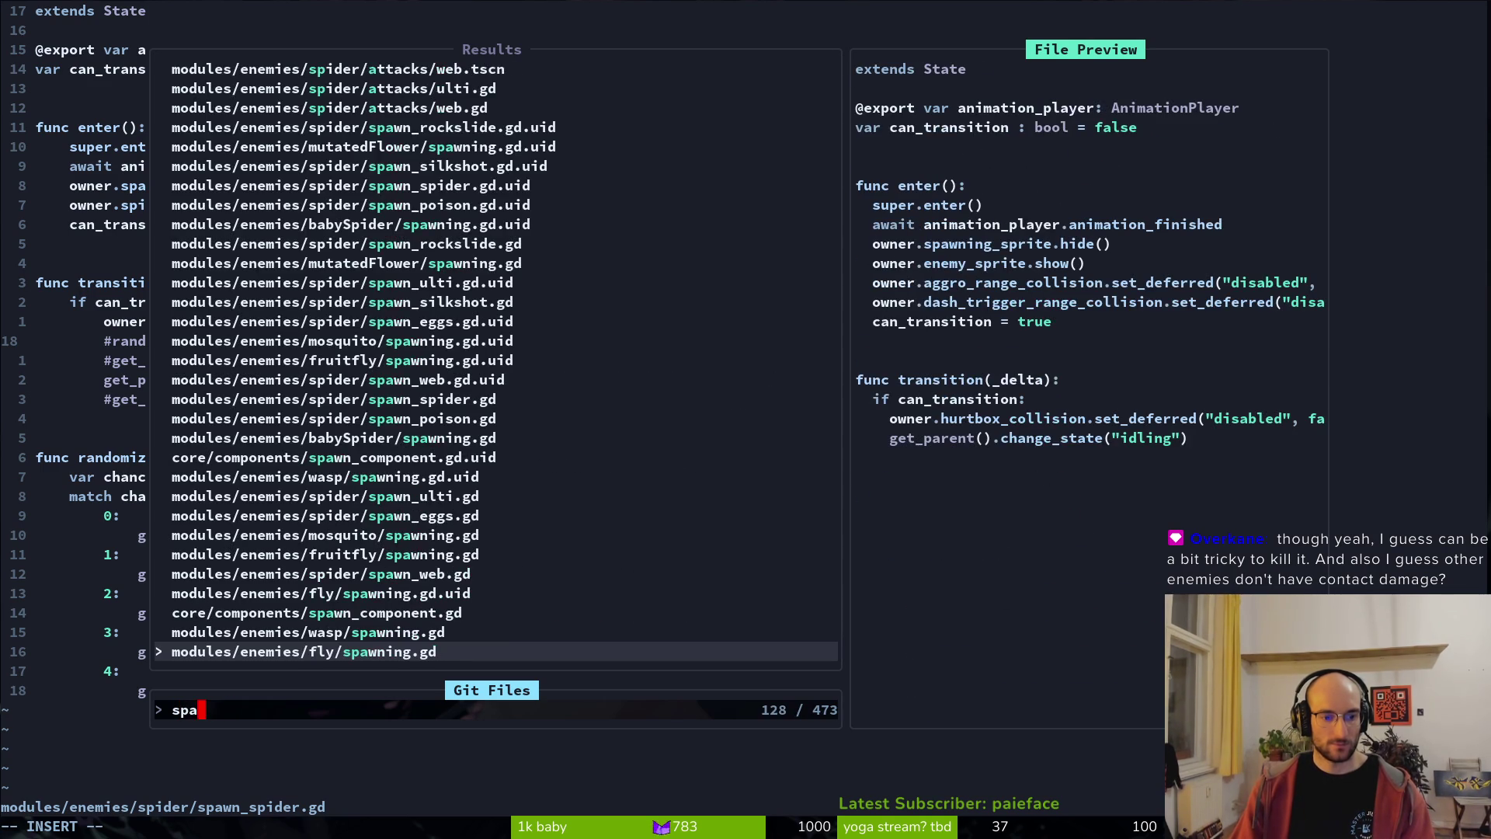
pyautogui.write('babySpider/spawn')
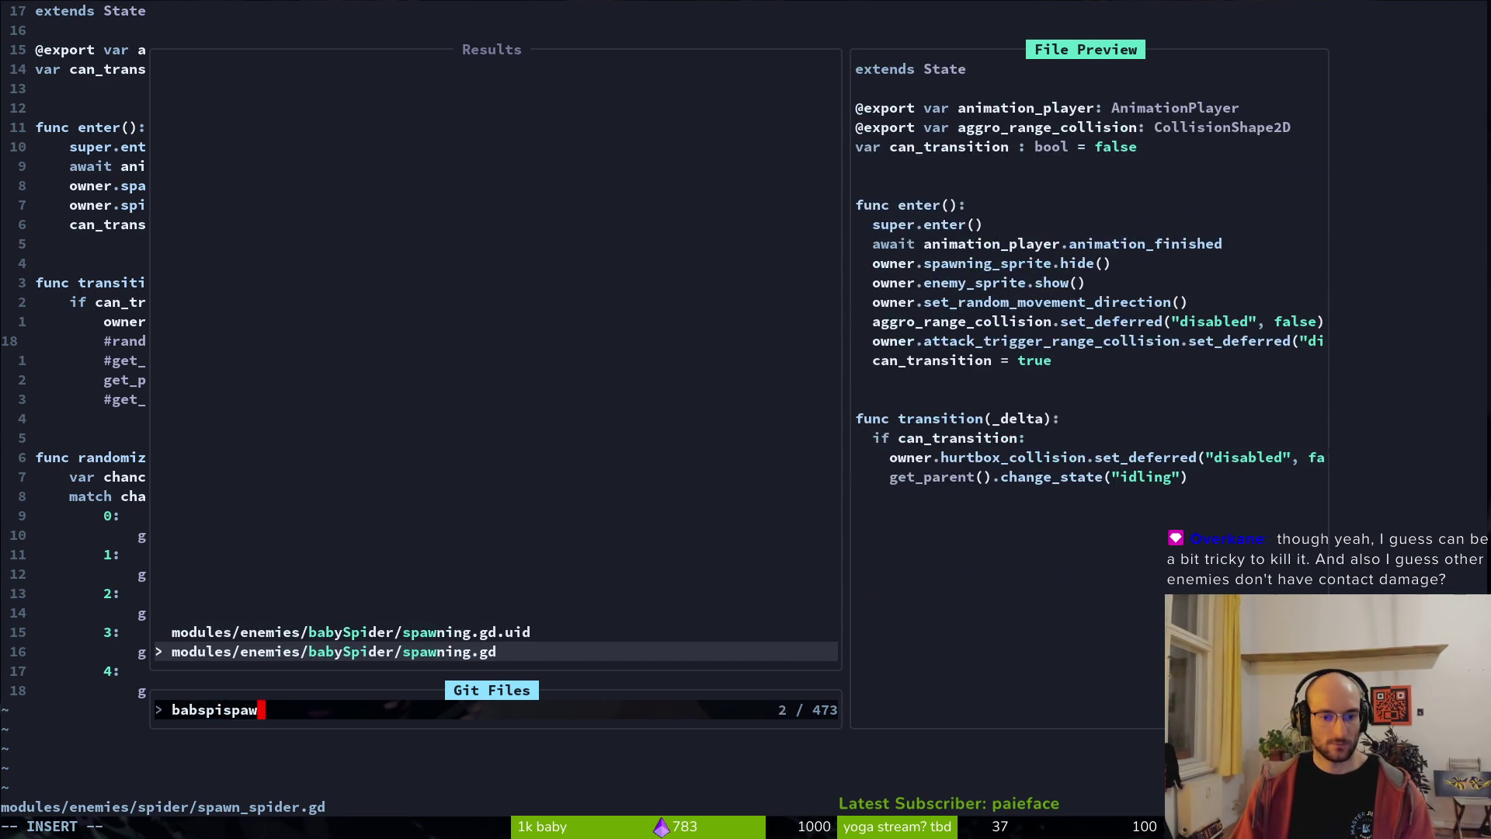
pyautogui.press('Return')
# - Comment out the attack_trigger_range_collision enable line with # and save spawning.gd with :w
pyautogui.press('6')
pyautogui.press('j')
pyautogui.press('8')
pyautogui.press('j')
pyautogui.press('k')
pyautogui.press('w')
pyautogui.press('w')
pyautogui.press('w')
pyautogui.press('w')
pyautogui.press('w')
pyautogui.press('b')
pyautogui.press('b')
pyautogui.press('b')
pyautogui.write('I#')
pyautogui.press('Escape')
pyautogui.write(':w')
pyautogui.press('Return')
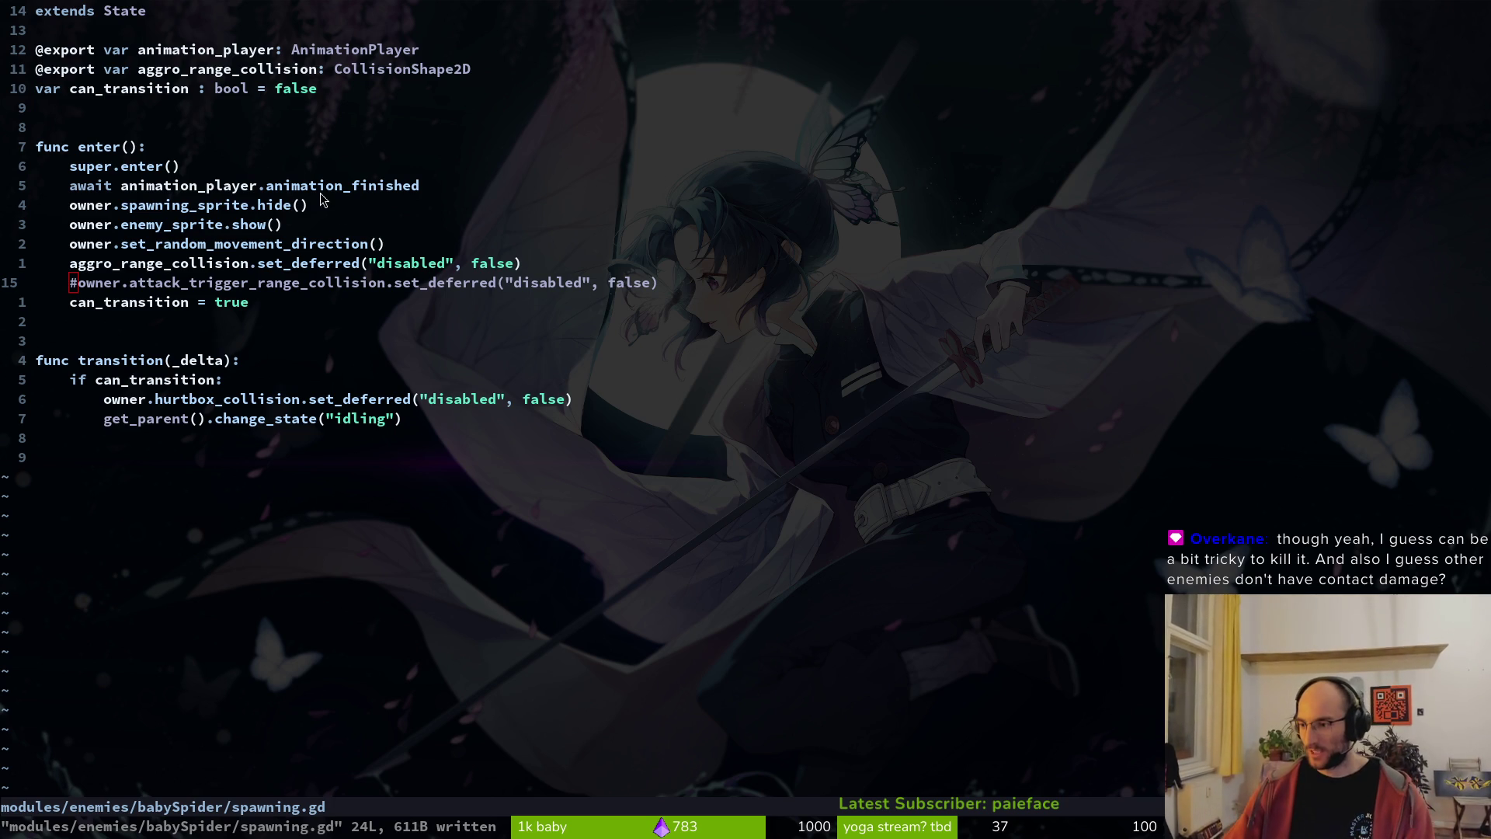
pyautogui.hotkey('alt', 'Tab')
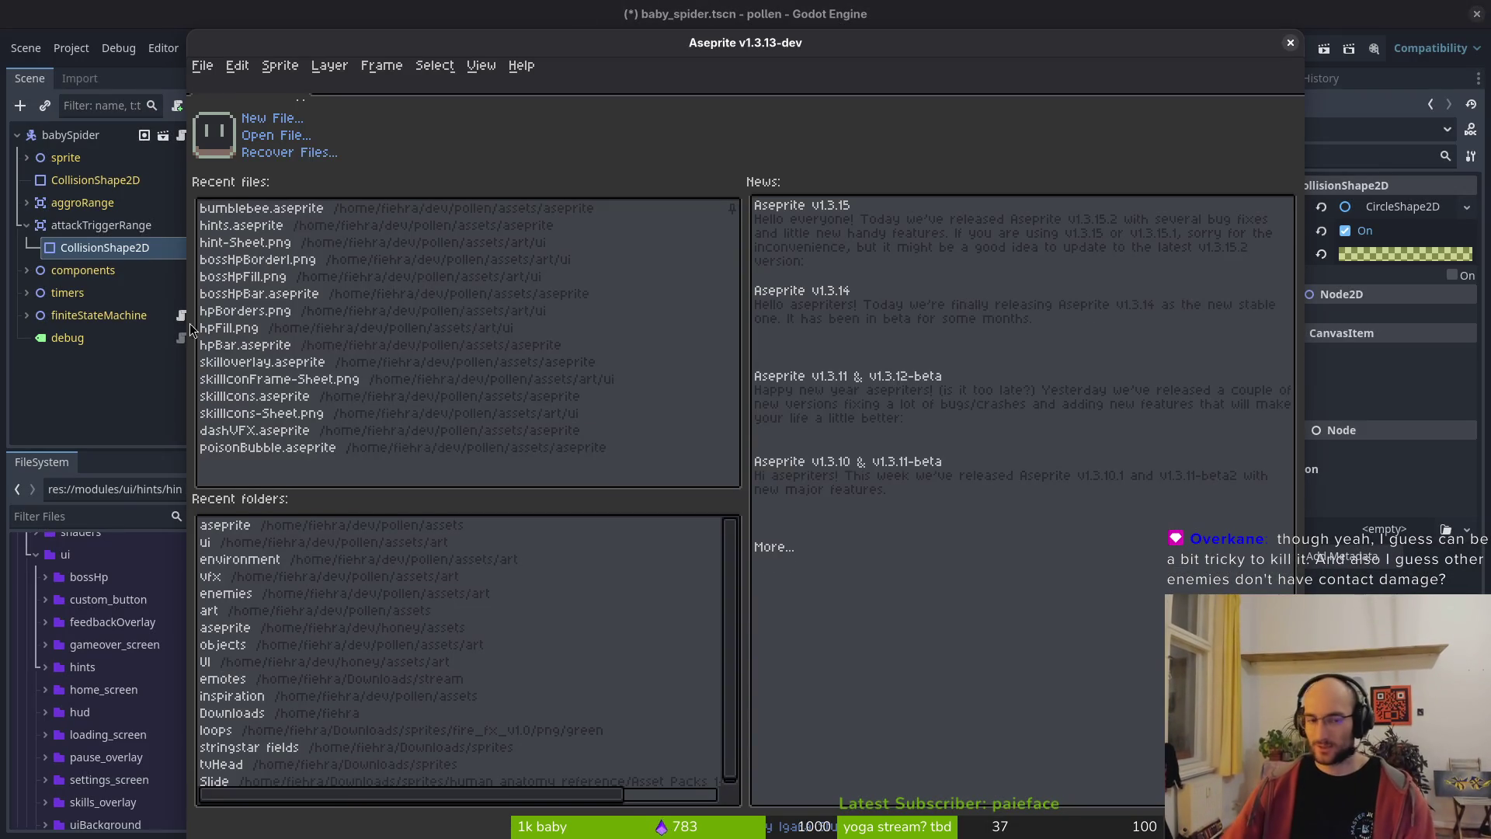
# - Browse from the art folders up to assets/aseprite and open babySpider.aseprite
pyautogui.click(263, 136)
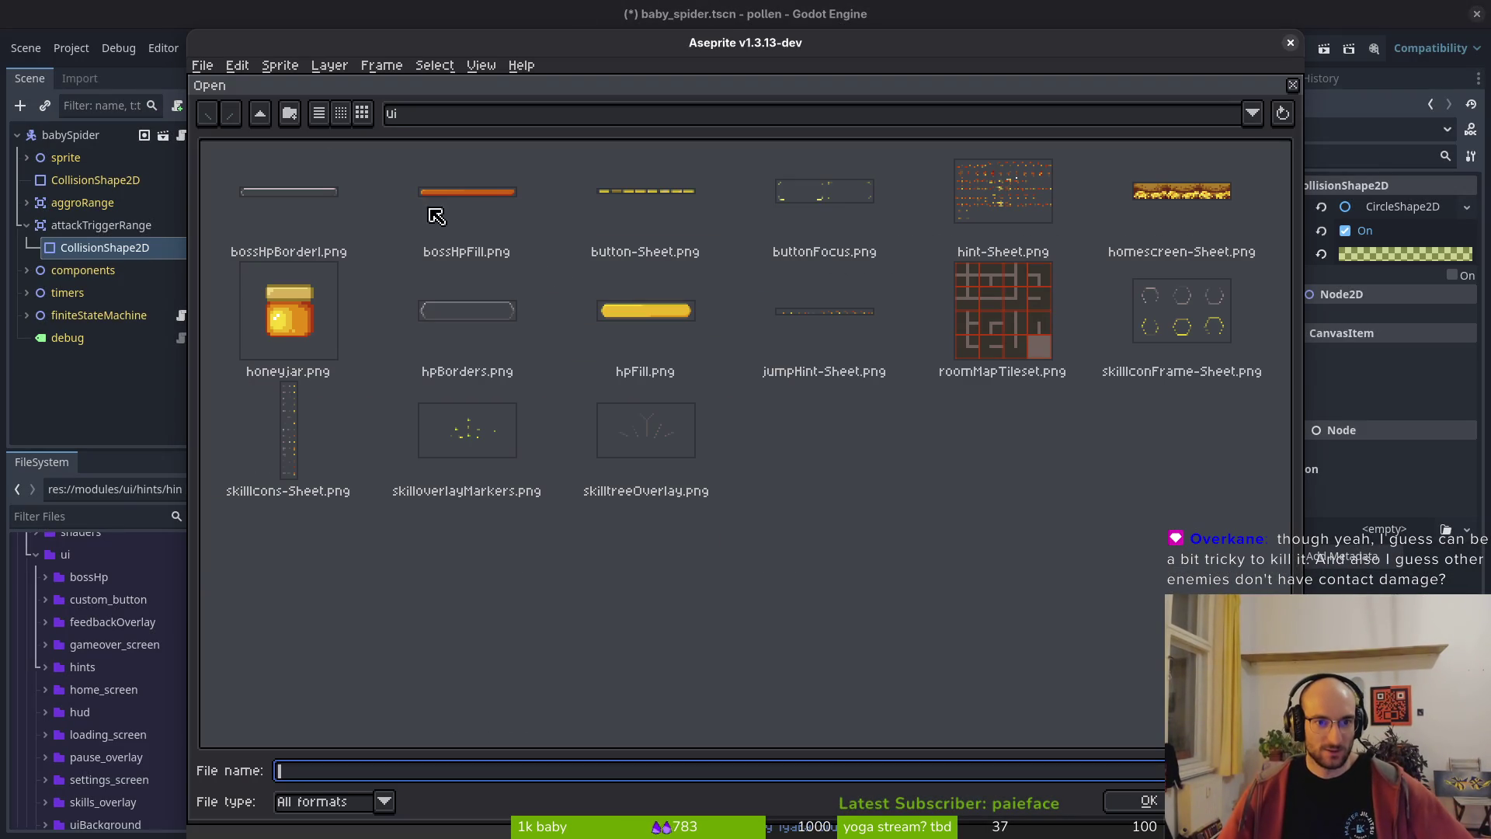
pyautogui.click(263, 118)
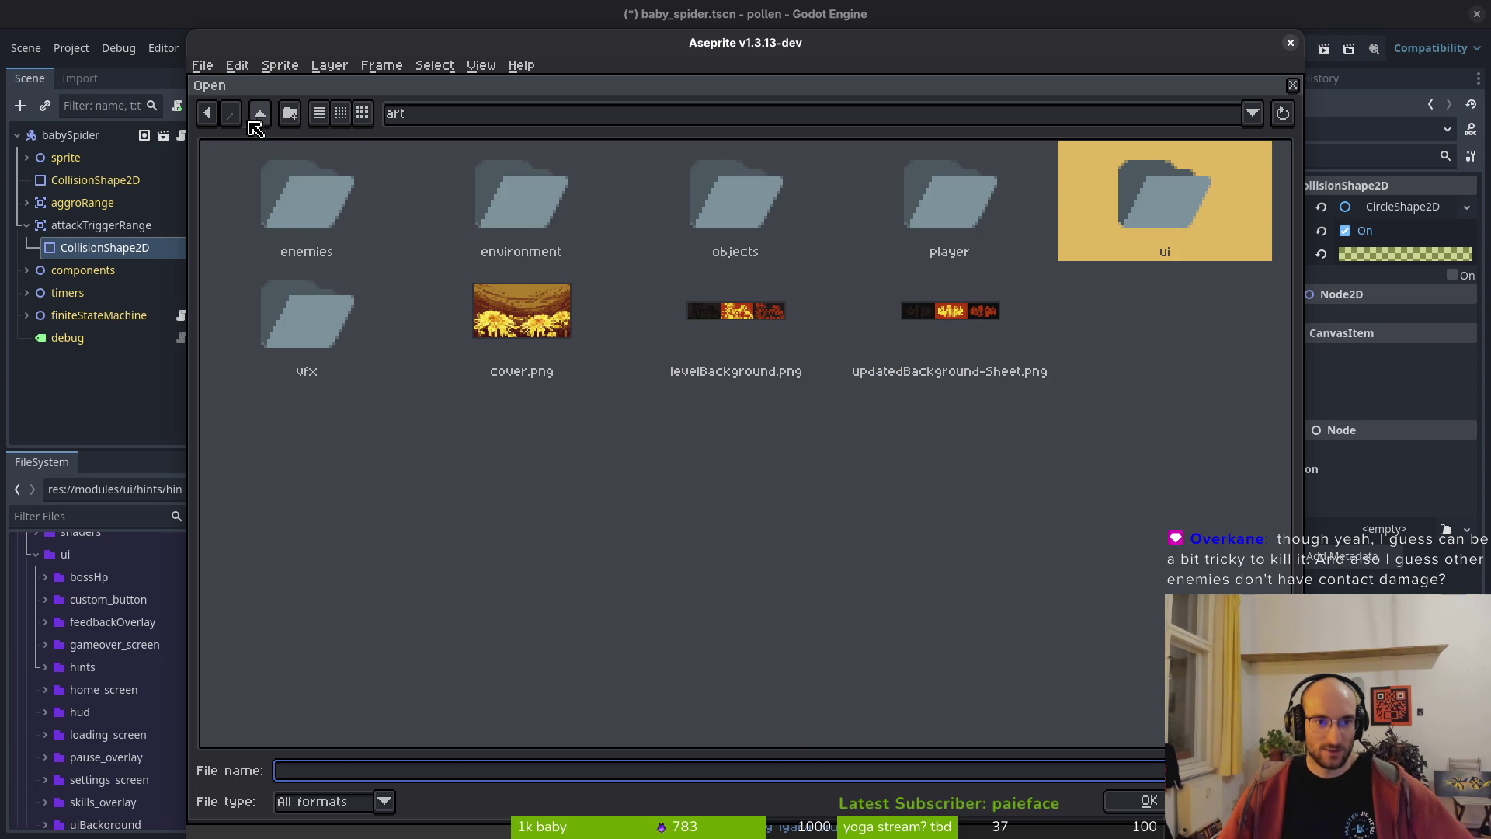
pyautogui.click(291, 215)
pyautogui.doubleClick(309, 205)
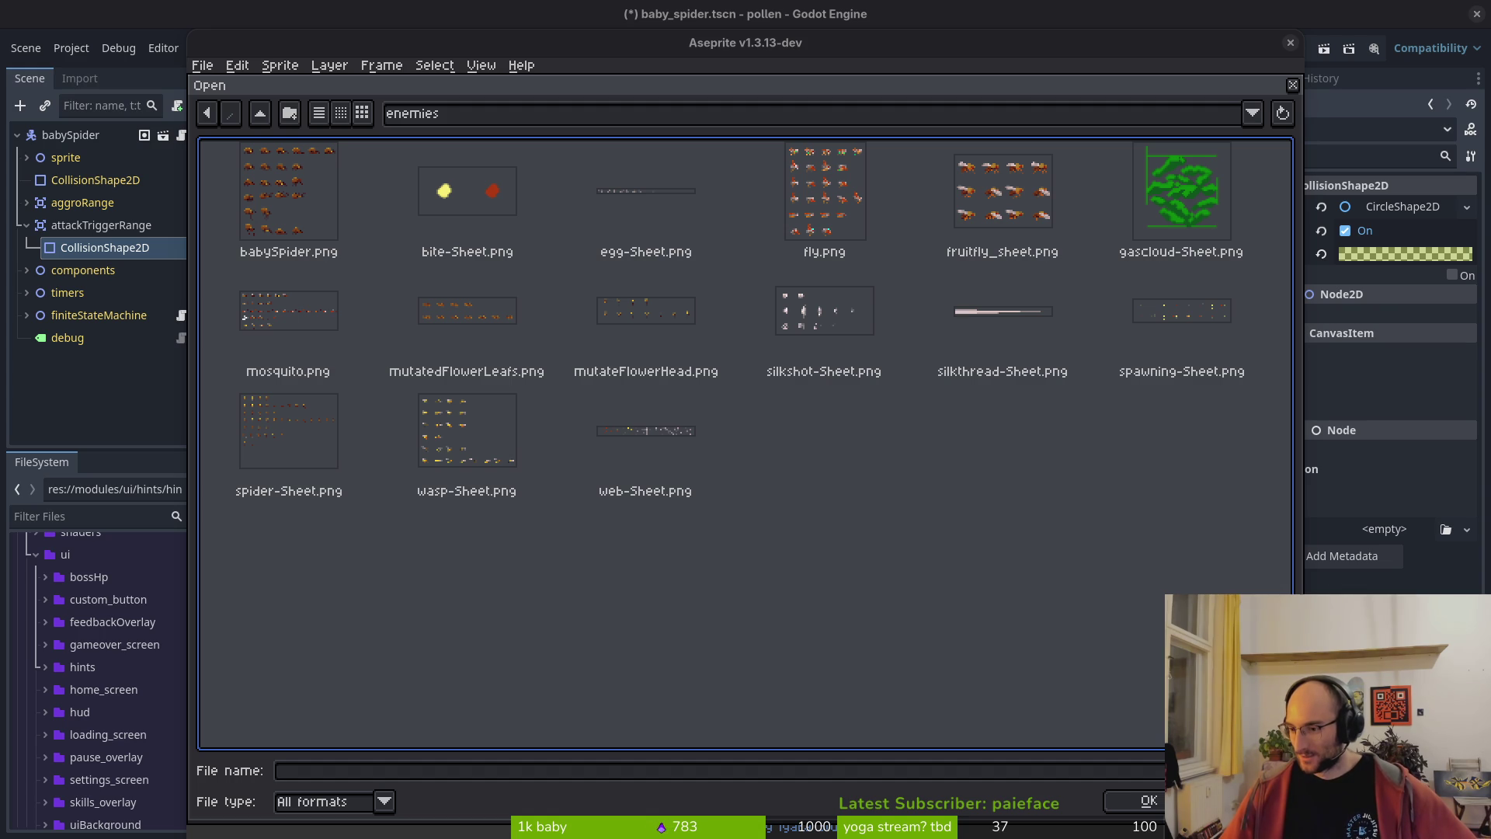
pyautogui.click(261, 115)
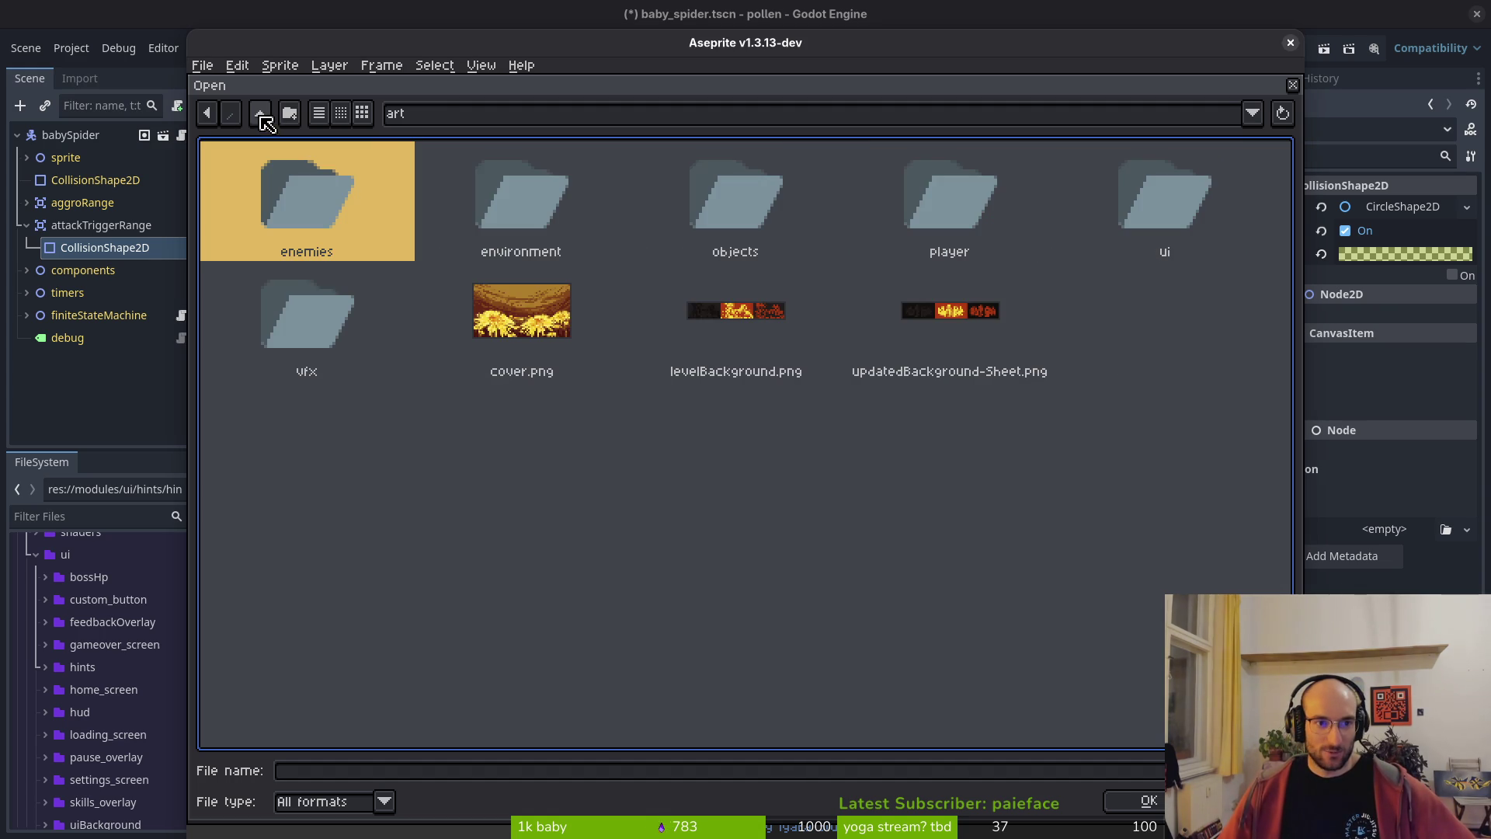
pyautogui.click(289, 114)
pyautogui.click(843, 479)
pyautogui.click(260, 114)
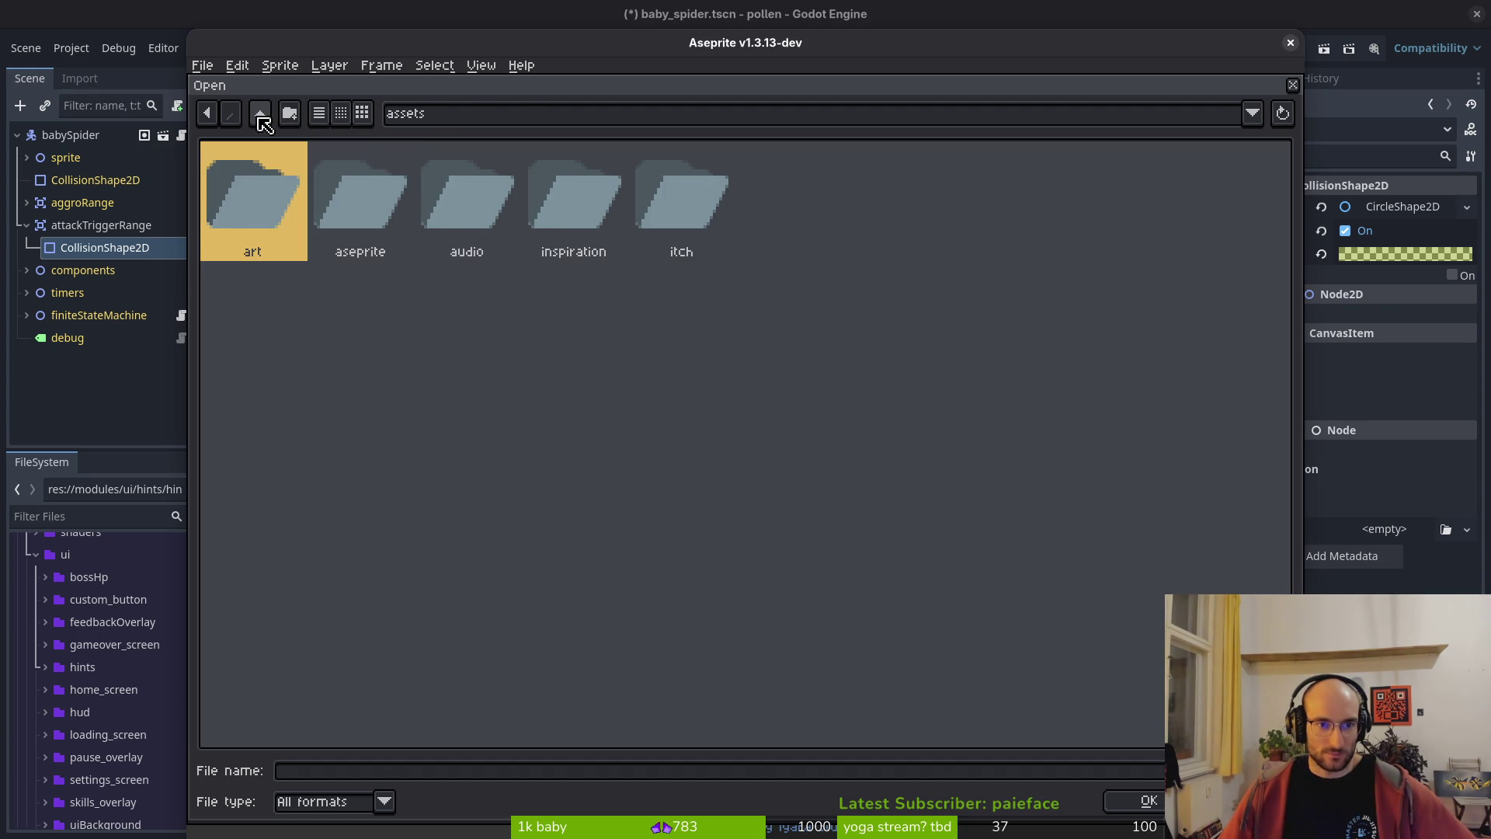
pyautogui.doubleClick(395, 217)
pyautogui.doubleClick(311, 195)
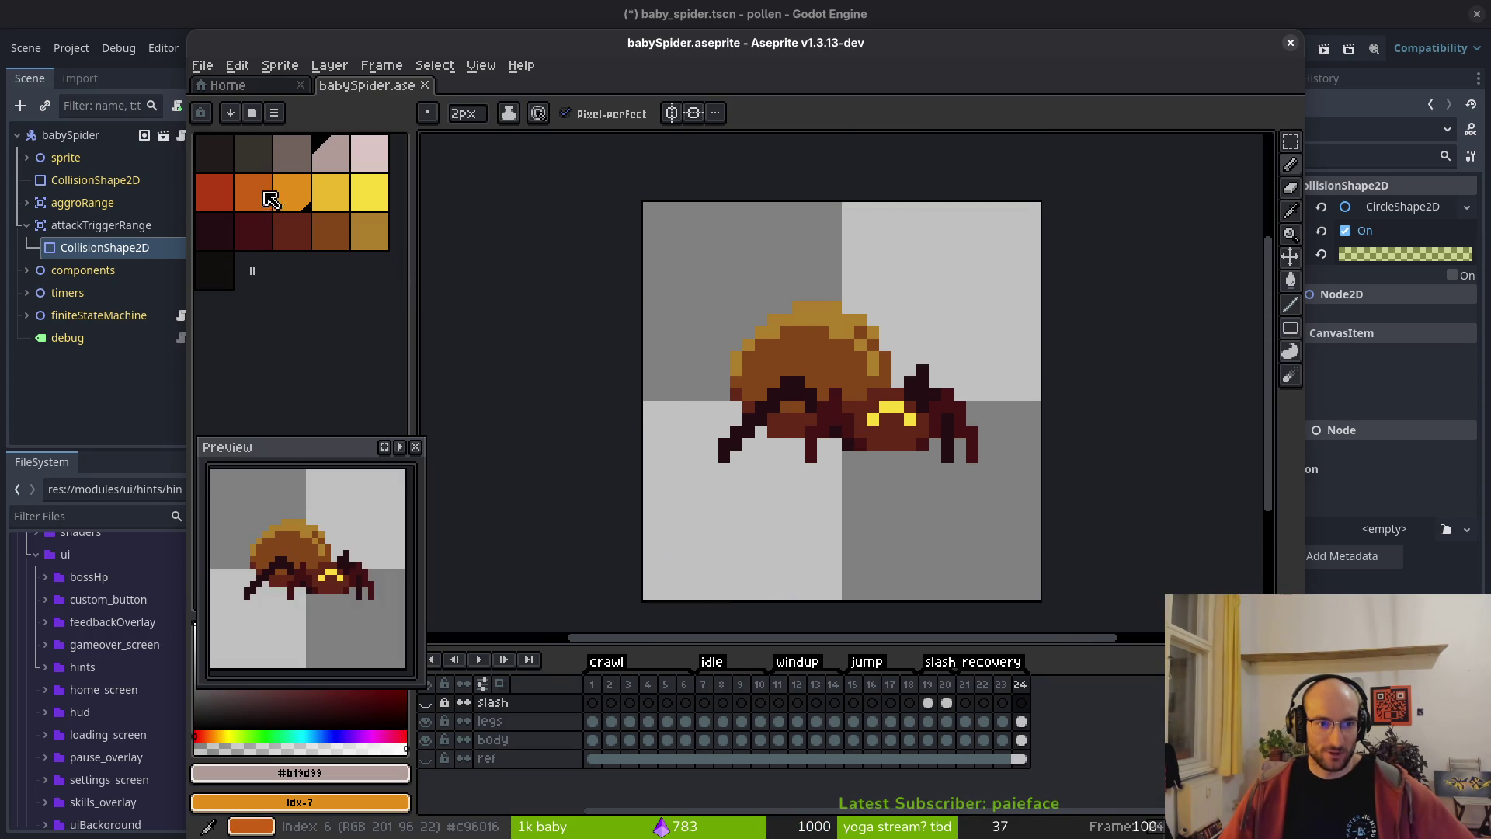
# - Select frame 1 of the body layer, use a one-pixel brush, and pick the darker yellow
pyautogui.click(218, 195)
pyautogui.scroll(3, 843, 314)
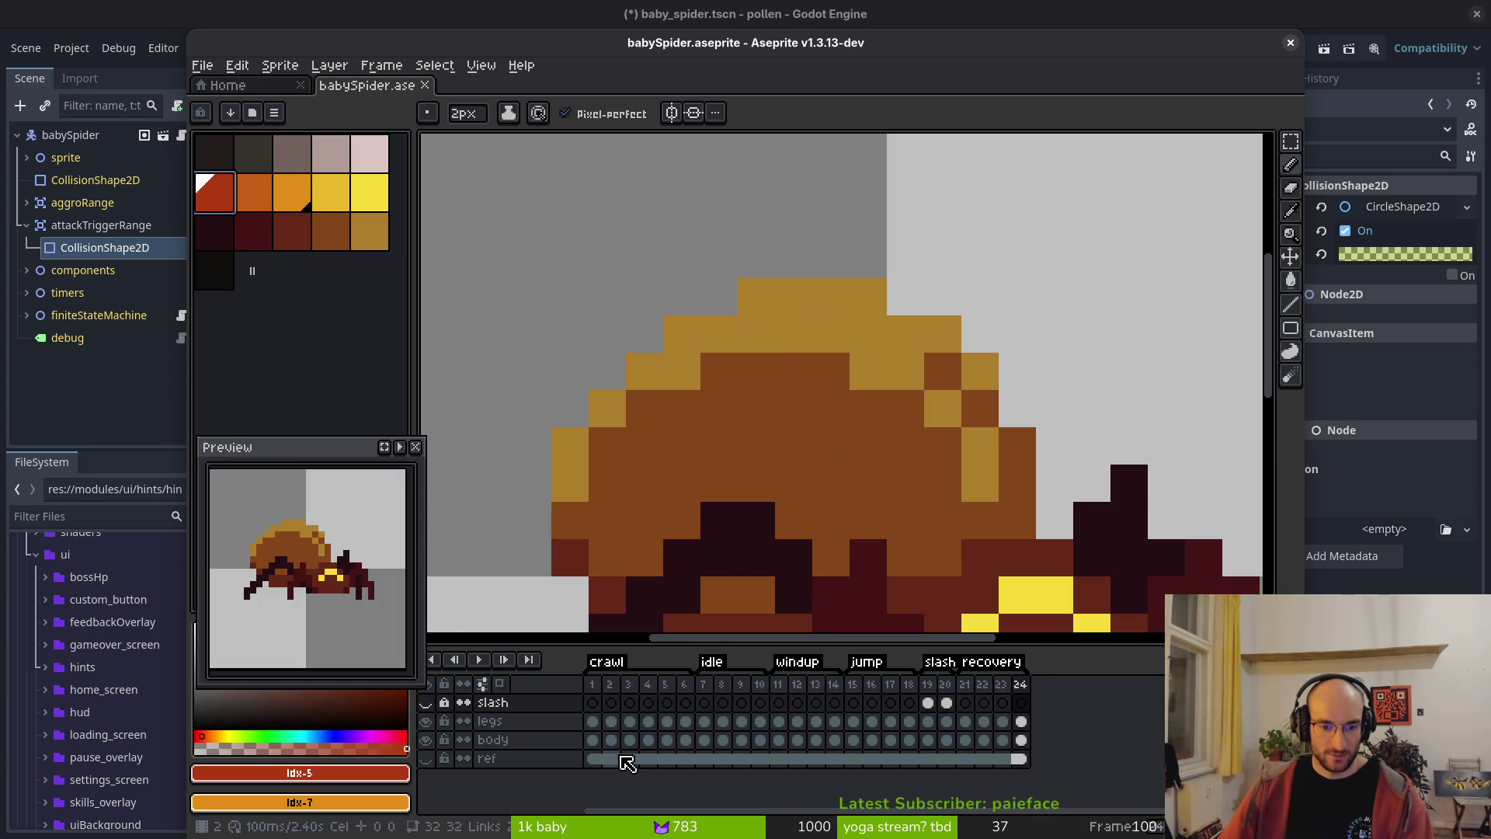
pyautogui.click(592, 739)
pyautogui.hscroll(-2, 738, 350)
pyautogui.press('-')
pyautogui.scroll(2, 683, 334)
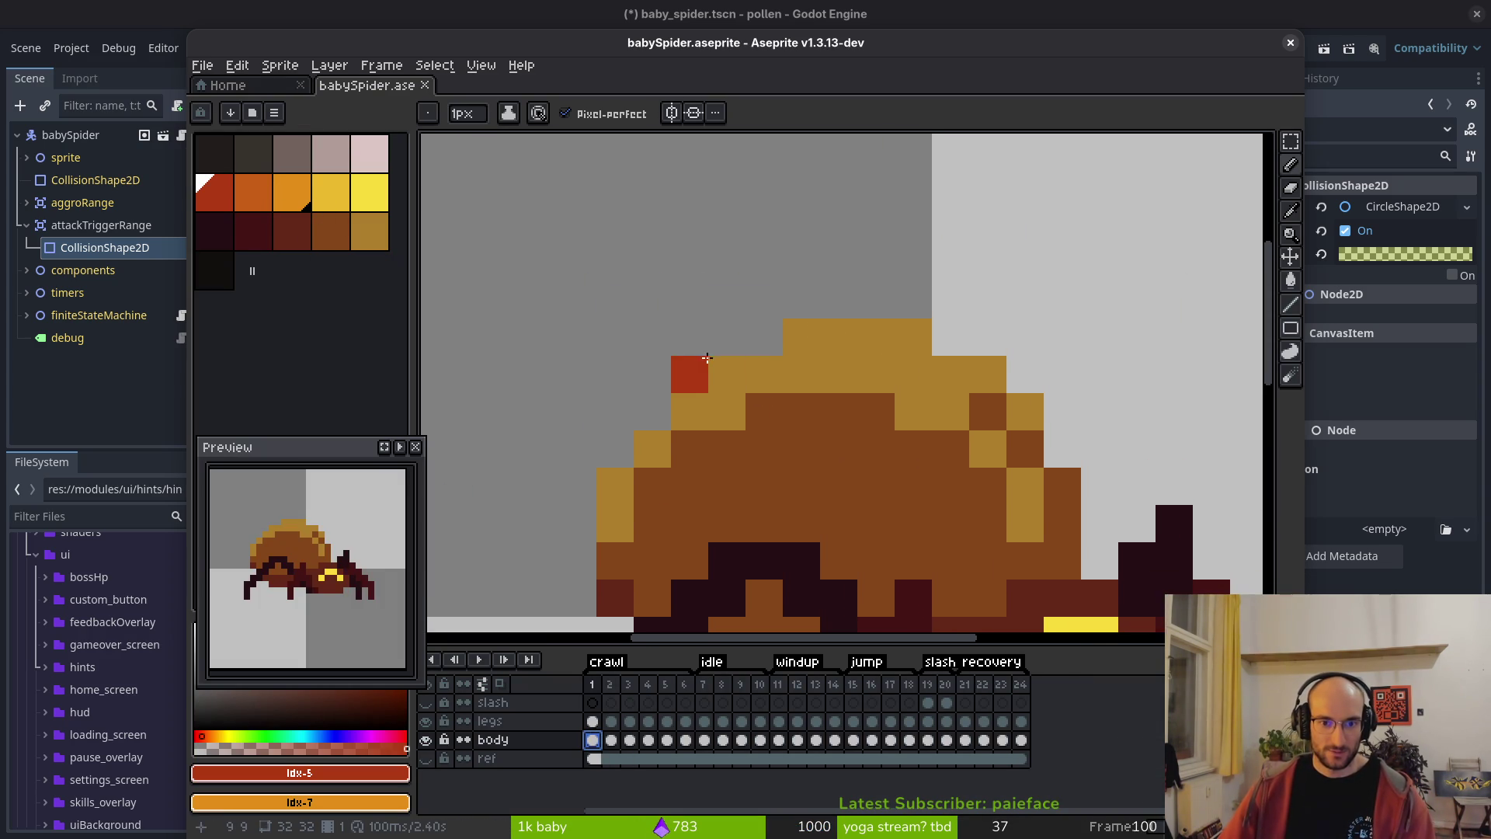
pyautogui.click(367, 194)
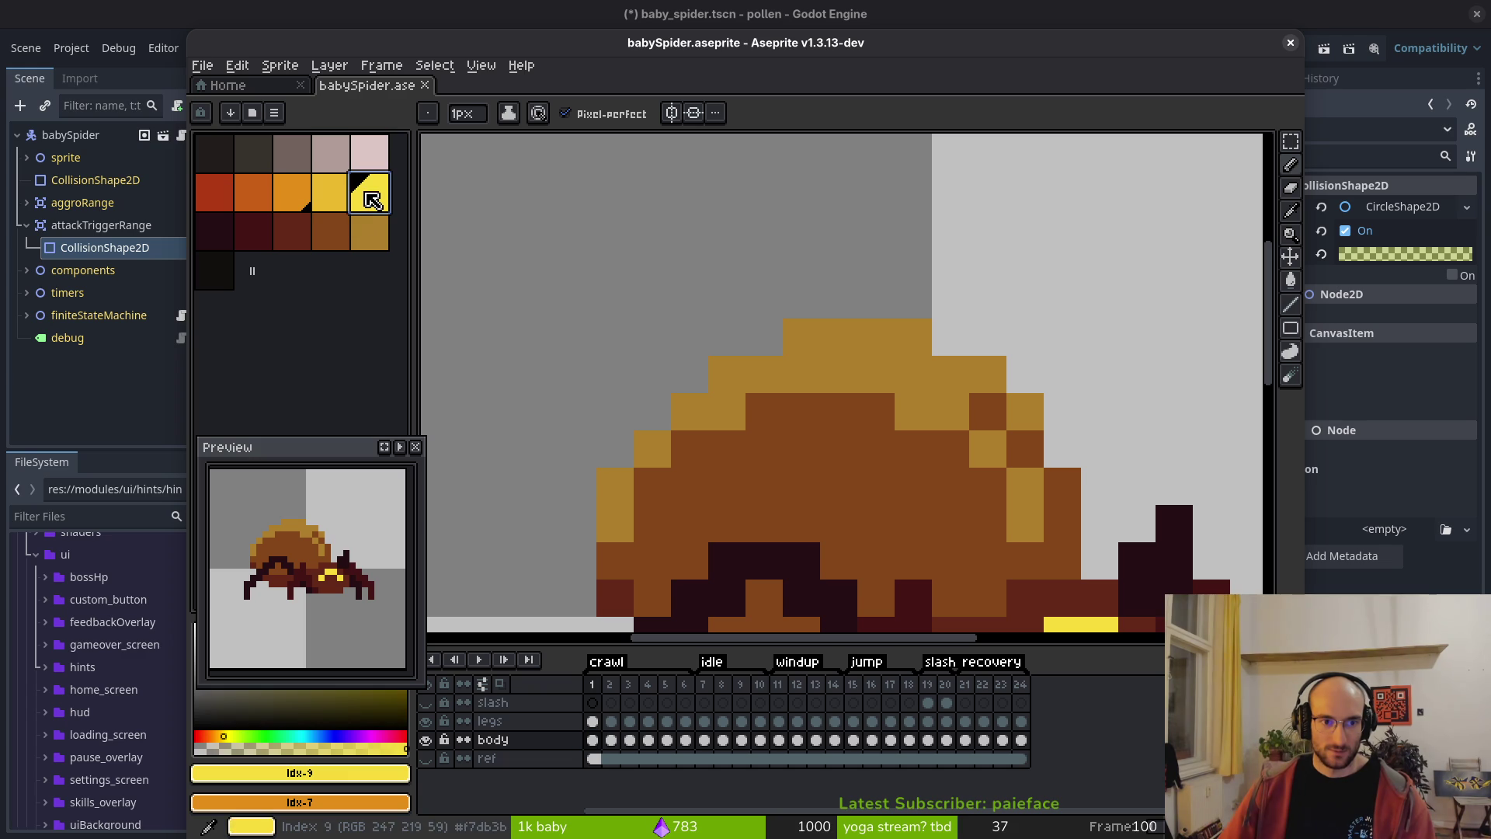
pyautogui.click(331, 192)
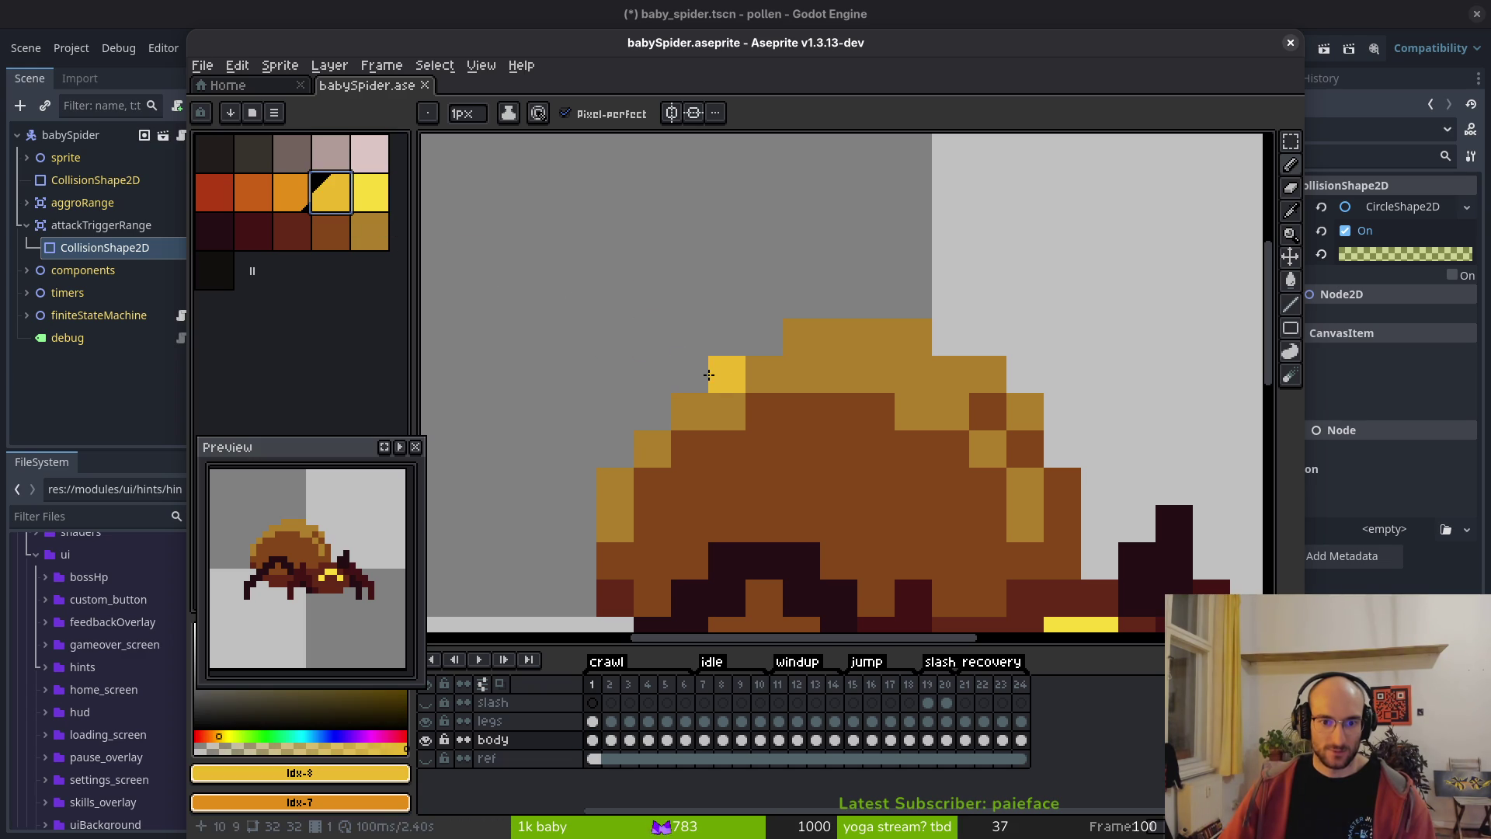
# - Paint yellow spikes on the spider's head and a yellow stripe with extra pixels down its back
pyautogui.moveTo(686, 377)
pyautogui.mouseDown()
pyautogui.moveTo(690, 299)
pyautogui.moveTo(726, 336)
pyautogui.mouseUp()
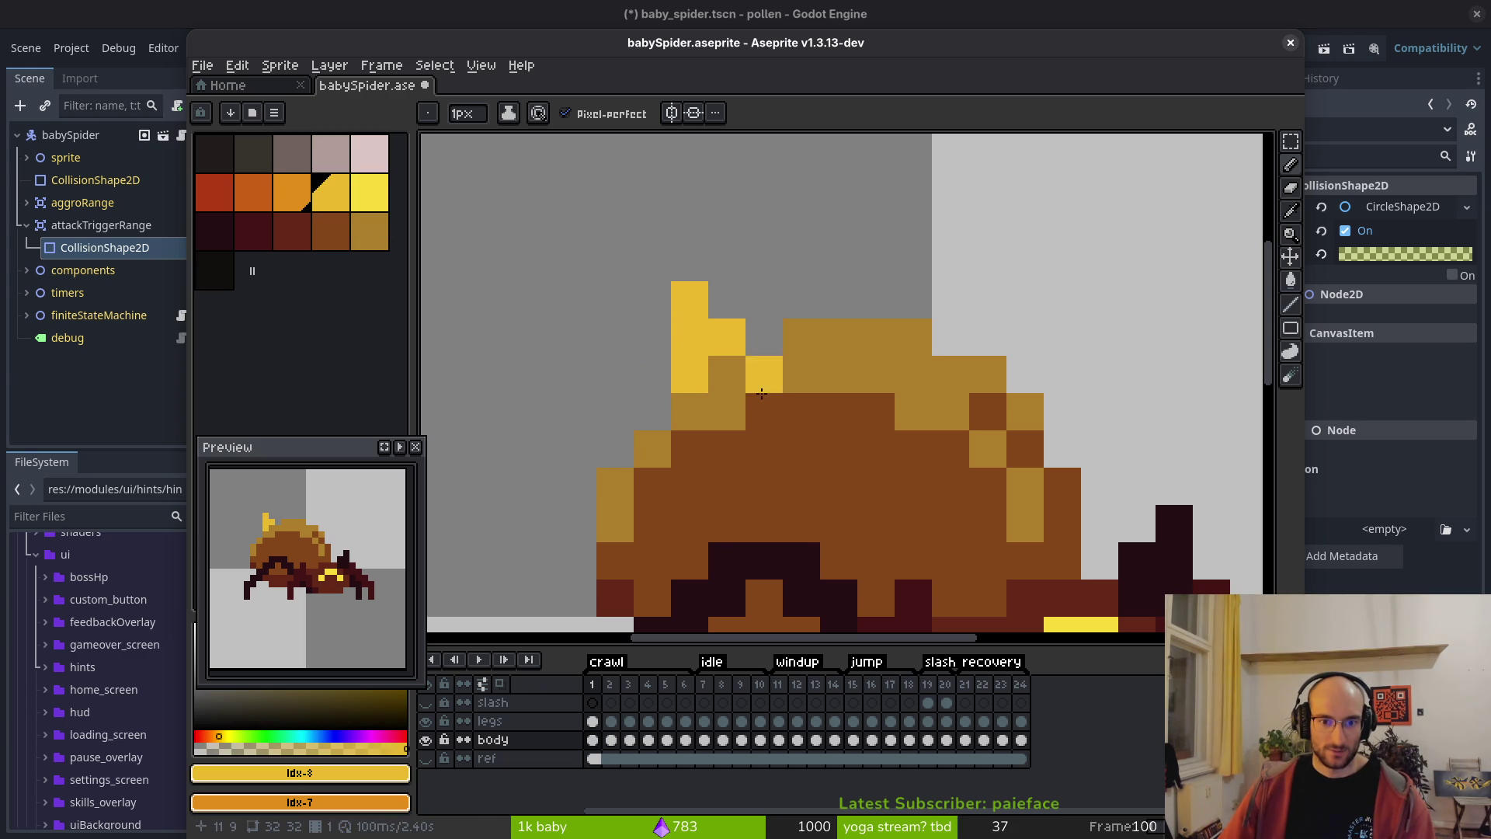
pyautogui.scroll(-3, 951, 468)
pyautogui.scroll(3, 950, 468)
pyautogui.moveTo(870, 396)
pyautogui.mouseDown()
pyautogui.moveTo(849, 352)
pyautogui.moveTo(958, 357)
pyautogui.moveTo(954, 300)
pyautogui.mouseUp()
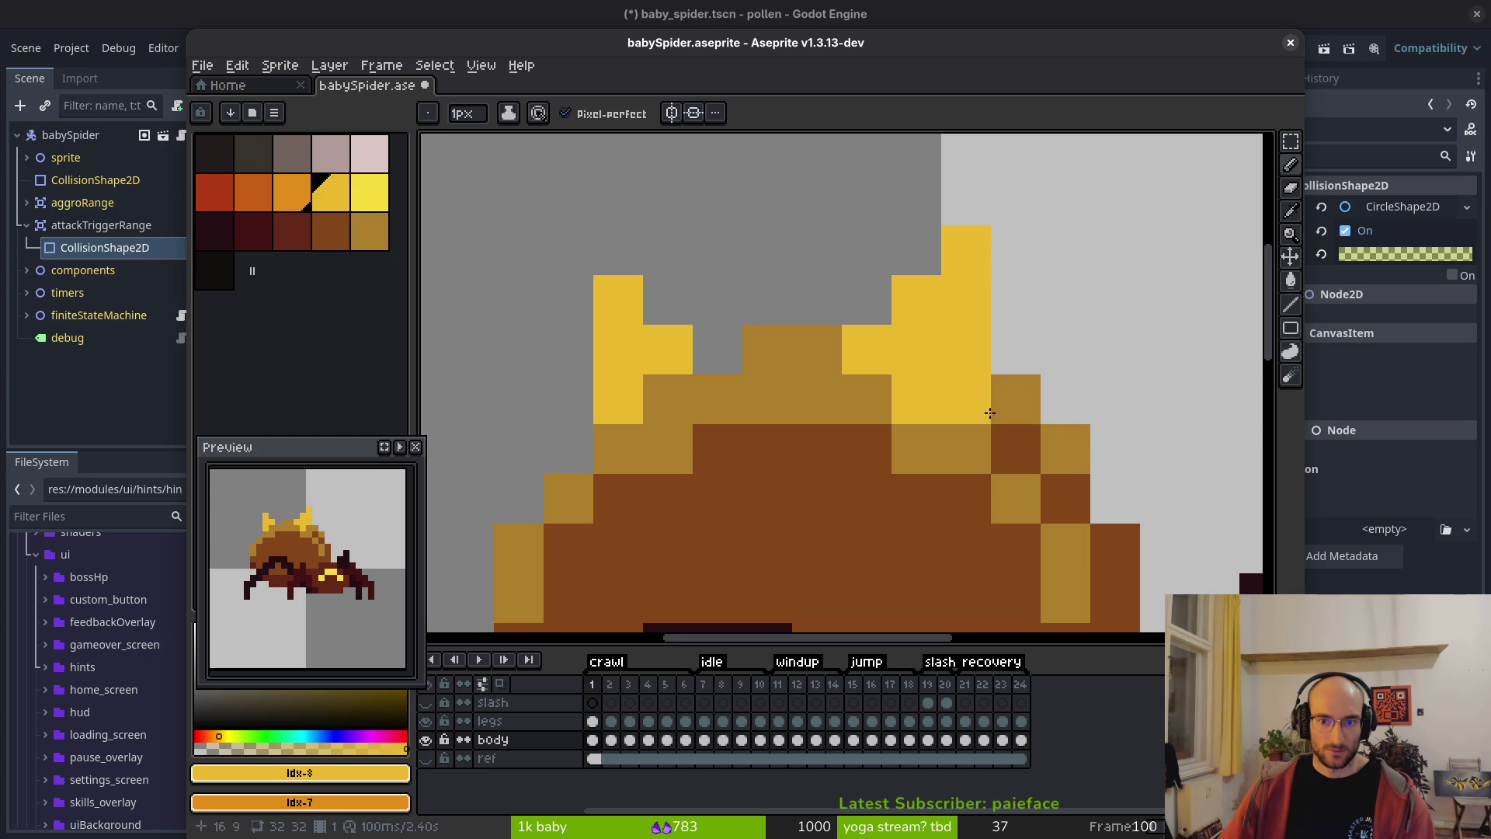
pyautogui.scroll(-5, 891, 441)
pyautogui.scroll(4, 891, 441)
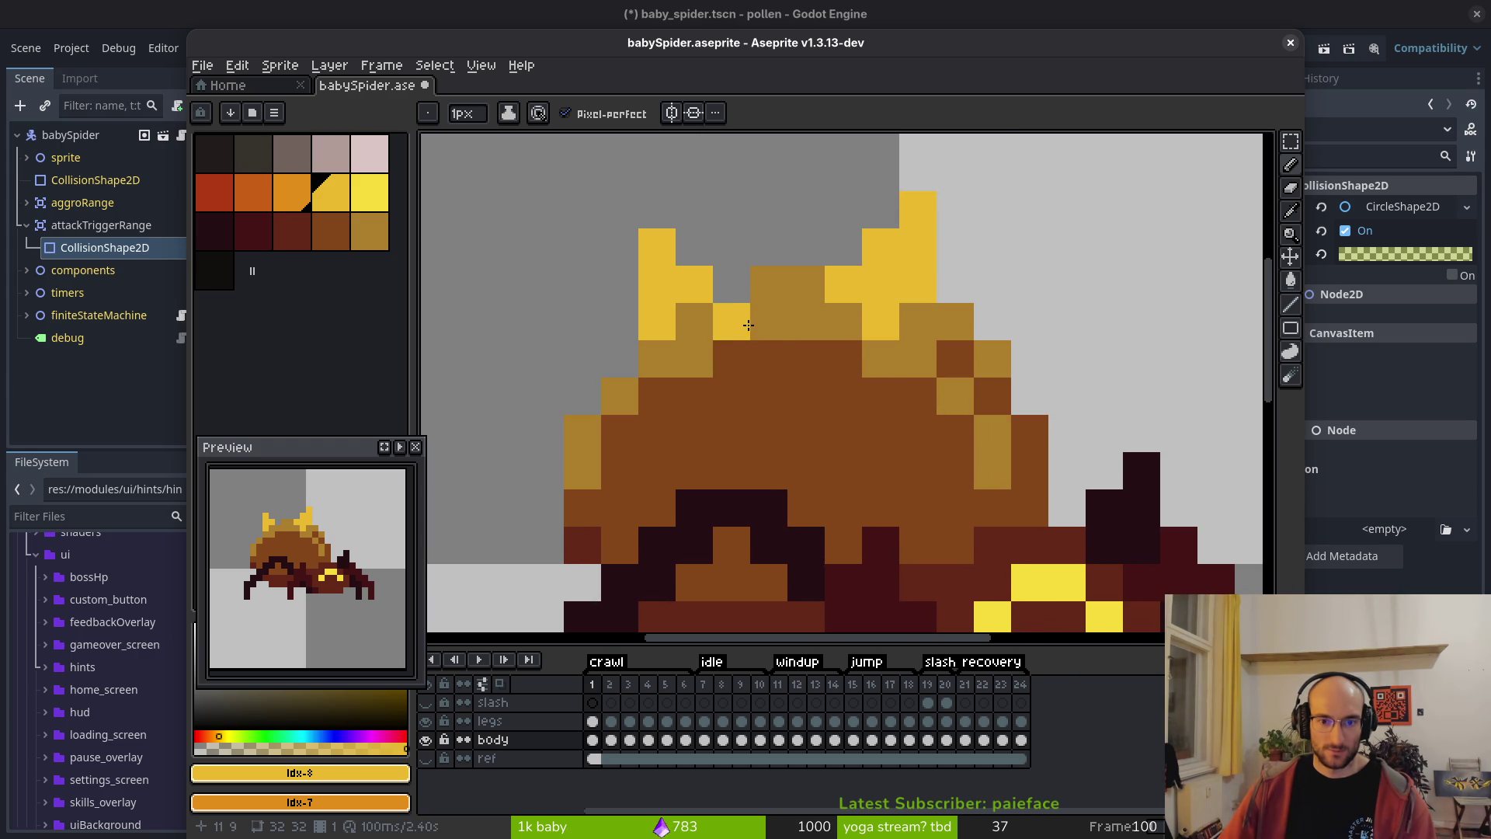
pyautogui.moveTo(767, 323); pyautogui.dragTo(757, 390)
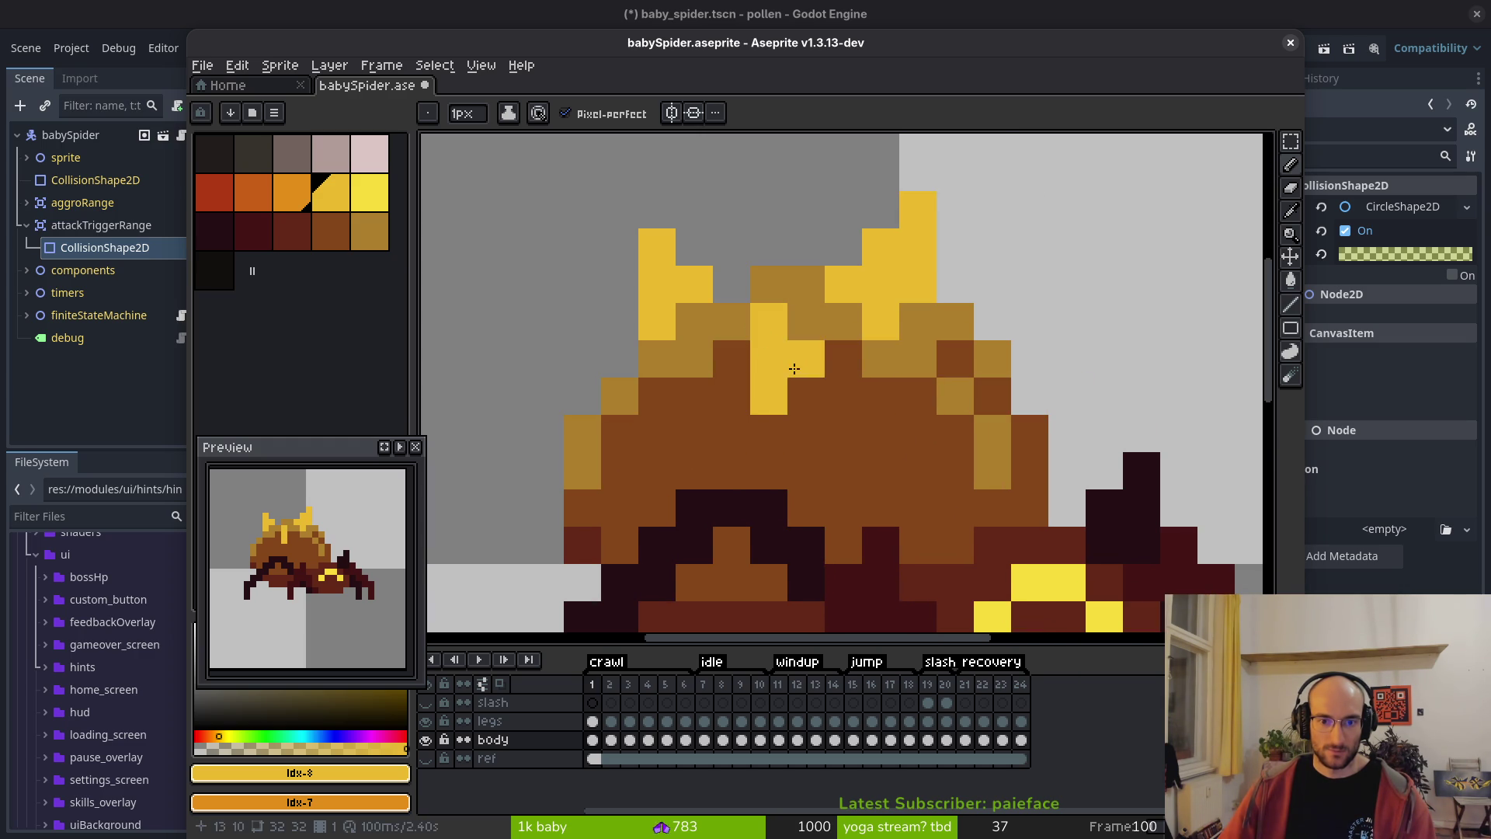
pyautogui.click(799, 393)
pyautogui.click(795, 359)
pyautogui.click(839, 396)
pyautogui.click(881, 434)
pyautogui.scroll(-4, 894, 473)
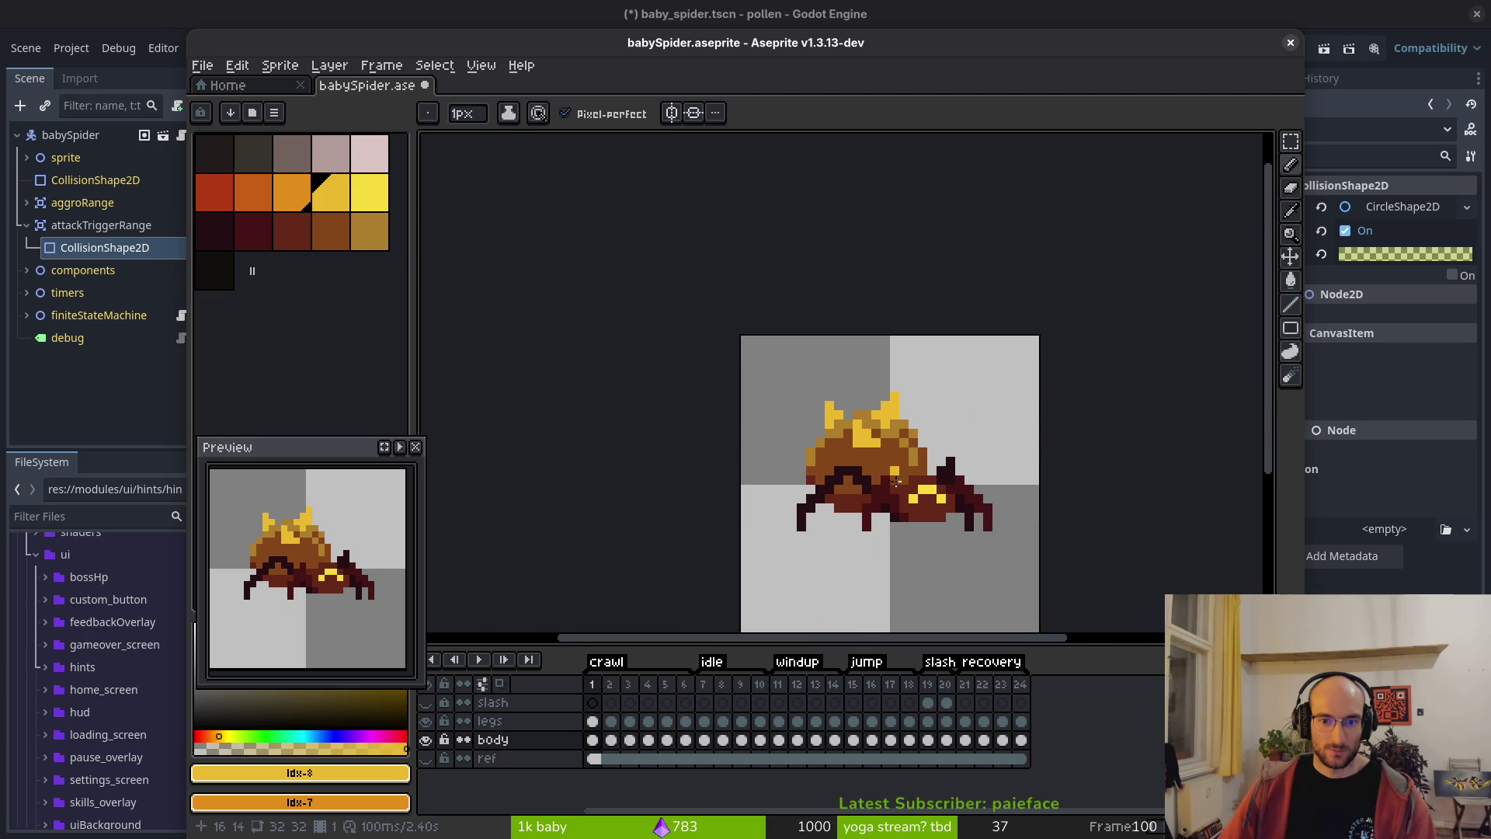
pyautogui.hotkey('ctrl', 'z')
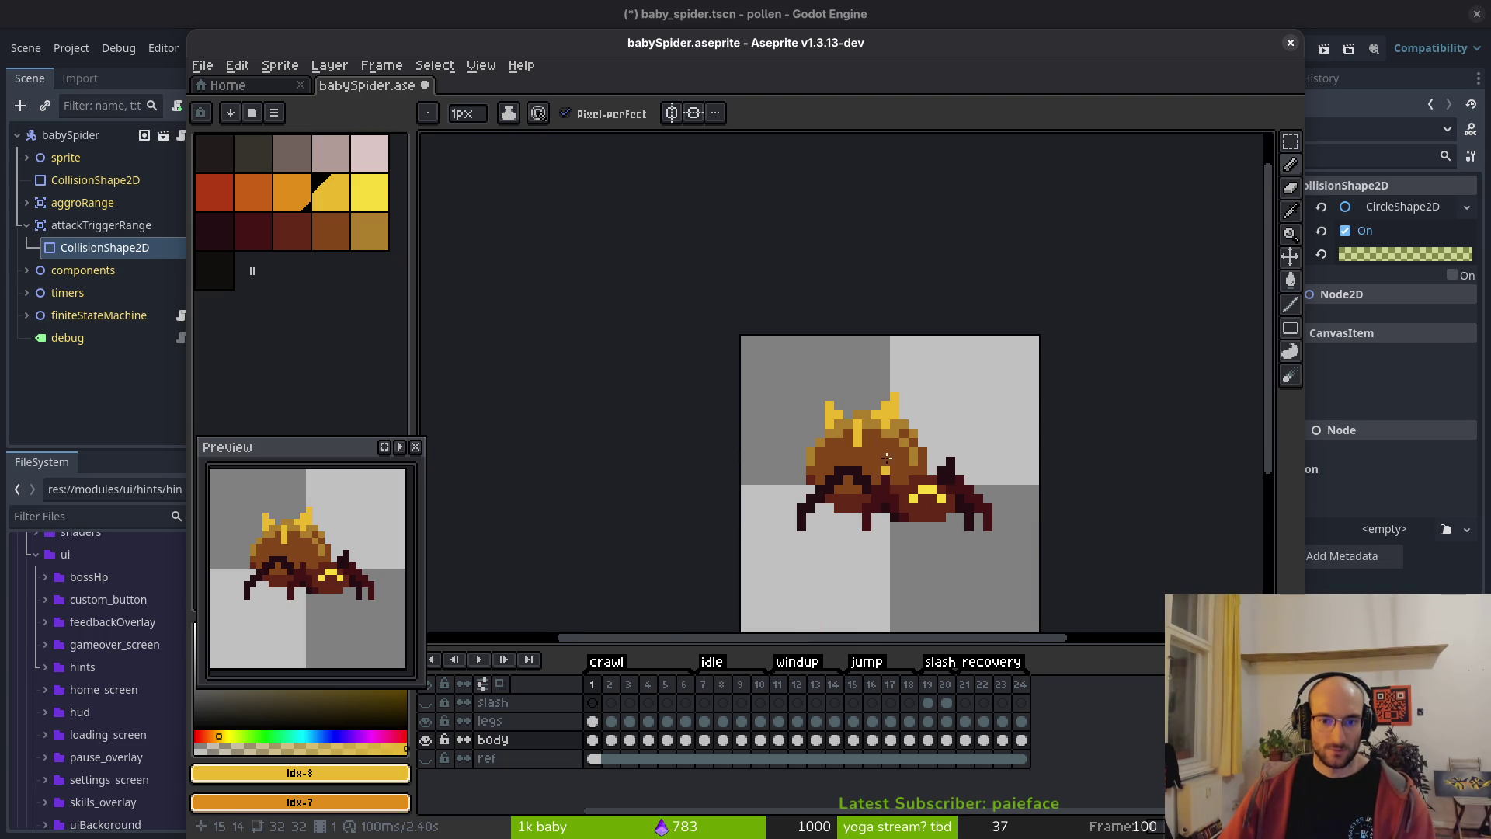
# - Add more yellow pixels to the back spikes, undoing the stray ones
pyautogui.scroll(4, 889, 463)
pyautogui.click(827, 495)
pyautogui.moveTo(827, 495)
pyautogui.mouseDown()
pyautogui.moveTo(800, 446)
pyautogui.moveTo(839, 449)
pyautogui.moveTo(862, 484)
pyautogui.moveTo(778, 408)
pyautogui.mouseUp()
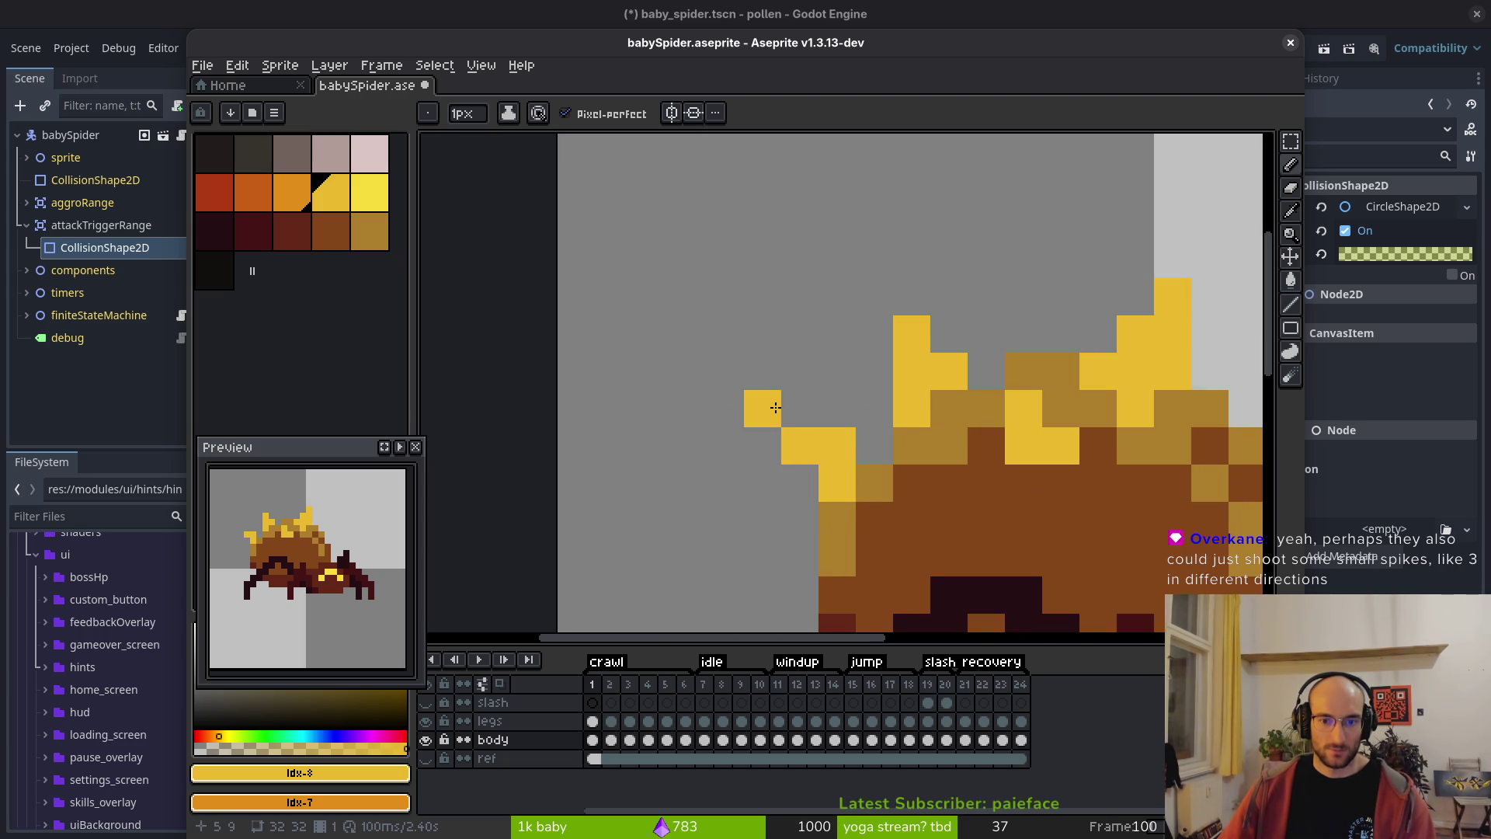
pyautogui.hotkey('ctrl', 'z')
pyautogui.hotkey('ctrl', 'z')
pyautogui.click(878, 555)
pyautogui.scroll(-4, 894, 543)
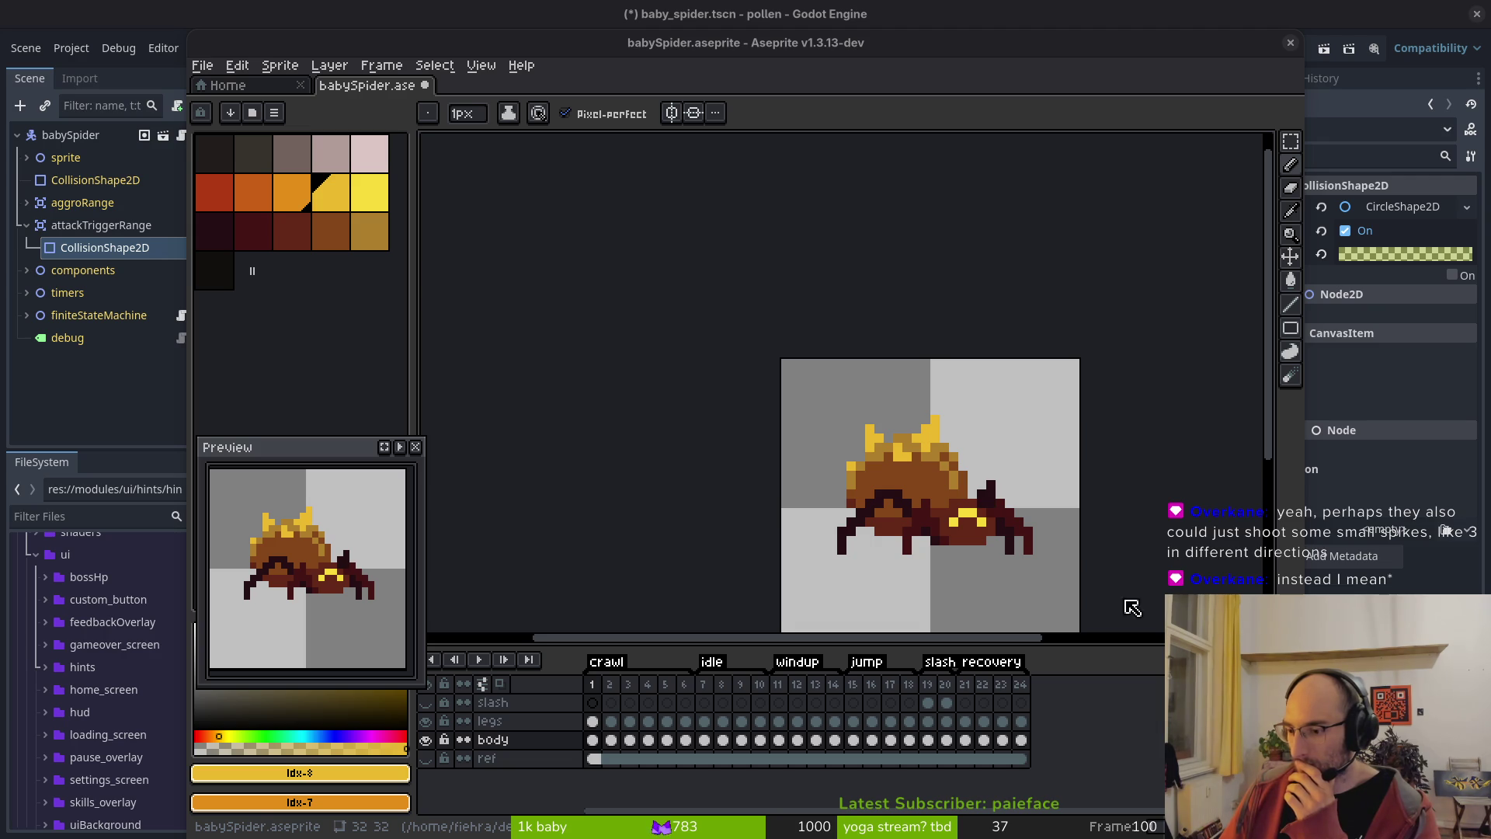
pyautogui.scroll(-2, 929, 489)
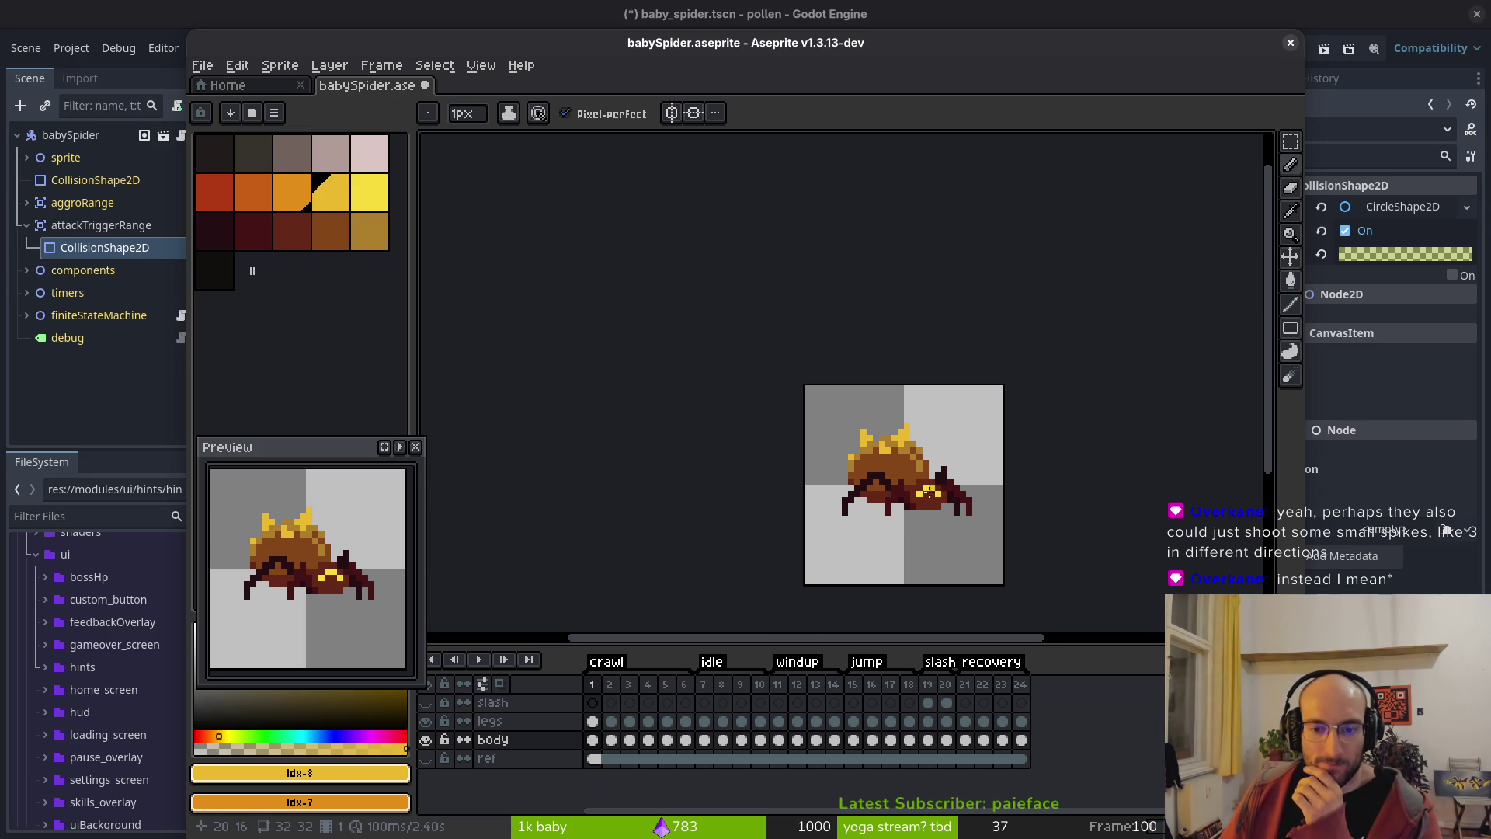
pyautogui.scroll(3, 930, 488)
pyautogui.click(981, 415)
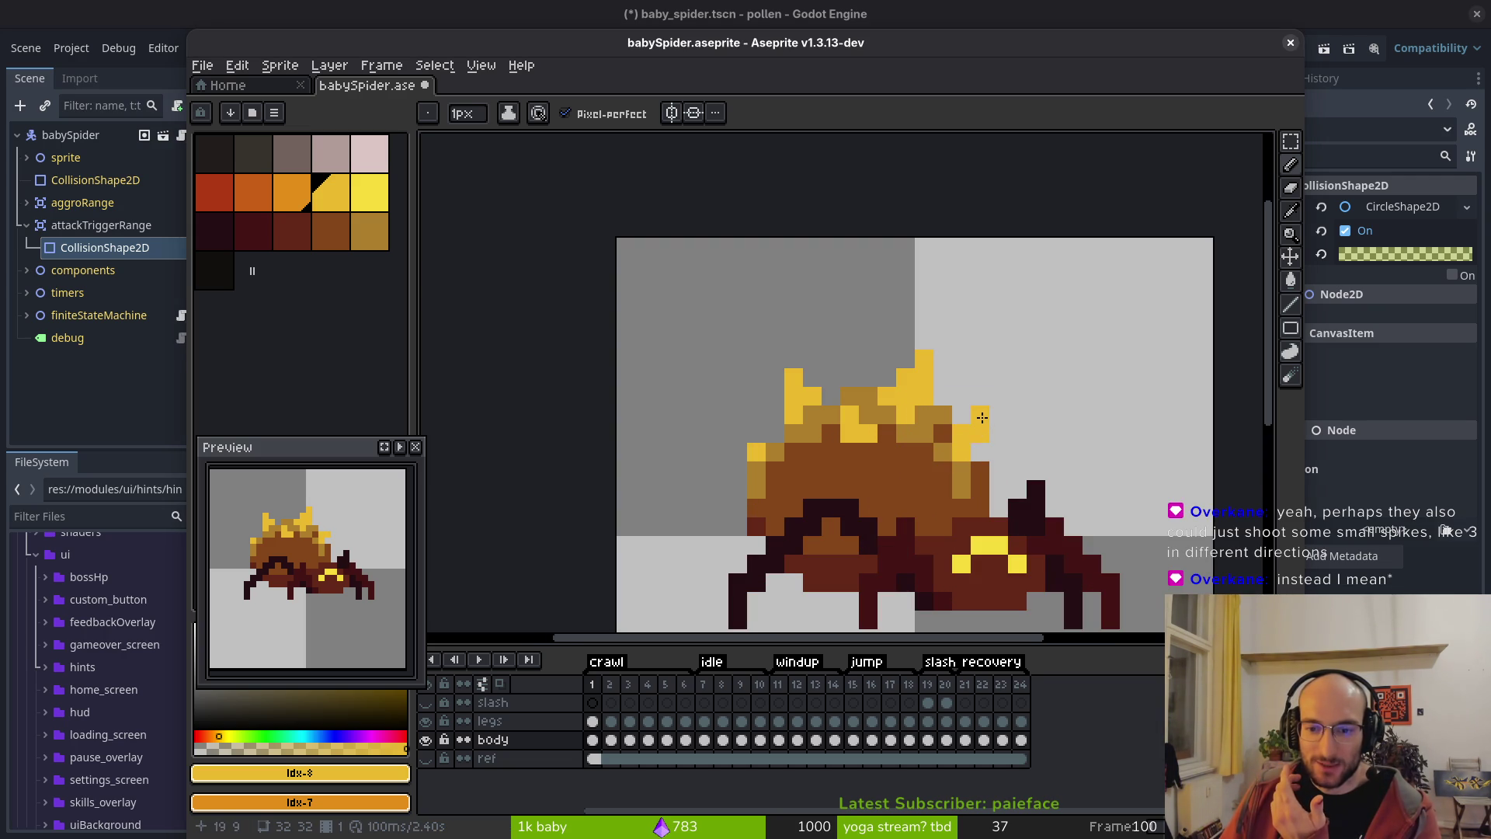
pyautogui.click(979, 470)
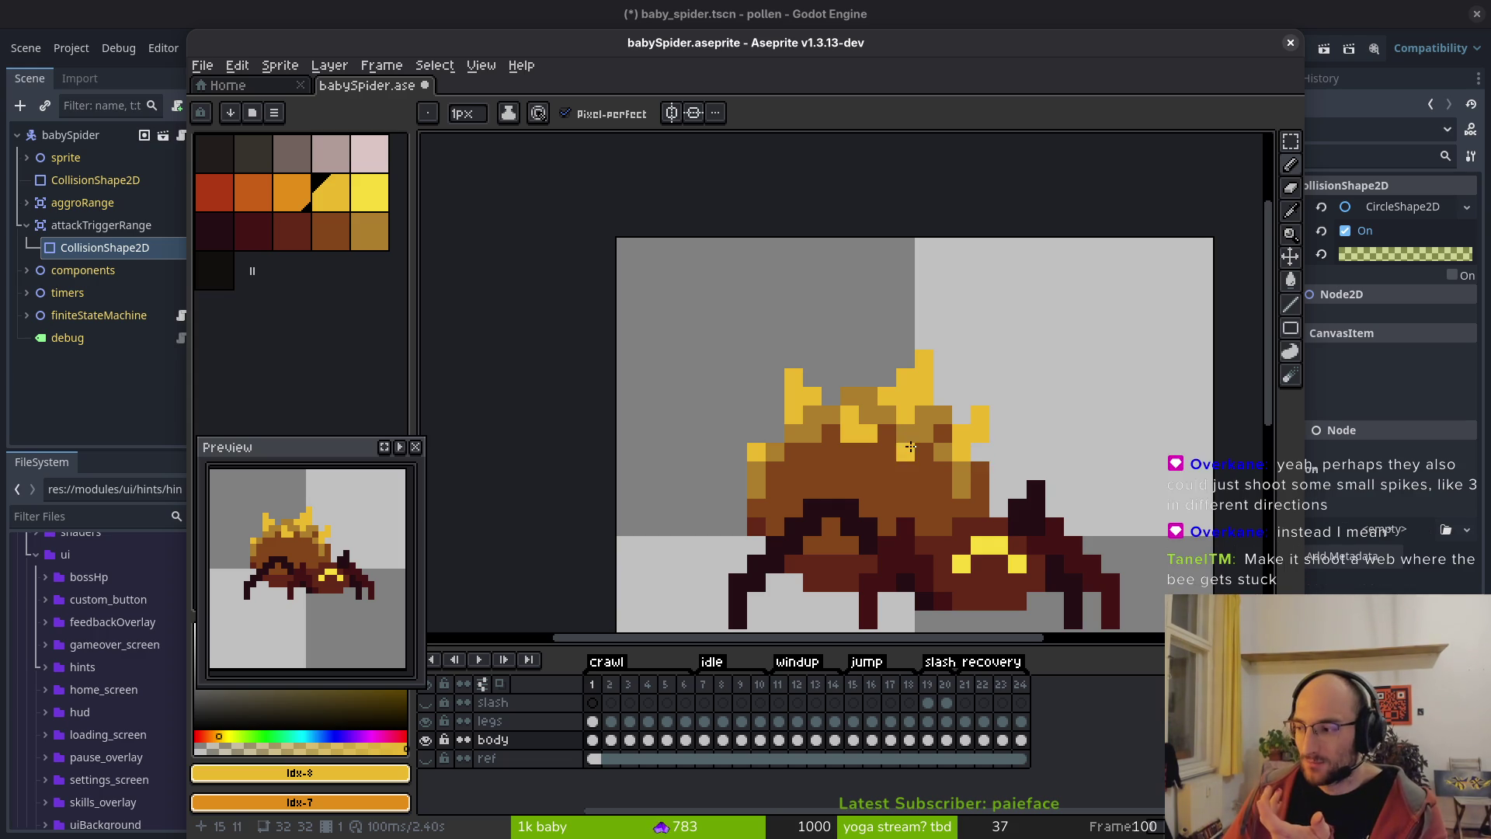
pyautogui.scroll(-4, 980, 466)
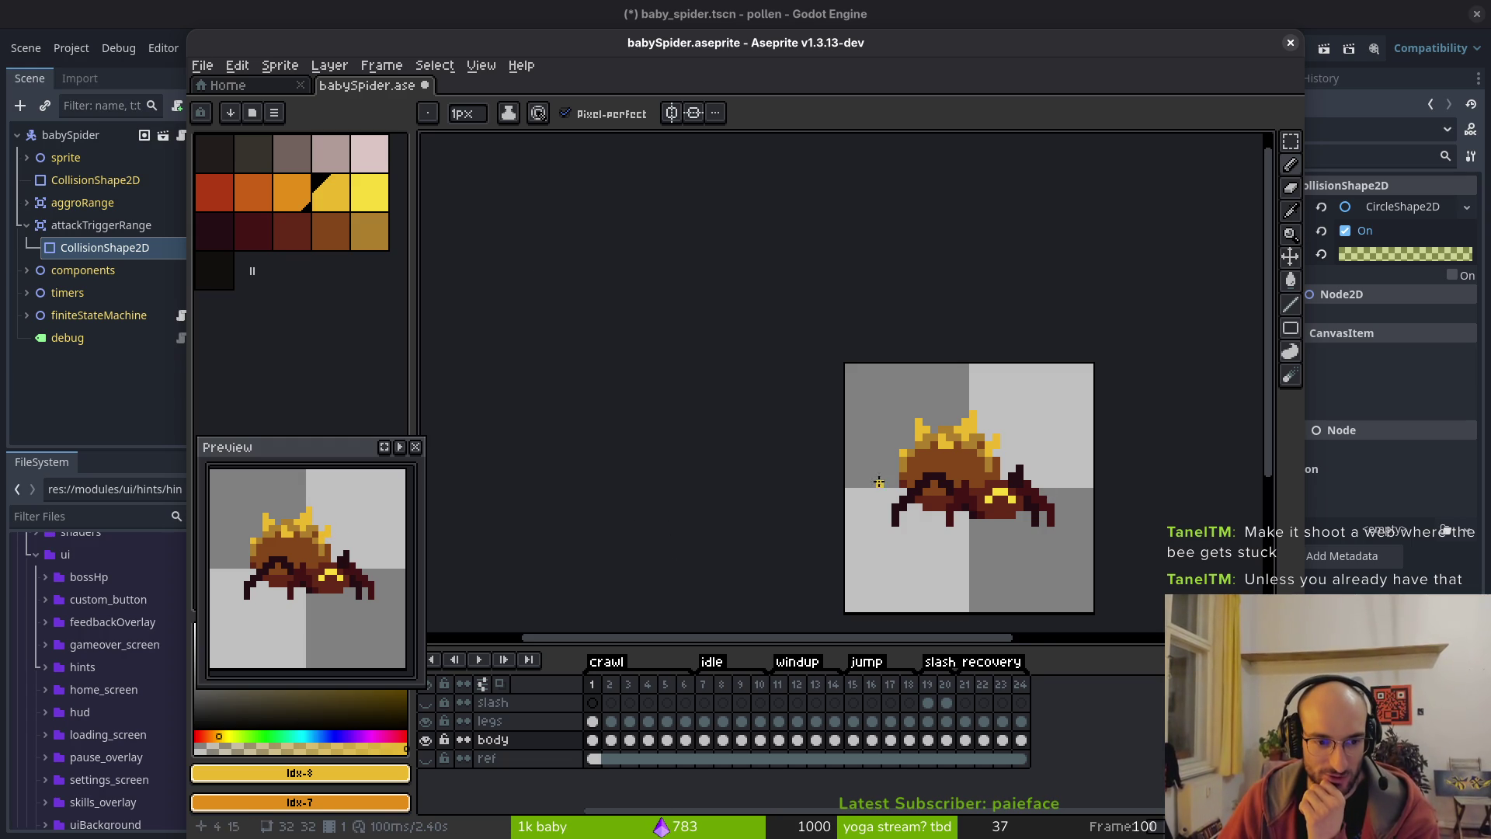
pyautogui.scroll(1, 989, 496)
pyautogui.scroll(1, 988, 496)
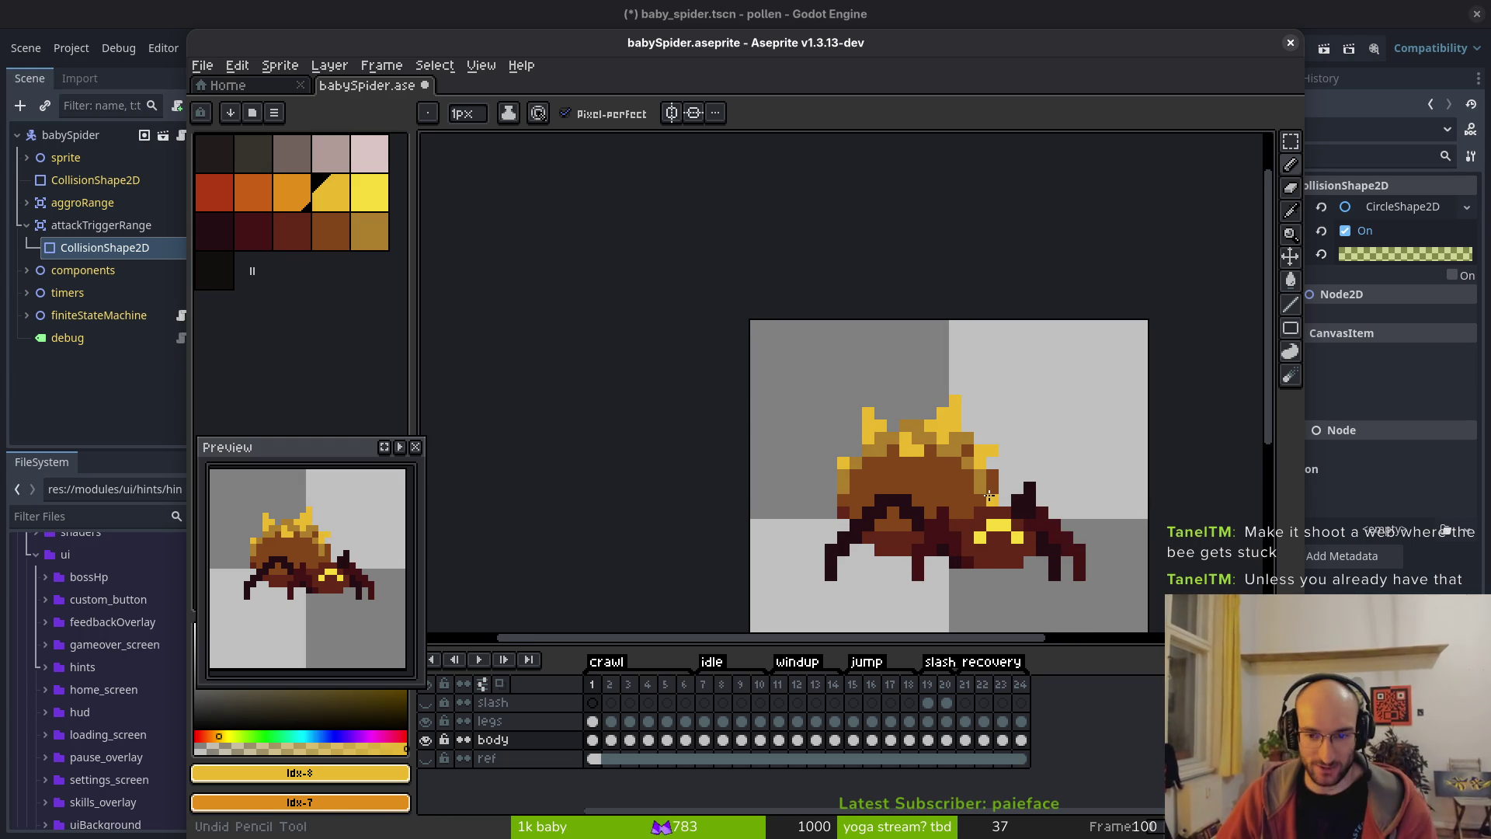
# - Undo the two yellow spike strokes and save babySpider.aseprite
pyautogui.hotkey('ctrl', 'z')
pyautogui.hotkey('ctrl', 'z')
pyautogui.hotkey('ctrl', 'z')
pyautogui.hotkey('ctrl', 'z')
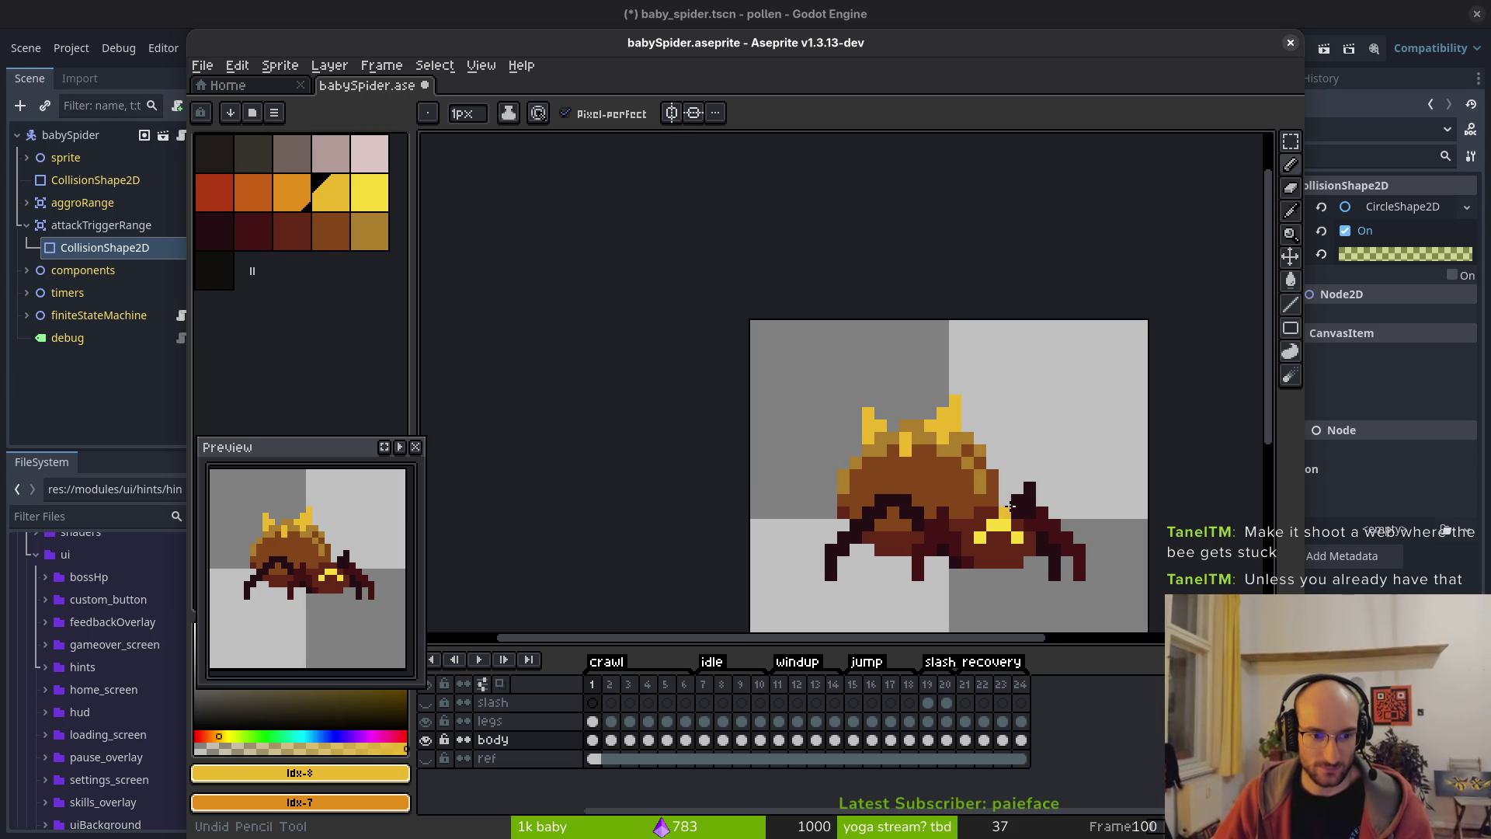
pyautogui.hotkey('ctrl', 'z')
pyautogui.hotkey('ctrl', 'z')
pyautogui.hotkey('ctrl', 'z')
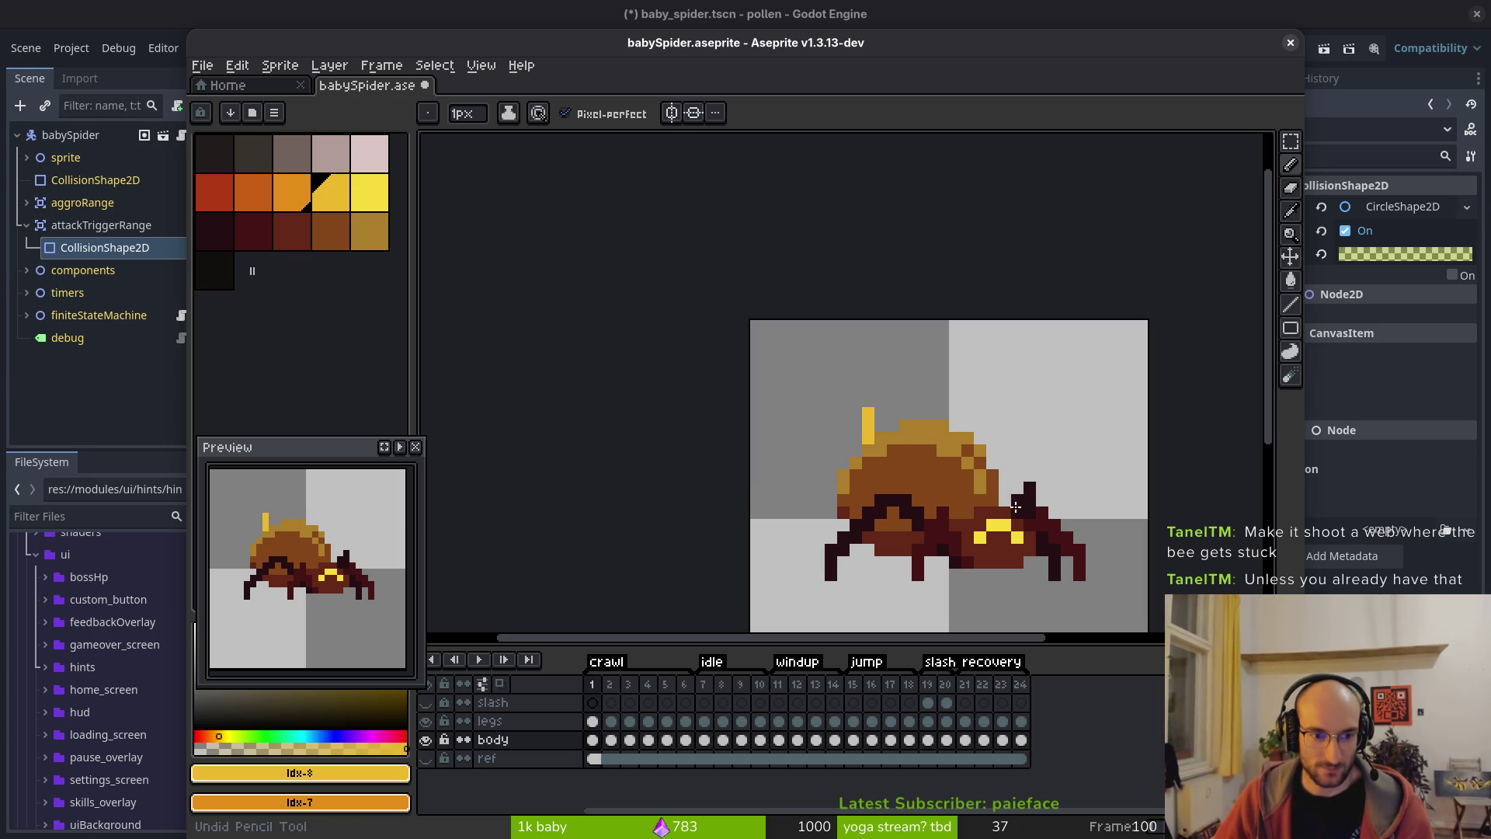
pyautogui.hotkey('ctrl', 's')
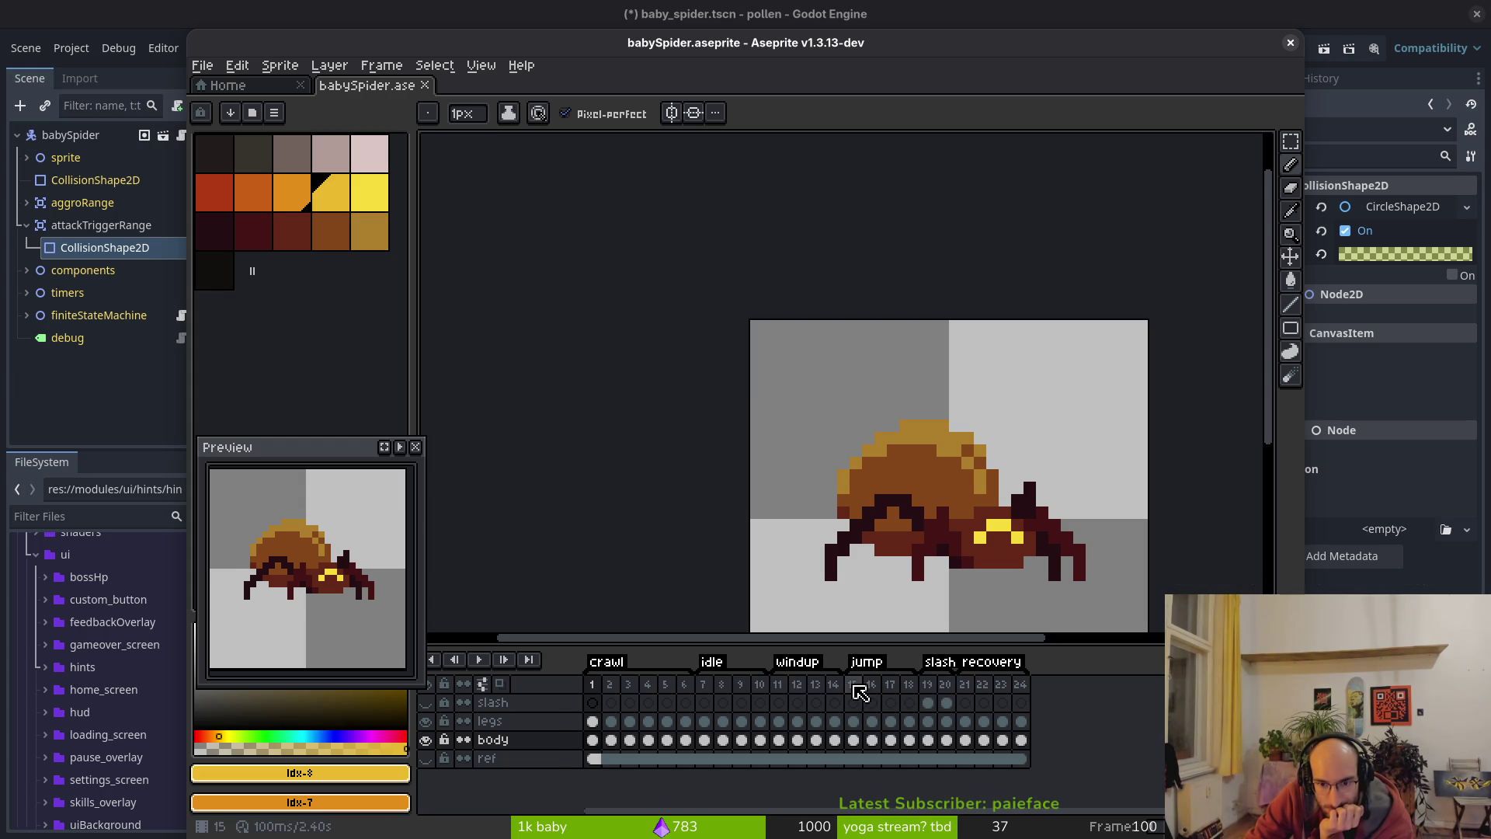
# - Step through the jump frames to the standing pose in frame 22 and crouched pose in frame 23
pyautogui.click(855, 687)
pyautogui.click(872, 686)
pyautogui.click(891, 687)
pyautogui.click(909, 685)
pyautogui.click(928, 686)
pyautogui.click(946, 685)
pyautogui.click(965, 685)
pyautogui.click(983, 685)
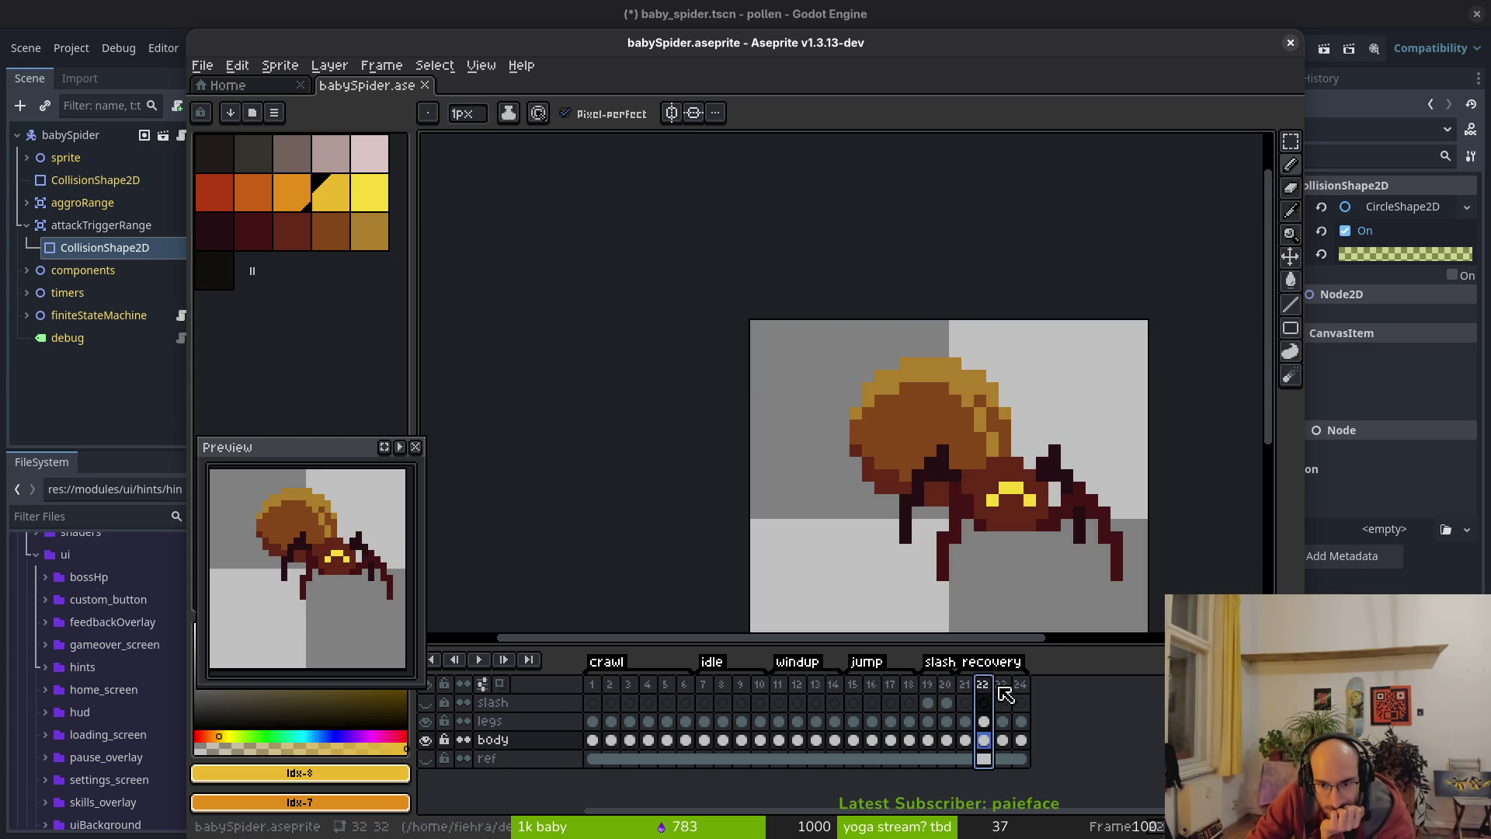
pyautogui.click(1003, 686)
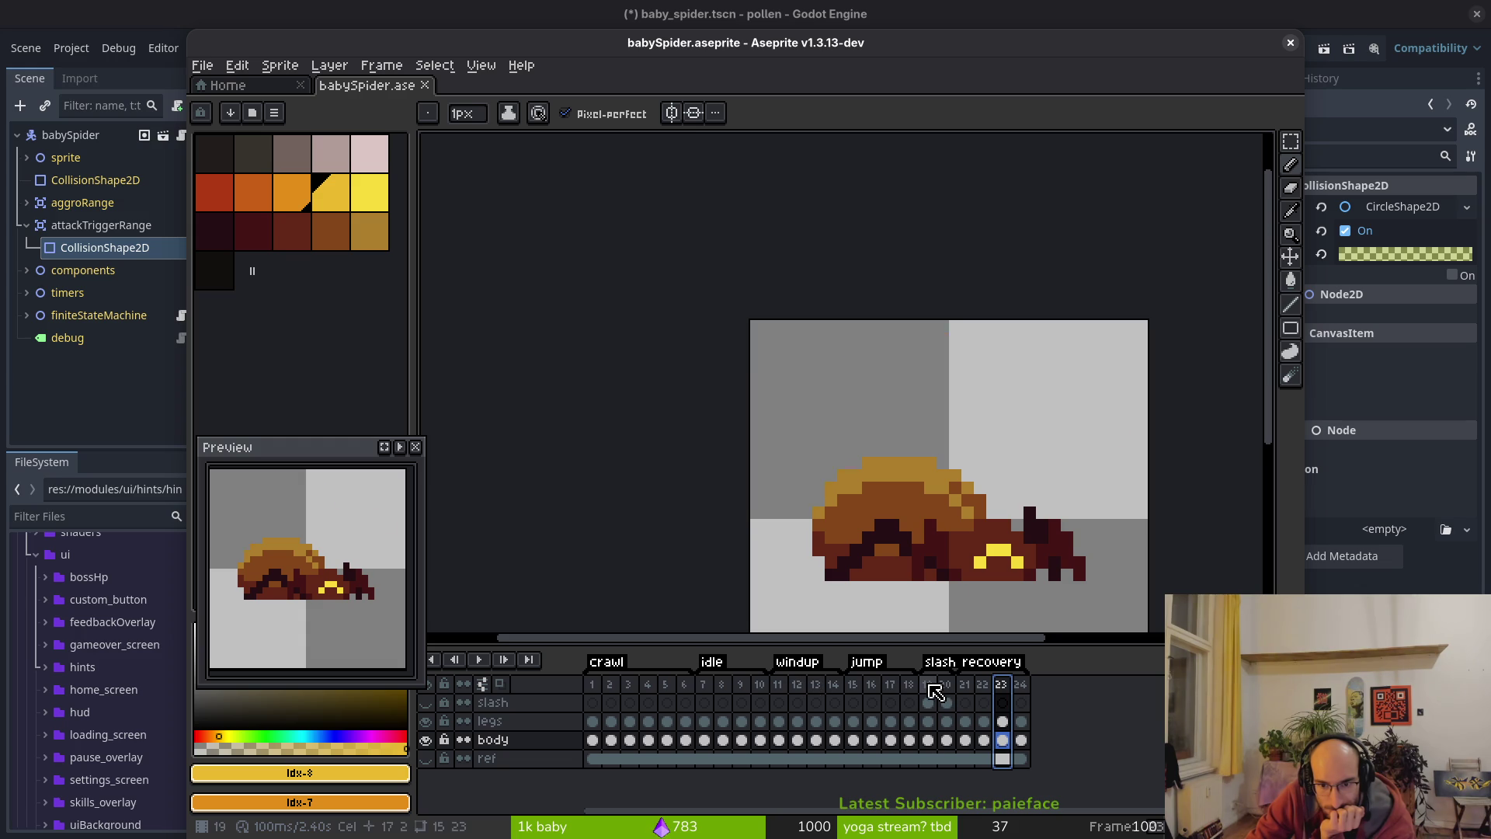
# - Show the slash layer and play the preview, reviewing windup frame 11, jump frame 15 and slash frames 19–21
pyautogui.click(928, 685)
pyautogui.click(426, 702)
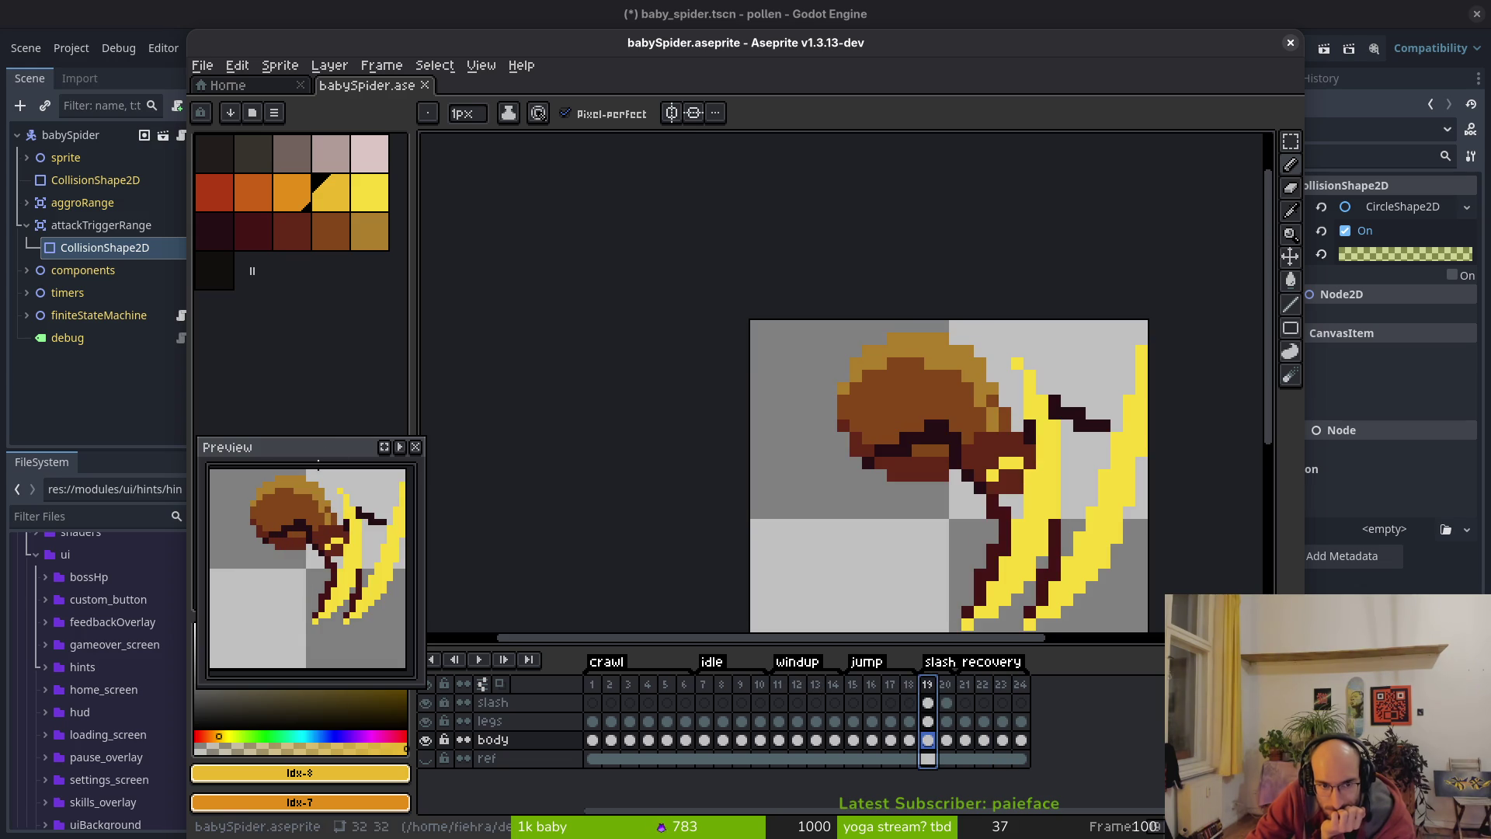
pyautogui.click(400, 447)
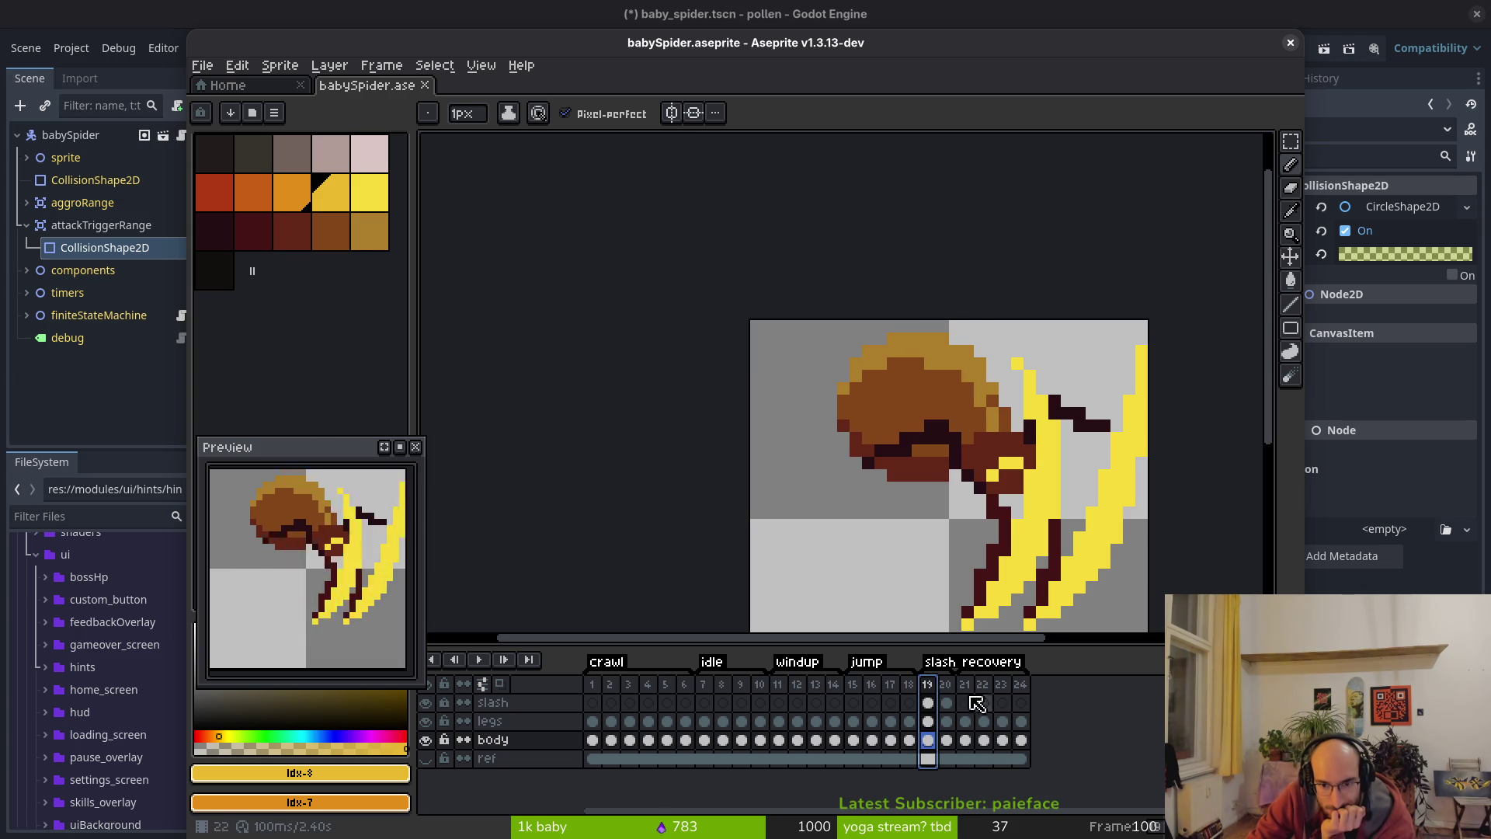
pyautogui.click(982, 701)
pyautogui.click(859, 685)
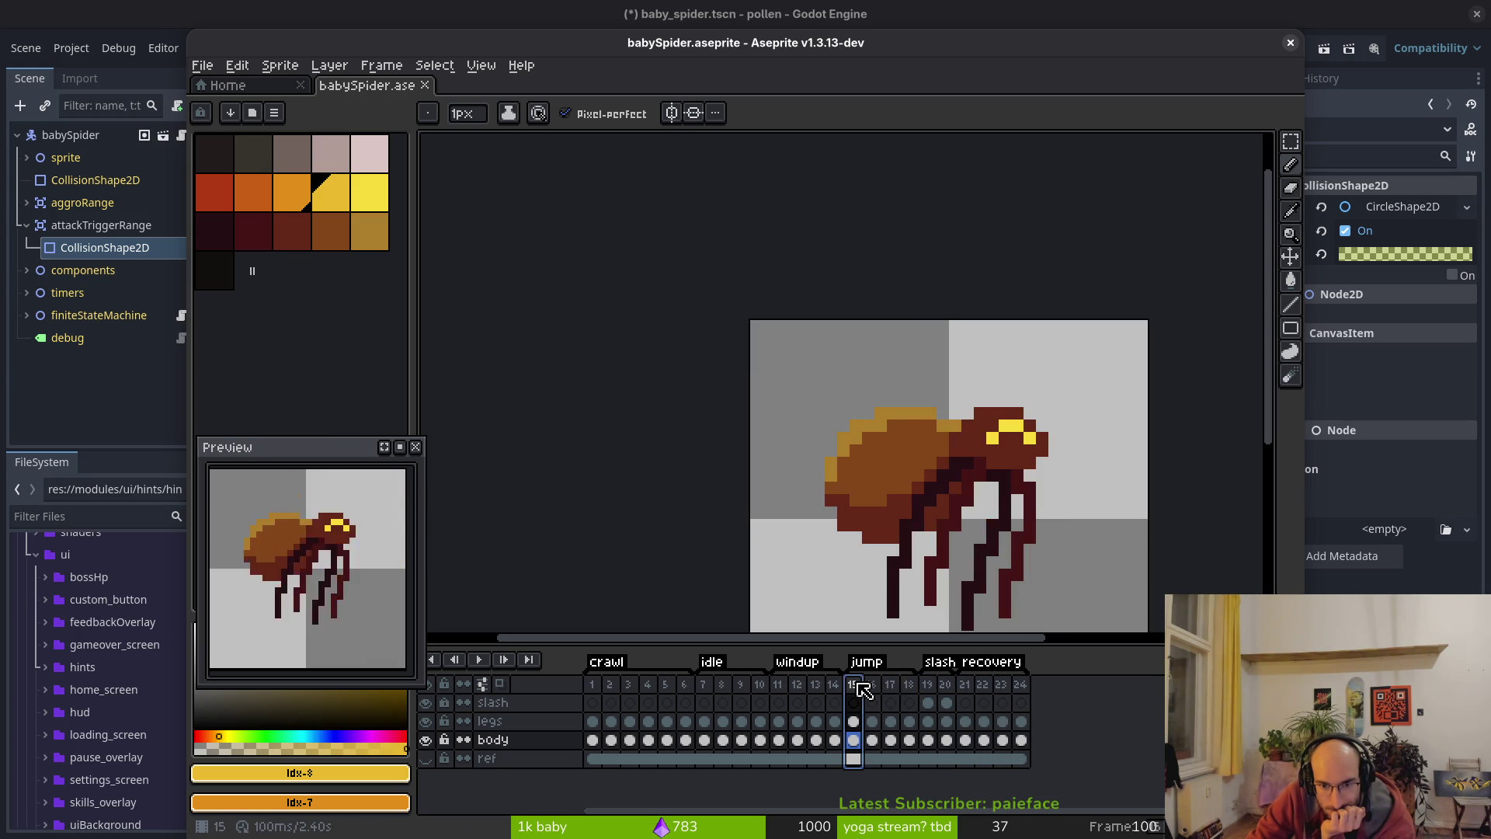
pyautogui.click(793, 685)
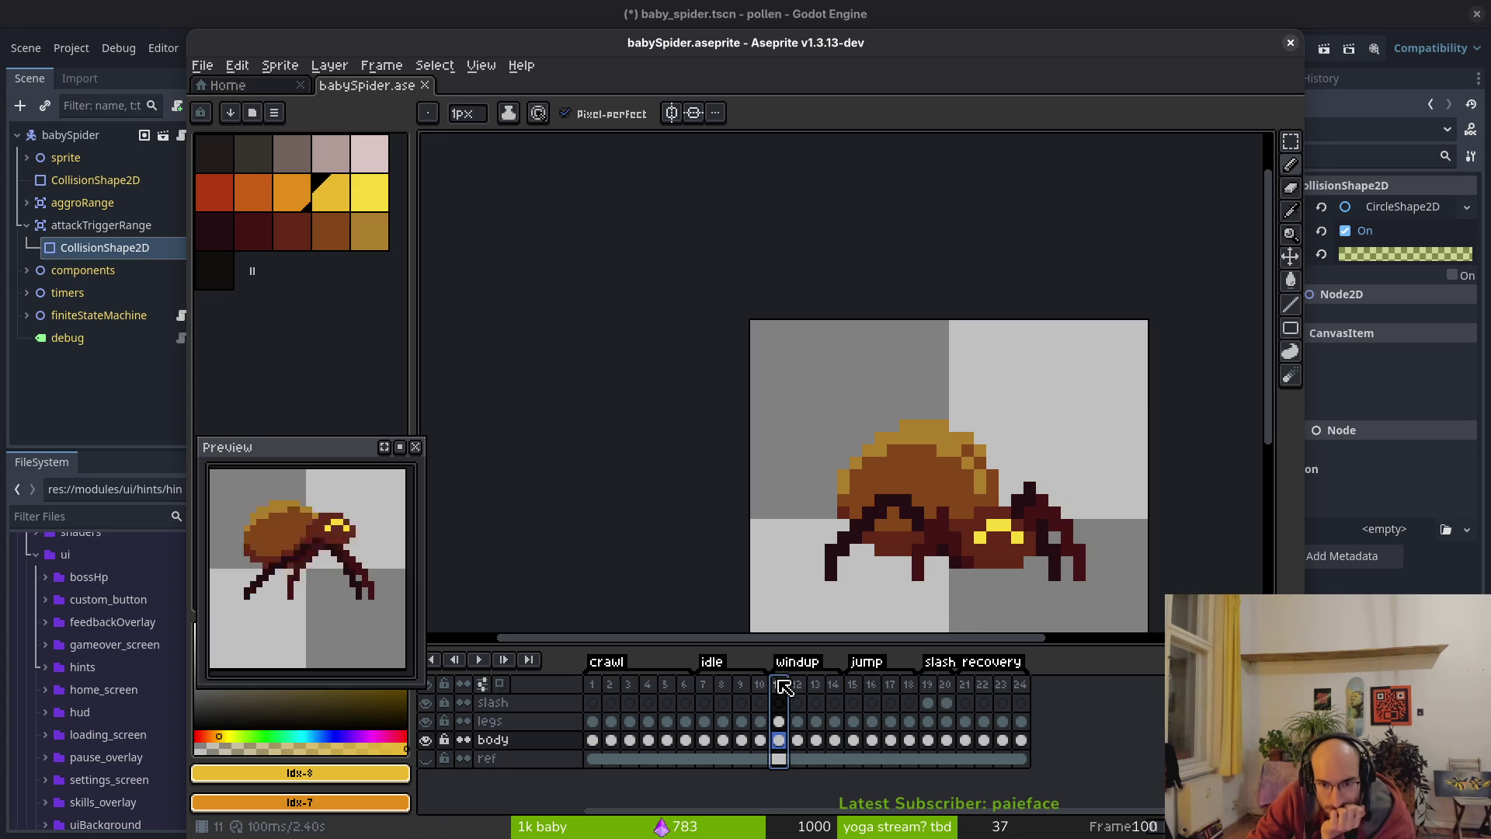
pyautogui.click(867, 693)
pyautogui.click(927, 693)
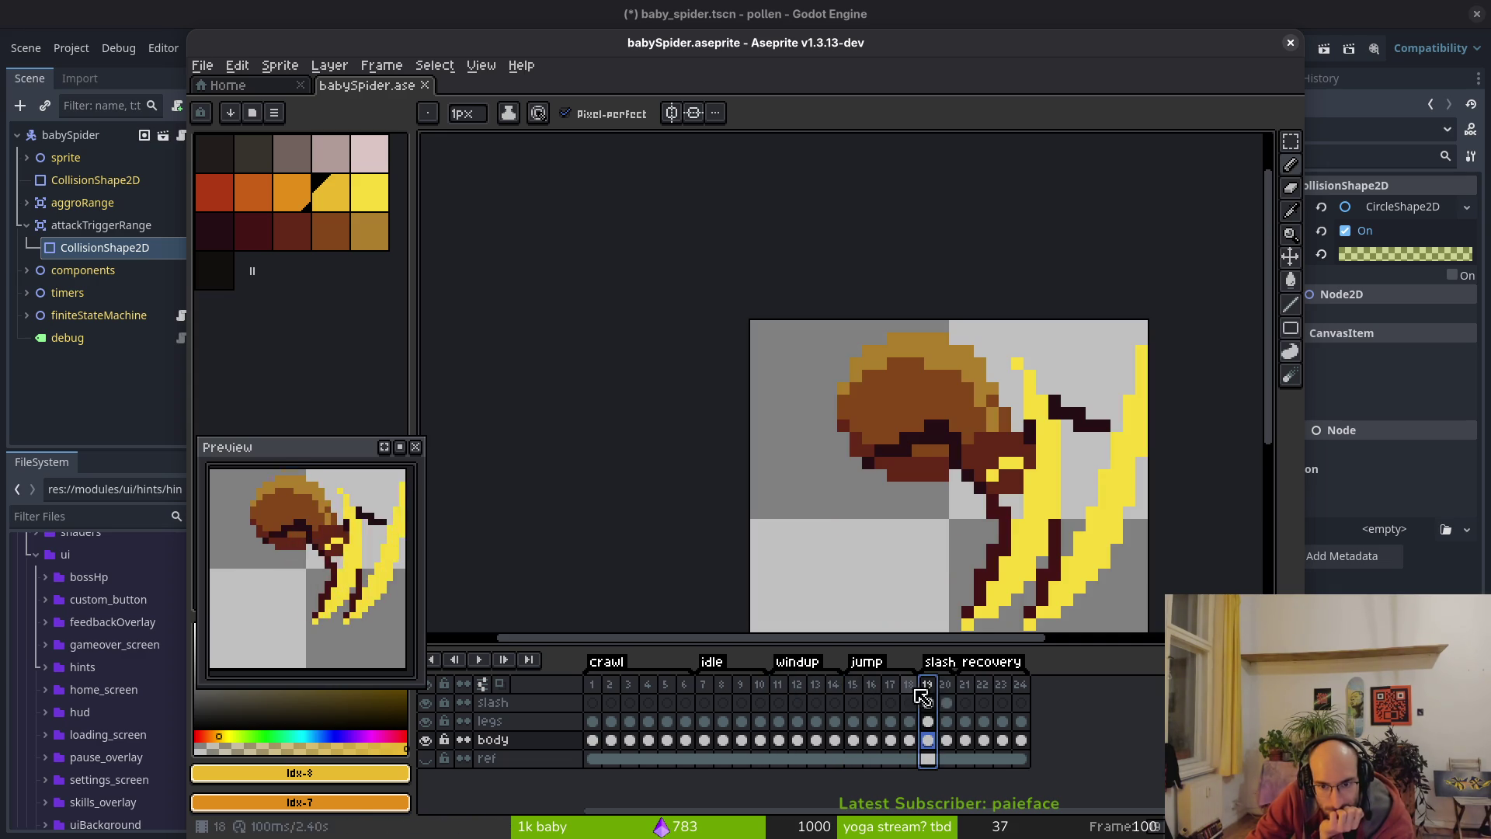
pyautogui.click(965, 693)
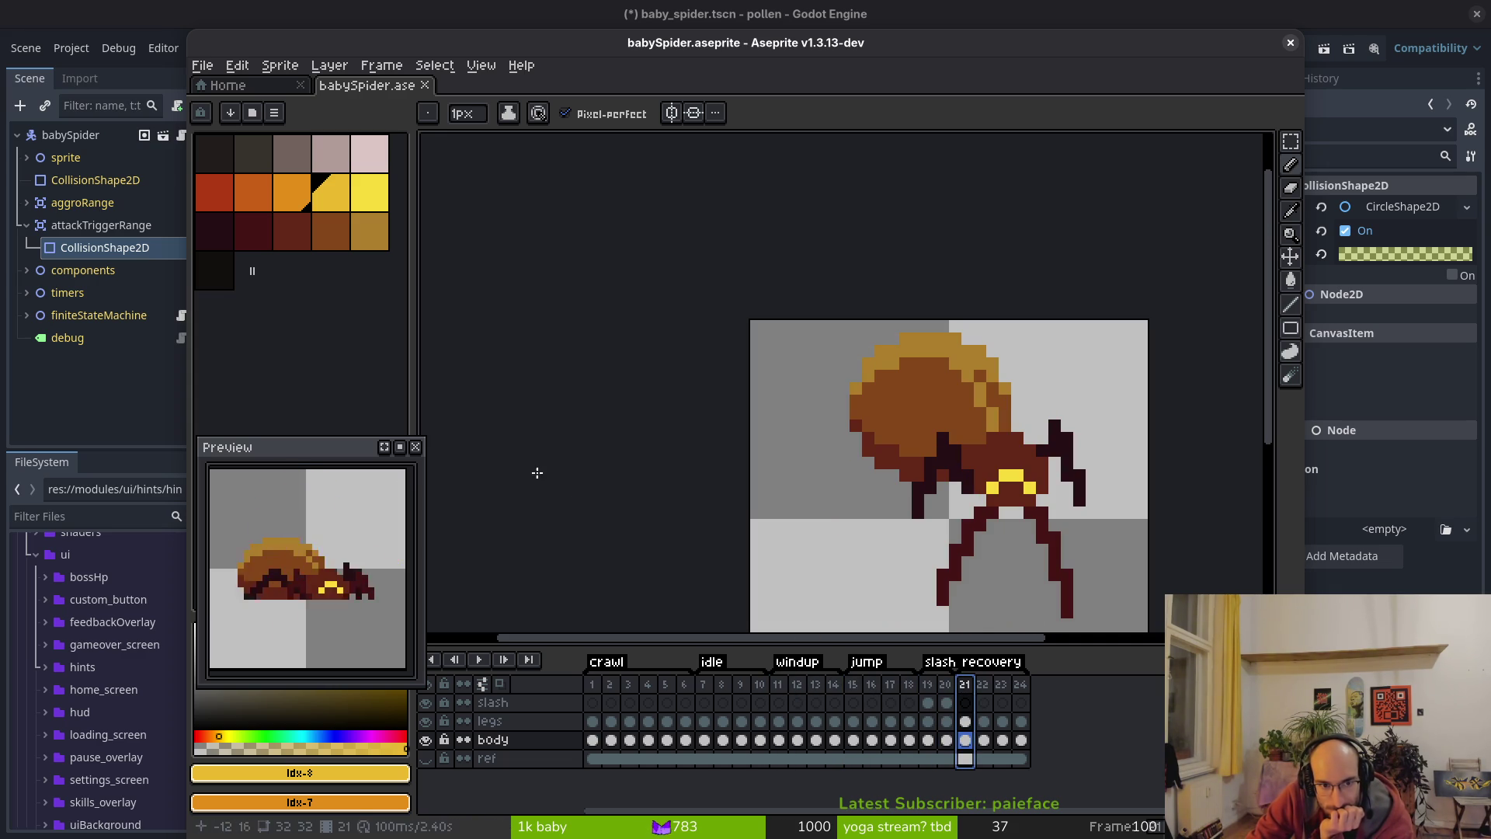
pyautogui.click(400, 446)
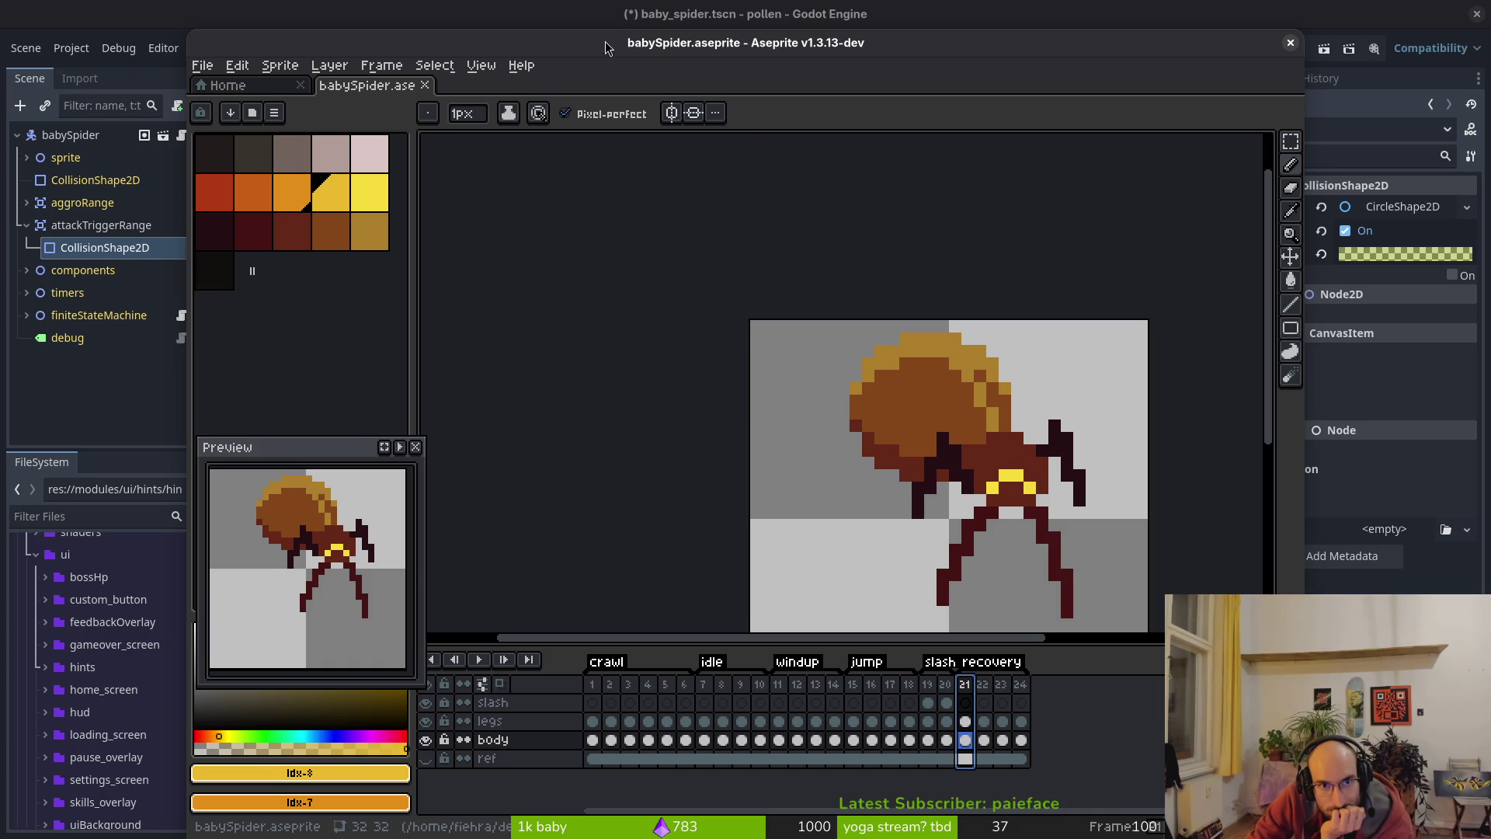
pyautogui.moveTo(609, 52); pyautogui.dragTo(575, 33)
pyautogui.click(1302, 21)
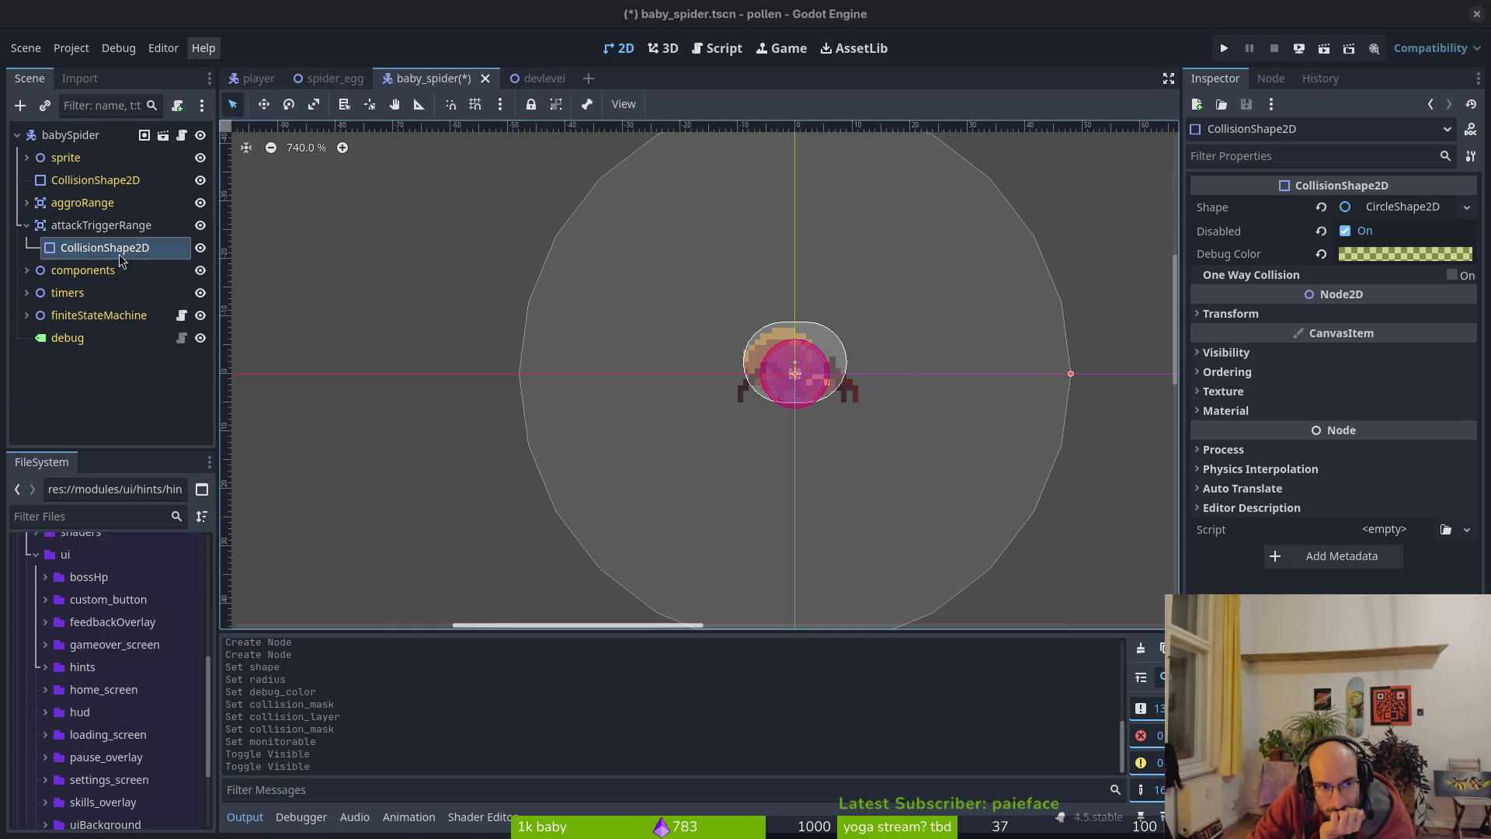
# - Collapse attackTriggerRange in the Scene dock and toggle its eye icon off to hide the circle
pyautogui.click(26, 225)
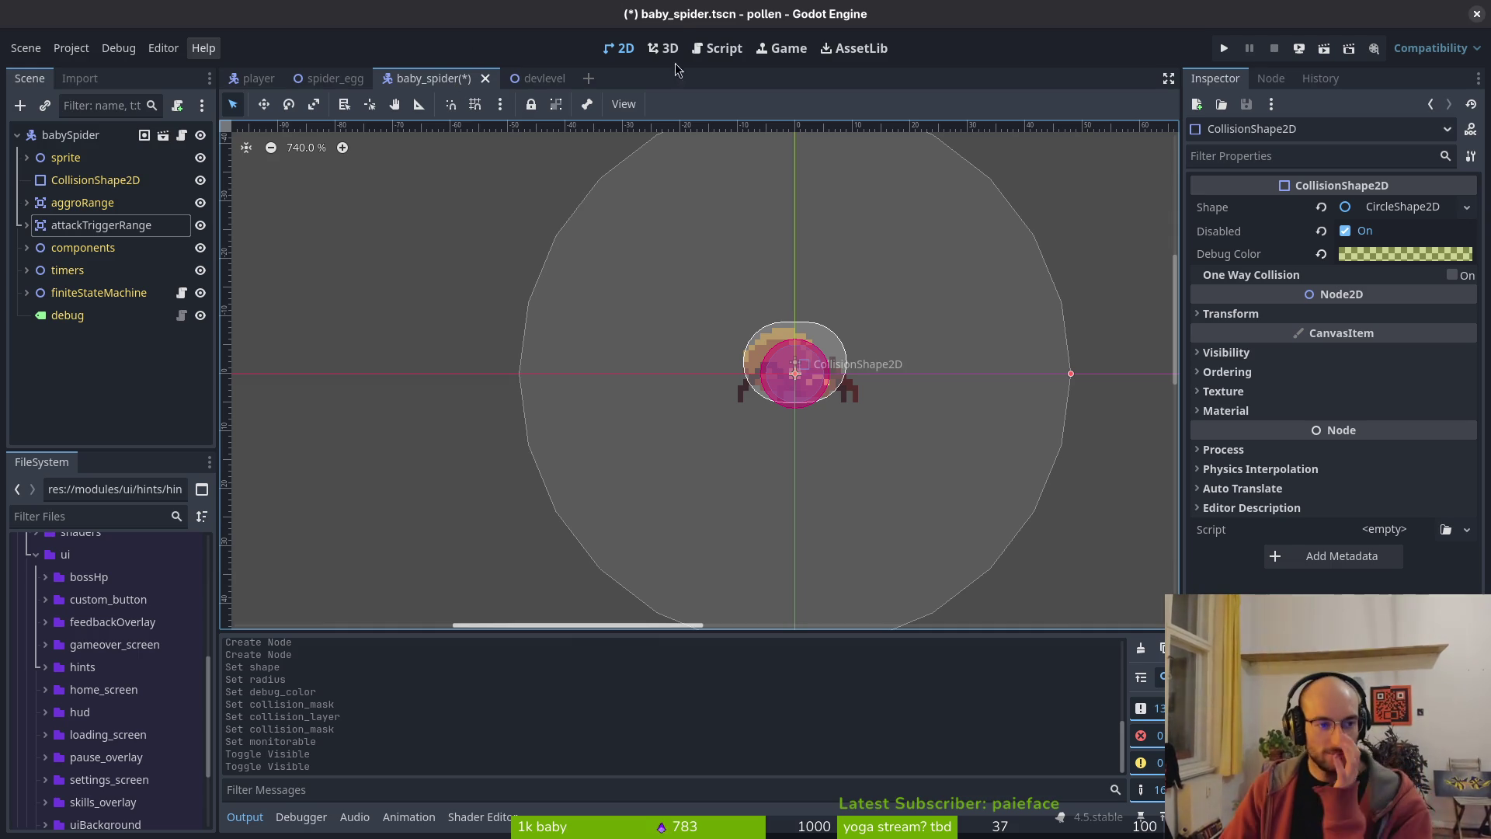
pyautogui.click(27, 225)
pyautogui.click(27, 226)
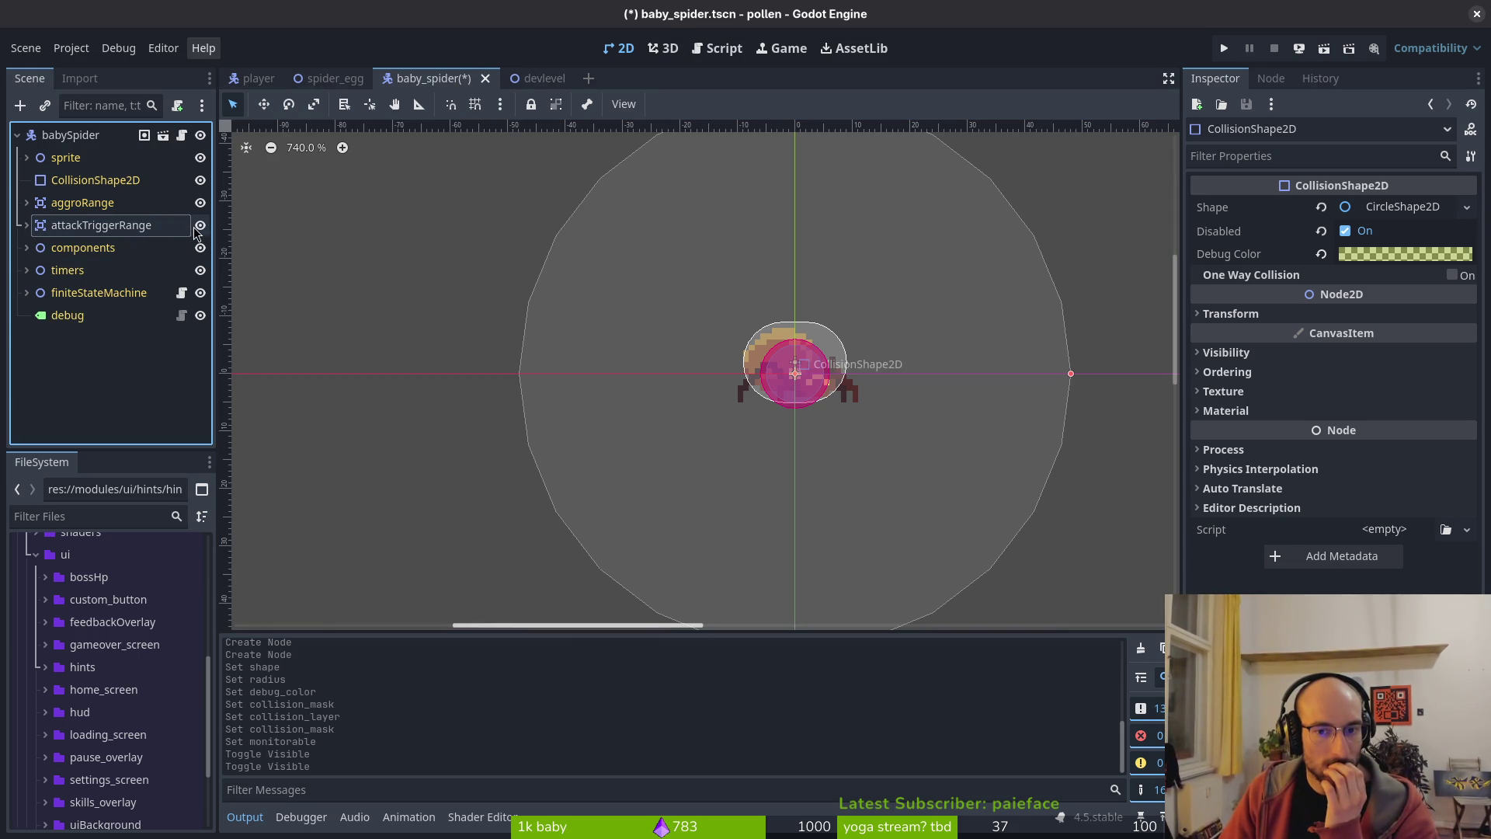
pyautogui.click(200, 226)
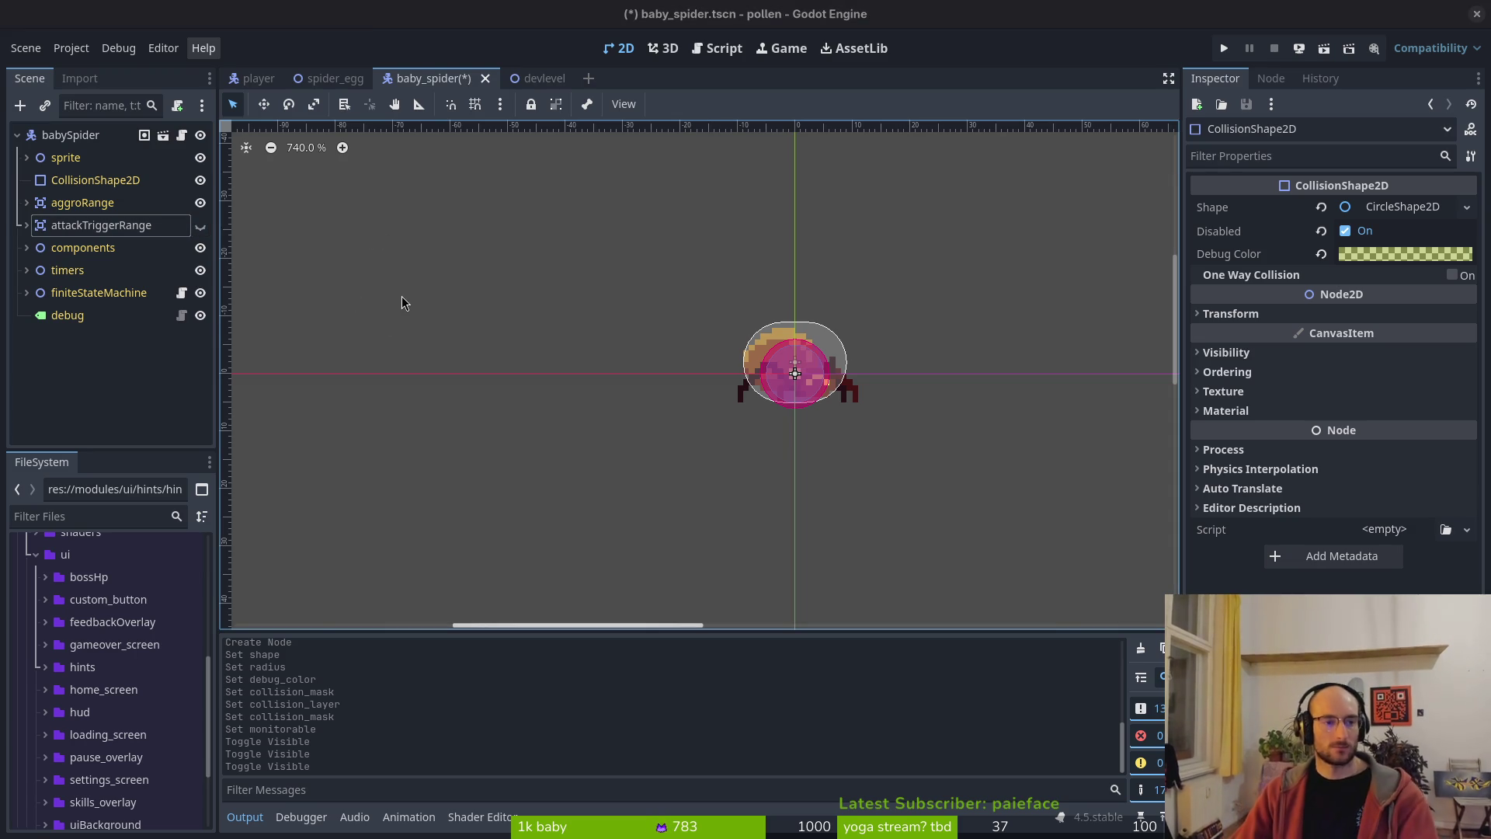
# - Open baby_spider.gd in Neovim through the project file finder
pyautogui.hotkey('alt', 'Tab')
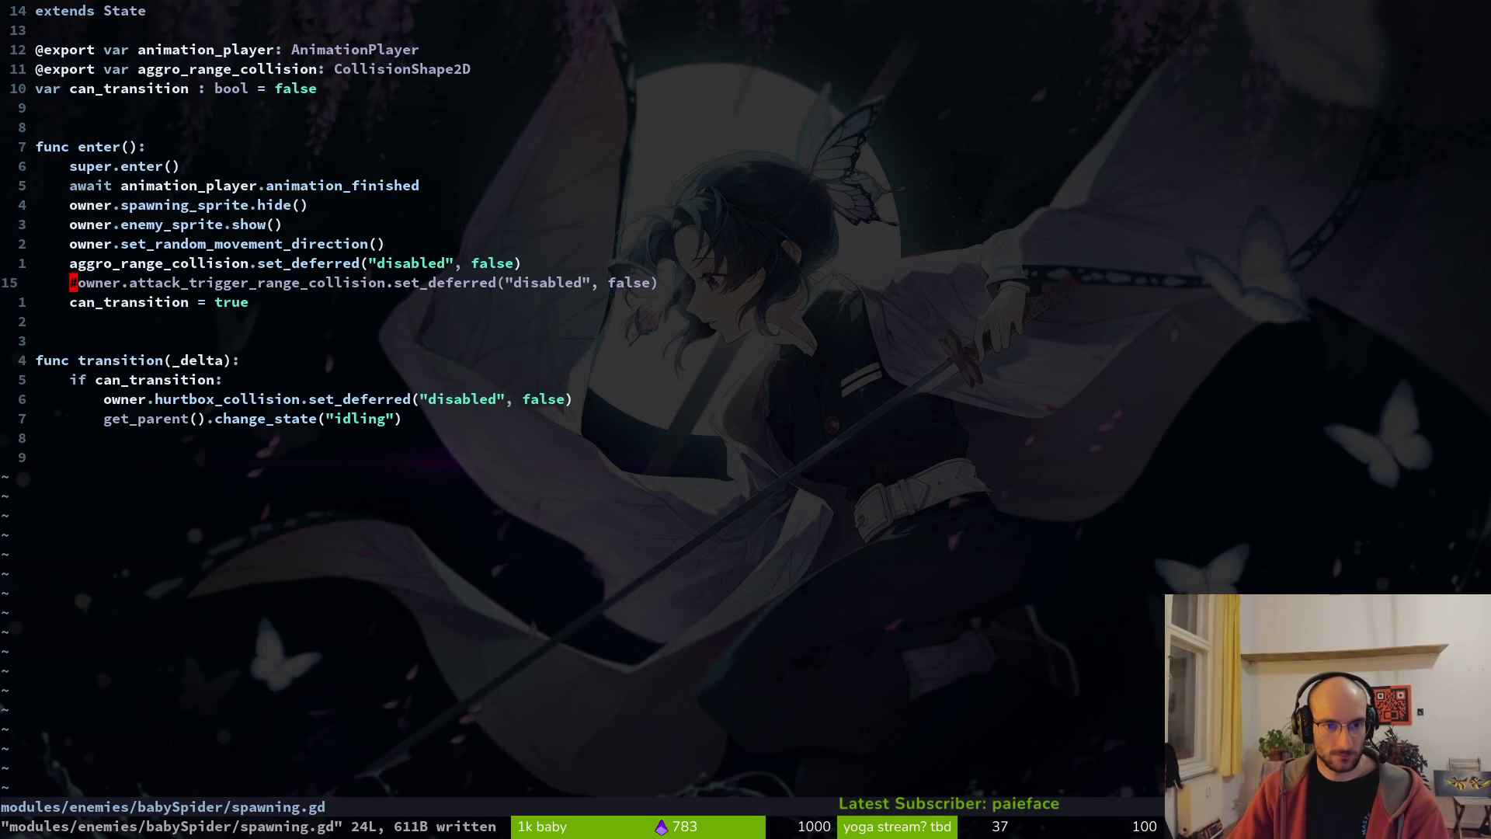
pyautogui.hotkey('ctrl', '6')
pyautogui.hotkey('ctrl', '6')
pyautogui.hotkey('ctrl', 'p')
pyautogui.write('baspi')
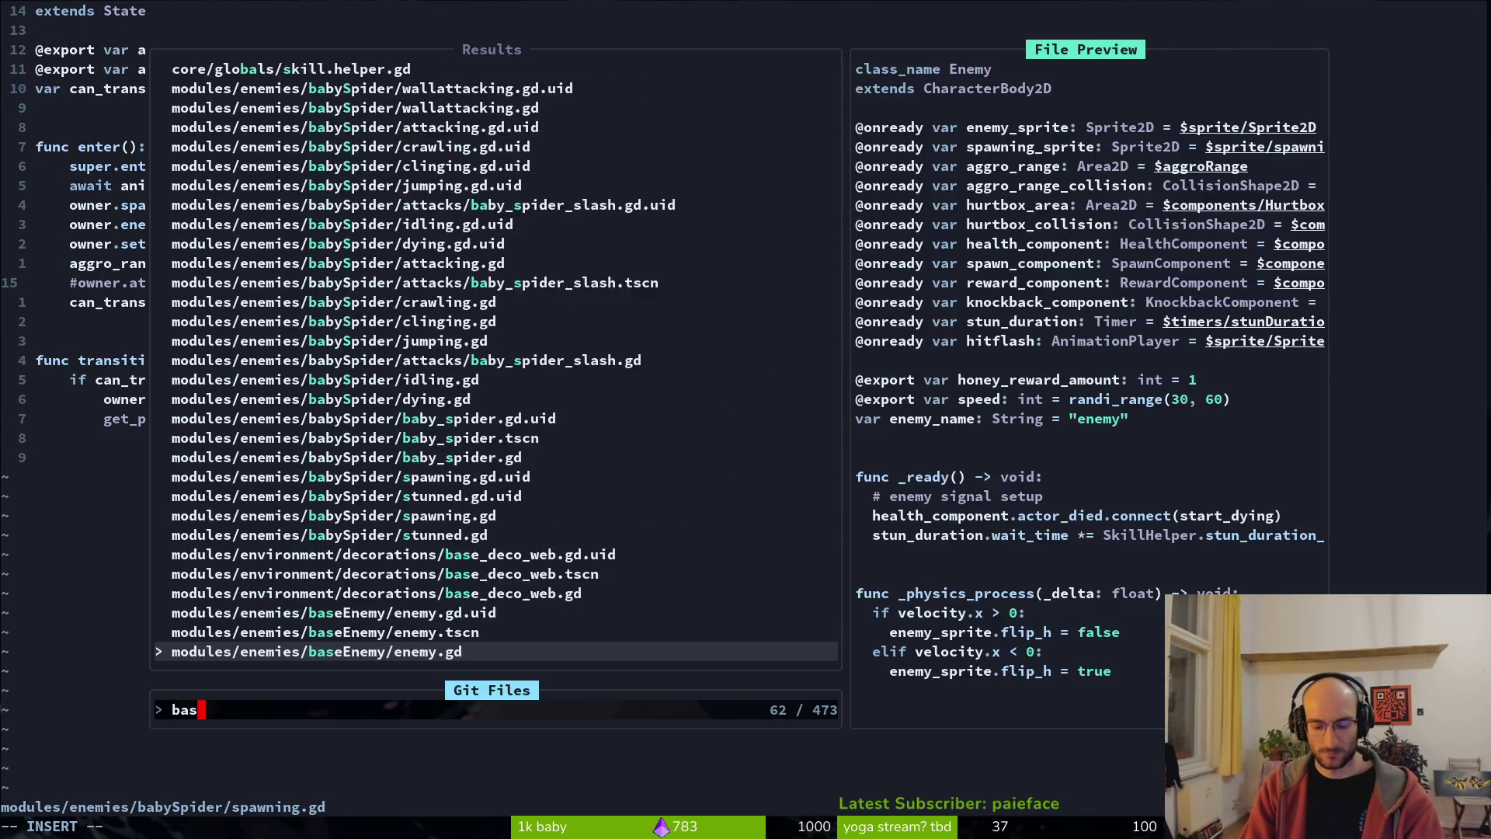
pyautogui.press('Return')
# - Comment out the area_entered connection line in _ready and save
pyautogui.press('j')
pyautogui.press('j')
pyautogui.press('j')
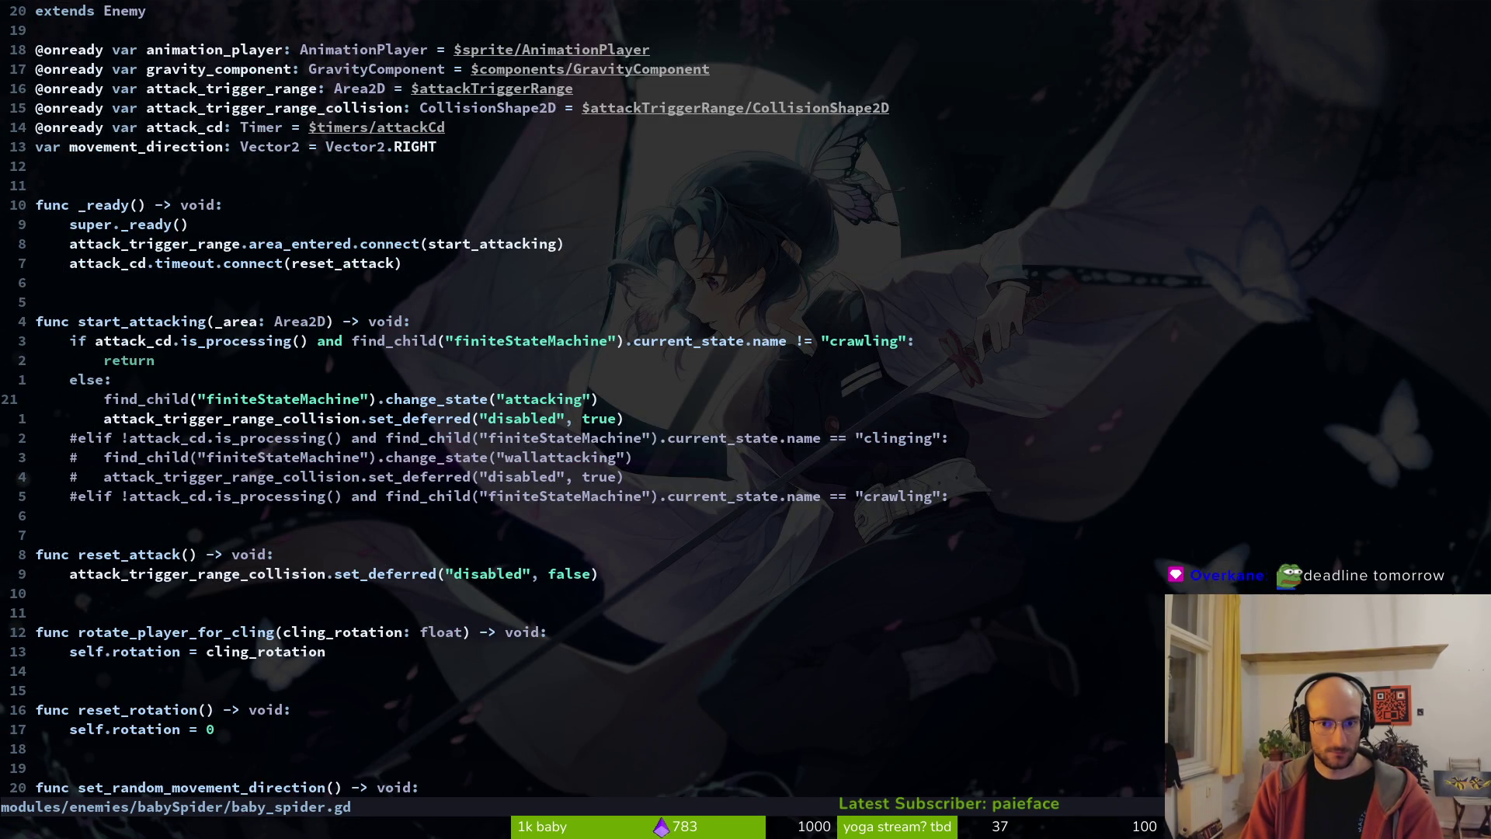
pyautogui.press('k')
pyautogui.press('k')
pyautogui.press('k')
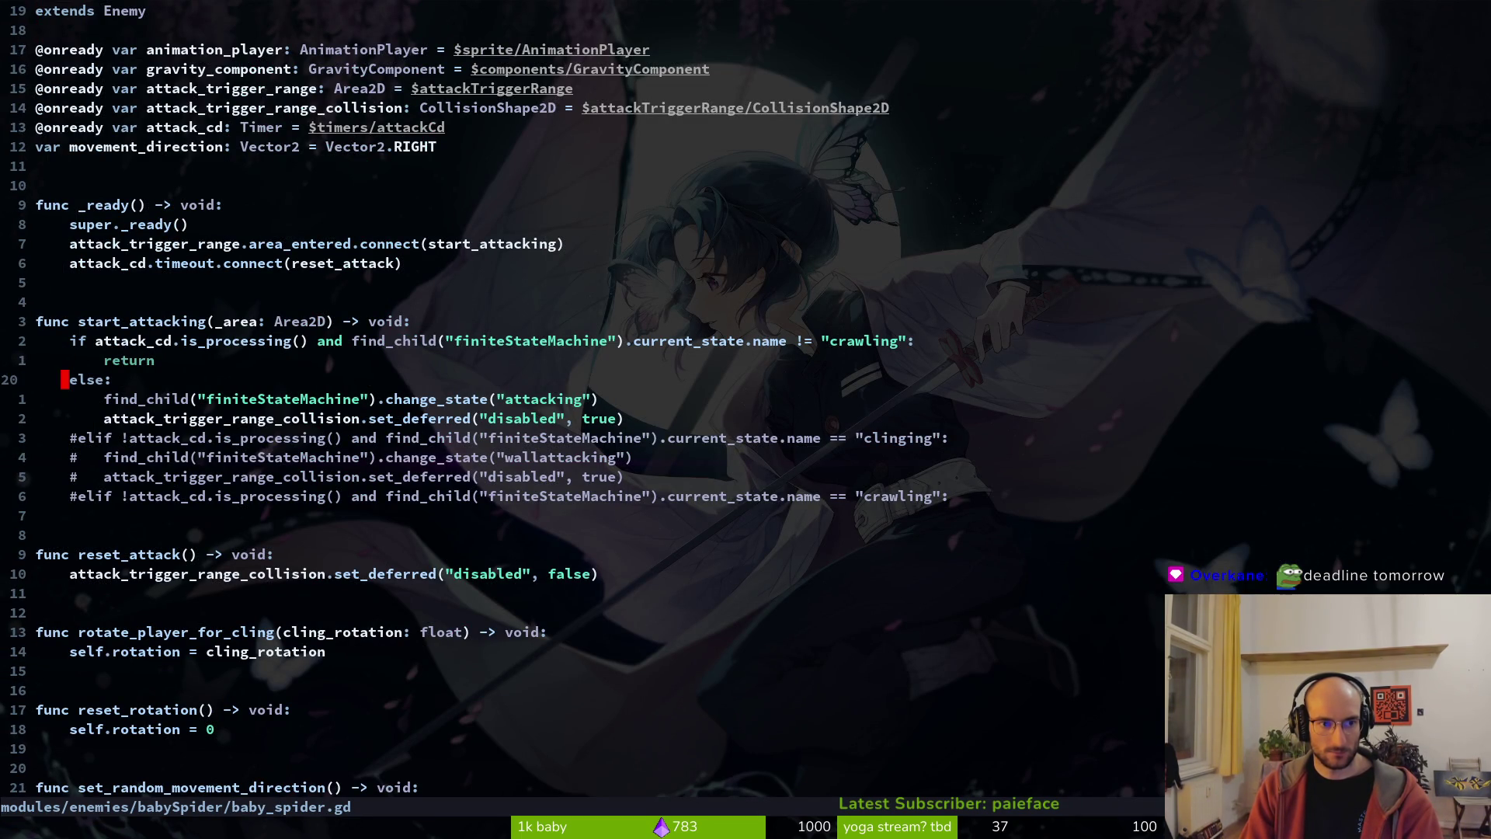
pyautogui.press('j')
pyautogui.press('g')
pyautogui.press('c')
pyautogui.press('c')
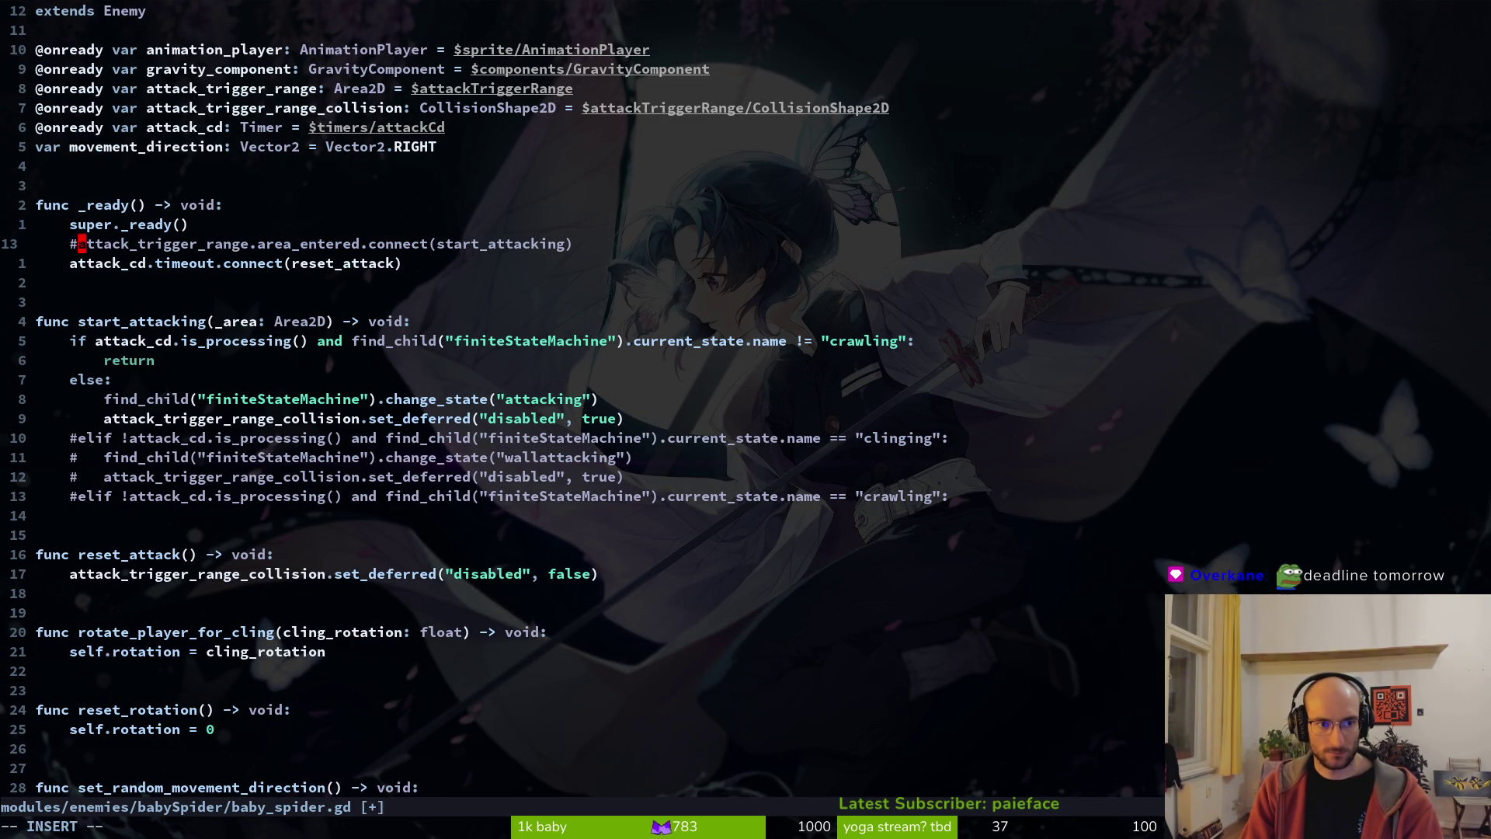
pyautogui.hotkey('ctrl', 's')
pyautogui.press('j')
pyautogui.press('j')
pyautogui.press('j')
# - Delete the four commented #elif lines and save baby_spider.gd
pyautogui.press('j')
pyautogui.press('b')
pyautogui.hotkey('ctrl', 'v')
pyautogui.press('e')
pyautogui.press('j')
pyautogui.press('j')
pyautogui.press('j')
pyautogui.press('j')
pyautogui.press('j')
pyautogui.press('j')
pyautogui.press('j')
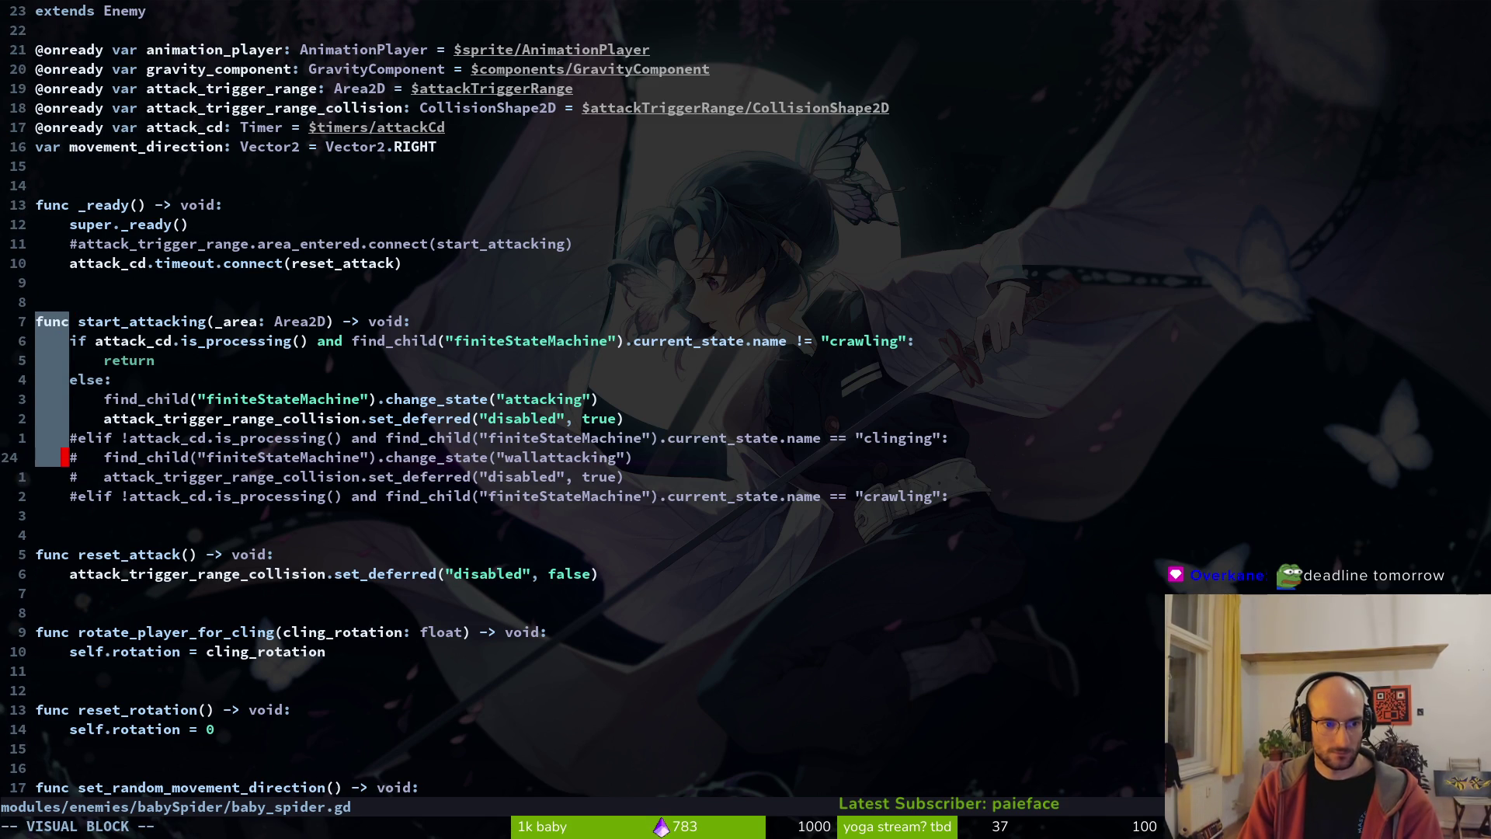
pyautogui.press('Escape')
pyautogui.press('j')
pyautogui.press('k')
pyautogui.press('k')
pyautogui.press('V')
pyautogui.press('j')
# - Comment out the start_attacking function body by block-inserting '#' on its lines
pyautogui.press('j')
pyautogui.press('j')
pyautogui.press('d')
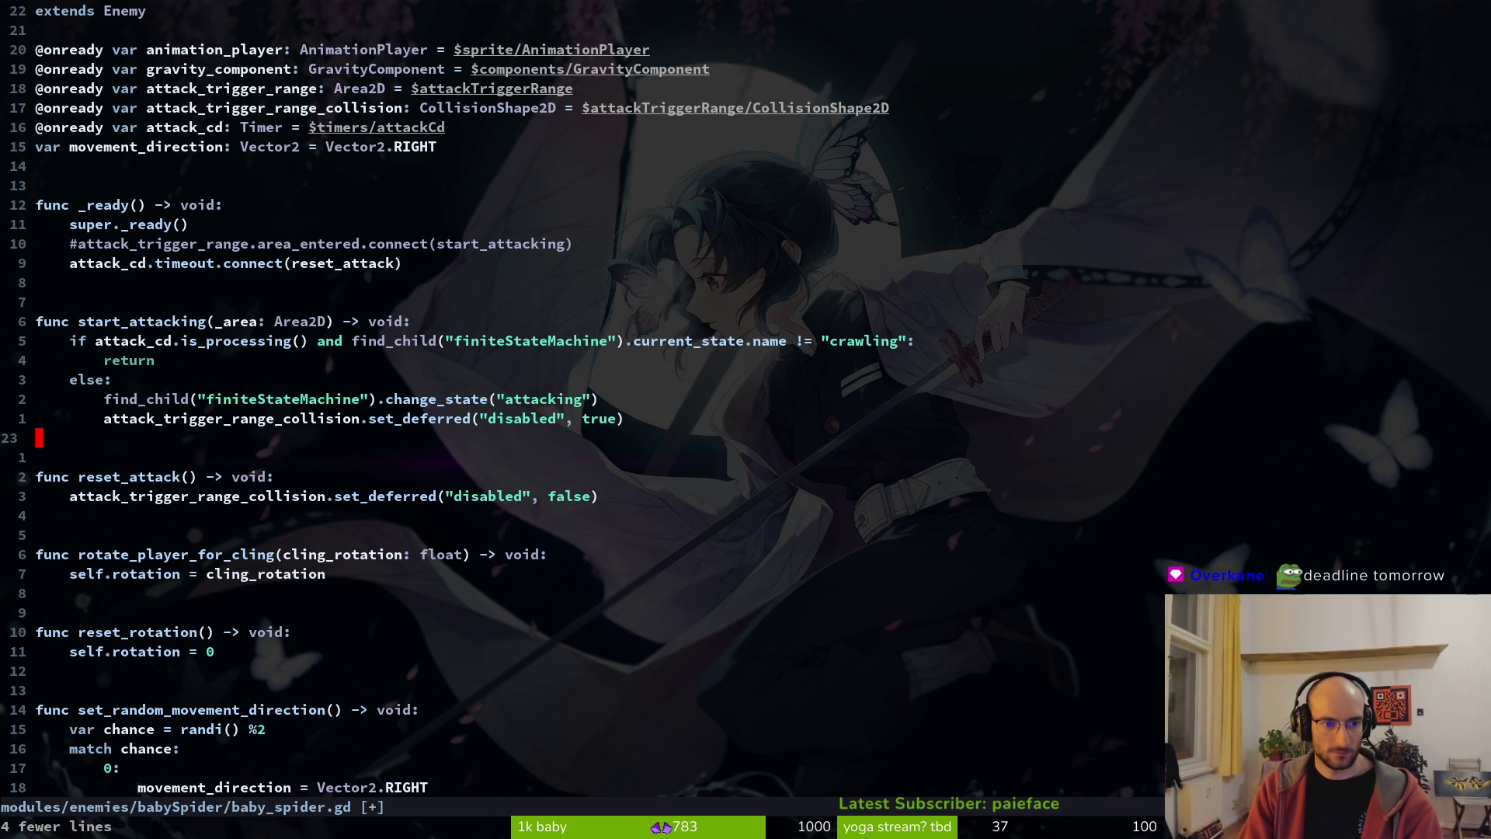
pyautogui.hotkey('ctrl', 's')
pyautogui.press('k')
pyautogui.press('k')
pyautogui.press('k')
pyautogui.press('j')
pyautogui.hotkey('ctrl', 'v')
pyautogui.press('j')
pyautogui.press('j')
pyautogui.press('j')
pyautogui.press('j')
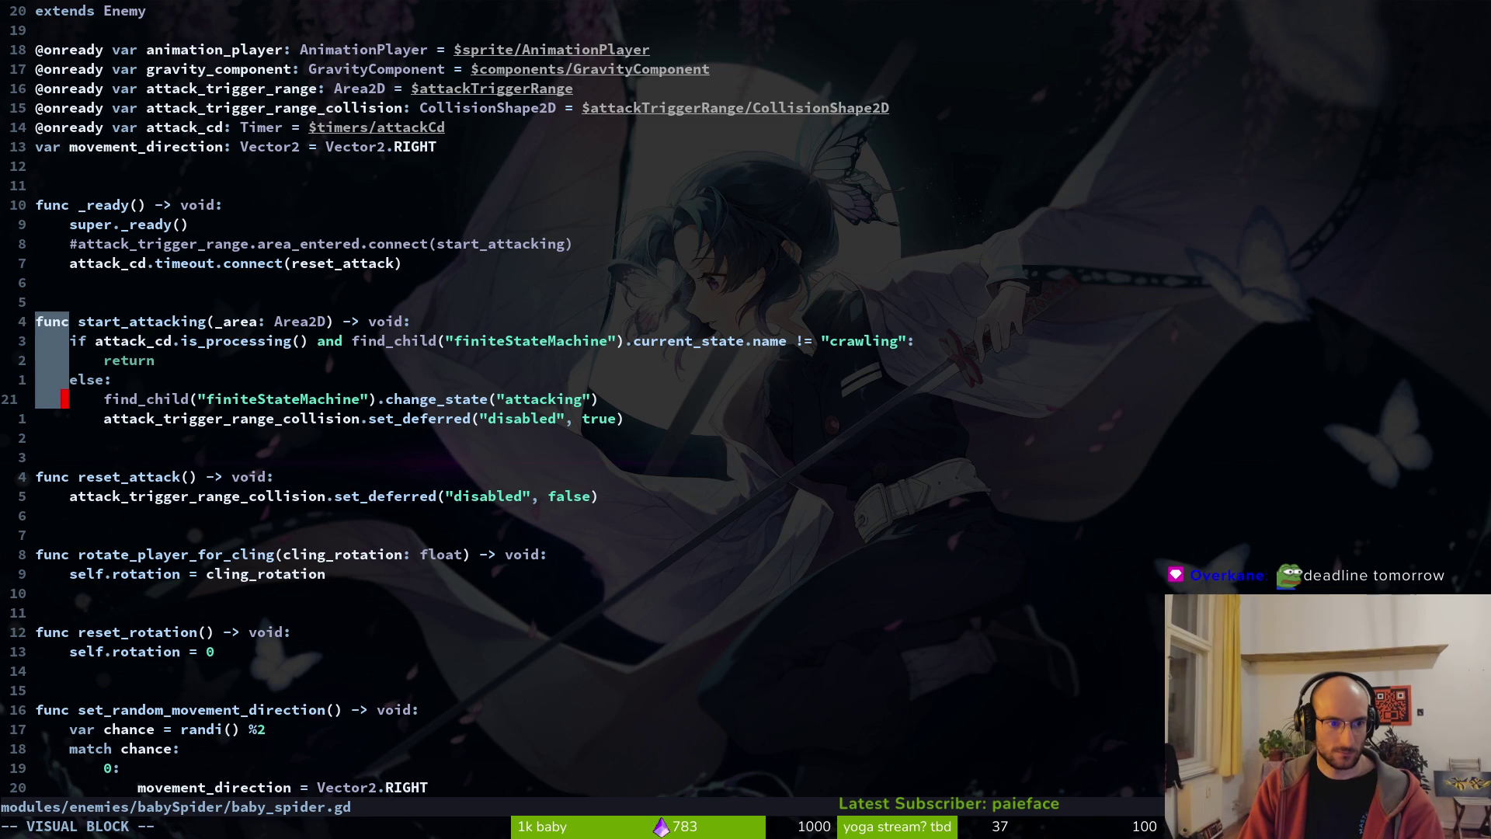
pyautogui.press('j')
pyautogui.hotkey('shift', 'i')
pyautogui.write('#')
pyautogui.press('Escape')
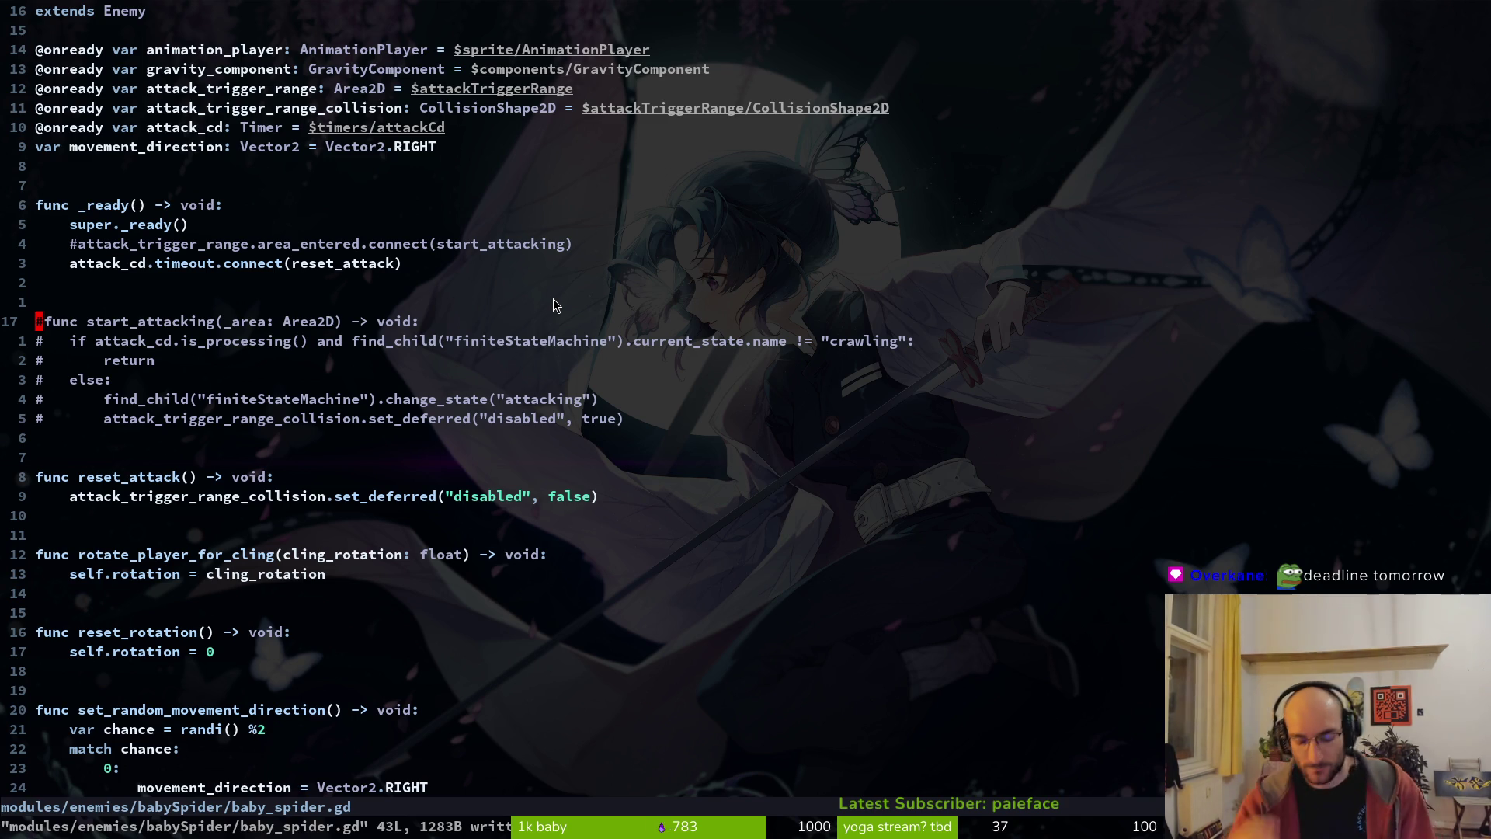
# - Open babySpider.aseprite from Aseprite's recent files with the window maximized
pyautogui.moveTo(100, 7)
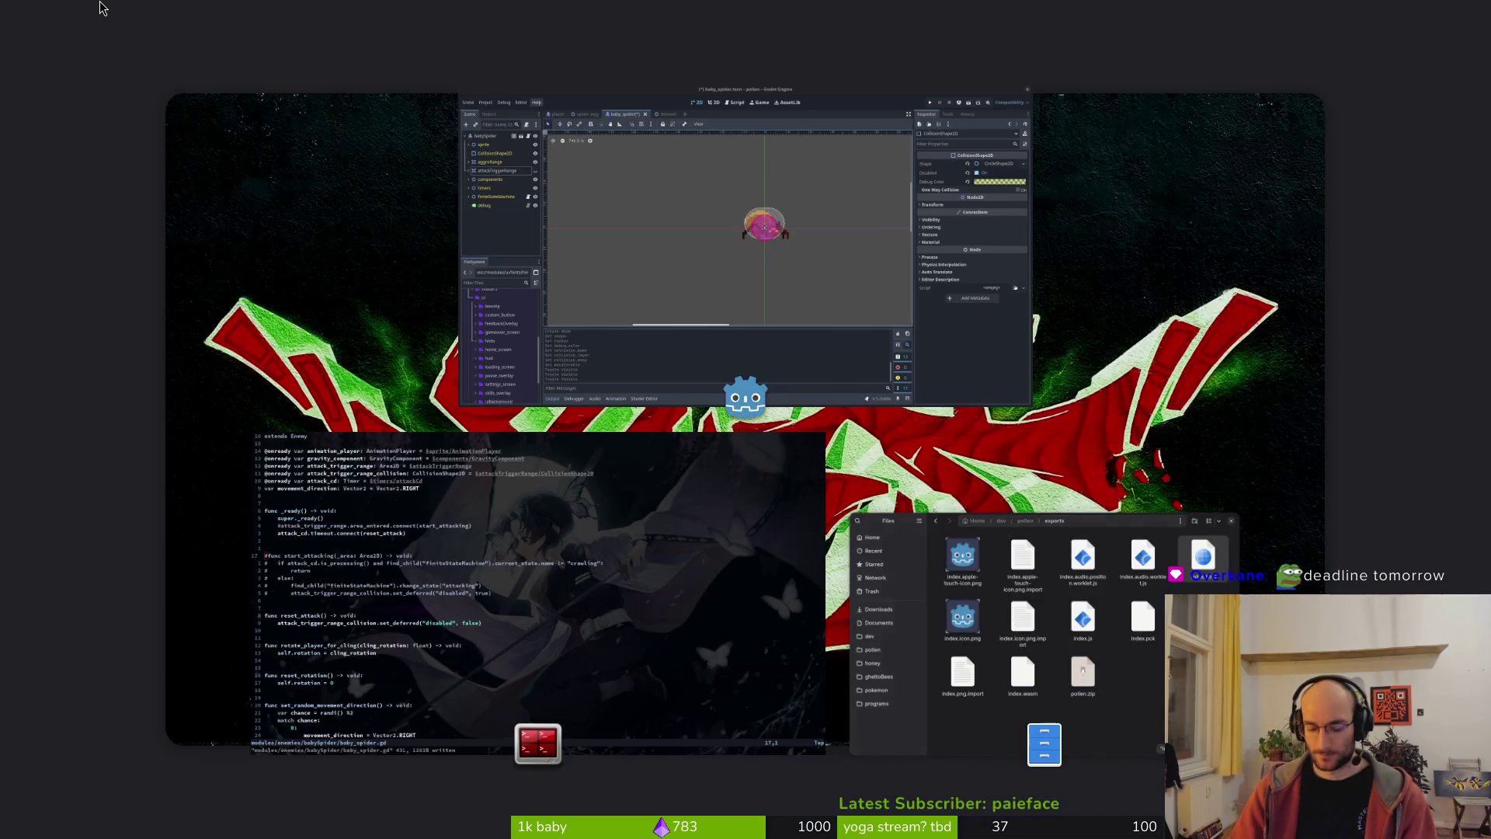
pyautogui.click(590, 256)
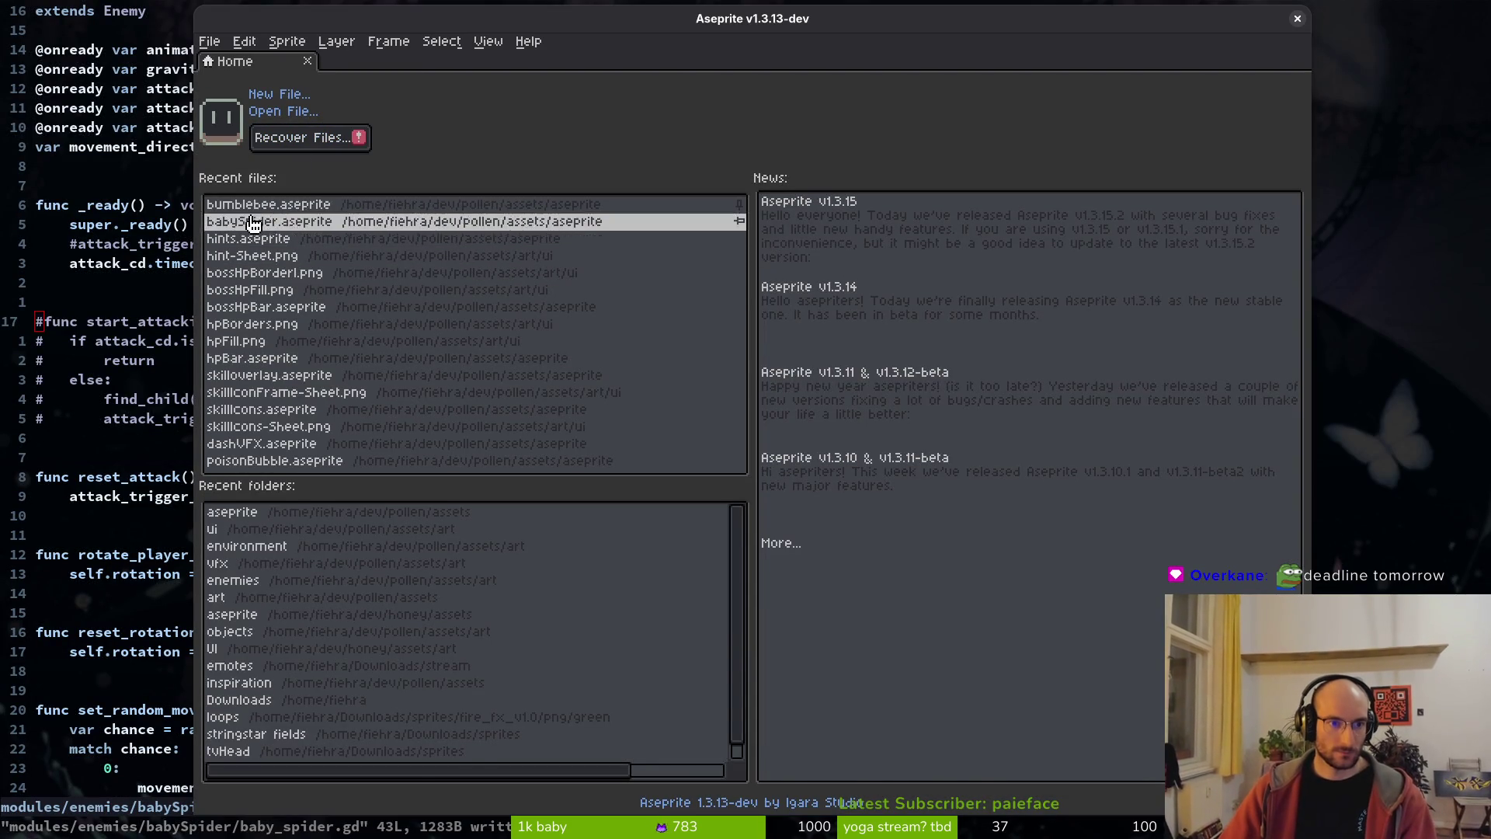
pyautogui.click(233, 223)
pyautogui.press('super+Up')
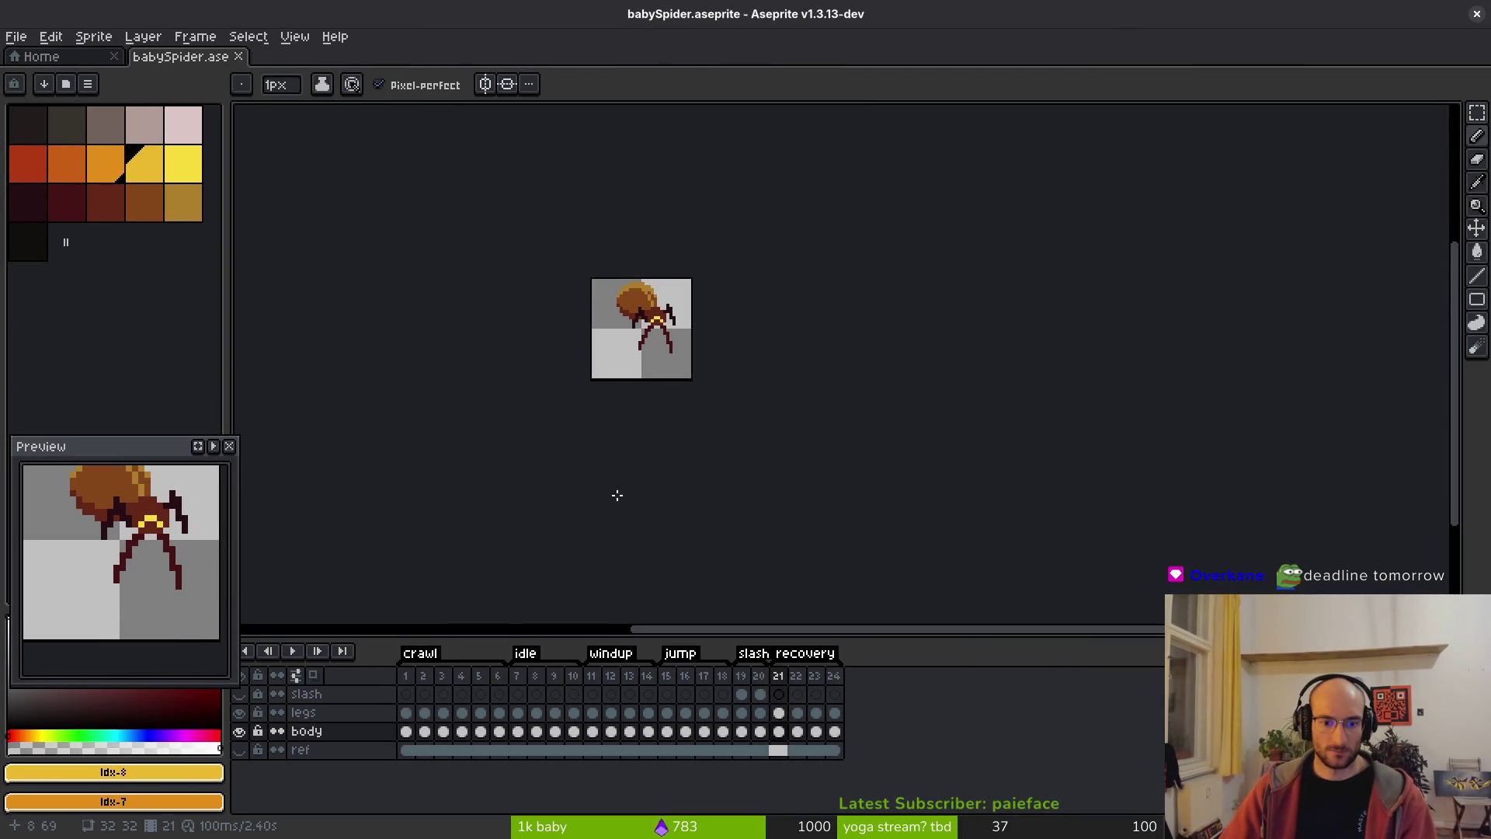
pyautogui.scroll(5, 666, 373)
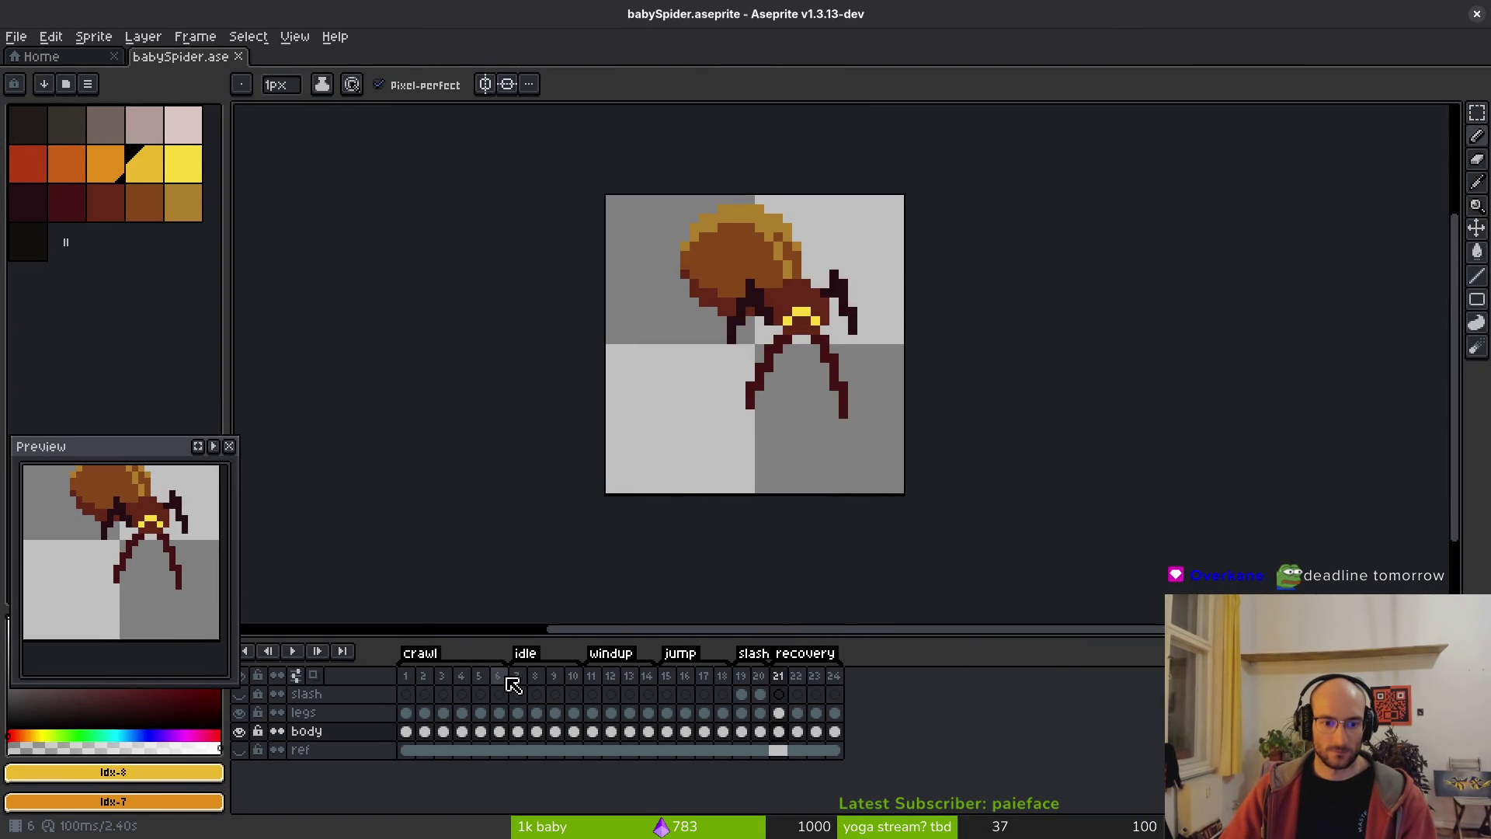
# - Review jump poses in frames 6, 11 and 14, then append an empty frame 25
pyautogui.click(500, 677)
pyautogui.click(521, 676)
pyautogui.click(592, 677)
pyautogui.click(611, 677)
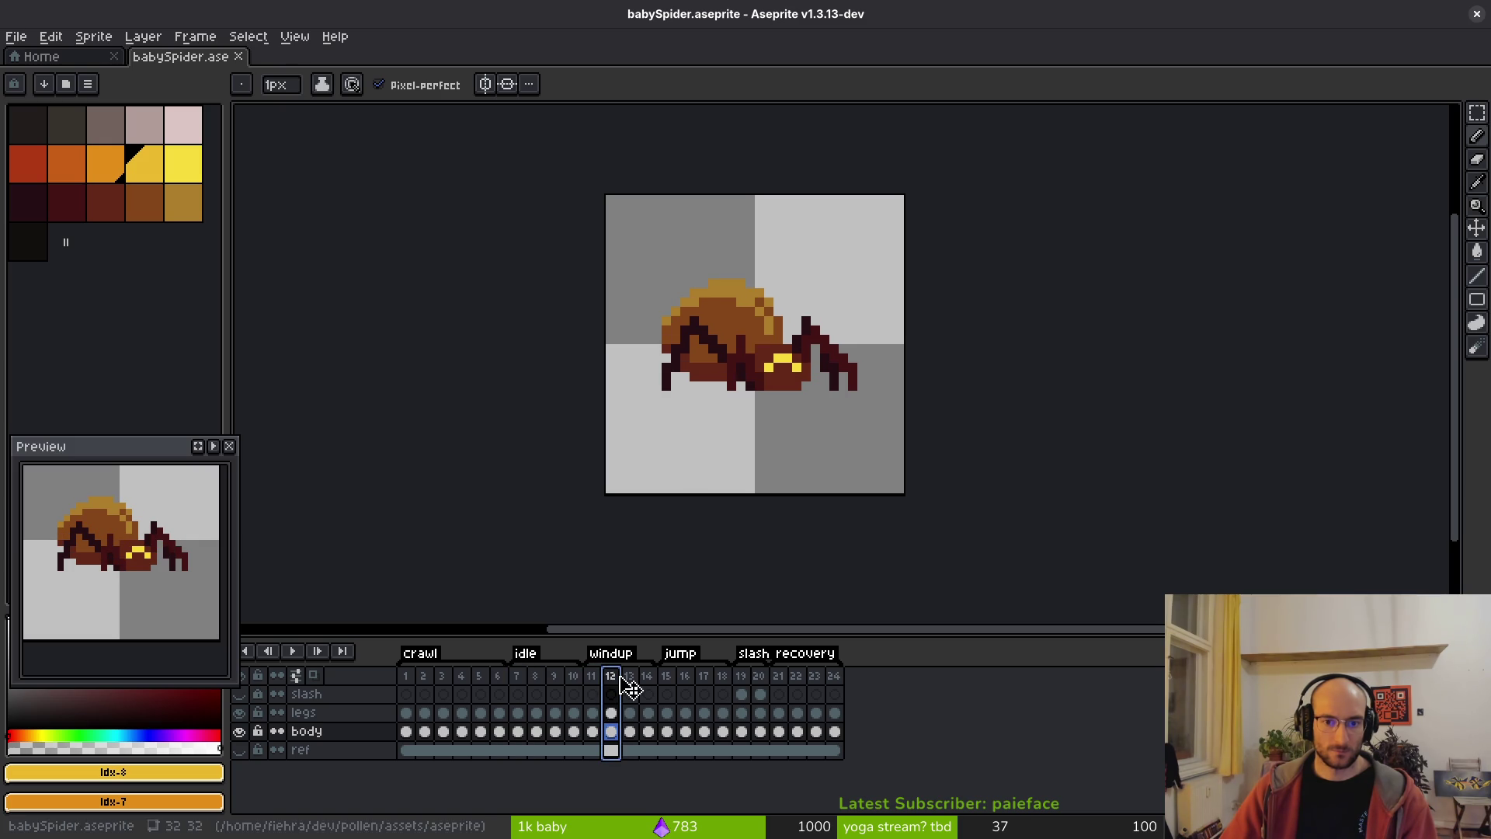
pyautogui.click(629, 678)
pyautogui.click(648, 677)
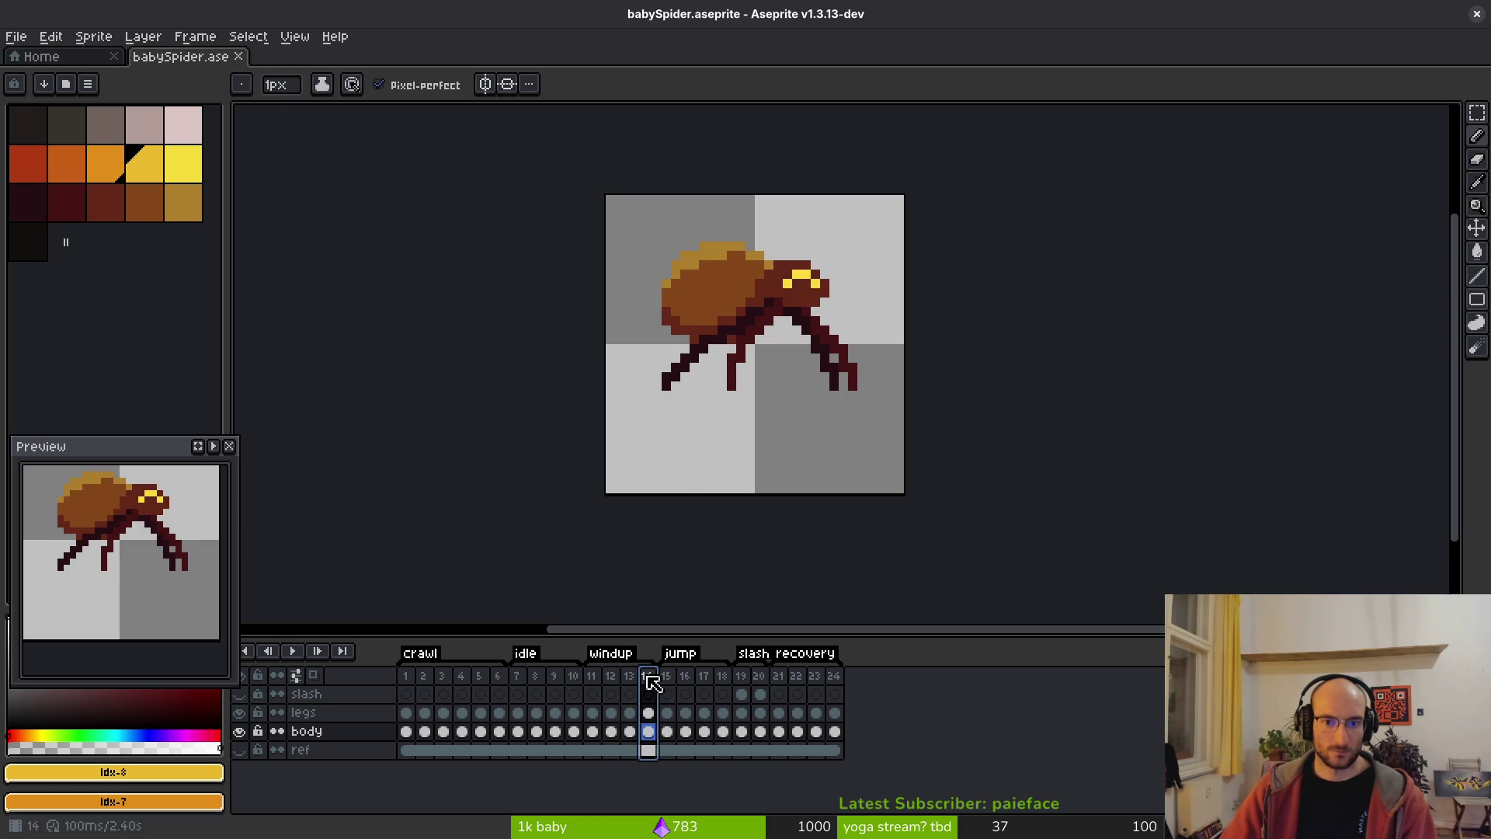
pyautogui.click(593, 676)
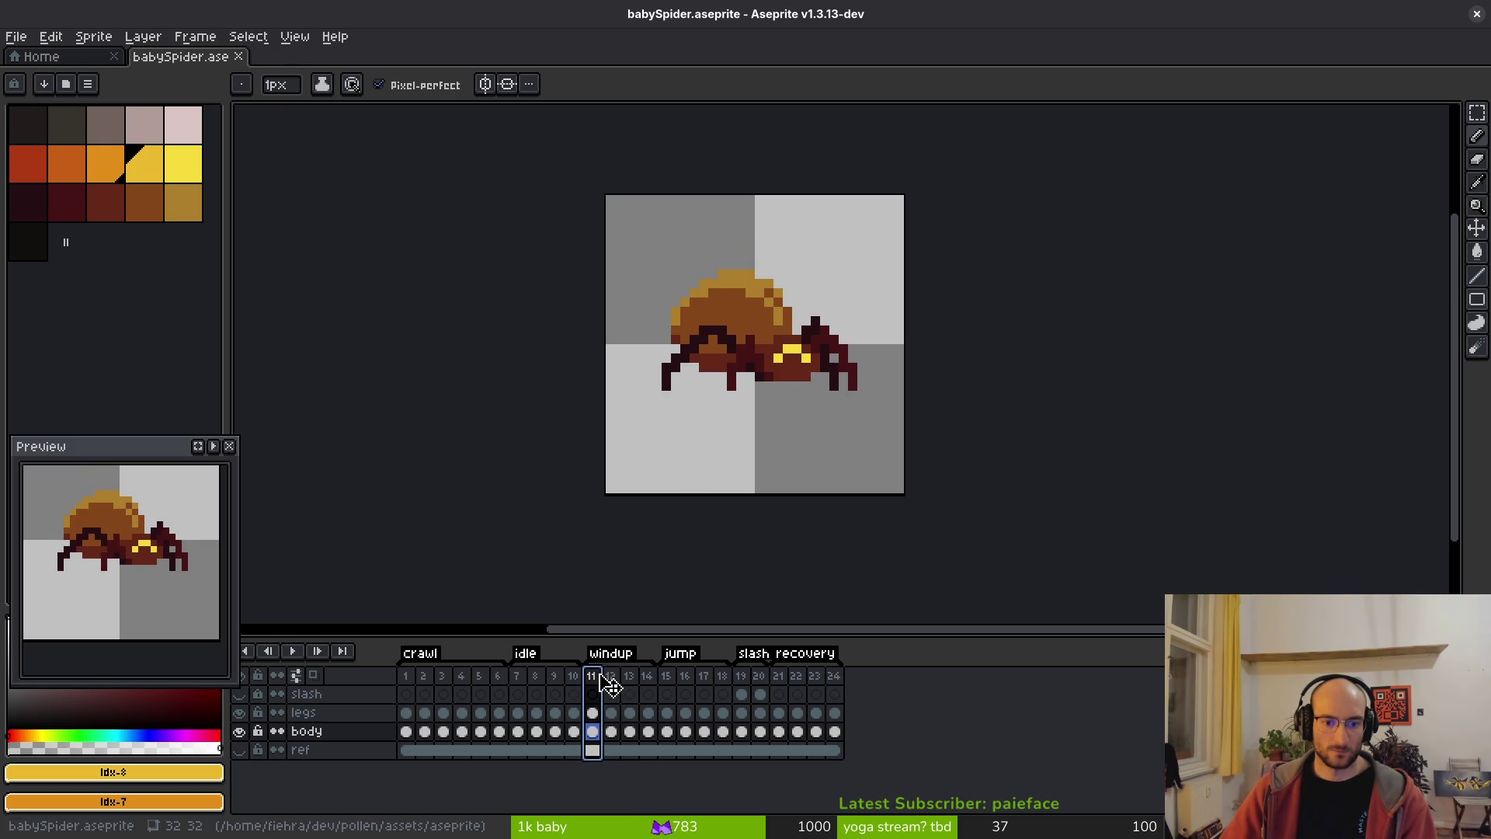
pyautogui.click(851, 677)
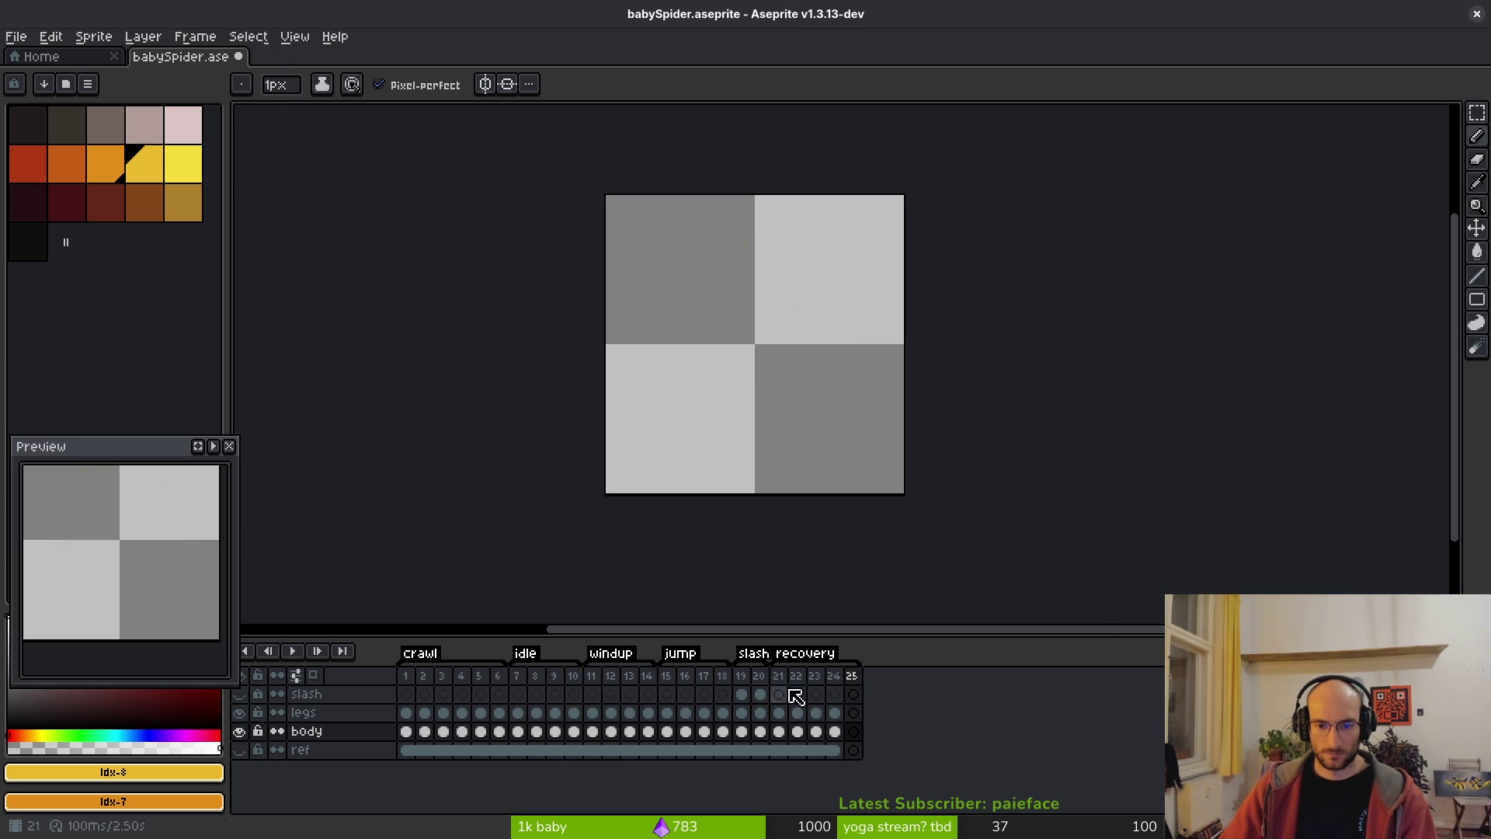
# - Copy the legs and body cels from frame 1 into frame 25
pyautogui.moveTo(415, 711)
pyautogui.mouseDown()
pyautogui.moveTo(566, 749)
pyautogui.moveTo(854, 713)
pyautogui.mouseUp()
pyautogui.click(407, 731)
pyautogui.moveTo(443, 748)
pyautogui.mouseDown()
pyautogui.moveTo(853, 732)
pyautogui.moveTo(836, 752)
pyautogui.moveTo(853, 750)
pyautogui.mouseUp()
# - Extend the timeline to 30 frames, deleting the surplus frames 31–35
pyautogui.hotkey('alt', 'n')
pyautogui.hotkey('alt', 'n')
pyautogui.hotkey('alt', 'n')
pyautogui.hotkey('alt', 'b')
pyautogui.hotkey('alt', 'b')
pyautogui.hotkey('alt', 'b')
pyautogui.moveTo(977, 675); pyautogui.dragTo(1048, 675)
pyautogui.press('Delete')
pyautogui.click(854, 676)
pyautogui.click(854, 731)
# - Enlarge the colour picker area and hide the legs layer in frame 25
pyautogui.scroll(5, 873, 439)
pyautogui.scroll(-2, 874, 439)
pyautogui.click(854, 750)
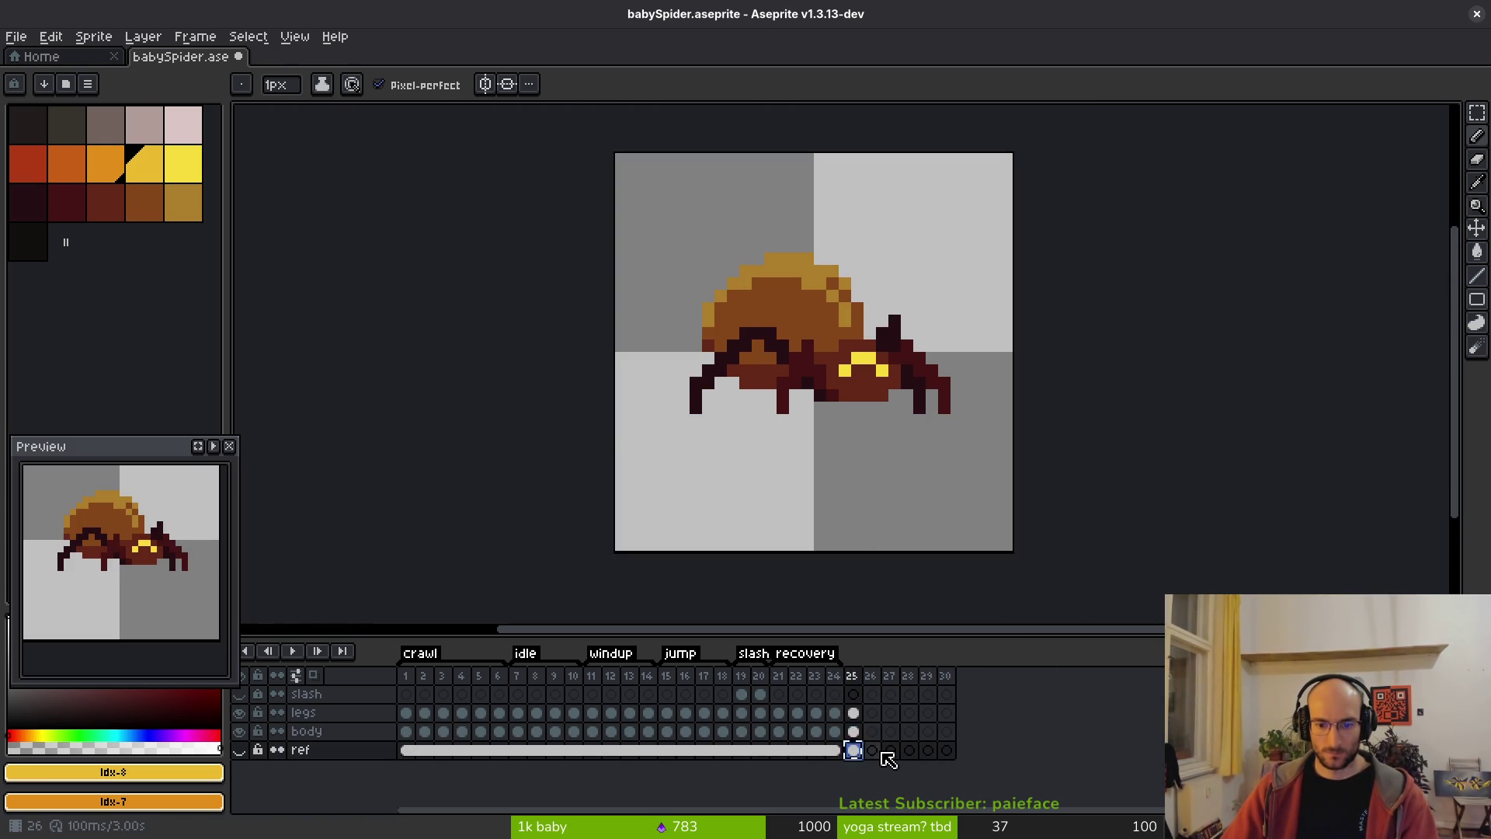
pyautogui.press('Right')
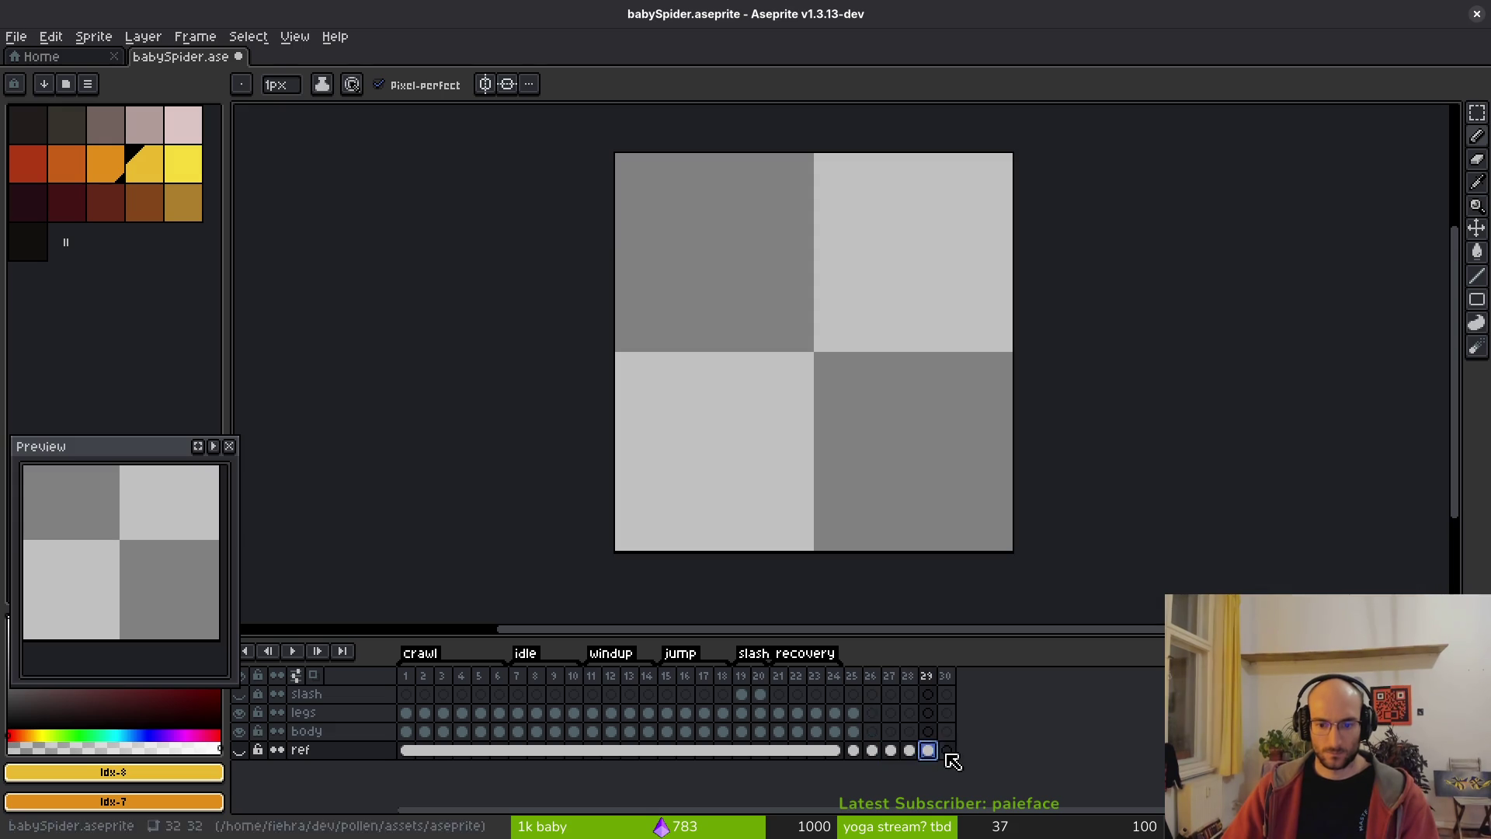
pyautogui.click(853, 712)
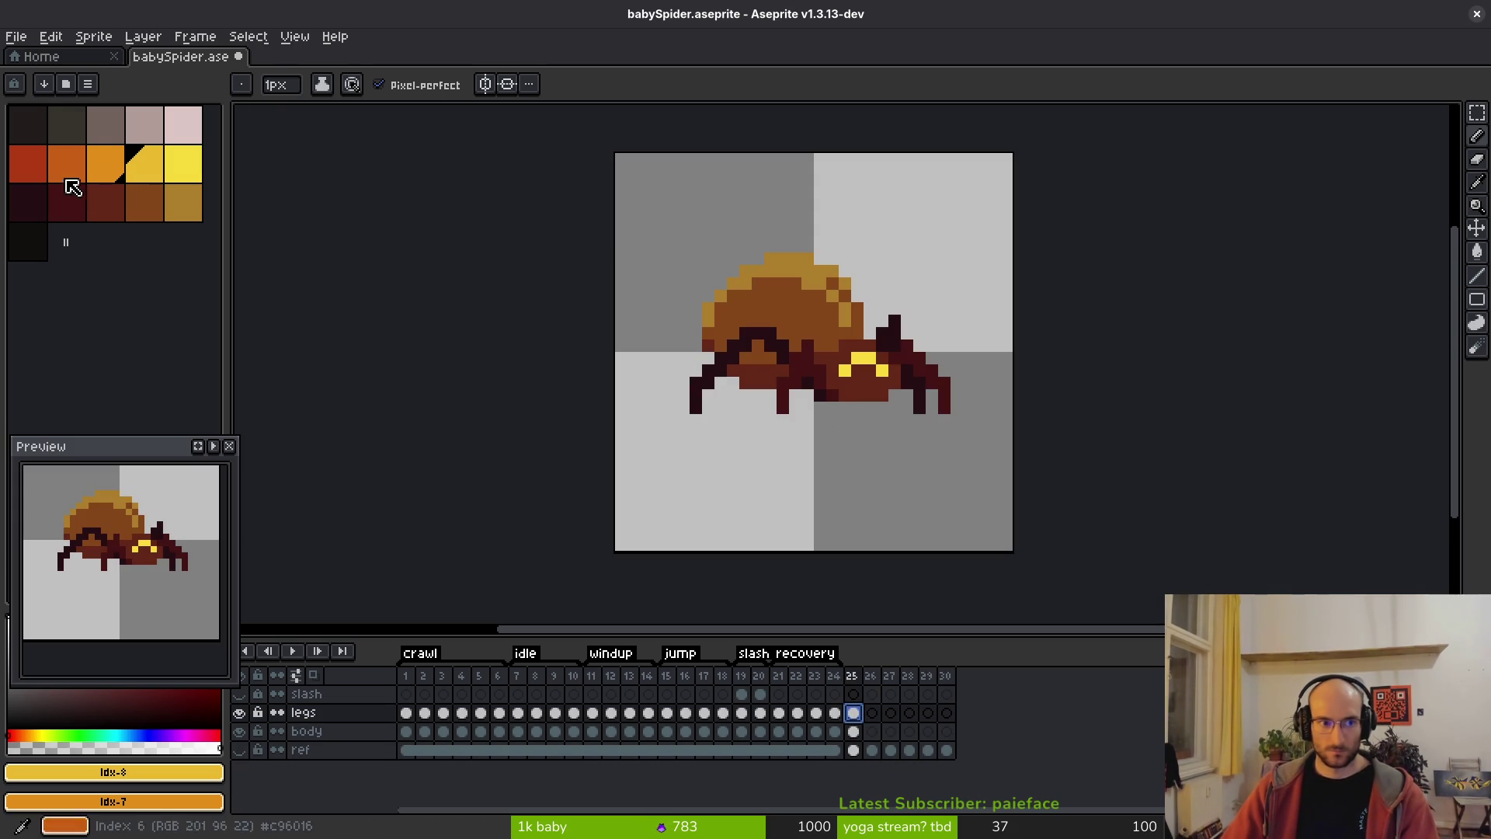
pyautogui.moveTo(147, 446); pyautogui.dragTo(149, 367)
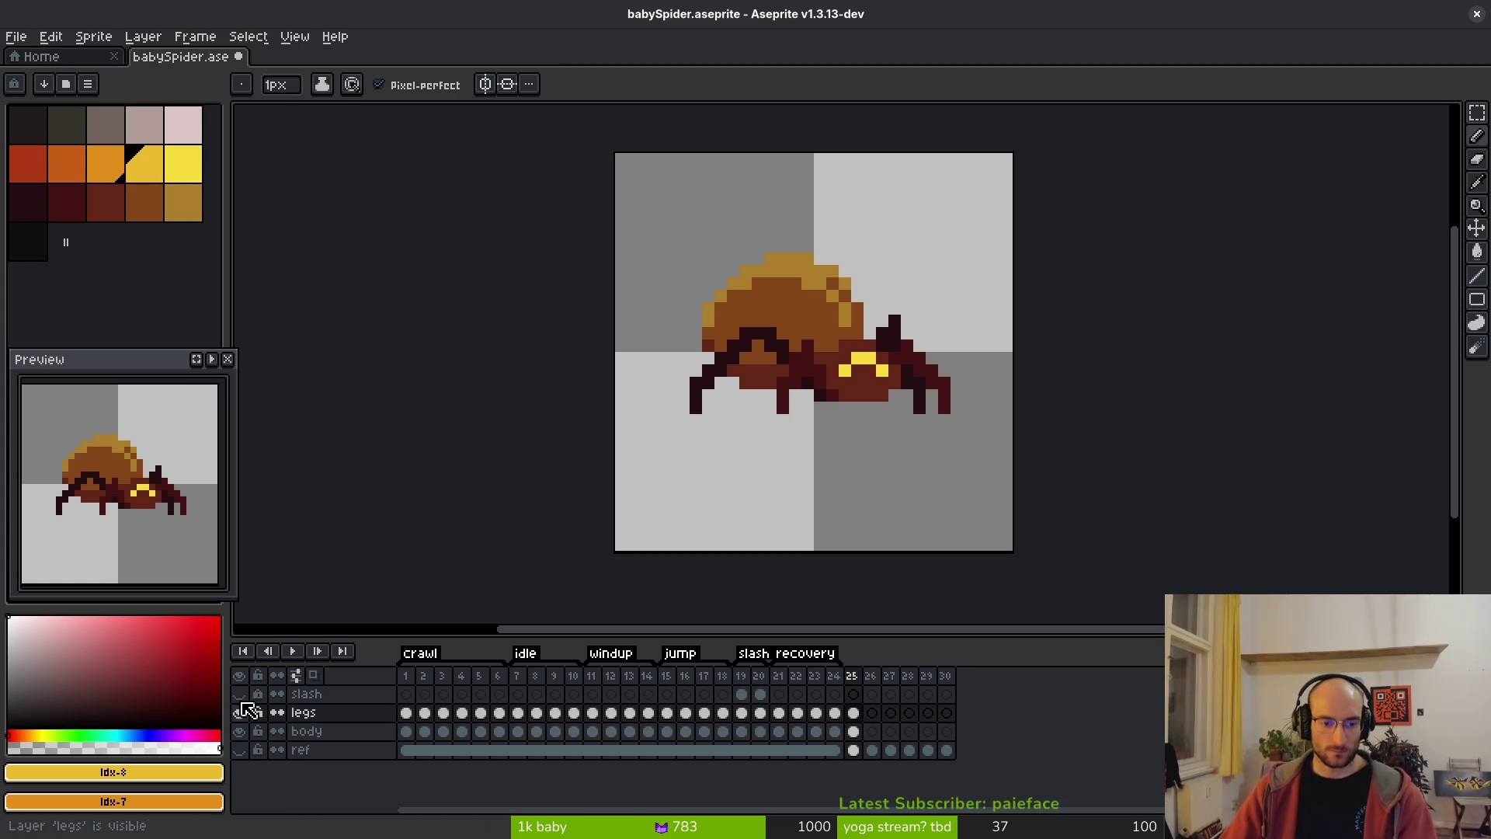
pyautogui.click(239, 712)
pyautogui.moveTo(792, 342); pyautogui.dragTo(816, 353)
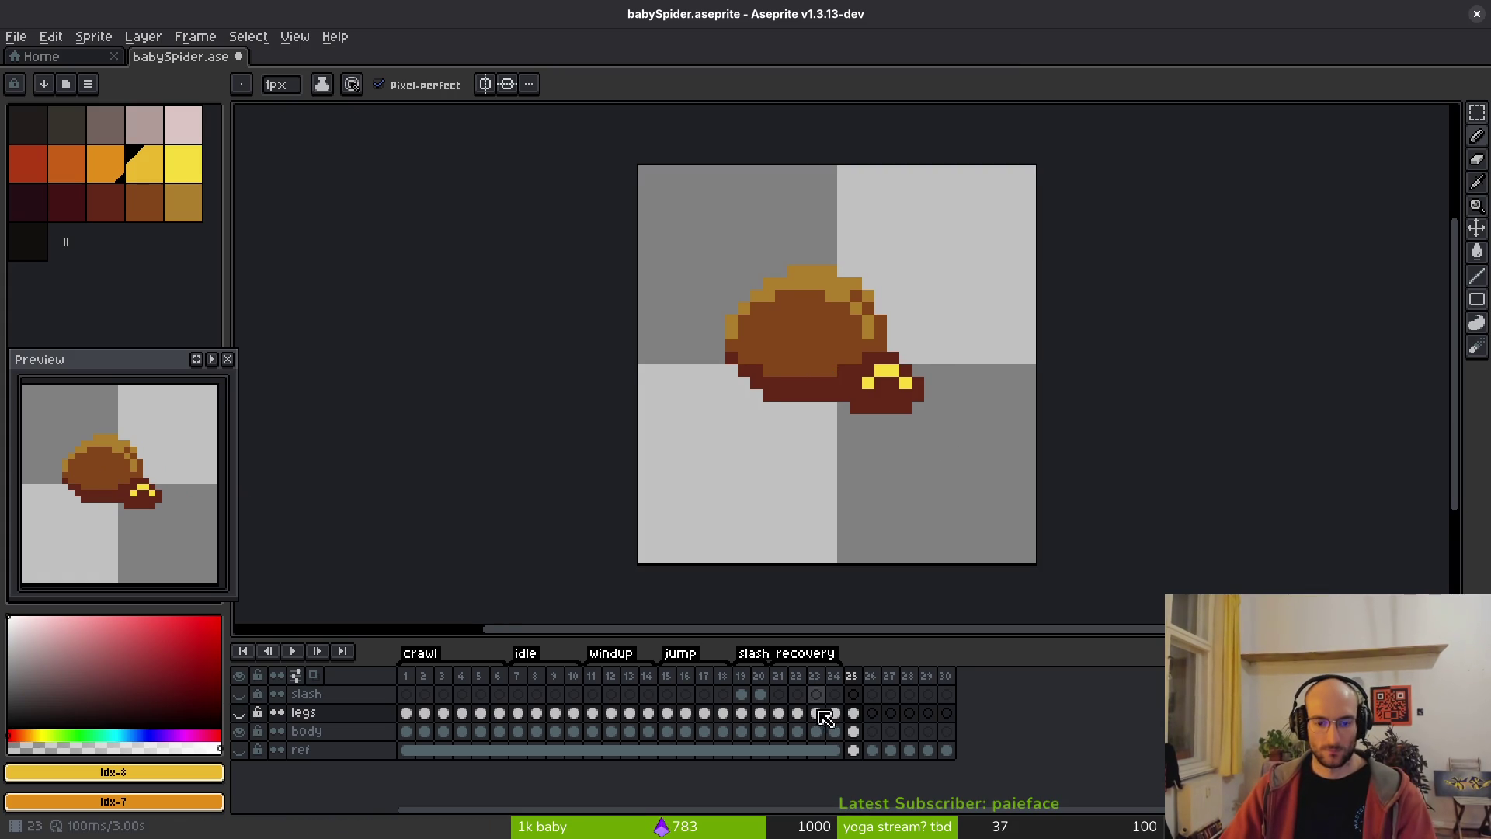
# - Move to empty frame 26, turn on onion skin, and show the ref layer
pyautogui.click(853, 730)
pyautogui.click(894, 458)
pyautogui.scroll(3, 887, 383)
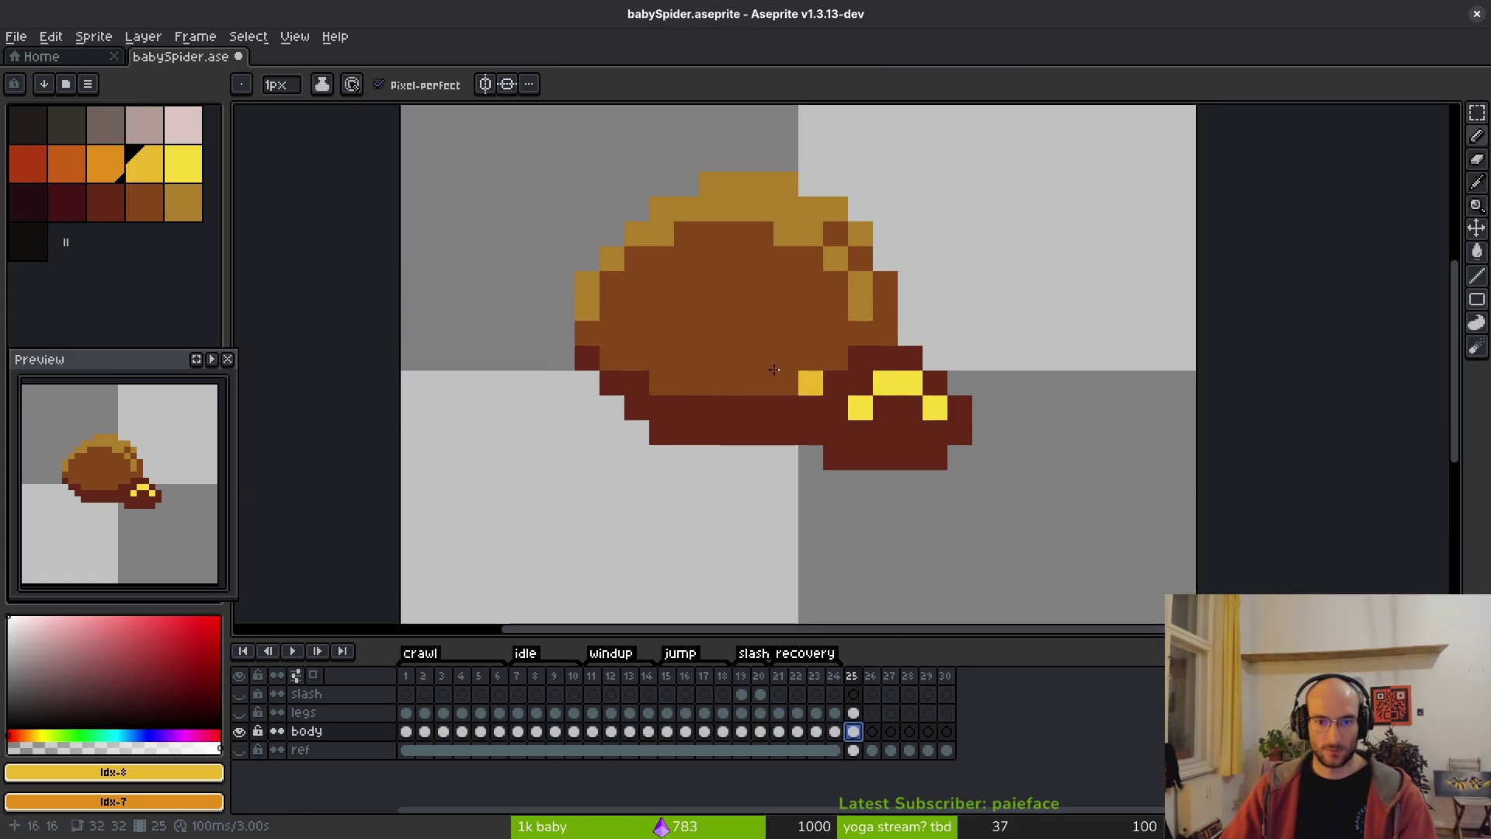
pyautogui.press('Right')
pyautogui.press('F3')
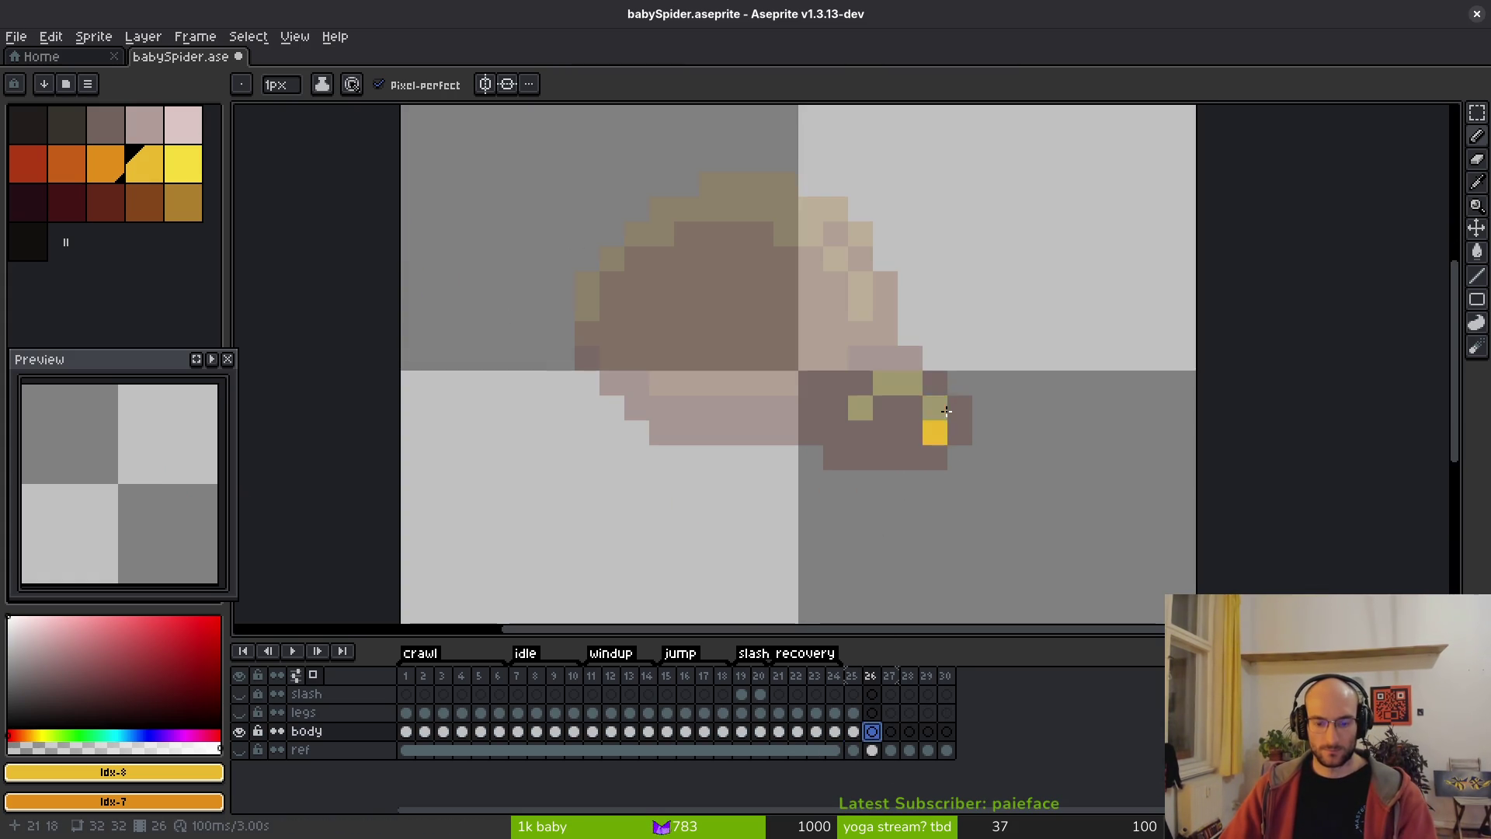
pyautogui.click(239, 750)
pyautogui.hscroll(2, 875, 459)
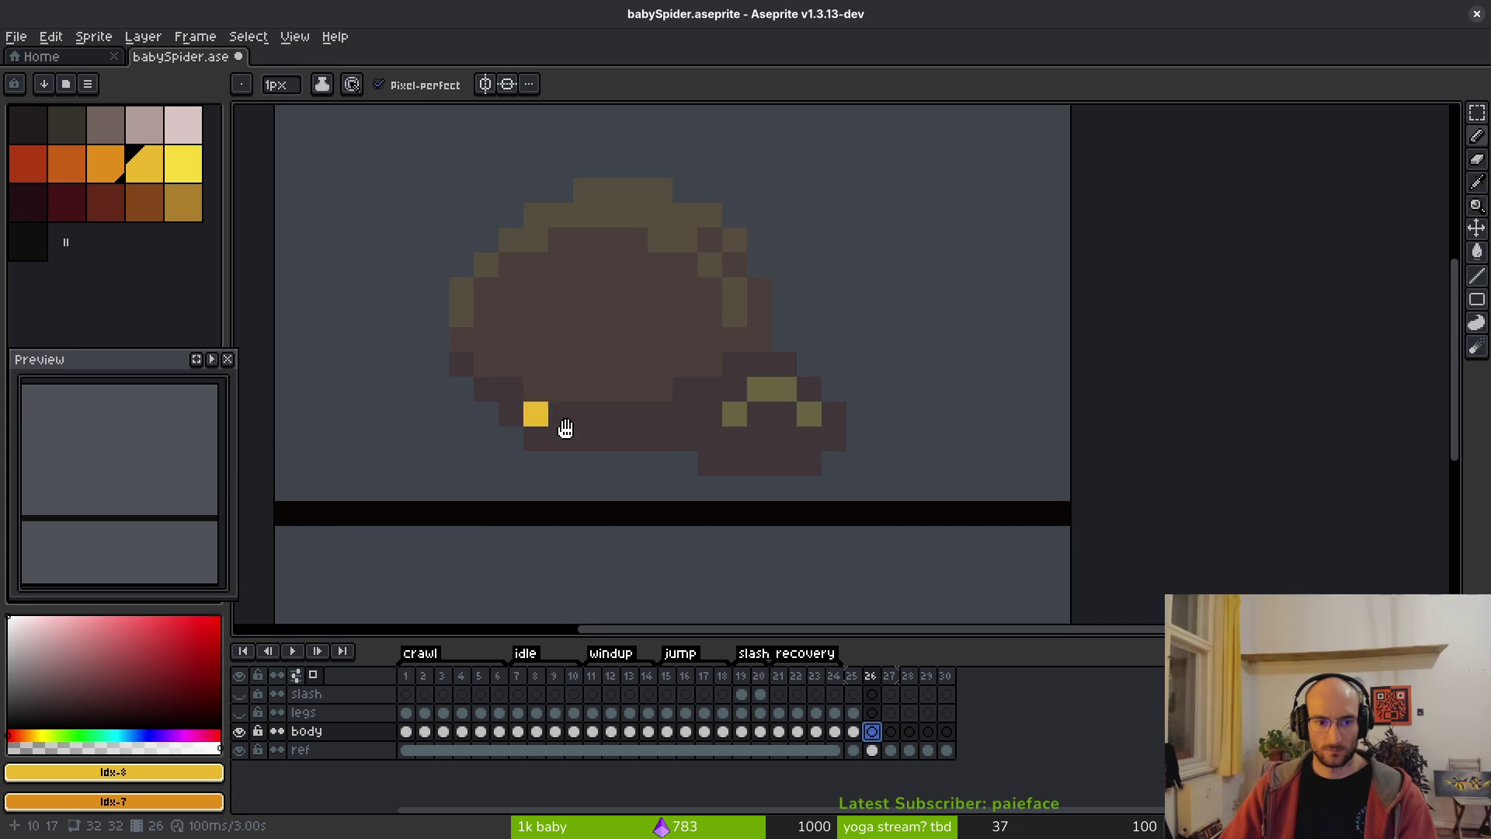
pyautogui.scroll(1, 810, 466)
# - Pick the body's brown from frame 25 as foreground and background colour, then return to the pencil
pyautogui.press('Left')
pyautogui.press('i')
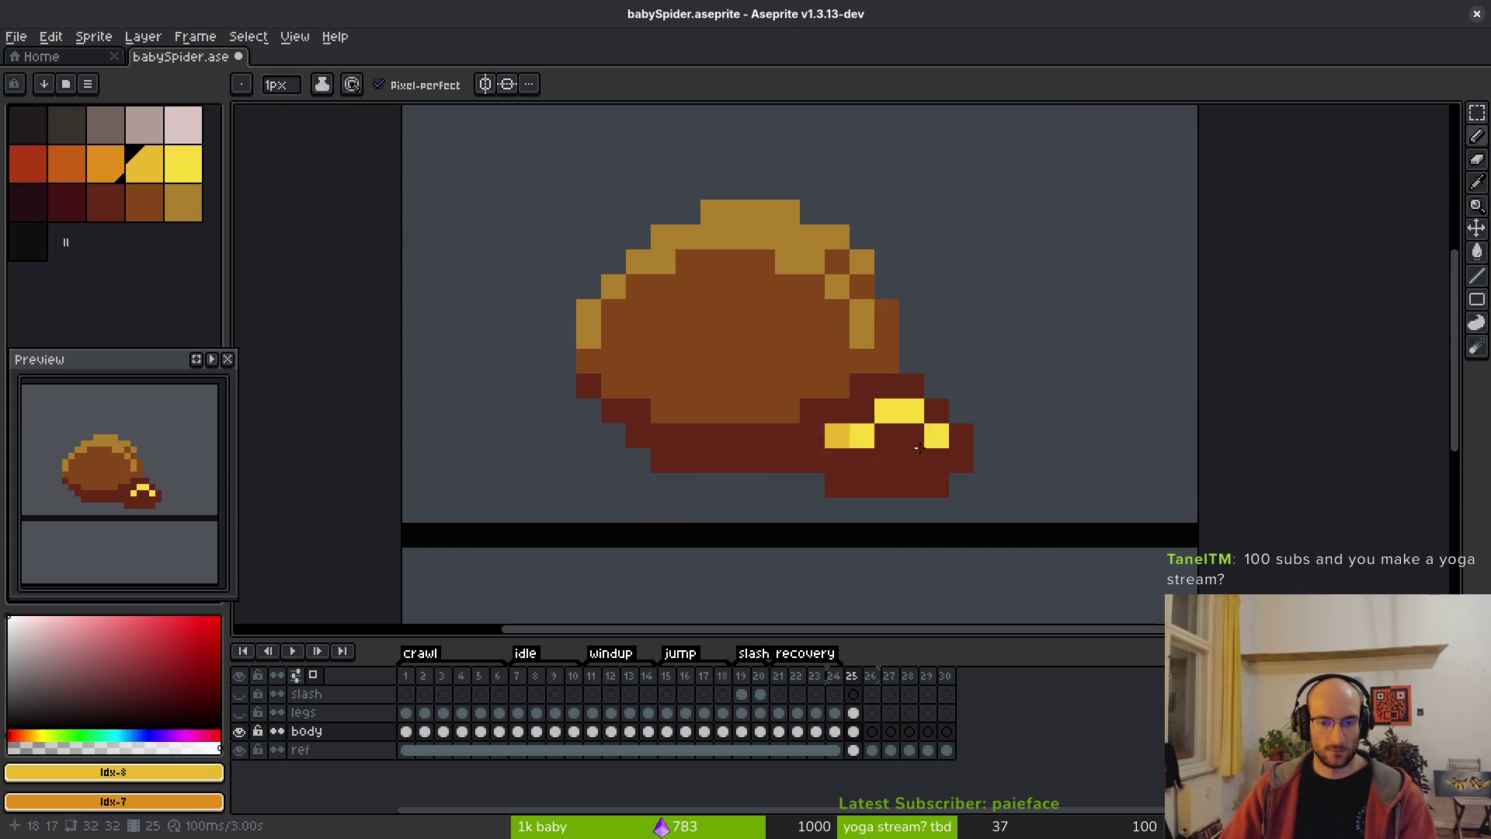
pyautogui.click(762, 343)
pyautogui.rightClick(760, 285)
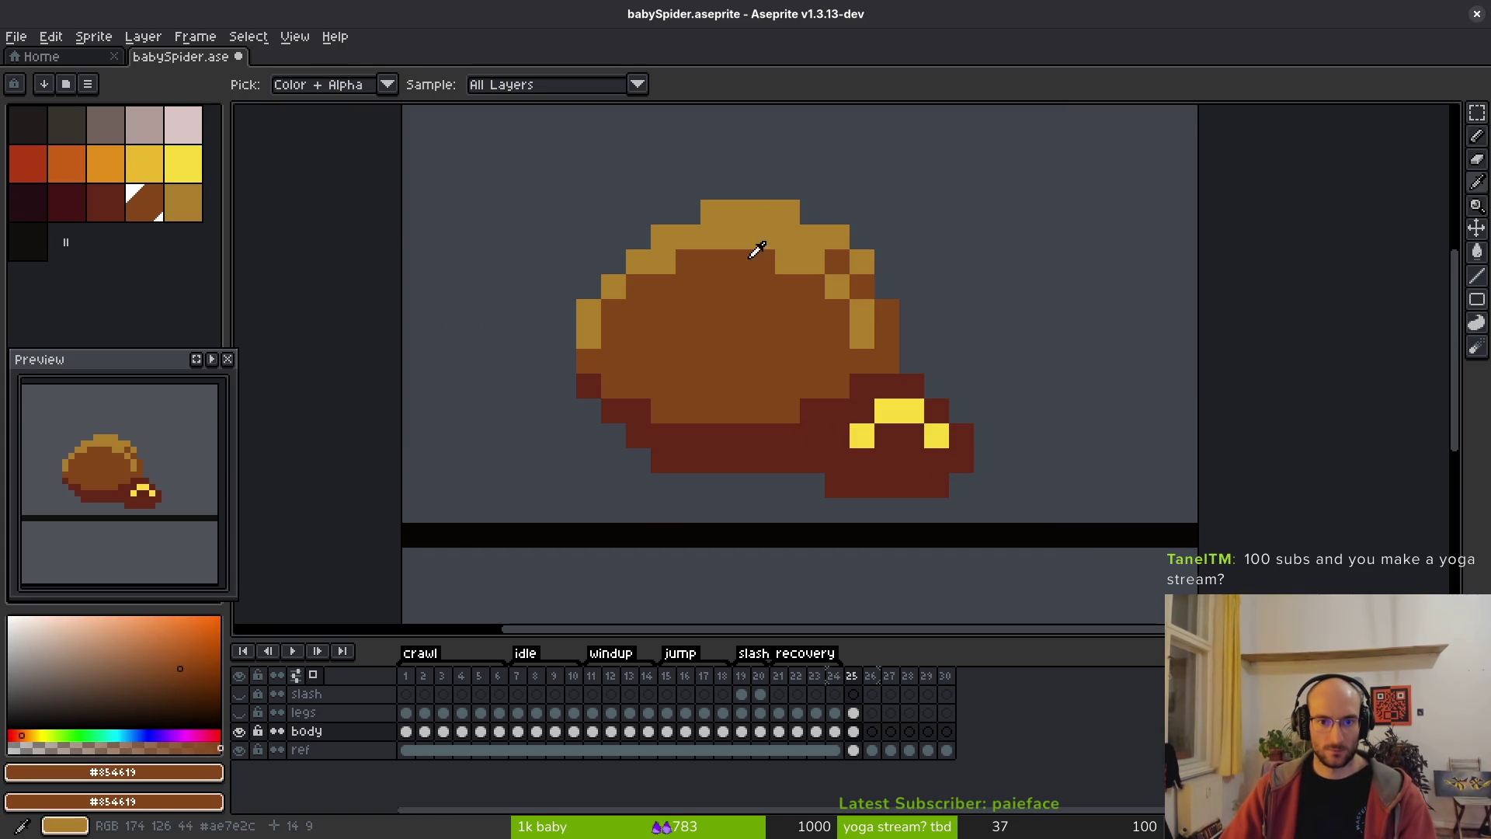
pyautogui.press('b')
pyautogui.press('Right')
# - Draw the brown outline up the body's right side, across the top, down the left and along the bottom
pyautogui.click(812, 362)
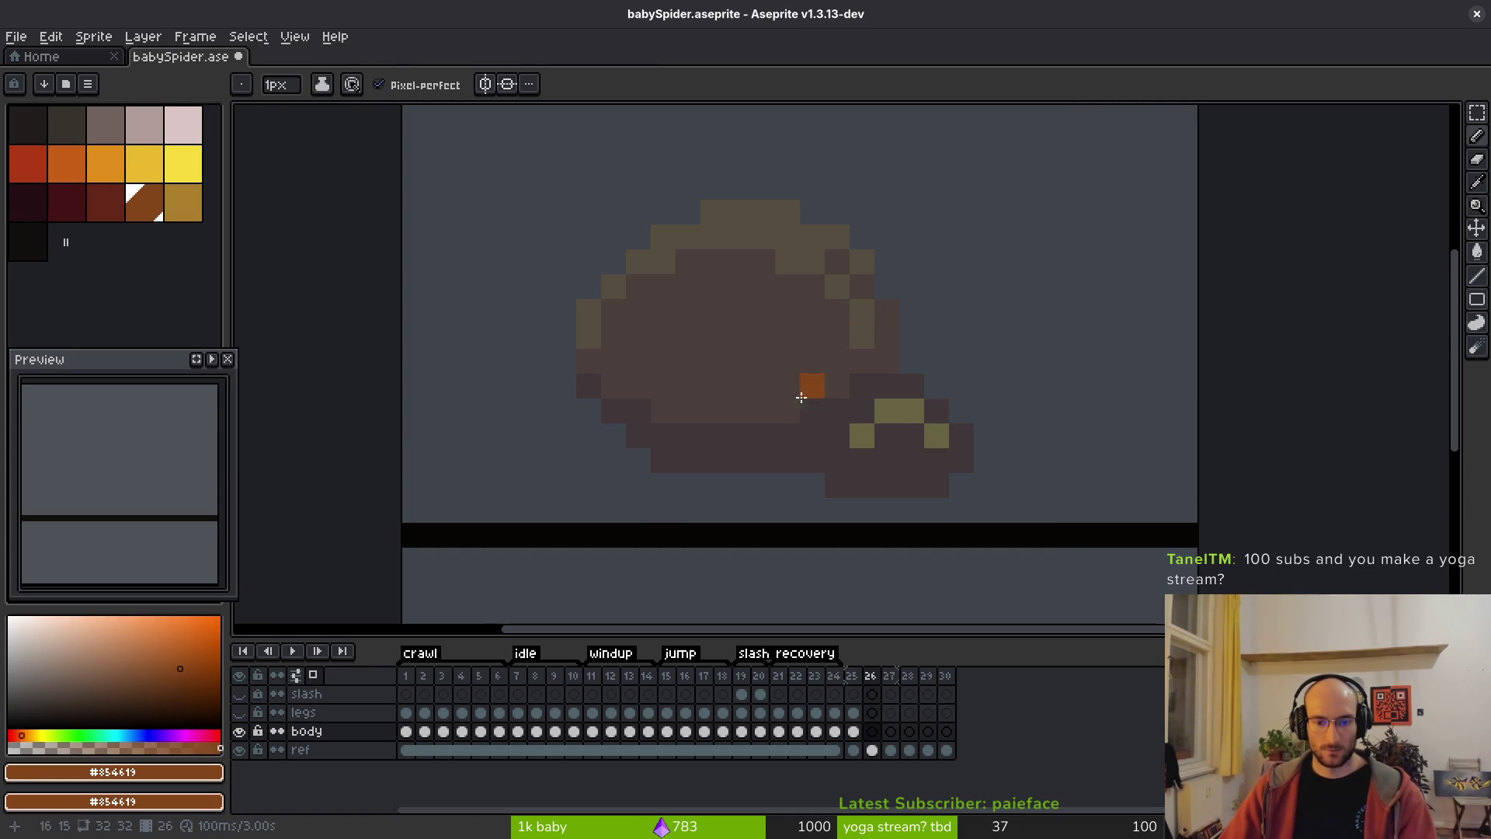
pyautogui.scroll(3, 855, 443)
pyautogui.scroll(-4, 894, 395)
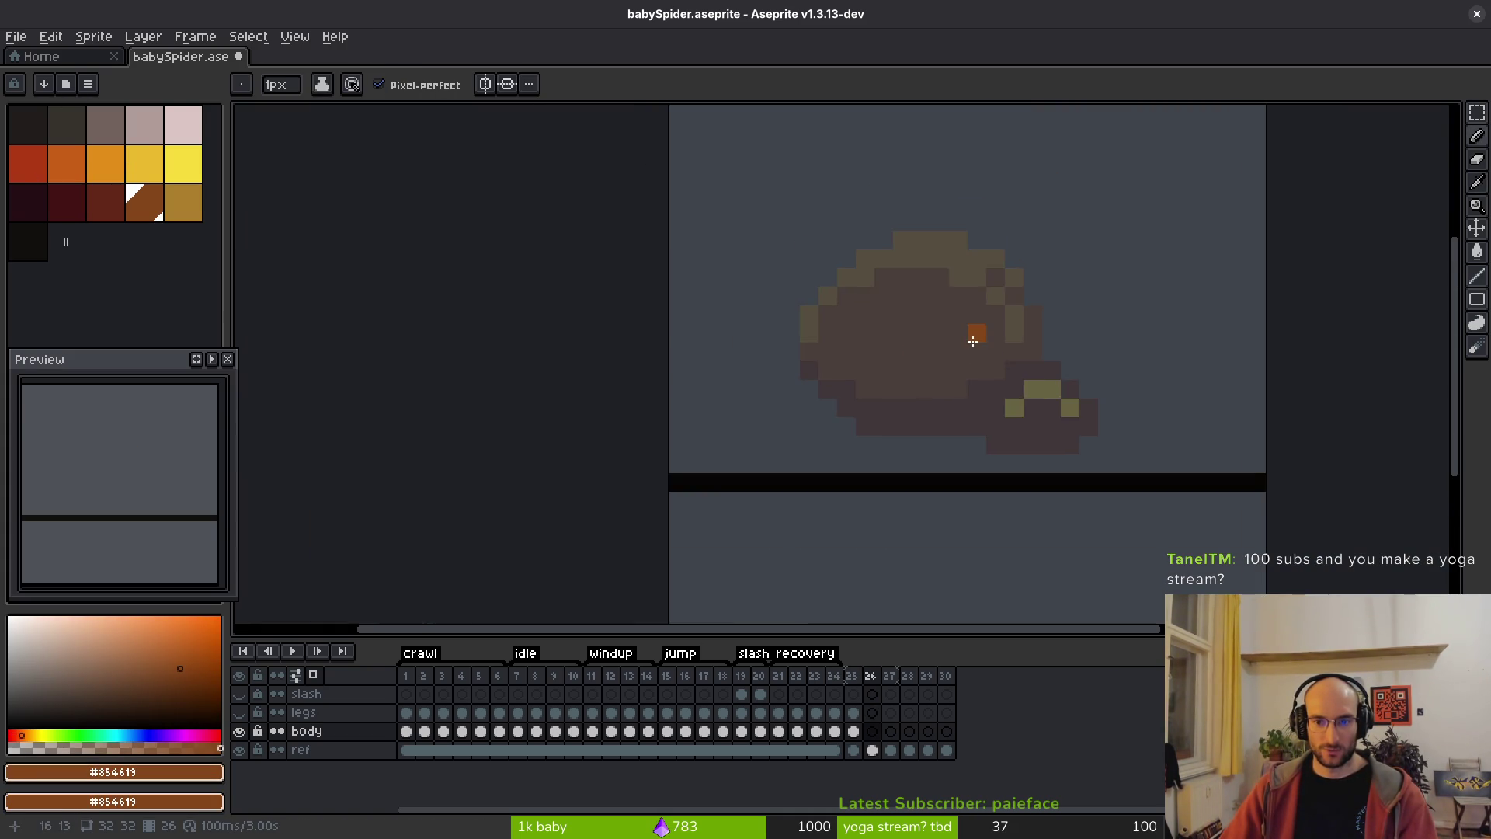
pyautogui.scroll(3, 979, 342)
pyautogui.click(1019, 353)
pyautogui.moveTo(1020, 353); pyautogui.dragTo(997, 221)
pyautogui.moveTo(806, 165)
pyautogui.mouseDown()
pyautogui.moveTo(619, 316)
pyautogui.moveTo(657, 309)
pyautogui.mouseUp()
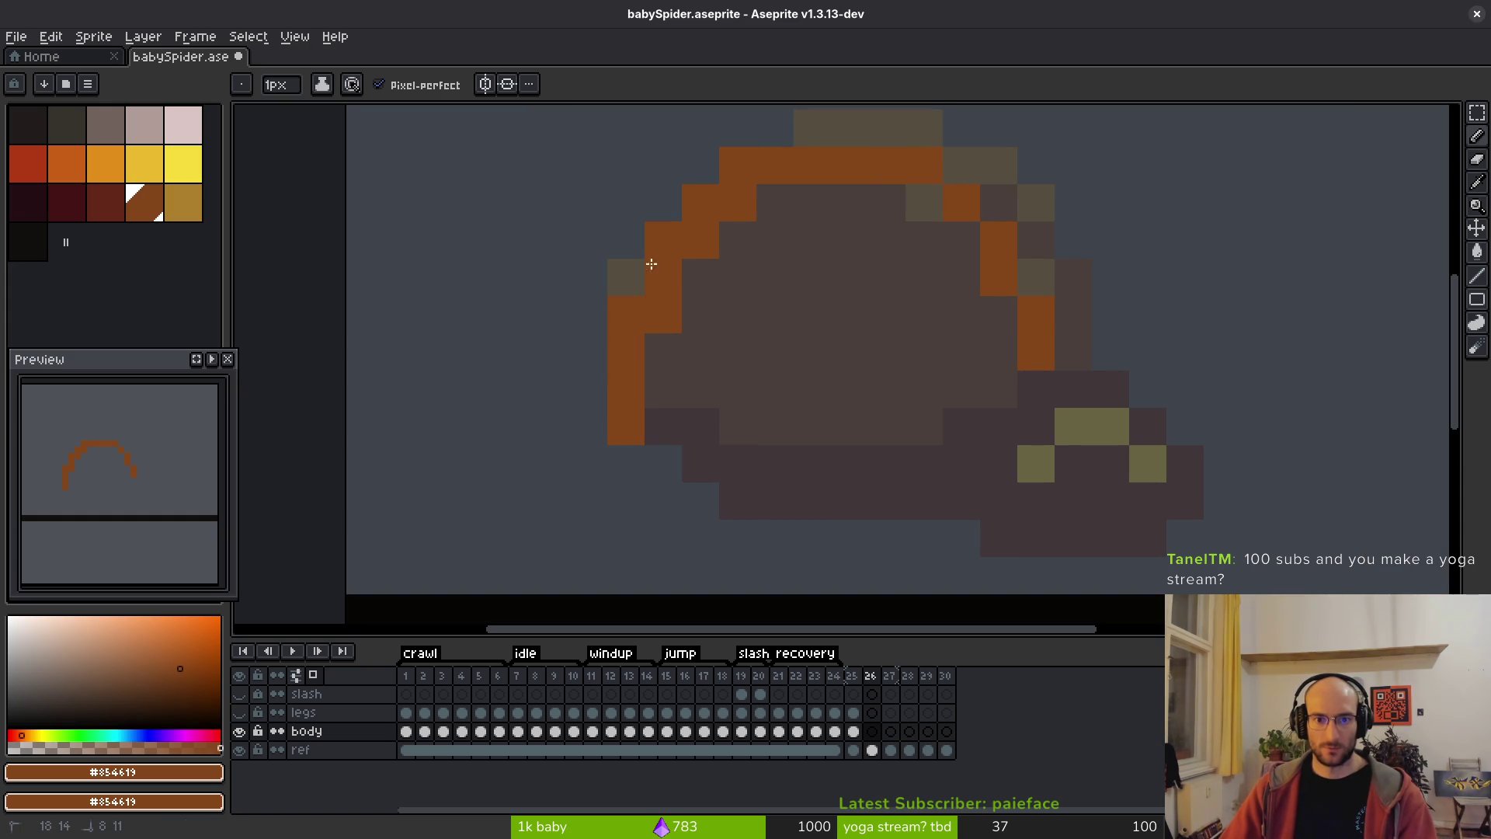
pyautogui.moveTo(1027, 435)
pyautogui.mouseDown()
pyautogui.moveTo(1098, 293)
pyautogui.moveTo(1172, 290)
pyautogui.moveTo(1208, 360)
pyautogui.moveTo(1173, 416)
pyautogui.moveTo(1140, 427)
pyautogui.mouseUp()
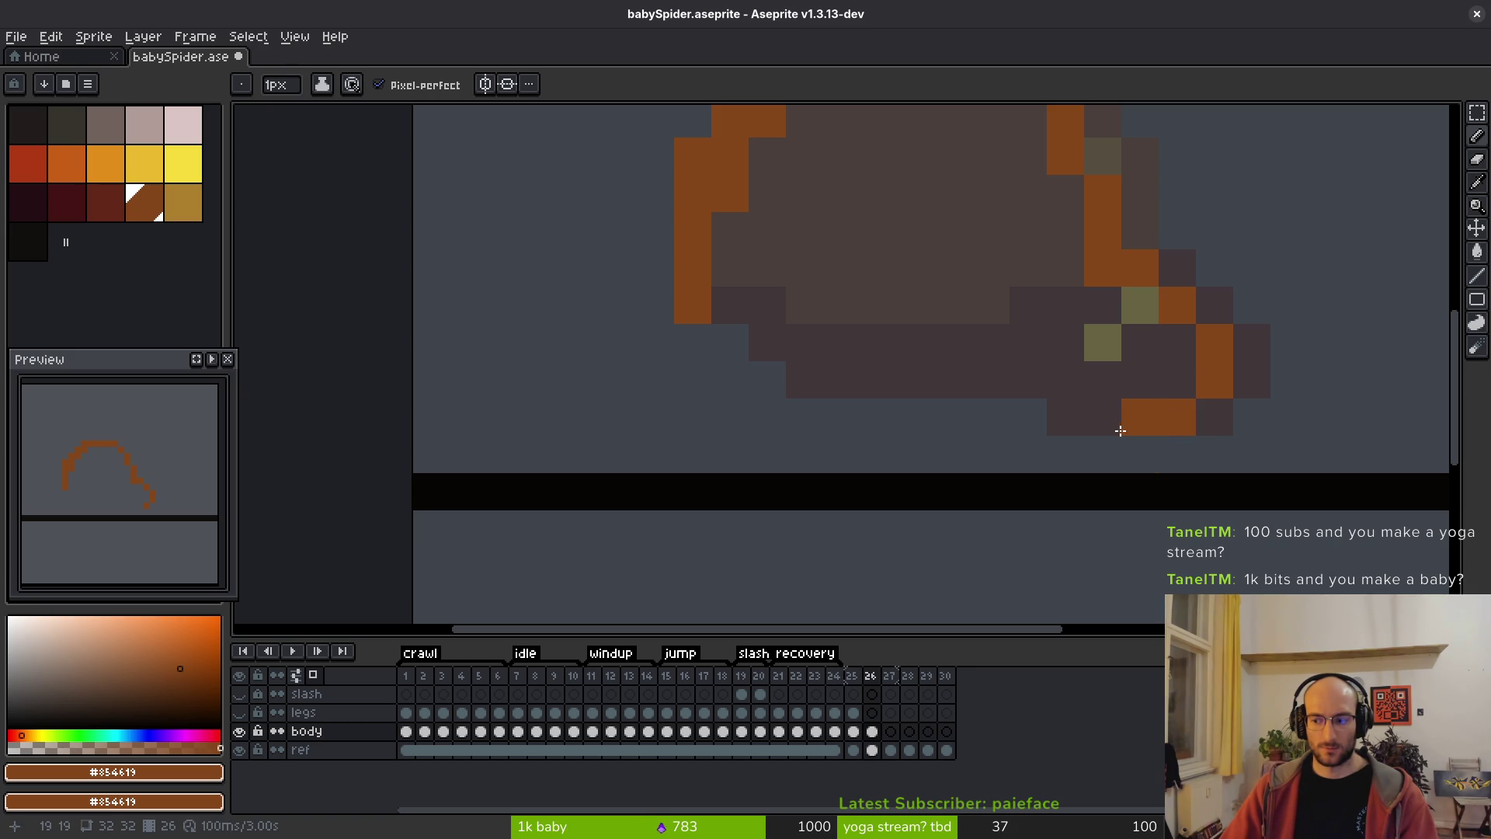
pyautogui.moveTo(1120, 431); pyautogui.dragTo(1115, 428)
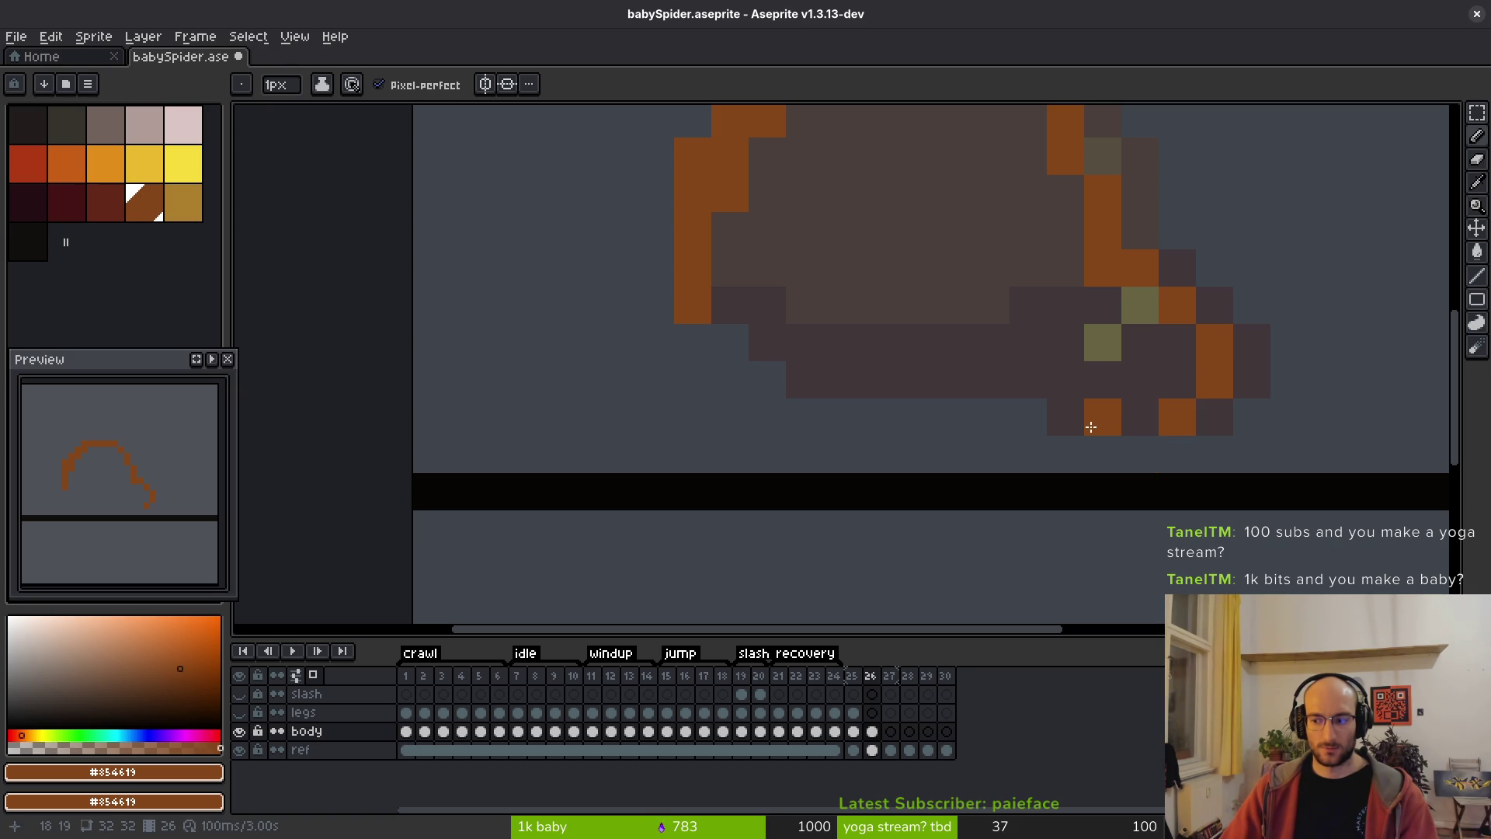
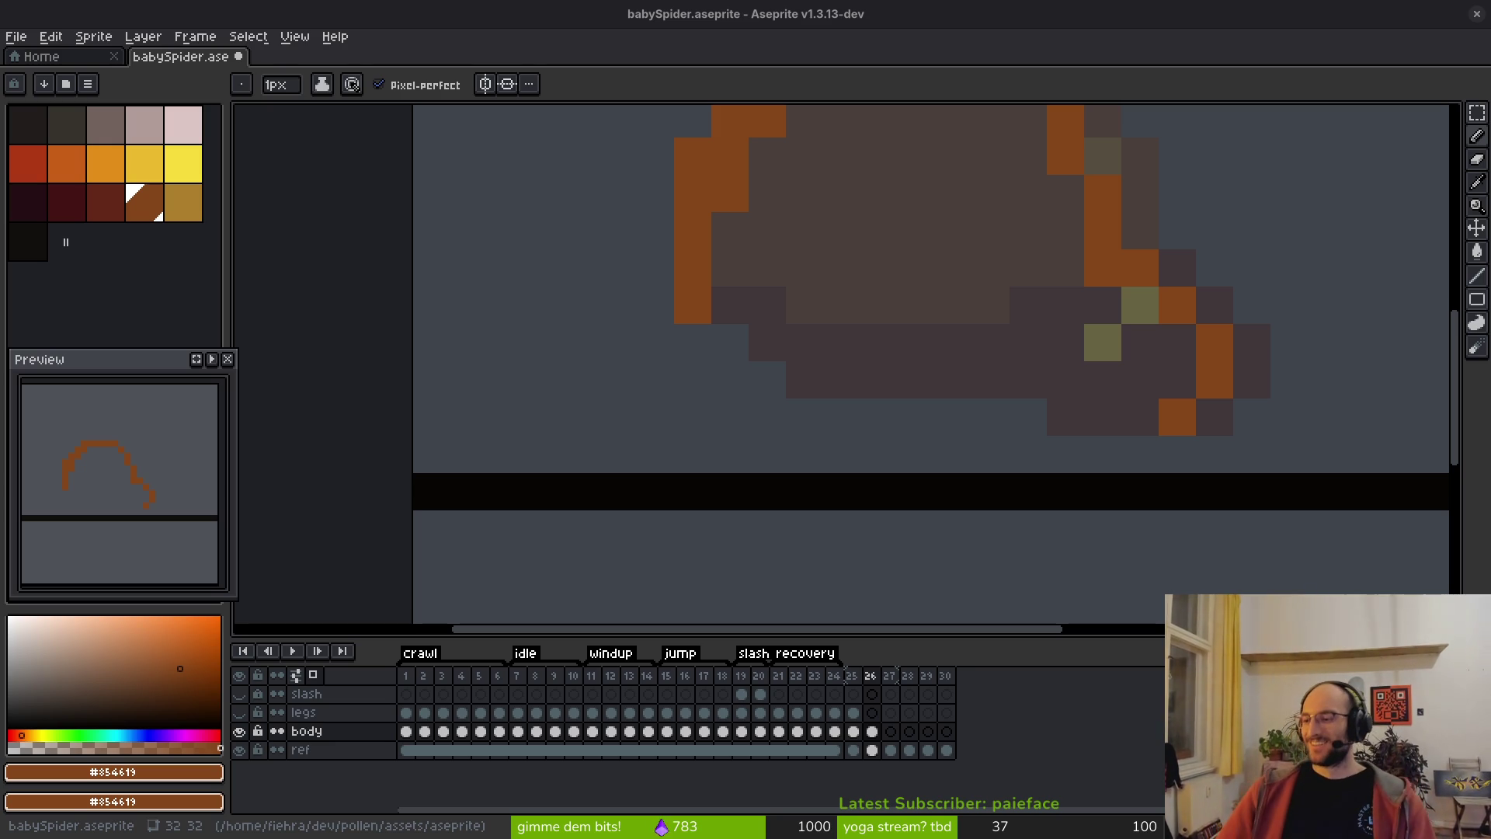
# - Undo and redraw the orange outline steps at the body's lower right on frame 26
pyautogui.scroll(-3, 966, 343)
pyautogui.scroll(1, 995, 335)
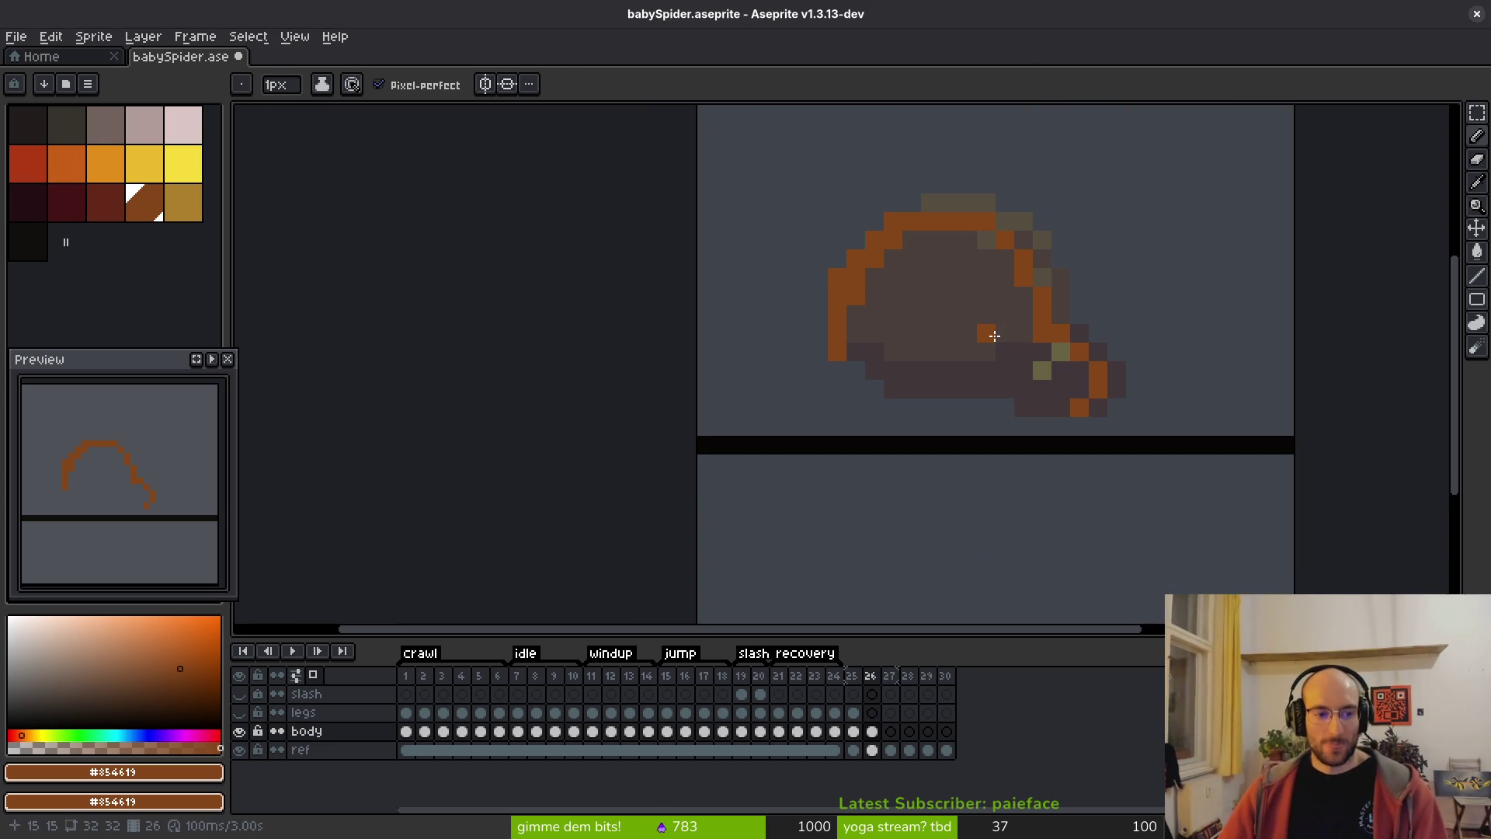
pyautogui.scroll(2, 1037, 353)
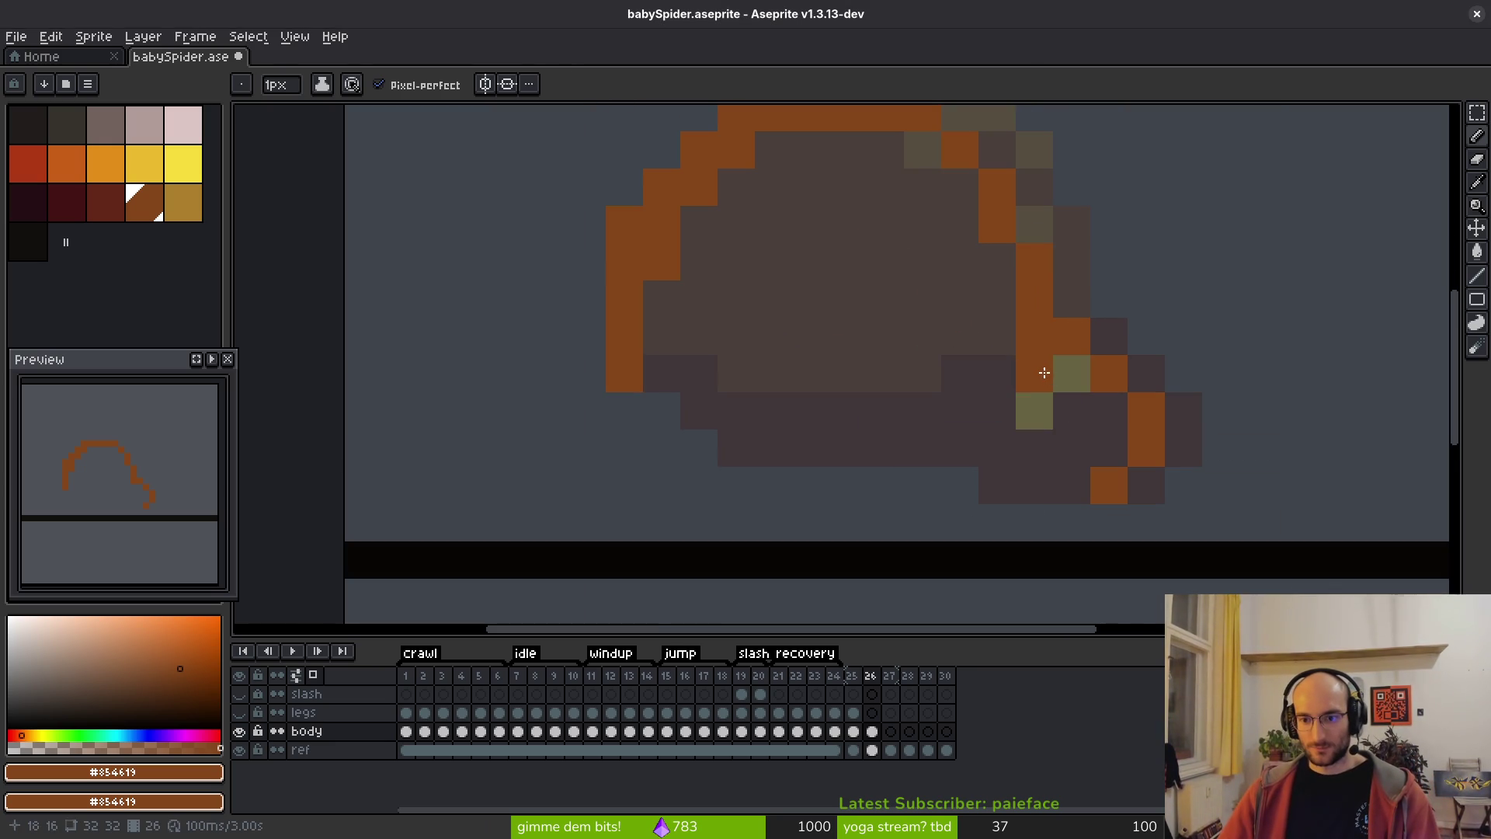
pyautogui.scroll(-1, 1159, 326)
pyautogui.hotkey('ctrl', 'z')
pyautogui.scroll(-4, 1159, 325)
pyautogui.scroll(3, 1158, 324)
pyautogui.moveTo(1118, 318)
pyautogui.mouseDown()
pyautogui.moveTo(1182, 344)
pyautogui.moveTo(1188, 393)
pyautogui.moveTo(1165, 412)
pyautogui.moveTo(1059, 417)
pyautogui.moveTo(1032, 389)
pyautogui.moveTo(916, 373)
pyautogui.moveTo(884, 336)
pyautogui.moveTo(922, 383)
pyautogui.moveTo(875, 346)
pyautogui.mouseUp()
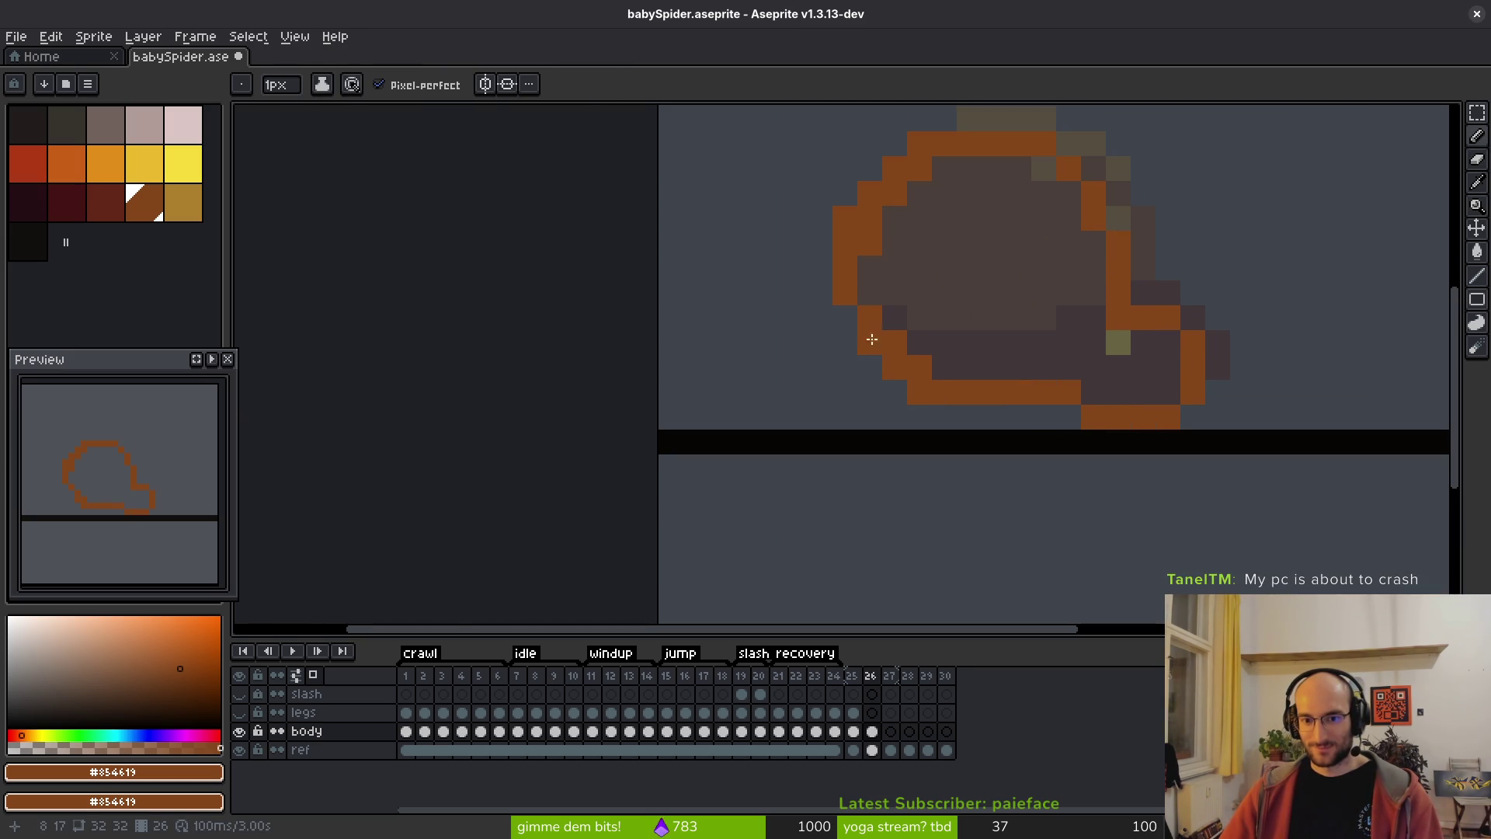
# - Add orange outline pixels along the upper-right edge and erase a stray pixel at top right
pyautogui.scroll(-3, 979, 268)
pyautogui.scroll(5, 1002, 256)
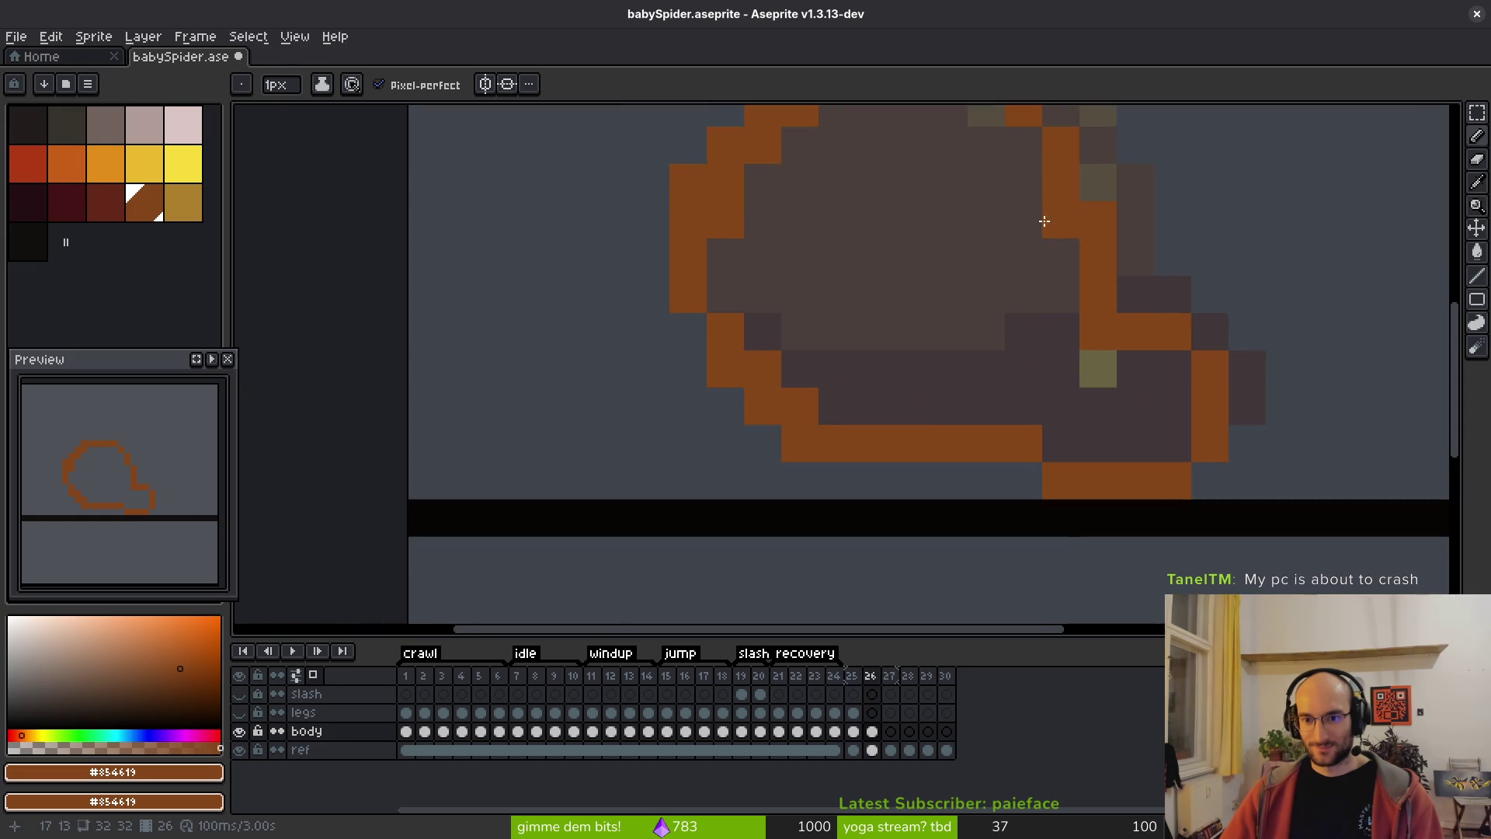
pyautogui.scroll(2, 1046, 215)
pyautogui.moveTo(1111, 316)
pyautogui.mouseDown()
pyautogui.moveTo(1032, 173)
pyautogui.moveTo(1031, 268)
pyautogui.mouseUp()
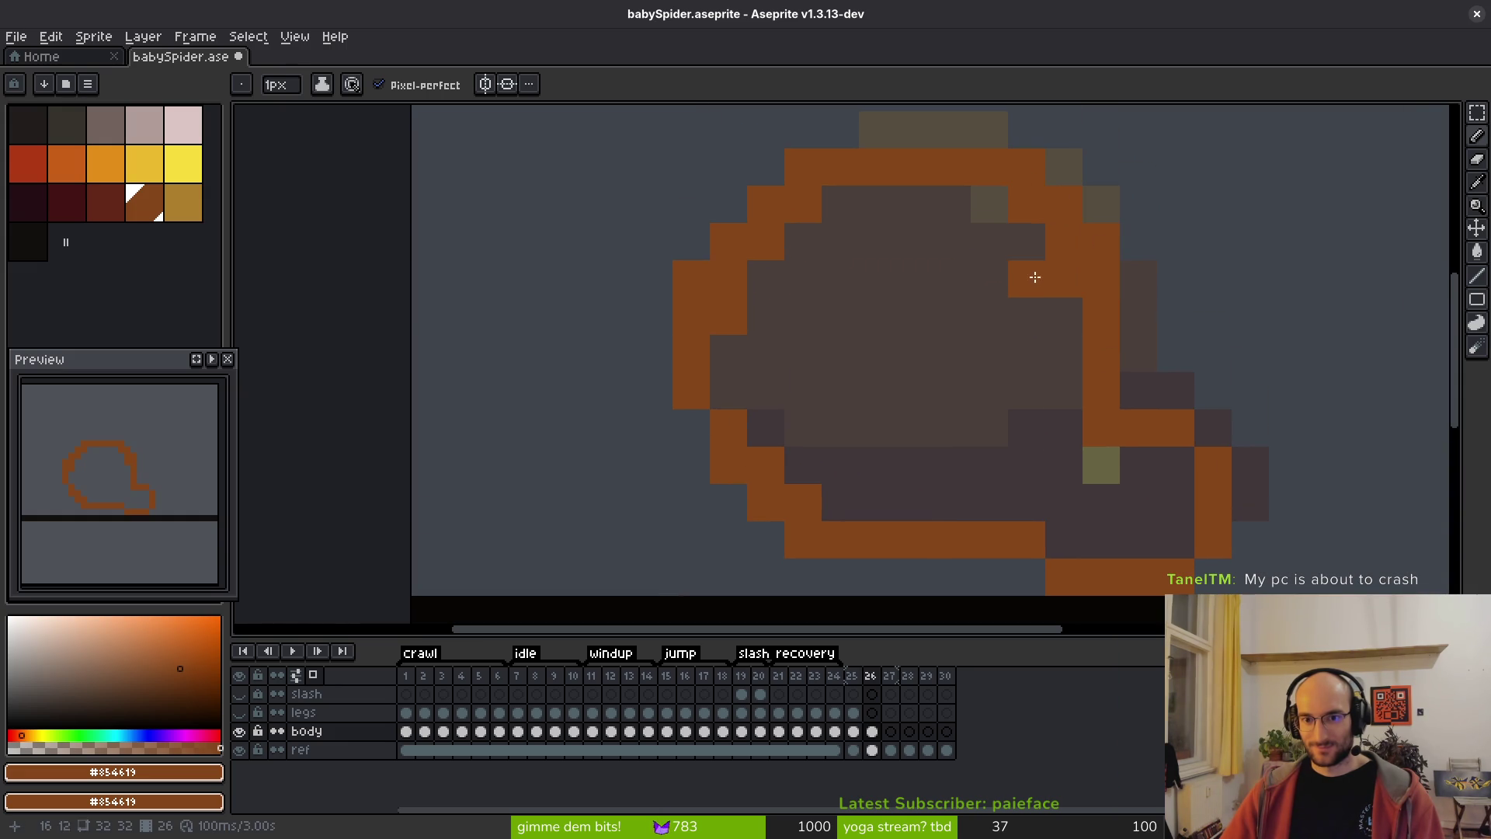
pyautogui.scroll(-2, 1030, 268)
pyautogui.scroll(2, 1032, 256)
pyautogui.press('e')
pyautogui.click(1026, 209)
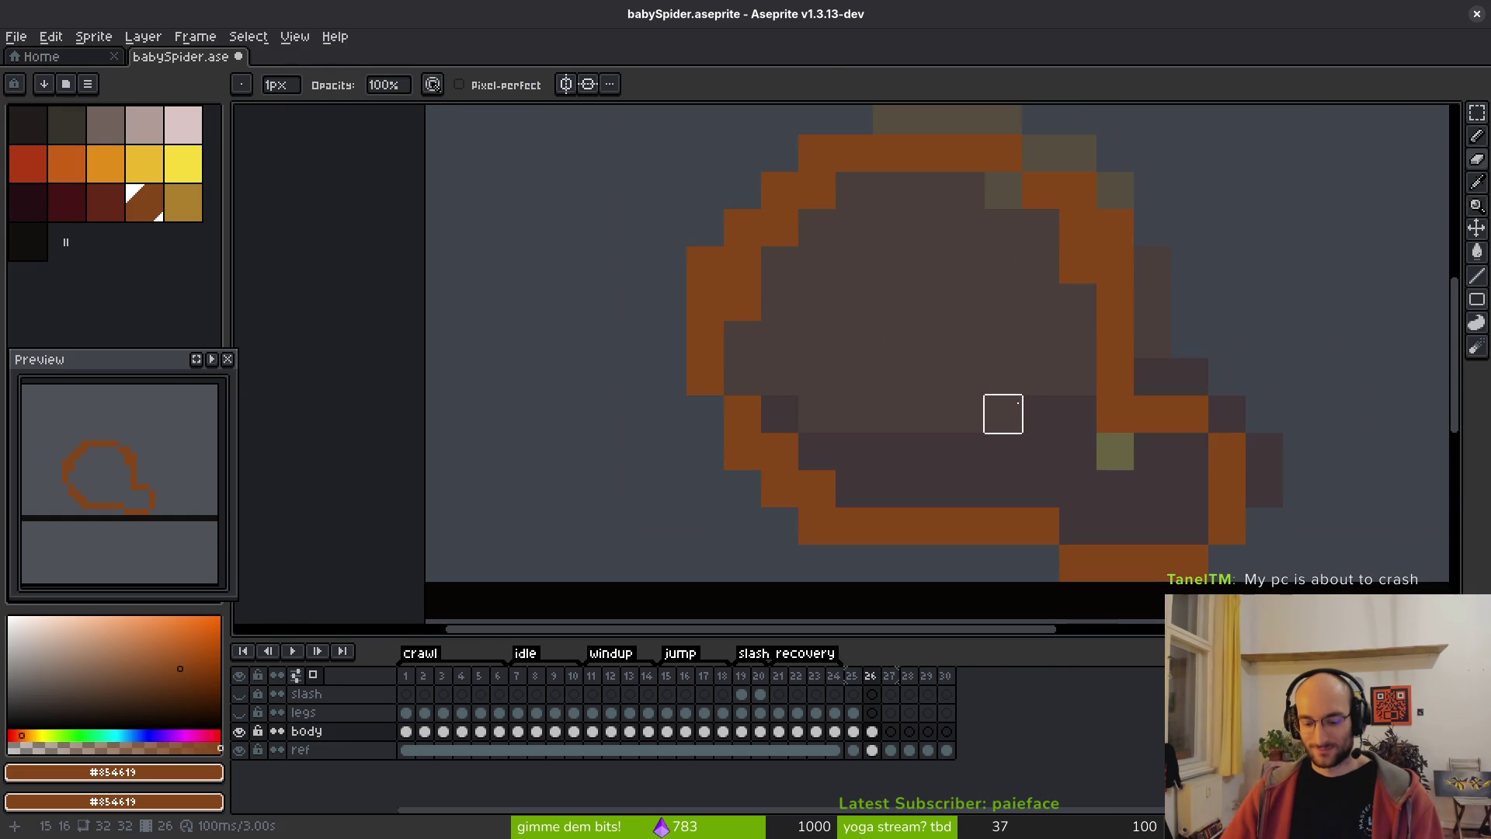
# - Bucket-fill the body interior orange, removing a stray pixel below the bottom outline
pyautogui.press('g')
pyautogui.click(1002, 376)
pyautogui.scroll(-6, 1003, 377)
pyautogui.press('b')
pyautogui.scroll(4, 1026, 435)
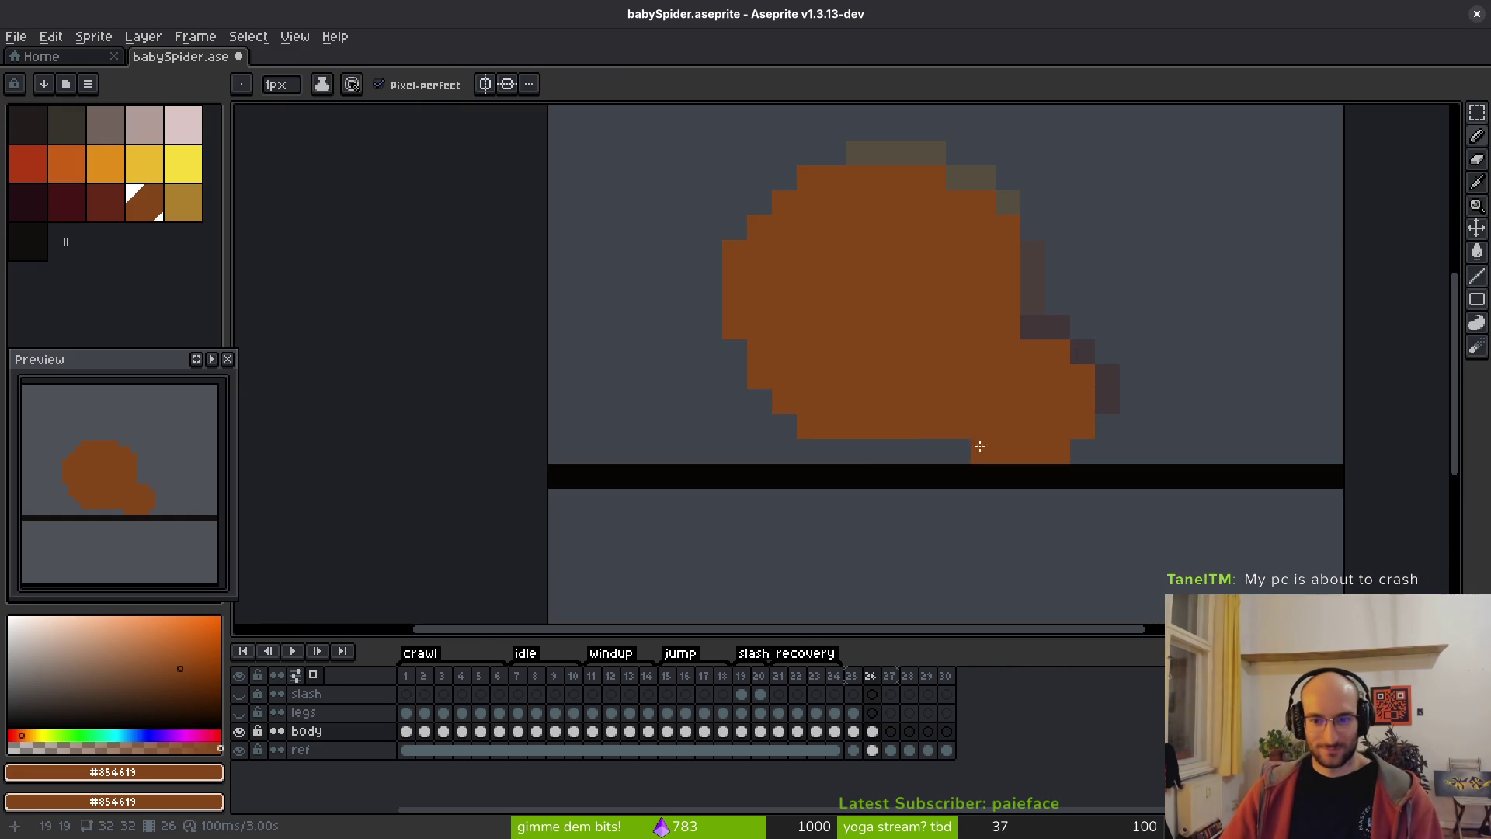
pyautogui.hotkey('ctrl', 'z')
pyautogui.moveTo(850, 450); pyautogui.dragTo(900, 426)
pyautogui.hotkey('ctrl', 'y')
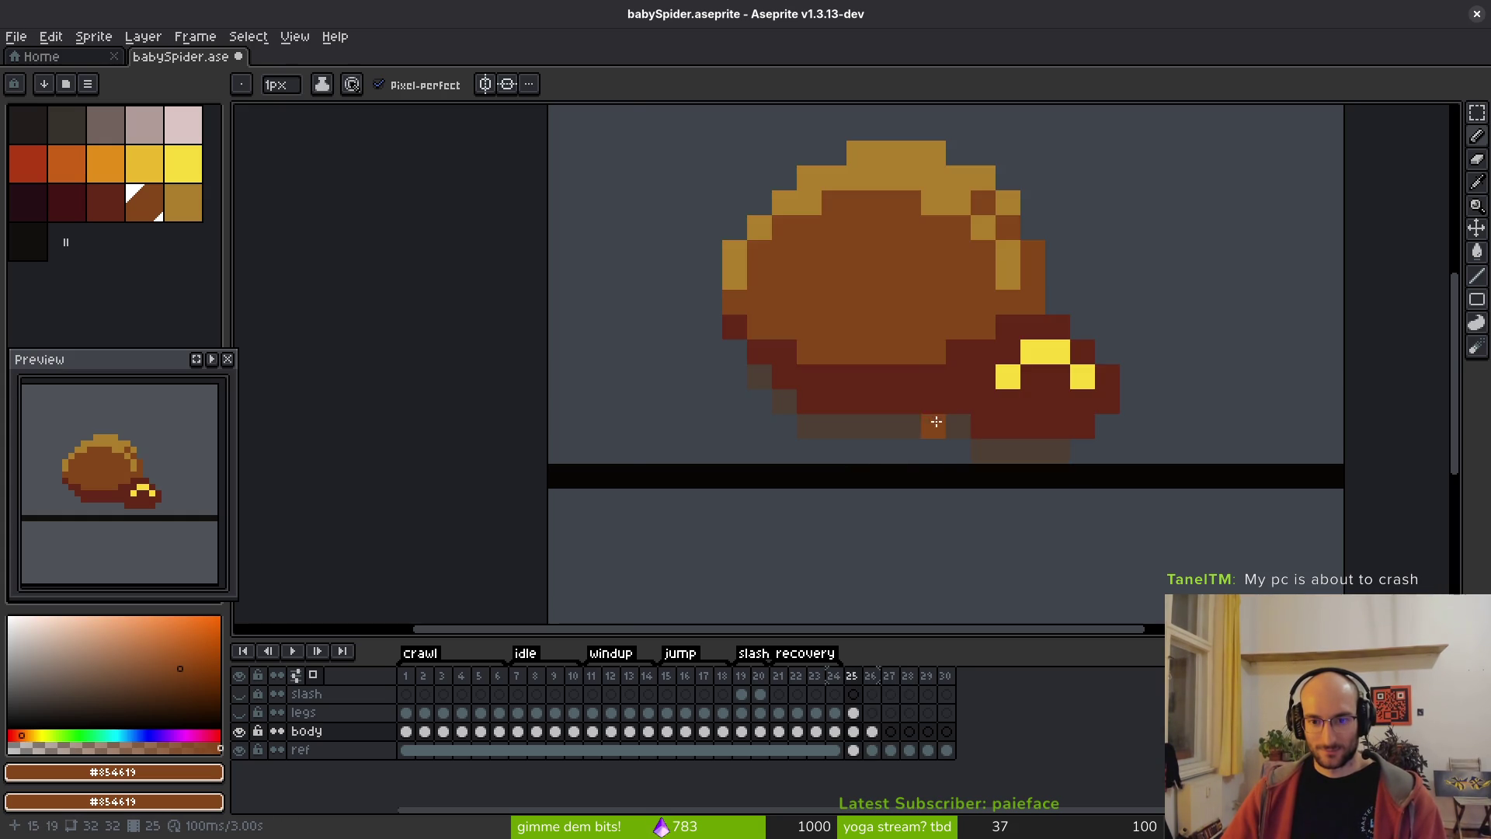
# - Advance to frame 27
pyautogui.scroll(-2, 932, 442)
pyautogui.scroll(3, 916, 393)
pyautogui.scroll(-3, 901, 413)
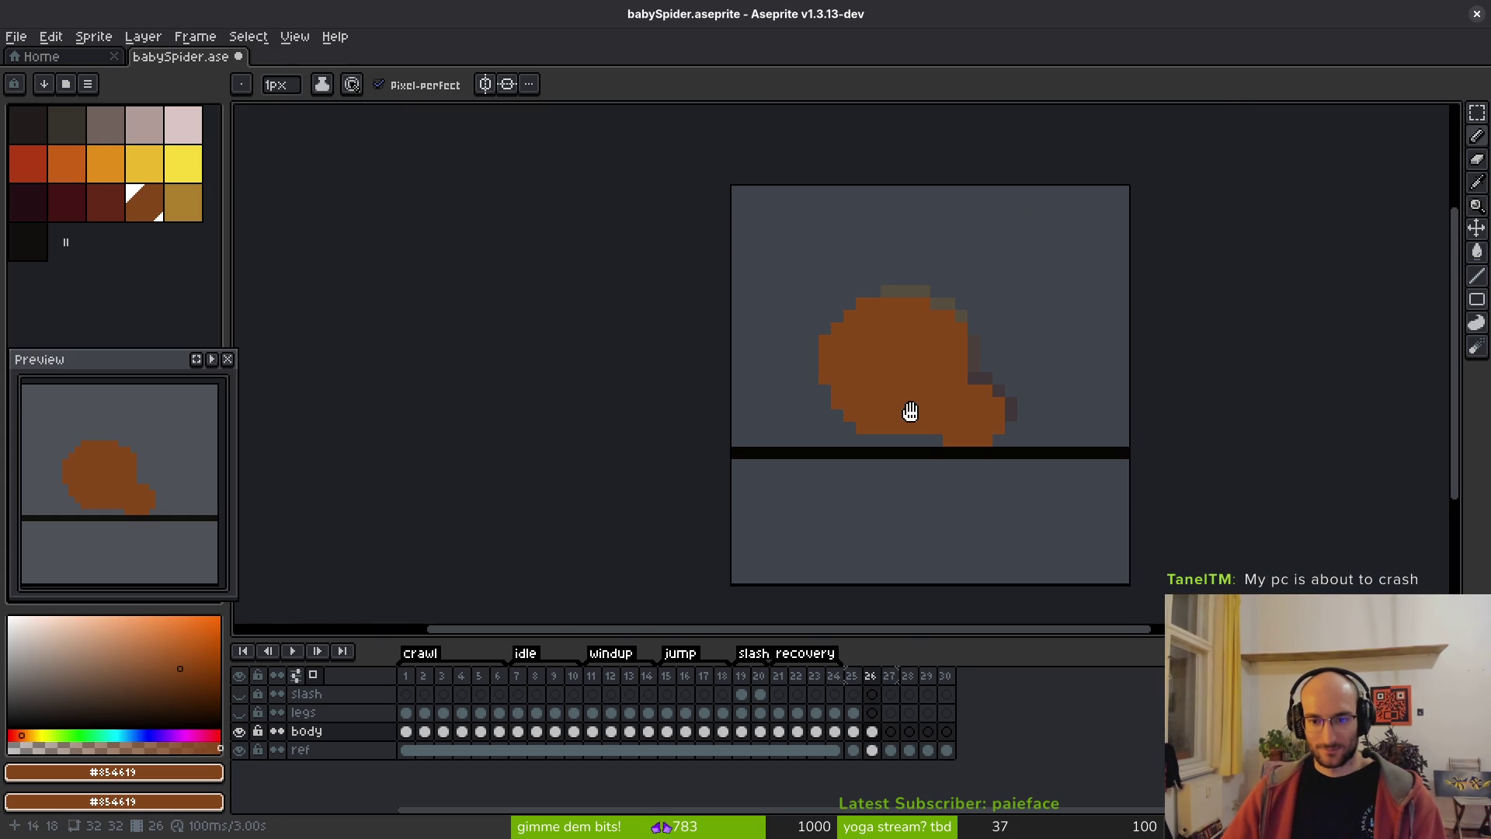
pyautogui.scroll(1, 924, 408)
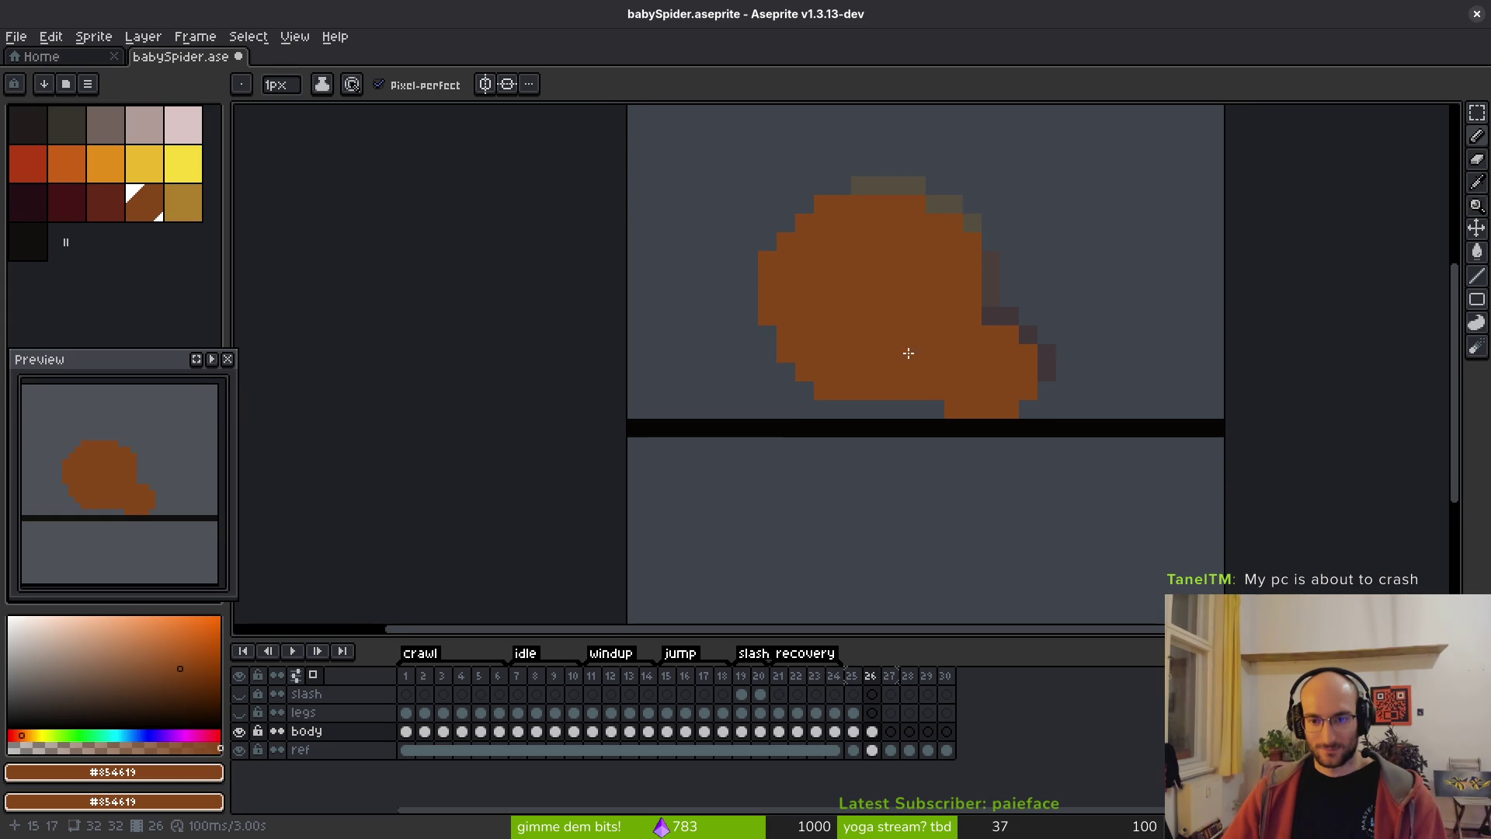
pyautogui.press('Right')
# - Pencil the orange body outline's right, bottom and left sides on frame 27
pyautogui.click(981, 339)
pyautogui.scroll(2, 955, 322)
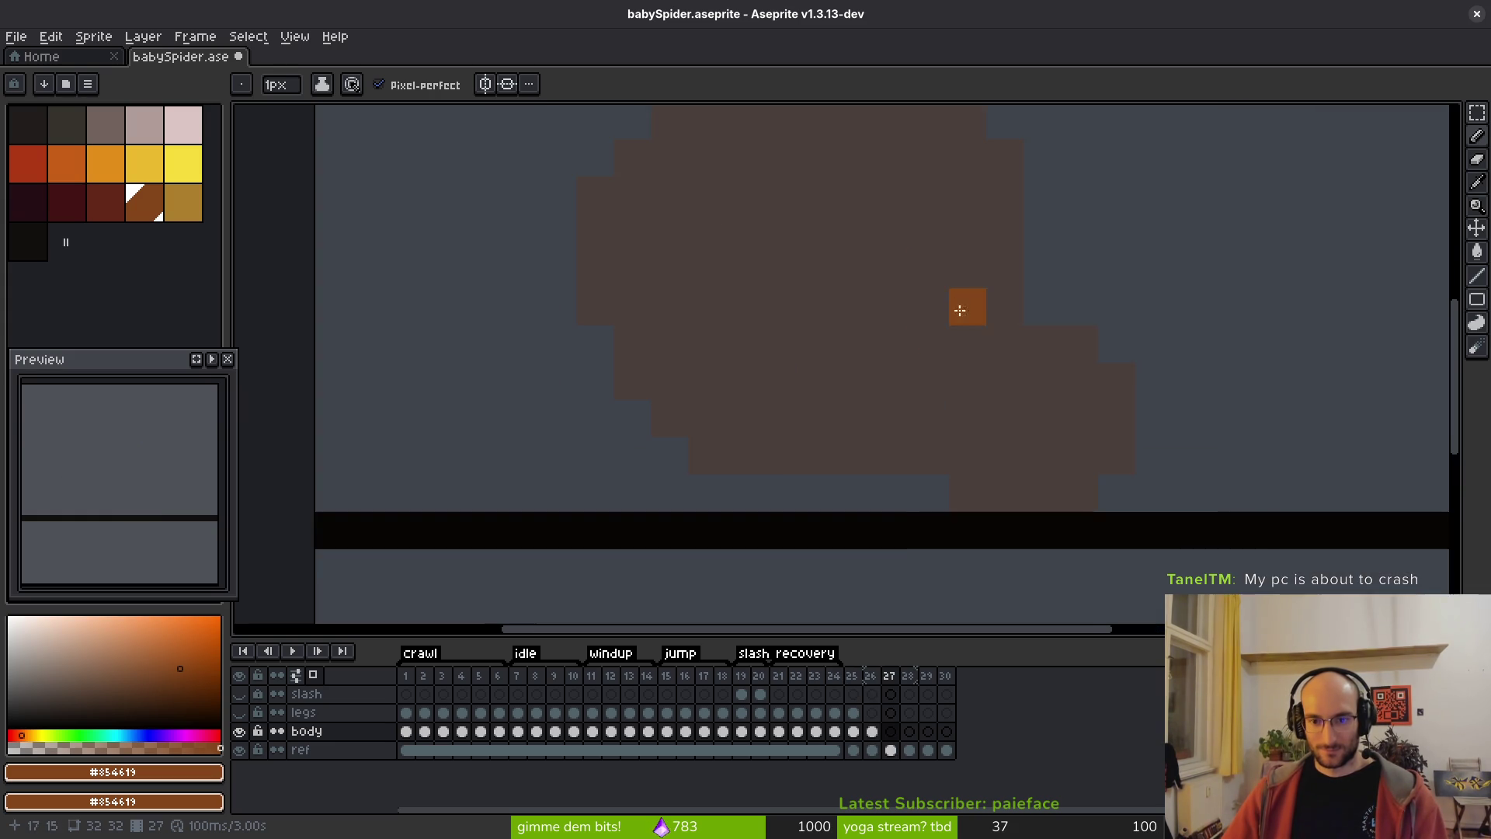
pyautogui.click(1033, 370)
pyautogui.moveTo(1033, 371); pyautogui.dragTo(1036, 327)
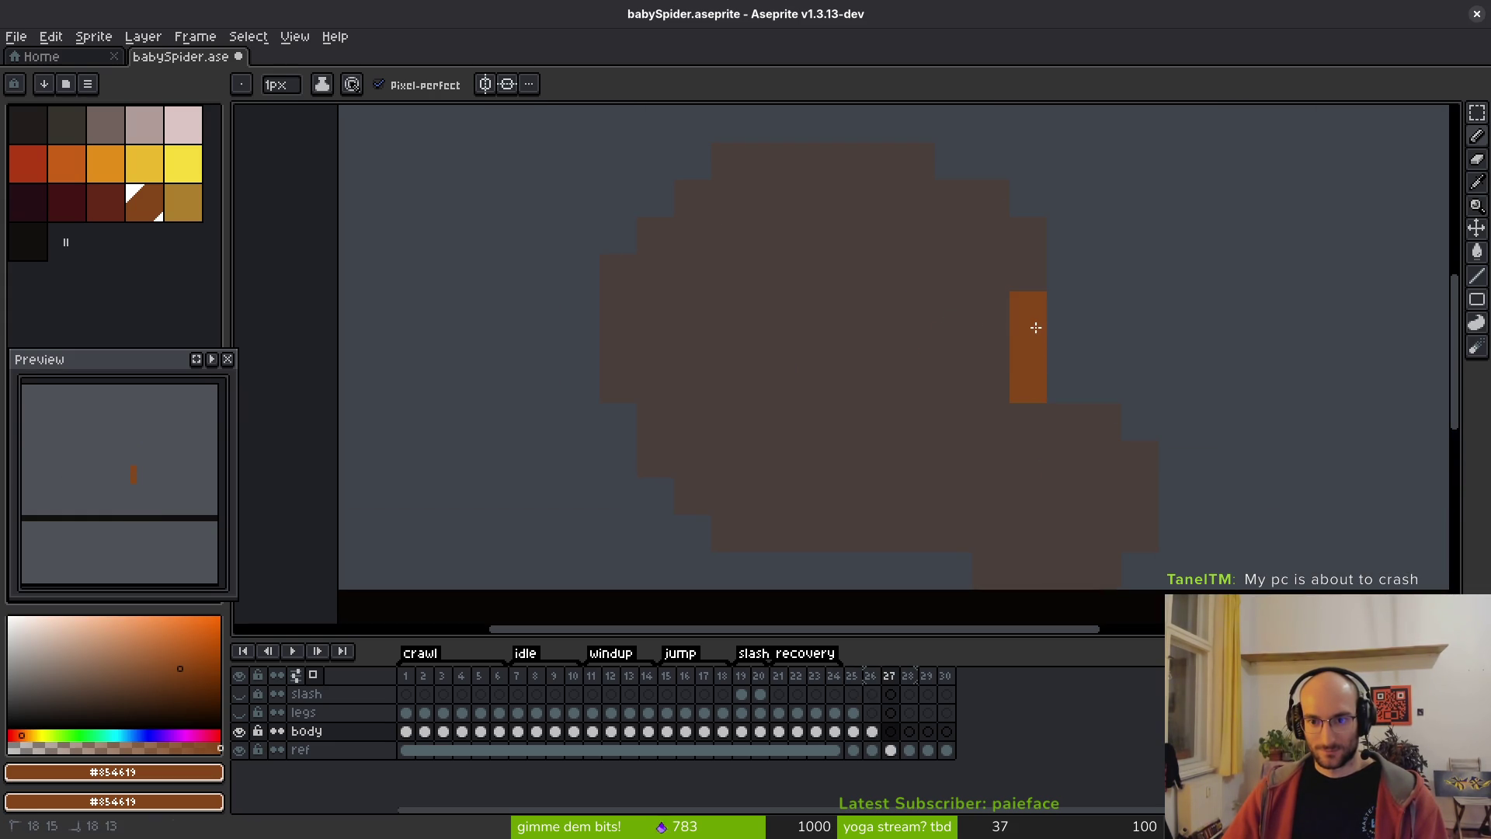
pyautogui.moveTo(1064, 497); pyautogui.dragTo(1068, 388)
pyautogui.moveTo(1019, 317)
pyautogui.mouseDown()
pyautogui.moveTo(1085, 327)
pyautogui.moveTo(1118, 357)
pyautogui.moveTo(1138, 420)
pyautogui.moveTo(1102, 461)
pyautogui.moveTo(986, 453)
pyautogui.moveTo(942, 429)
pyautogui.moveTo(805, 456)
pyautogui.mouseUp()
pyautogui.moveTo(954, 456)
pyautogui.mouseDown()
pyautogui.moveTo(795, 456)
pyautogui.moveTo(683, 406)
pyautogui.moveTo(699, 273)
pyautogui.moveTo(747, 419)
pyautogui.moveTo(672, 393)
pyautogui.moveTo(719, 240)
pyautogui.moveTo(886, 200)
pyautogui.moveTo(1074, 333)
pyautogui.moveTo(1015, 233)
pyautogui.moveTo(1118, 362)
pyautogui.moveTo(1045, 269)
pyautogui.mouseUp()
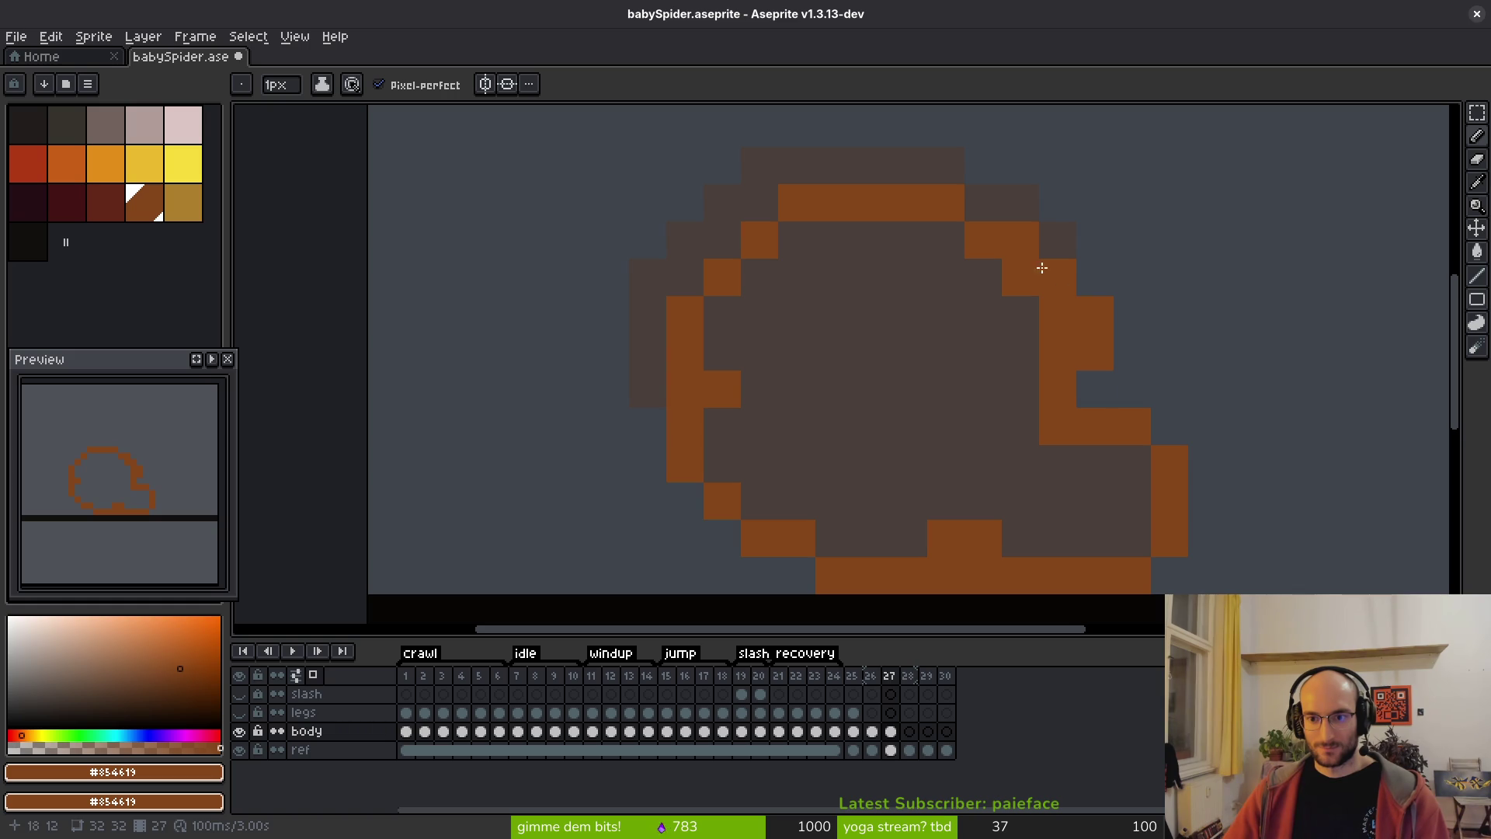
# - Complete the orange outline along the upper-right and top edges
pyautogui.click(983, 203)
pyautogui.click(1058, 240)
pyautogui.click(1020, 202)
pyautogui.moveTo(954, 166)
pyautogui.mouseDown()
pyautogui.moveTo(789, 193)
pyautogui.moveTo(725, 253)
pyautogui.mouseUp()
pyautogui.scroll(-5, 914, 376)
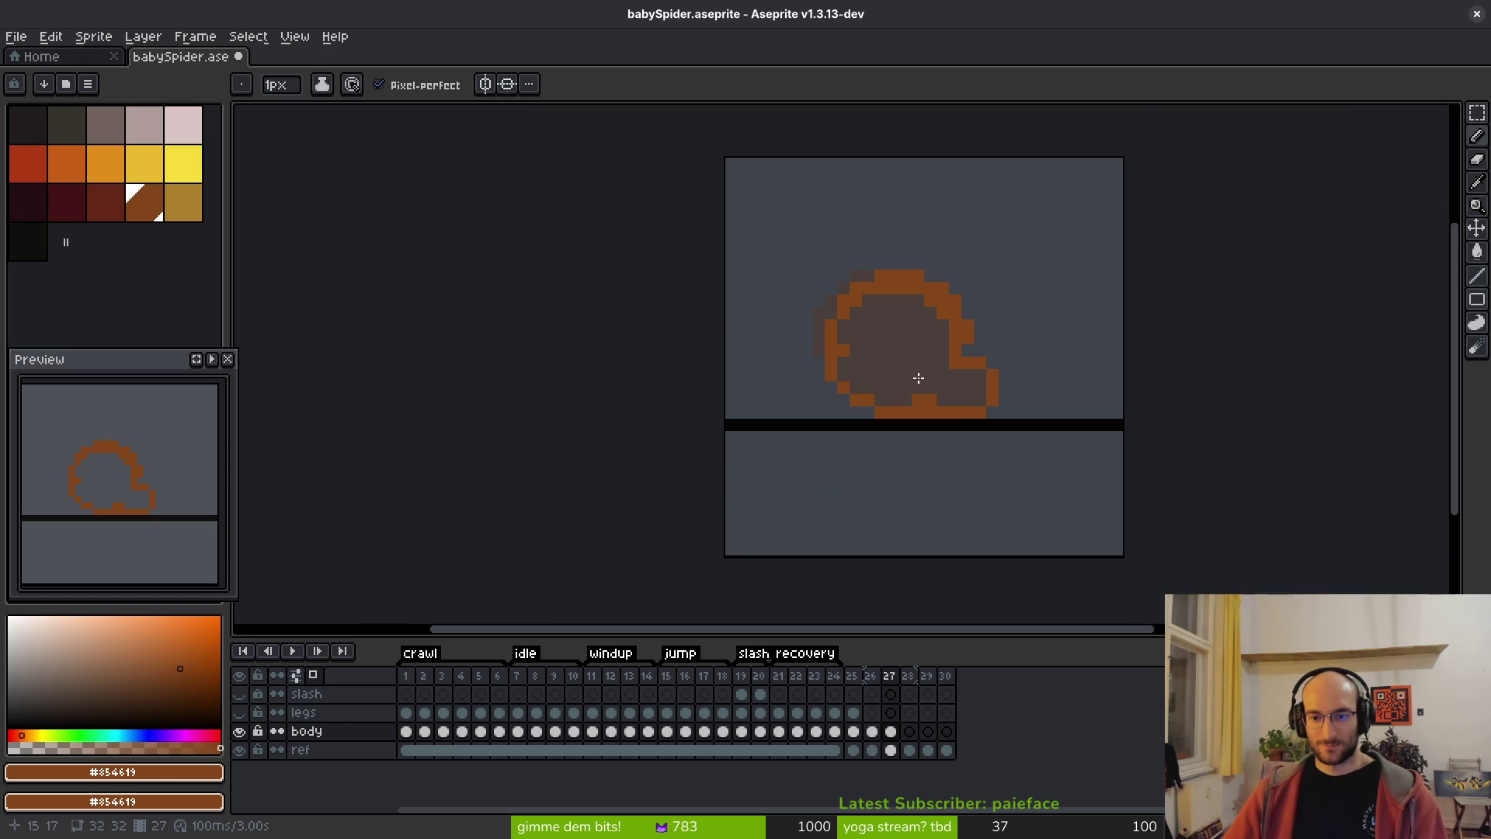
# - Bucket-fill the frame 27 body interior with orange
pyautogui.press('g')
pyautogui.click(885, 334)
pyautogui.scroll(-3, 932, 366)
pyautogui.scroll(3, 936, 365)
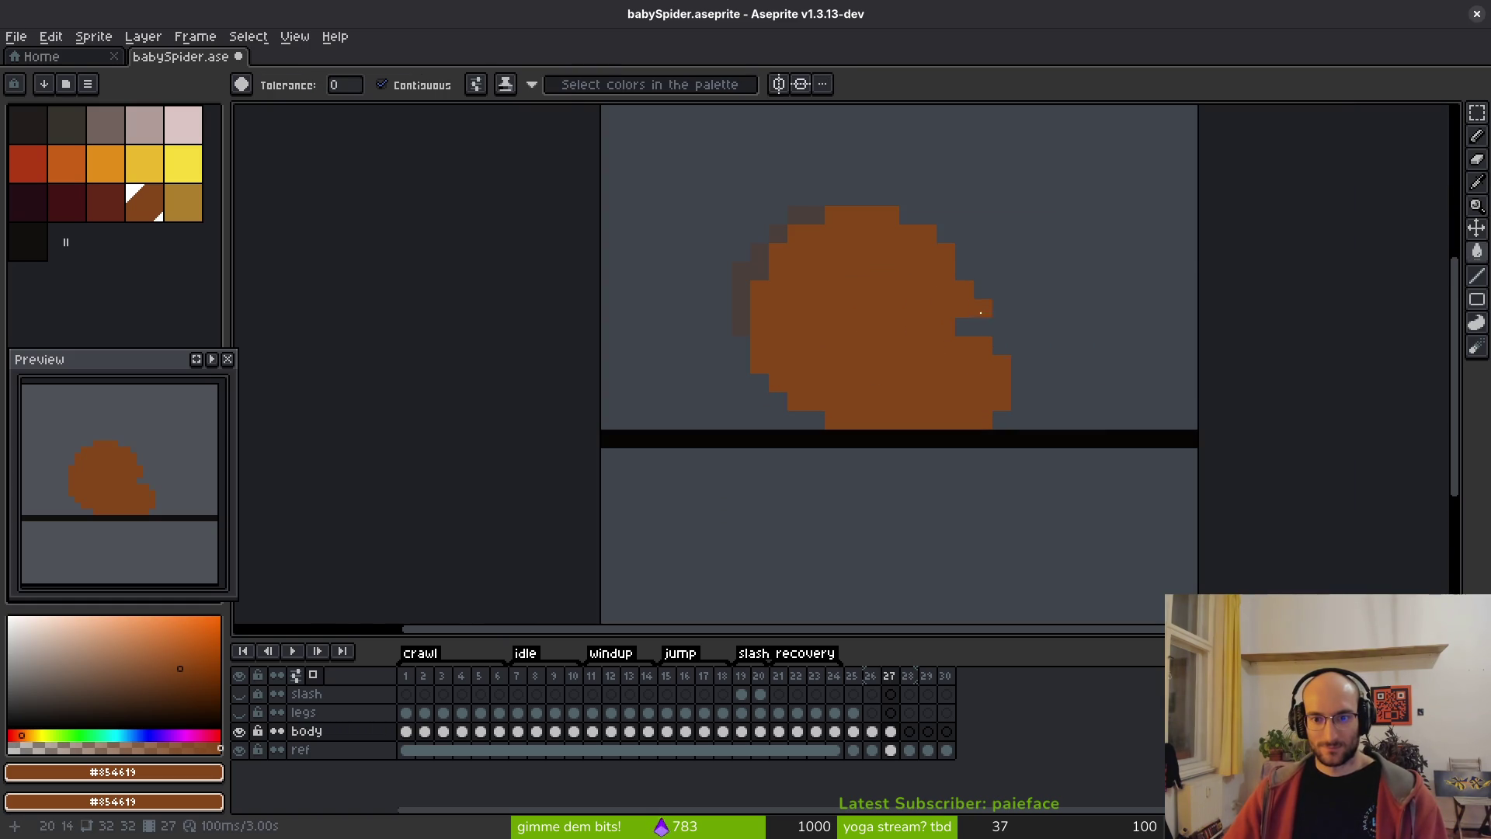
pyautogui.press('b')
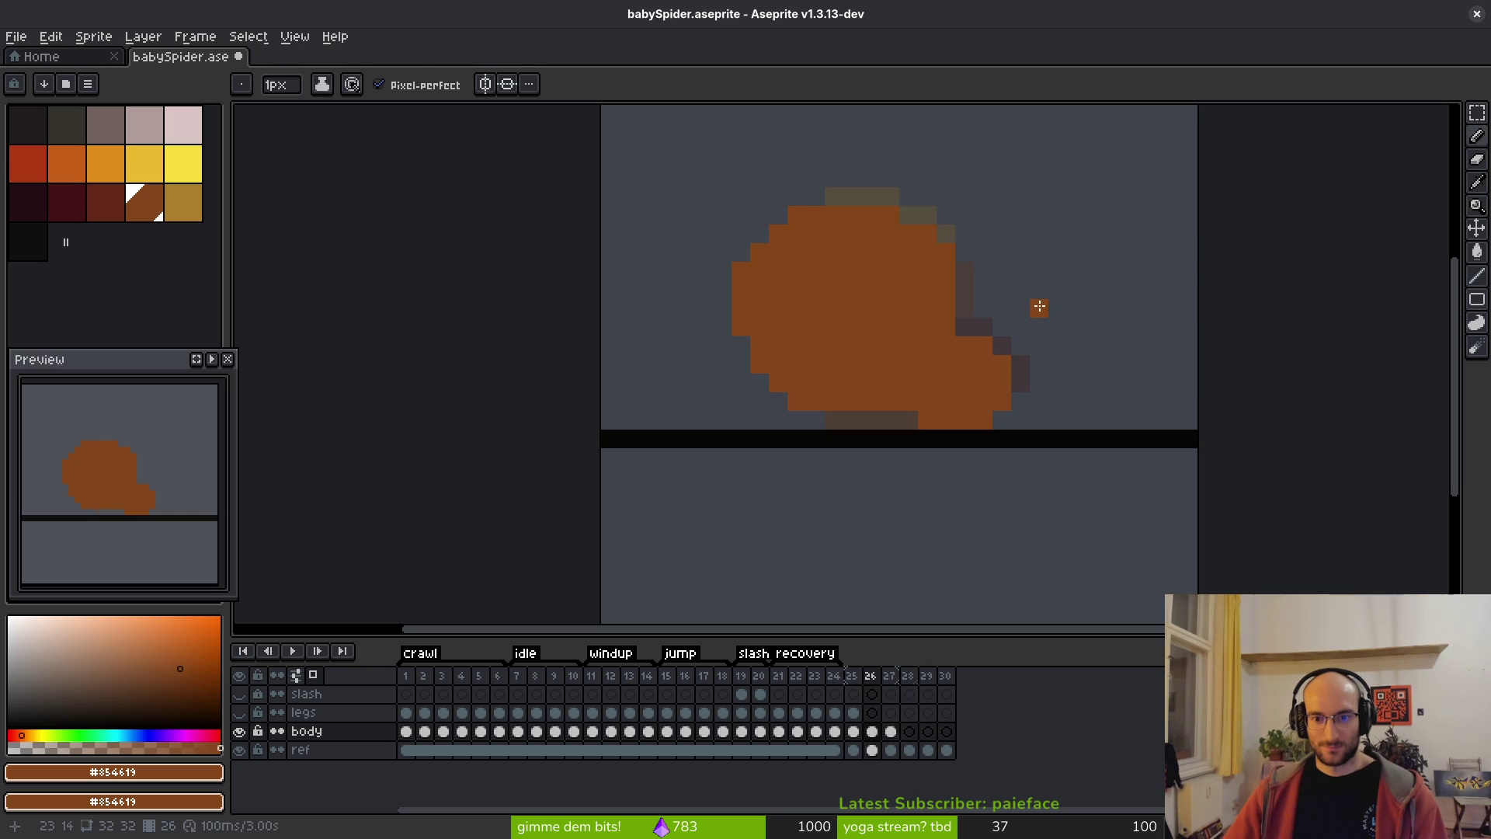
# - Flip between frames 25–28 to compare the silhouettes, ending on frame 26
pyautogui.press('Right')
pyautogui.press('Left')
pyautogui.press('Left')
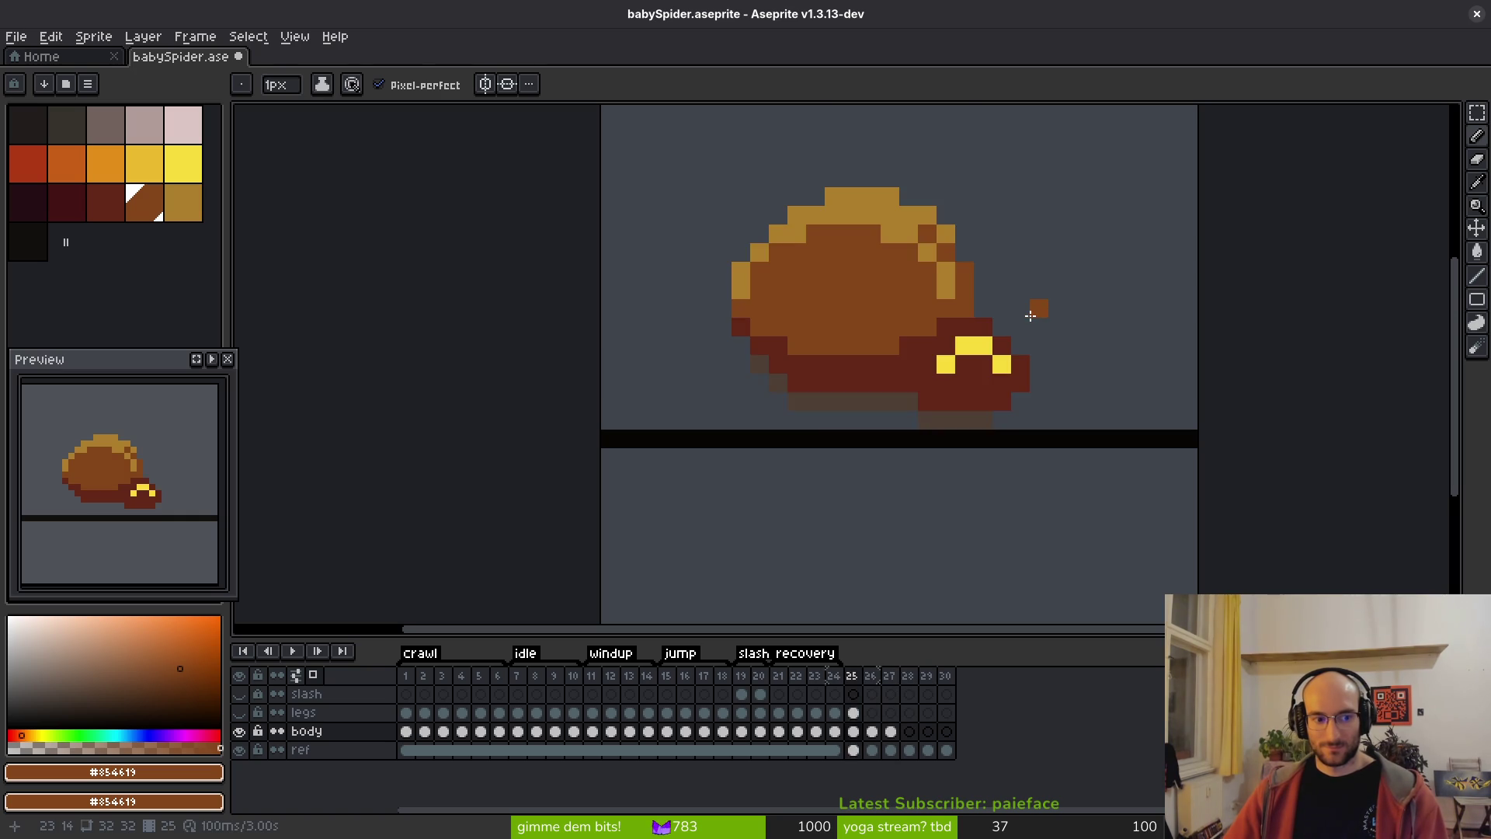
pyautogui.press('Right')
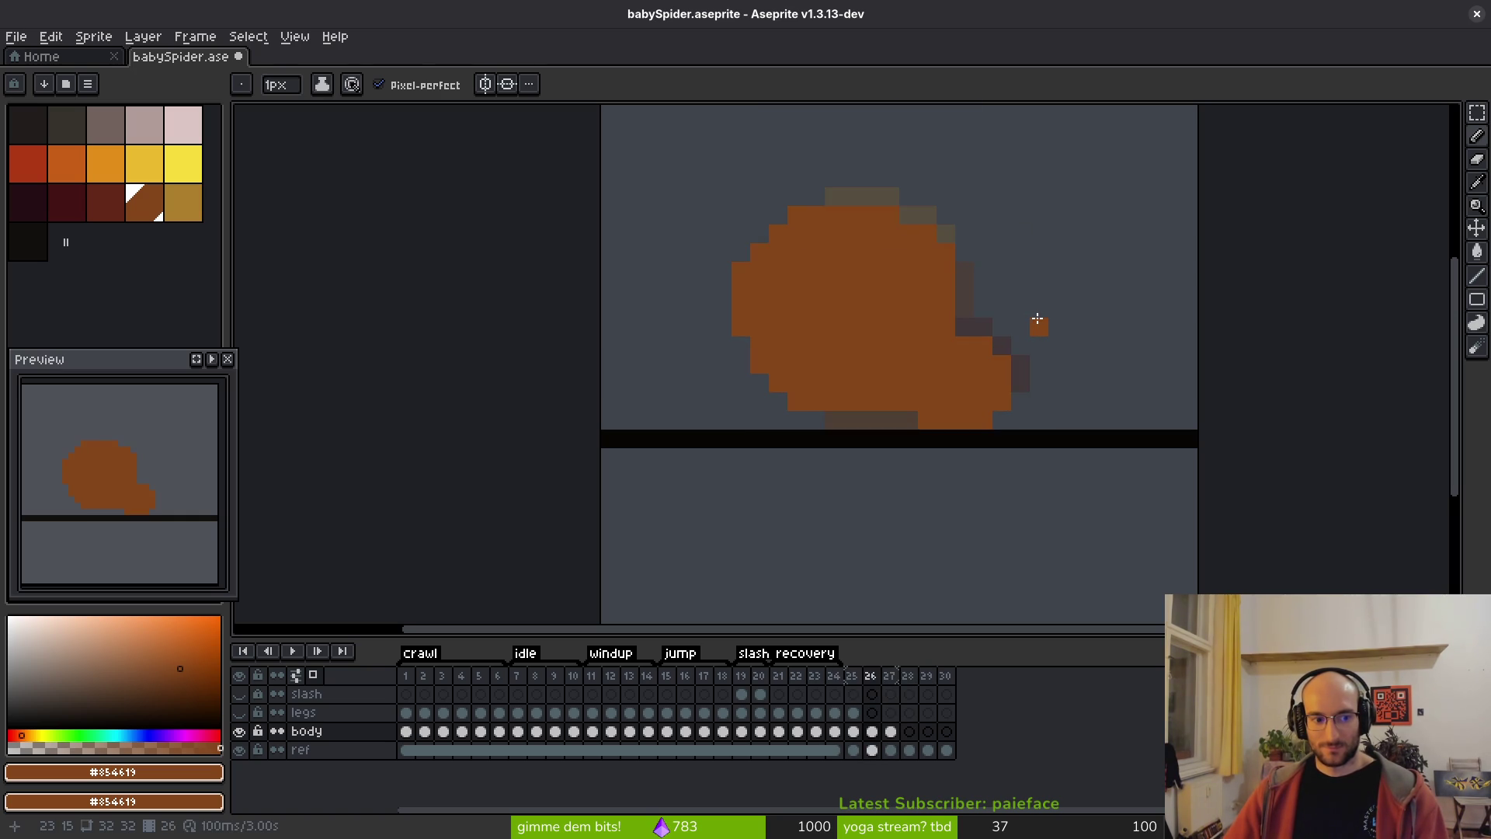
pyautogui.scroll(2, 1018, 307)
pyautogui.press('Left')
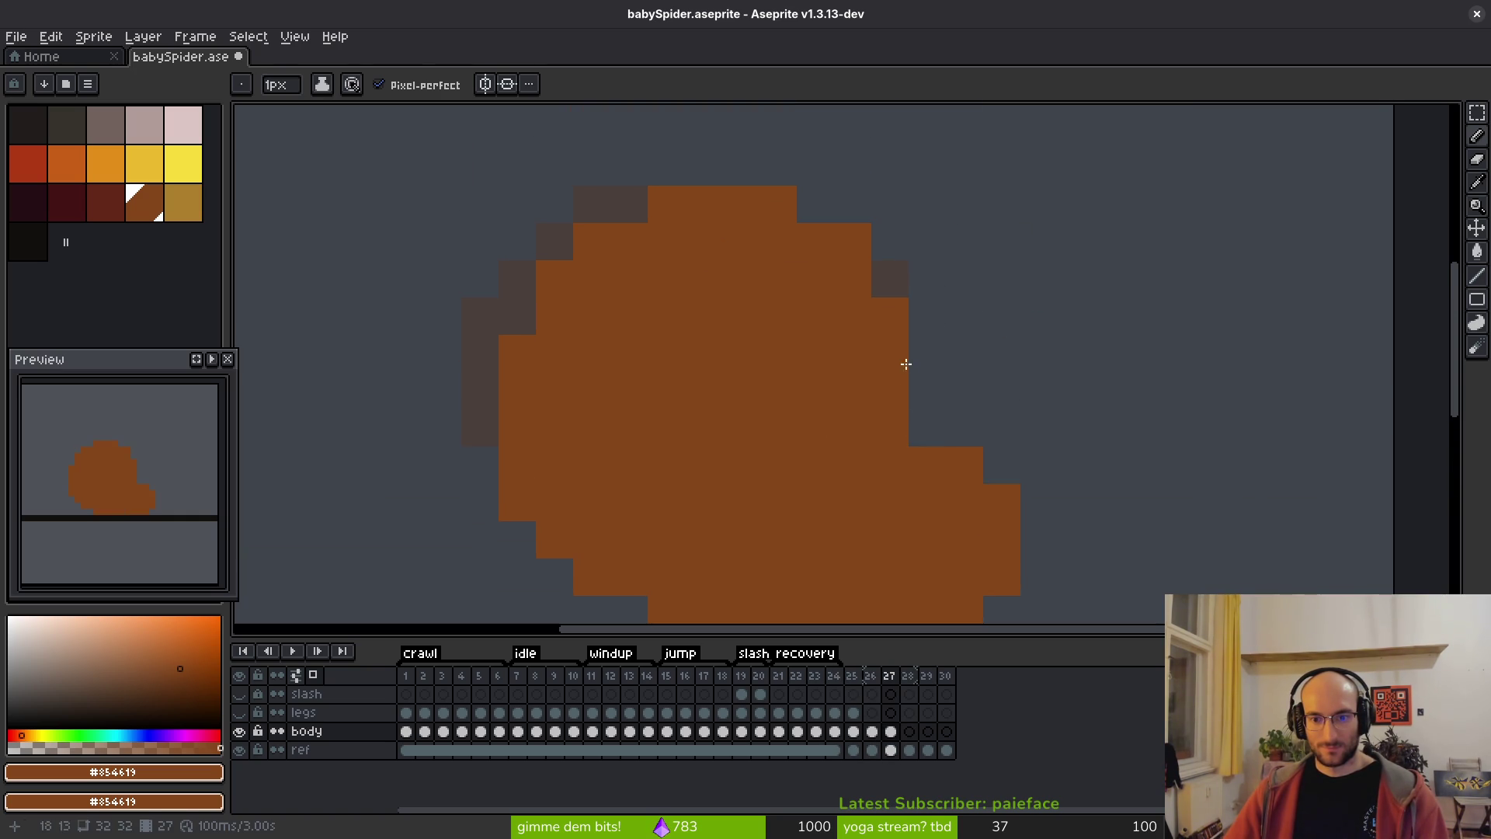
pyautogui.press('Left')
pyautogui.press('Right')
pyautogui.scroll(-2, 1044, 357)
pyautogui.press('Left')
pyautogui.press('Left')
pyautogui.press('Right')
pyautogui.press('Right')
pyautogui.scroll(1, 1025, 339)
# - Paint frame 26's dark right-edge column orange, then select frames 25–30 in the timeline
pyautogui.moveTo(982, 365); pyautogui.dragTo(984, 398)
pyautogui.moveTo(977, 326); pyautogui.dragTo(983, 349)
pyautogui.scroll(-2, 1041, 371)
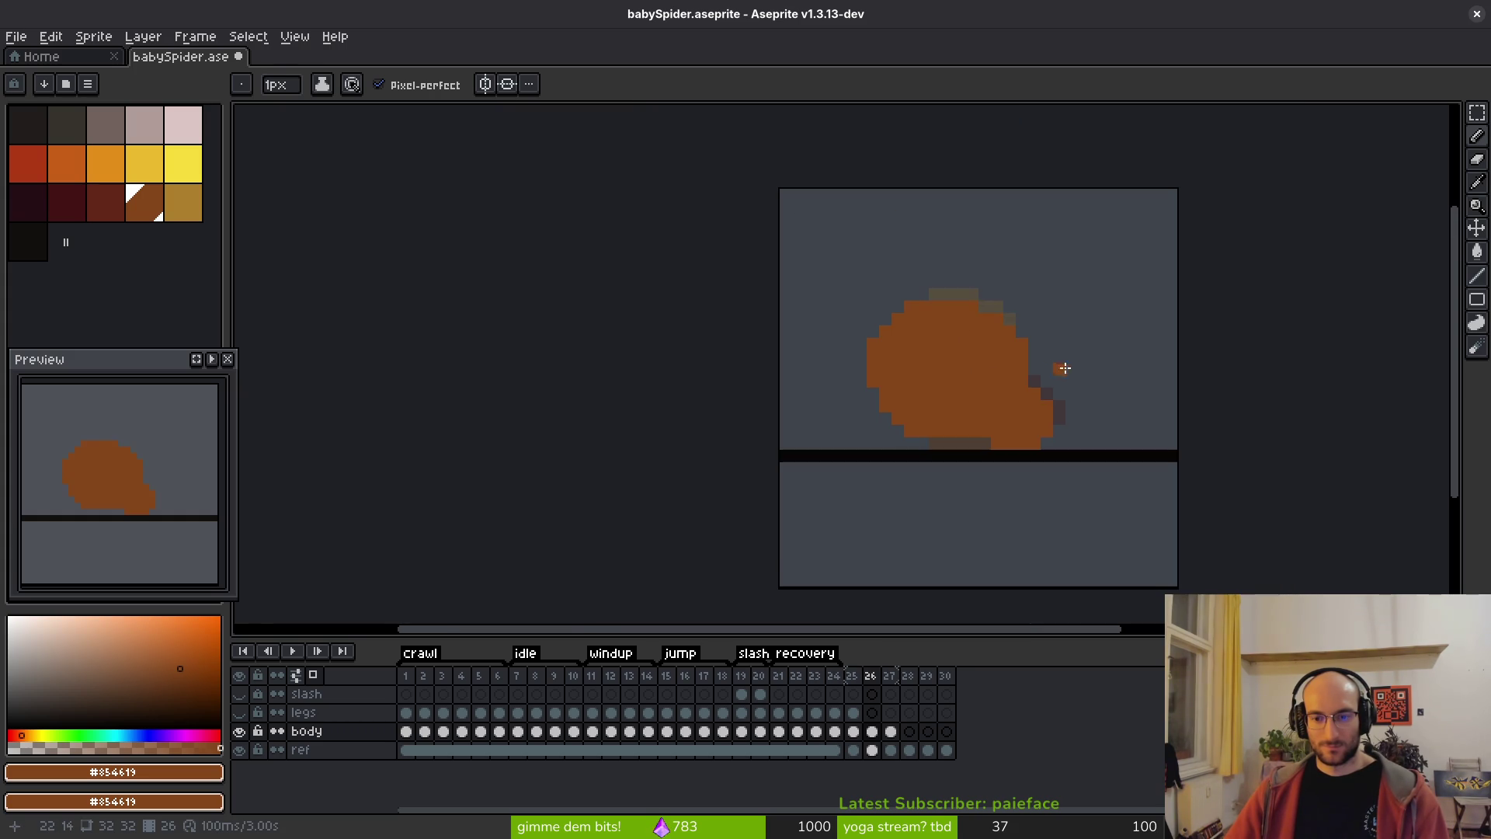
pyautogui.press('Left')
pyautogui.press('Right')
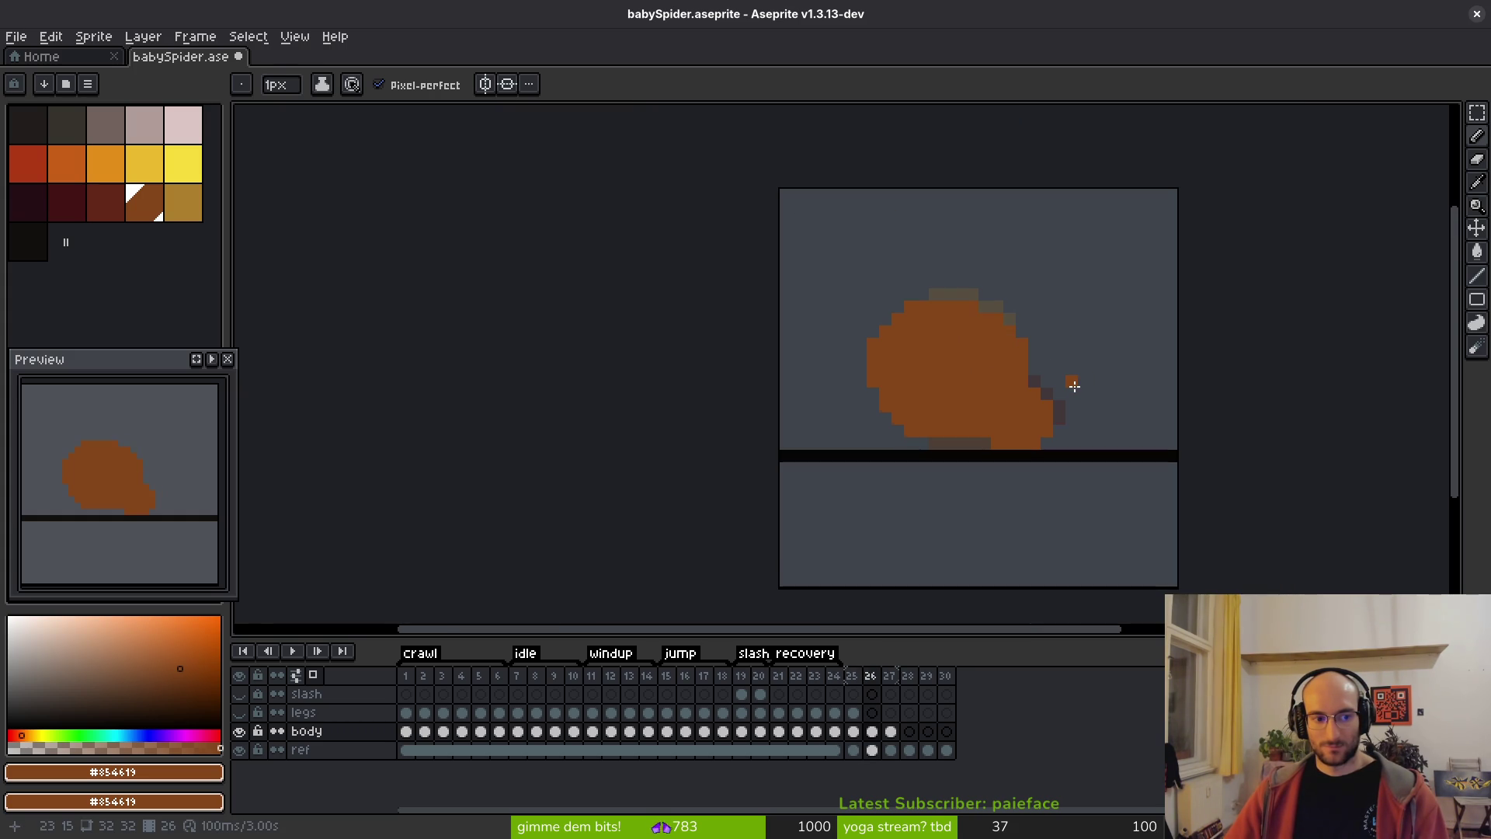
pyautogui.scroll(3, 1073, 384)
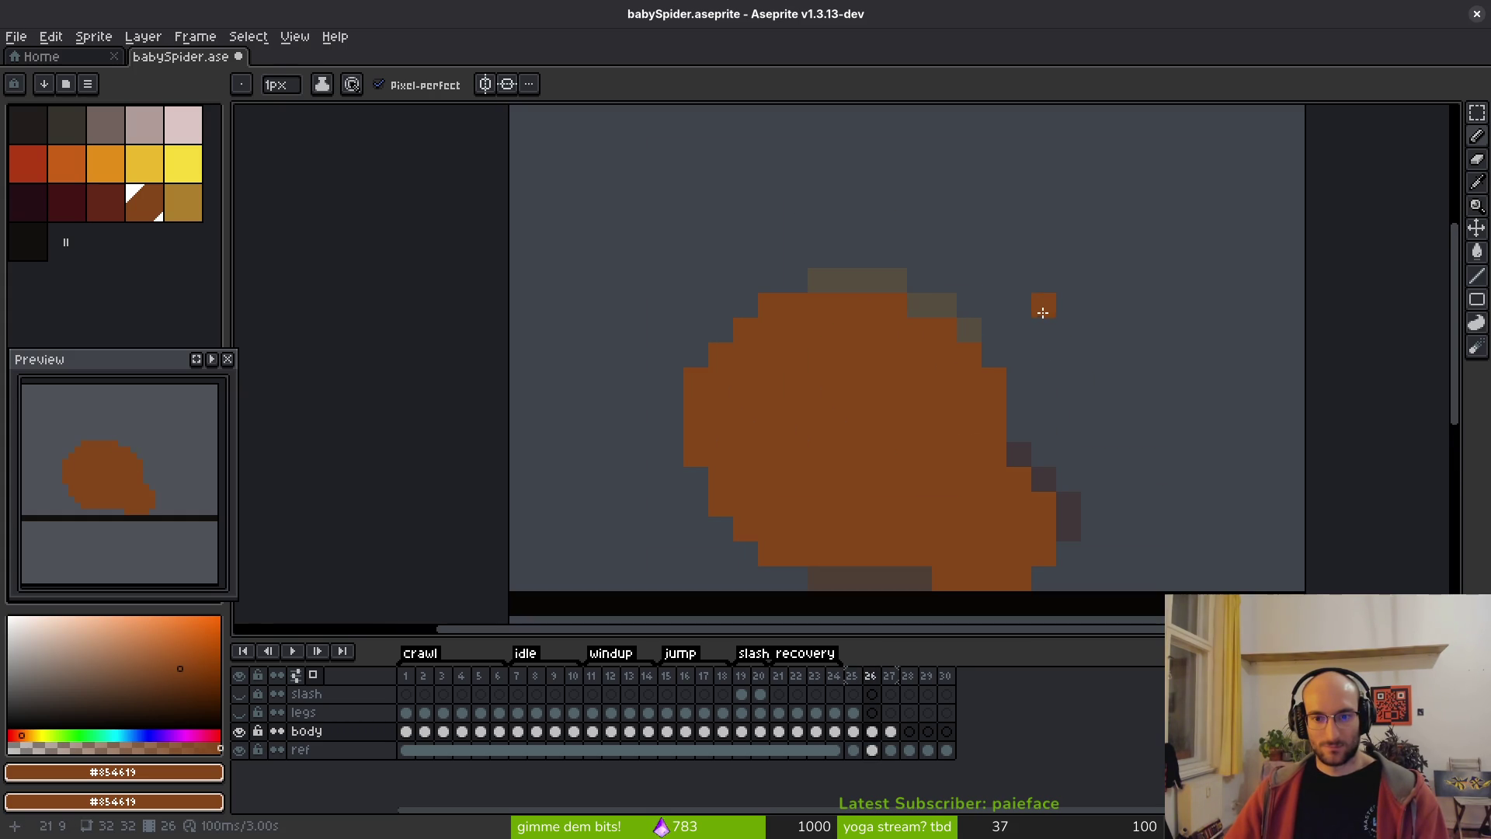
pyautogui.click(852, 675)
pyautogui.keyDown('shift'); pyautogui.click(945, 675); pyautogui.keyUp('shift')
# - Delete frames 25–30 and save the sprite
pyautogui.press('Delete')
pyautogui.hotkey('ctrl', 's')
pyautogui.scroll(-5, 845, 464)
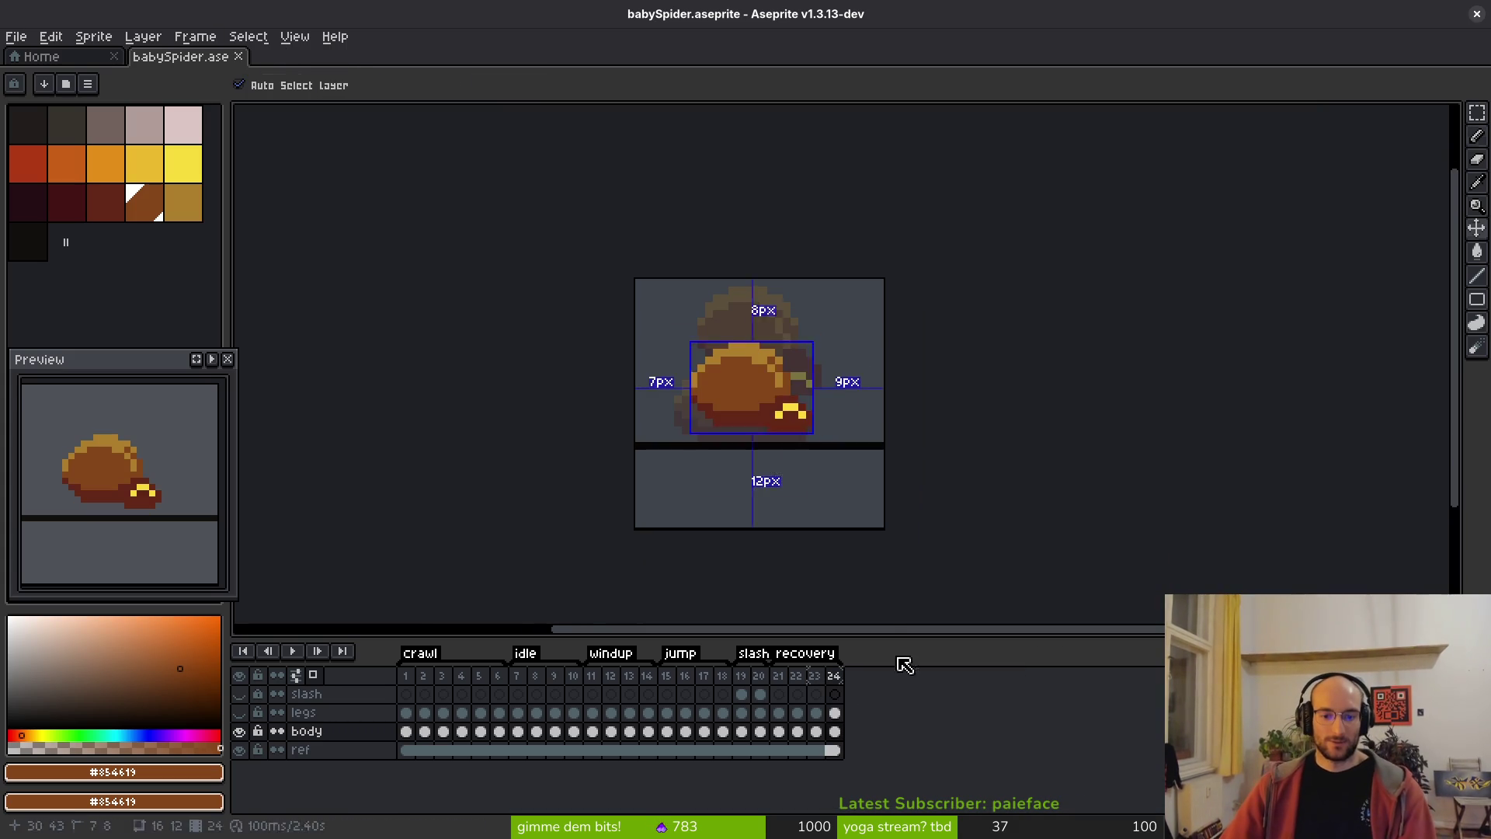
# - Hide the ref layer, show the legs, slash and body layers, and close Aseprite
pyautogui.moveTo(238, 749); pyautogui.dragTo(239, 693)
pyautogui.click(238, 731)
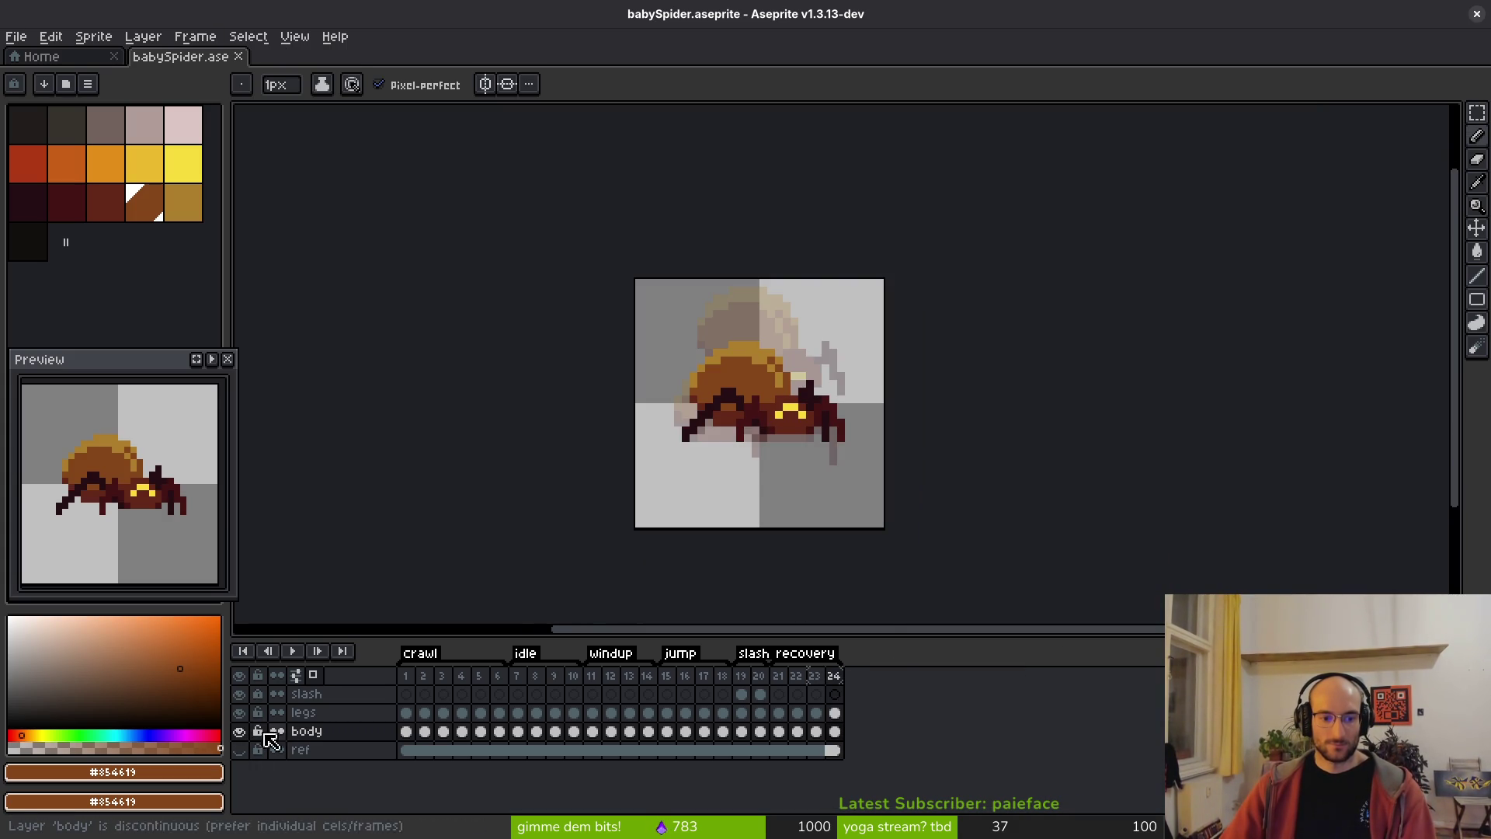
pyautogui.click(1480, 15)
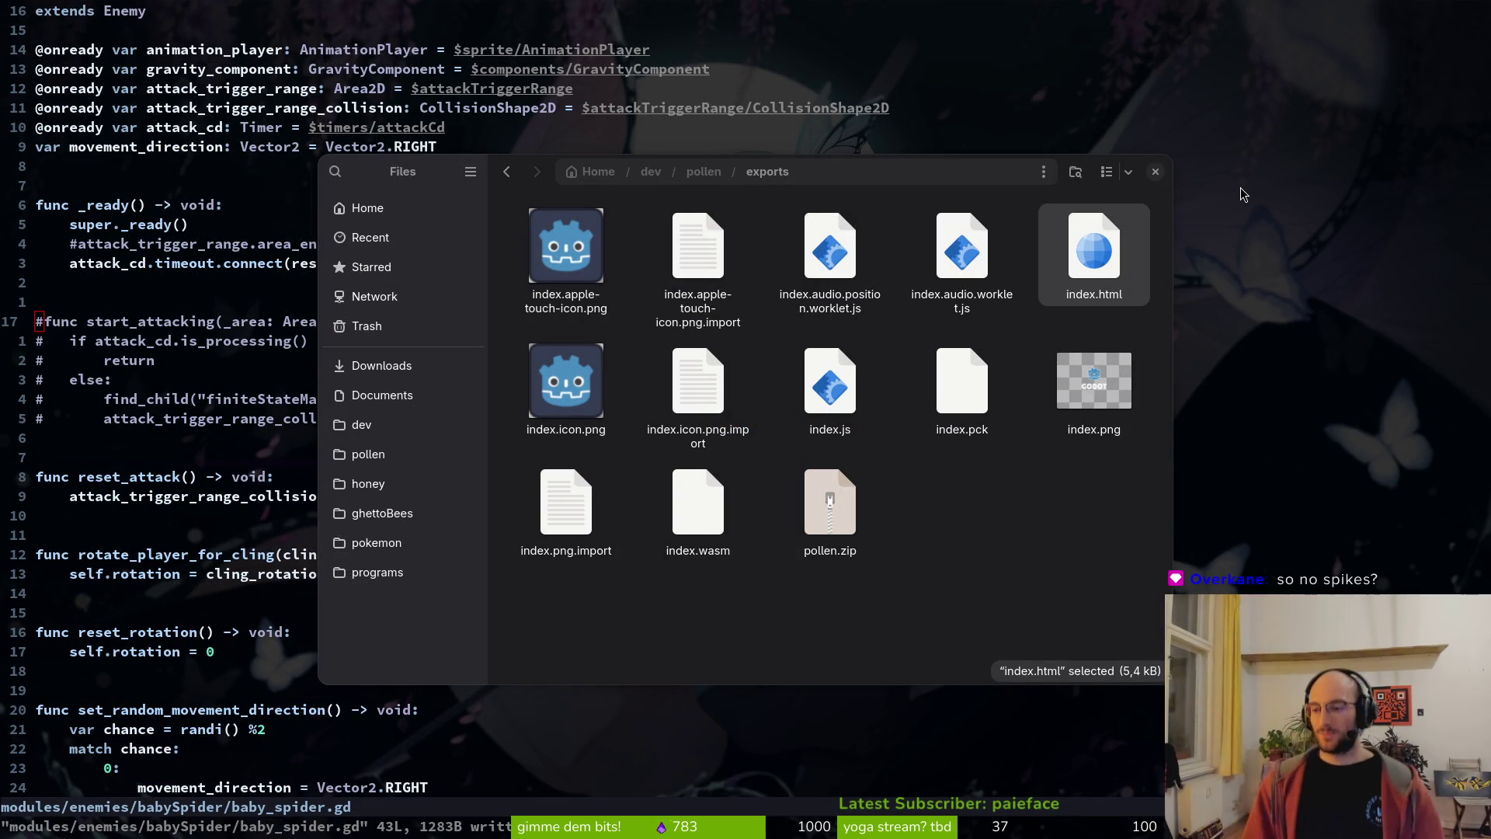
# - Uncomment the area_entered connect line in baby_spider.gd and save with :w
pyautogui.click(1155, 172)
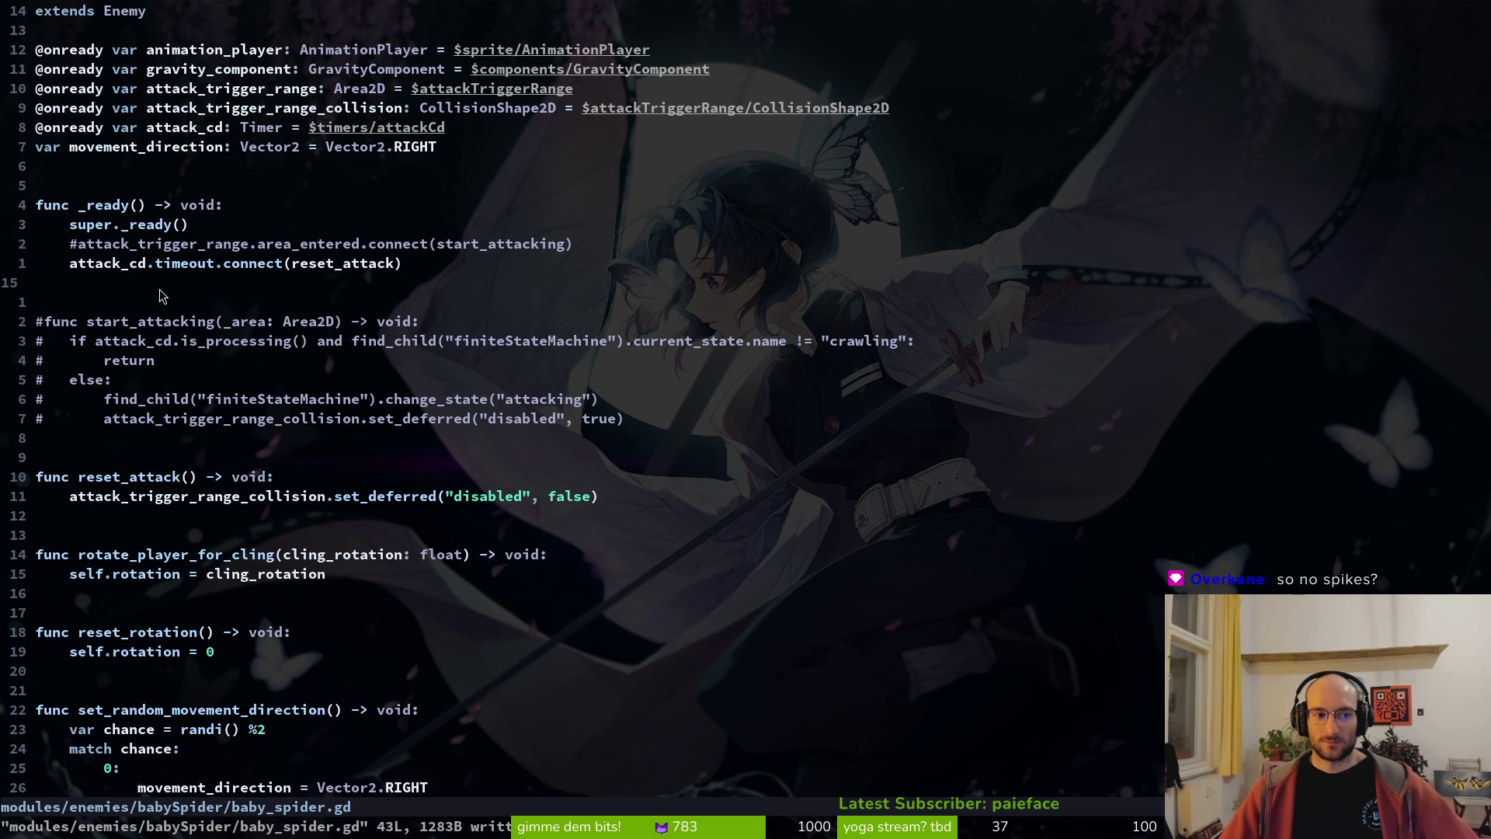
pyautogui.click(151, 245)
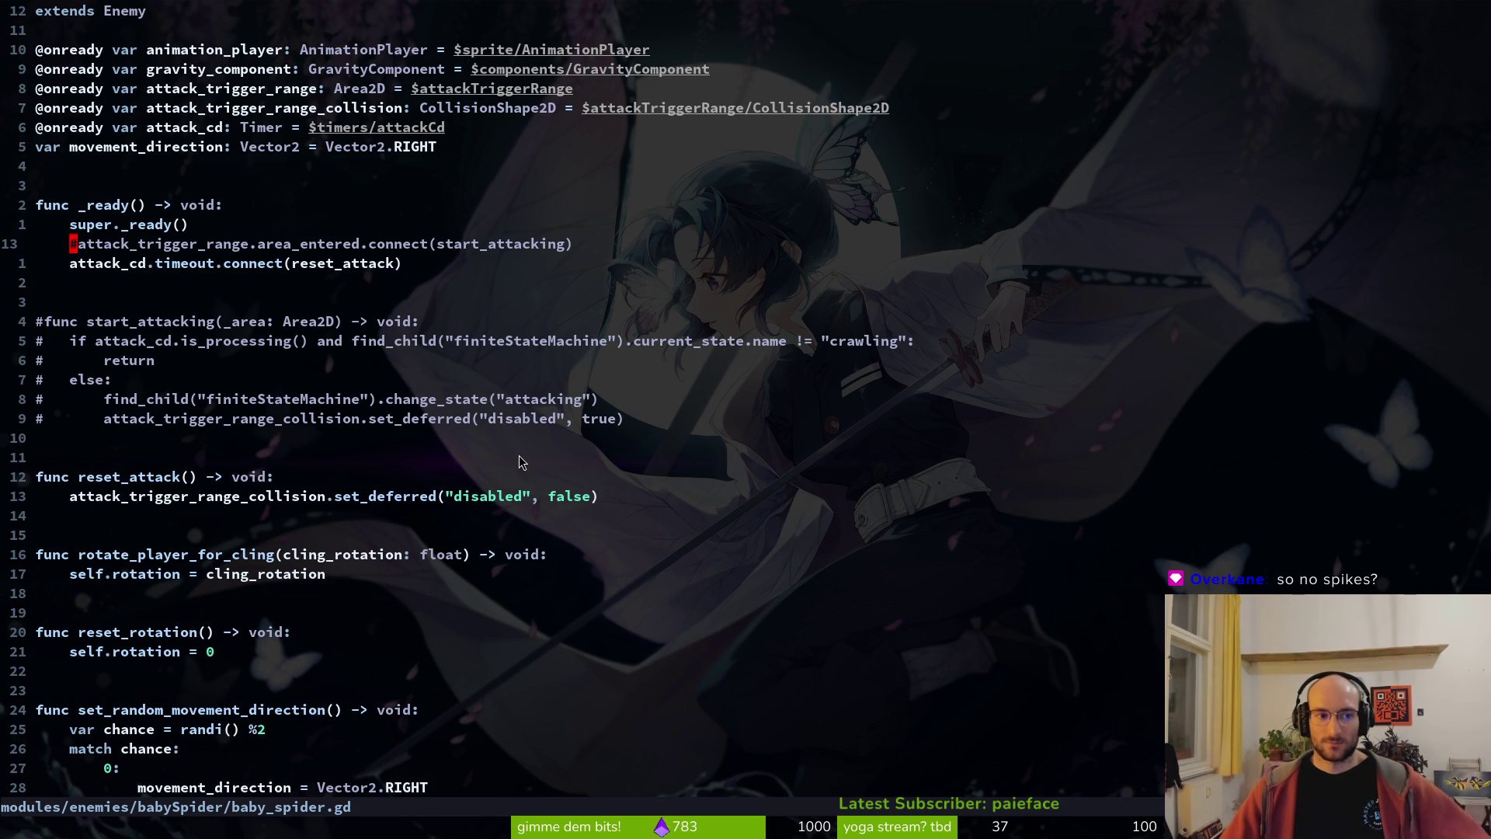
pyautogui.write('x:w')
pyautogui.press('Return')
# - Uncomment the start_attacking function using a column selection and save the script
pyautogui.press('j')
pyautogui.press('j')
pyautogui.press('j')
pyautogui.press('h')
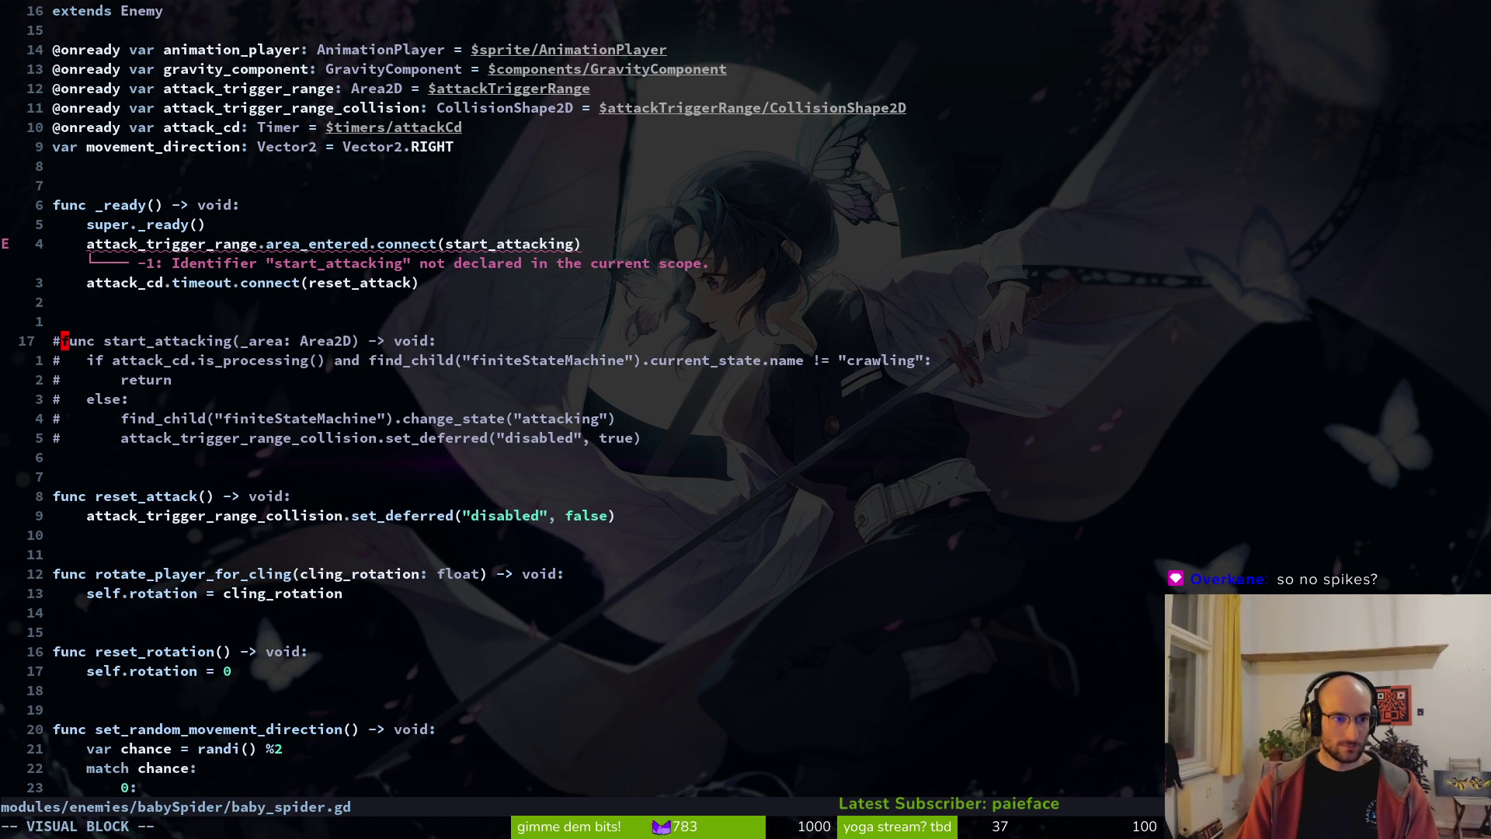
pyautogui.hotkey('ctrl', 'v')
pyautogui.press('j')
pyautogui.press('j')
pyautogui.press('j')
pyautogui.press('j')
pyautogui.press('c')
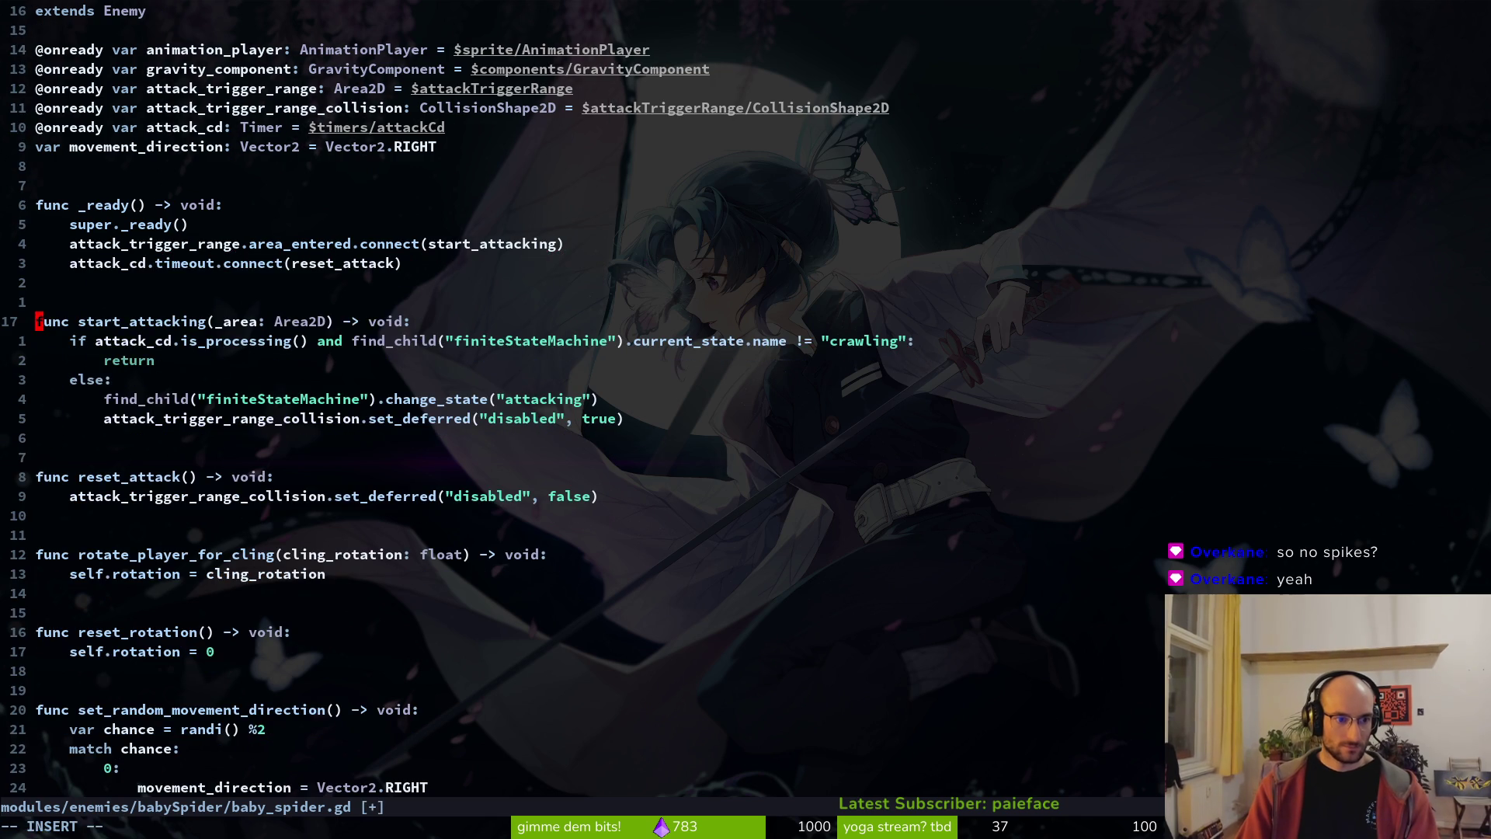
pyautogui.press('Escape')
pyautogui.write(':w')
pyautogui.press('Return')
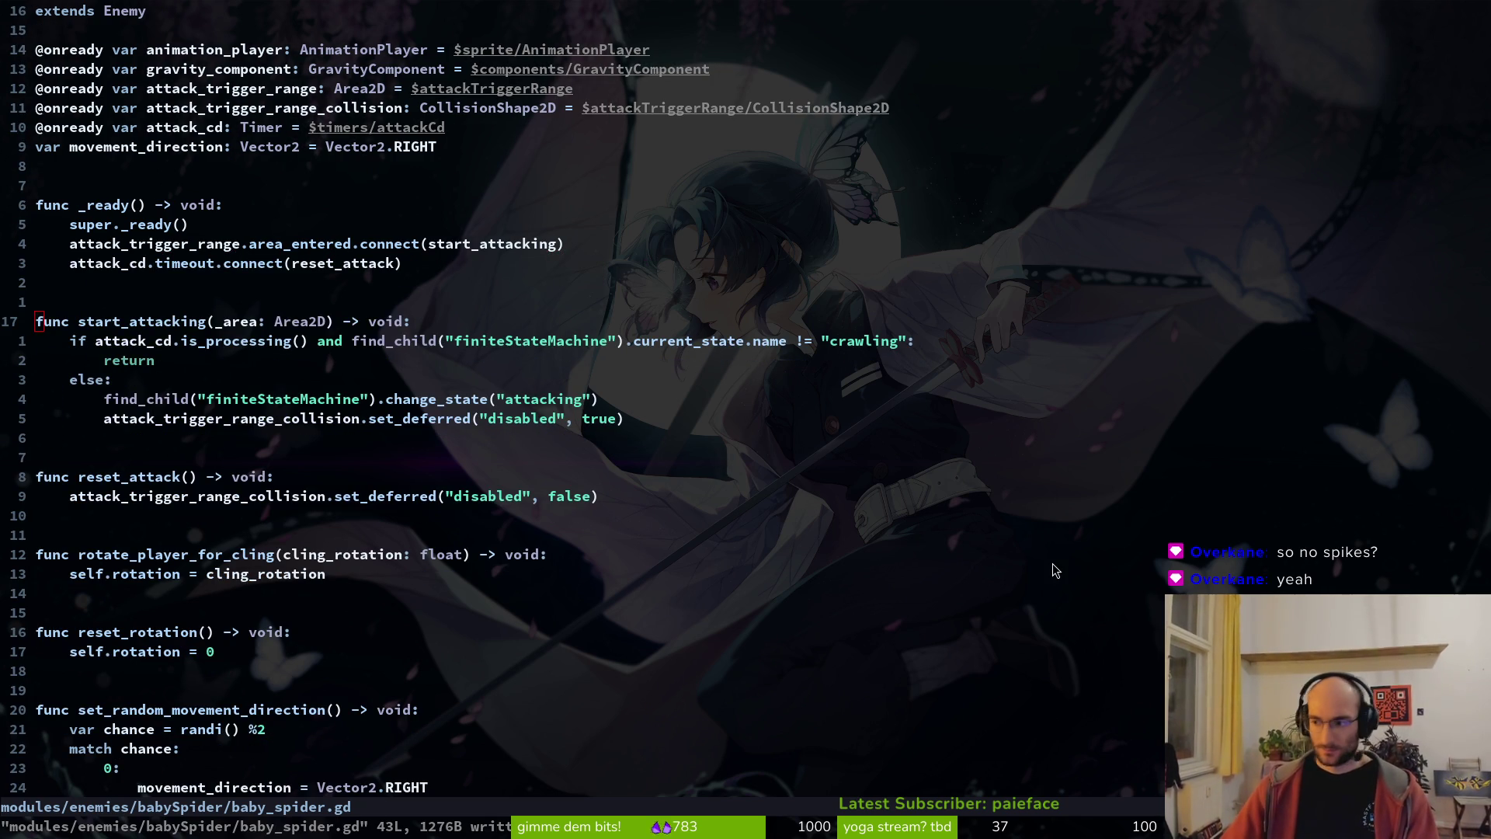
# - Switch windows to bring Aseprite's Home screen over the Godot editor
pyautogui.hotkey('alt', 'Tab')
pyautogui.press('super')
pyautogui.press('Escape')
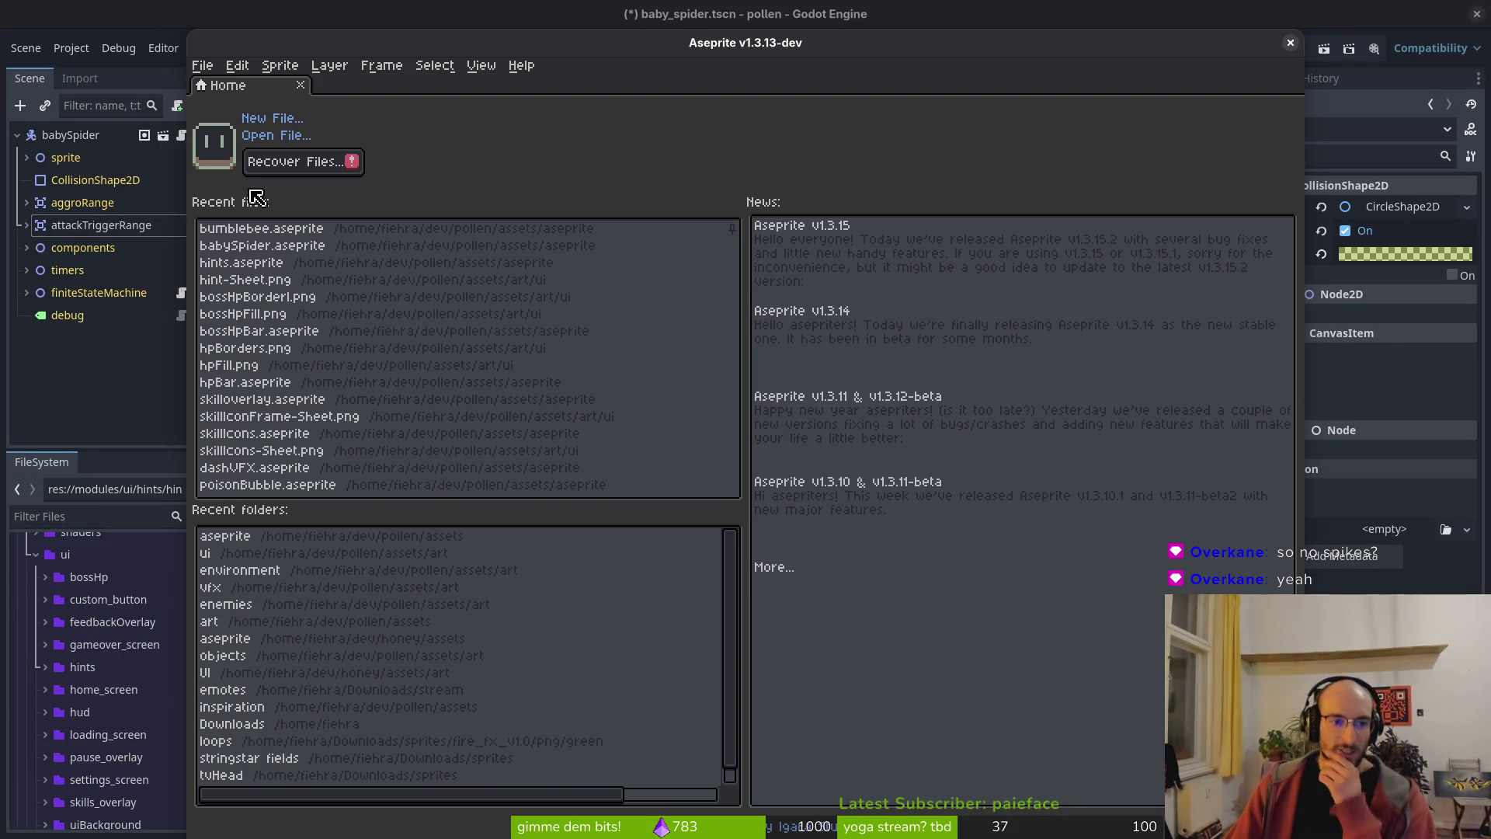
# - Open babySpider.aseprite from recent files and view windup frames 11 through 14
pyautogui.click(262, 246)
pyautogui.click(777, 685)
pyautogui.click(797, 687)
pyautogui.click(815, 688)
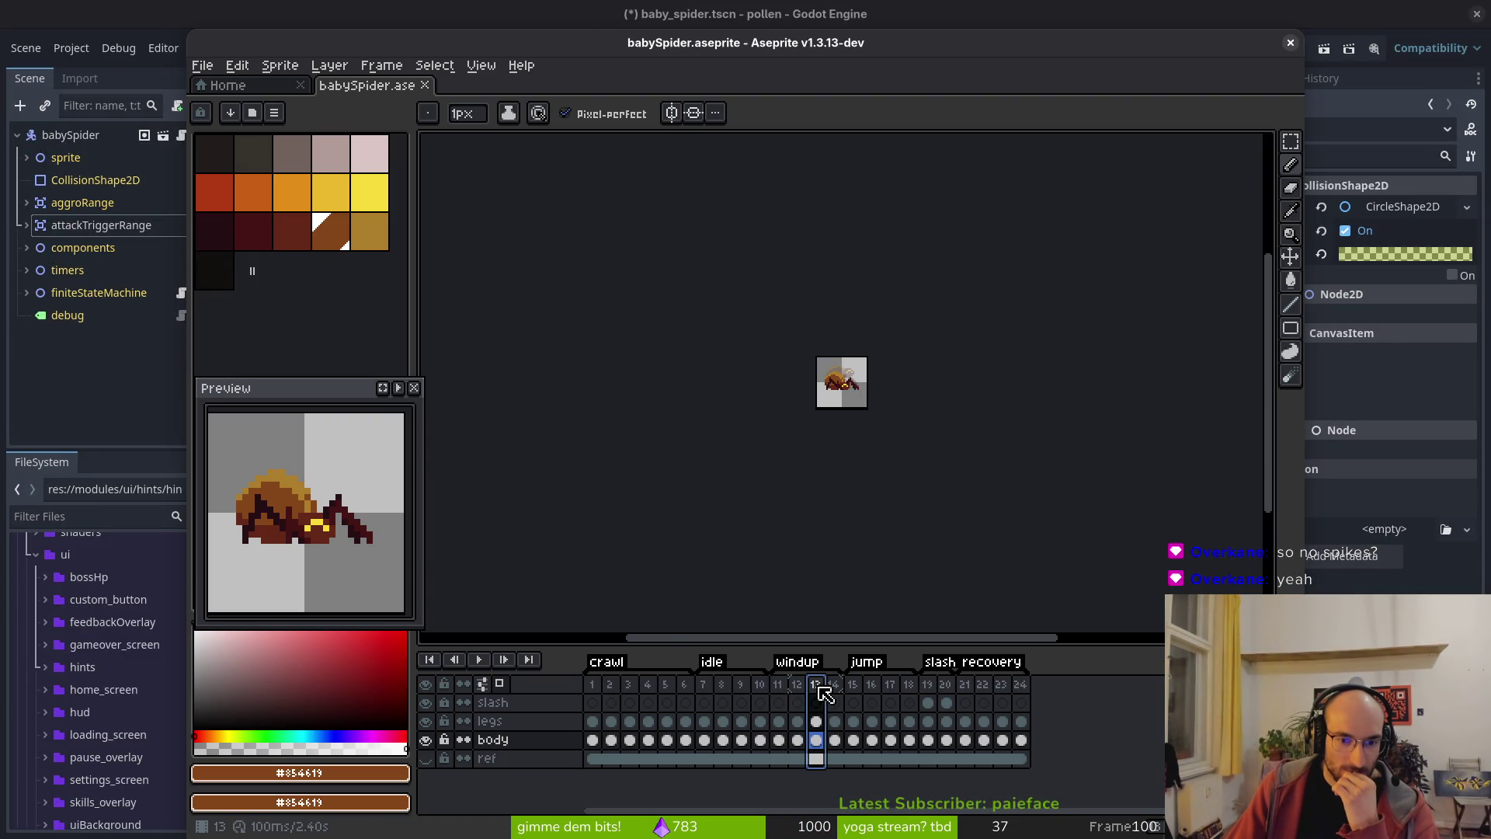
pyautogui.click(836, 691)
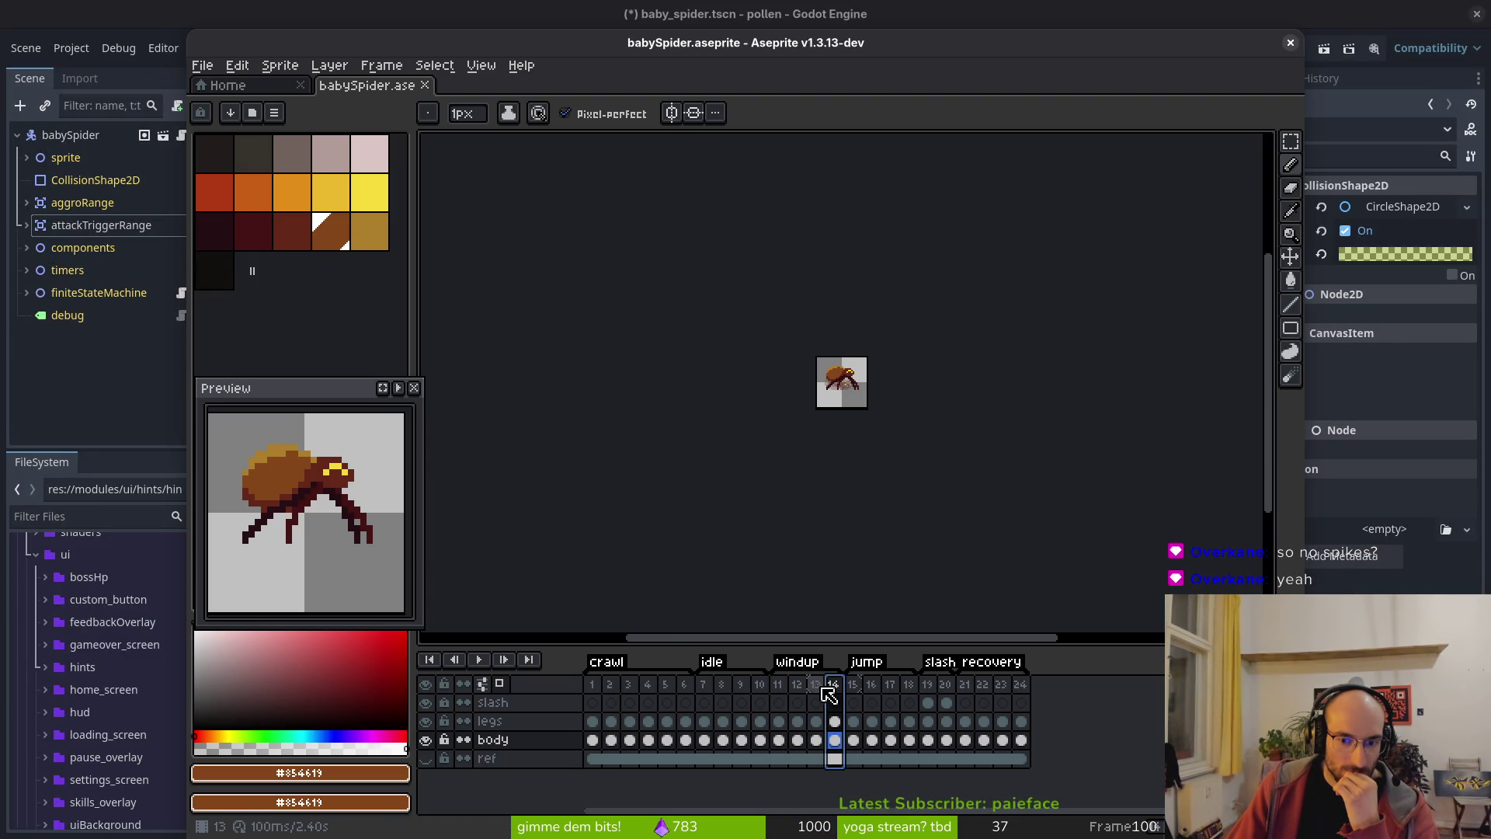
# - Flip between windup frames 11–13, settle on frame 13, and close Aseprite
pyautogui.click(778, 690)
pyautogui.click(797, 689)
pyautogui.click(816, 689)
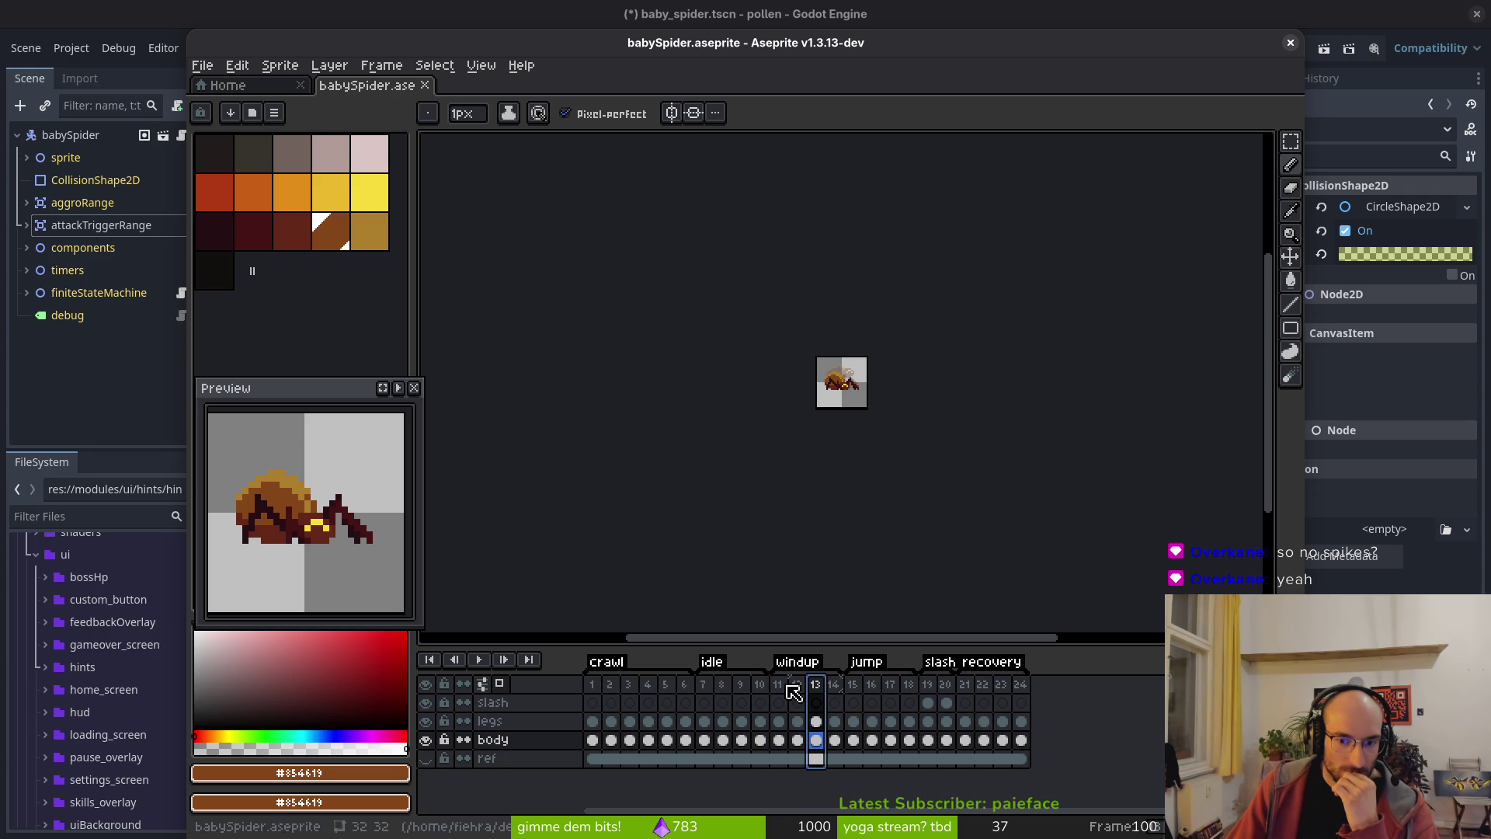
pyautogui.click(797, 690)
pyautogui.click(816, 690)
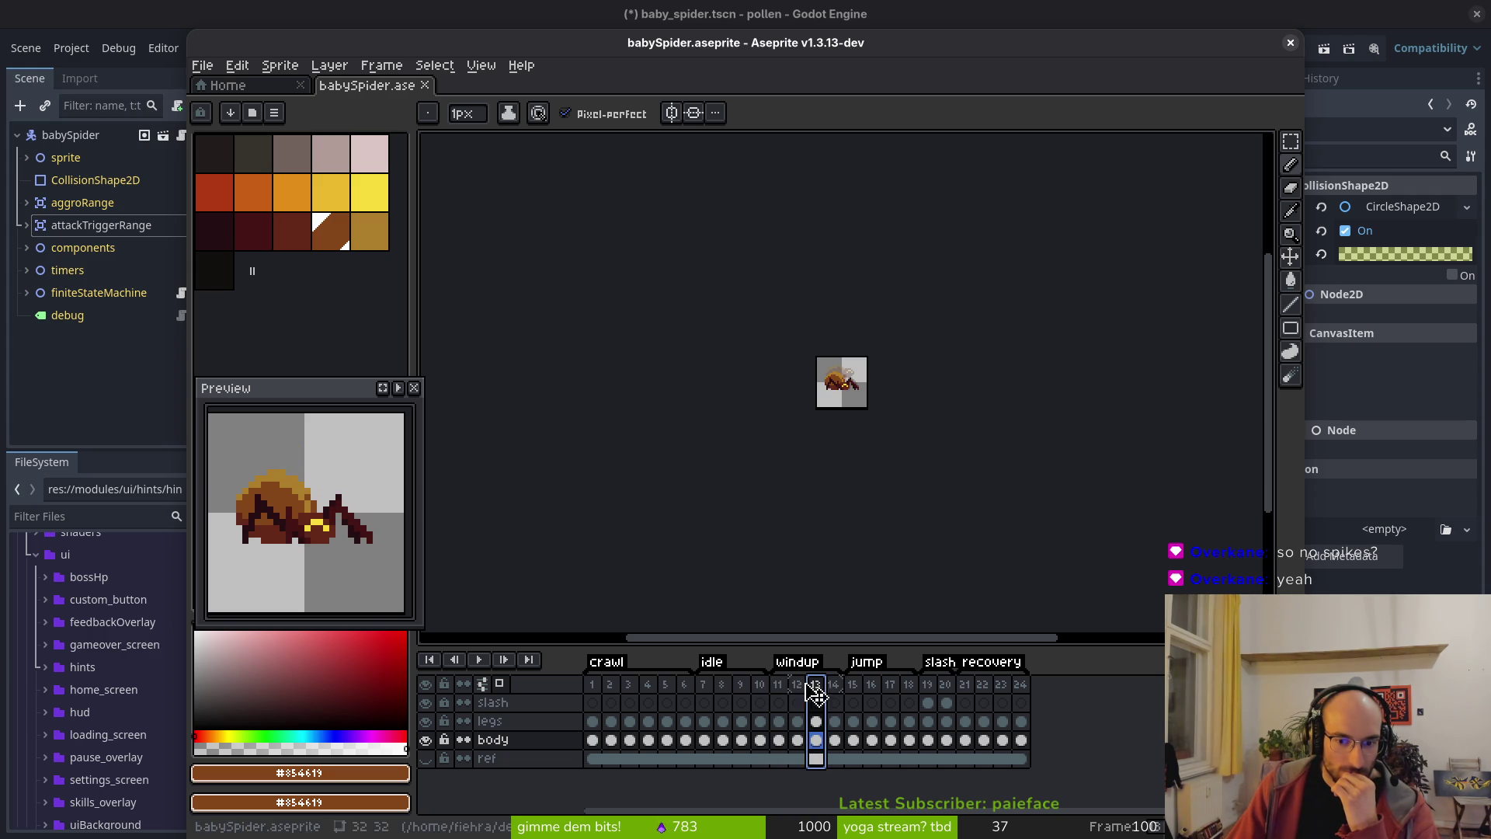
pyautogui.click(777, 690)
pyautogui.click(797, 690)
pyautogui.click(817, 690)
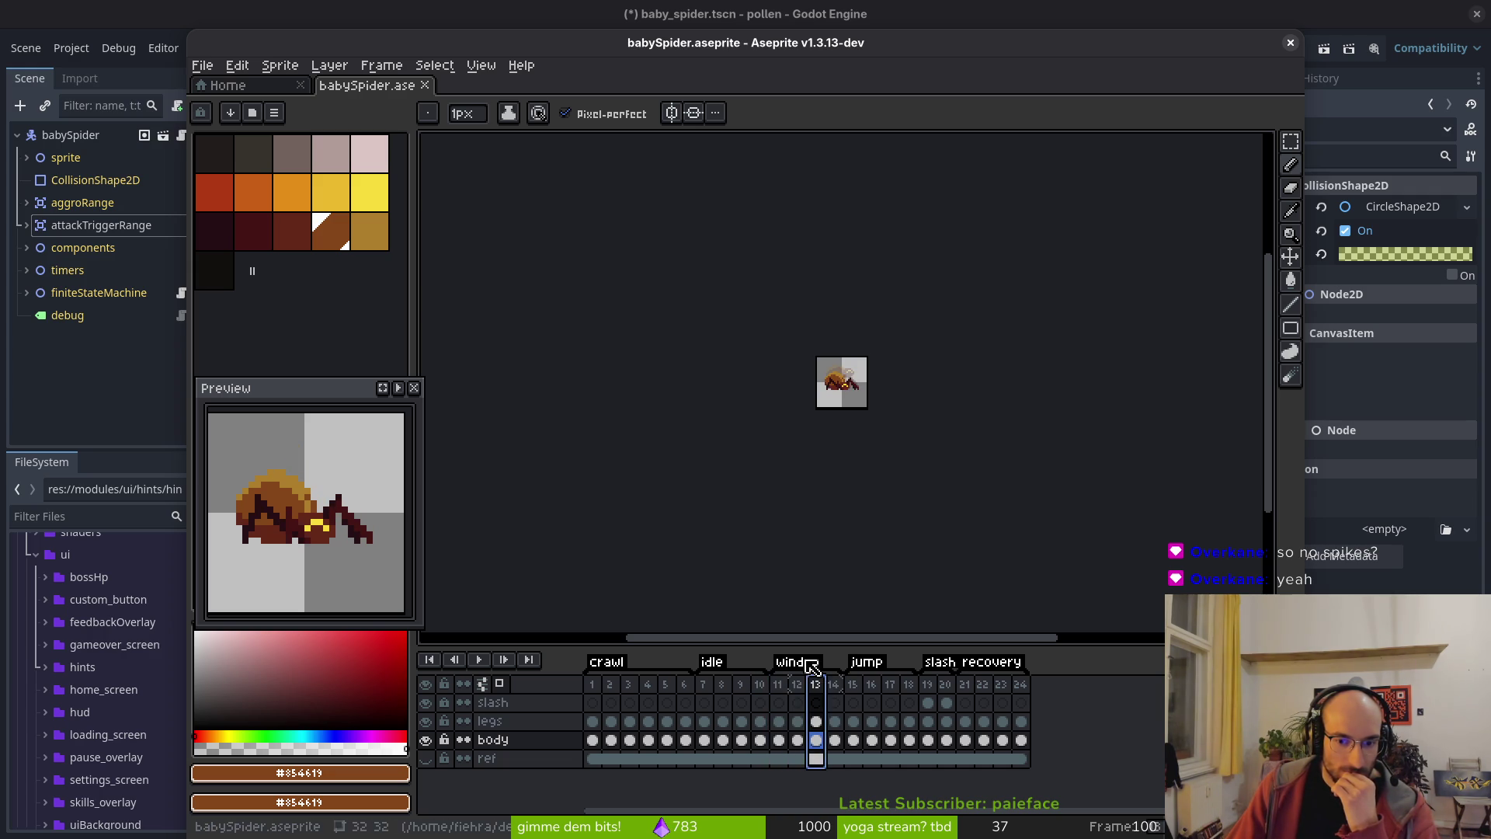
pyautogui.click(1291, 43)
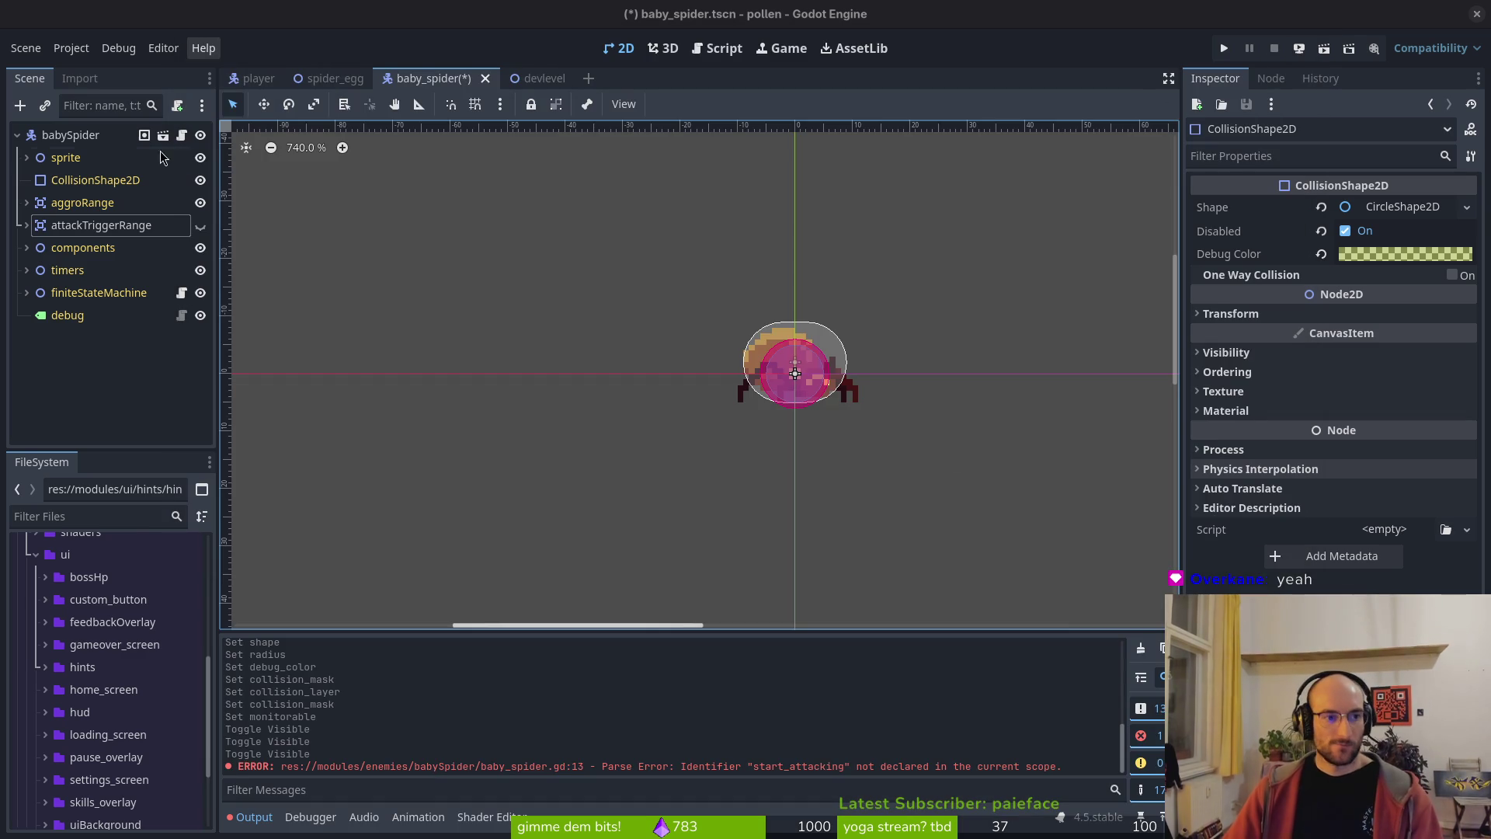
# - Select the spider's AnimationPlayer and choose the windup animation
pyautogui.click(26, 158)
pyautogui.click(102, 247)
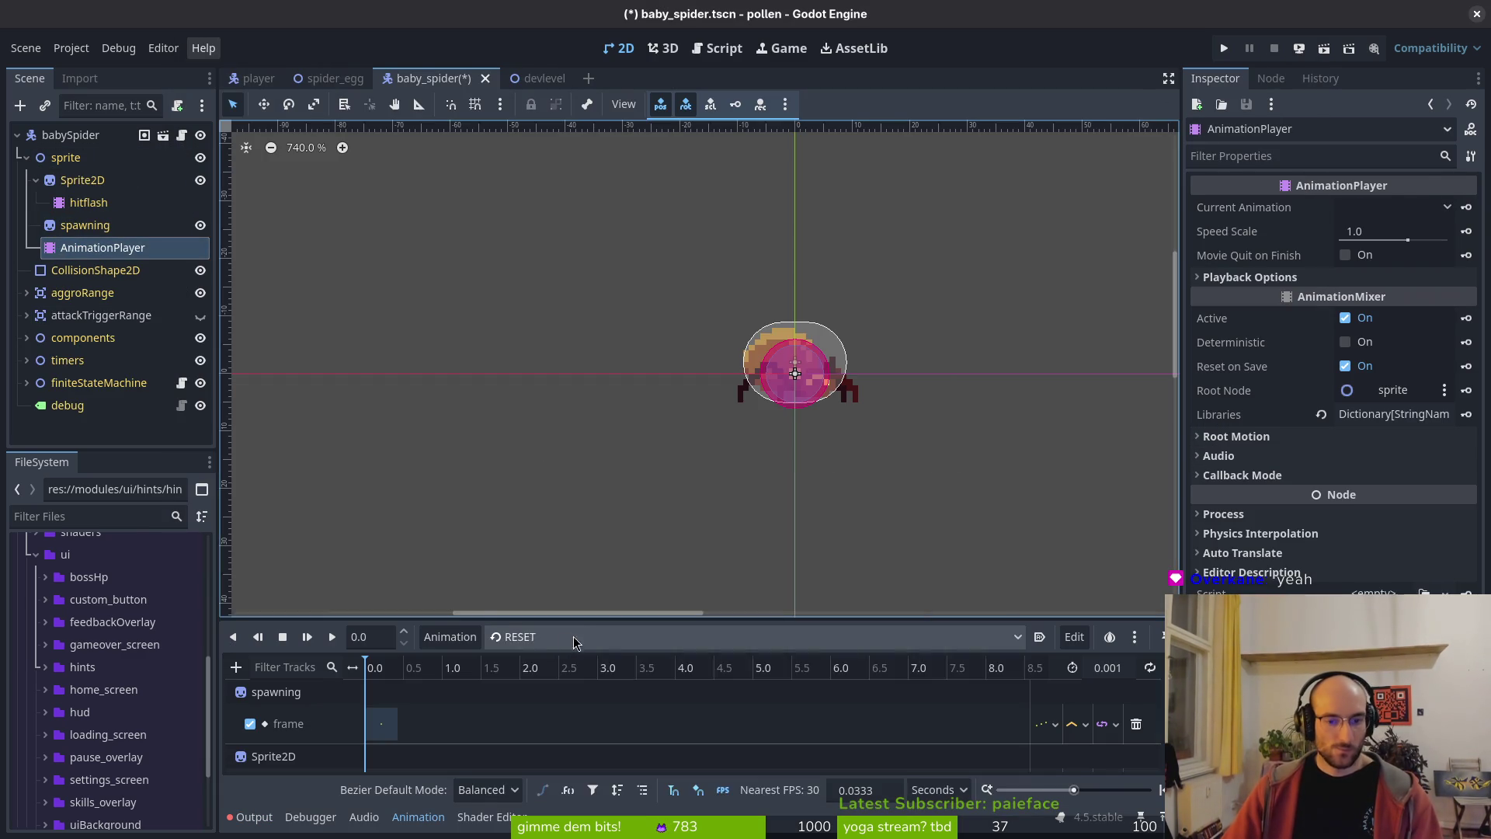
pyautogui.click(575, 637)
pyautogui.click(554, 791)
# - Set the timeline snap to frames, the windup length to 3, and save
pyautogui.click(939, 790)
pyautogui.click(932, 827)
pyautogui.click(1084, 672)
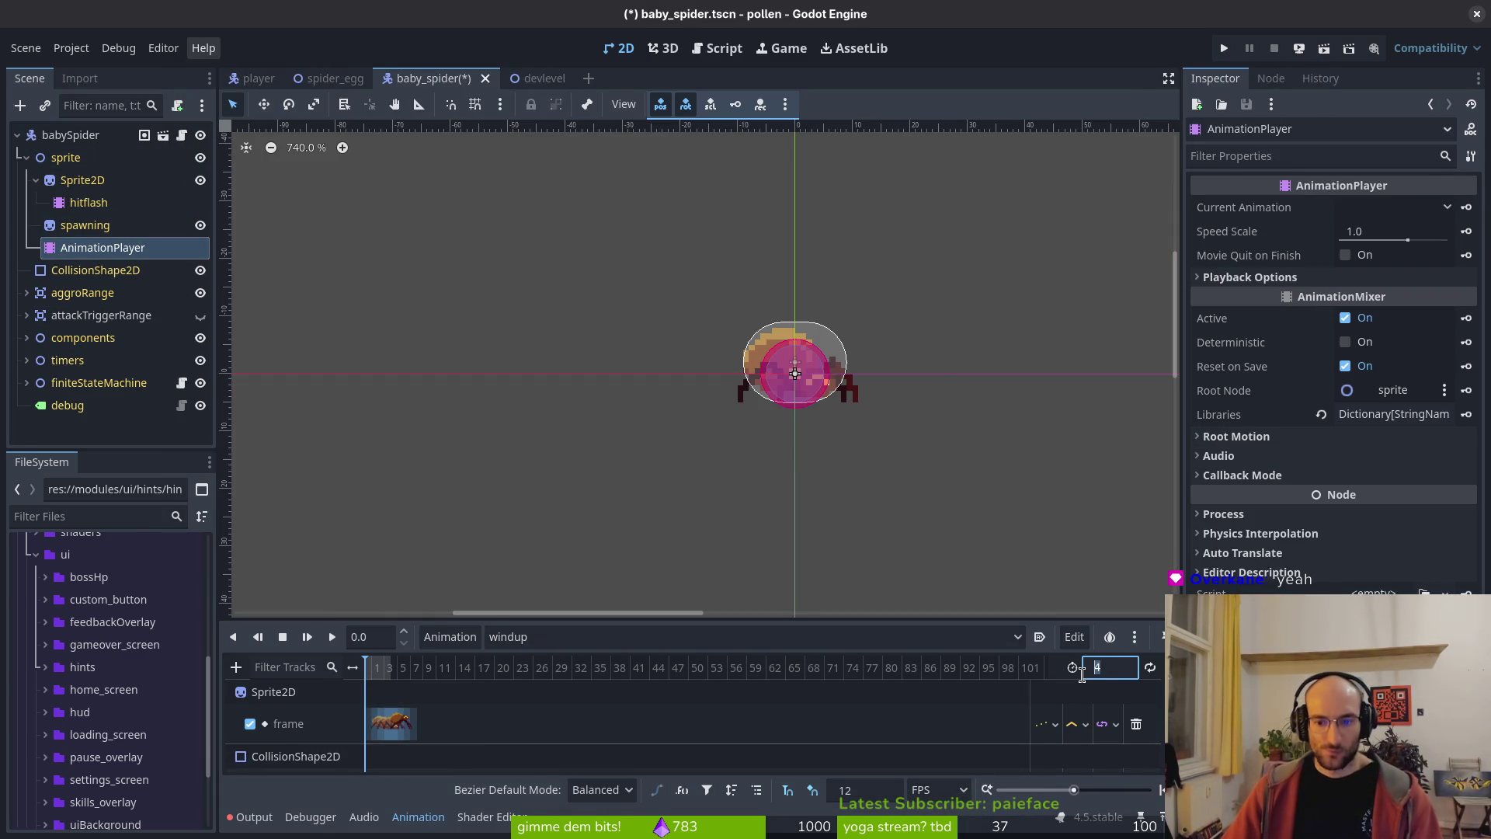
pyautogui.hotkey('ctrl', 's')
# - Delete the windup's fourth keyframe and save the scene
pyautogui.scroll(5, 673, 736)
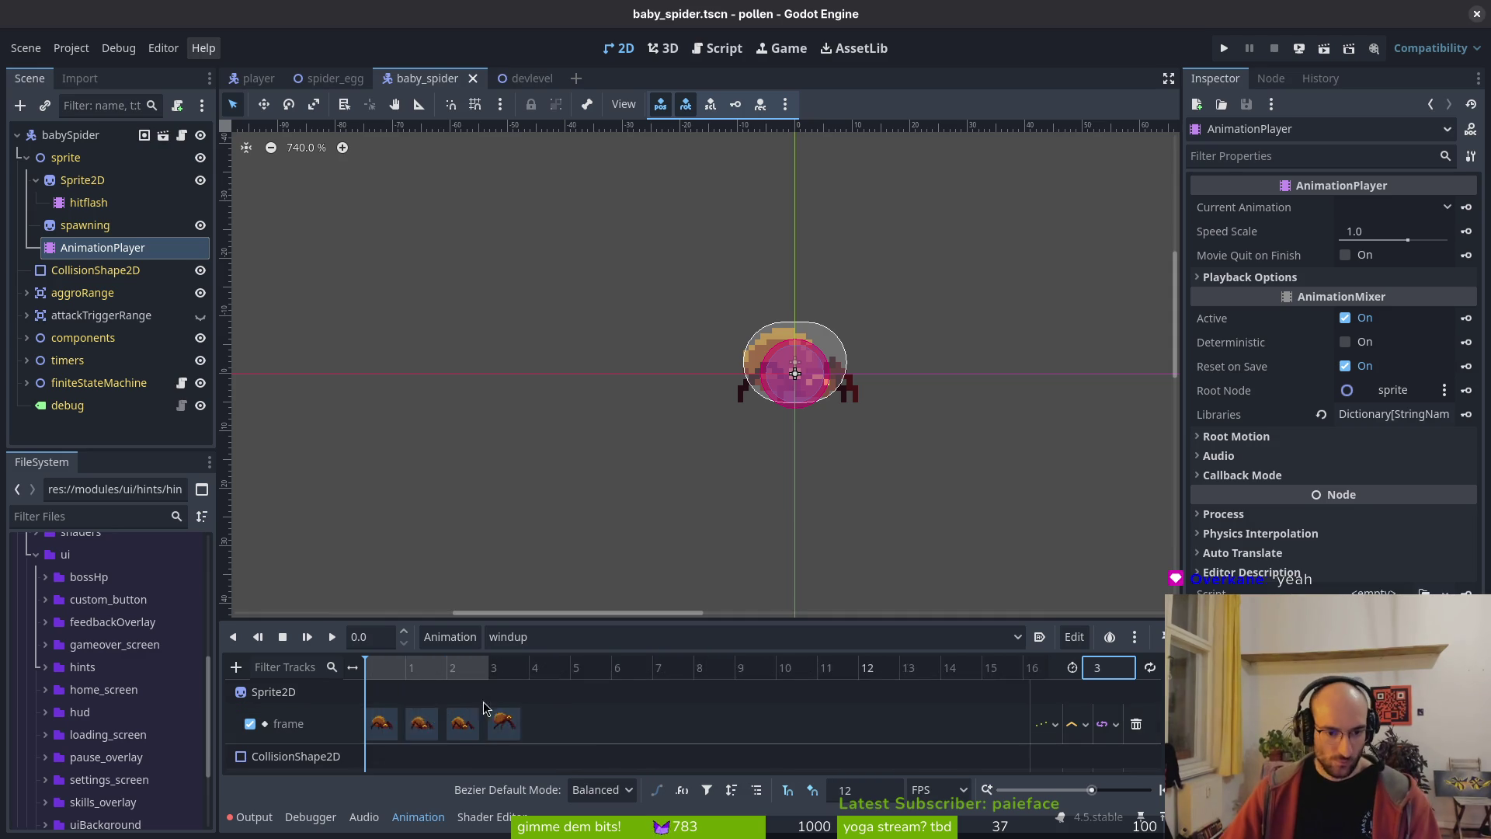
pyautogui.click(644, 722)
pyautogui.press('Delete')
pyautogui.hotkey('ctrl', 's')
pyautogui.hotkey('alt', 'Tab')
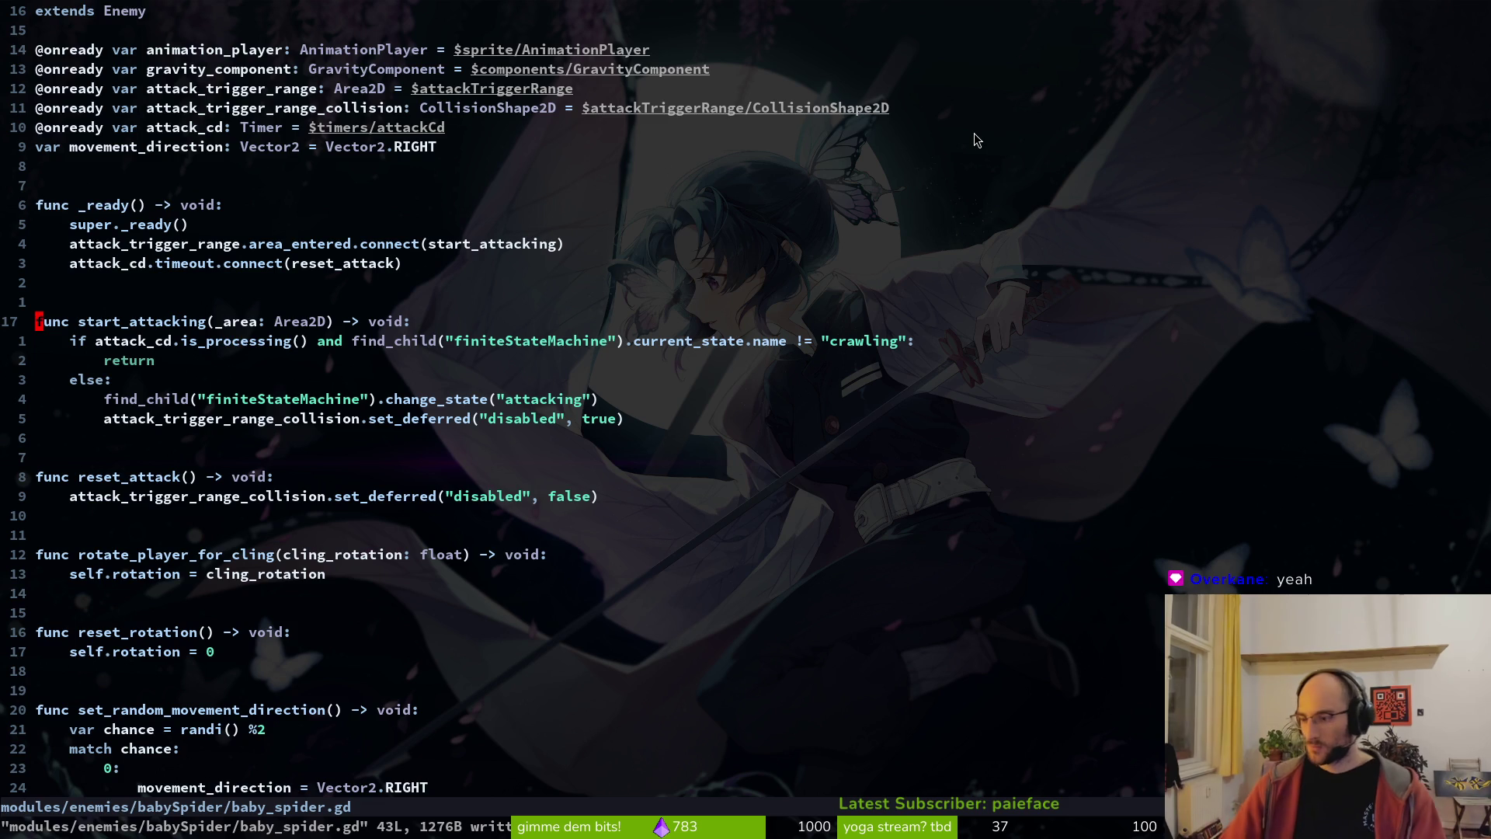
# - Open babySpider's attacking.gd through the project file finder
pyautogui.hotkey('ctrl', 'p')
pyautogui.write('attackinig')
pyautogui.press('BackSpace')
pyautogui.press('BackSpace')
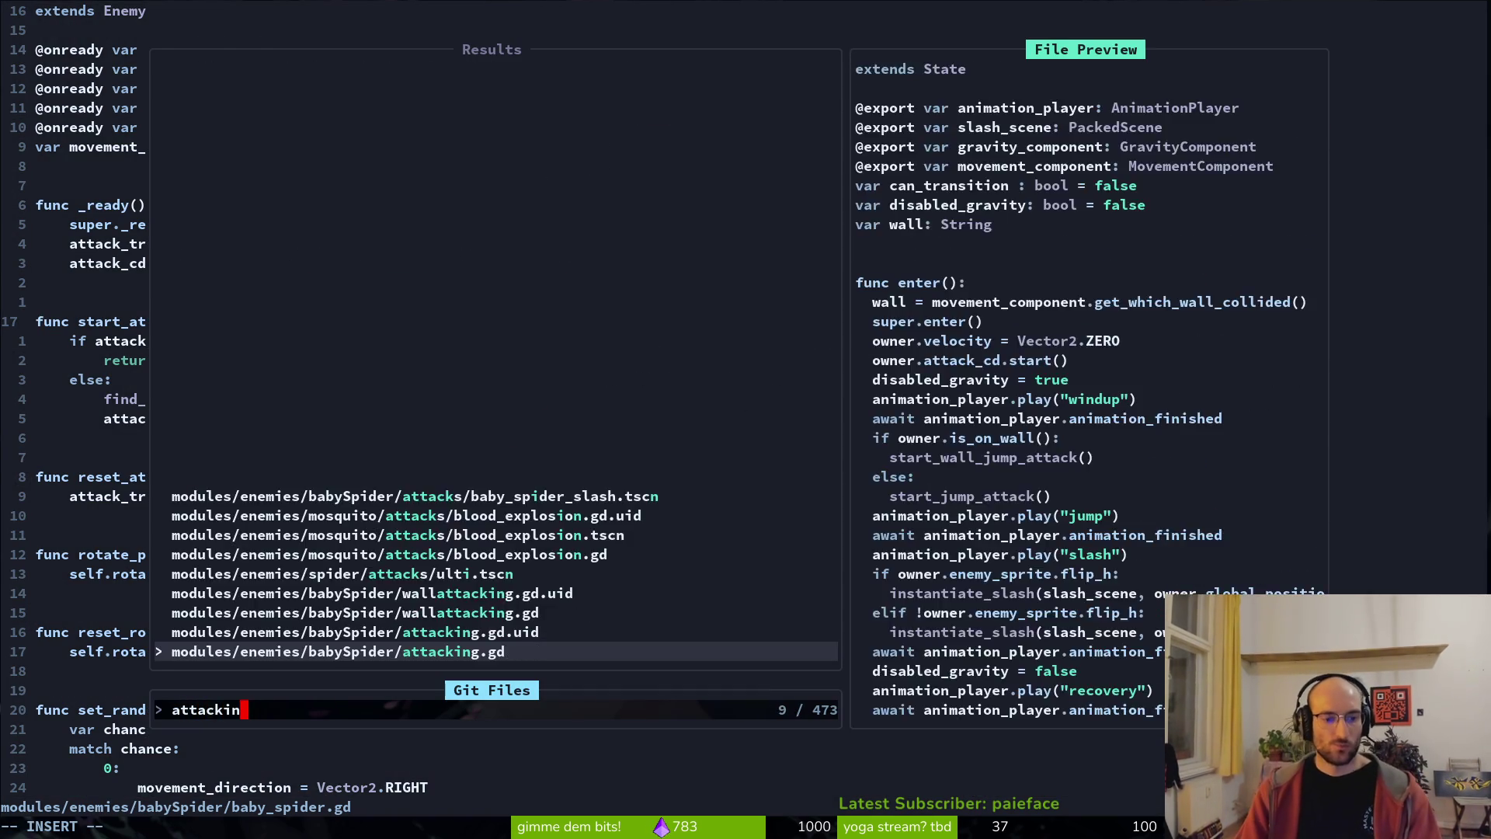
pyautogui.press('Return')
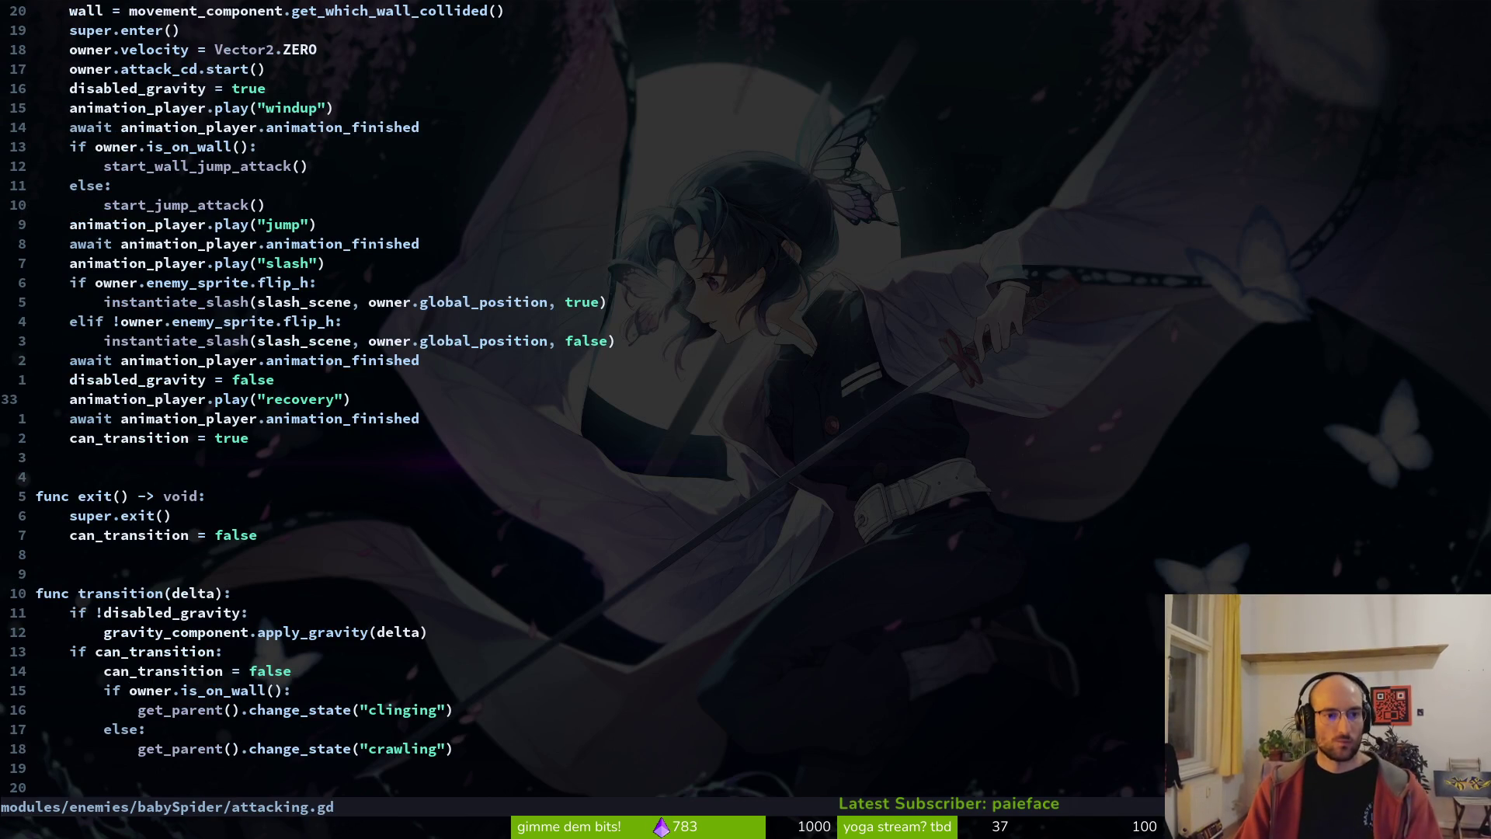
# - Replace the is_on_wall if/else block in enter() with a '# spawn spikes' comment and save
pyautogui.hotkey('ctrl', 'u')
pyautogui.press('j')
pyautogui.press('j')
pyautogui.press('j')
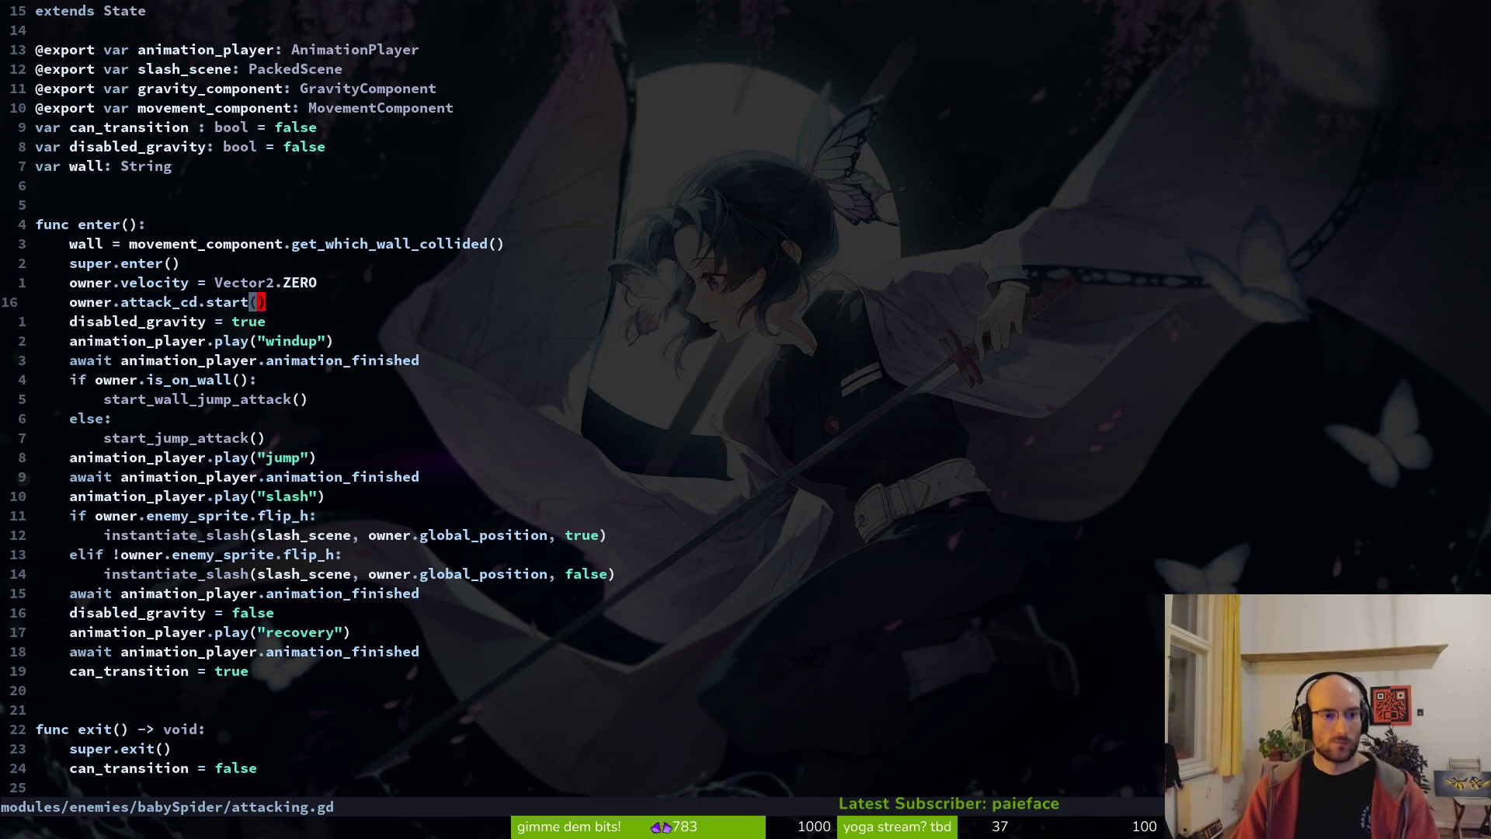
pyautogui.hotkey('shift', 'v')
pyautogui.press('j')
pyautogui.press('j')
pyautogui.press('j')
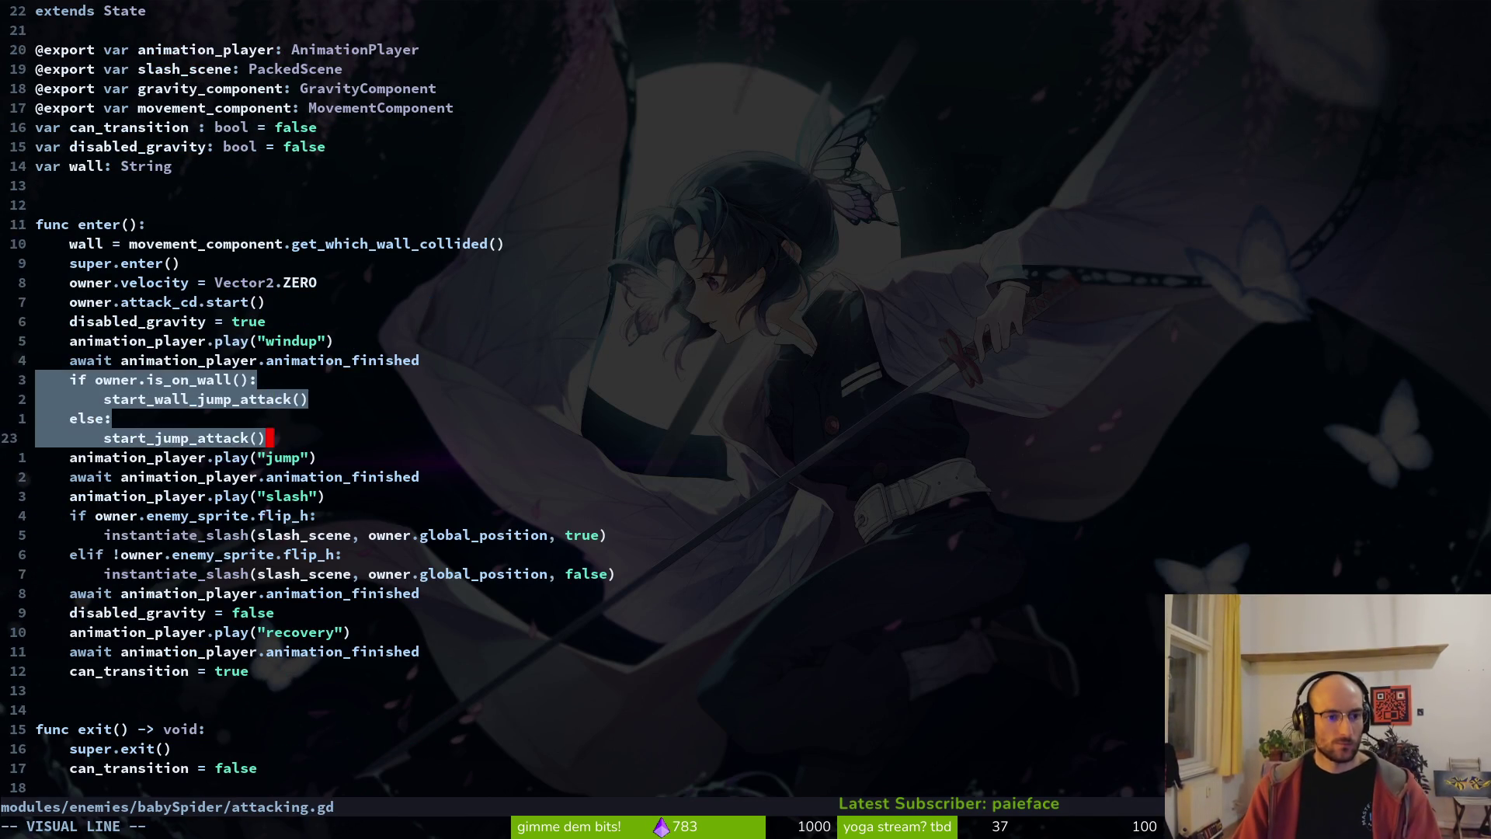
pyautogui.press('d')
pyautogui.press('O')
pyautogui.press('Return')
pyautogui.press('Return')
pyautogui.press('Return')
pyautogui.write('# sp')
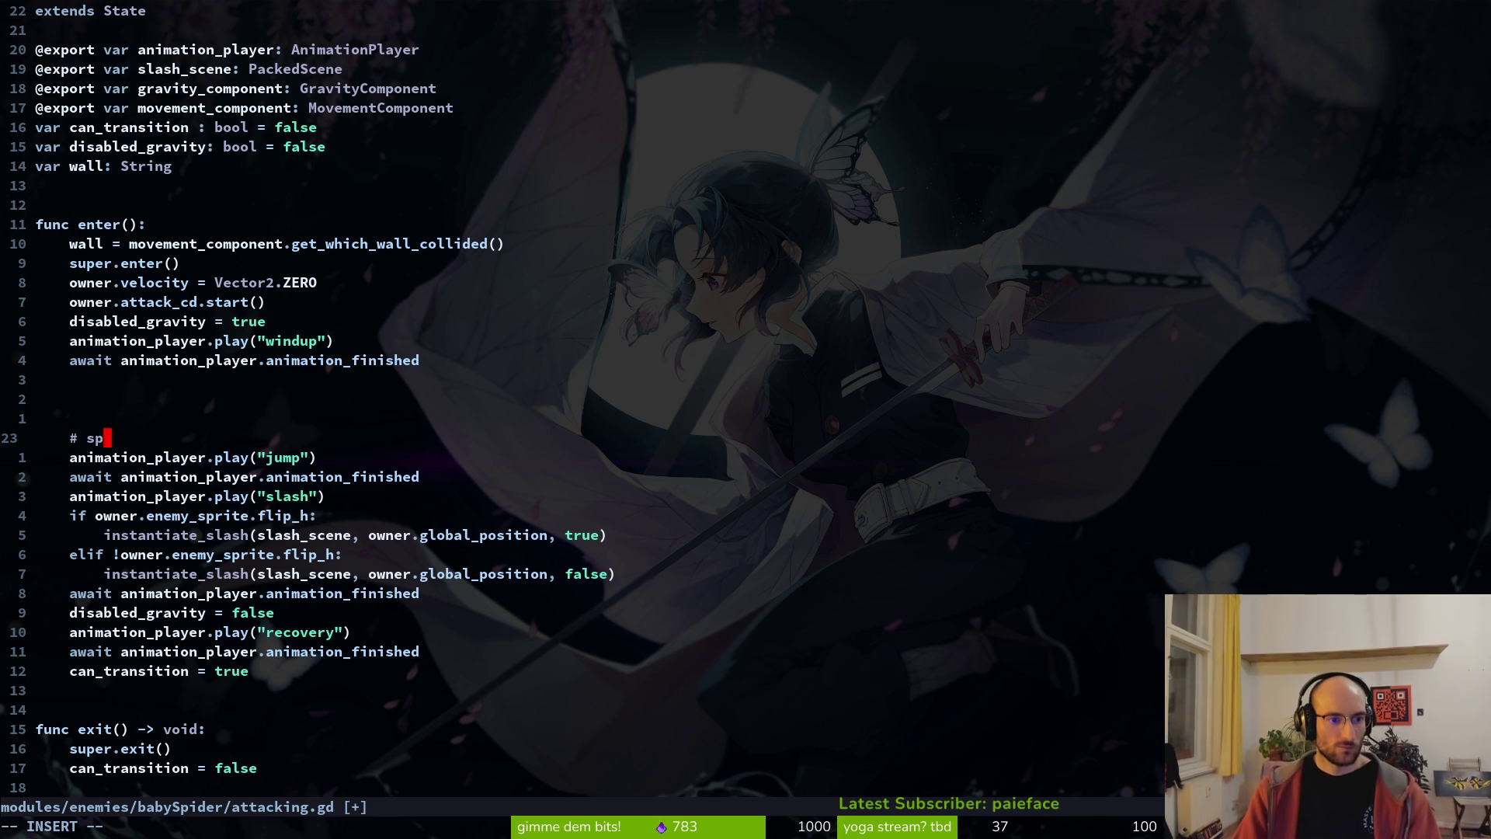
pyautogui.write('awn spikes')
pyautogui.press('Escape')
pyautogui.write(':w')
pyautogui.press('Return')
pyautogui.press('j')
pyautogui.press('j')
# - Move the '# spawn spikes' comment line up three lines and save
pyautogui.press('k')
pyautogui.press('k')
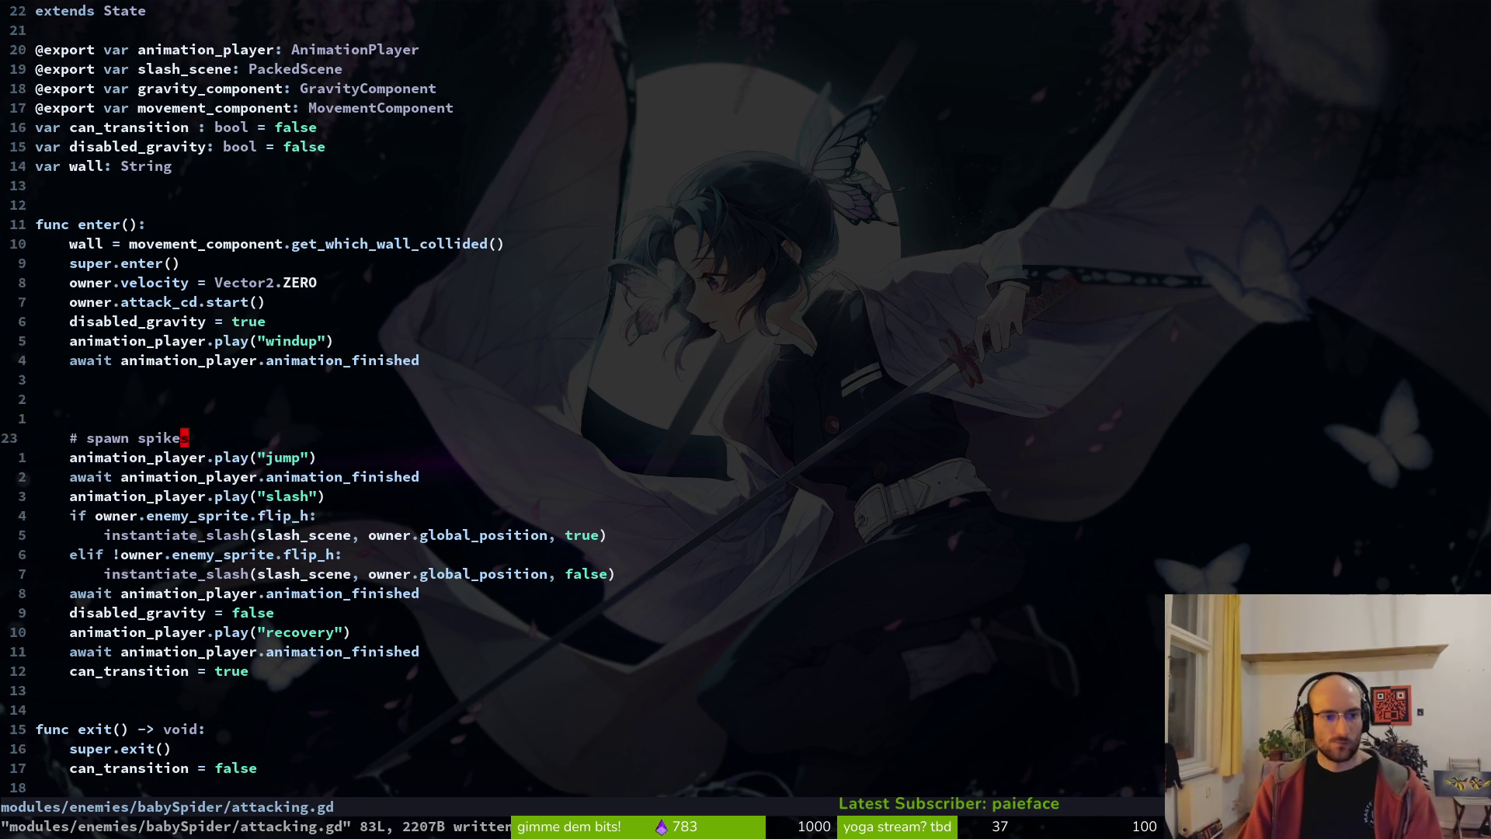
pyautogui.press('V')
pyautogui.press('K')
pyautogui.press('K')
pyautogui.press('K')
pyautogui.press('Escape')
pyautogui.write(':w')
pyautogui.press('Return')
pyautogui.press('j')
# - Delete the jump, await, flip_h slash-spawning and disabled_gravity = false lines
pyautogui.press('j')
pyautogui.press('j')
pyautogui.write('3dd')
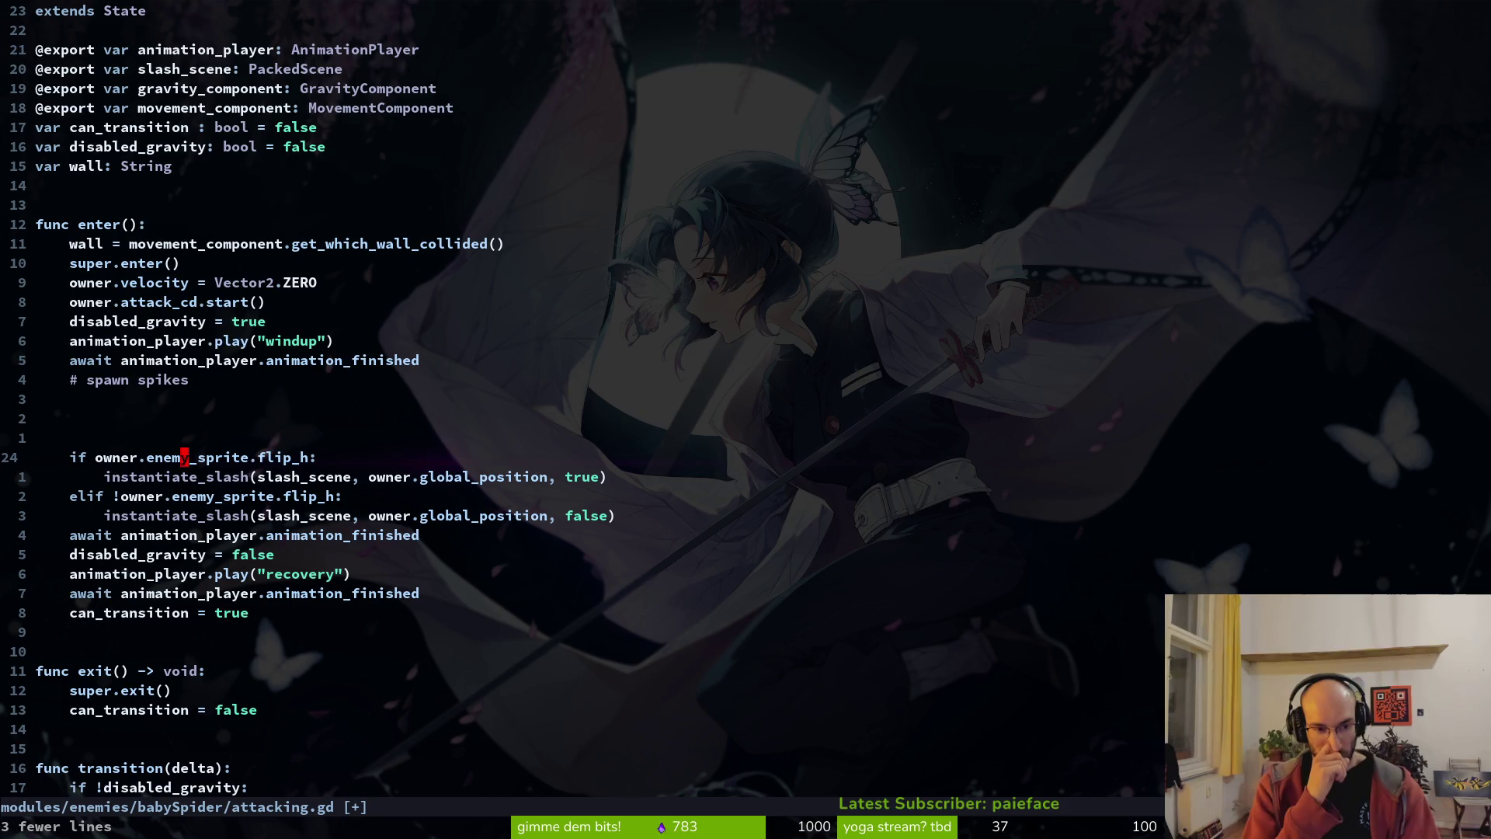
pyautogui.write('V')
pyautogui.press('j')
pyautogui.press('j')
pyautogui.press('j')
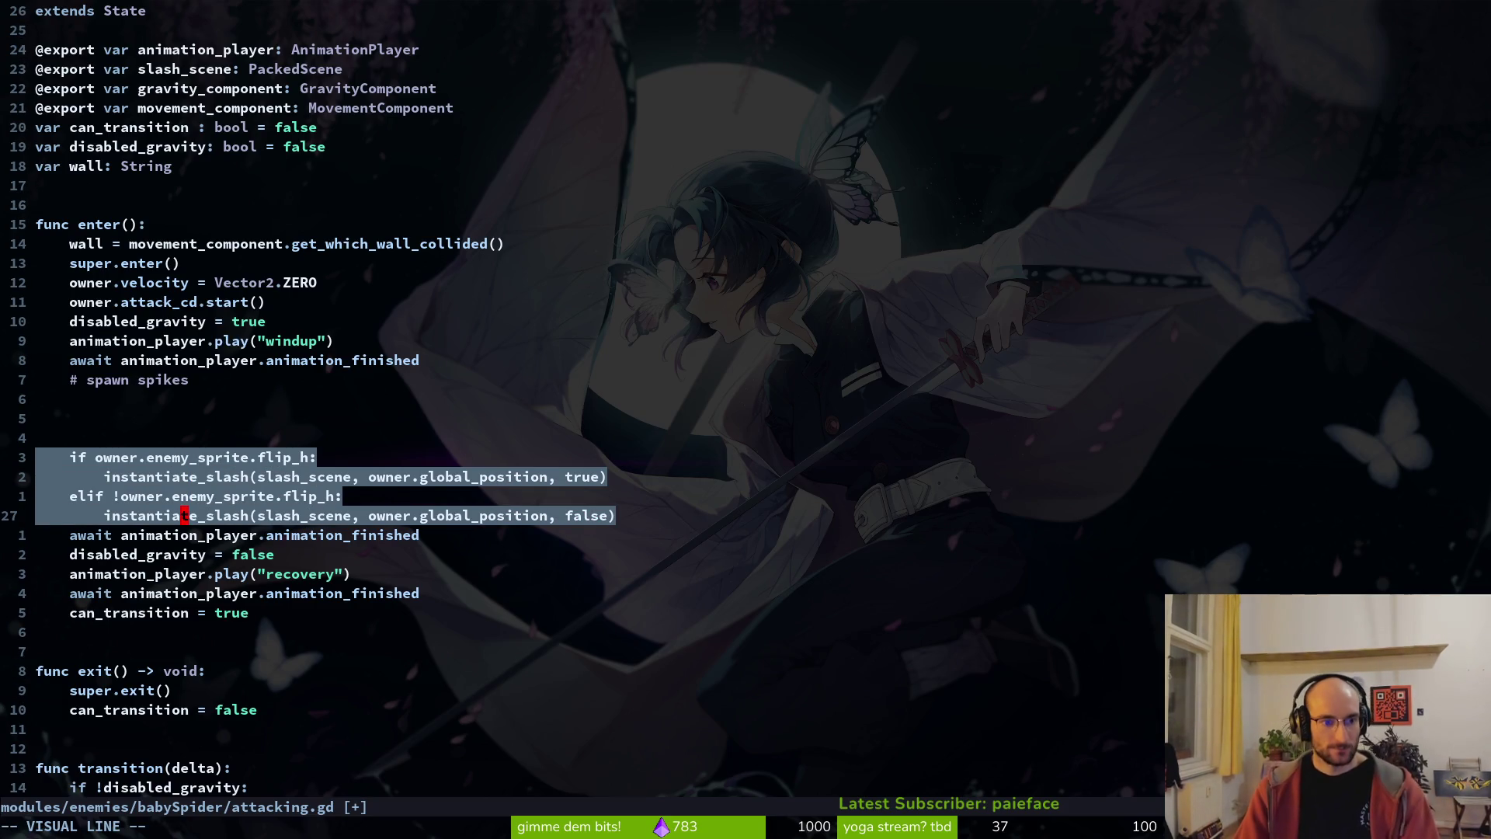
pyautogui.press('d')
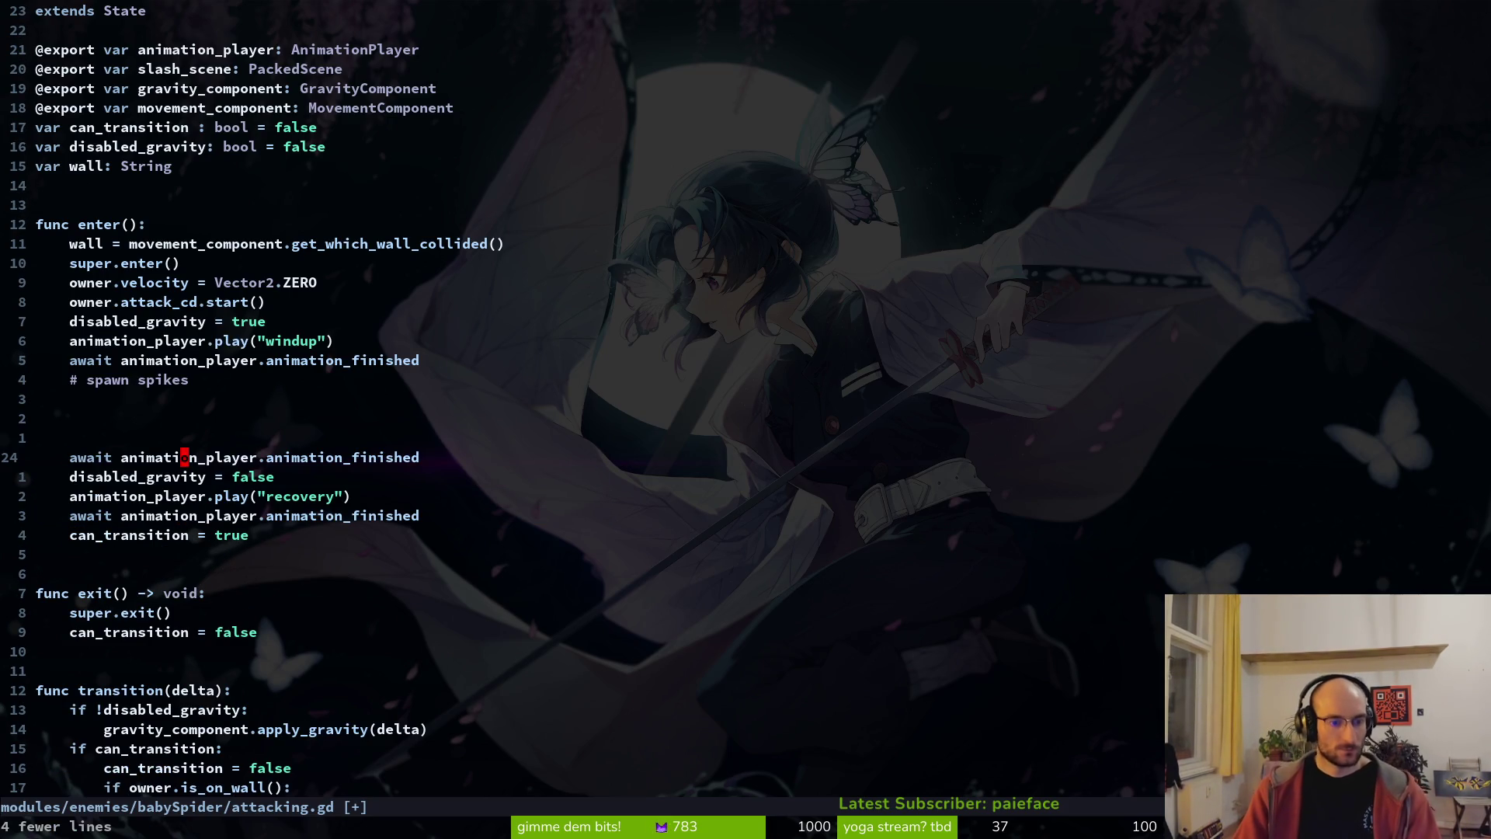
pyautogui.press('d')
pyautogui.press('d')
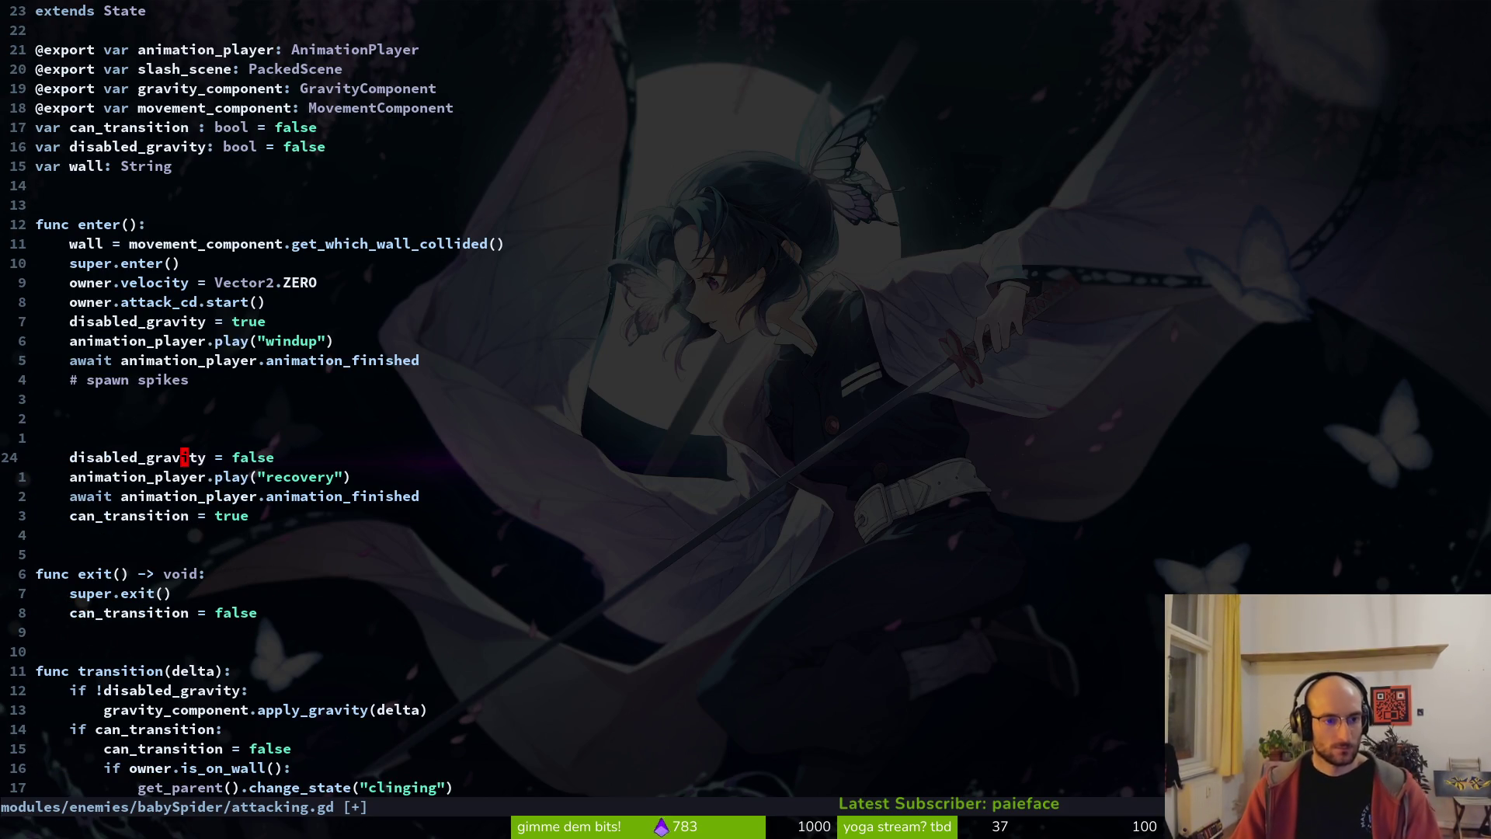
pyautogui.press('d')
pyautogui.press('d')
# - Remove the wall variable declaration and its assignment in enter(), then save
pyautogui.press('k')
pyautogui.press('k')
pyautogui.press('k')
# - Delete the disabled_gravity = true line and the disabled_gravity variable, then save
pyautogui.press('k')
pyautogui.press('d')
pyautogui.press('d')
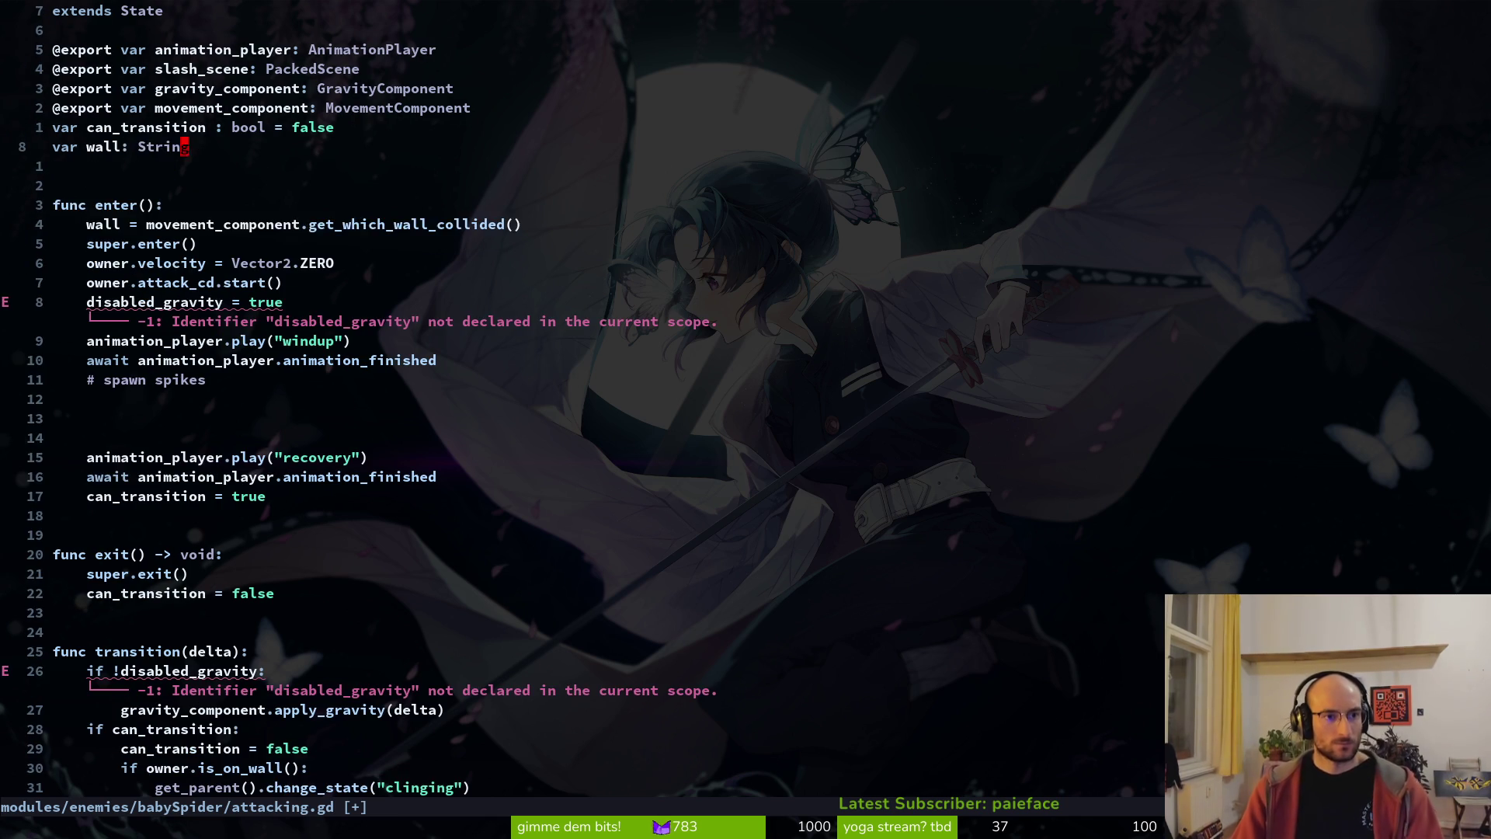
pyautogui.press('d')
pyautogui.press('d')
pyautogui.press('j')
pyautogui.press('j')
pyautogui.press('j')
pyautogui.press('d')
pyautogui.press('d')
pyautogui.write(':w')
pyautogui.press('Return')
pyautogui.press('j')
pyautogui.press('j')
pyautogui.press('j')
pyautogui.press('d')
pyautogui.press('d')
pyautogui.write(':w')
pyautogui.press('Return')
# - Open a new empty line right after the windup play call
pyautogui.press('k')
pyautogui.press('o')
pyautogui.press('Escape')
pyautogui.write(':w')
pyautogui.press('Return')
pyautogui.press('k')
pyautogui.press('k')
pyautogui.press('j')
pyautogui.press('k')
pyautogui.press('j')
pyautogui.press('6')
pyautogui.press('j')
pyautogui.press('6')
pyautogui.press('j')
pyautogui.press('k')
pyautogui.press('k')
pyautogui.press('k')
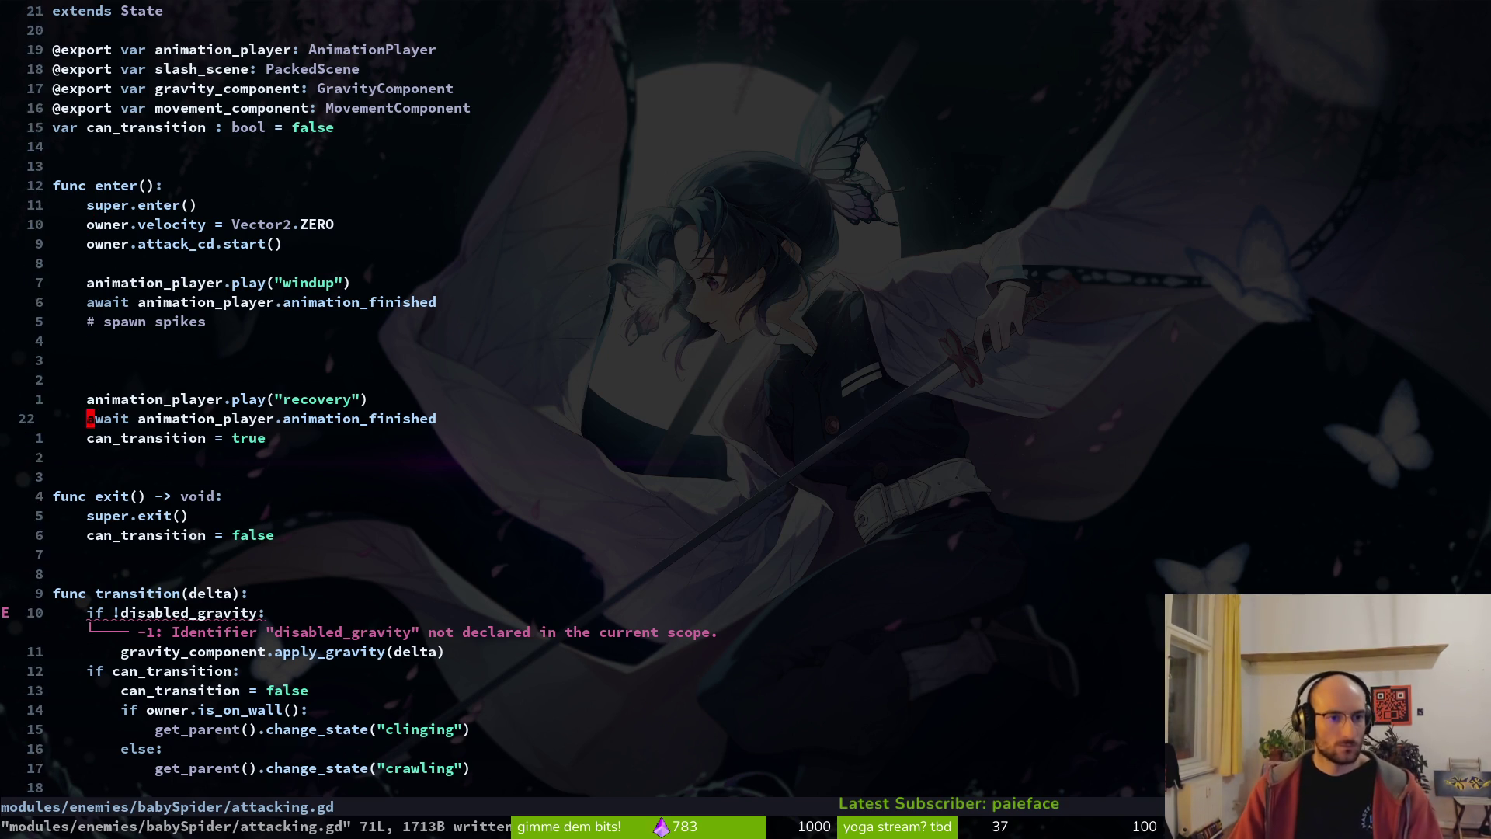
pyautogui.press('k')
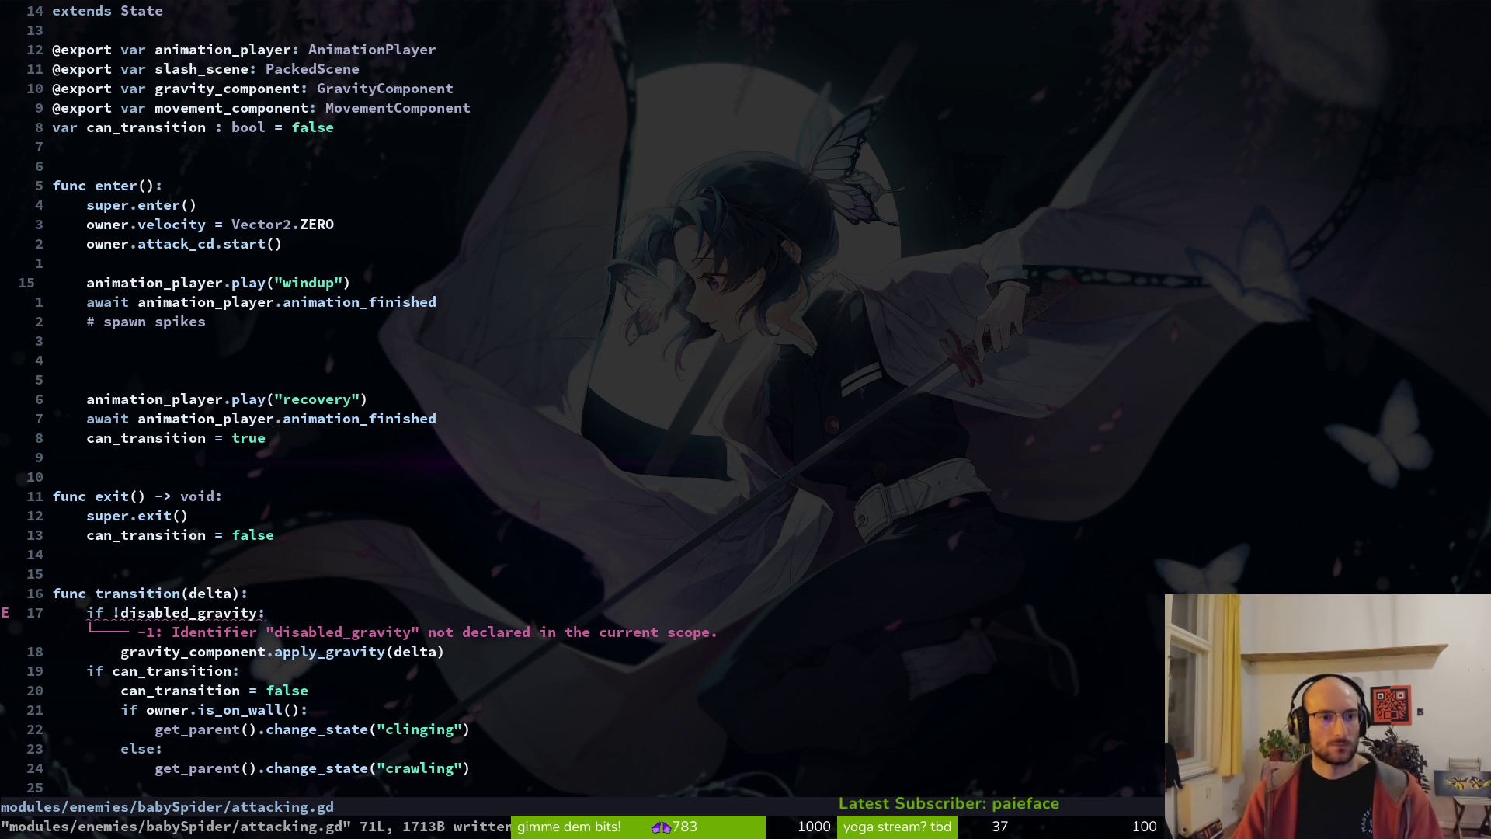
pyautogui.press('o')
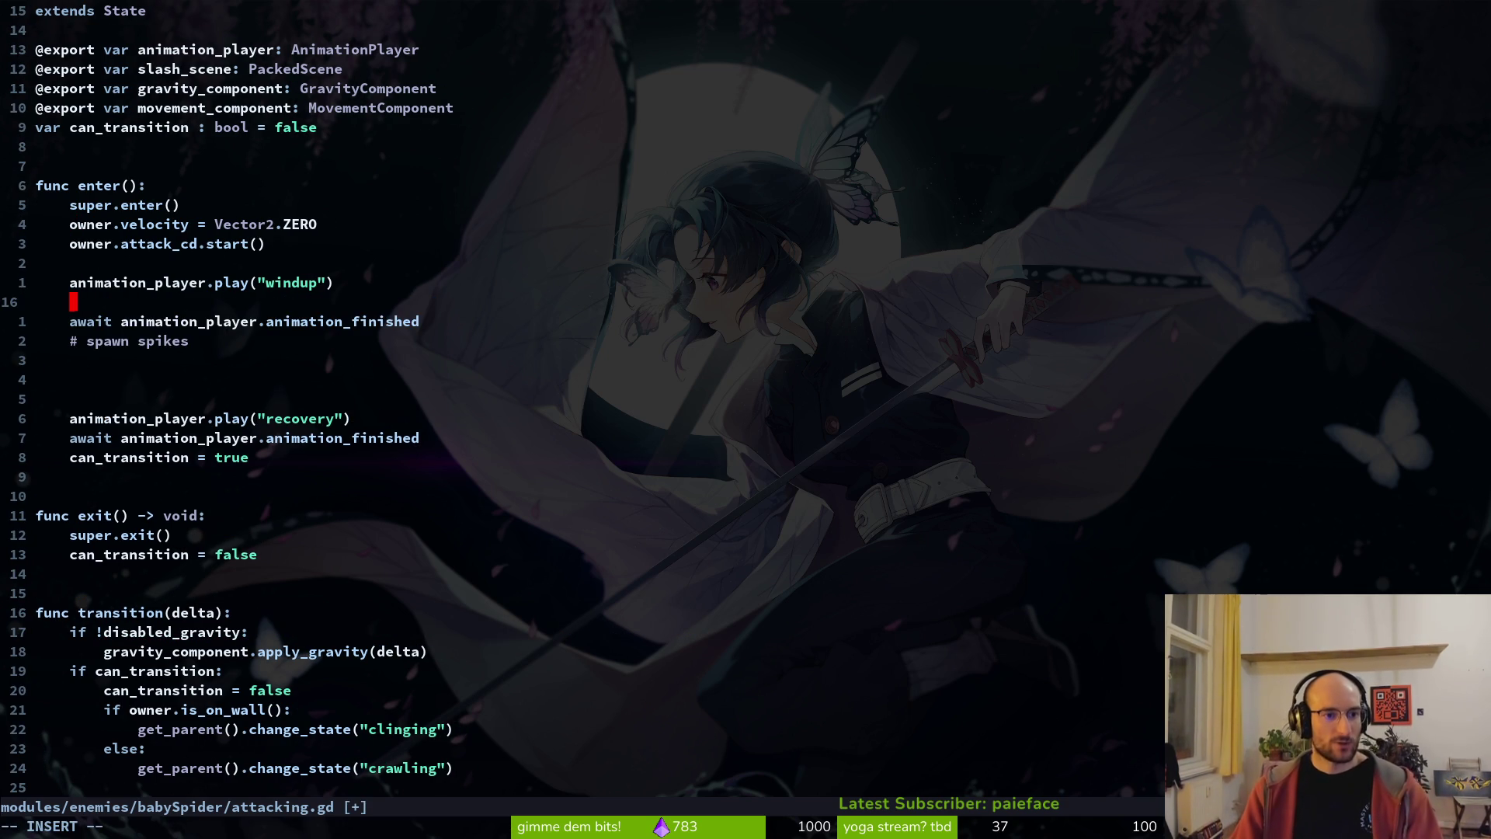
# - Start a VfxHelper.instantiate_warning_icon() call on the new line using autocompletion
pyautogui.write('vfx')
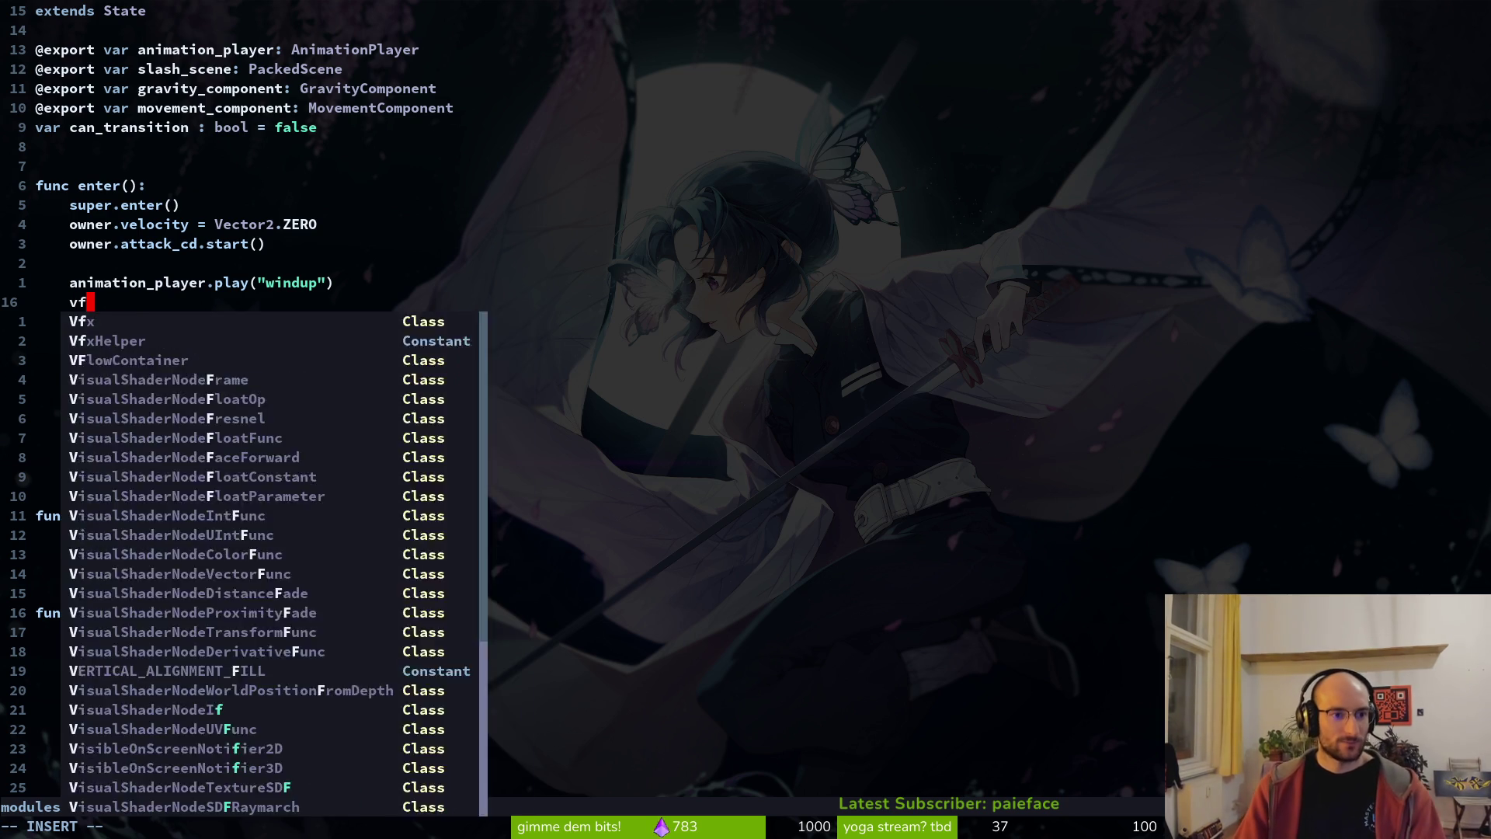
pyautogui.press('Return')
pyautogui.write('Helper.')
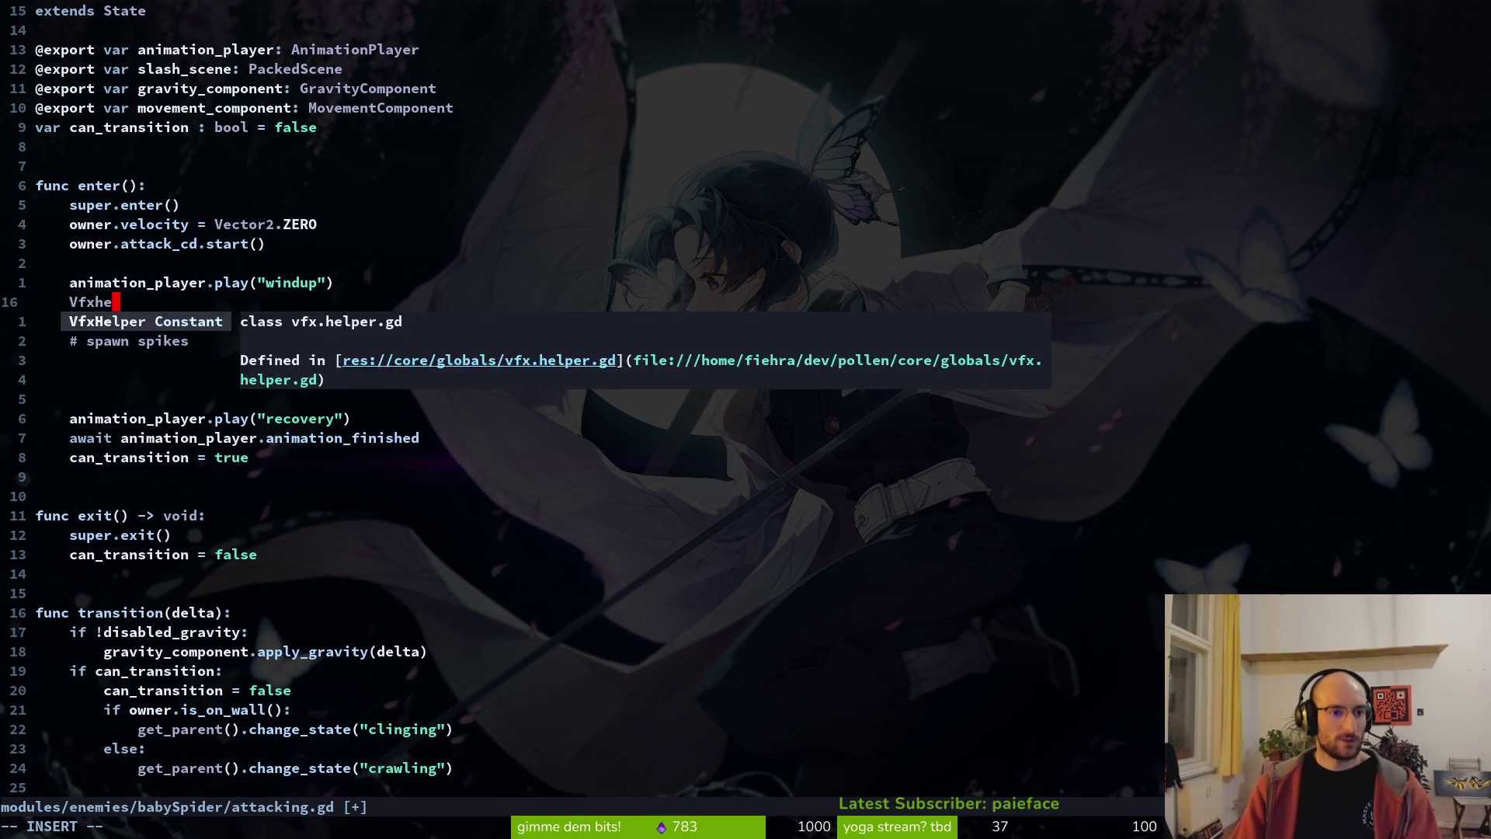
pyautogui.write('ar')
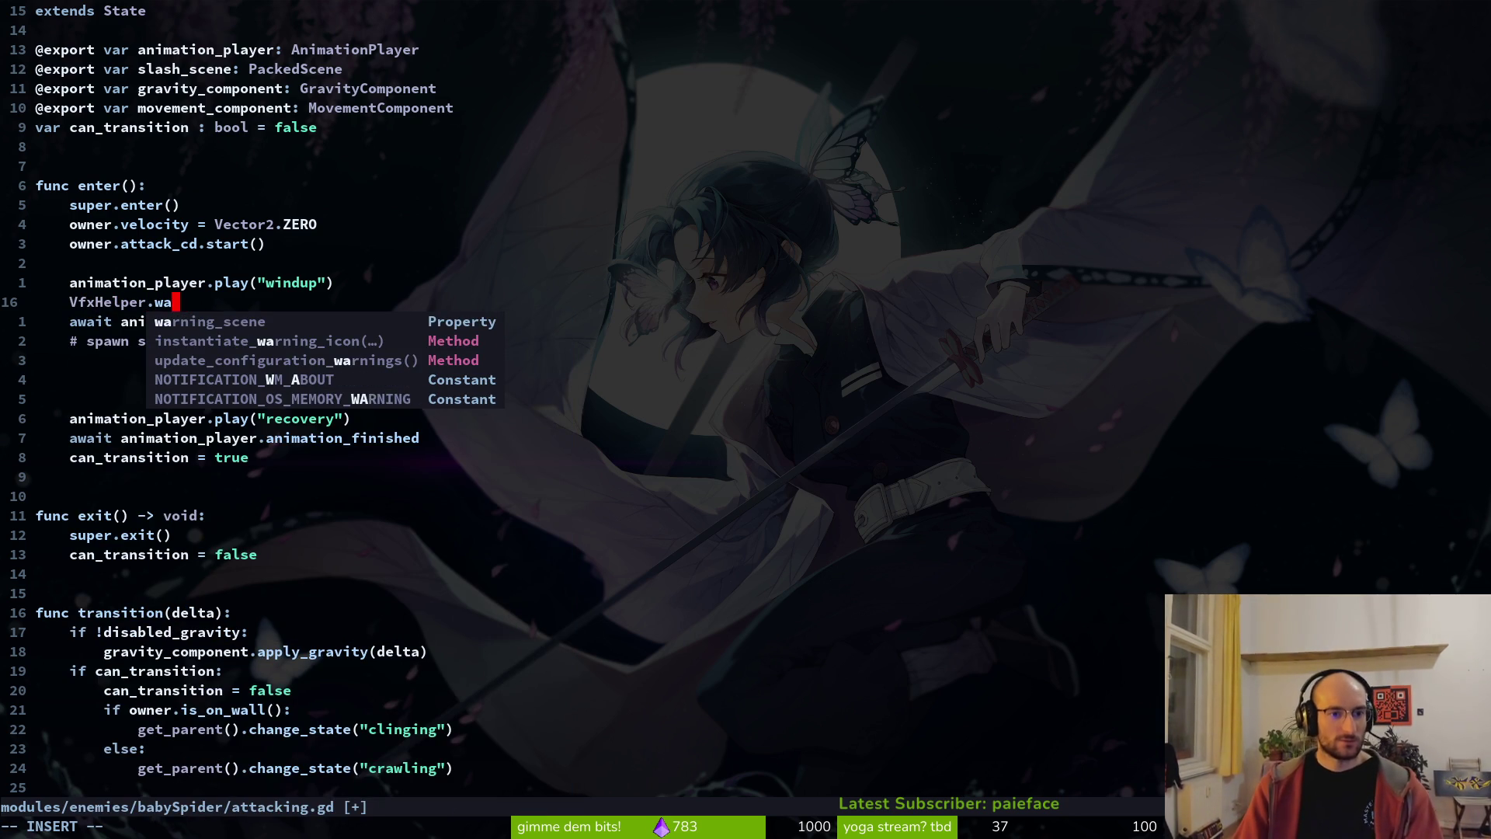
pyautogui.press('Return')
pyautogui.write(')=')
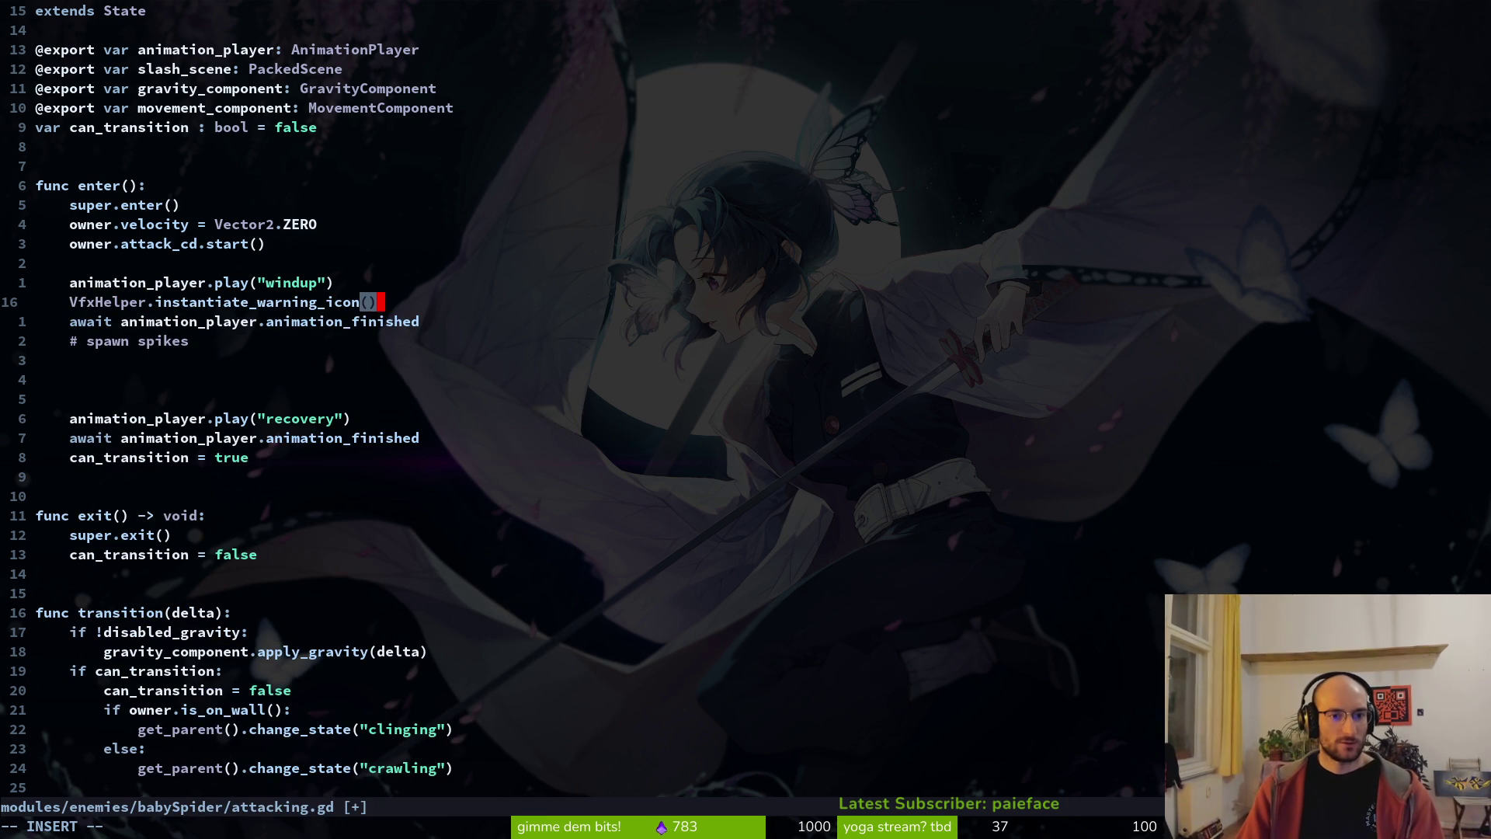
pyautogui.press('Escape')
# - Open vfx_helper.gd and inspect the instantiate_warning_icon function signature
pyautogui.hotkey('ctrl', 'p')
pyautogui.write('vfhe')
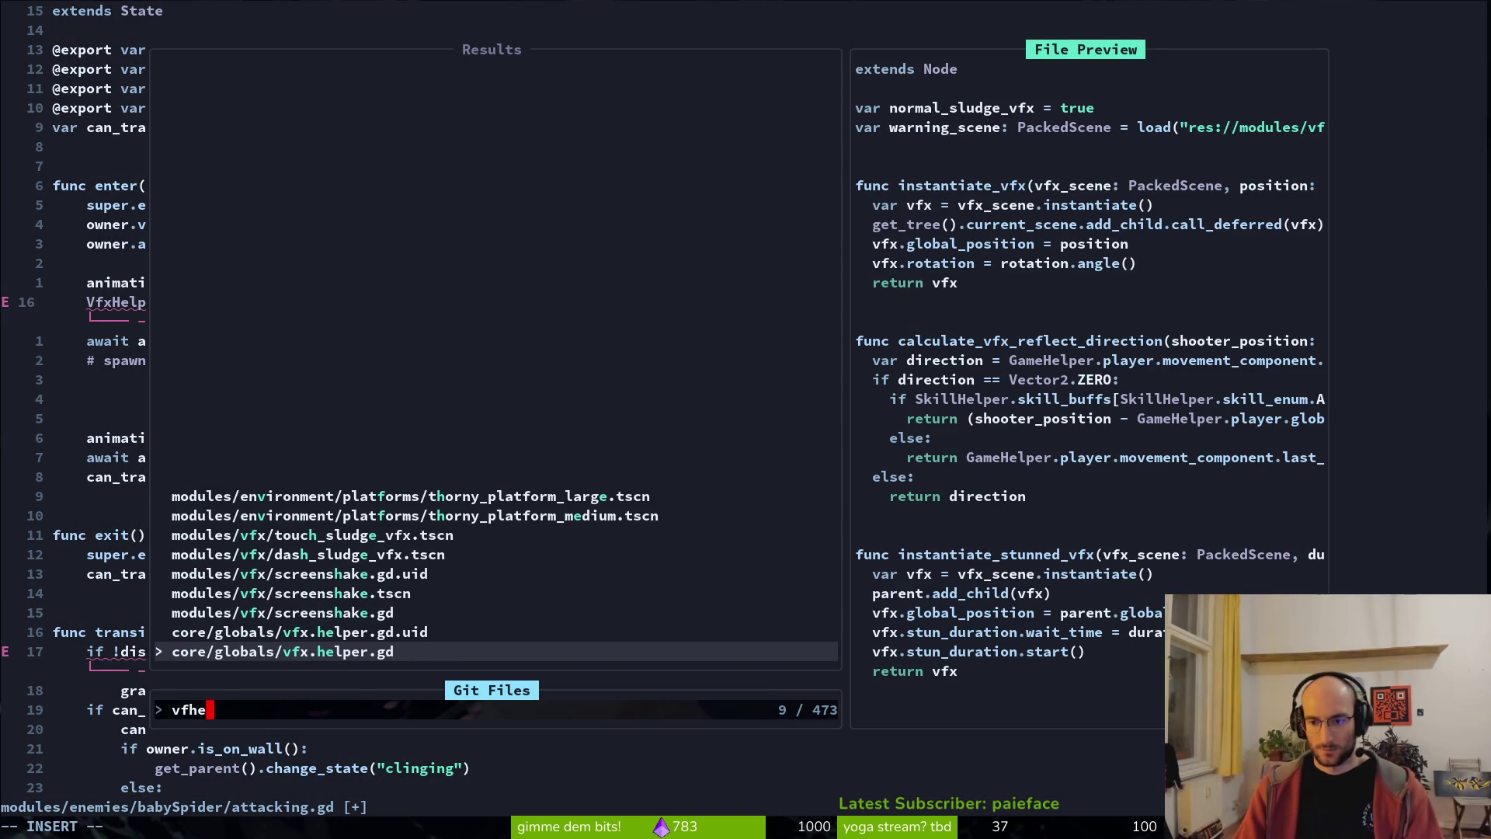
pyautogui.press('Return')
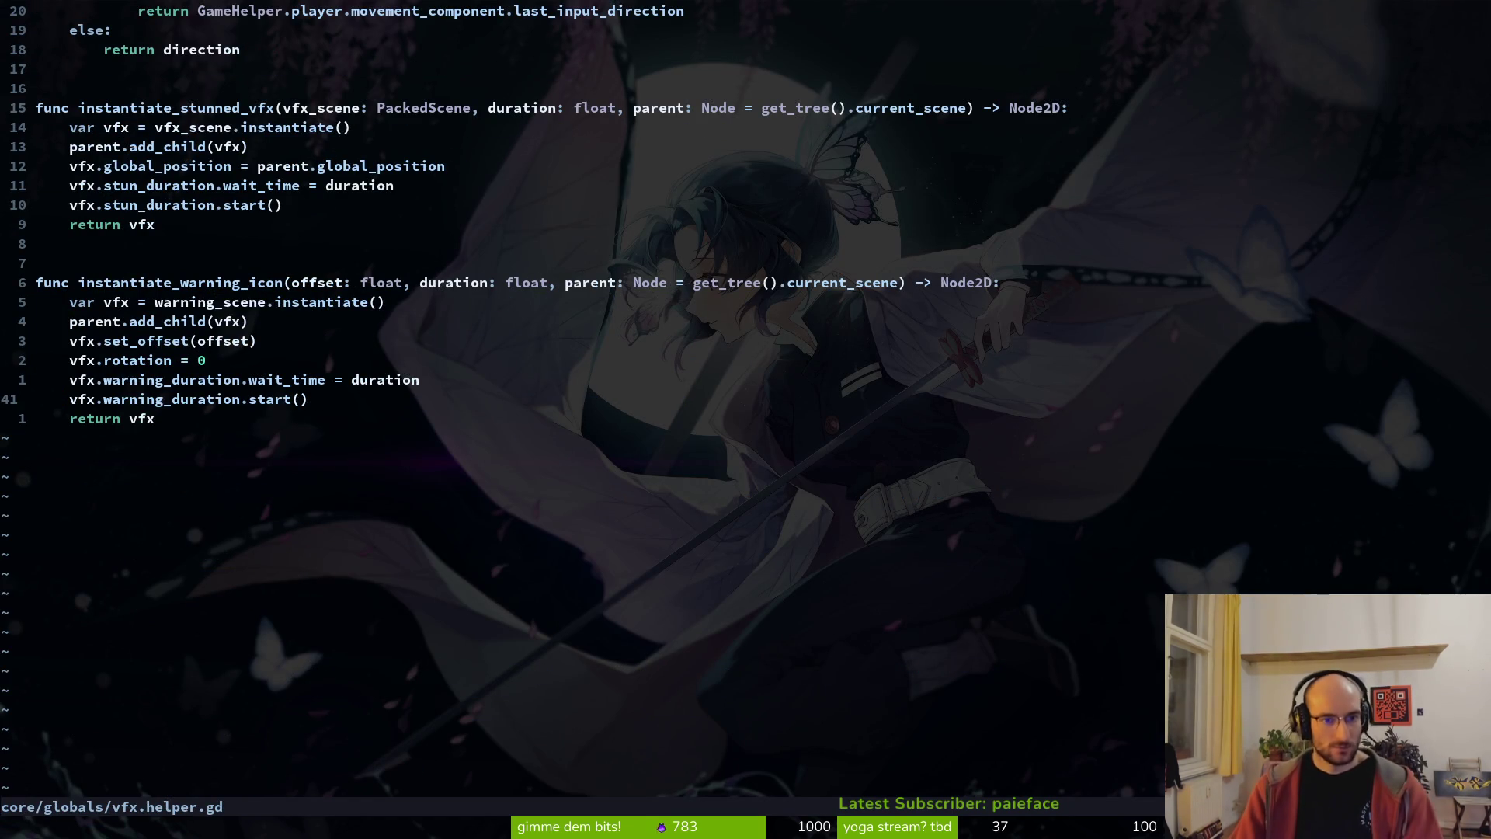
pyautogui.press('k')
pyautogui.press('k')
pyautogui.press('k')
pyautogui.press('j')
pyautogui.press('j')
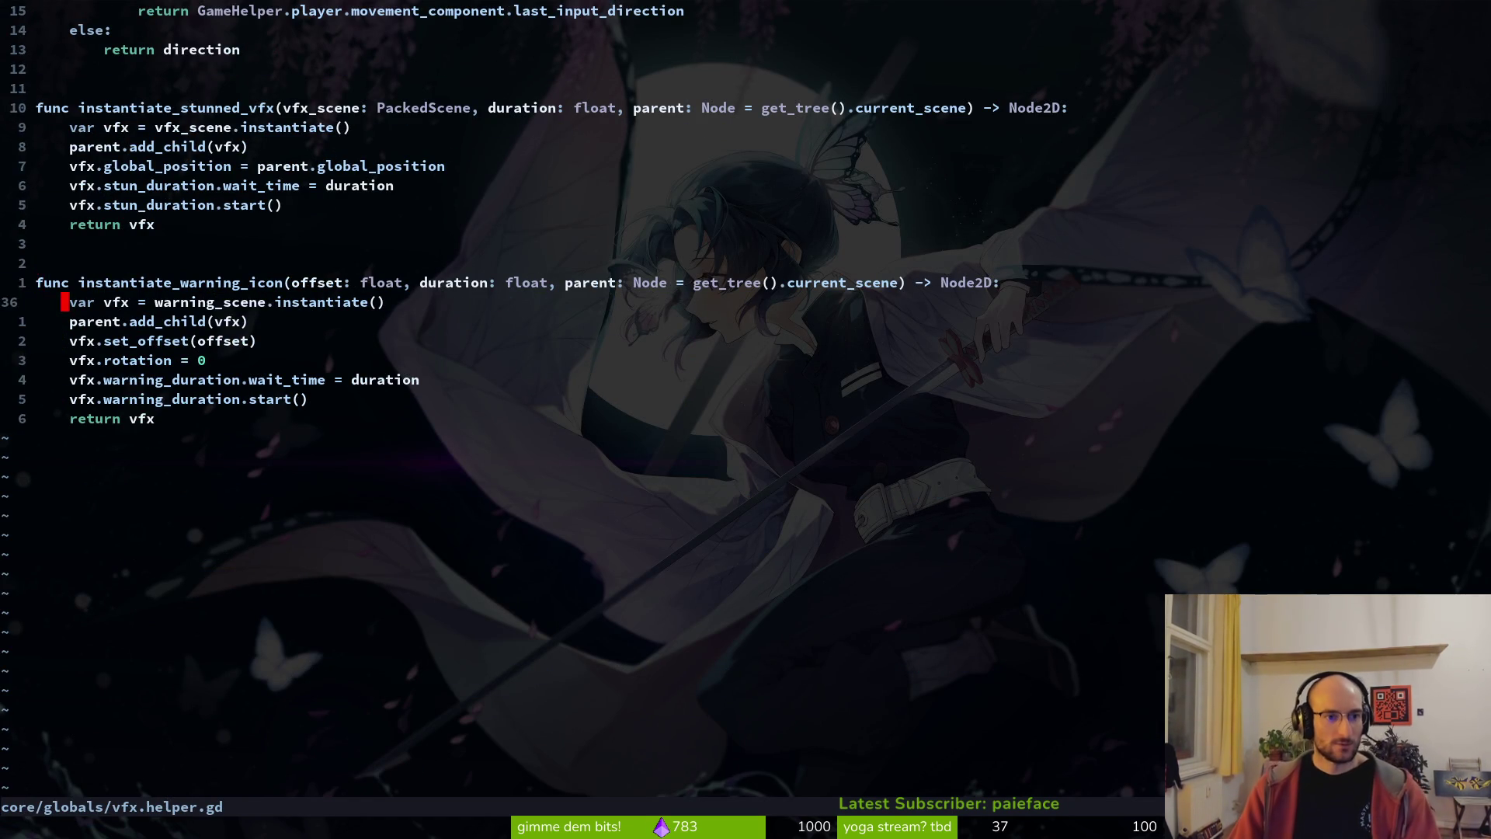
pyautogui.press('k')
pyautogui.press('j')
pyautogui.press('k')
# - Search the project for instantiate_warning_icon and open its use in mutatedFlower's shooting.gd
pyautogui.press('j')
pyautogui.press('w')
pyautogui.press('v')
pyautogui.press('e')
pyautogui.press('space')
pyautogui.press('s')
pyautogui.press('w')
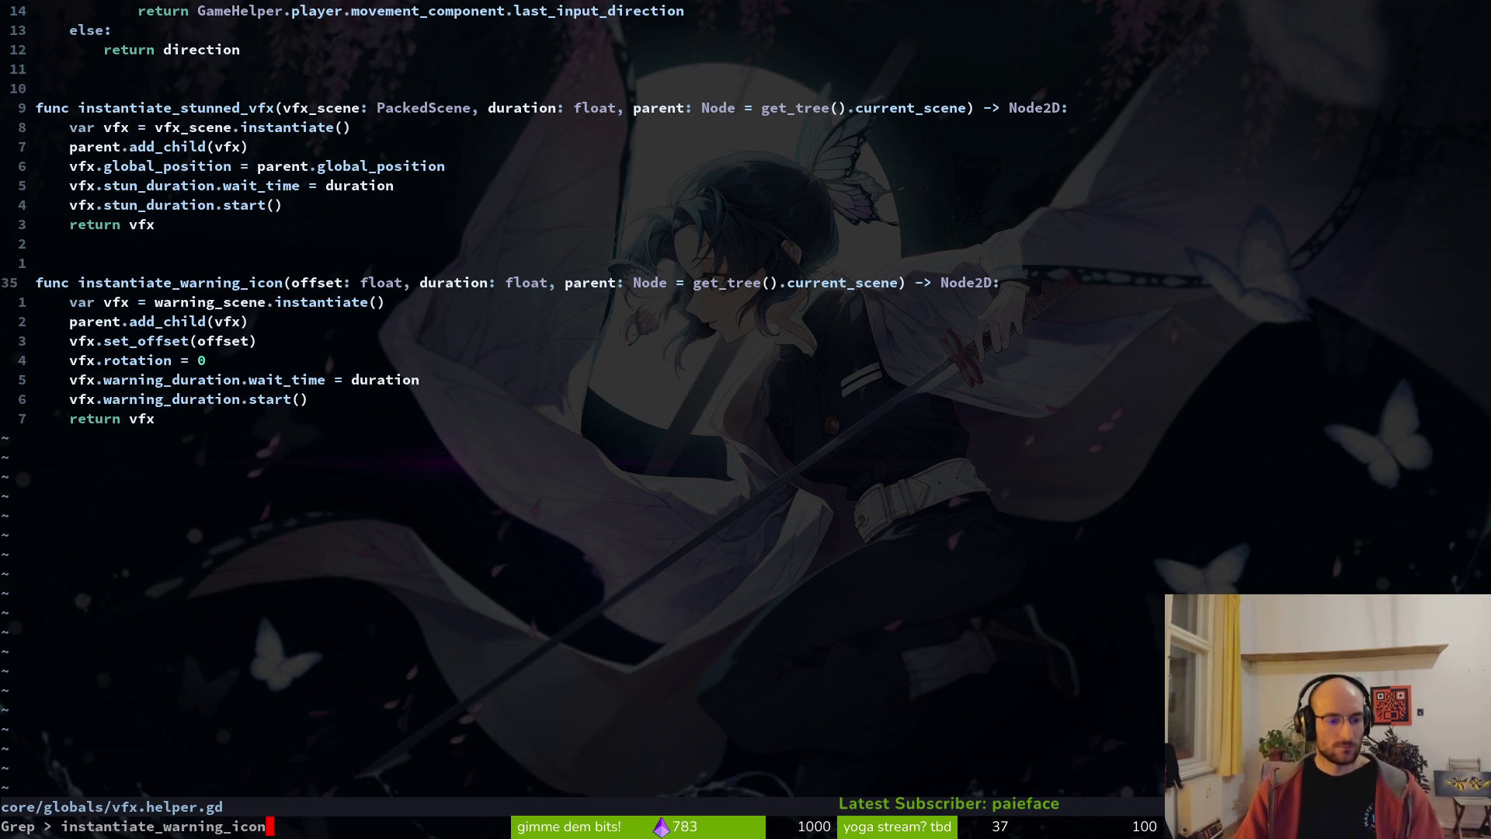
pyautogui.press('Return')
pyautogui.press('Up')
pyautogui.press('Return')
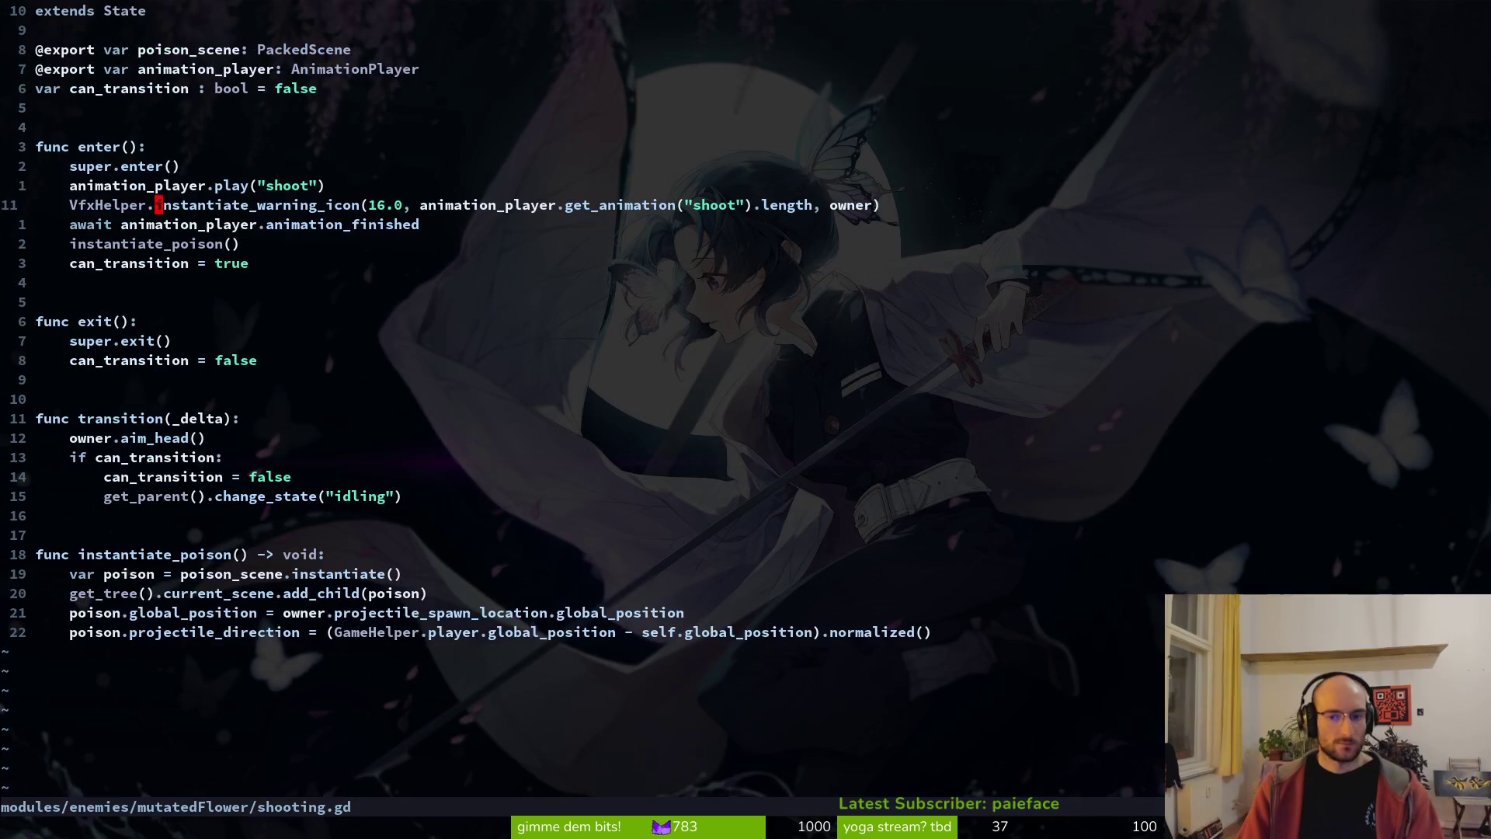
pyautogui.press('g')
pyautogui.press('d')
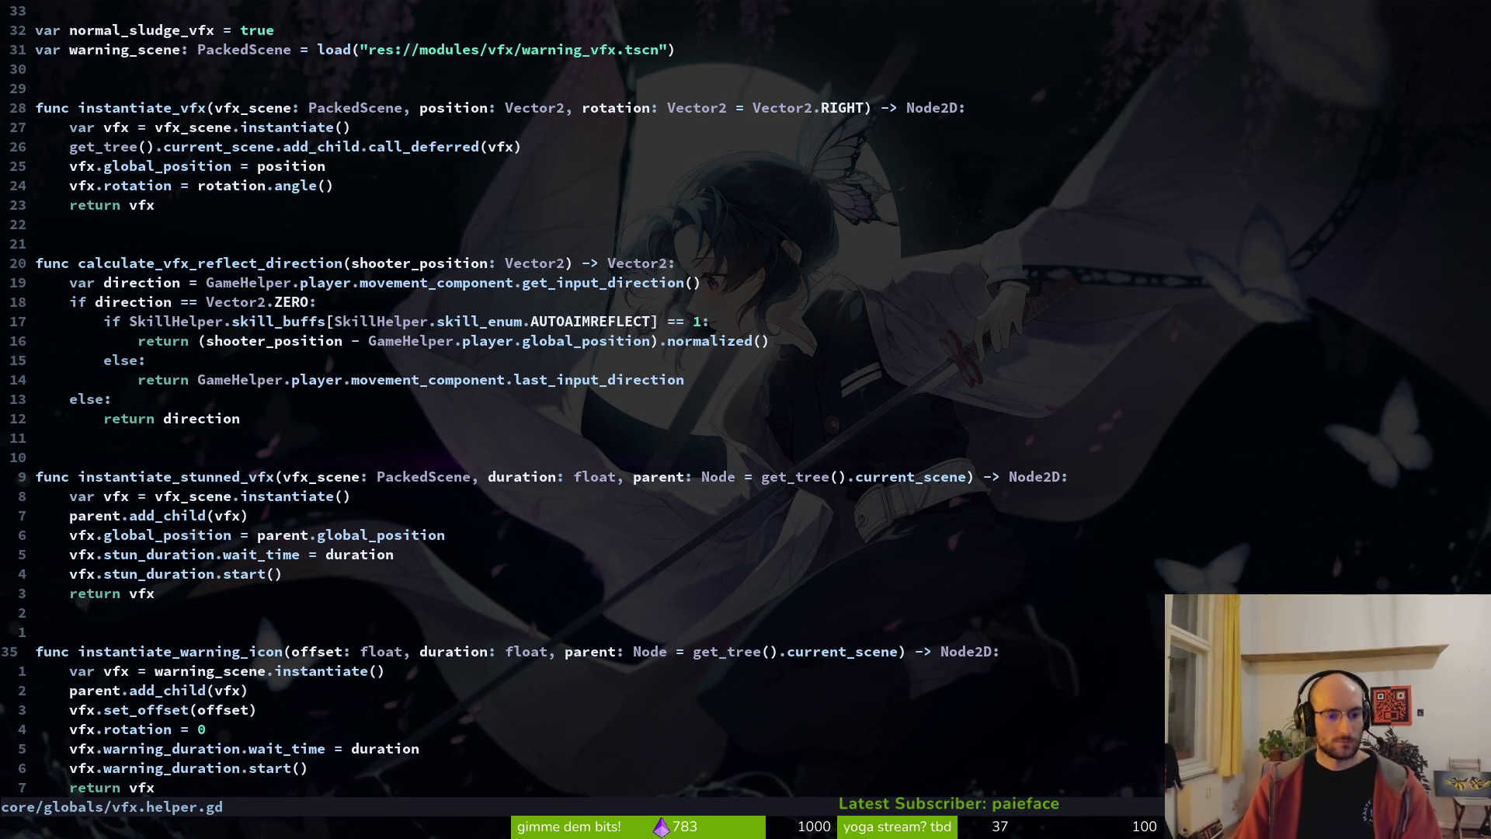
# - Back in attacking.gd, replace the incomplete warning icon line with the full copied call and save
pyautogui.hotkey('ctrl', 'o')
pyautogui.hotkey('ctrl', 'p')
pyautogui.write('attackinig')
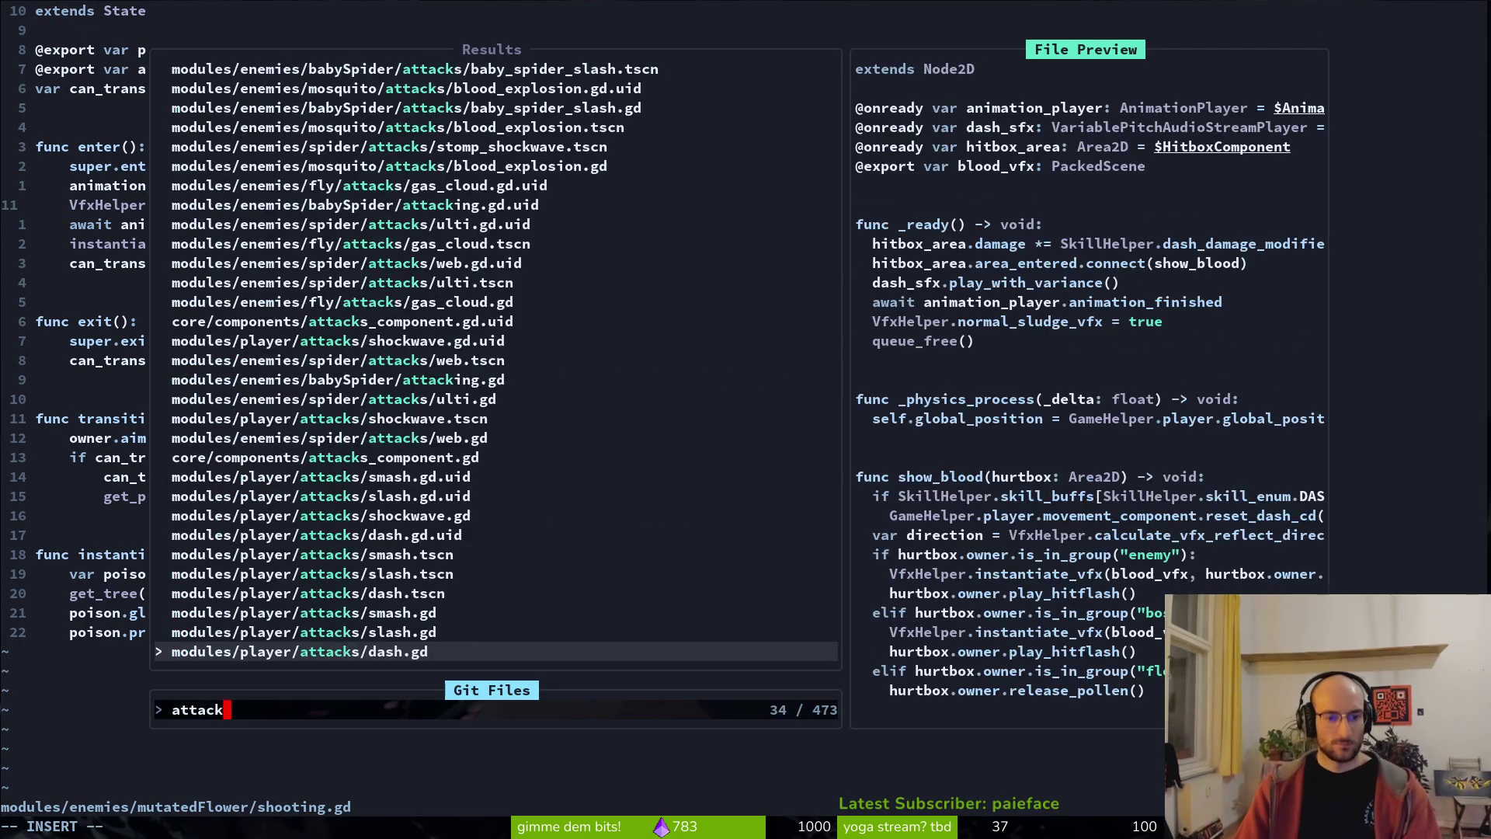
pyautogui.press('BackSpace')
pyautogui.press('BackSpace')
pyautogui.press('BackSpace')
pyautogui.press('Return')
pyautogui.hotkey('shift', 'v')
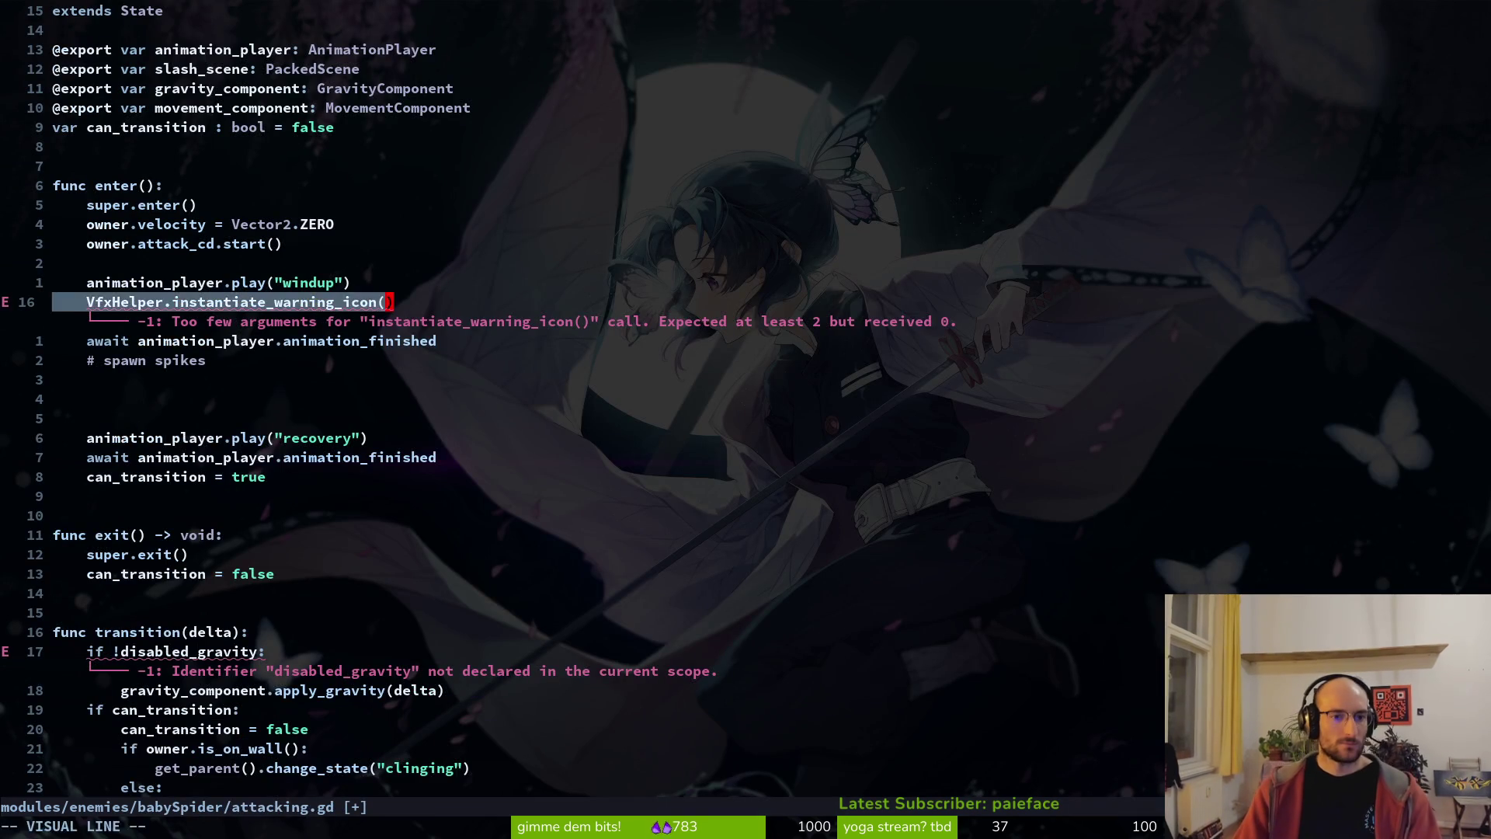
pyautogui.press('p')
pyautogui.press(':w')
pyautogui.press('Return')
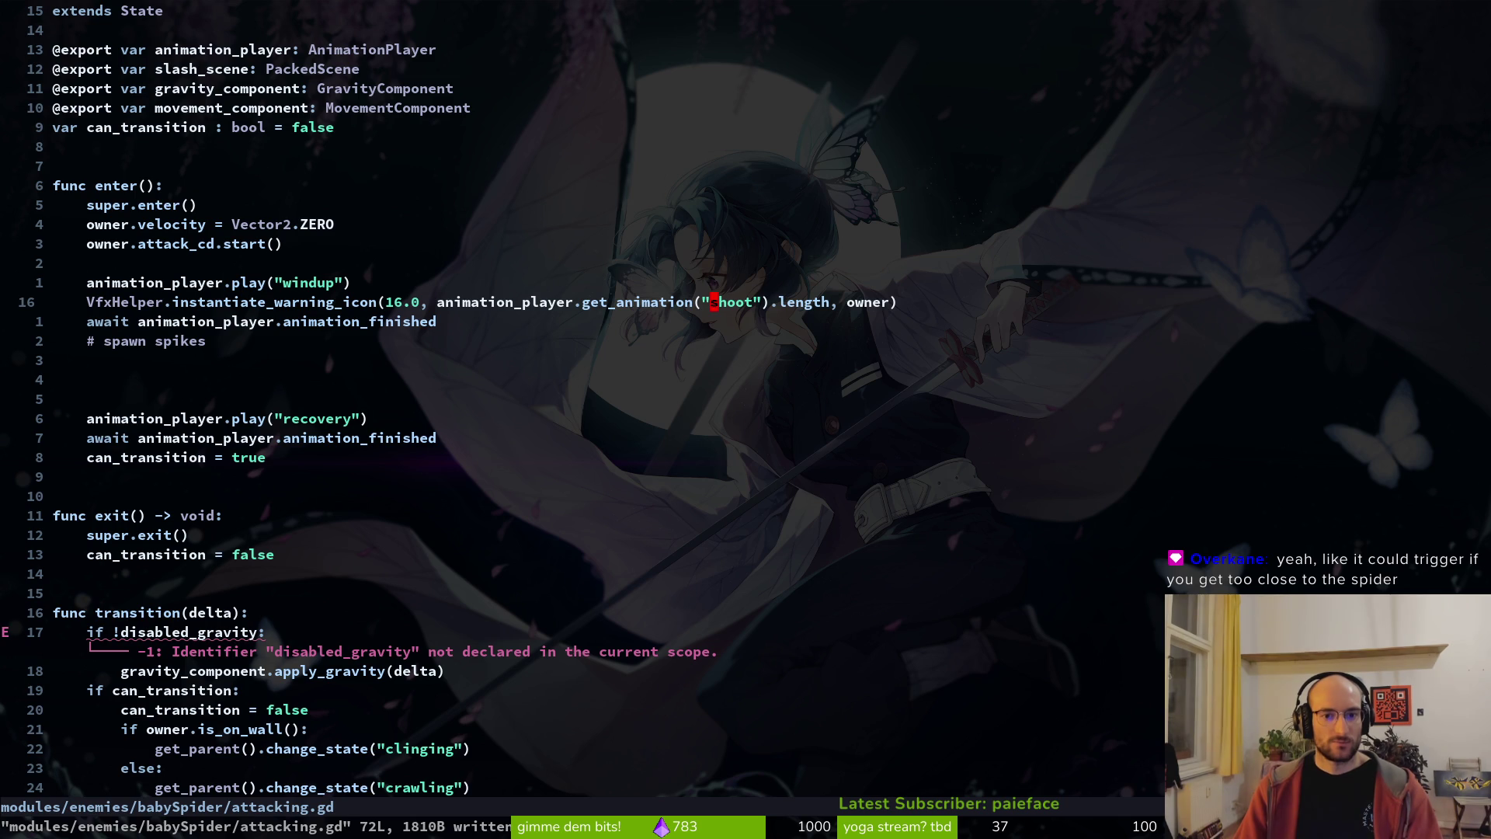
# - Change the call's animation name from 'shoot' to 'windup' and save
pyautogui.press('c')
pyautogui.press('i')
pyautogui.press('"')
pyautogui.write('windup')
pyautogui.press('Escape')
pyautogui.write(':w')
pyautogui.press('Return')
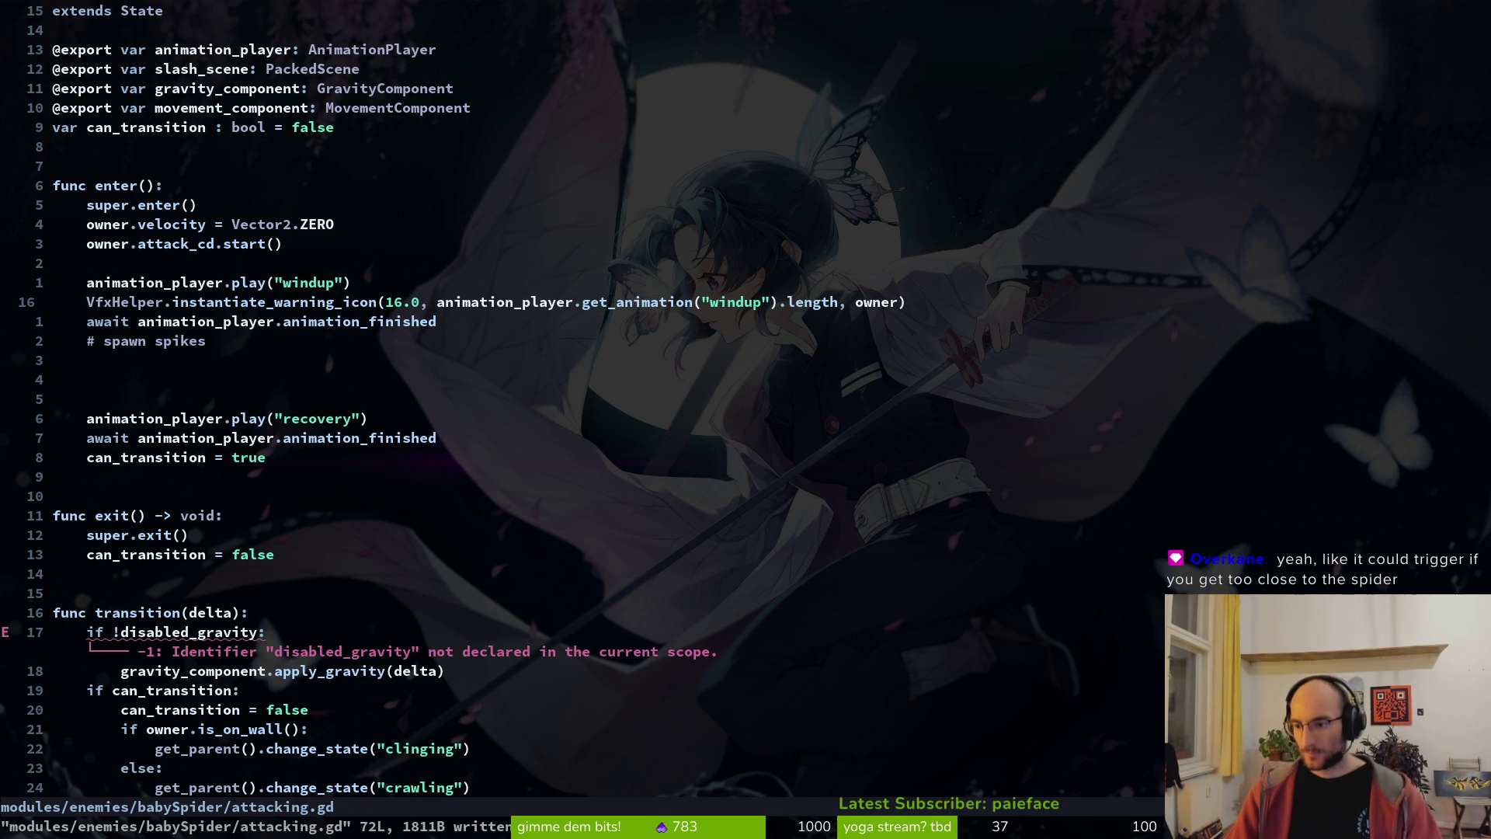
# - Delete the disabled_gravity block from attacking.gd and save
pyautogui.press('k')
pyautogui.press('k')
pyautogui.press('j')
pyautogui.press('k')
pyautogui.press('j')
pyautogui.press('j')
pyautogui.press('j')
pyautogui.press('j')
pyautogui.press('j')
pyautogui.press('j')
pyautogui.hotkey('shift', 'v')
pyautogui.press('j')
pyautogui.press('j')
pyautogui.press('d')
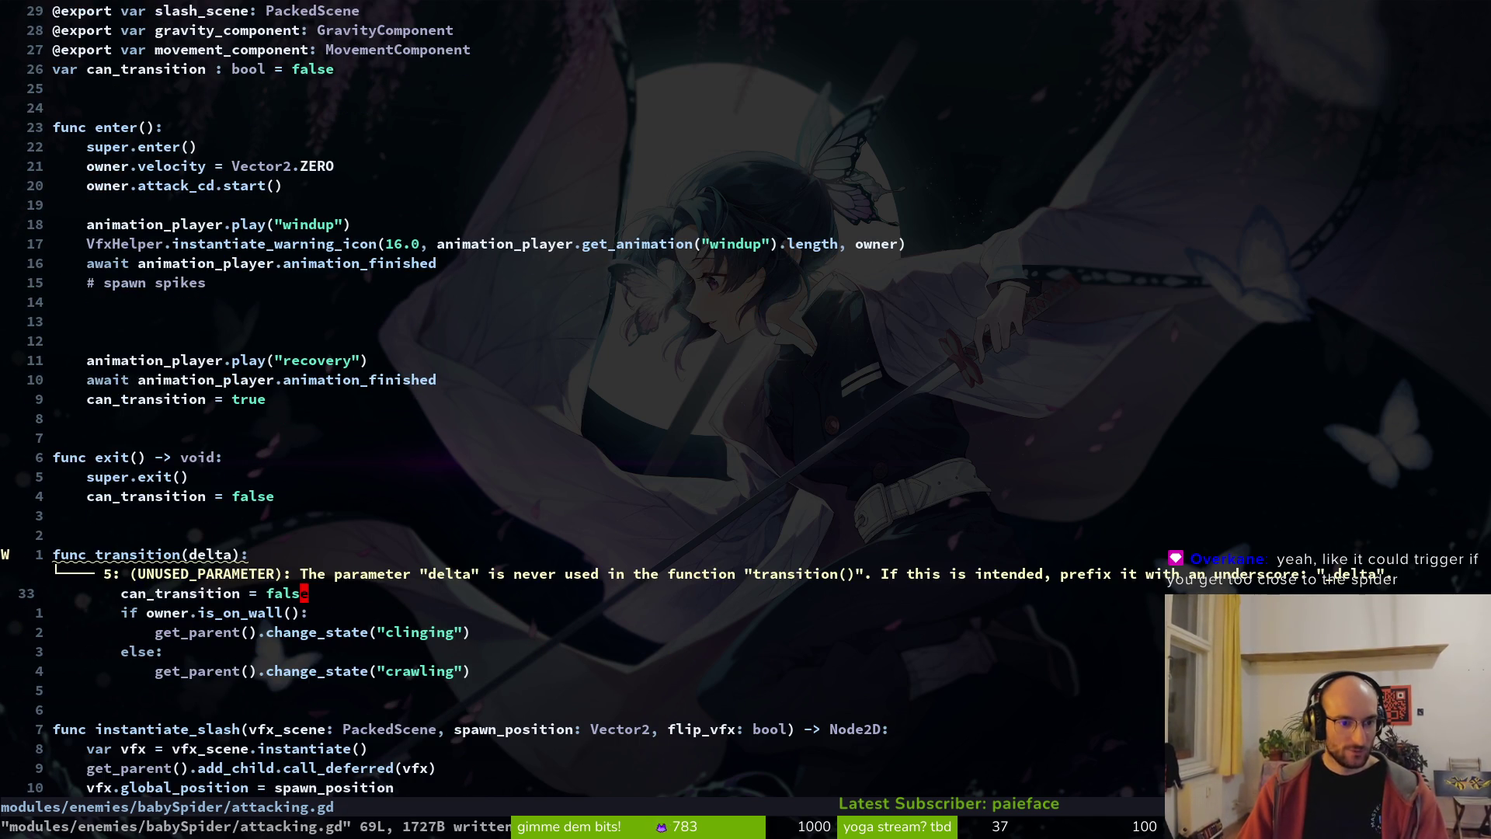
pyautogui.press('u')
pyautogui.hotkey('shift', 'v')
pyautogui.write('j')
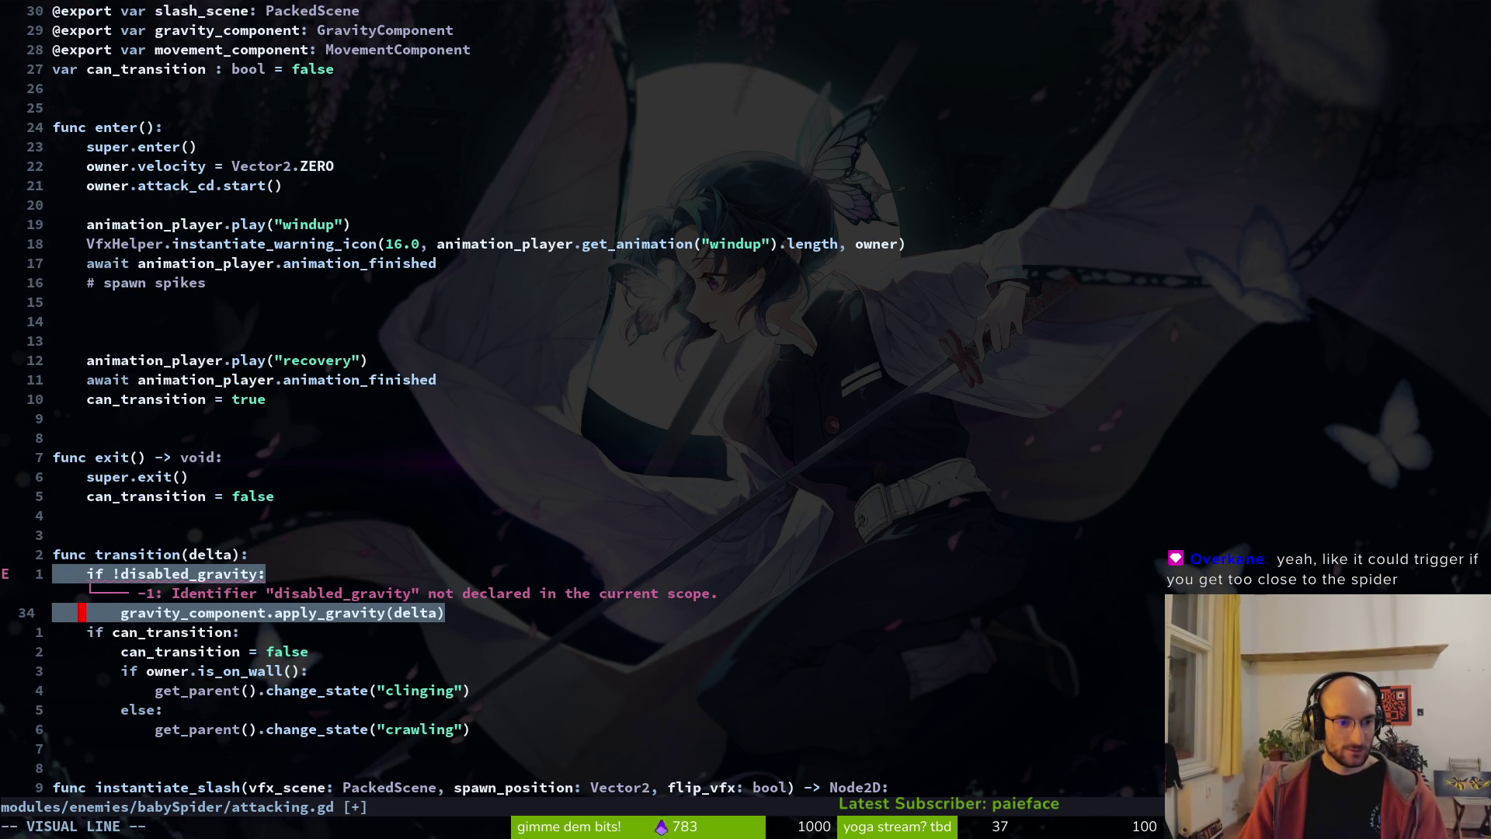
pyautogui.write('d:w')
pyautogui.press('Return')
# - Rename the transition function's delta parameter to _delta and save
pyautogui.press('k')
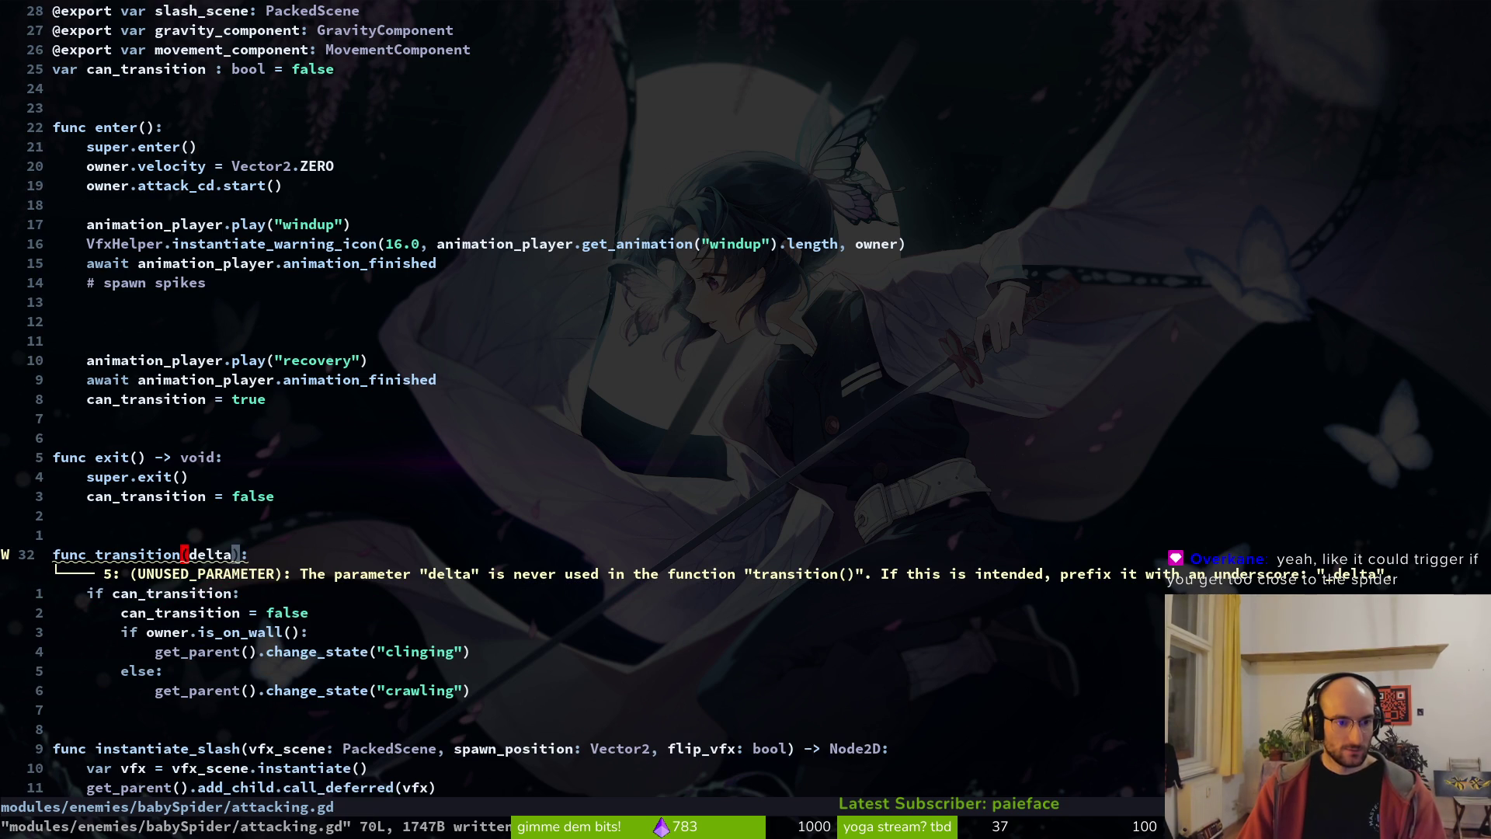
pyautogui.write('ip_')
pyautogui.press('Escape')
pyautogui.write(':w')
pyautogui.press('Return')
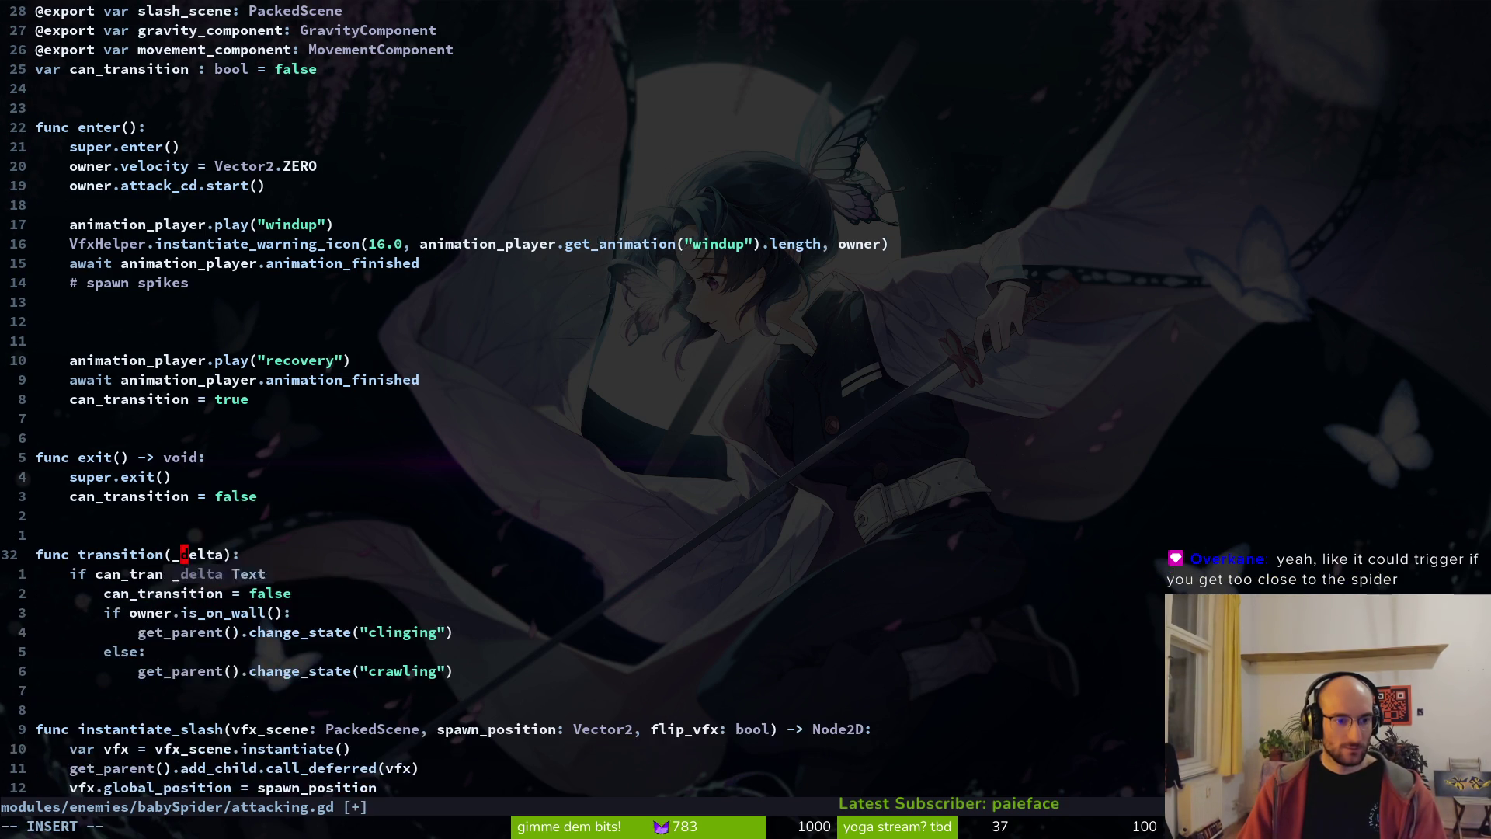
# - Delete the start_wall_jump_attack and start_jump_attack functions and save
pyautogui.press('2')
pyautogui.press('1')
pyautogui.press('j')
pyautogui.press('j')
pyautogui.press('j')
pyautogui.hotkey('shift', 'v')
pyautogui.hotkey('shift', 'g')
pyautogui.press('d')
pyautogui.click(176, 379)
pyautogui.press('k')
pyautogui.press('k')
pyautogui.press('k')
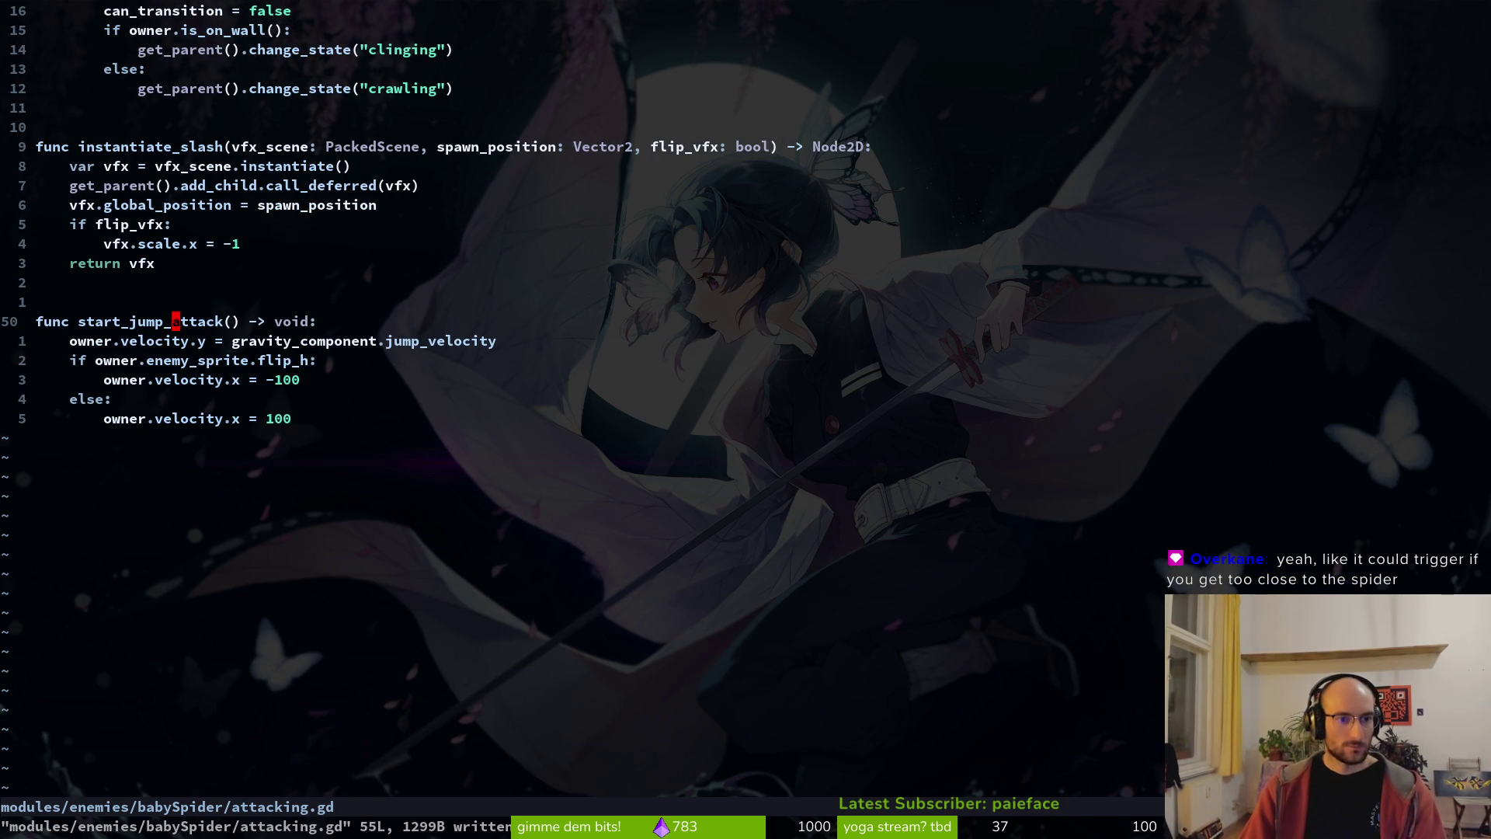
pyautogui.hotkey('shift', 'v')
pyautogui.press('j')
pyautogui.press('j')
pyautogui.press('j')
pyautogui.press('j')
pyautogui.press('d')
pyautogui.press('d')
pyautogui.press('d')
pyautogui.write(':w')
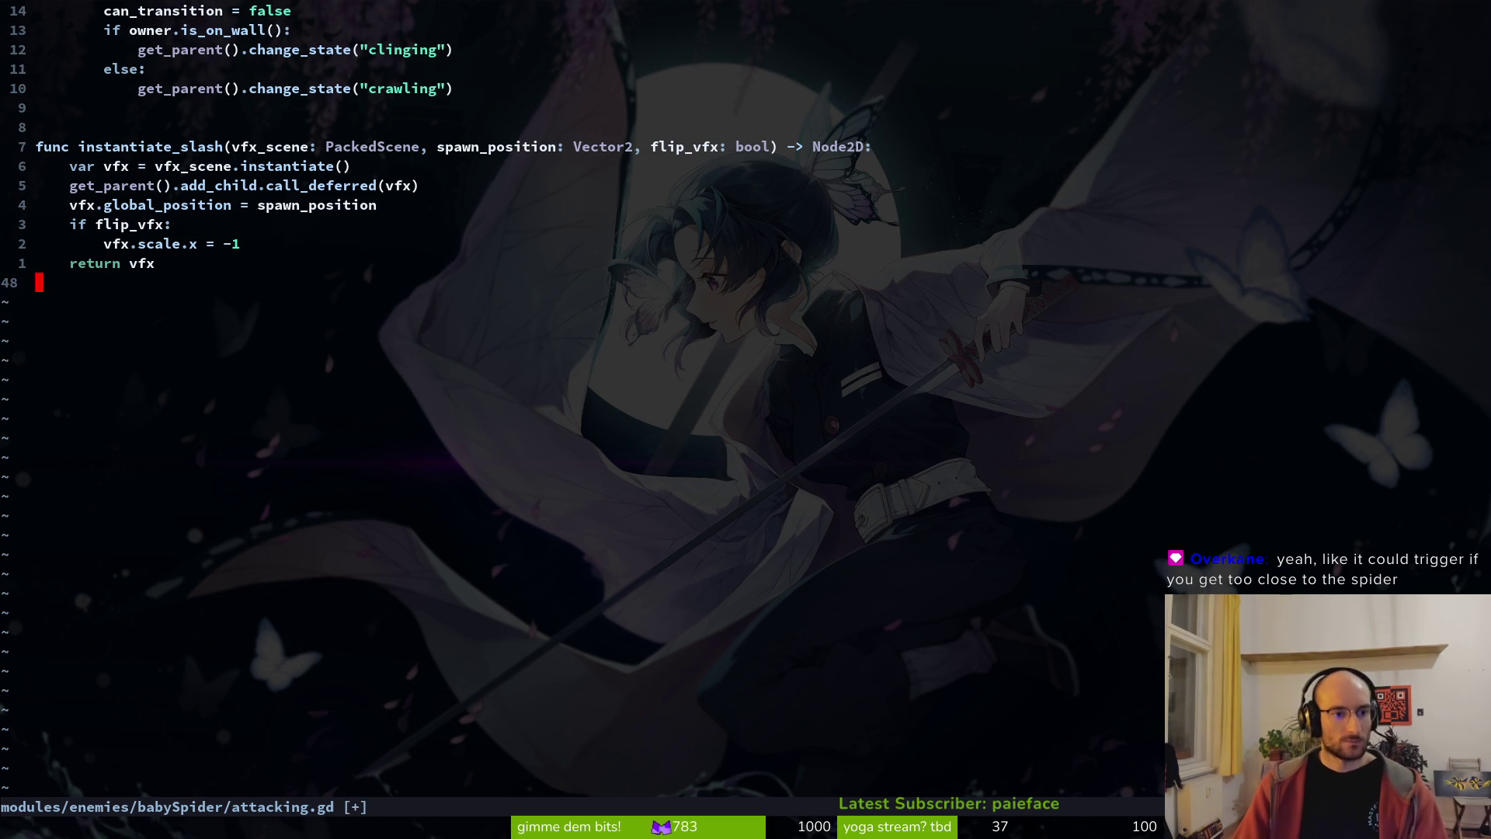
pyautogui.press('Return')
# - Remove the gravity and movement_component exports near the top and save
pyautogui.hotkey('ctrl', 'u')
pyautogui.hotkey('ctrl', 'u')
pyautogui.press('j')
pyautogui.press('j')
pyautogui.press('j')
pyautogui.press('j')
pyautogui.press('j')
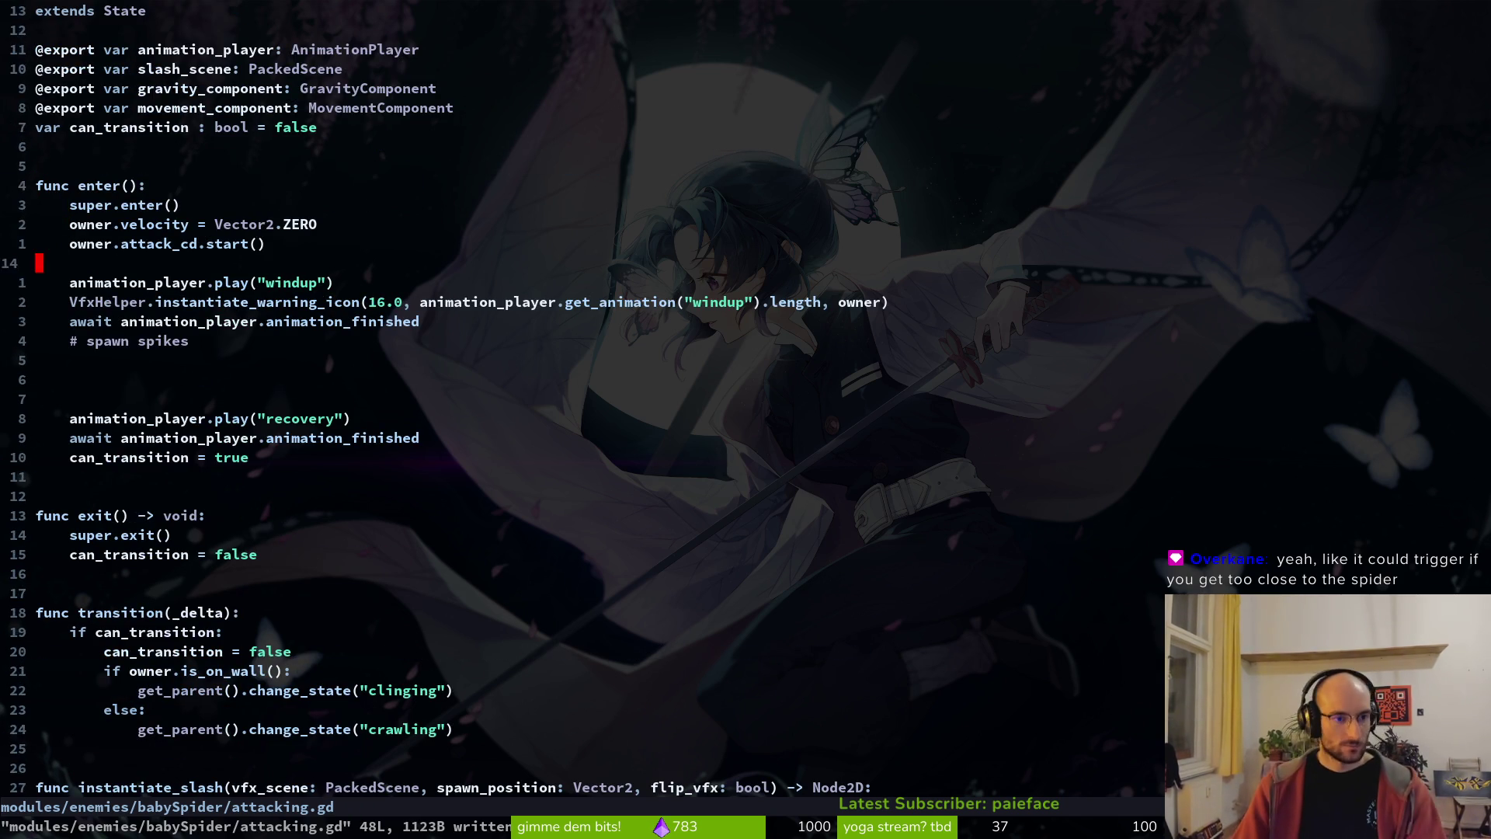
pyautogui.press('k')
pyautogui.press('k')
pyautogui.press('k')
pyautogui.hotkey('shift', 'v')
pyautogui.write('kd:w')
pyautogui.press('Return')
# - Rename the slash_scene export to spikes_scene and save
pyautogui.press('k')
pyautogui.press('w')
pyautogui.press('w')
pyautogui.write('cwspike_s')
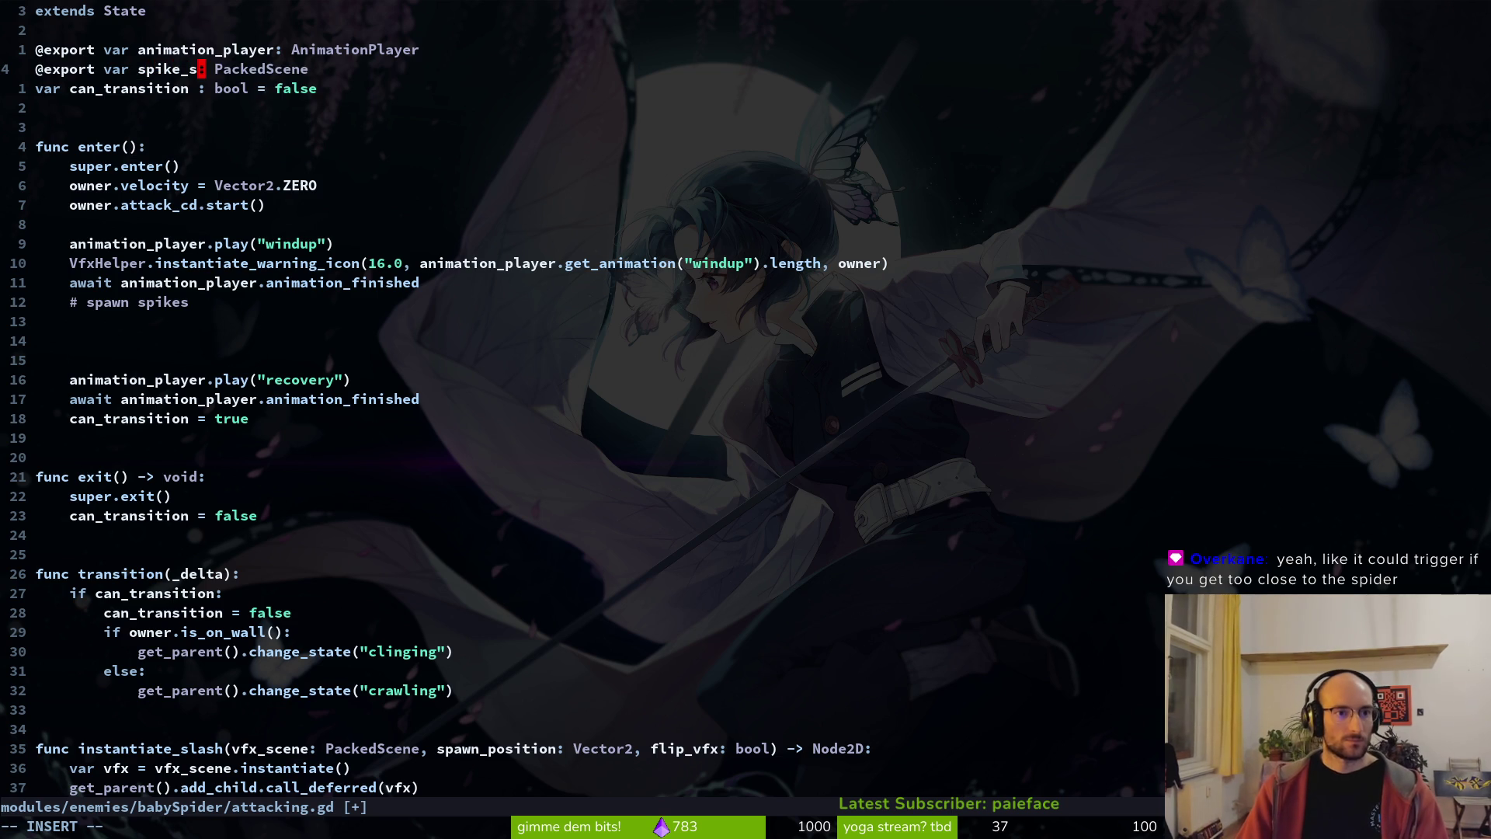
pyautogui.press('BackSpace')
pyautogui.press('BackSpace')
pyautogui.write('s_scene')
pyautogui.press('Escape')
pyautogui.write(':w')
pyautogui.press('Return')
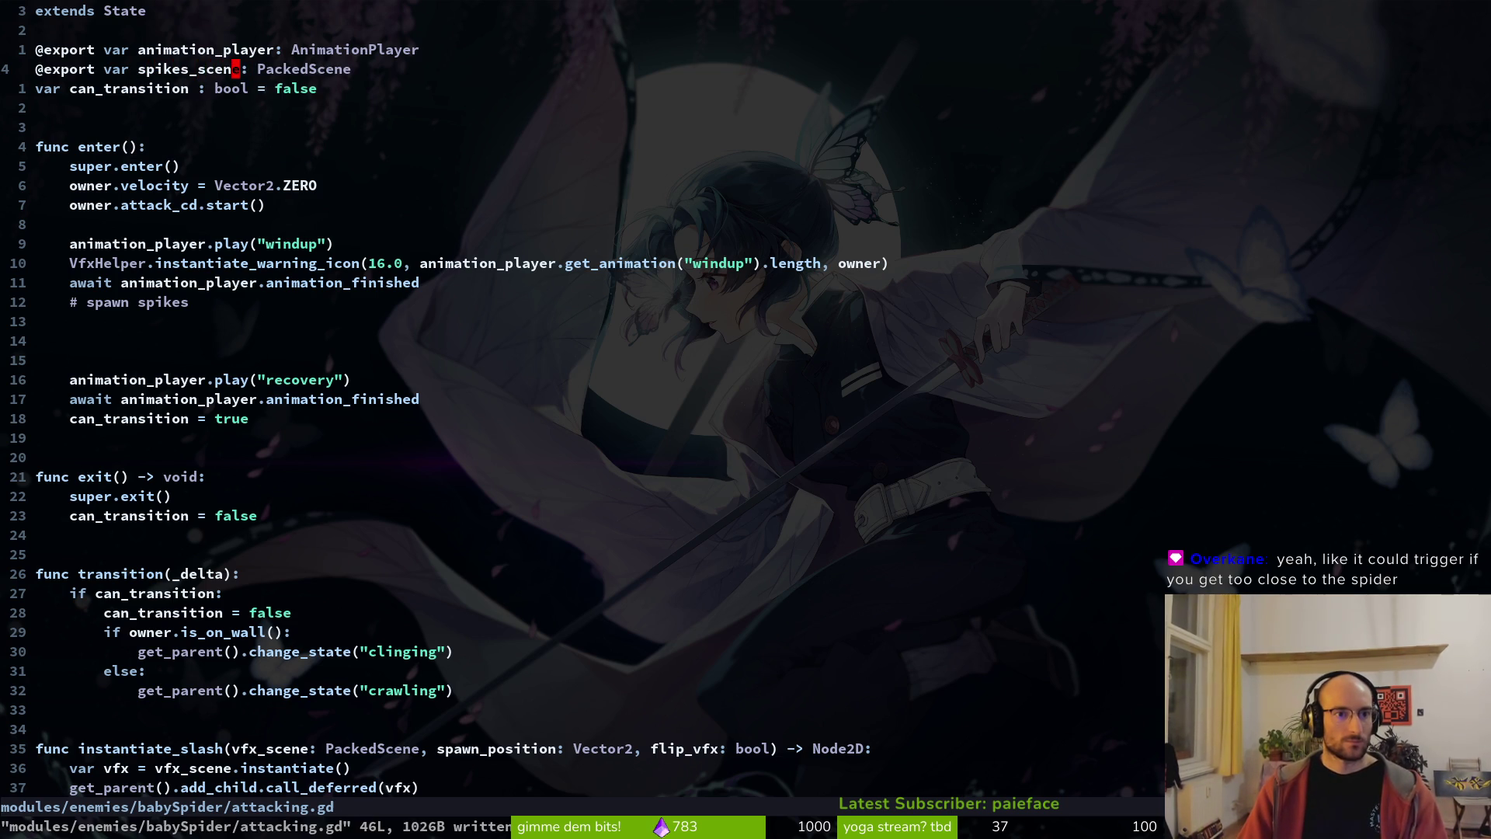
# - Select the spikes_scene variable name on its export line
pyautogui.press('j')
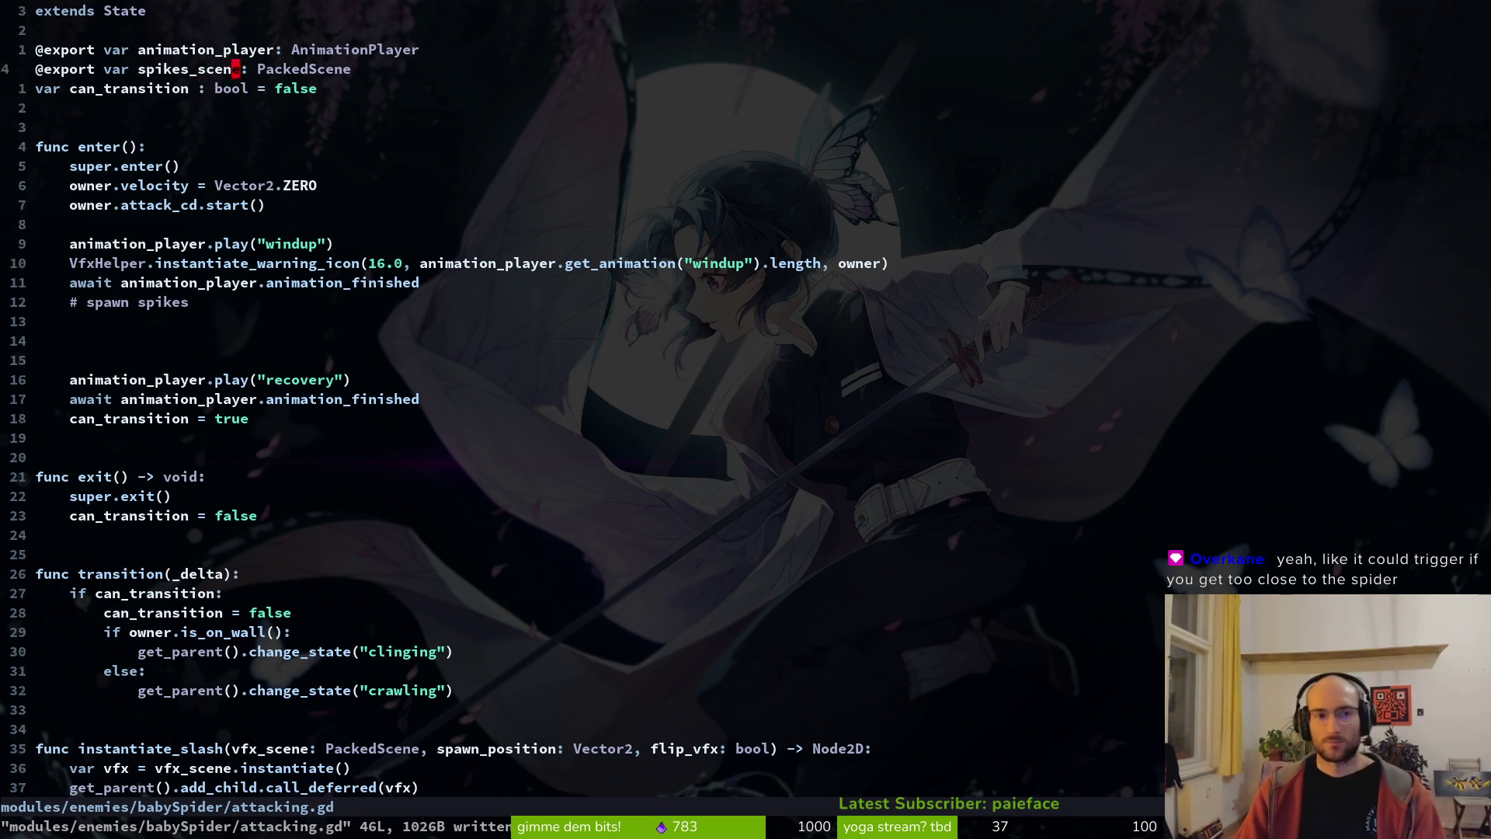
pyautogui.press('k')
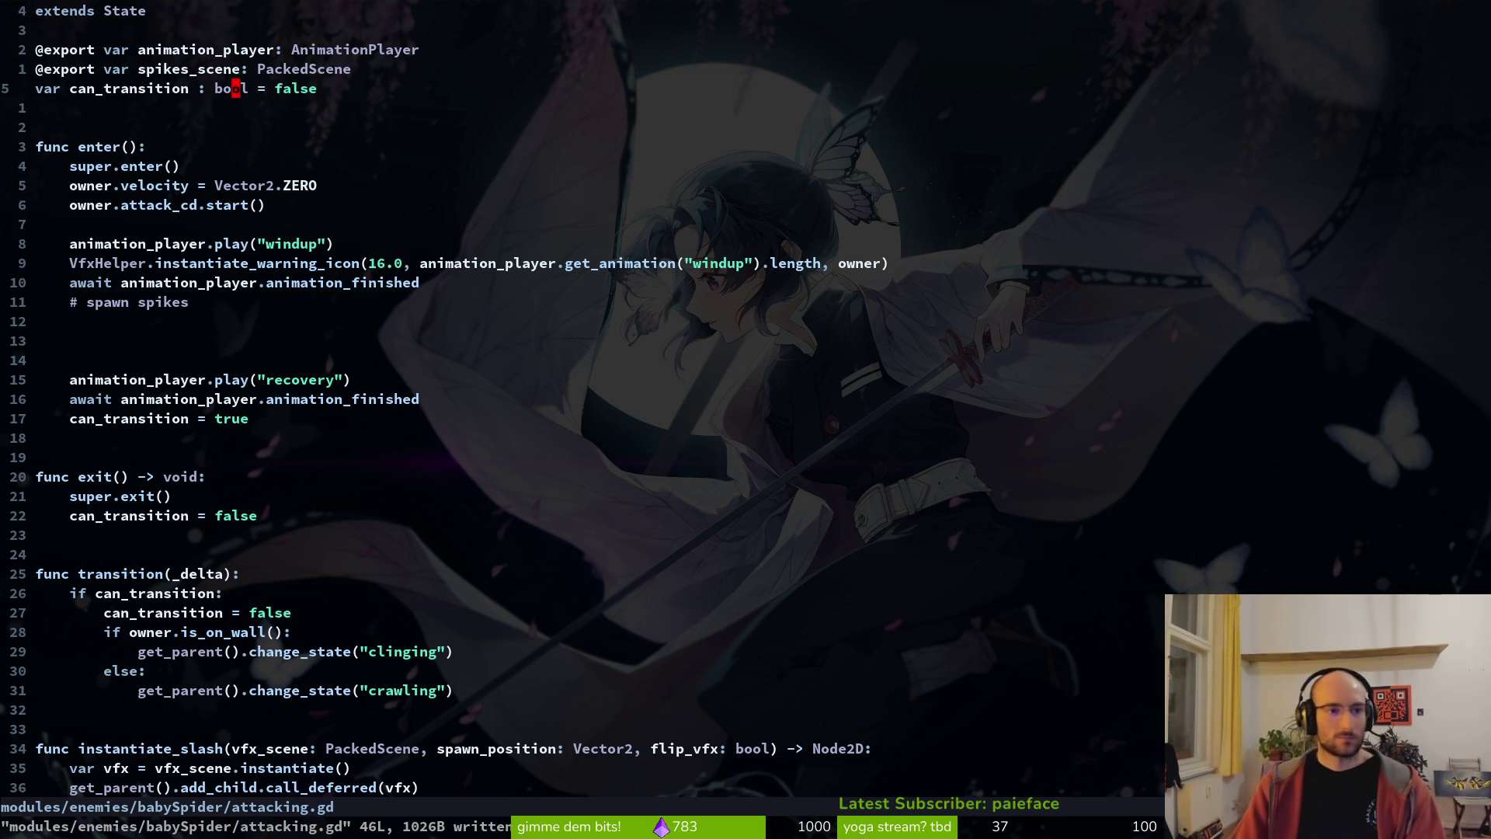
pyautogui.press('j')
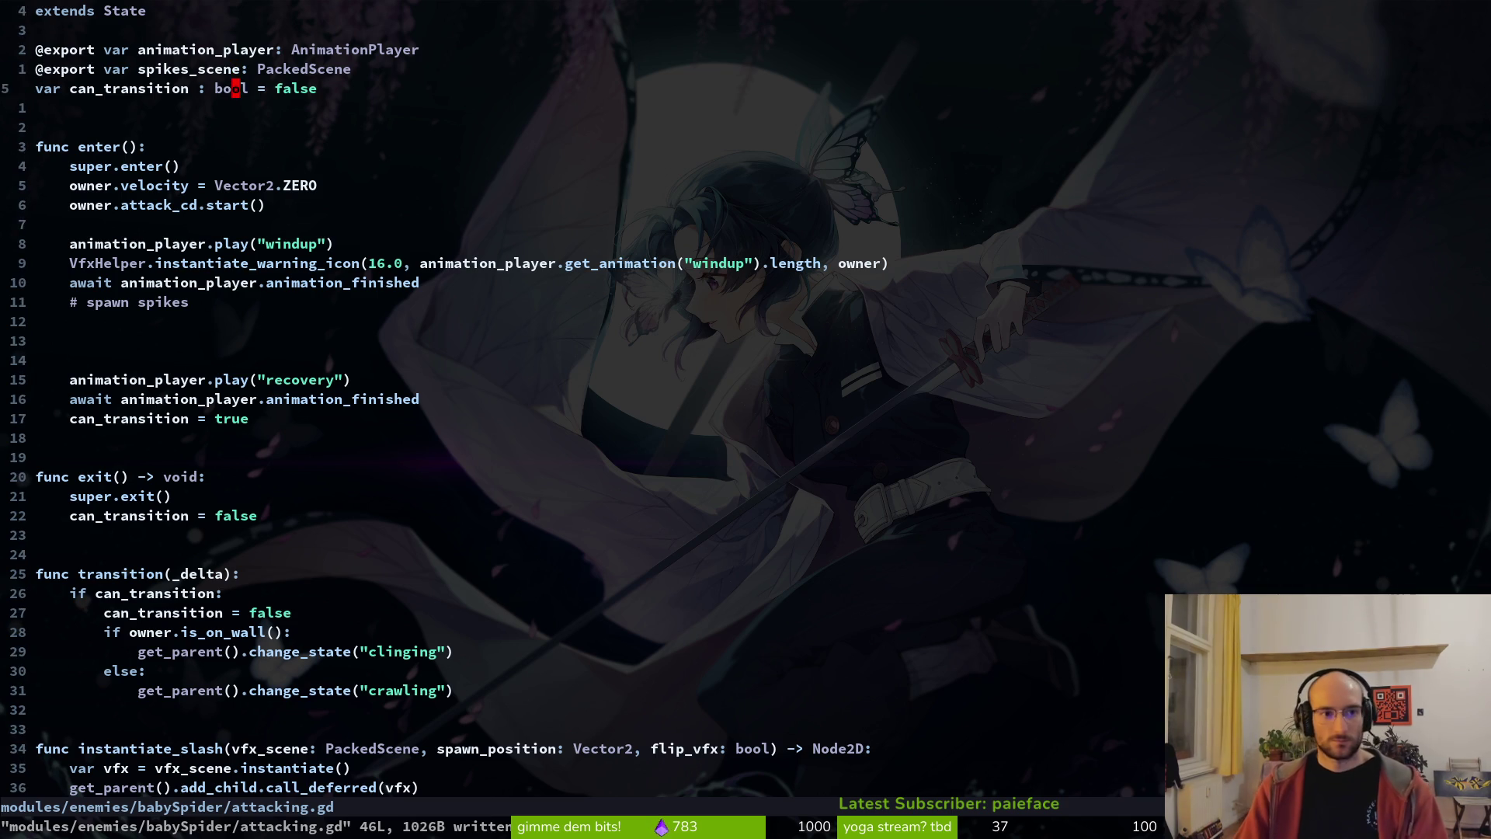
pyautogui.press('k')
pyautogui.press('v')
pyautogui.press('i')
pyautogui.press('w')
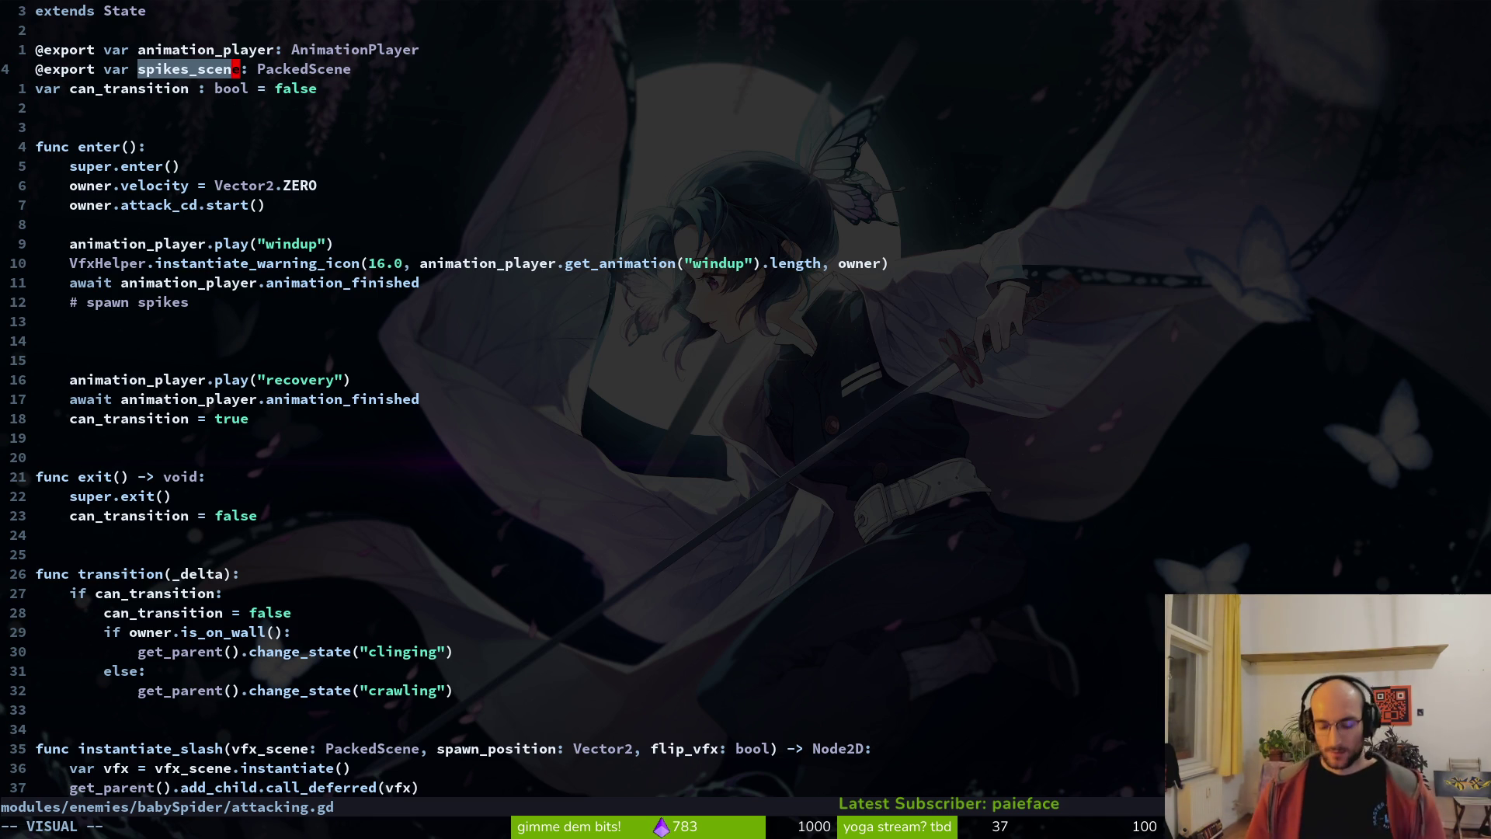
# - Rename the spikes_scene export to aoe_attack and save
pyautogui.write('caoe')
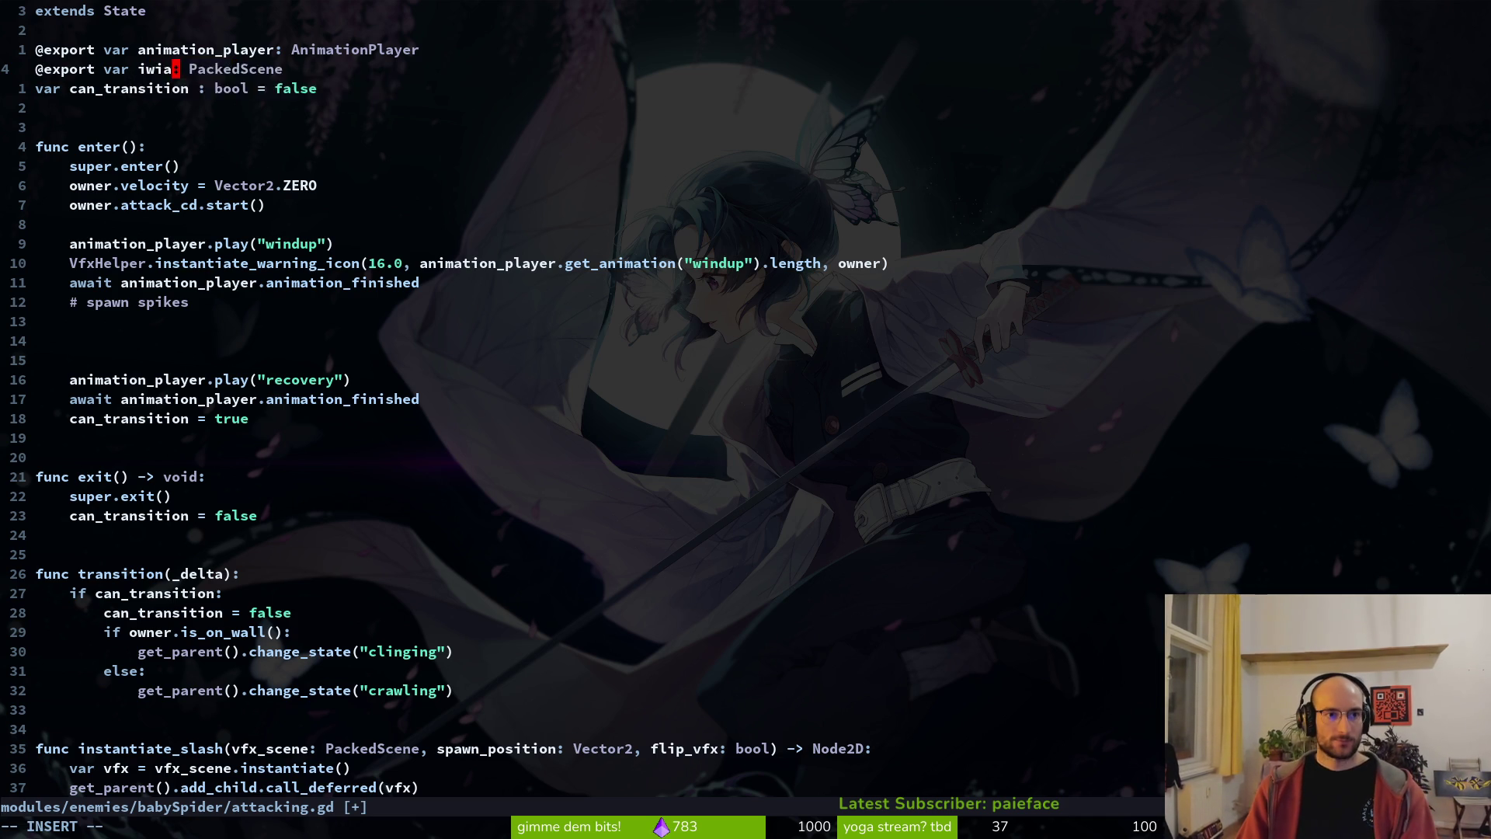
pyautogui.write('_attack')
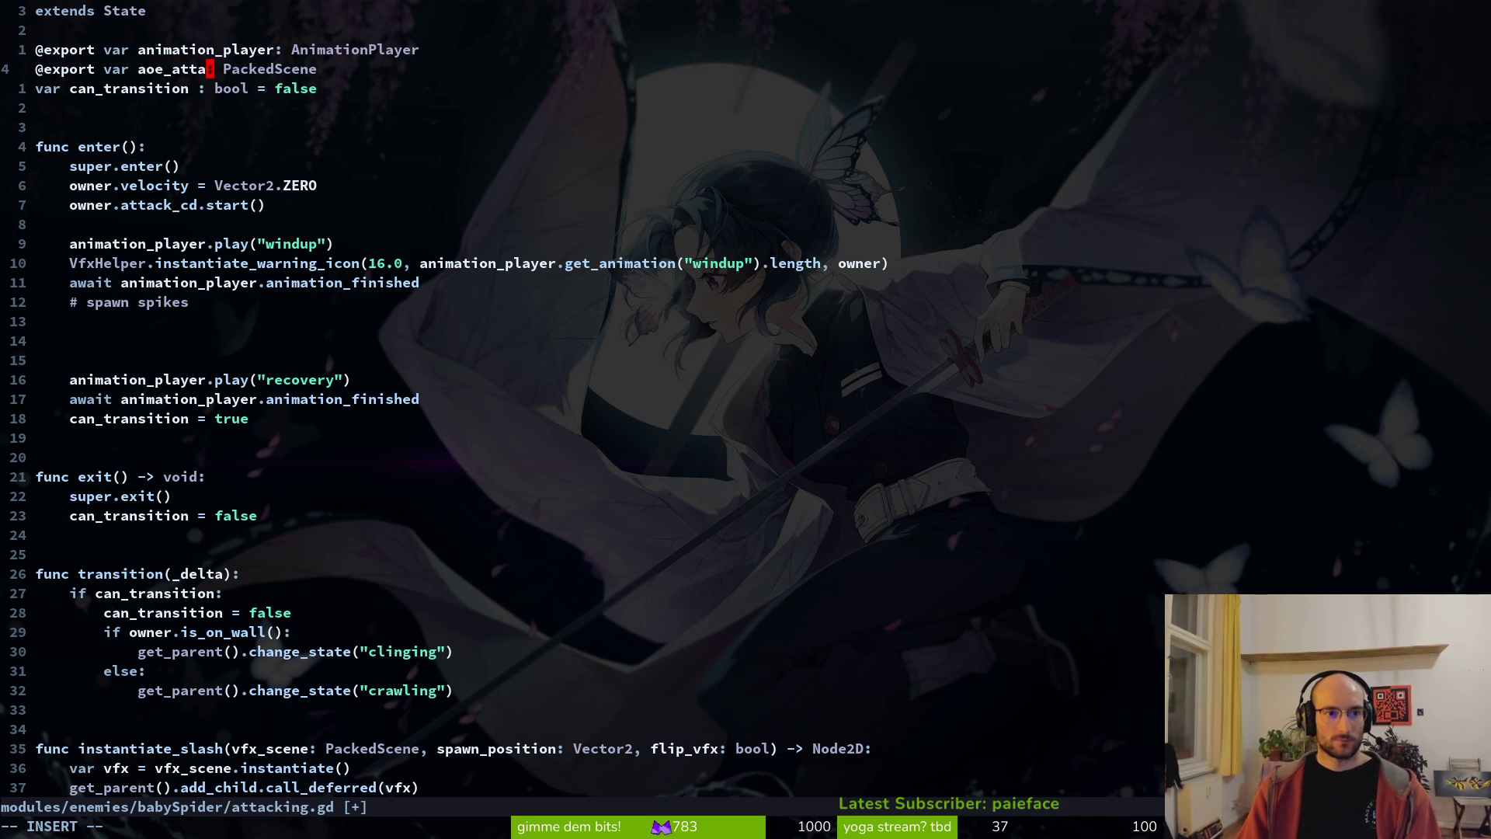
pyautogui.press('Escape')
pyautogui.write(':w')
pyautogui.press('Return')
# - Rename the instantiate_slash function at the file end to instantiate_aoe_attack and save
pyautogui.press('j')
pyautogui.press('j')
pyautogui.press('j')
pyautogui.press('j')
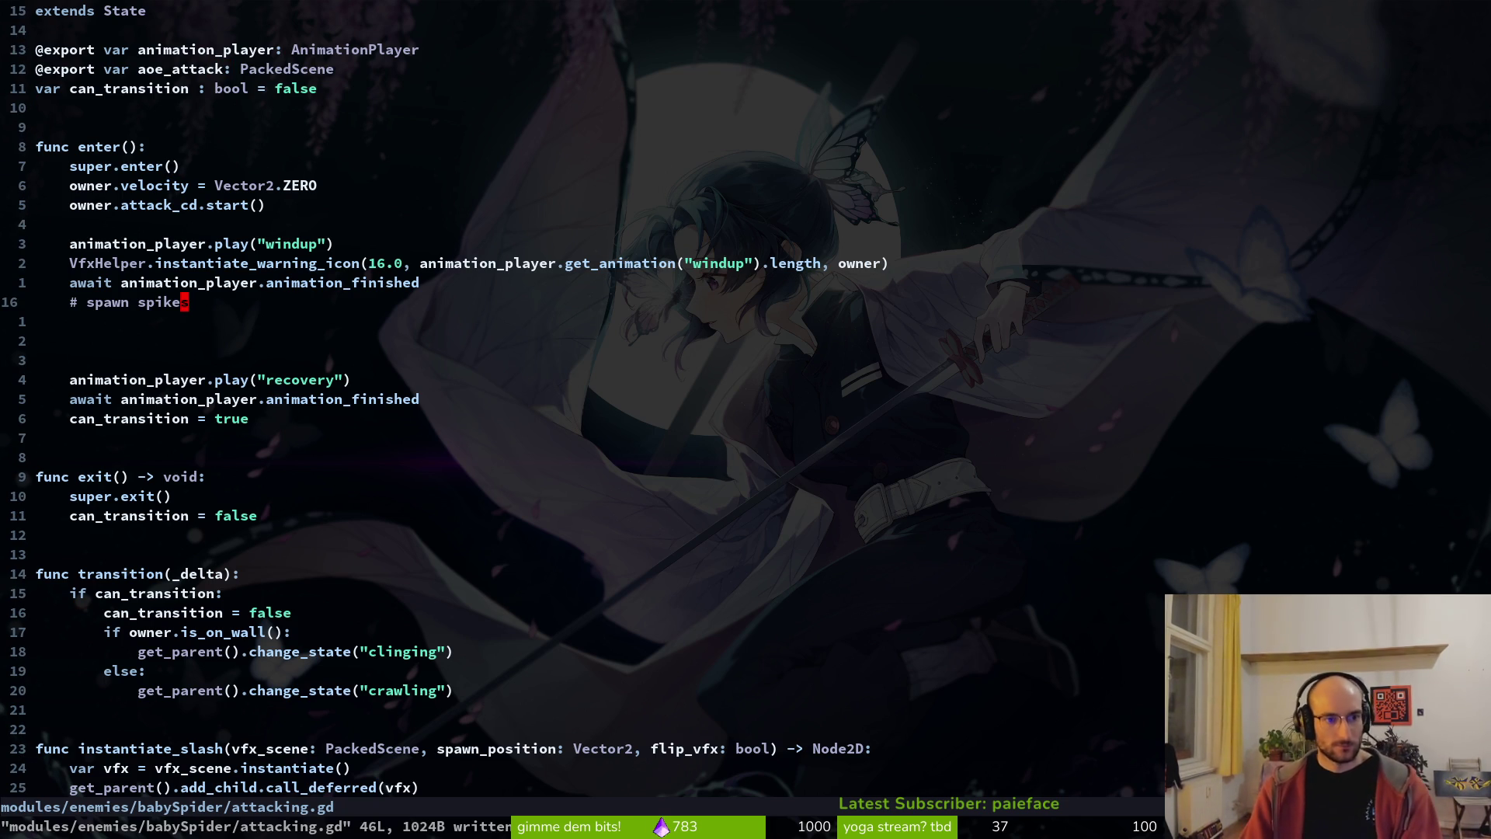
pyautogui.hotkey('shift', 'g')
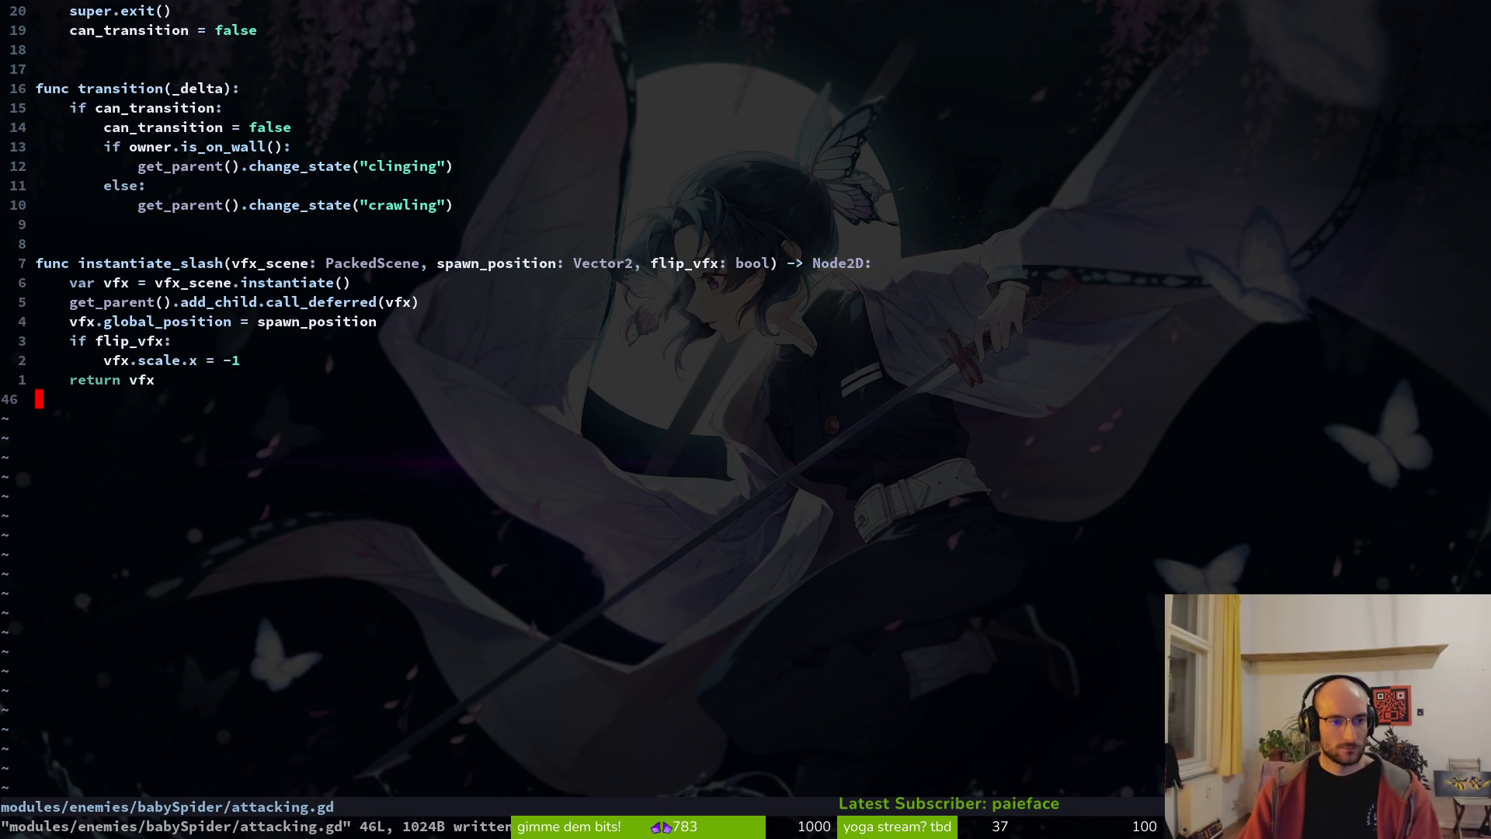
pyautogui.write('of')
pyautogui.press('BackSpace')
pyautogui.press('Escape')
pyautogui.press('k')
pyautogui.press('k')
pyautogui.press('k')
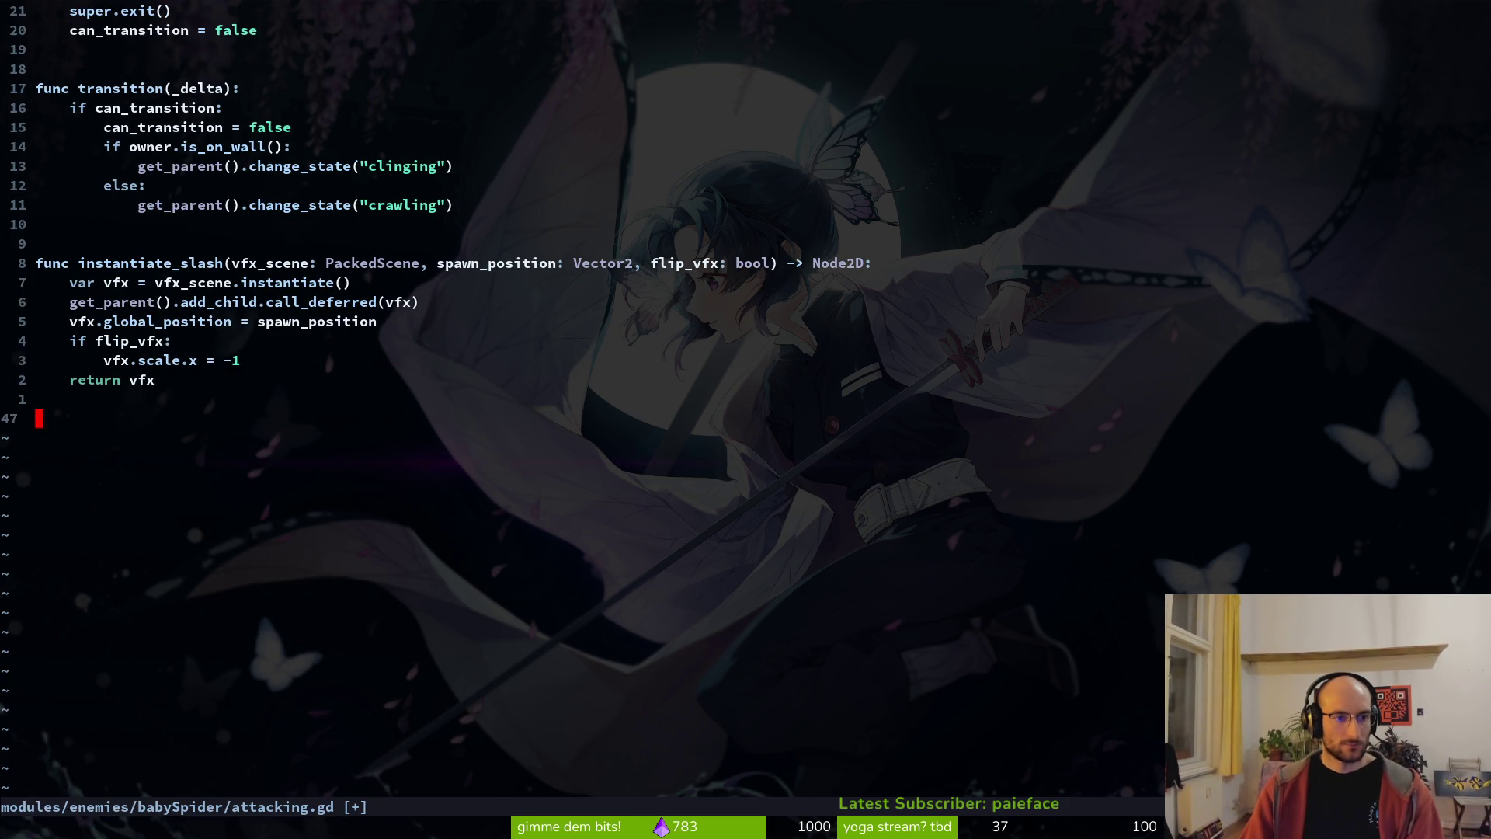
pyautogui.write('w')
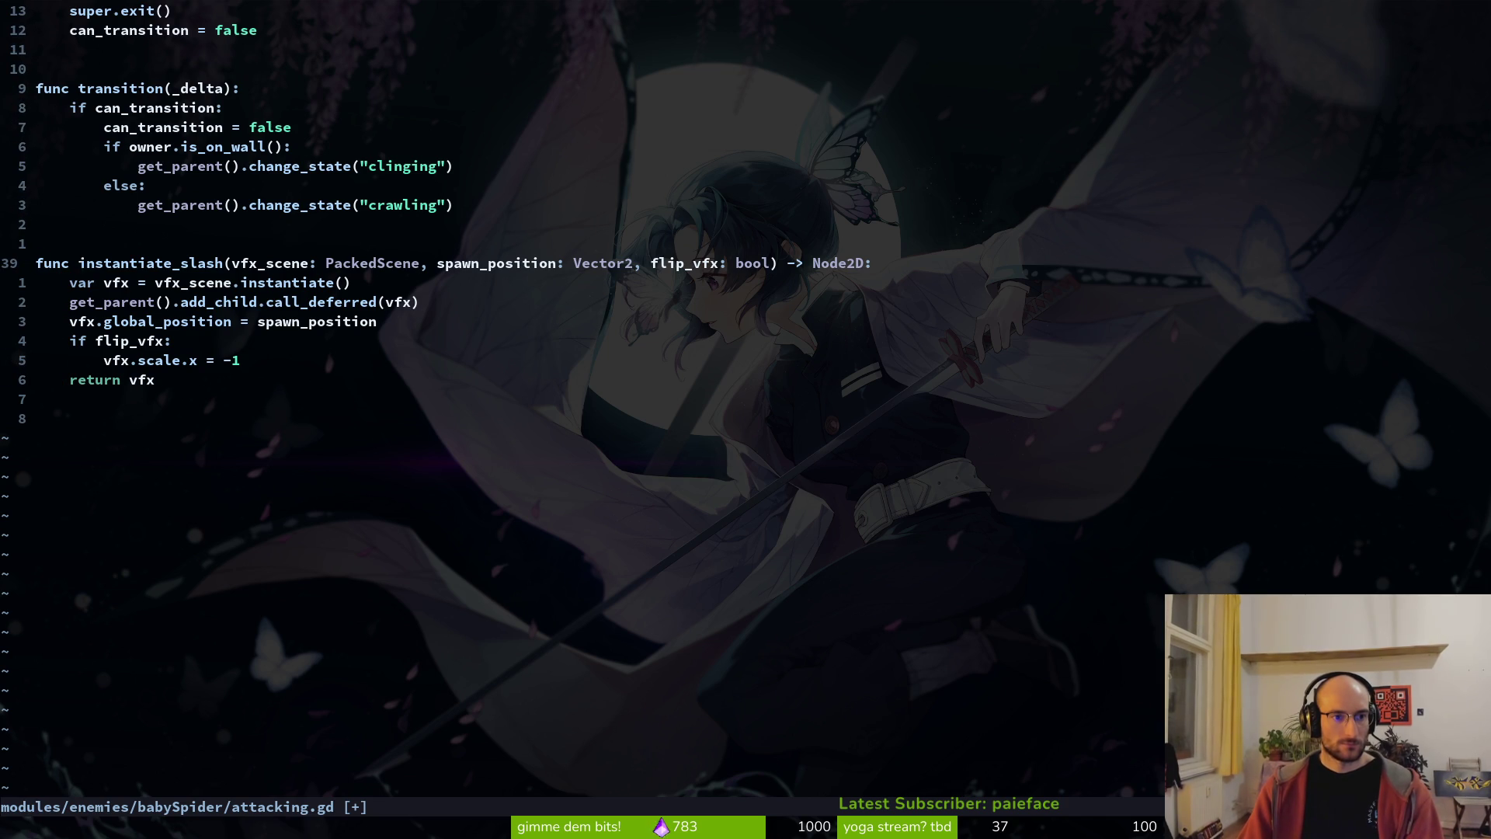
pyautogui.write('cwinstantt')
pyautogui.press('BackSpace')
pyautogui.write('iate_')
pyautogui.write('aoe_attack')
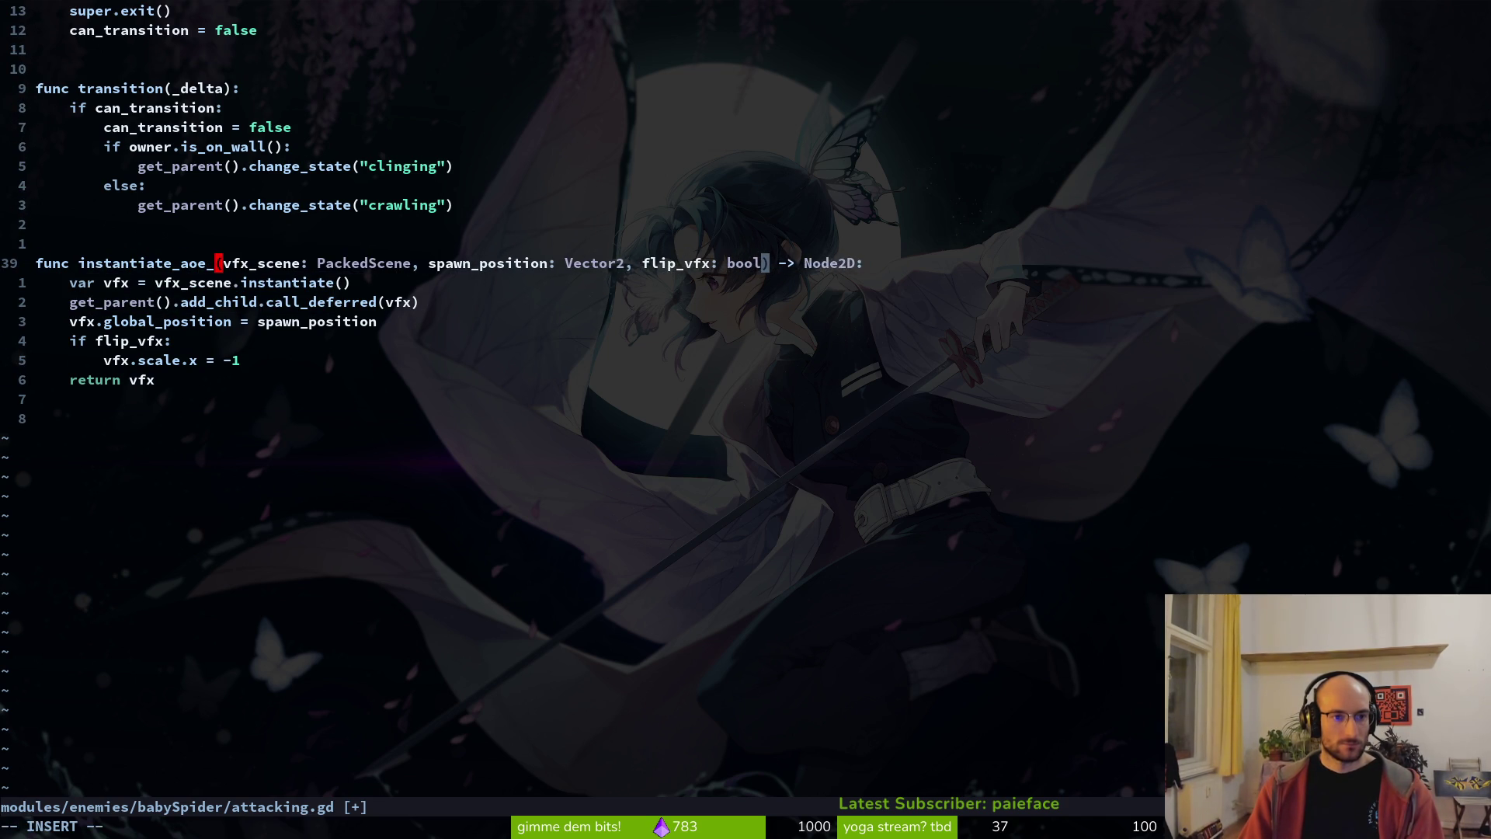
pyautogui.press('Escape')
pyautogui.write('j:w')
pyautogui.press('Return')
# - Select the instantiate_aoe_attack function name in its header
pyautogui.press('j')
pyautogui.press('j')
pyautogui.press('k')
pyautogui.press('k')
pyautogui.press('j')
pyautogui.press('k')
pyautogui.press('j')
pyautogui.press('k')
pyautogui.press('k')
pyautogui.press('k')
pyautogui.press('j')
pyautogui.press('k')
pyautogui.press('j')
pyautogui.press('k')
pyautogui.press('j')
pyautogui.press('k')
pyautogui.press('j')
pyautogui.press('k')
pyautogui.press('j')
pyautogui.press('k')
pyautogui.press('j')
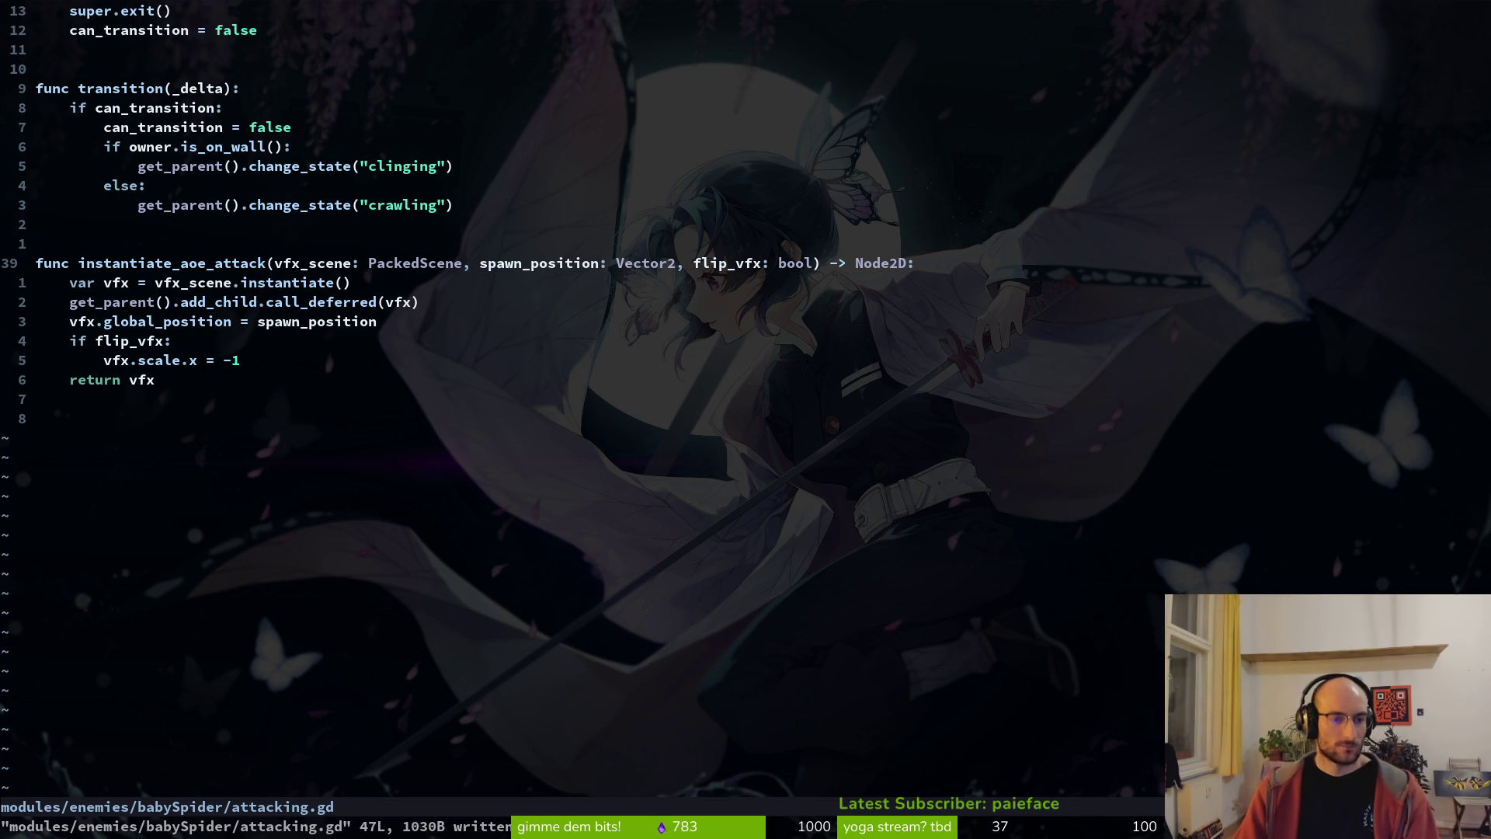
pyautogui.press('v')
pyautogui.press('i')
pyautogui.press('w')
# - Copy the function name and jump down to its get_parent line
pyautogui.press('y')
pyautogui.press('g')
pyautogui.press('g')
pyautogui.press('2')
pyautogui.press('0')
pyautogui.press('j')
pyautogui.press('2')
pyautogui.press('0')
pyautogui.press('j')
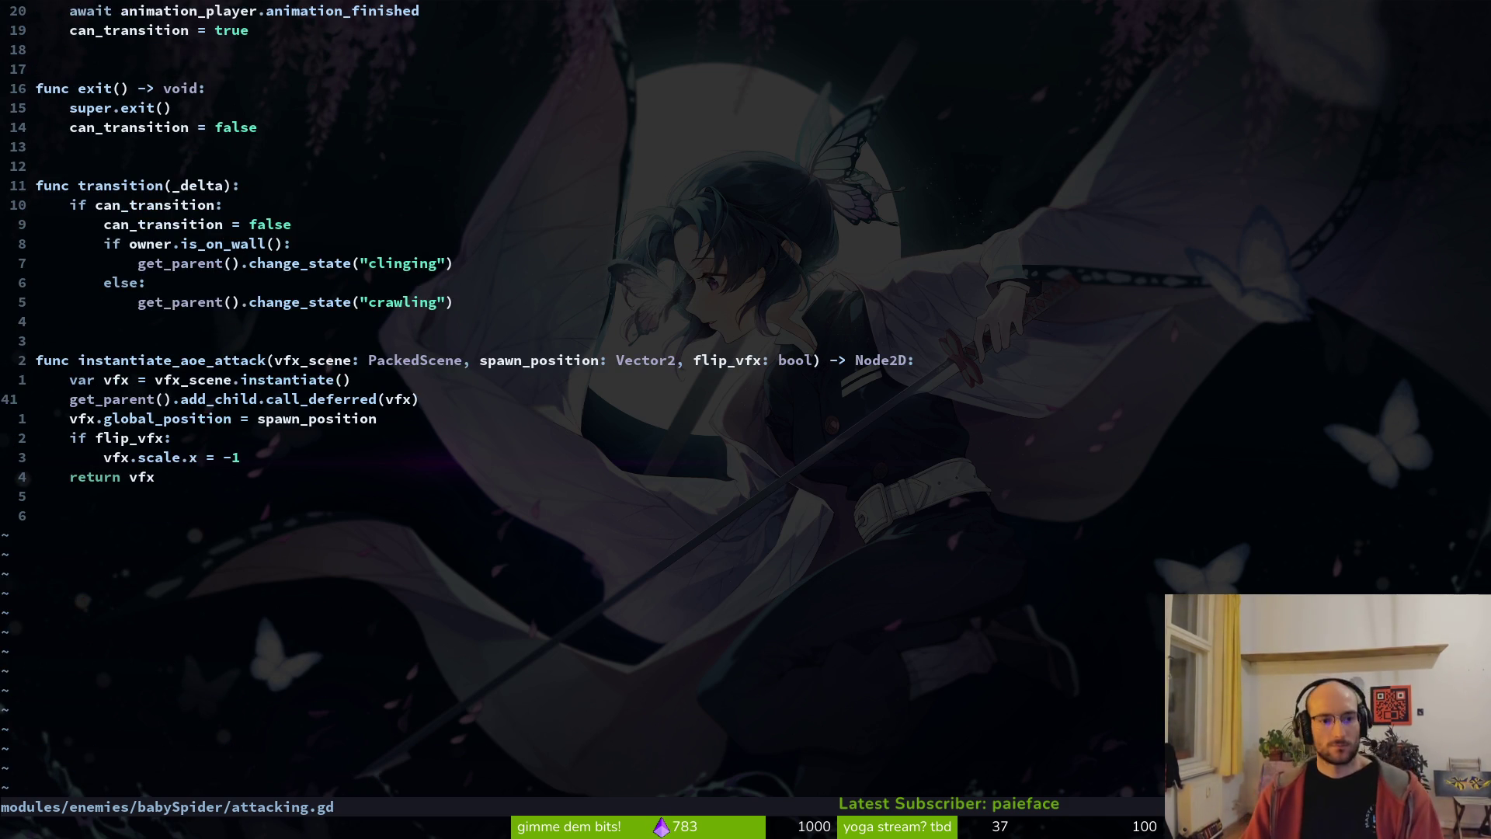
# - Change the flip_vfx parameter to rotation of type float and save
pyautogui.press('2')
pyautogui.press('k')
pyautogui.press('w')
pyautogui.press('w')
pyautogui.press('w')
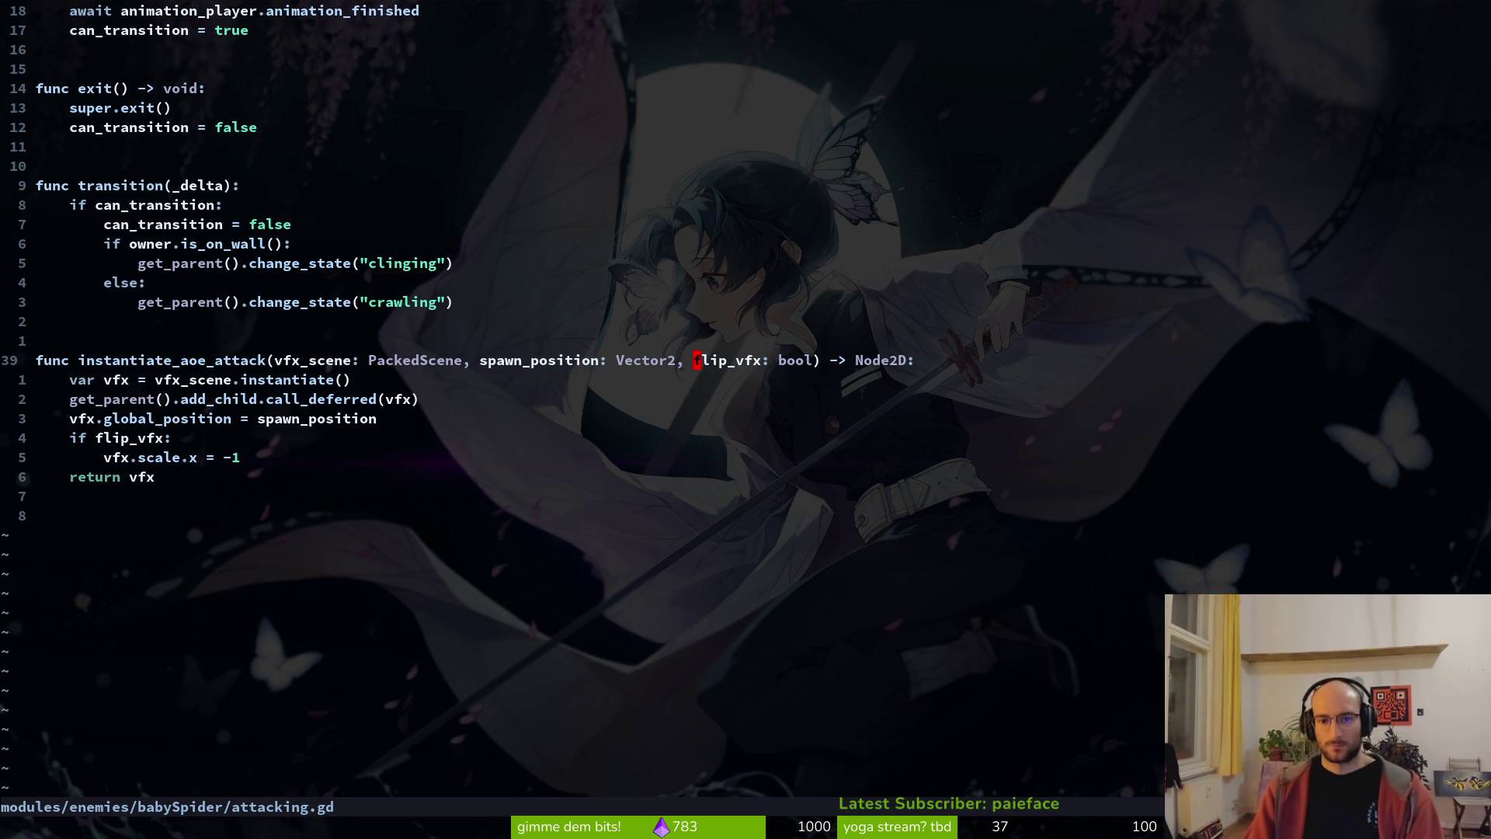
pyautogui.write('cwrotation')
pyautogui.press('Escape')
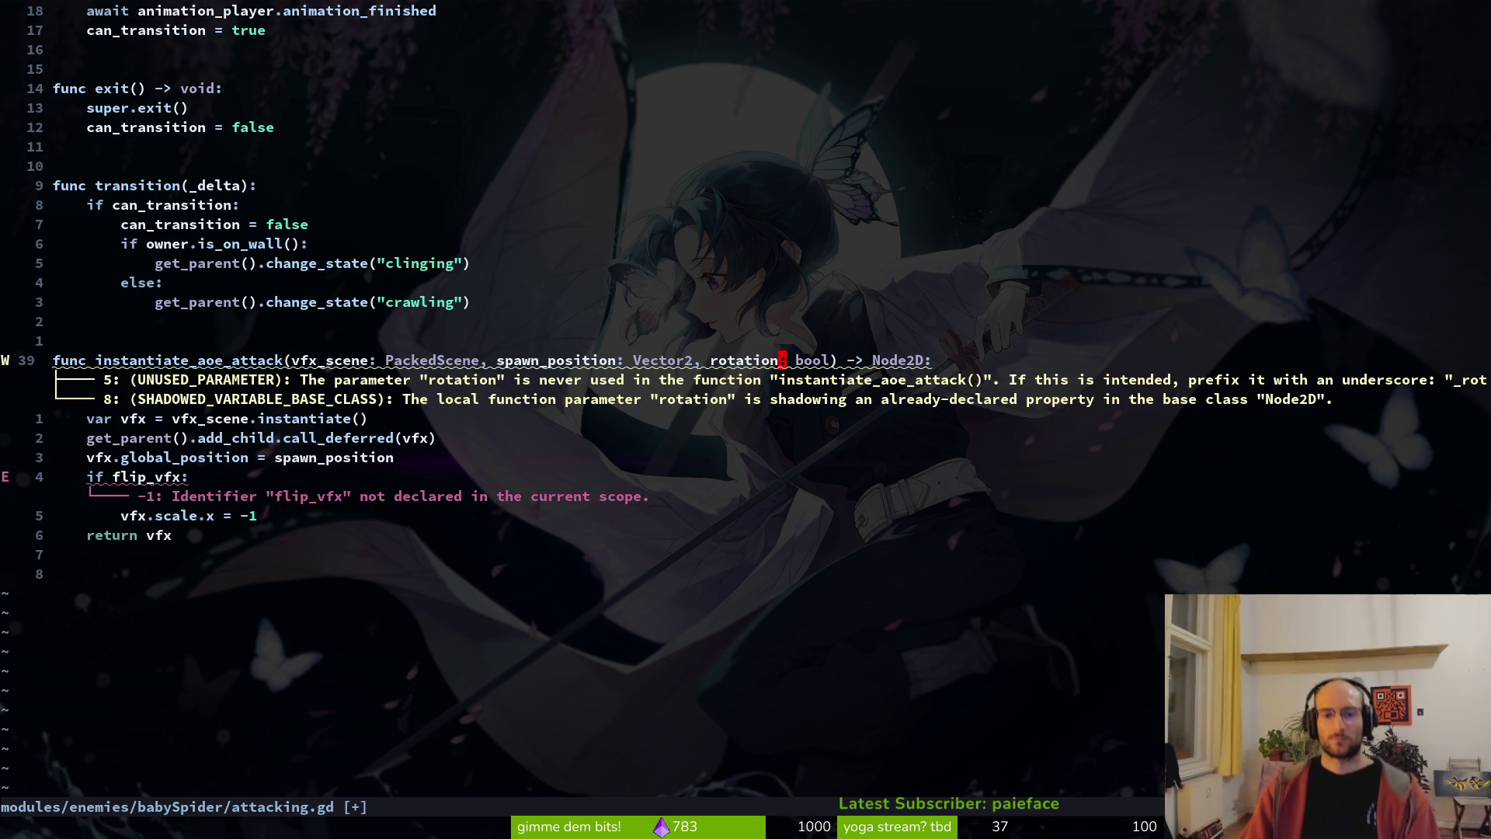
pyautogui.write('cwfloat')
pyautogui.press('Escape')
pyautogui.write(':w')
pyautogui.press('Return')
pyautogui.press('j')
pyautogui.press('j')
pyautogui.press('j')
pyautogui.press('j')
# - Delete the flip_vfx check lines from the function body and save
pyautogui.press('d')
pyautogui.press('d')
pyautogui.press('d')
pyautogui.press('d')
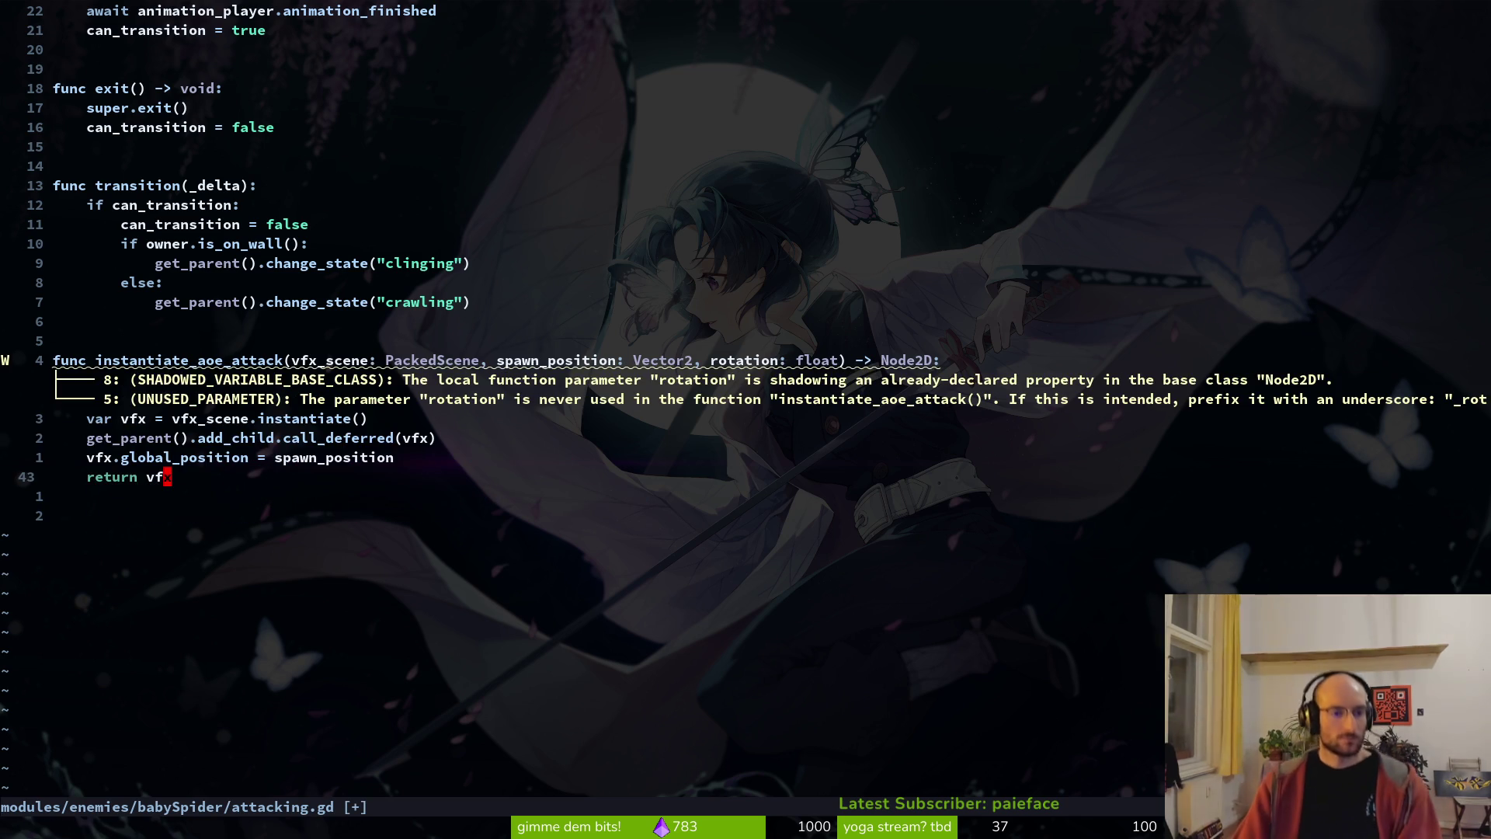
pyautogui.press('u')
pyautogui.press('u')
pyautogui.press('d')
pyautogui.press('d')
pyautogui.press('d')
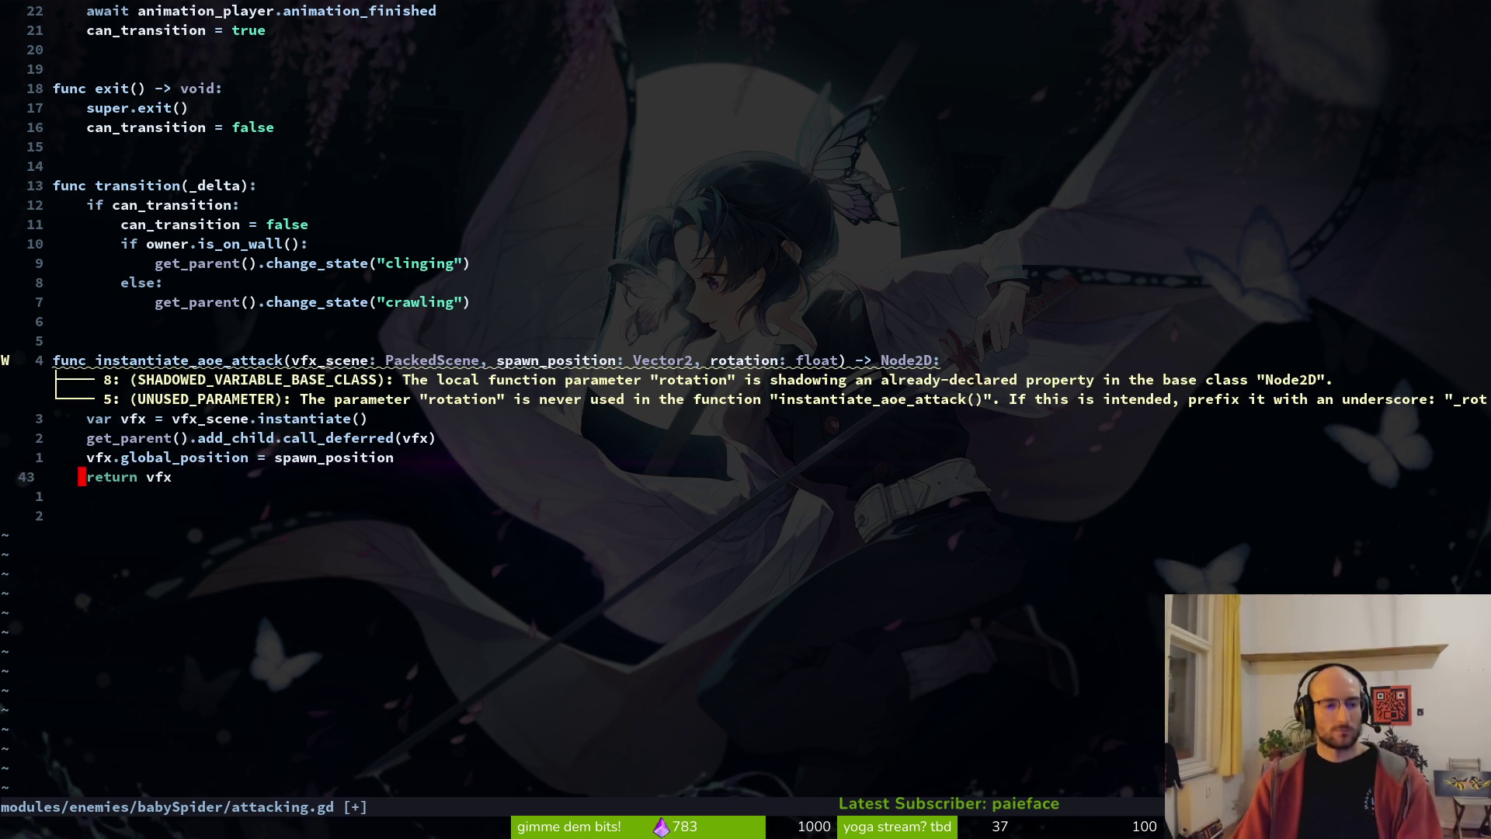
pyautogui.write(':w')
pyautogui.press('Return')
pyautogui.press('k')
pyautogui.press('k')
pyautogui.press('j')
pyautogui.press('k')
pyautogui.press('k')
pyautogui.press('k')
pyautogui.press('k')
pyautogui.press('j')
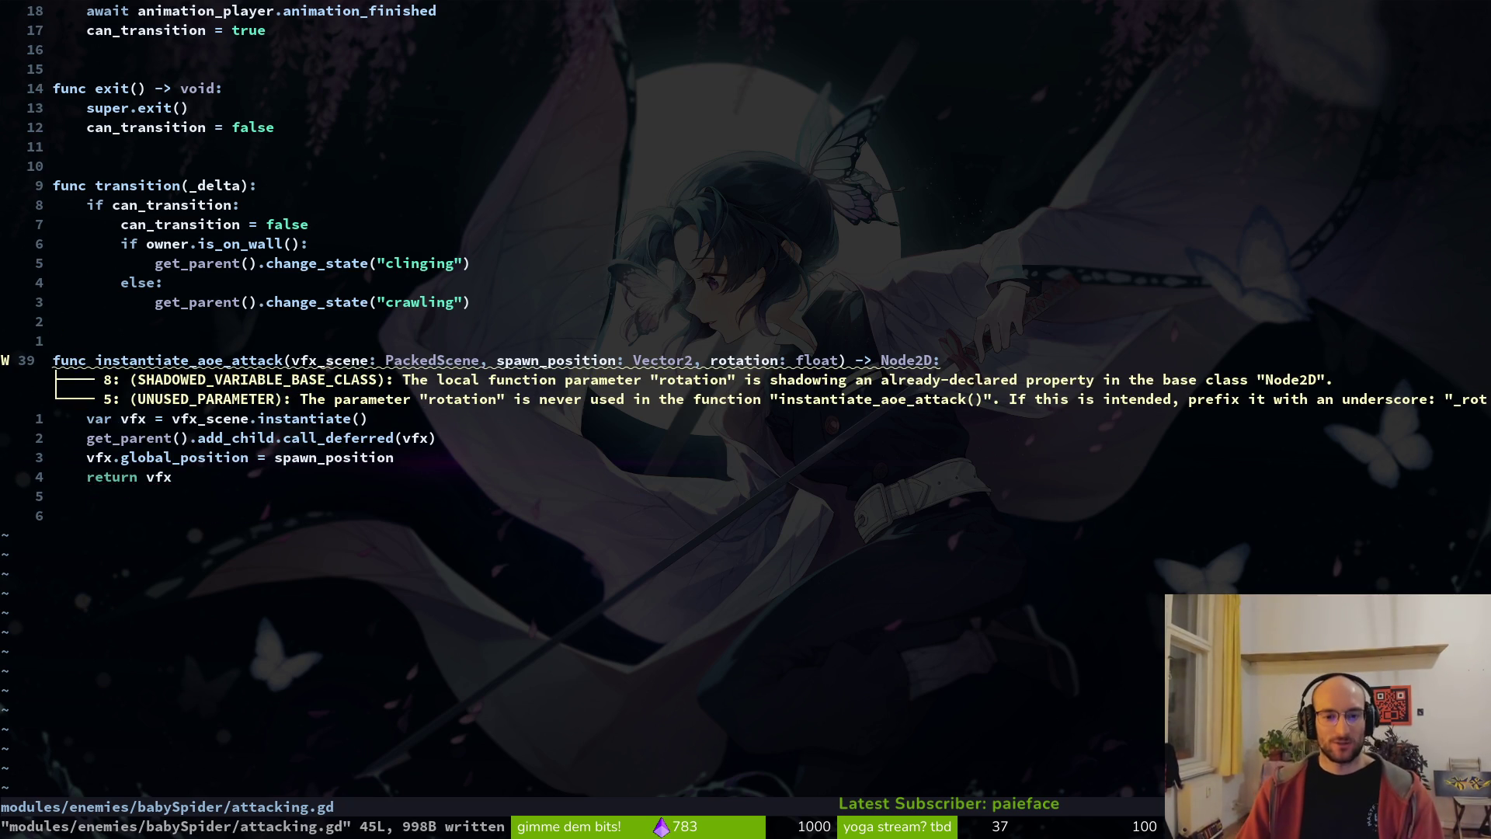
# - Remove the extra third parameter so the signature keeps only vfx_scene and spawn_position
pyautogui.press('u')
pyautogui.press('c')
pyautogui.press('i')
pyautogui.press('w')
pyautogui.press('BackSpace')
pyautogui.press('BackSpace')
pyautogui.press('BackSpace')
pyautogui.press('Escape')
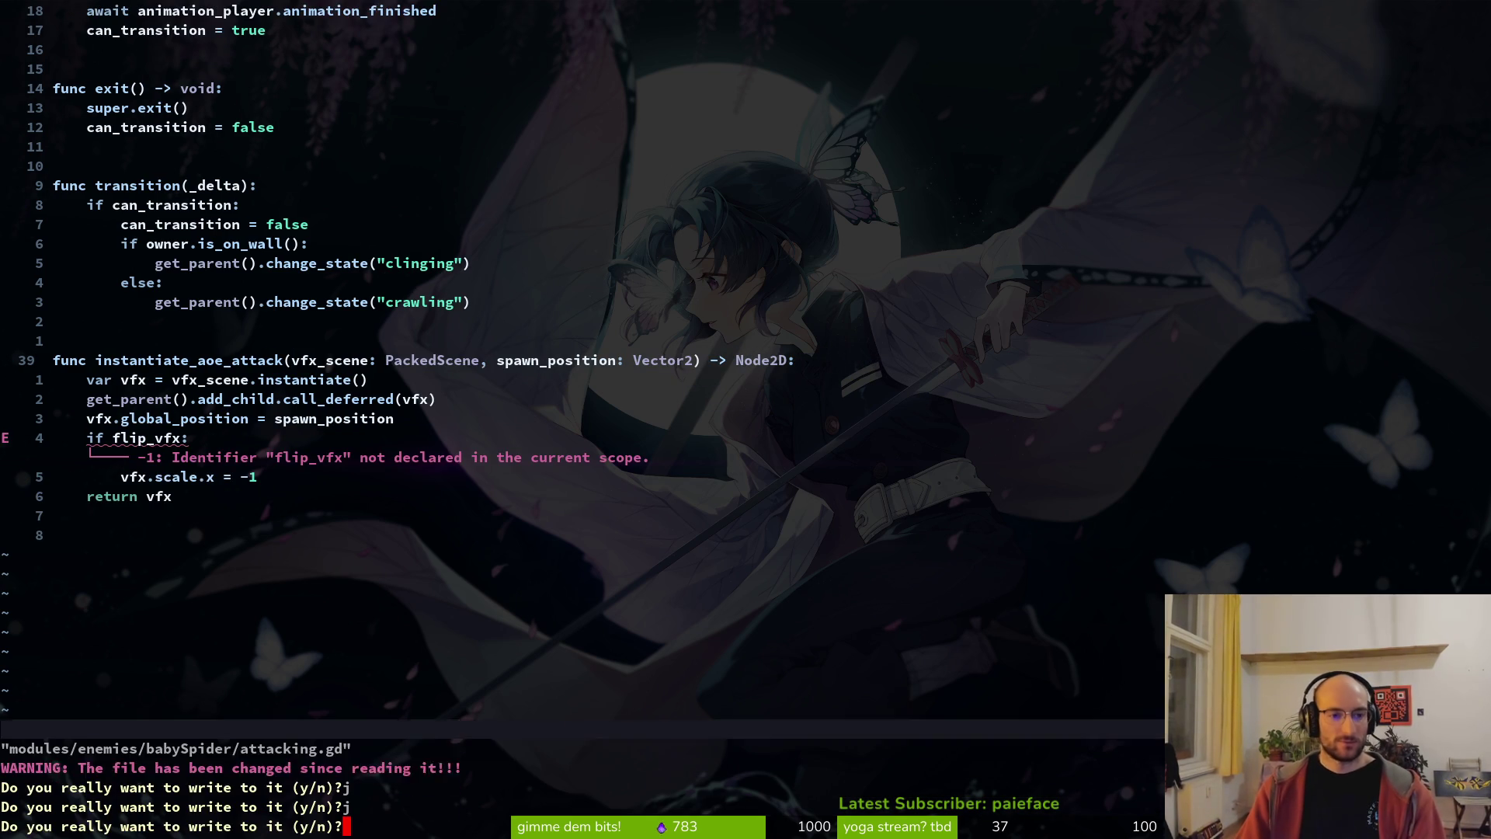
pyautogui.write('n')
pyautogui.press('Return')
# - Delete the flip_vfx scale lines and save, confirming the overwrite warning
pyautogui.press('j')
pyautogui.press('j')
pyautogui.press('j')
pyautogui.press('j')
pyautogui.press('j')
pyautogui.press('d')
pyautogui.press('d')
pyautogui.press('k')
pyautogui.press('d')
pyautogui.press('d')
pyautogui.write(':w')
pyautogui.press('Return')
pyautogui.press('Return')
pyautogui.press('Return')
pyautogui.press('Escape')
pyautogui.press('Return')
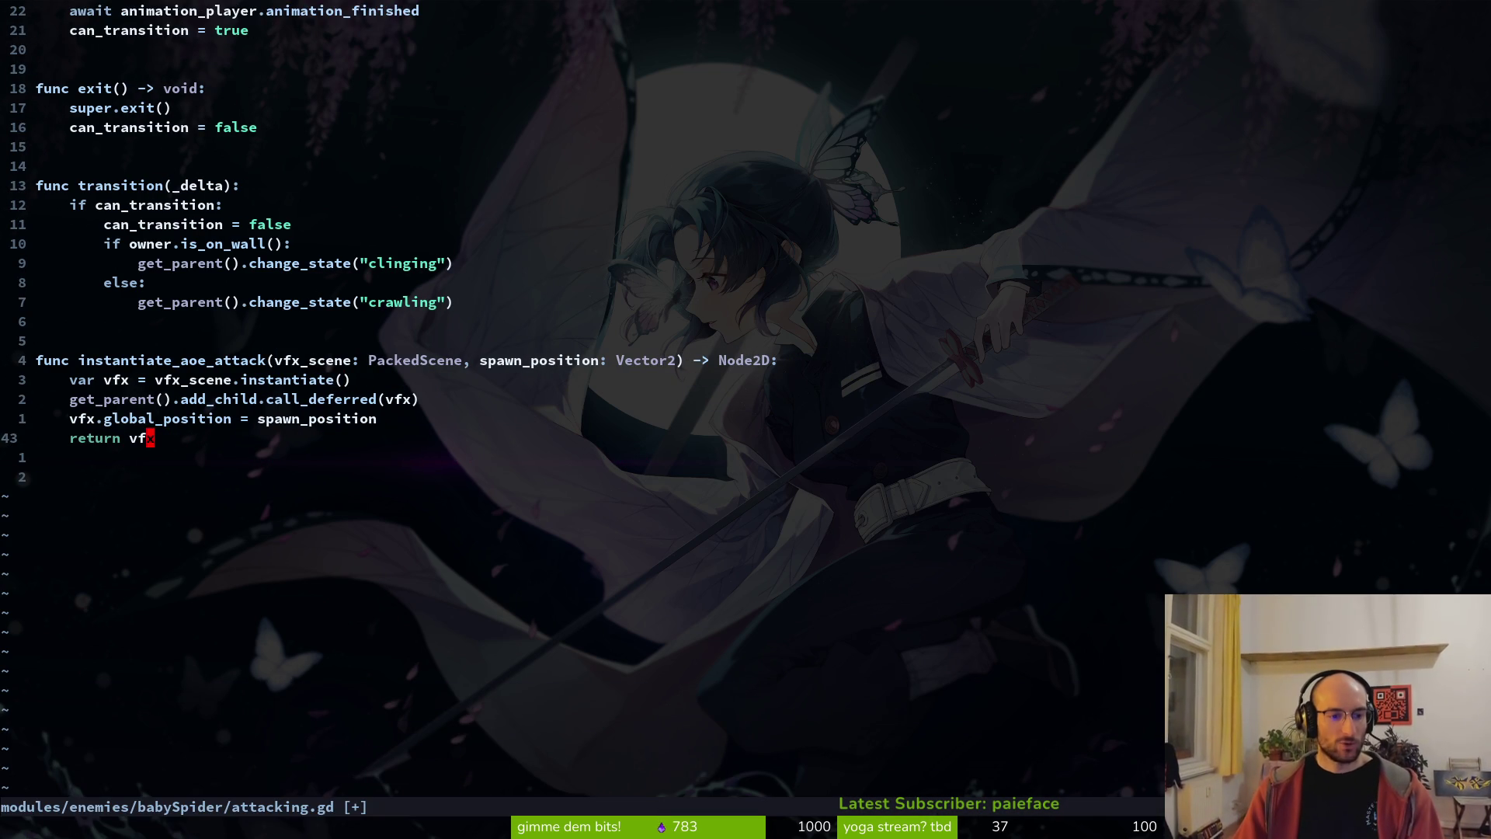
pyautogui.write(':w')
pyautogui.press('Return')
pyautogui.press('Return')
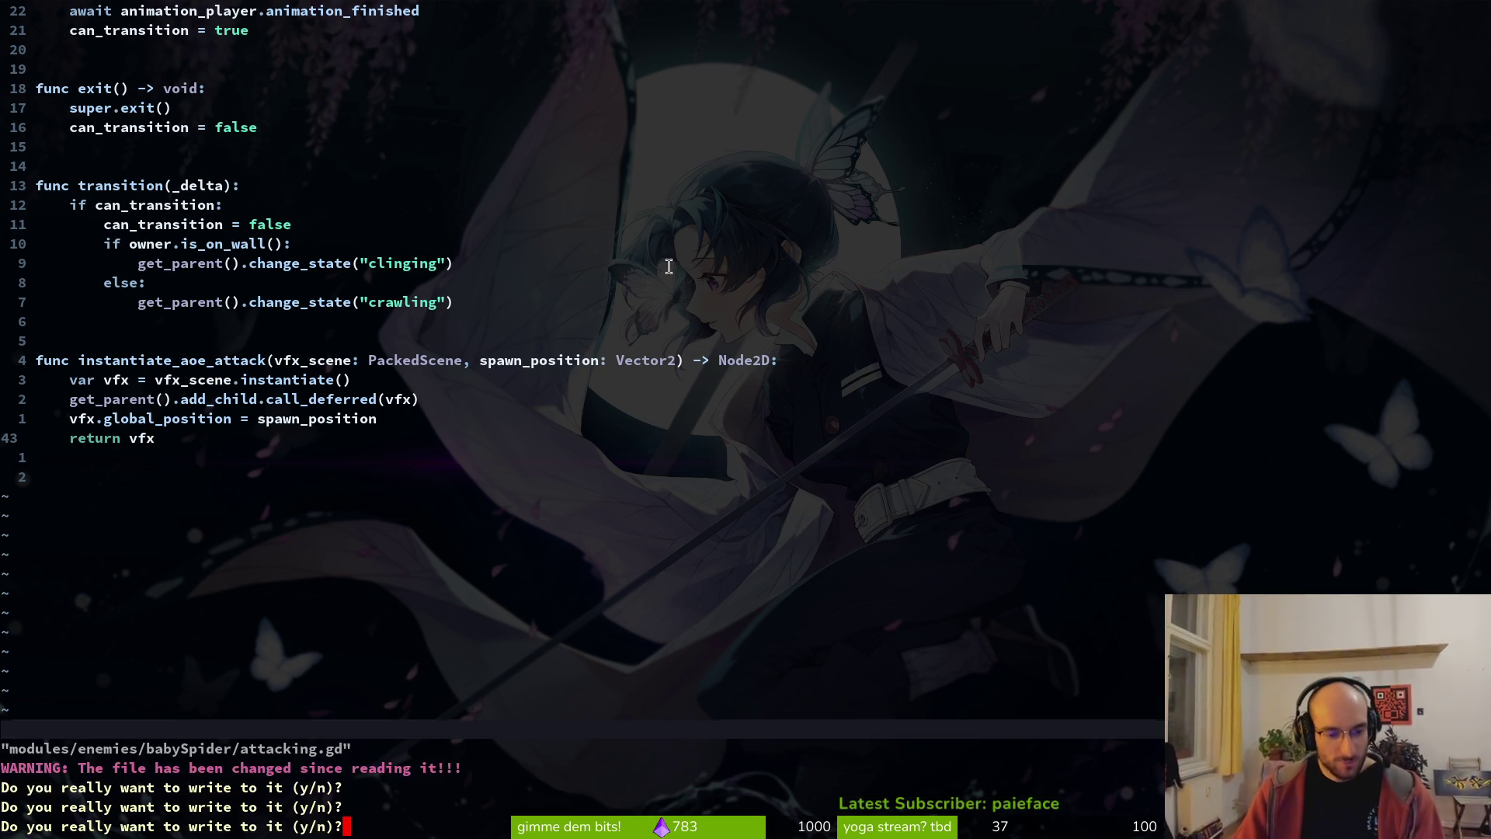
pyautogui.press('Escape')
# - Review the function body up to the var vfx line, then return to Aseprite's home screen
pyautogui.press('j')
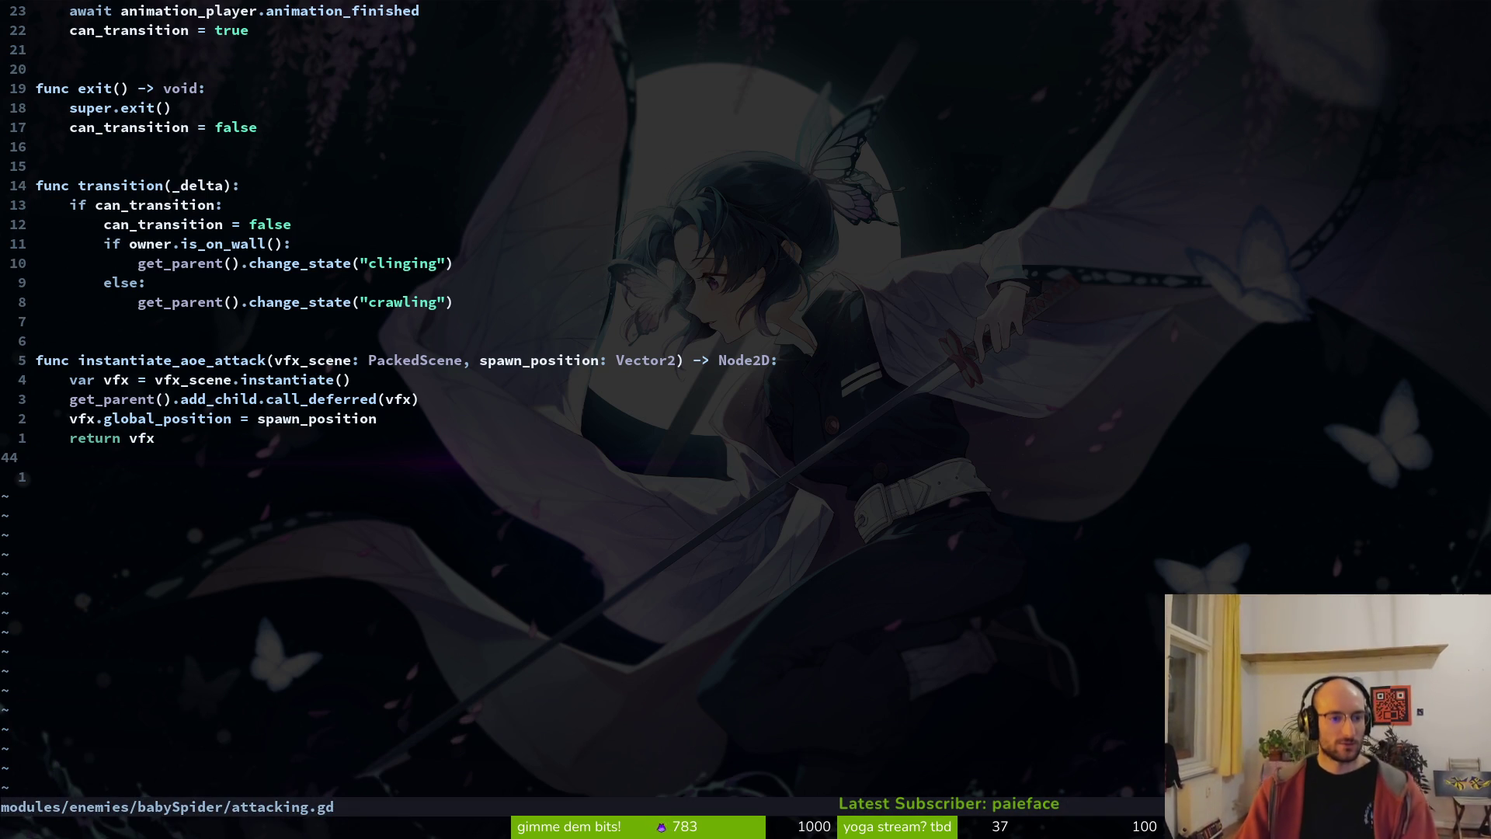
pyautogui.press('k')
pyautogui.press('k')
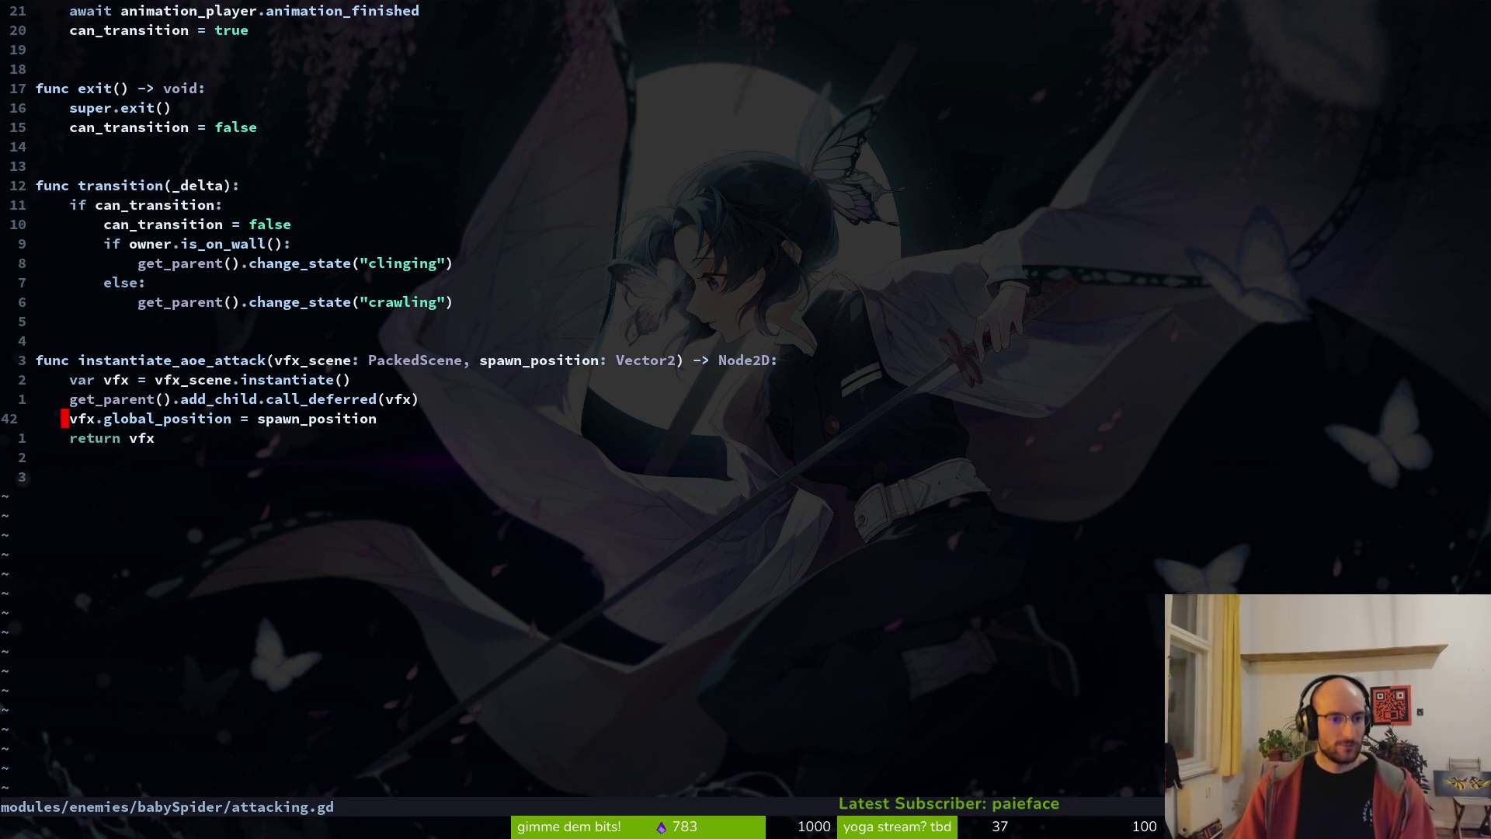
pyautogui.press('k')
pyautogui.press('j')
pyautogui.press('k')
pyautogui.press('j')
pyautogui.press('k')
pyautogui.press('k')
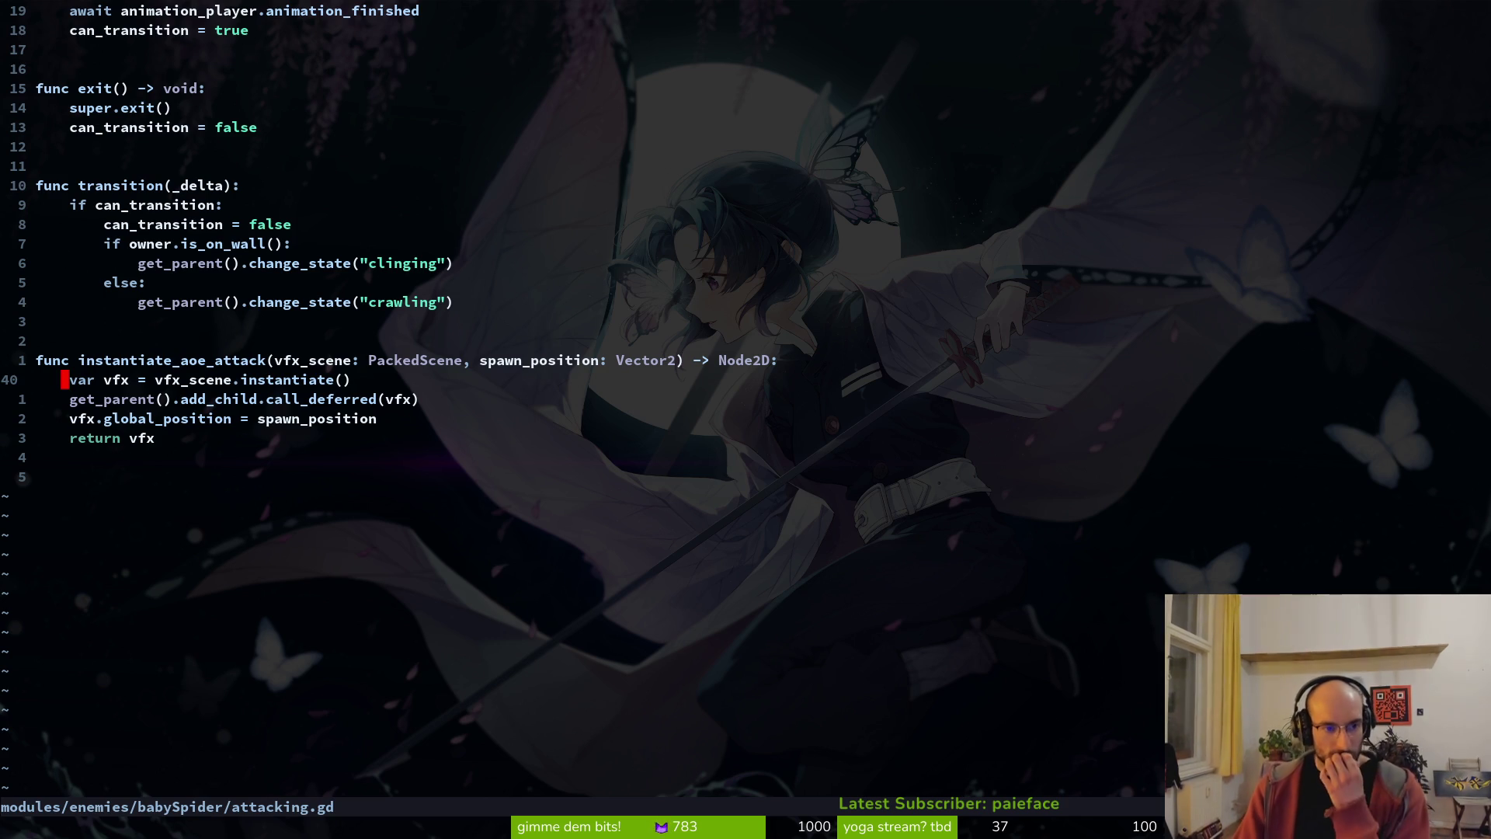
pyautogui.press('super+a')
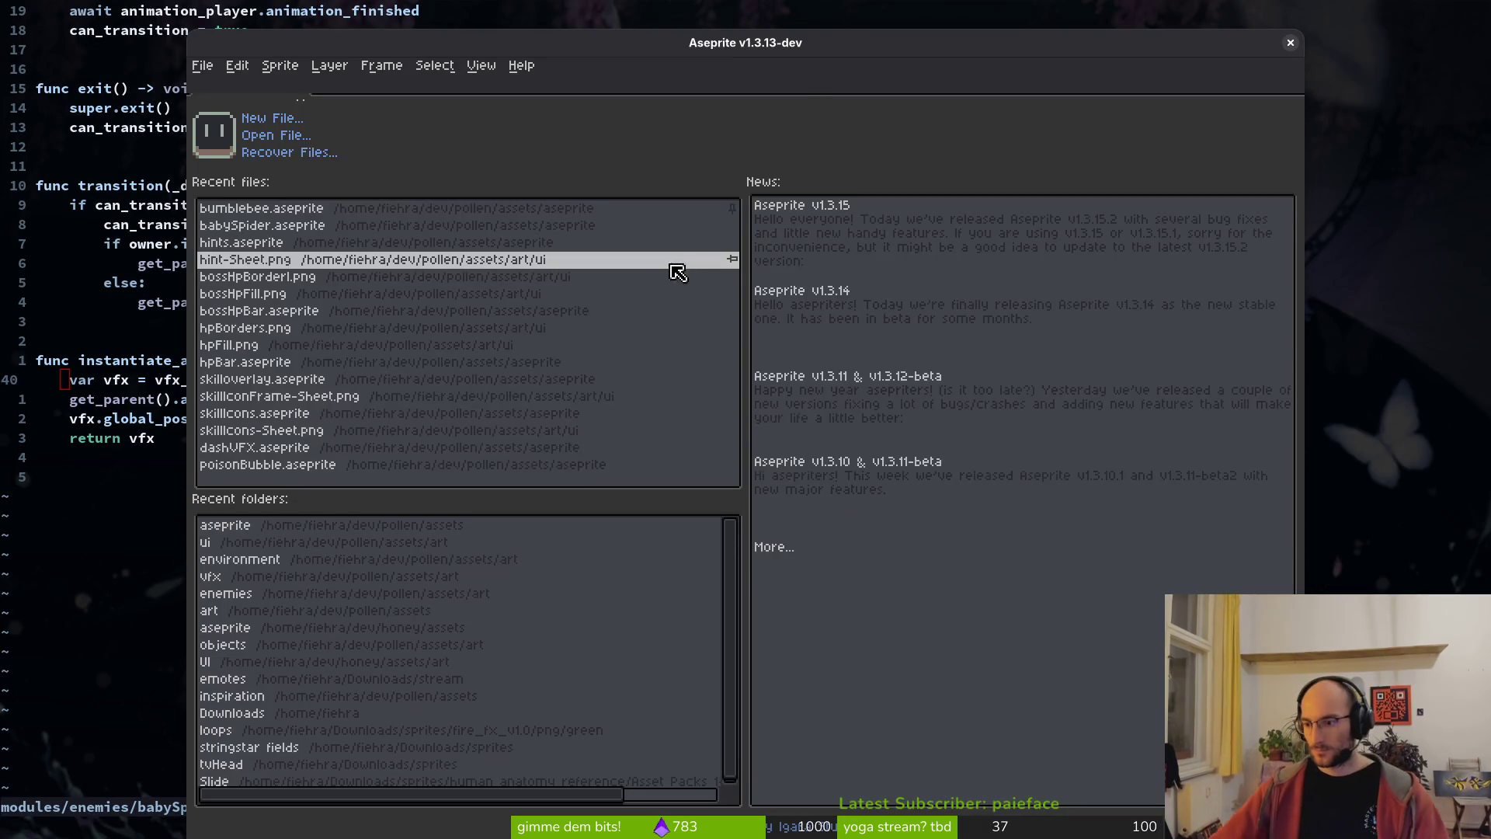
# - Create a new 64×64 sprite
pyautogui.click(270, 122)
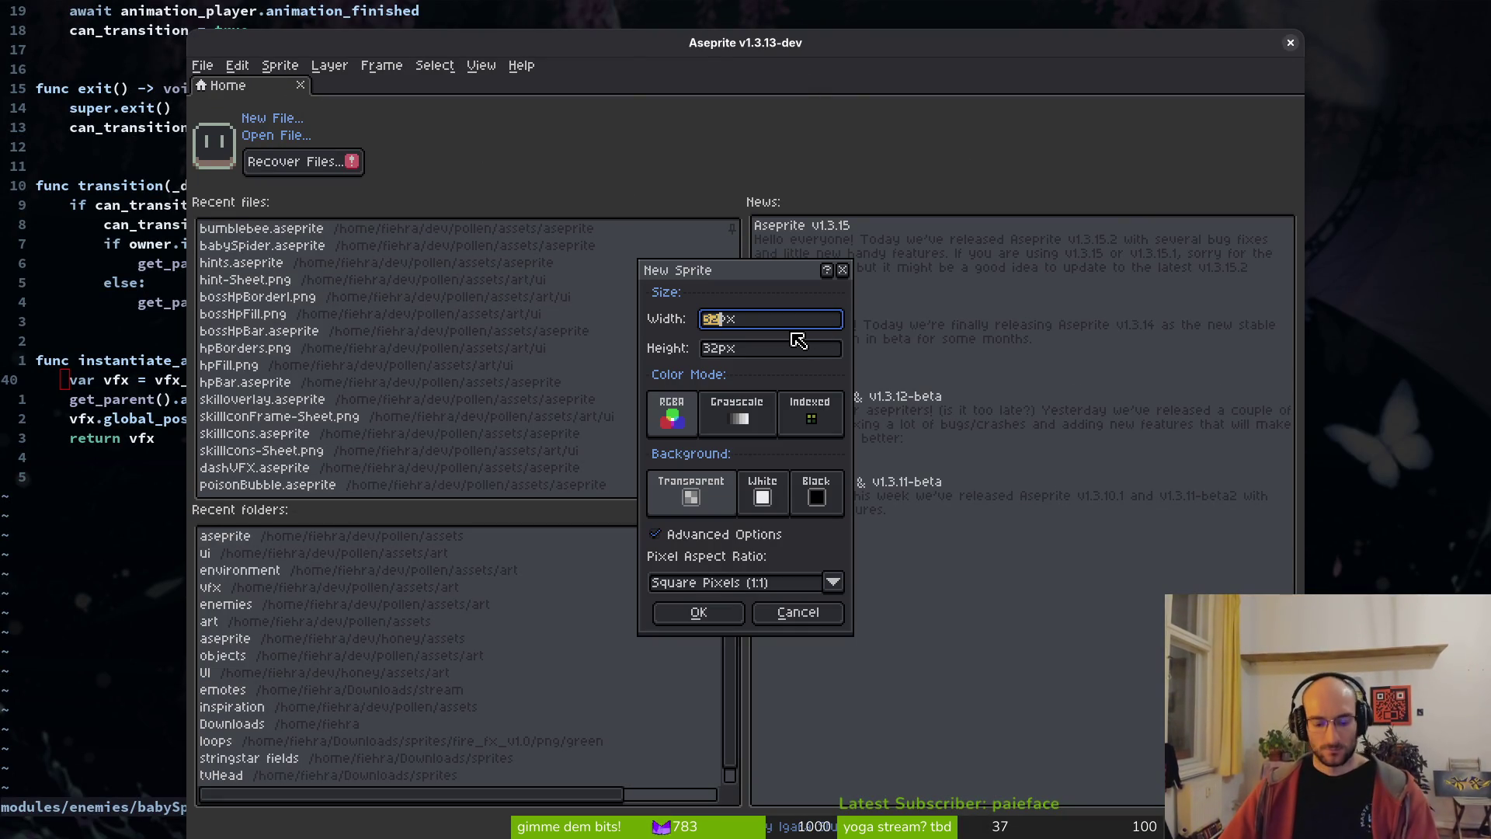
pyautogui.write('64')
pyautogui.press('Tab')
pyautogui.write('64')
pyautogui.press('Return')
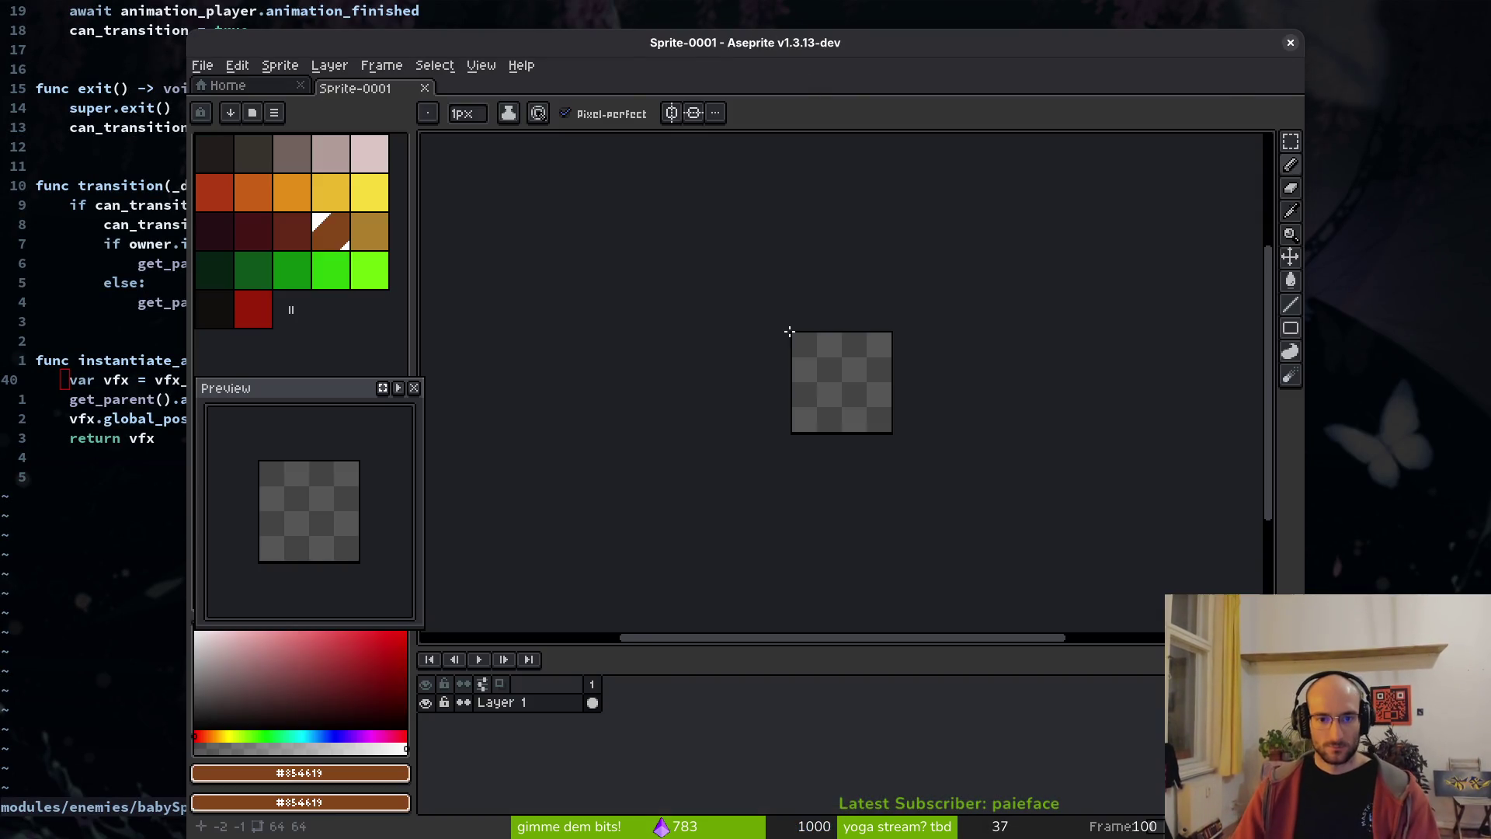
pyautogui.hotkey('ctrl', 's')
pyautogui.press('Escape')
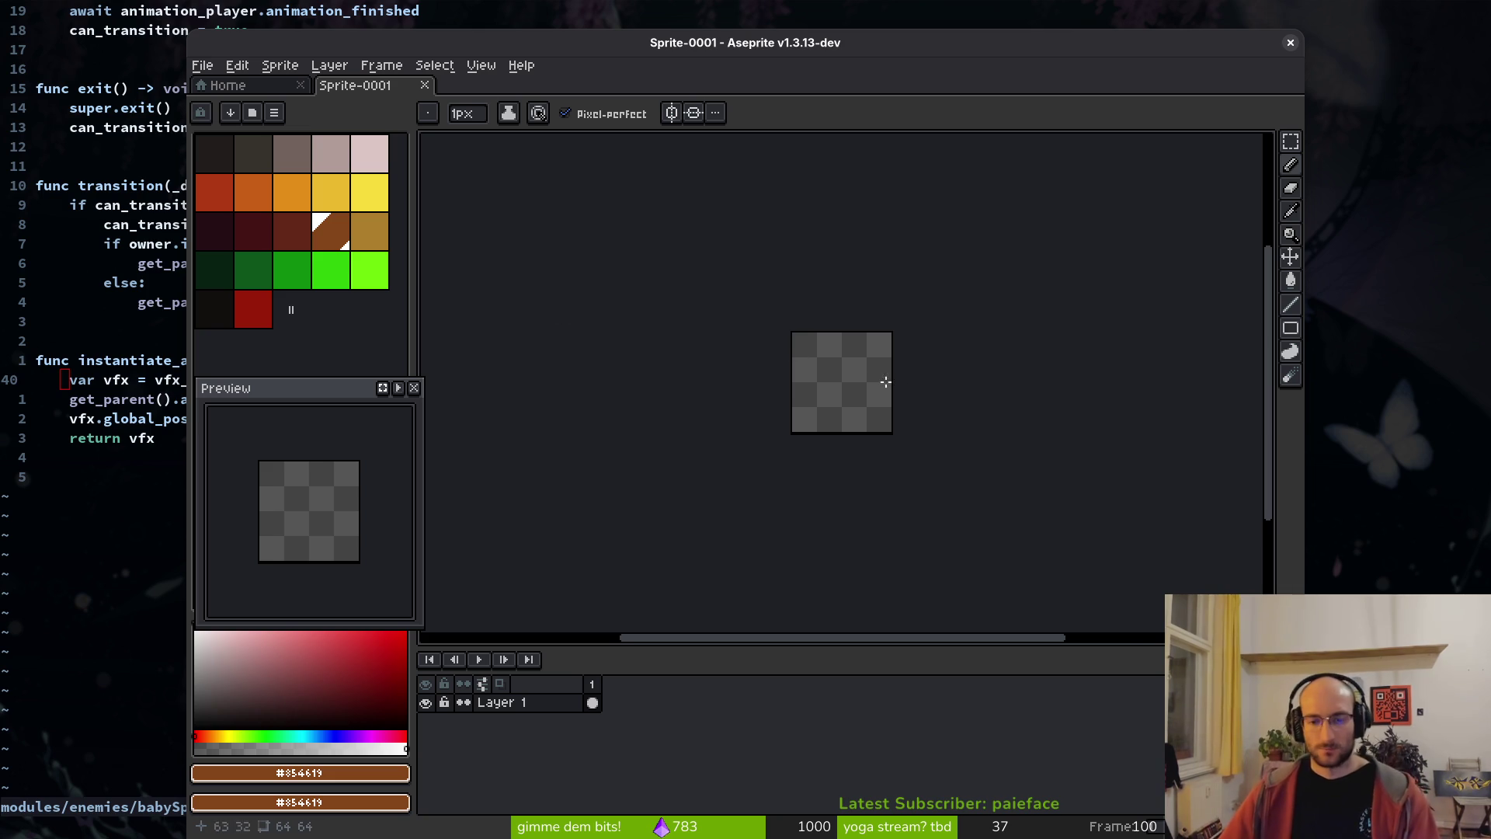
# - Rename Layer 1 to 'ref'
pyautogui.scroll(3, 767, 383)
pyautogui.scroll(1, 767, 384)
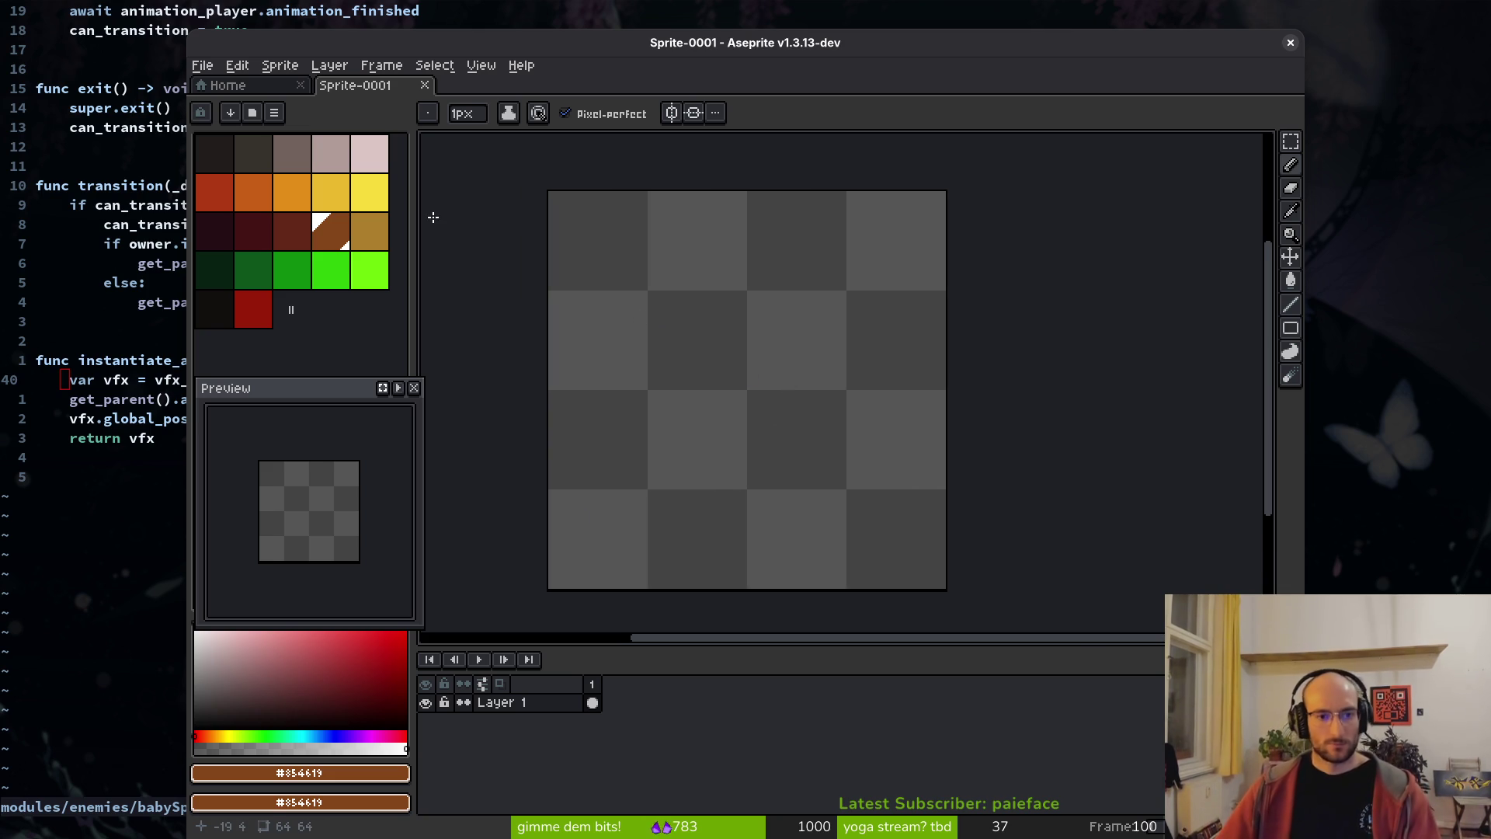
pyautogui.doubleClick(526, 708)
pyautogui.write('re')
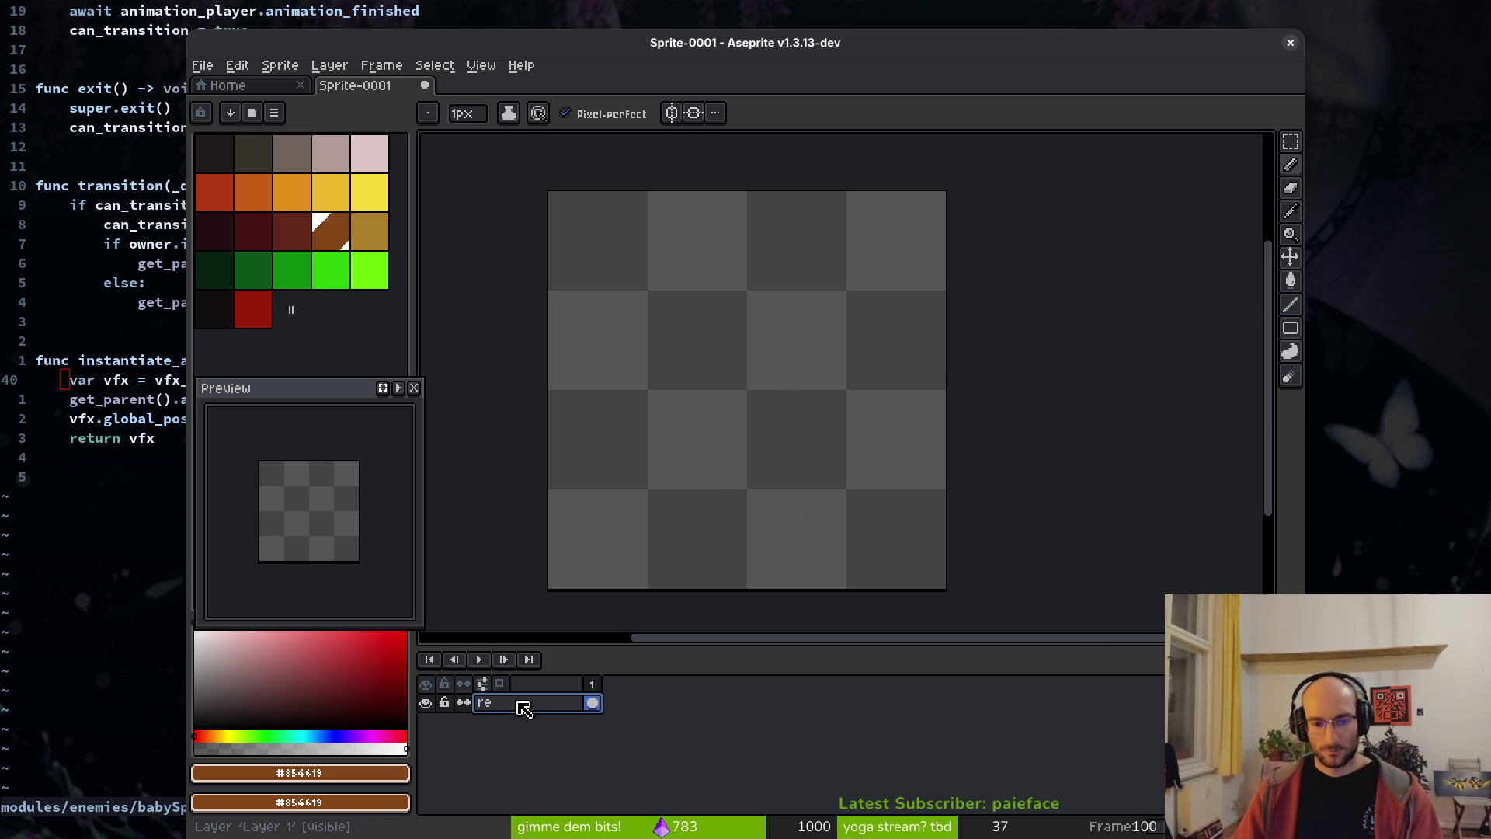
pyautogui.write('f')
pyautogui.press('Return')
pyautogui.hotkey('shift', 'p')
pyautogui.press('Return')
# - Draw a 32×32 orange ring at the canvas centre and save the sprite as babyspiderAOE
pyautogui.hotkey('shift', 'r')
pyautogui.moveTo(651, 295); pyautogui.dragTo(843, 485)
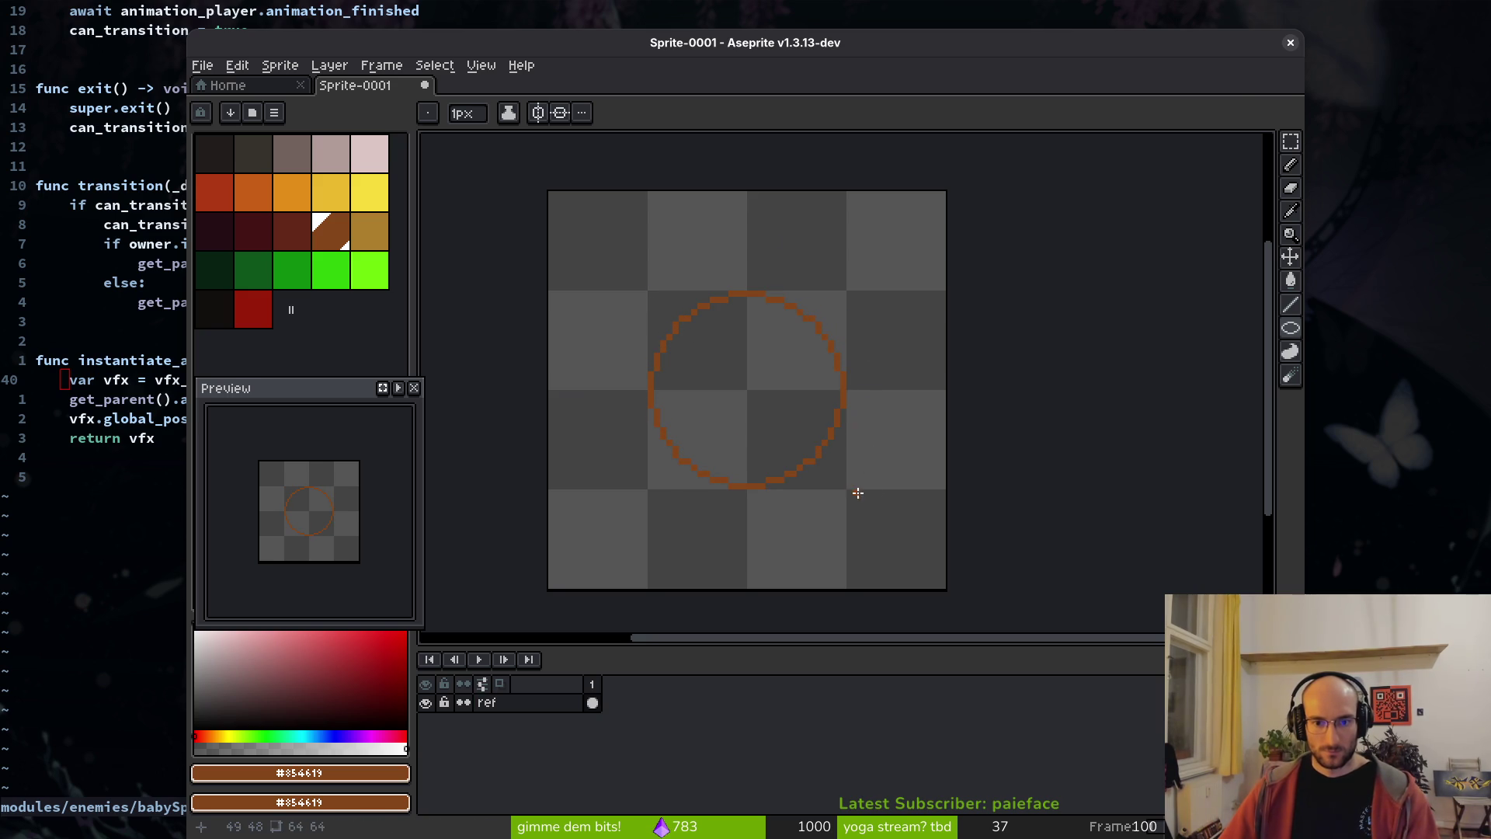
pyautogui.hotkey('ctrl', 's')
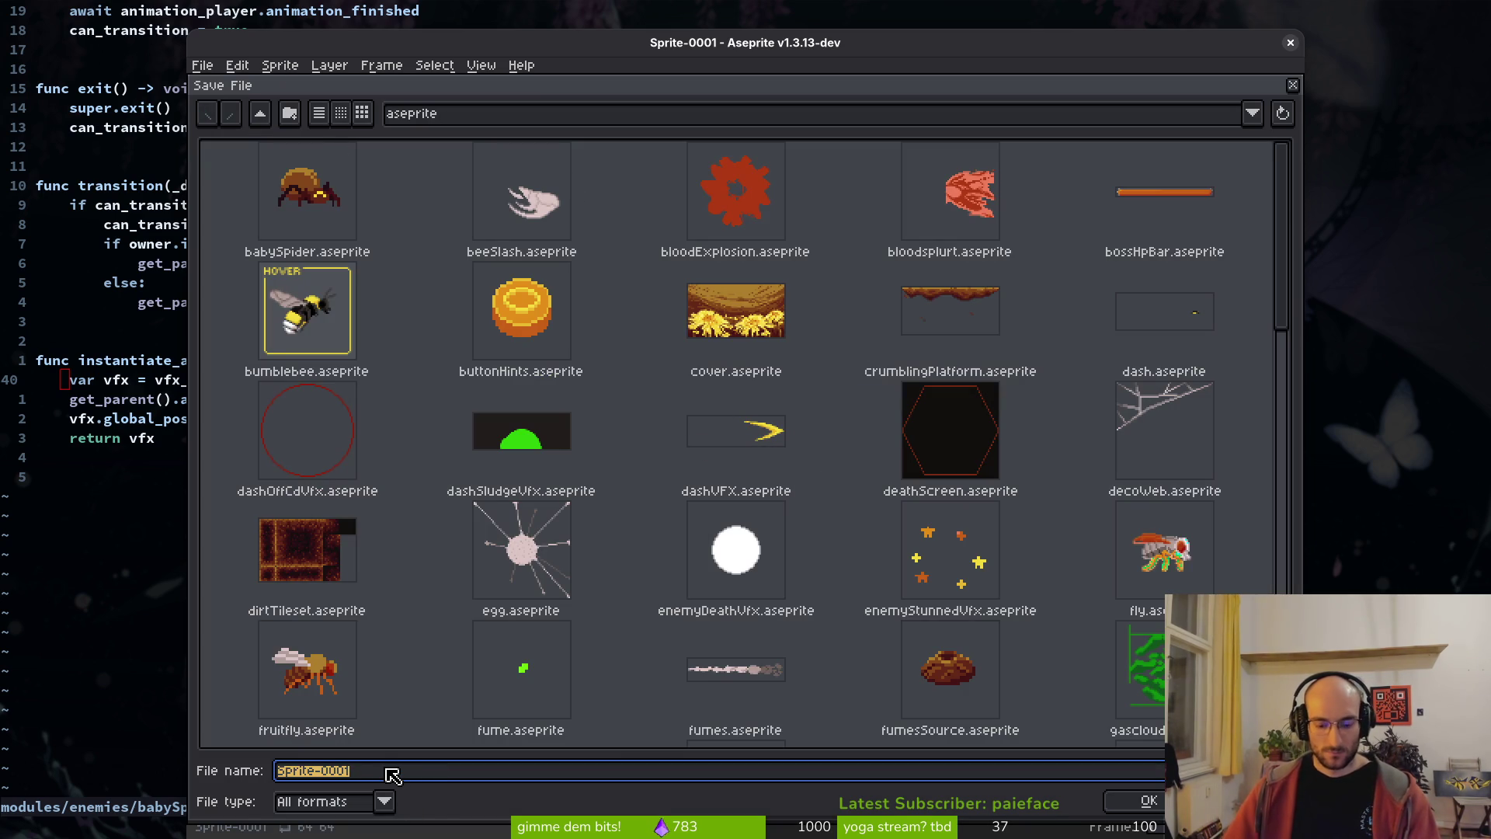
pyautogui.write('babyspide')
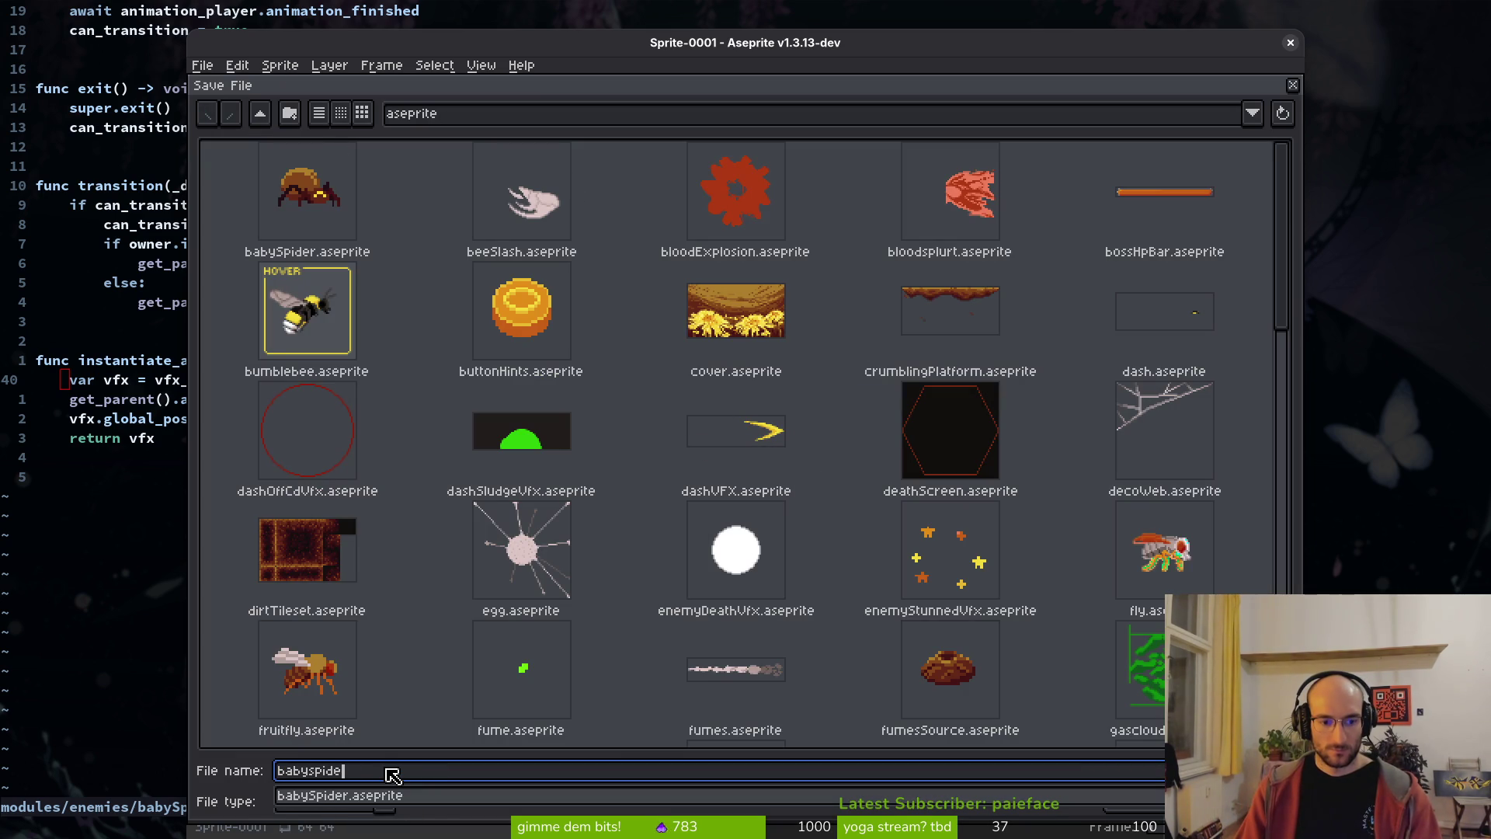
pyautogui.write('r_')
pyautogui.press('BackSpace')
pyautogui.write('AOE')
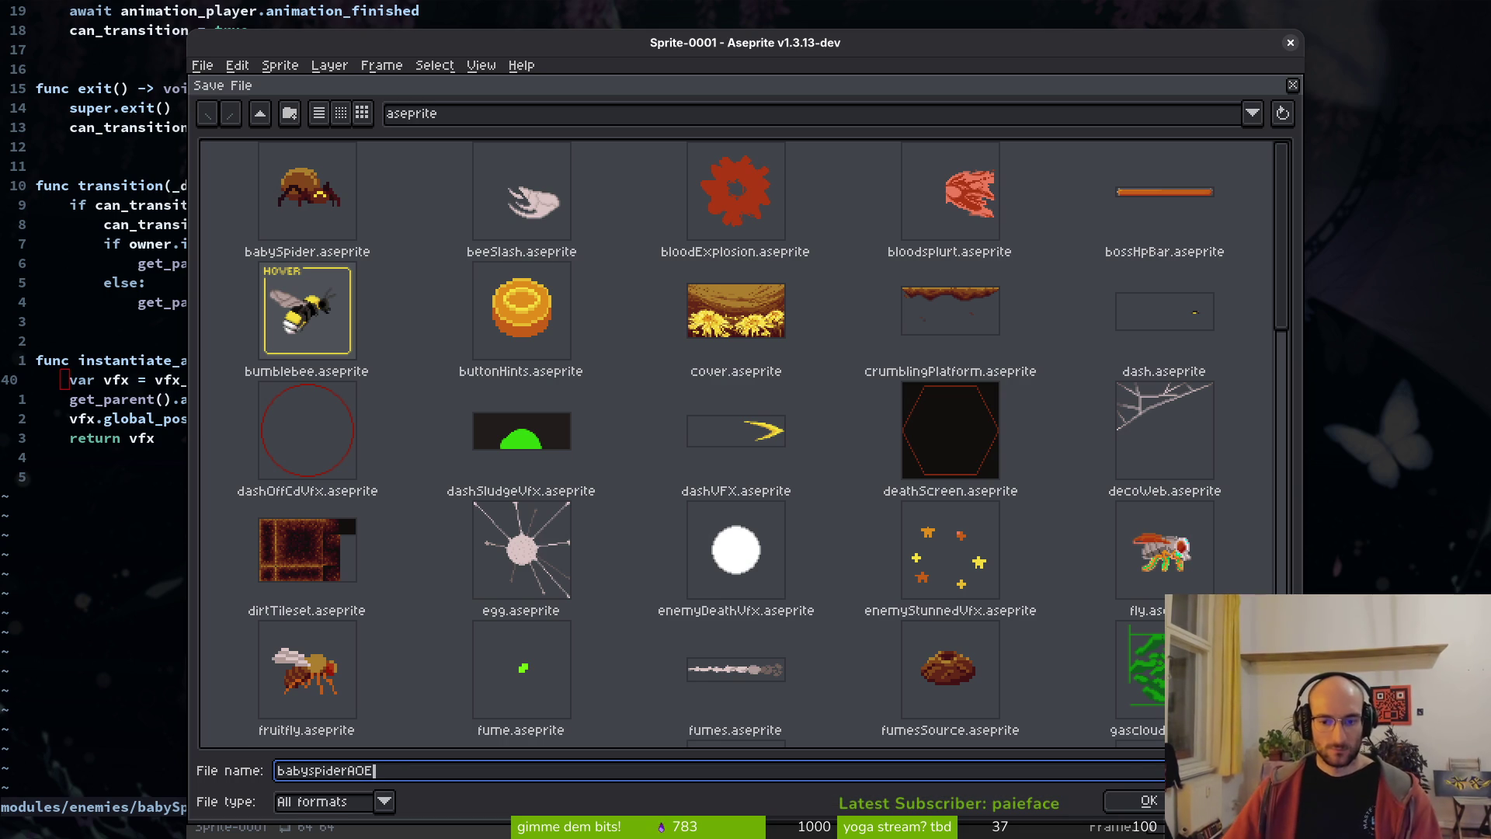
pyautogui.click(1158, 808)
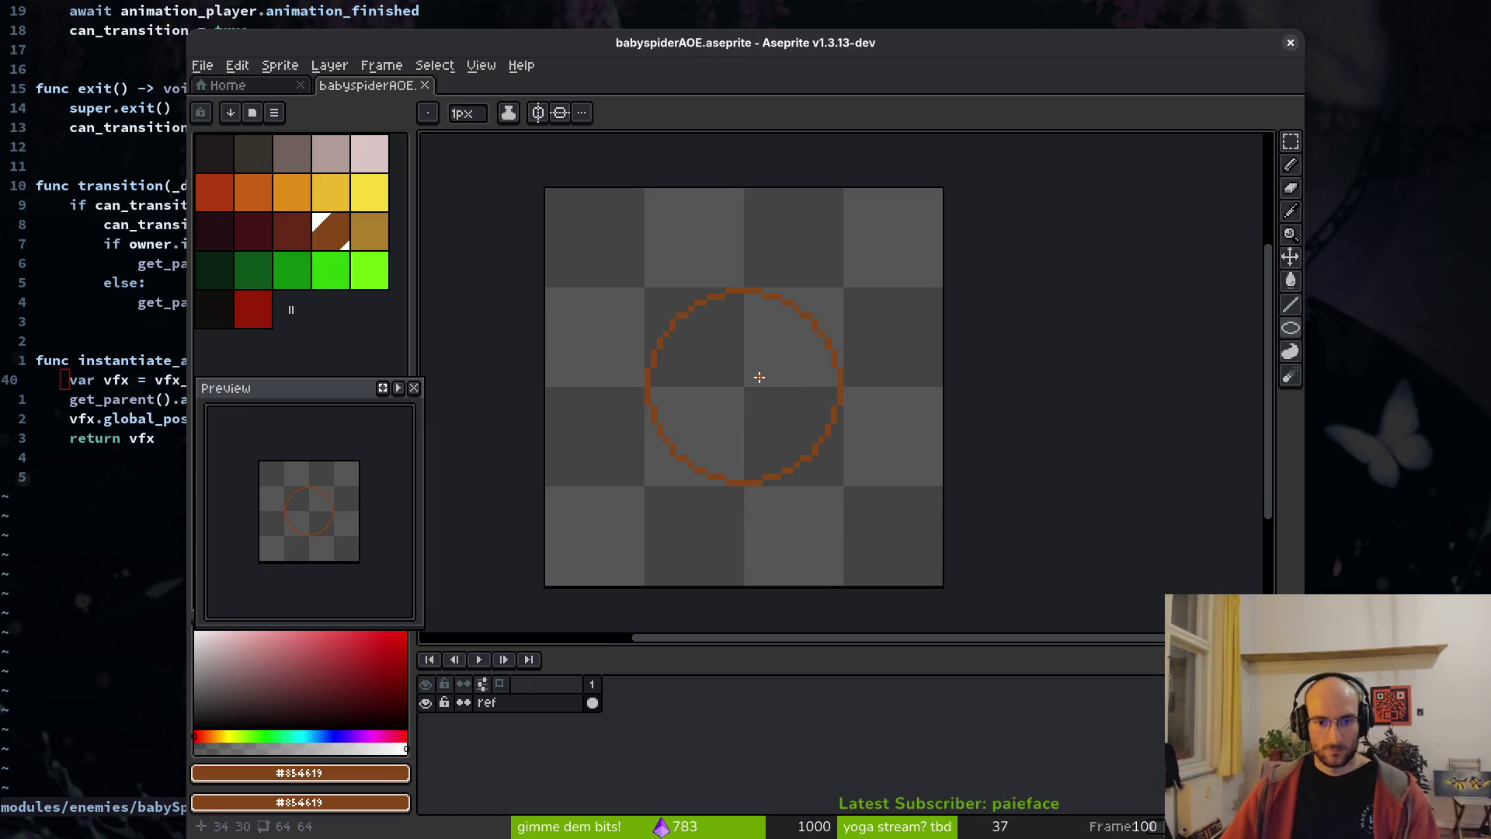
# - Open babySpider.aseprite from the home screen for reference, then close it
pyautogui.click(211, 88)
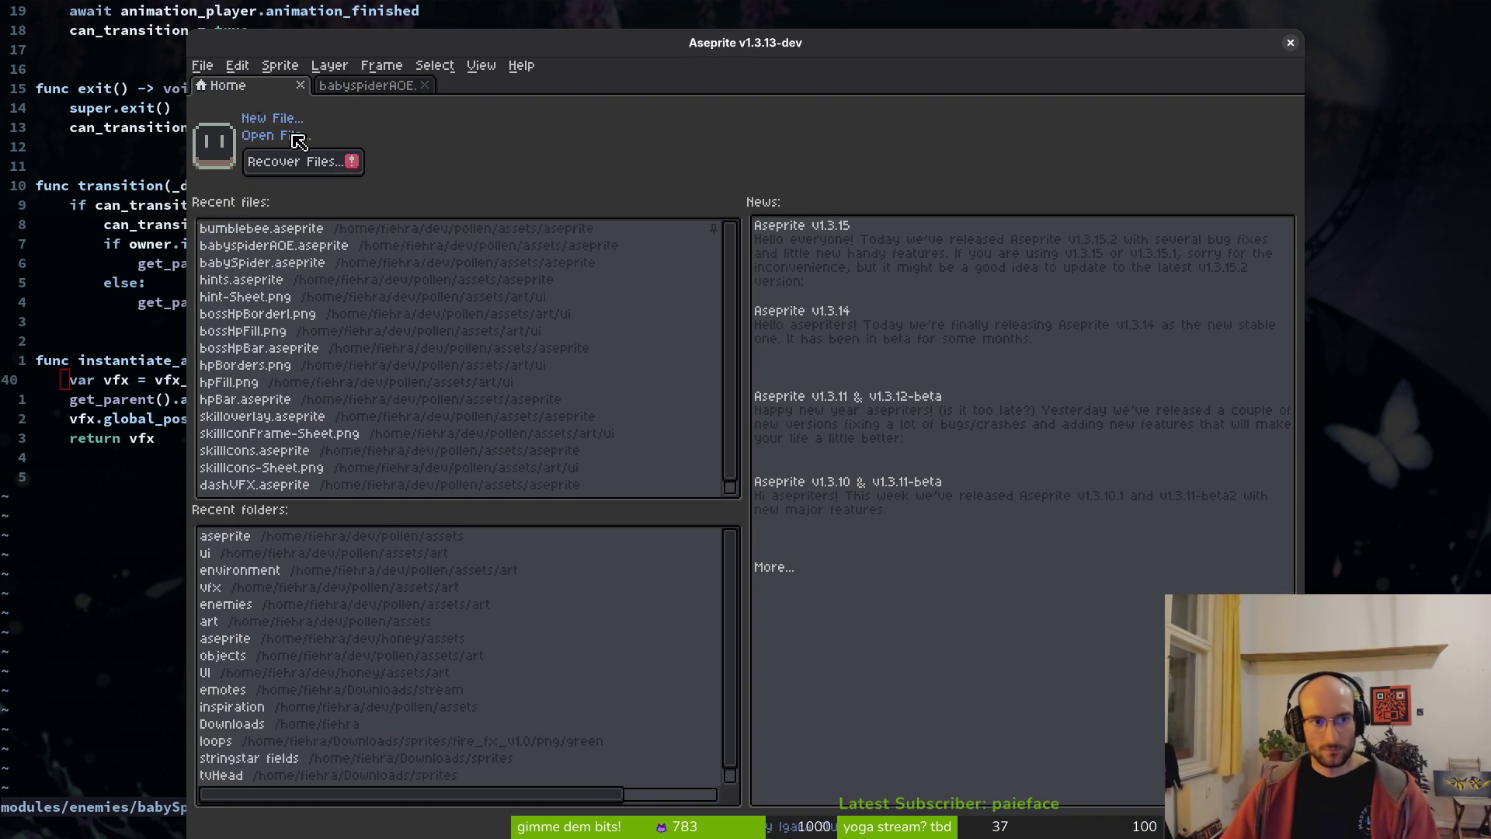
pyautogui.click(282, 270)
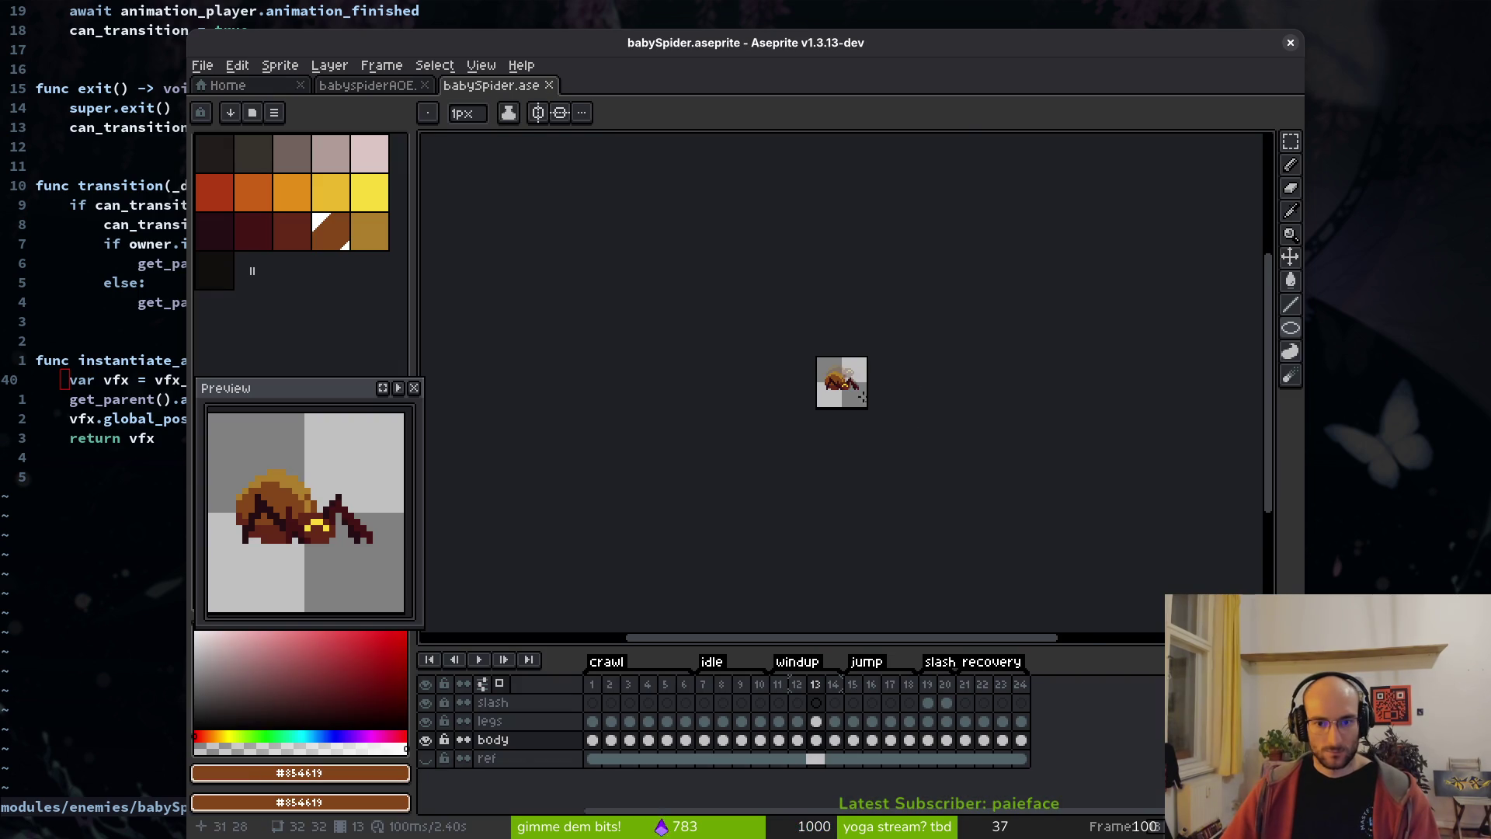
pyautogui.scroll(8, 854, 373)
pyautogui.scroll(-4, 738, 314)
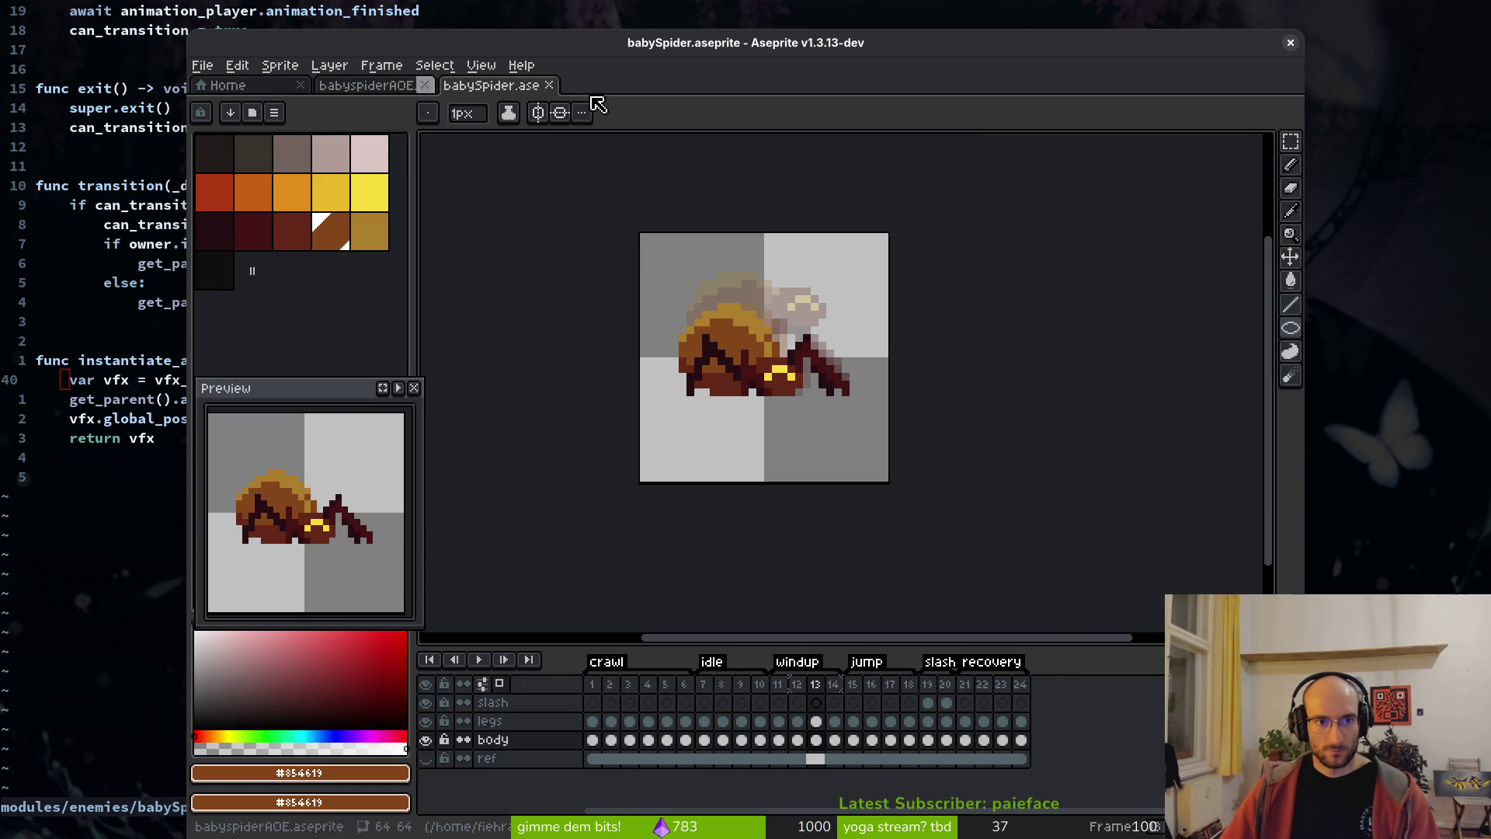
pyautogui.click(549, 86)
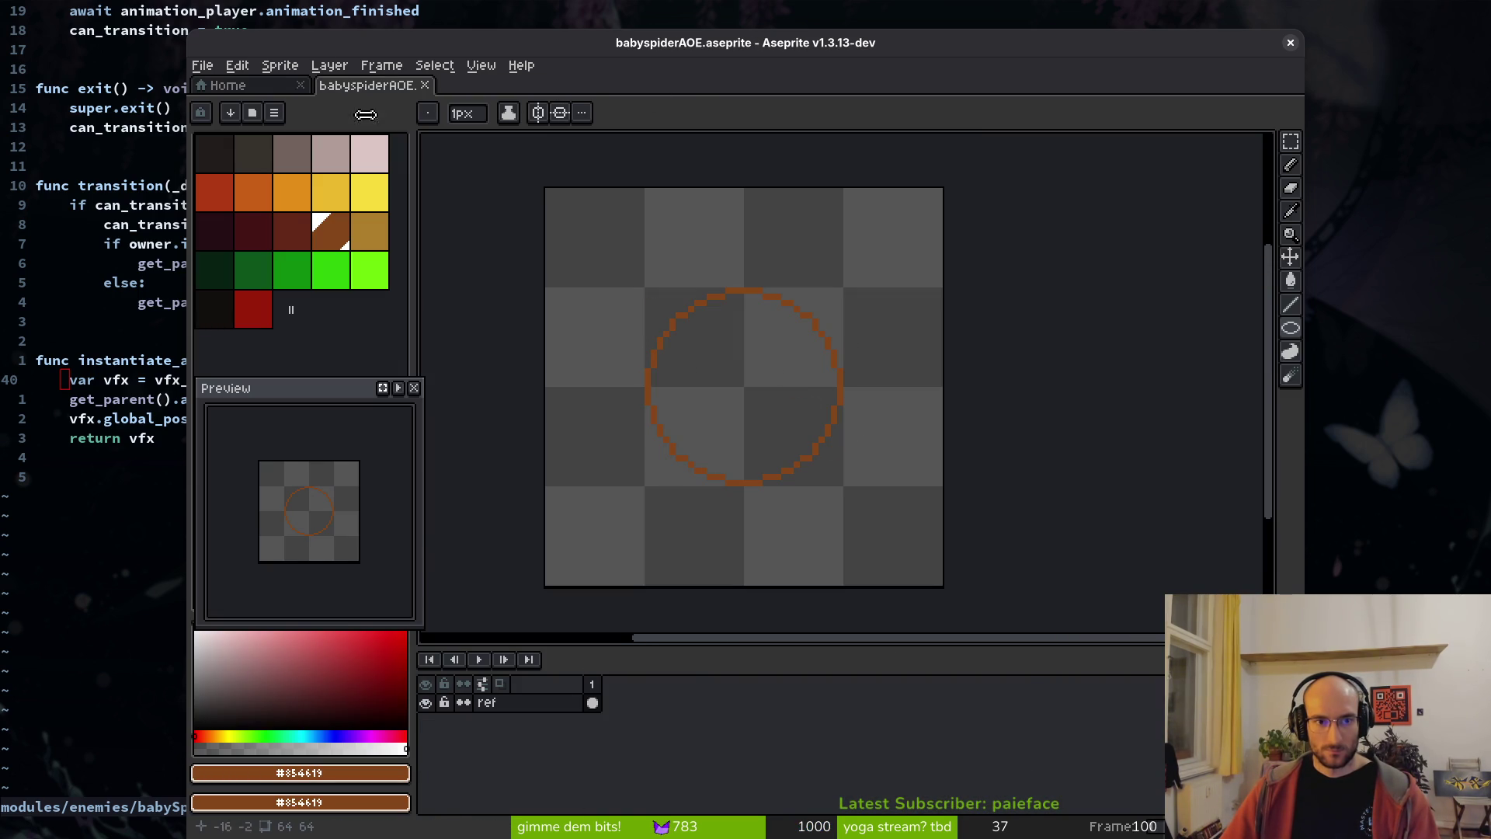
pyautogui.scroll(-1, 772, 433)
pyautogui.scroll(1, 744, 440)
pyautogui.hscroll(-3, 836, 423)
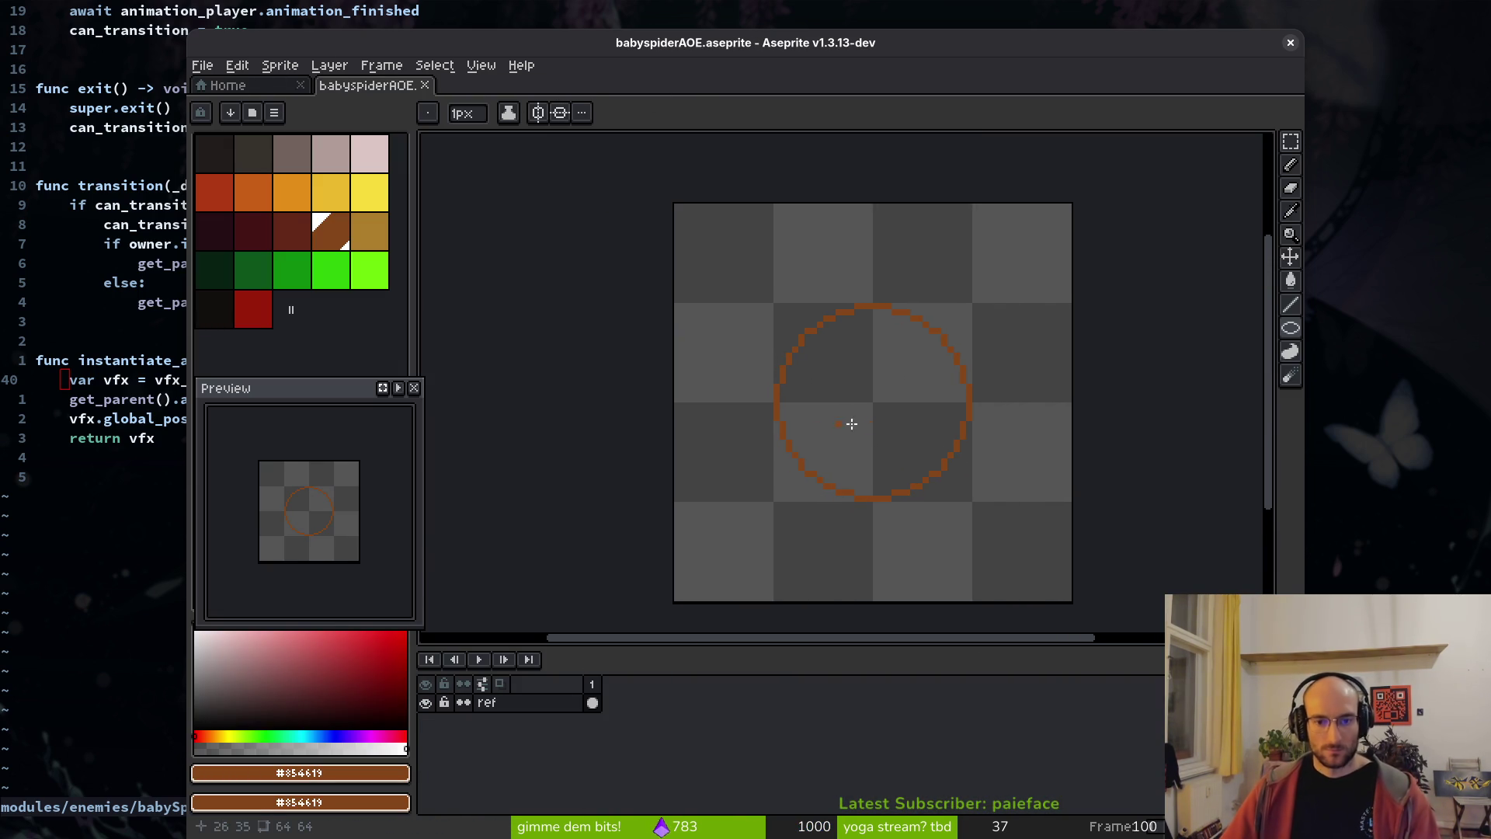
pyautogui.scroll(-1, 846, 417)
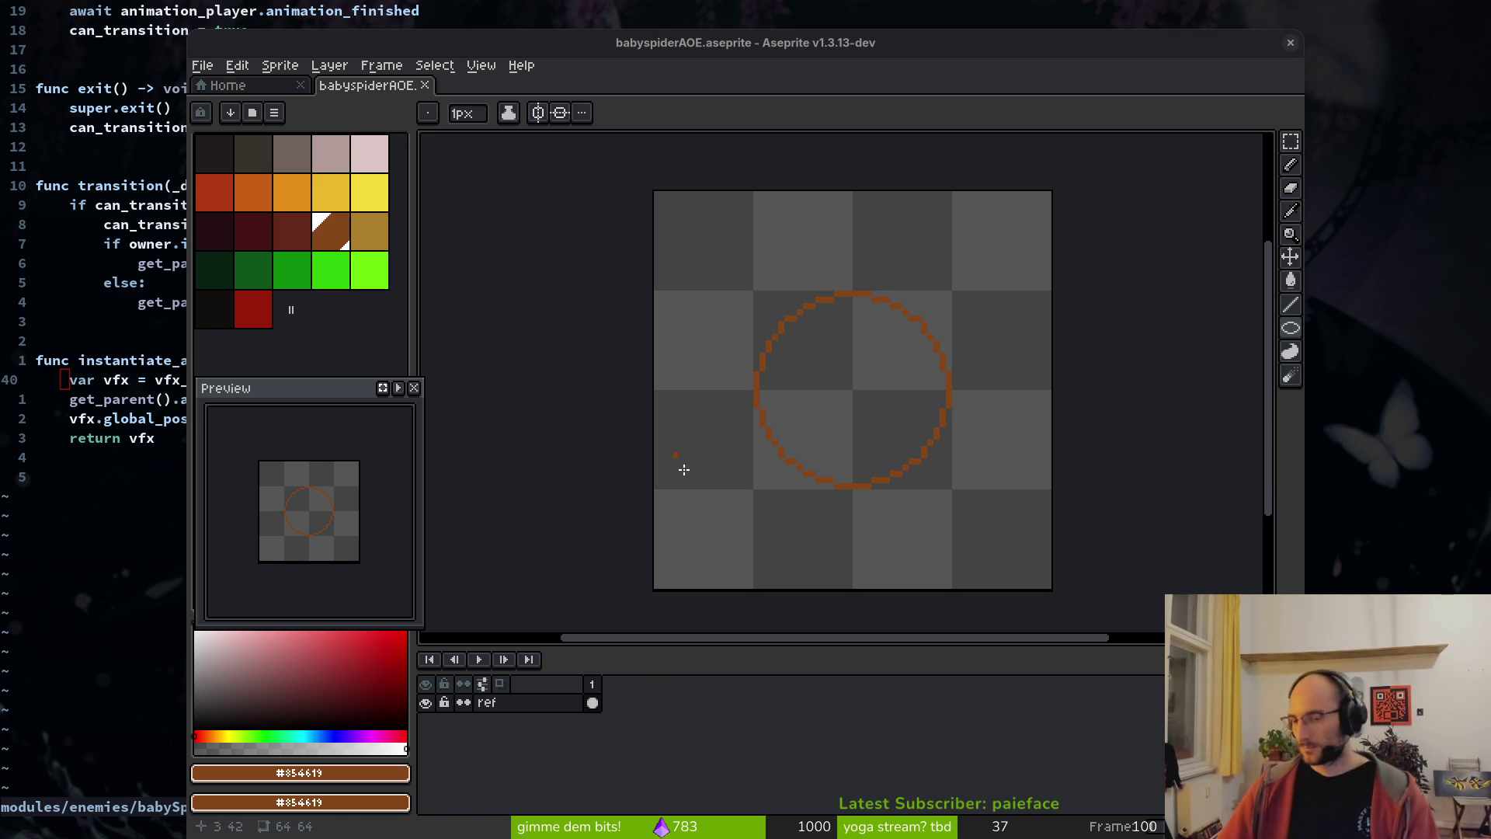
pyautogui.hscroll(2, 852, 416)
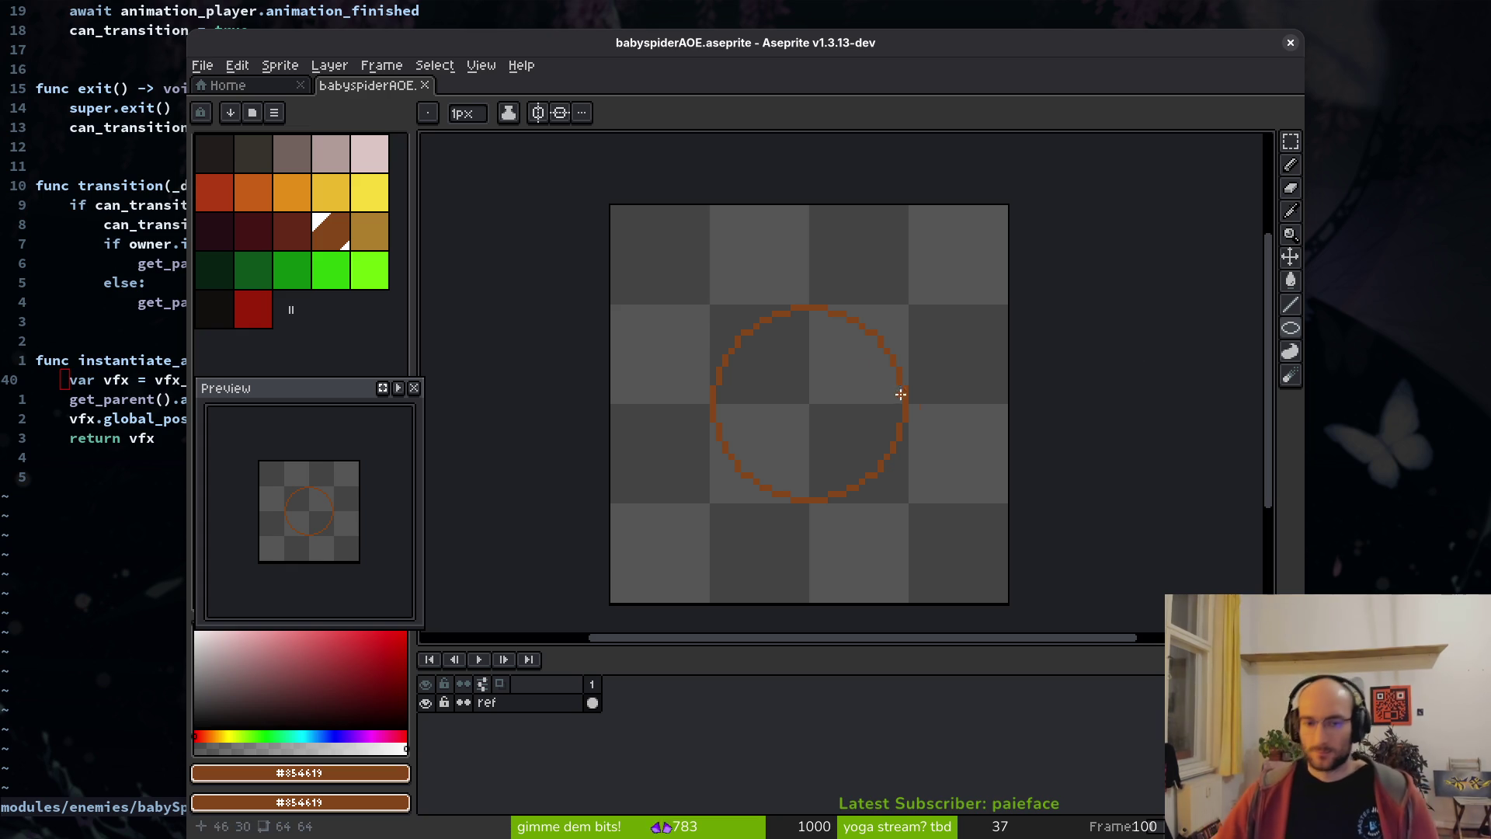
# - Maximize the Aseprite window and pick the pale pink palette colour
pyautogui.press('super+Up')
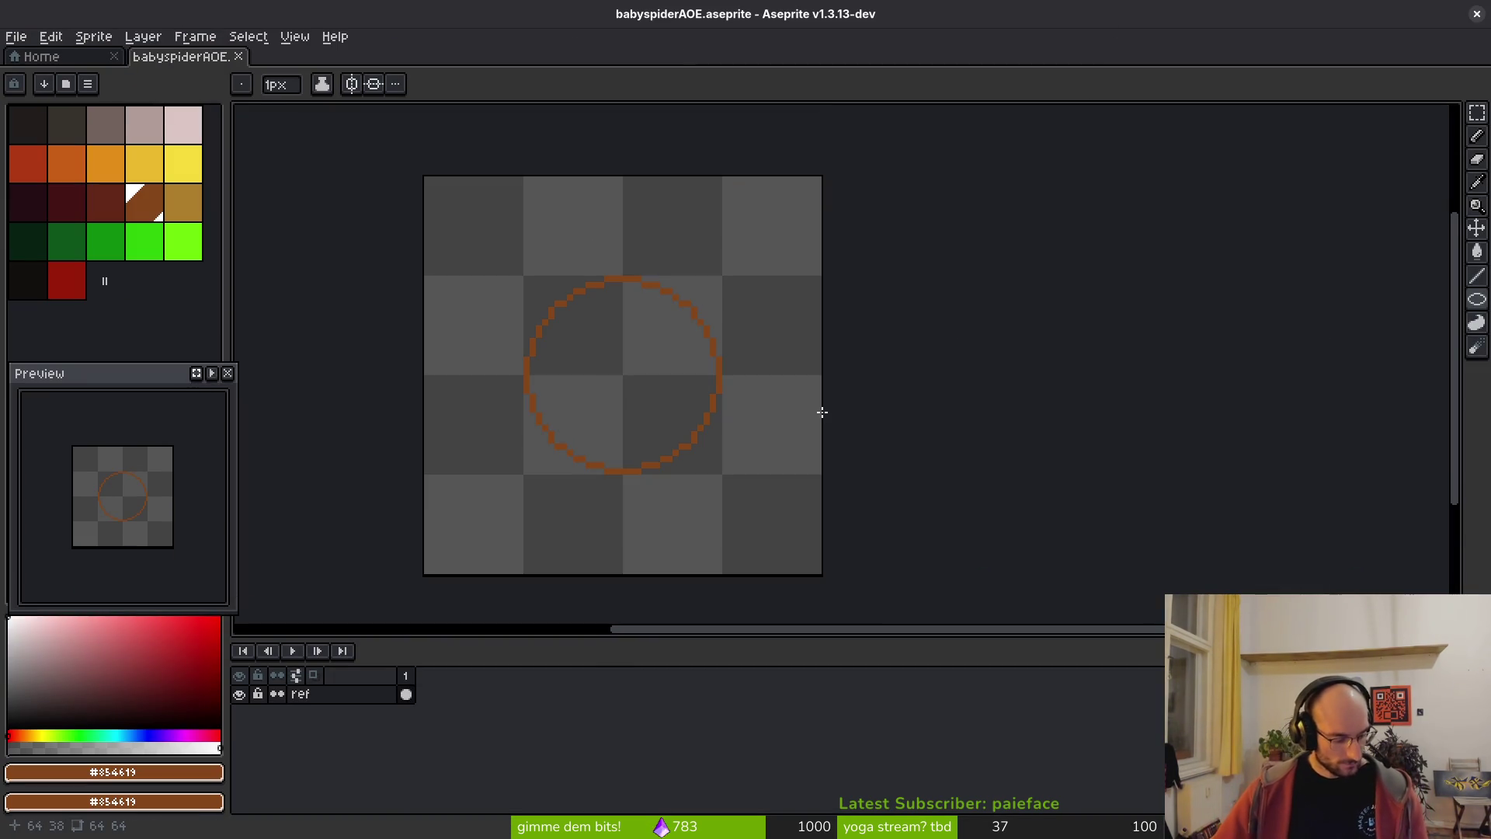
pyautogui.hscroll(-3, 712, 392)
pyautogui.click(145, 125)
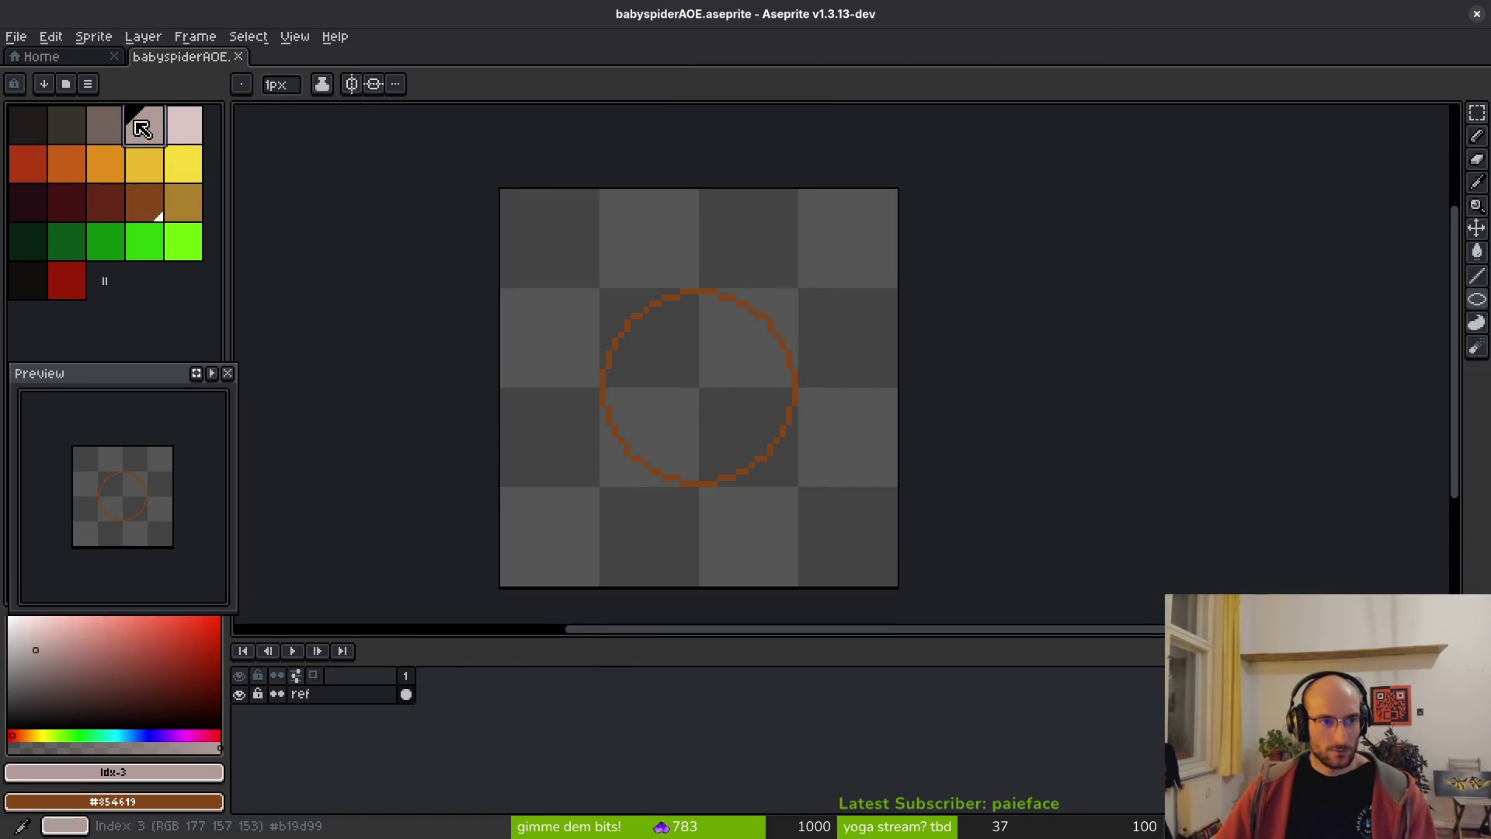
pyautogui.scroll(3, 766, 367)
pyautogui.hscroll(-2, 773, 320)
pyautogui.scroll(-2, 762, 330)
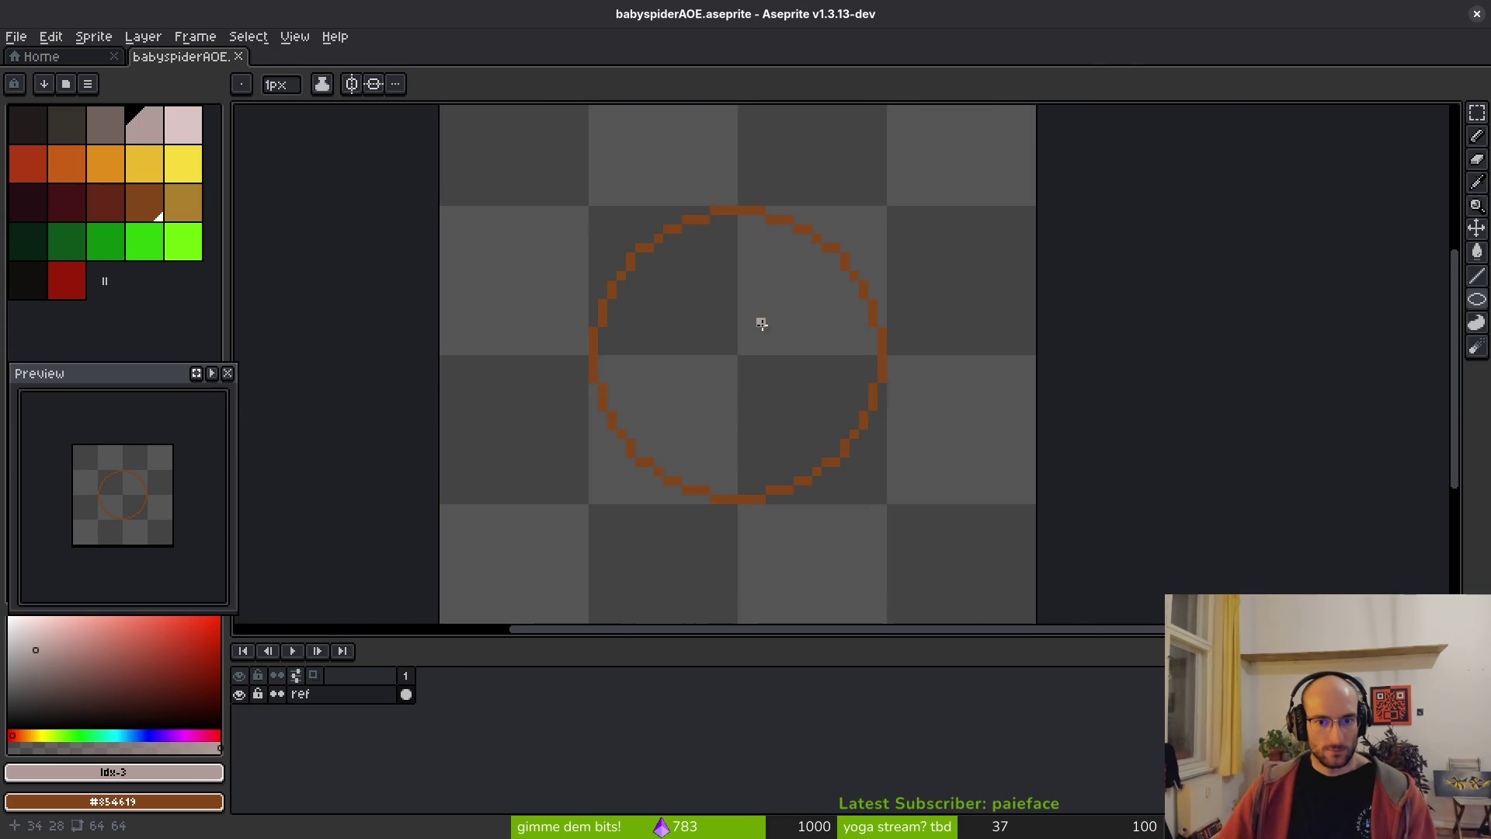
pyautogui.scroll(1, 694, 319)
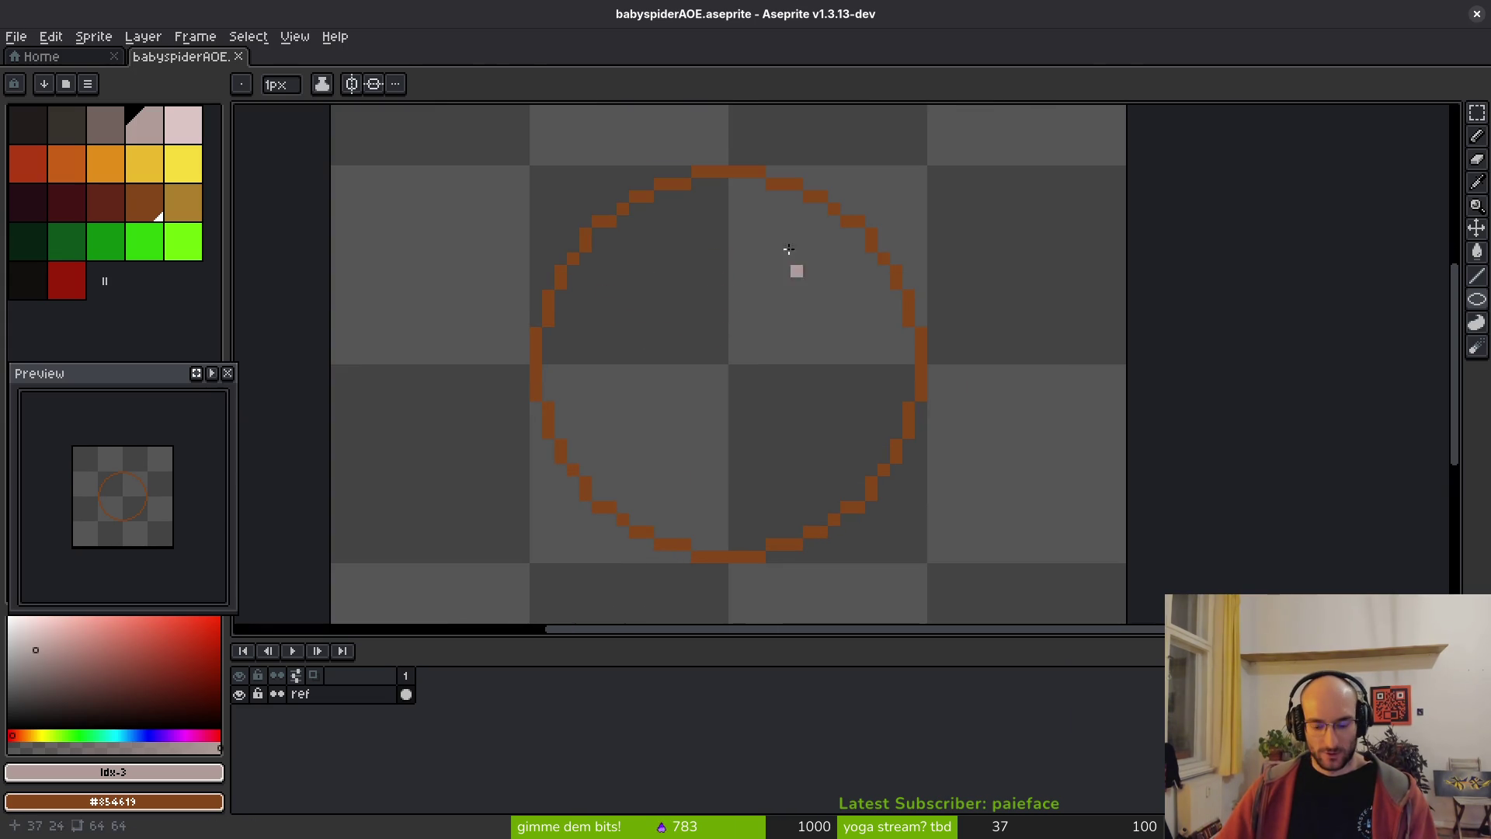
# - Pencil a jagged outline inside the ring and bucket-fill it pale pink, undoing a stray pixel
pyautogui.press('b')
pyautogui.moveTo(721, 257)
pyautogui.mouseDown()
pyautogui.moveTo(628, 319)
pyautogui.moveTo(622, 420)
pyautogui.moveTo(757, 456)
pyautogui.moveTo(804, 342)
pyautogui.moveTo(757, 268)
pyautogui.moveTo(730, 260)
pyautogui.mouseUp()
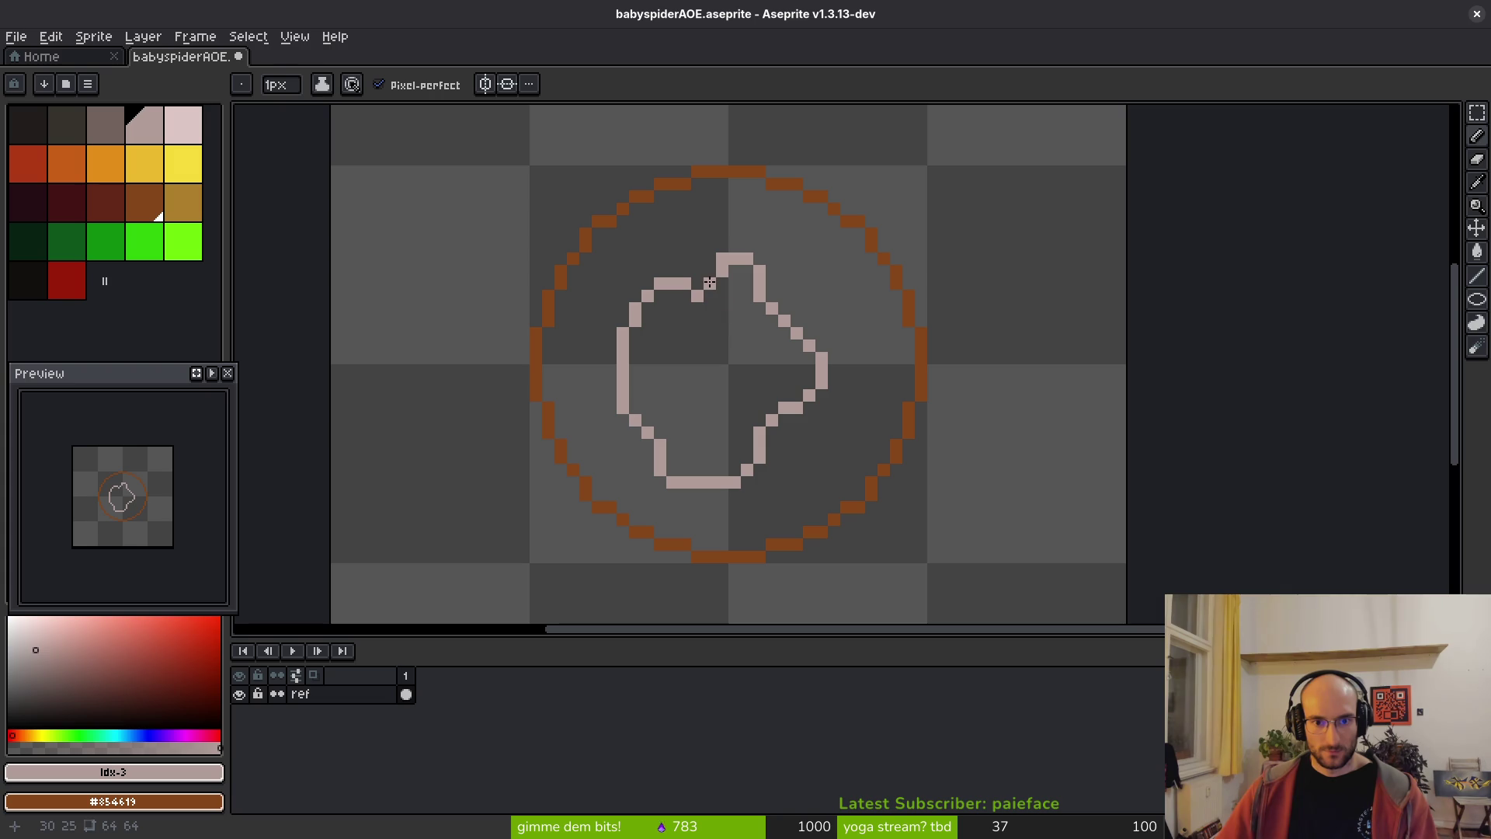
pyautogui.press('g')
pyautogui.click(746, 361)
pyautogui.press('b')
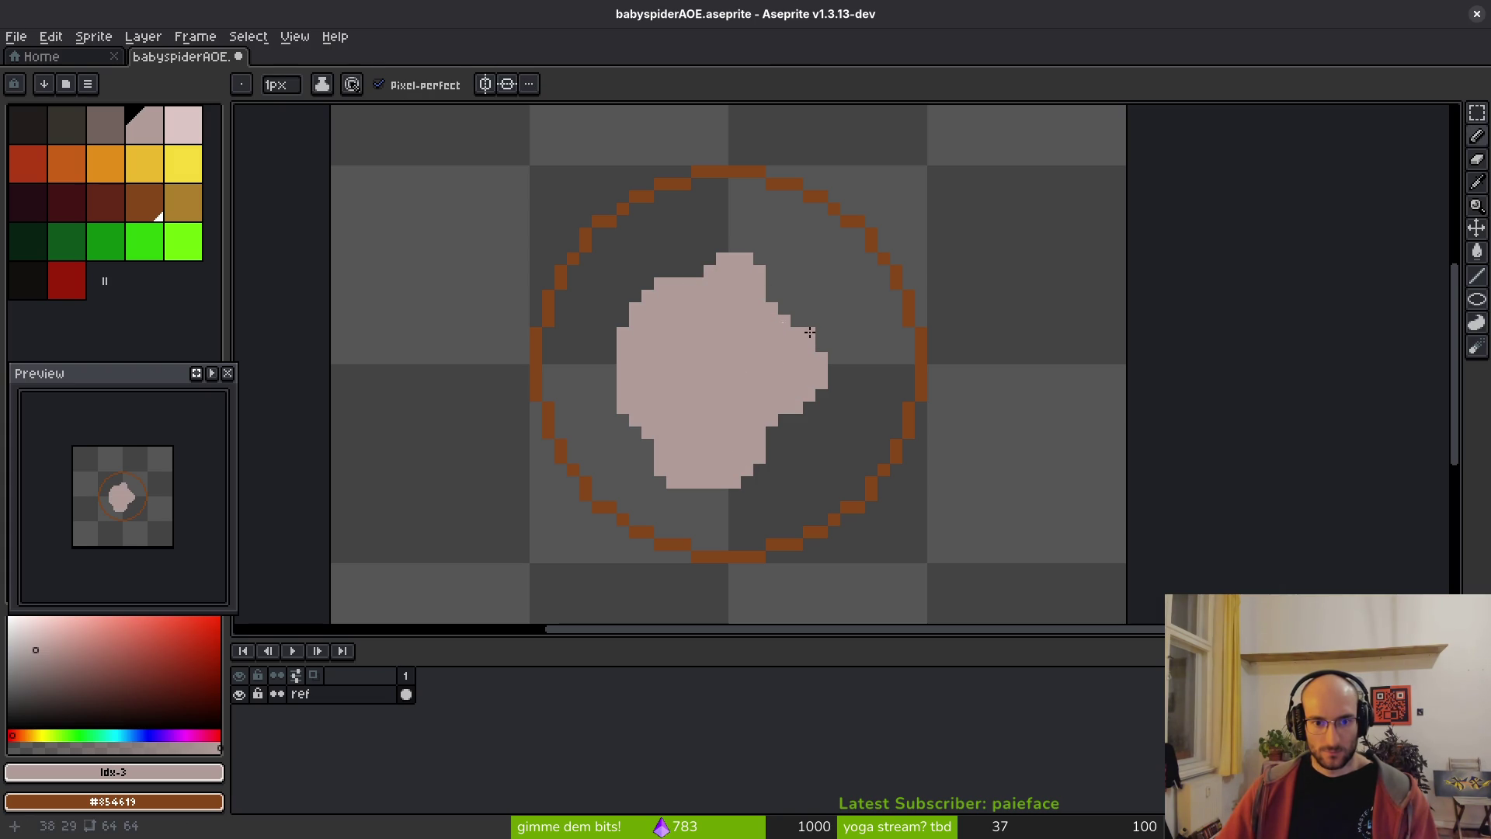
pyautogui.hotkey('ctrl', 'z')
# - Thicken the blob's upper-right jagged edge, then add new empty frames
pyautogui.moveTo(772, 298)
pyautogui.mouseDown()
pyautogui.moveTo(829, 356)
pyautogui.moveTo(780, 305)
pyautogui.mouseUp()
pyautogui.click(815, 359)
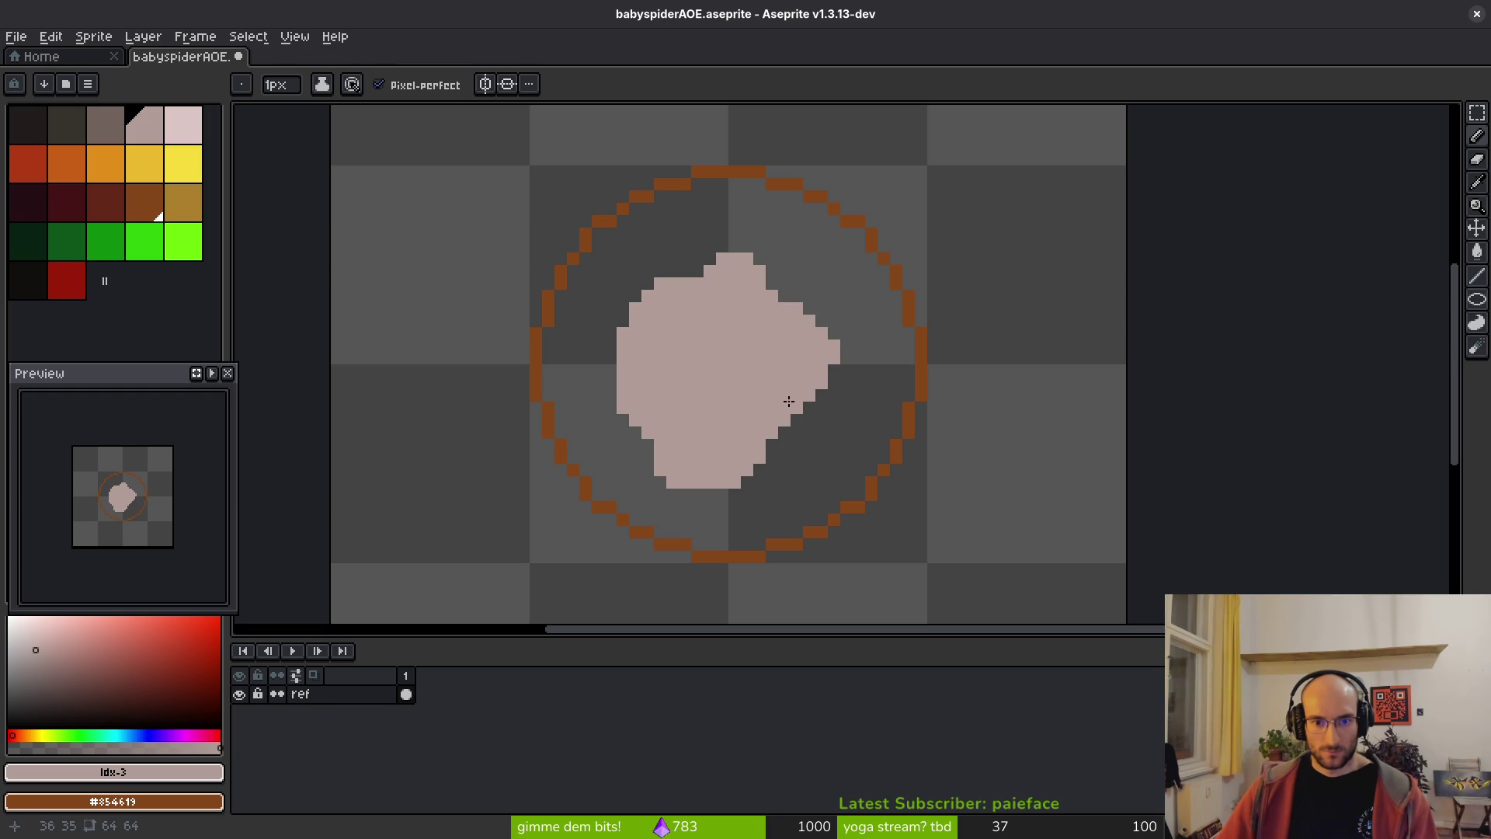
pyautogui.press('e')
pyautogui.scroll(-1, 726, 466)
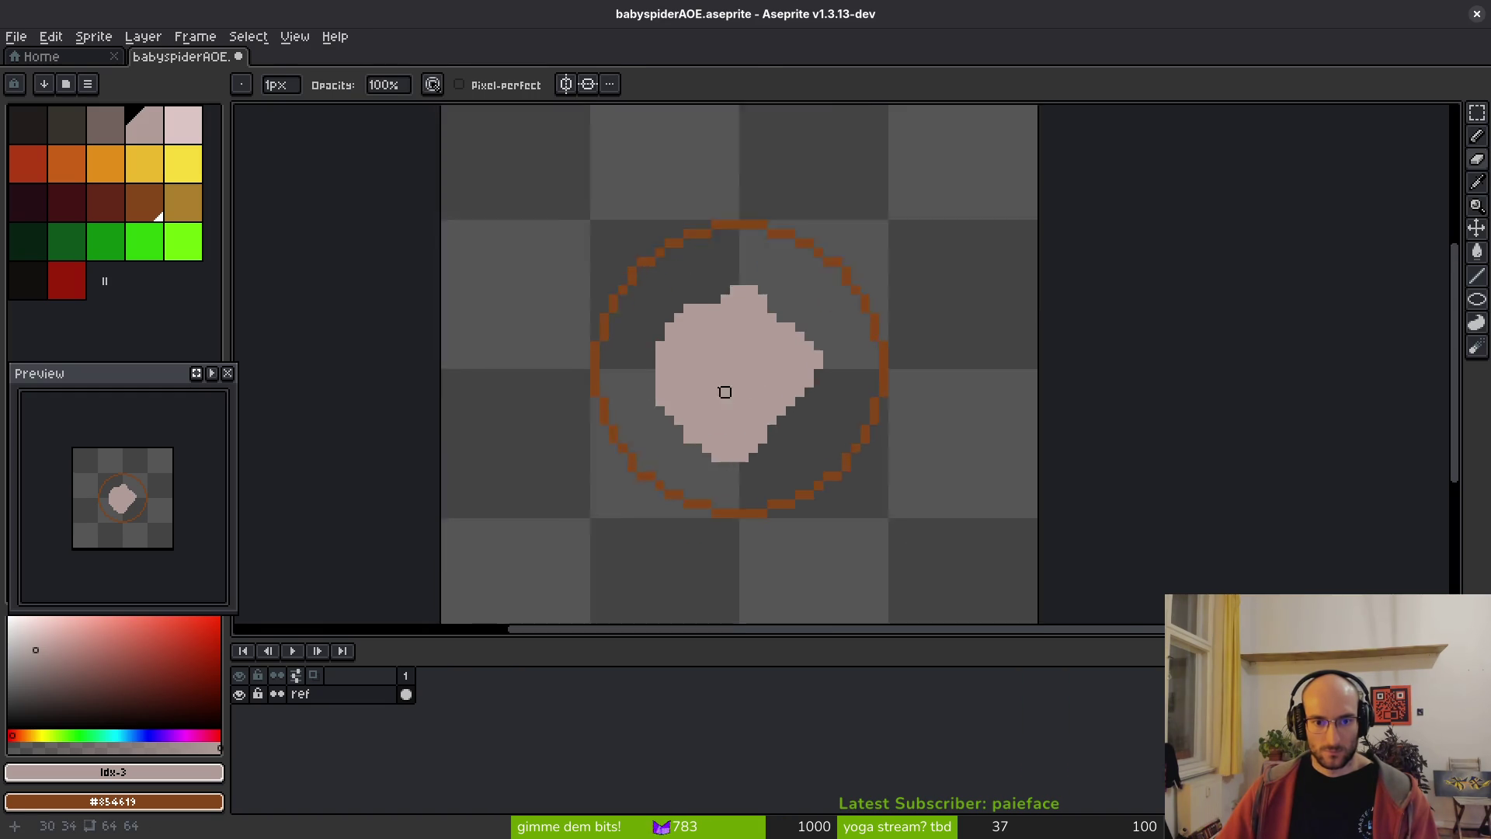
pyautogui.scroll(2, 650, 486)
pyautogui.press('b')
pyautogui.scroll(-3, 762, 420)
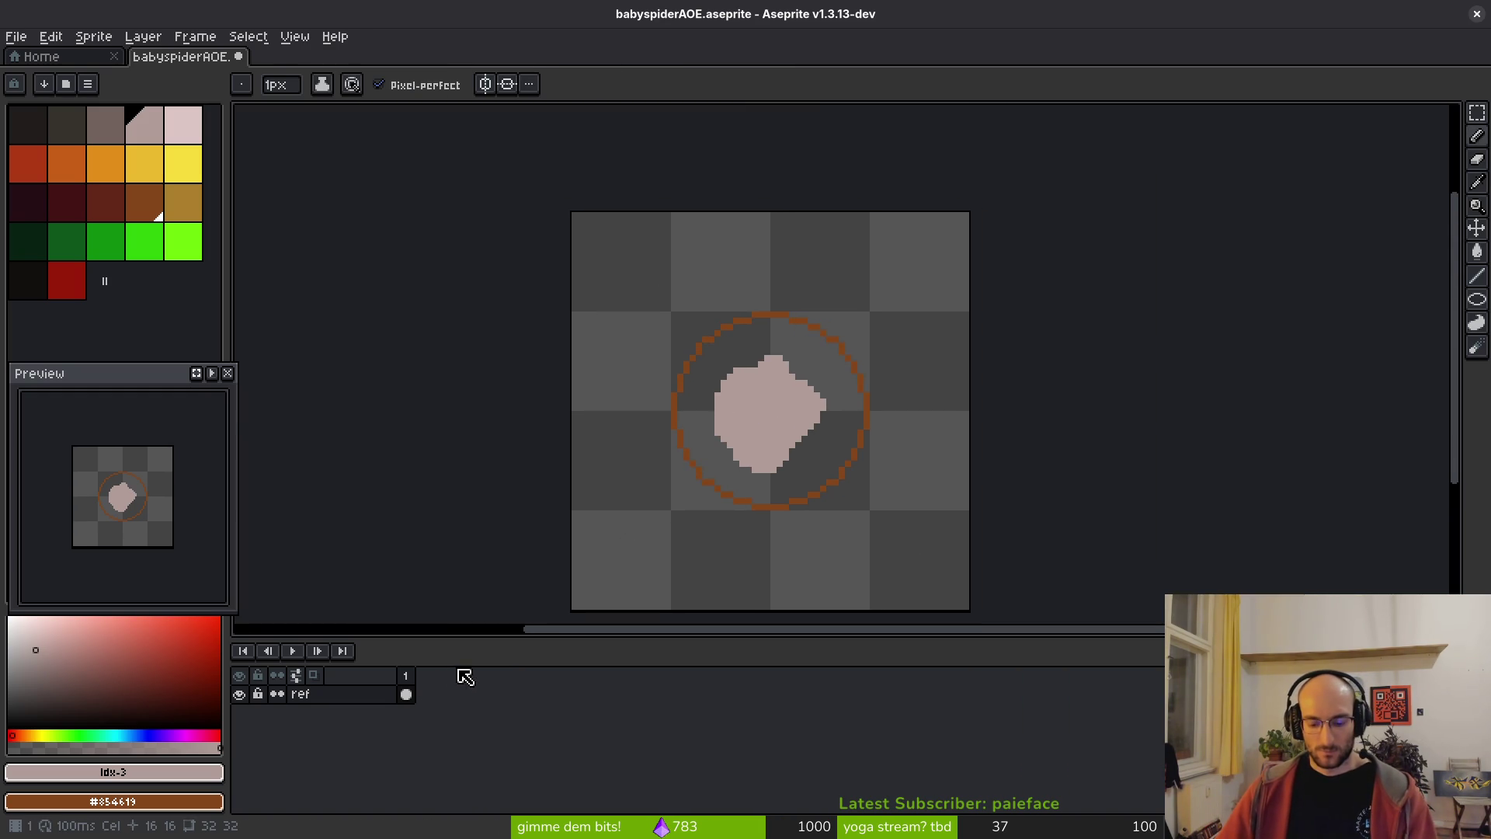
pyautogui.hotkey('alt', 'shift', 'n')
pyautogui.hotkey('alt', 'shift', 'n')
pyautogui.hotkey('alt', 'shift', 'n')
# - Extend the animation to five frames and add a new layer named 'vfx' above ref
pyautogui.click(434, 695)
pyautogui.click(433, 694)
pyautogui.moveTo(864, 439); pyautogui.dragTo(793, 410)
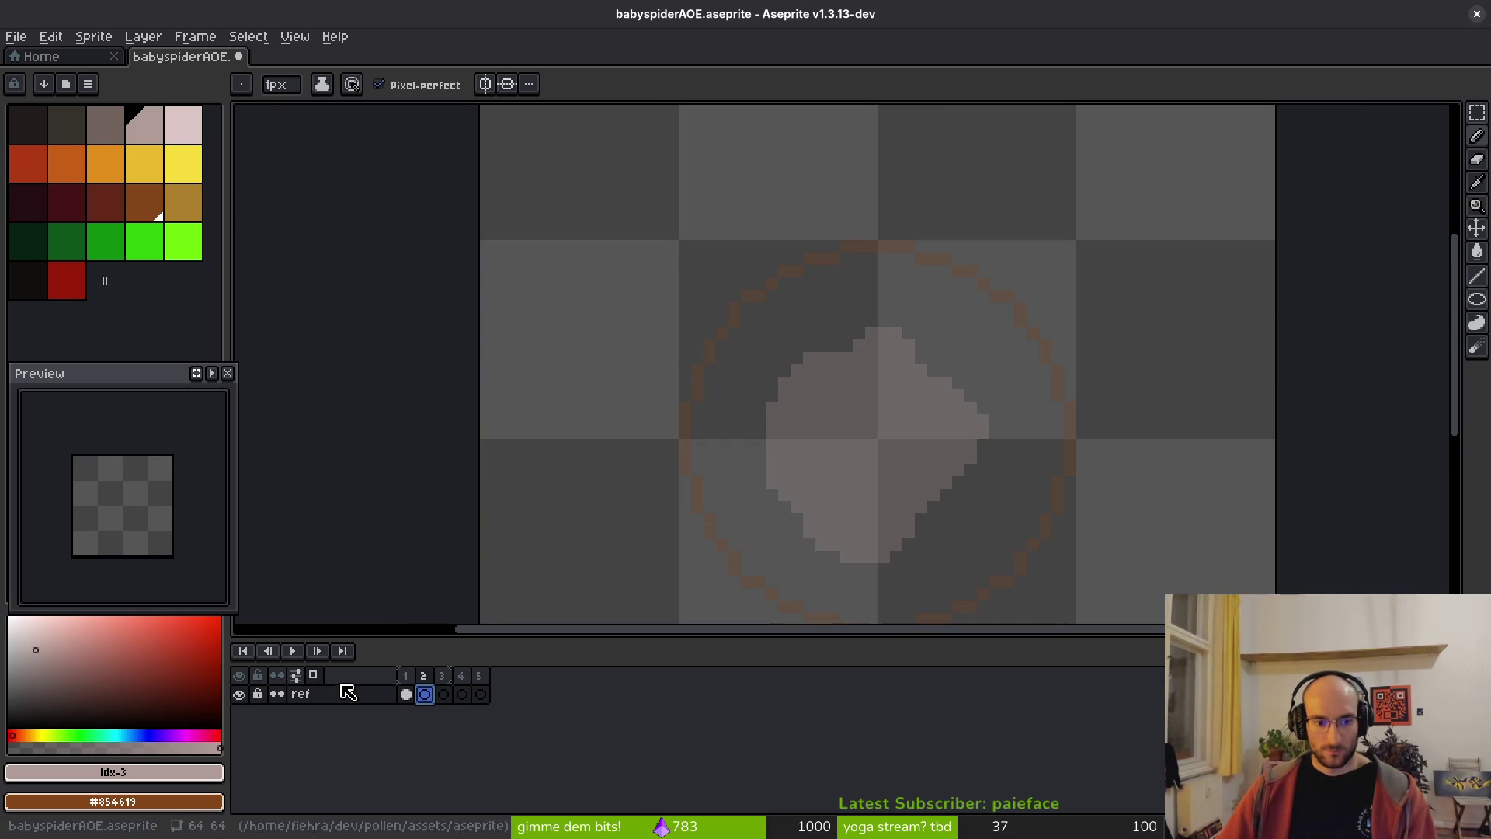
pyautogui.hotkey('shift', 'n')
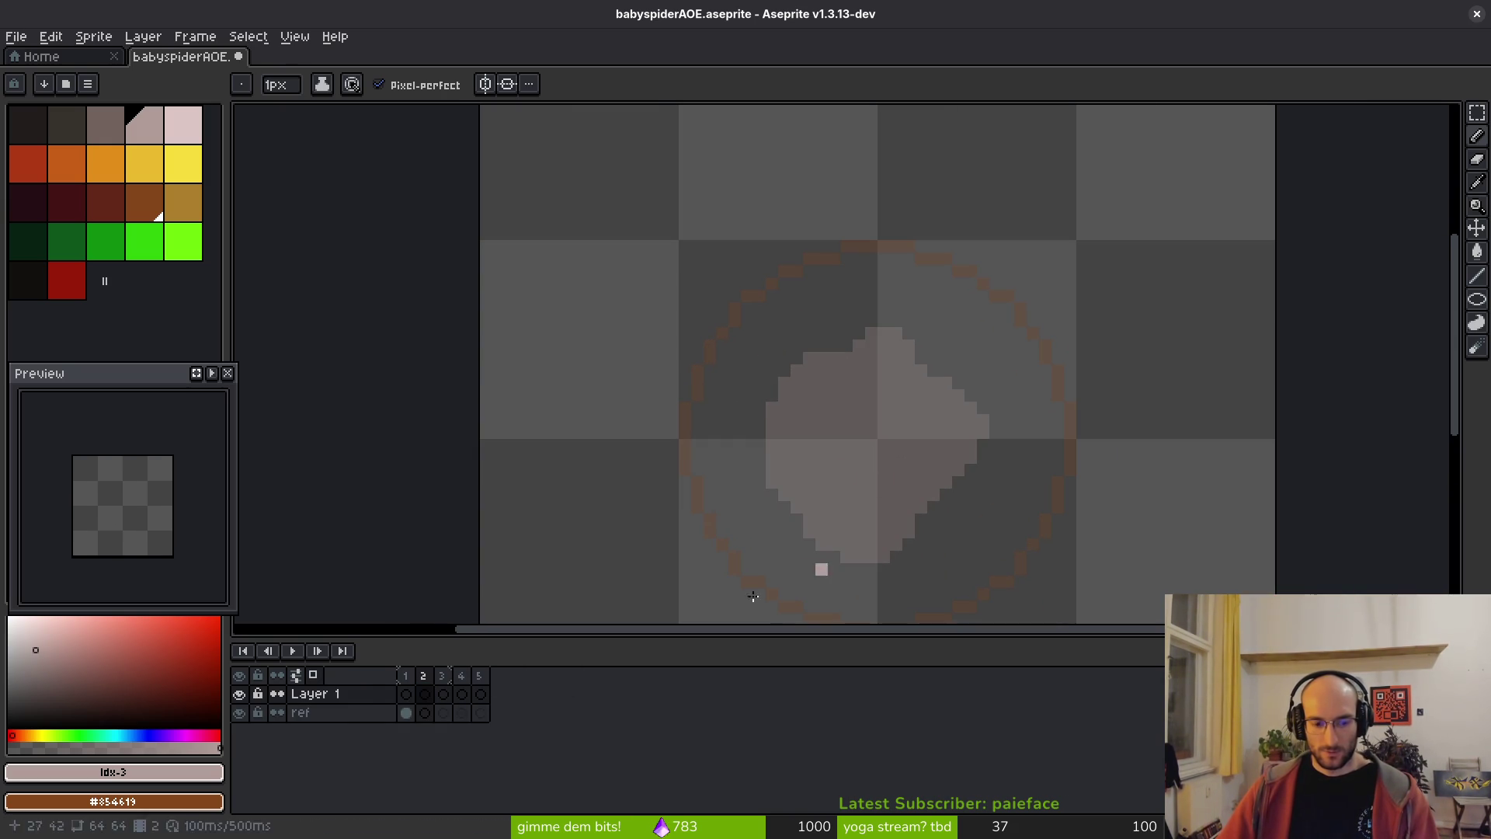
pyautogui.doubleClick(353, 699)
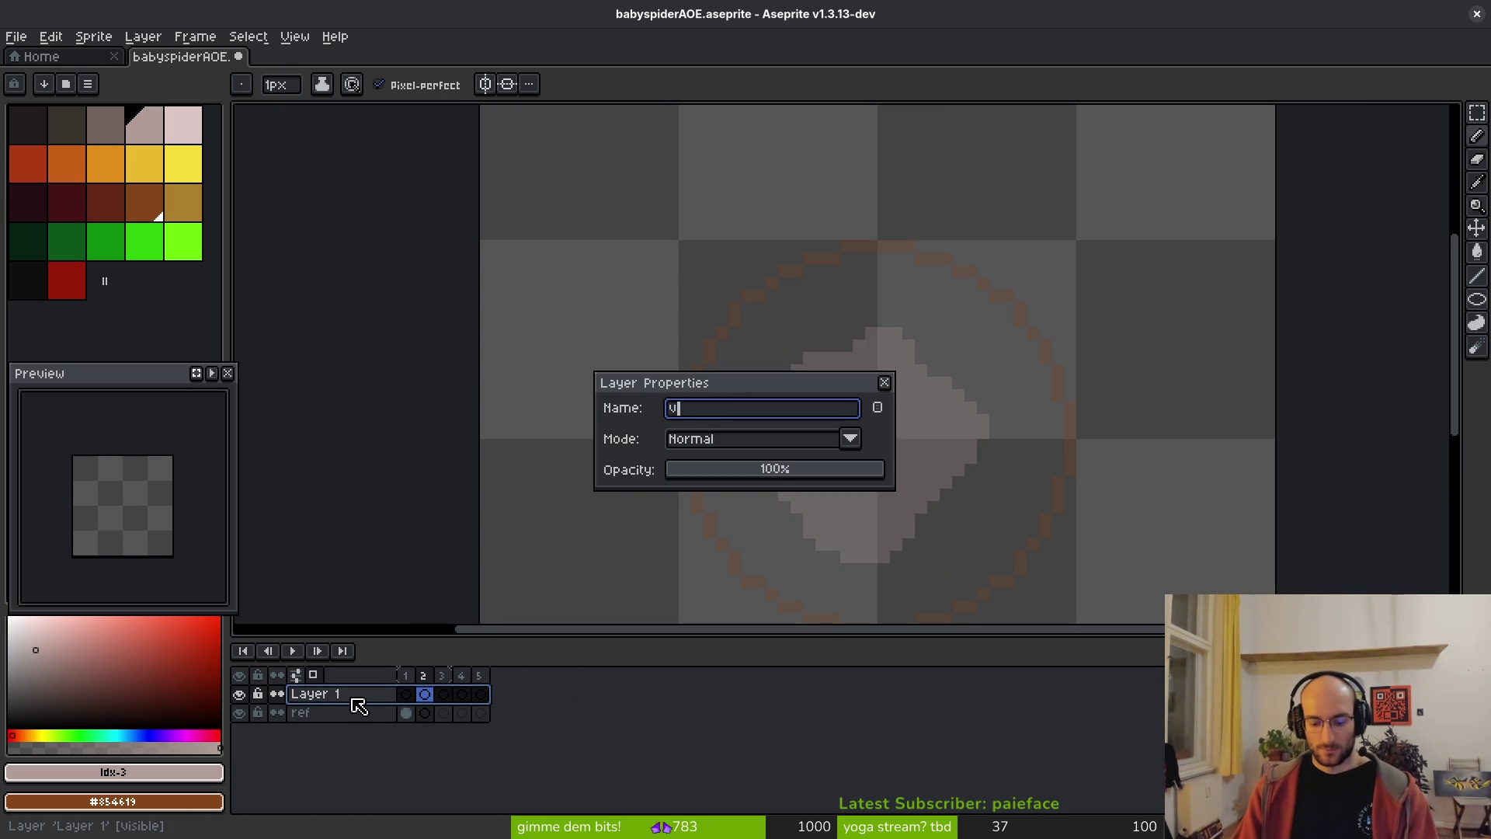
pyautogui.write('fx')
pyautogui.press('Return')
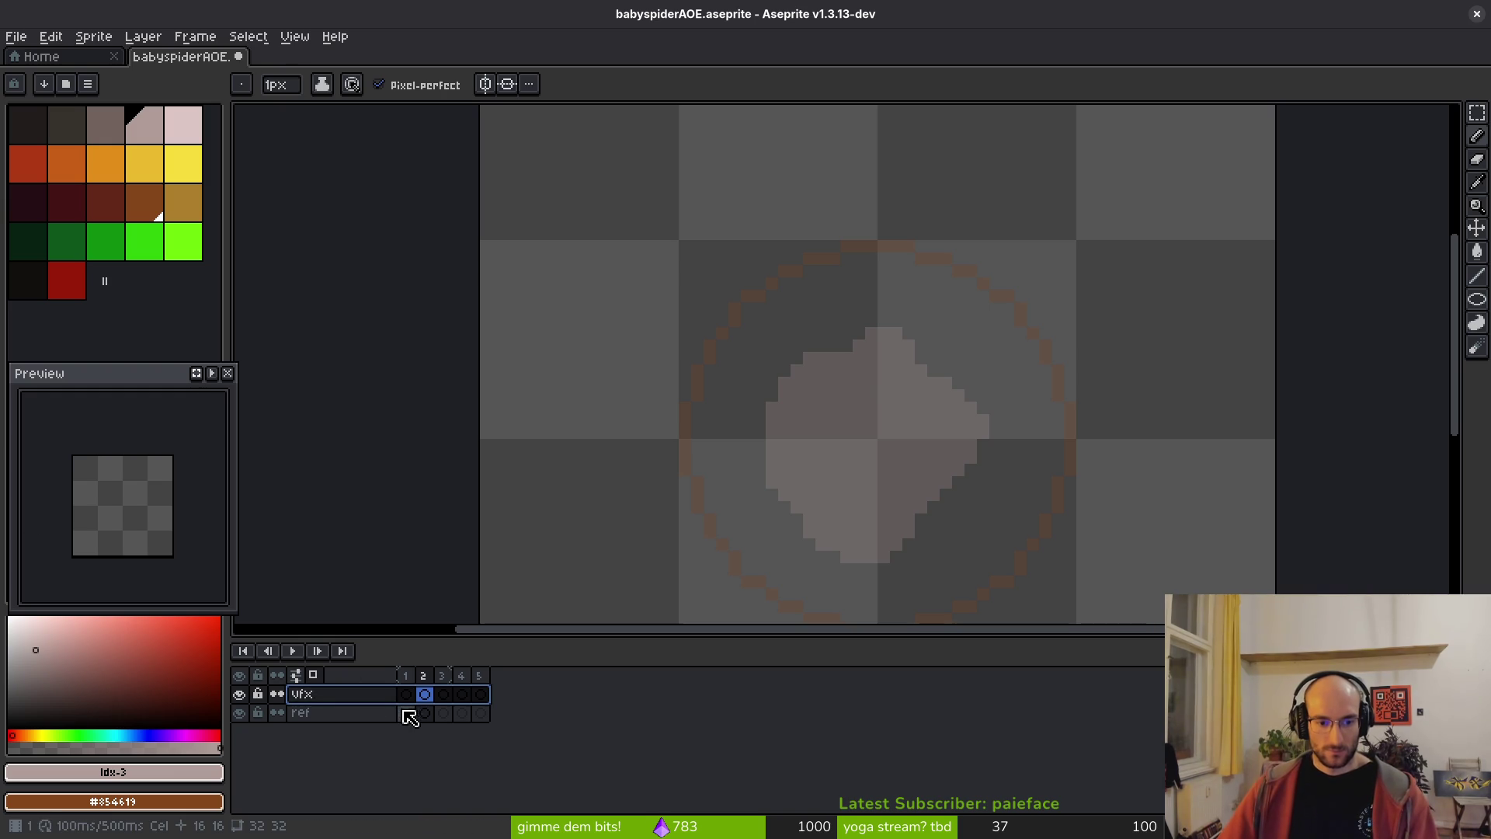
# - Move the pink blob from ref frame 1 onto vfx frame 1 in place, then go to frame 2
pyautogui.click(409, 716)
pyautogui.press('w')
pyautogui.click(945, 533)
pyautogui.press('Delete')
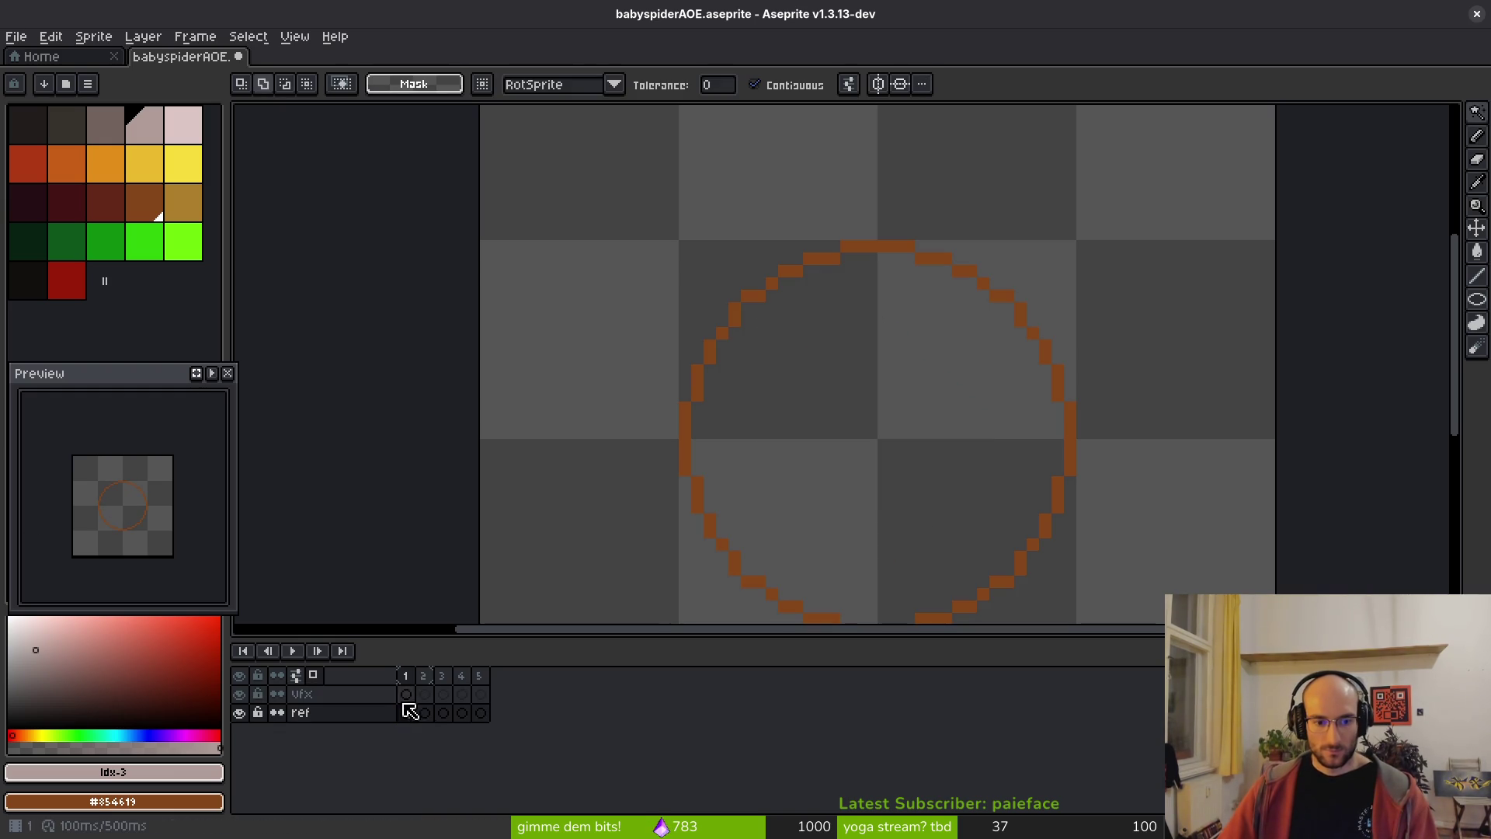
pyautogui.click(406, 694)
pyautogui.hotkey('ctrl', 'v')
pyautogui.press('Return')
pyautogui.press('.')
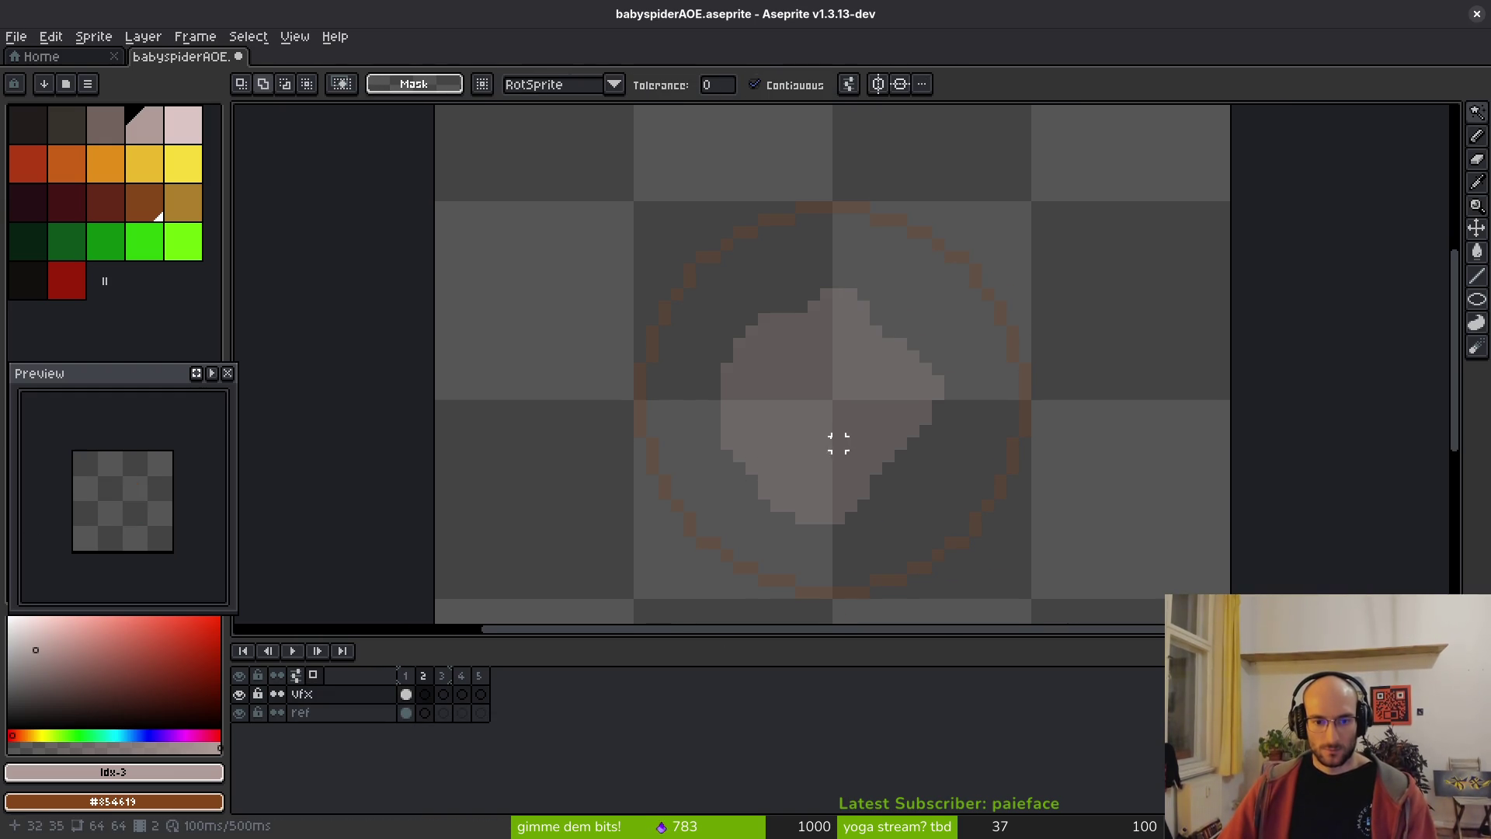
pyautogui.press('b')
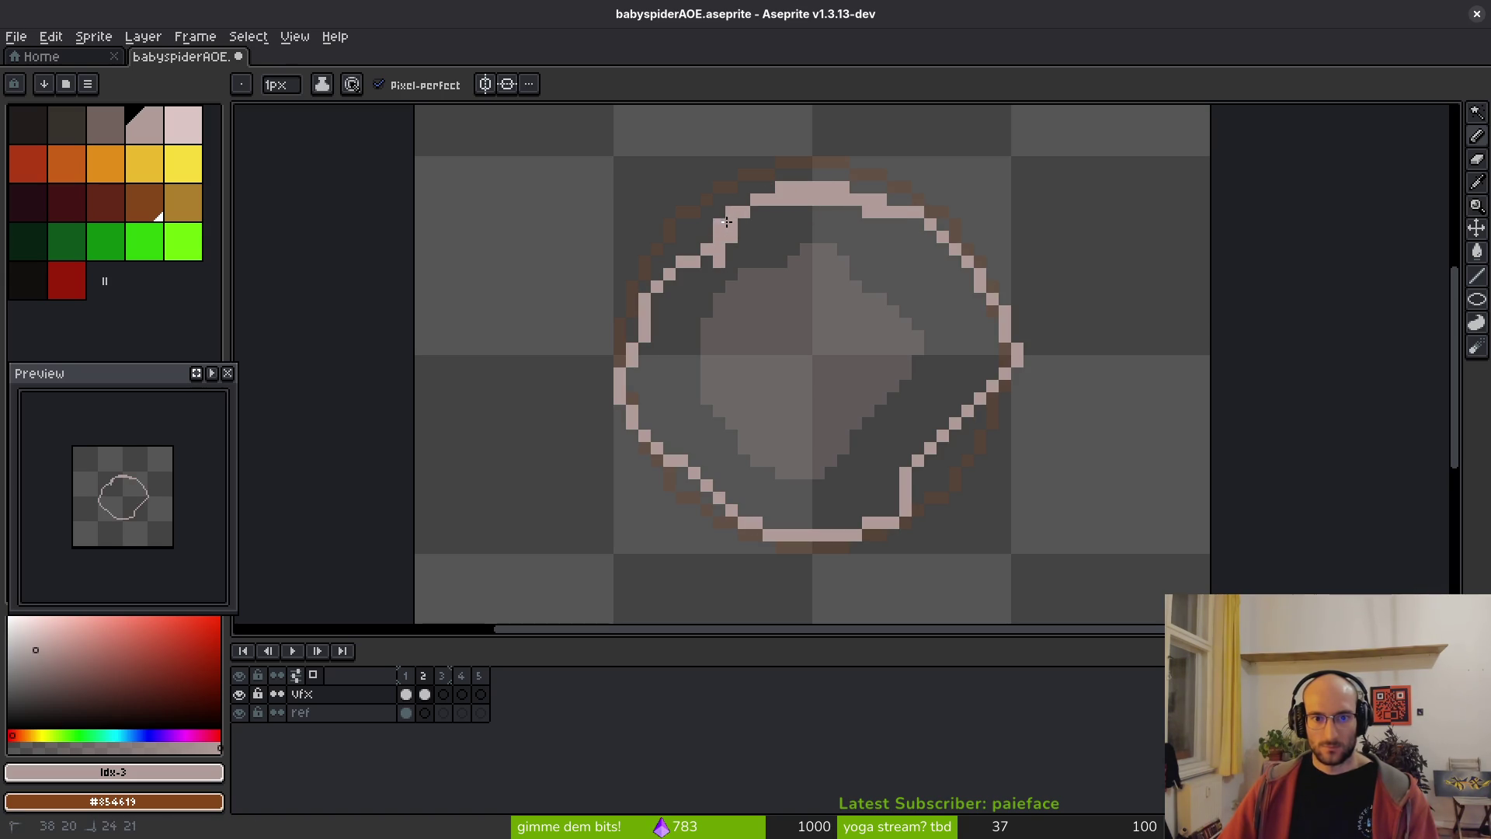
# - Bucket-fill frame 2's jagged outline solid pale pink
pyautogui.scroll(2, 921, 384)
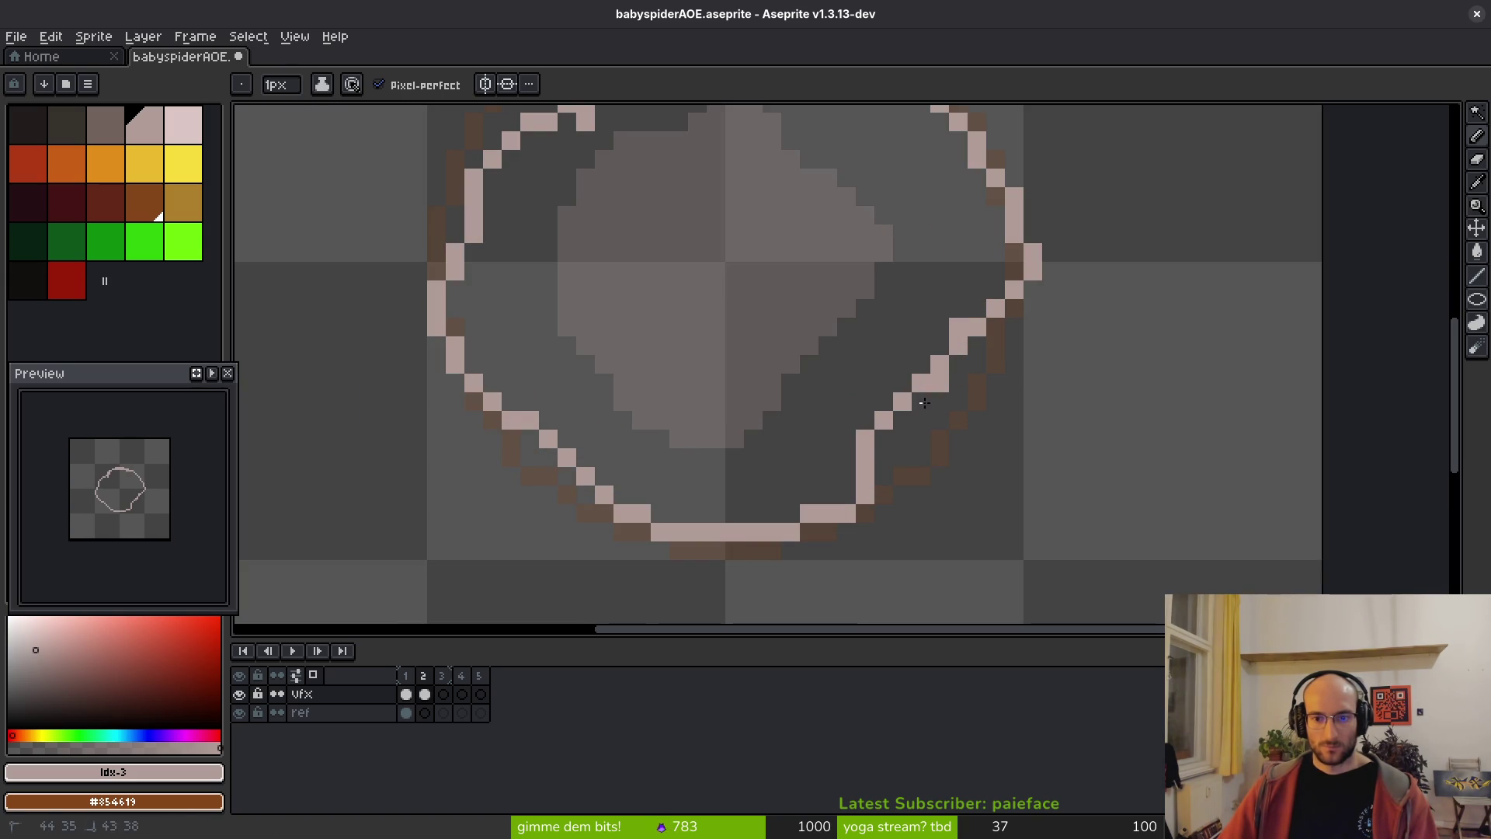
pyautogui.scroll(-5, 909, 420)
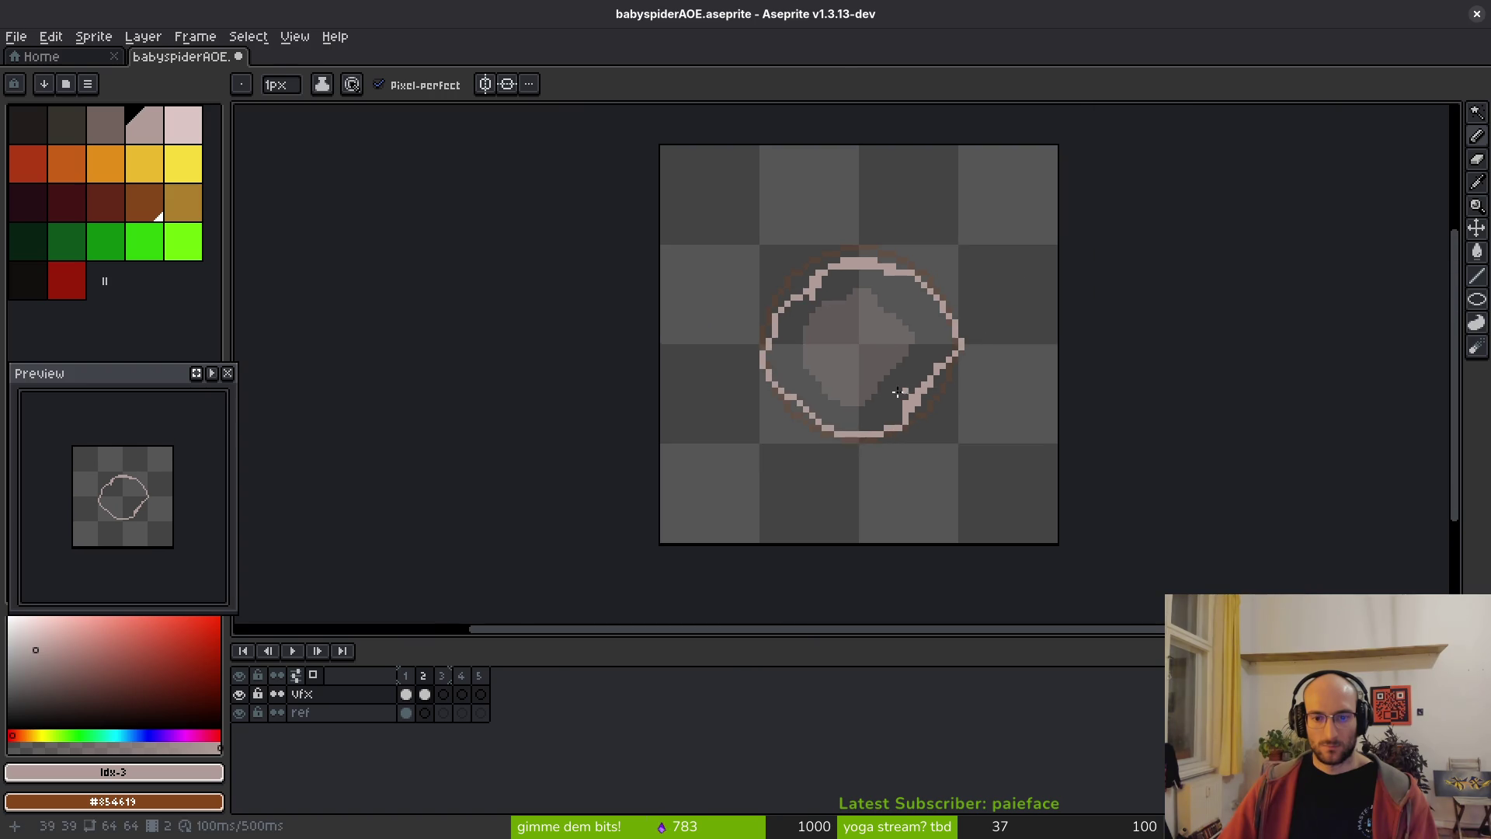
pyautogui.moveTo(871, 376); pyautogui.dragTo(879, 389)
pyautogui.click(874, 381)
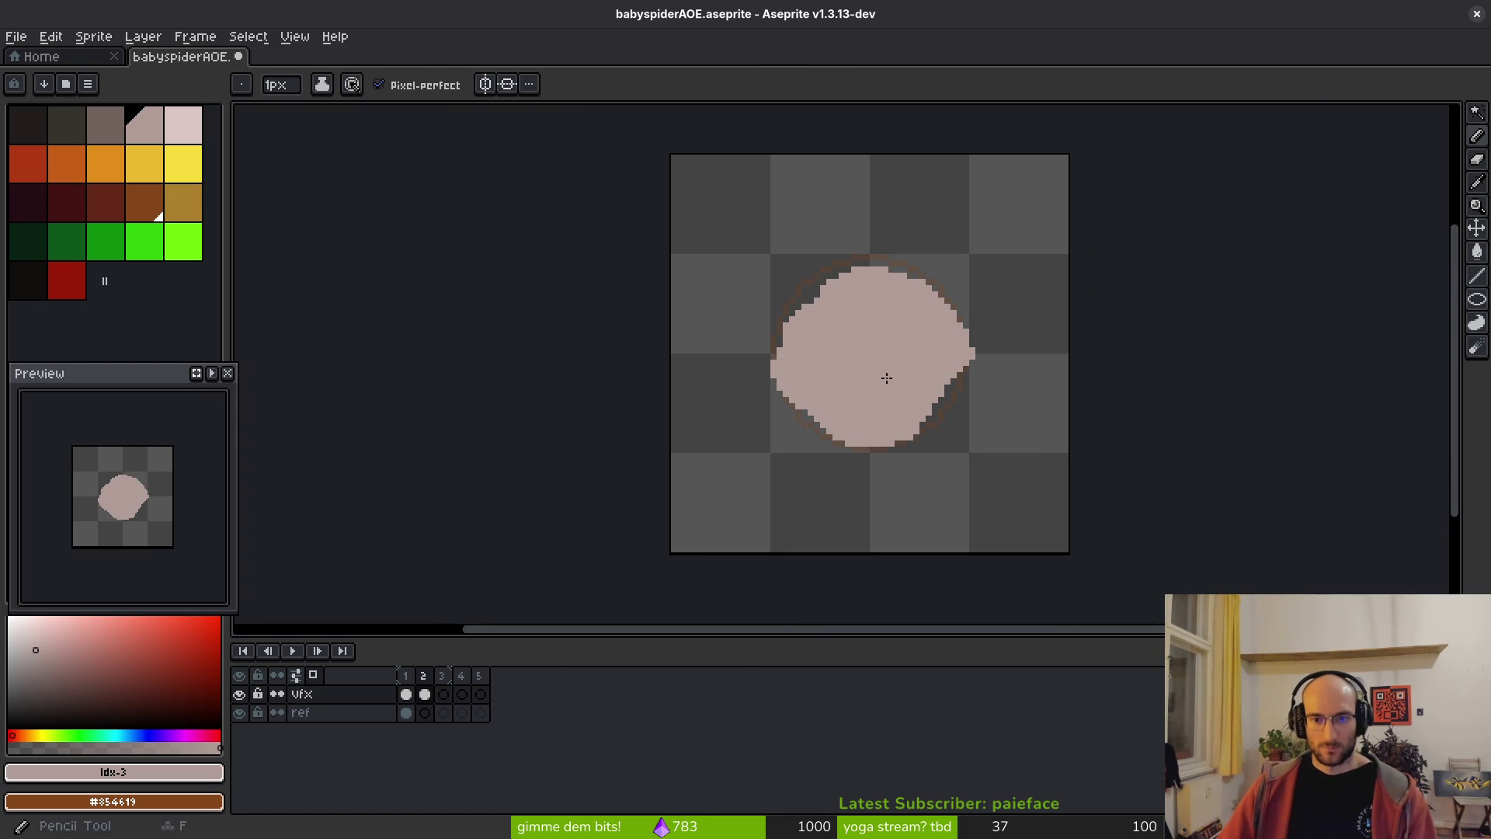
pyautogui.scroll(1, 882, 372)
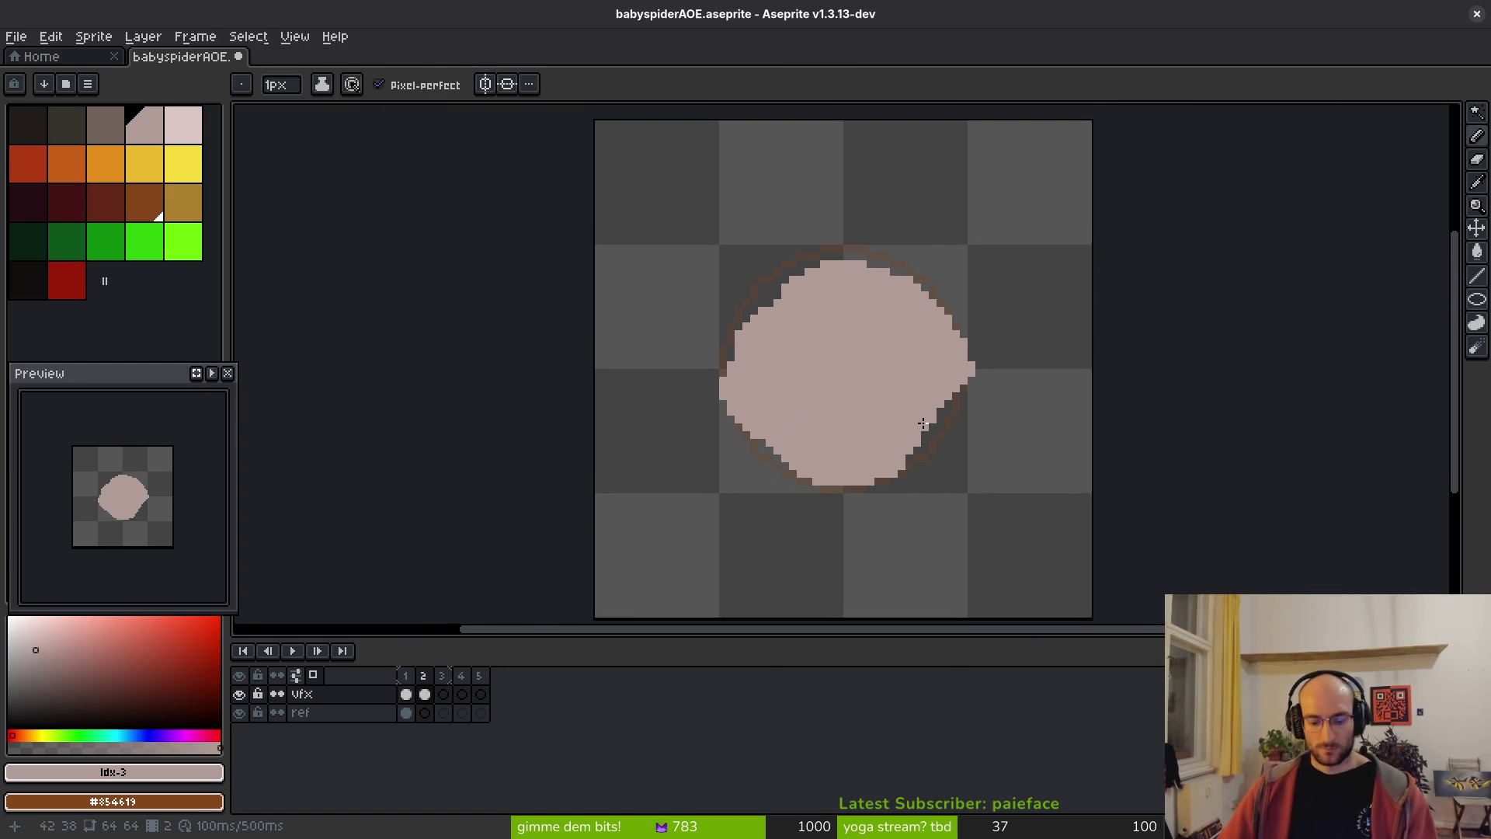
# - Check the orange ring on ref frames 3–5, then return to vfx frame 2
pyautogui.press('.')
pyautogui.scroll(5, 886, 360)
pyautogui.scroll(-3, 839, 282)
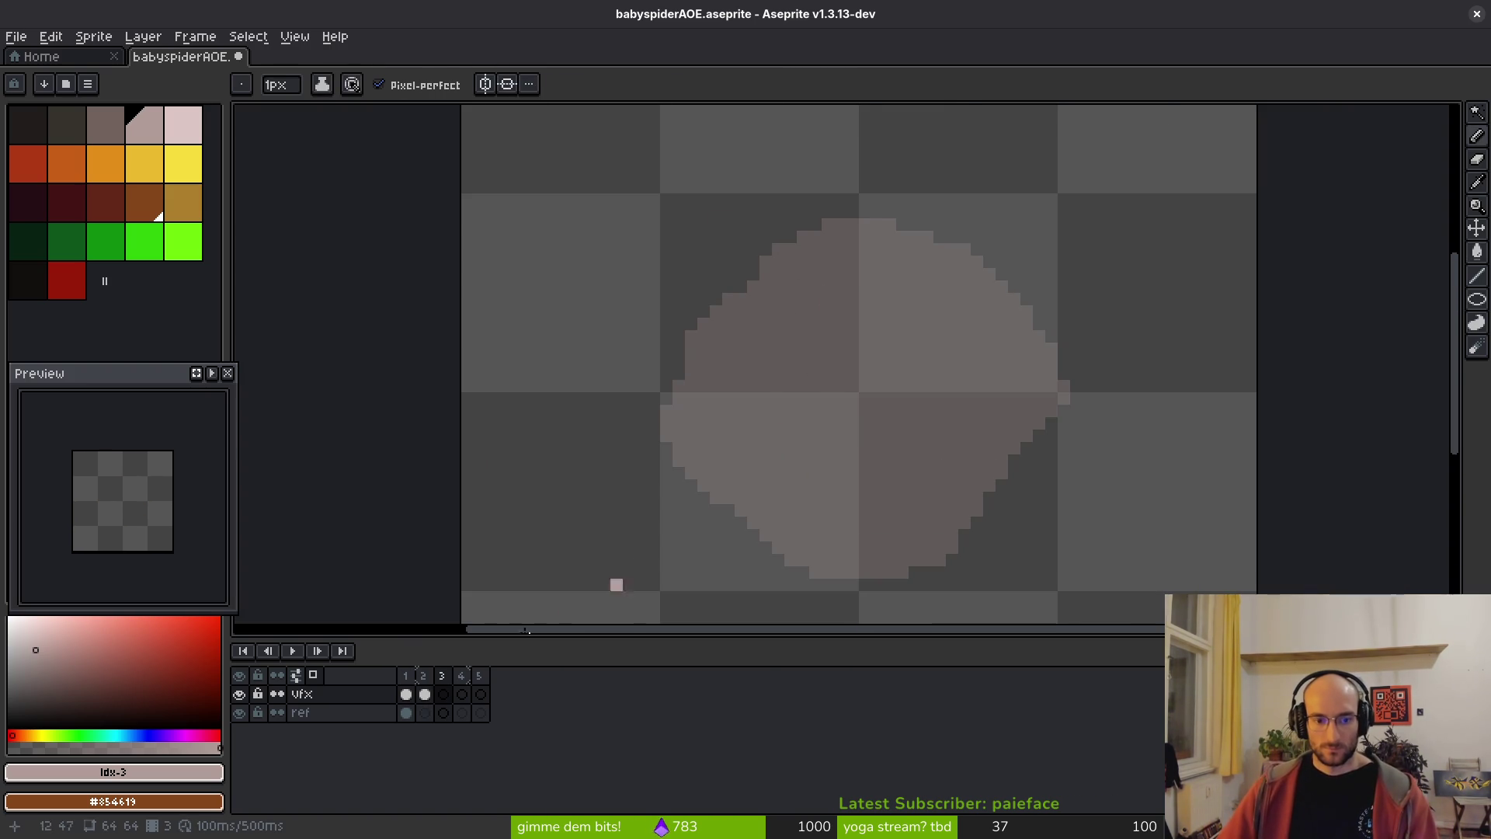
pyautogui.click(407, 712)
pyautogui.click(462, 712)
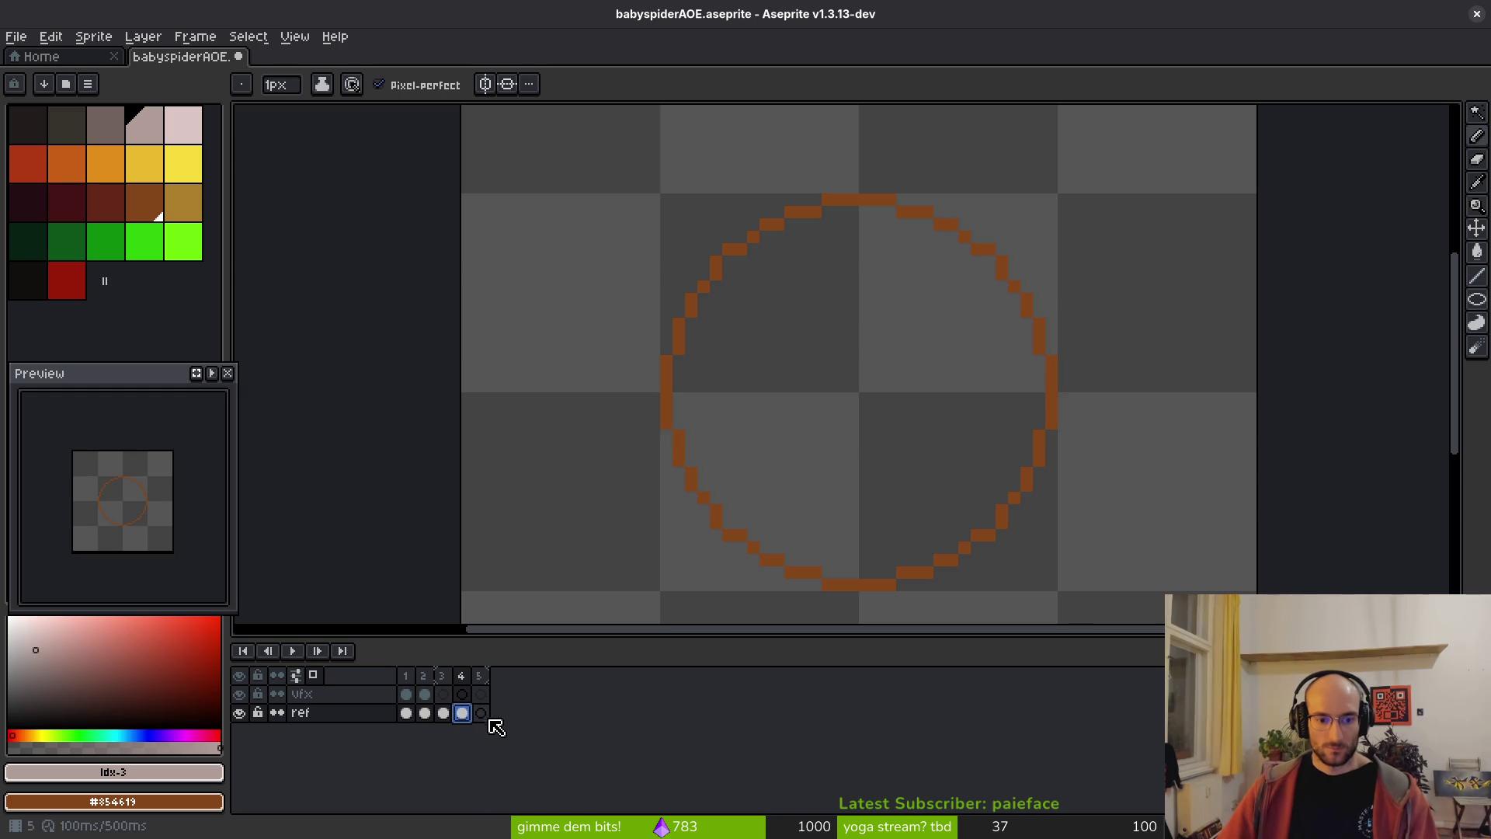
pyautogui.click(480, 712)
pyautogui.click(425, 694)
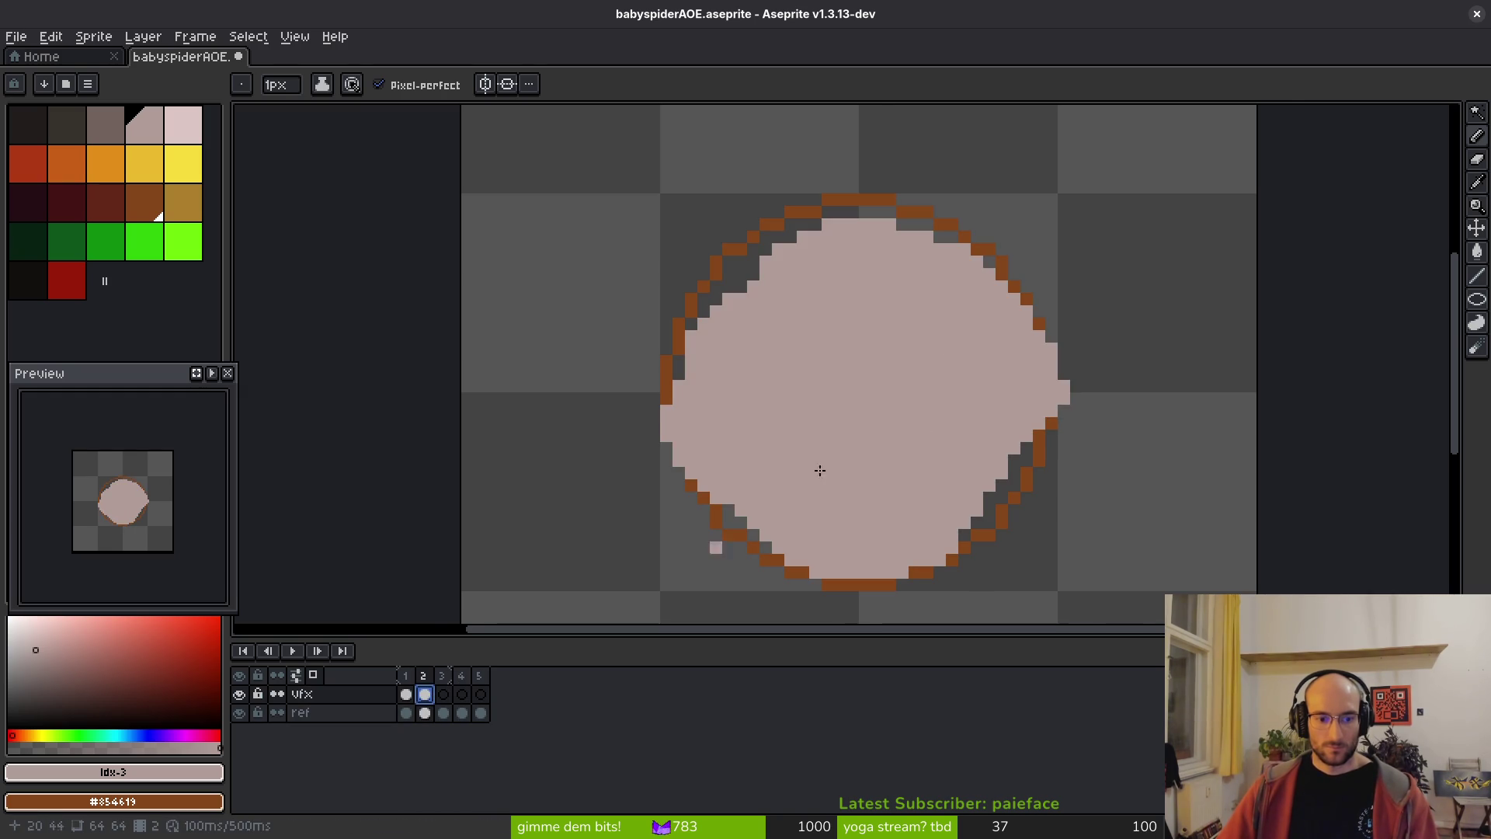
pyautogui.scroll(2, 861, 357)
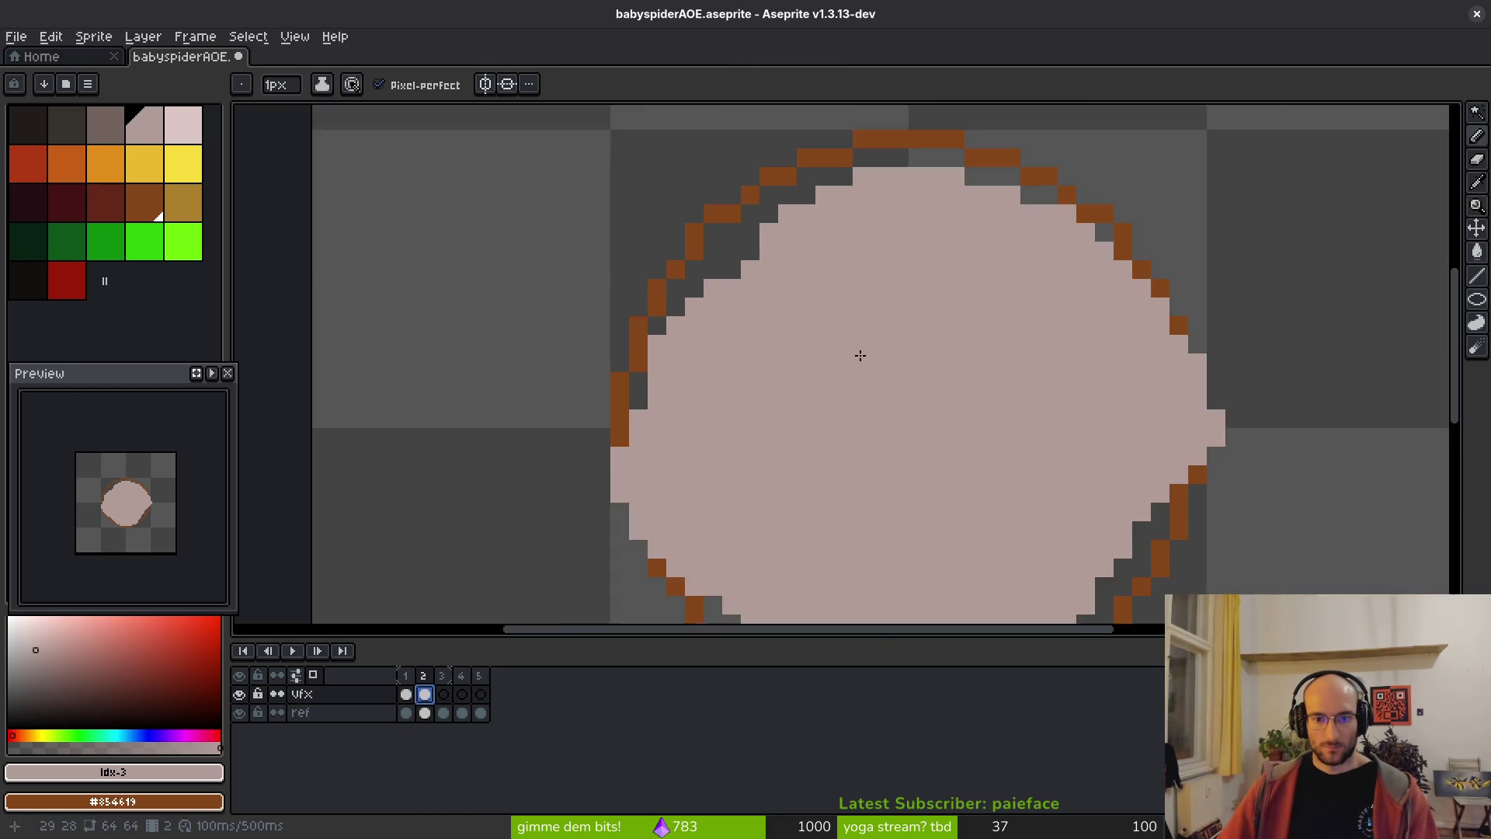
pyautogui.scroll(-2, 859, 360)
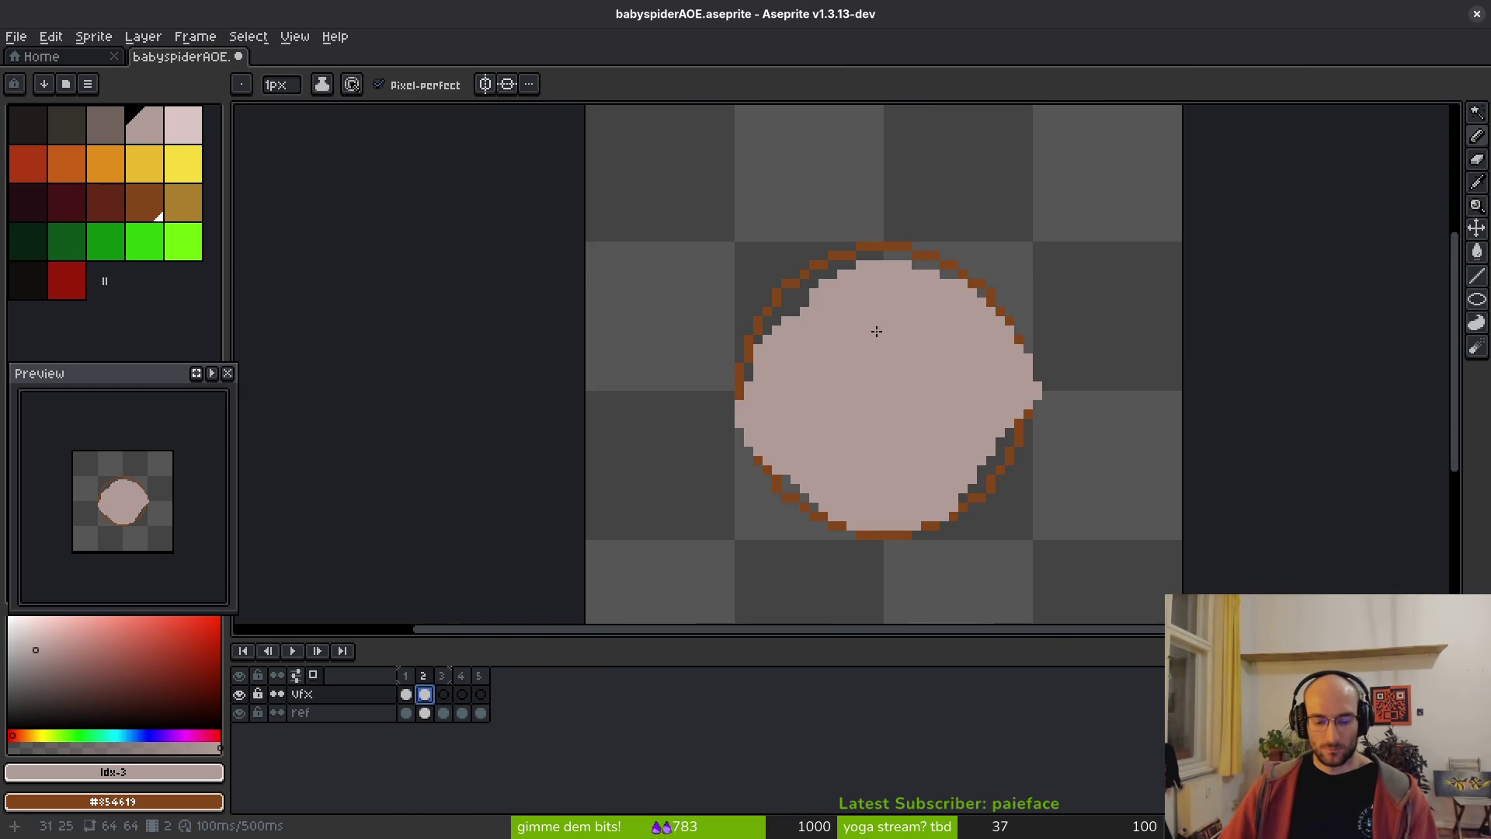
# - Flip between frames 1 and 2 to compare blob sizes, ending on frame 1
pyautogui.press(',')
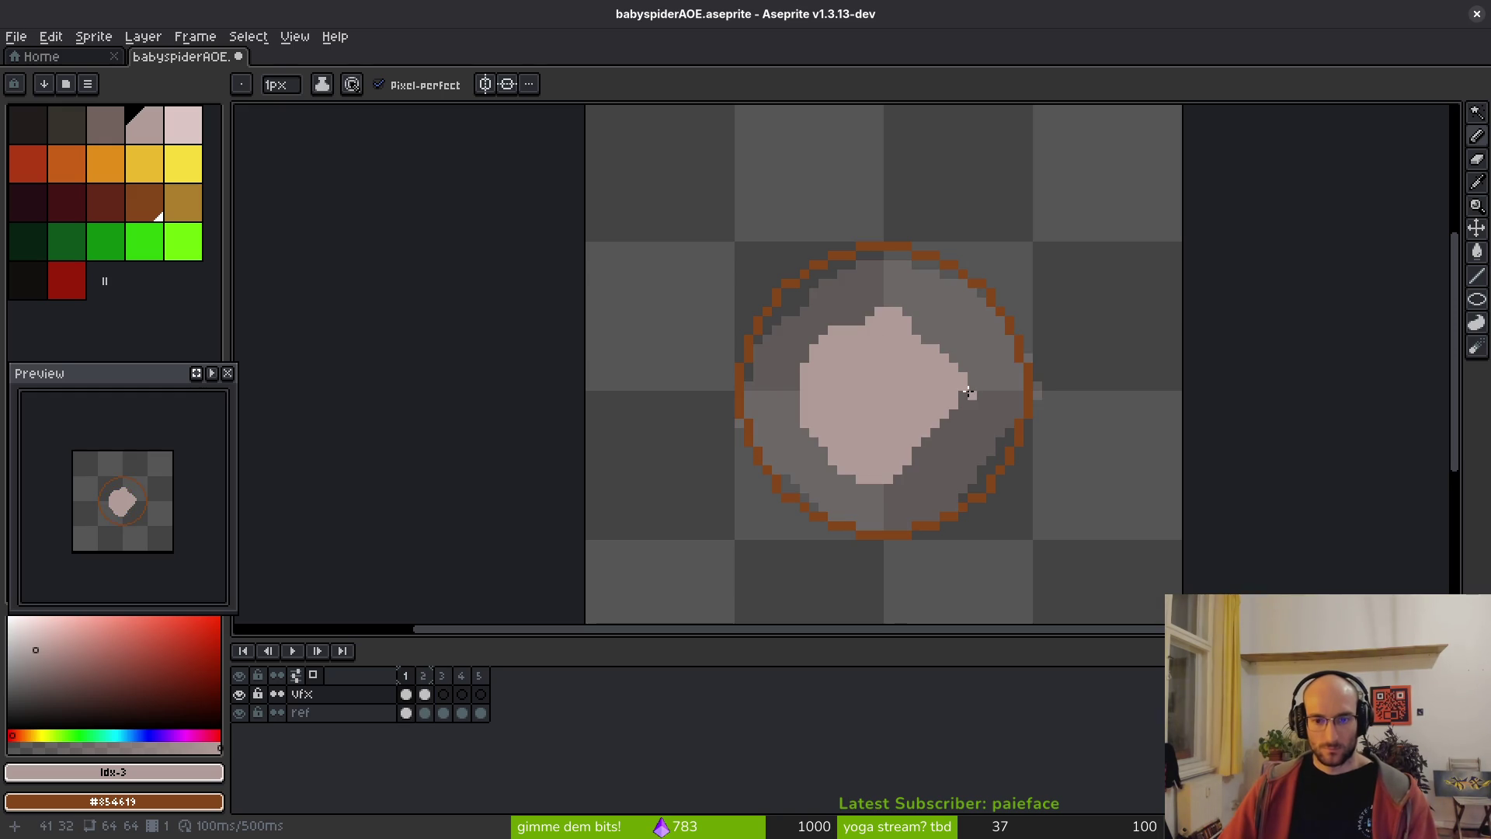
pyautogui.press('.')
pyautogui.press(',')
pyautogui.press('.')
pyautogui.press(',')
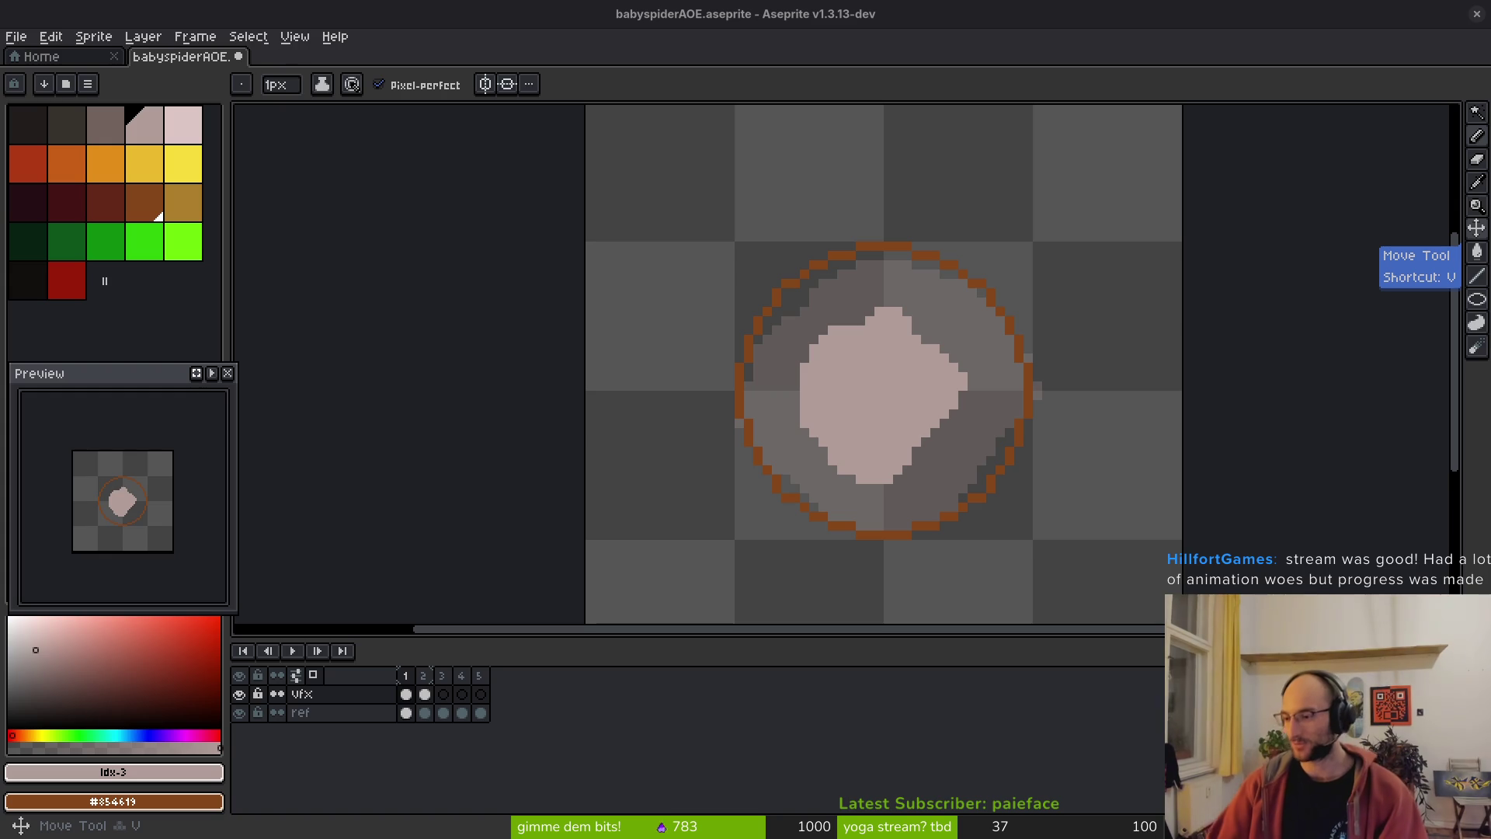
# - Switch from Aseprite to the Godot editor showing the baby_spider scene
pyautogui.hotkey('alt', 'Tab')
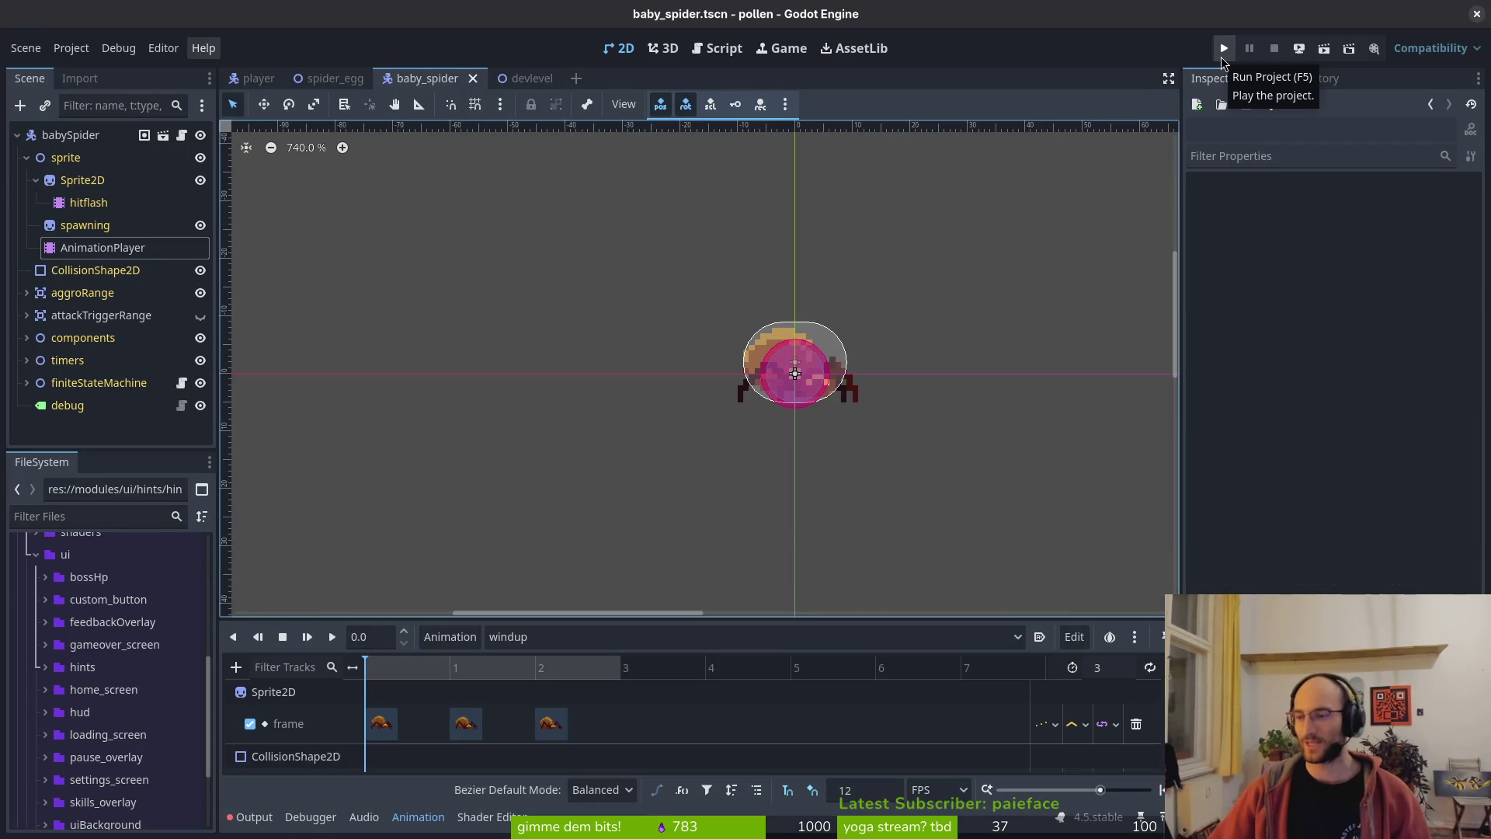
# - Run the game, start it from the main menu, pause, and open Settings
pyautogui.click(1223, 48)
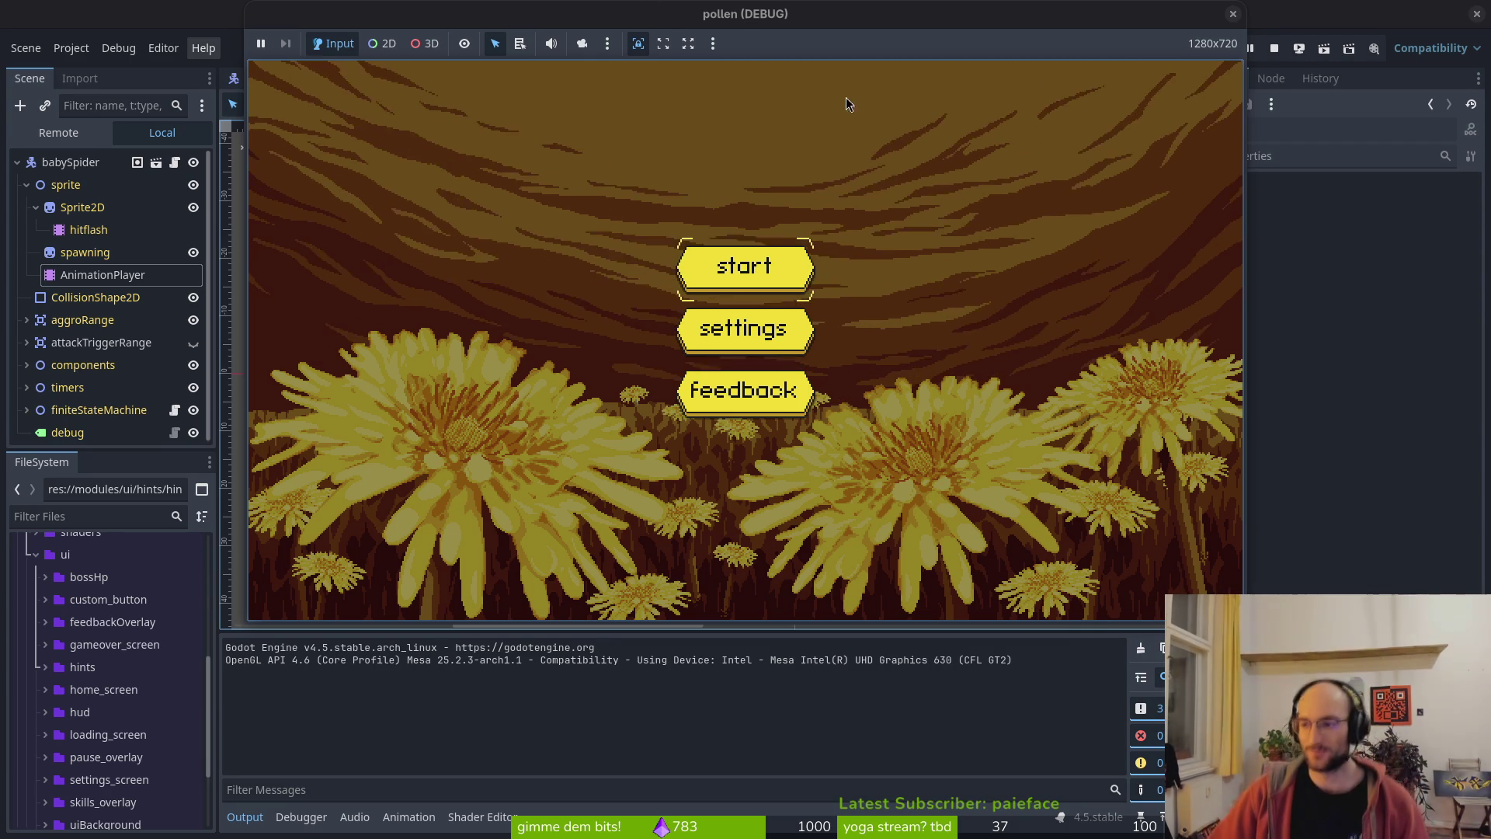
pyautogui.click(757, 257)
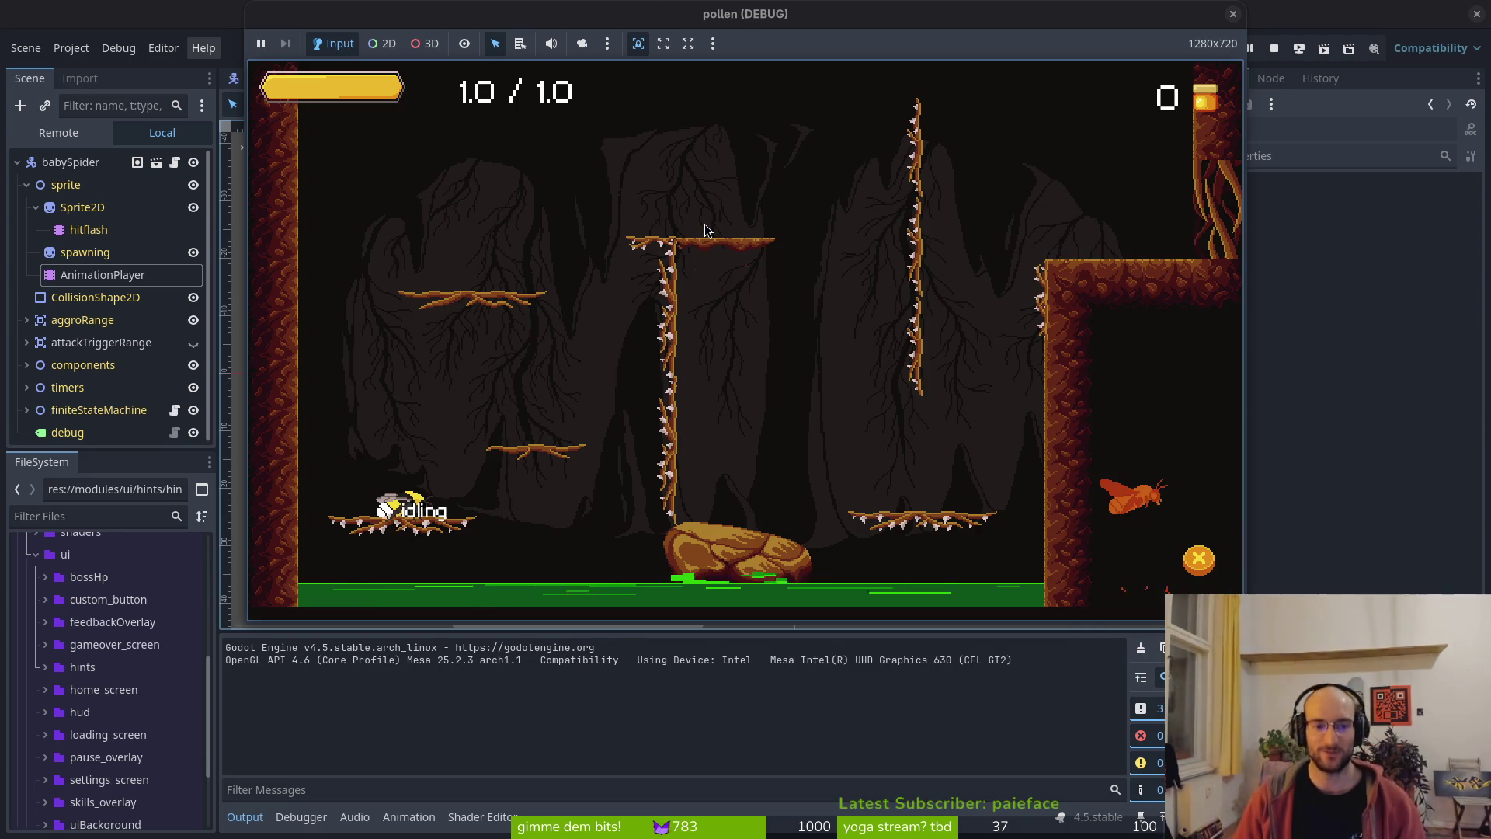
pyautogui.press('Escape')
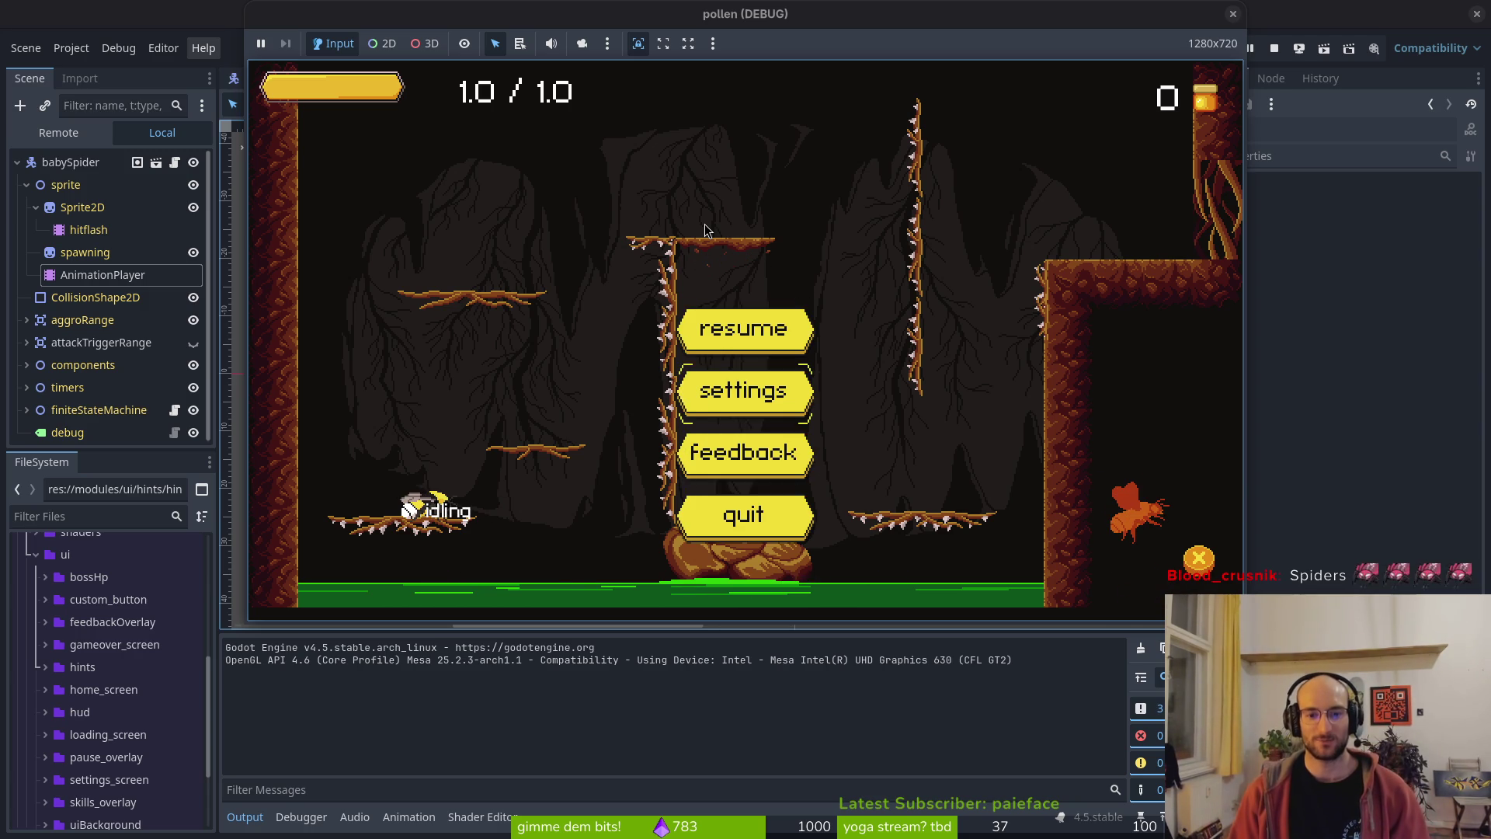
pyautogui.press('Return')
# - Turn off the state labels option and go back to load the level-select area
pyautogui.press('Up')
pyautogui.press('Left')
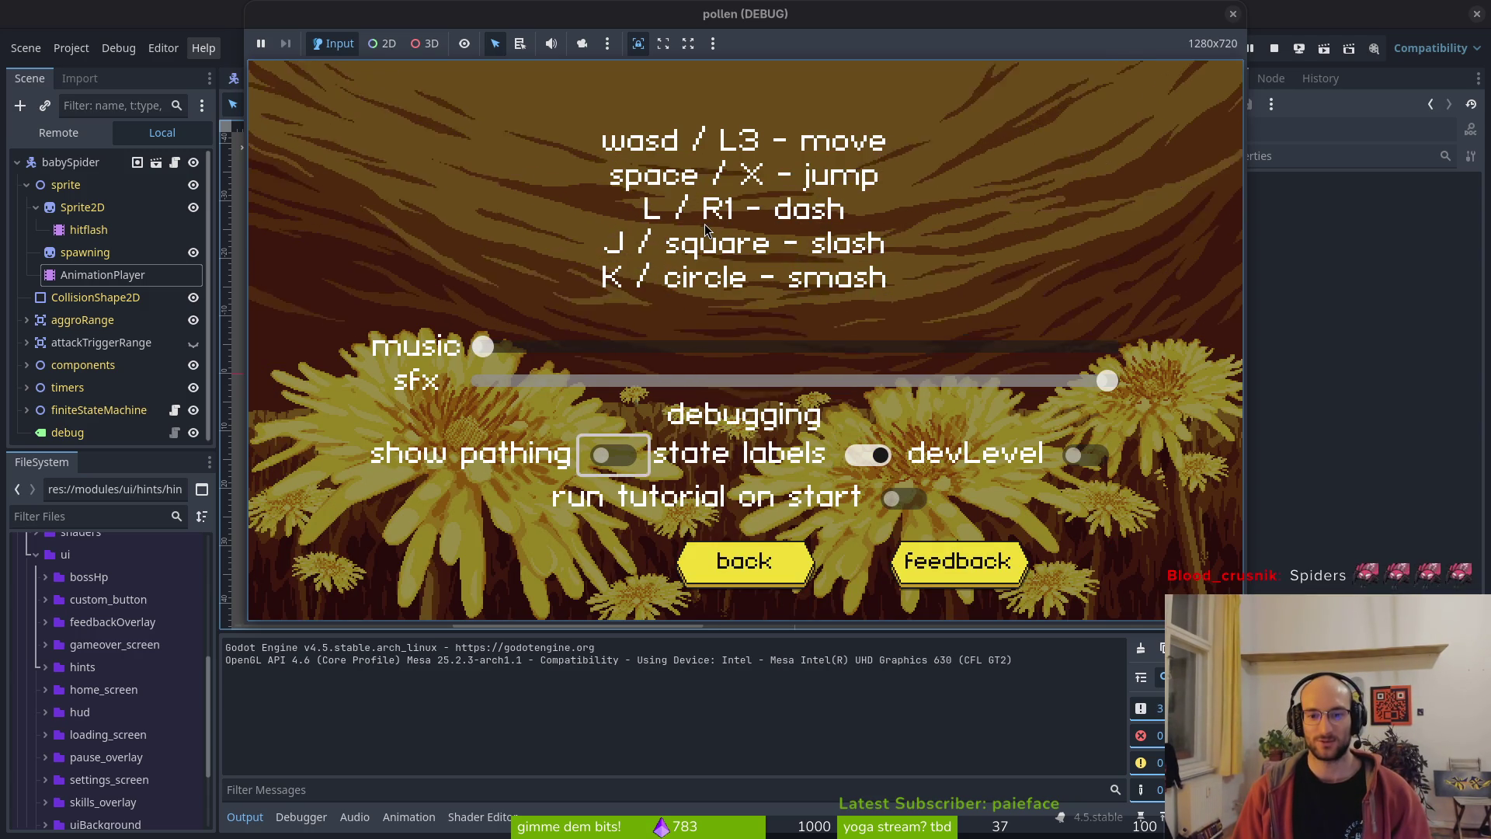
pyautogui.press('Return')
pyautogui.press('Down')
pyautogui.press('Down')
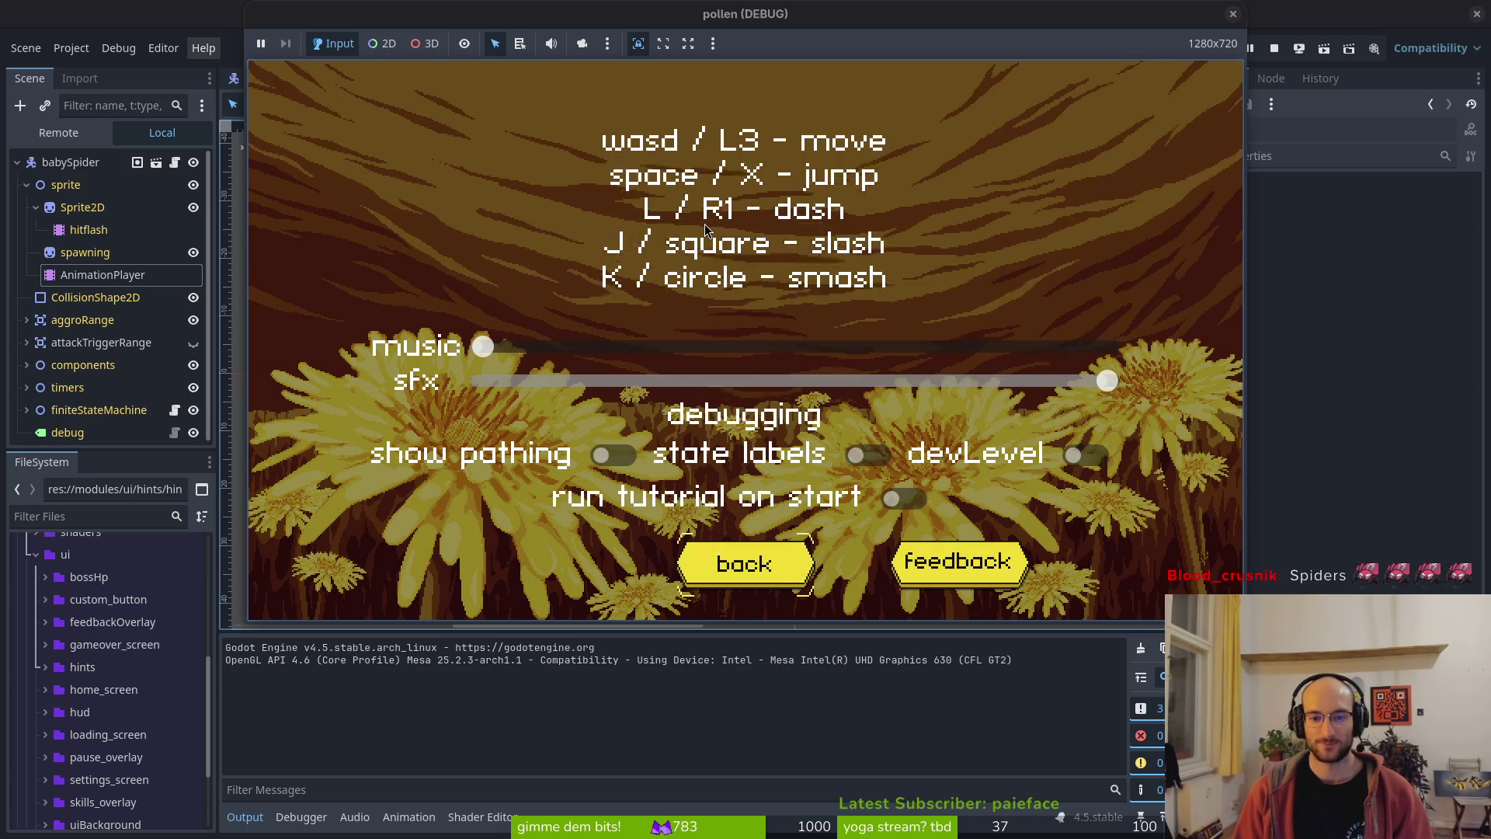
pyautogui.press('Return')
pyautogui.press('Return')
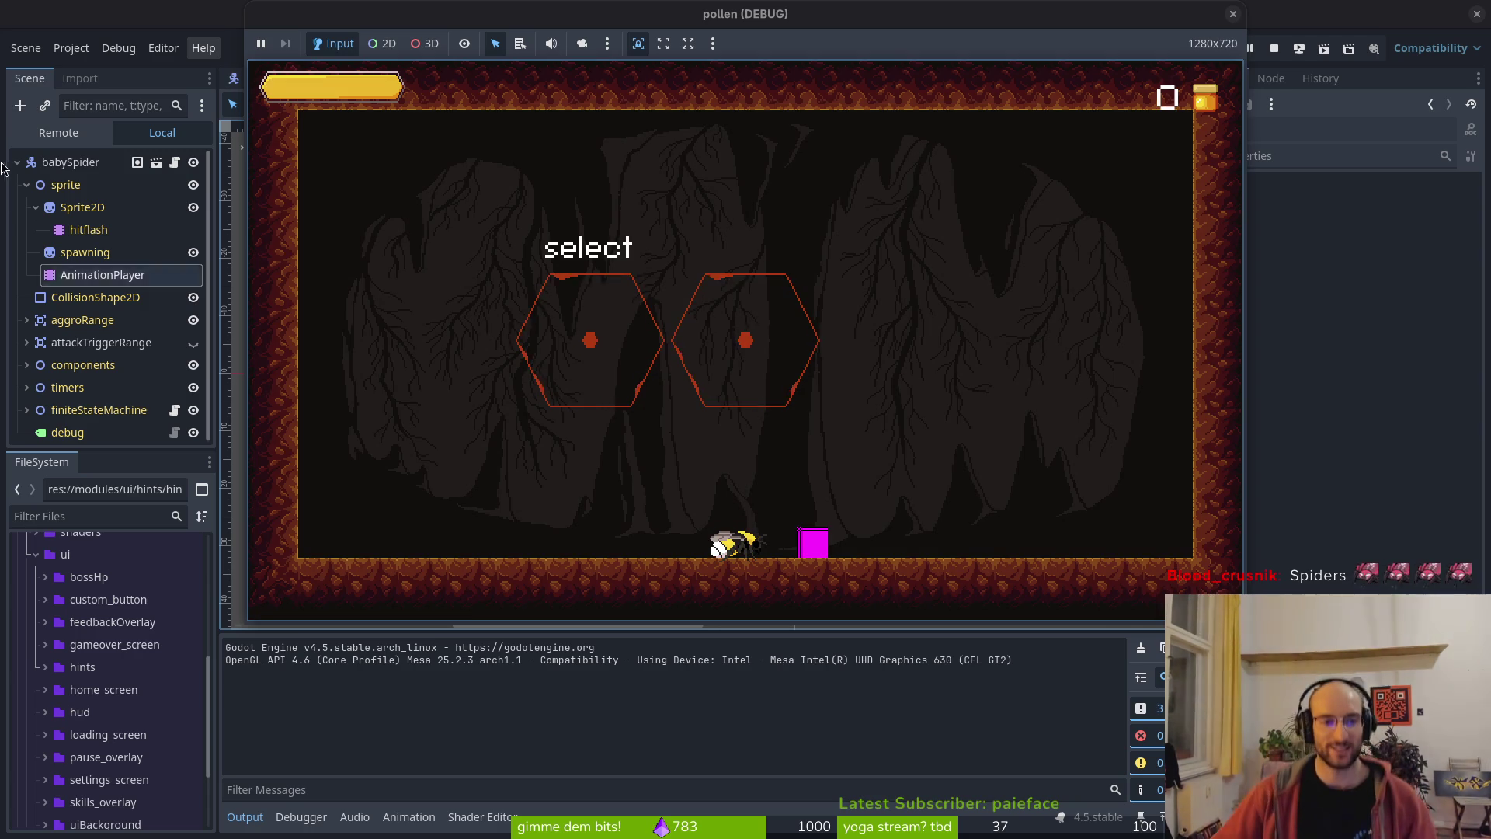
# - Fly the bee into the spider boss level, fight the web spider, then stop the game
pyautogui.press('Up')
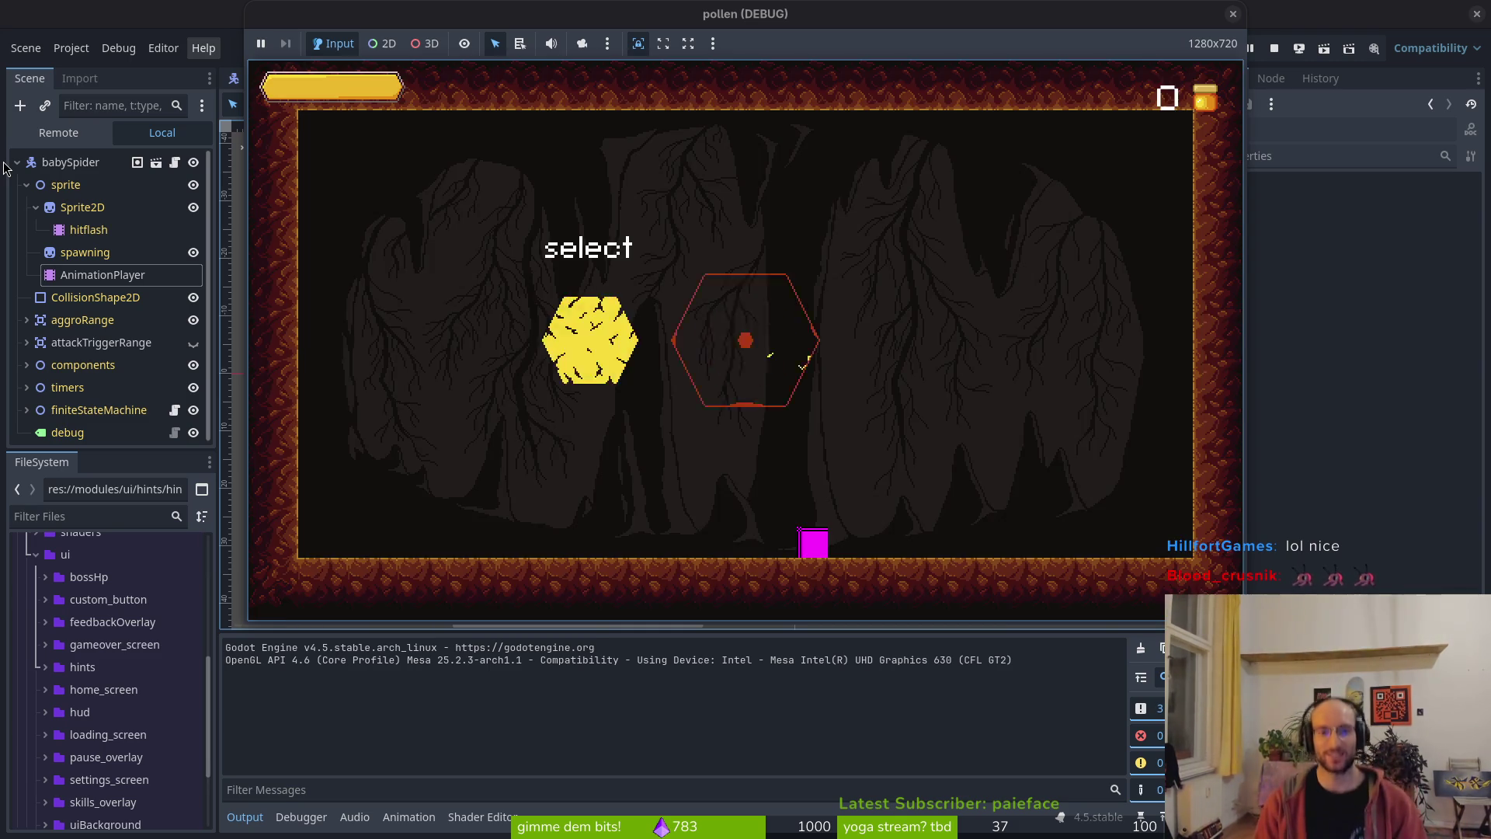
pyautogui.press('Return')
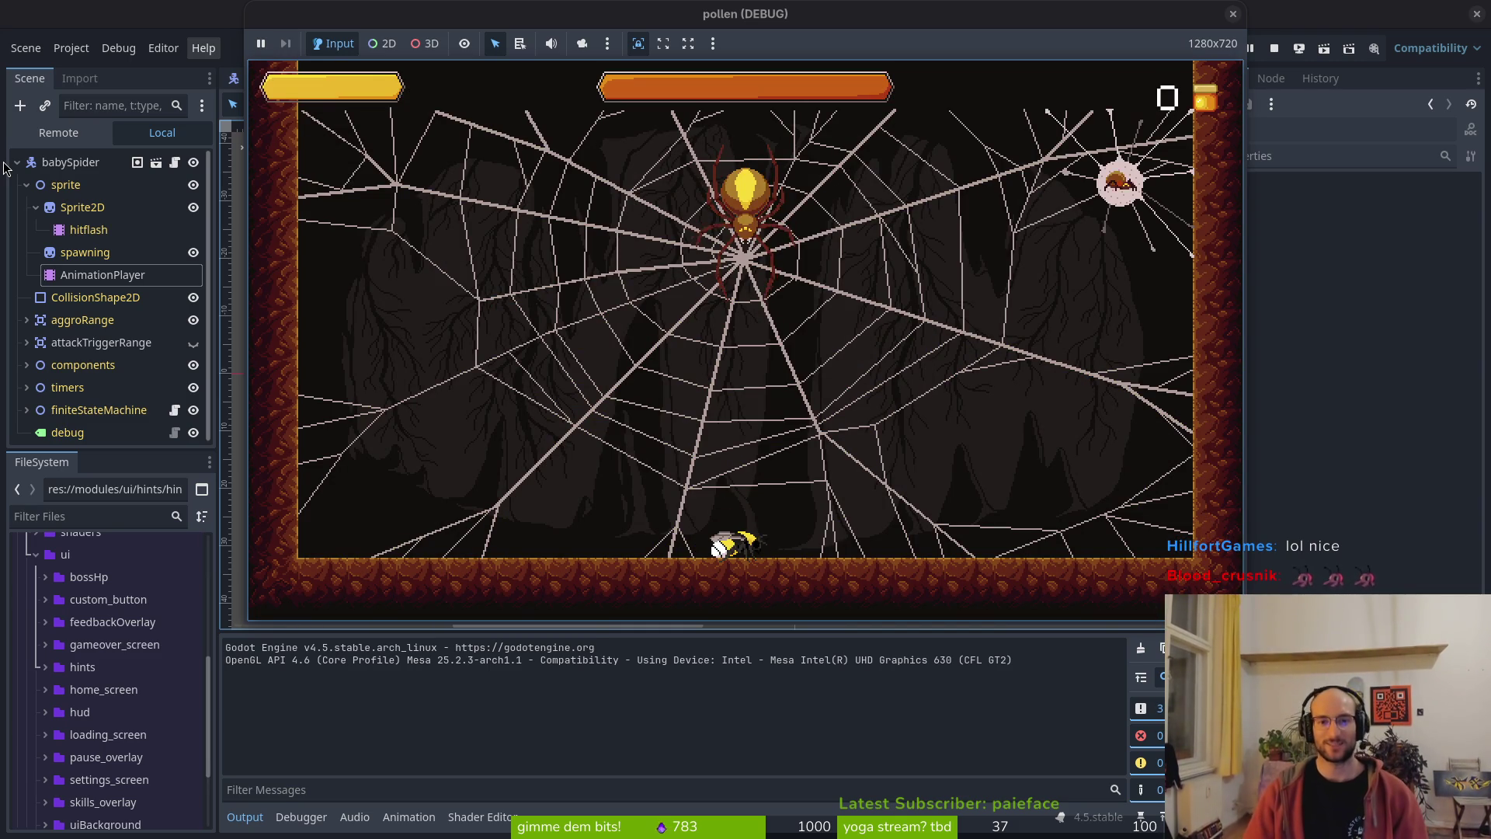
pyautogui.press('space')
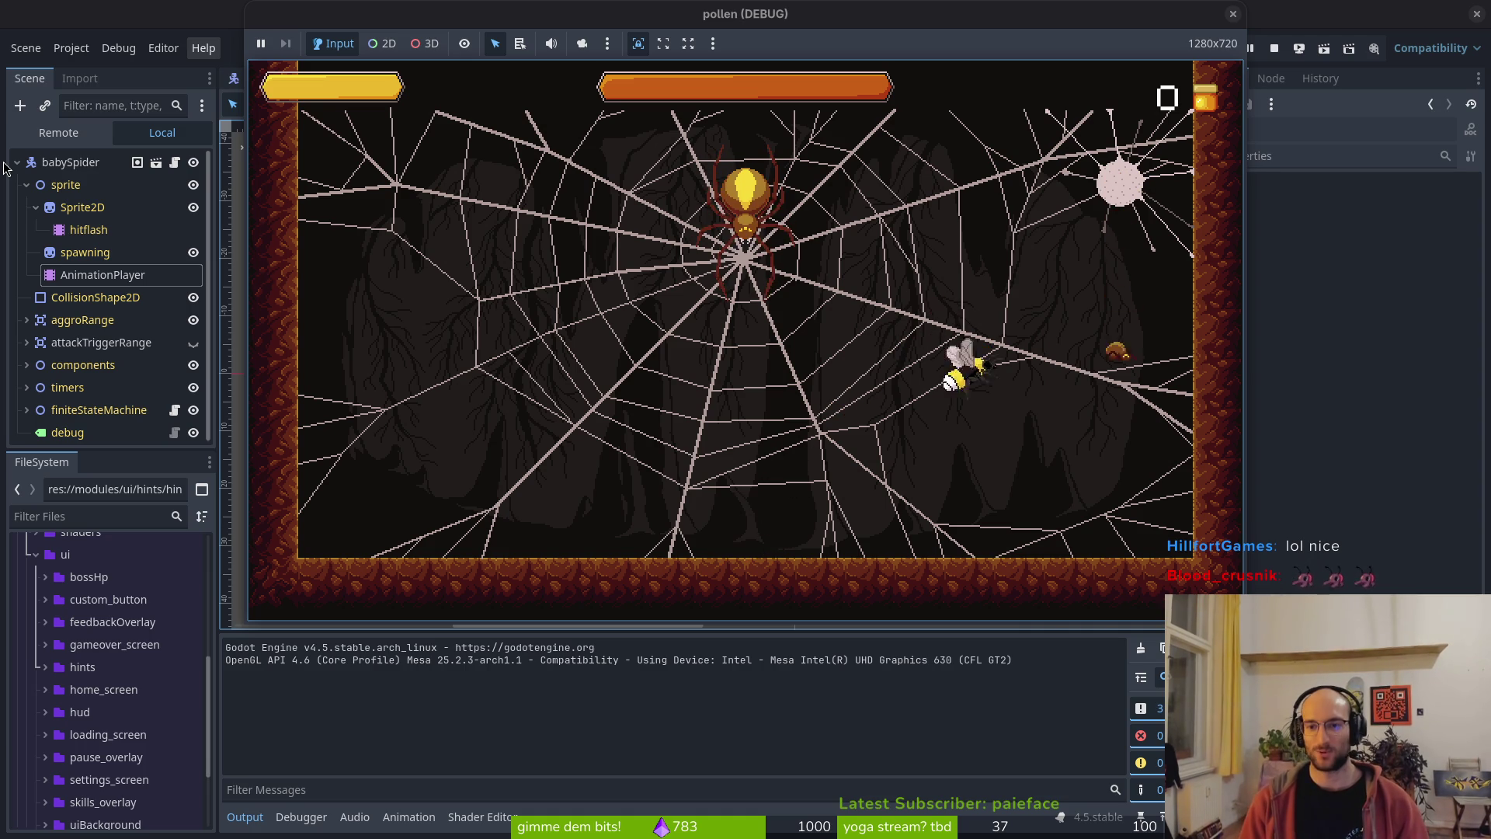
pyautogui.press('Right')
pyautogui.press('Right')
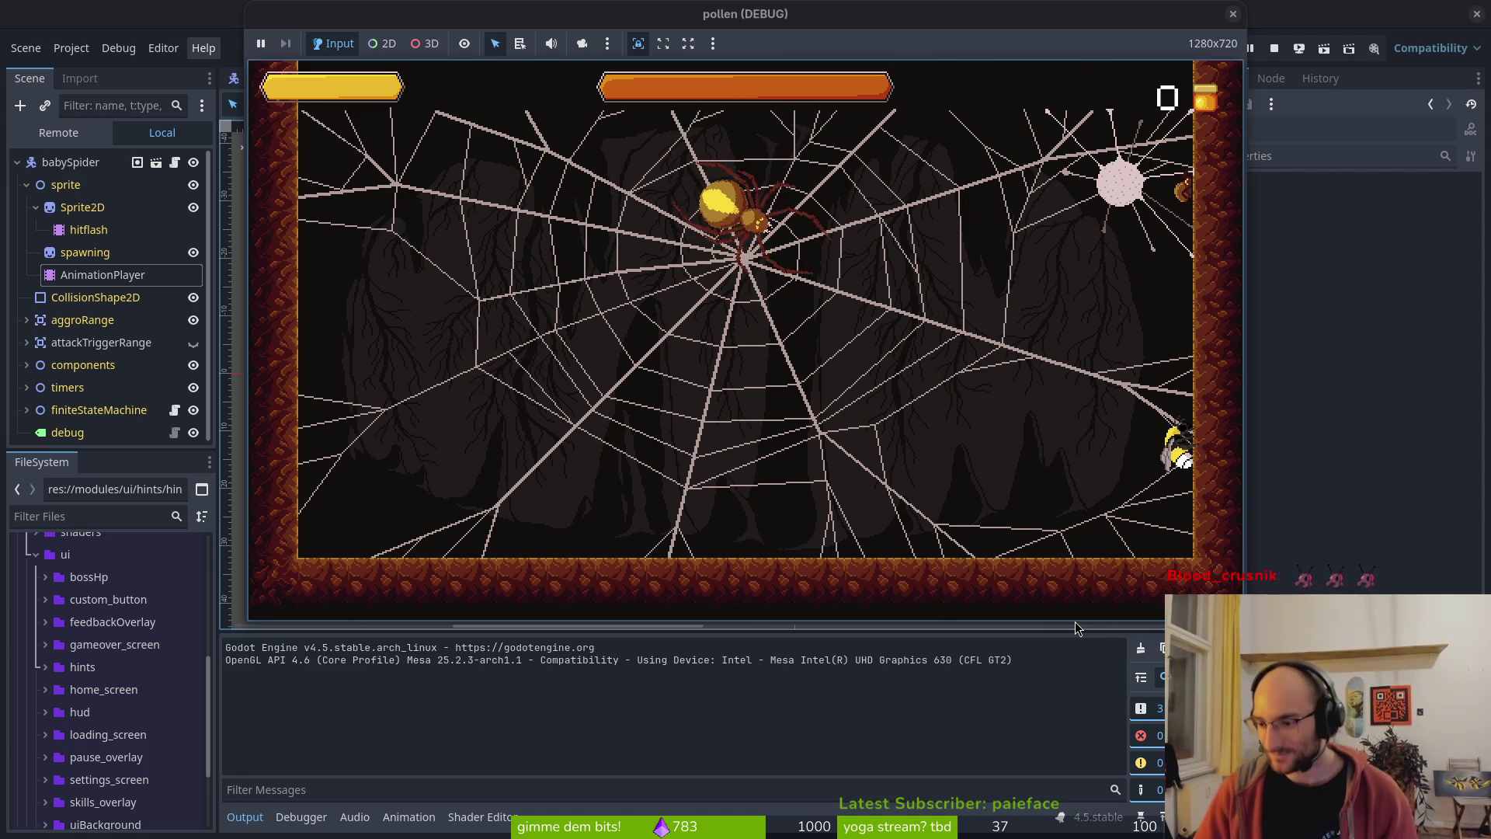
pyautogui.press('Left')
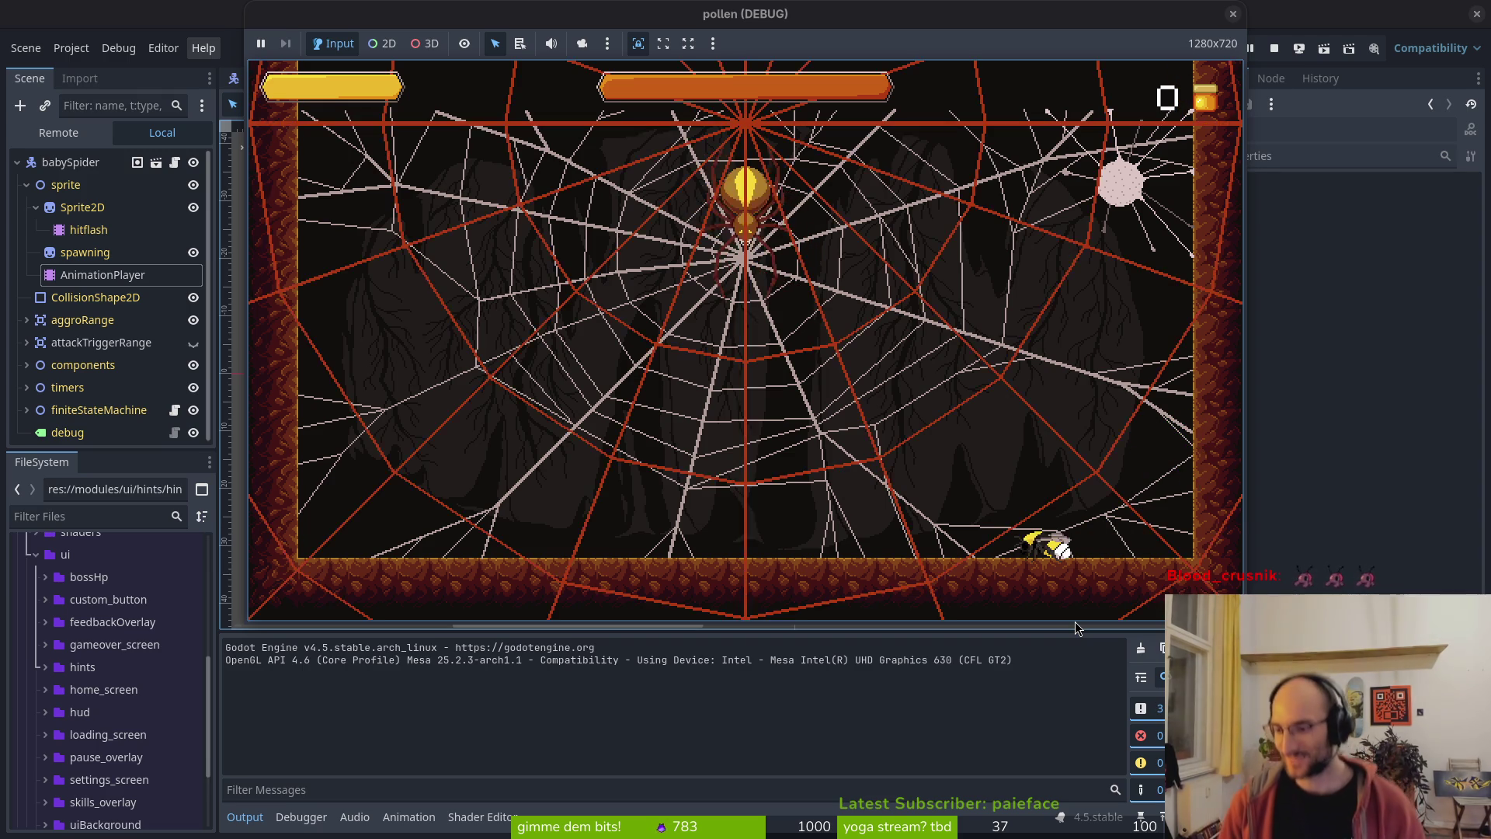
pyautogui.press('space')
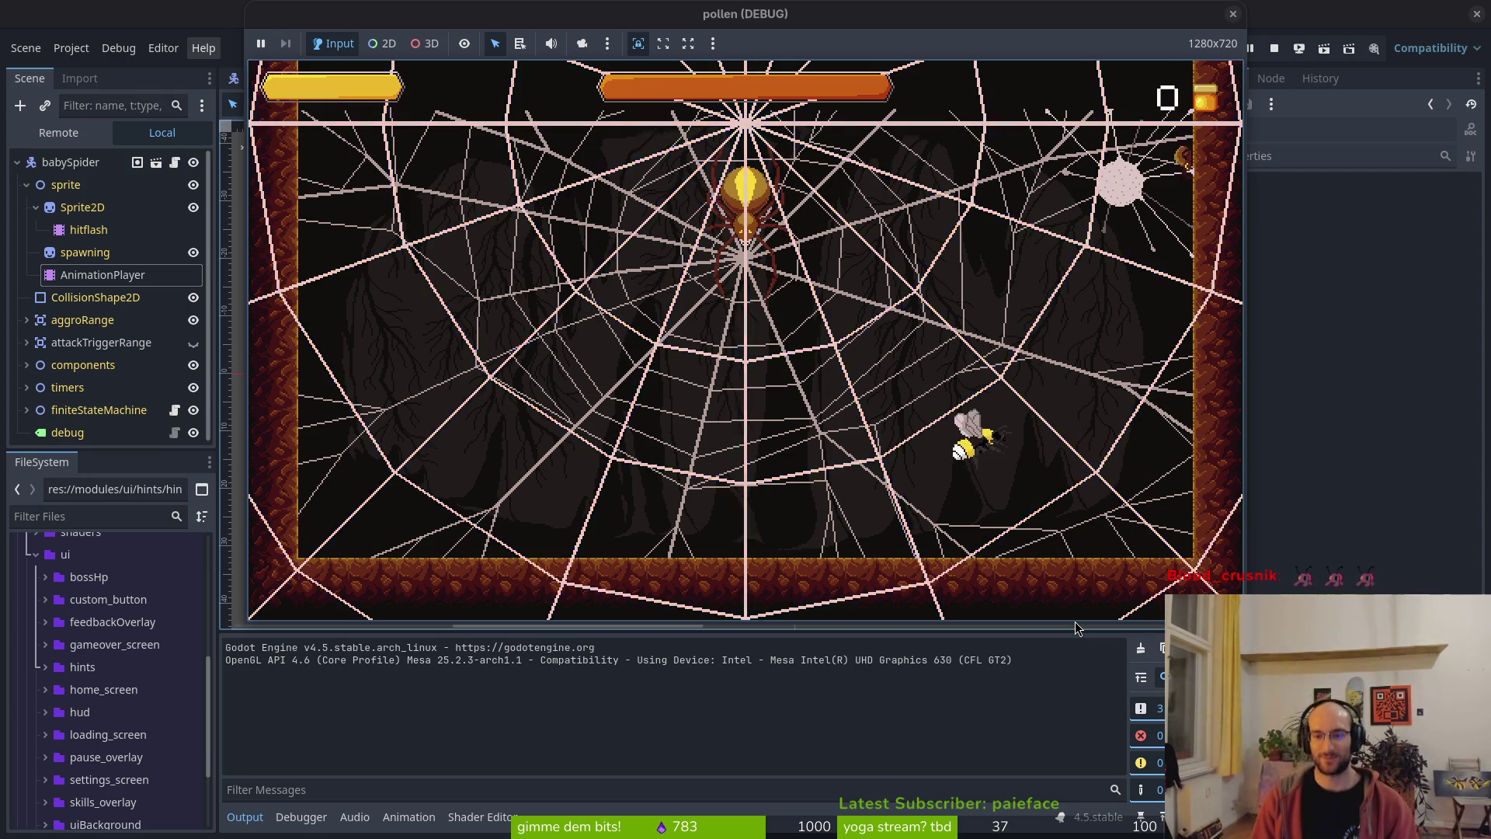
pyautogui.press('Left')
pyautogui.press('Left')
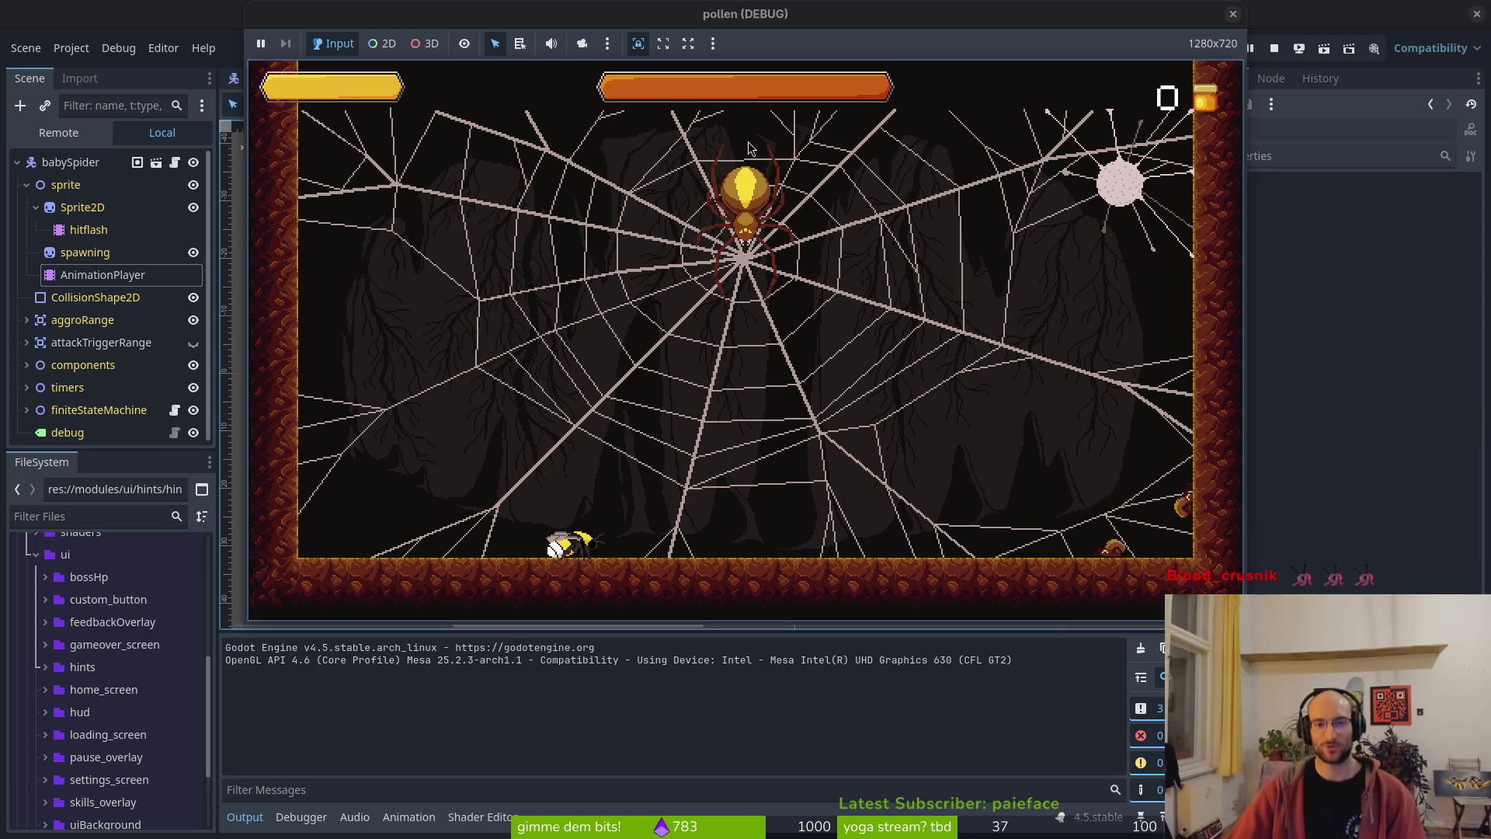
pyautogui.press('Right')
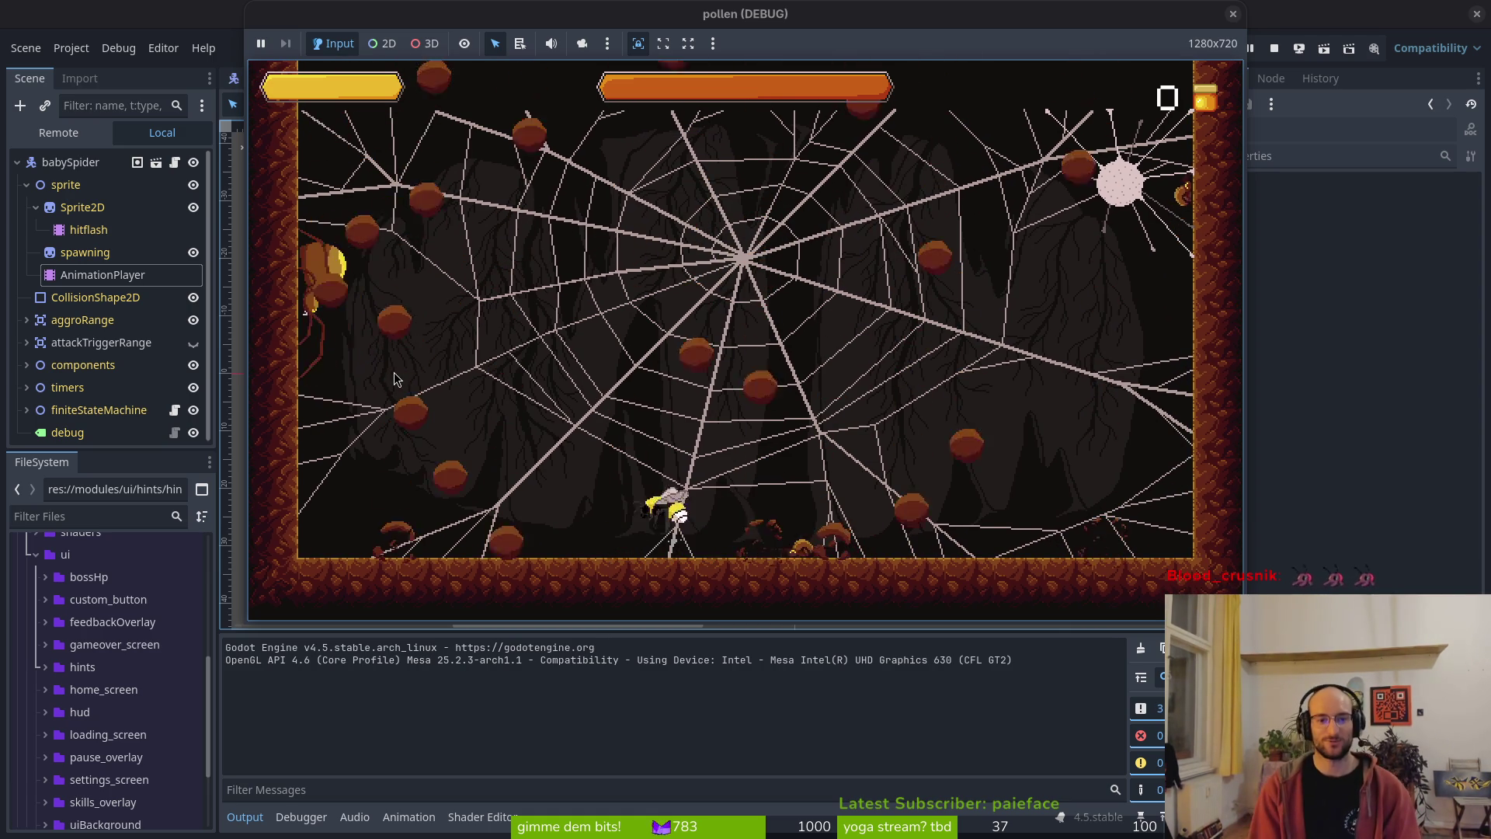
pyautogui.press('Up')
pyautogui.press('Left')
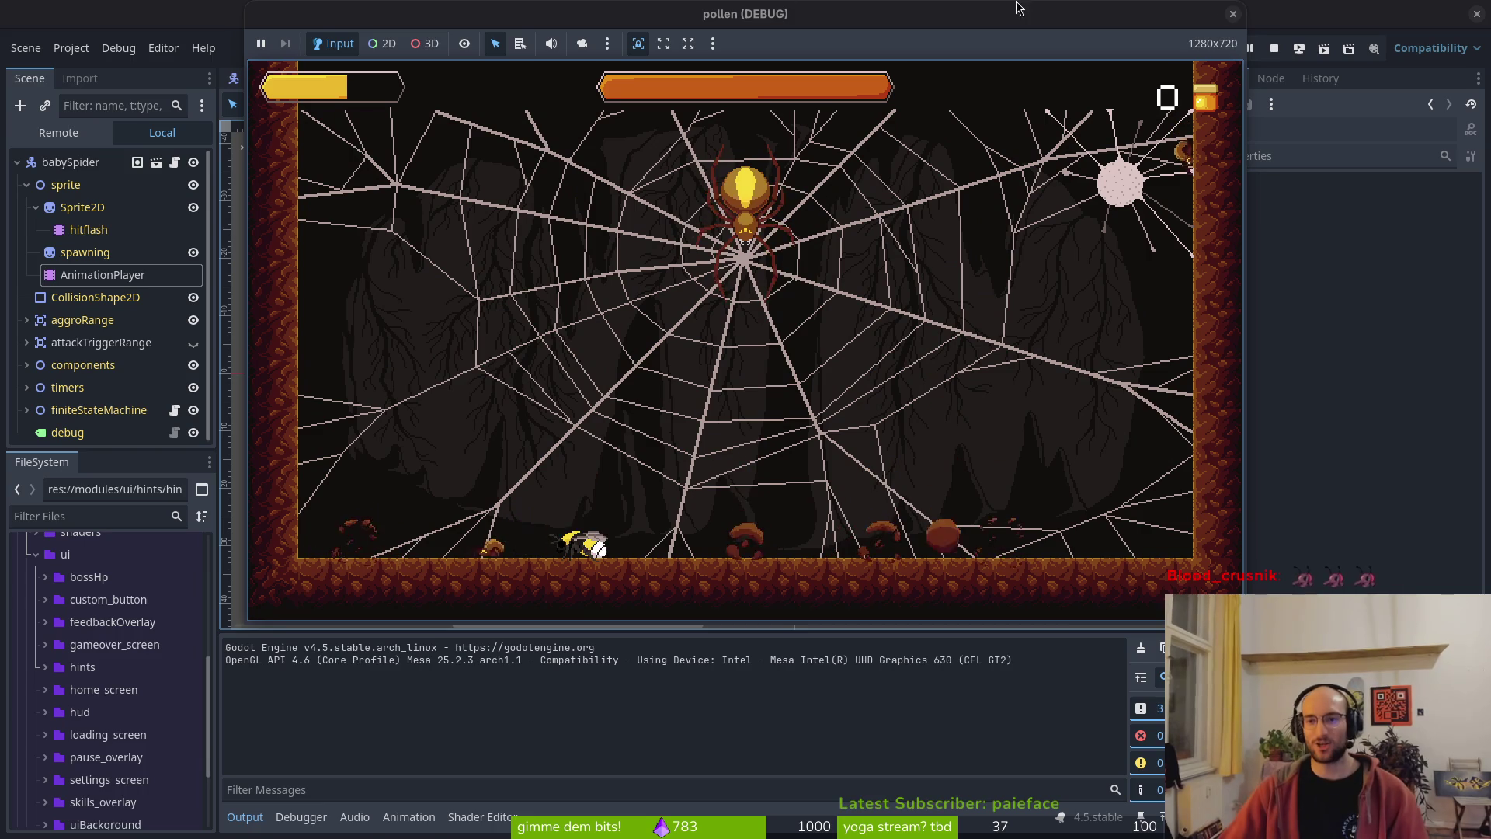
pyautogui.click(1275, 49)
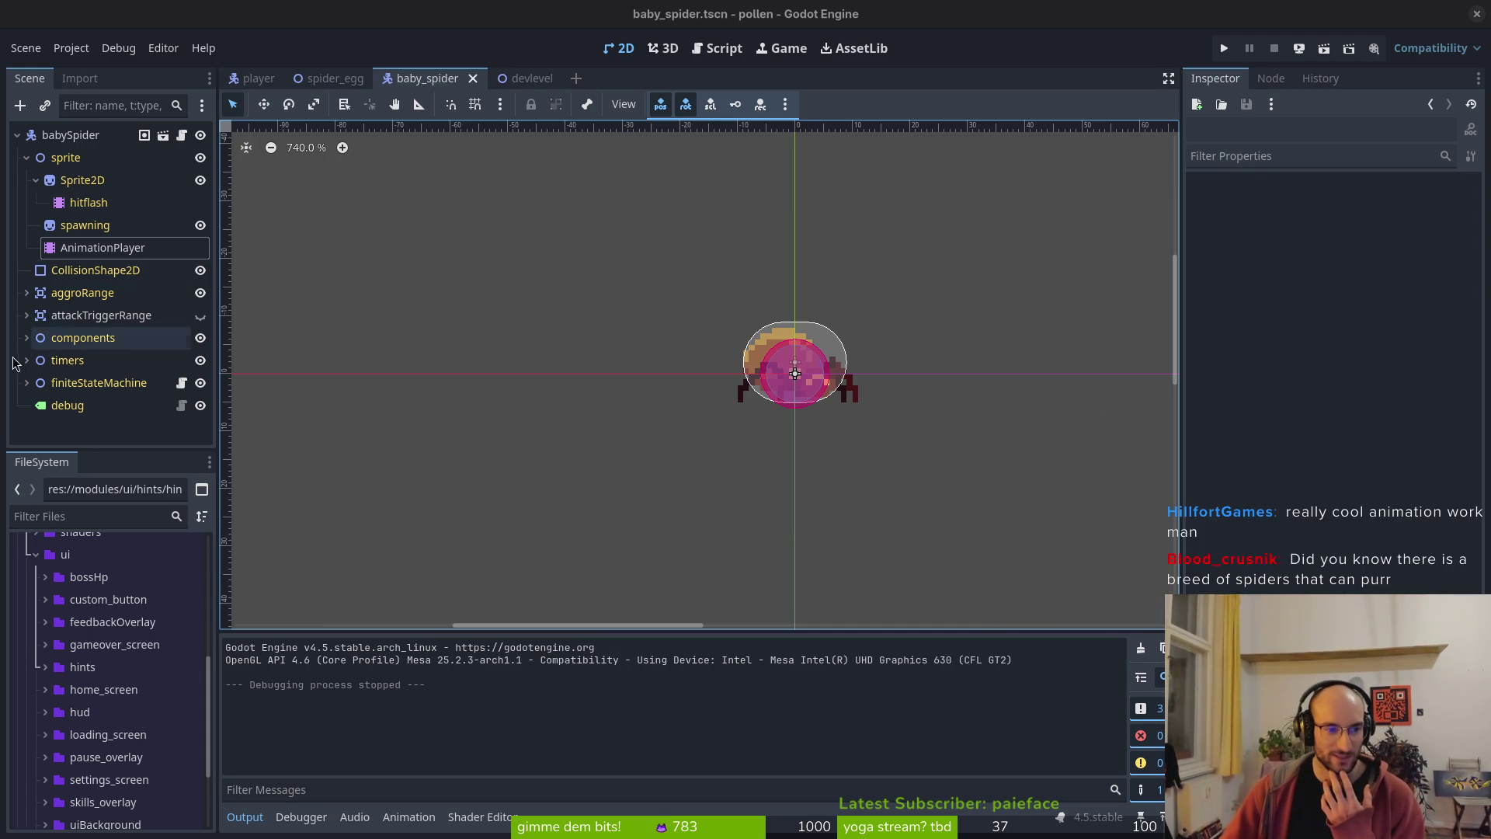
# - Collapse the Sprite2D and sprite nodes in the Scene dock
pyautogui.click(35, 180)
pyautogui.click(27, 159)
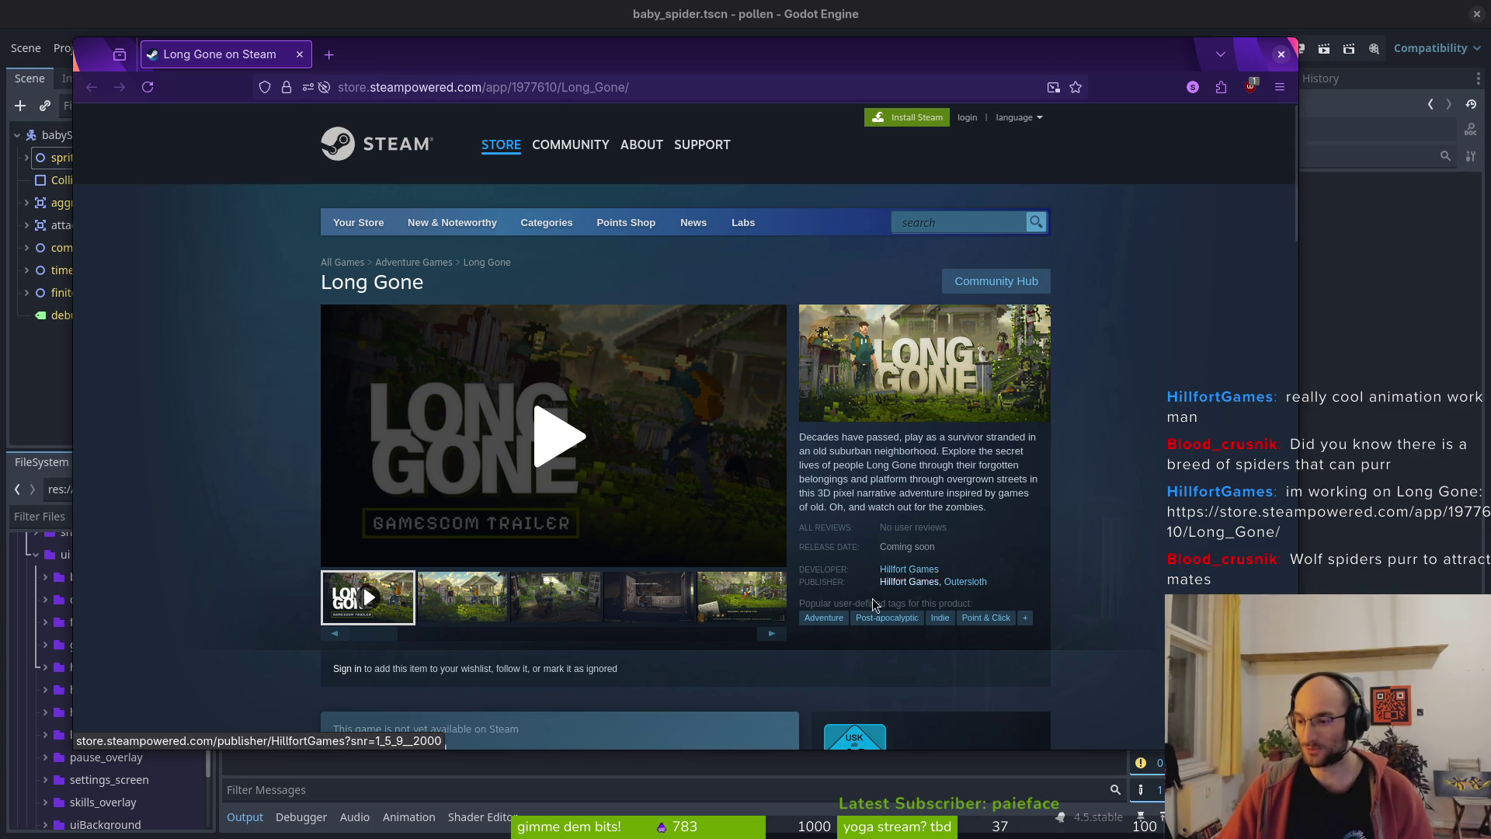
# - Maximize the browser and show Long Gone screenshots two through four
pyautogui.click(495, 590)
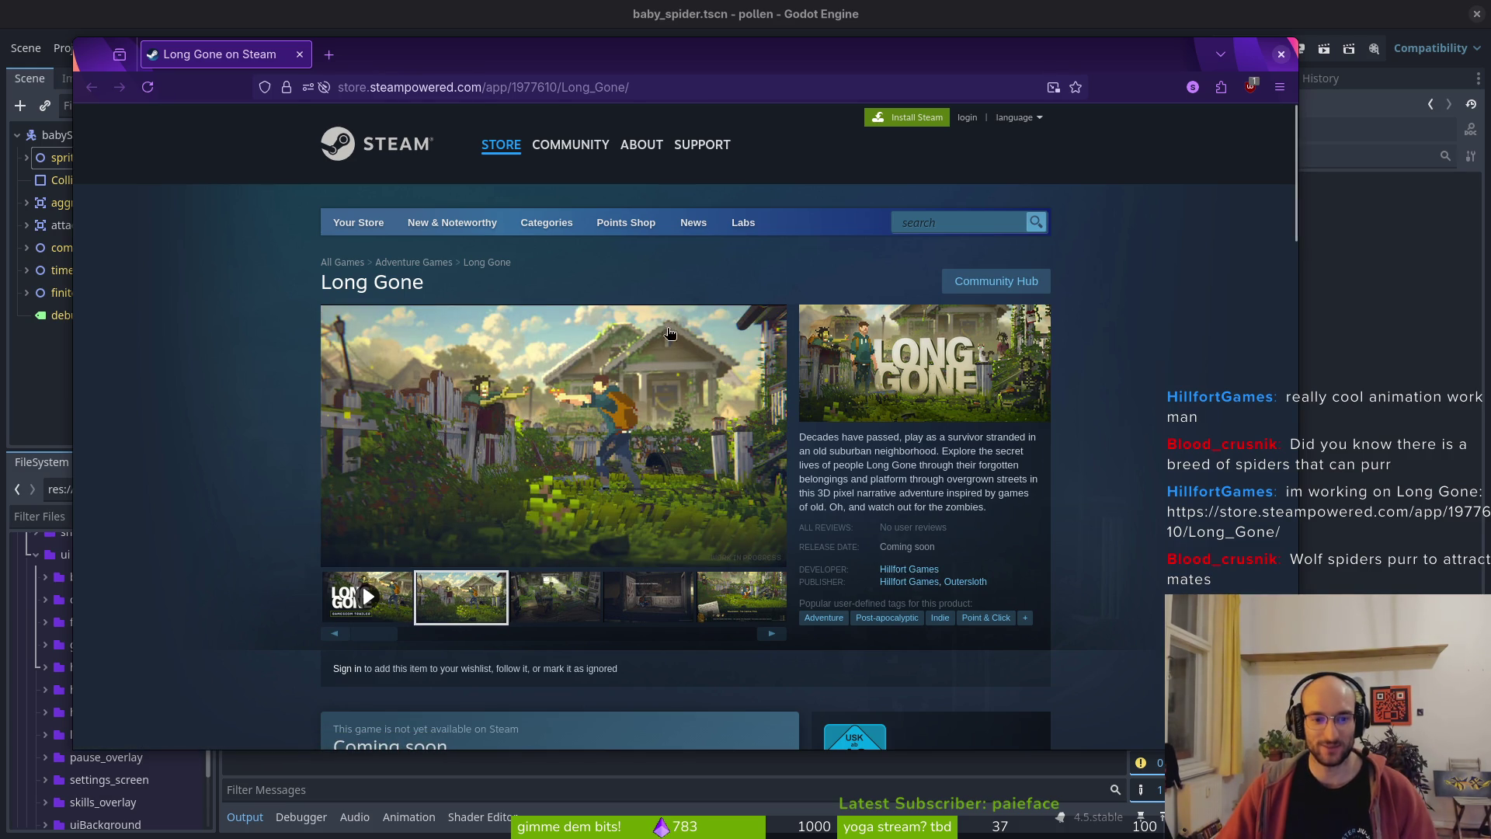
pyautogui.doubleClick(751, 76)
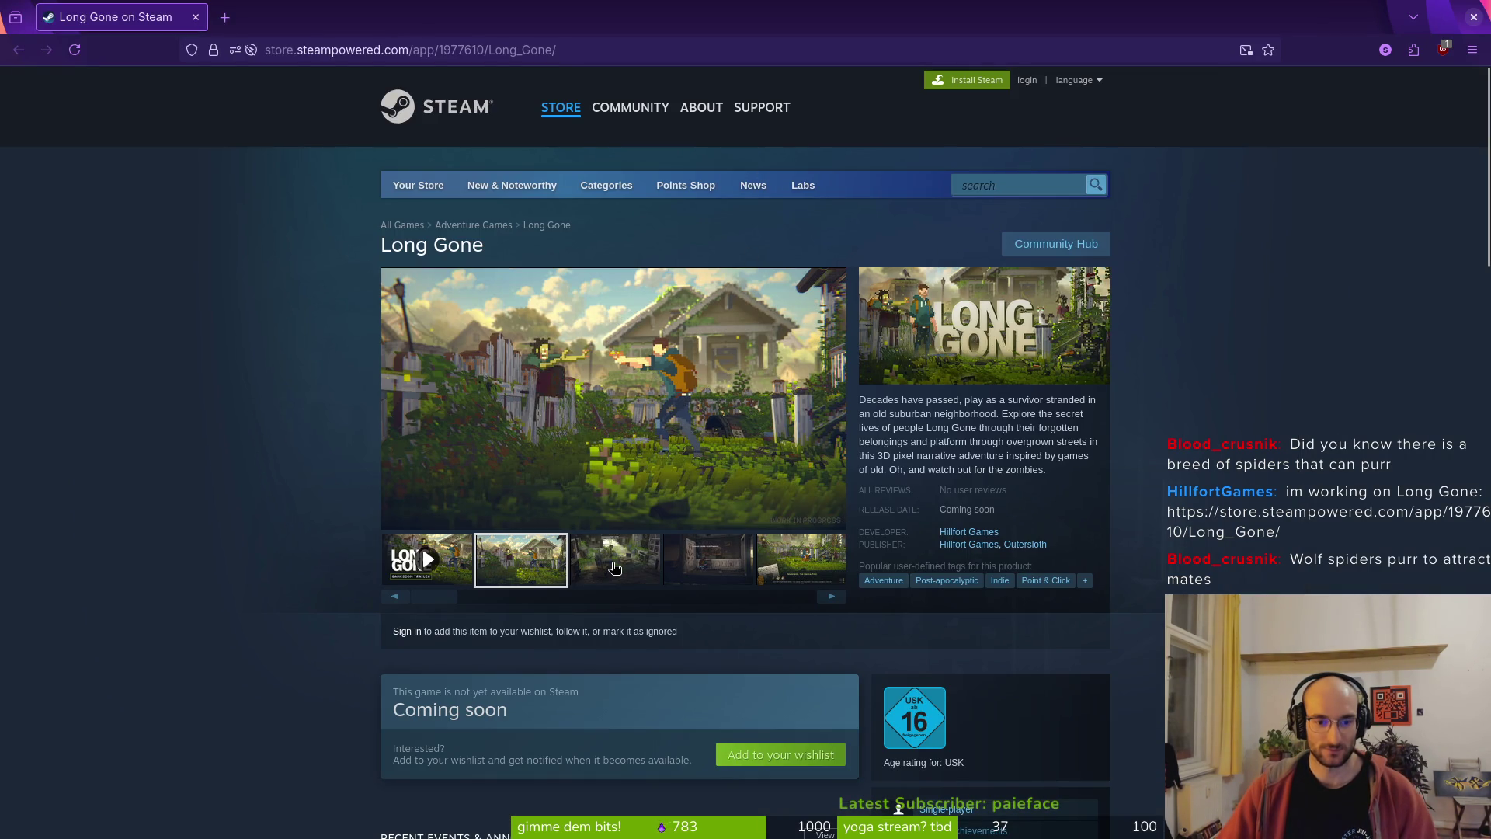
pyautogui.click(614, 568)
pyautogui.click(717, 575)
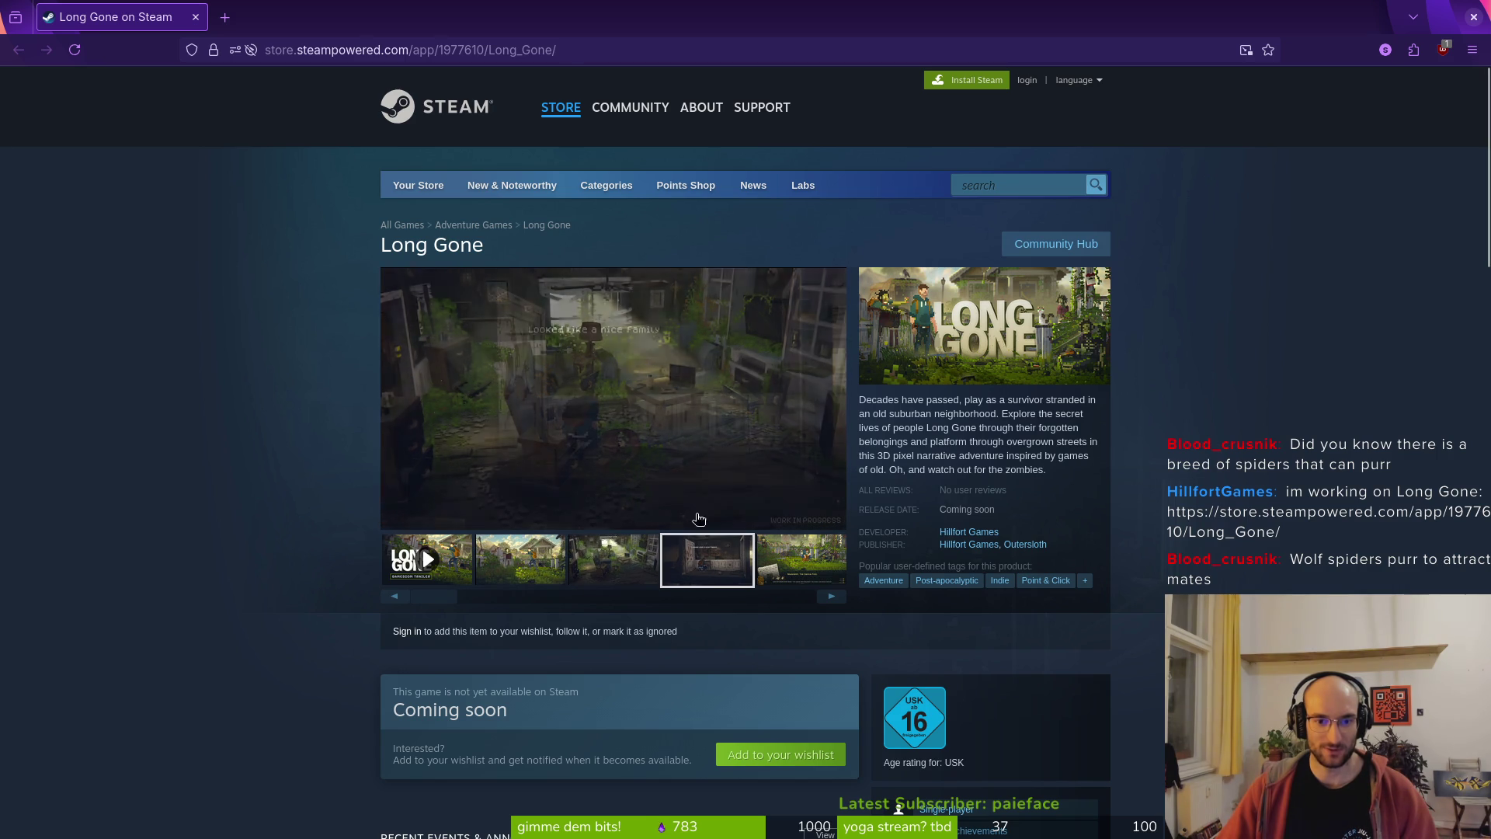
# - Open the full-size screenshot viewer and advance to screenshot 6 of 8
pyautogui.click(580, 447)
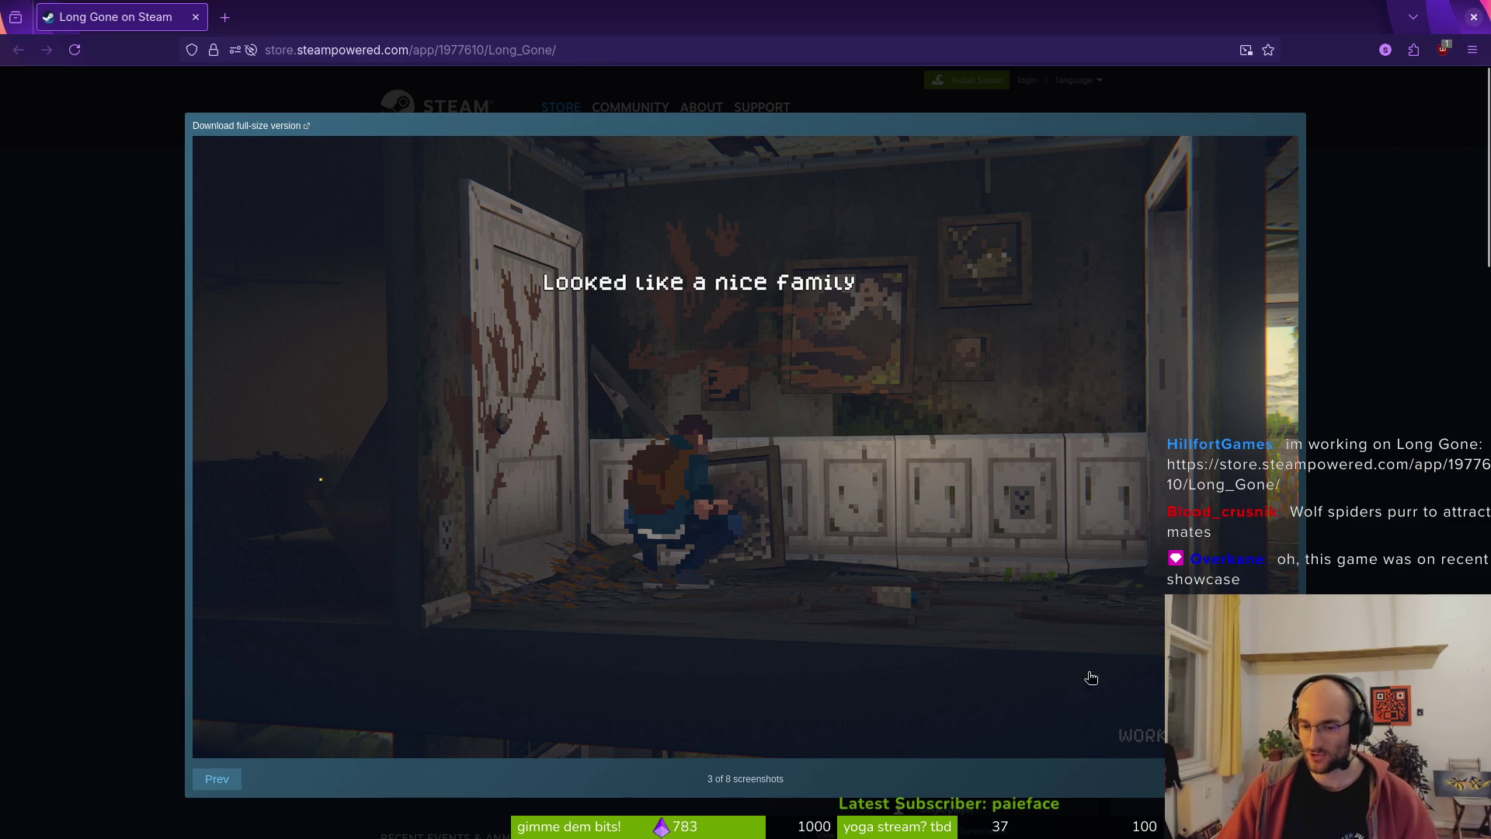
pyautogui.press('Right')
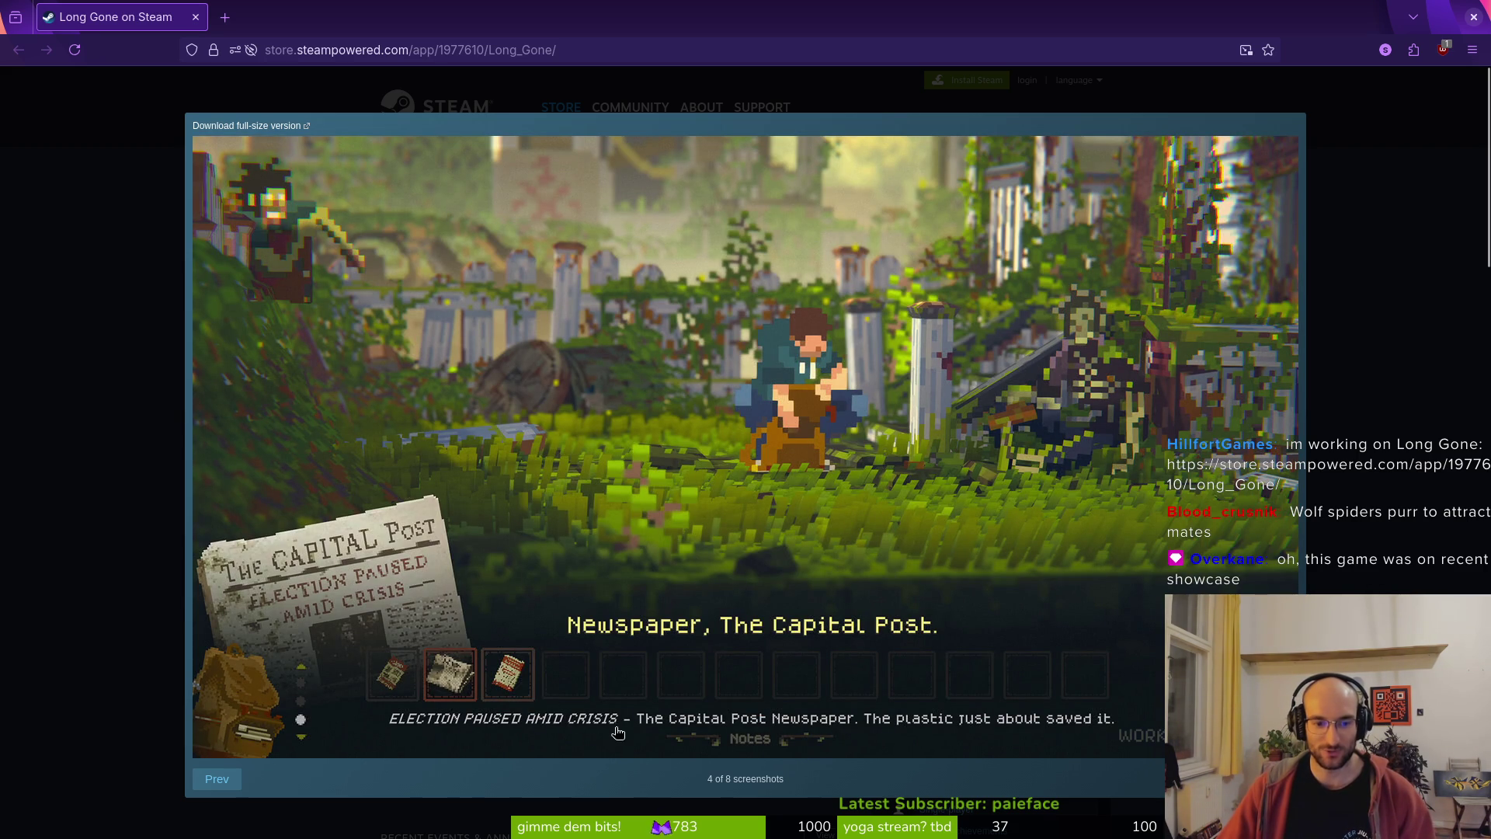
pyautogui.press('Right')
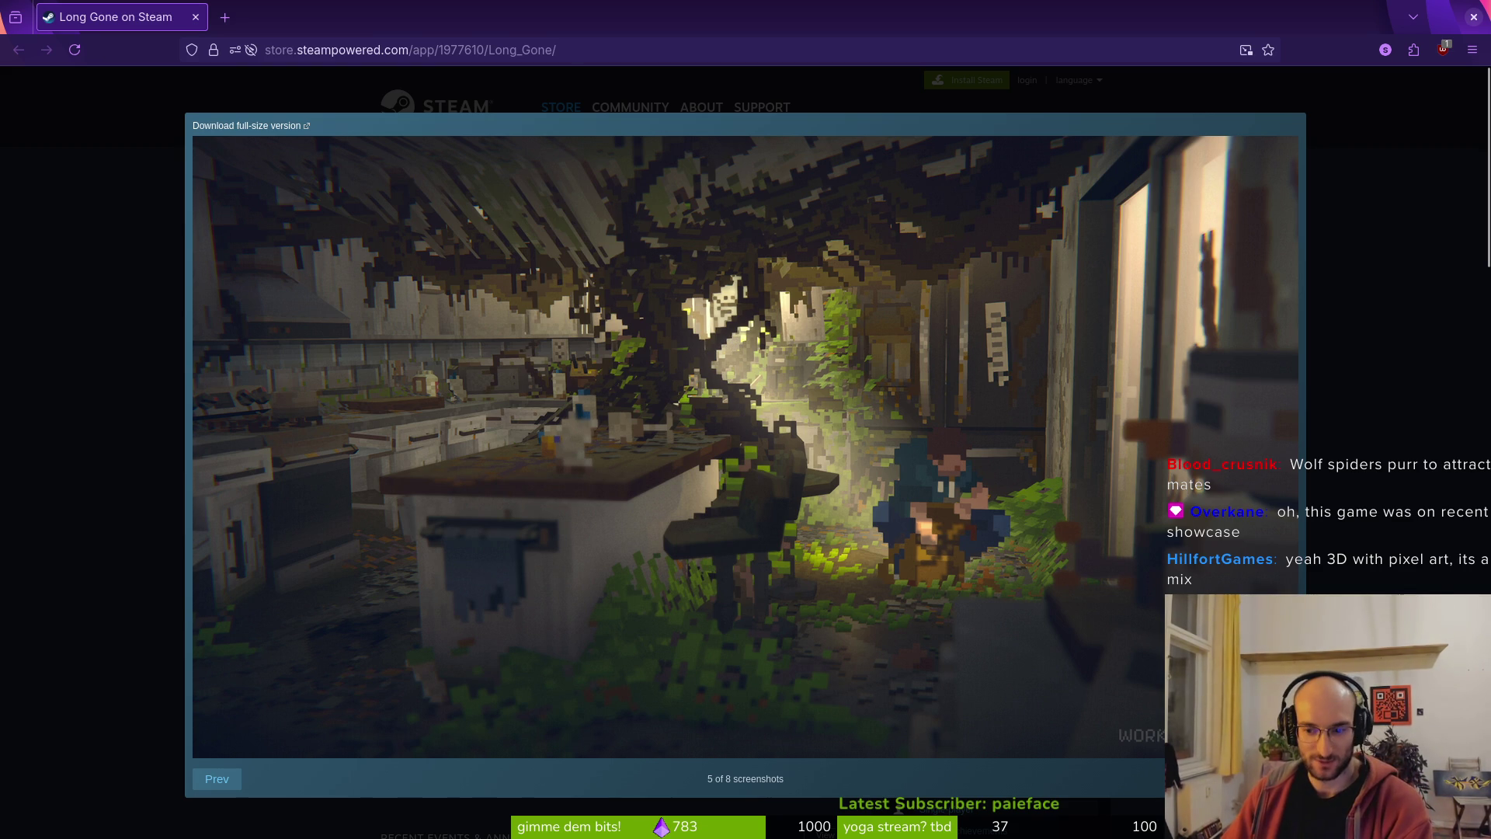
pyautogui.press('Right')
pyautogui.press('Right')
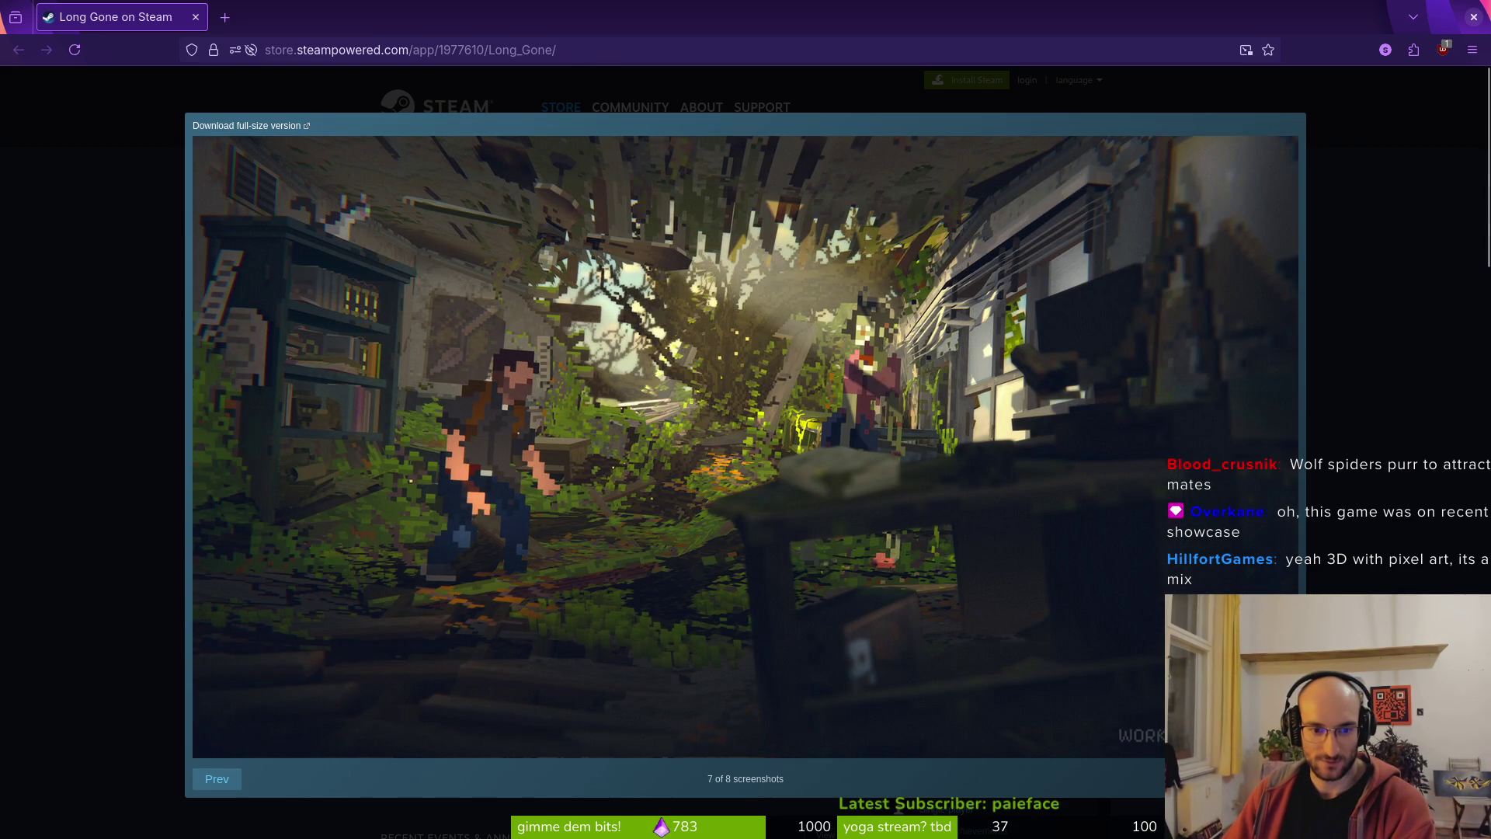
# - Step back to the first screenshot and close the full-size viewer
pyautogui.click(208, 775)
pyautogui.click(213, 776)
pyautogui.click(218, 775)
pyautogui.click(218, 775)
pyautogui.click(219, 775)
pyautogui.click(218, 775)
pyautogui.click(1278, 149)
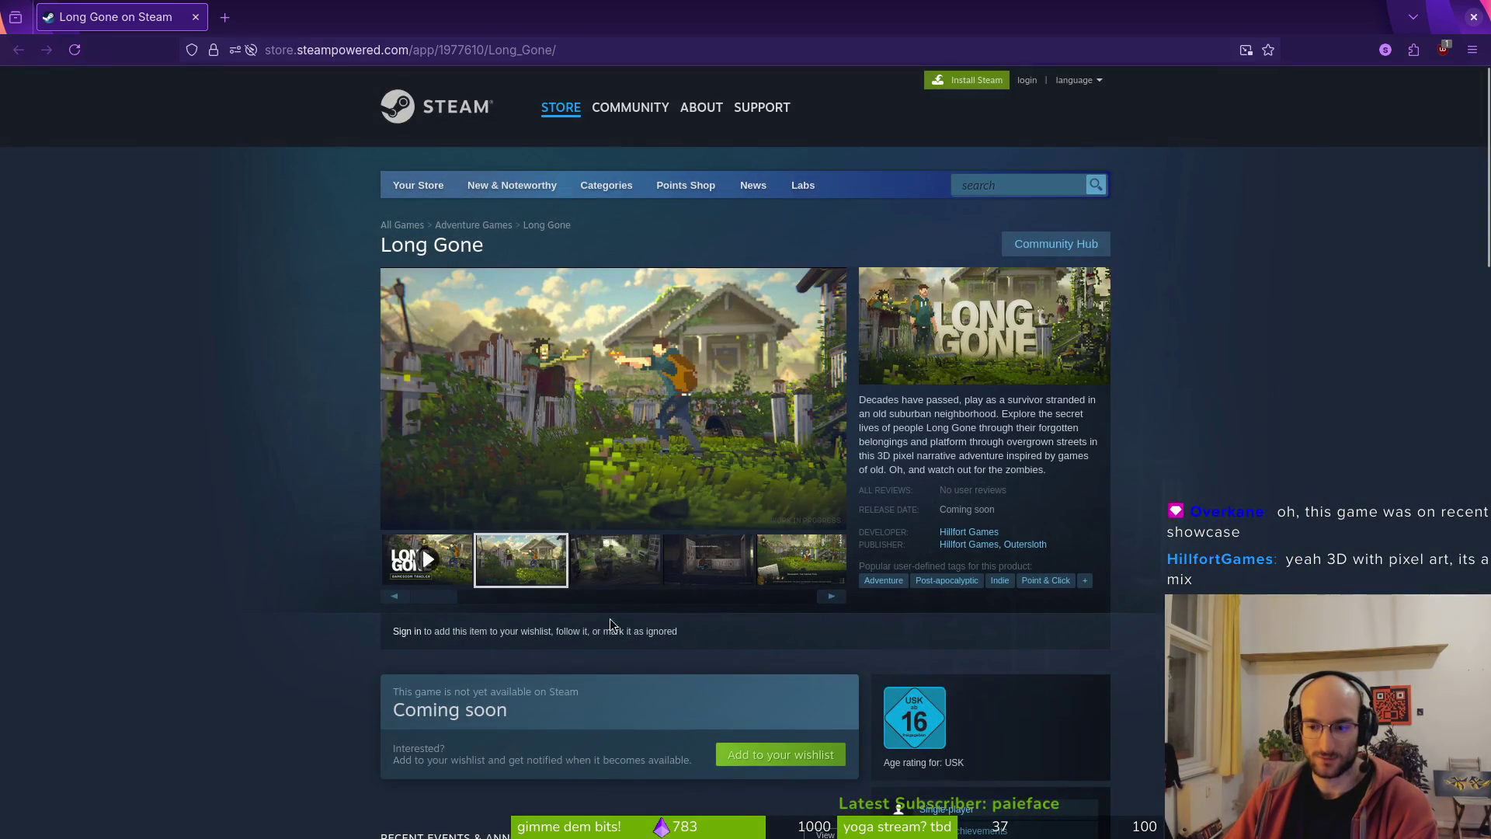
# - Play the Long Gone trailer and open Hillfort Games' developer page in a new tab
pyautogui.click(452, 571)
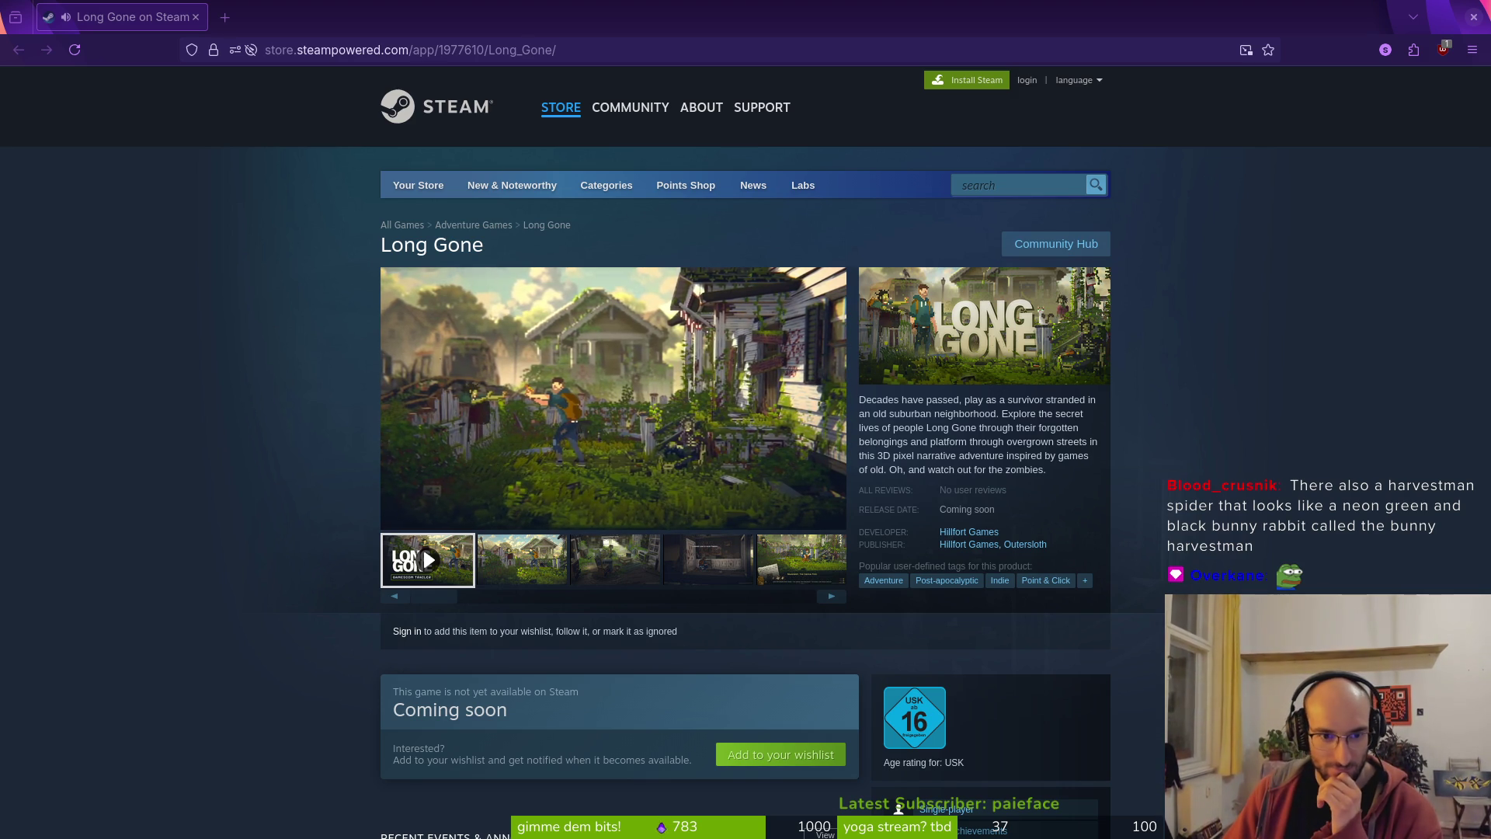
pyautogui.moveTo(557, 412)
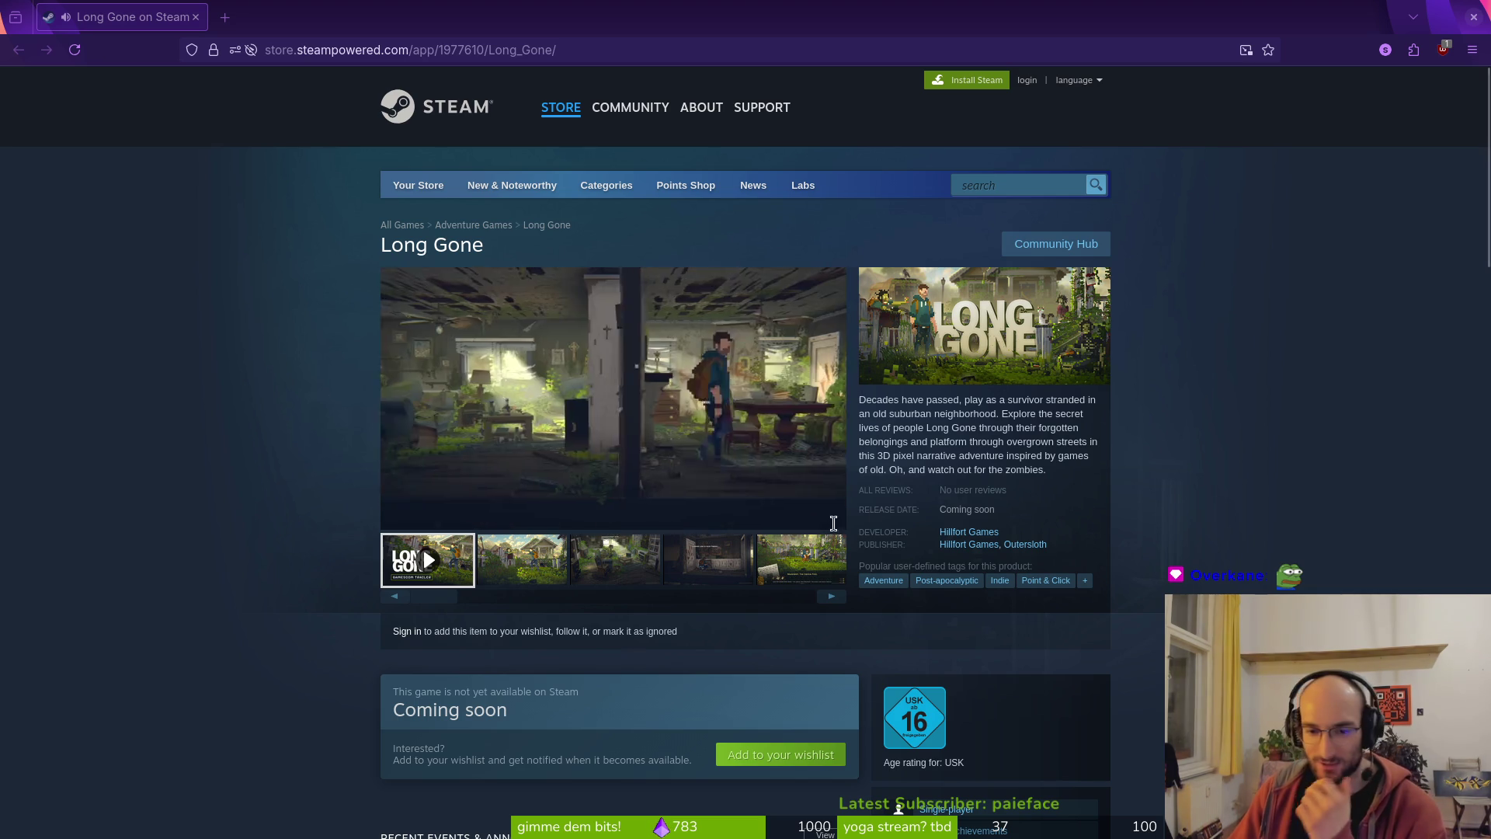
pyautogui.click(966, 535)
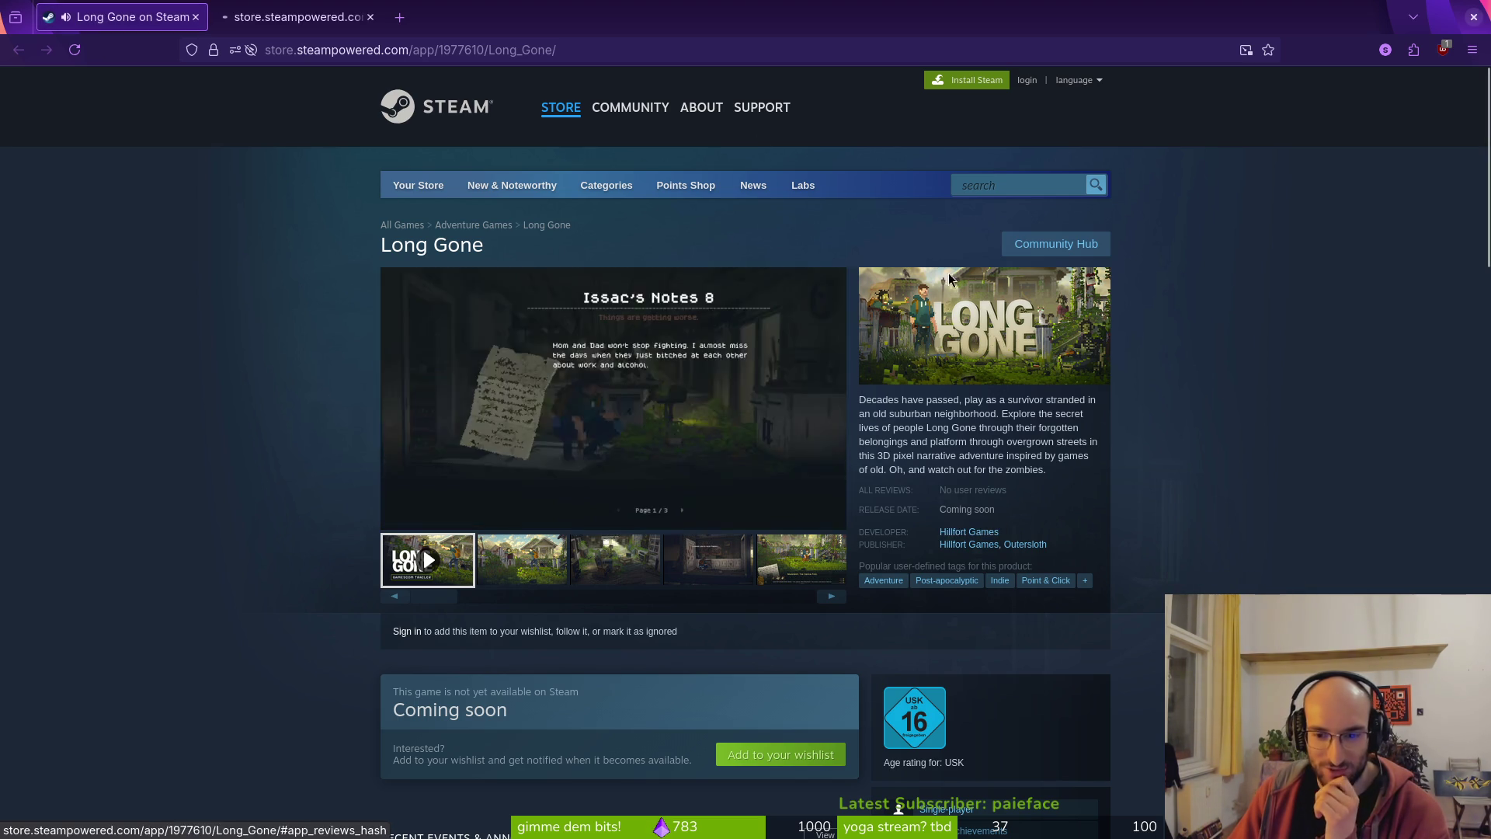
pyautogui.click(81, 7)
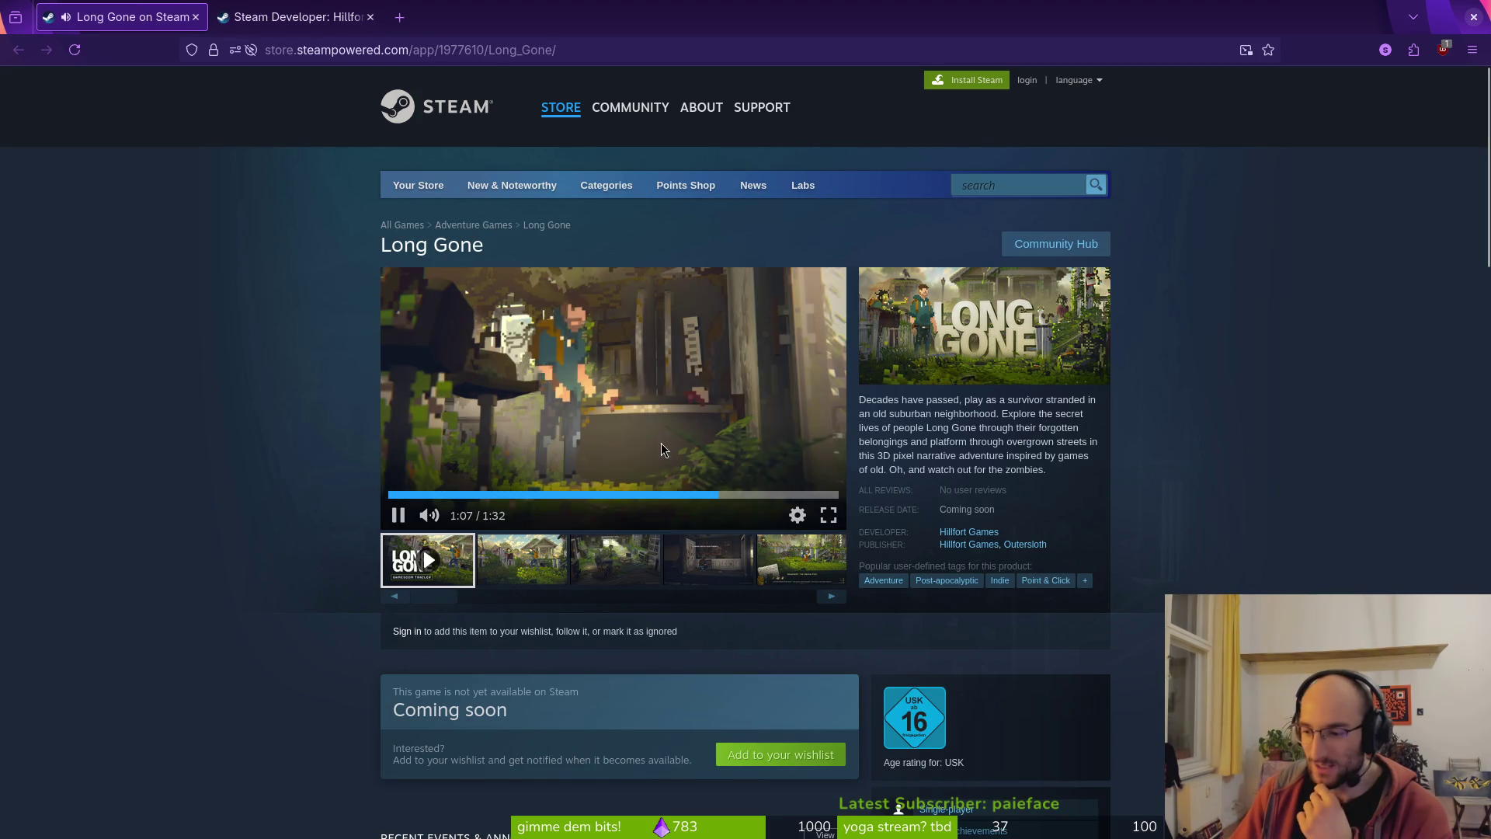
# - Scroll the Hillfort Games page to its New Releases list, then close it to return to Long Gone
pyautogui.click(295, 17)
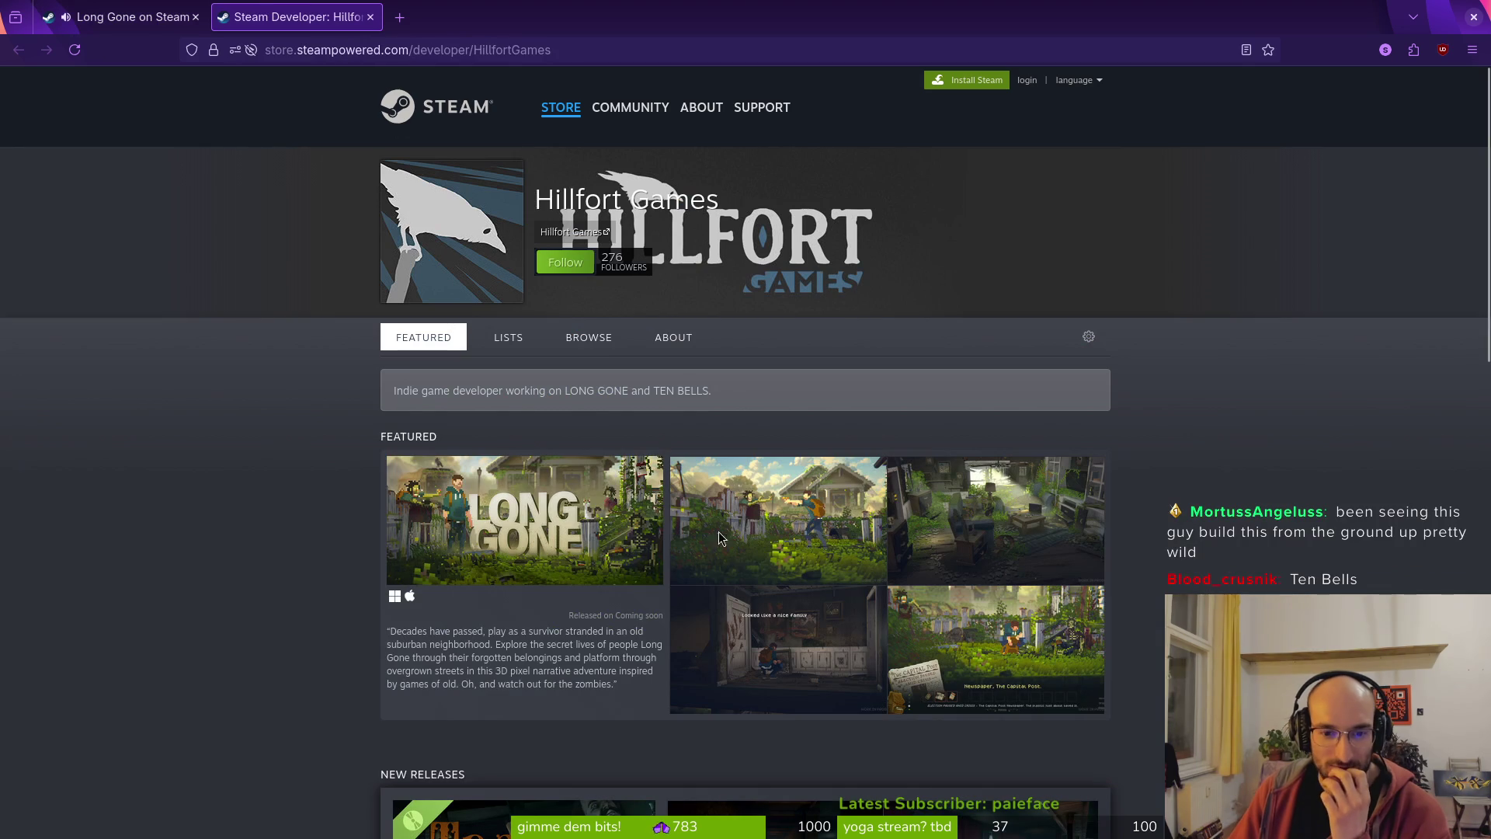
pyautogui.scroll(-5, 678, 475)
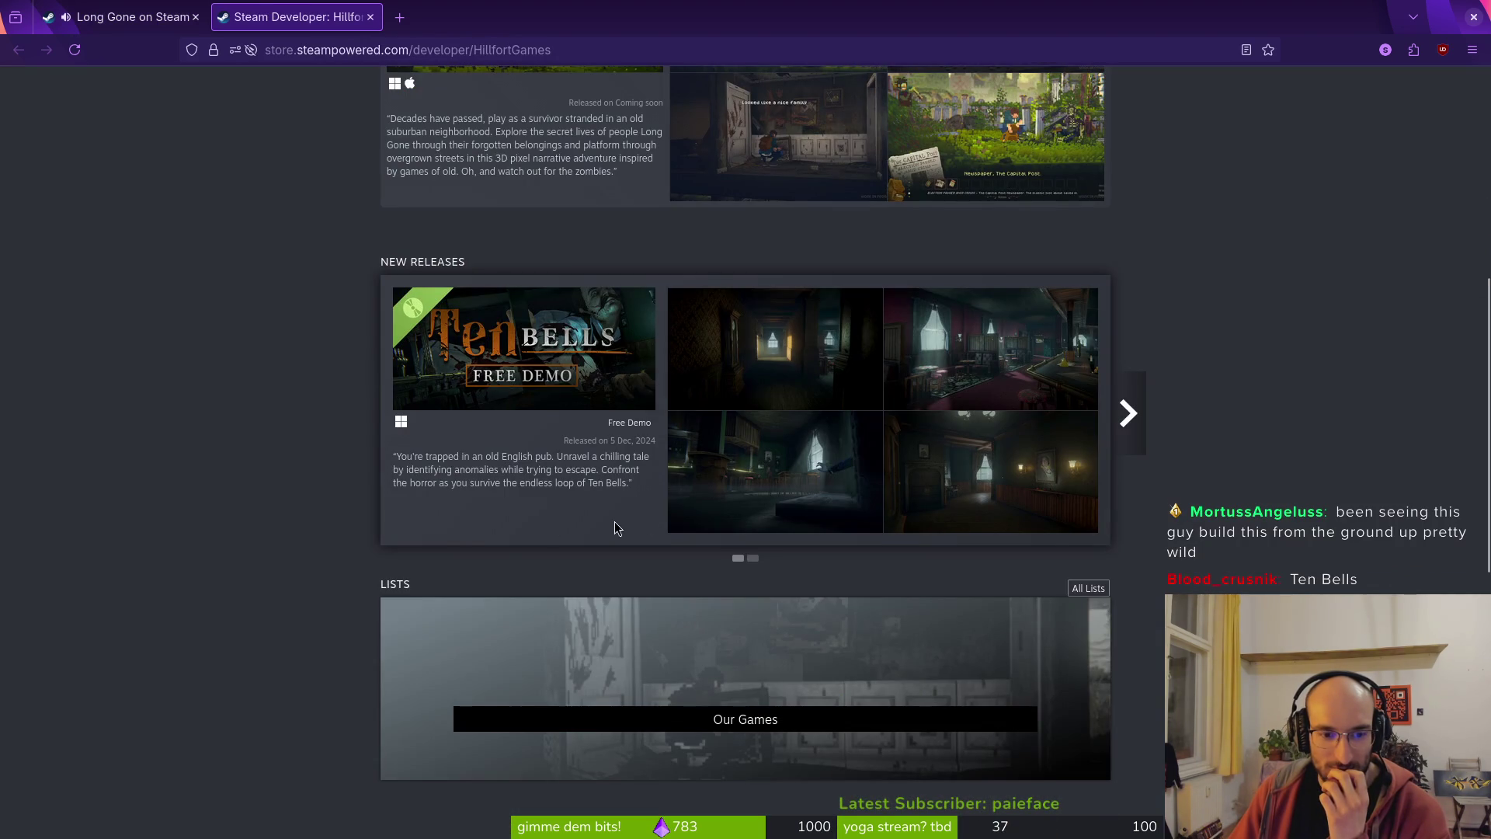
pyautogui.moveTo(529, 355)
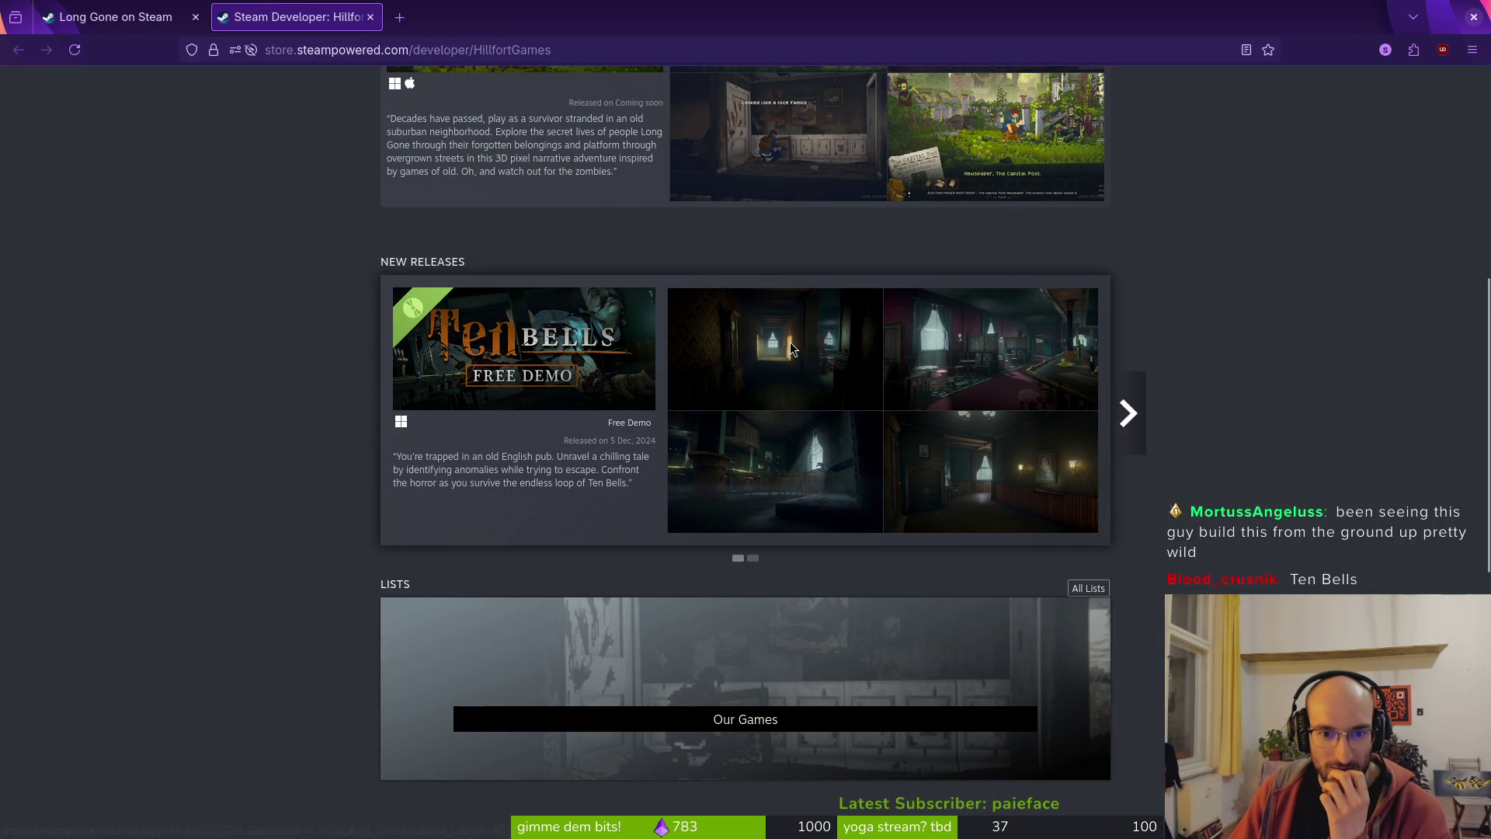
pyautogui.scroll(-3, 757, 588)
pyautogui.scroll(-3, 790, 647)
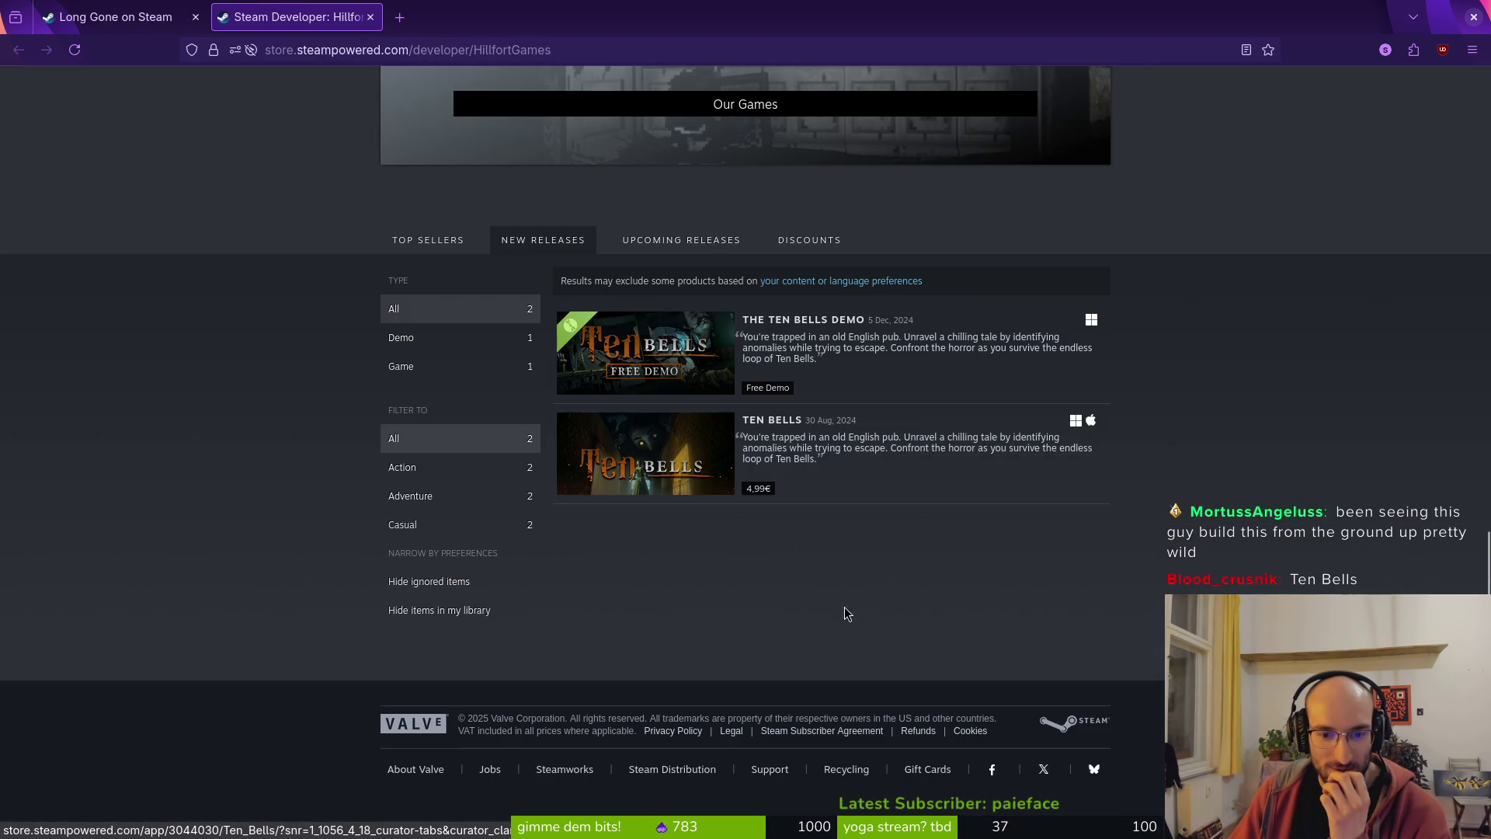
pyautogui.moveTo(668, 360)
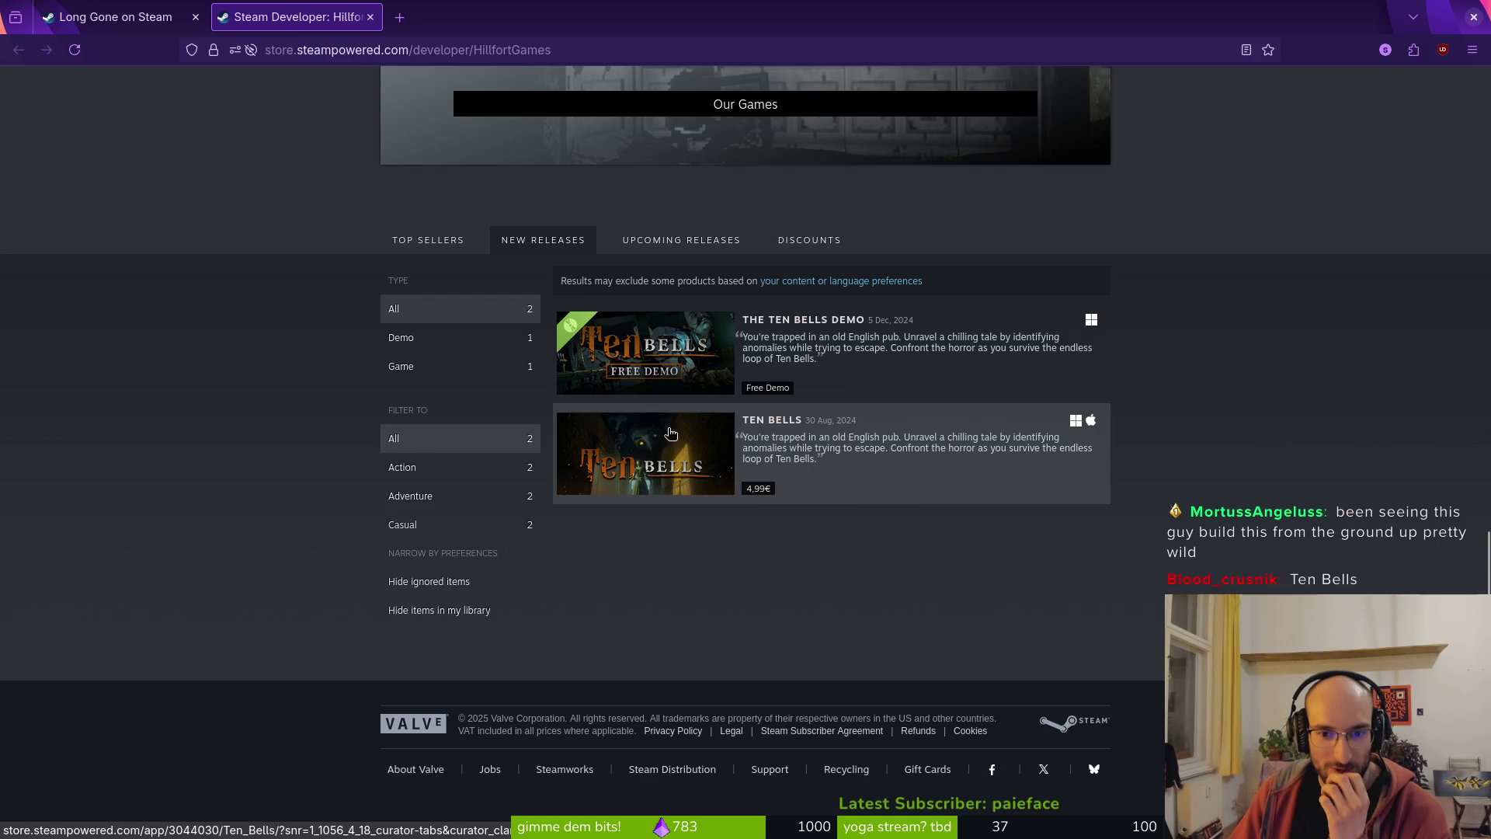
pyautogui.click(369, 16)
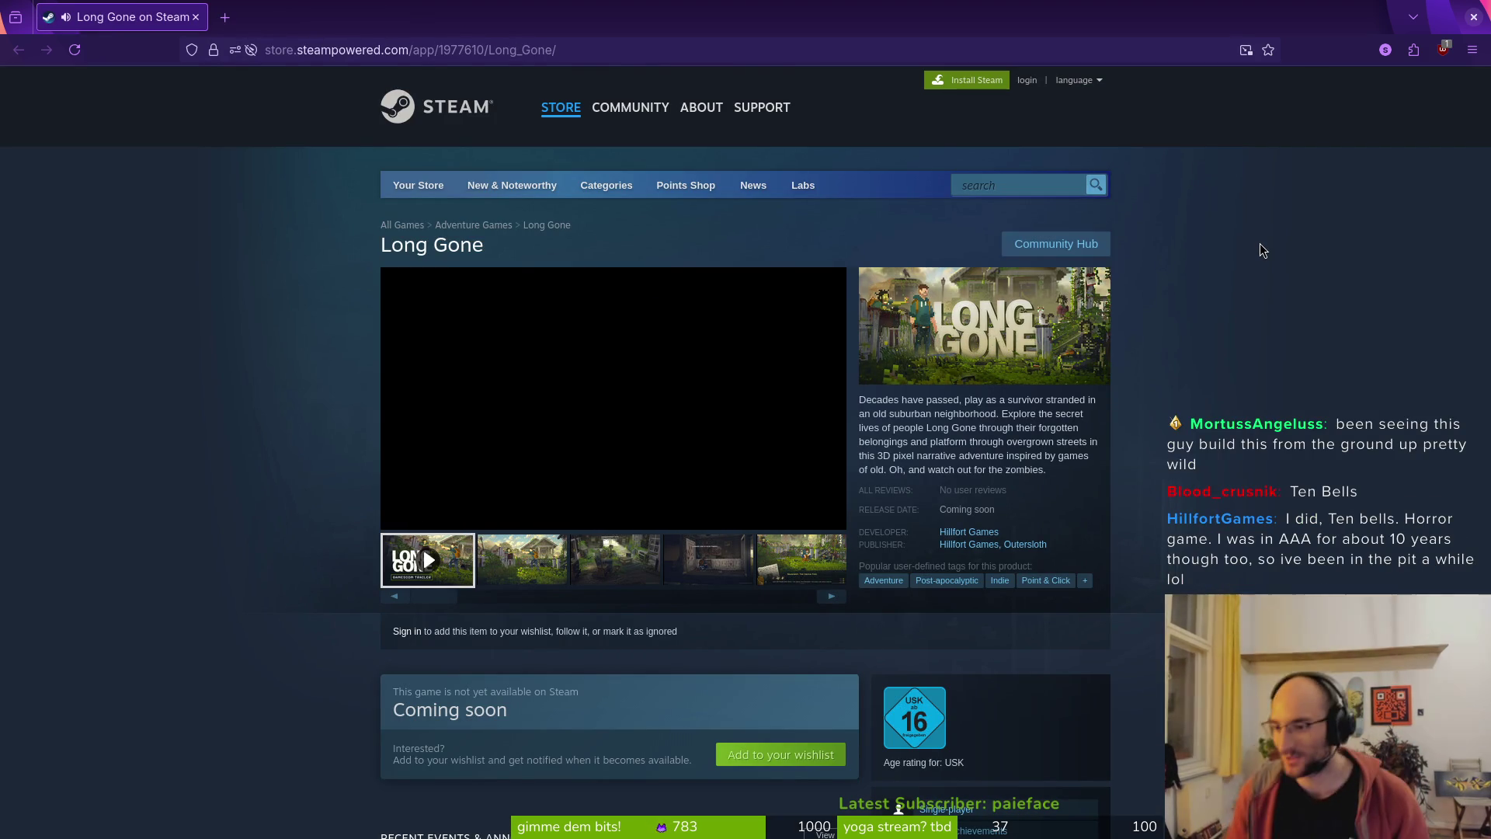
# - View Long Gone's fourth, dark interior screenshot, then switch to the Godot editor
pyautogui.moveTo(652, 458)
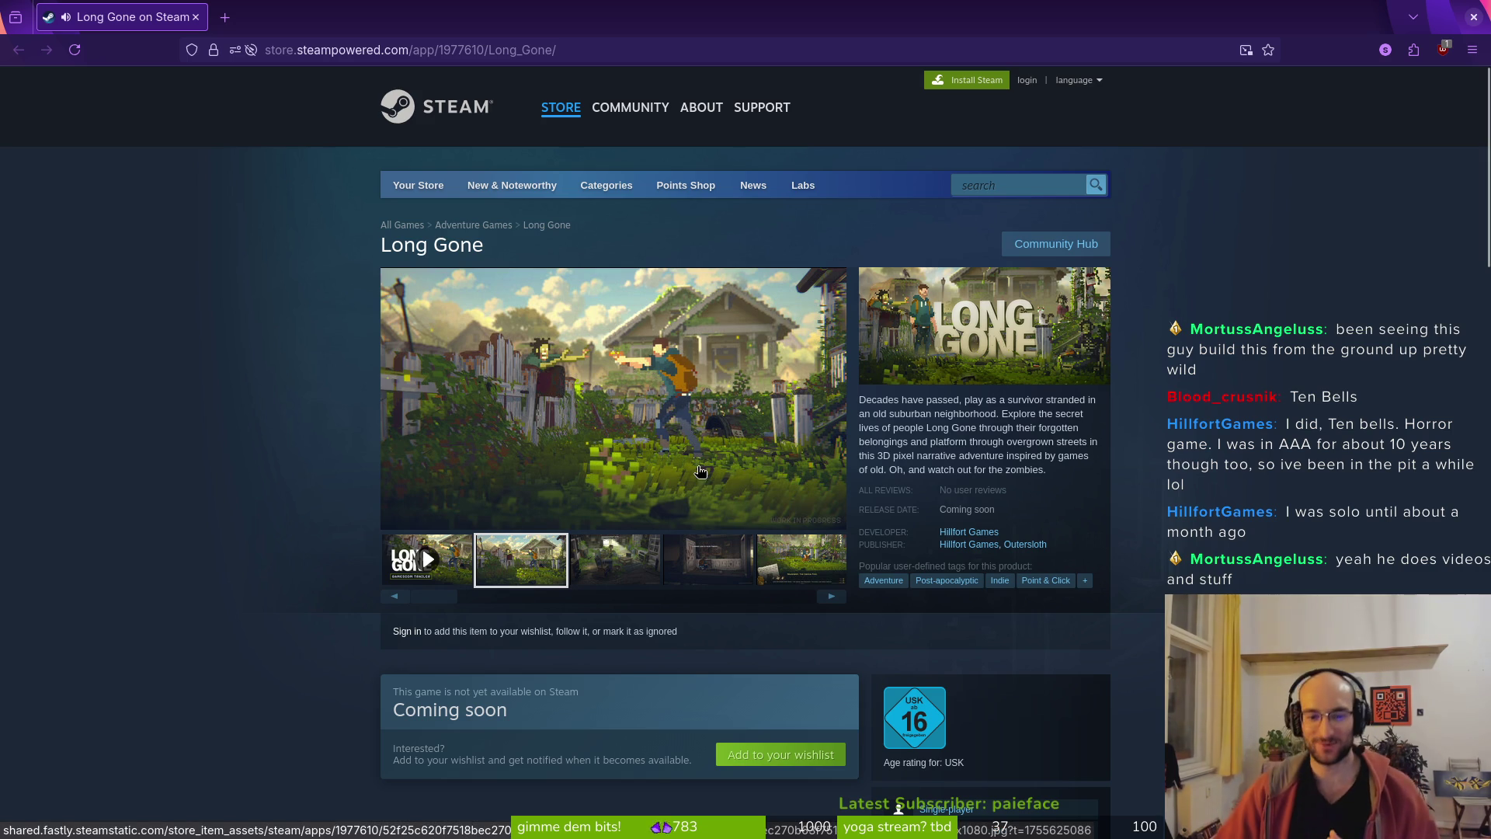
pyautogui.click(683, 557)
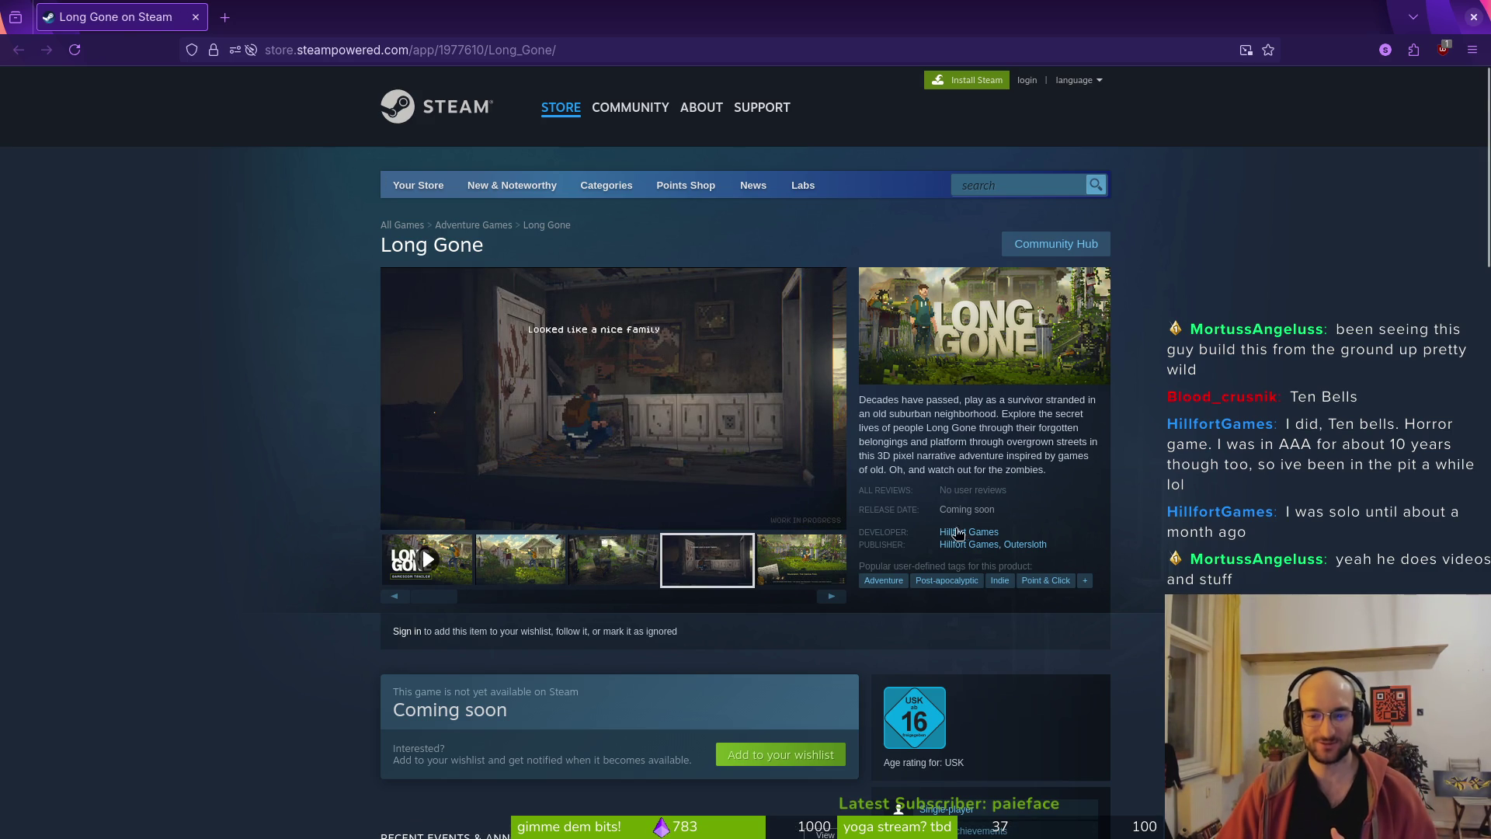
pyautogui.scroll(-5, 954, 532)
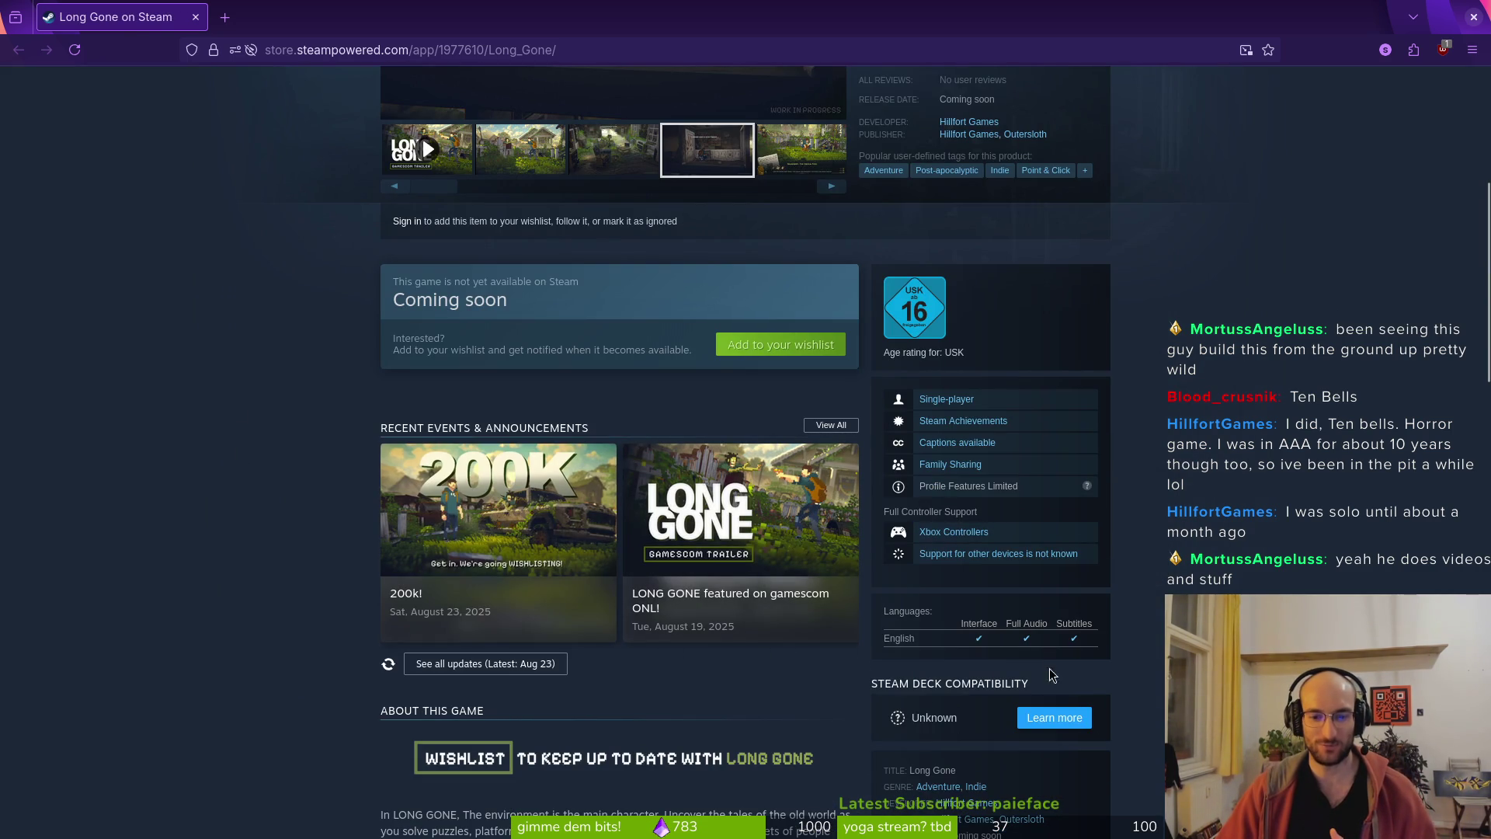
pyautogui.hotkey('alt', 'Tab')
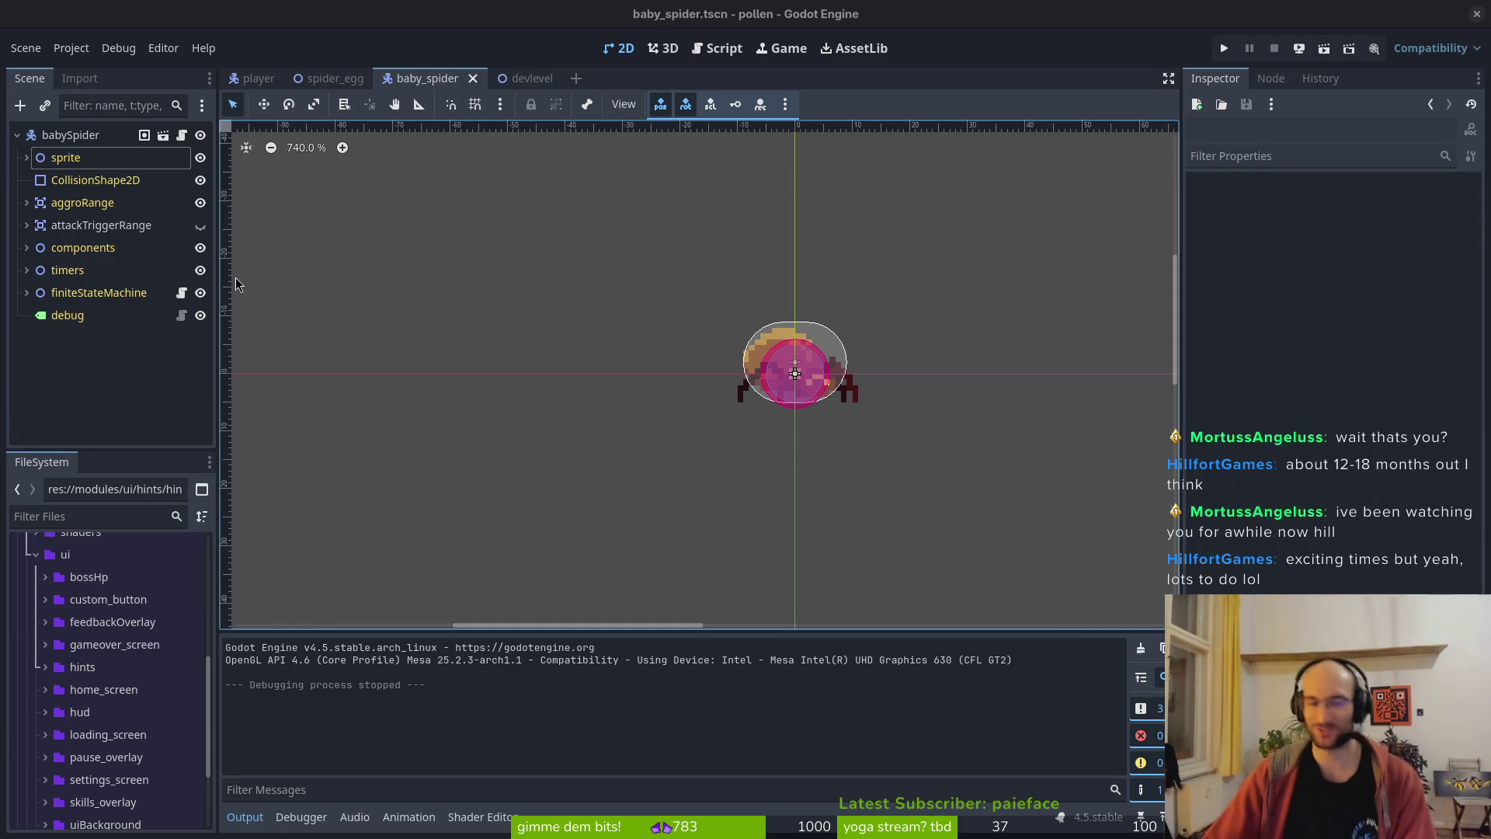
# - Collapse the babySpider node's children in the Godot scene tree
pyautogui.click(17, 136)
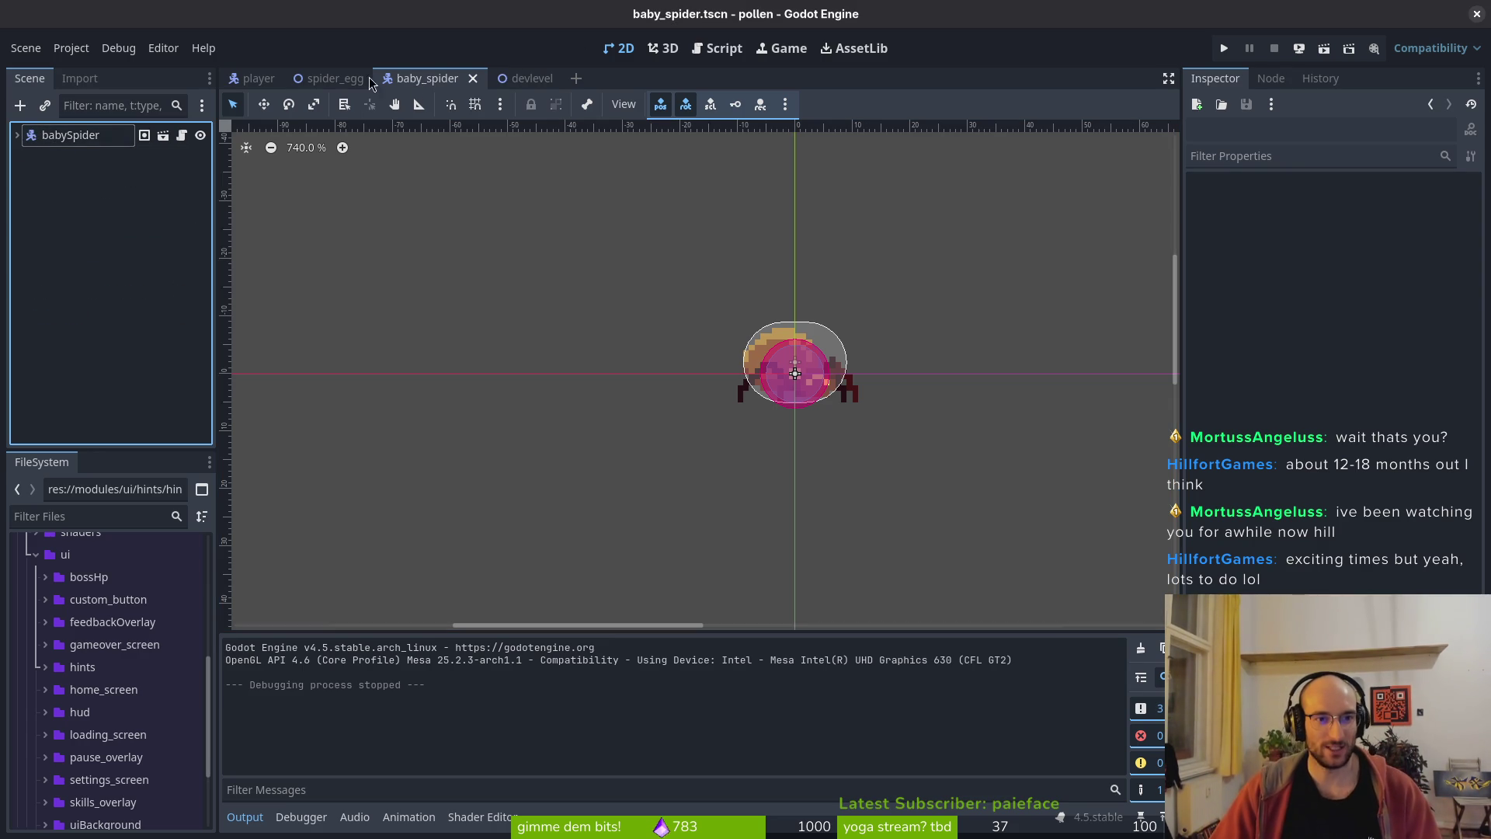
pyautogui.press('super')
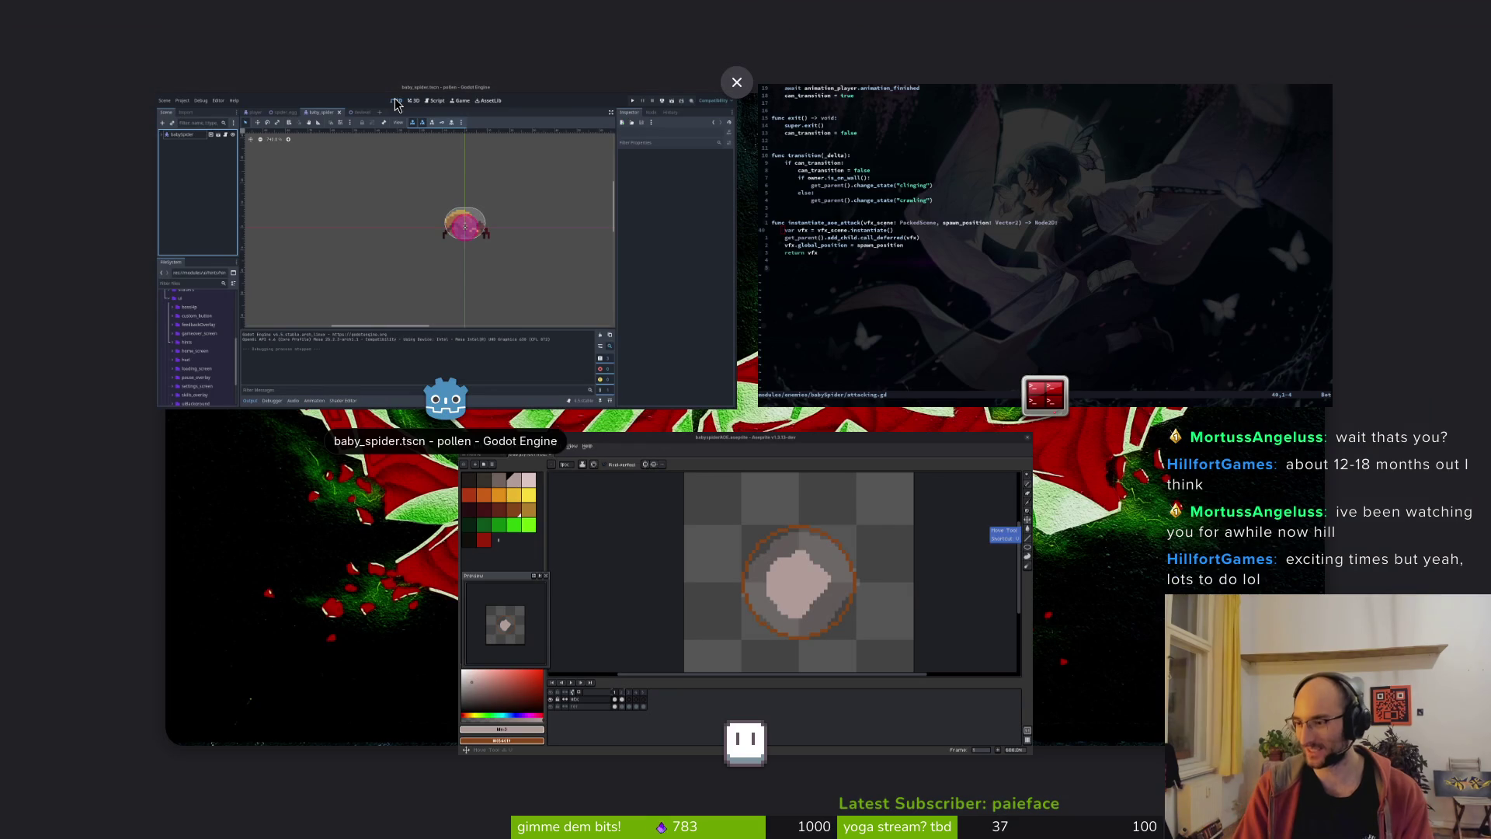
pyautogui.click(397, 105)
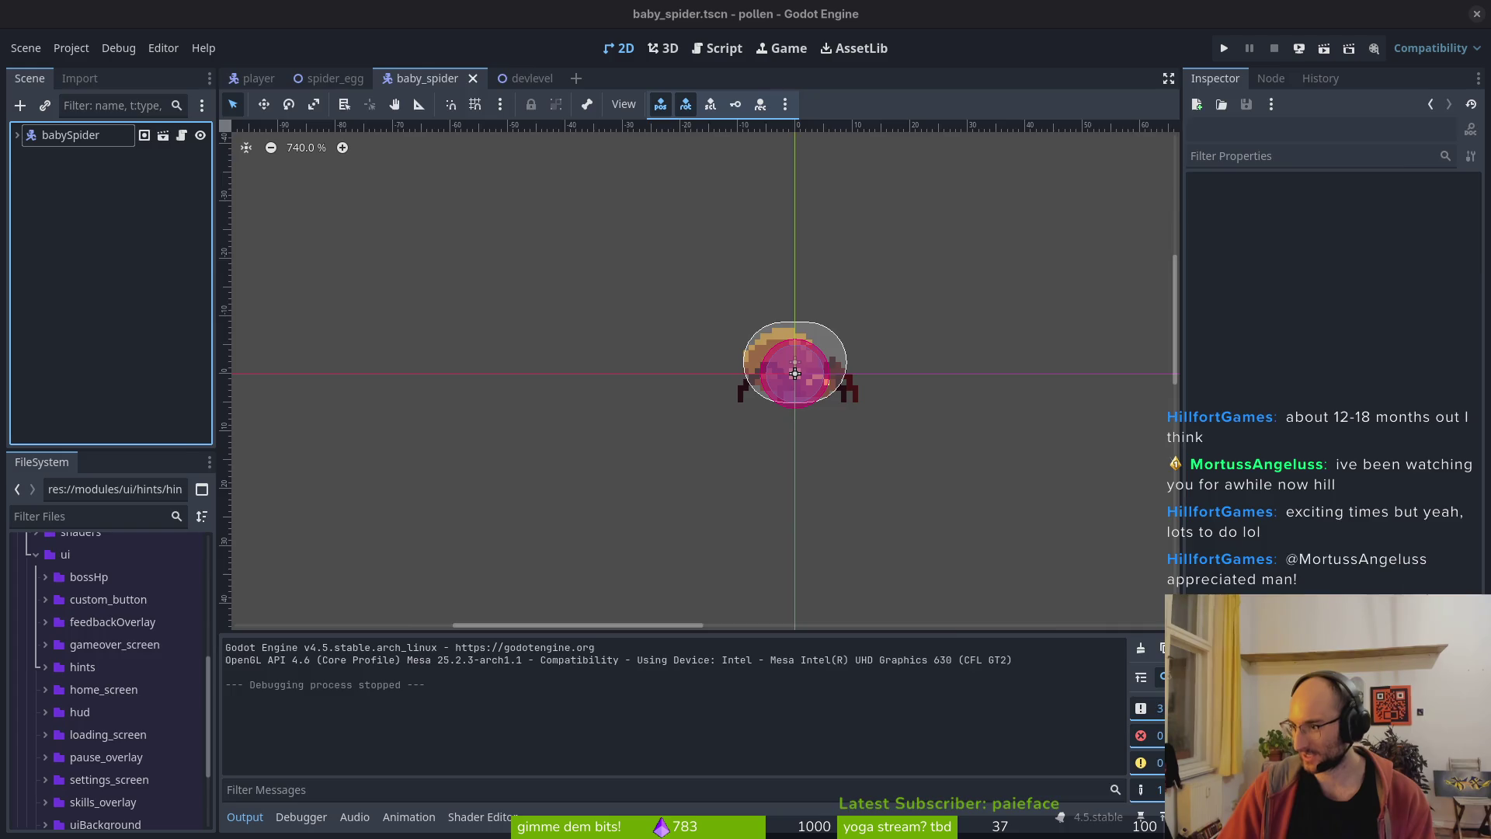
# - Check the kite spider image references, close the browser, and save the baby_spider scene
pyautogui.hotkey('alt', 'Tab')
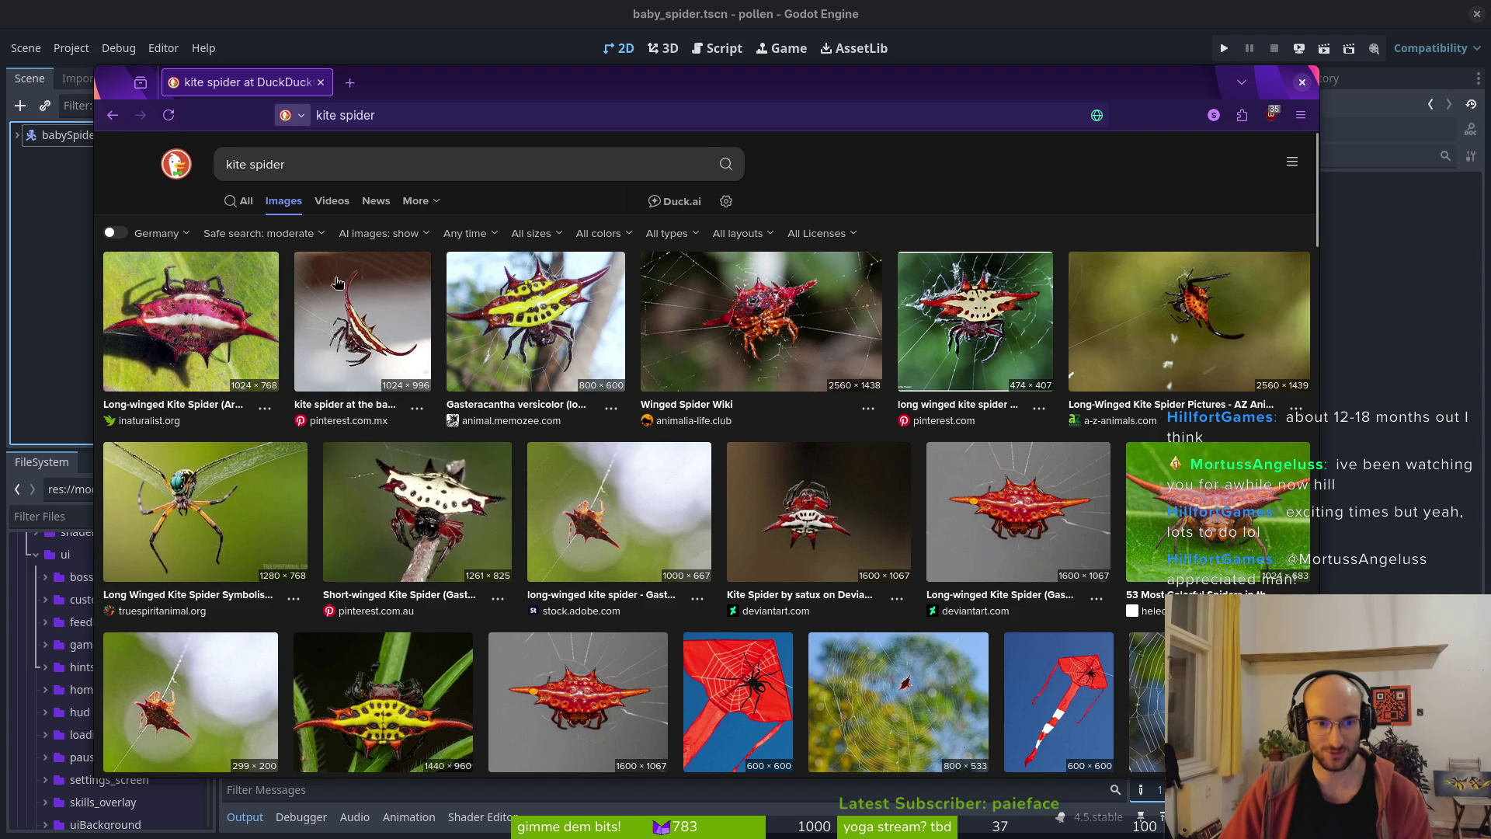
pyautogui.click(320, 83)
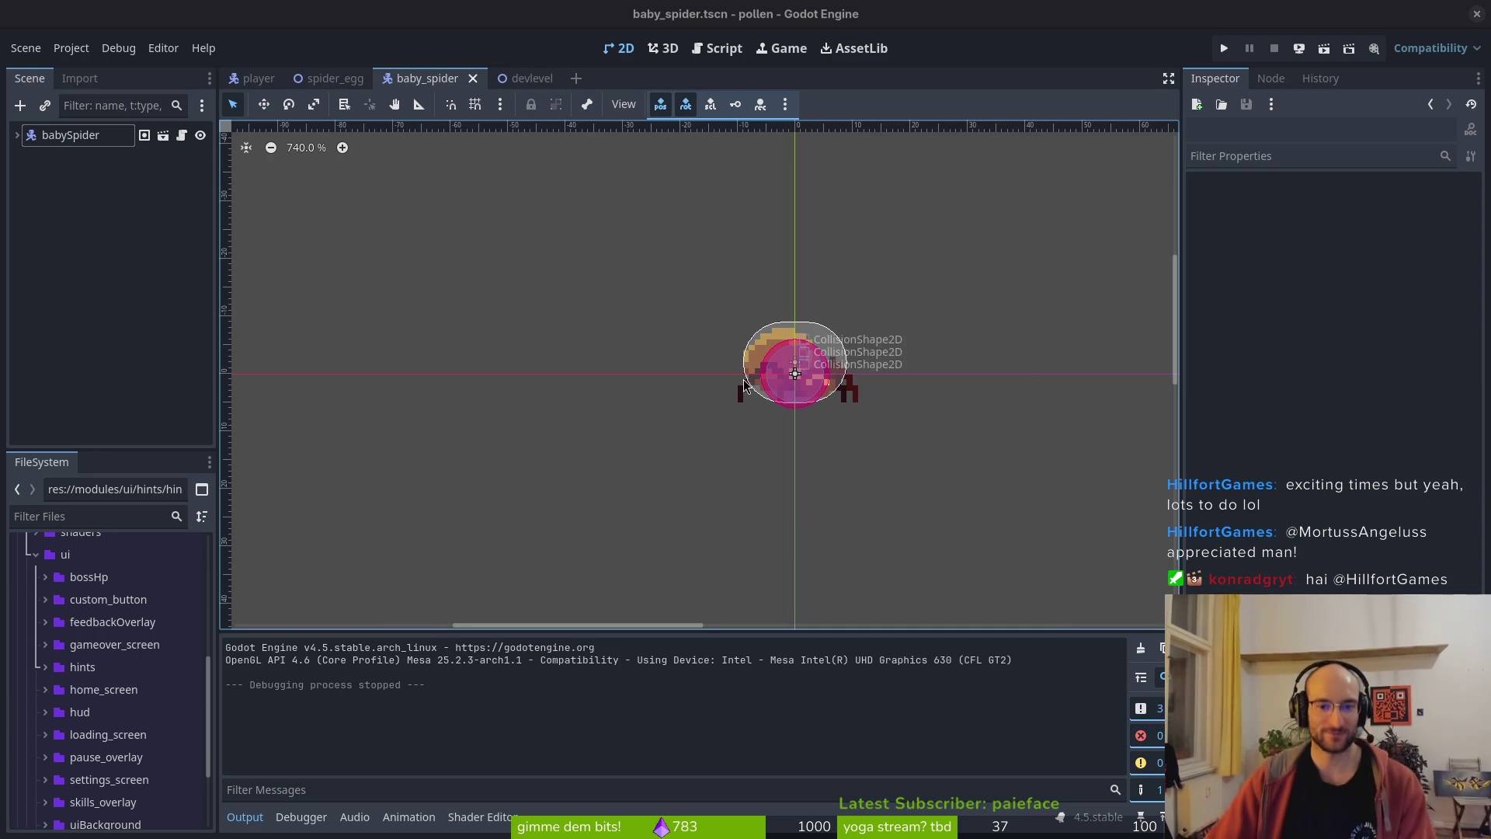
pyautogui.hotkey('ctrl', 's')
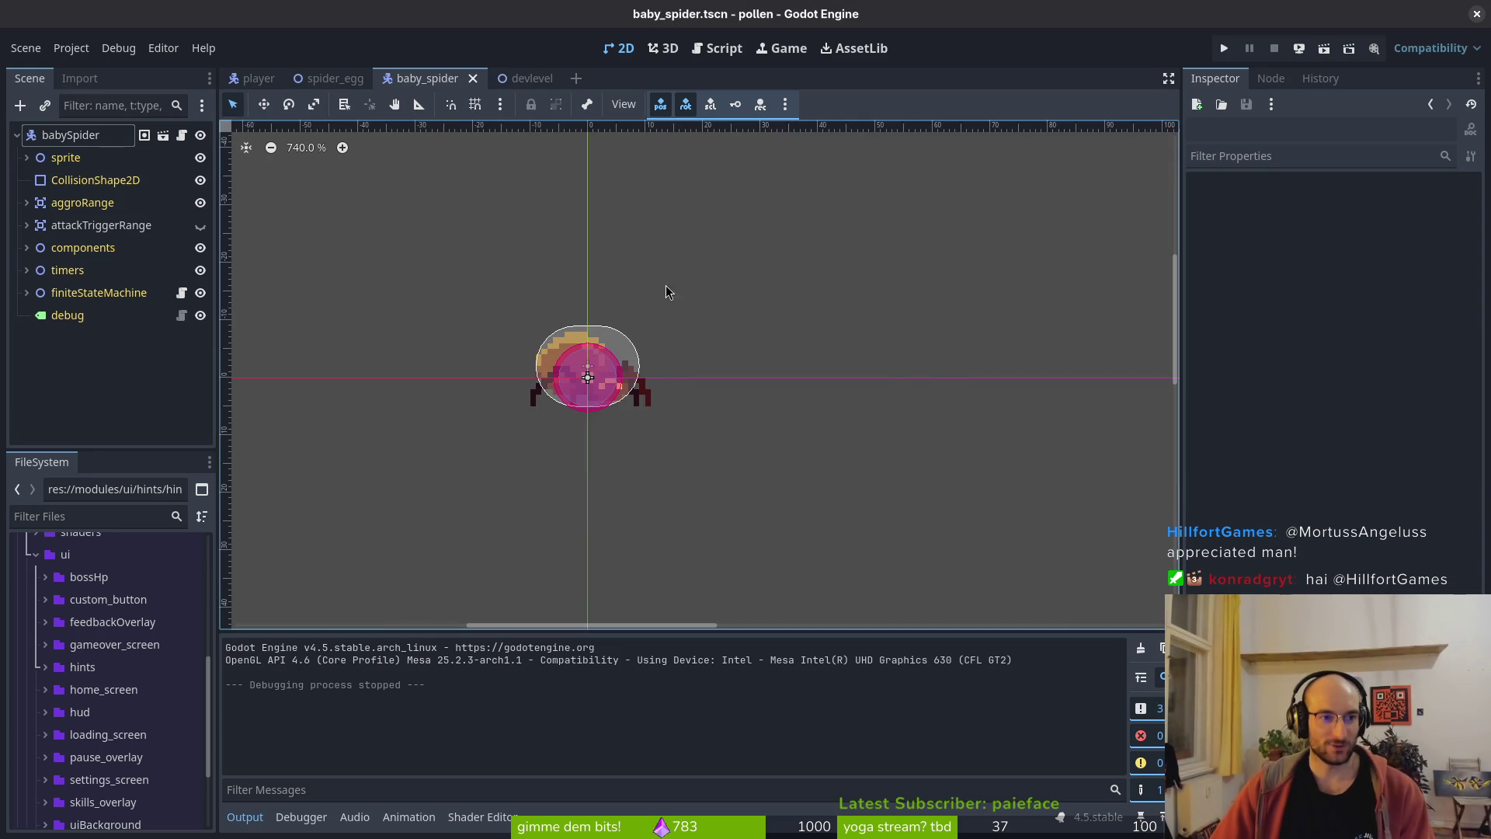
pyautogui.hotkey('alt', 'Tab')
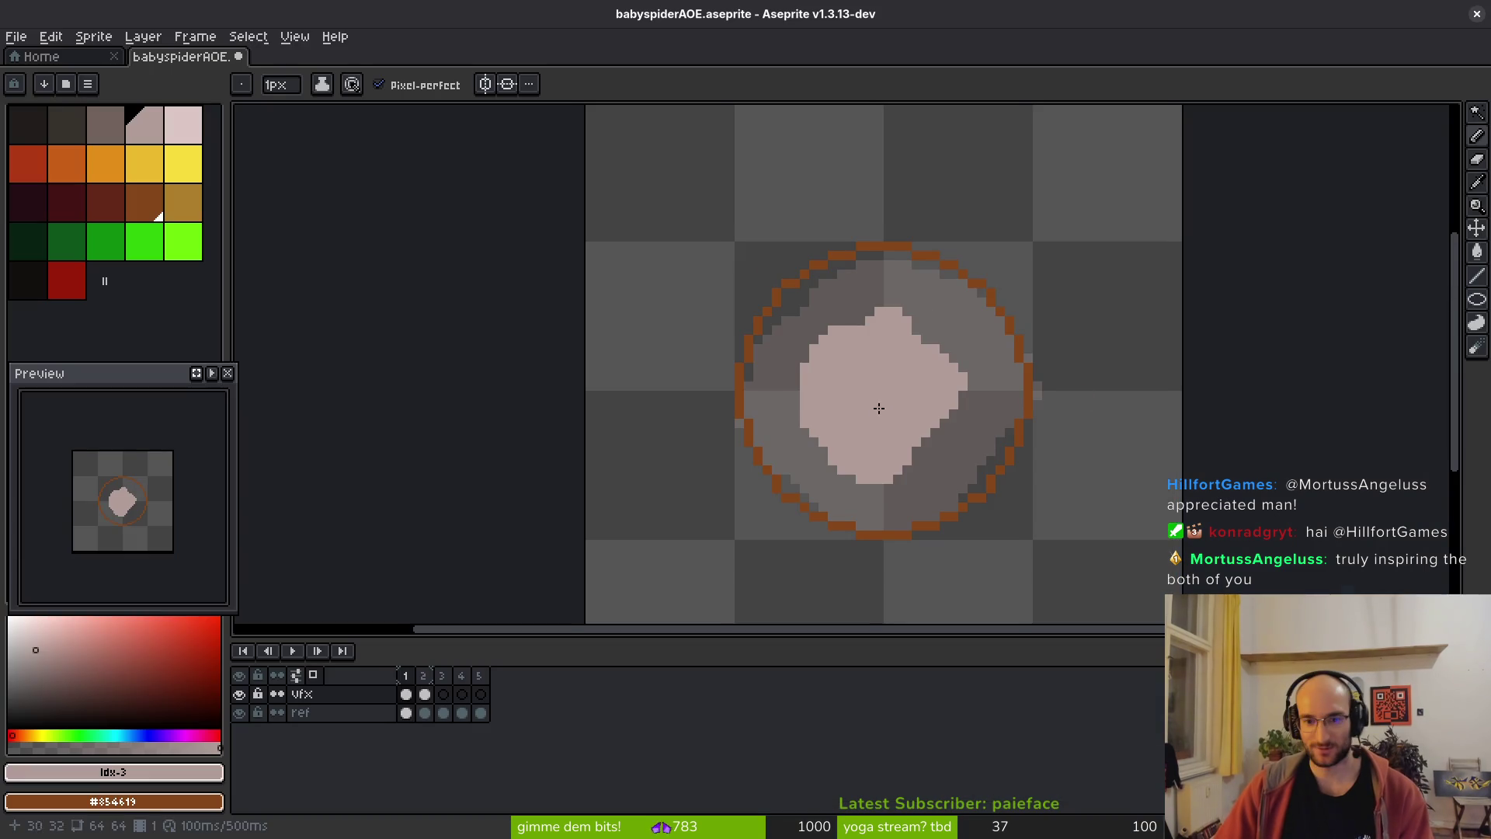
# - Play the babyspiderAOE animation to preview its frames
pyautogui.press('Return')
pyautogui.scroll(2, 870, 310)
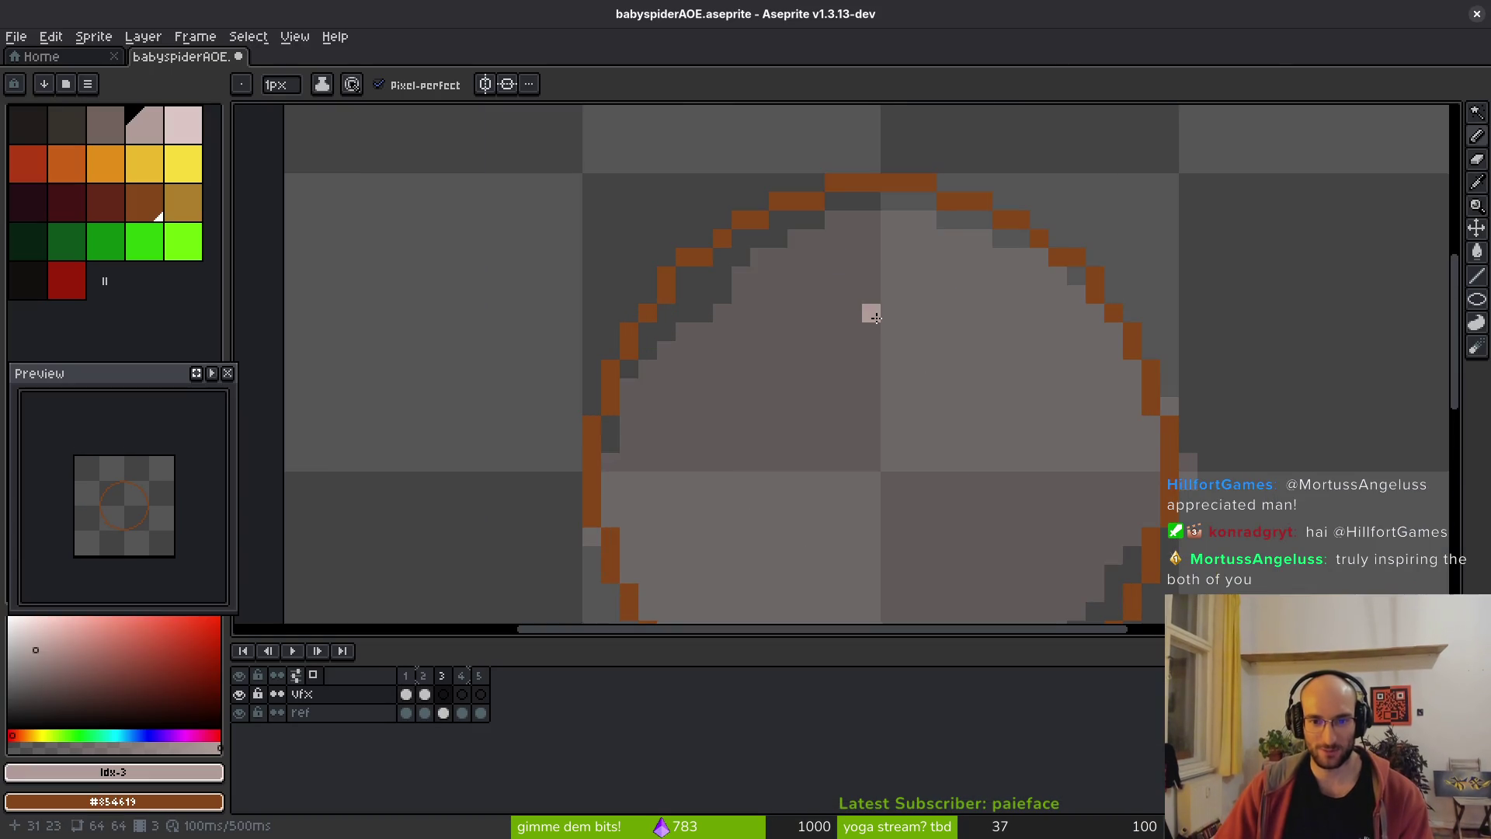
pyautogui.scroll(-1, 739, 408)
pyautogui.scroll(1, 941, 358)
# - Draw pale pink crack loops on the ring's upper left, upper right and right side
pyautogui.moveTo(865, 268)
pyautogui.mouseDown()
pyautogui.moveTo(682, 361)
pyautogui.moveTo(841, 237)
pyautogui.moveTo(811, 232)
pyautogui.mouseUp()
pyautogui.scroll(-1, 925, 185)
pyautogui.scroll(1, 992, 267)
pyautogui.moveTo(967, 151)
pyautogui.mouseDown()
pyautogui.moveTo(1024, 209)
pyautogui.moveTo(947, 175)
pyautogui.moveTo(1022, 227)
pyautogui.moveTo(967, 233)
pyautogui.moveTo(1033, 396)
pyautogui.moveTo(1064, 233)
pyautogui.mouseUp()
pyautogui.scroll(-1, 1085, 283)
pyautogui.scroll(1, 1085, 283)
pyautogui.scroll(-1, 1090, 268)
pyautogui.moveTo(1041, 379)
pyautogui.mouseDown()
pyautogui.moveTo(951, 423)
pyautogui.moveTo(1033, 388)
pyautogui.moveTo(1081, 342)
pyautogui.mouseUp()
# - Add pale crack pixels along the ring's lower right and around its bottom, fixing a stray pixel
pyautogui.scroll(-1, 1165, 233)
pyautogui.scroll(1, 1076, 342)
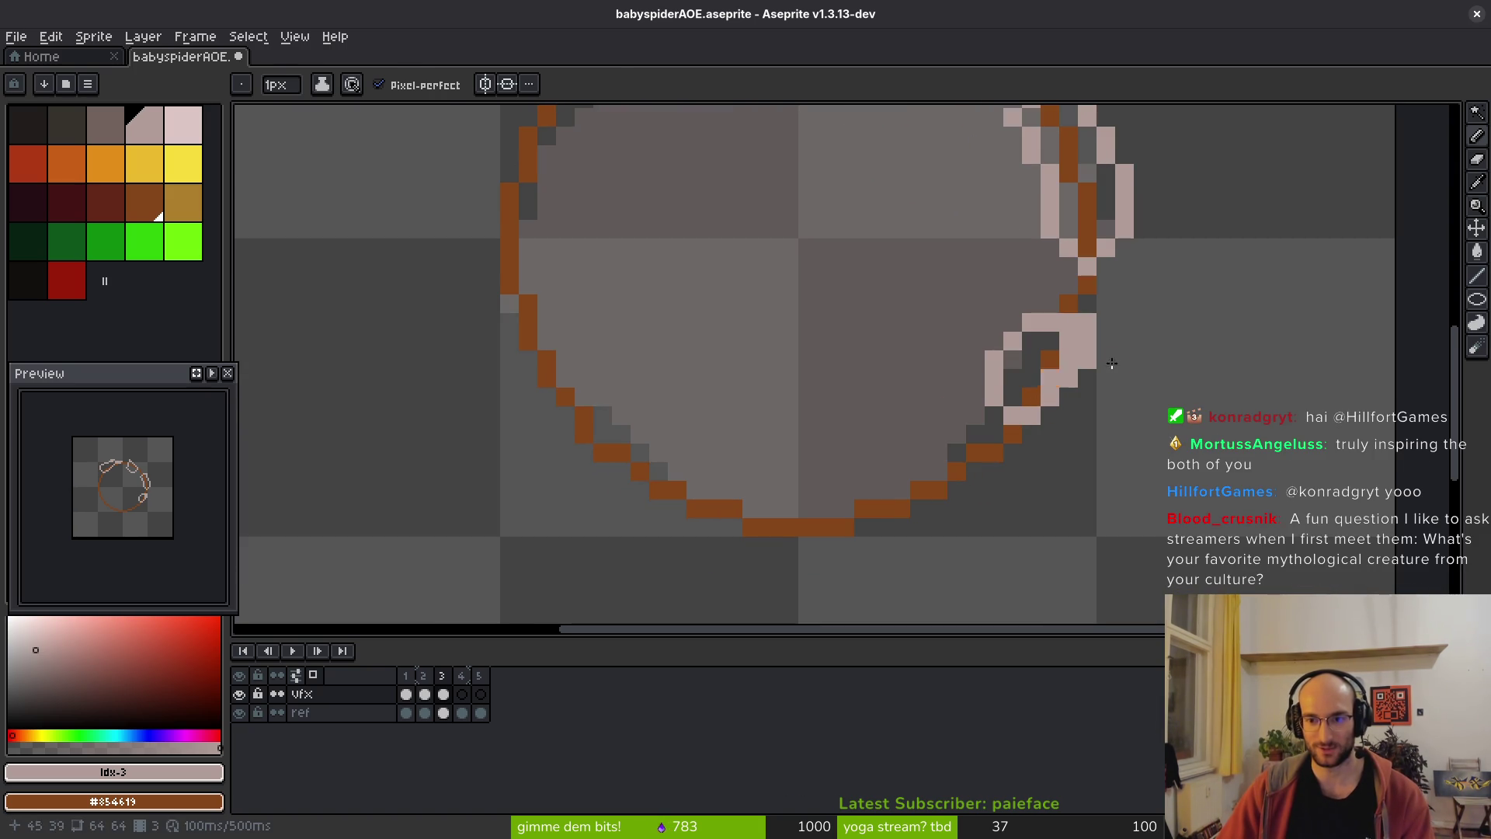
pyautogui.scroll(-1, 1033, 404)
pyautogui.scroll(1, 1025, 435)
pyautogui.moveTo(1023, 441)
pyautogui.mouseDown()
pyautogui.moveTo(878, 544)
pyautogui.moveTo(977, 517)
pyautogui.moveTo(1033, 451)
pyautogui.mouseUp()
pyautogui.rightClick(1042, 458)
pyautogui.moveTo(1006, 512); pyautogui.dragTo(999, 533)
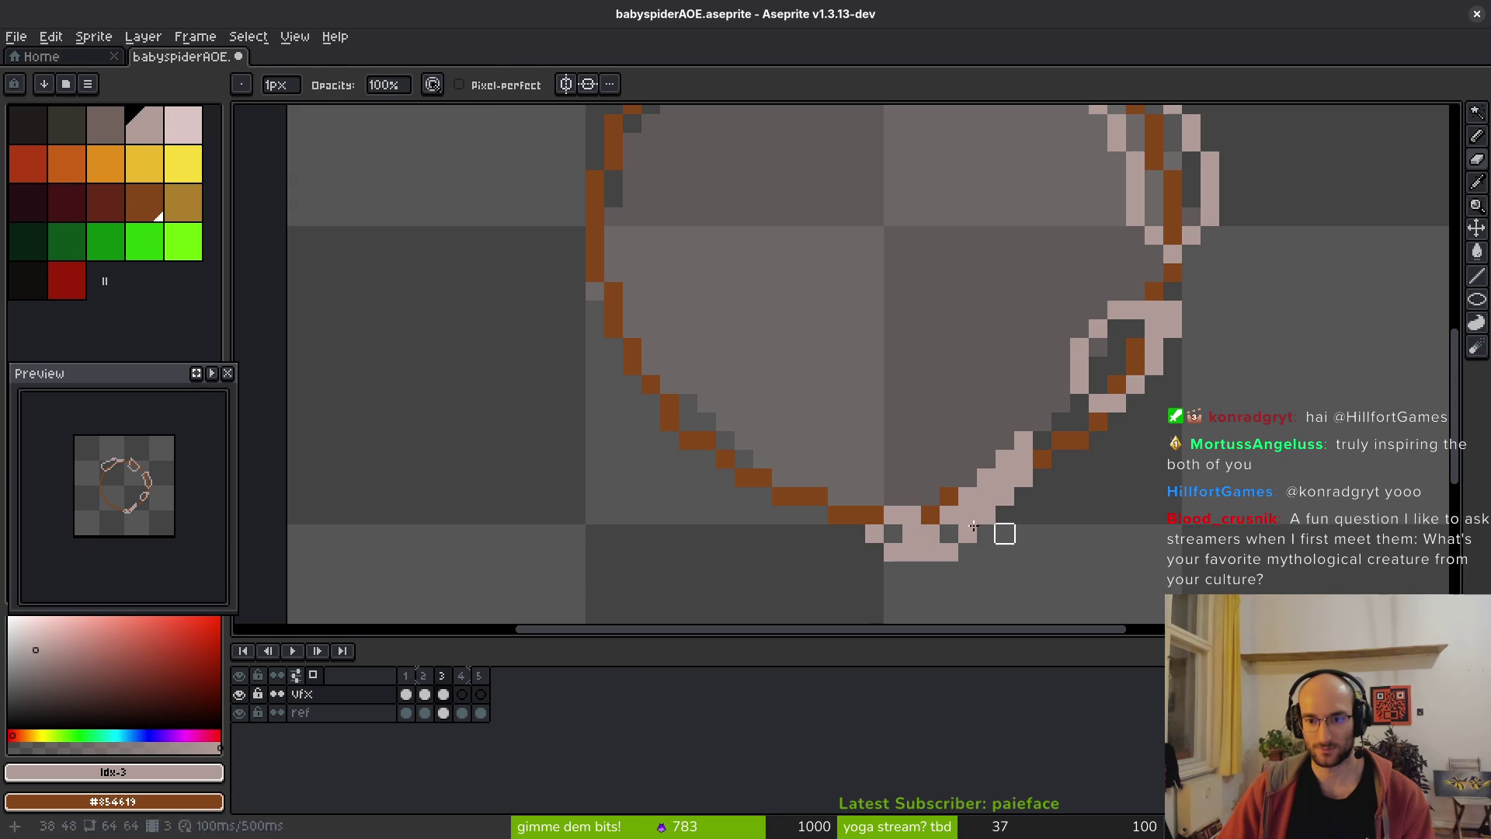
pyautogui.moveTo(897, 534); pyautogui.dragTo(960, 521)
# - Draw a pale crack along the ring's lower edge and fill dark gap pixels pale pink
pyautogui.hscroll(-3, 987, 466)
pyautogui.click(1011, 414)
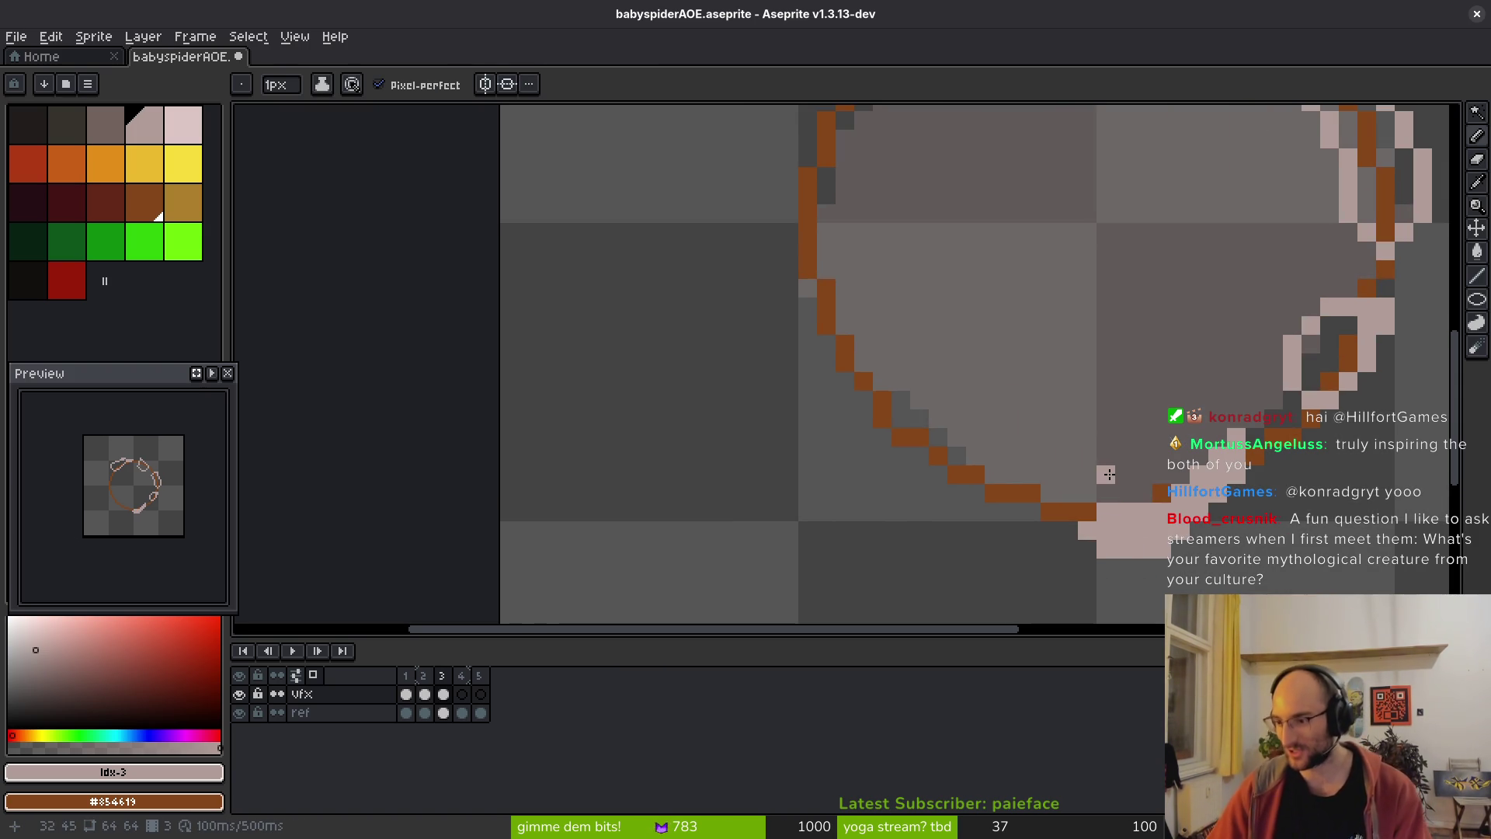
pyautogui.scroll(1, 1056, 435)
pyautogui.hscroll(-1, 1057, 435)
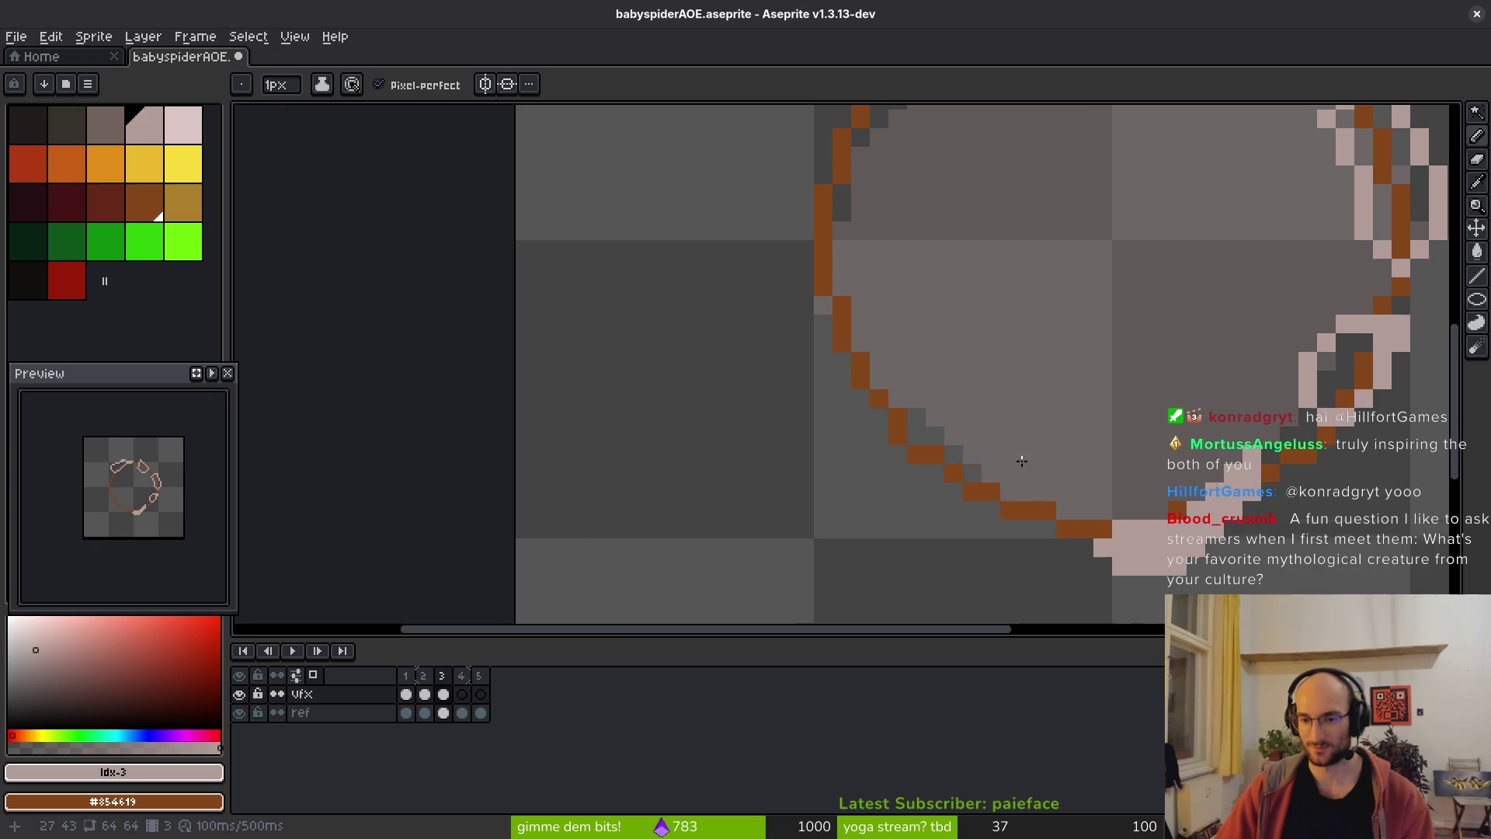
pyautogui.moveTo(956, 526)
pyautogui.mouseDown()
pyautogui.moveTo(963, 459)
pyautogui.moveTo(1010, 513)
pyautogui.moveTo(937, 516)
pyautogui.moveTo(918, 499)
pyautogui.mouseUp()
pyautogui.click(890, 479)
pyautogui.click(888, 472)
pyautogui.scroll(1, 1382, 430)
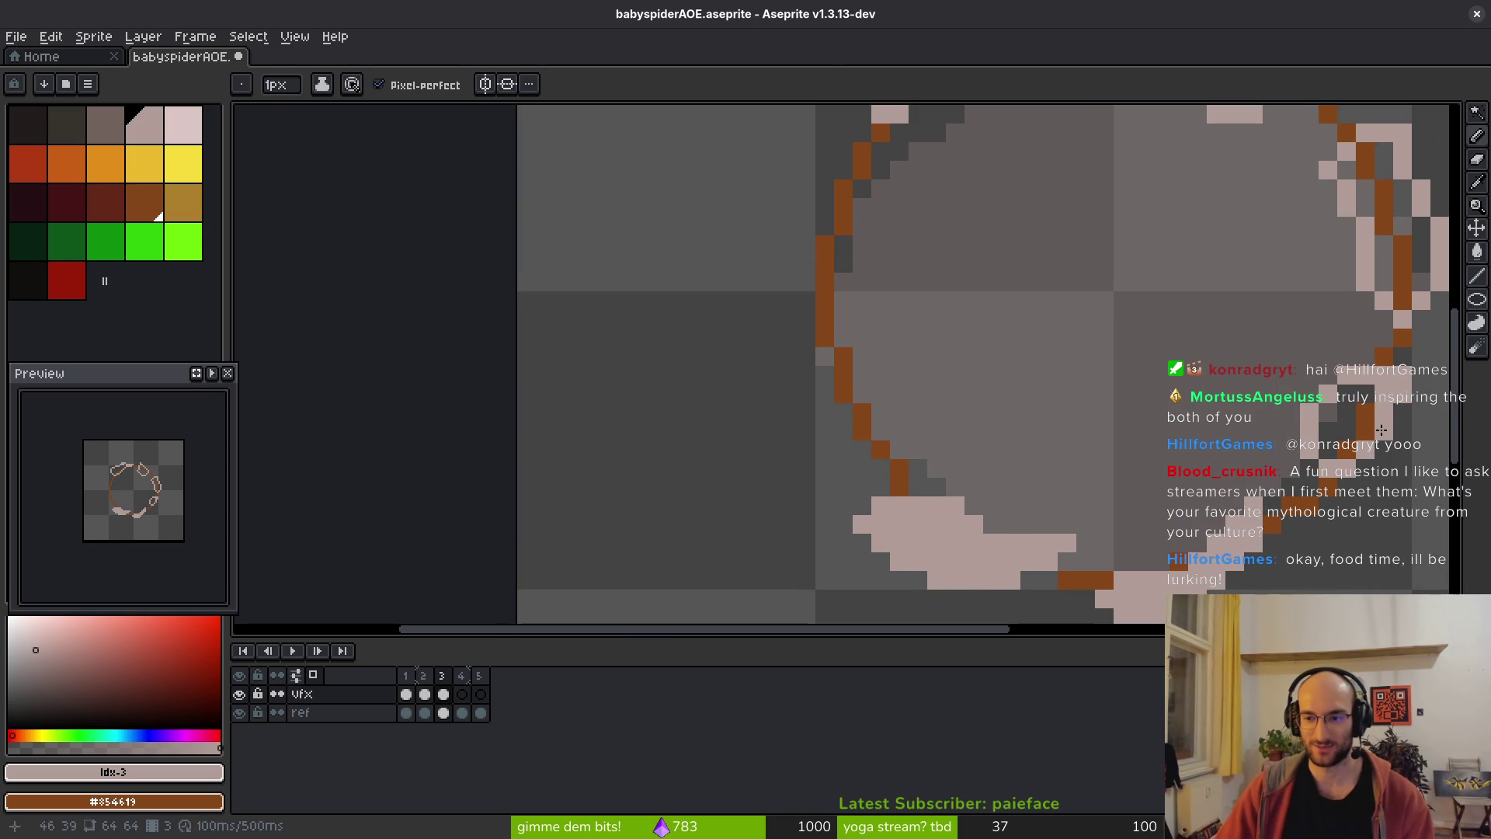
# - Bucket-fill the dark area inside the upper-left crack outline with pale pink
pyautogui.press('g')
pyautogui.hscroll(3, 1316, 453)
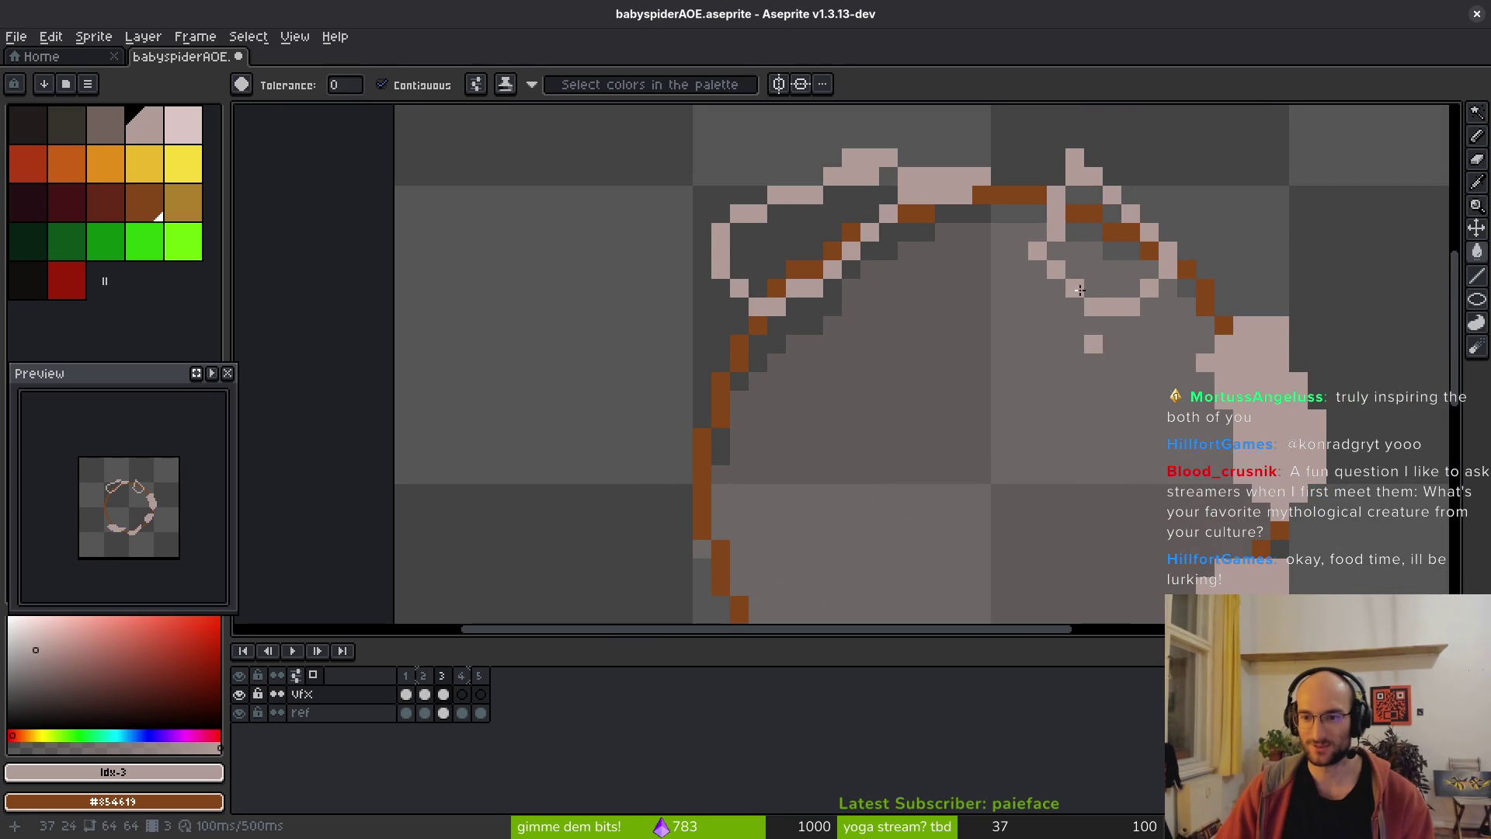
pyautogui.scroll(4, 830, 224)
pyautogui.click(830, 223)
pyautogui.press('b')
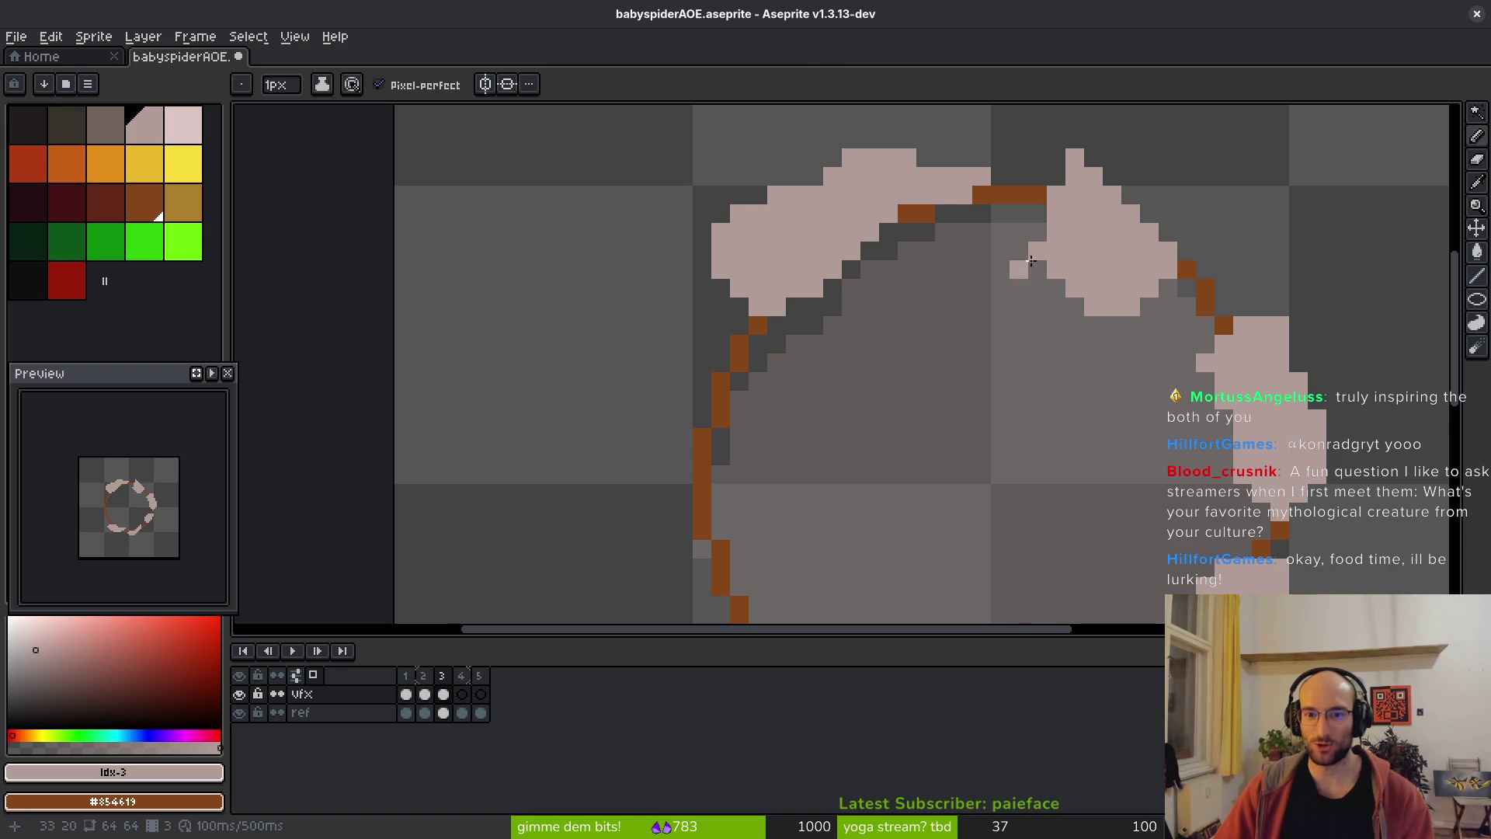
pyautogui.scroll(-1, 1307, 383)
pyautogui.press('i')
pyautogui.scroll(-2, 1208, 277)
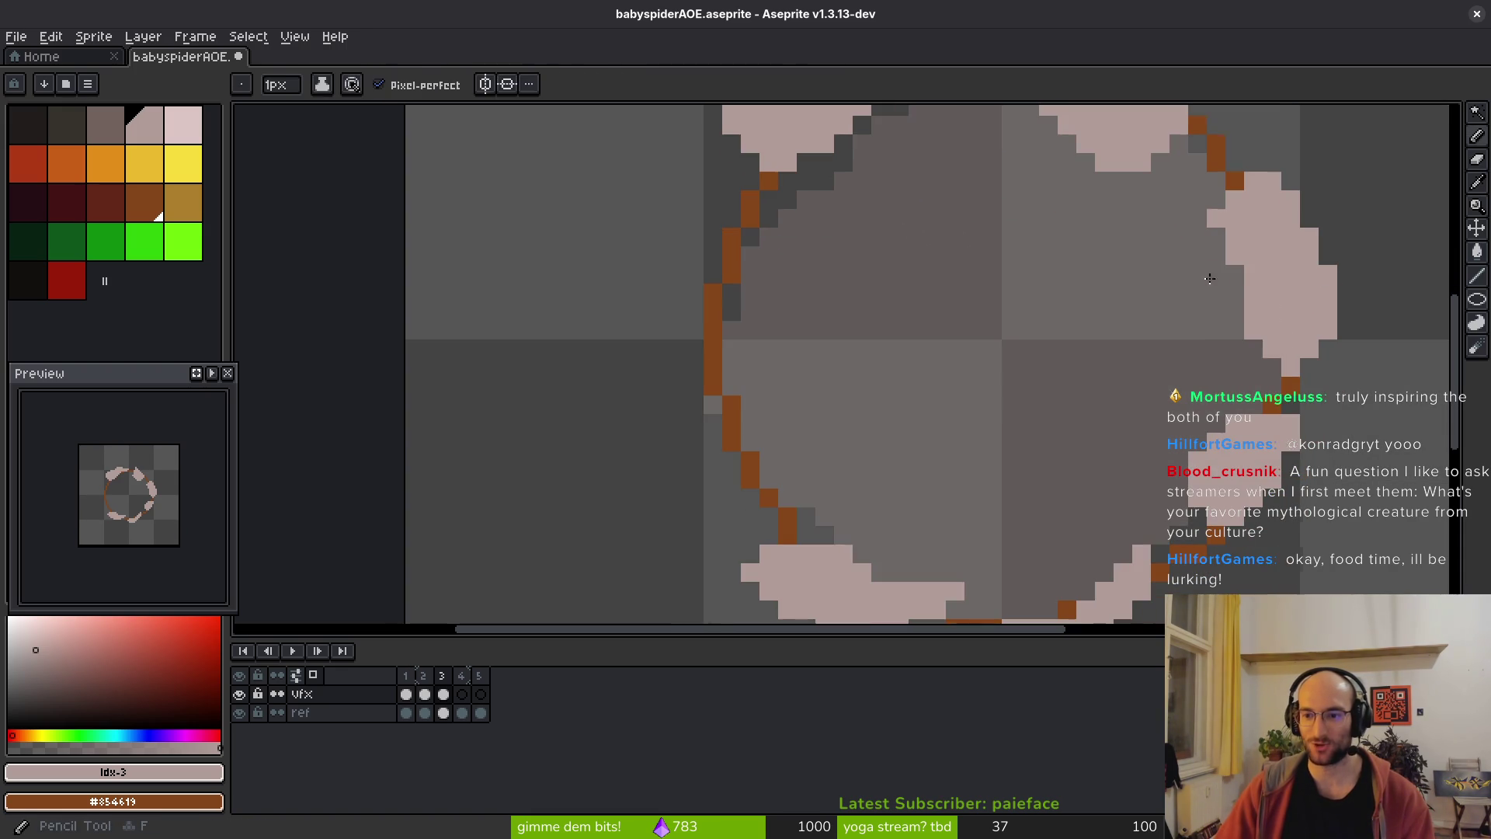
pyautogui.hotkey('alt', 'Tab')
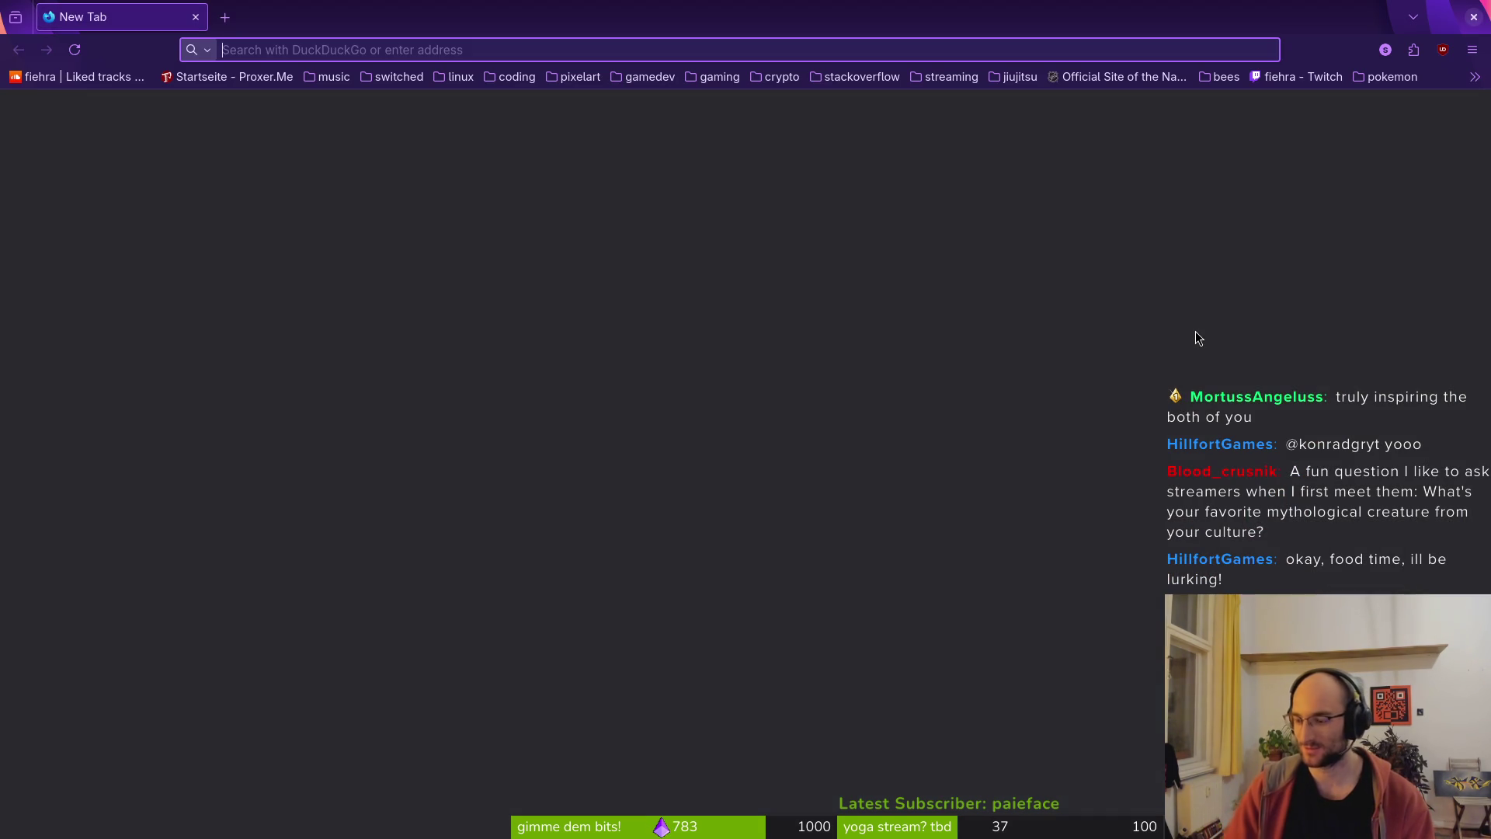
# - Search DuckDuckGo for 'hypogryph' and preview the brown gryphon and Warcraft hippogryph images
pyautogui.write('hypogrp')
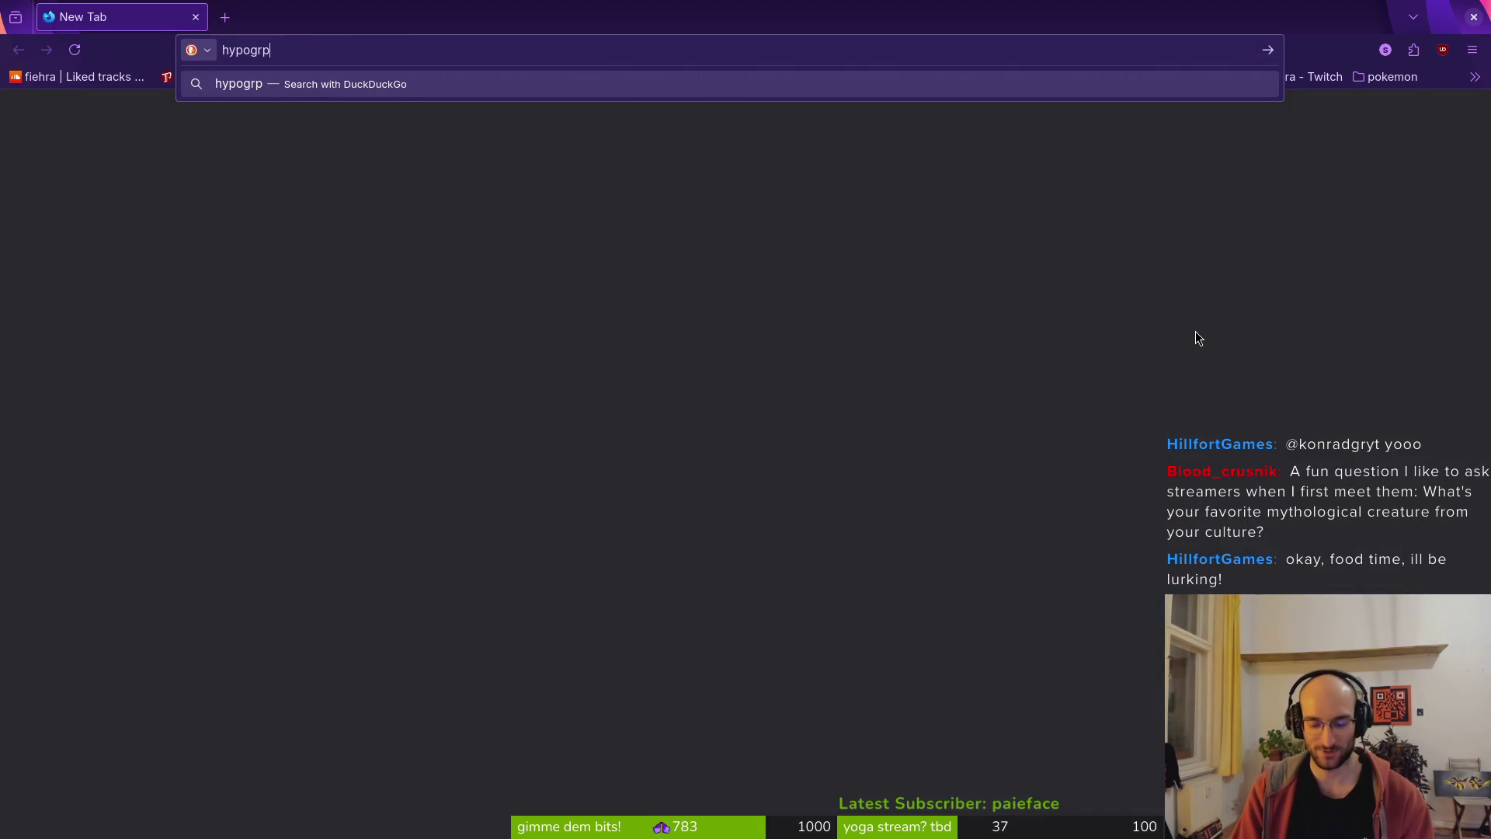
pyautogui.press('BackSpace')
pyautogui.write('yph')
pyautogui.press('Return')
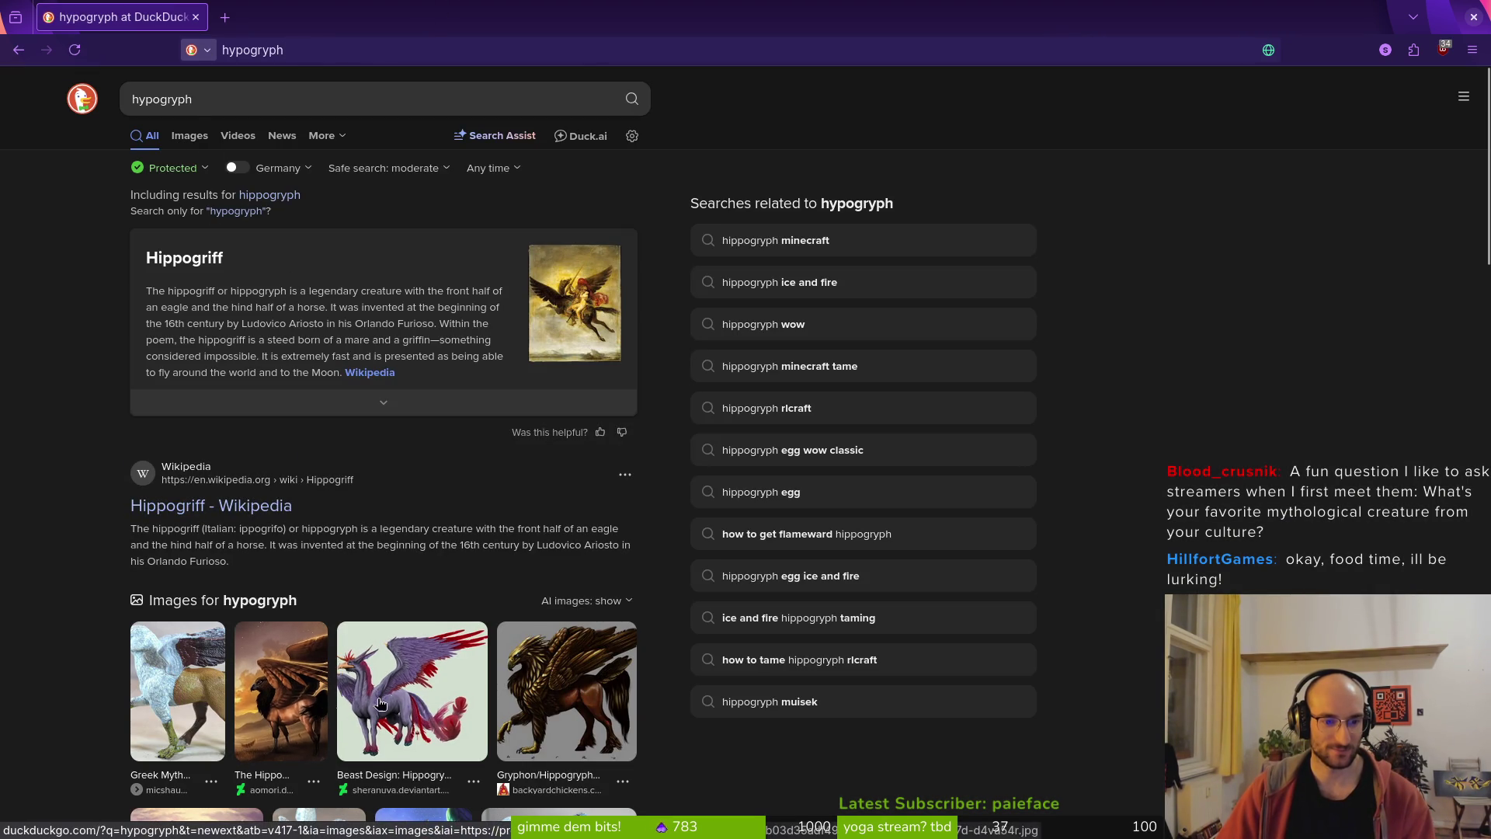
pyautogui.click(547, 697)
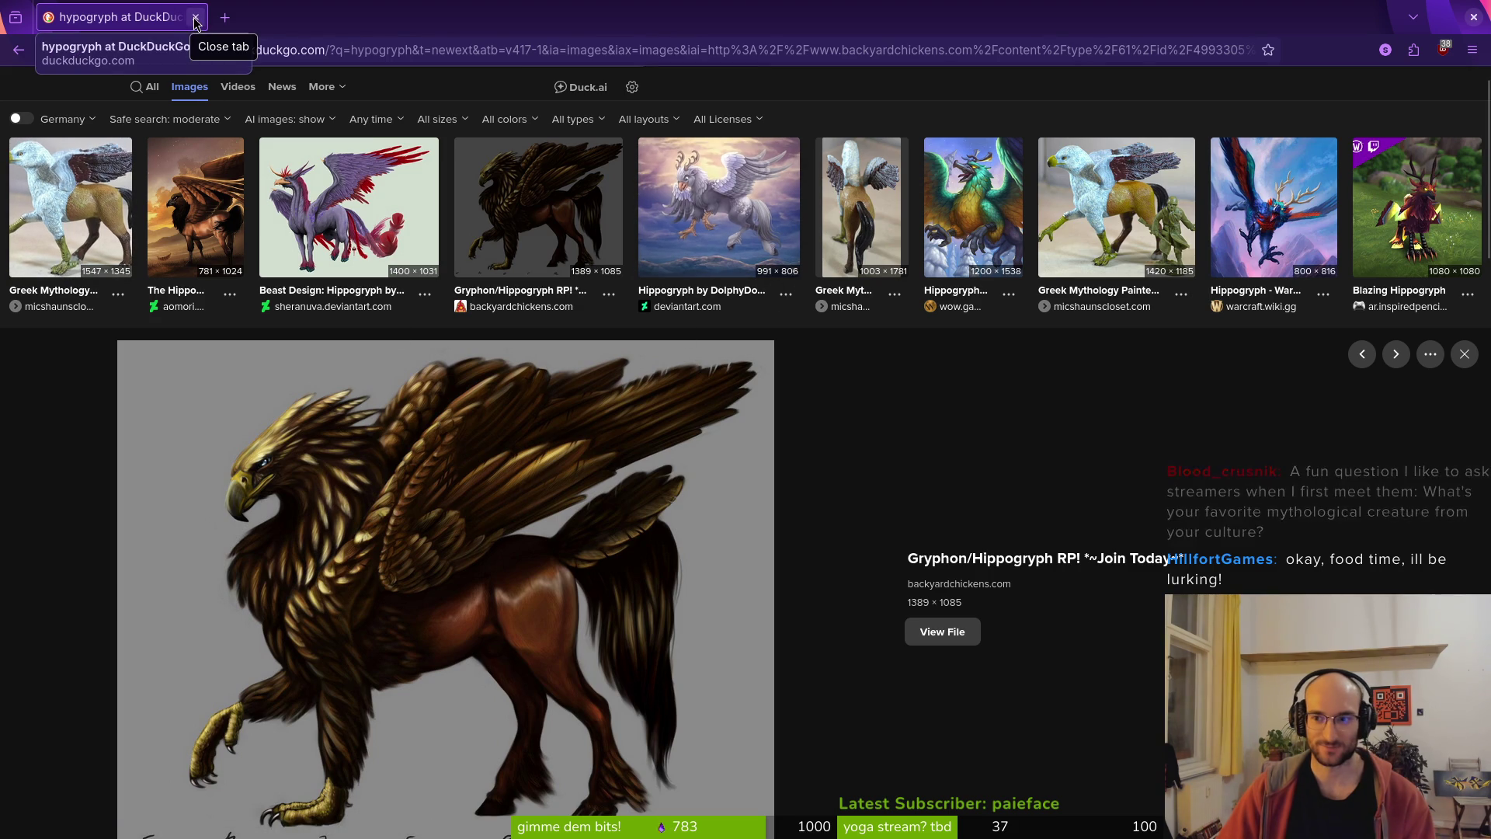
pyautogui.click(1271, 256)
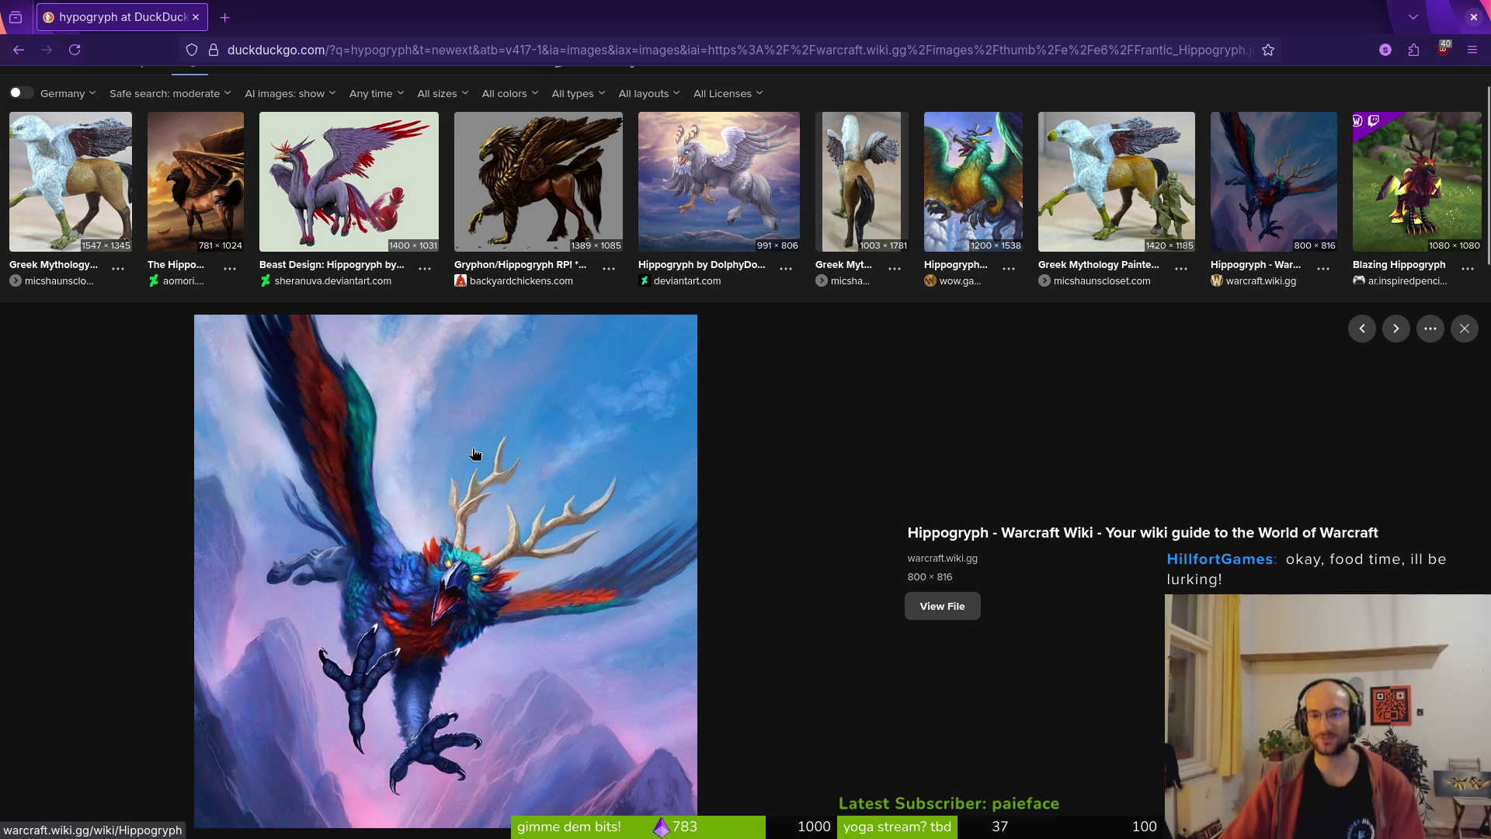
pyautogui.hotkey('alt', 'Tab')
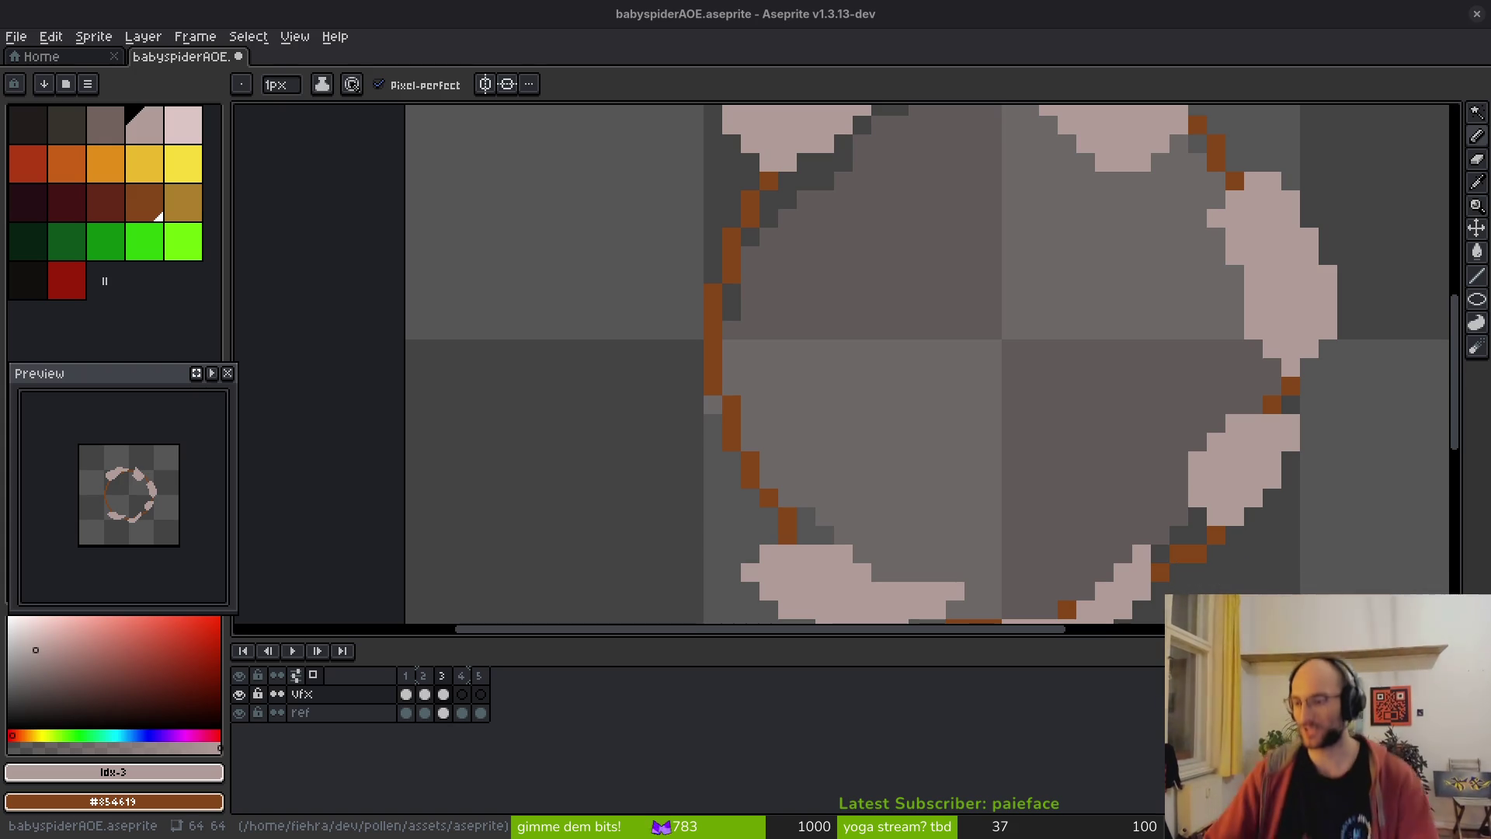
# - Paint pale pink along the ring's left edge and touch it up with the Eraser
pyautogui.scroll(-2, 864, 402)
pyautogui.scroll(3, 1028, 418)
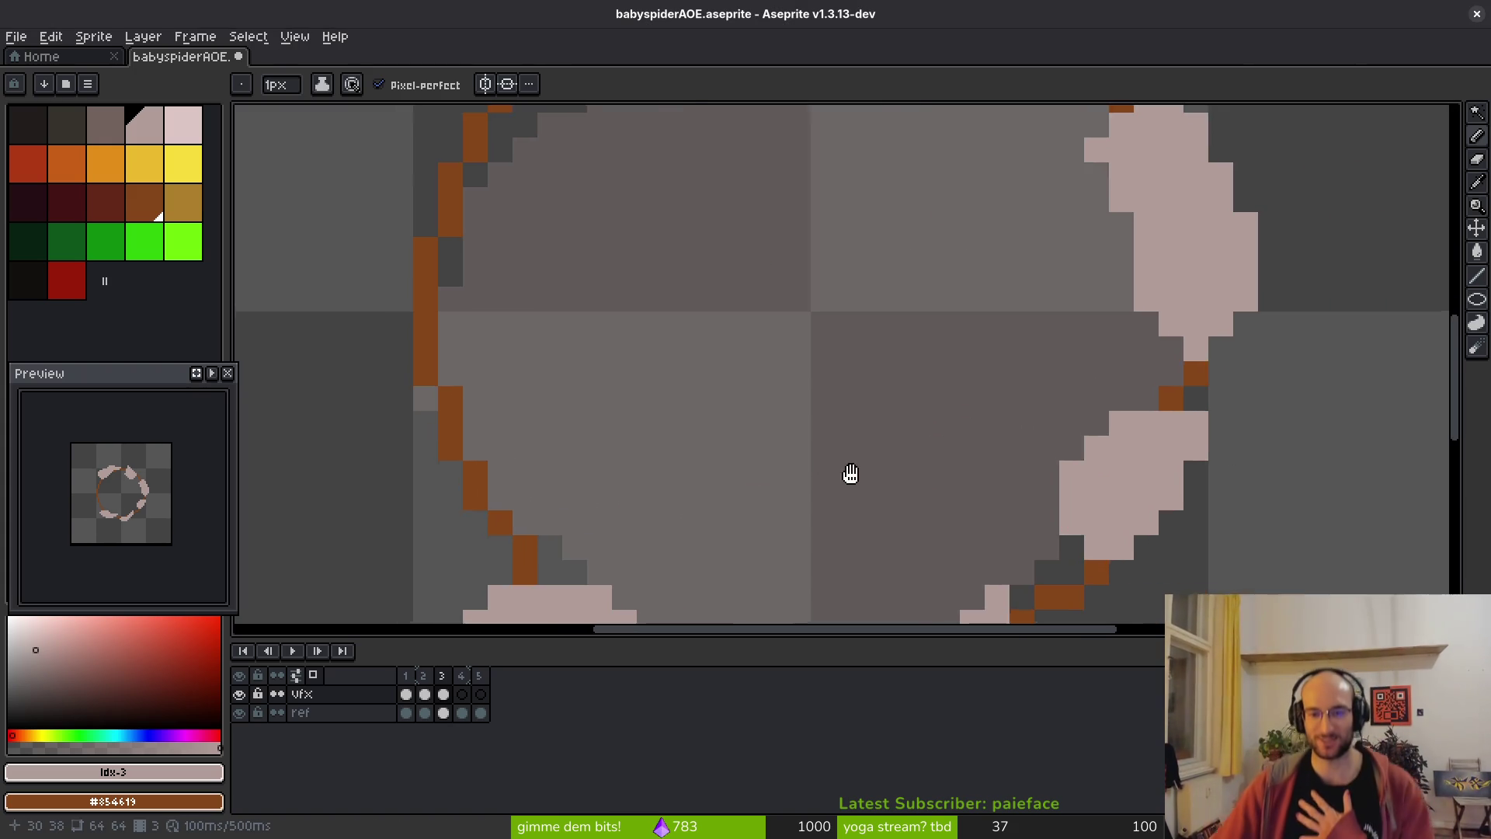
pyautogui.moveTo(822, 315)
pyautogui.mouseDown()
pyautogui.moveTo(765, 486)
pyautogui.moveTo(777, 373)
pyautogui.moveTo(784, 402)
pyautogui.moveTo(599, 357)
pyautogui.moveTo(606, 420)
pyautogui.moveTo(630, 425)
pyautogui.mouseUp()
pyautogui.scroll(-3, 755, 430)
pyautogui.scroll(3, 792, 393)
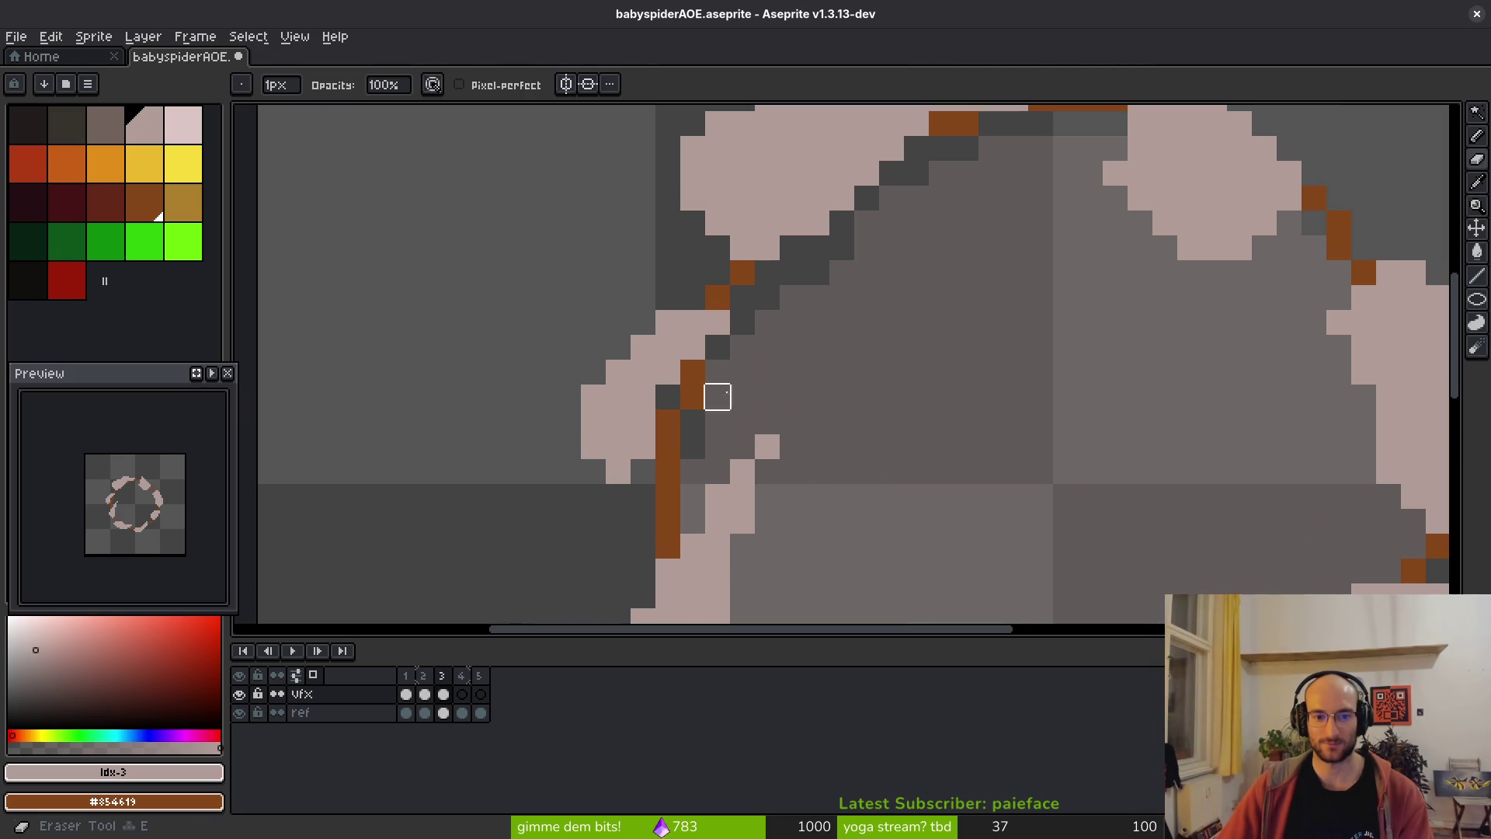
pyautogui.scroll(-3, 739, 413)
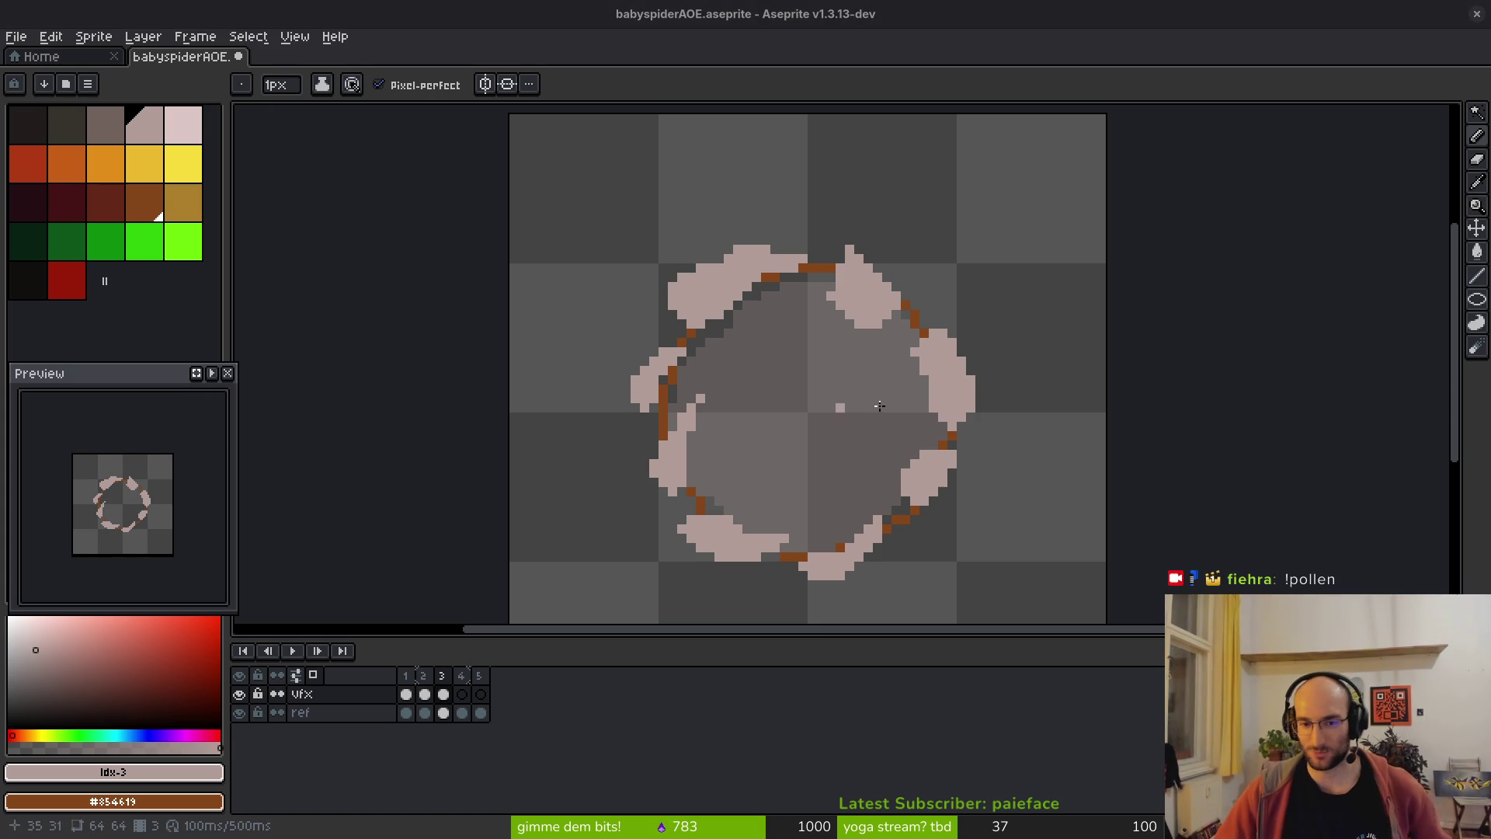
pyautogui.scroll(1, 866, 289)
pyautogui.press('e')
pyautogui.scroll(-1, 899, 367)
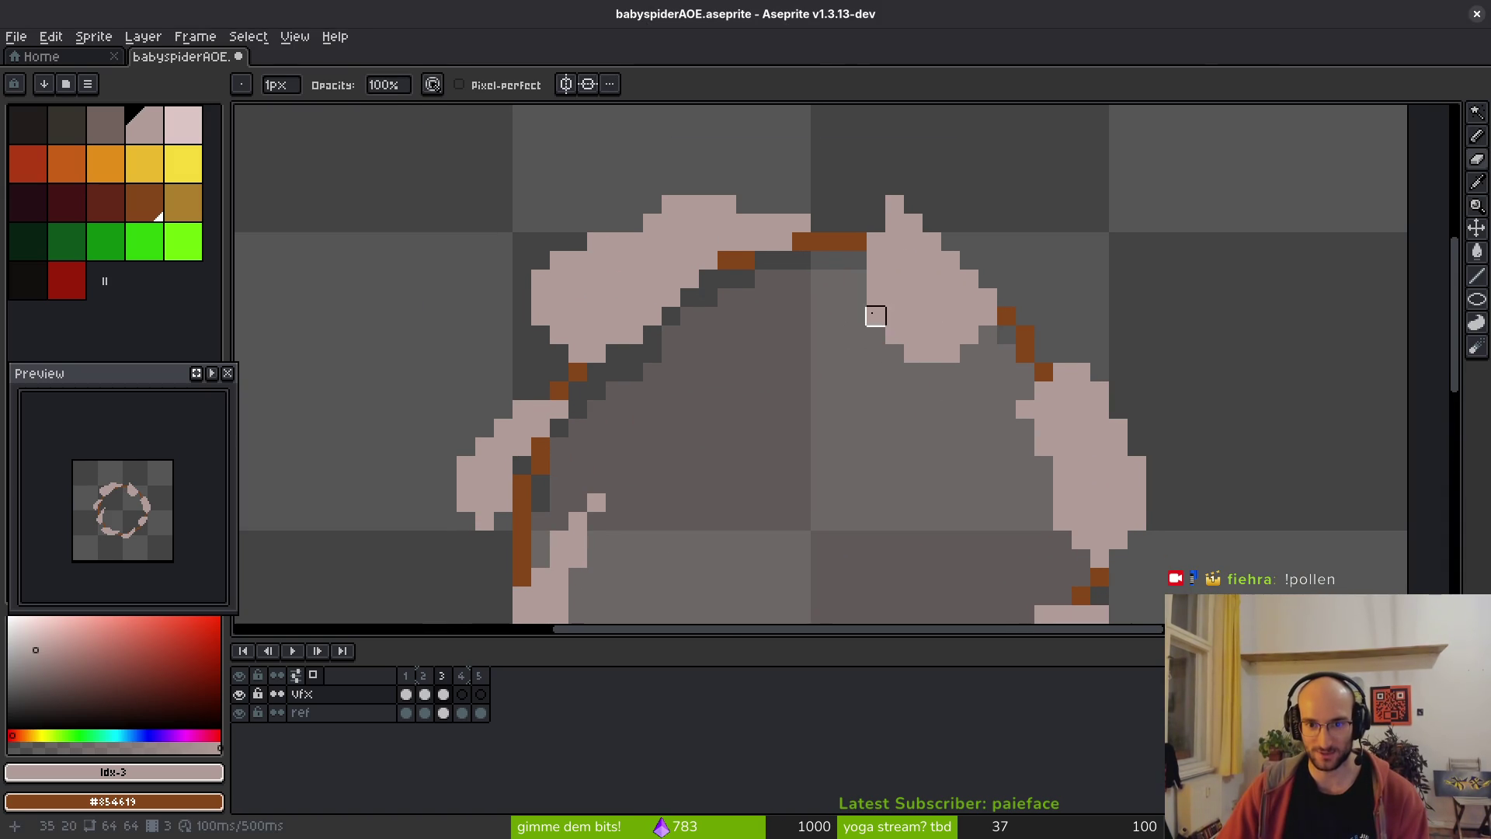
pyautogui.press('b')
pyautogui.scroll(2, 883, 323)
pyautogui.scroll(-2, 777, 274)
pyautogui.scroll(2, 877, 357)
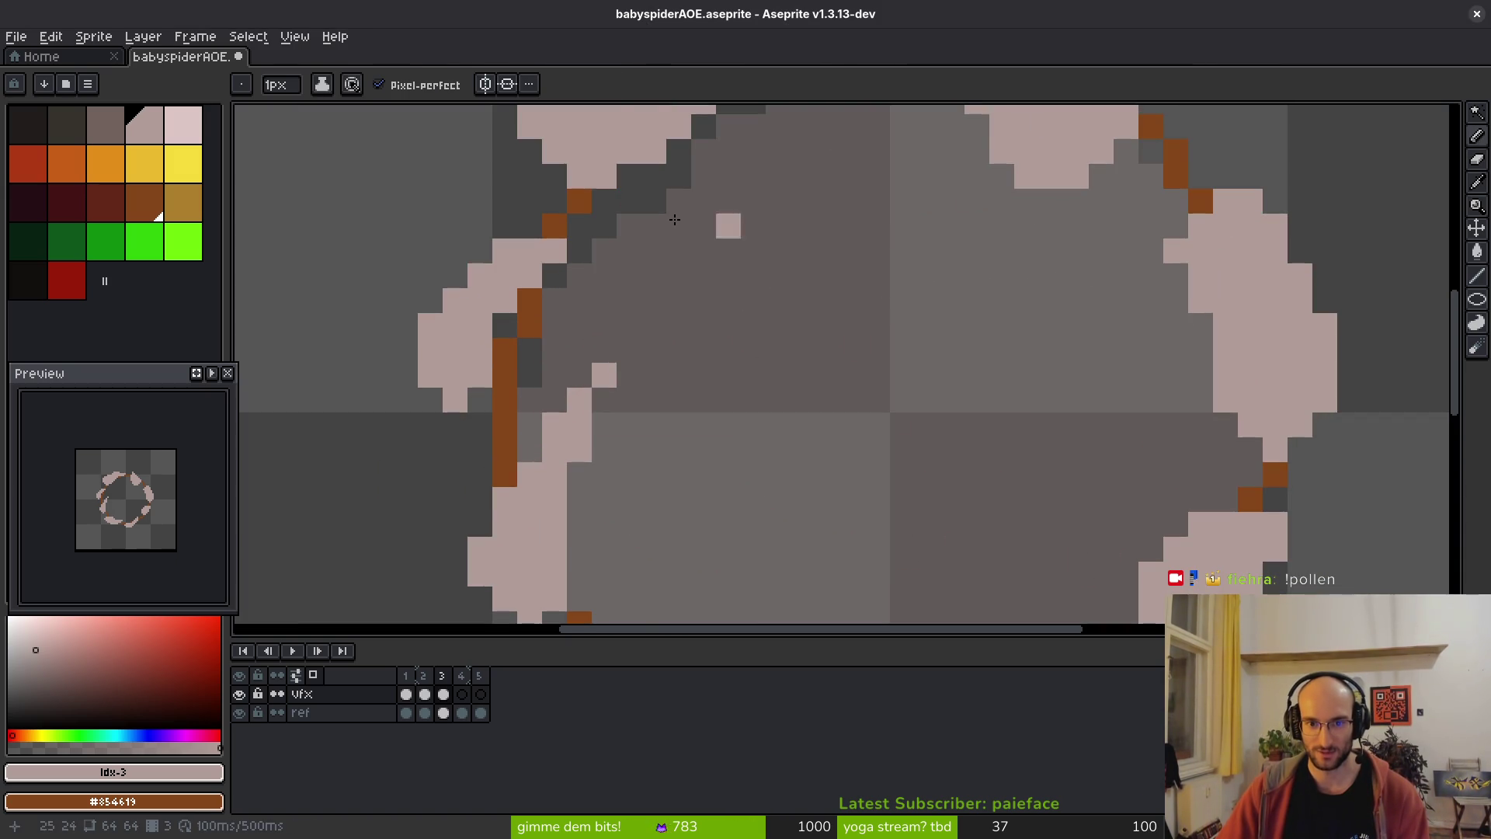
pyautogui.scroll(-3, 674, 224)
# - Flip between frames 2 and 3 to compare the crack shapes
pyautogui.press(',')
pyautogui.press('.')
pyautogui.press(',')
pyautogui.press('.')
pyautogui.scroll(3, 866, 306)
# - Paint a small pale crack cluster inside the ring, erasing a stray pixel
pyautogui.moveTo(855, 210)
pyautogui.mouseDown()
pyautogui.moveTo(882, 233)
pyautogui.moveTo(806, 262)
pyautogui.mouseUp()
pyautogui.press('e')
pyautogui.click(831, 212)
pyautogui.moveTo(905, 311); pyautogui.dragTo(827, 240)
pyautogui.press('b')
pyautogui.click(1052, 291)
pyautogui.moveTo(1070, 313)
pyautogui.mouseDown()
pyautogui.moveTo(1050, 334)
pyautogui.moveTo(997, 236)
pyautogui.mouseUp()
# - Add more pale crack pixels and a diagonal crack line, trimming the excess
pyautogui.moveTo(1030, 380); pyautogui.dragTo(1005, 431)
pyautogui.press('e')
pyautogui.moveTo(1030, 332)
pyautogui.mouseDown()
pyautogui.moveTo(1030, 406)
pyautogui.moveTo(1035, 329)
pyautogui.mouseUp()
pyautogui.press('b')
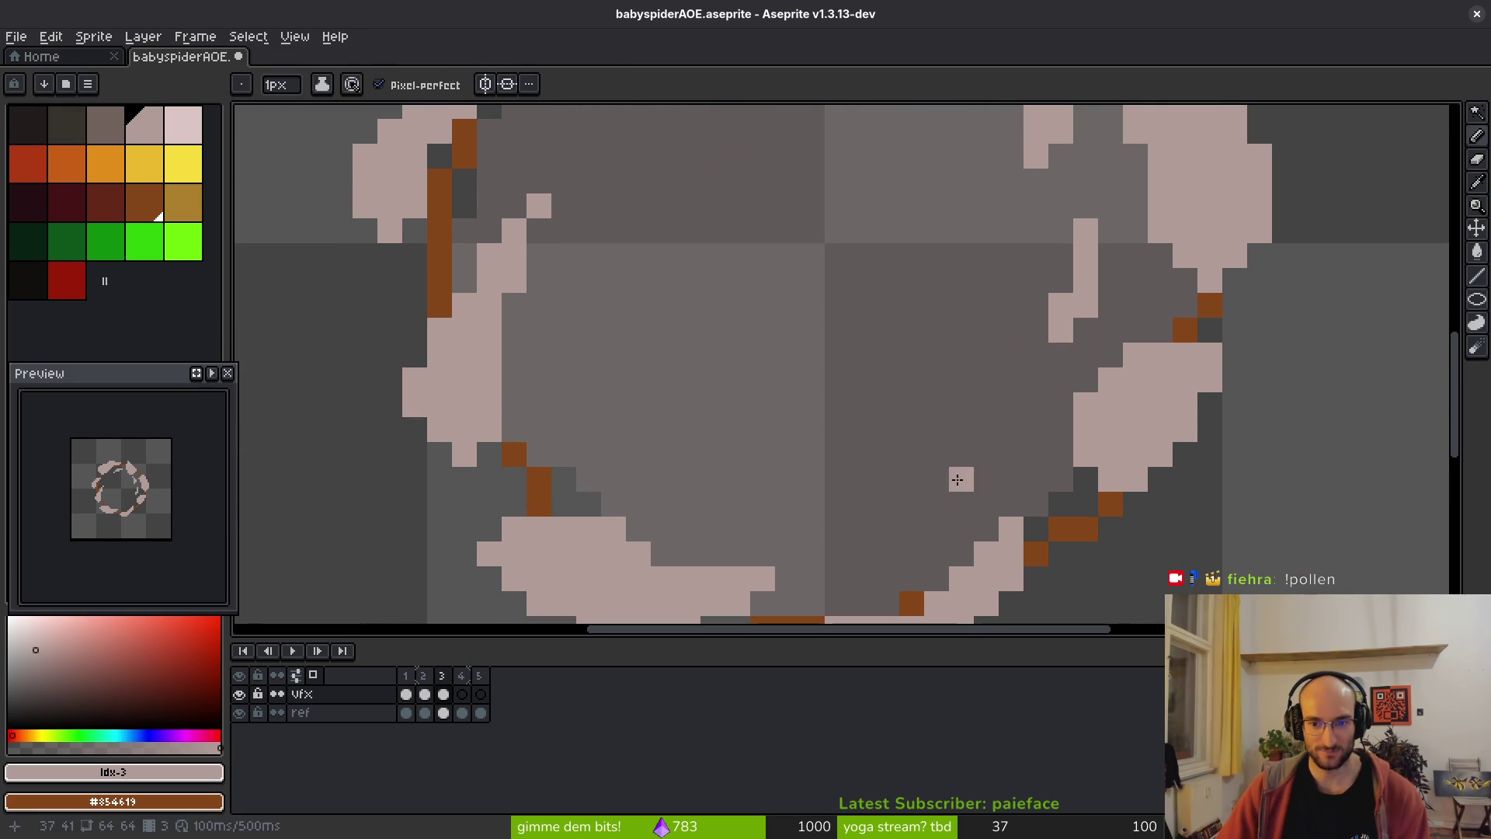
pyautogui.keyDown('shift'); pyautogui.click(873, 541); pyautogui.keyUp('shift')
pyautogui.scroll(-5, 873, 541)
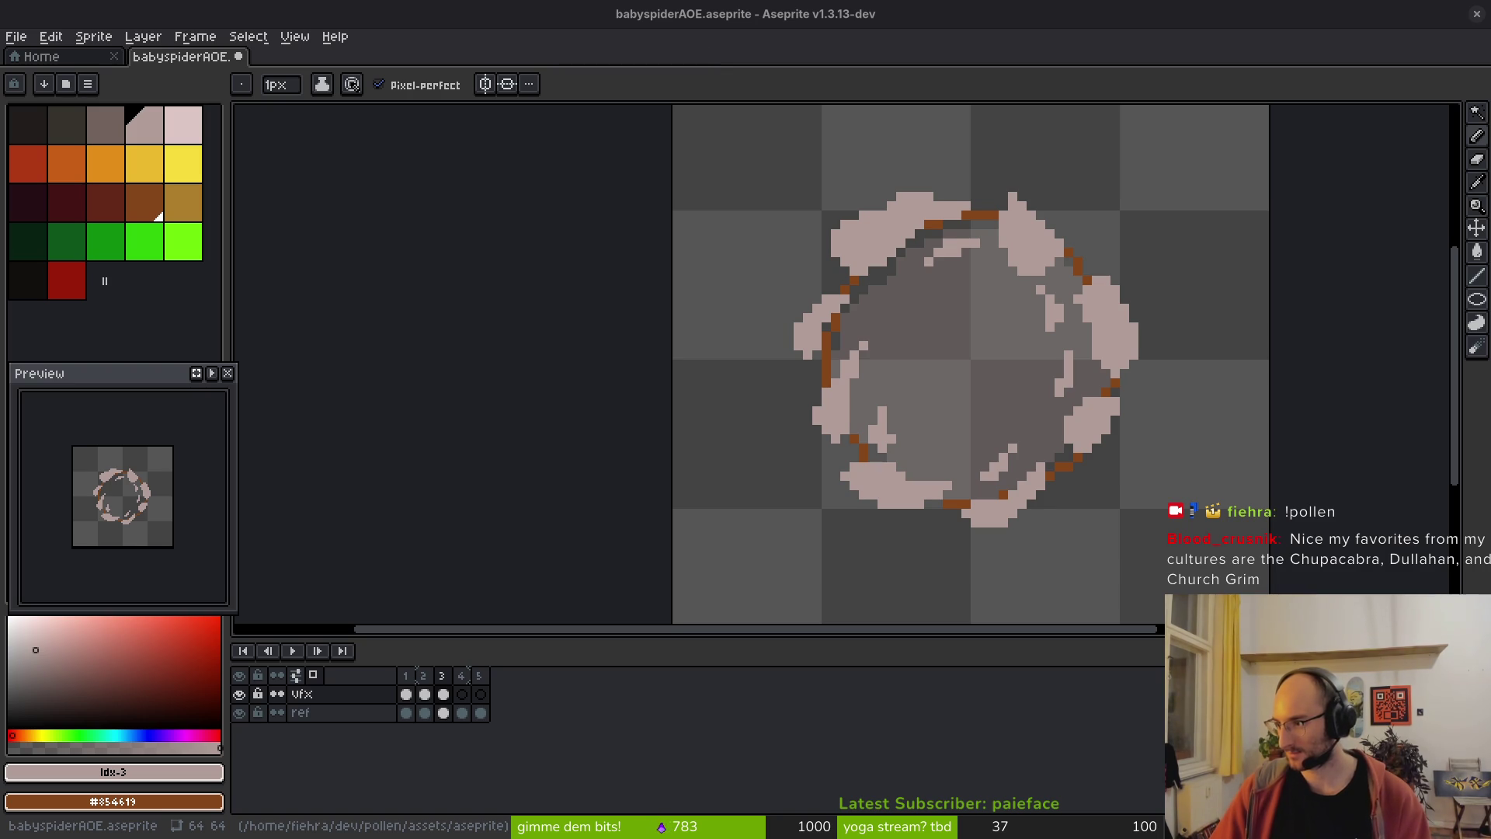
pyautogui.hotkey('alt', 'Tab')
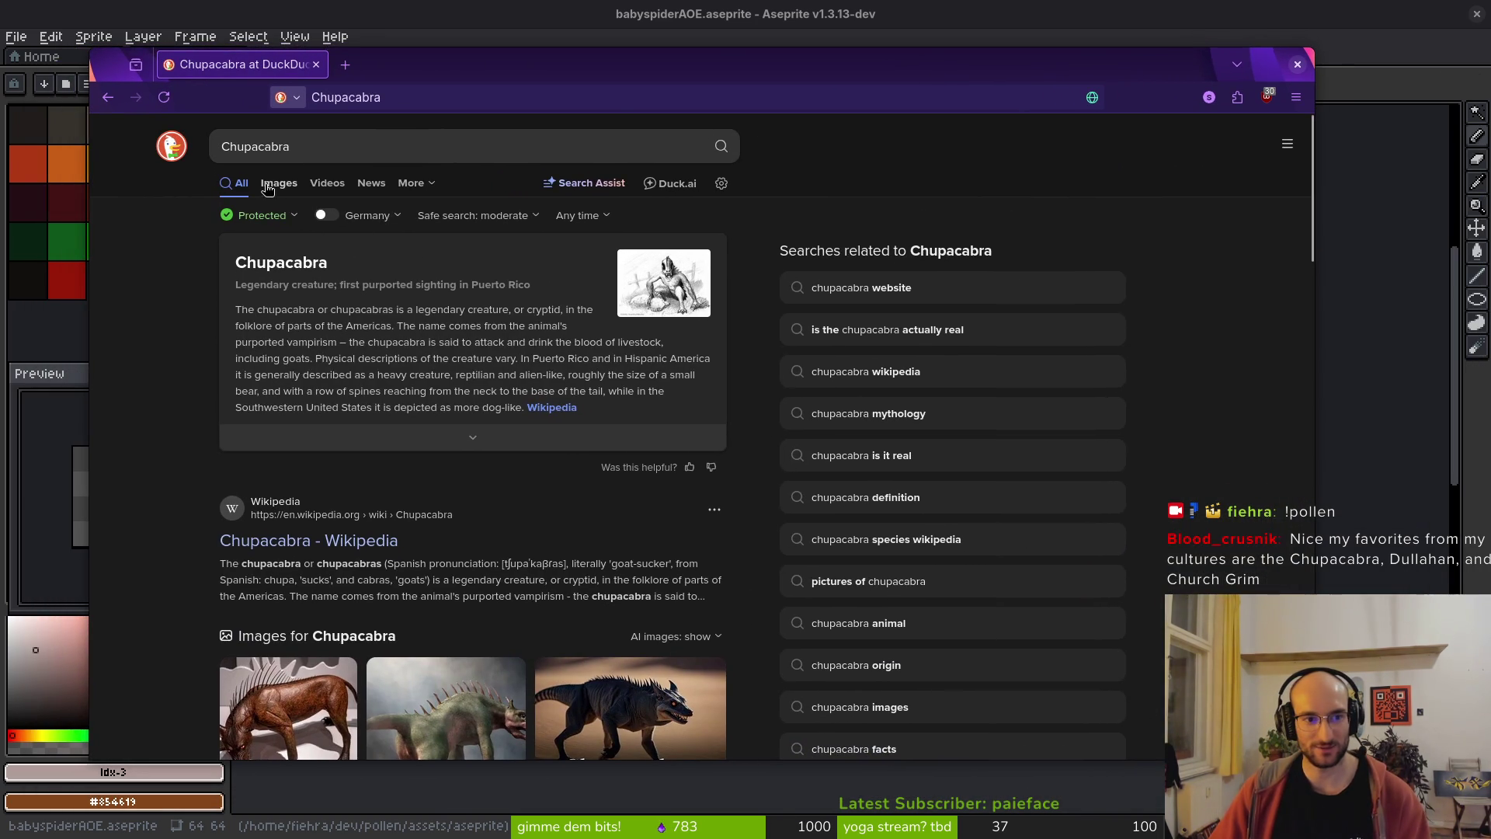
pyautogui.click(278, 184)
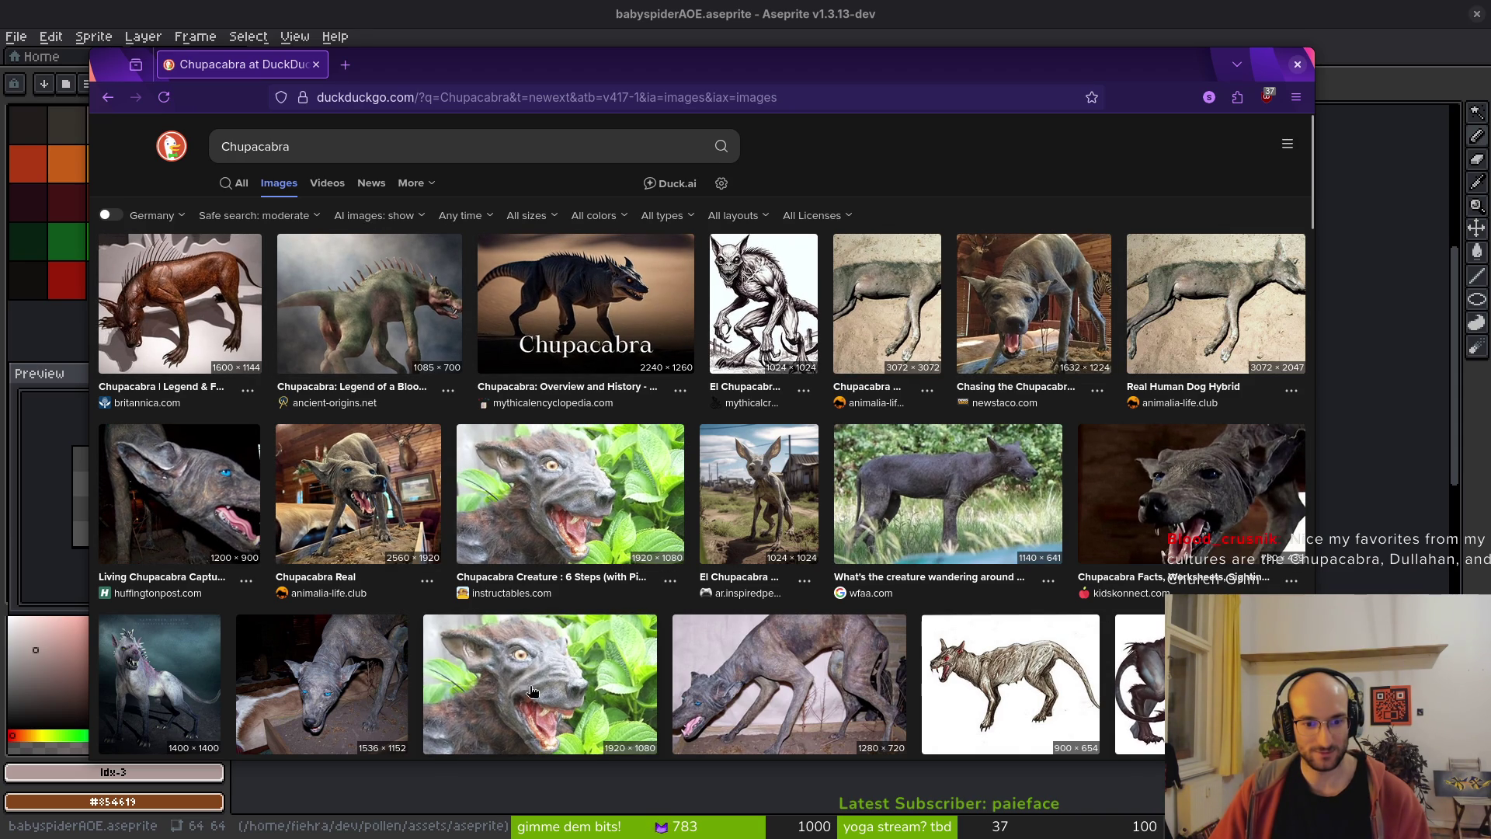
pyautogui.doubleClick(292, 146)
pyautogui.write('dullaha')
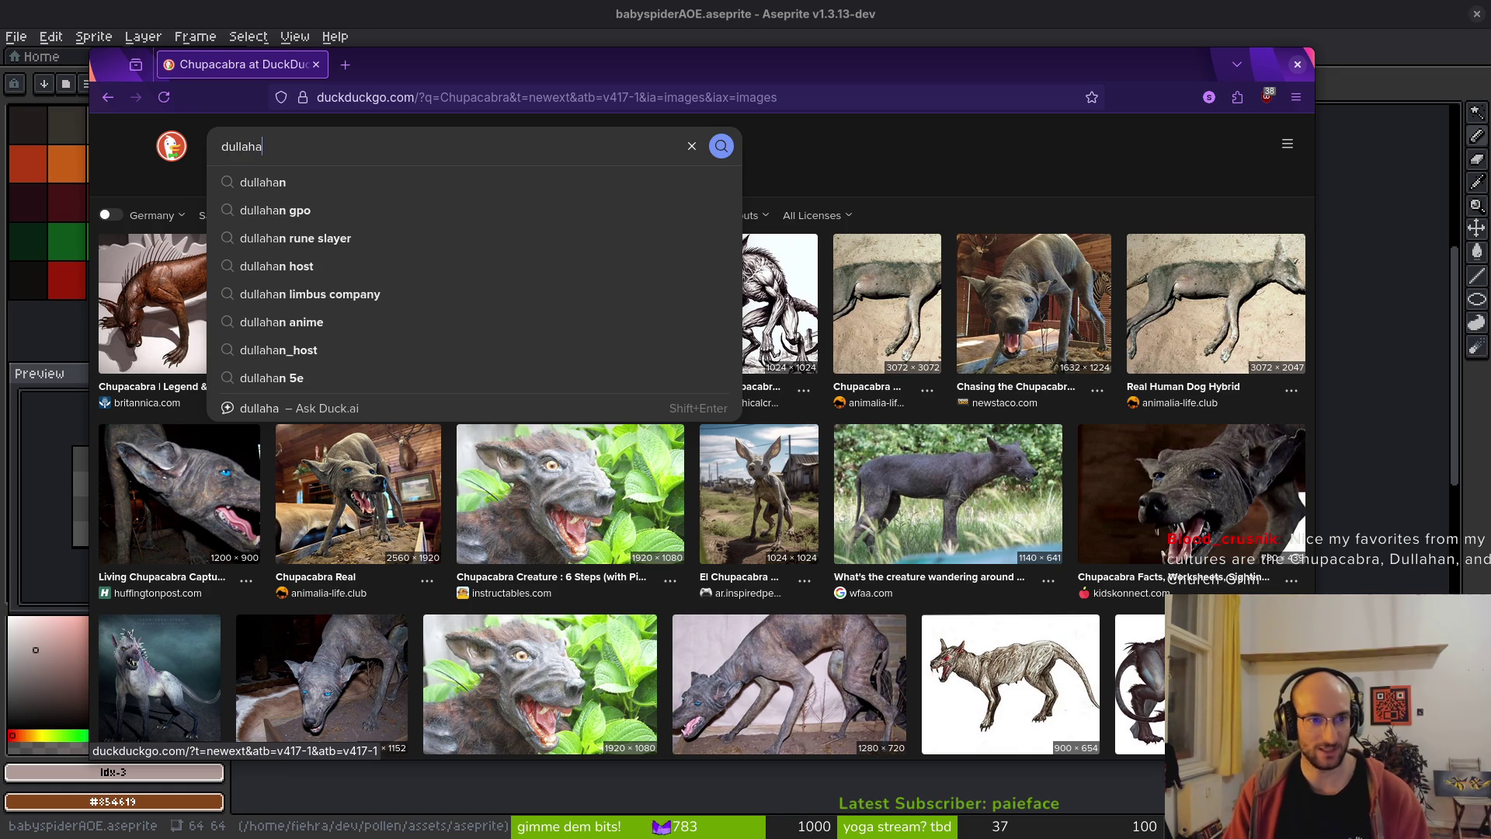
pyautogui.write('n')
pyautogui.press('Return')
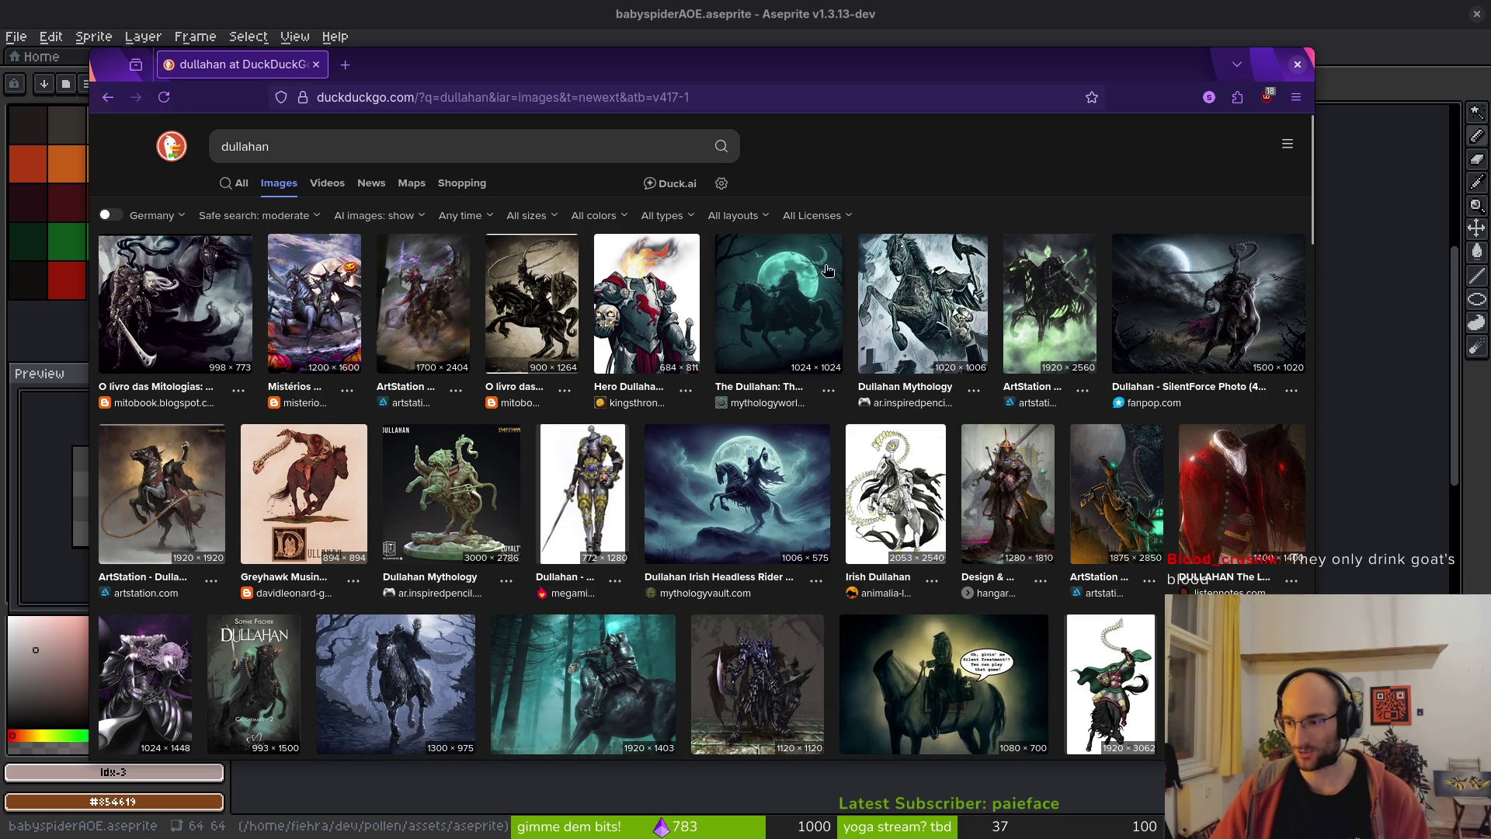
pyautogui.click(324, 134)
pyautogui.write('church grim')
pyautogui.press('Return')
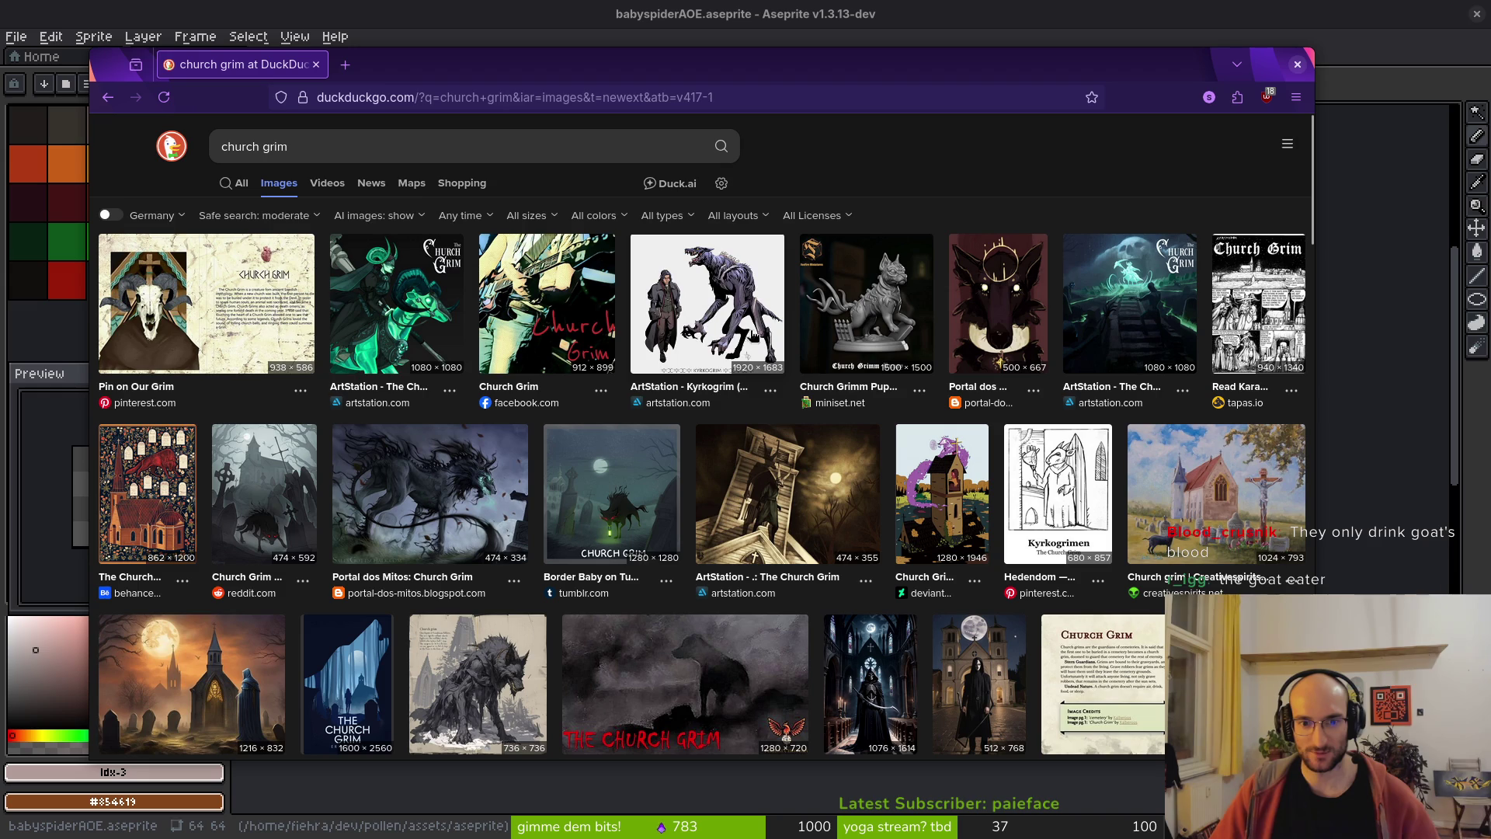
pyautogui.hotkey('alt', 'Tab')
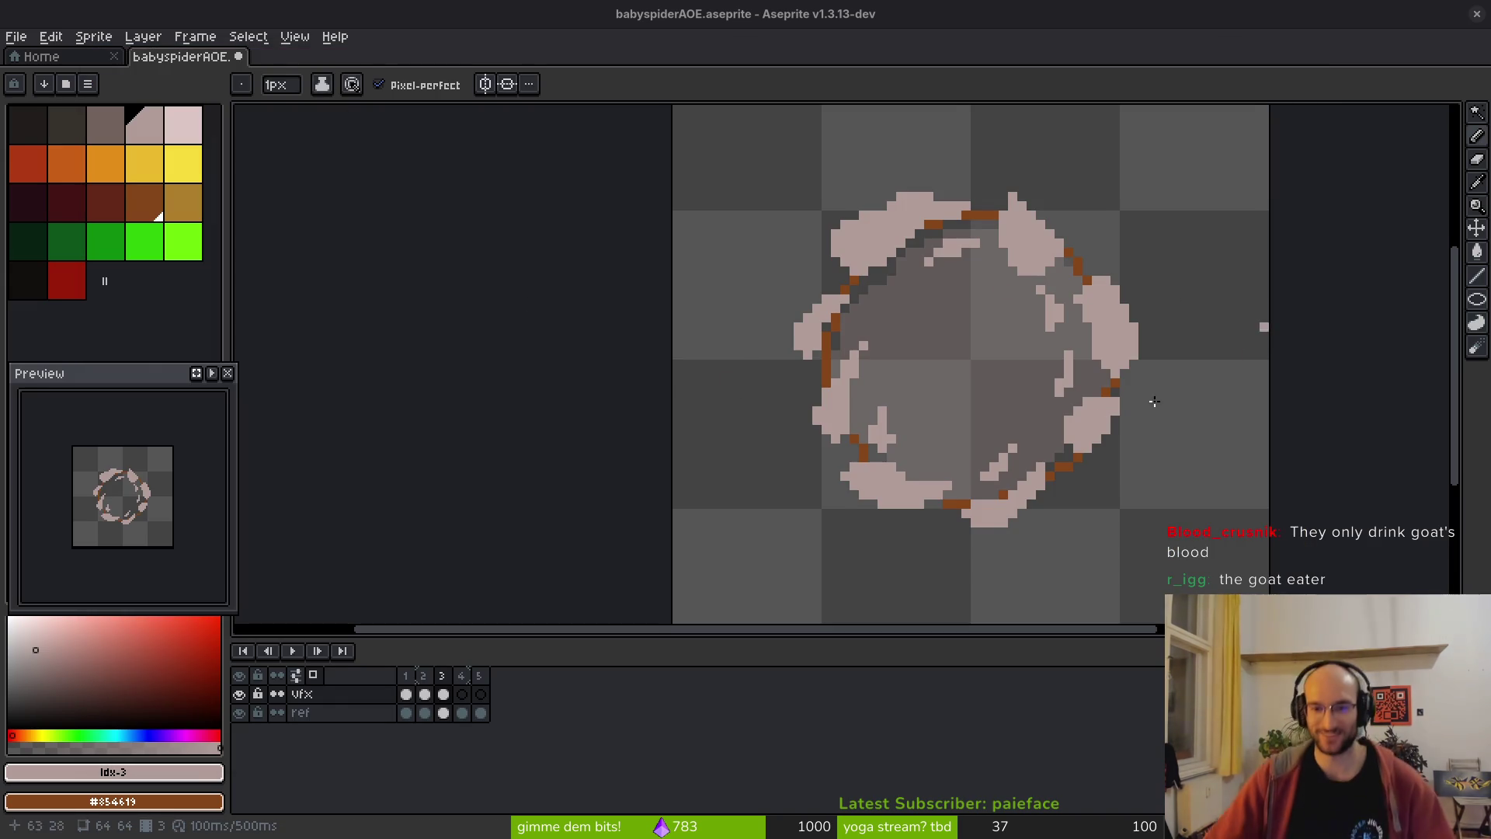
# - Add a short diagonal pale stroke to frame 3's crack and save the sprite
pyautogui.scroll(2, 915, 375)
pyautogui.scroll(-1, 914, 375)
pyautogui.scroll(2, 789, 271)
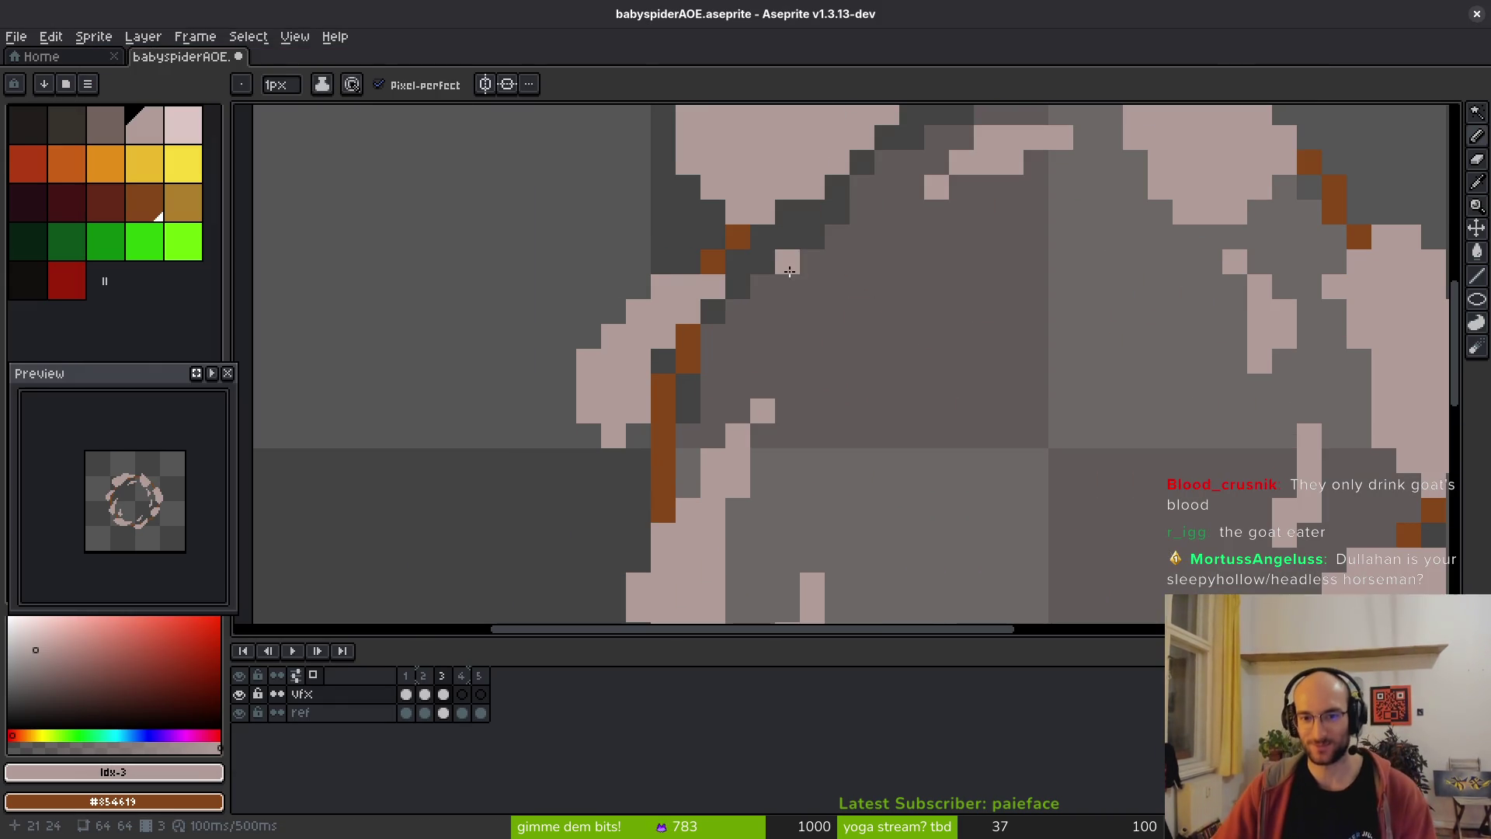
pyautogui.moveTo(812, 237); pyautogui.dragTo(791, 313)
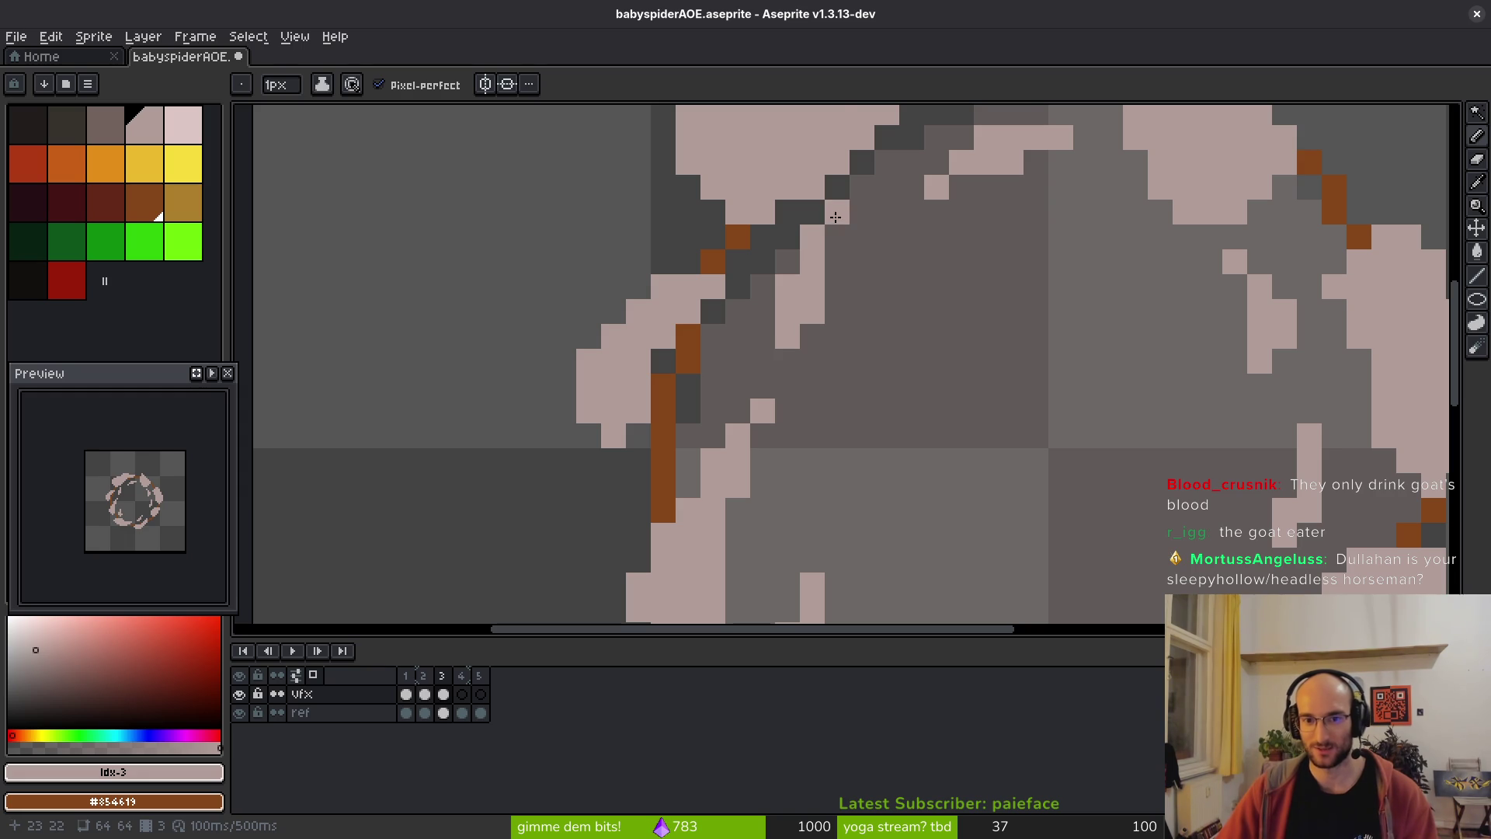
pyautogui.scroll(-2, 916, 334)
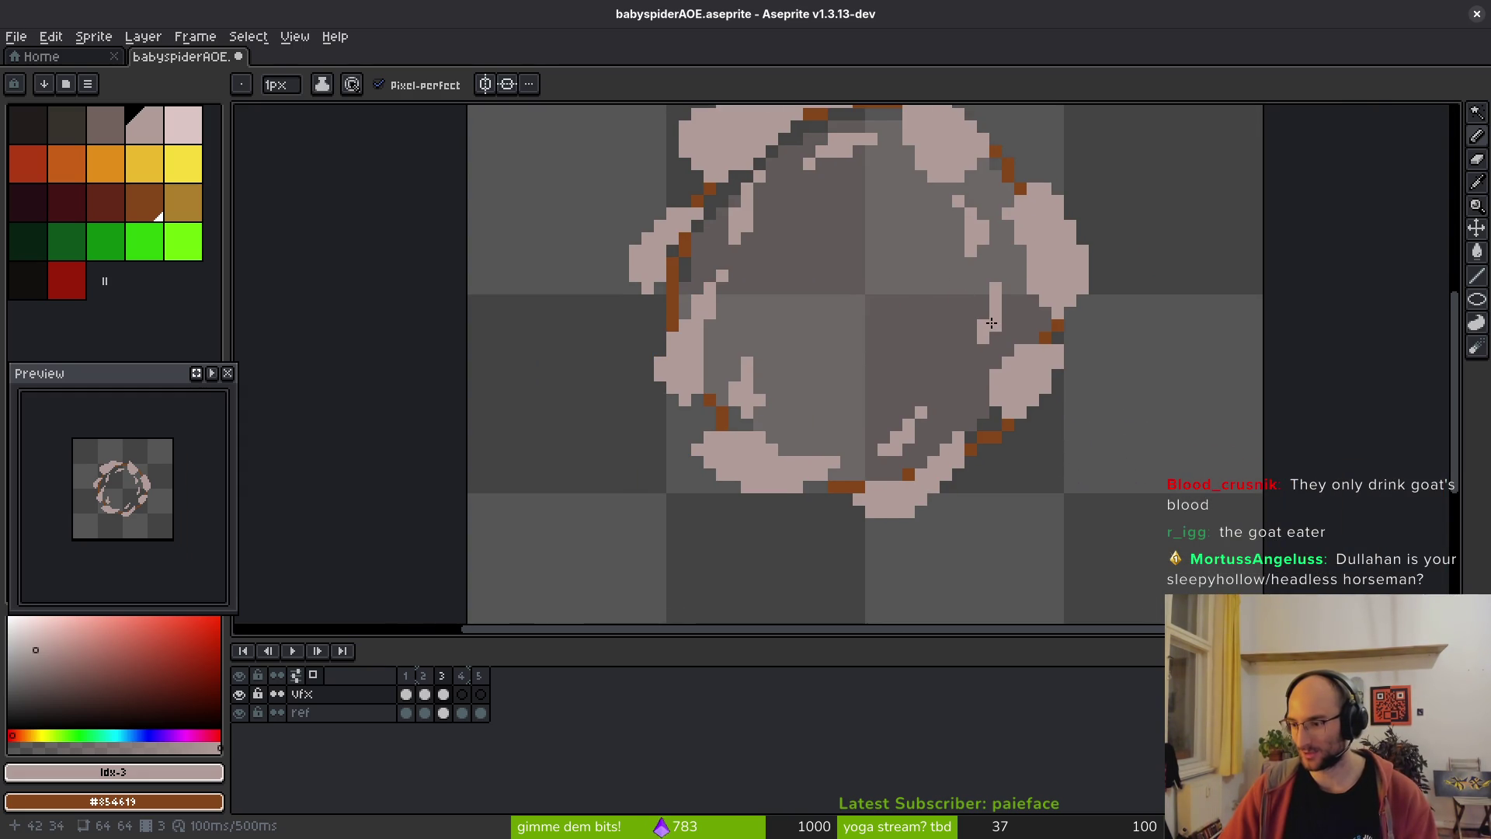
pyautogui.scroll(-2, 1006, 389)
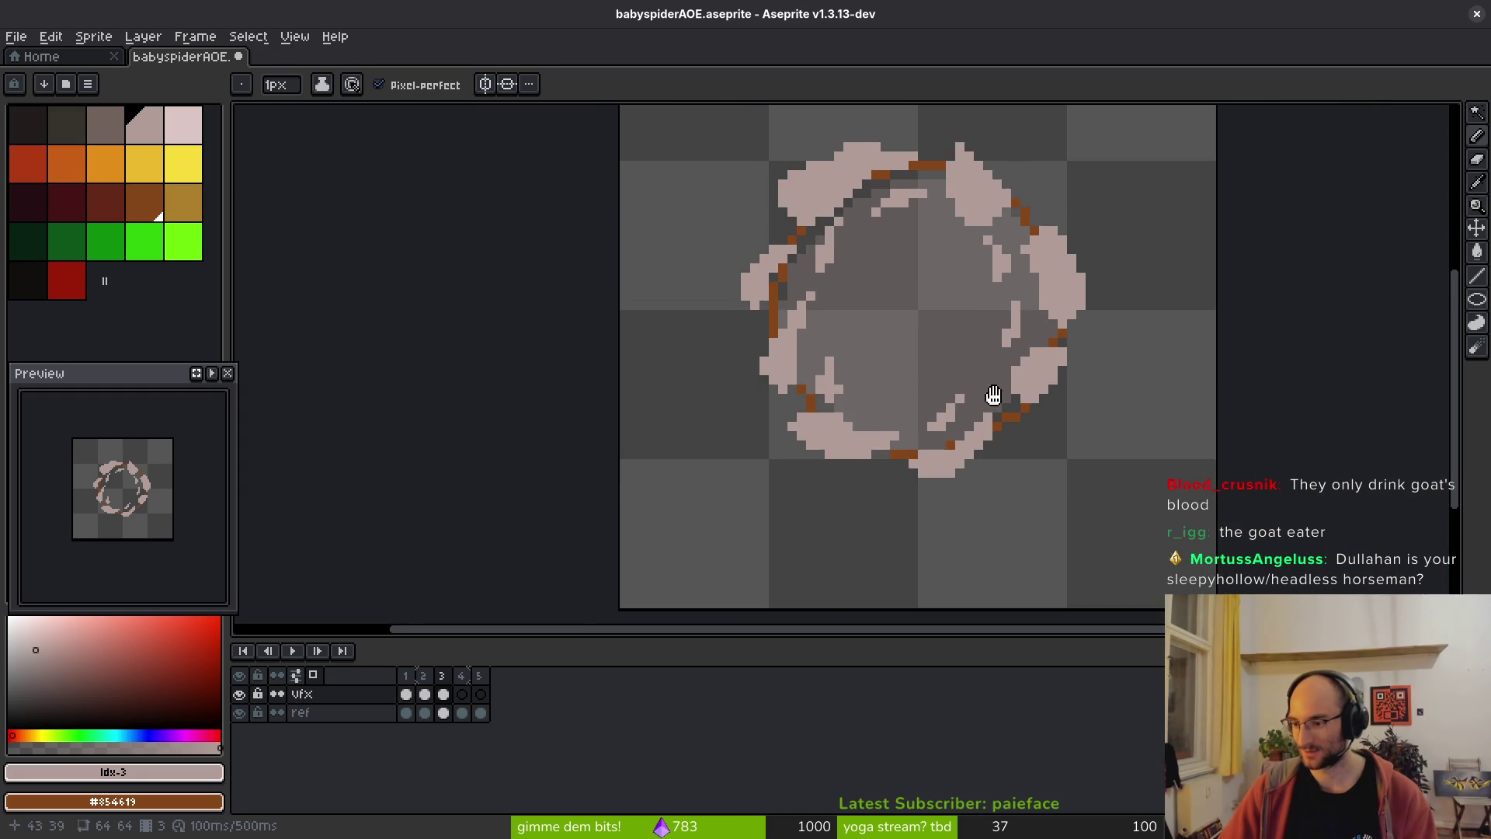
pyautogui.hotkey('ctrl', 's')
# - Move to frame 4 and paint its first pale crack pixels along the ring's right edge
pyautogui.scroll(2, 833, 406)
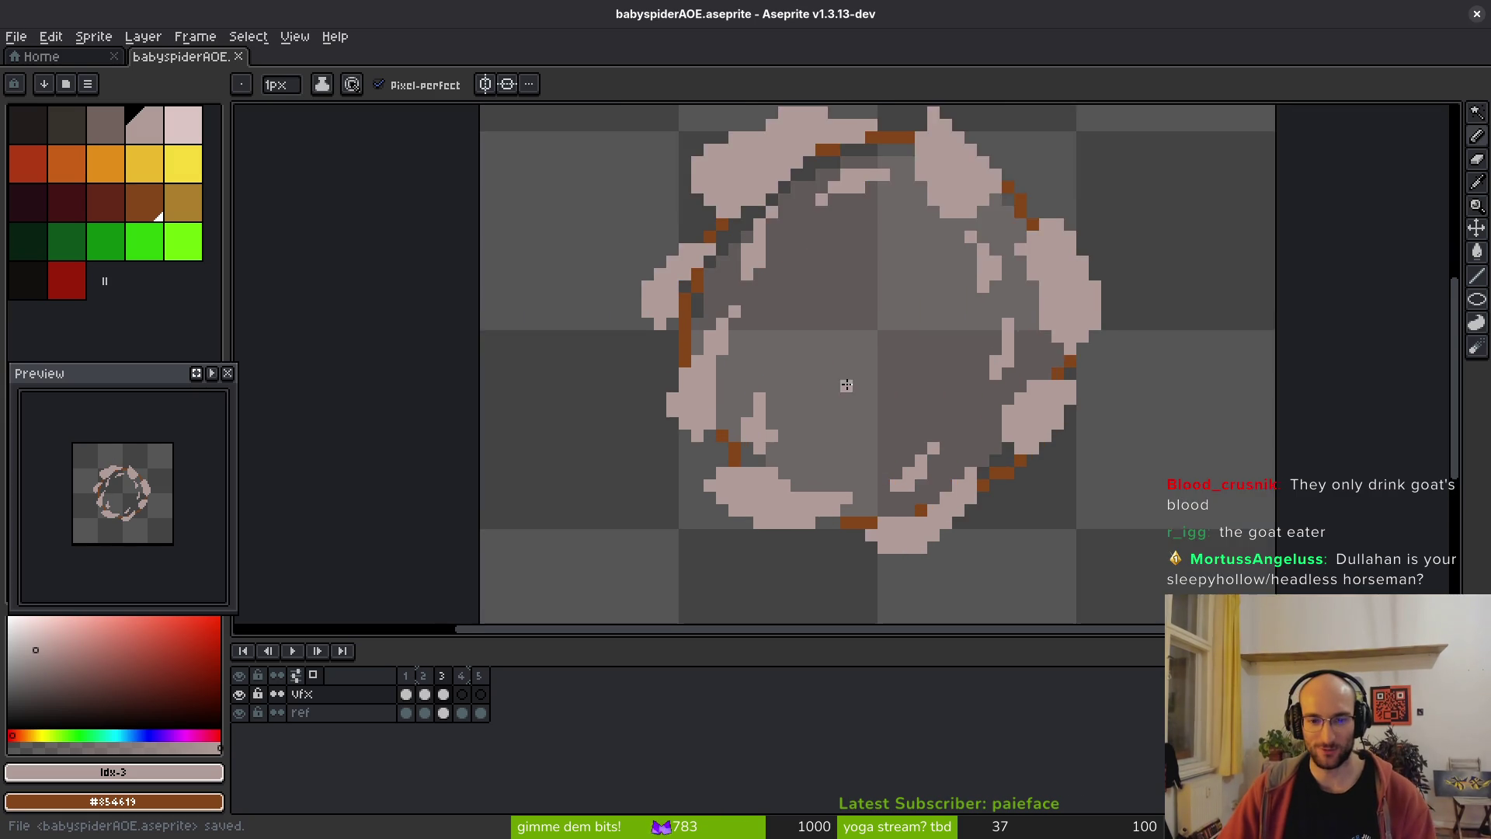
pyautogui.press('Left')
pyautogui.press('Right')
pyautogui.press('Right')
pyautogui.scroll(2, 932, 318)
pyautogui.moveTo(872, 240)
pyautogui.mouseDown()
pyautogui.moveTo(847, 334)
pyautogui.moveTo(876, 271)
pyautogui.moveTo(904, 353)
pyautogui.mouseUp()
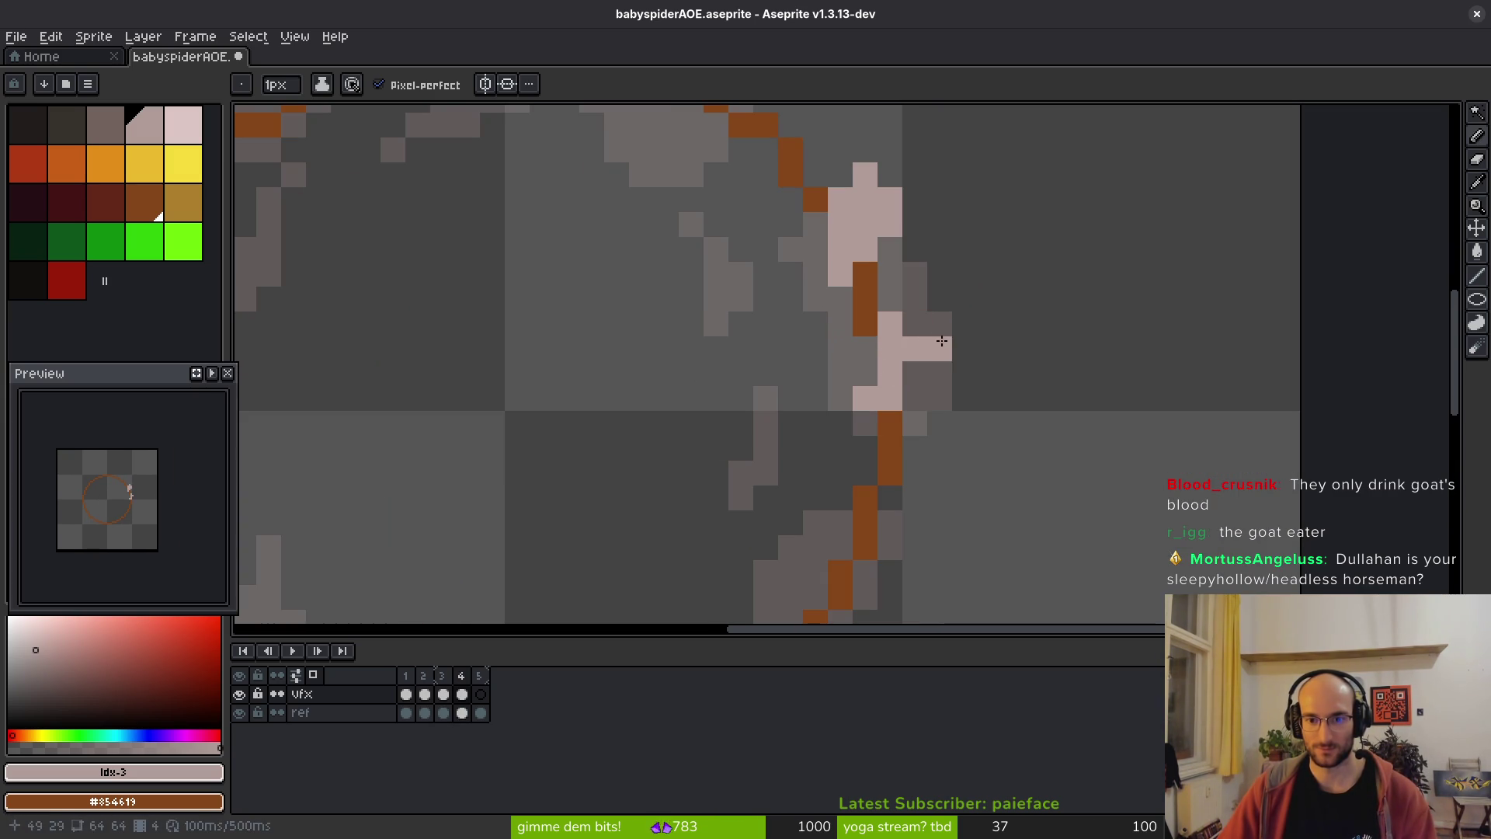
# - Redraw the pale crack cluster and diagonal stroke on the ring's right side, erasing misplaced pixels
pyautogui.hotkey('ctrl', 'z')
pyautogui.moveTo(958, 343)
pyautogui.mouseDown()
pyautogui.moveTo(940, 310)
pyautogui.moveTo(942, 373)
pyautogui.moveTo(997, 319)
pyautogui.mouseUp()
pyautogui.click(972, 320)
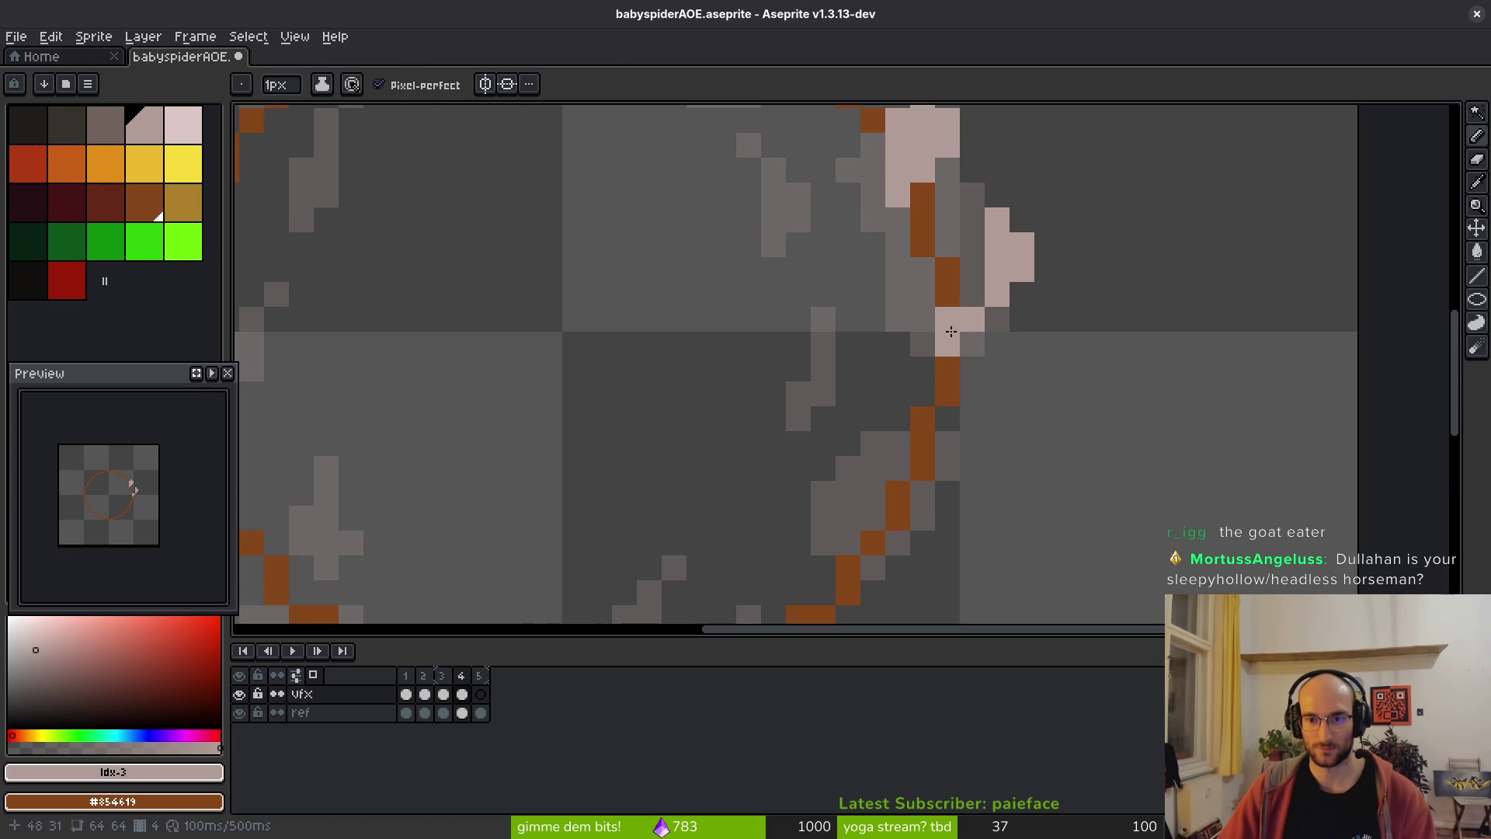
pyautogui.press('e')
pyautogui.moveTo(922, 380); pyautogui.dragTo(953, 341)
pyautogui.press('b')
pyautogui.moveTo(904, 330)
pyautogui.mouseDown()
pyautogui.moveTo(879, 380)
pyautogui.moveTo(946, 342)
pyautogui.moveTo(999, 458)
pyautogui.moveTo(949, 483)
pyautogui.mouseUp()
pyautogui.click(1017, 370)
pyautogui.press('e')
pyautogui.moveTo(1010, 365)
pyautogui.mouseDown()
pyautogui.moveTo(1022, 356)
pyautogui.moveTo(998, 408)
pyautogui.moveTo(1023, 433)
pyautogui.moveTo(1018, 359)
pyautogui.mouseUp()
pyautogui.press('b')
# - Extend pale crack strokes below the ring and along its bottom edge toward the lower right
pyautogui.moveTo(823, 501); pyautogui.dragTo(824, 528)
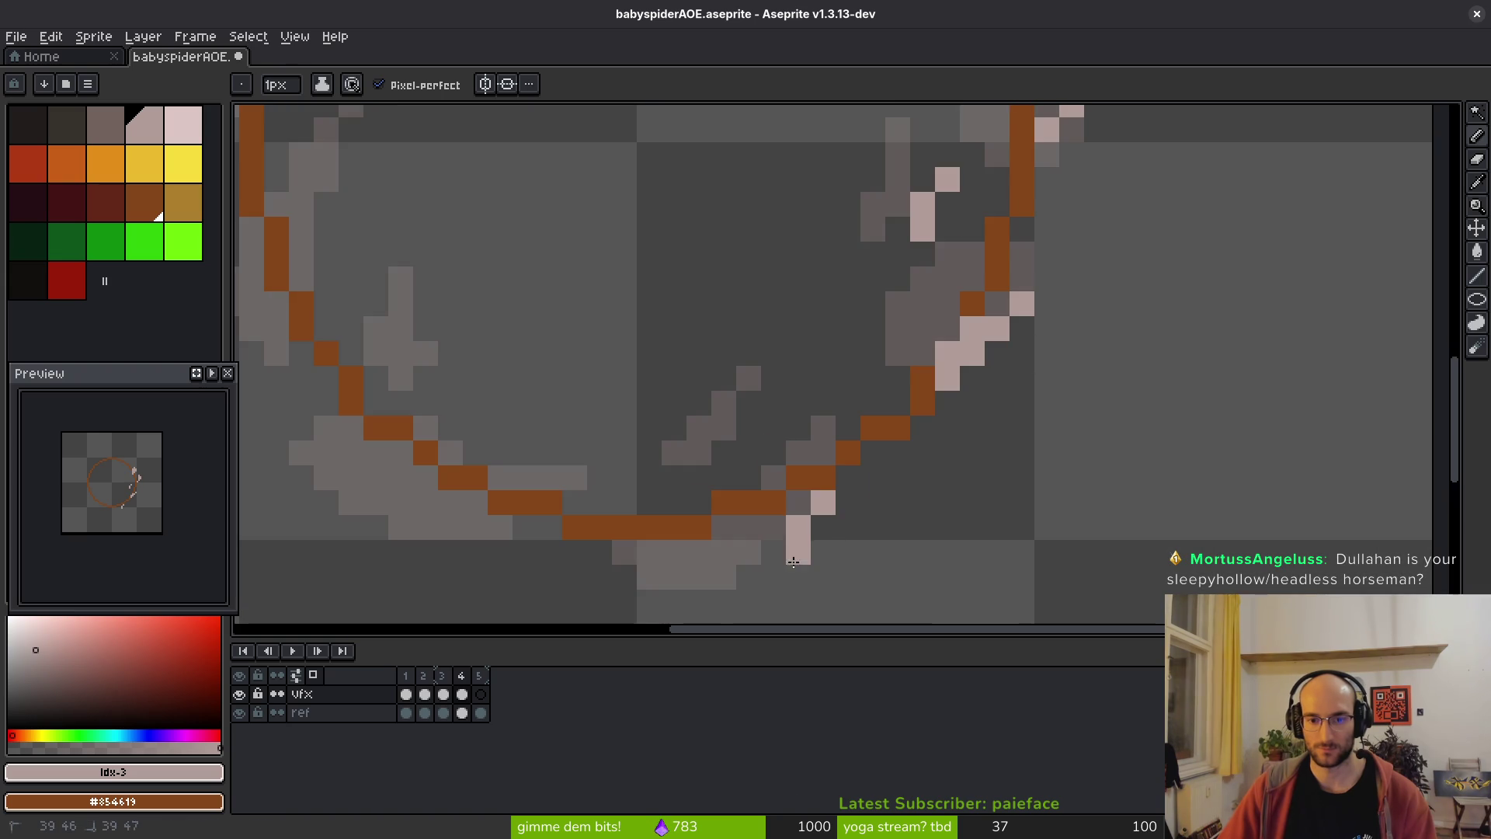
pyautogui.click(799, 504)
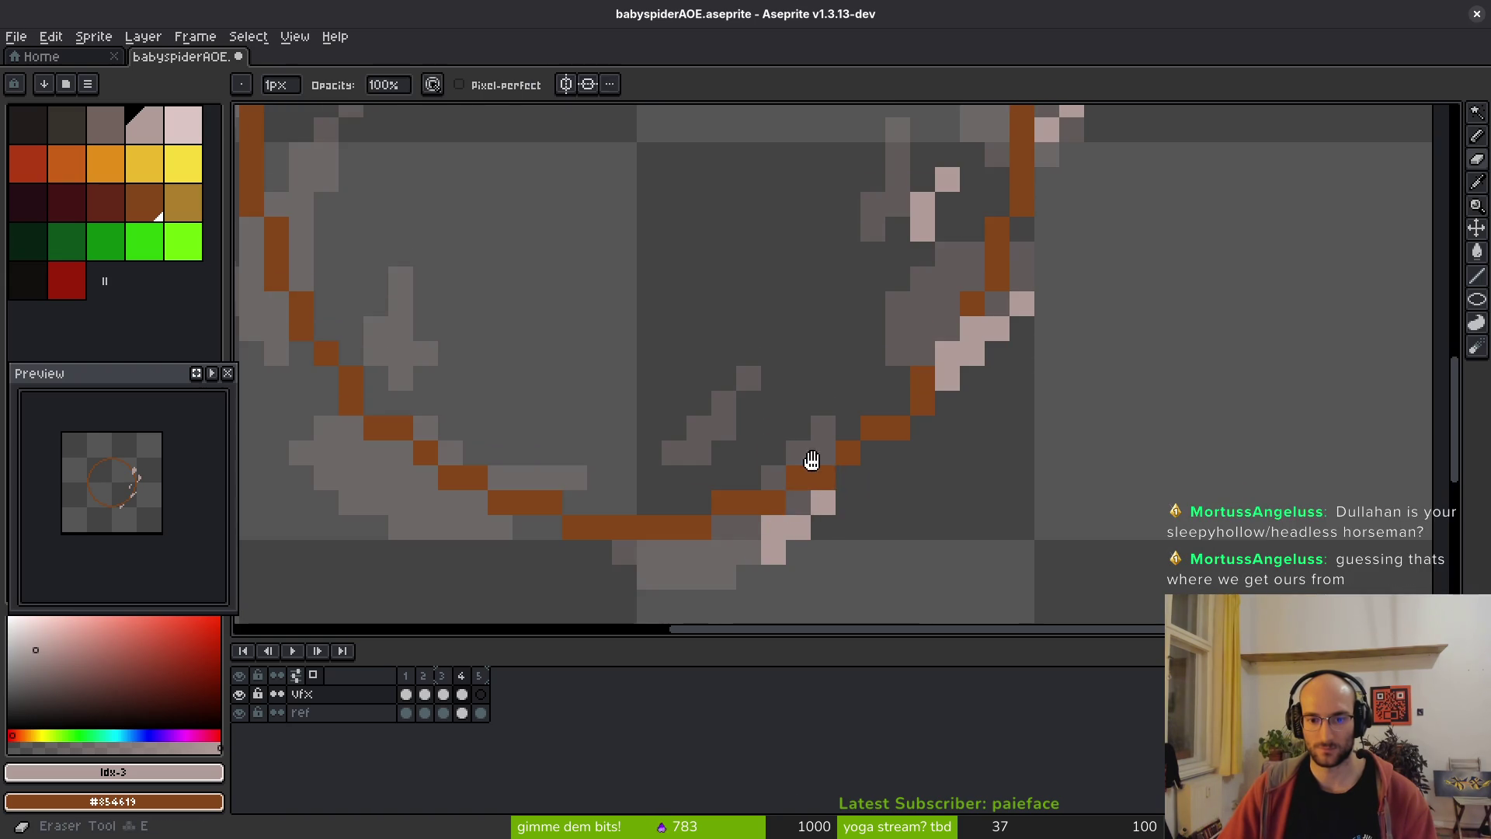
pyautogui.moveTo(677, 553); pyautogui.dragTo(1069, 383)
pyautogui.click(1065, 431)
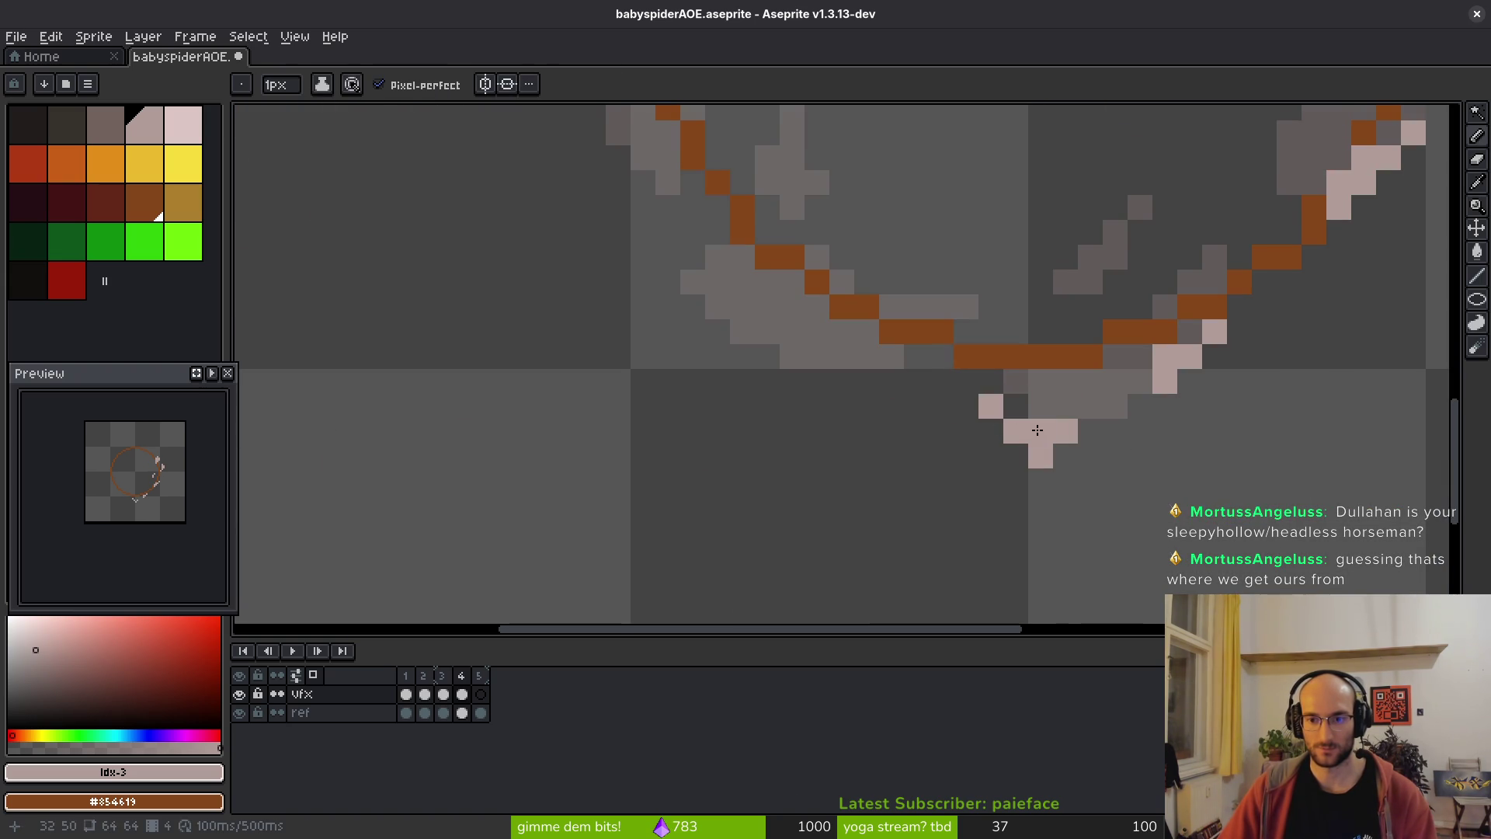
pyautogui.moveTo(960, 407); pyautogui.dragTo(1126, 481)
pyautogui.moveTo(859, 307); pyautogui.dragTo(860, 379)
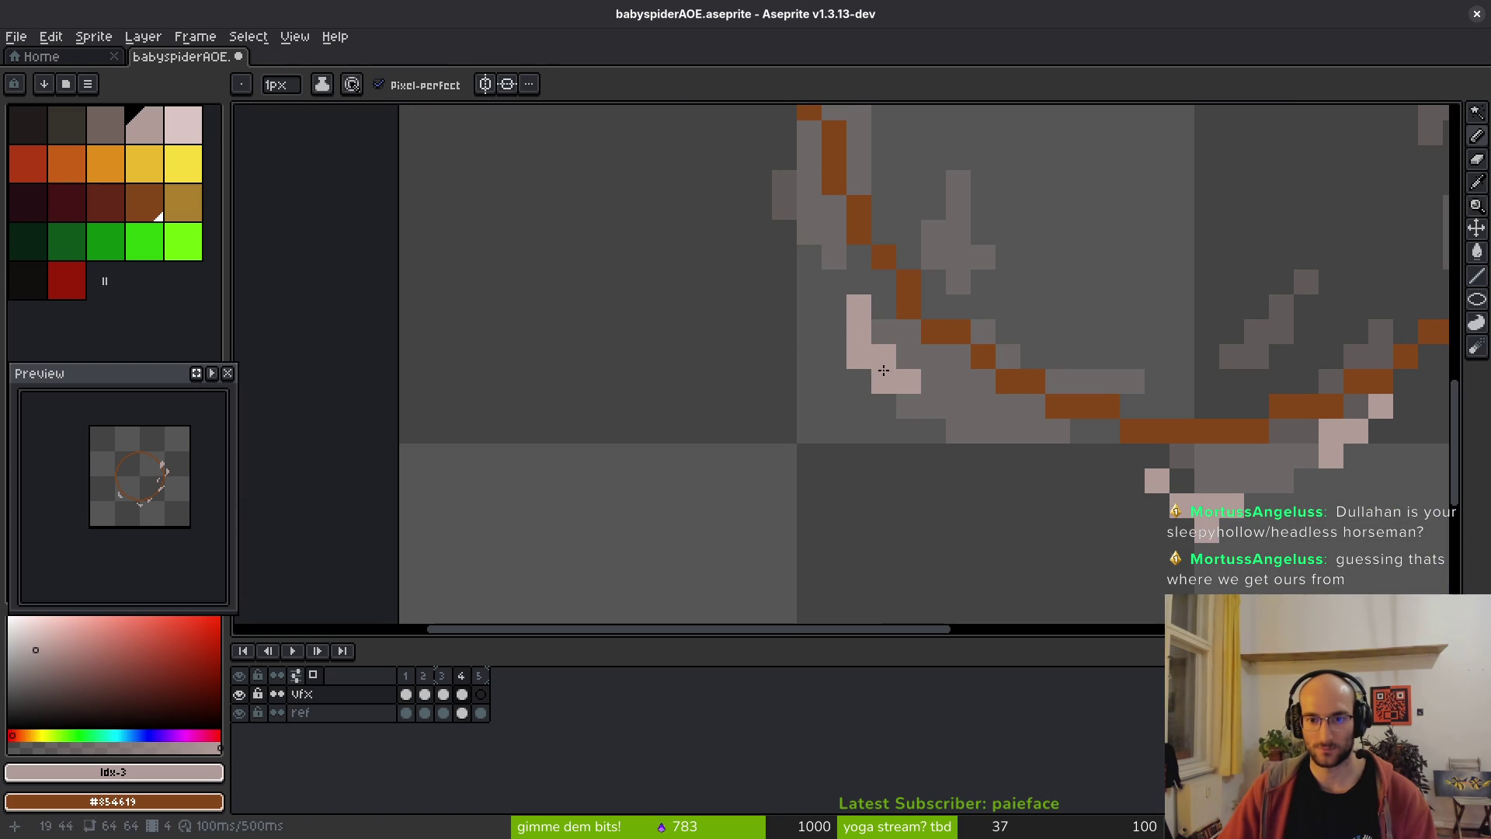
pyautogui.moveTo(1008, 406); pyautogui.dragTo(954, 437)
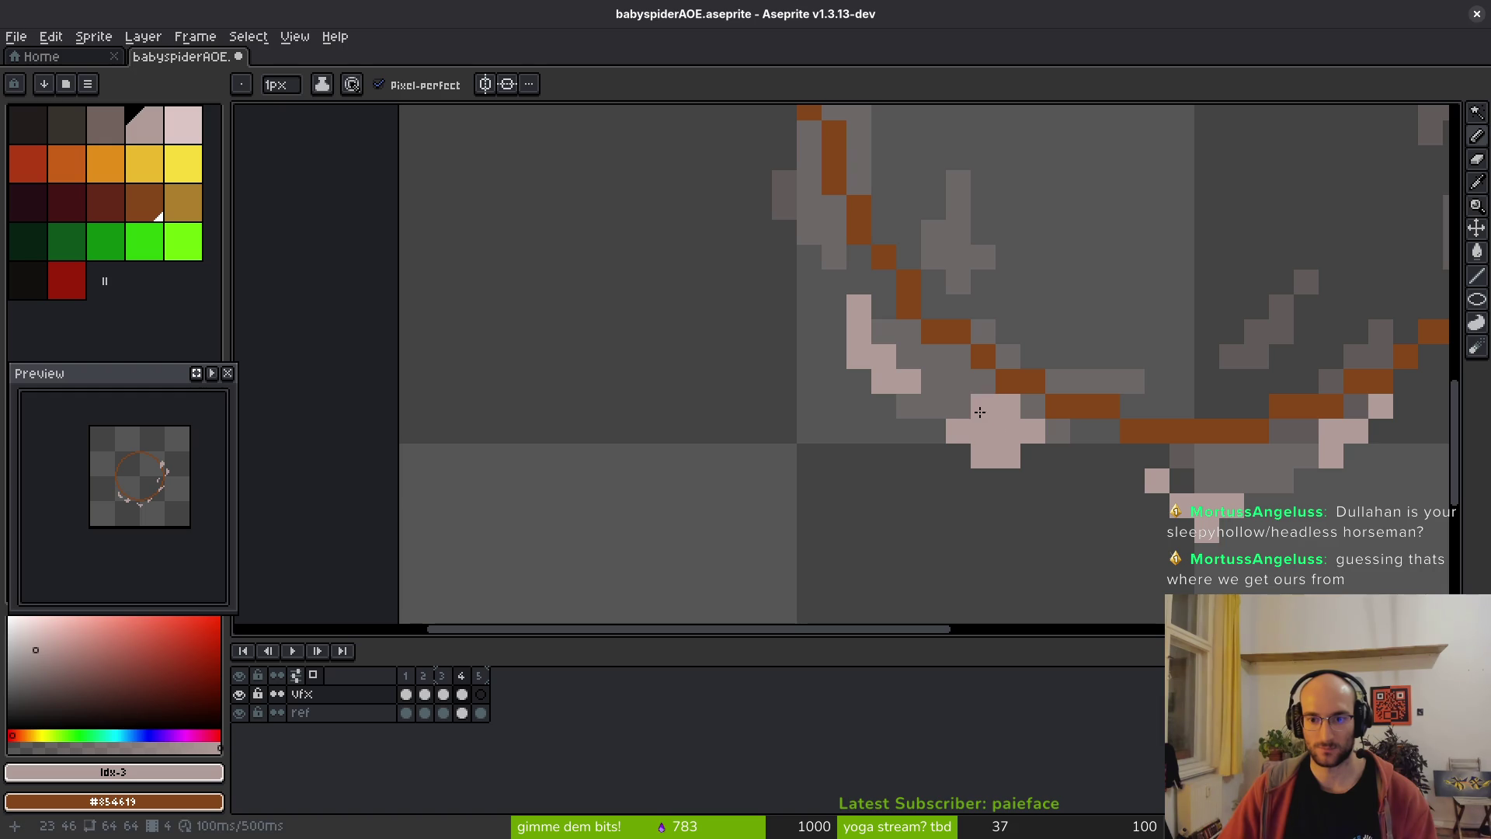
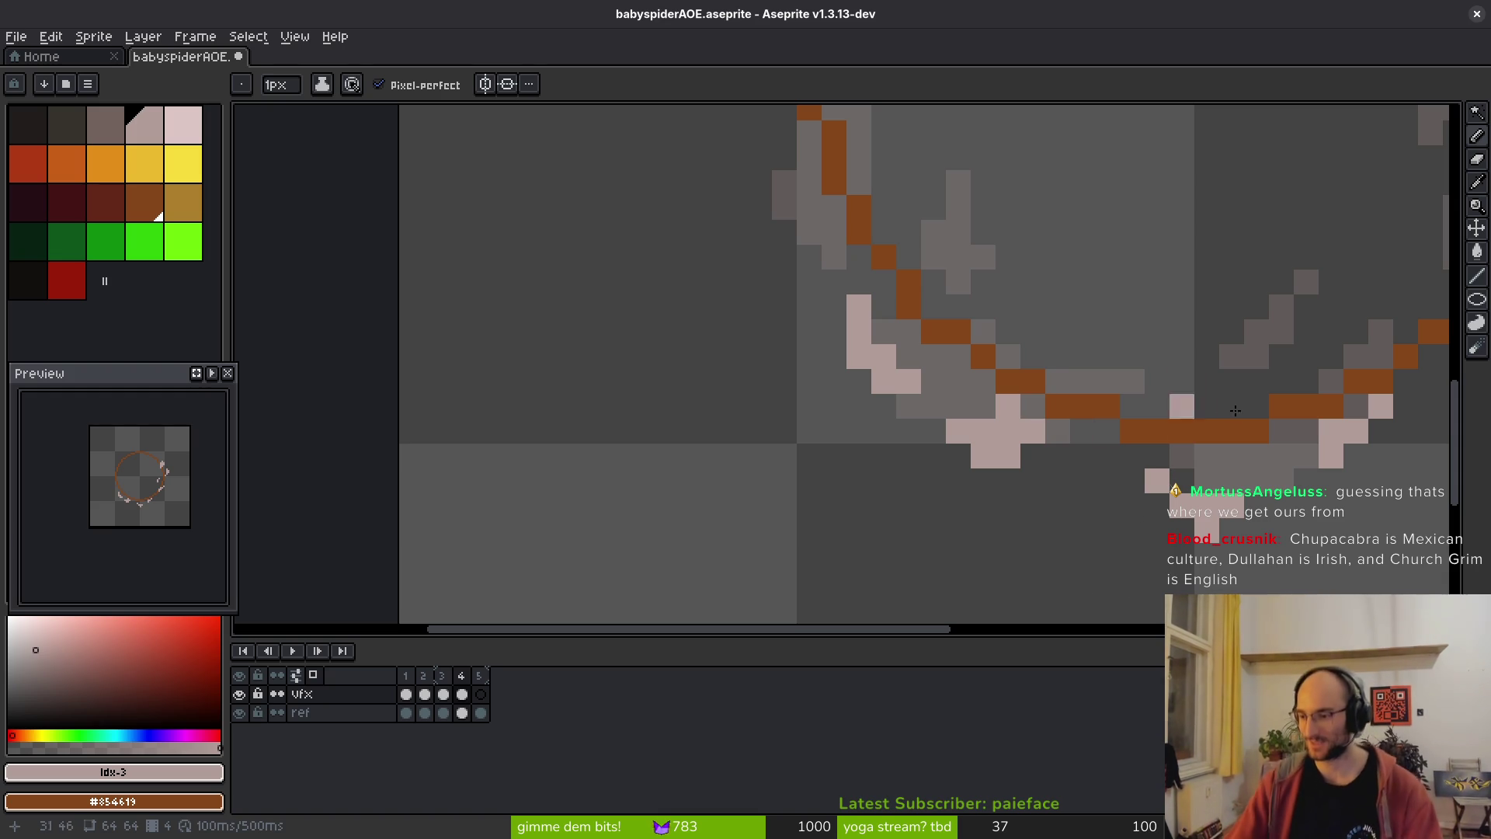
# - Close the ring's gap with a brown pixel and paint pink highlights beside the brown line
pyautogui.click(983, 355)
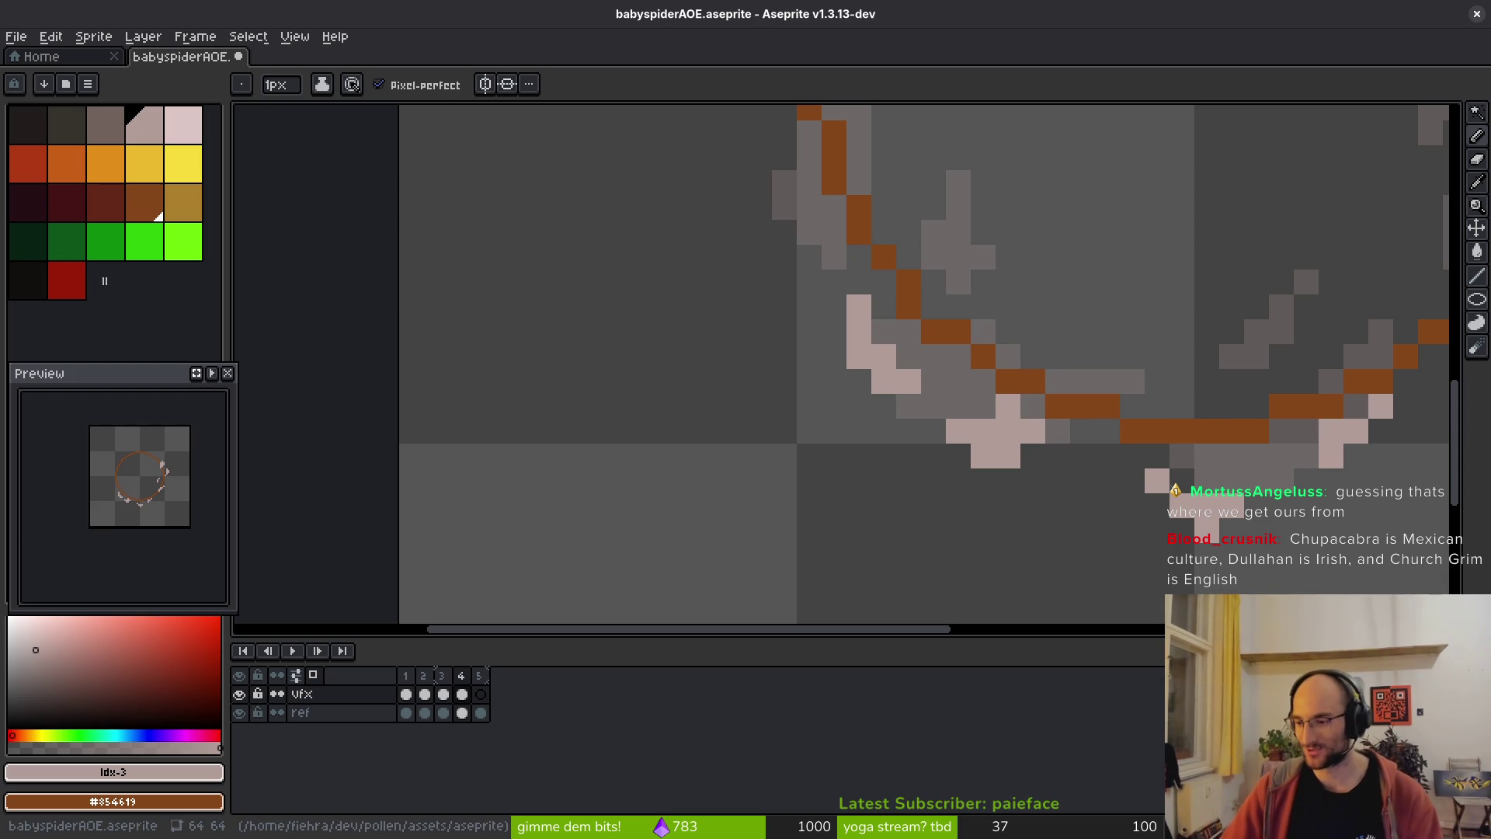
pyautogui.scroll(3, 823, 513)
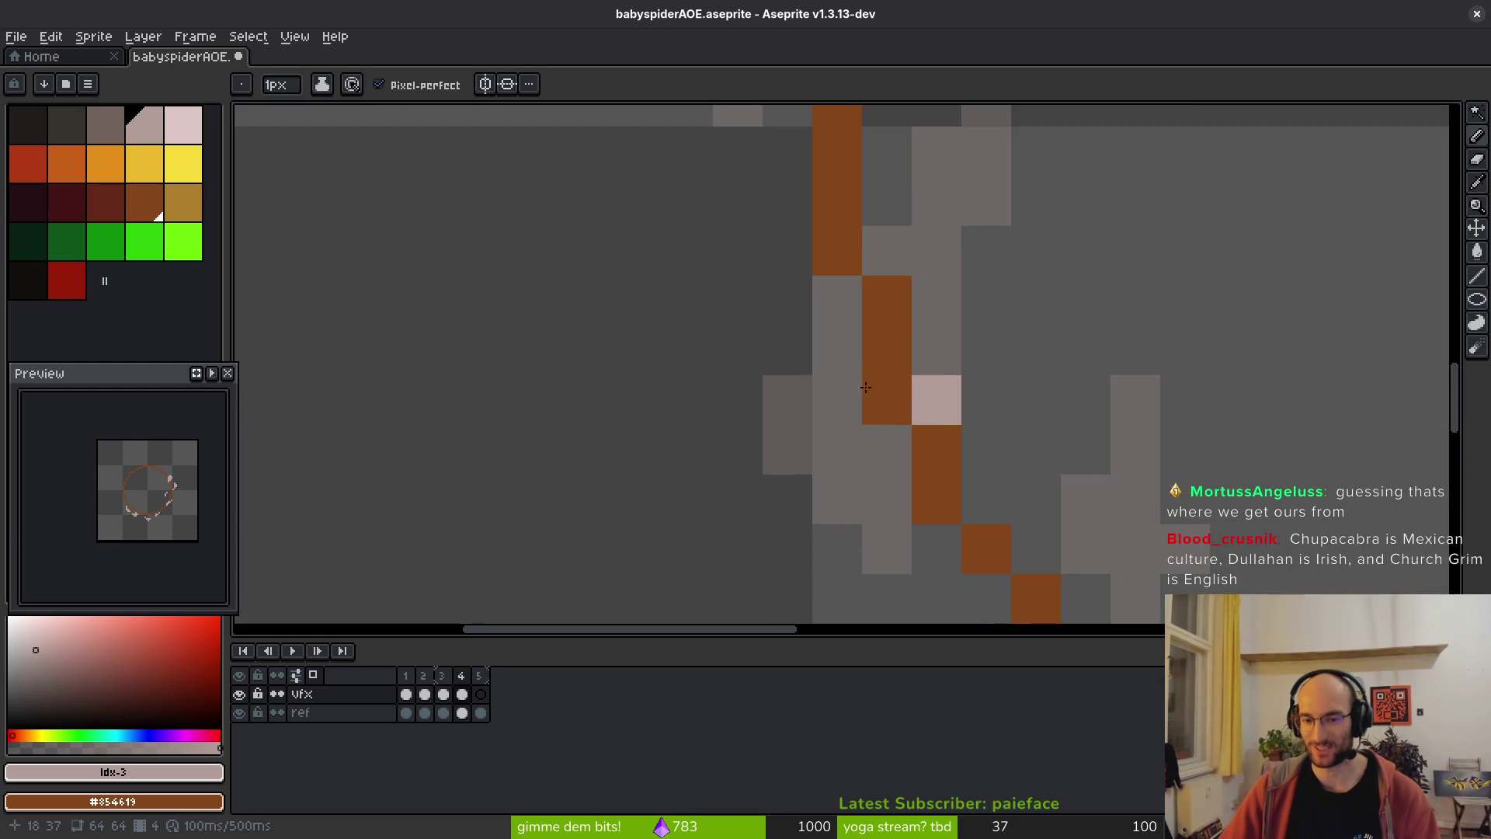
pyautogui.moveTo(824, 513)
pyautogui.mouseDown()
pyautogui.moveTo(769, 293)
pyautogui.moveTo(792, 393)
pyautogui.moveTo(836, 247)
pyautogui.mouseUp()
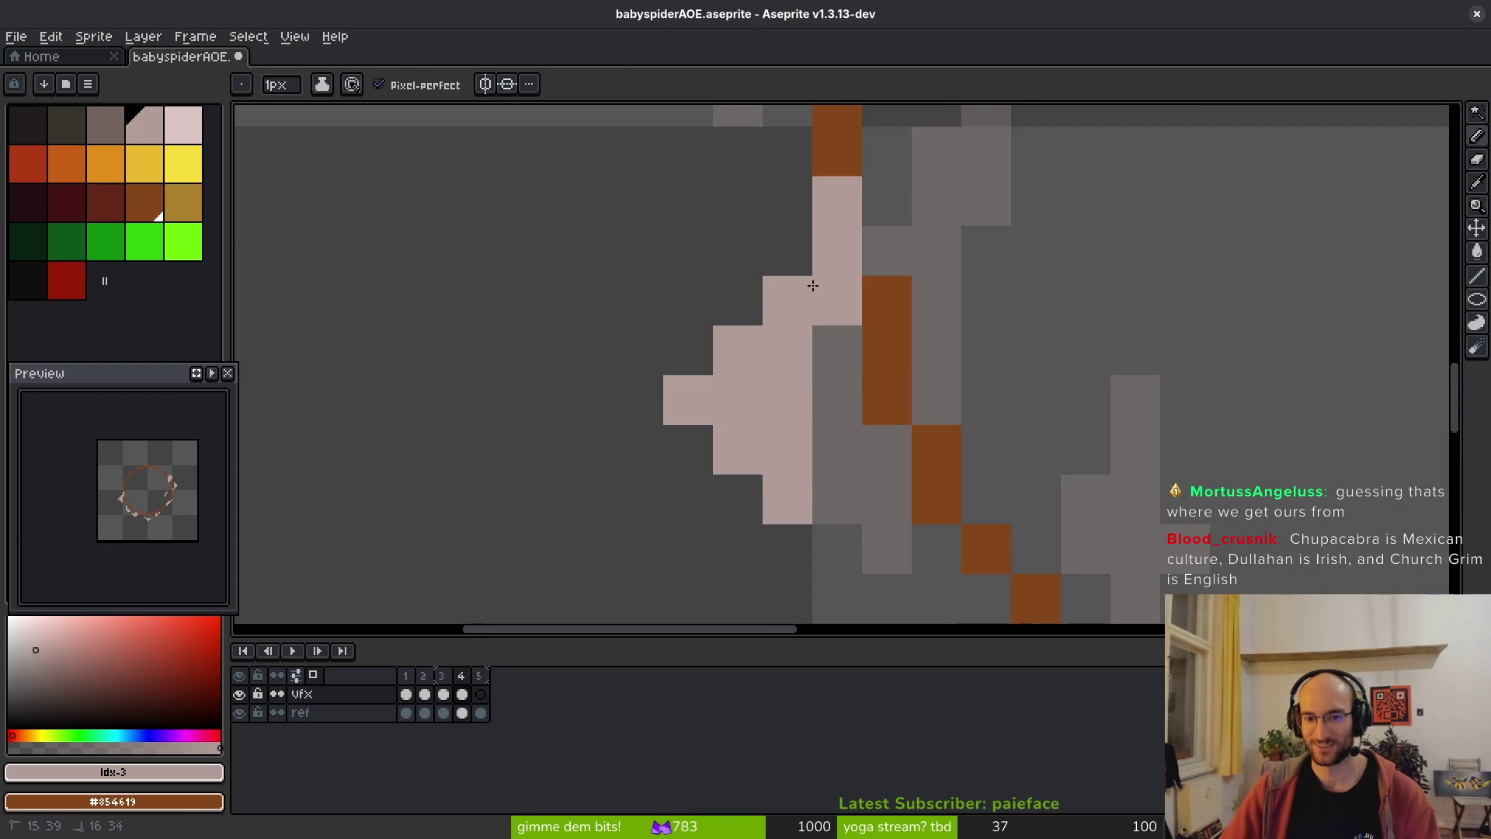
pyautogui.press('e')
pyautogui.scroll(-5, 905, 366)
pyautogui.scroll(4, 905, 366)
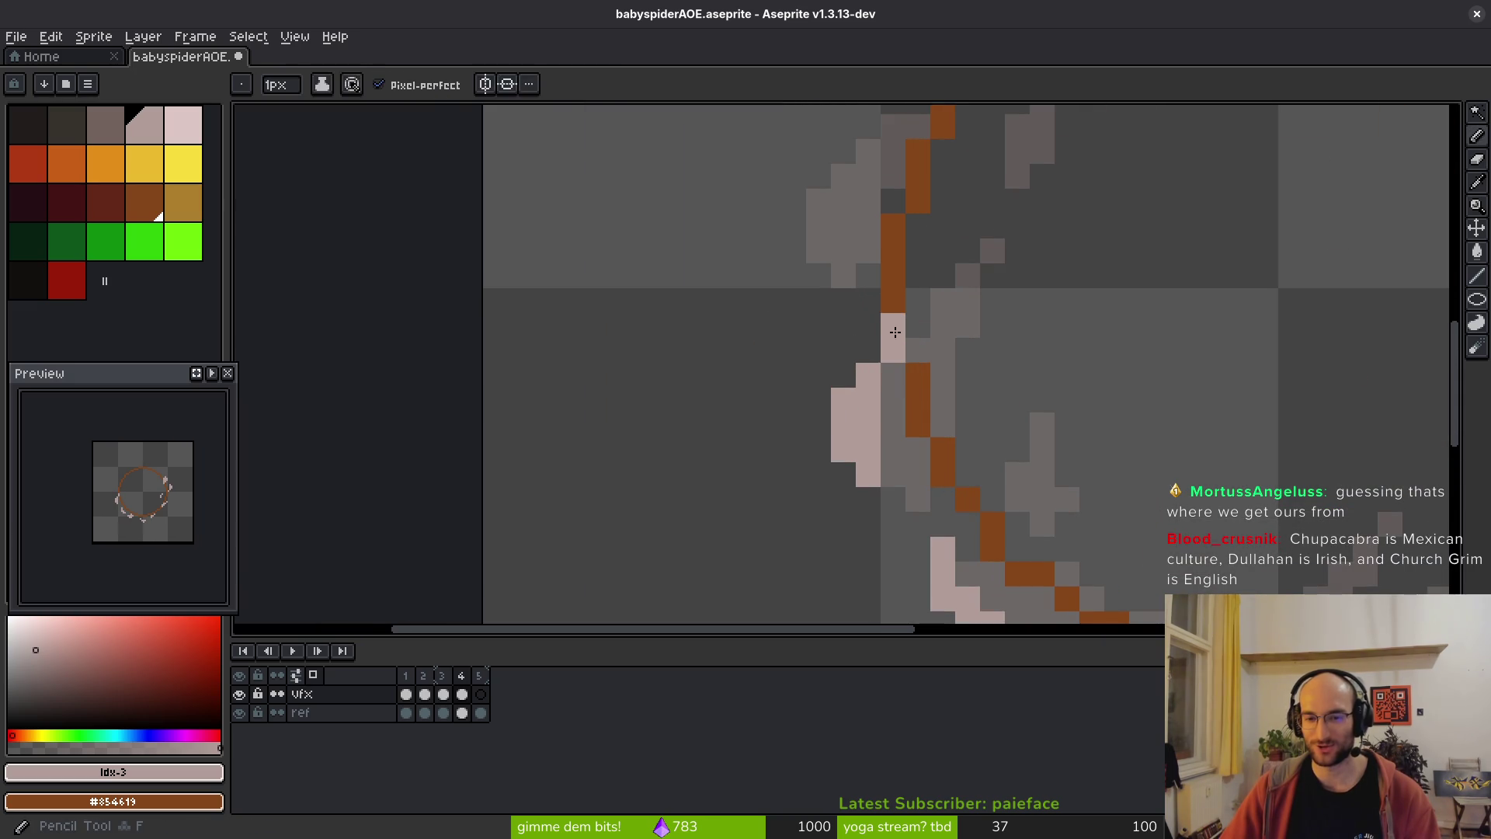
pyautogui.press('b')
pyautogui.scroll(-4, 918, 325)
pyautogui.scroll(5, 971, 388)
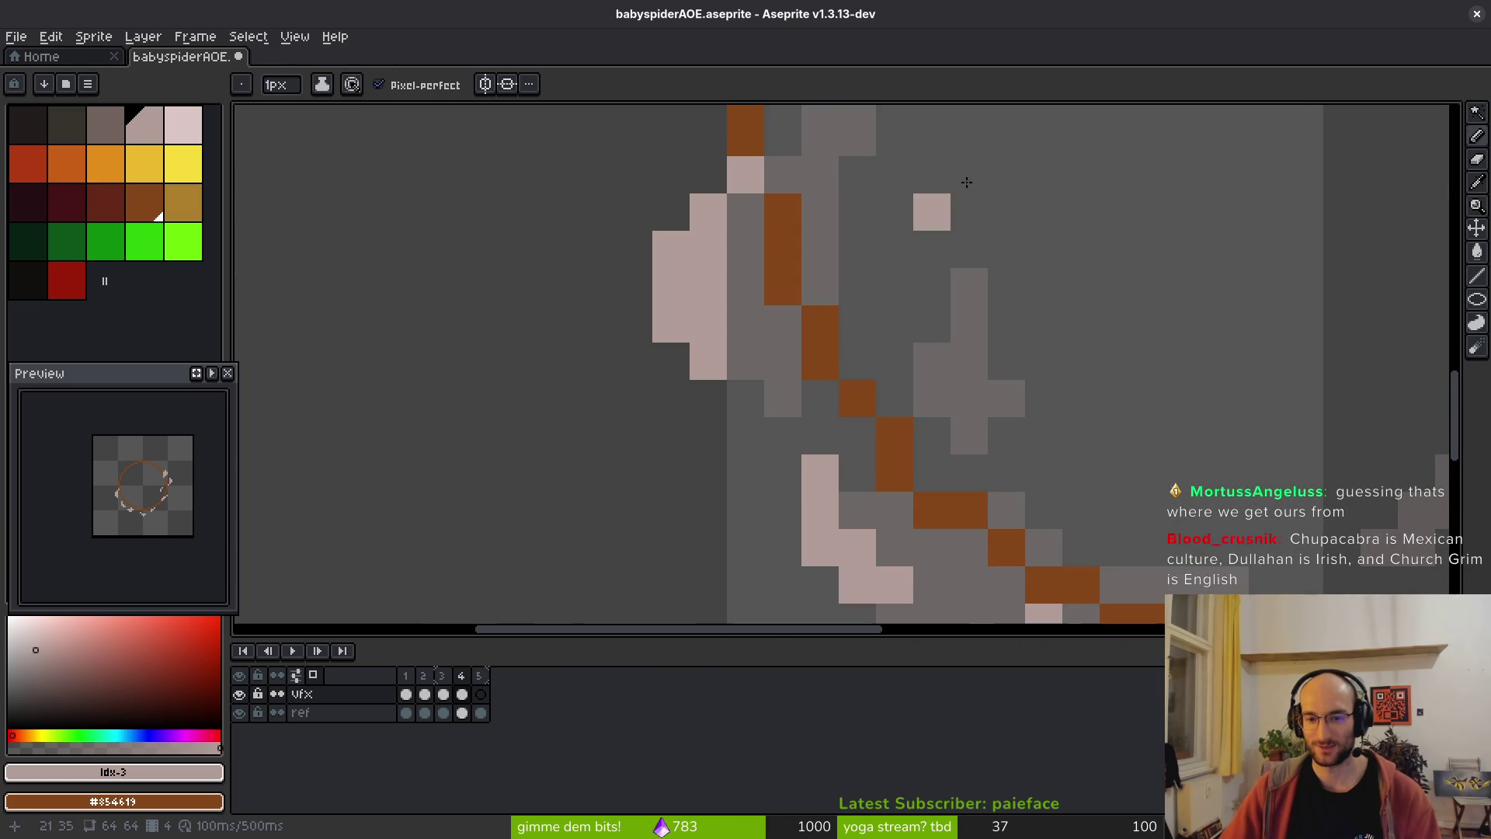
pyautogui.scroll(3, 1017, 342)
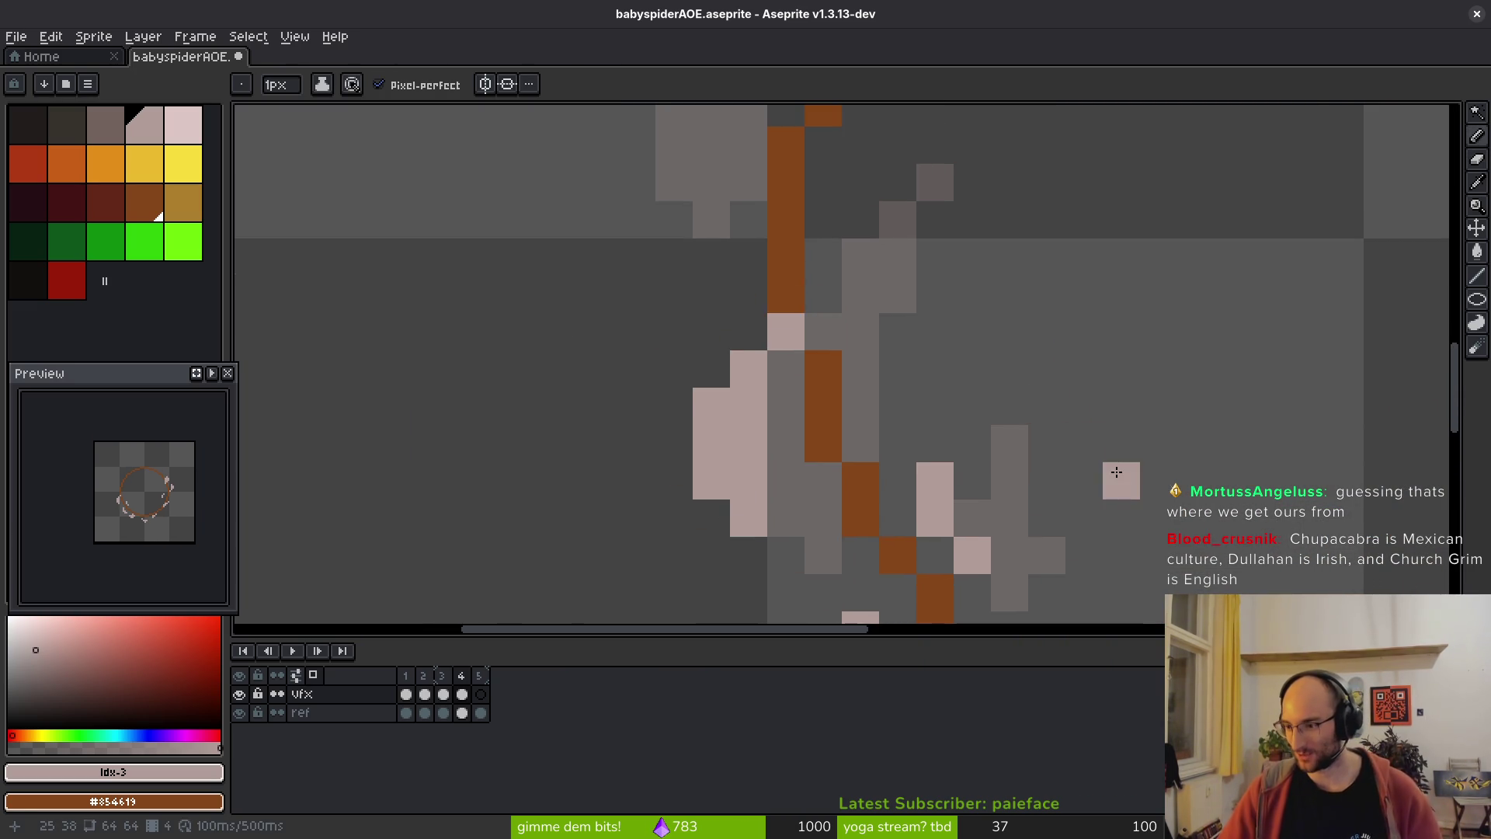
# - Paint pink pixels along the ring's left side, erasing one unwanted pixel
pyautogui.moveTo(858, 408)
pyautogui.mouseDown()
pyautogui.moveTo(893, 354)
pyautogui.moveTo(838, 535)
pyautogui.mouseUp()
pyautogui.moveTo(763, 372)
pyautogui.mouseDown()
pyautogui.moveTo(726, 412)
pyautogui.moveTo(743, 418)
pyautogui.mouseUp()
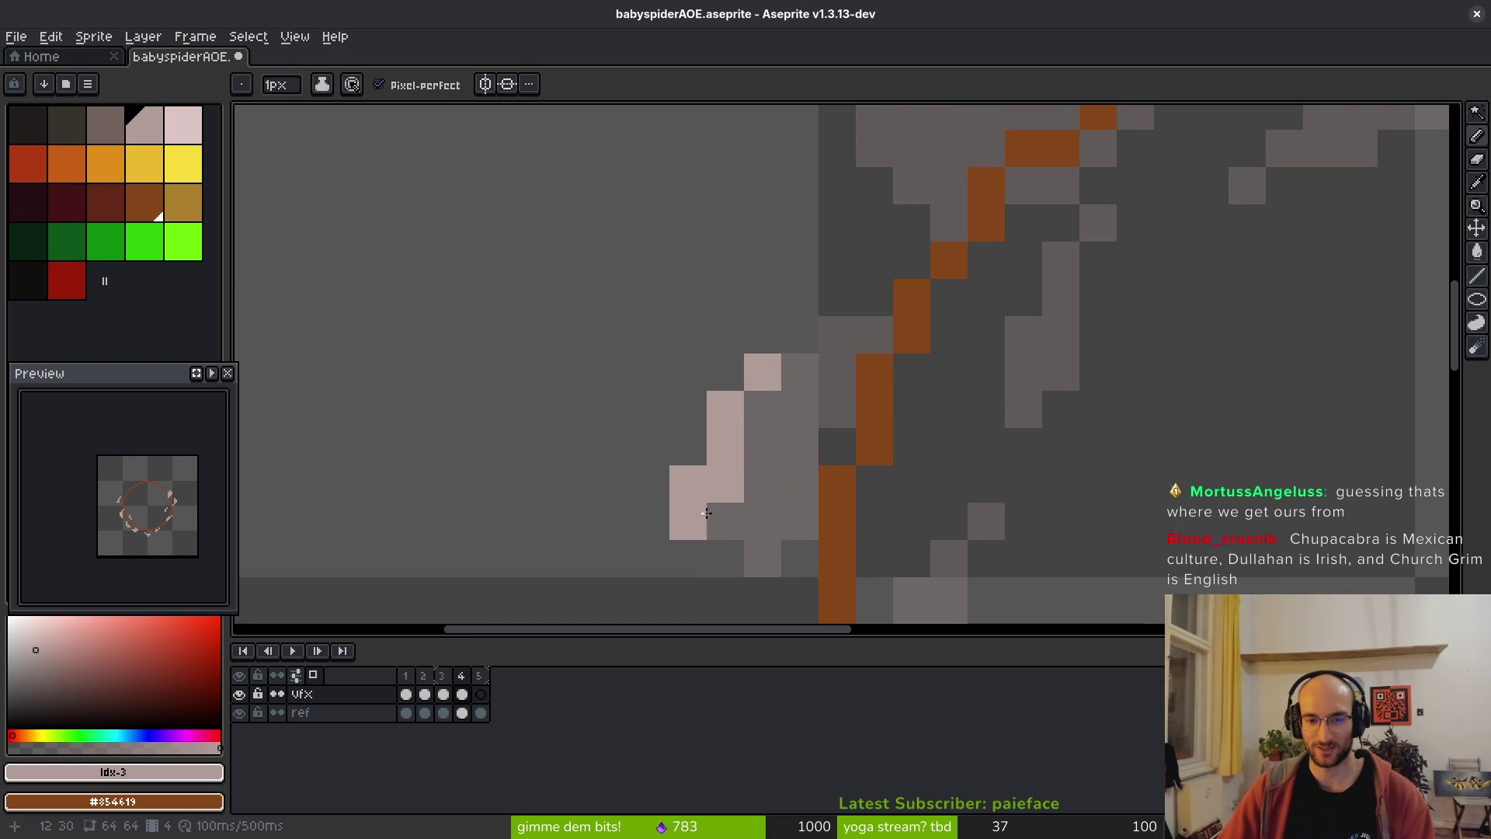
pyautogui.click(688, 446)
pyautogui.press('e')
pyautogui.click(725, 520)
pyautogui.moveTo(763, 521)
pyautogui.mouseDown()
pyautogui.moveTo(870, 334)
pyautogui.moveTo(752, 482)
pyautogui.mouseUp()
pyautogui.press('b')
pyautogui.click(809, 445)
pyautogui.click(737, 333)
pyautogui.moveTo(701, 370)
pyautogui.mouseDown()
pyautogui.moveTo(687, 413)
pyautogui.moveTo(626, 459)
pyautogui.mouseUp()
pyautogui.click(662, 407)
# - Add pink pixels at the ring's top and trim the upper pink bar
pyautogui.moveTo(619, 306); pyautogui.dragTo(460, 252)
pyautogui.moveTo(801, 240)
pyautogui.mouseDown()
pyautogui.moveTo(836, 233)
pyautogui.moveTo(760, 228)
pyautogui.moveTo(772, 204)
pyautogui.moveTo(874, 206)
pyautogui.mouseUp()
pyautogui.press('e')
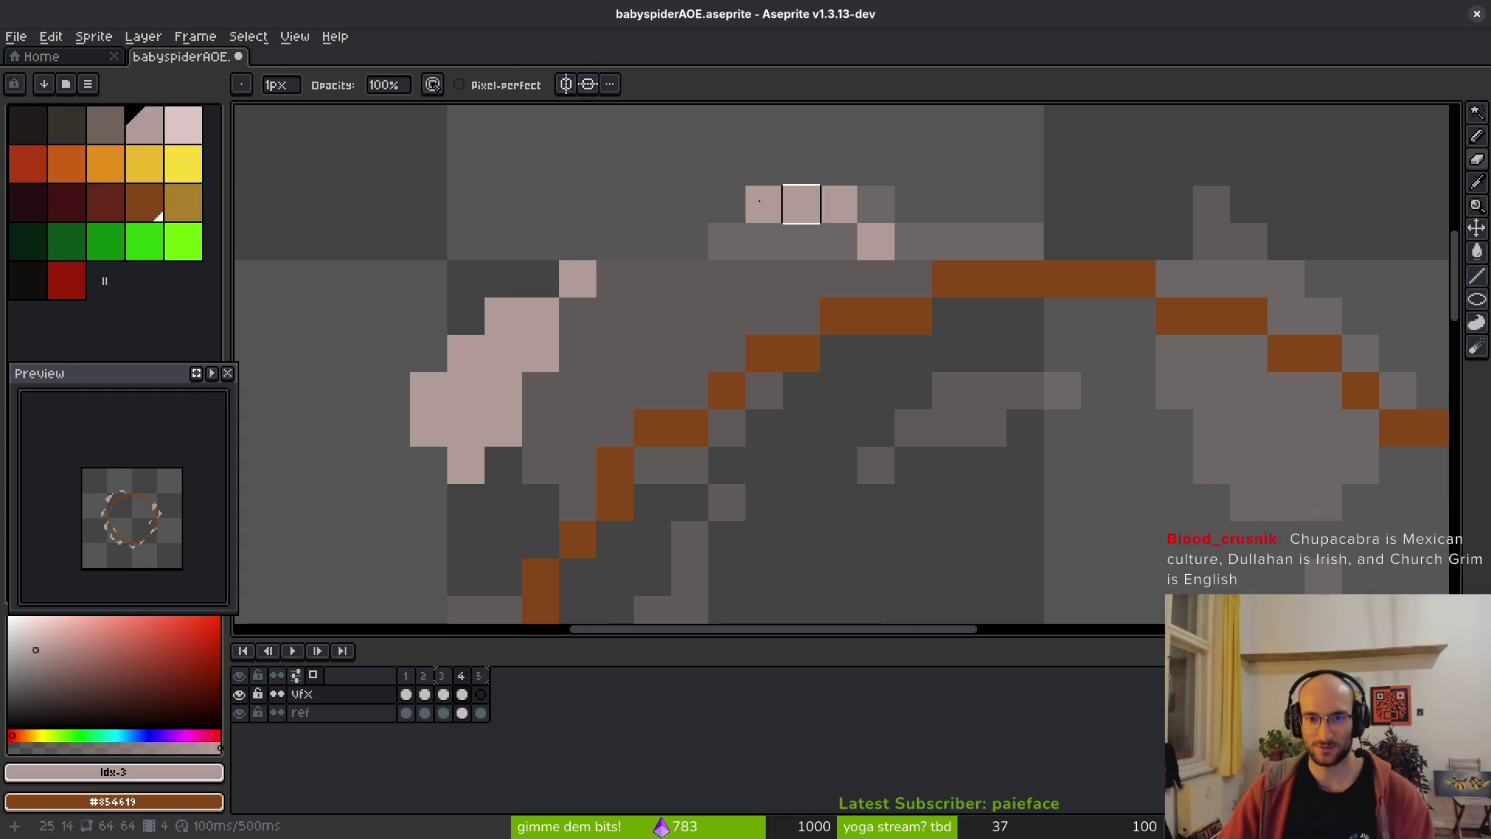
pyautogui.press('b')
pyautogui.click(713, 181)
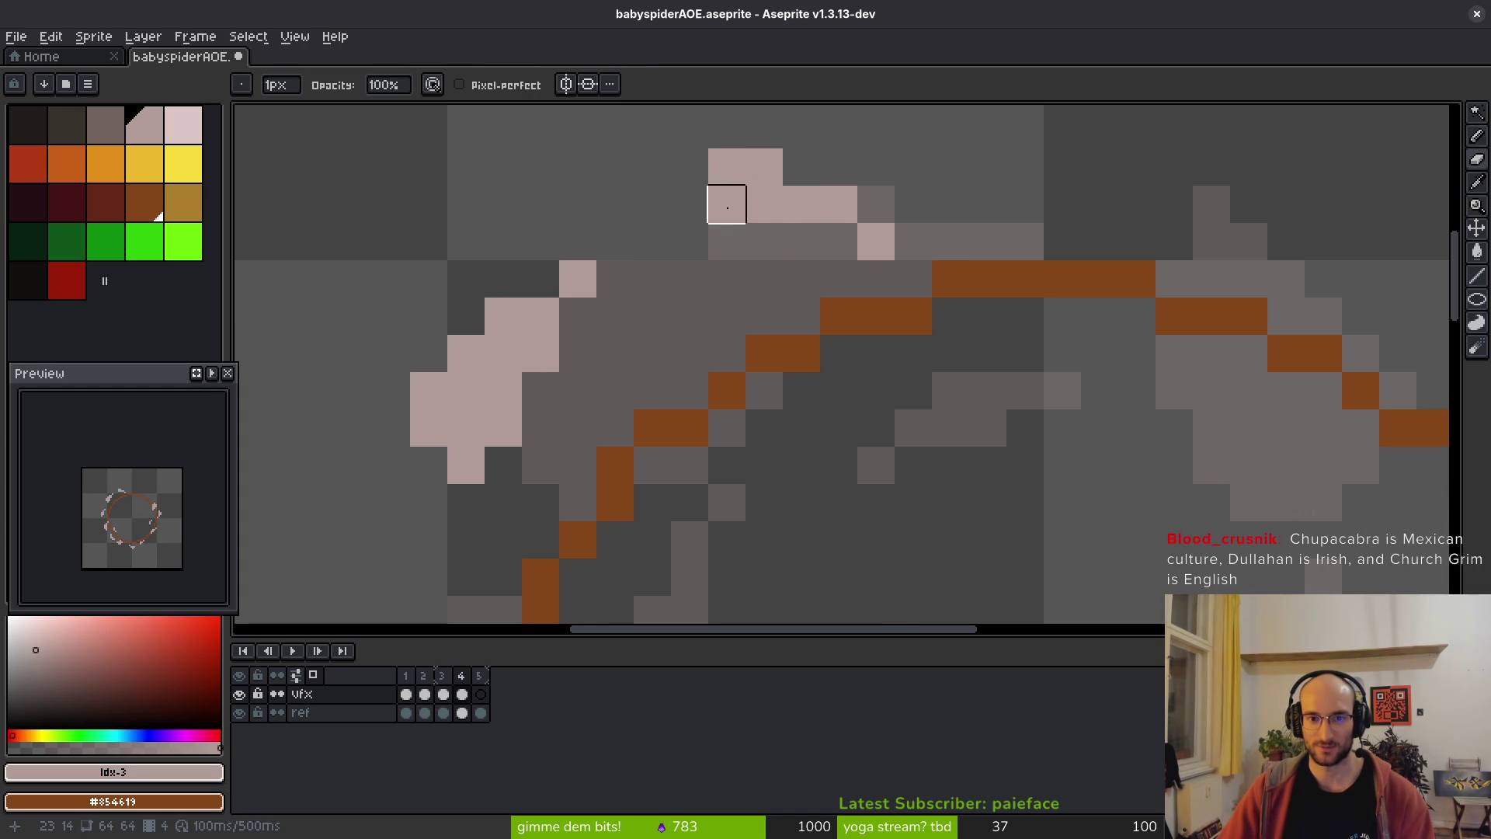
pyautogui.scroll(-5, 945, 310)
pyautogui.scroll(4, 929, 323)
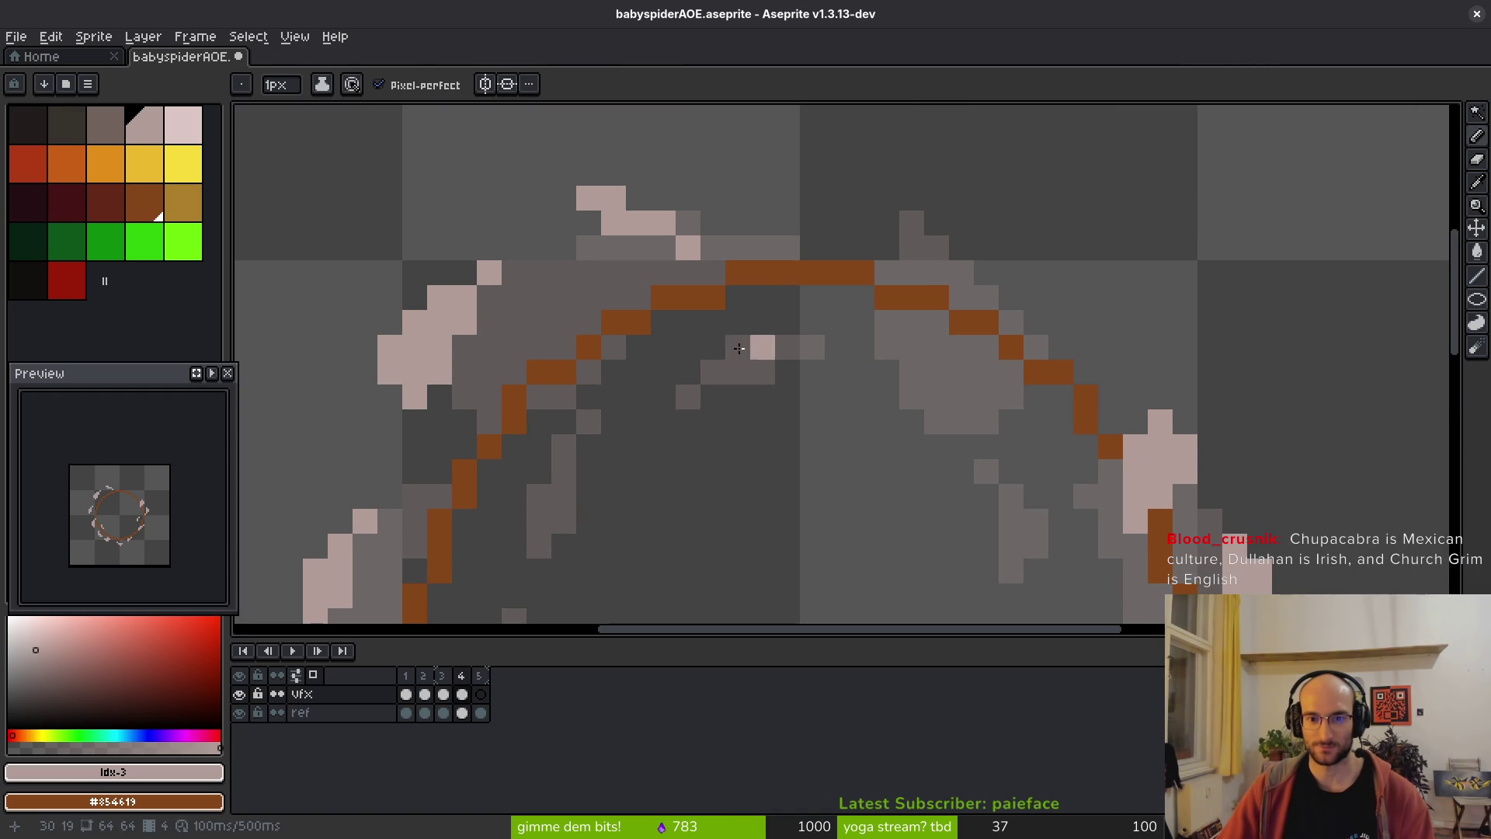
pyautogui.scroll(-2, 623, 446)
pyautogui.hotkey('ctrl', 'z')
pyautogui.click(583, 371)
pyautogui.scroll(-2, 589, 450)
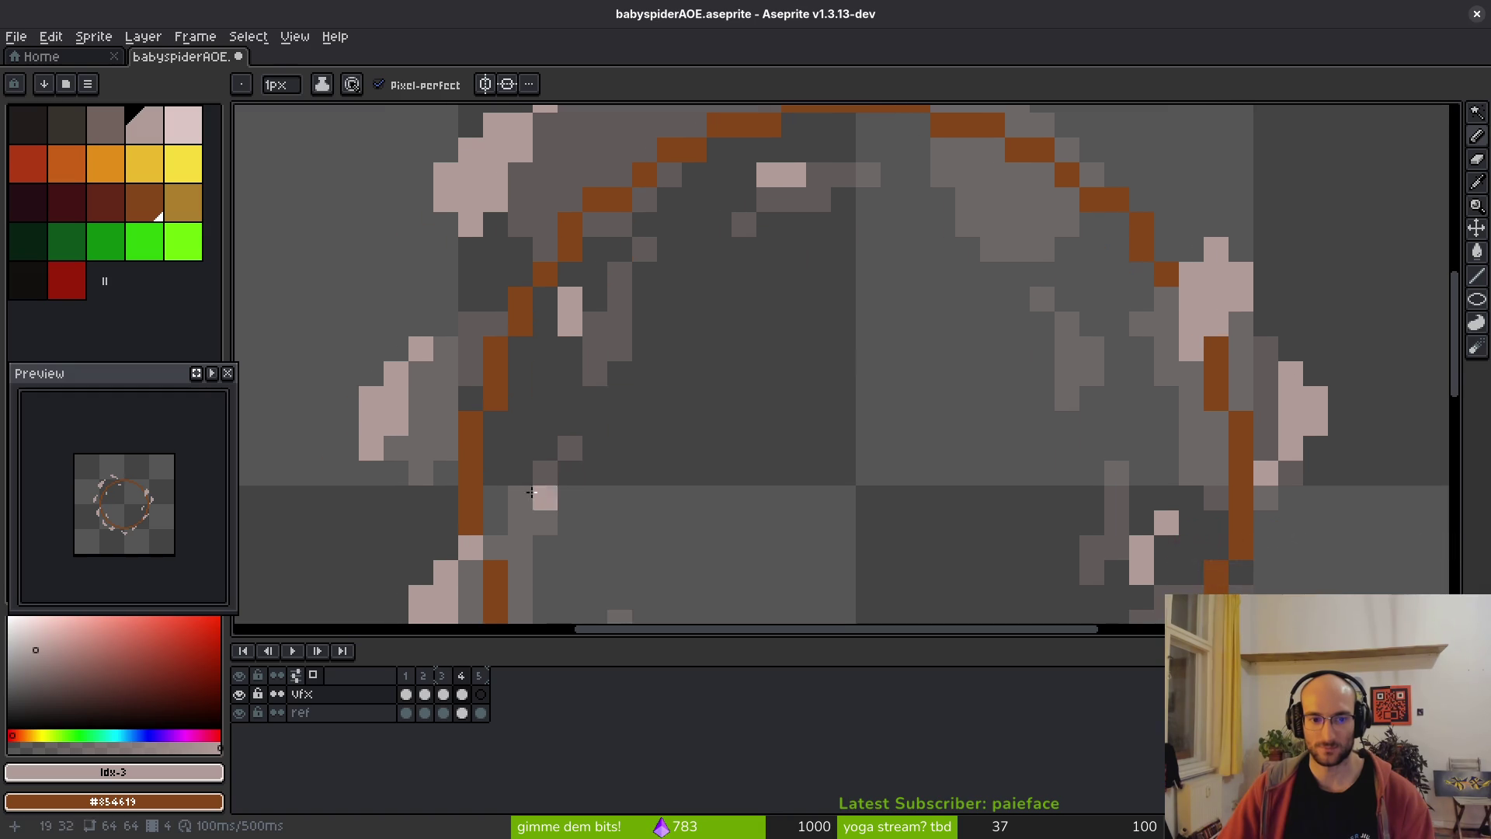
pyautogui.scroll(2, 948, 473)
# - Add pink pixels and a short diagonal pink stroke along the ring's right side
pyautogui.click(1007, 488)
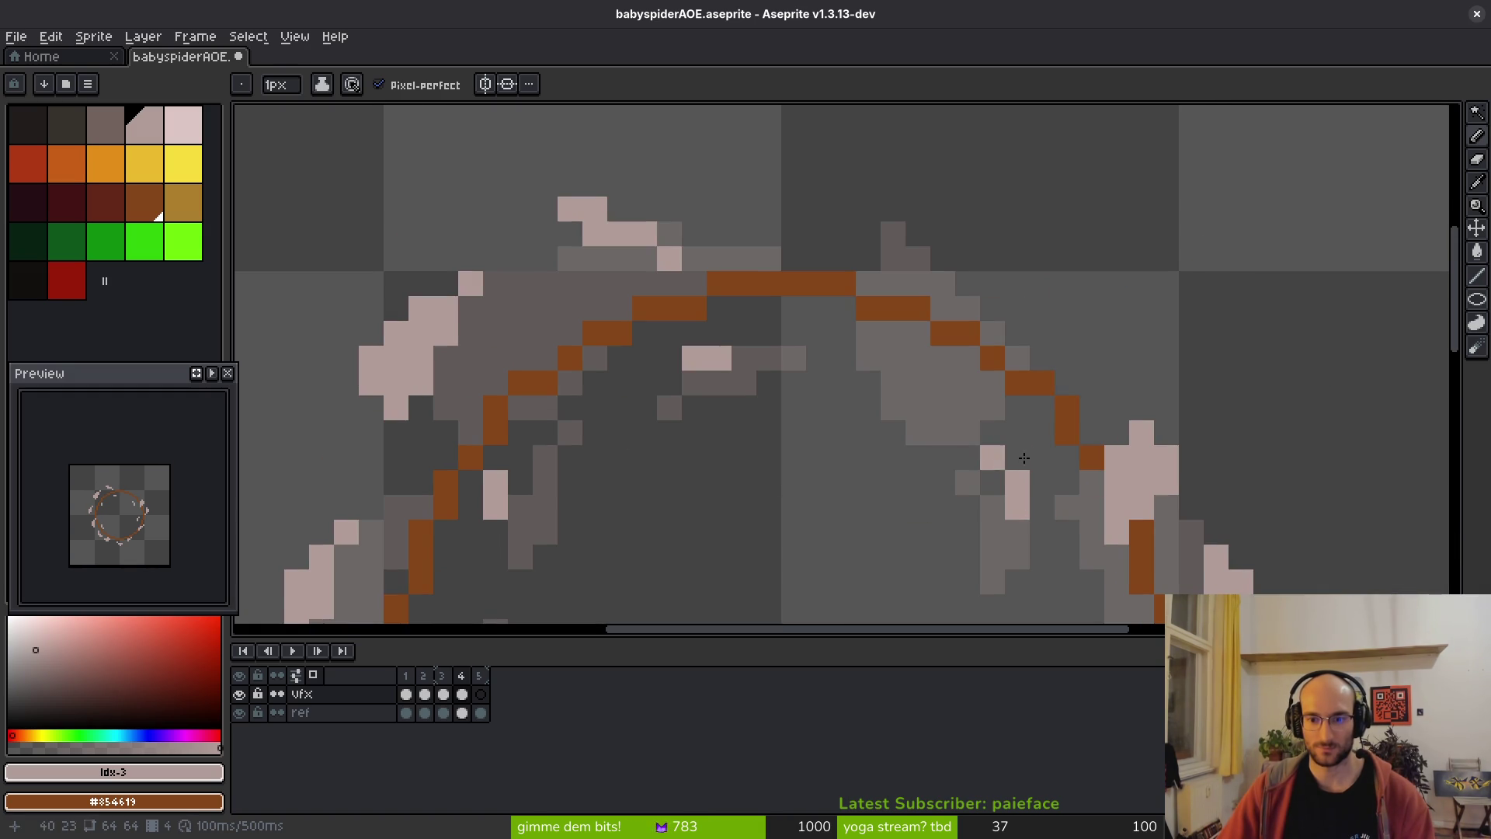
pyautogui.click(995, 458)
pyautogui.scroll(-1, 932, 389)
pyautogui.scroll(1, 861, 328)
pyautogui.click(861, 328)
pyautogui.moveTo(939, 361); pyautogui.dragTo(890, 310)
pyautogui.click(890, 261)
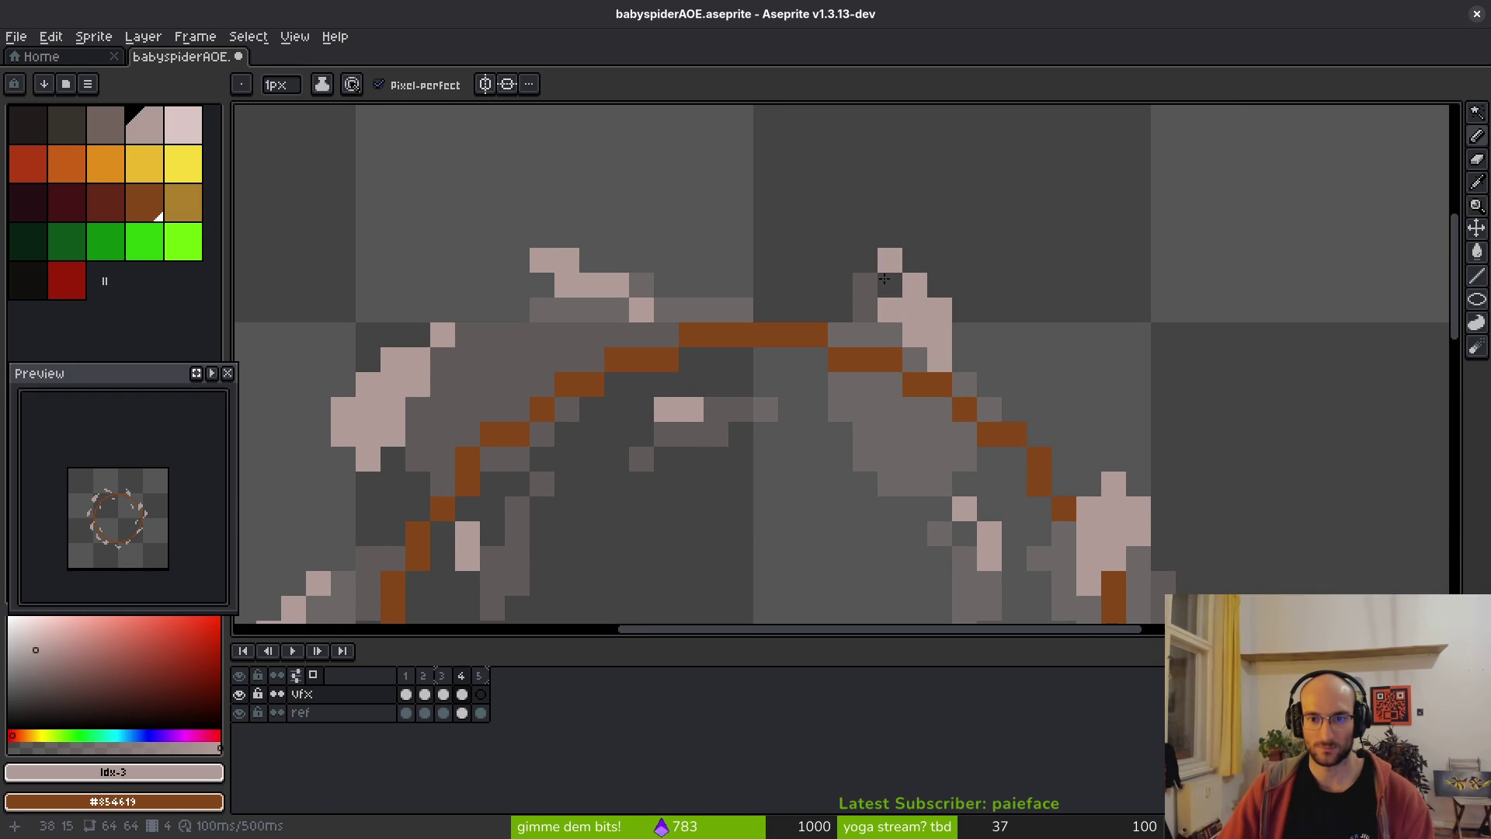
pyautogui.moveTo(963, 435)
pyautogui.mouseDown()
pyautogui.moveTo(940, 459)
pyautogui.moveTo(930, 439)
pyautogui.moveTo(939, 459)
pyautogui.mouseUp()
# - Clean up stray pink pixels on the ring's right edge, restoring the brown and pink ones
pyautogui.press('e')
pyautogui.scroll(-1, 1008, 456)
pyautogui.scroll(1, 979, 455)
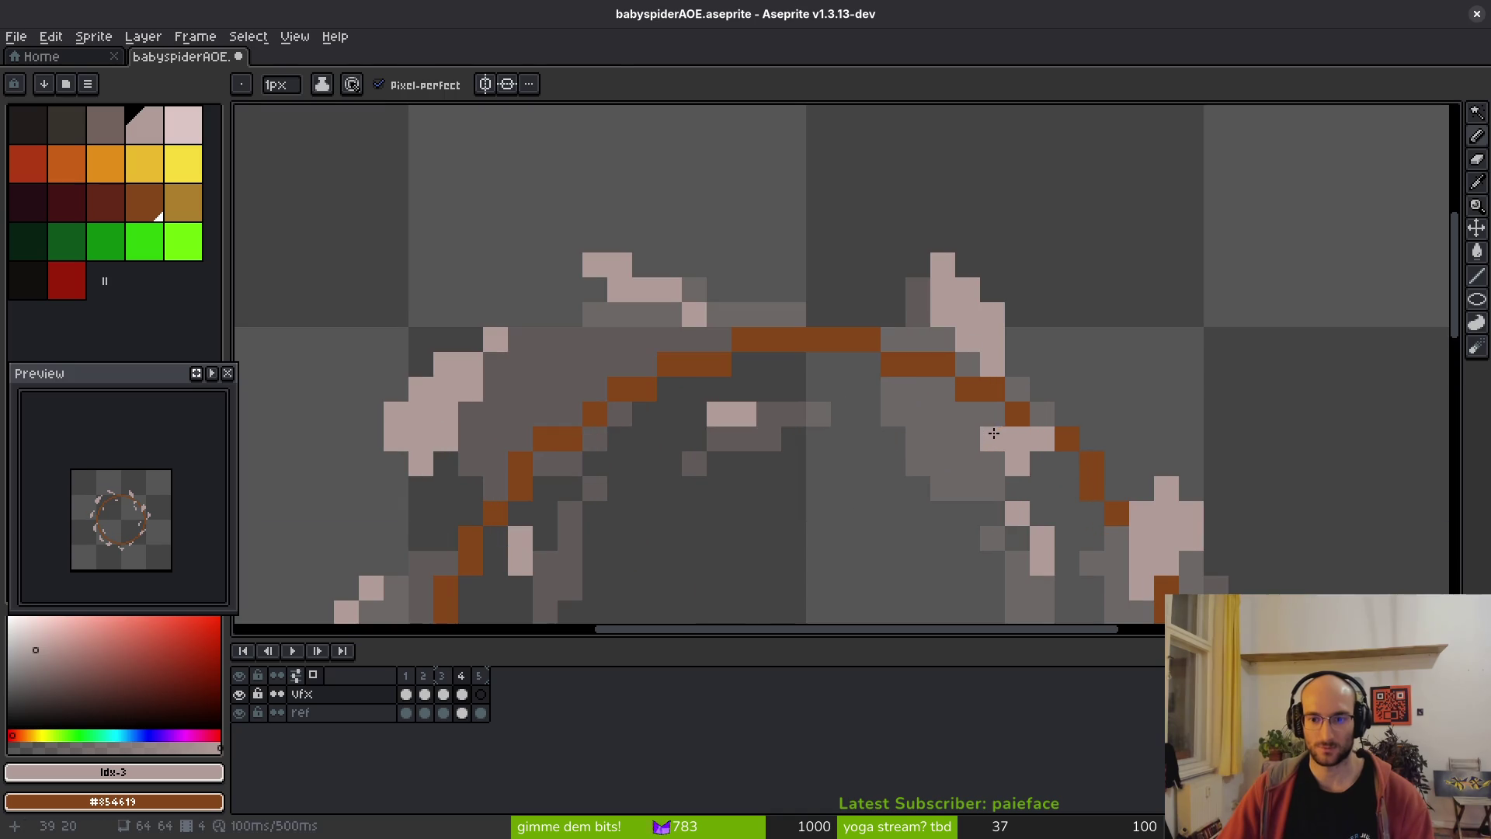
pyautogui.click(1017, 439)
pyautogui.press('b')
pyautogui.click(1067, 439)
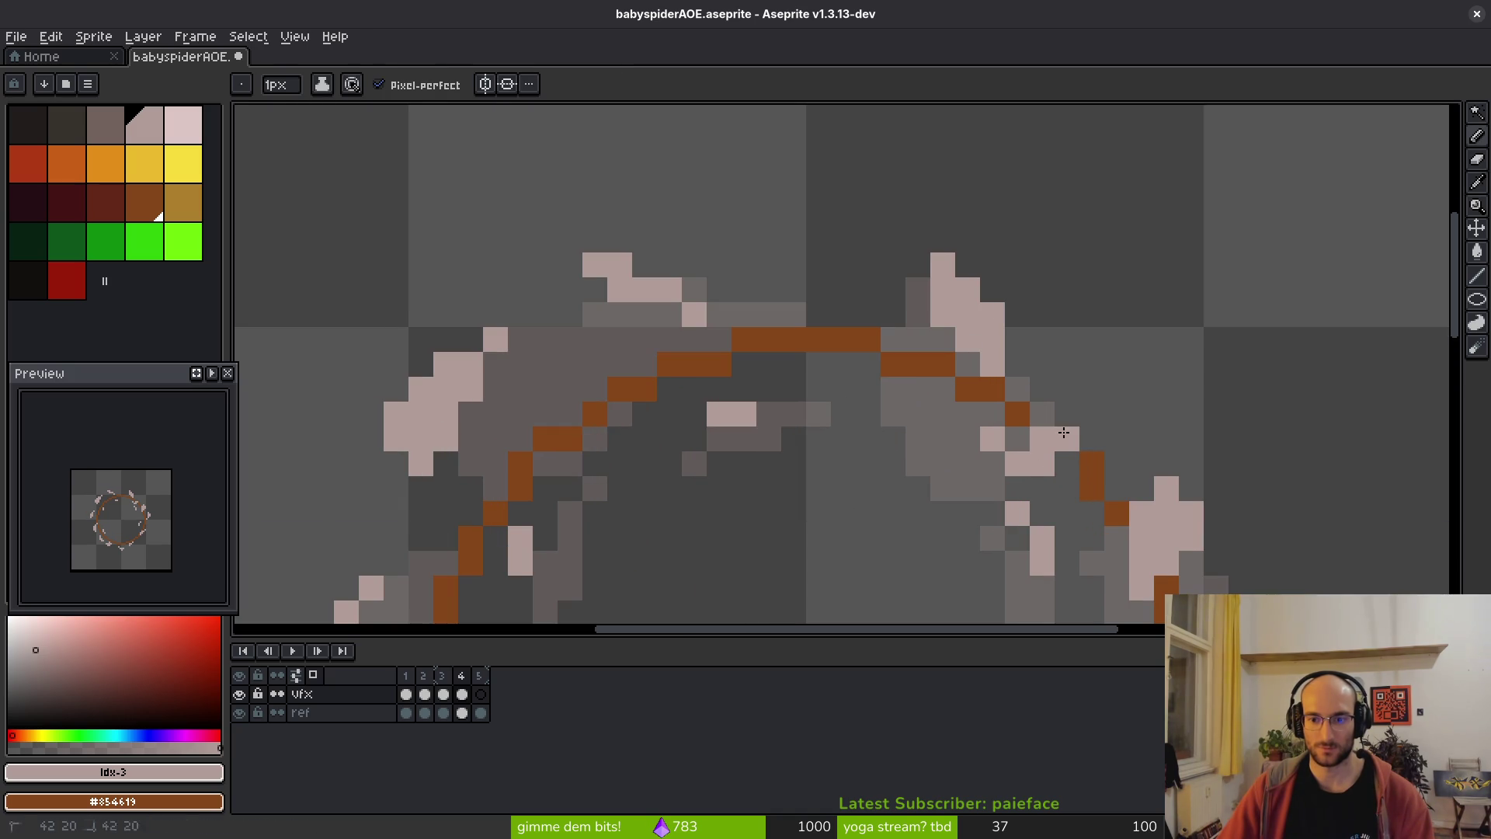
pyautogui.press('e')
pyautogui.rightClick(1041, 439)
pyautogui.click(1016, 463)
pyautogui.press('b')
pyautogui.click(1009, 460)
pyautogui.press('e')
pyautogui.press('b')
pyautogui.scroll(-3, 905, 306)
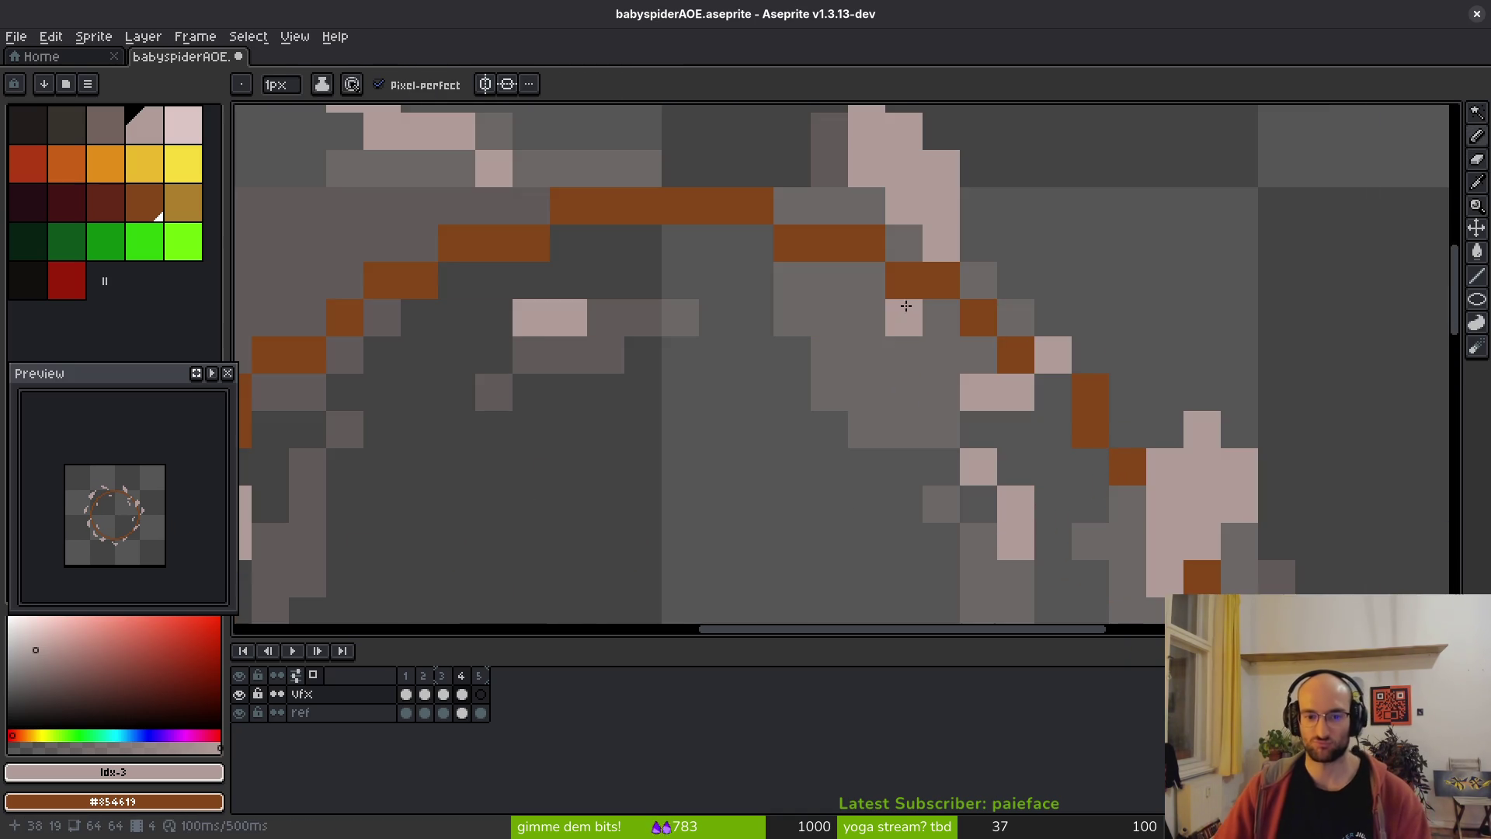
# - Save babyspiderAOE.aseprite and play the burst animation
pyautogui.hotkey('ctrl', 's')
pyautogui.press('Left')
pyautogui.press('Left')
pyautogui.press('Return')
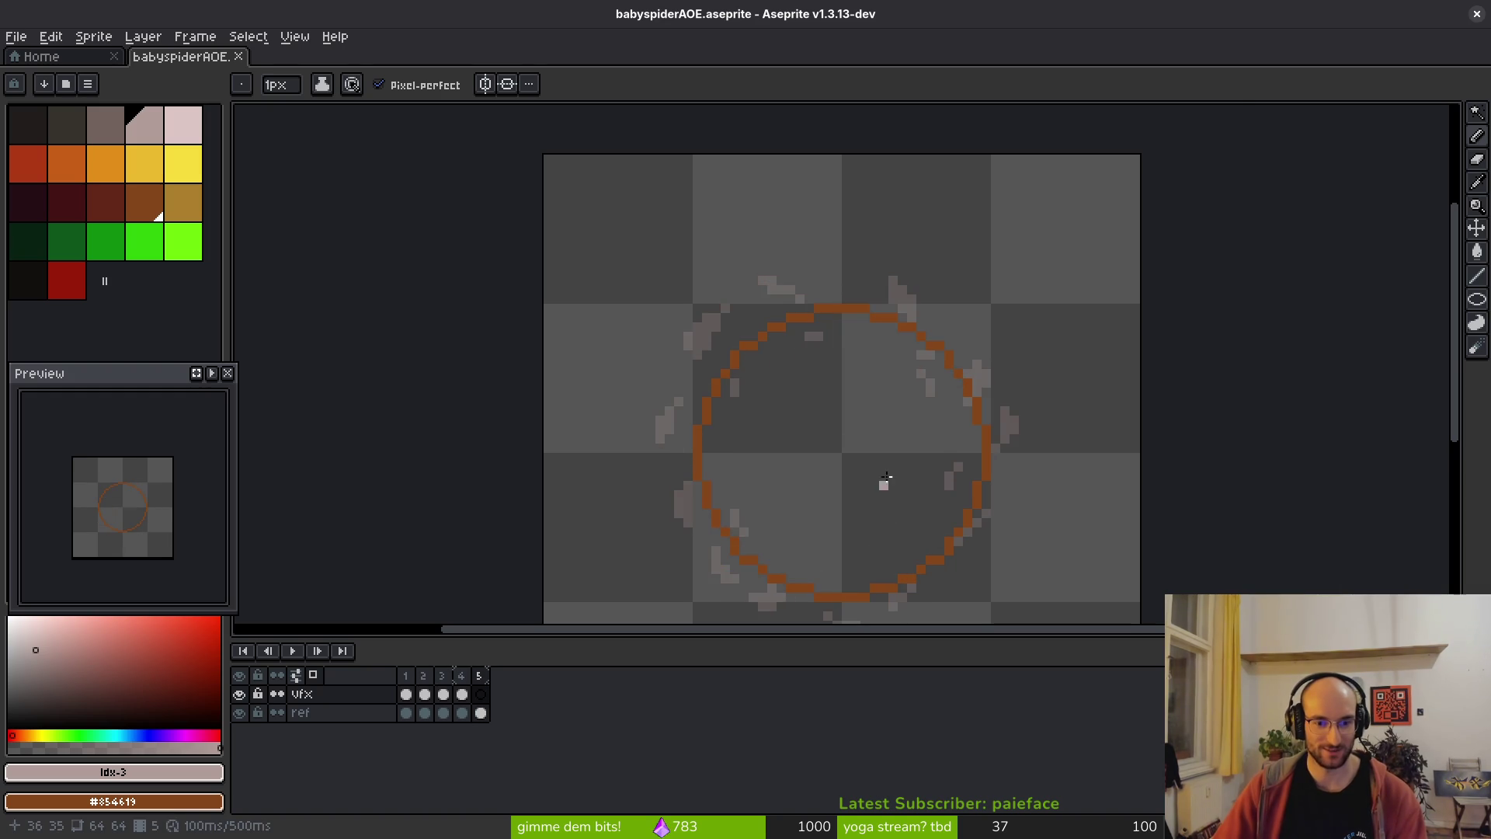
# - Dot two small pink plus-shaped clusters left of the brown arc and beside the grey flecks
pyautogui.scroll(5, 753, 320)
pyautogui.click(788, 291)
pyautogui.click(825, 254)
pyautogui.click(825, 329)
pyautogui.click(825, 291)
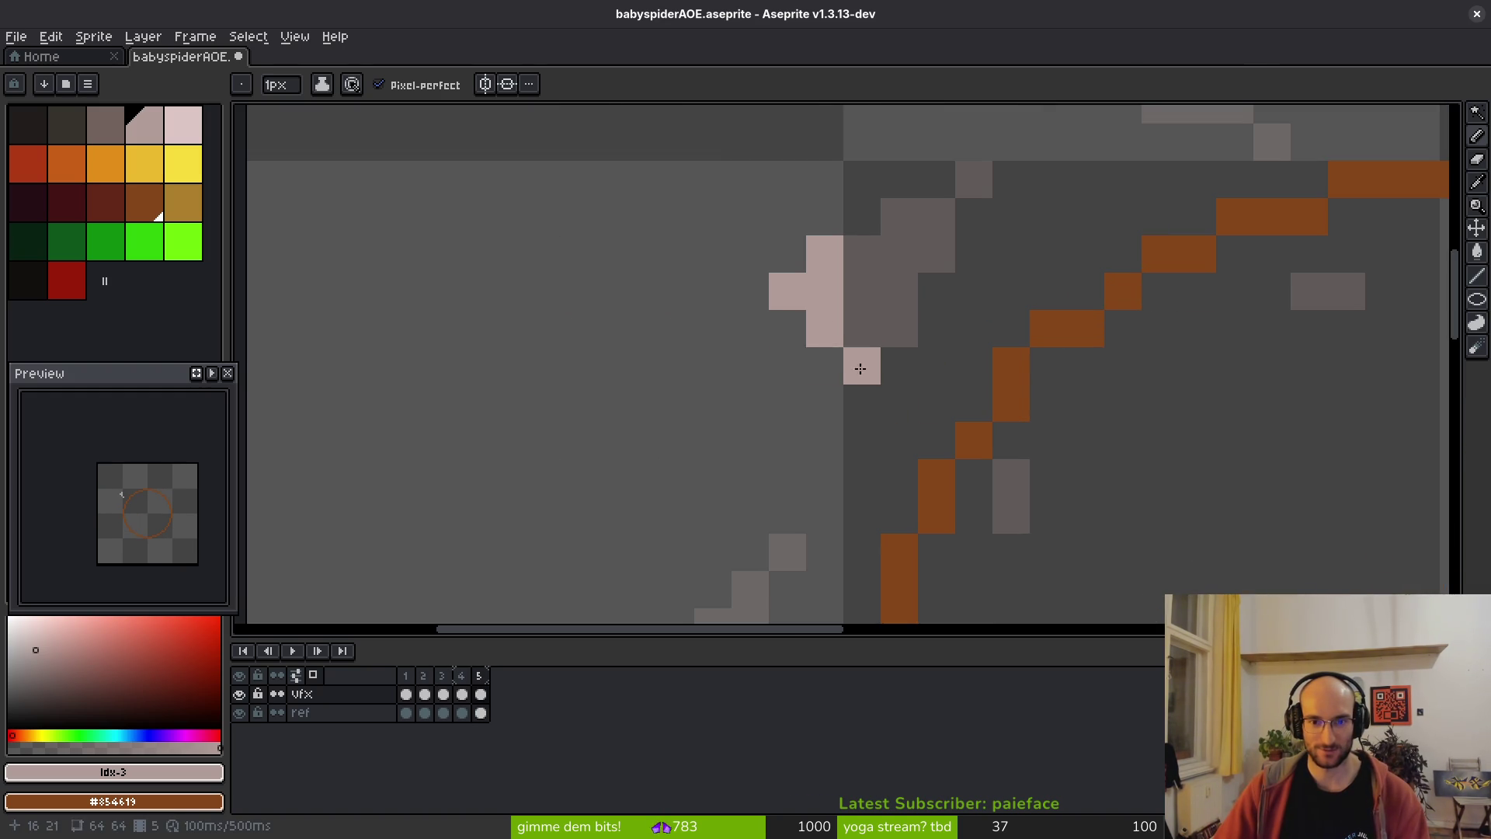
pyautogui.moveTo(825, 515); pyautogui.dragTo(871, 355)
pyautogui.click(760, 466)
pyautogui.click(722, 466)
pyautogui.click(722, 503)
pyautogui.click(759, 429)
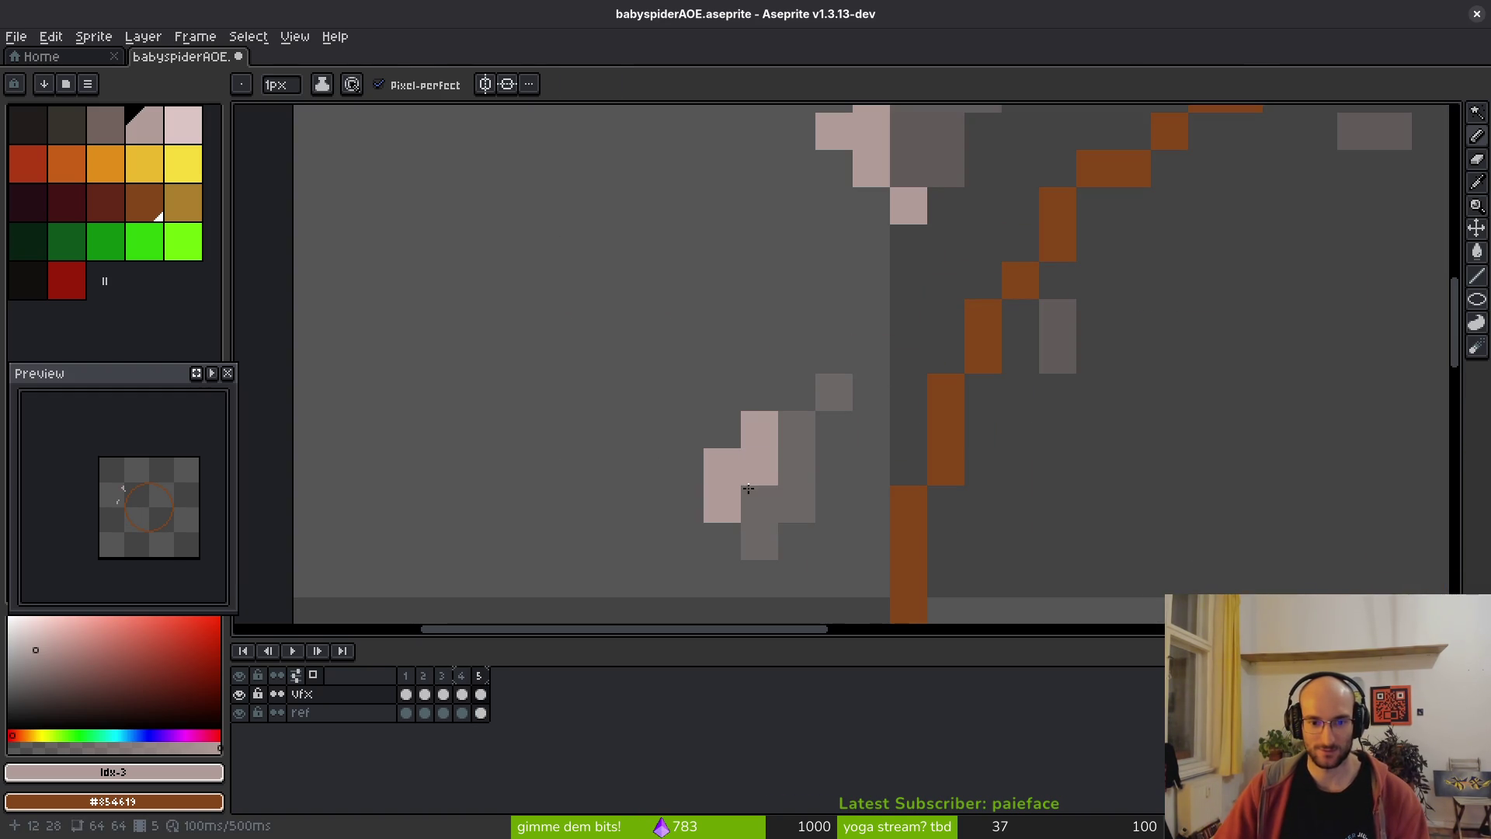
# - Add pink pixels near the ring's edge and its top right
pyautogui.scroll(5, 1032, 476)
pyautogui.hscroll(4, 1031, 476)
pyautogui.click(861, 288)
pyautogui.click(924, 265)
pyautogui.hscroll(6, 924, 266)
pyautogui.scroll(-1, 924, 266)
pyautogui.click(915, 181)
pyautogui.moveTo(989, 256); pyautogui.dragTo(989, 293)
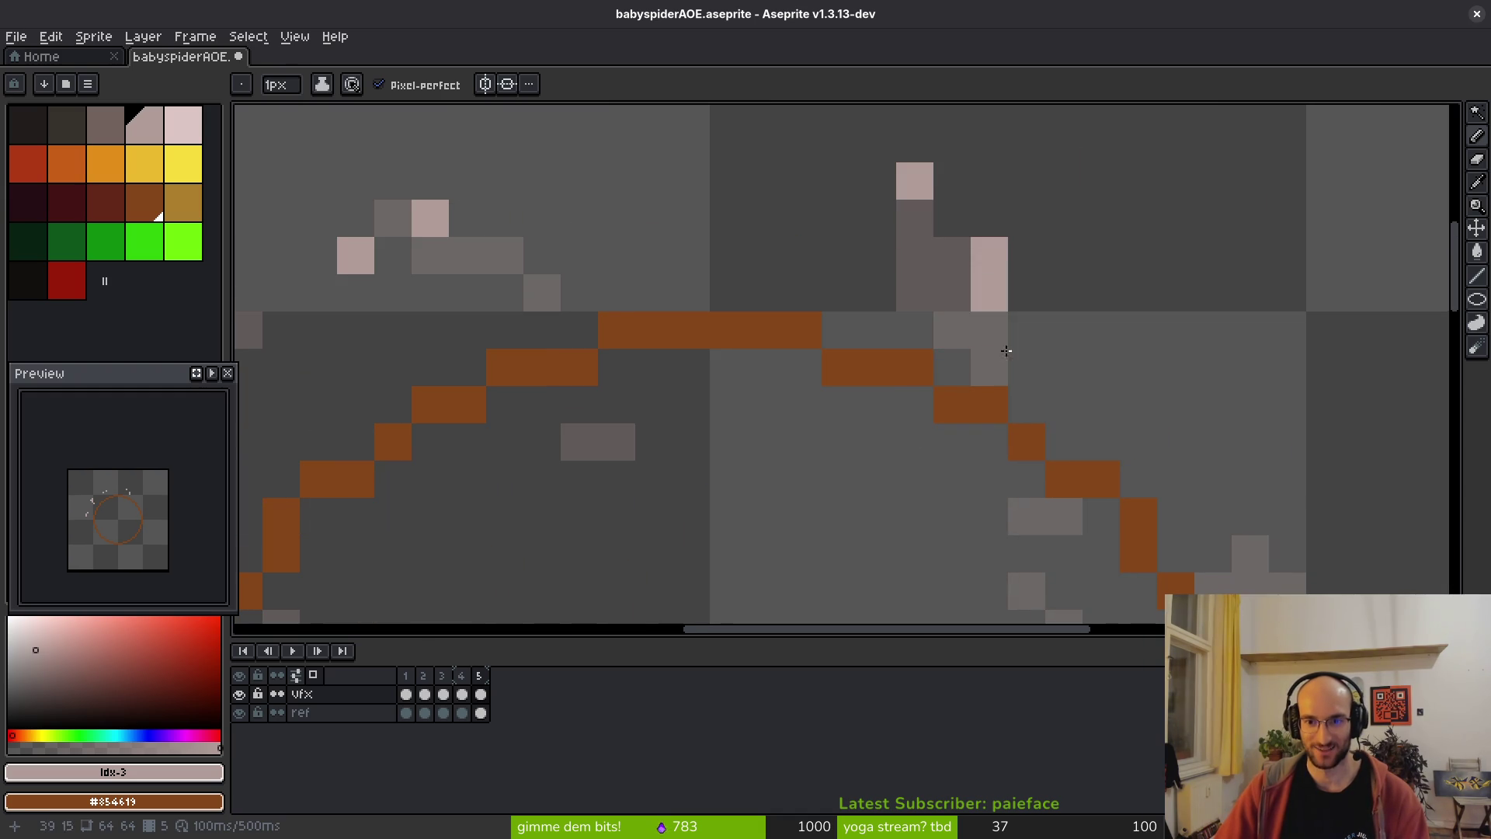
pyautogui.scroll(-4, 1006, 332)
pyautogui.hscroll(3, 1002, 318)
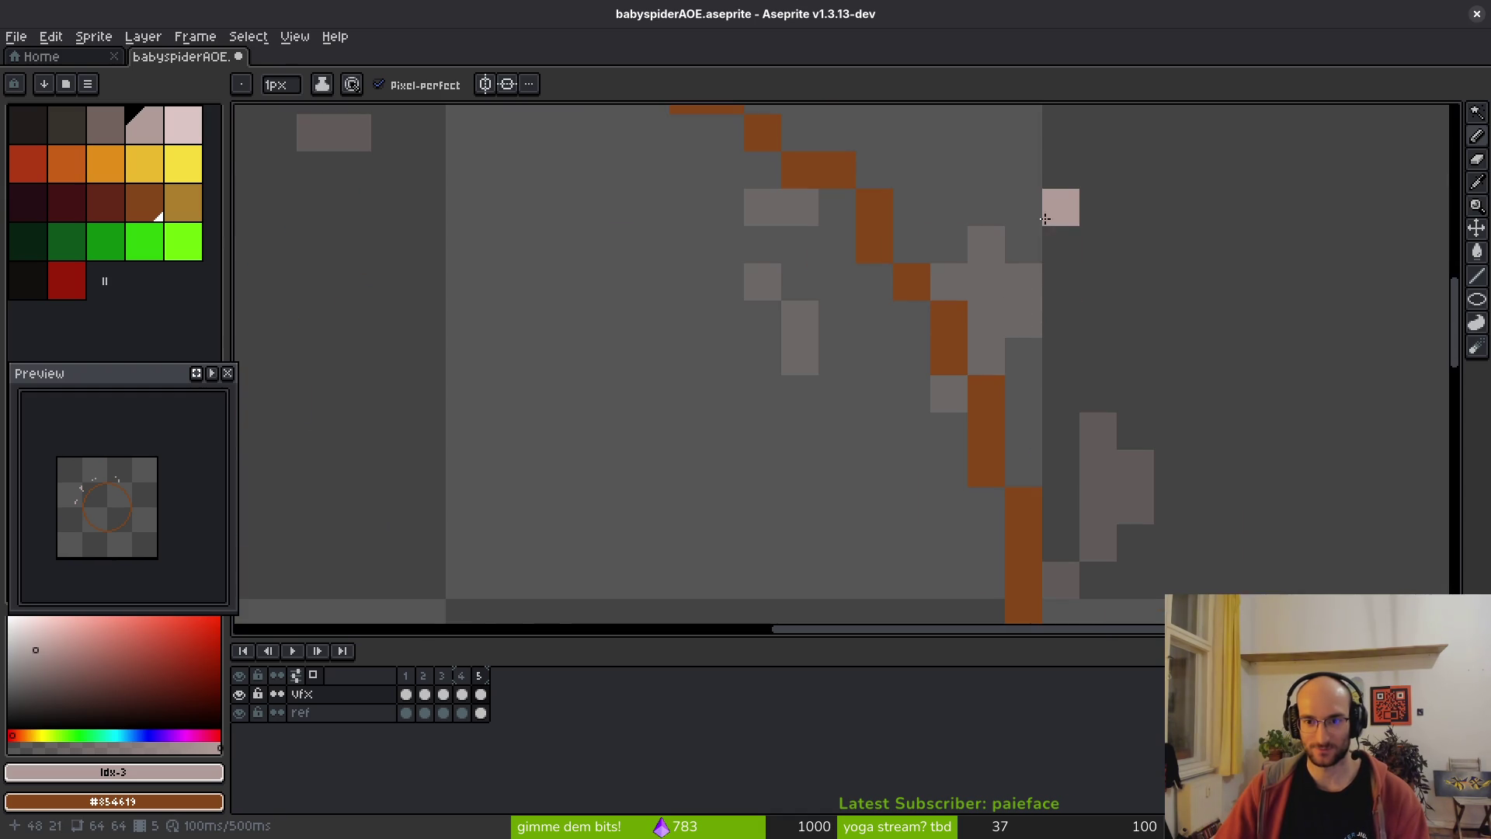
pyautogui.scroll(-4, 1088, 365)
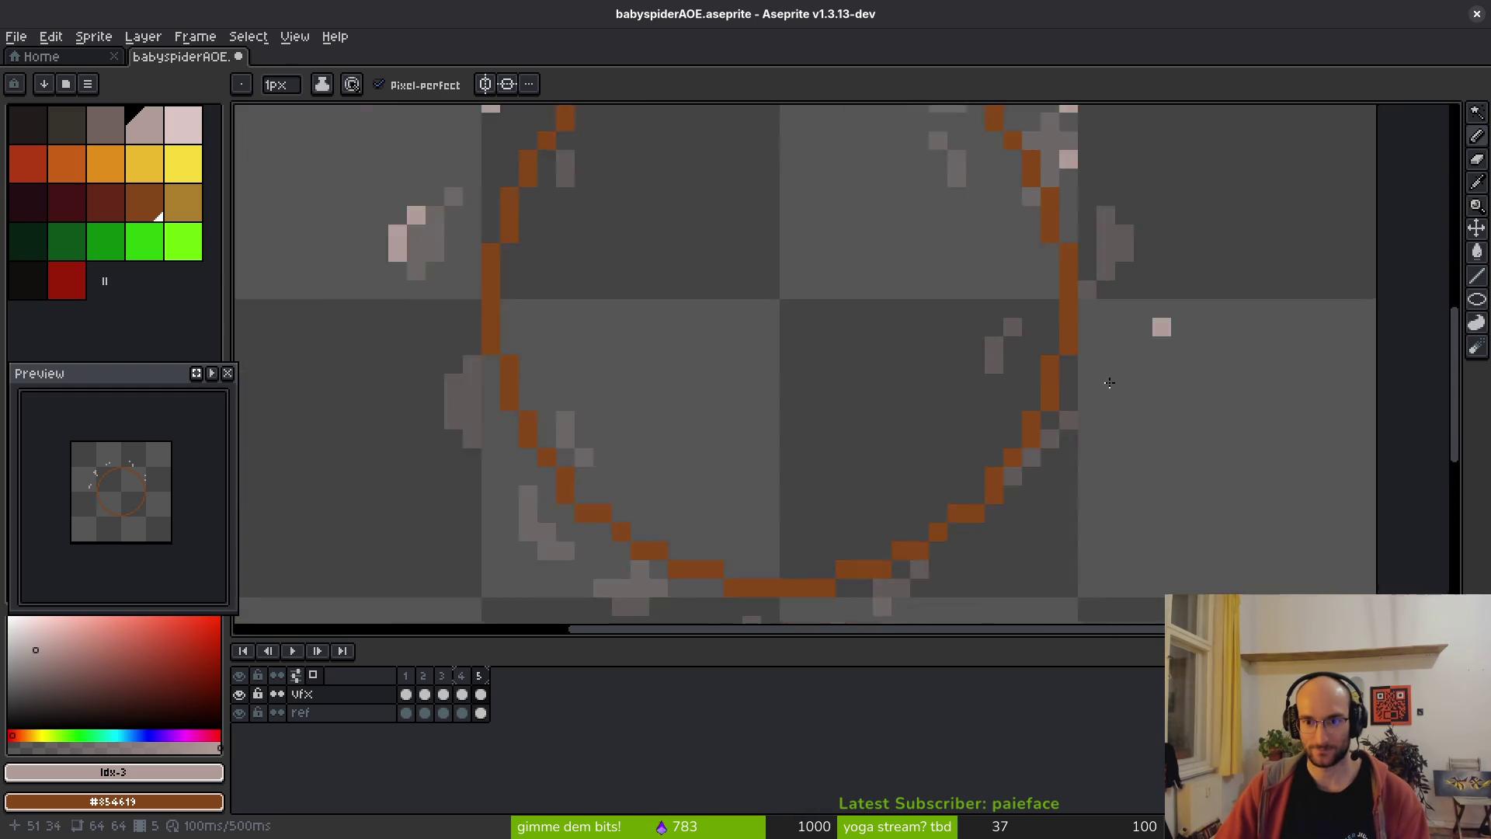
pyautogui.scroll(4, 1022, 316)
pyautogui.scroll(-5, 1161, 494)
pyautogui.scroll(5, 1161, 494)
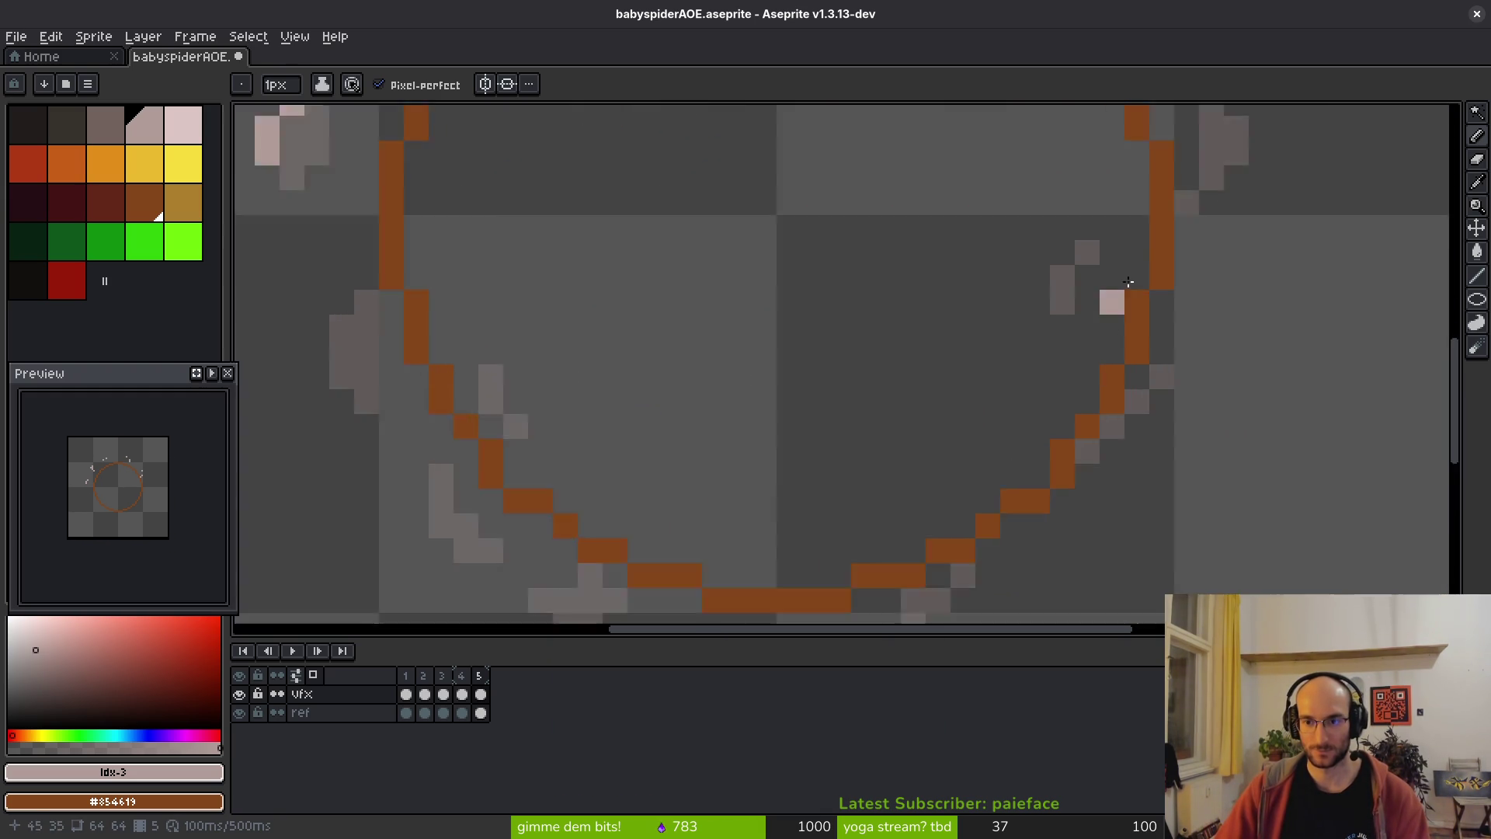
pyautogui.scroll(-4, 1164, 359)
pyautogui.scroll(4, 1072, 389)
# - Compare frame 5 against frame 4 and try brush sizes before returning to the 1px Pencil
pyautogui.press(',')
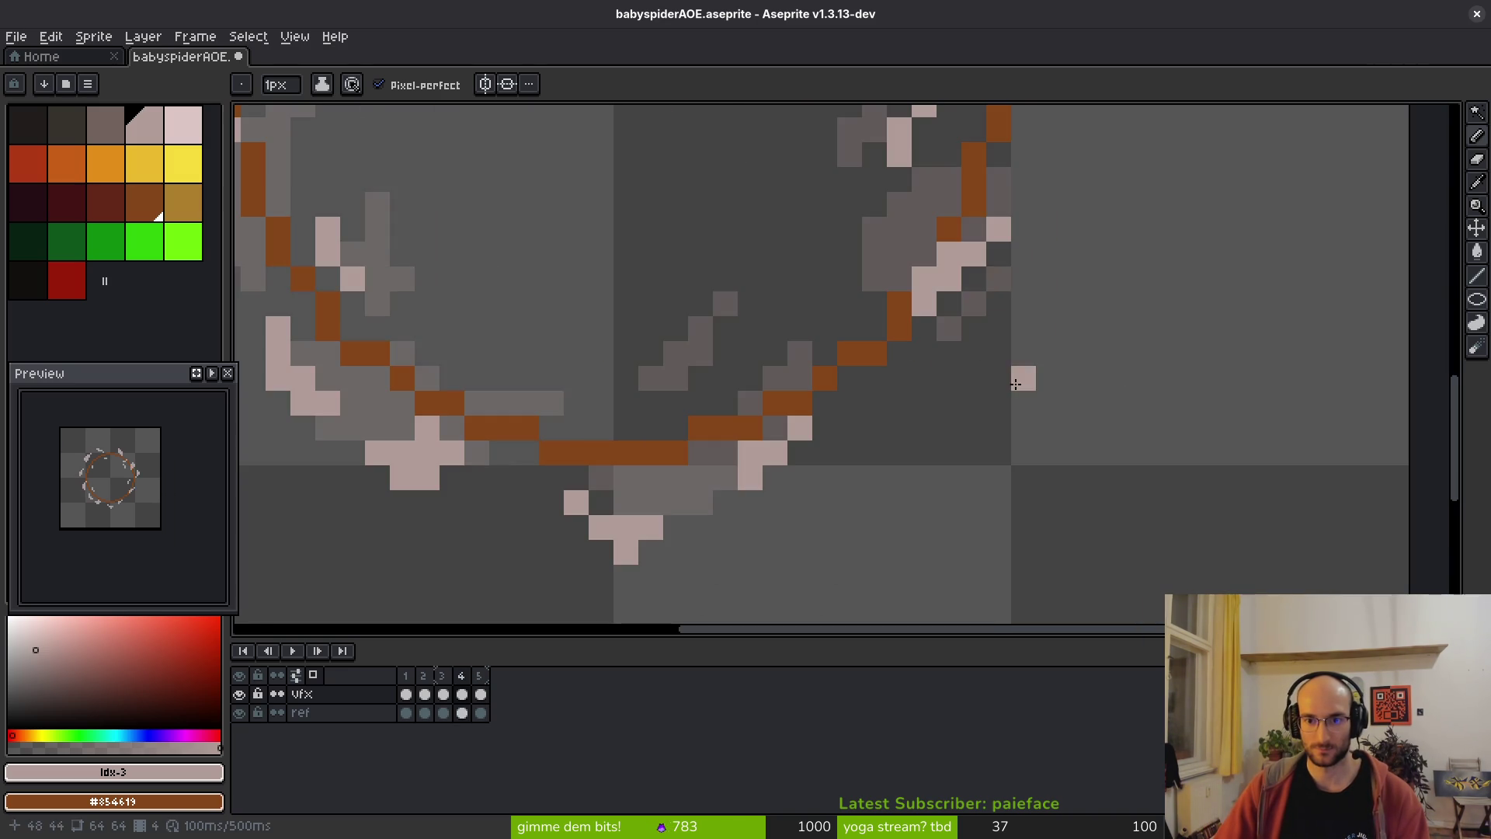
pyautogui.press('.')
pyautogui.press('+')
pyautogui.press('+')
pyautogui.press('+')
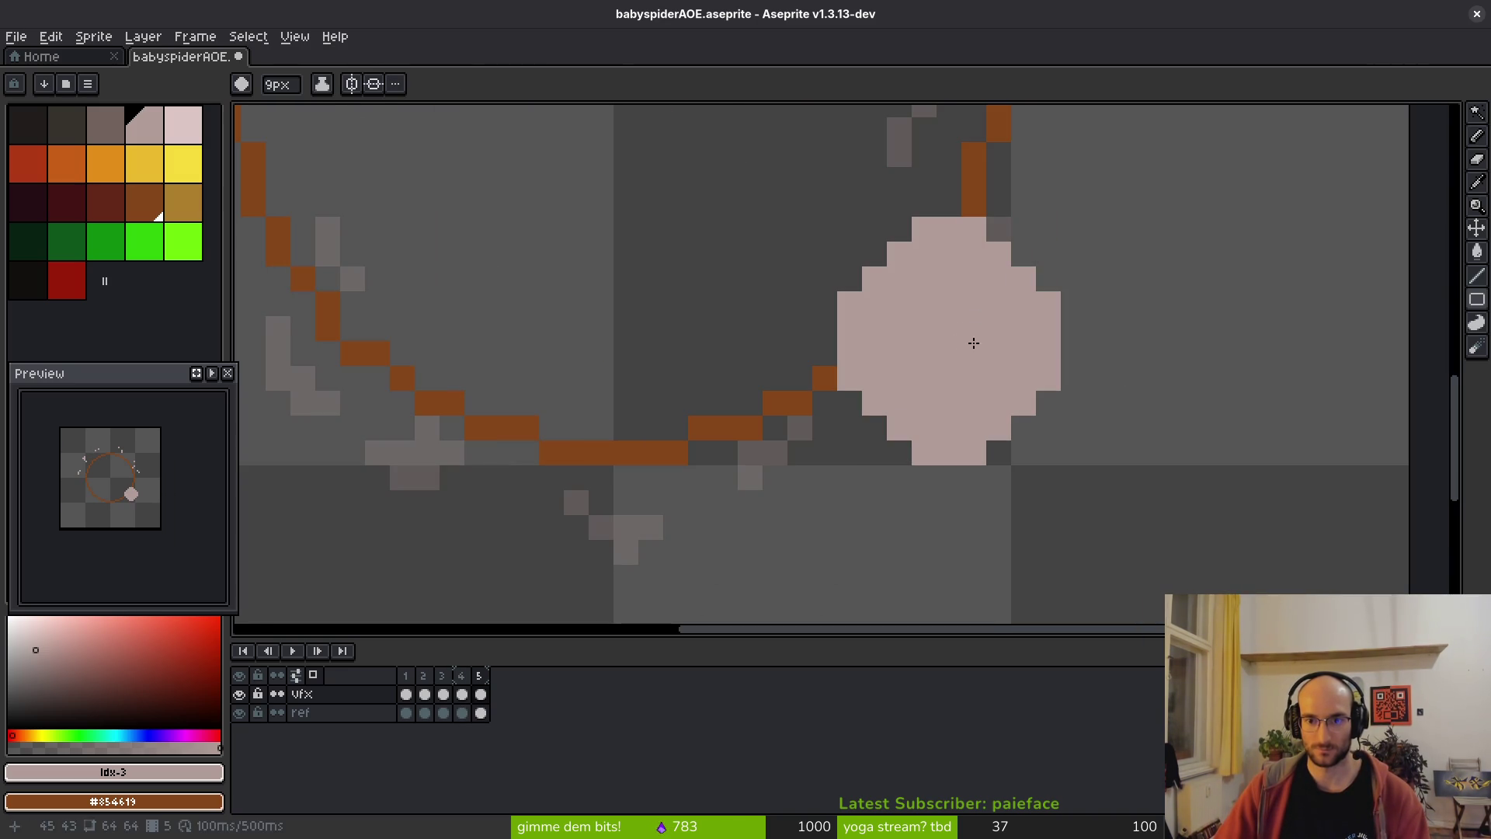
pyautogui.press('-')
pyautogui.press('-')
pyautogui.press('-')
pyautogui.press('ctrl')
pyautogui.press('+')
pyautogui.press('+')
pyautogui.press('+')
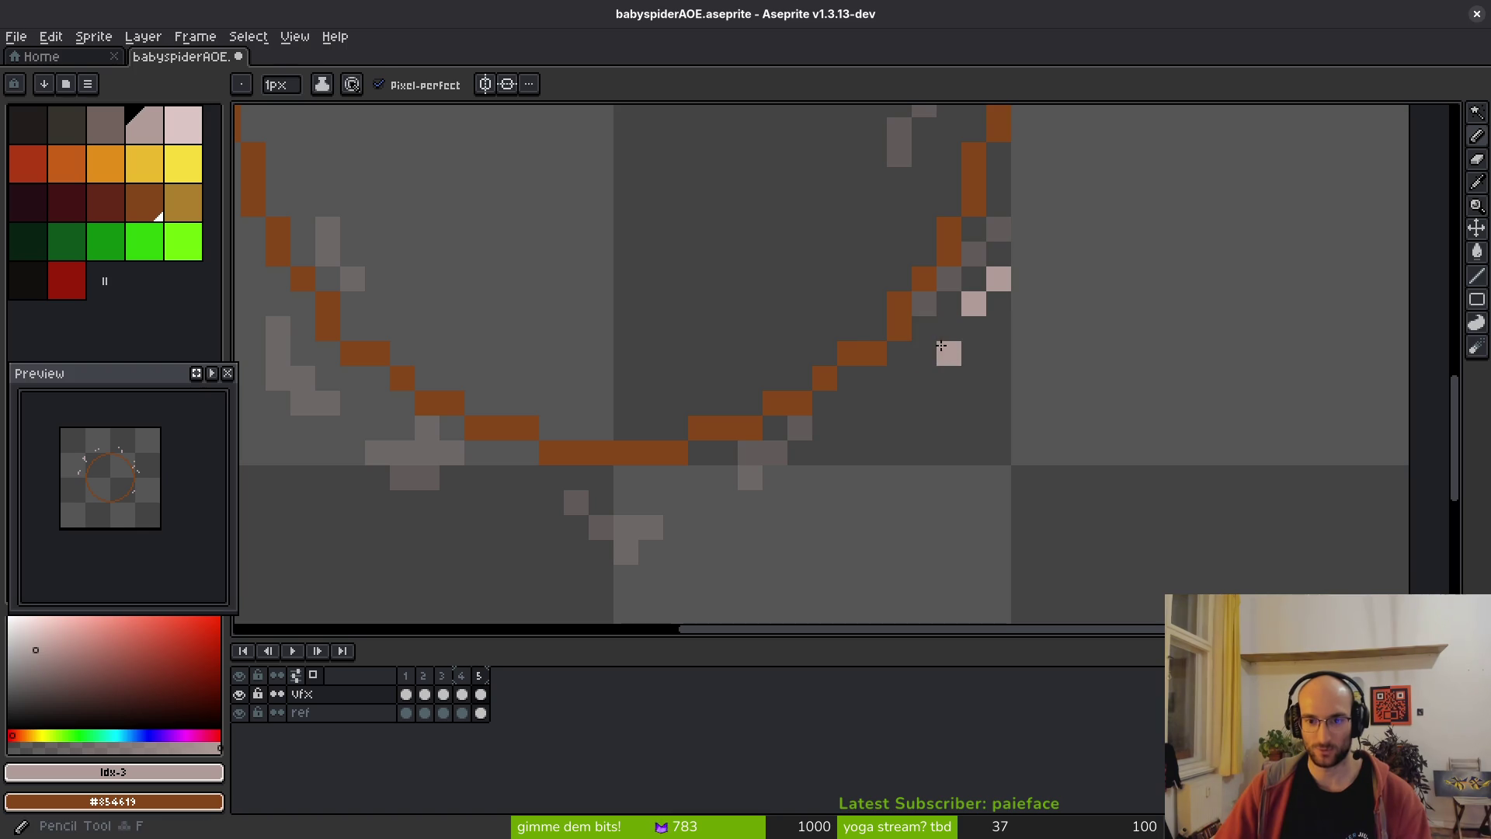
pyautogui.press('e')
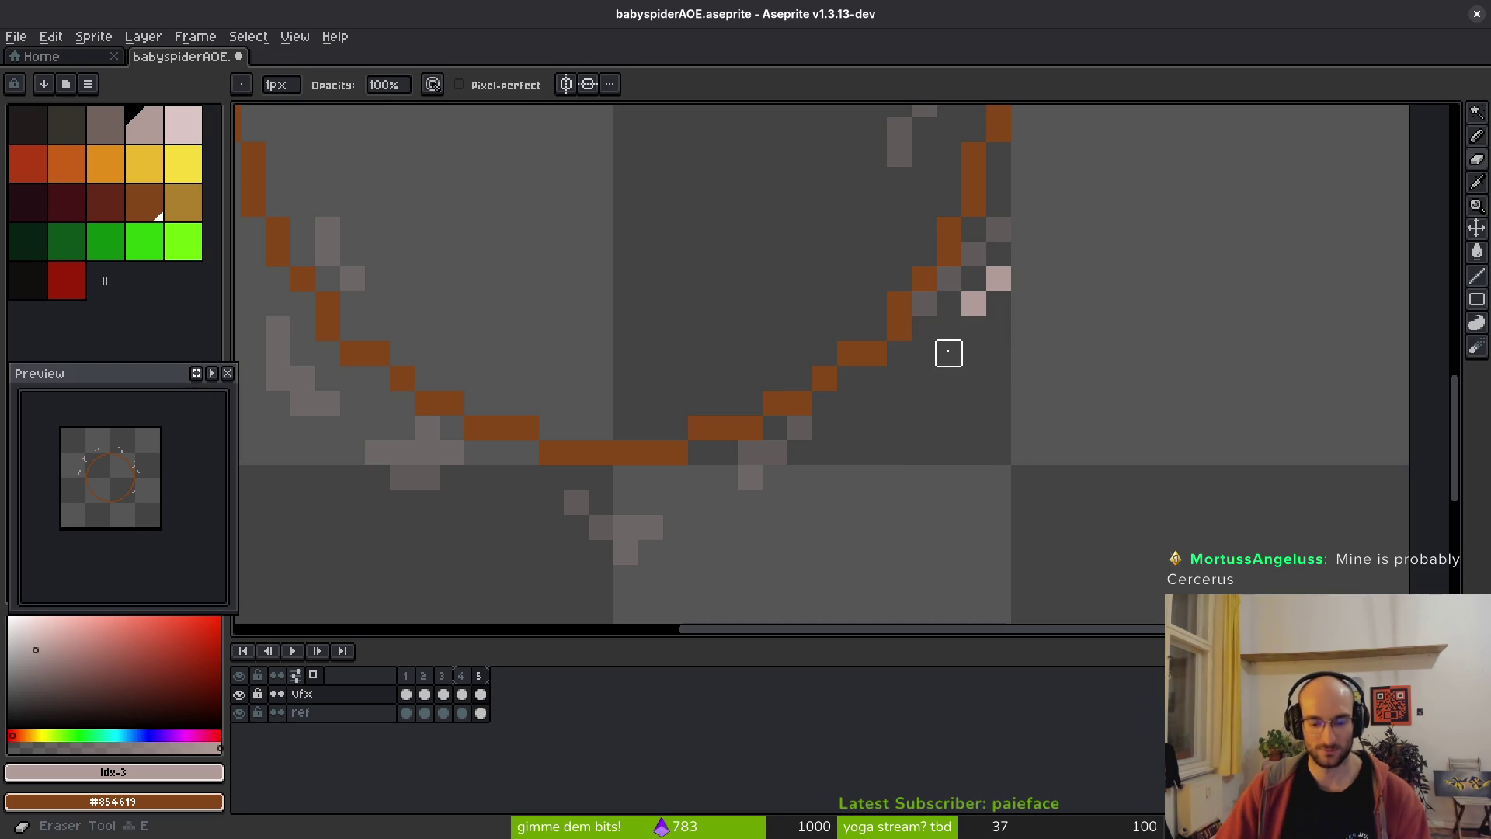
pyautogui.press('b')
pyautogui.press('r')
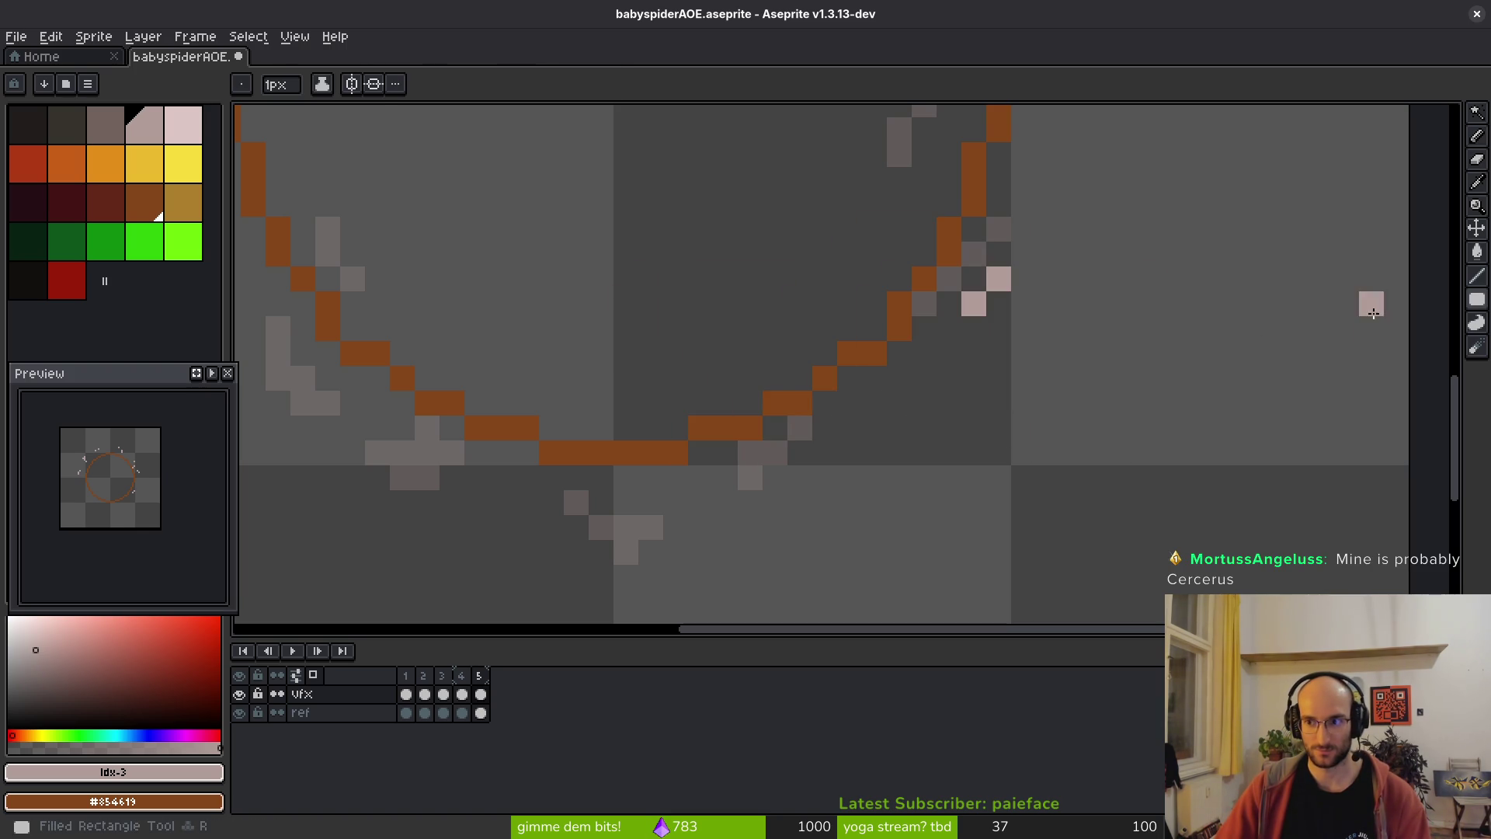
pyautogui.press('b')
pyautogui.moveTo(1099, 305); pyautogui.dragTo(1332, 327)
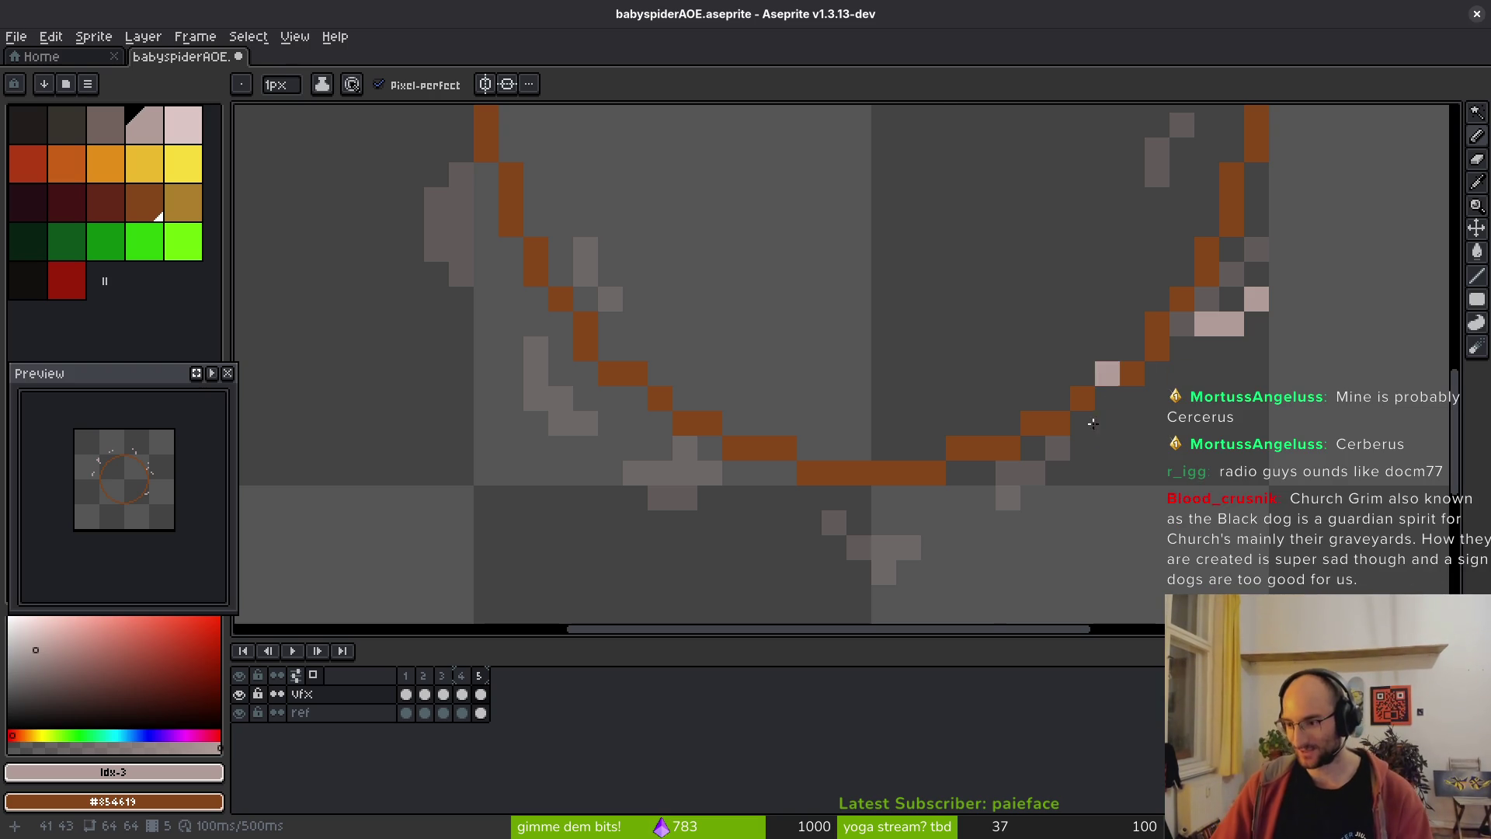
# - Add a light-pink dust pixel just outside the ring
pyautogui.hscroll(-3, 1093, 400)
pyautogui.hscroll(2, 1093, 427)
pyautogui.scroll(-1, 1093, 426)
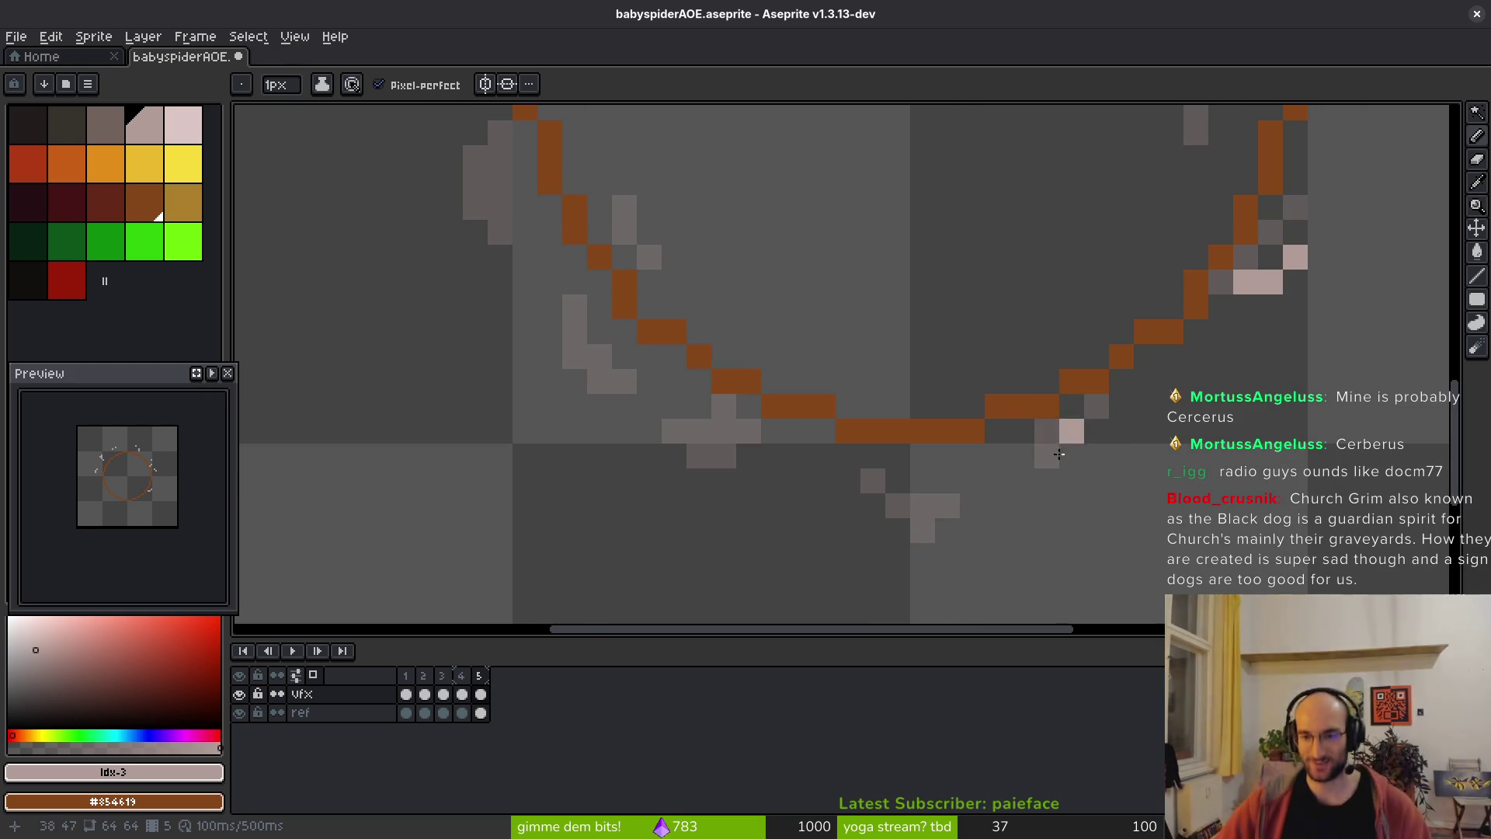
pyautogui.hscroll(-1, 1081, 458)
pyautogui.click(1083, 458)
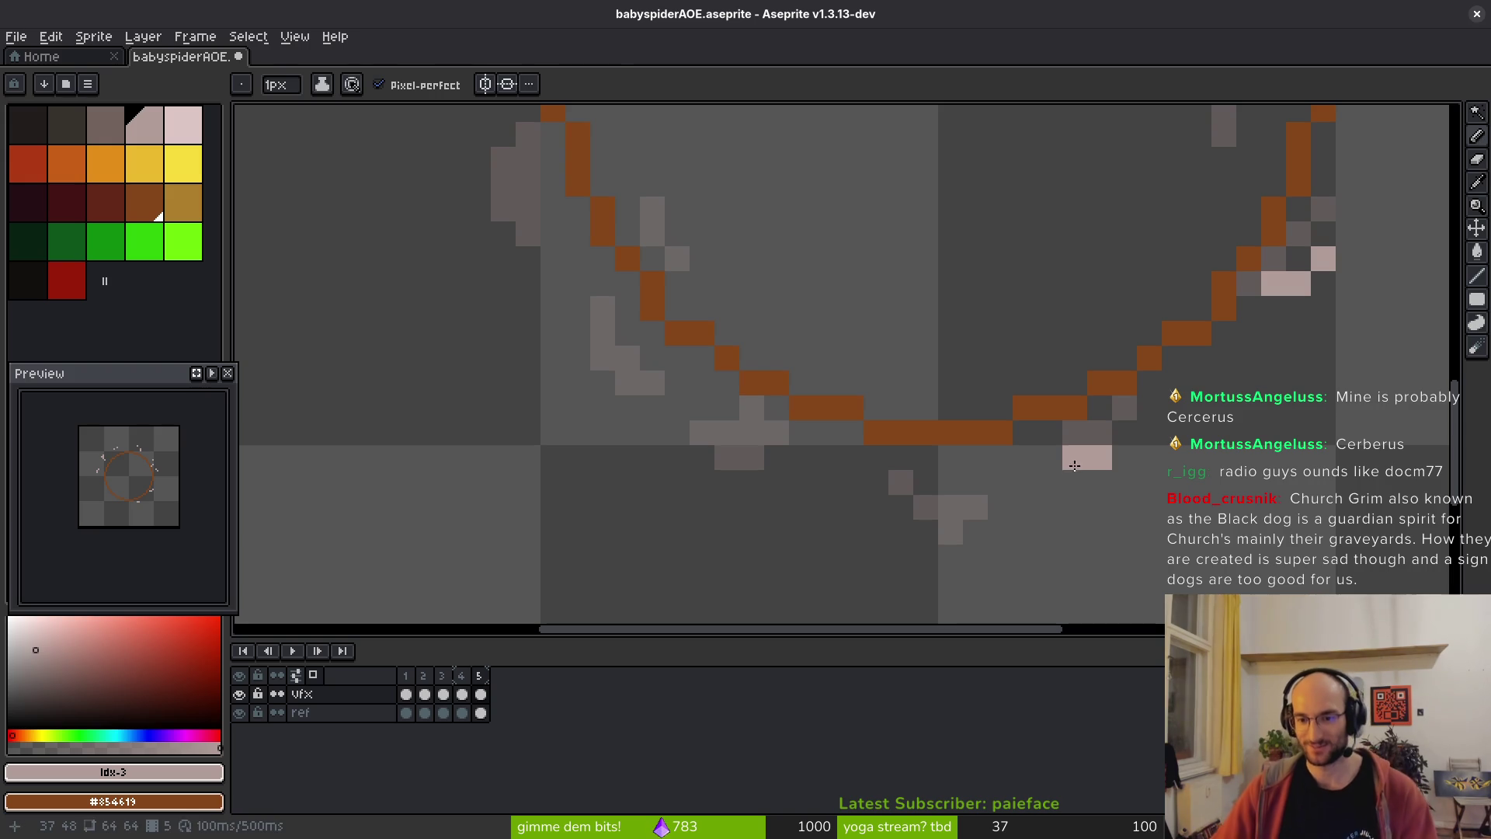
pyautogui.moveTo(976, 458); pyautogui.dragTo(1045, 438)
# - Add light-pink pixels among the grey dust on the lower left, undoing the stray one
pyautogui.scroll(2, 1073, 440)
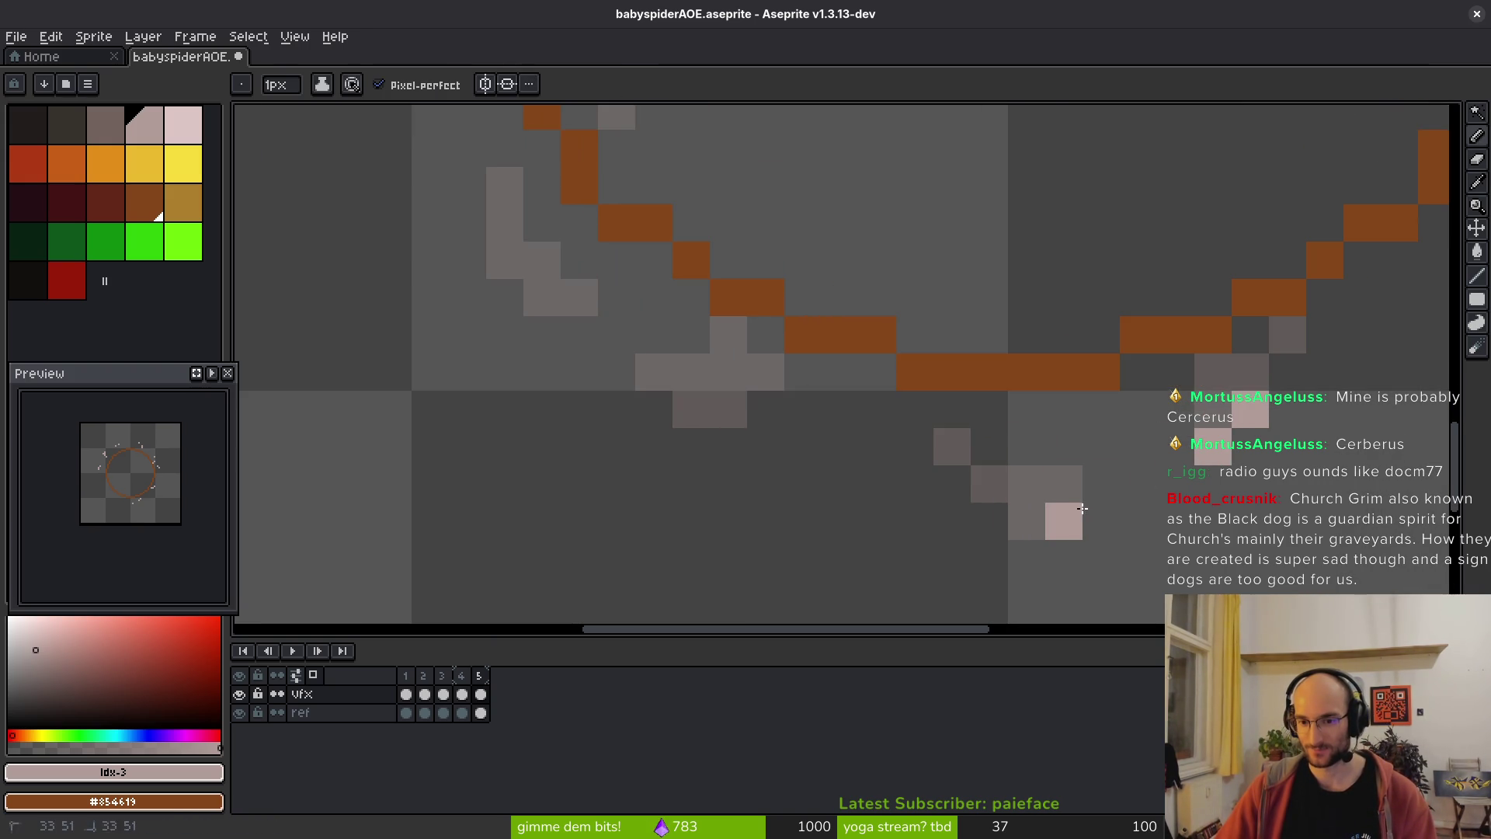
pyautogui.hscroll(-3, 1013, 453)
pyautogui.hscroll(-1, 1013, 453)
pyautogui.click(859, 368)
pyautogui.click(860, 404)
pyautogui.click(823, 367)
pyautogui.moveTo(866, 377); pyautogui.dragTo(948, 476)
pyautogui.hotkey('ctrl', 'z')
pyautogui.scroll(-4, 949, 476)
pyautogui.scroll(3, 872, 488)
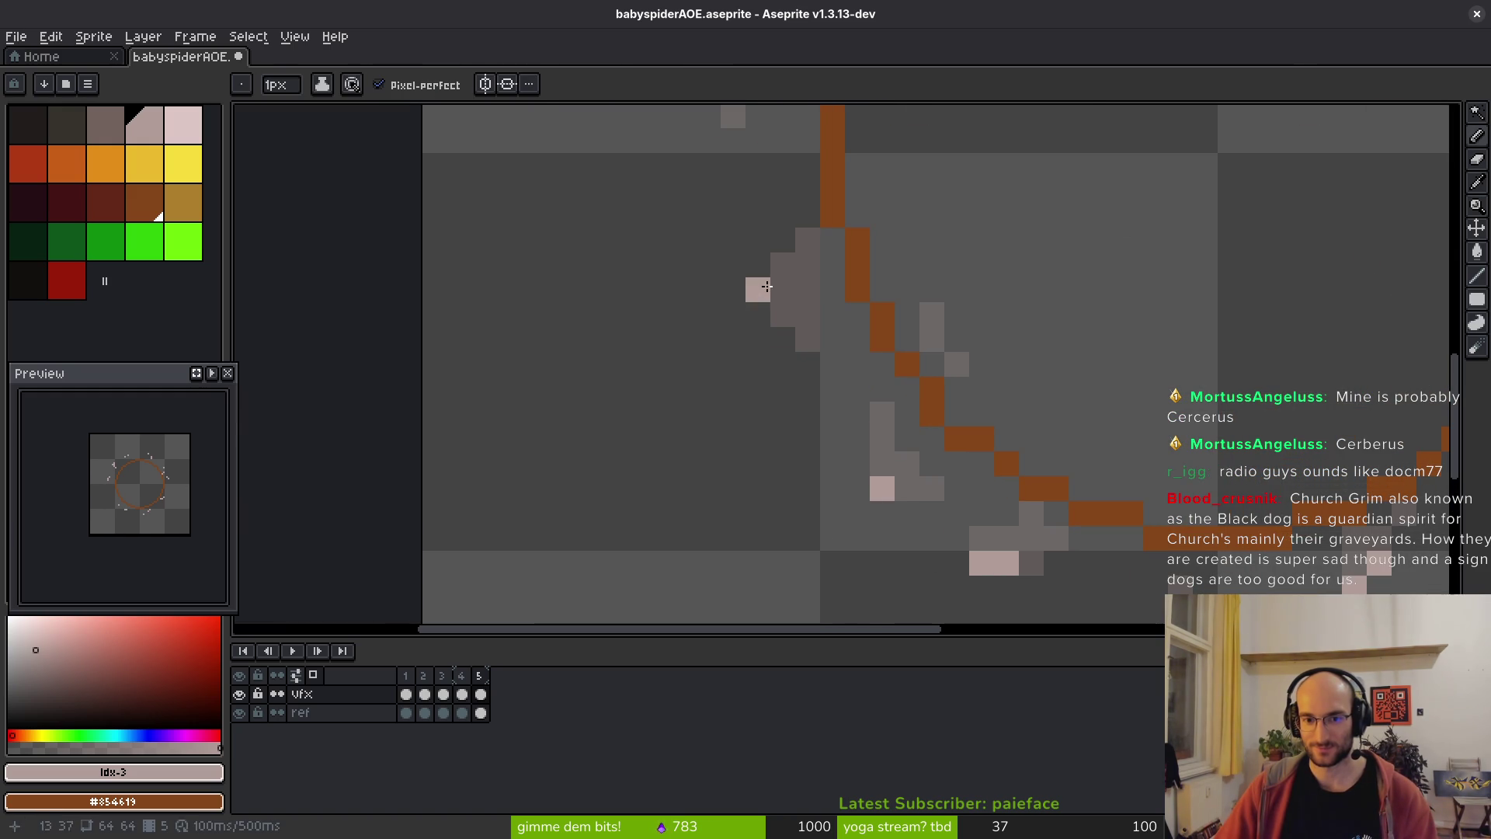
pyautogui.scroll(-3, 801, 309)
pyautogui.scroll(3, 801, 308)
pyautogui.scroll(-4, 976, 280)
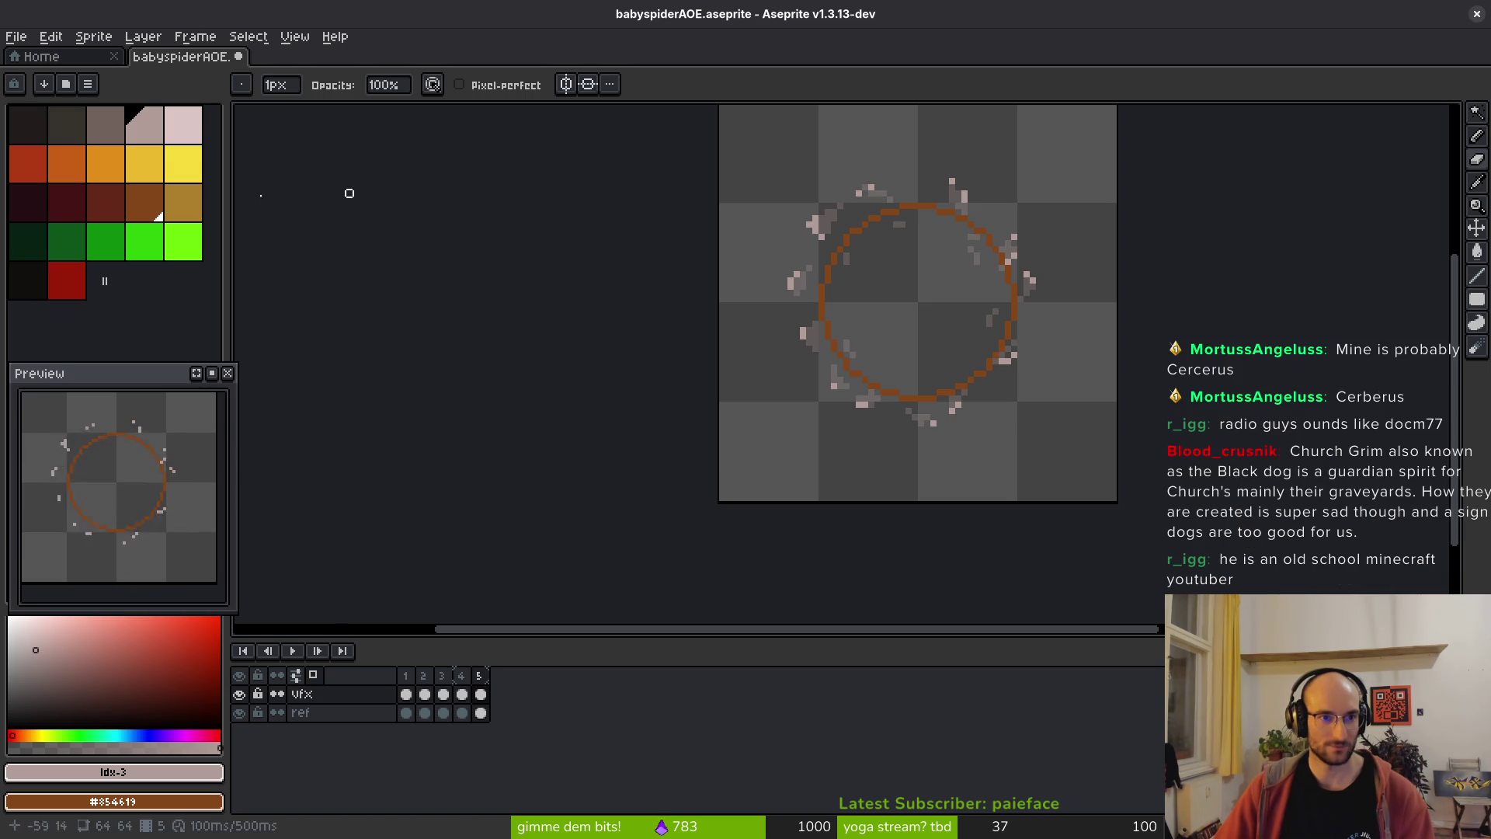
# - Pick the lightest pink, switch to Paint Bucket, and view frames 1 and 2
pyautogui.click(182, 124)
pyautogui.press('Return')
pyautogui.press('Left')
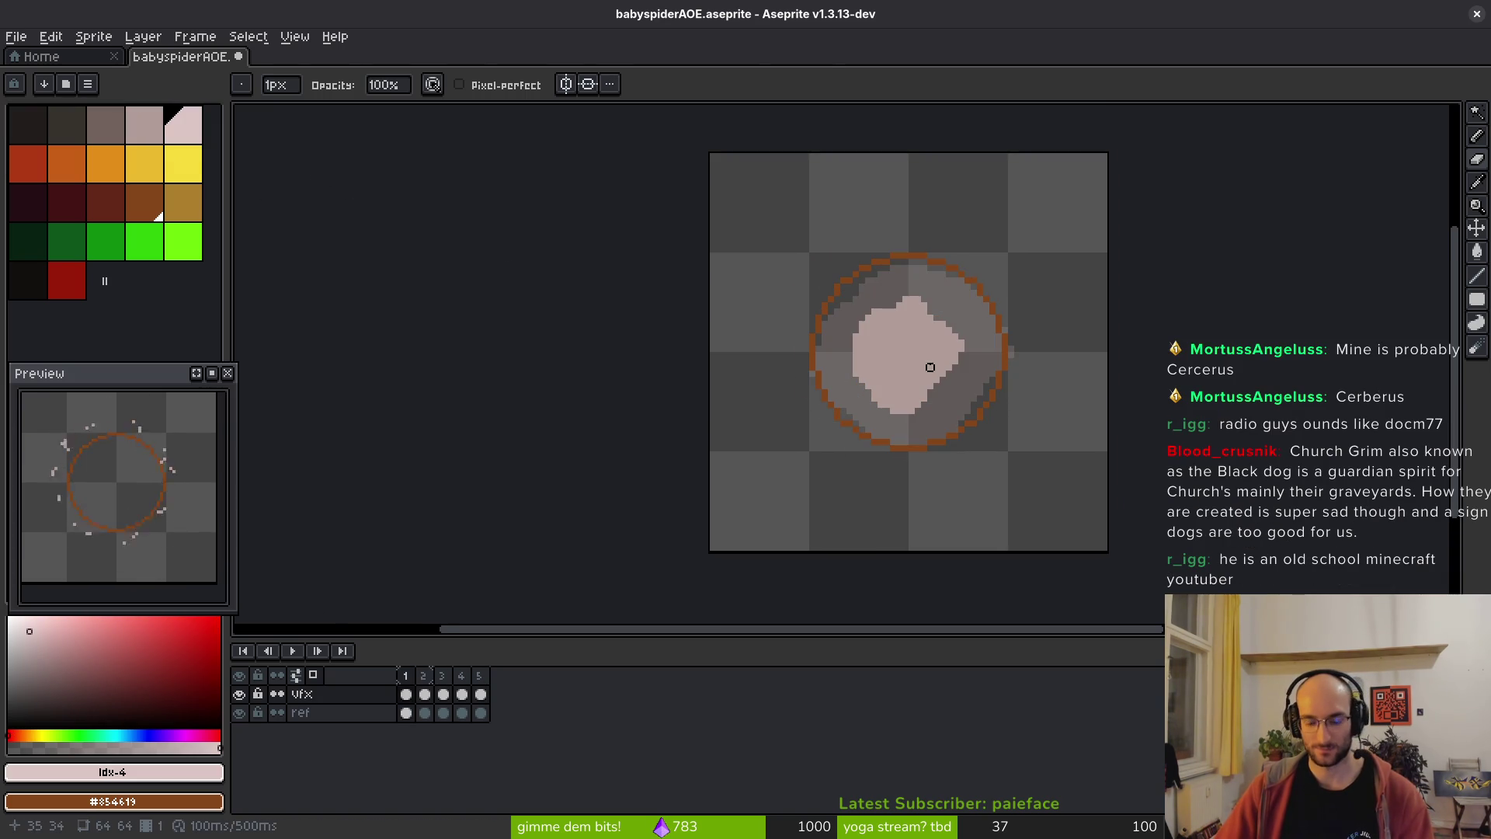
pyautogui.press('g')
pyautogui.press('Right')
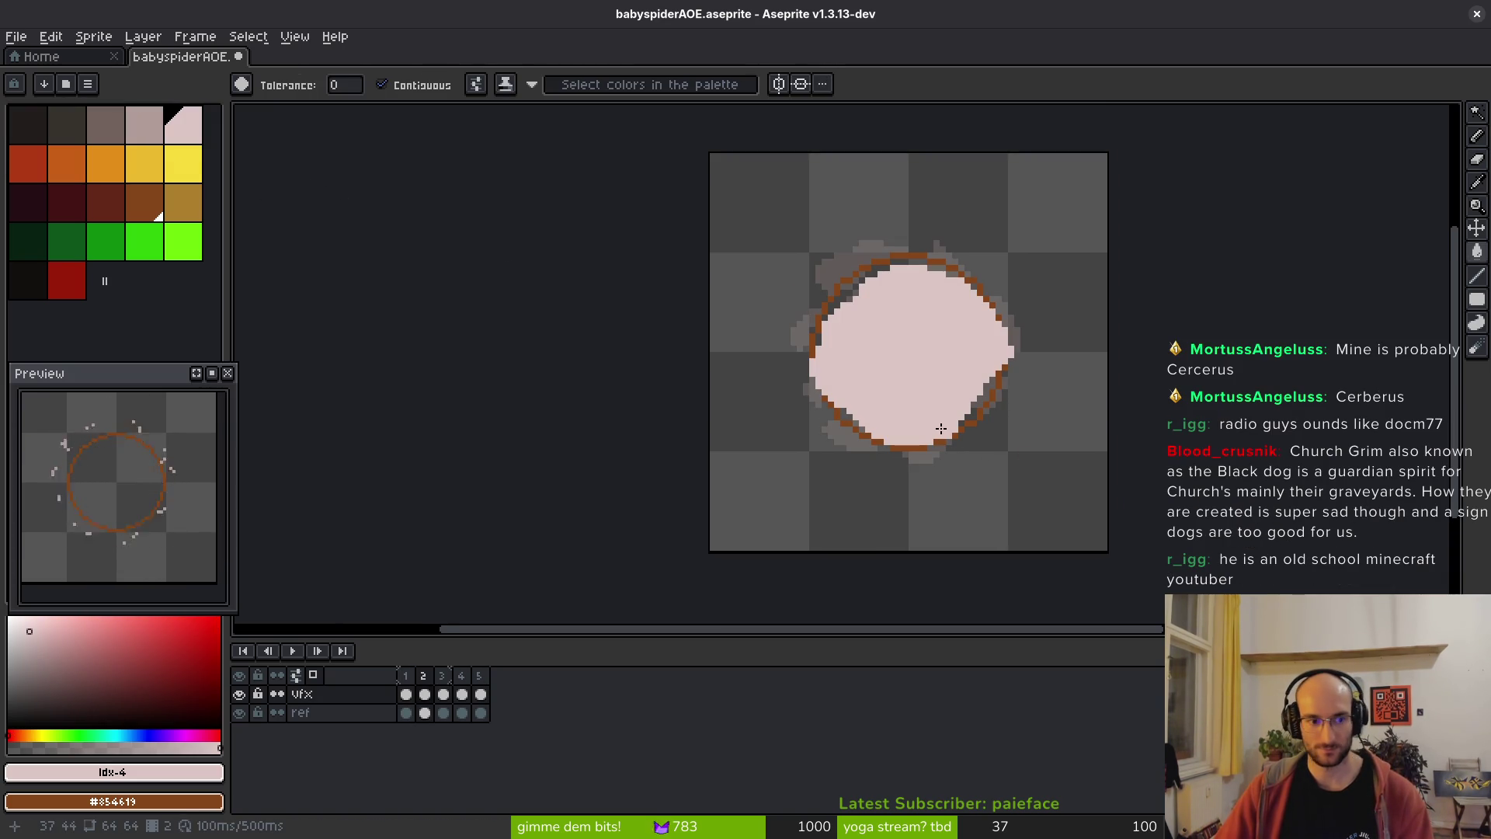
# - Pick the darker greyish-pink and step through frame 3 to frame 4's broken ring
pyautogui.moveTo(911, 410); pyautogui.dragTo(855, 373)
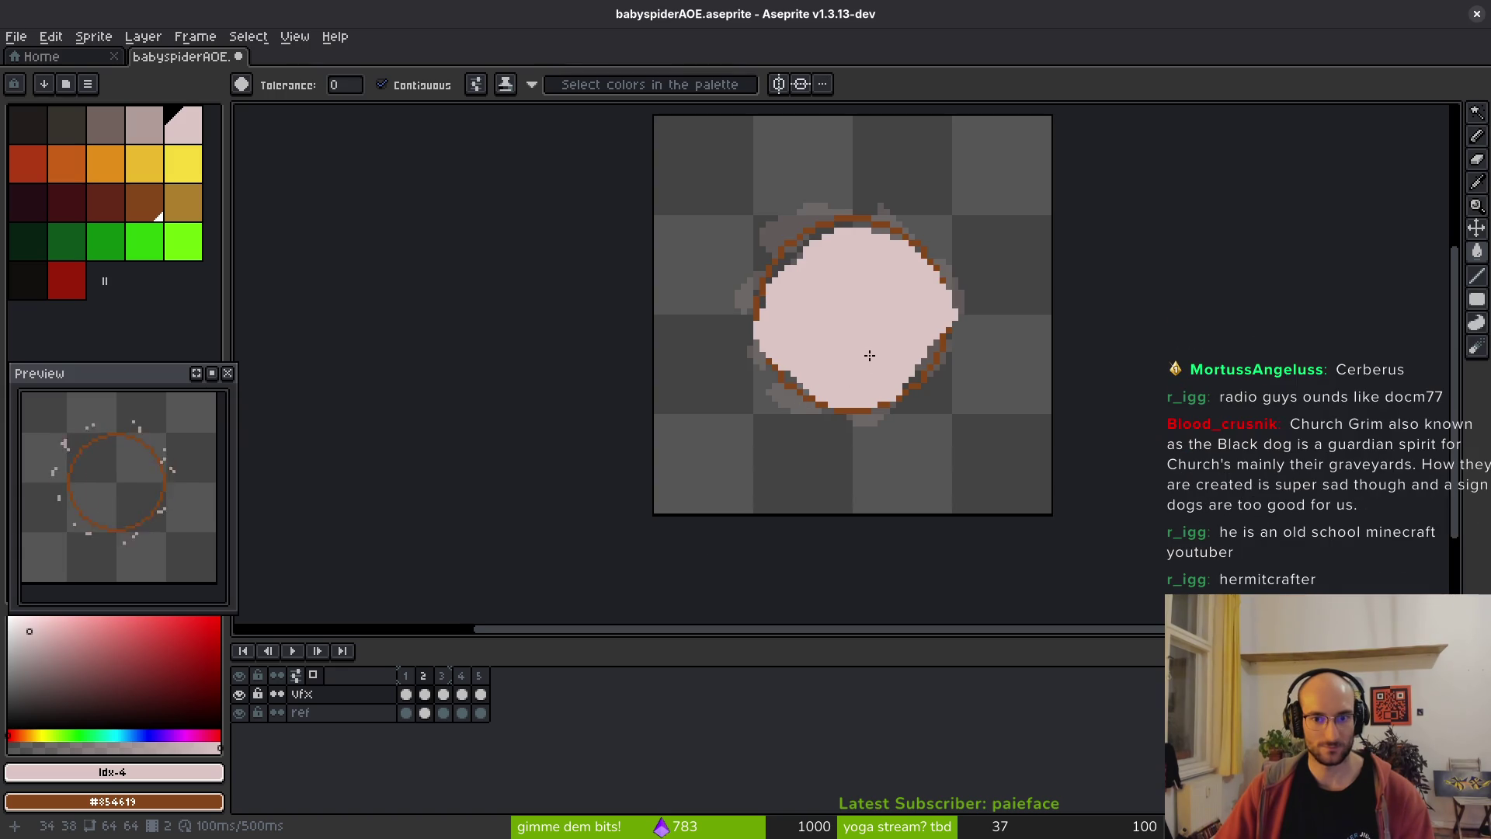
pyautogui.press('Right')
pyautogui.press('Right')
pyautogui.press('Left')
pyautogui.press('Left')
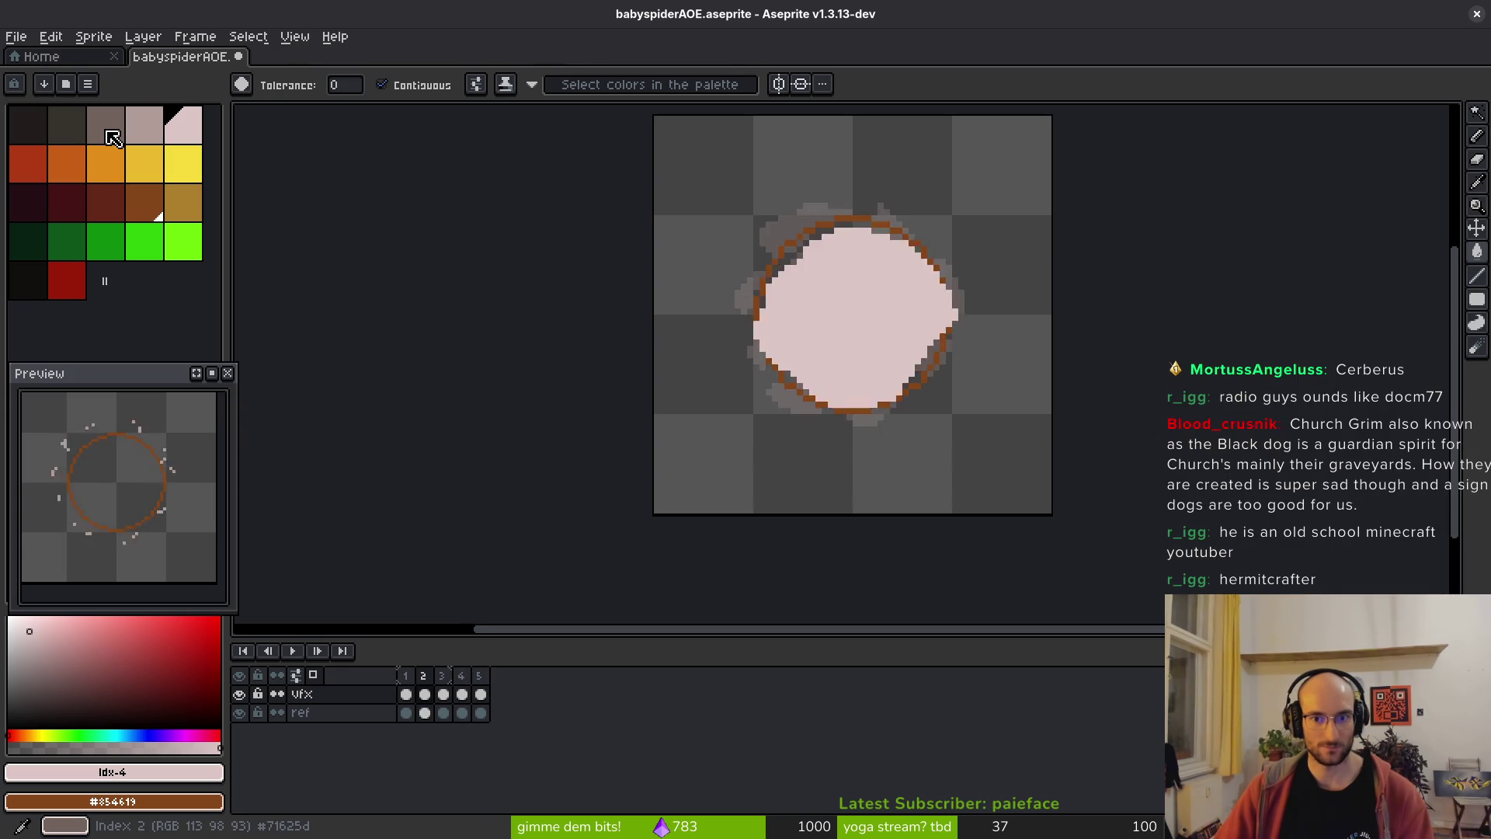
pyautogui.press('Right')
pyautogui.click(117, 139)
pyautogui.press('Right')
pyautogui.scroll(3, 995, 381)
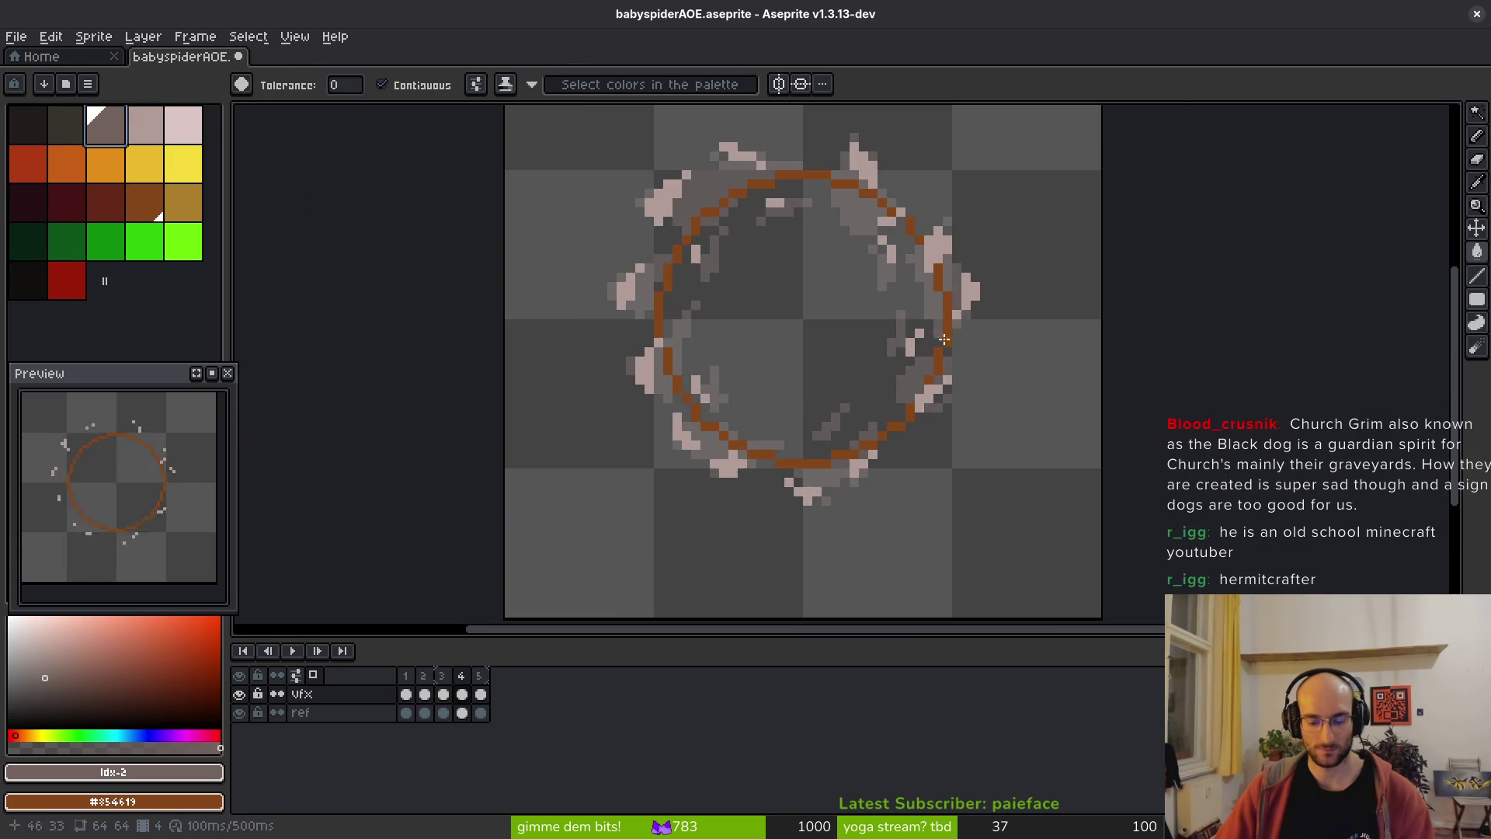
pyautogui.scroll(1, 971, 336)
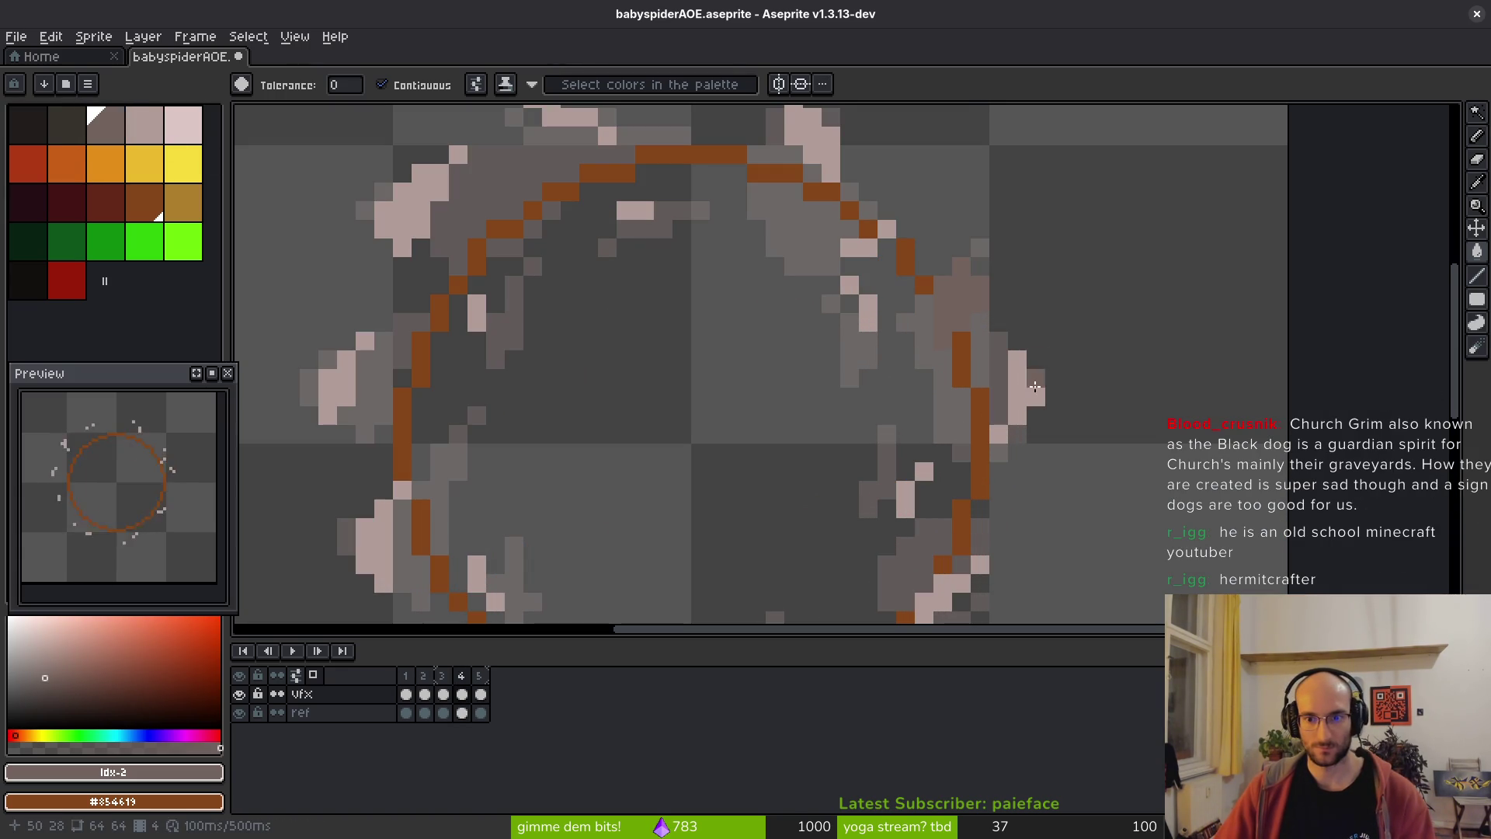
pyautogui.scroll(-2, 870, 295)
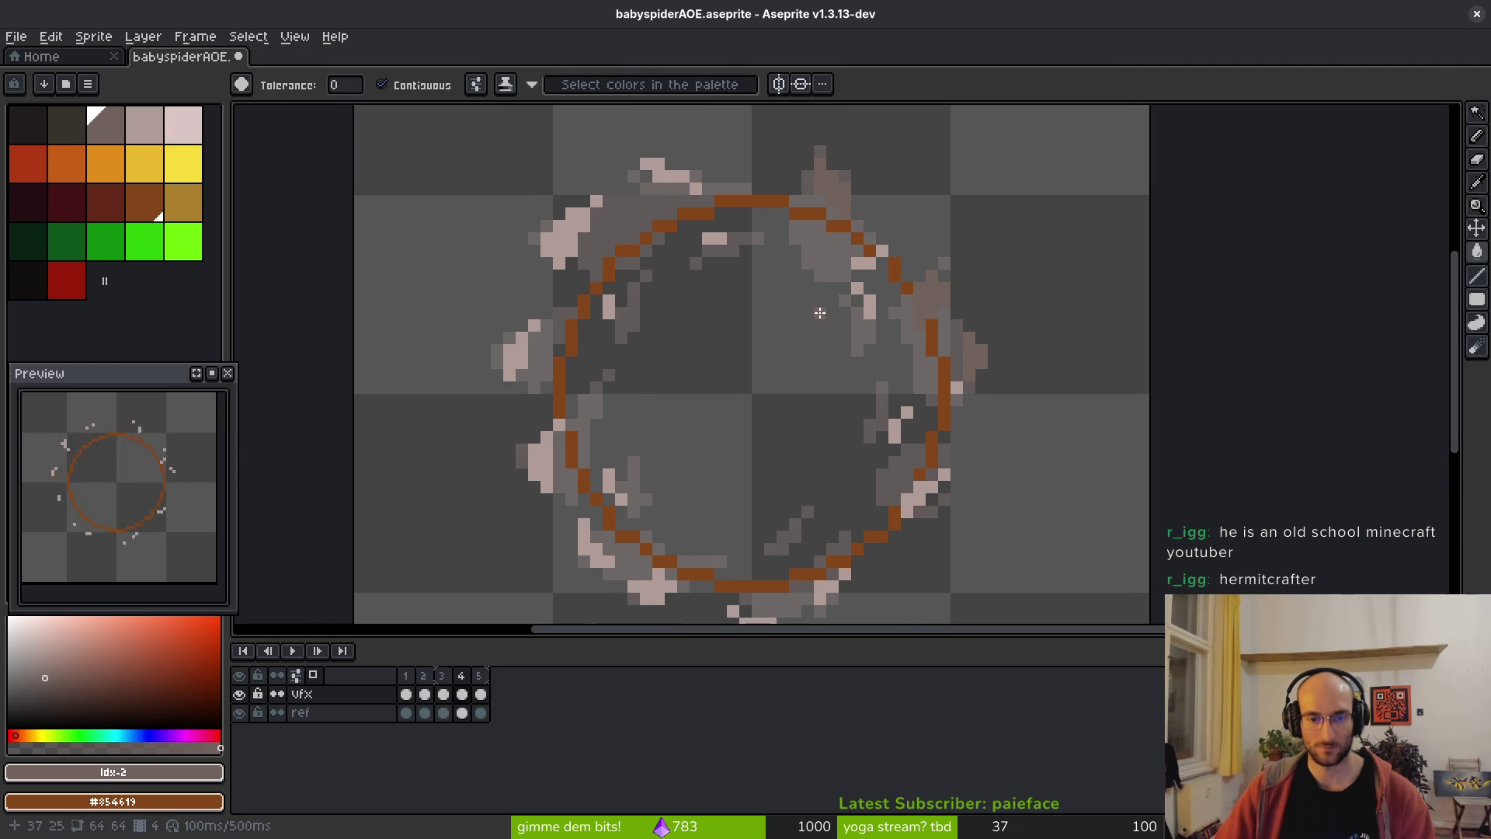
# - On frame 4, replace the light pink #b19d99 dust with darker greyish-pink #71625d
pyautogui.hotkey('shift', 'r')
pyautogui.click(683, 166)
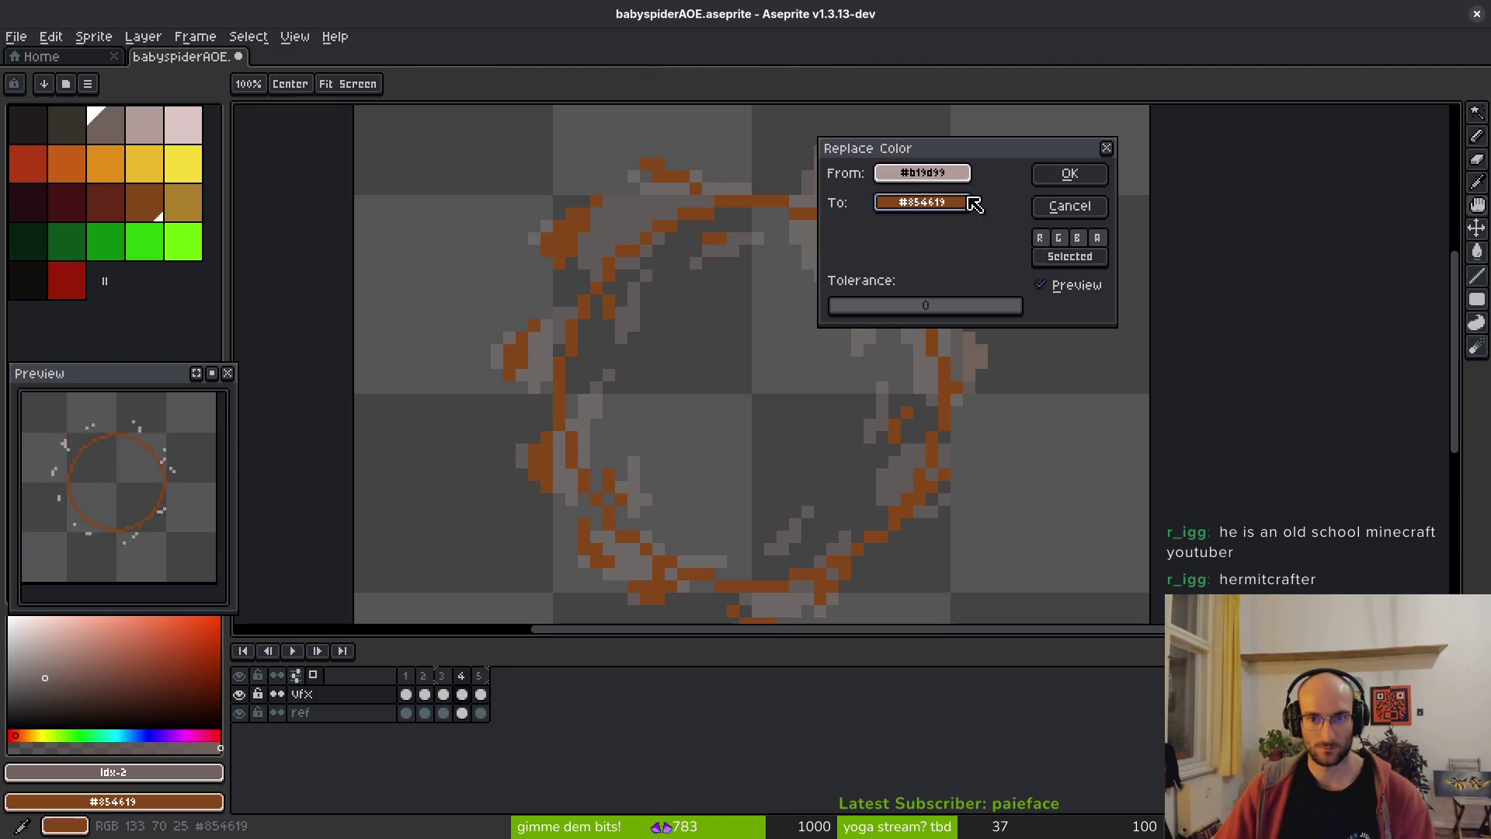
pyautogui.click(977, 349)
pyautogui.click(1069, 174)
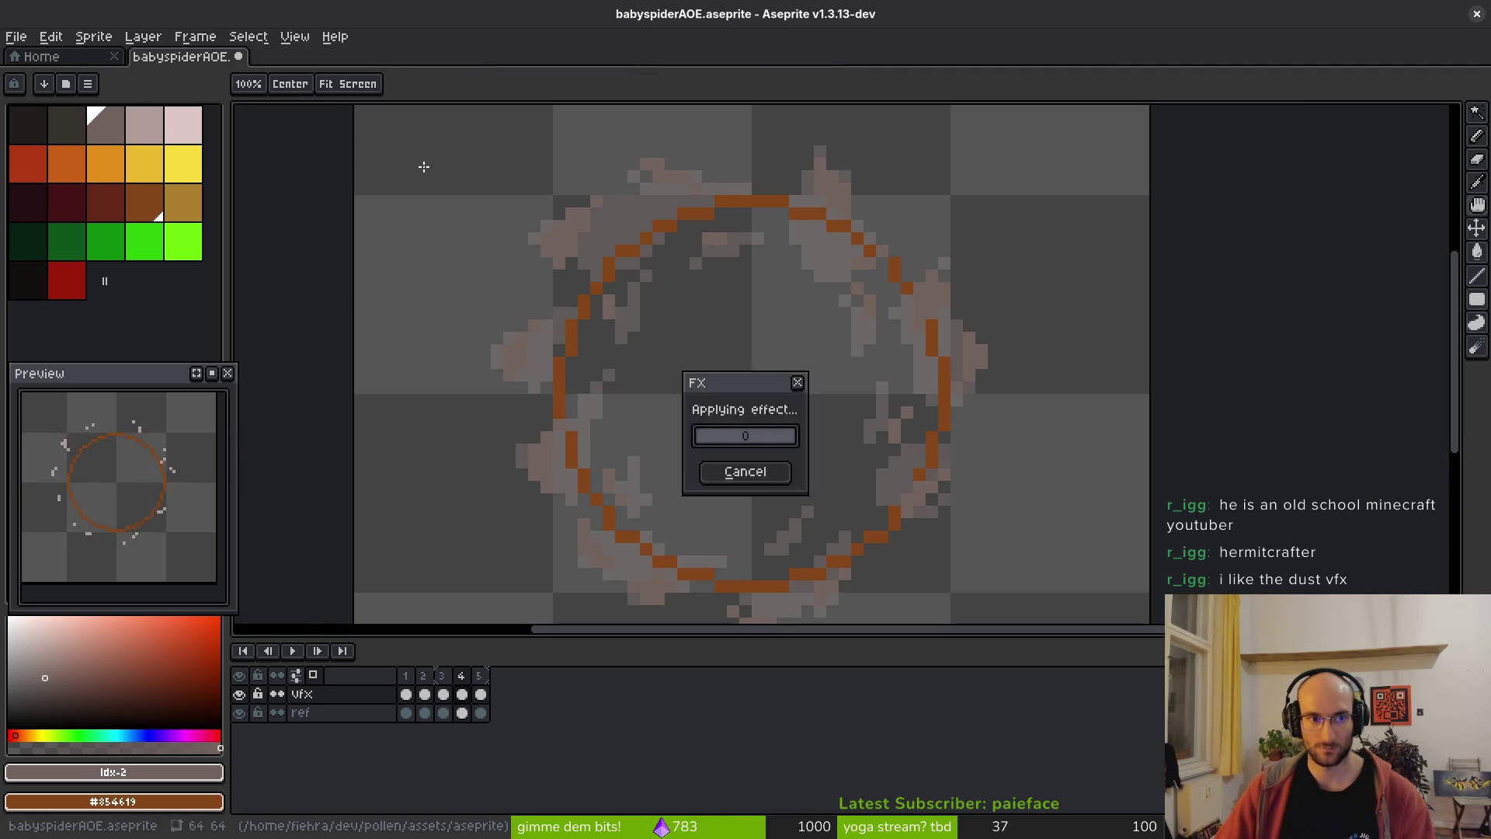
# - Compare the dust across frames 4 and 5 and sample the light pink from a dust pixel
pyautogui.press('Right')
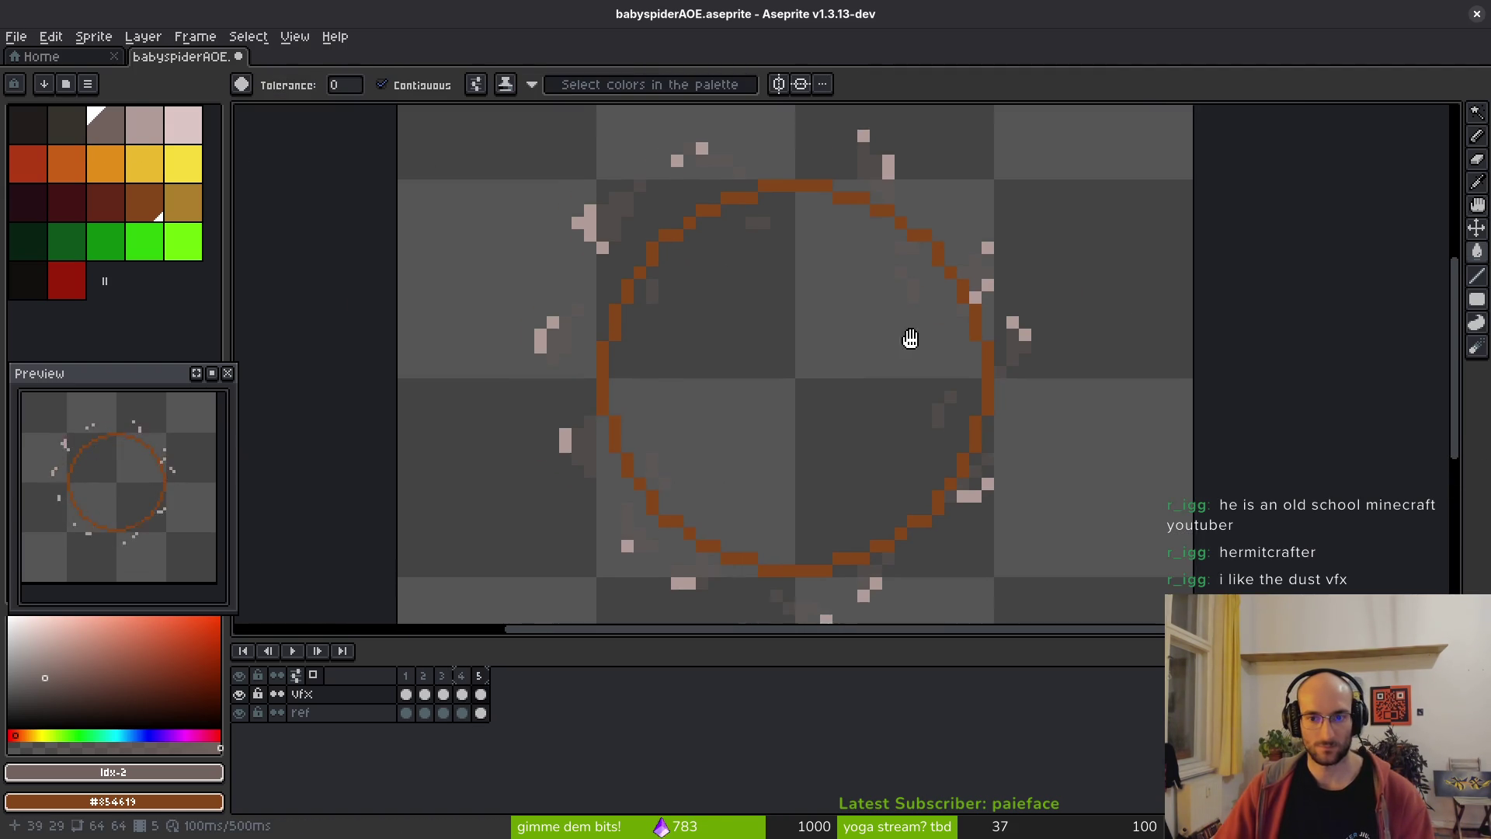
pyautogui.scroll(-1, 874, 330)
pyautogui.press('Left')
pyautogui.press('Left')
pyautogui.press('Right')
pyautogui.hscroll(1, 854, 356)
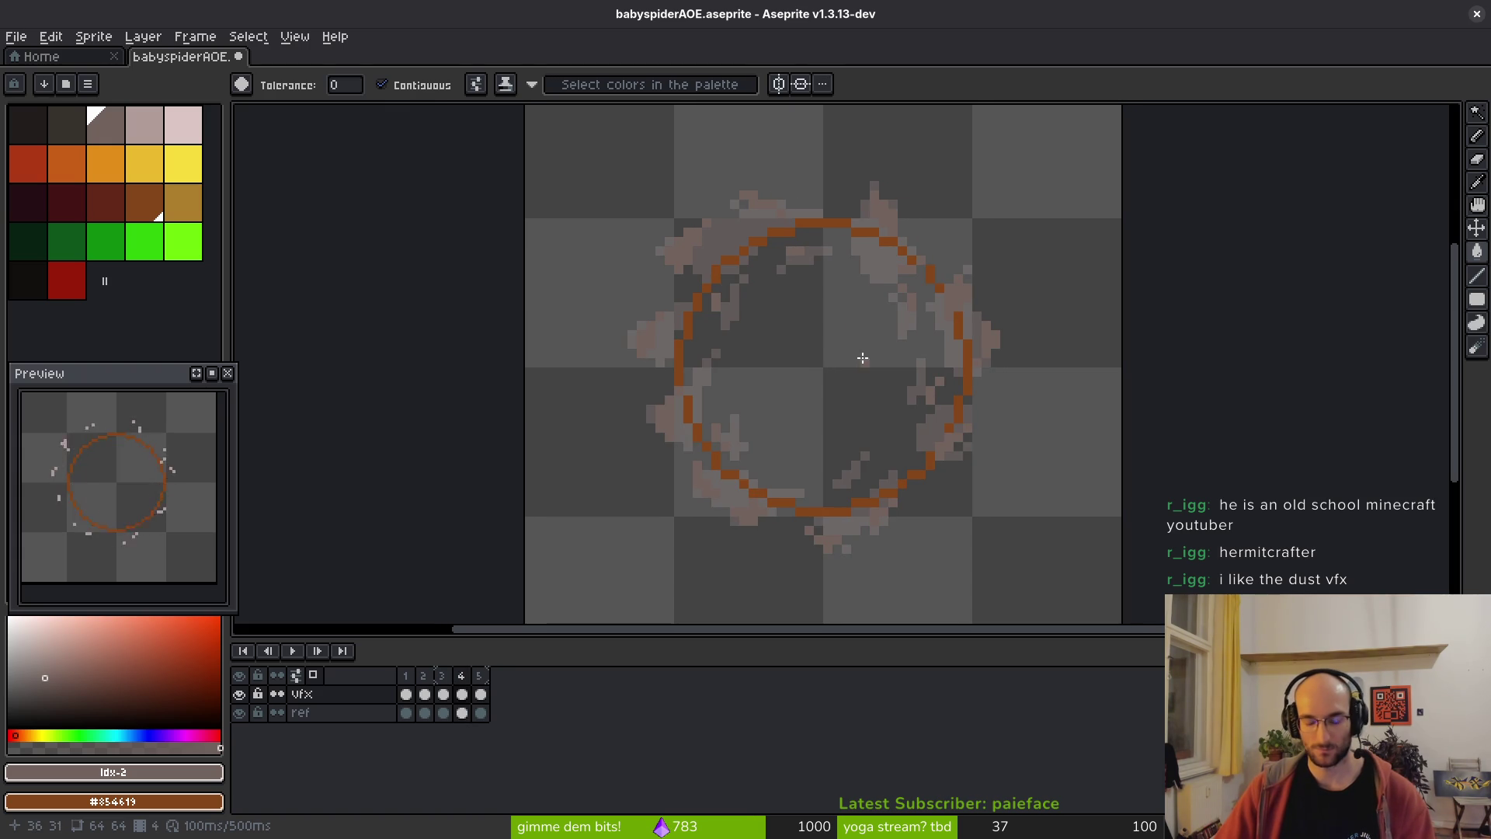
pyautogui.press('Left')
pyautogui.press('Left')
pyautogui.press('Right')
pyautogui.press('Right')
pyautogui.scroll(2, 888, 332)
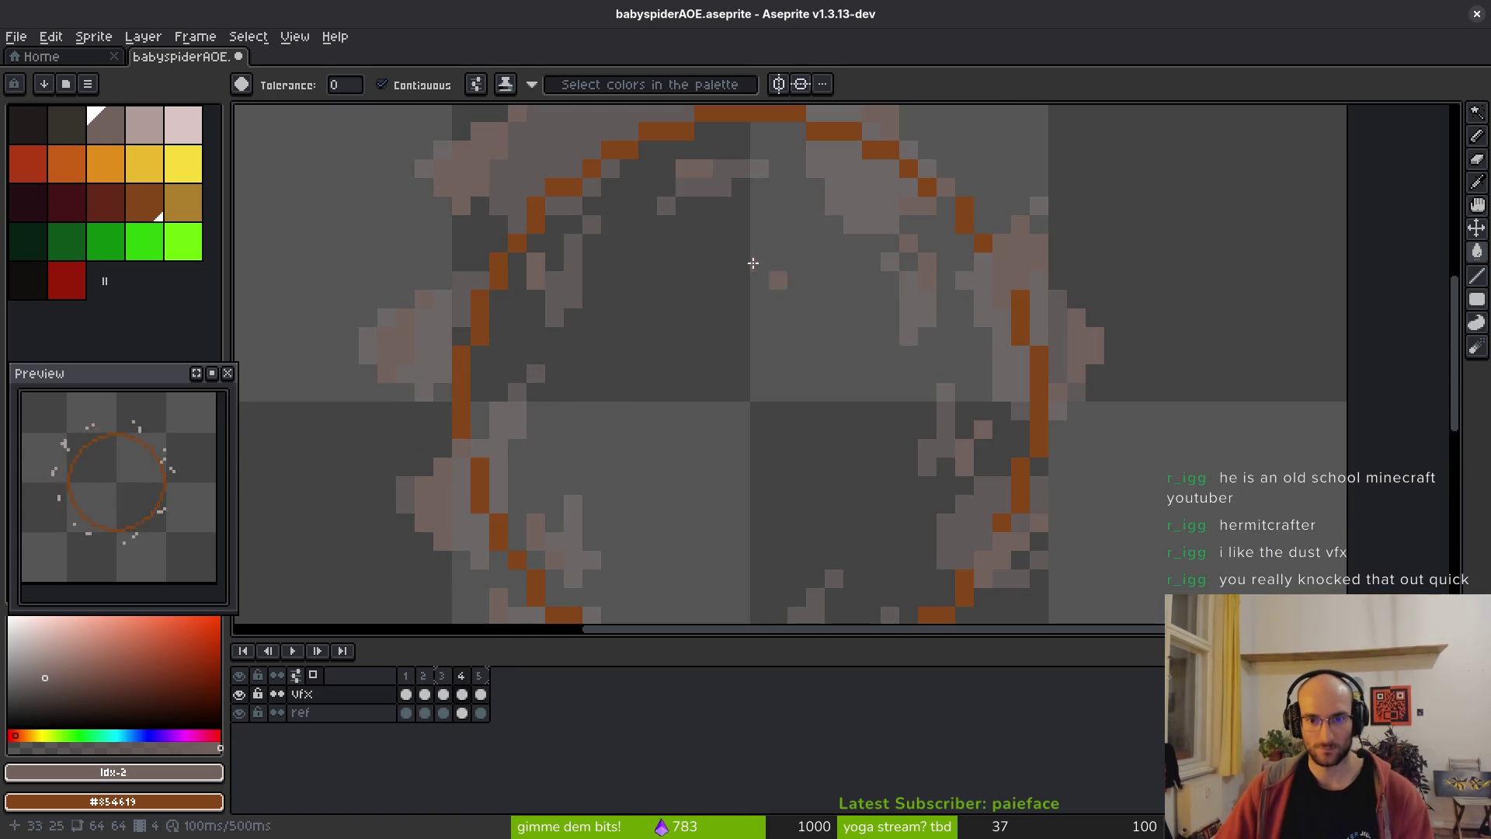
pyautogui.scroll(-1, 719, 249)
pyautogui.keyDown('alt'); pyautogui.click(719, 249); pyautogui.keyUp('alt')
pyautogui.scroll(2, 719, 249)
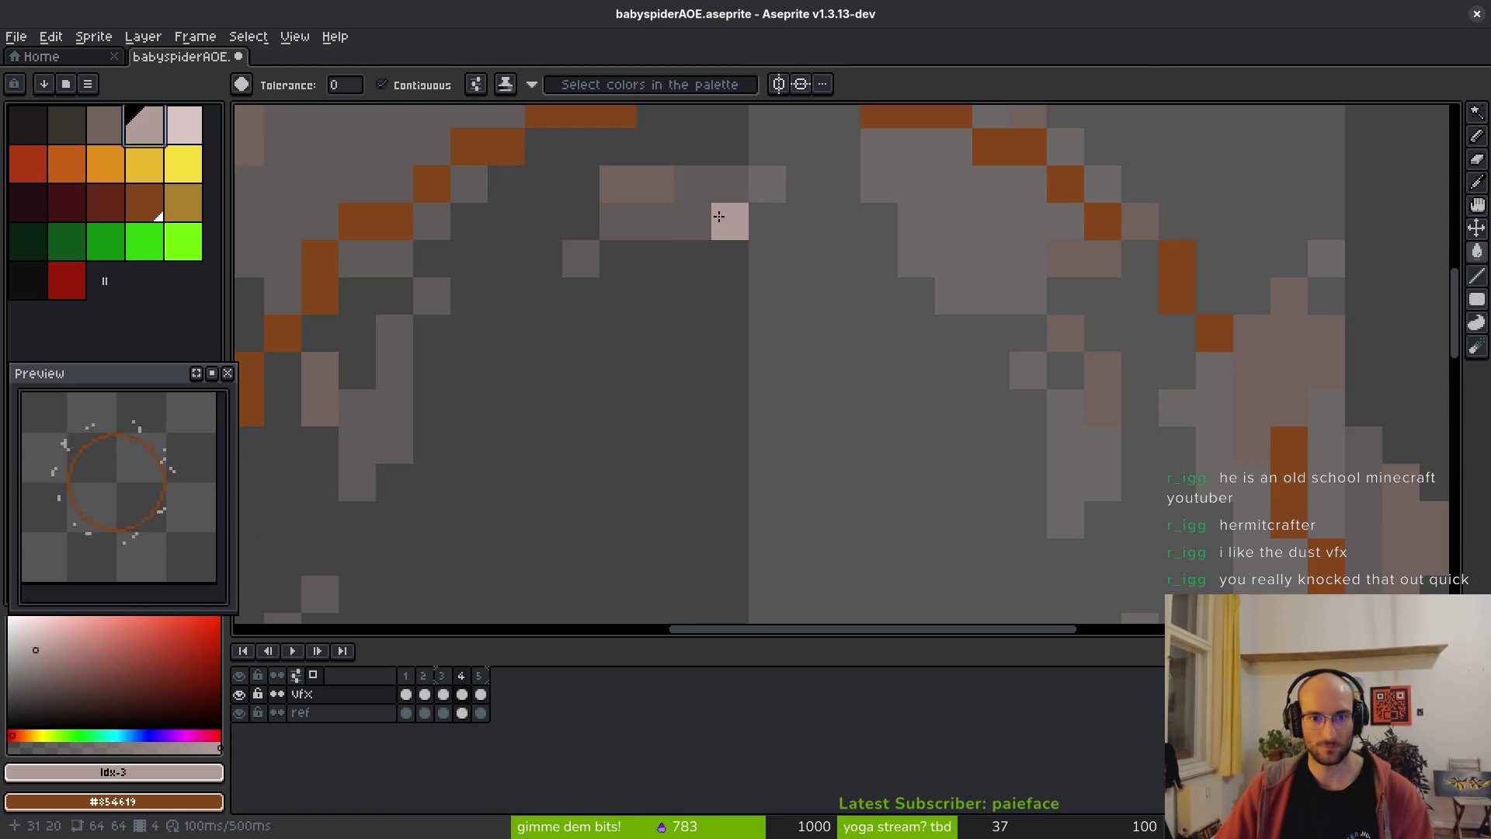
pyautogui.moveTo(716, 216); pyautogui.dragTo(929, 343)
pyautogui.scroll(-2, 692, 264)
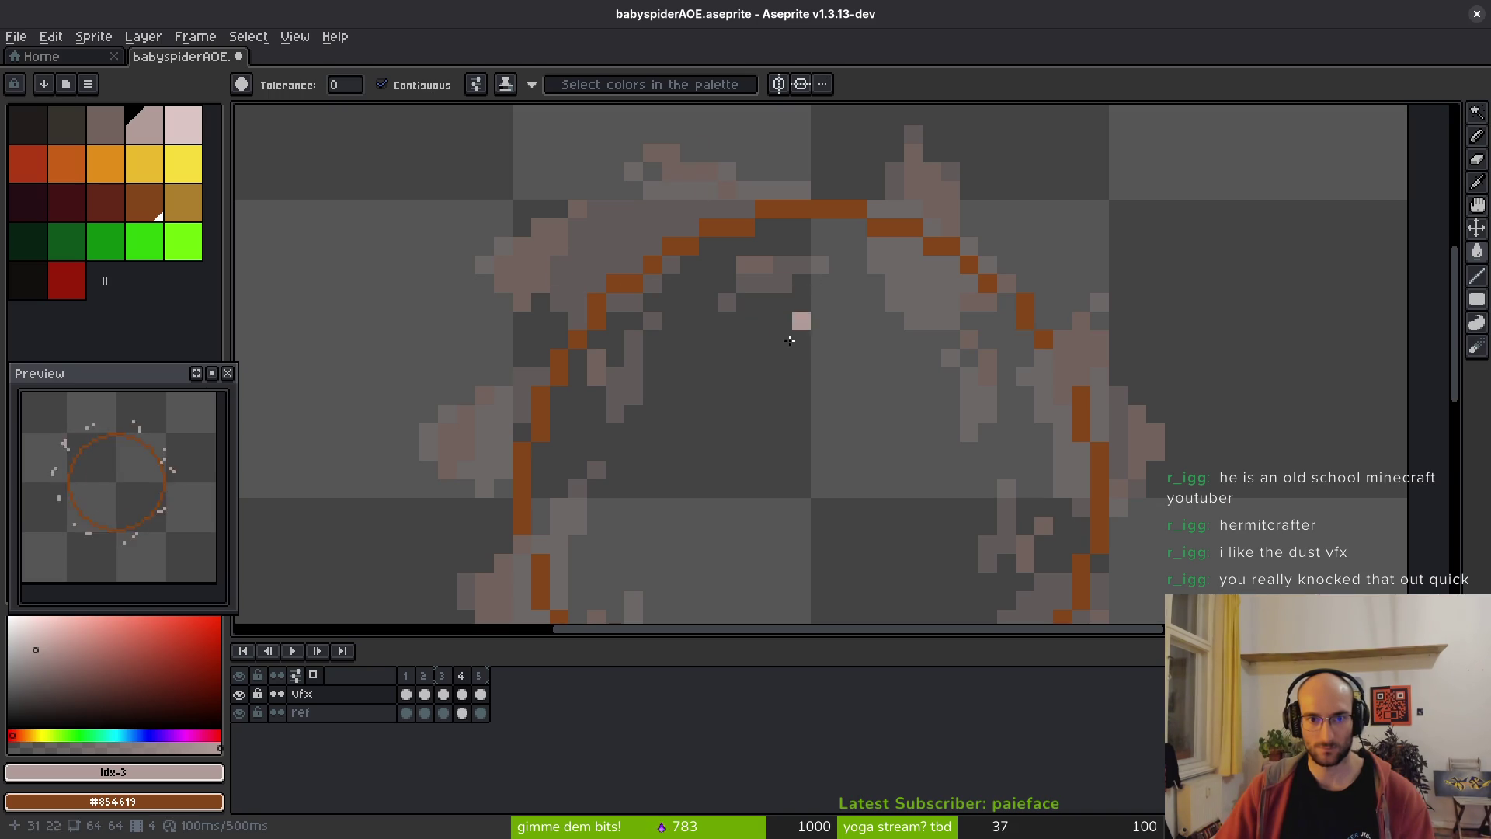
pyautogui.scroll(-2, 847, 334)
# - On frame 5, replace light pink #b19d99 with the darker #71625d swatch and save the sprite
pyautogui.press('Right')
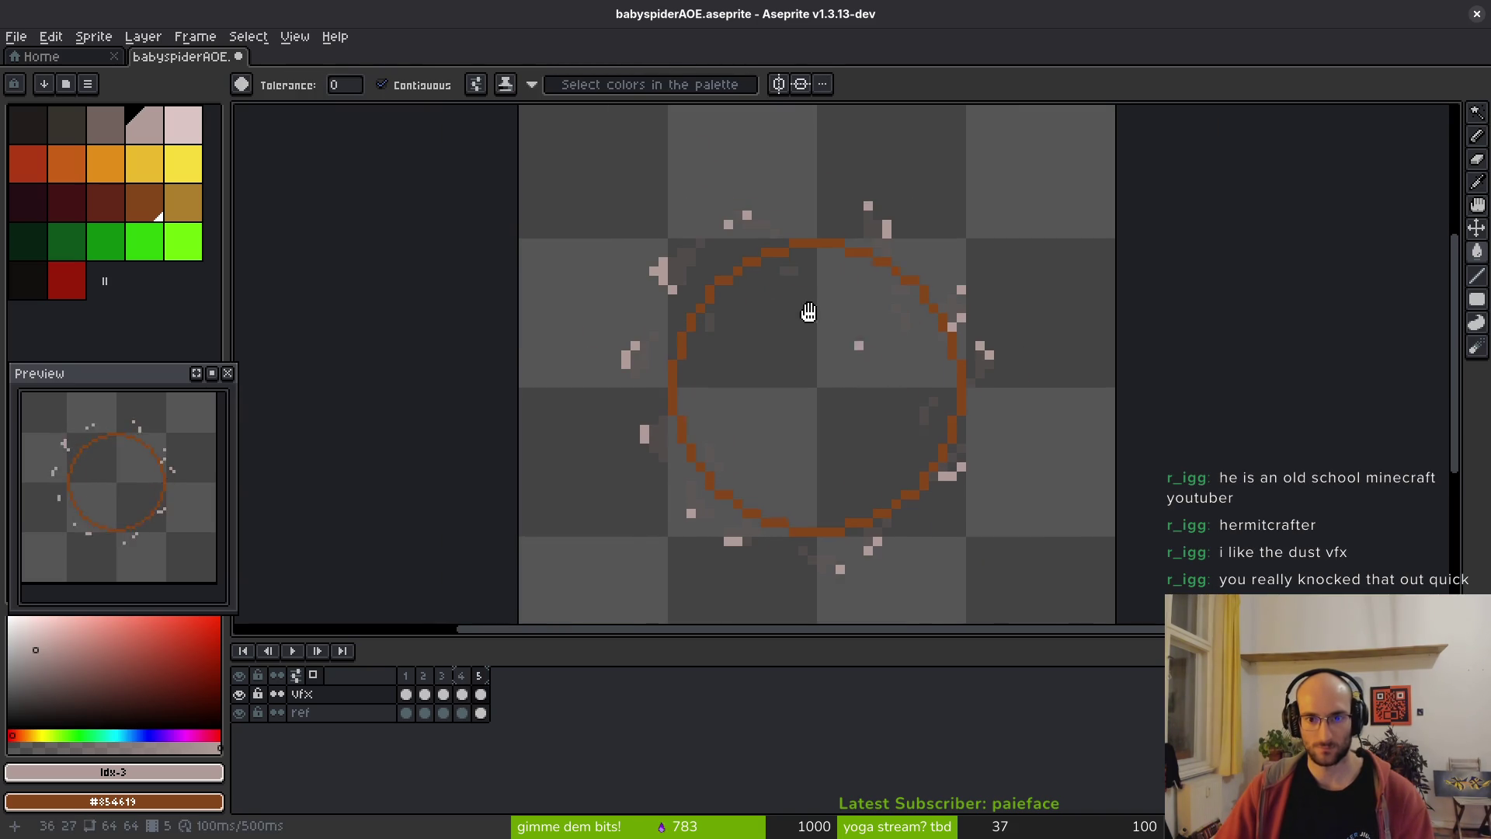
pyautogui.hotkey('shift', 'r')
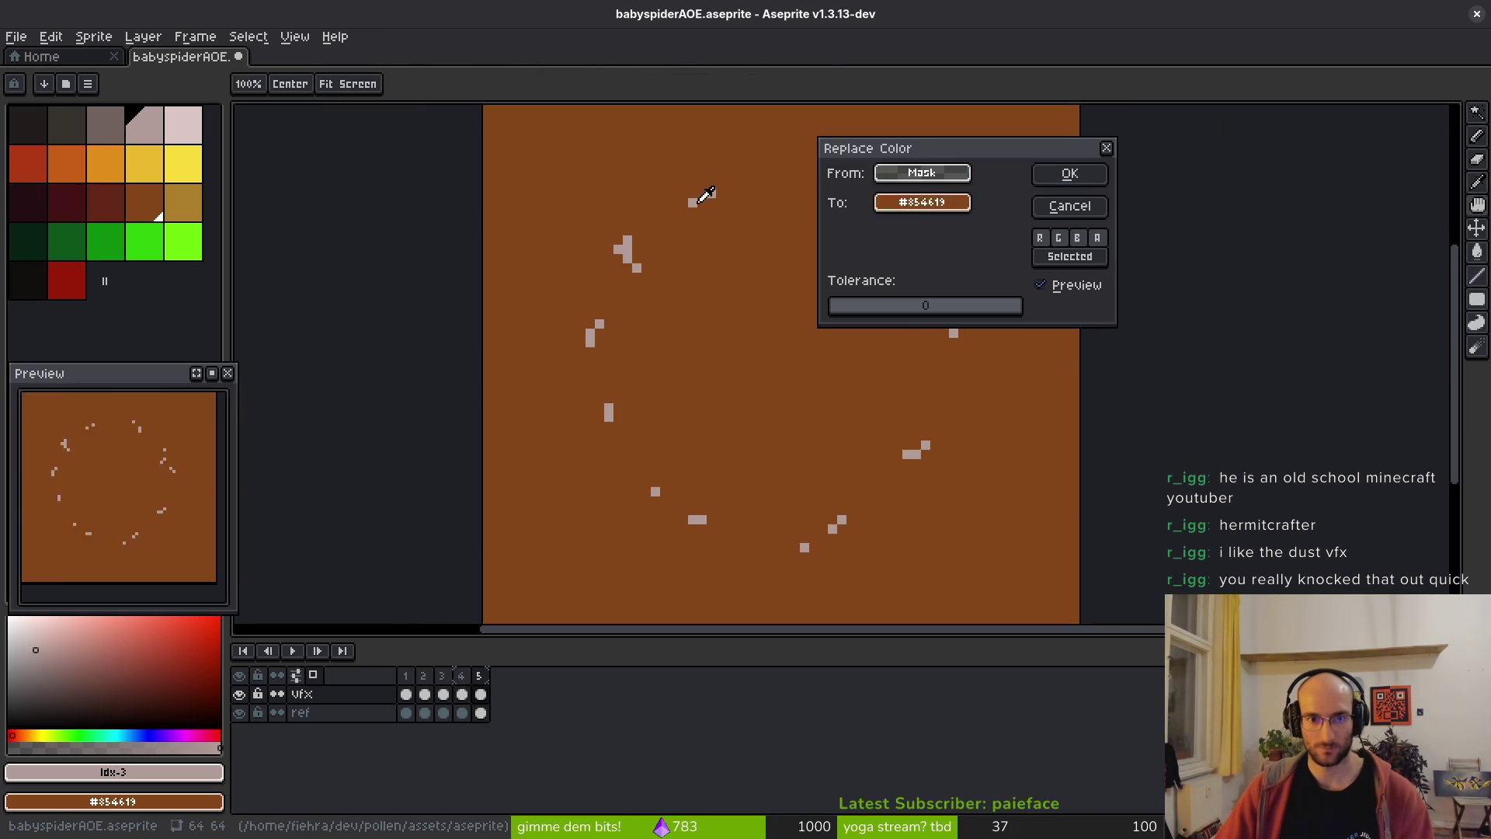
pyautogui.click(692, 201)
pyautogui.rightClick(117, 119)
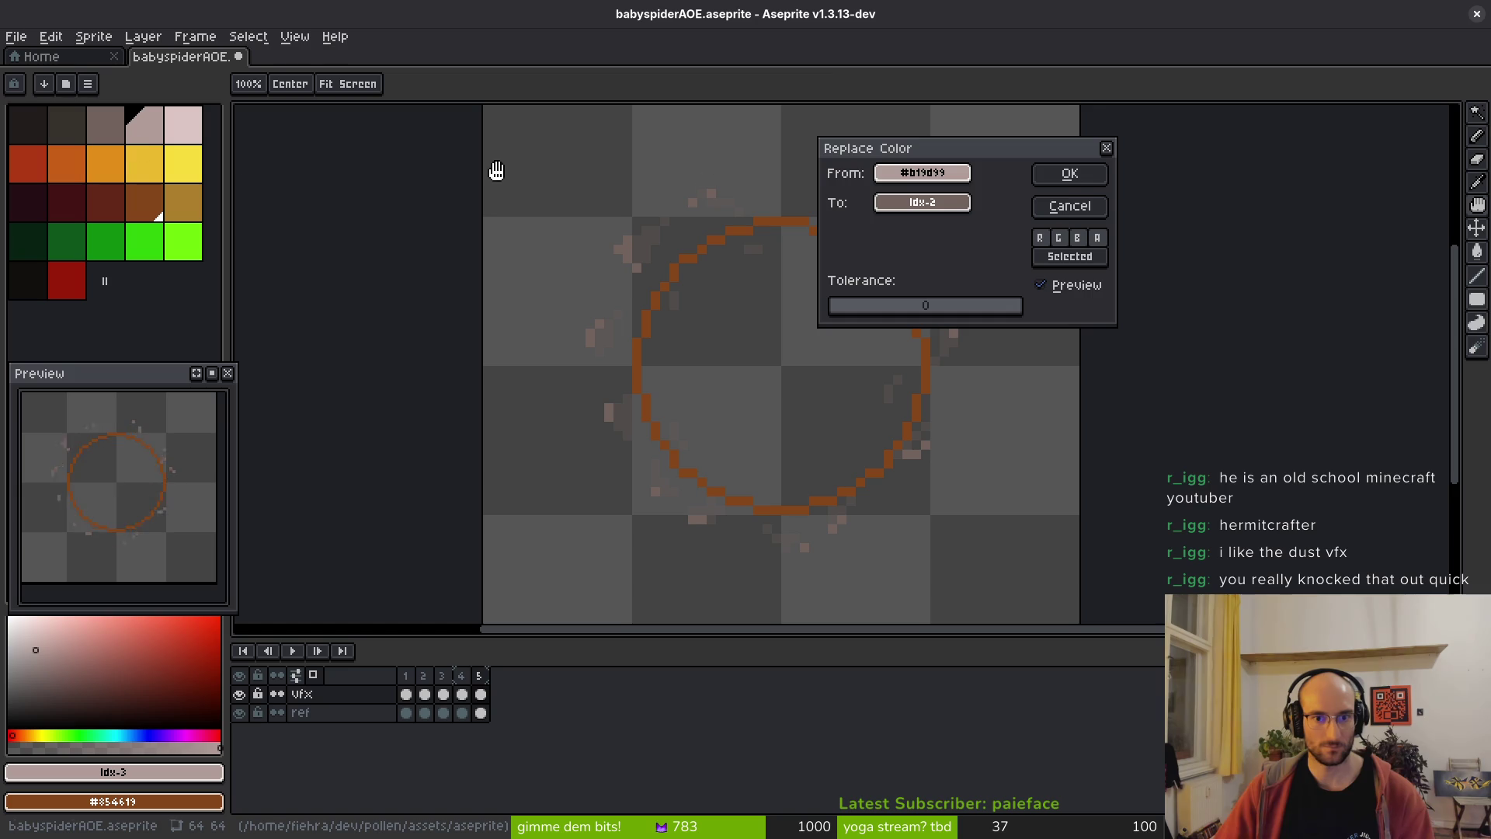
pyautogui.click(1058, 182)
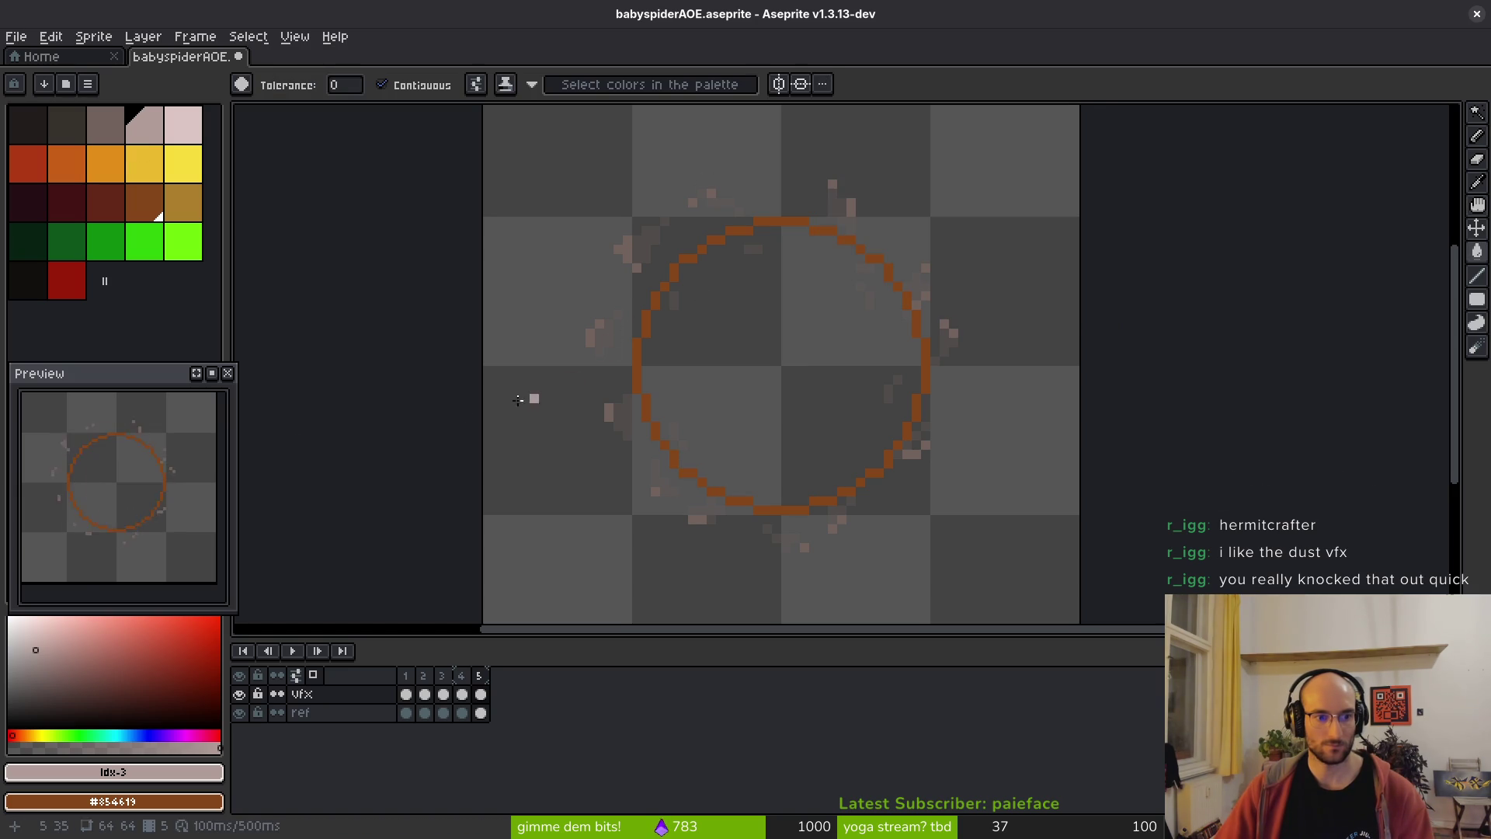
pyautogui.scroll(-2, 157, 487)
pyautogui.hscroll(2, 760, 466)
pyautogui.hotkey('ctrl', 's')
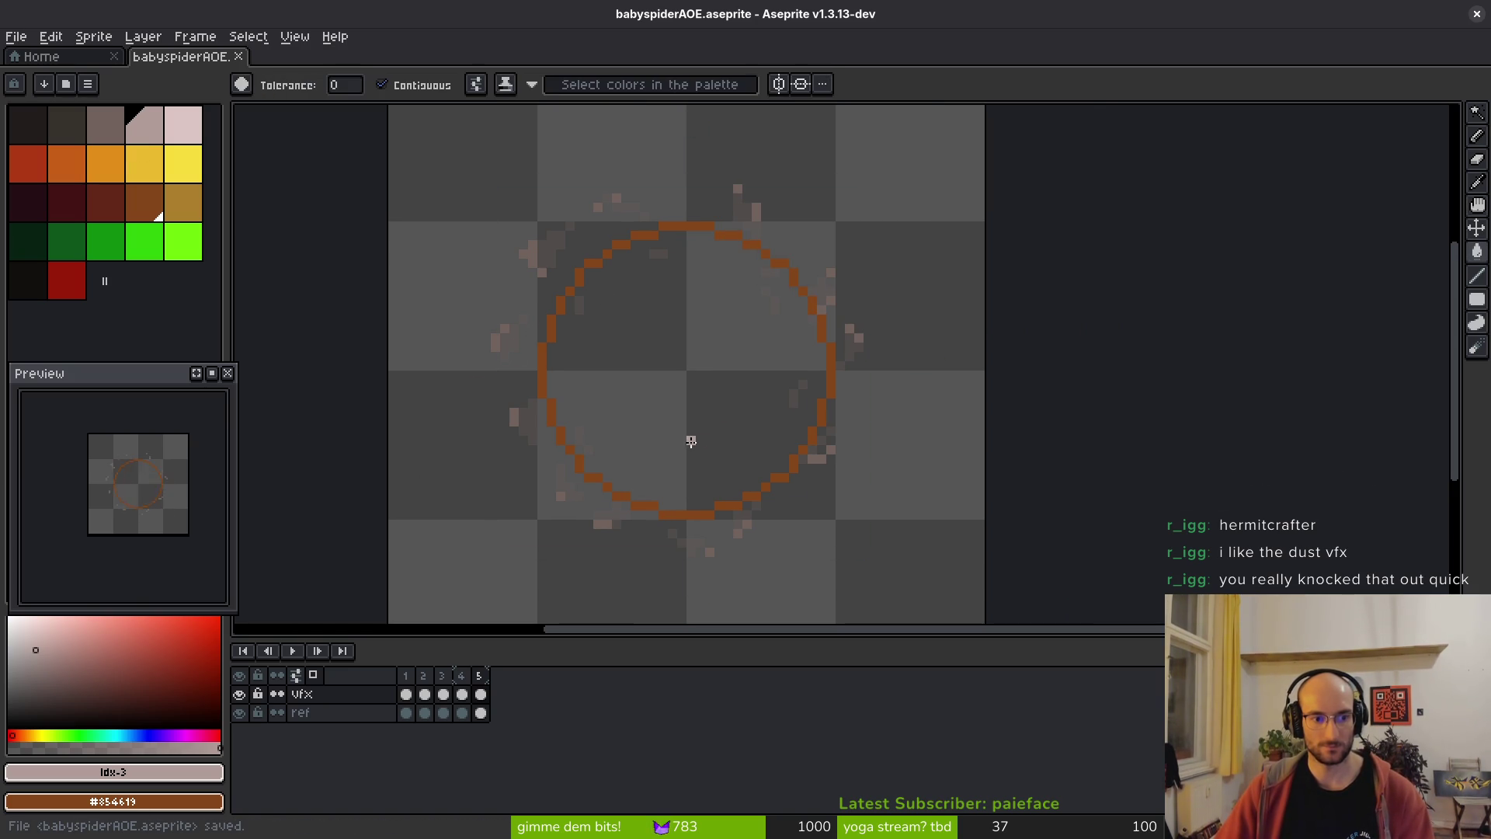
# - Hide the ref layer, select frame 1, undo an accidental frame deletion, and save
pyautogui.moveTo(691, 441)
pyautogui.mouseDown()
pyautogui.moveTo(712, 413)
pyautogui.moveTo(695, 432)
pyautogui.mouseUp()
pyautogui.click(239, 713)
pyautogui.press('v')
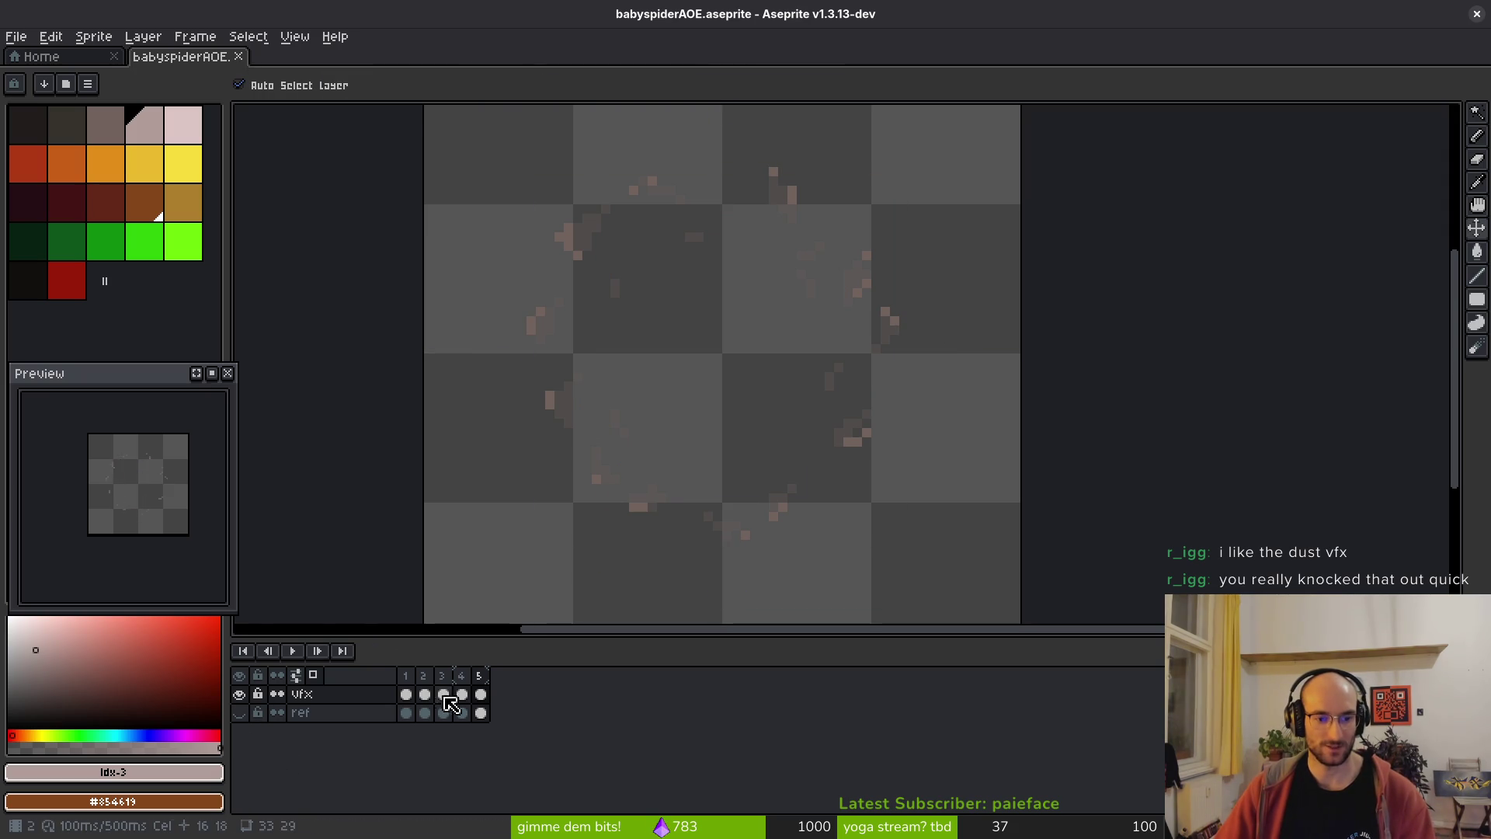
pyautogui.click(406, 696)
pyautogui.press('e')
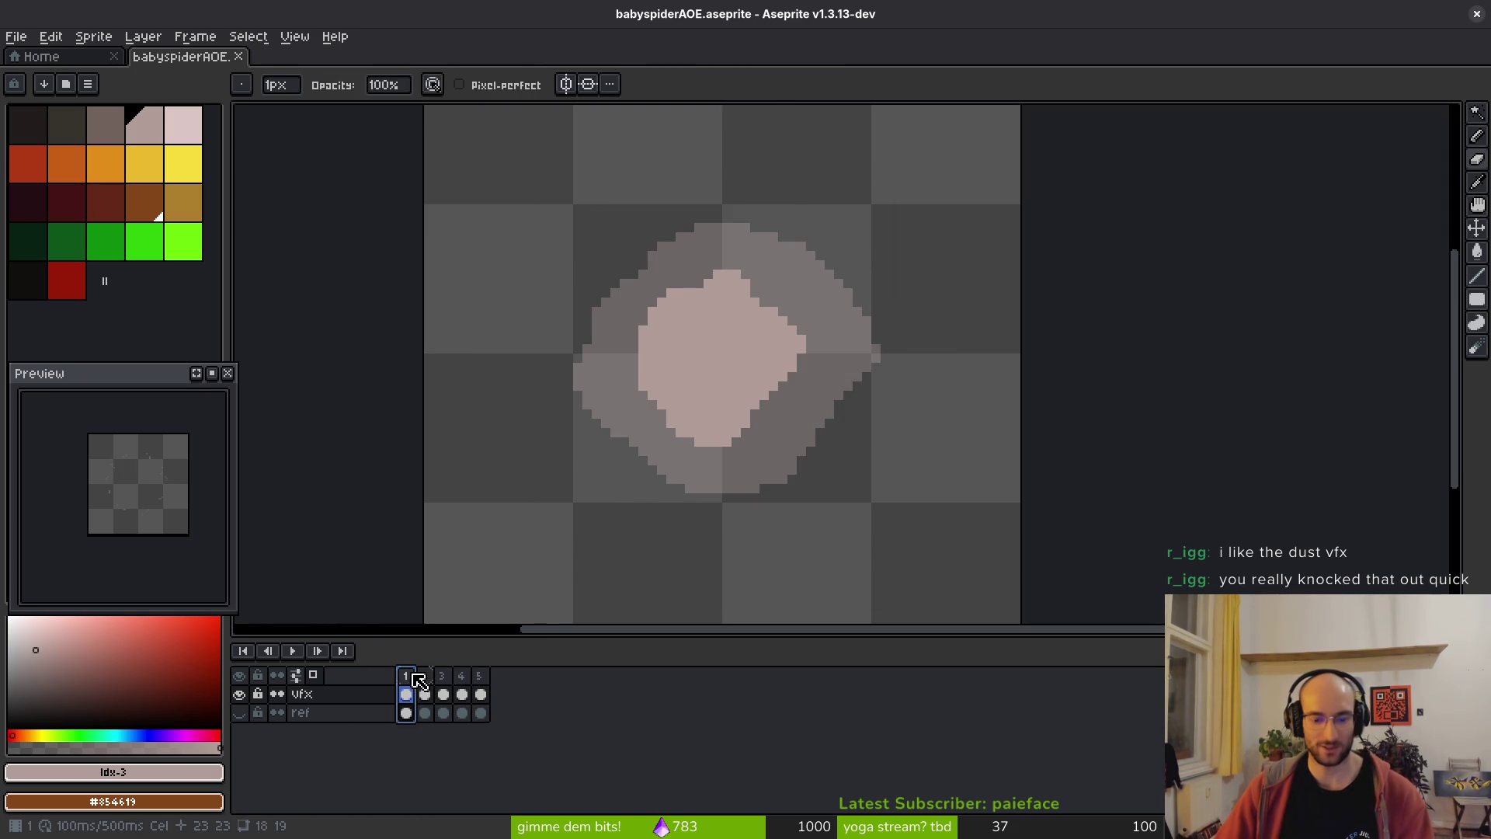
pyautogui.hotkey('alt', 'c')
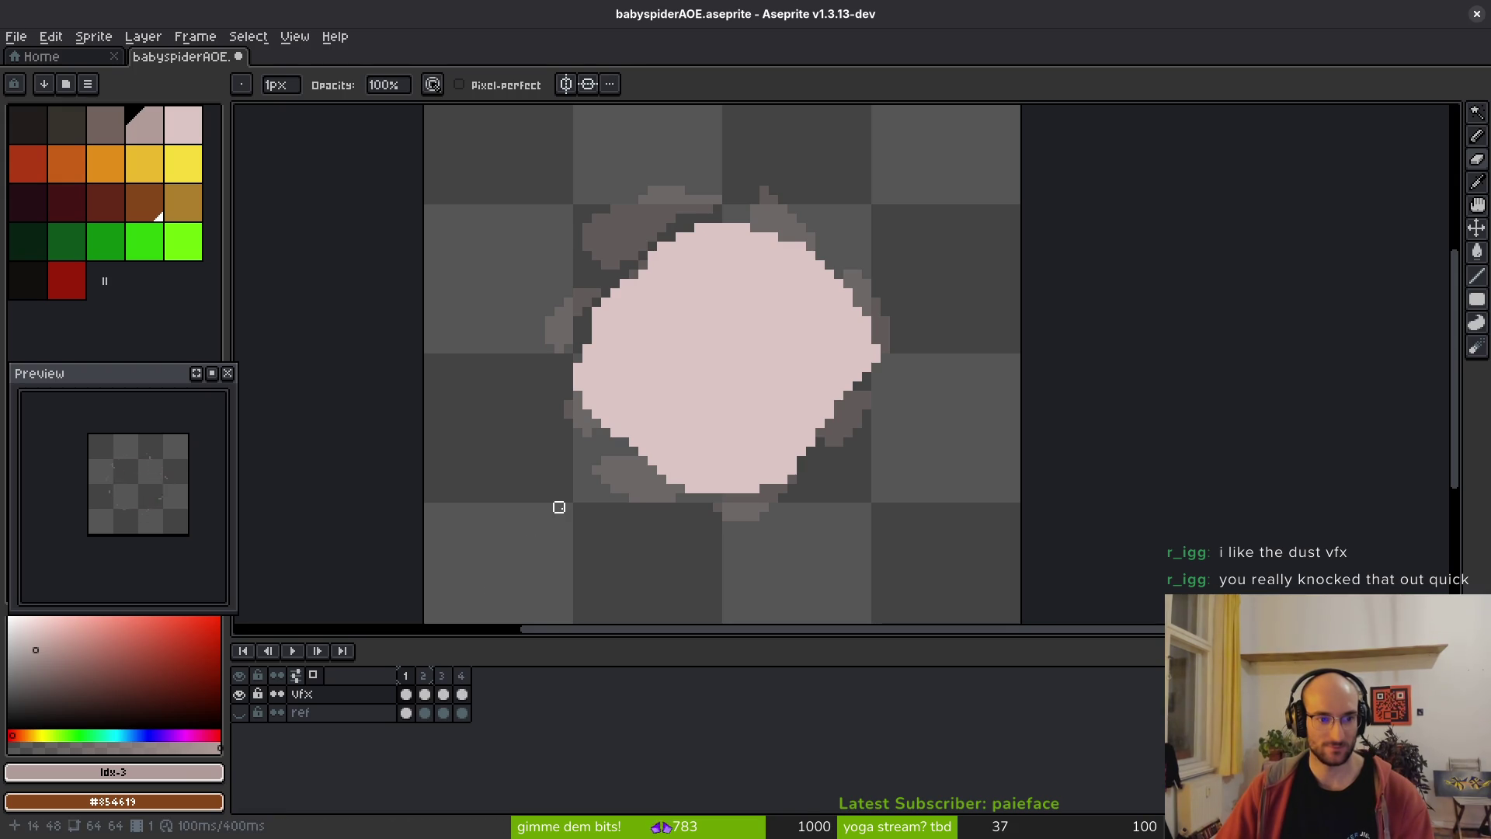
pyautogui.hotkey('ctrl', 'z')
pyautogui.hotkey('ctrl', 's')
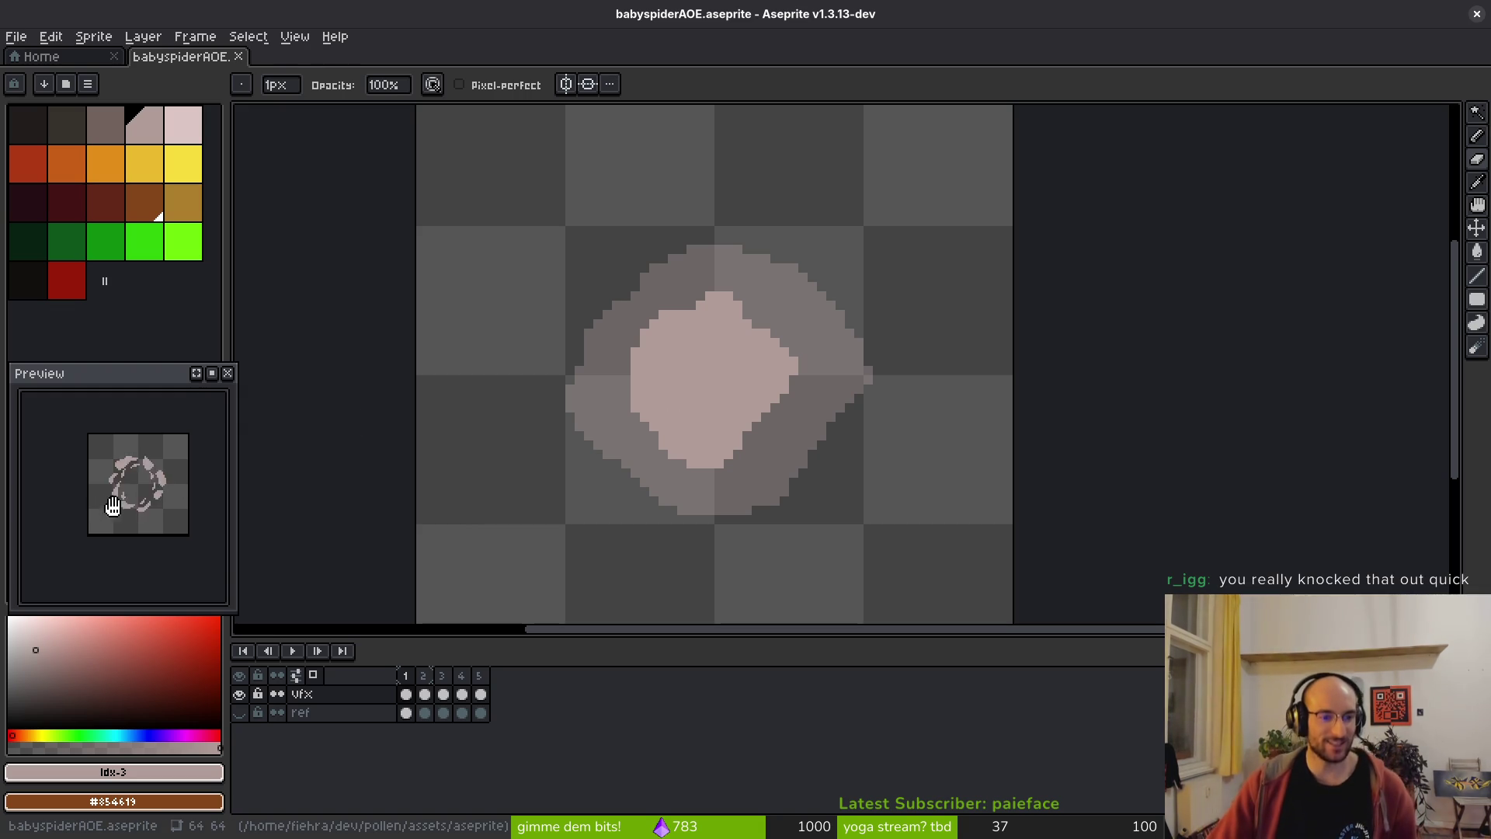
# - Review frames 3 to 5, save, then return to frame 2's solid pink blob
pyautogui.moveTo(783, 426); pyautogui.dragTo(800, 442)
pyautogui.press('Right')
pyautogui.press('Right')
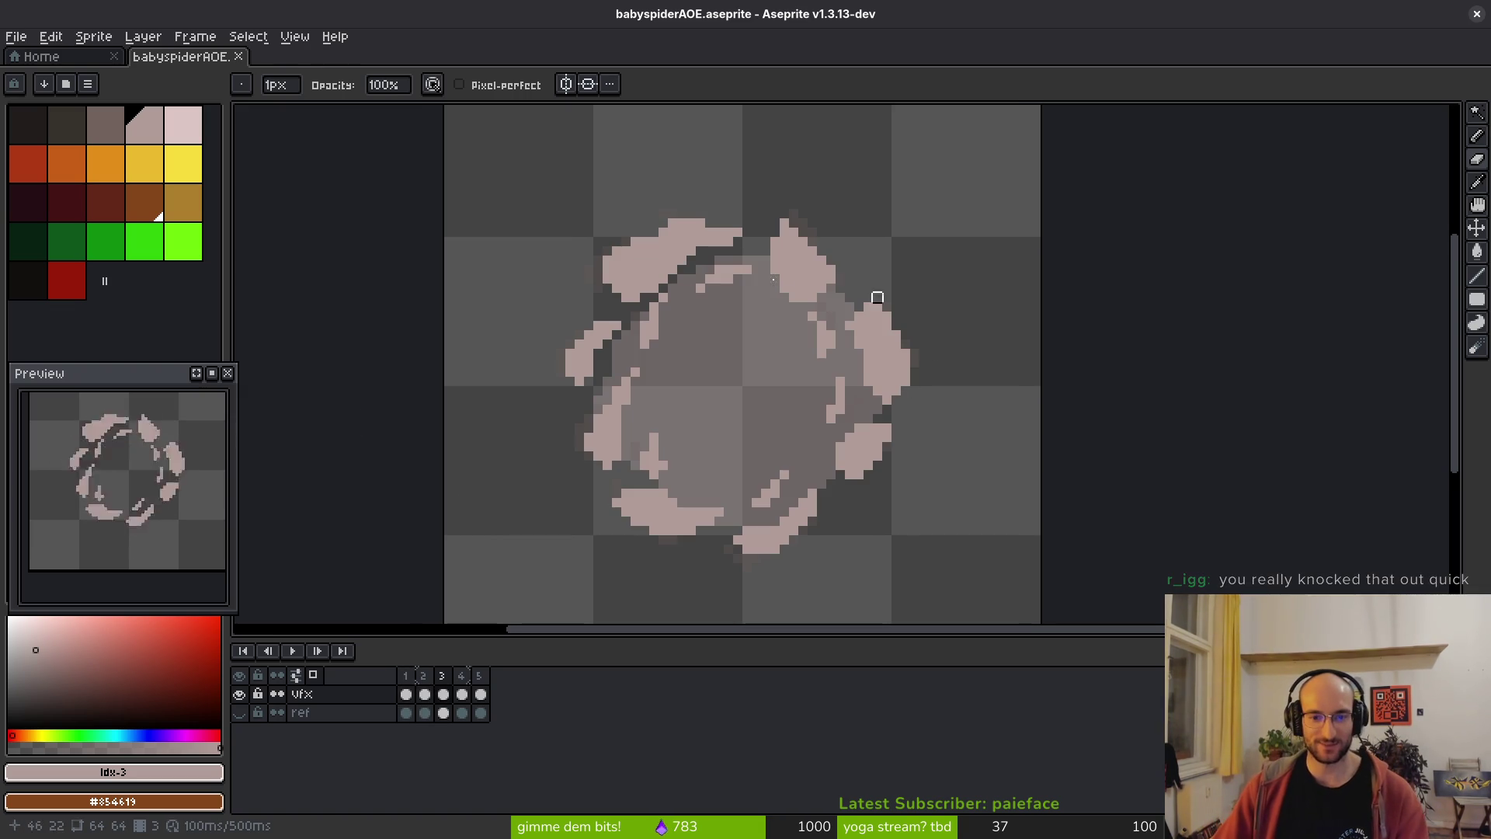
pyautogui.press('Right')
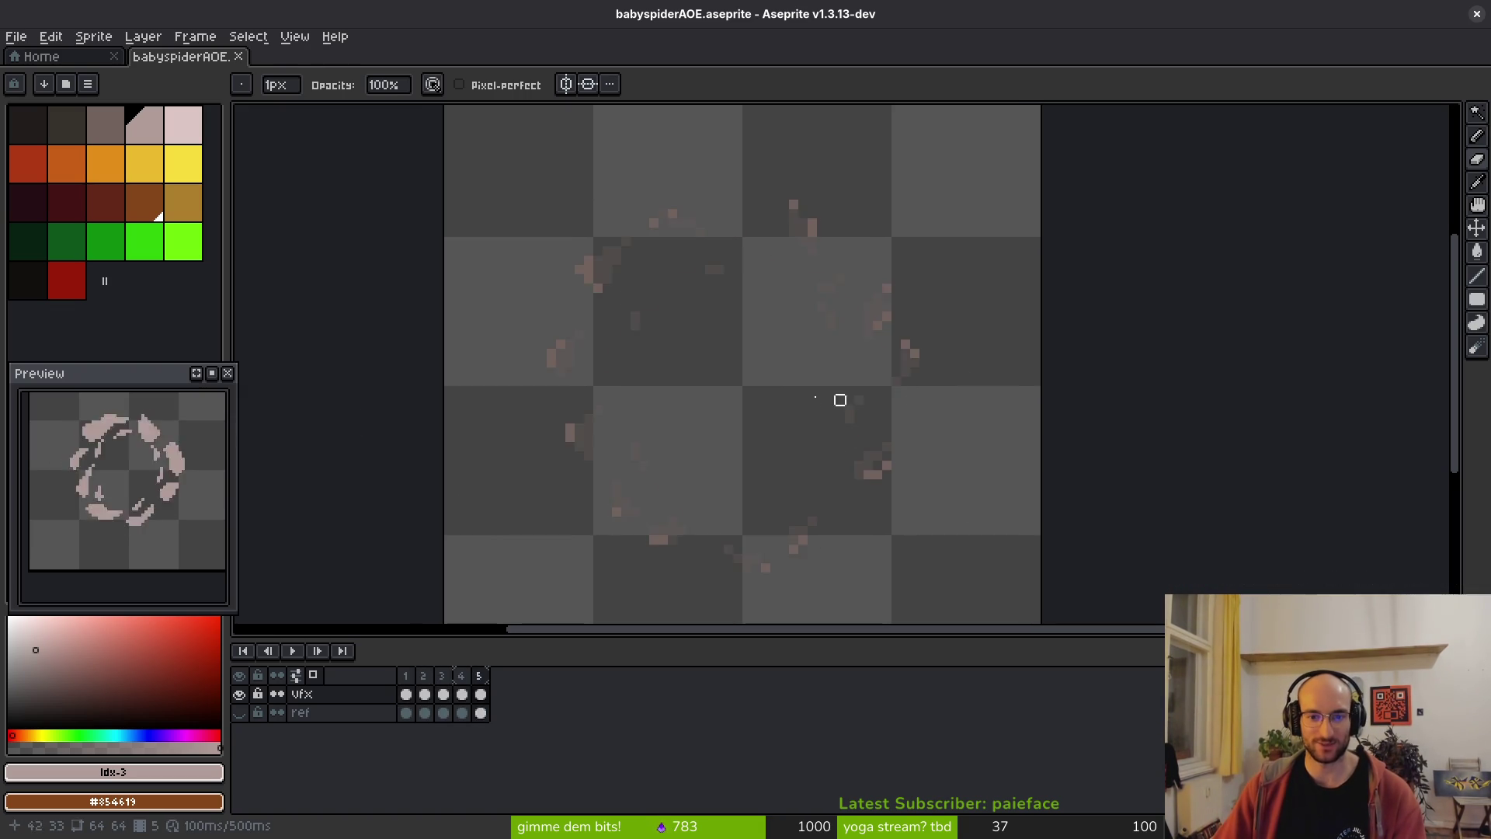
pyautogui.press('Right')
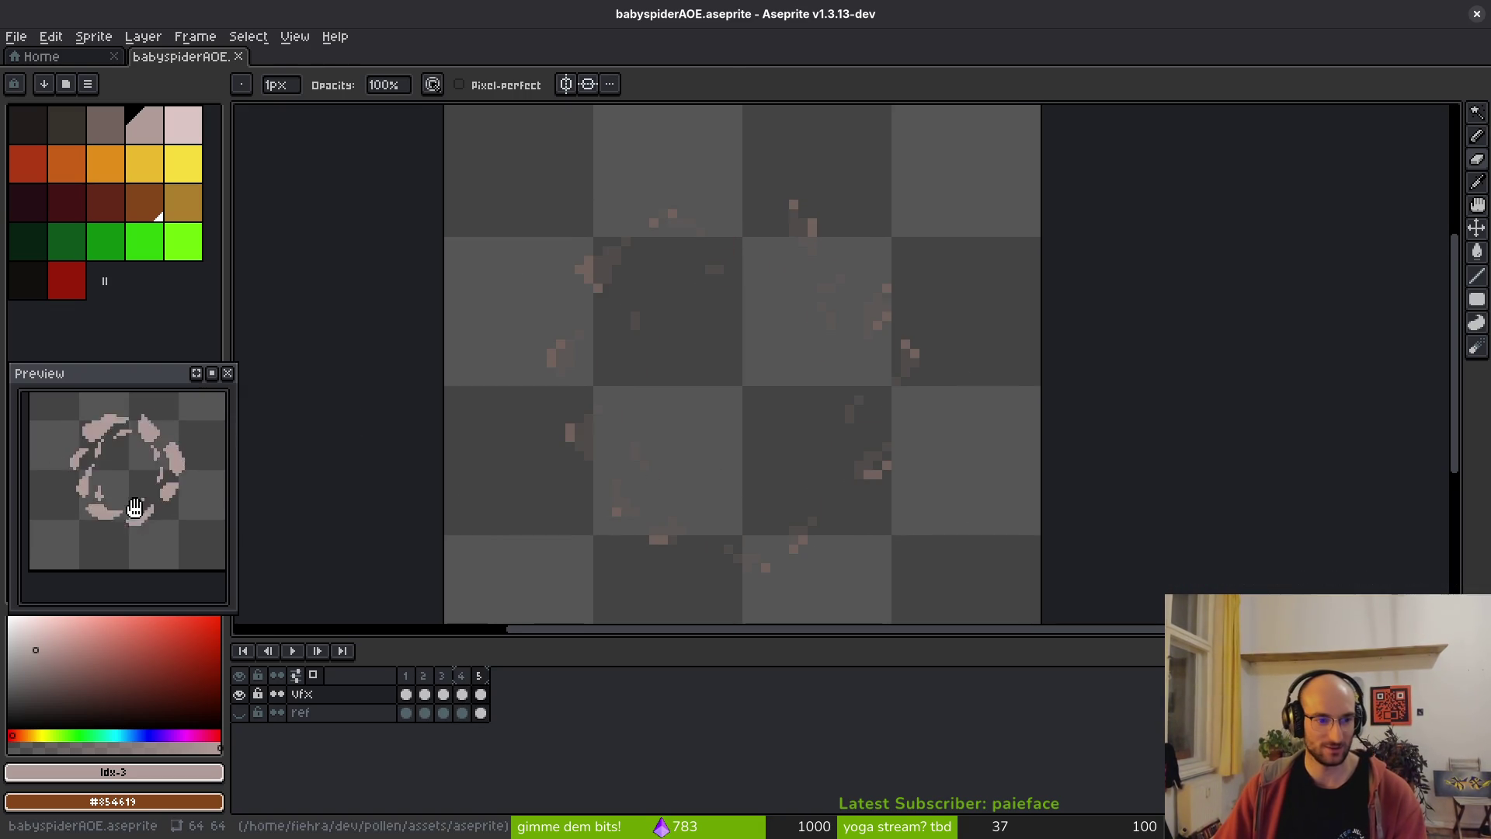
pyautogui.hotkey('ctrl', 's')
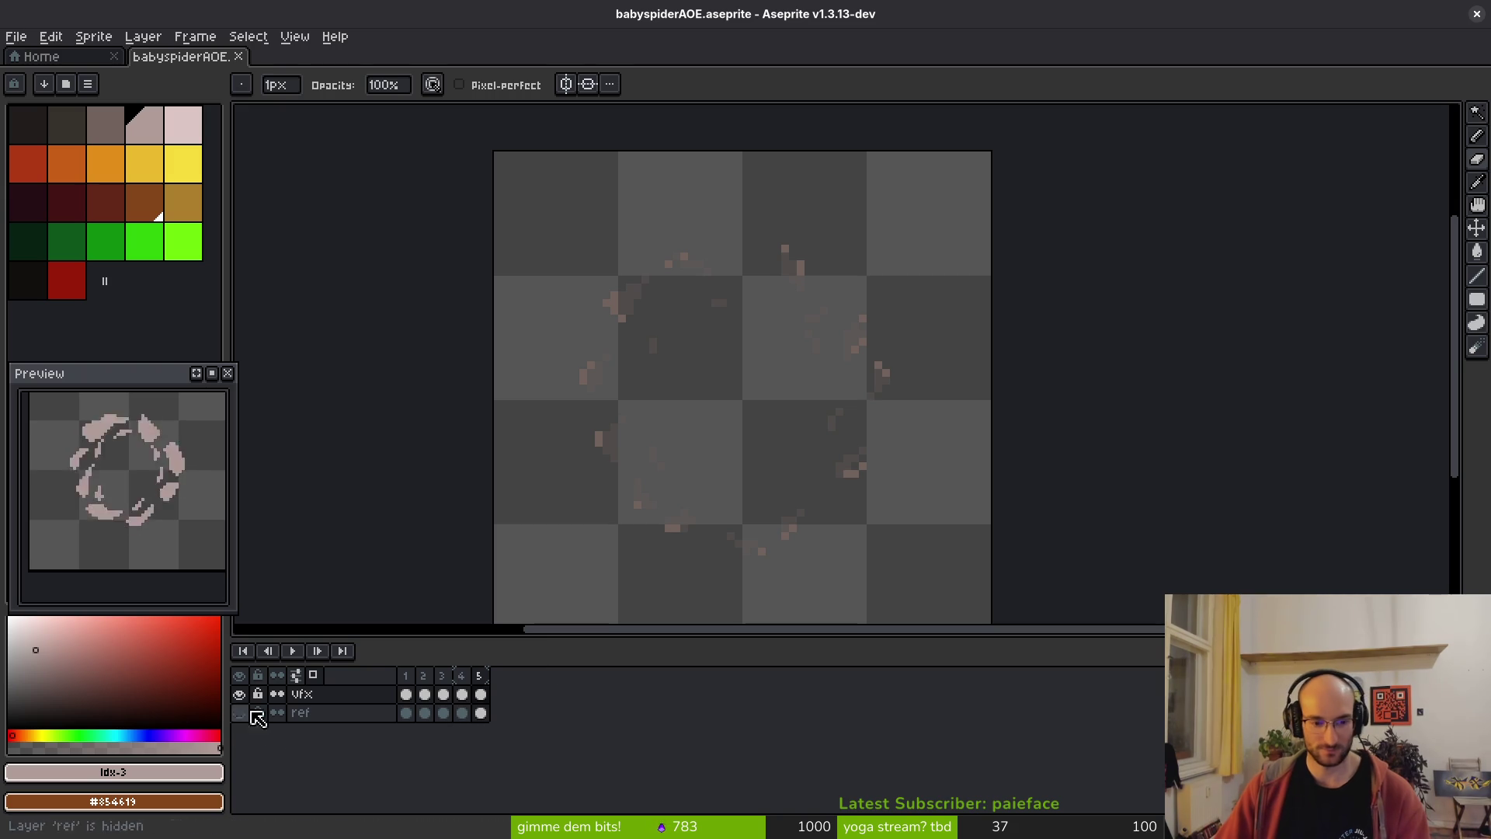
pyautogui.click(407, 695)
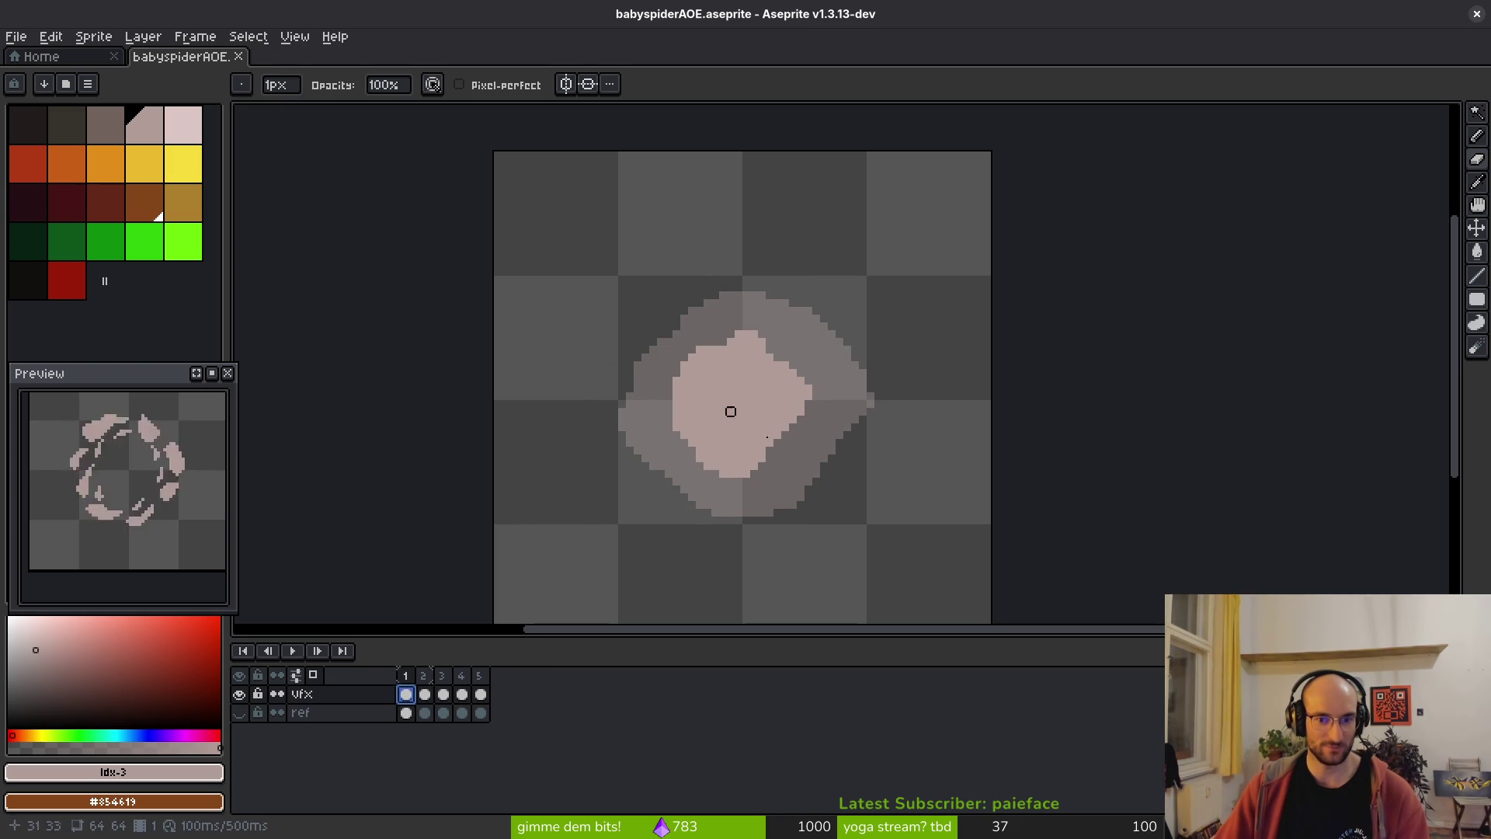
pyautogui.press('Right')
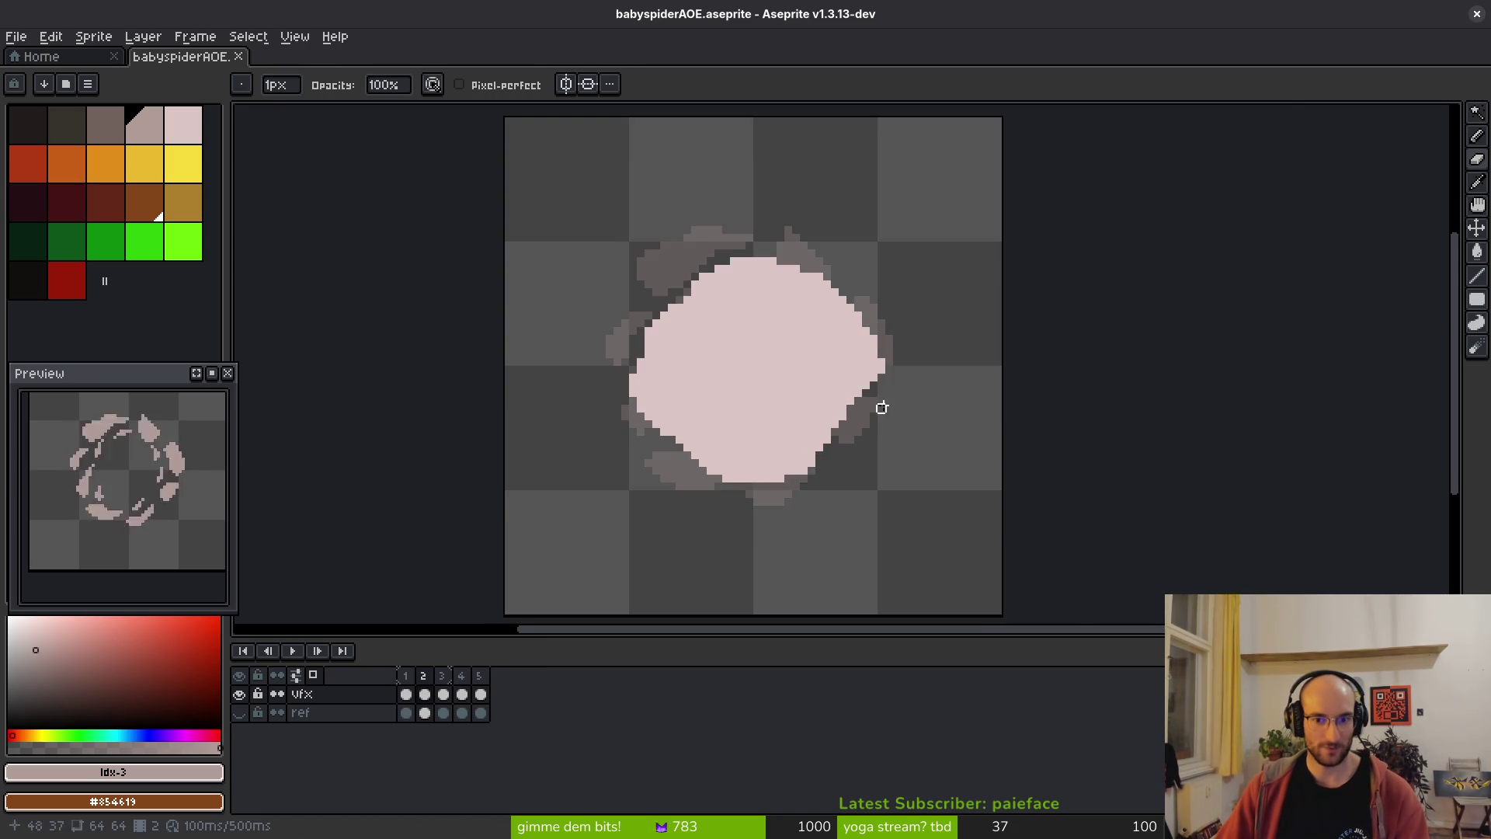
# - Pick the pale pink and paint over the blob's dark lower-right edge pixels
pyautogui.scroll(4, 883, 406)
pyautogui.keyDown('alt'); pyautogui.click(771, 362); pyautogui.keyUp('alt')
pyautogui.moveTo(829, 373)
pyautogui.mouseDown()
pyautogui.moveTo(758, 556)
pyautogui.moveTo(763, 506)
pyautogui.mouseUp()
pyautogui.click(738, 556)
pyautogui.scroll(-1, 702, 525)
pyautogui.scroll(-3, 769, 469)
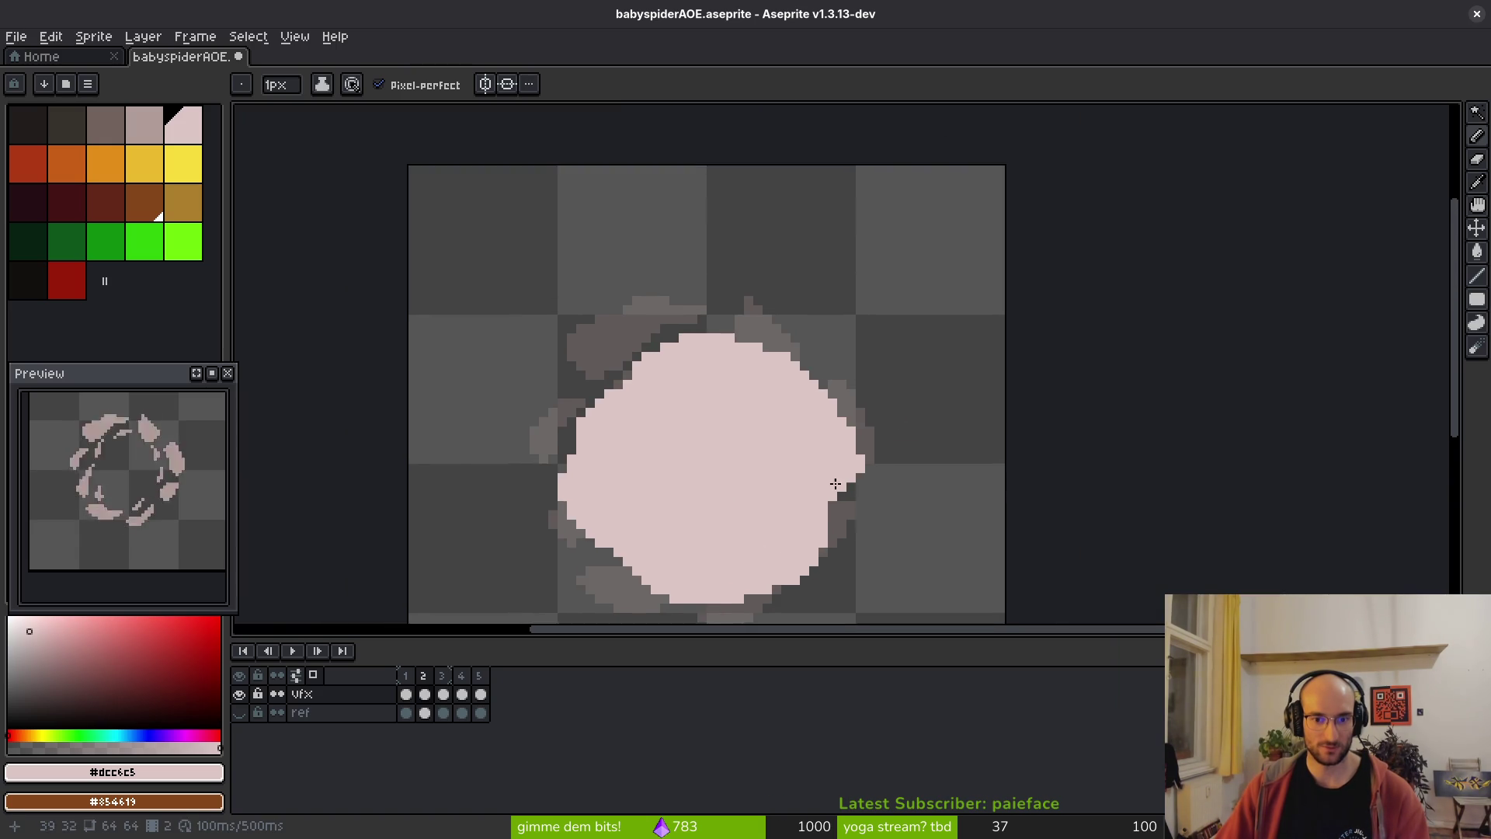
pyautogui.scroll(4, 799, 515)
pyautogui.scroll(-4, 645, 449)
pyautogui.moveTo(622, 409)
pyautogui.mouseDown()
pyautogui.moveTo(702, 414)
pyautogui.moveTo(762, 358)
pyautogui.mouseUp()
pyautogui.scroll(1, 699, 478)
pyautogui.scroll(2, 762, 357)
pyautogui.scroll(-2, 789, 404)
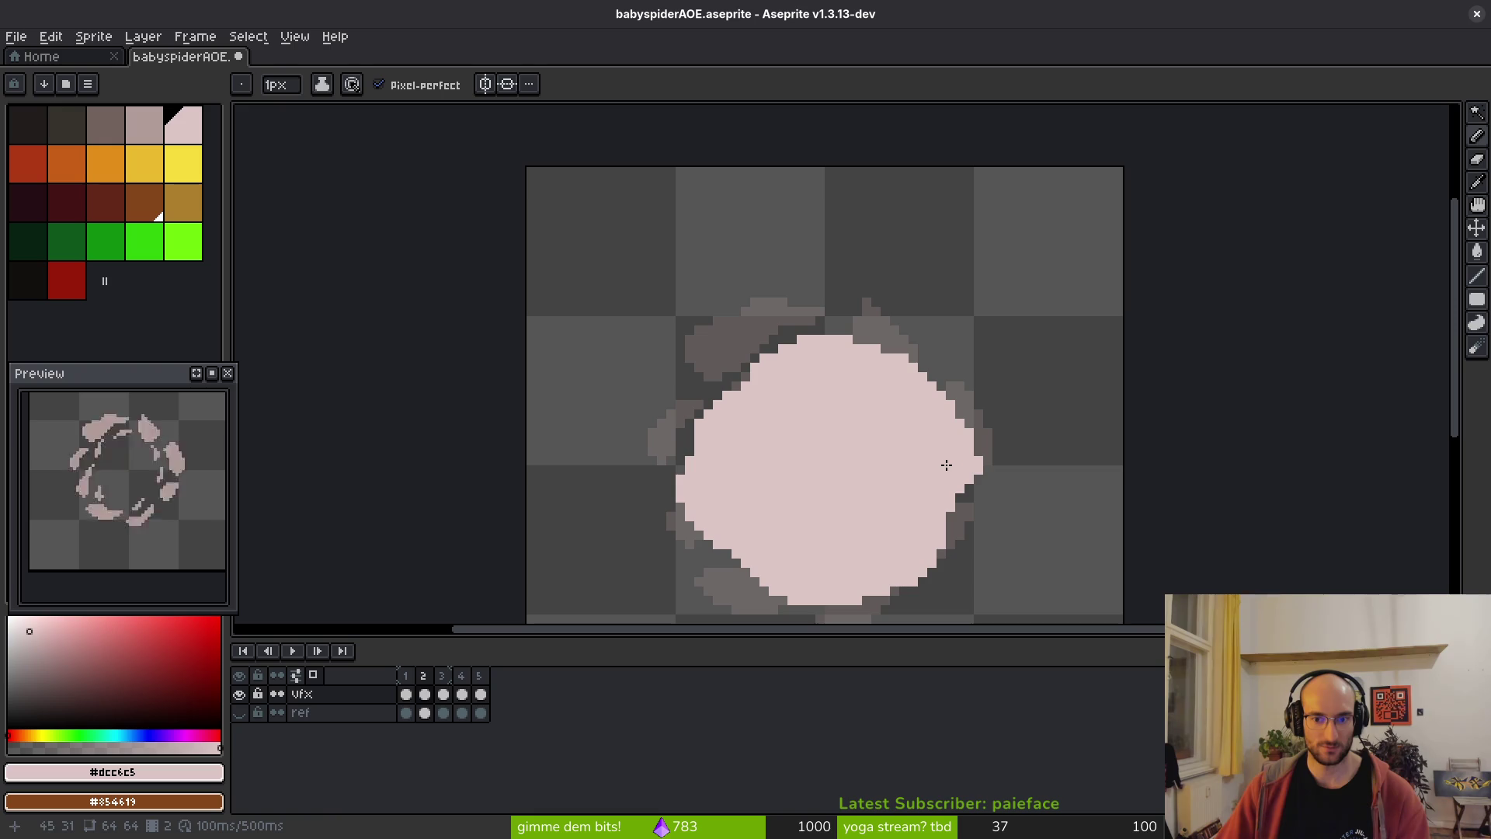
# - Add pink pixels to extend and smooth the blob's bottom edge
pyautogui.press('e')
pyautogui.scroll(3, 990, 471)
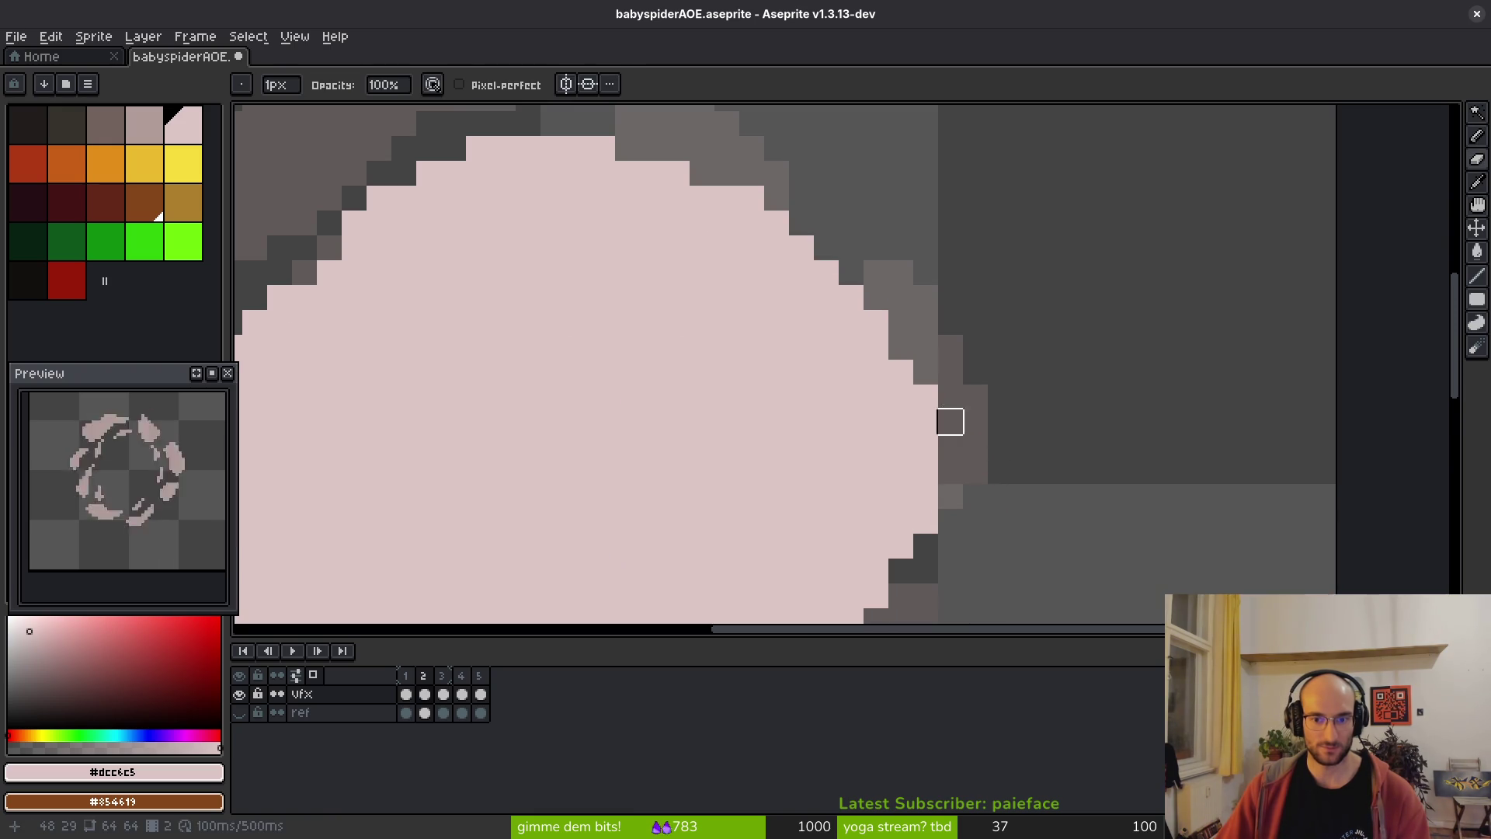
pyautogui.scroll(-4, 1000, 422)
pyautogui.press('b')
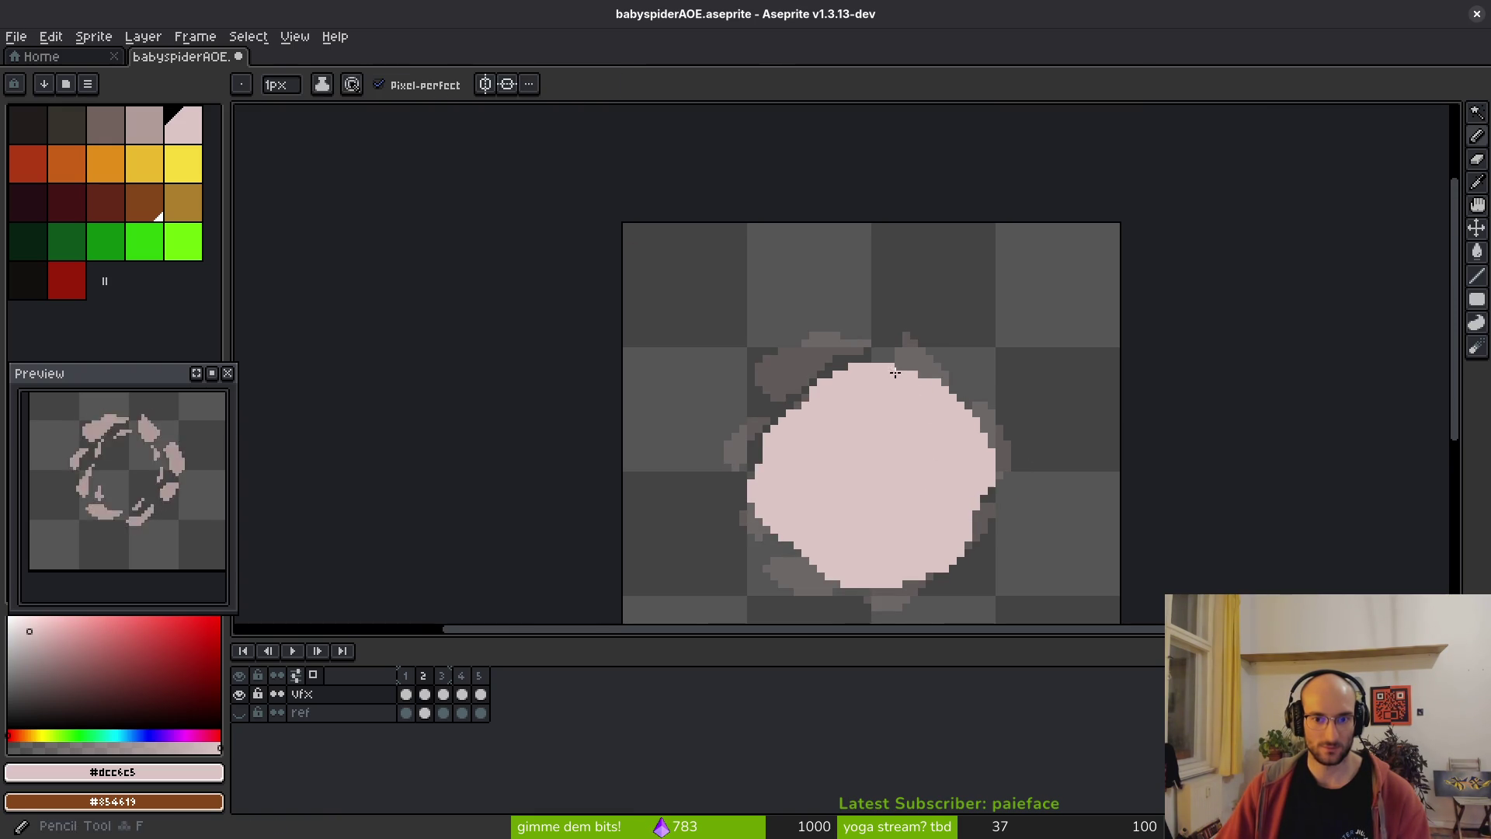
pyautogui.scroll(4, 891, 368)
pyautogui.scroll(-2, 835, 346)
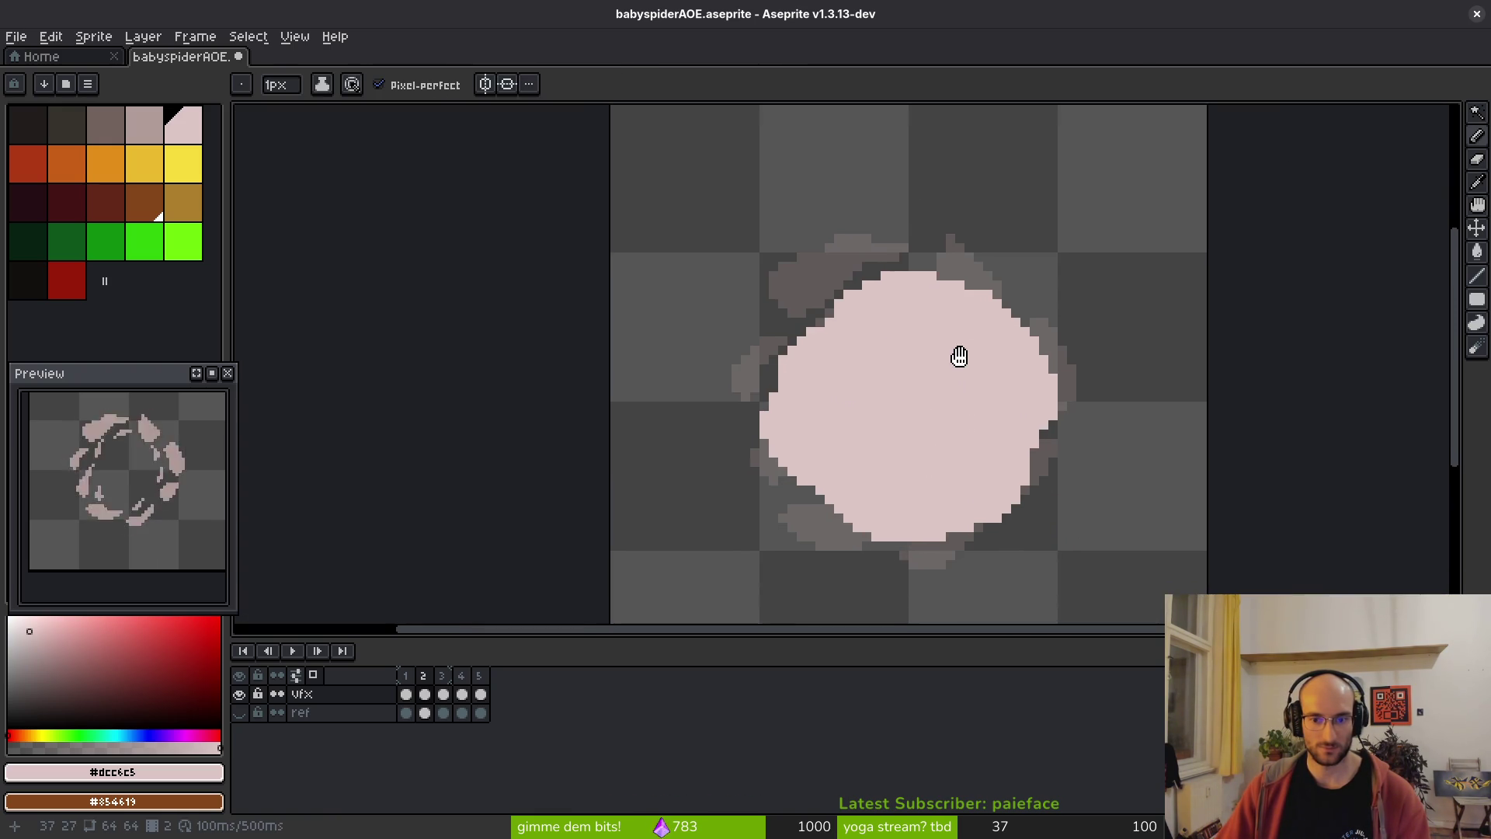
pyautogui.scroll(2, 958, 357)
pyautogui.click(939, 423)
pyautogui.moveTo(943, 412); pyautogui.dragTo(920, 392)
pyautogui.click(900, 389)
pyautogui.scroll(-2, 900, 392)
pyautogui.scroll(2, 961, 402)
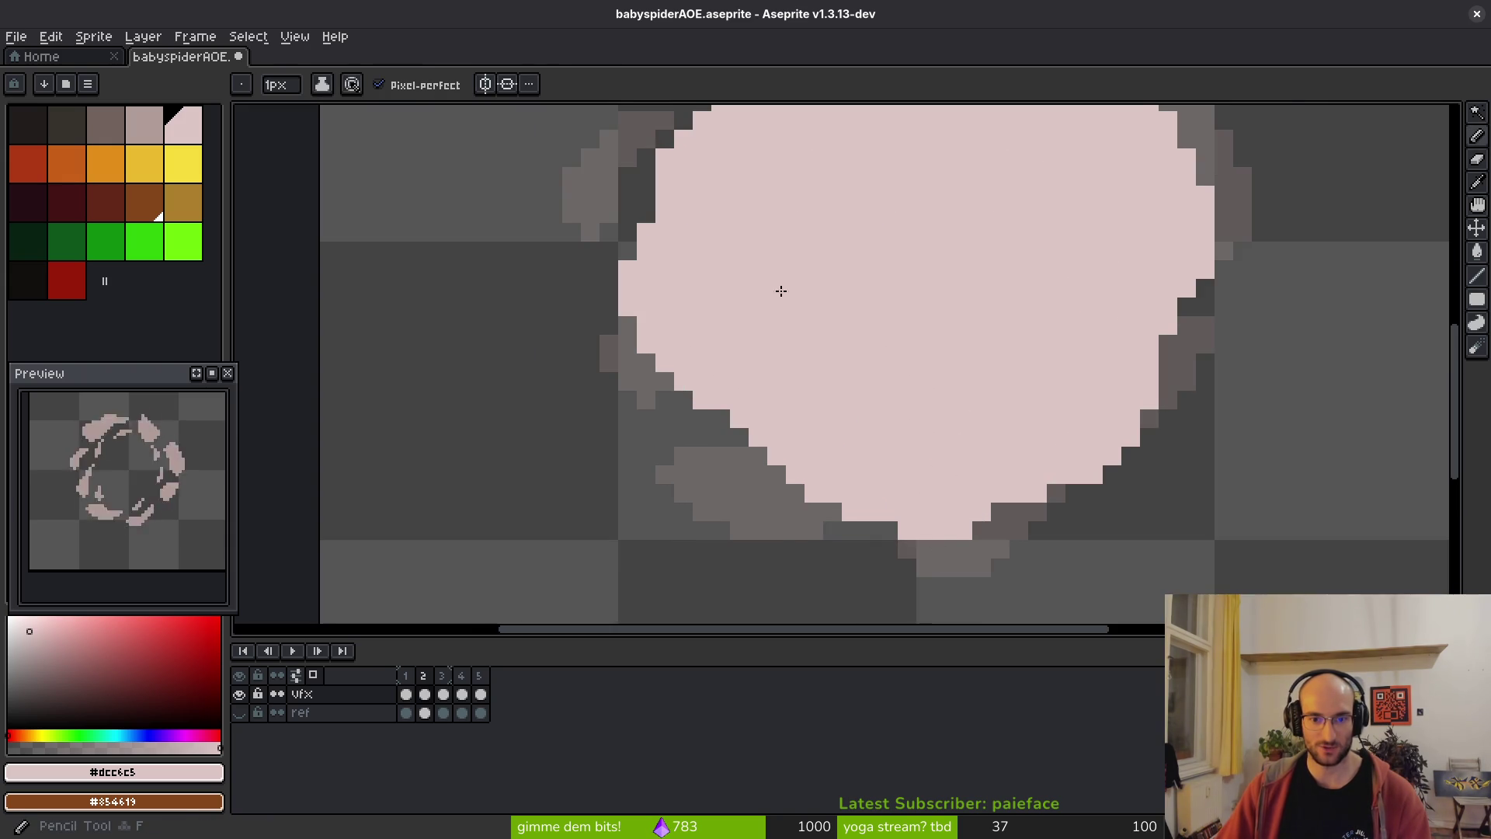
pyautogui.scroll(-2, 863, 355)
pyautogui.scroll(2, 738, 383)
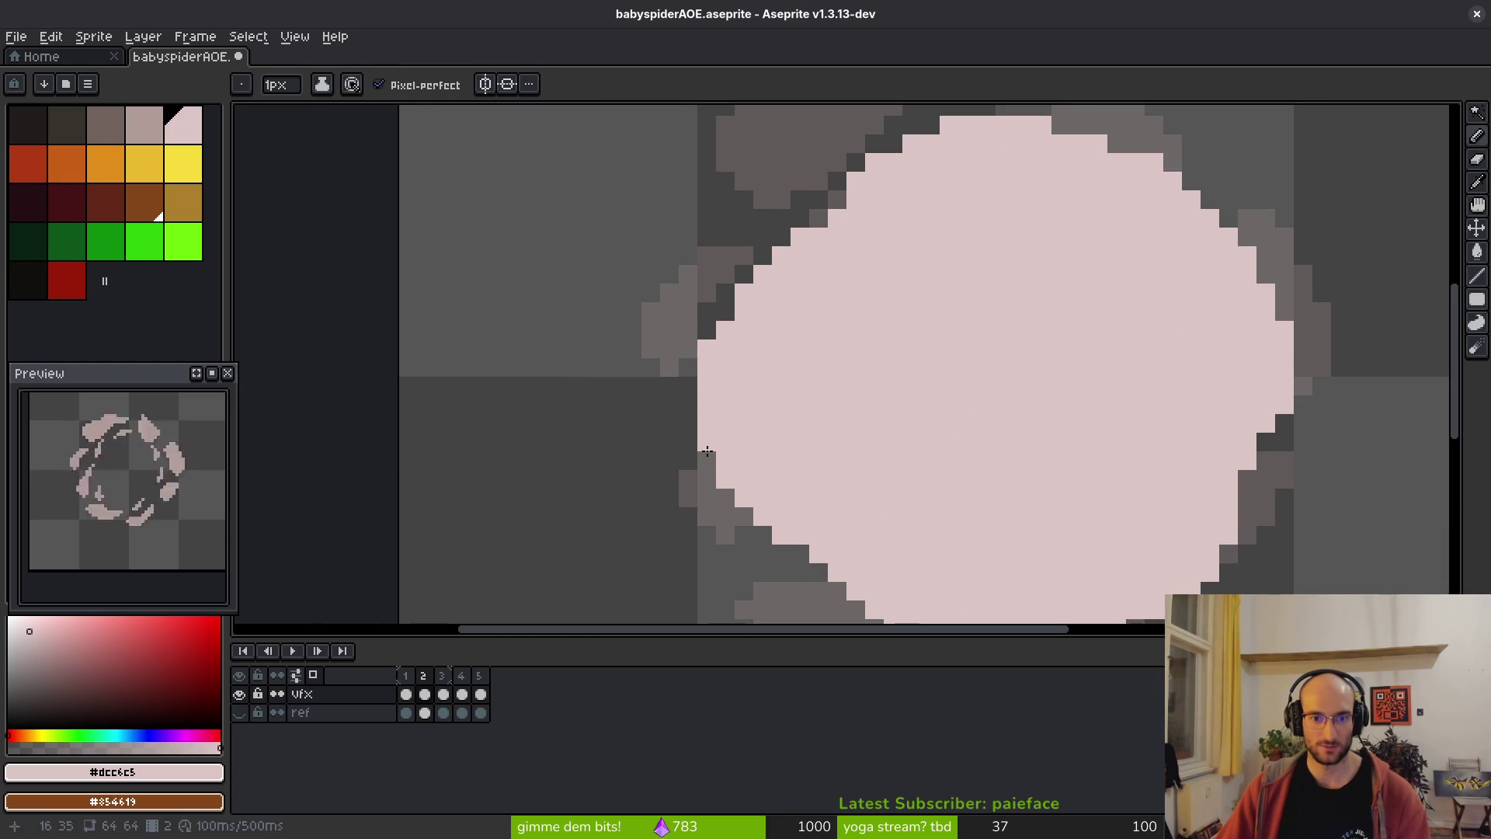
pyautogui.scroll(-2, 859, 413)
pyautogui.scroll(3, 889, 389)
# - Paint pink along the blob's upper-left edge and save babyspiderAOE.aseprite
pyautogui.moveTo(838, 385)
pyautogui.mouseDown()
pyautogui.moveTo(748, 479)
pyautogui.moveTo(942, 310)
pyautogui.moveTo(1051, 333)
pyautogui.moveTo(778, 444)
pyautogui.mouseUp()
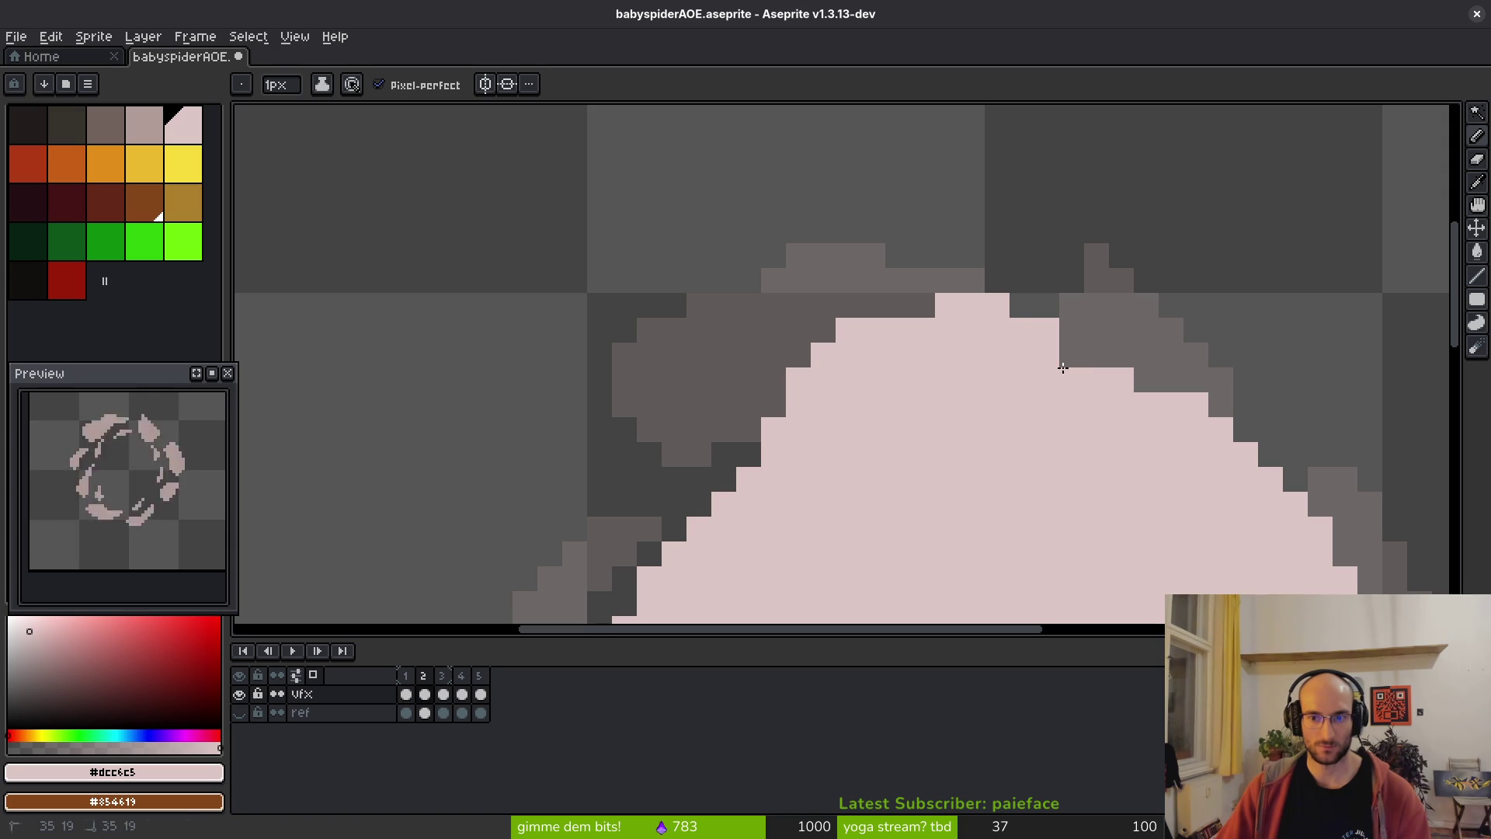
pyautogui.scroll(-3, 956, 403)
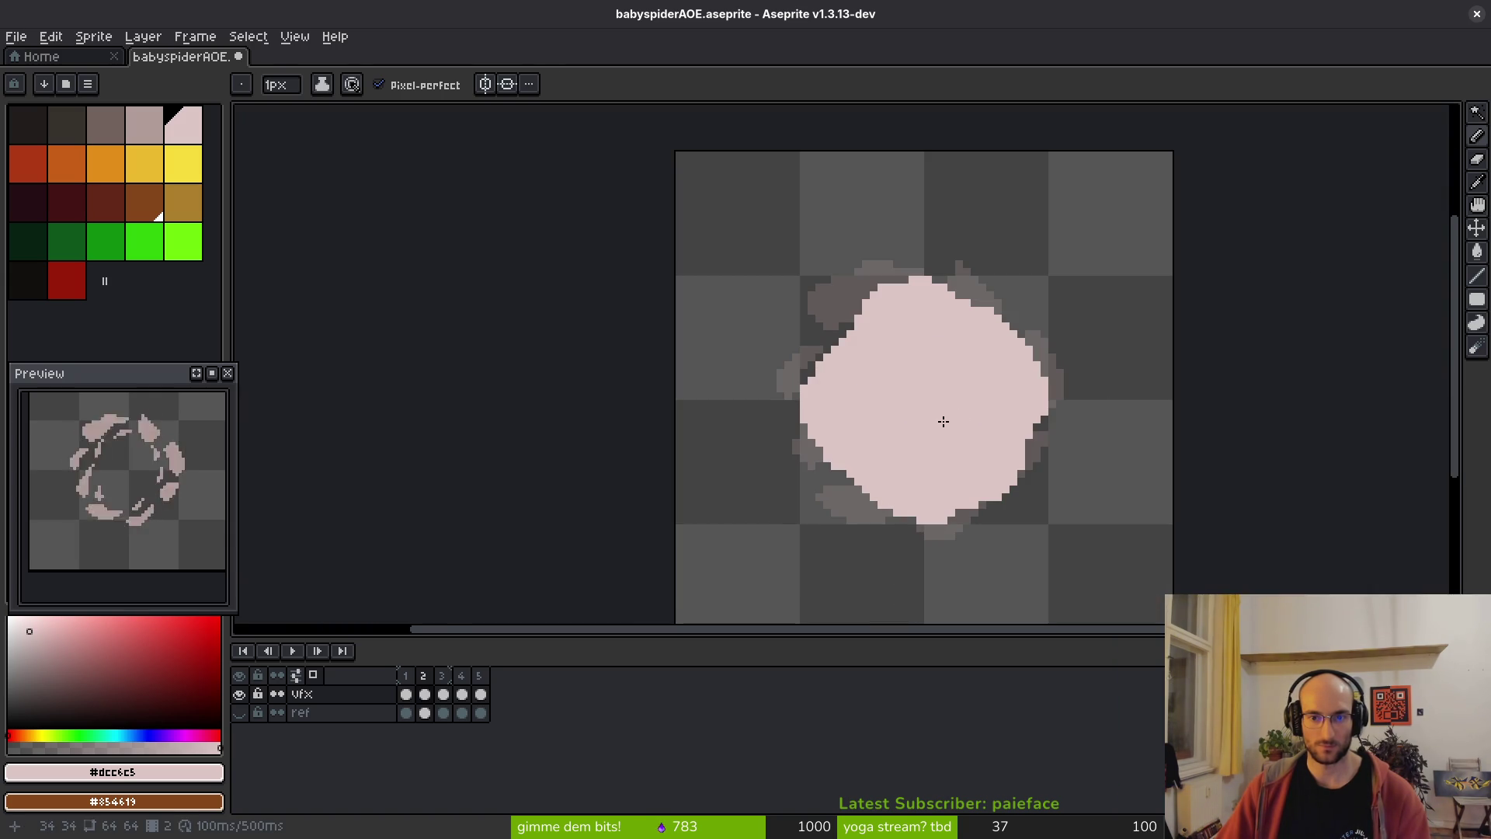
pyautogui.hotkey('ctrl', 's')
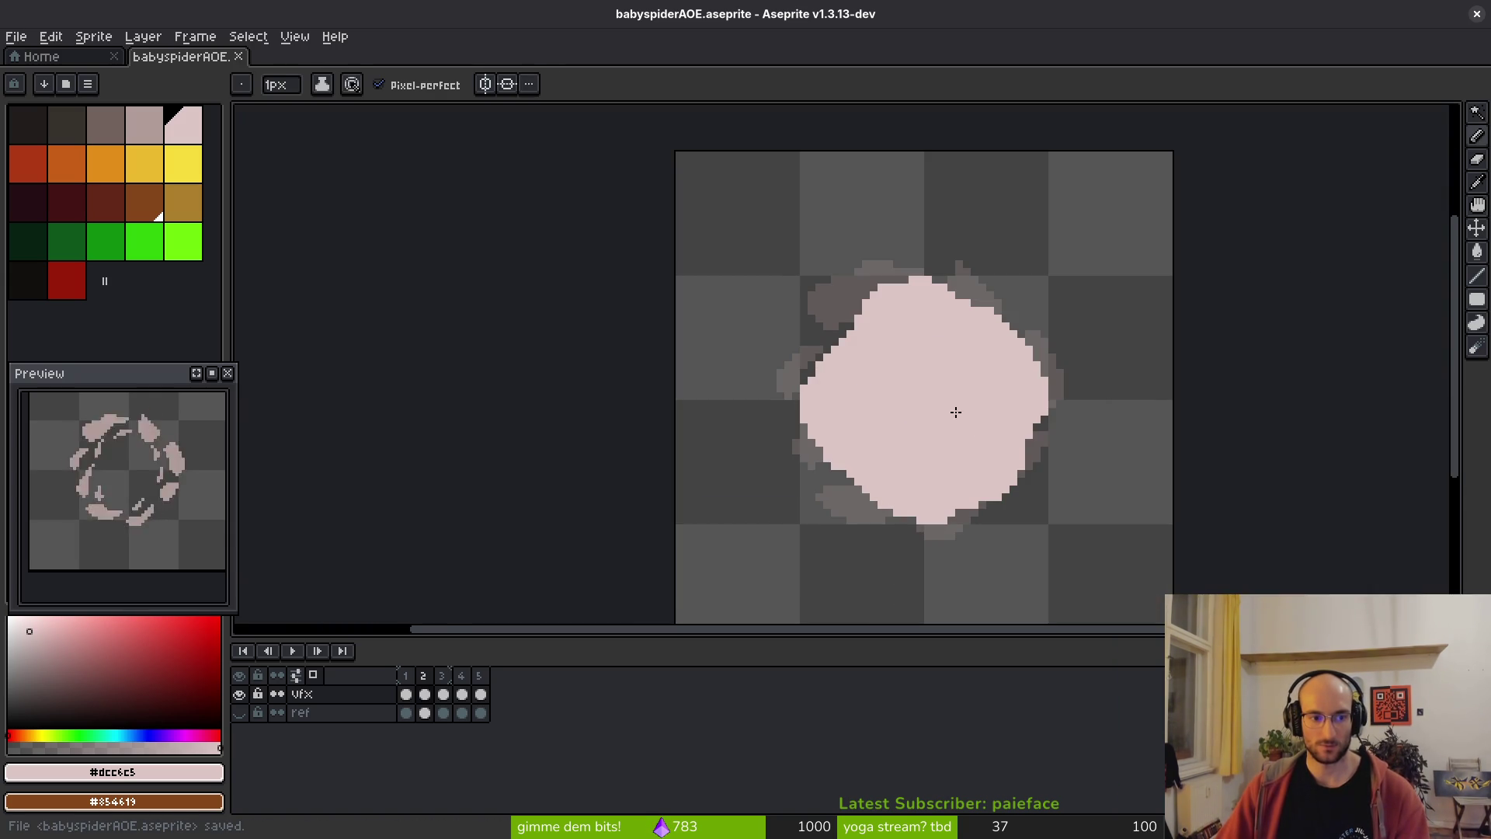
pyautogui.scroll(-2, 949, 419)
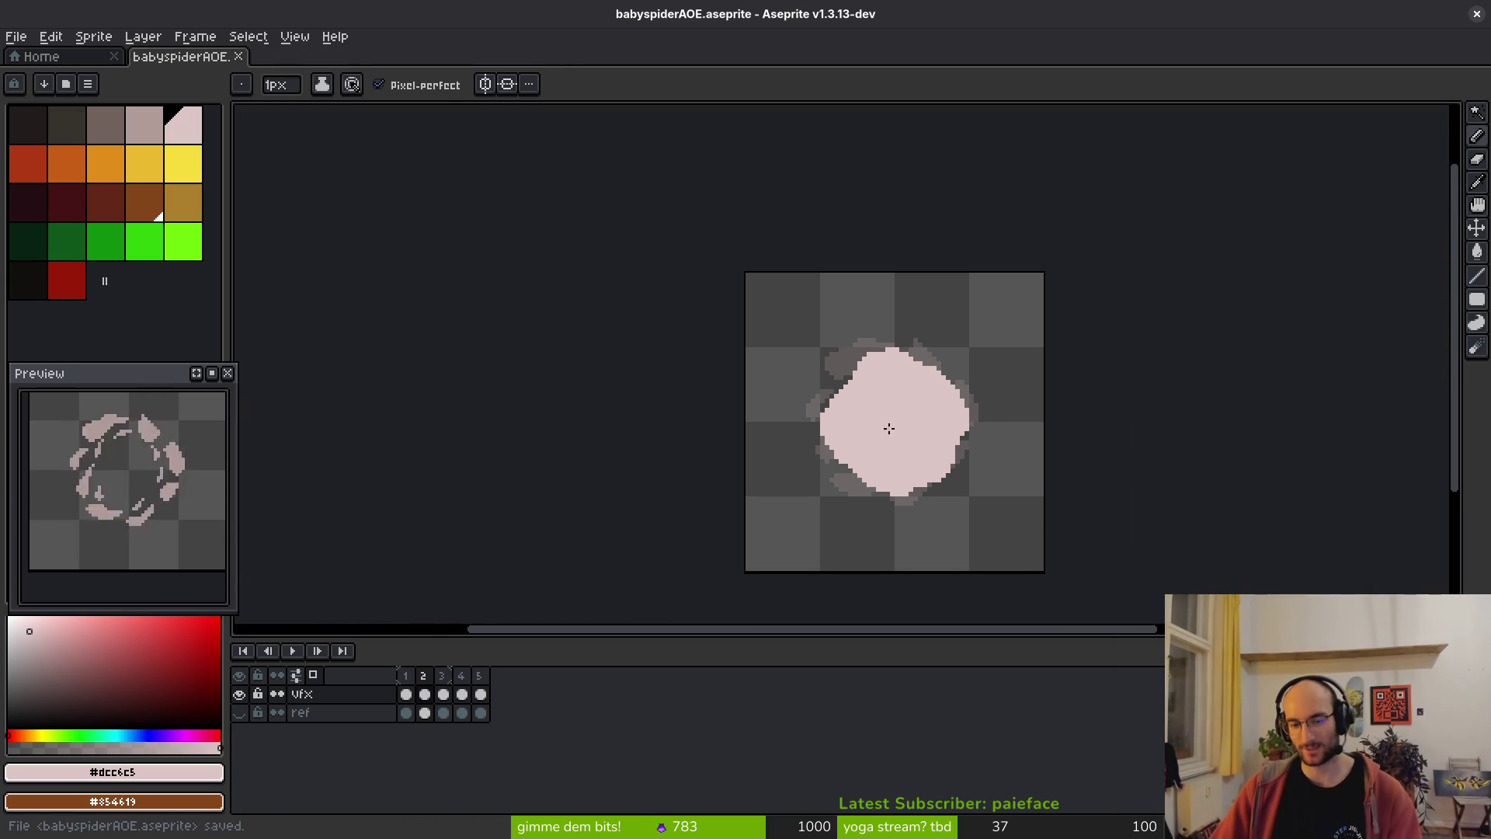
pyautogui.hotkey('ctrl', 'e')
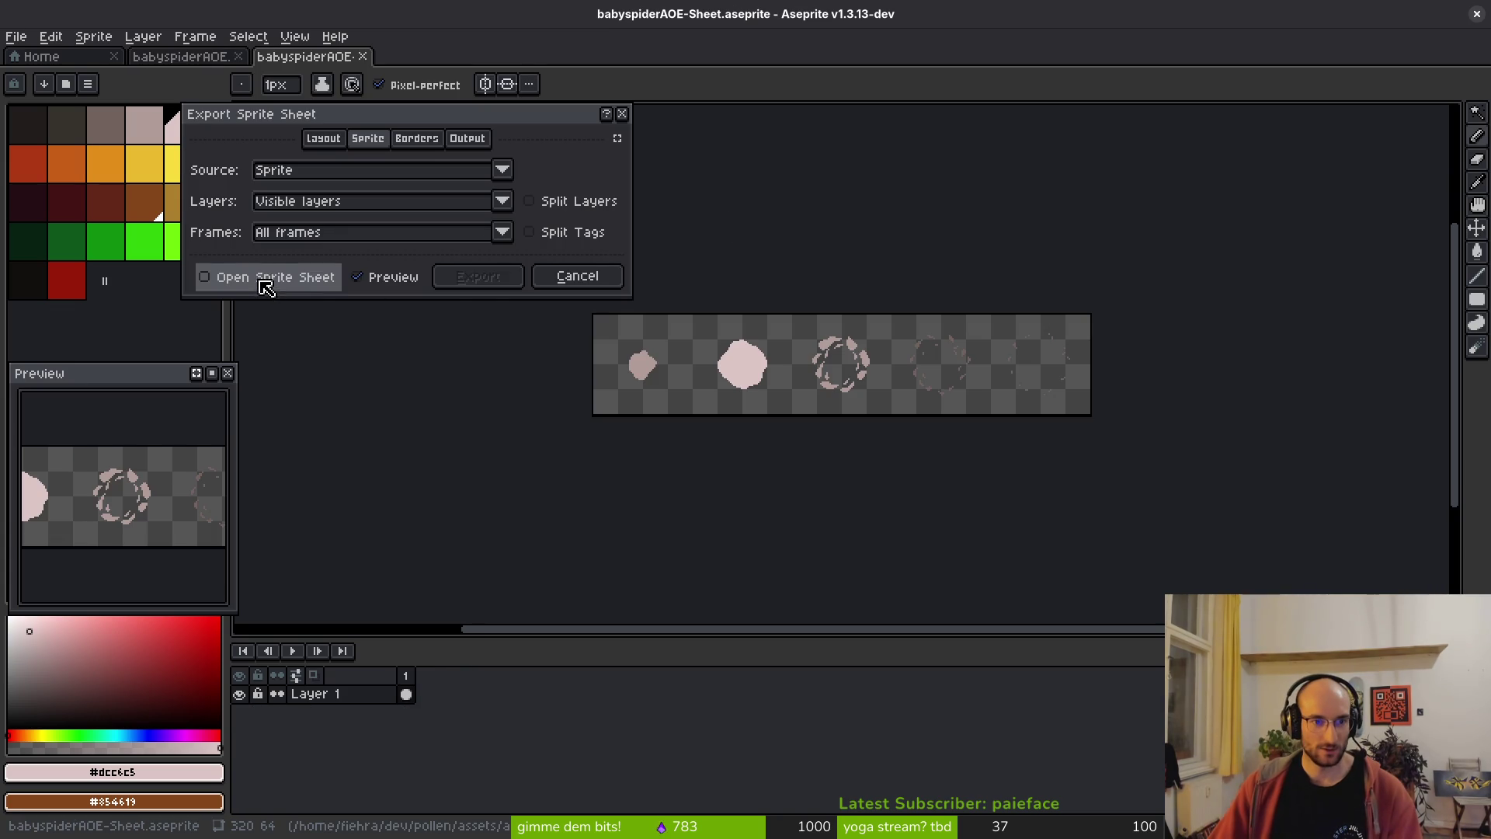
# - Generate the horizontal five-frame sheet and export it as babyspiderAOE-Sheet.png into art/vfx
pyautogui.click(493, 278)
pyautogui.hotkey('ctrl', 'shift', 'e')
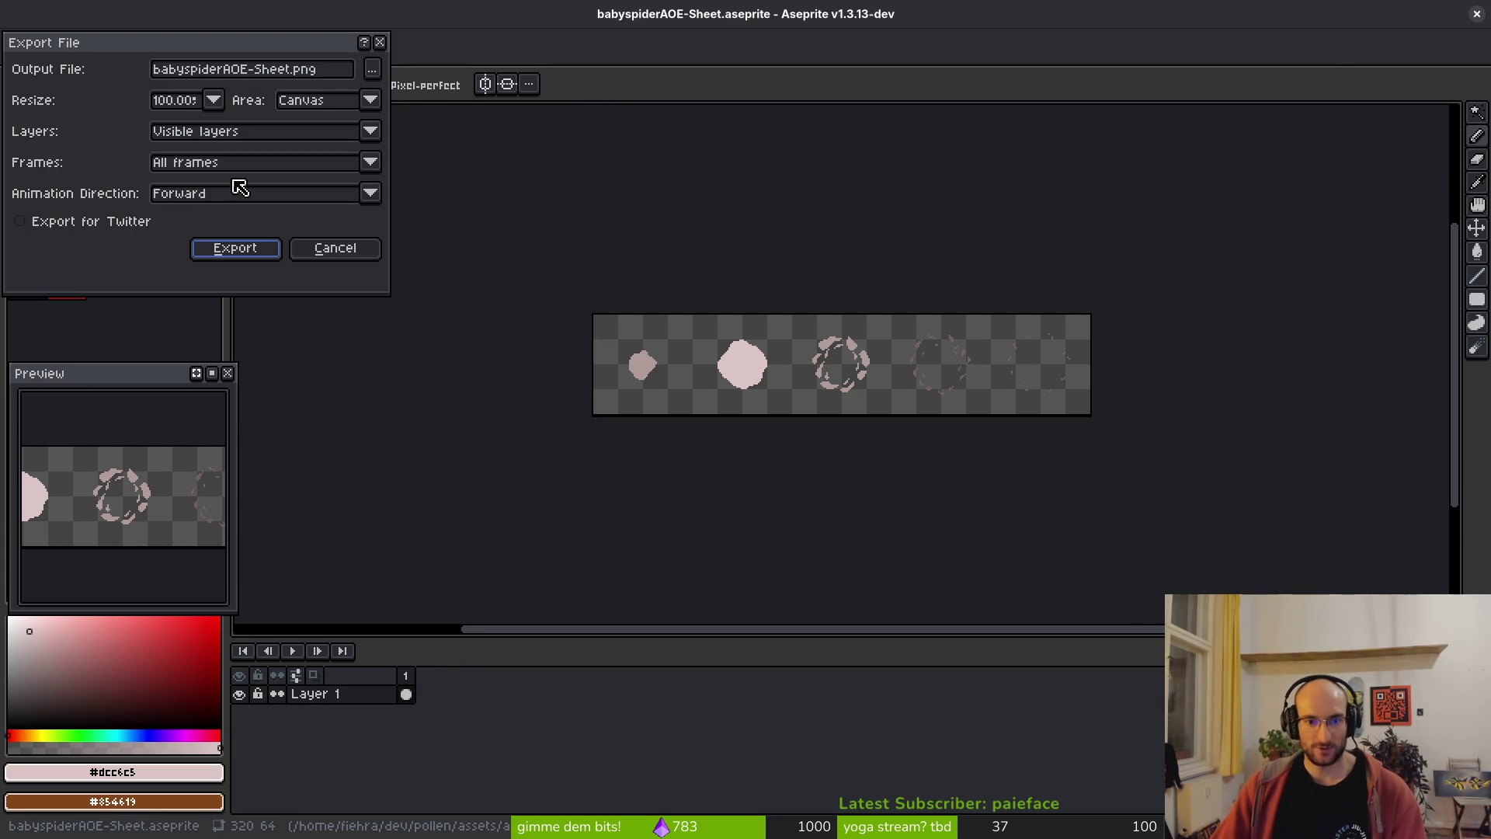
pyautogui.click(378, 72)
pyautogui.click(75, 84)
pyautogui.doubleClick(73, 186)
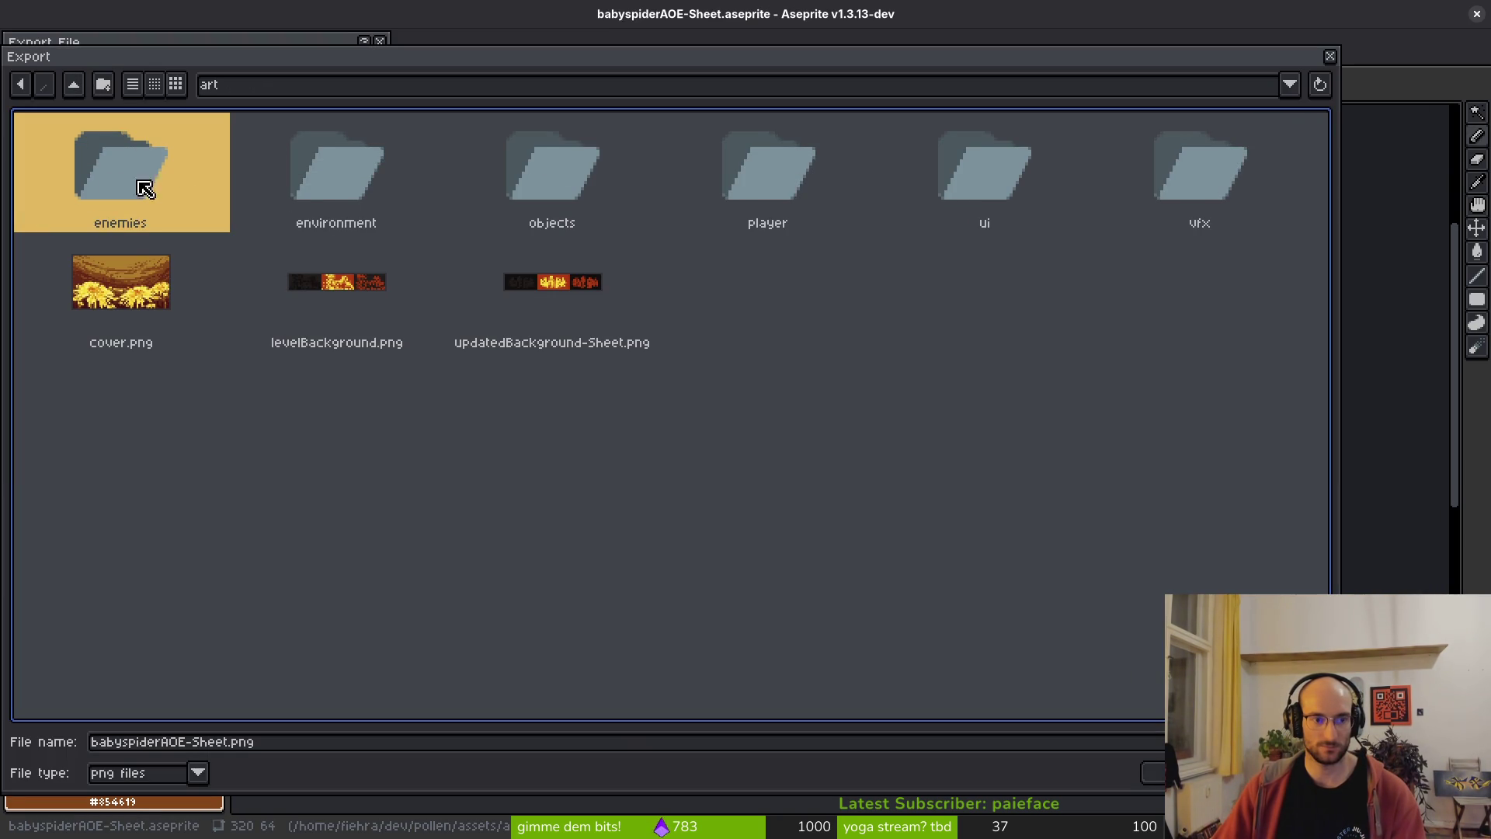
pyautogui.doubleClick(1210, 199)
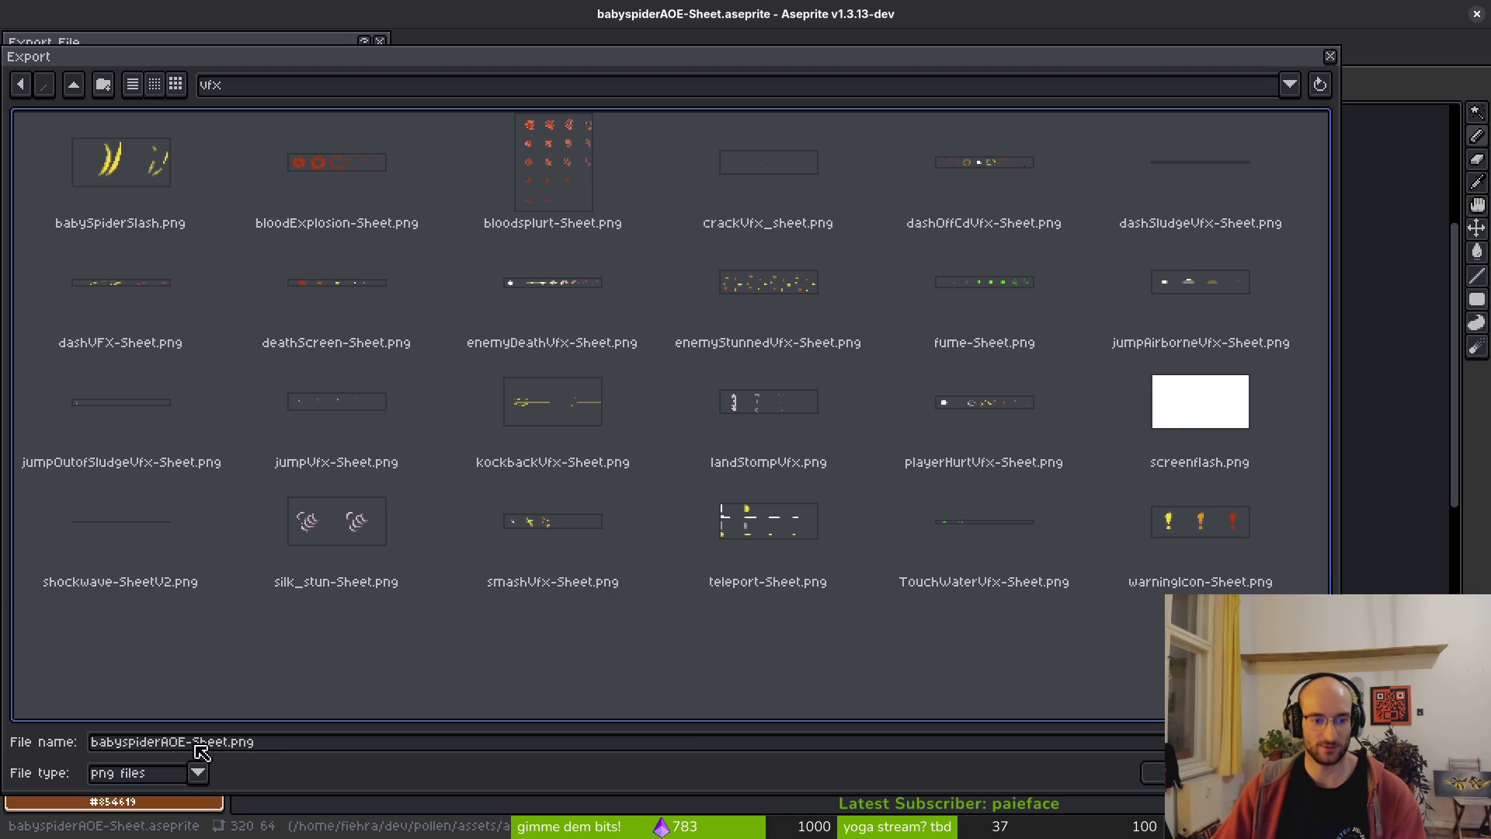
pyautogui.click(1157, 775)
pyautogui.click(235, 248)
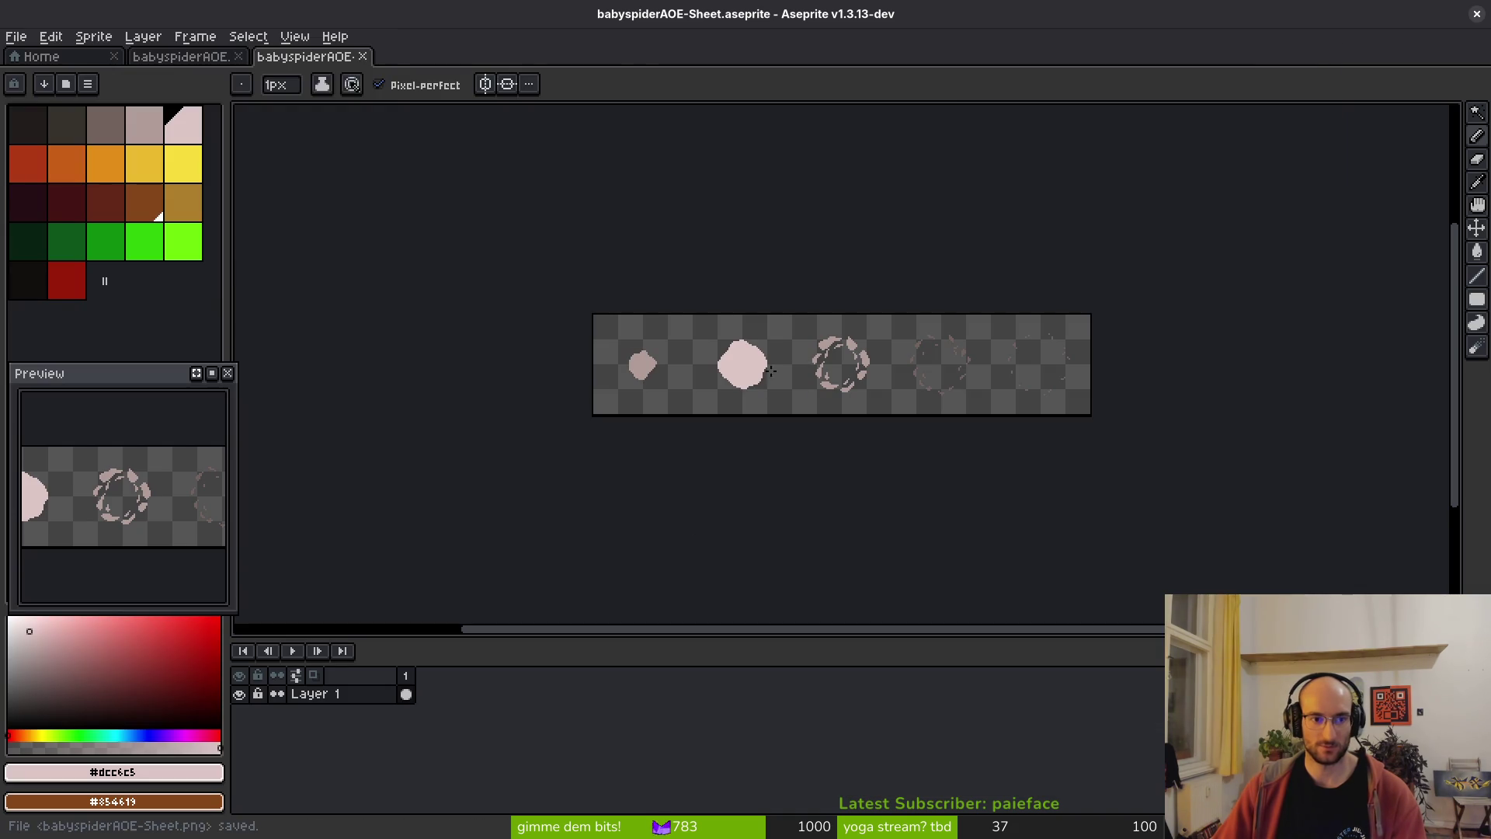
pyautogui.hotkey('alt', 'Tab')
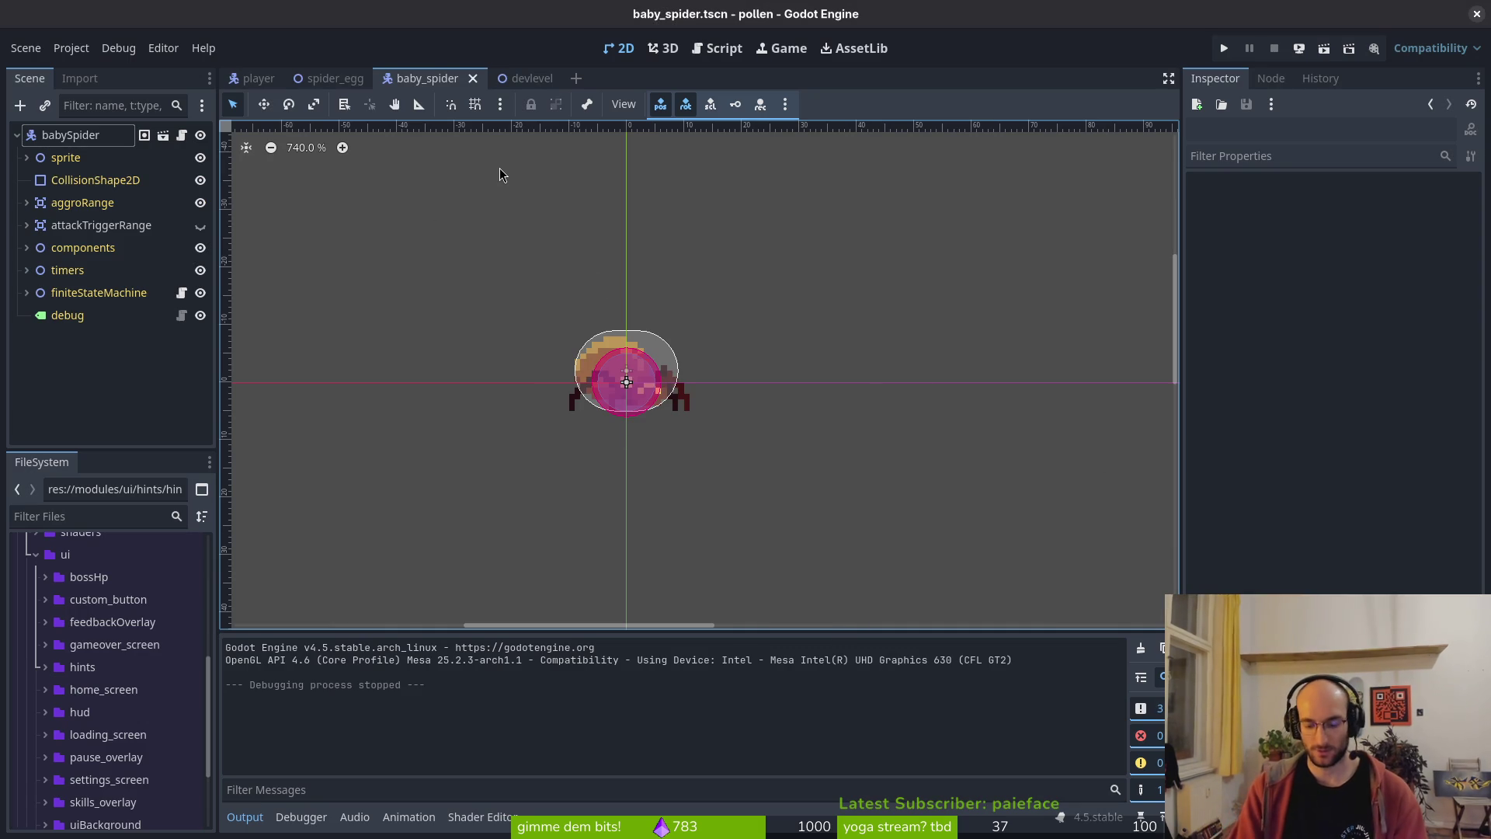
# - Start a new 2D scene and add a Sprite2D child, deleting a mistakenly added spring joint
pyautogui.click(26, 47)
pyautogui.click(84, 84)
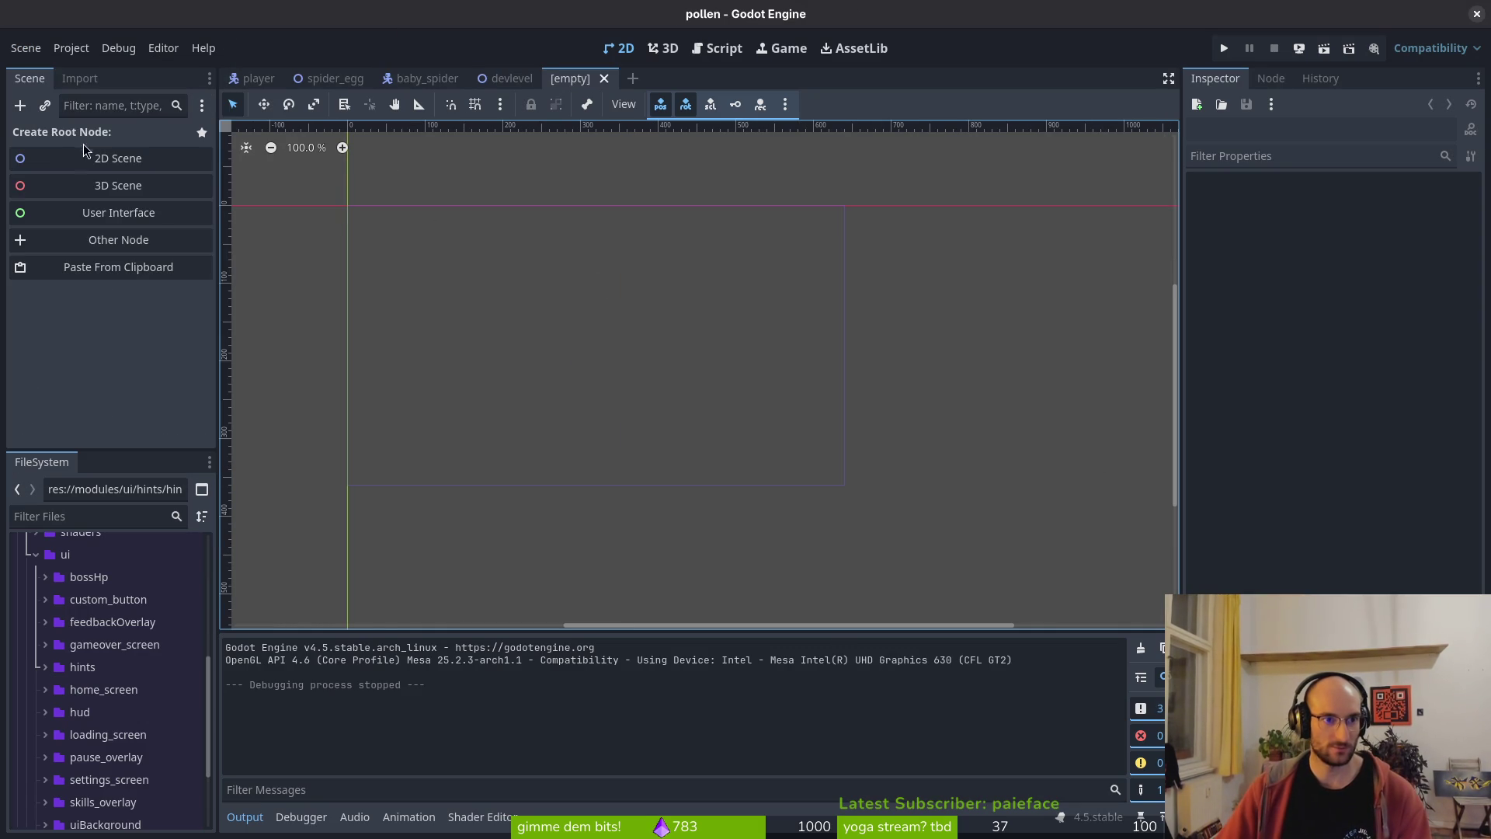
pyautogui.click(122, 159)
pyautogui.hotkey('ctrl', 'a')
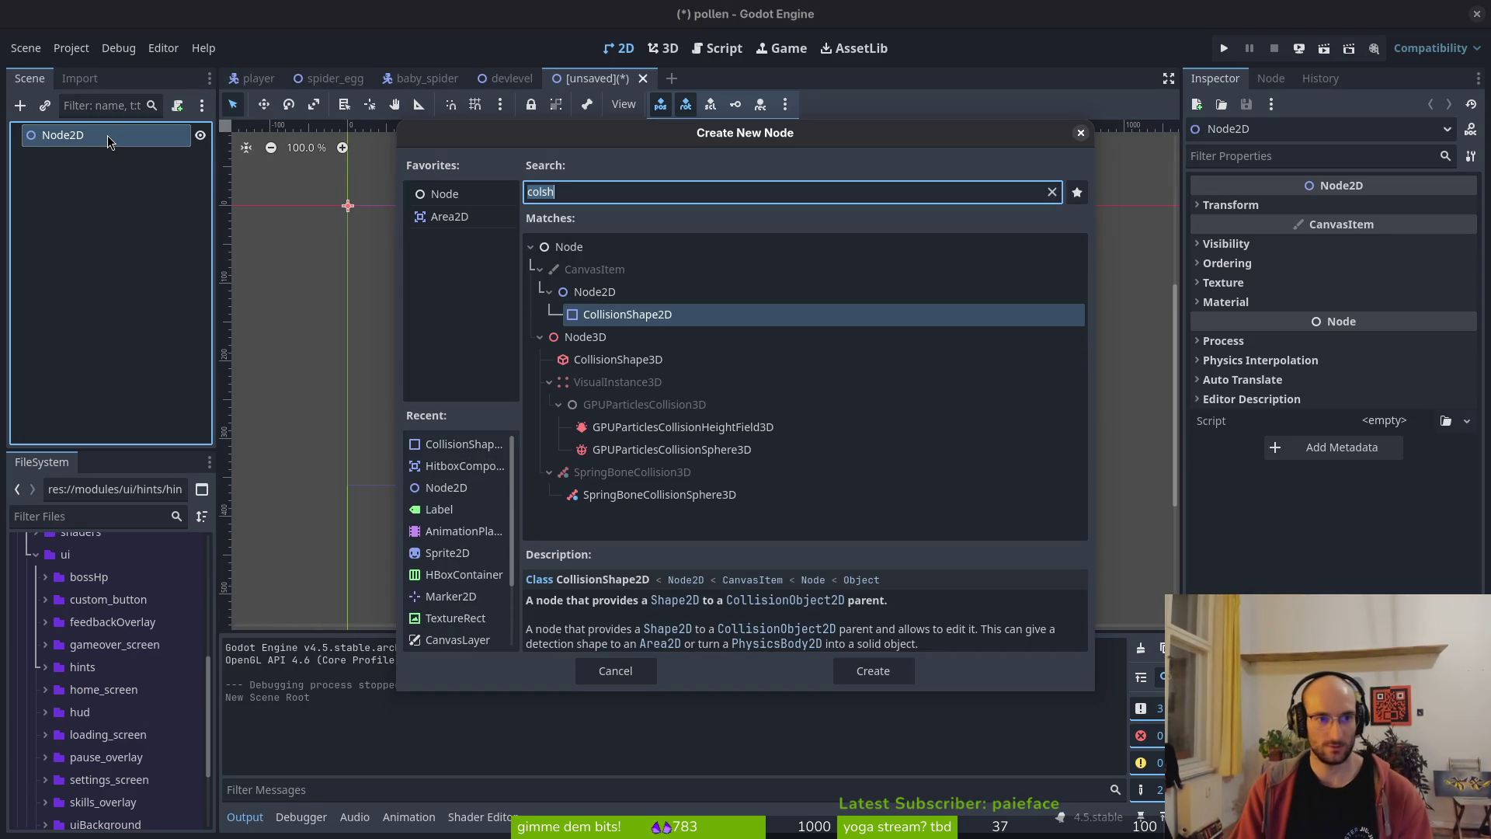
pyautogui.write('spri')
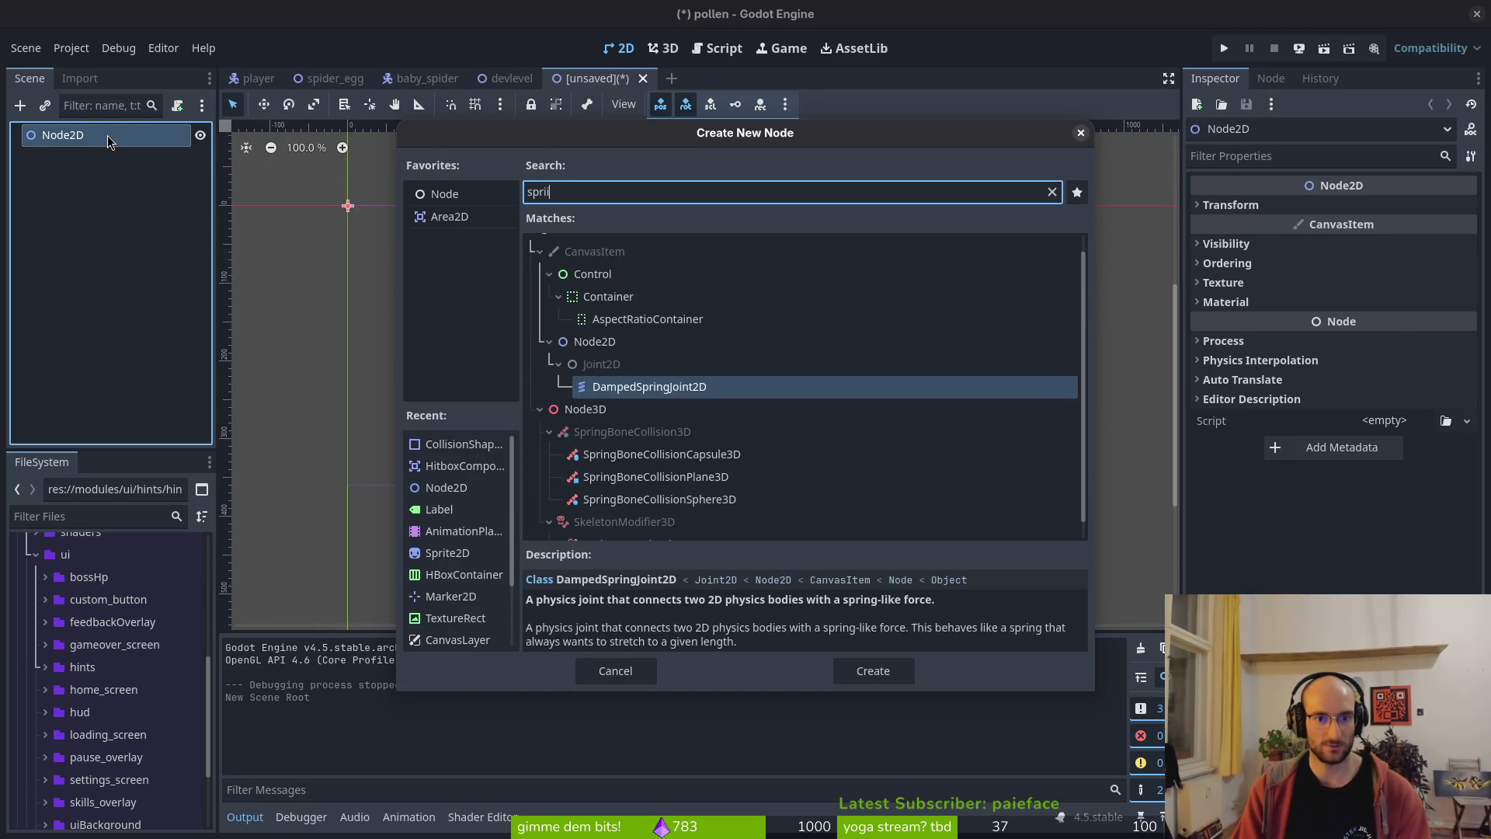
pyautogui.press('Up')
pyautogui.press('Return')
pyautogui.press('Delete')
pyautogui.press('Return')
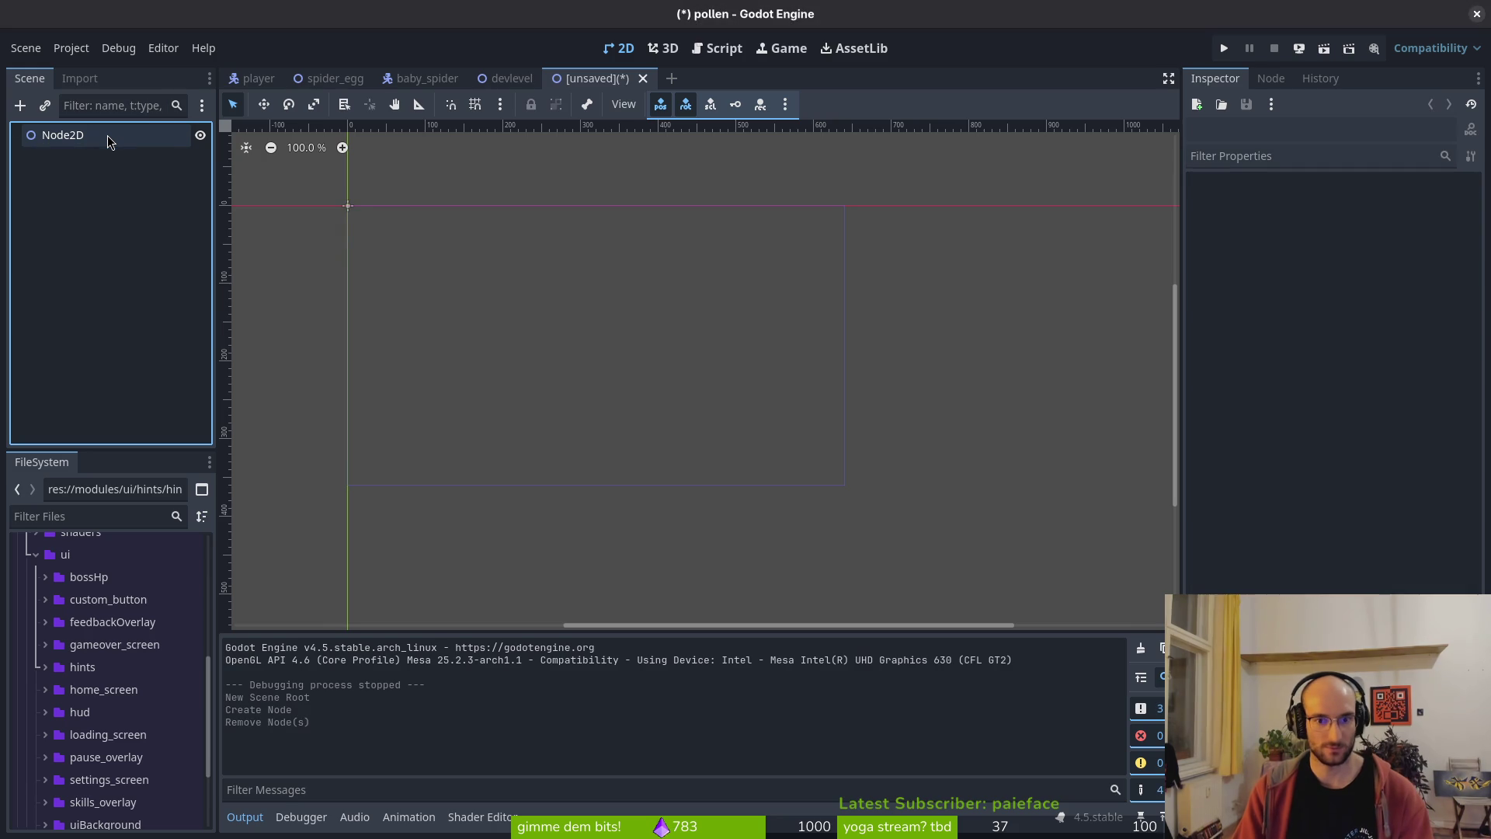
pyautogui.hotkey('ctrl', 'a')
pyautogui.write('sp')
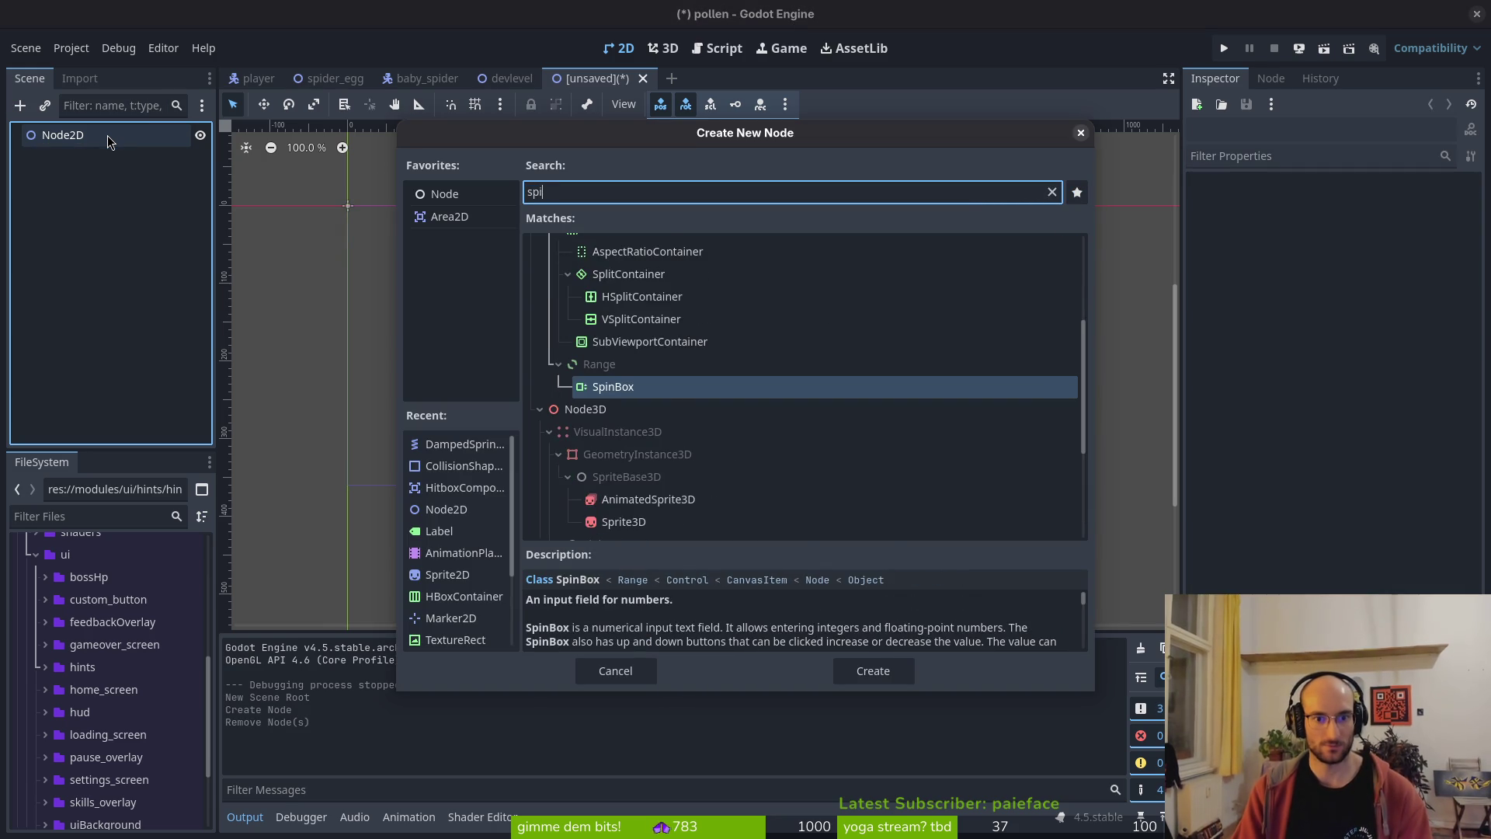
pyautogui.press('Return')
# - Add an AnimationPlayer directly under the root and rename the root babySpiderAoe
pyautogui.hotkey('ctrl', 'a')
pyautogui.write('animation')
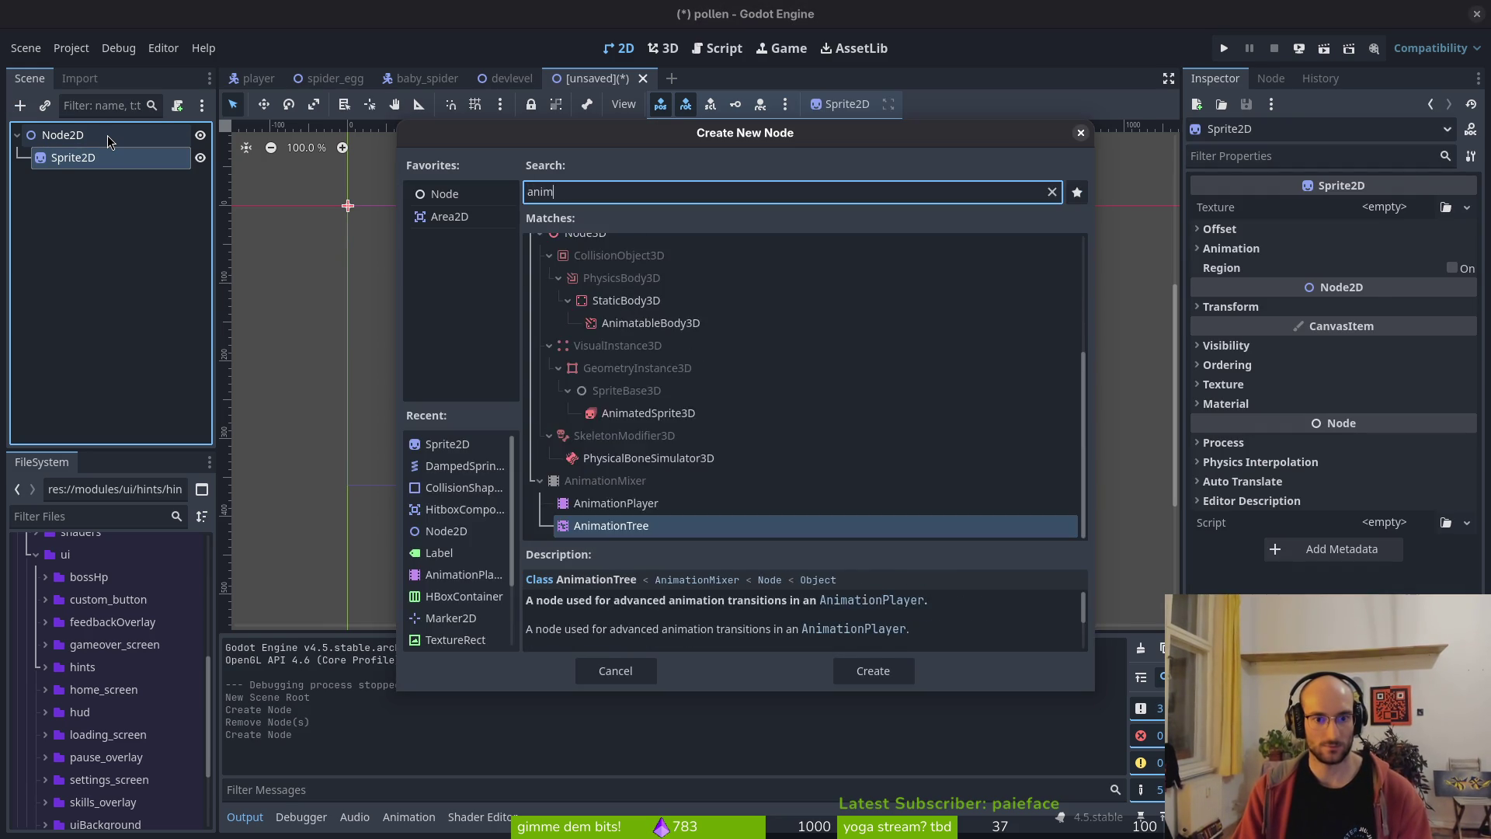
pyautogui.press('Up')
pyautogui.press('Return')
pyautogui.moveTo(78, 155); pyautogui.dragTo(101, 154)
pyautogui.hotkey('ctrl', 's')
pyautogui.press('Escape')
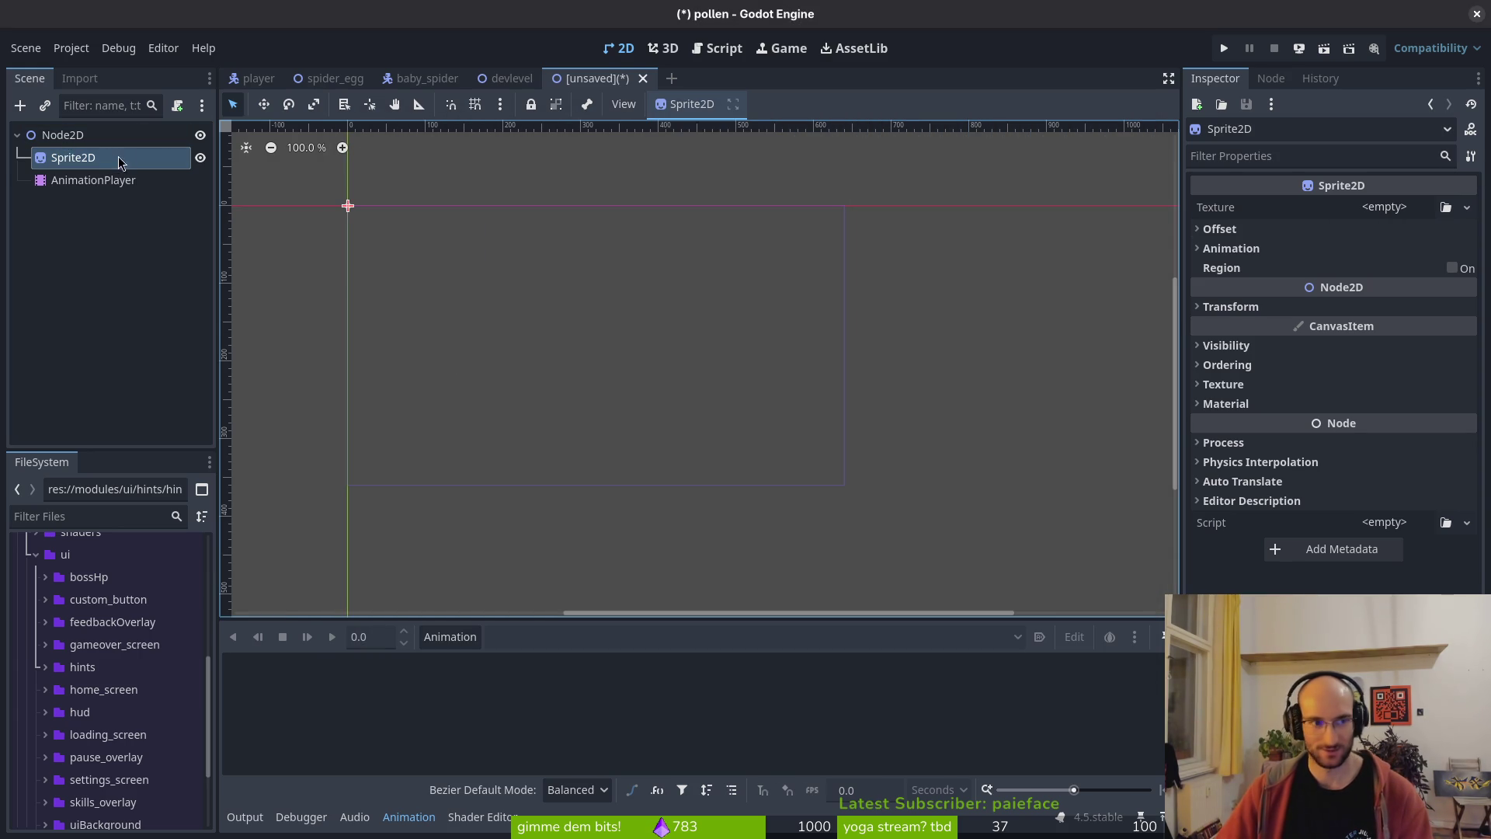
pyautogui.press('Up')
pyautogui.press('F2')
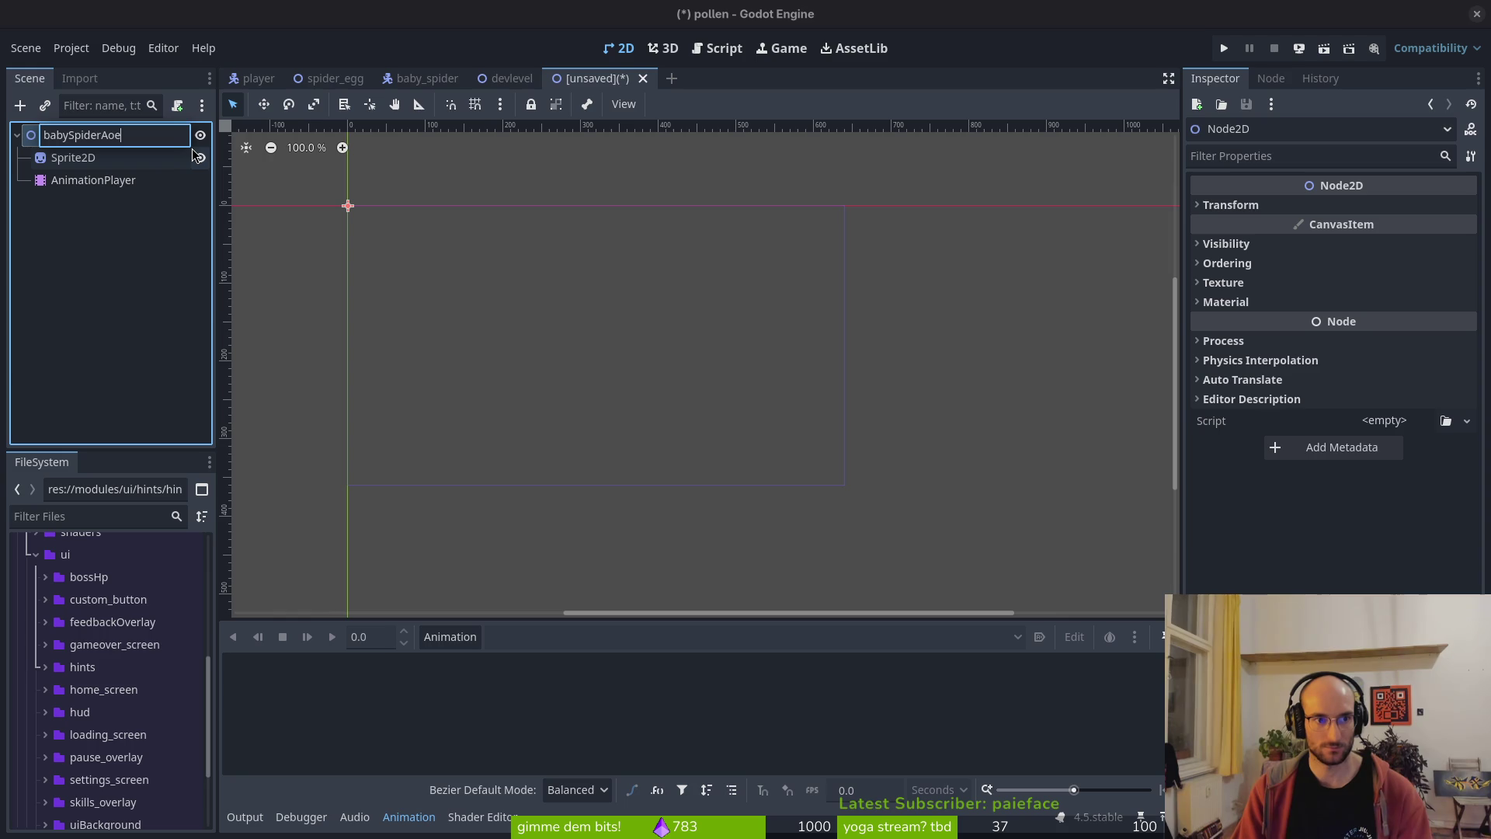
pyautogui.press('Return')
pyautogui.click(70, 158)
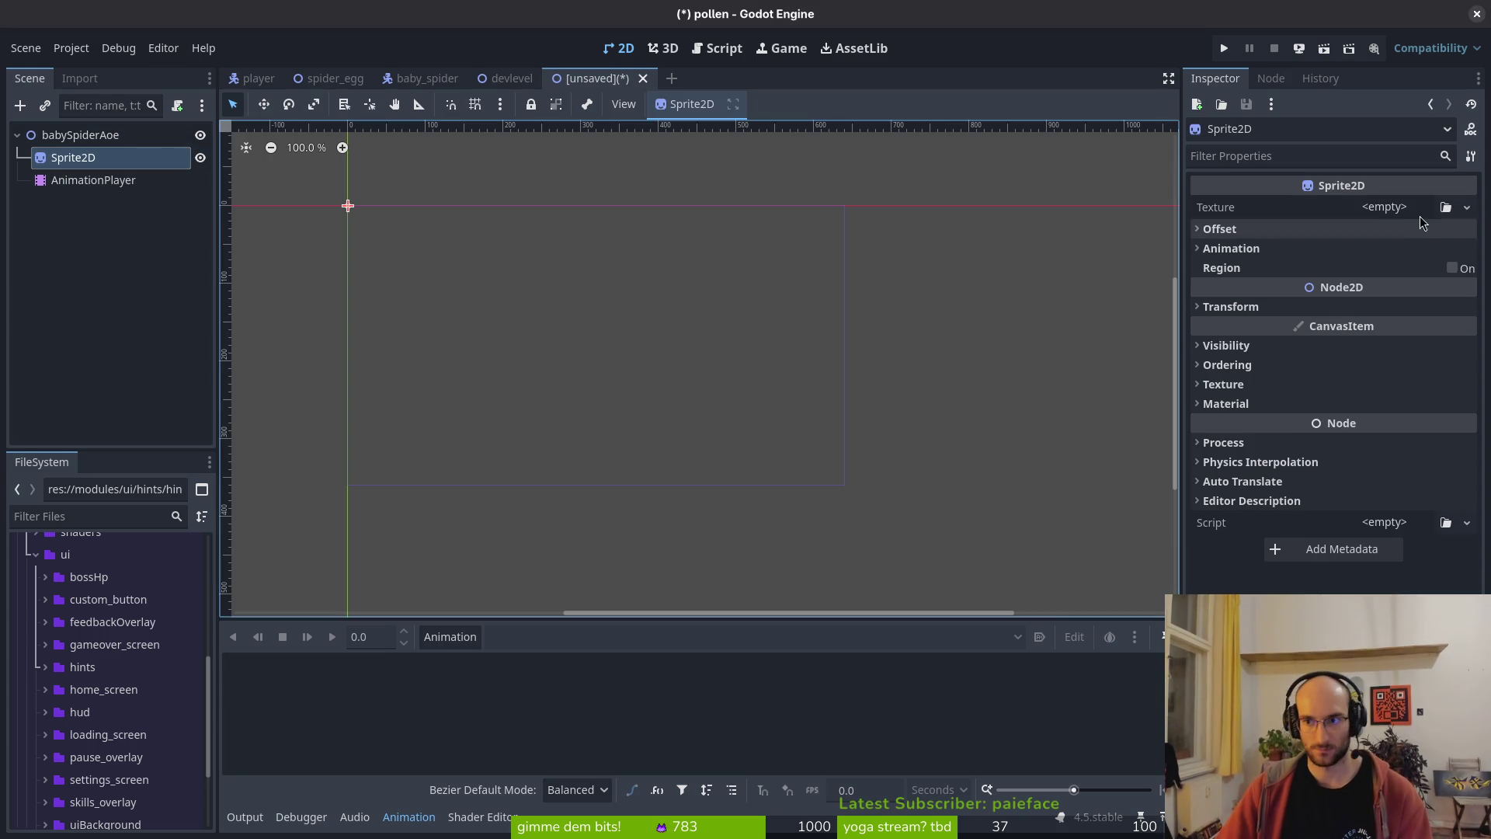
# - Quick-load the burst sheet as the Sprite2D texture and set Hframes to 5
pyautogui.click(1385, 207)
pyautogui.click(1351, 218)
pyautogui.write('bas')
pyautogui.press('Right')
pyautogui.press('Return')
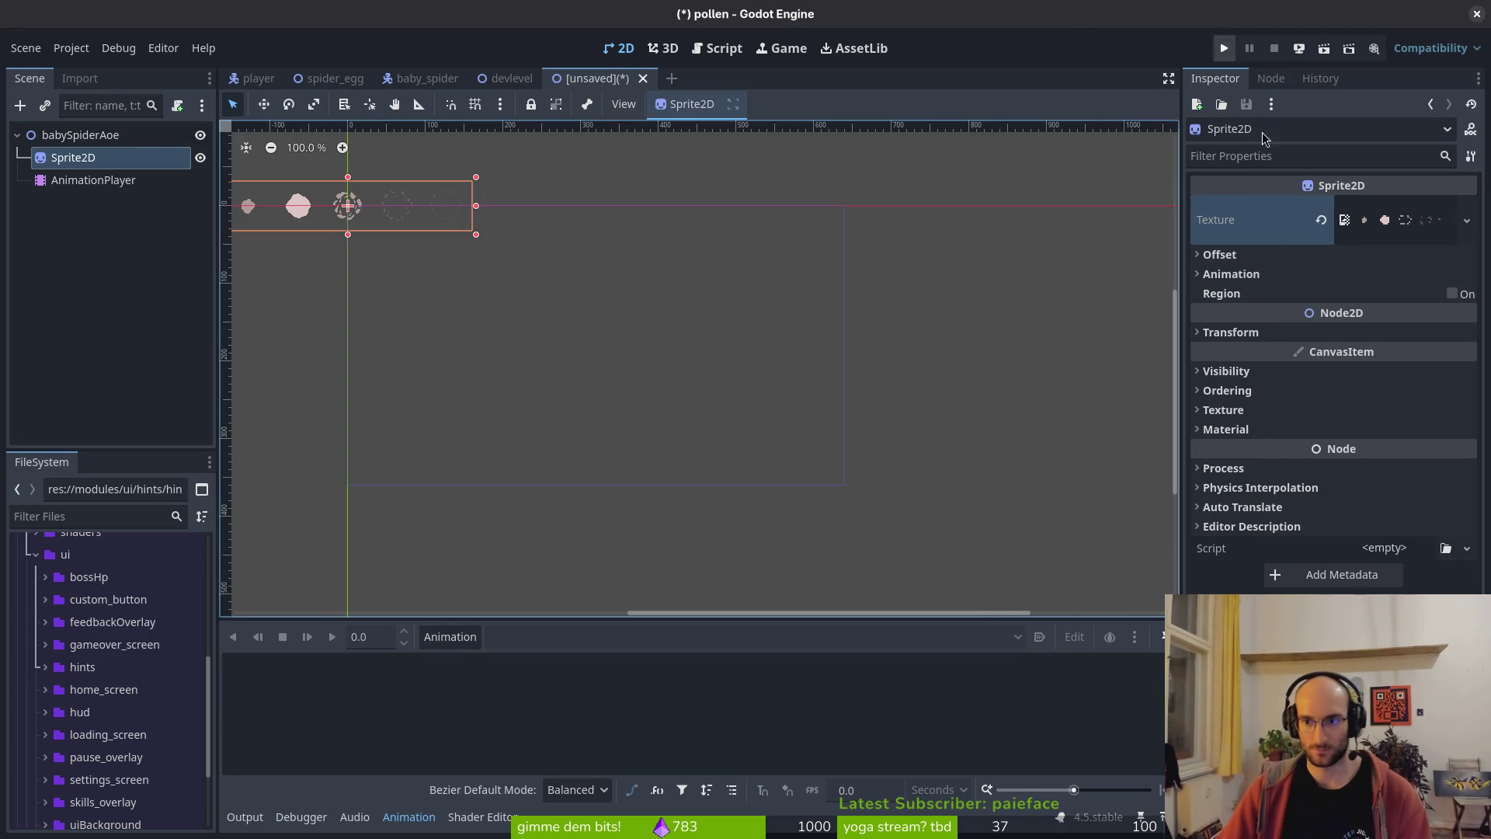
pyautogui.click(1398, 273)
pyautogui.click(1387, 303)
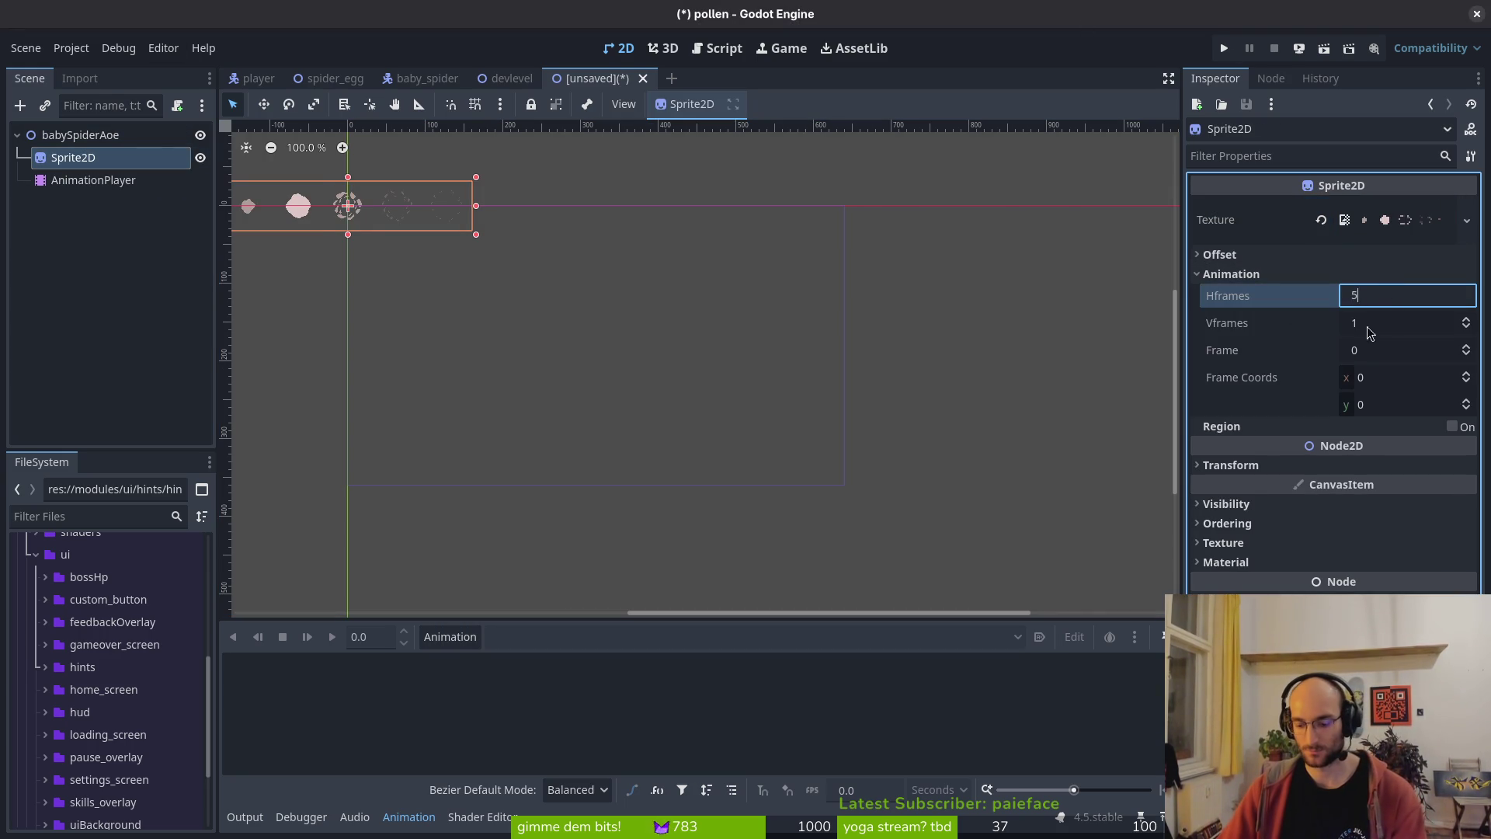
pyautogui.press('Return')
pyautogui.hotkey('ctrl', 's')
pyautogui.press('Escape')
# - Create an 'explode' animation with 12 FPS snapping and a length of 5 frames
pyautogui.click(93, 182)
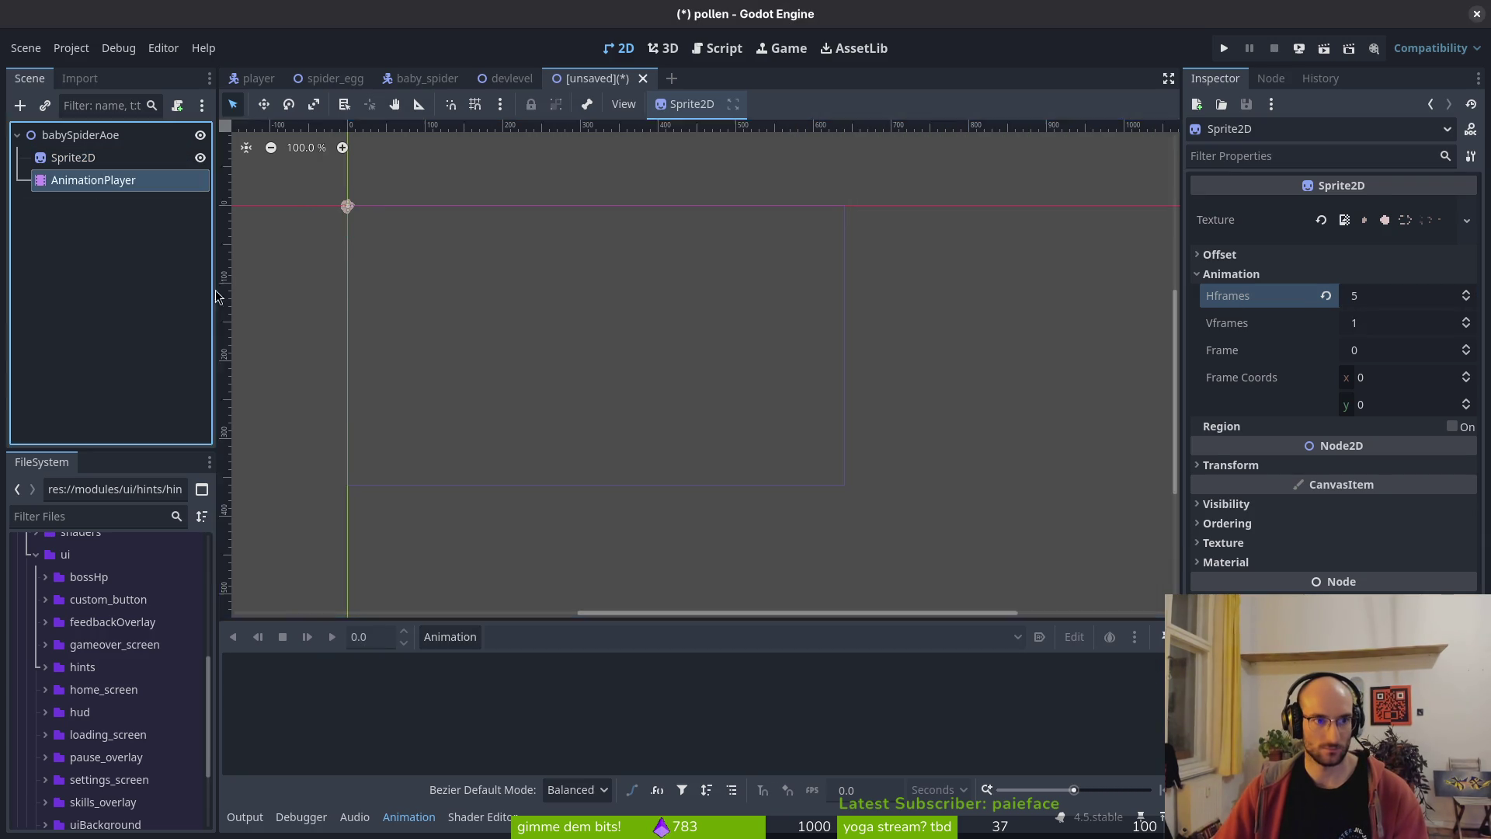
pyautogui.click(450, 637)
pyautogui.click(514, 661)
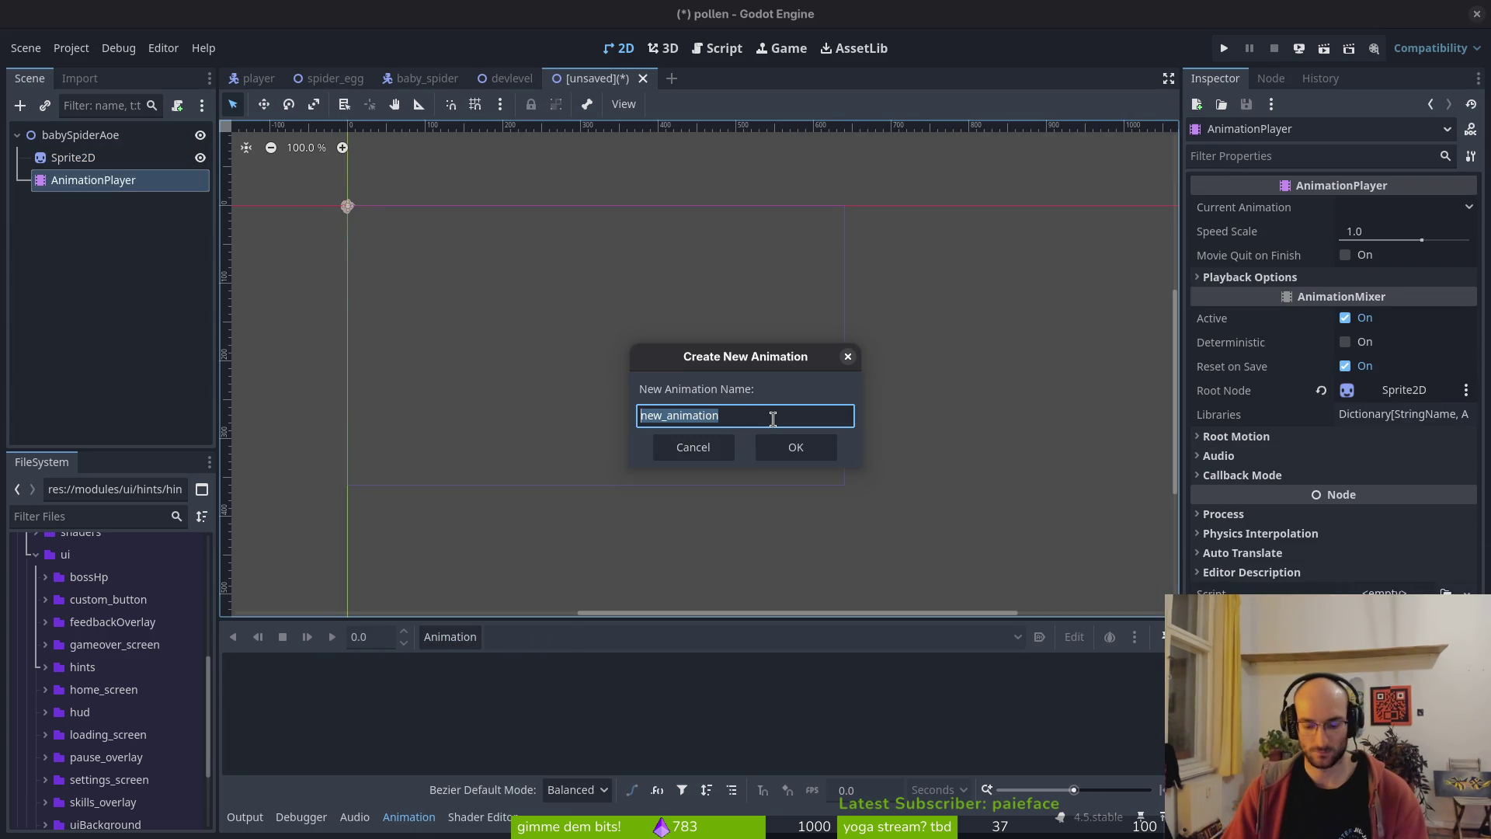
pyautogui.write('explode')
pyautogui.press('Return')
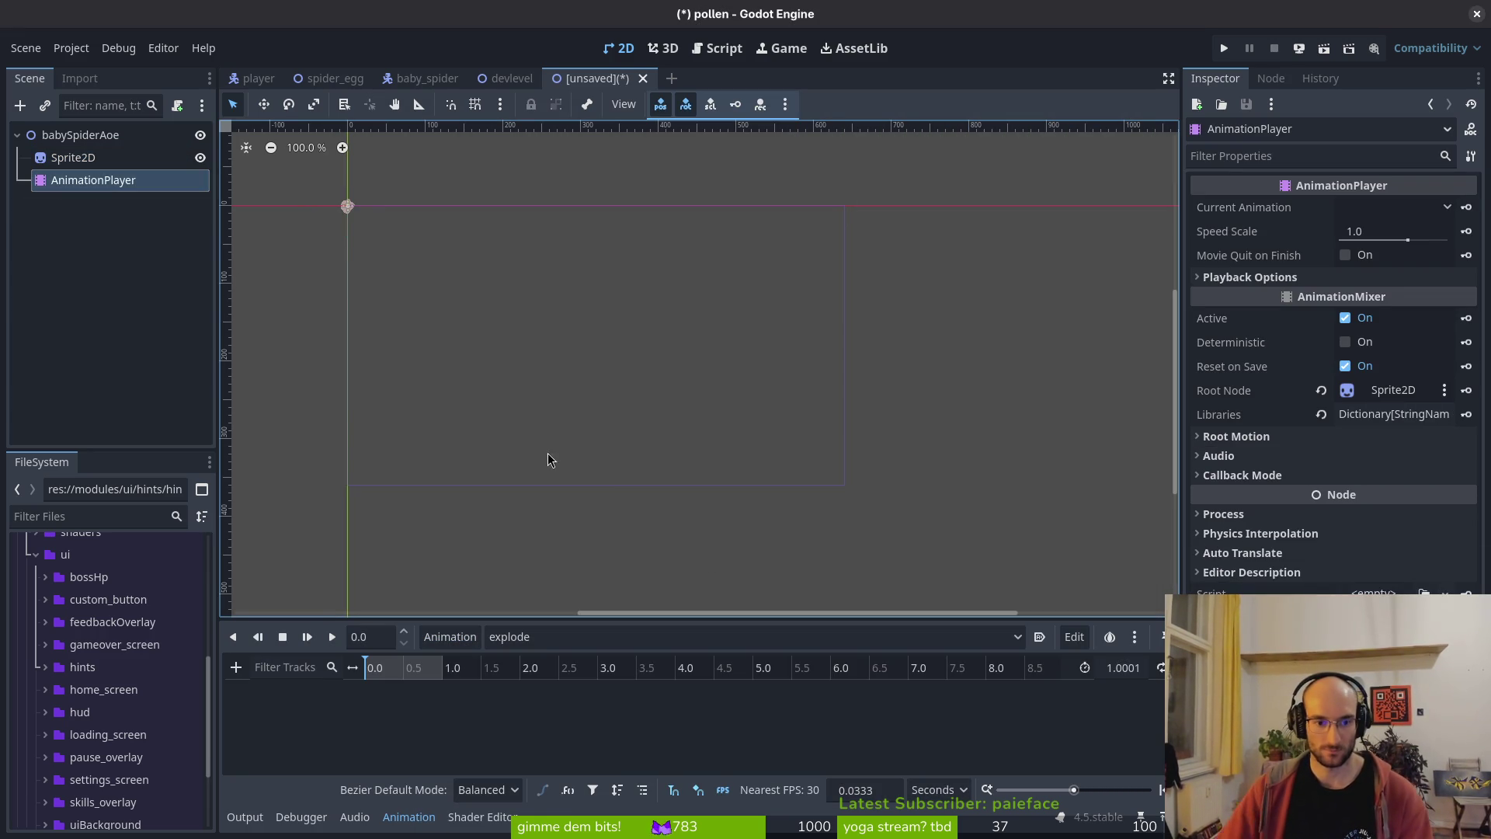
pyautogui.click(910, 802)
pyautogui.click(936, 823)
pyautogui.press('Return')
pyautogui.write('5')
pyautogui.press('Return')
pyautogui.hotkey('ctrl', 's')
pyautogui.press('Escape')
pyautogui.hotkey('ctrl', 's')
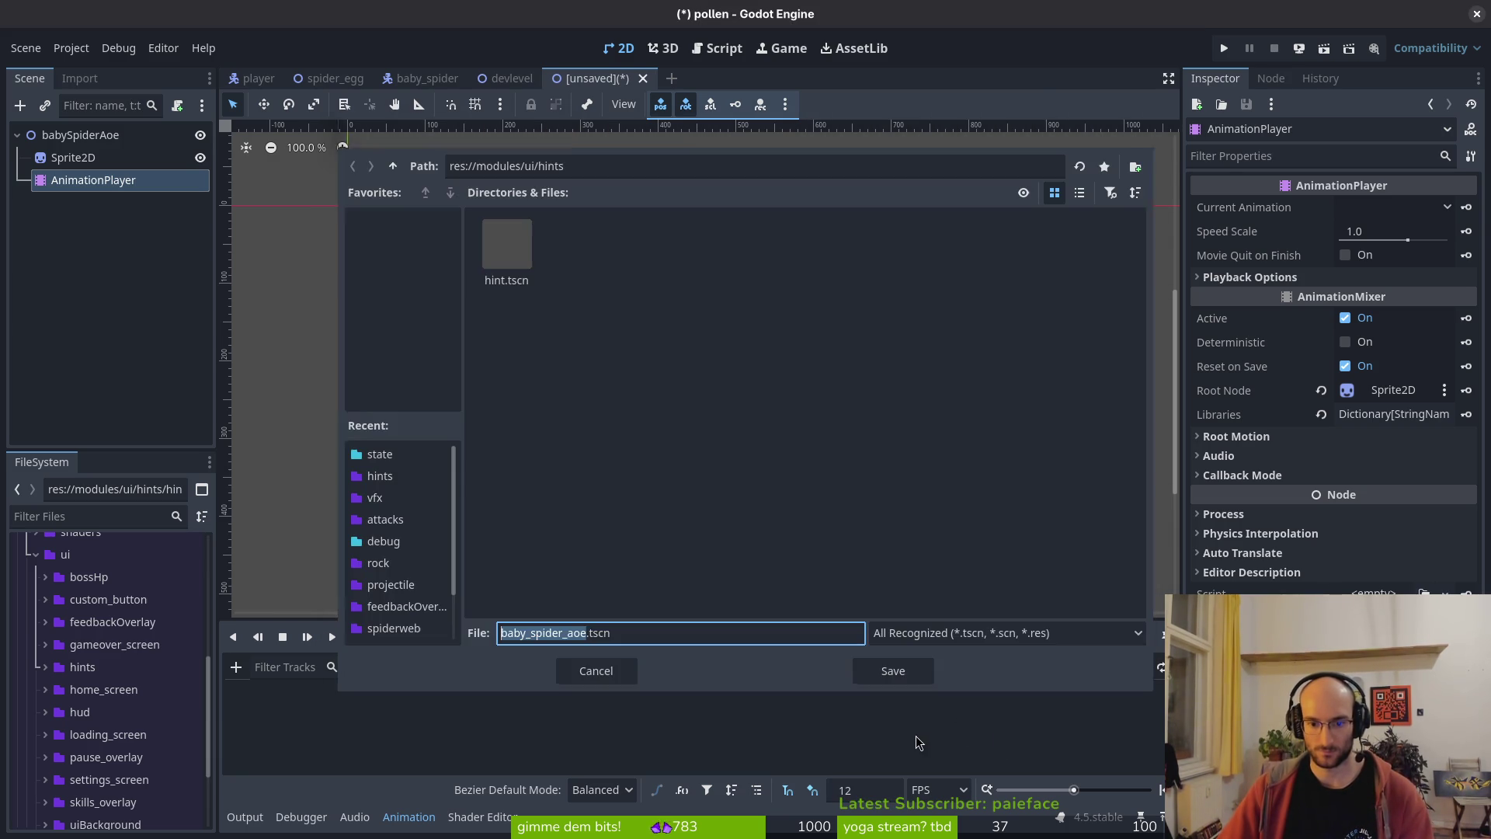
# - Go up to res://modules, open vfx, and save the scene as baby_spider_aoe_vfx.tscn
pyautogui.click(393, 170)
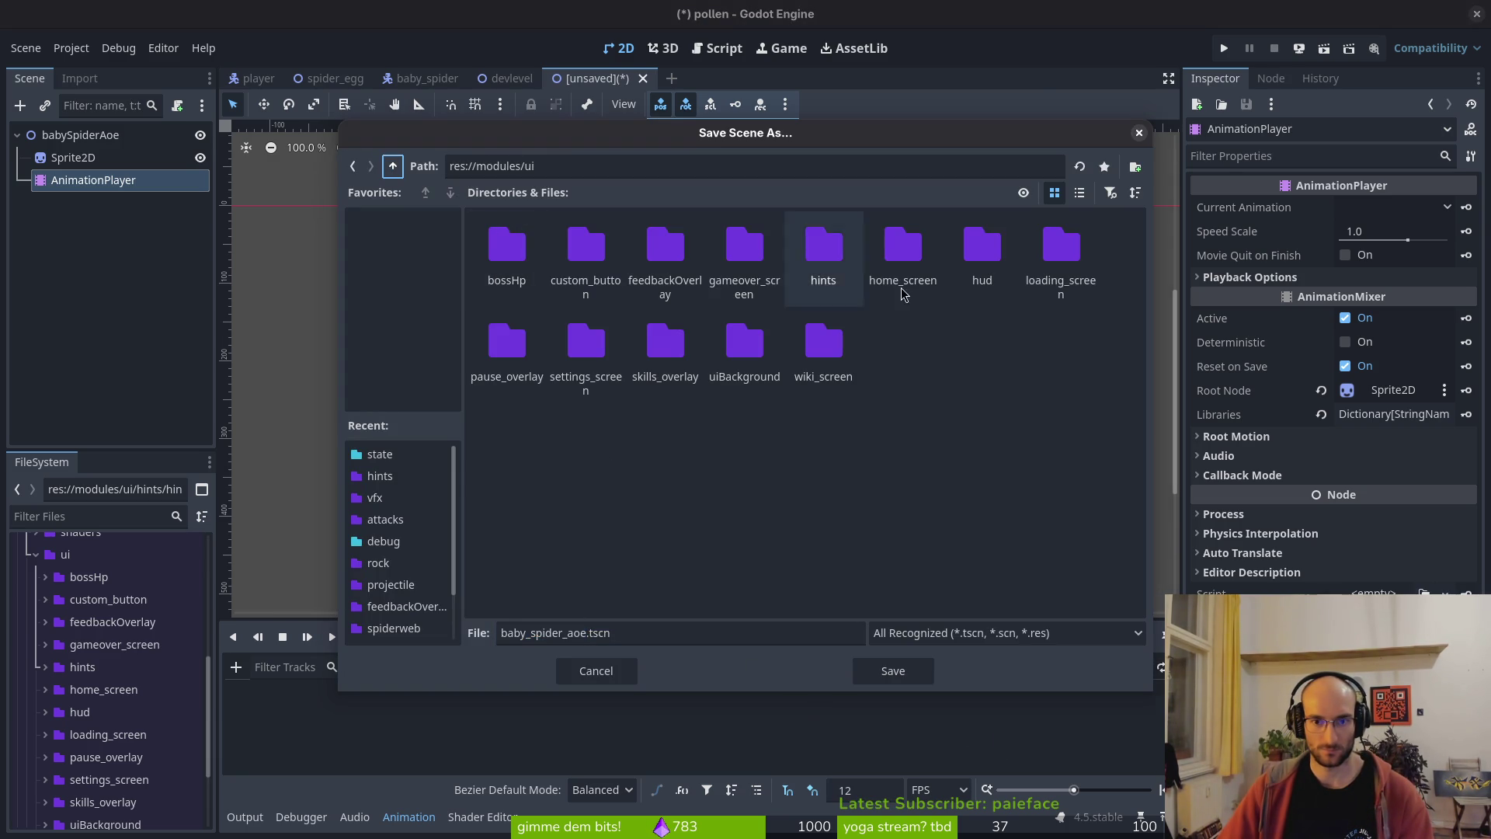
pyautogui.click(394, 169)
pyautogui.doubleClick(1040, 280)
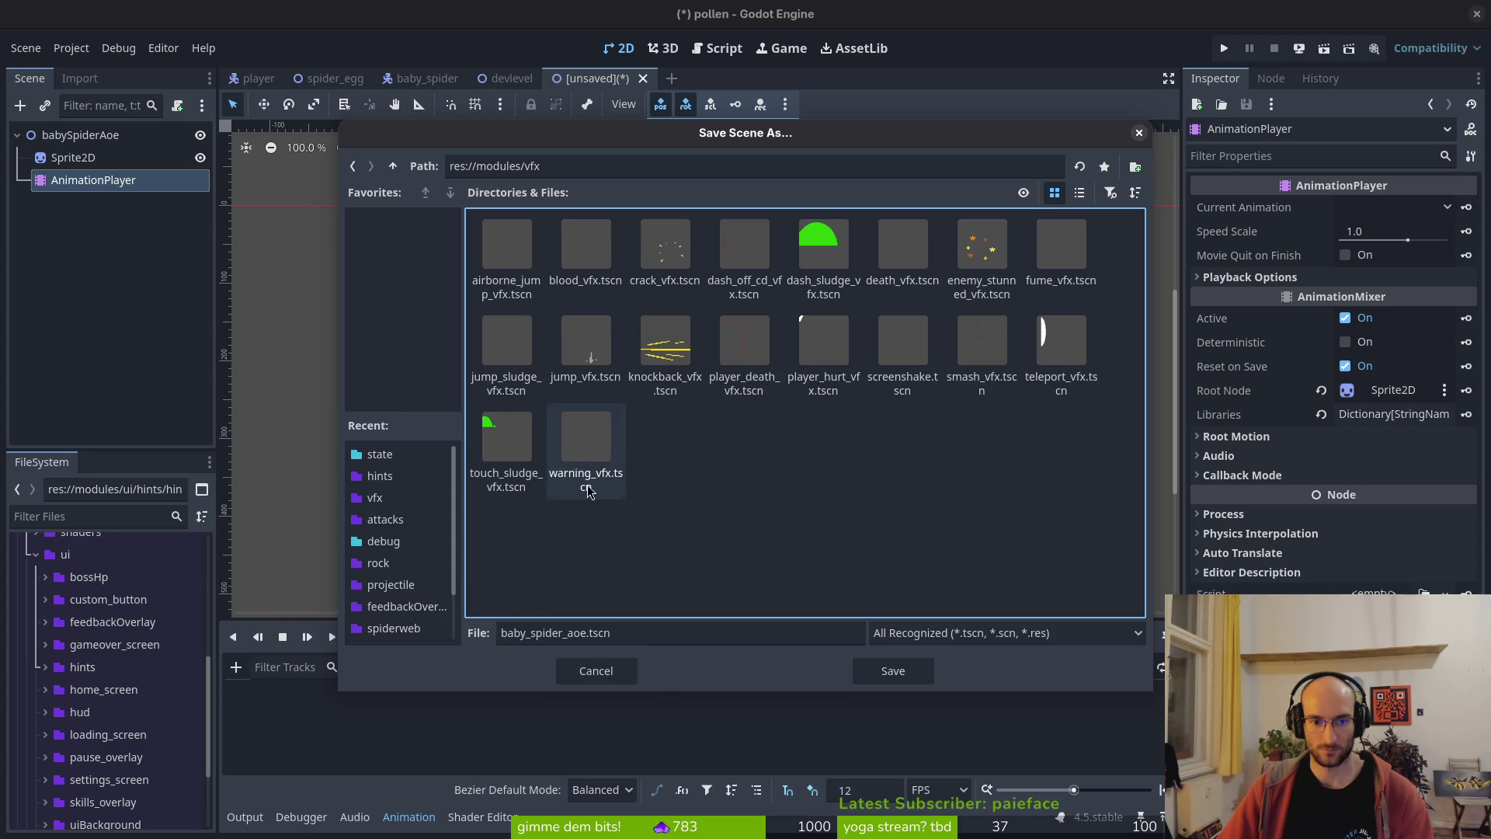
pyautogui.click(583, 631)
pyautogui.write('_vfx')
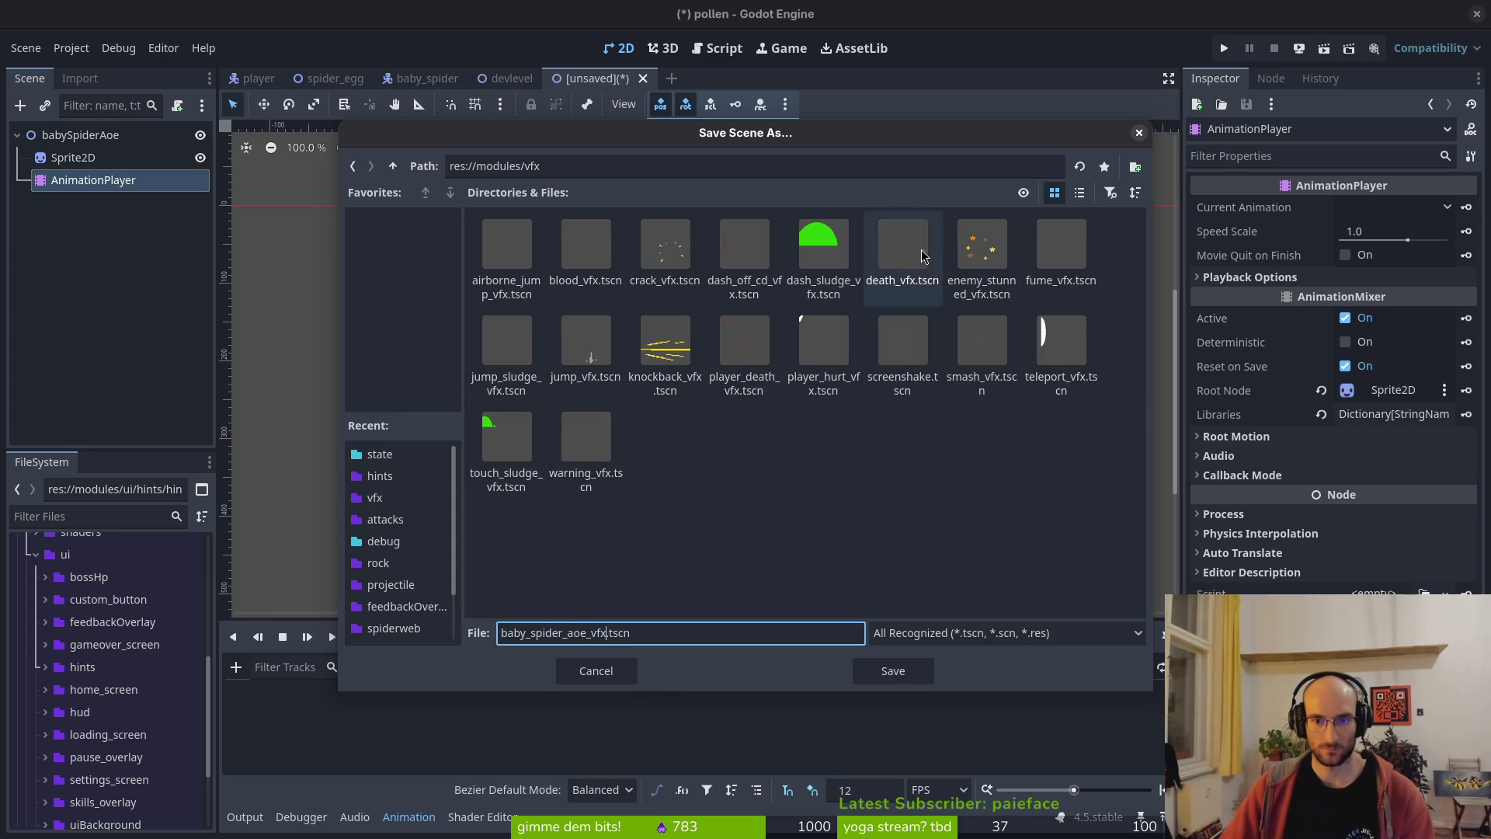
pyautogui.click(887, 673)
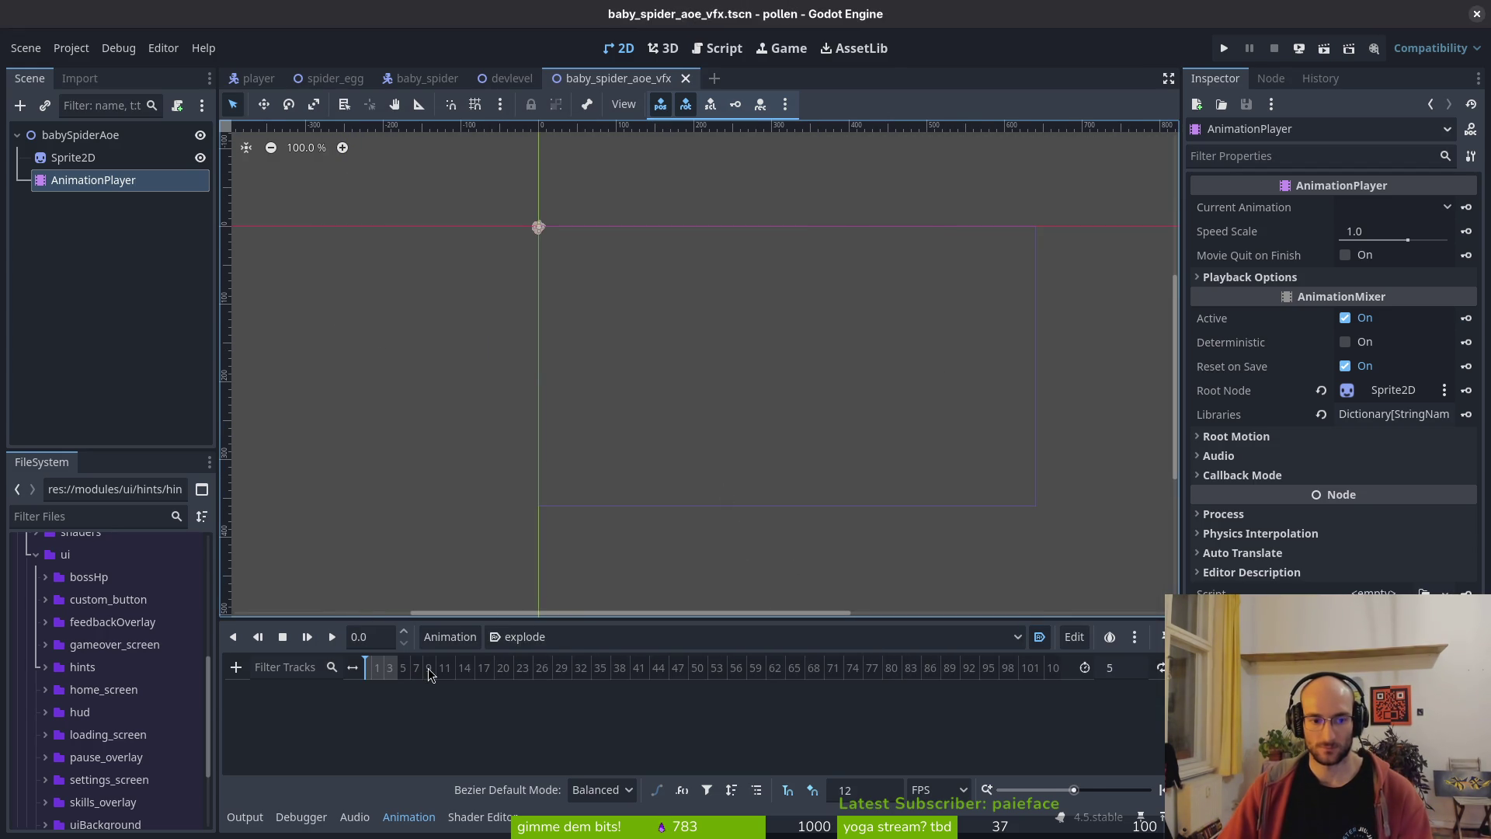
# - Create a Frame track in the explode animation with Sprite2D's first frame keyed, and save
pyautogui.click(73, 157)
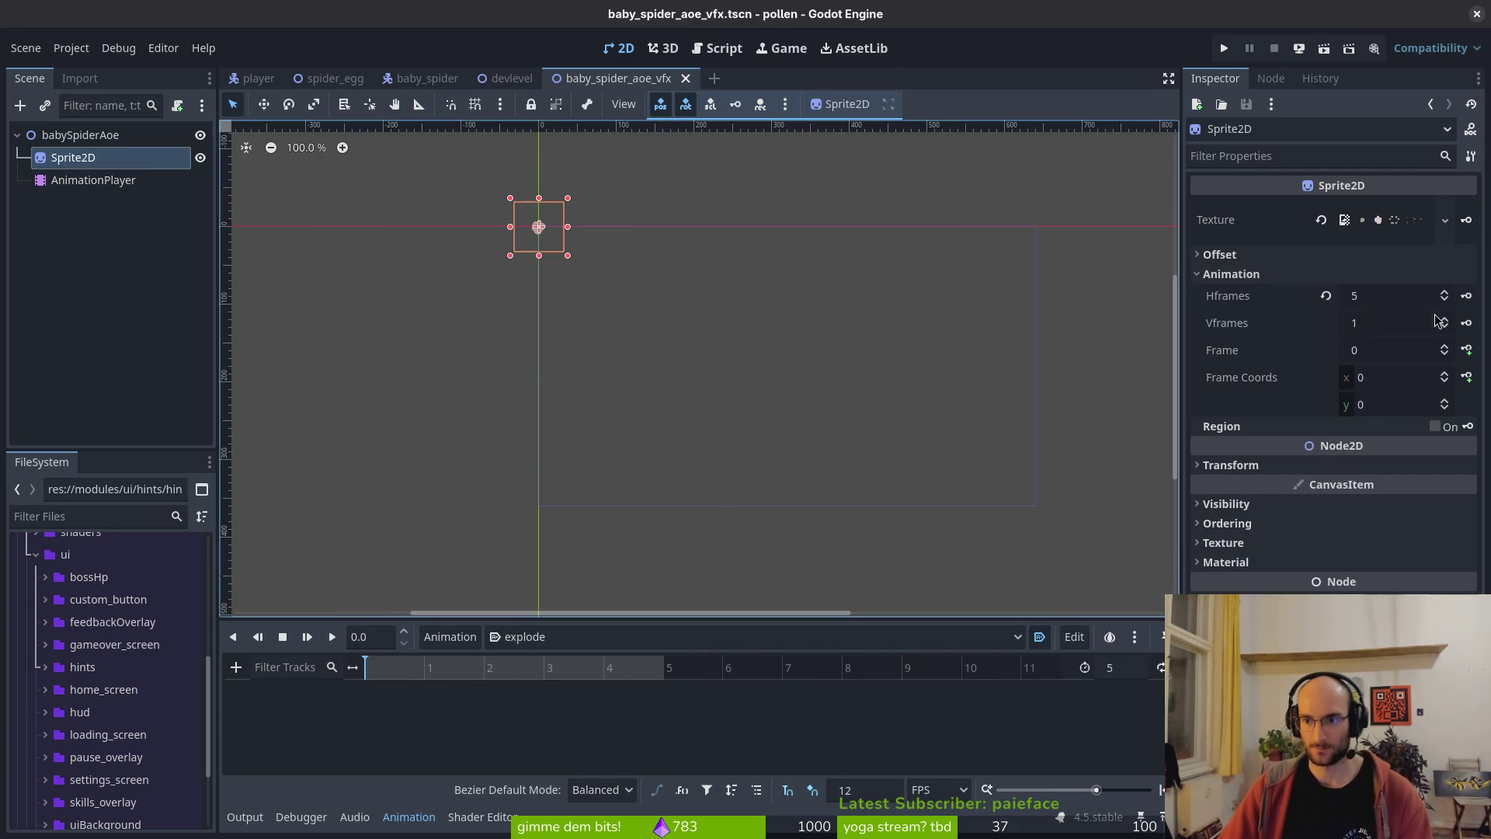
pyautogui.click(1467, 349)
pyautogui.click(806, 465)
pyautogui.hotkey('ctrl', 's')
# - Key Sprite2D frames 1–4 on consecutive steps, delete the extra final key, and save
pyautogui.click(1467, 349)
pyautogui.click(1466, 350)
pyautogui.click(1467, 350)
pyautogui.click(1467, 350)
pyautogui.click(1466, 349)
pyautogui.hotkey('ctrl', 's')
pyautogui.click(680, 724)
pyautogui.press('Delete')
pyautogui.hotkey('ctrl', 's')
pyautogui.click(92, 135)
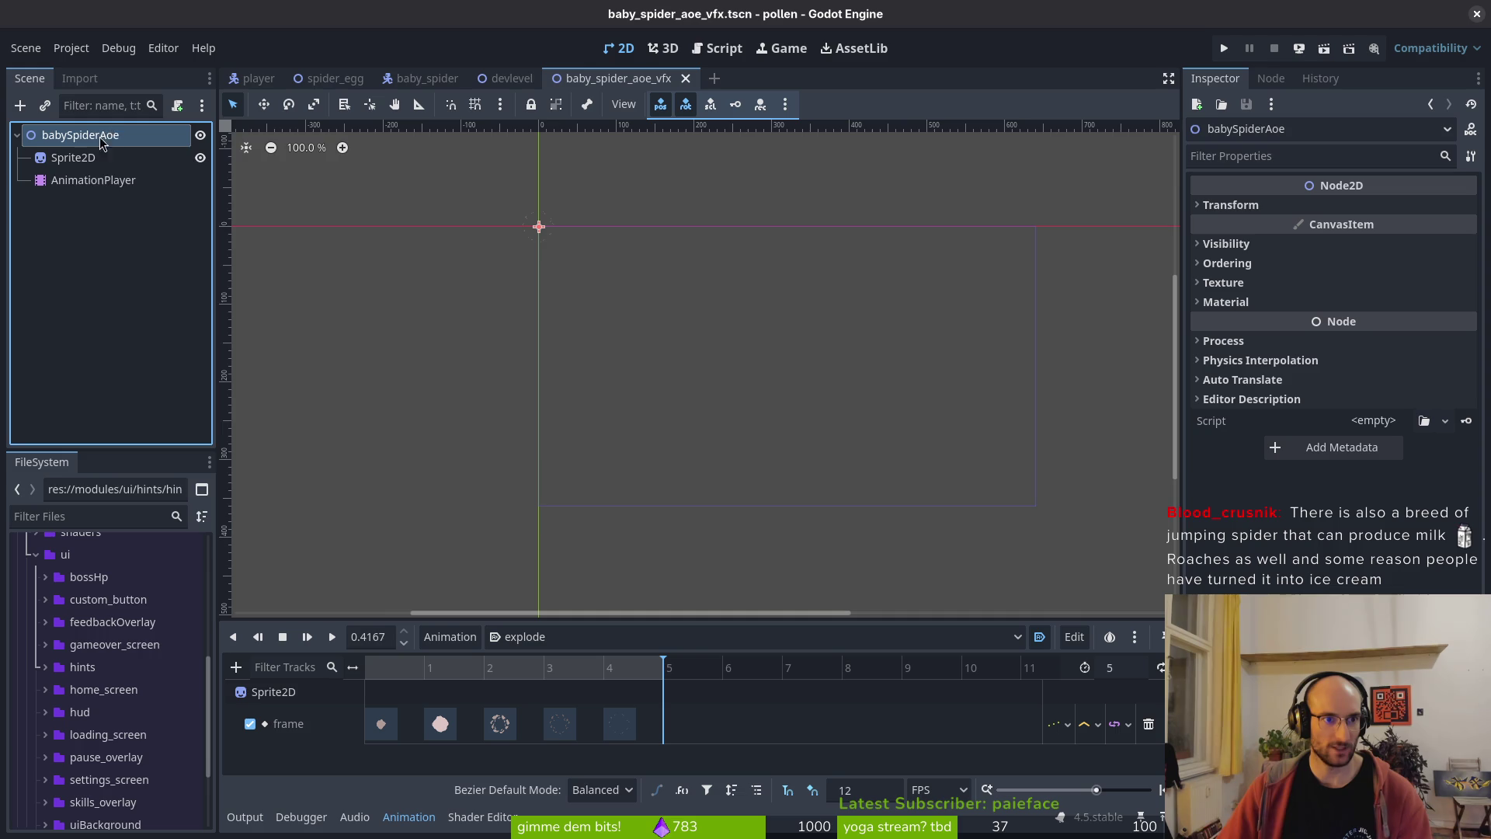
# - Try attaching vfx.gd to the babySpiderAoe root node through Attach Script
pyautogui.rightClick(124, 142)
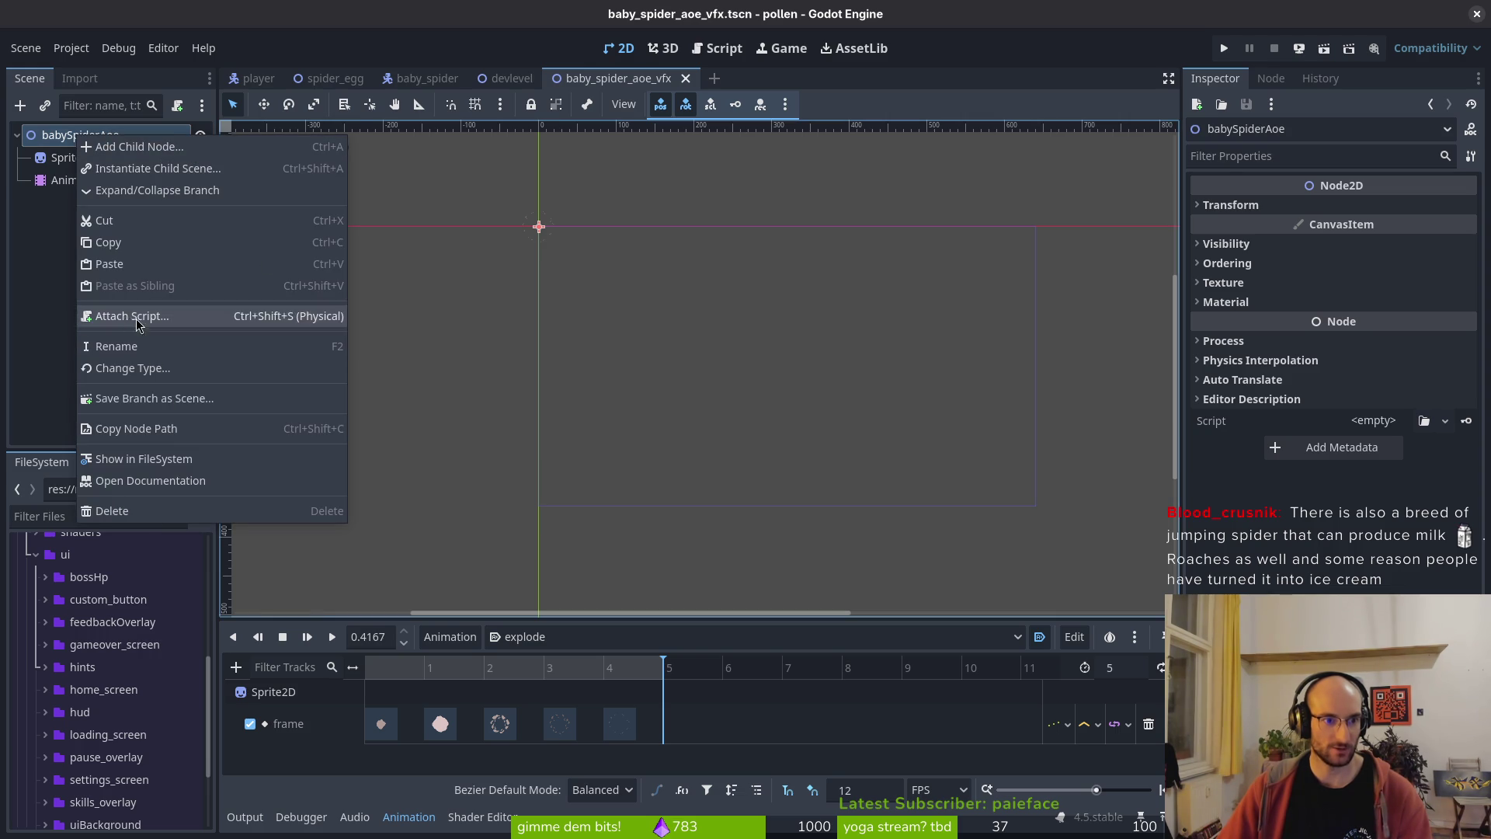
pyautogui.click(129, 316)
pyautogui.click(906, 396)
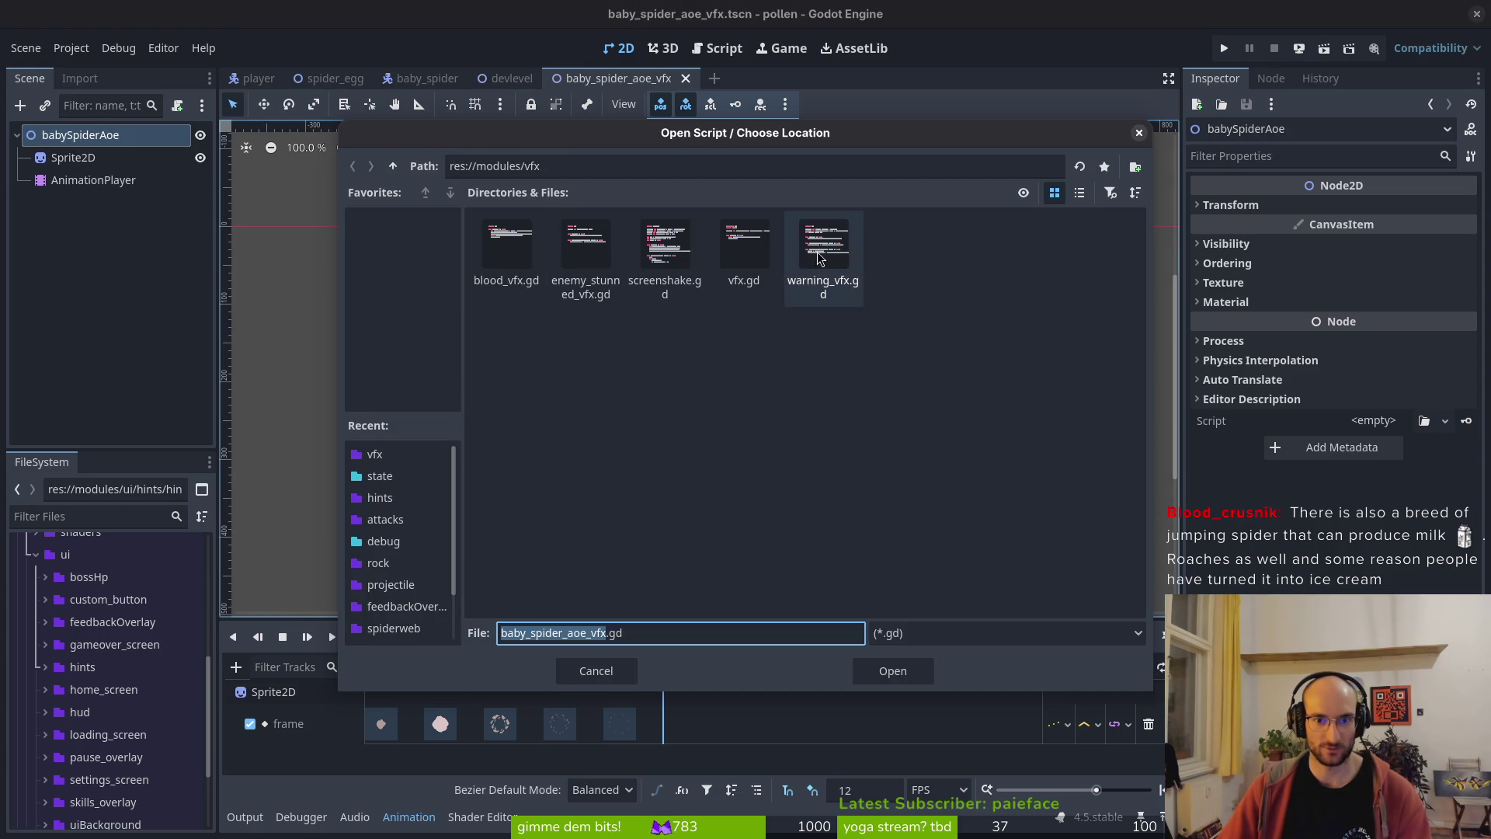
pyautogui.click(744, 245)
pyautogui.click(893, 670)
pyautogui.click(829, 544)
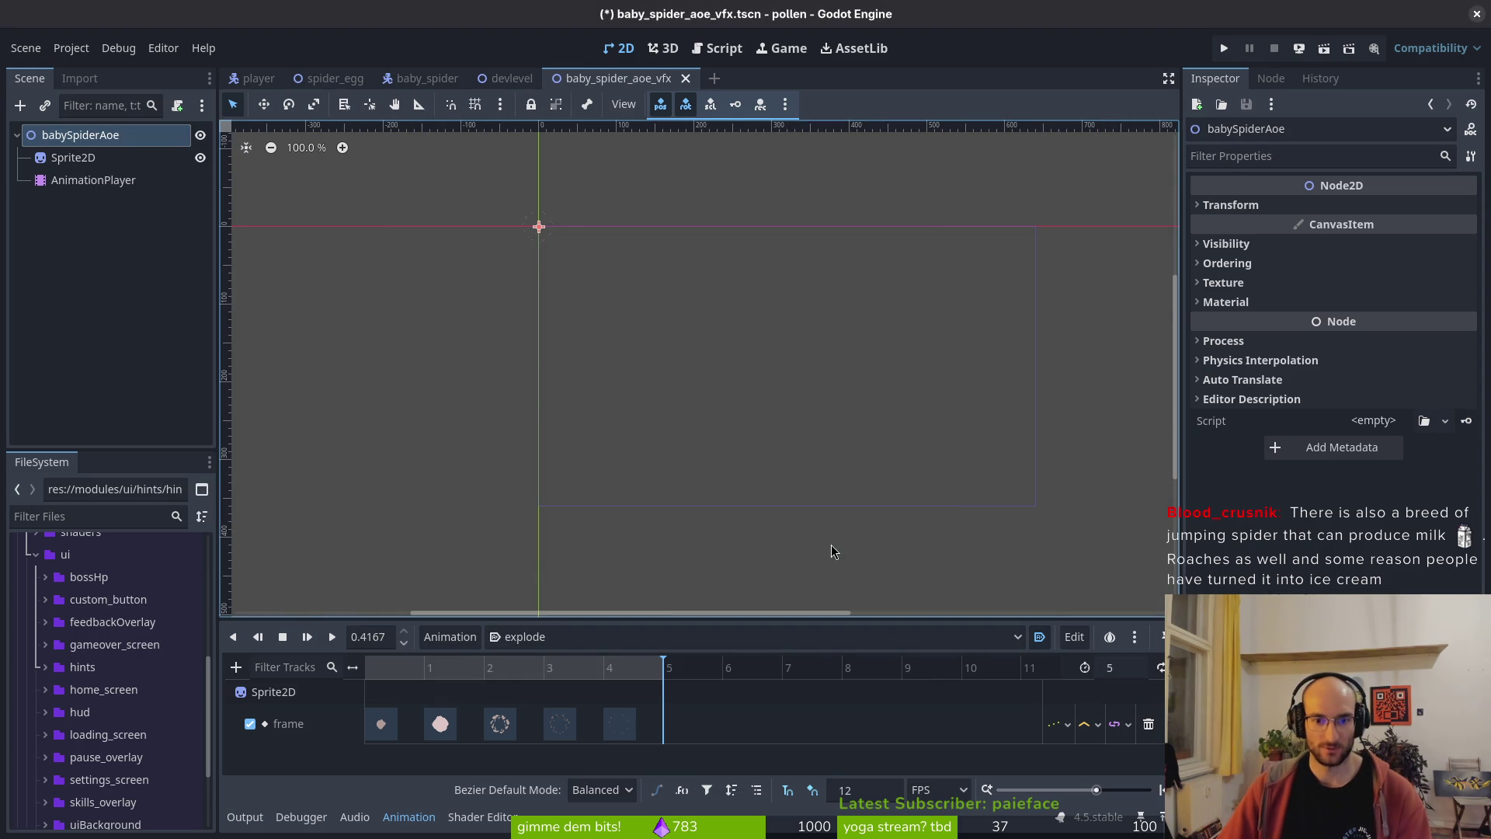
# - Detach the wrongly attached script and attach the existing res://modules/vfx/vfx.gd instead
pyautogui.rightClick(166, 143)
pyautogui.click(218, 393)
pyautogui.rightClick(132, 129)
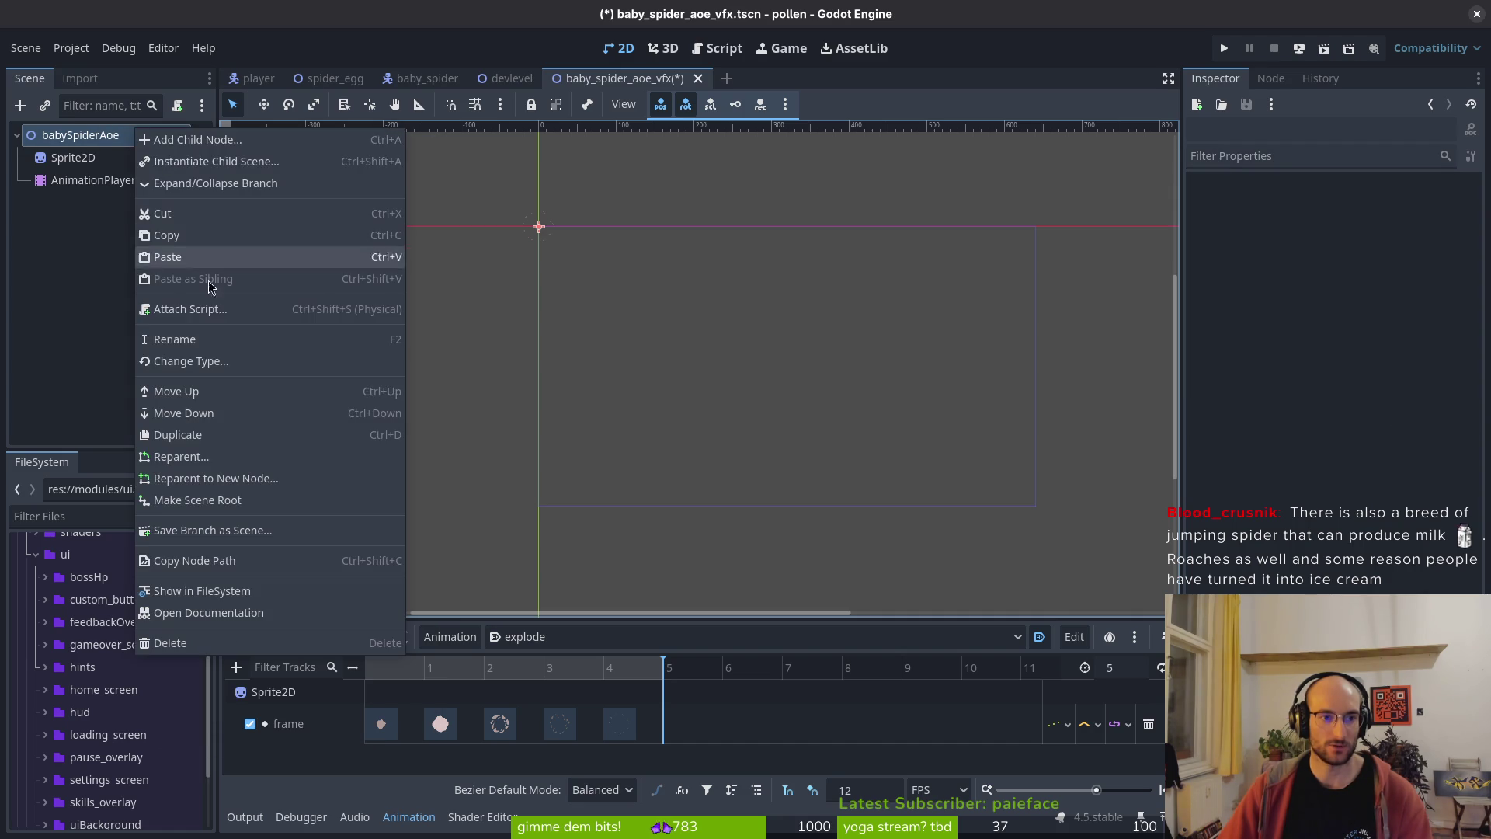
pyautogui.click(203, 310)
pyautogui.click(911, 398)
pyautogui.click(826, 247)
pyautogui.click(892, 670)
pyautogui.click(819, 544)
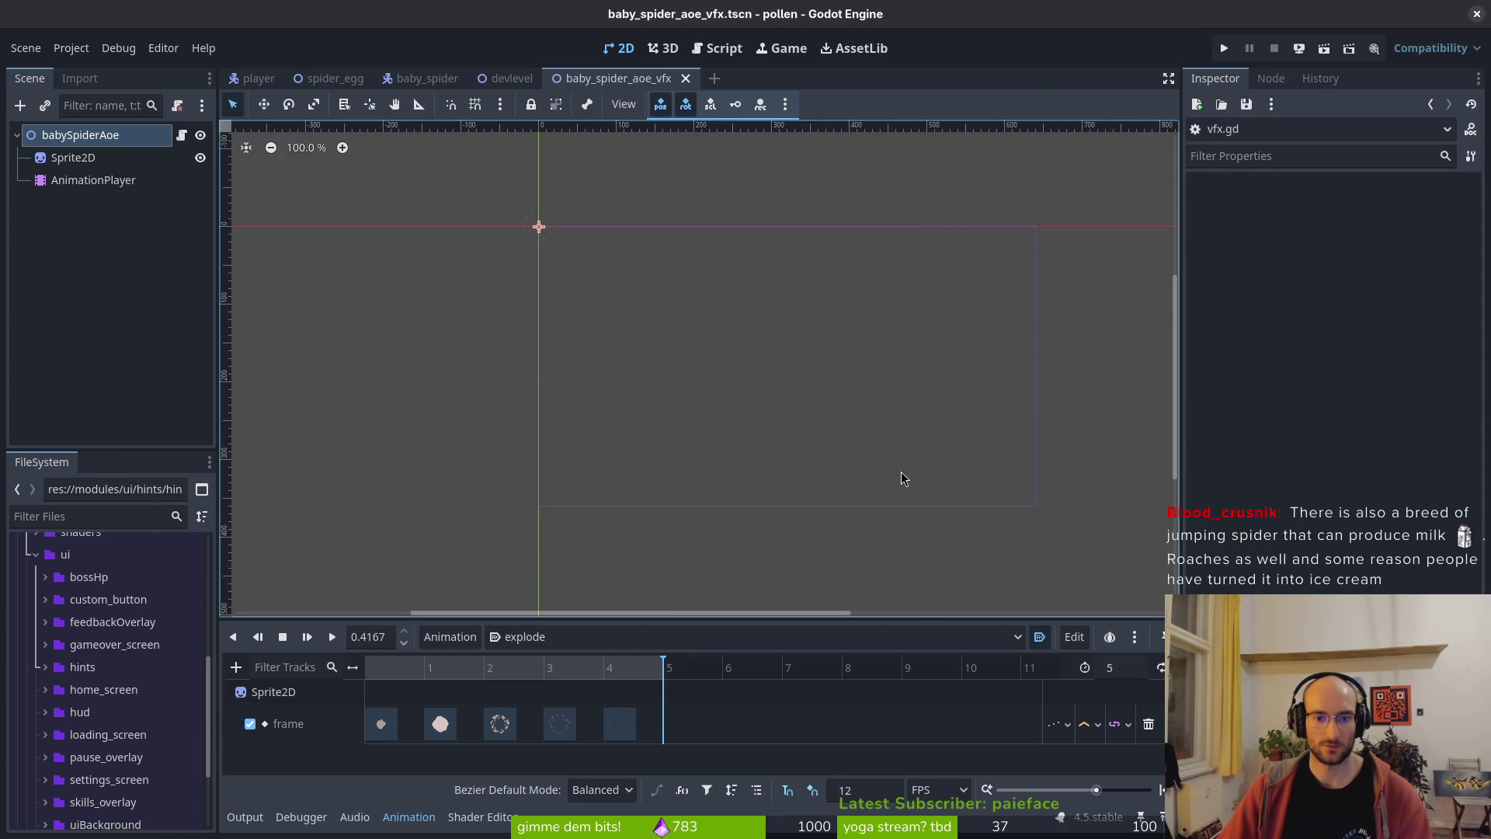
pyautogui.press('super')
pyautogui.press('super')
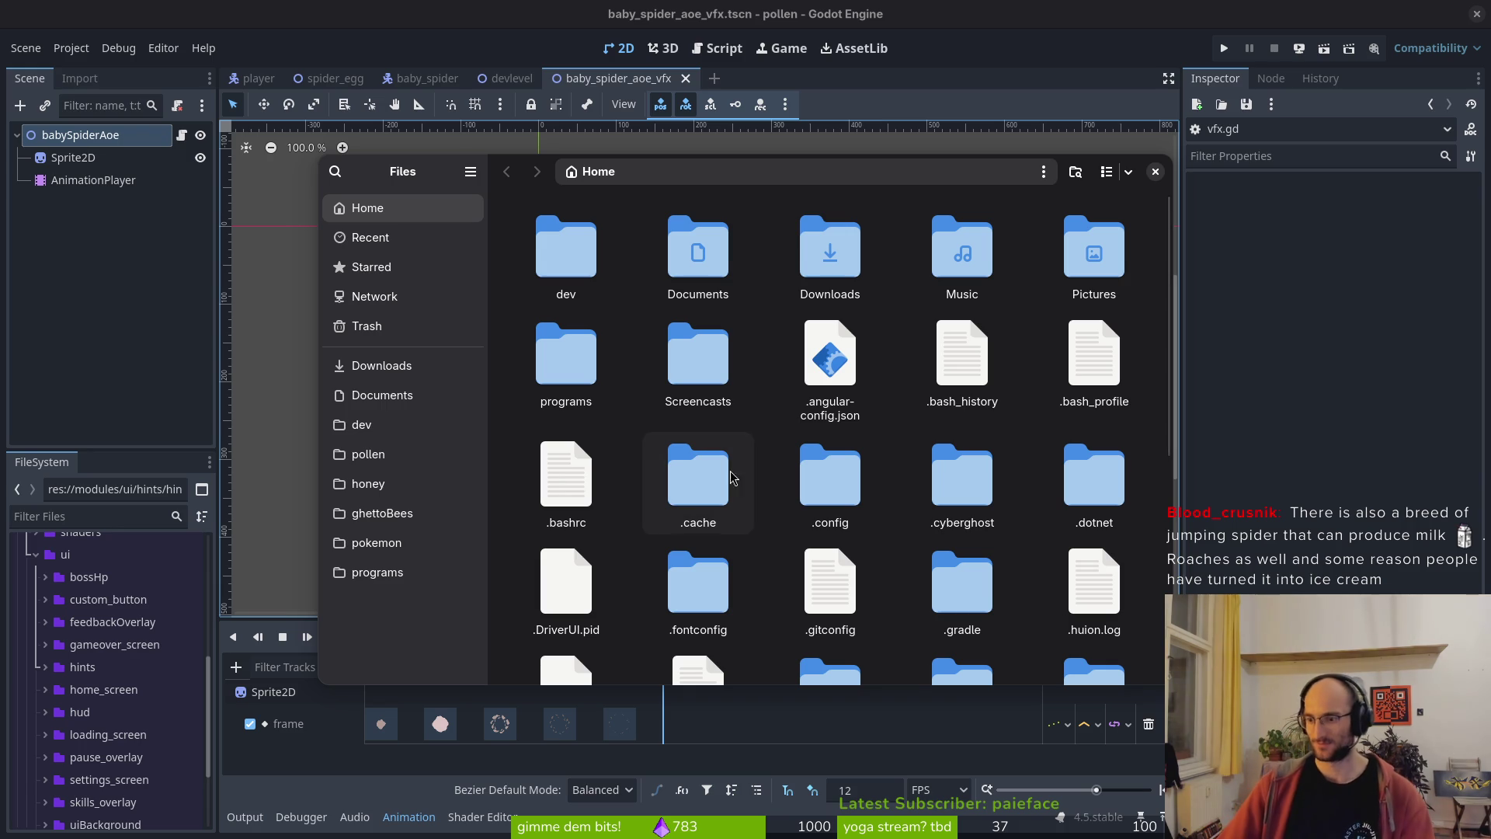
# - Browse the pollen project's assets folder in Files, then expand the vfx folder in Godot's FileSystem
pyautogui.click(404, 464)
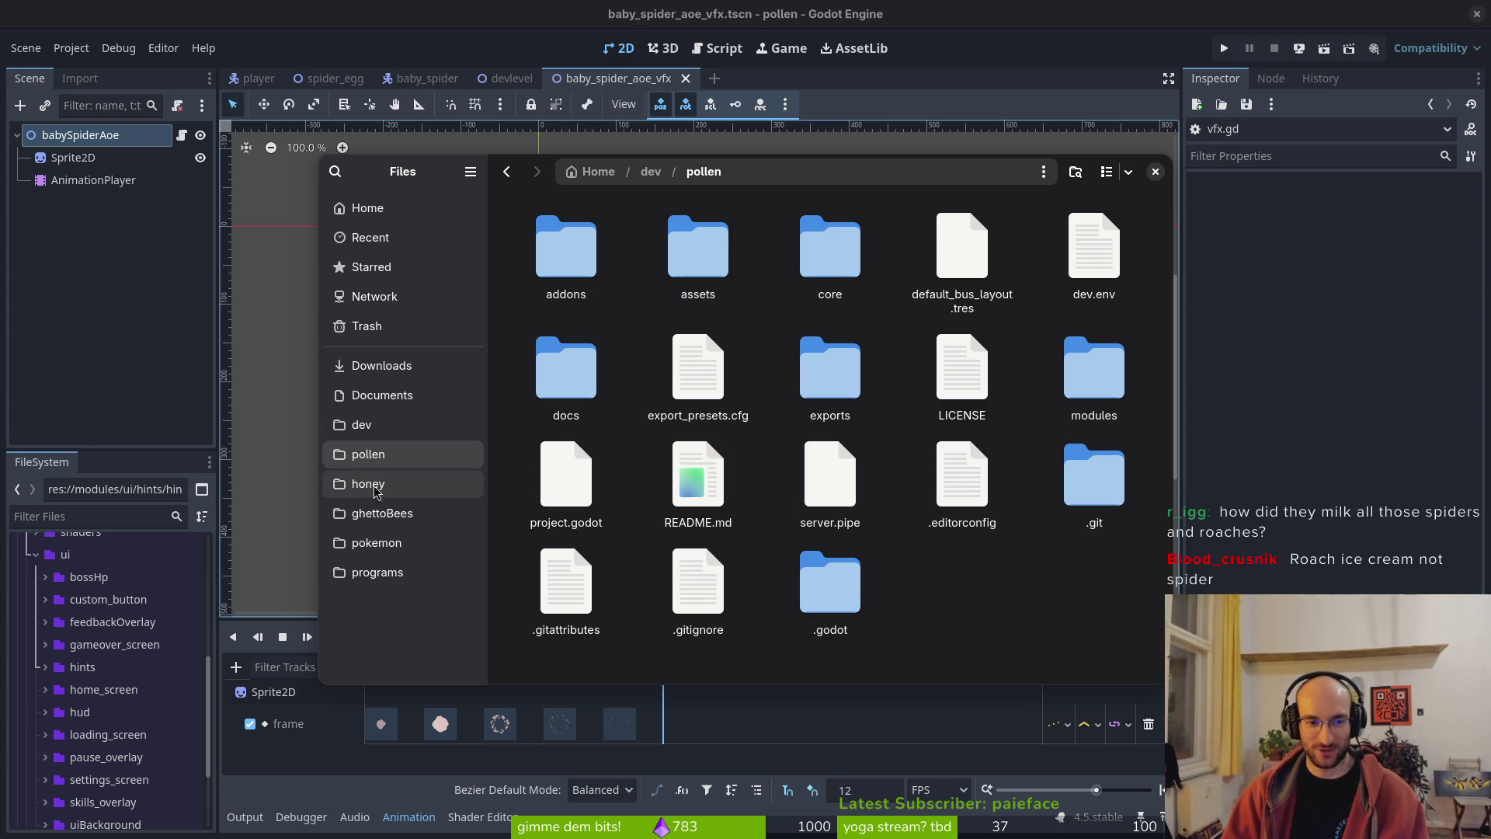
pyautogui.doubleClick(734, 279)
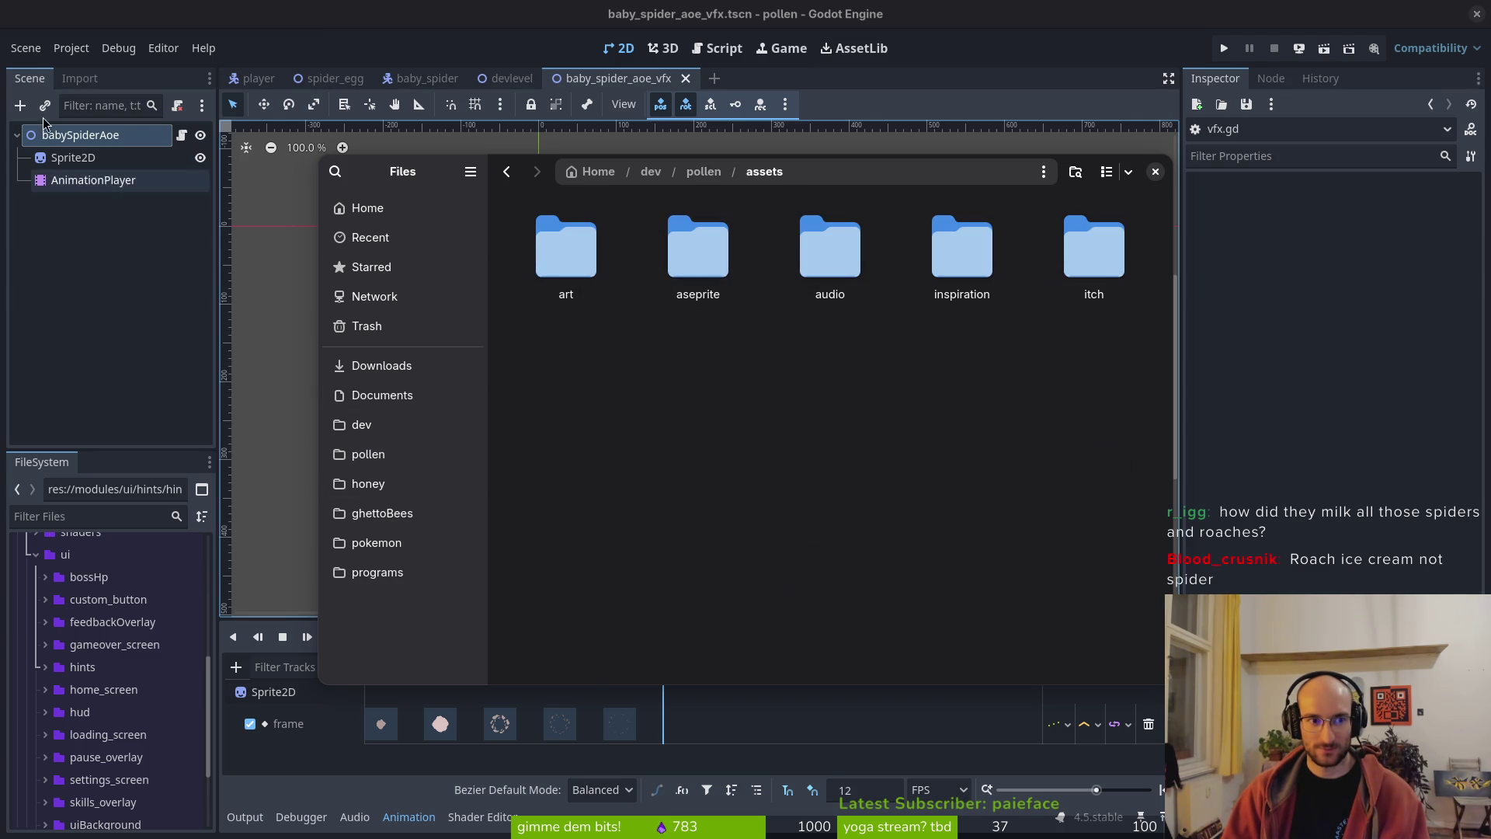
pyautogui.hotkey('alt', 'Left')
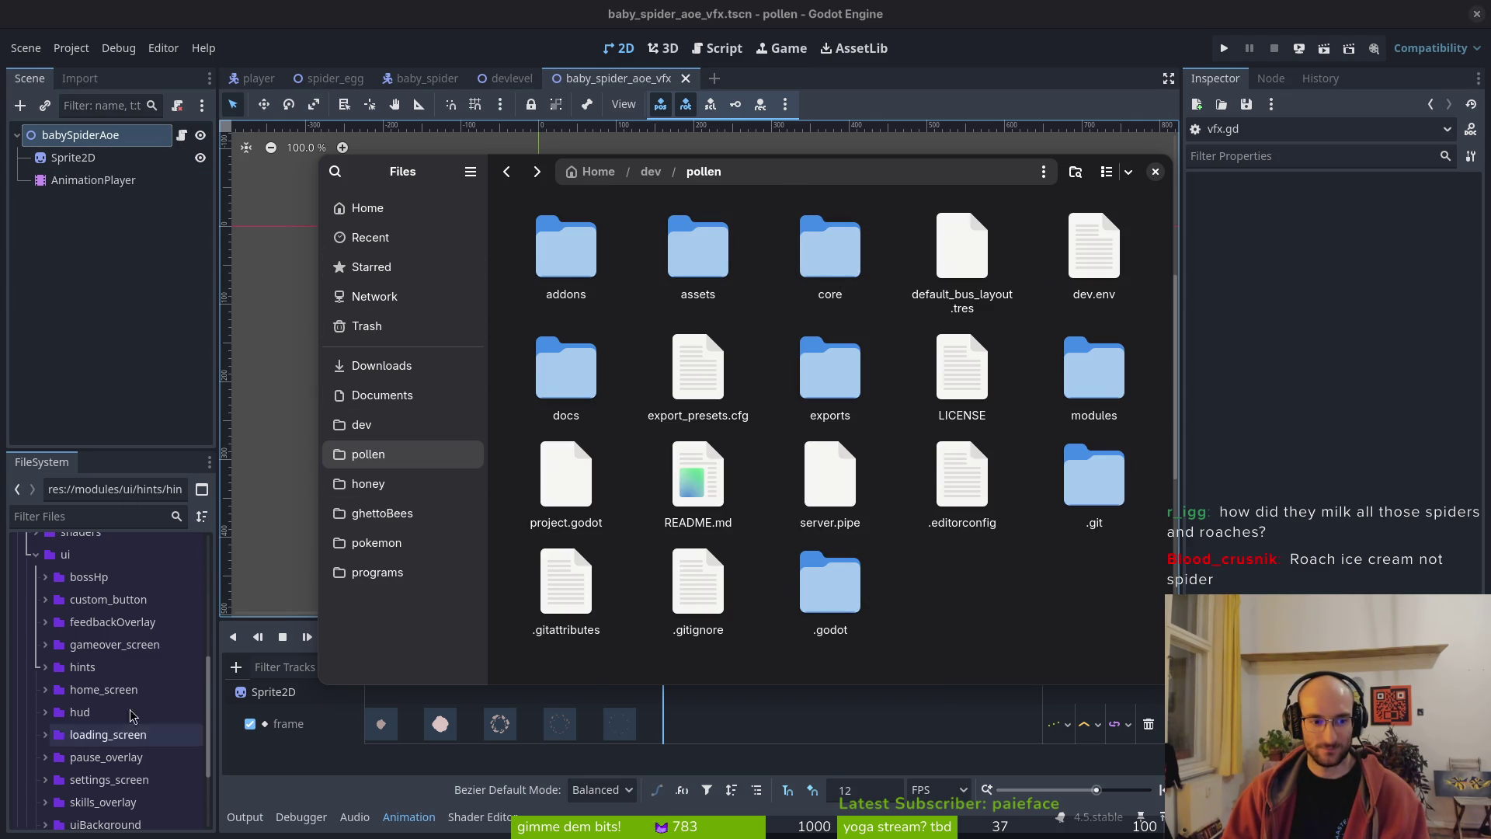
pyautogui.scroll(-3, 111, 746)
pyautogui.doubleClick(109, 752)
pyautogui.scroll(-5, 101, 699)
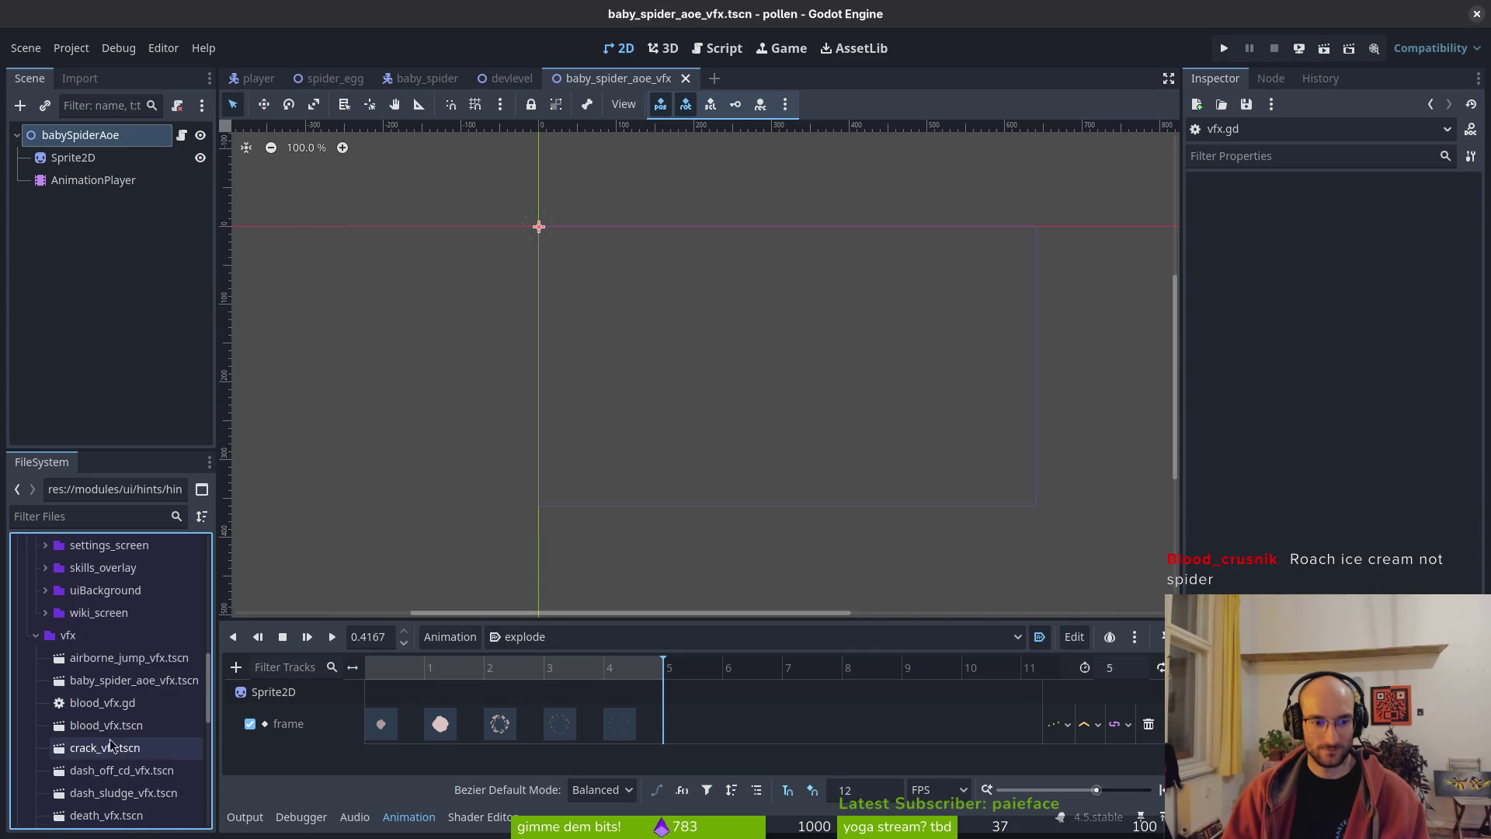
# - Delete the stray s.gd file from the FileSystem dock
pyautogui.scroll(-5, 98, 672)
pyautogui.click(132, 748)
pyautogui.press('Delete')
pyautogui.press('Return')
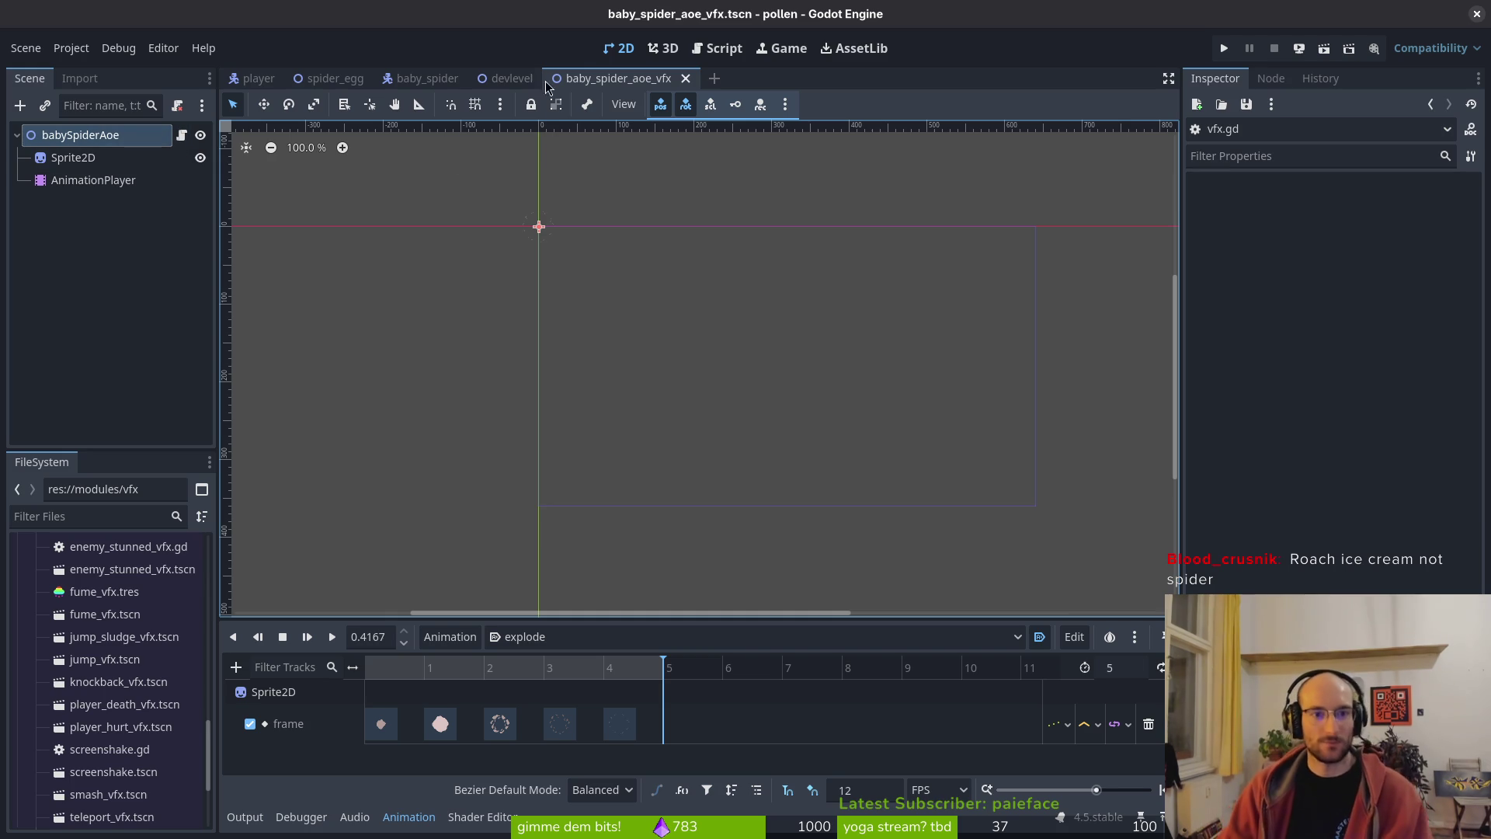
# - In the baby_spider scene, Quick Load baby_spider_aoe_vfx.tscn into the attacking state's Aoe Attack
pyautogui.click(400, 81)
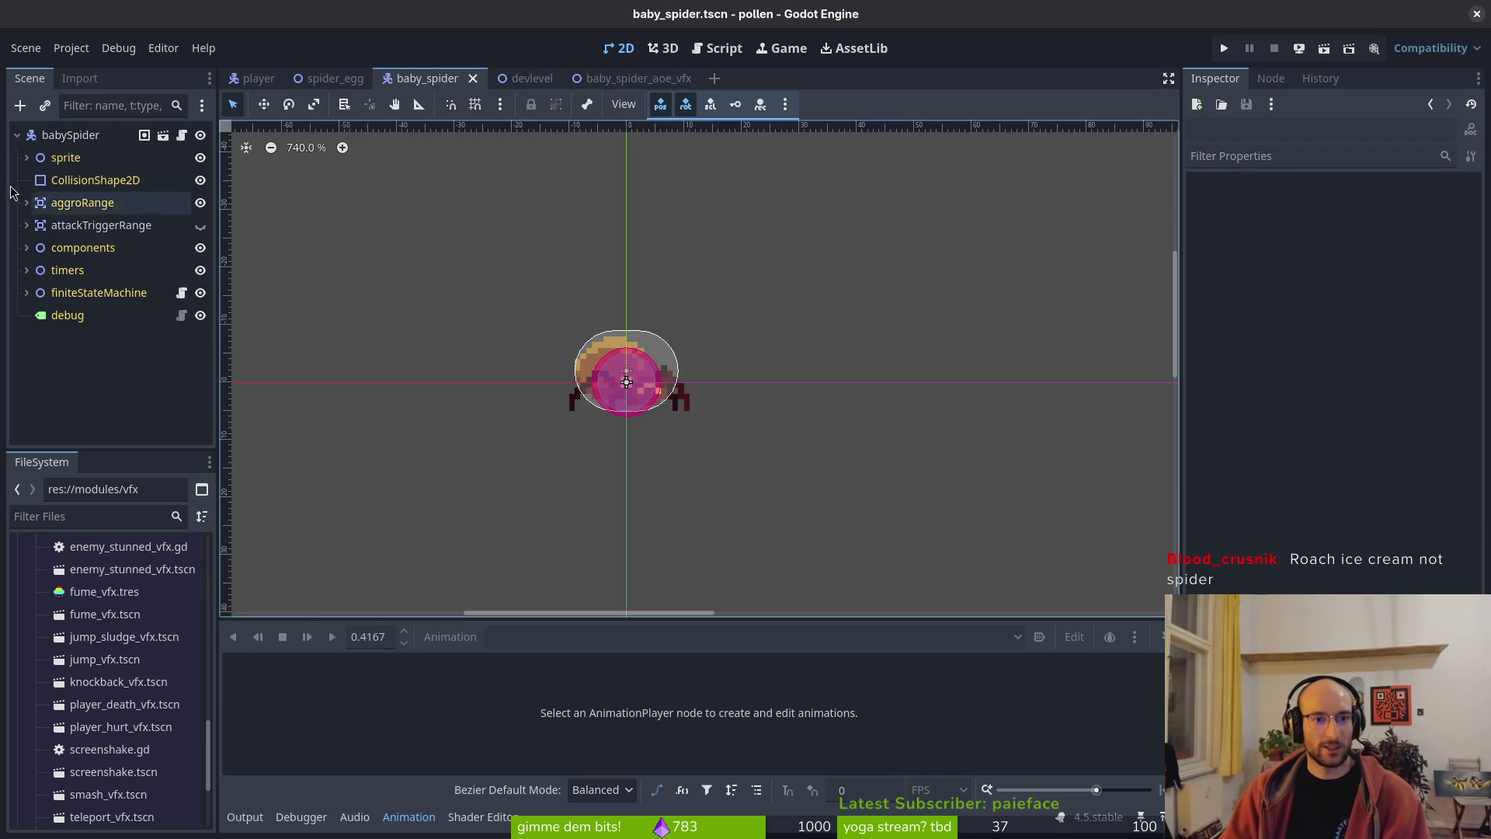
pyautogui.click(27, 292)
pyautogui.scroll(-3, 109, 302)
pyautogui.click(52, 410)
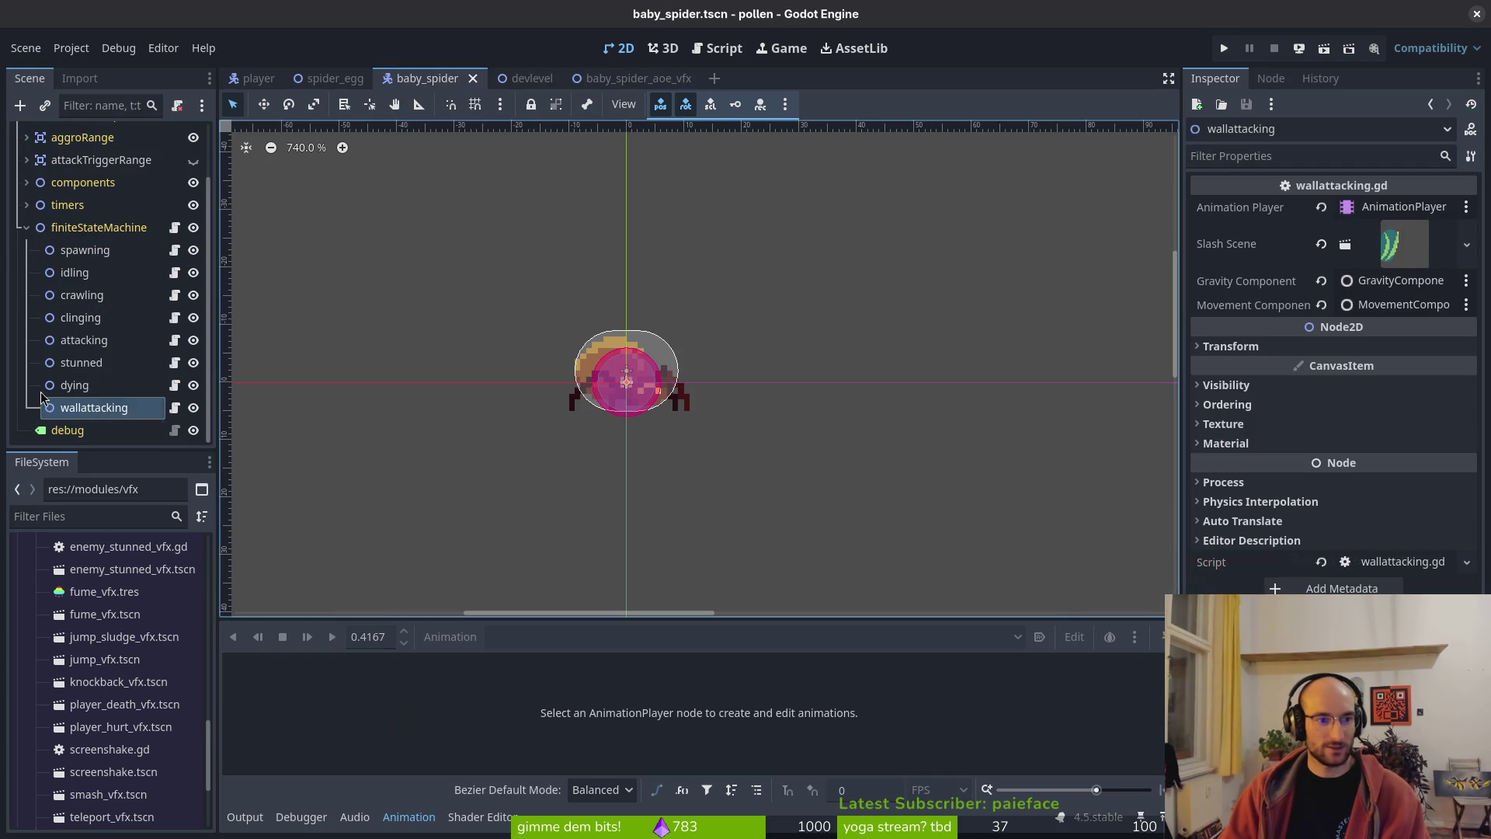
pyautogui.click(84, 341)
pyautogui.click(1386, 231)
pyautogui.click(1421, 310)
pyautogui.write('aoe')
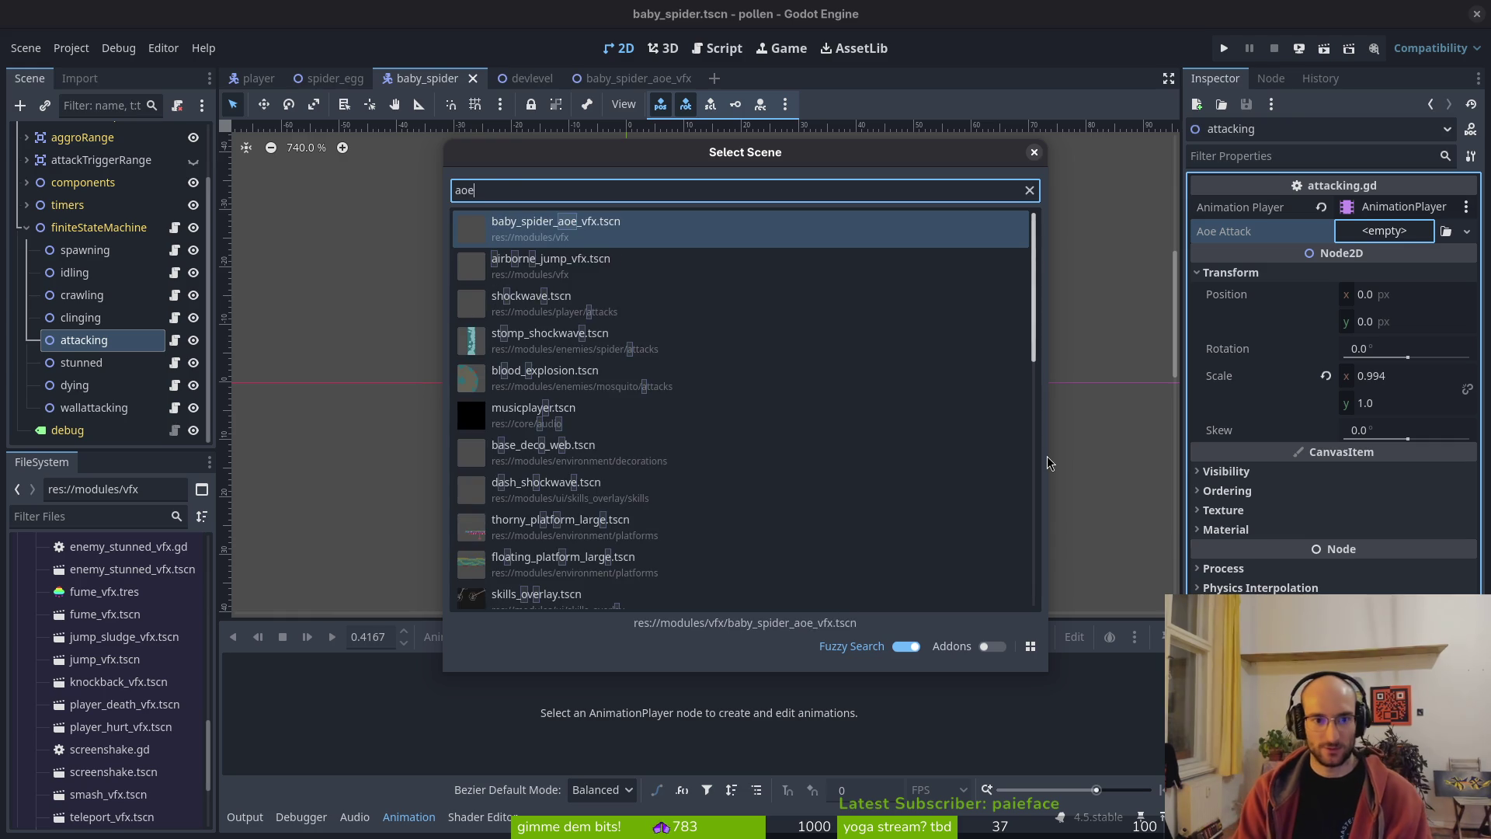
pyautogui.press('Return')
# - Delete the wallattacking state node and save the baby_spider scene
pyautogui.click(87, 410)
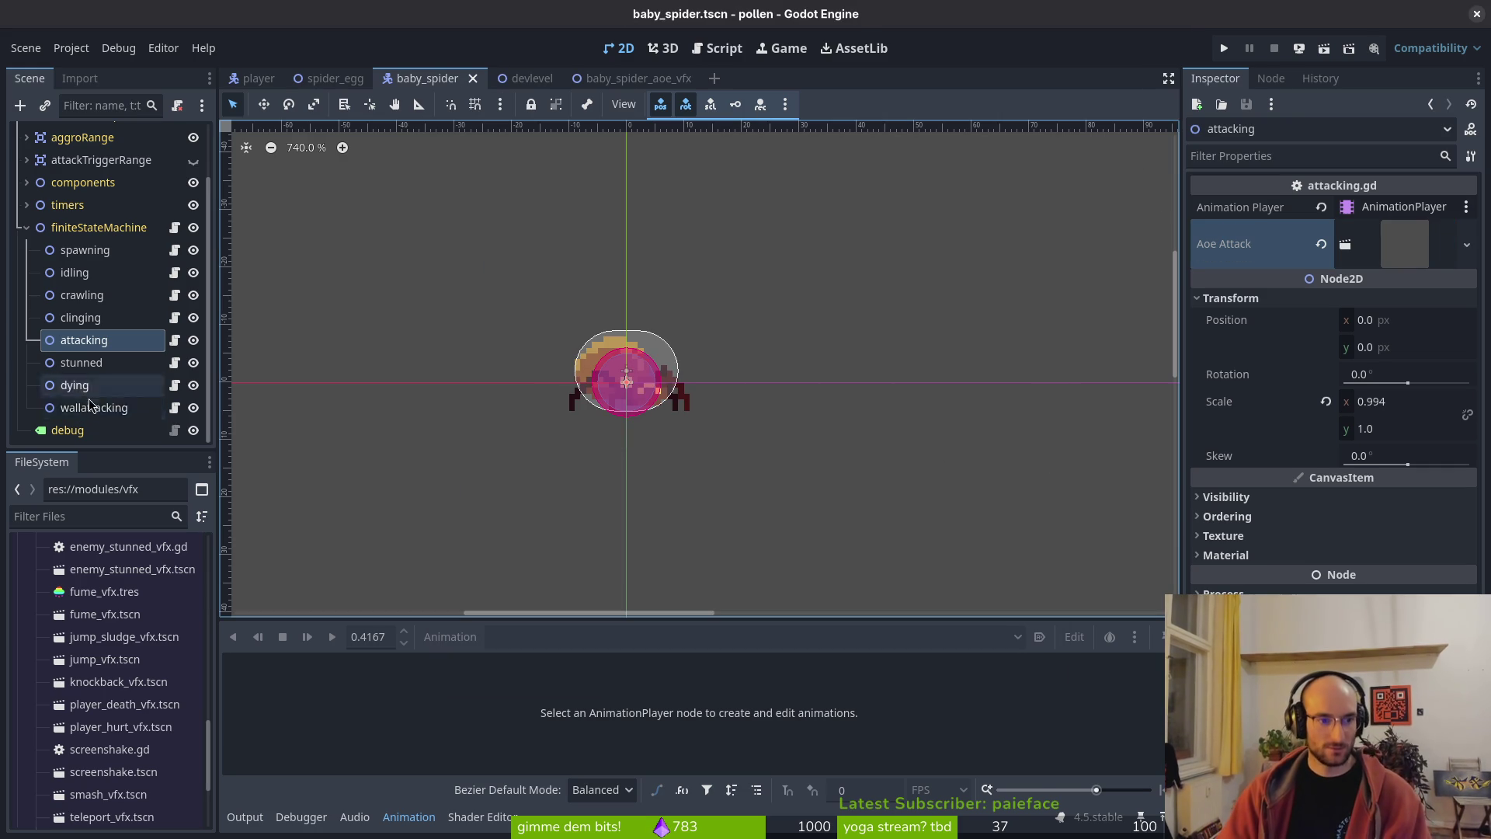
pyautogui.press('Delete')
pyautogui.press('Return')
pyautogui.hotkey('ctrl', 's')
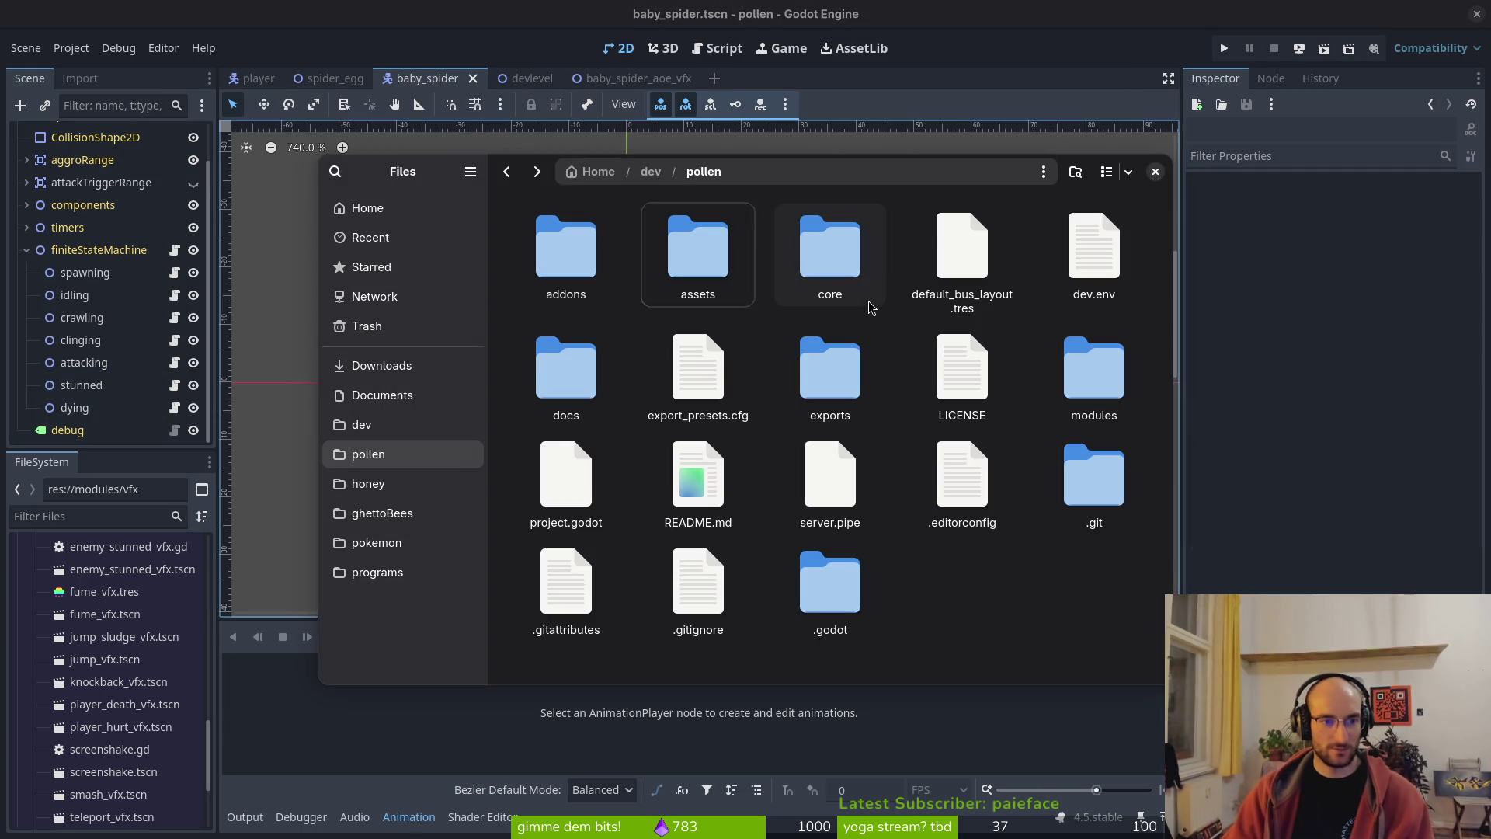
# - Delete wallattacking.gd and wallattacking.gd.uid in netrw, then quit Neovim with :qa
pyautogui.hotkey('alt', 'Tab')
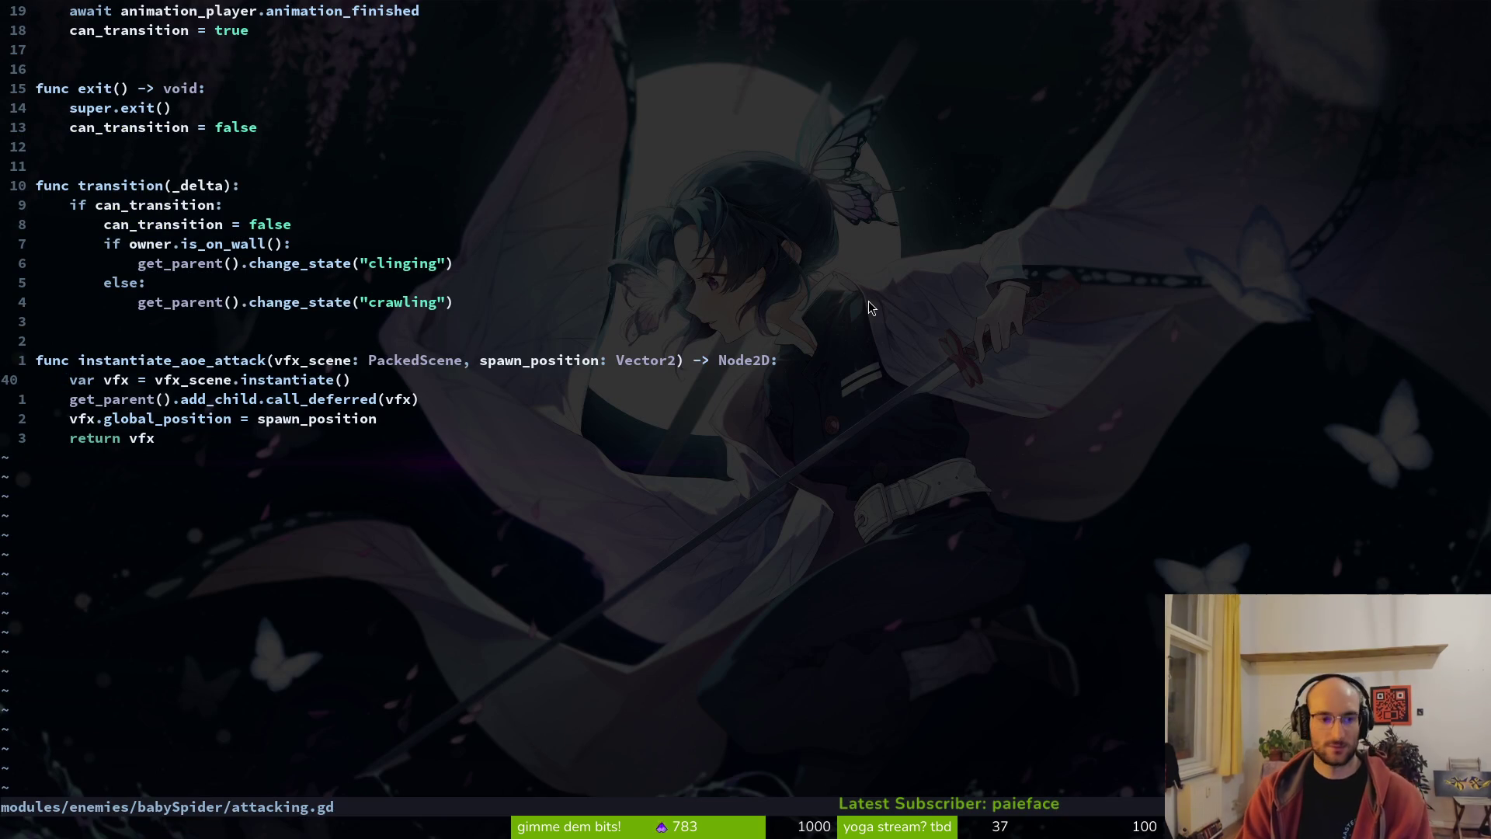
pyautogui.press('-')
pyautogui.press('j')
pyautogui.press('j')
pyautogui.press('j')
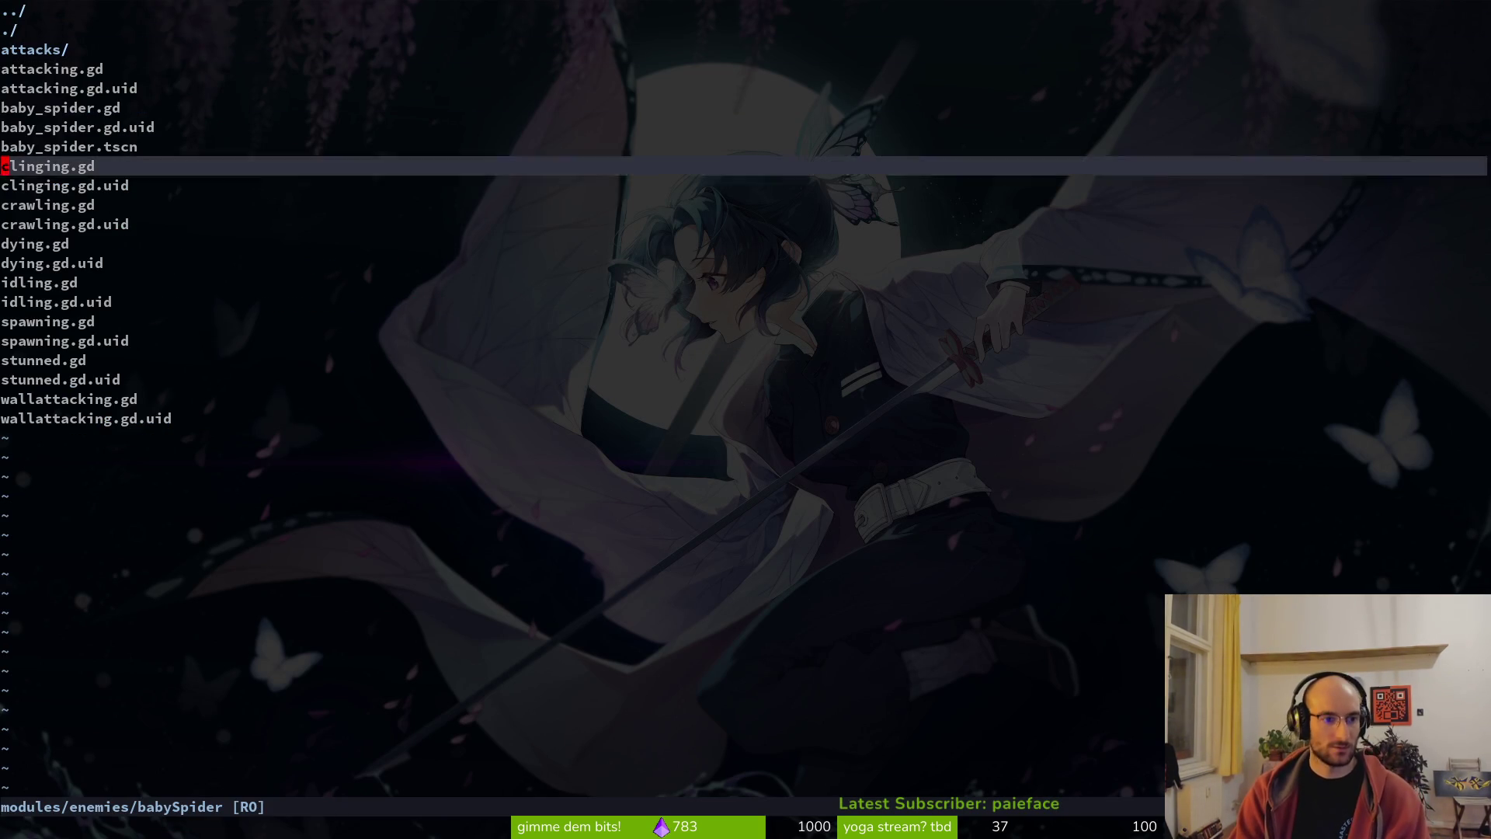
pyautogui.press('V')
pyautogui.press('j')
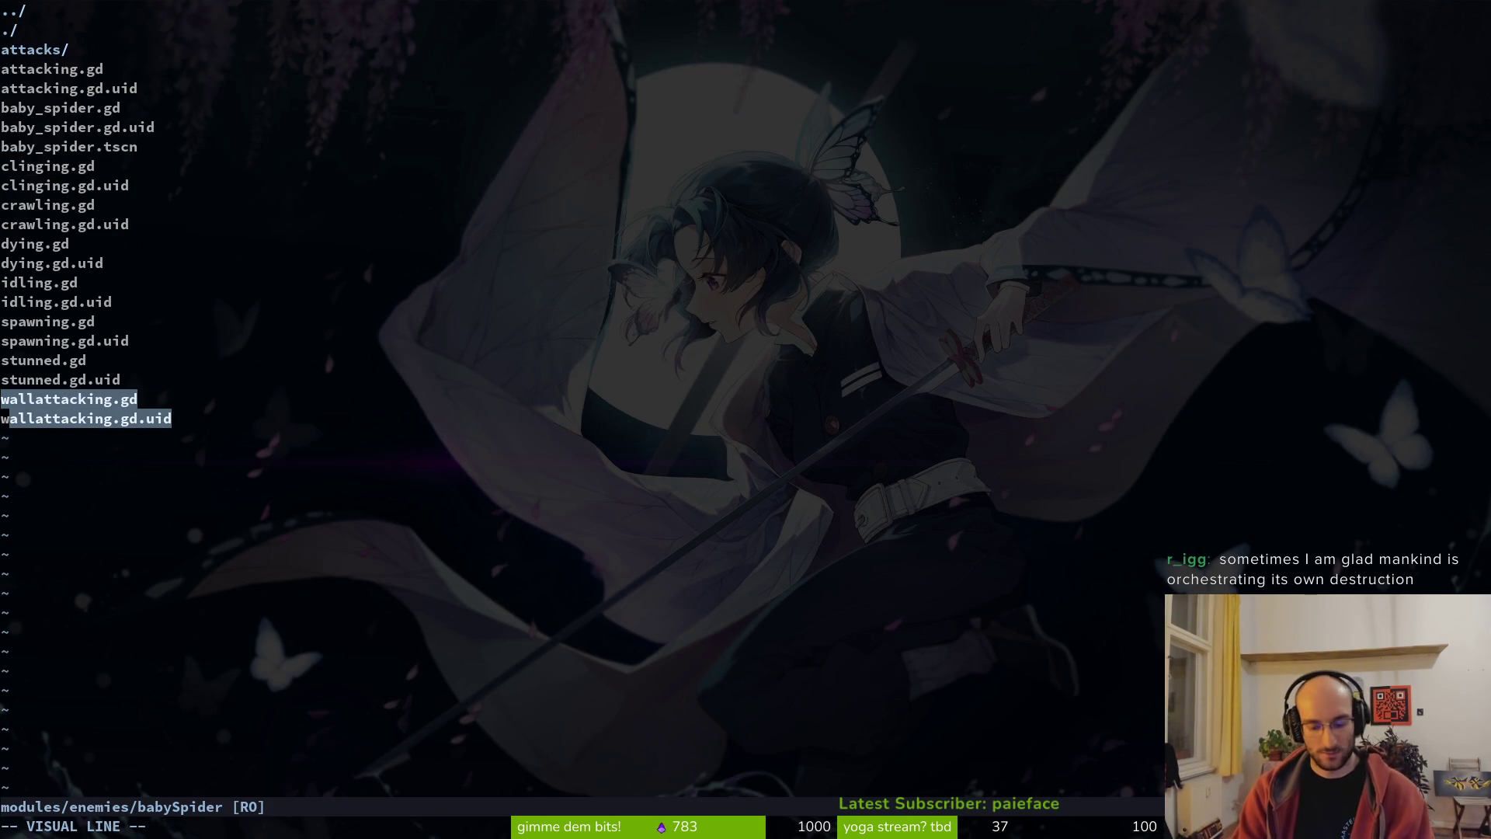
pyautogui.press('D')
pyautogui.press('Return')
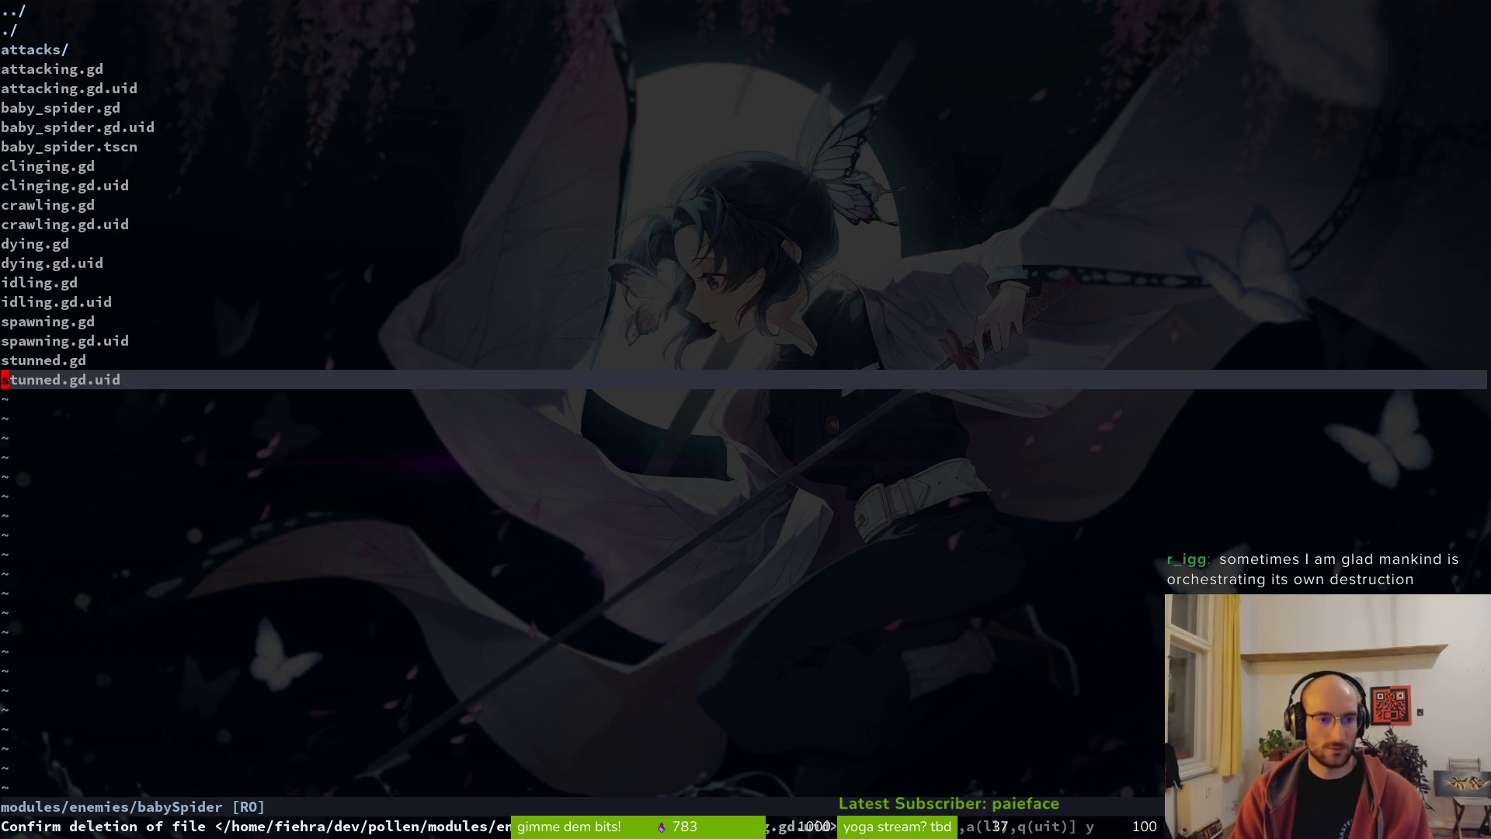
pyautogui.press('Return')
pyautogui.press('i')
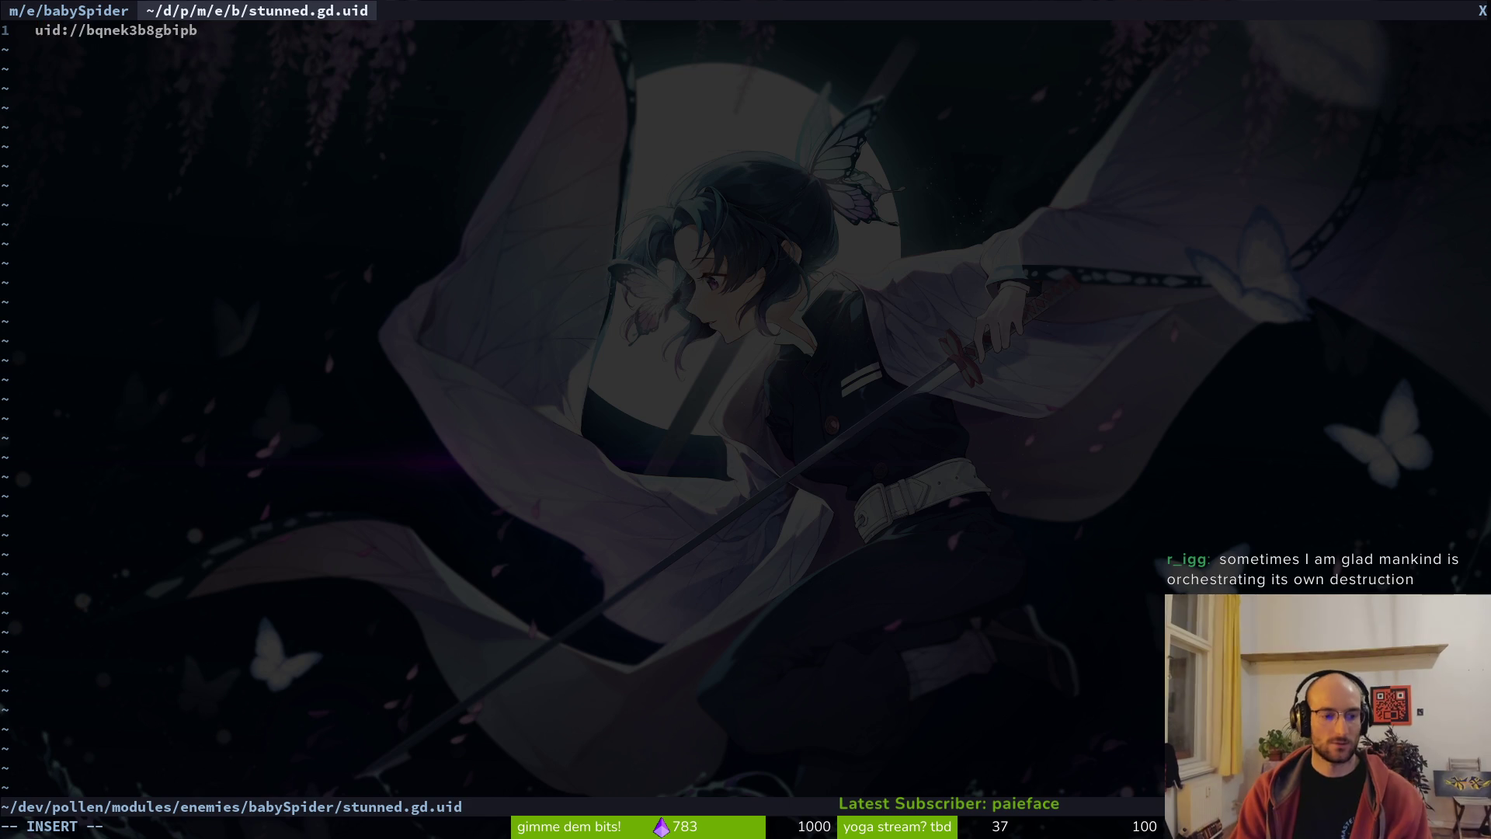
pyautogui.write(':qa')
pyautogui.press('Return')
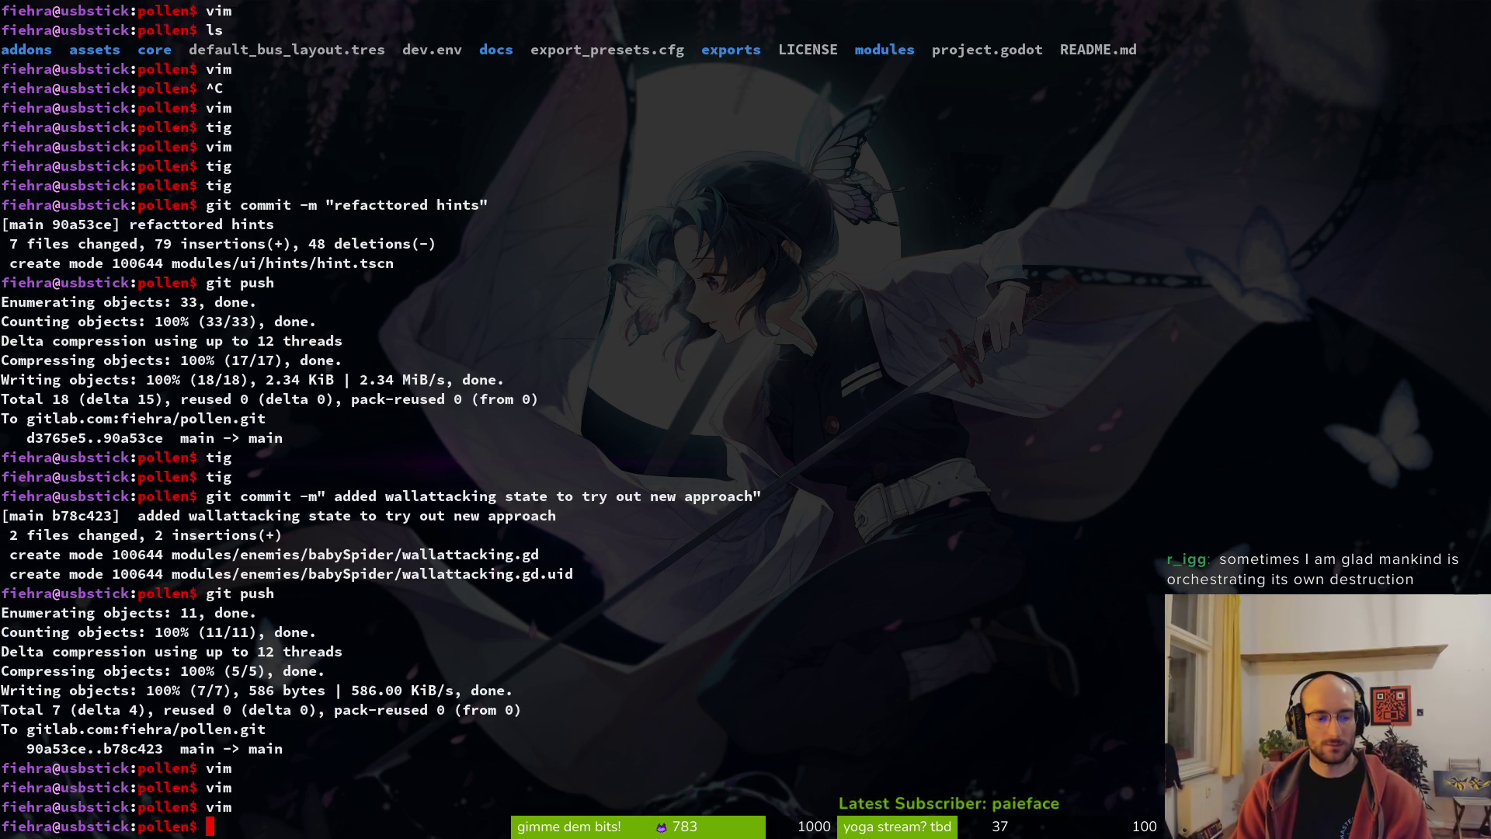
# - Launch tig's status view and inspect the diff for debug.helper.gd
pyautogui.write('tig')
pyautogui.press('Return')
pyautogui.press('s')
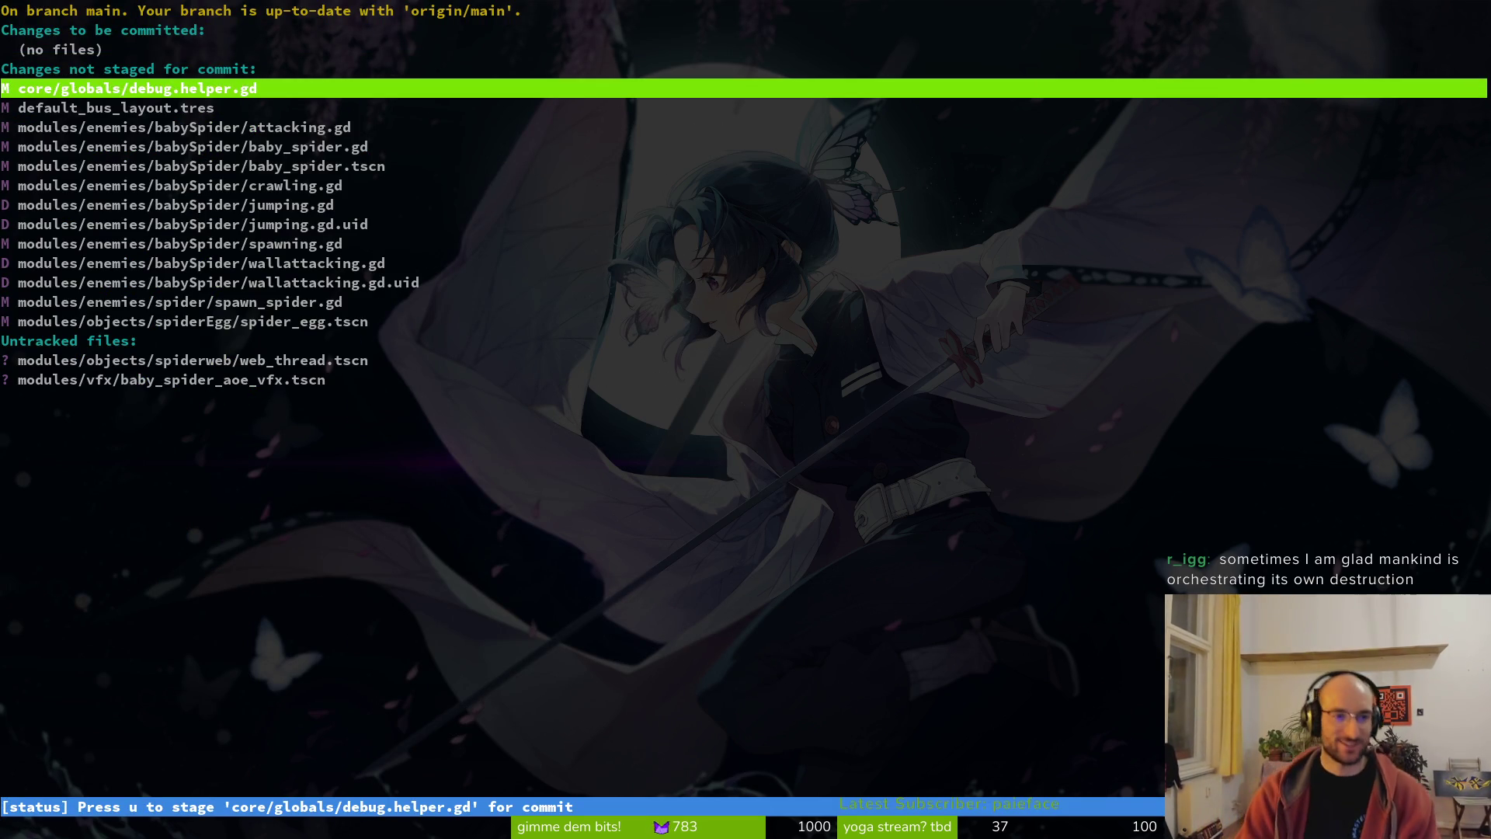
pyautogui.press('Return')
pyautogui.press('q')
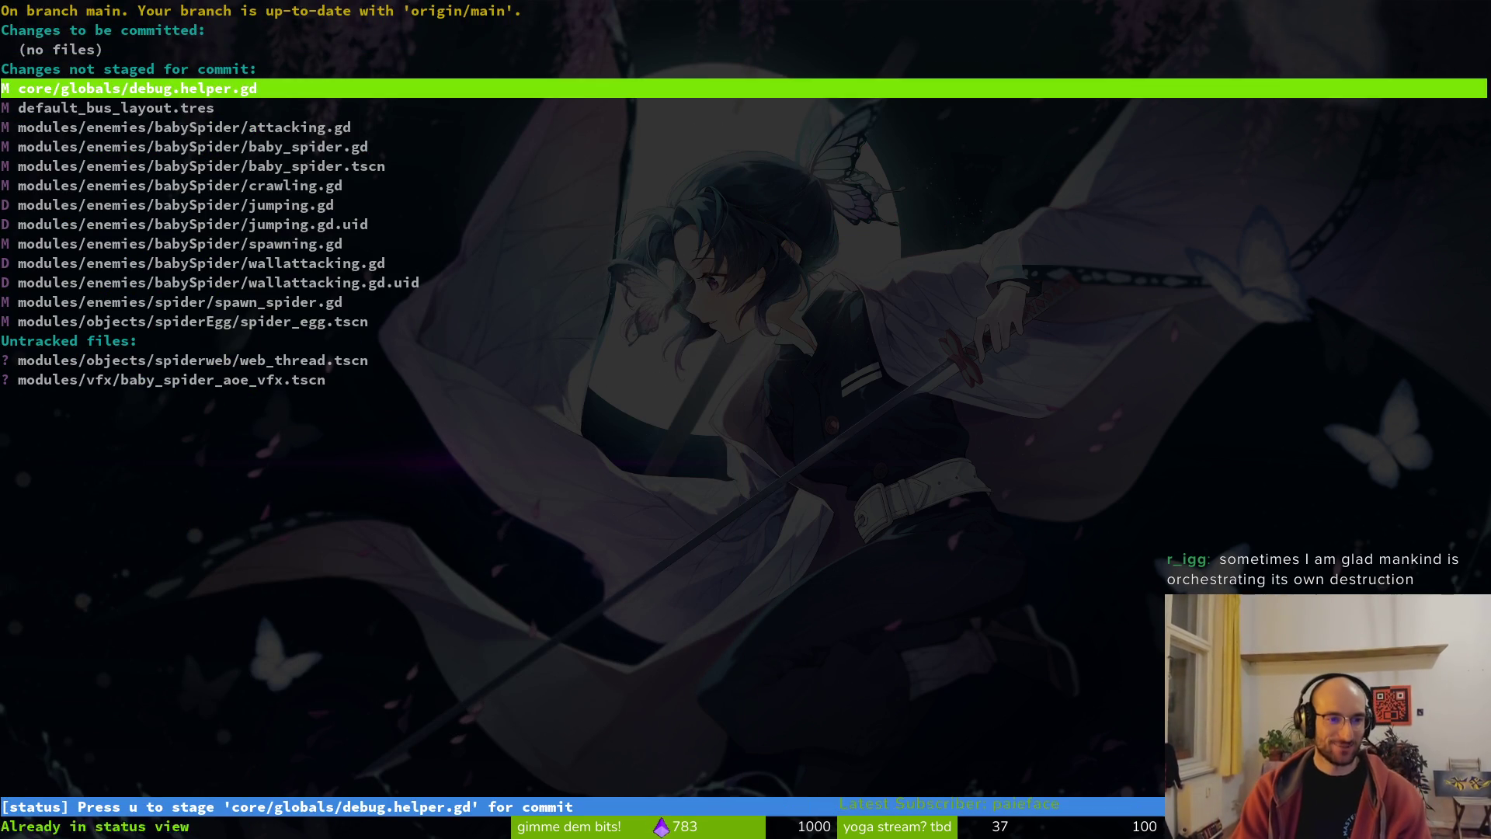
pyautogui.press('Down')
pyautogui.press('Down')
pyautogui.press('Down')
pyautogui.press('Up')
pyautogui.press('Up')
pyautogui.press('Up')
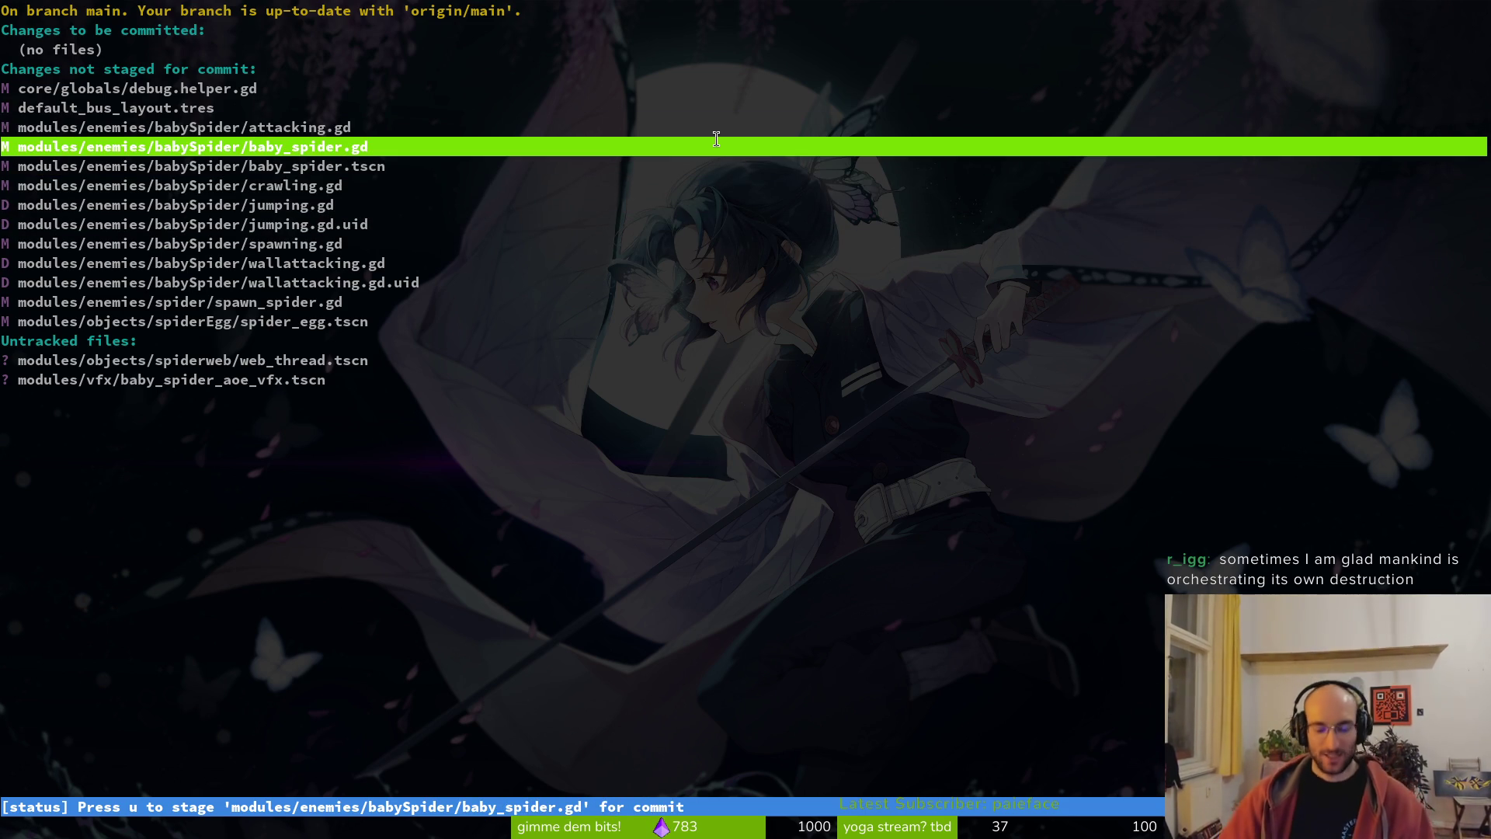
# - Step through the changed babySpider scripts, then quit tig and run nvim . in the project
pyautogui.press('Escape')
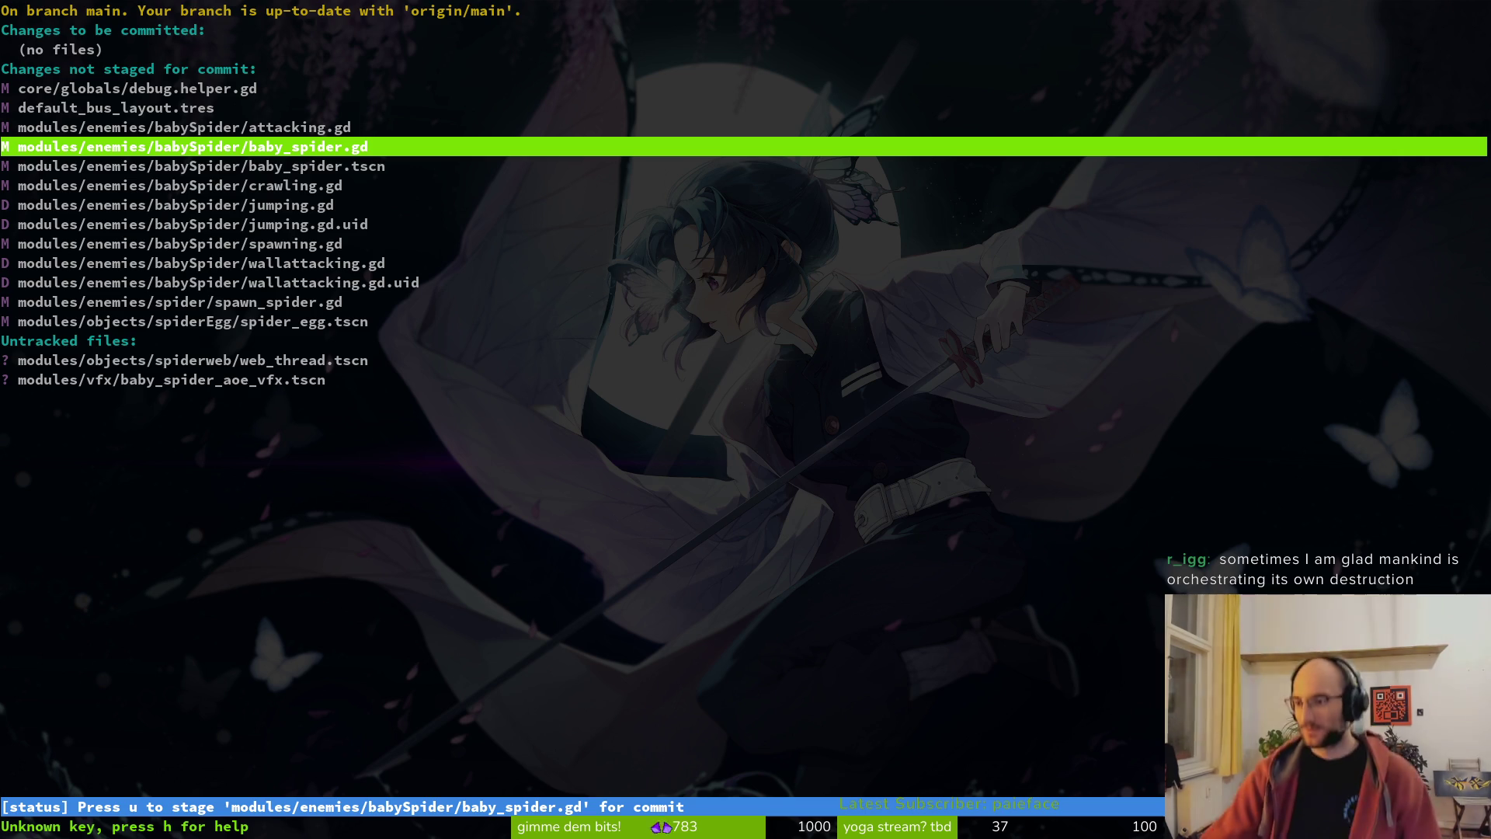
pyautogui.press('s')
pyautogui.press('Down')
pyautogui.press('Down')
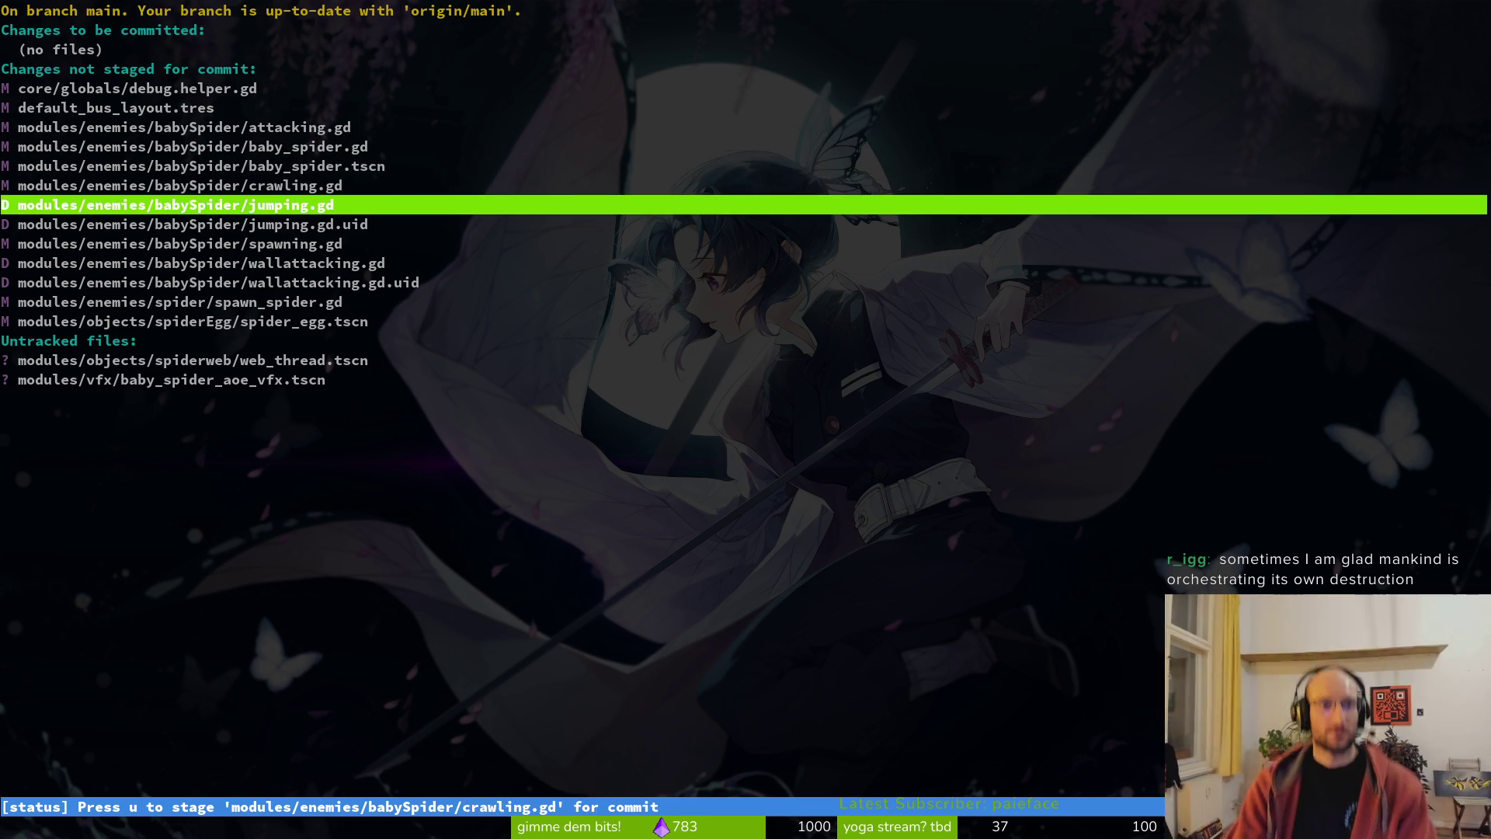
pyautogui.press('Down')
pyautogui.press('Up')
pyautogui.press('Up')
pyautogui.press('Down')
pyautogui.press('Down')
pyautogui.press('Down')
pyautogui.press('Down')
pyautogui.write('qnvim .')
pyautogui.press('Return')
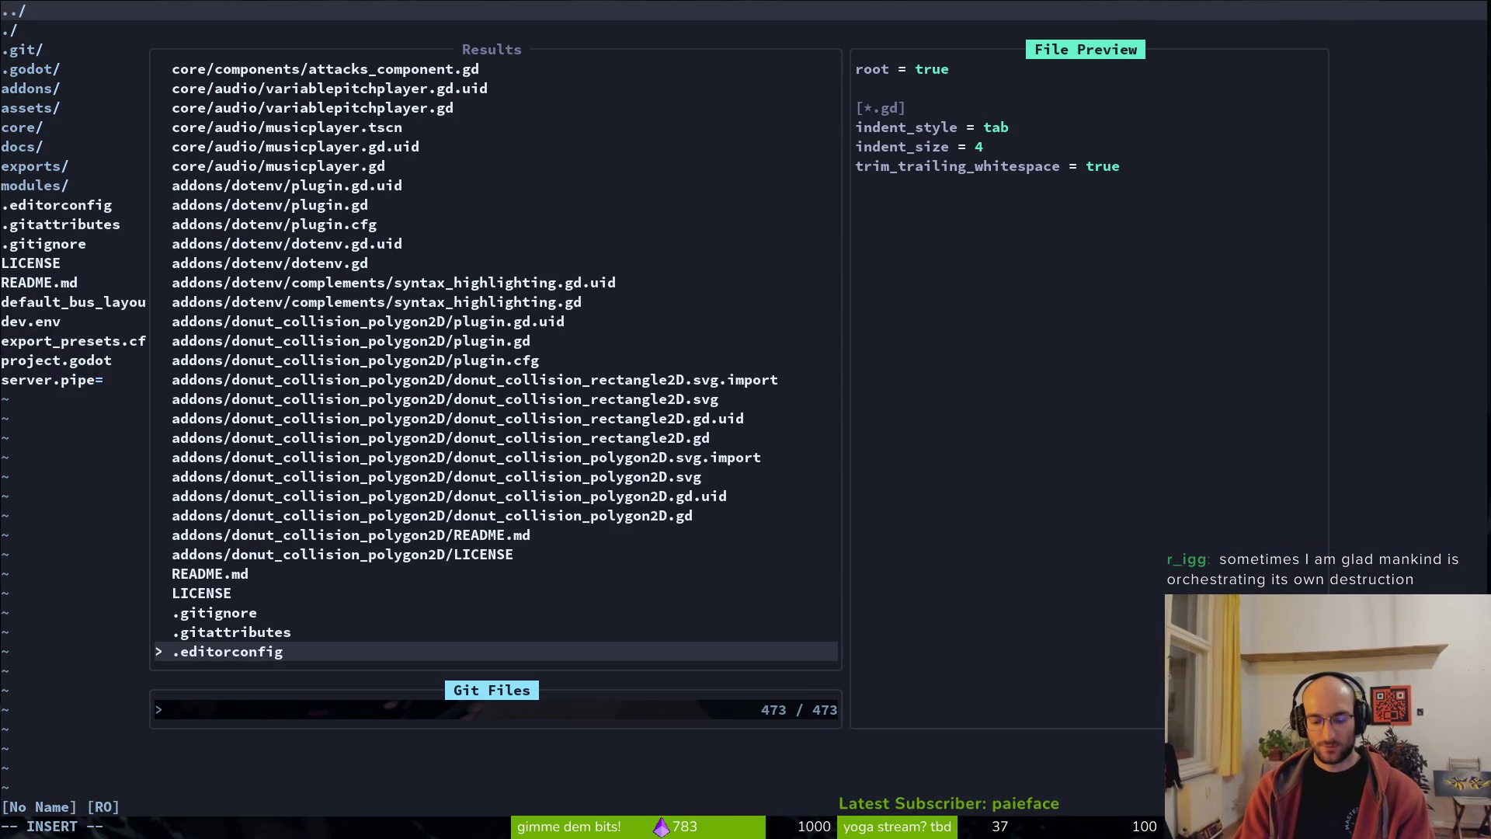
# - Open attacking.gd and move down to the '# spawn spikes' comment
pyautogui.write('attacking')
pyautogui.press('Return')
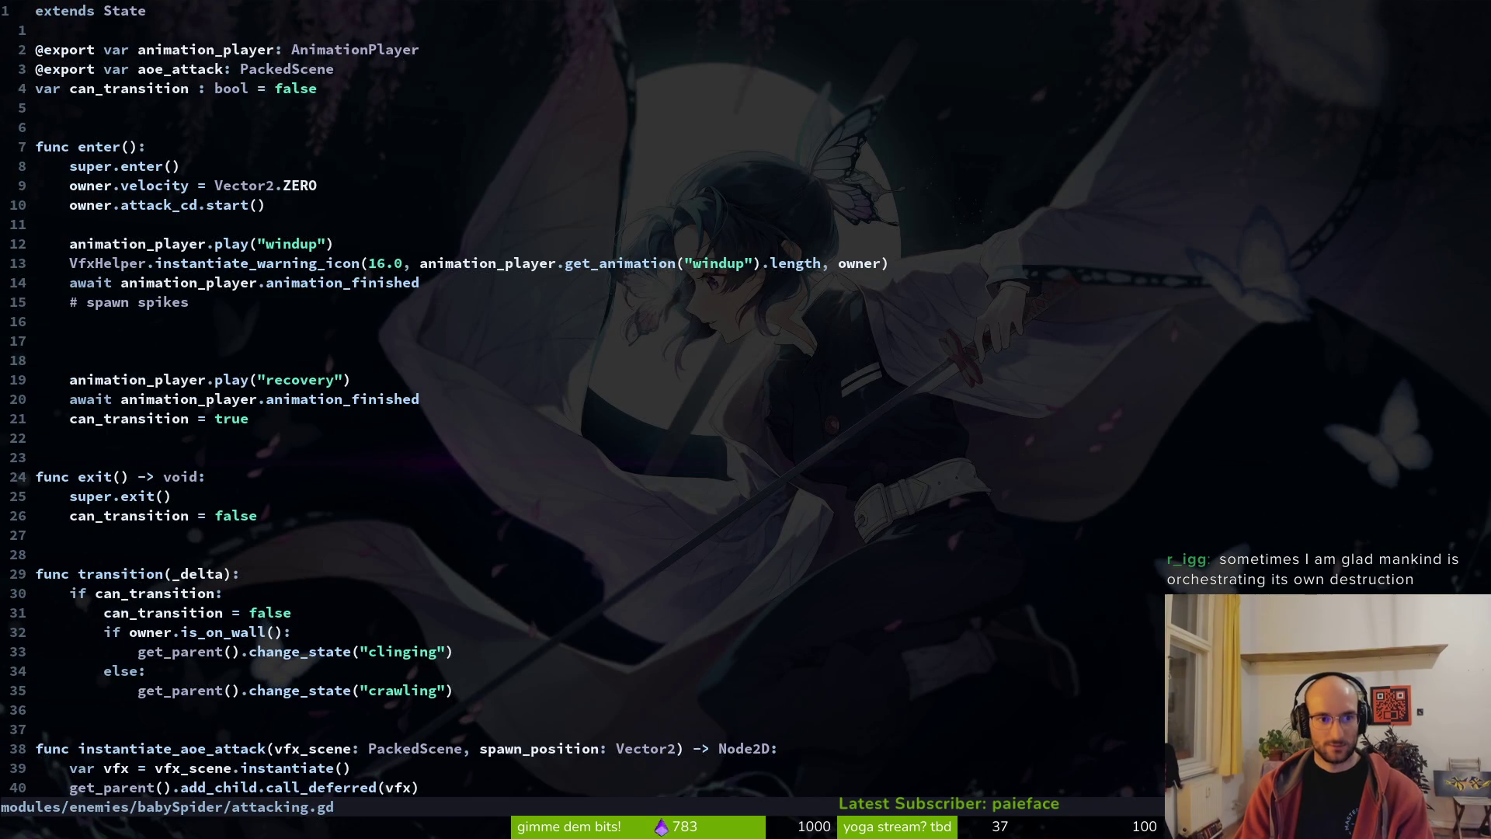
pyautogui.press('5')
pyautogui.press('j')
pyautogui.press('7')
pyautogui.press('j')
pyautogui.press('2')
pyautogui.press('j')
# - Replace the comment with an indented instantiate_aoe_attack(aoe_attack, owner.global_position) call
pyautogui.press('o')
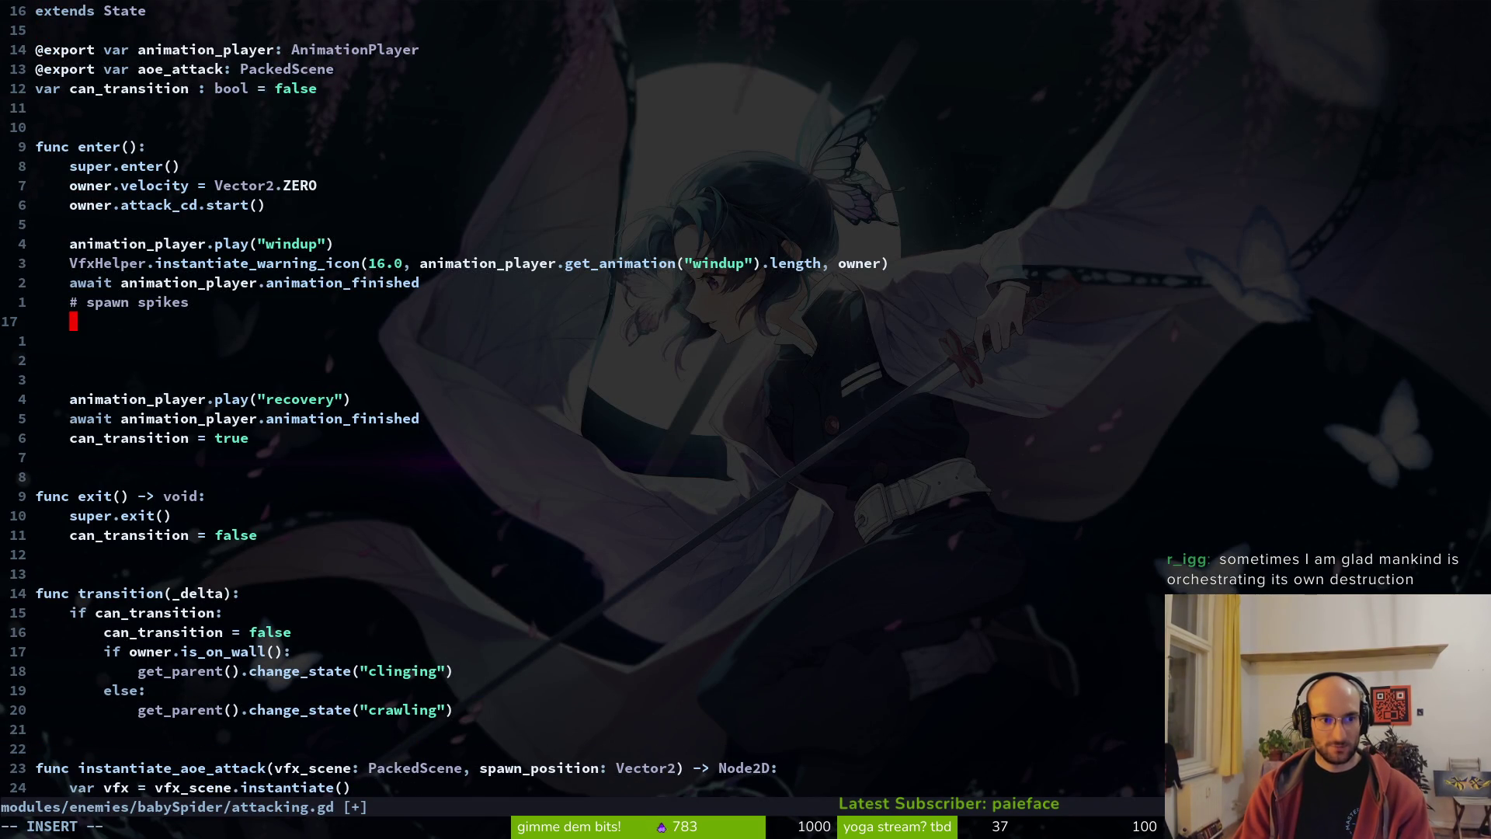
pyautogui.press('Escape')
pyautogui.press('k')
pyautogui.press('d')
pyautogui.press('d')
pyautogui.press('S')
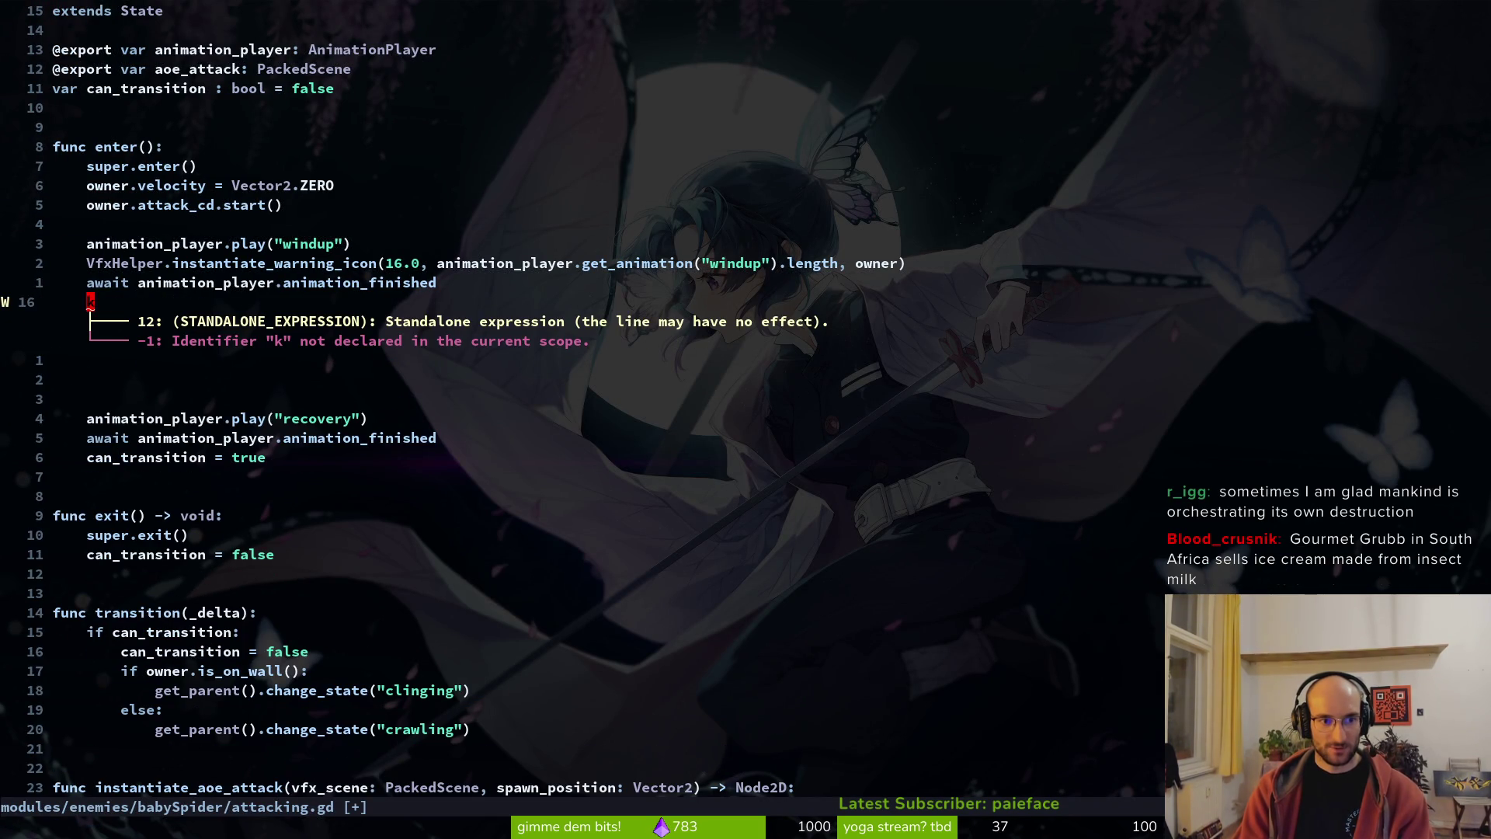
pyautogui.press('Return')
pyautogui.press('Return')
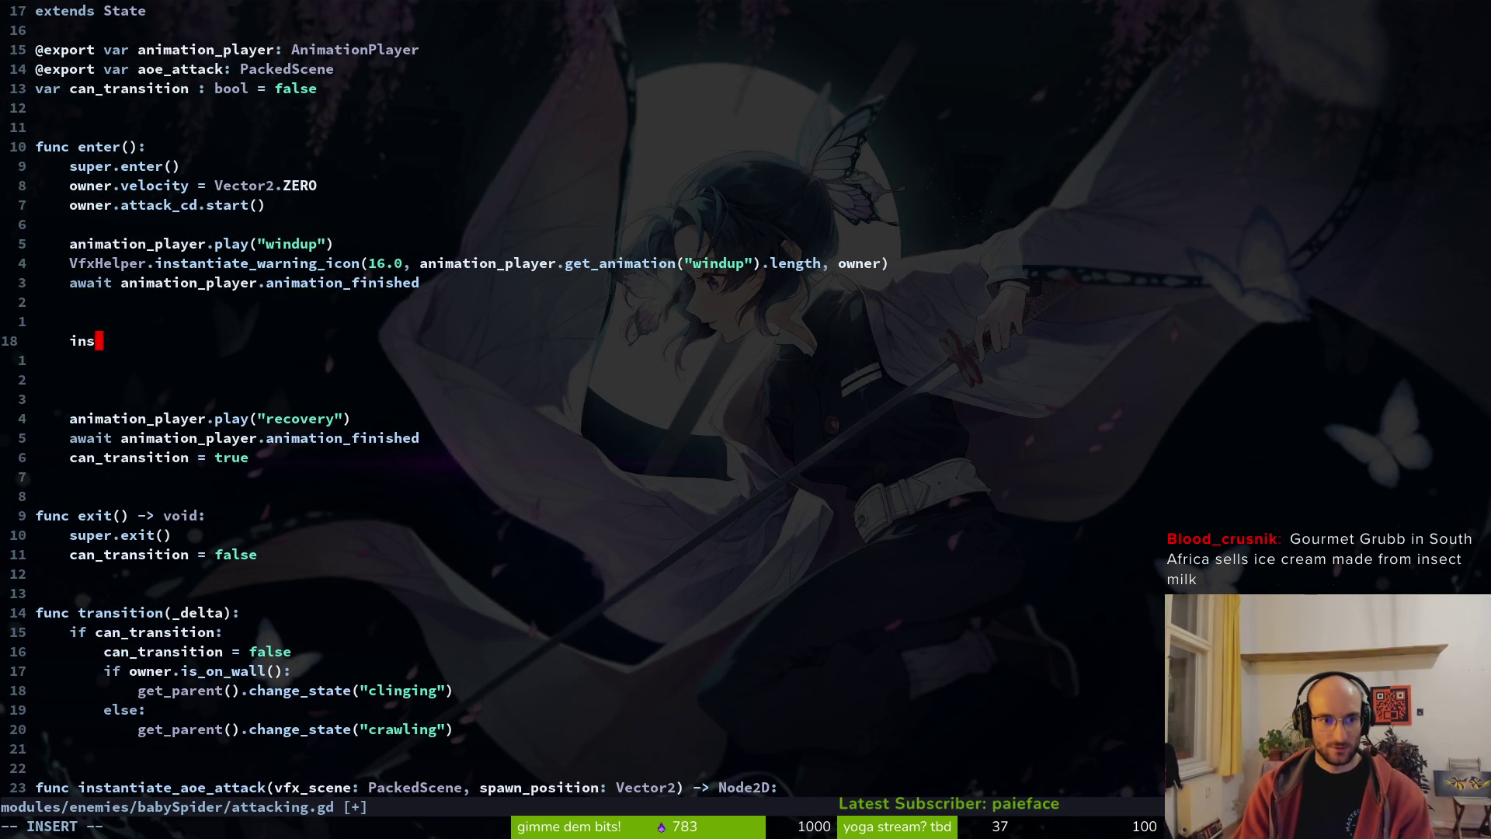
pyautogui.write('tantiate_aoe_attack(')
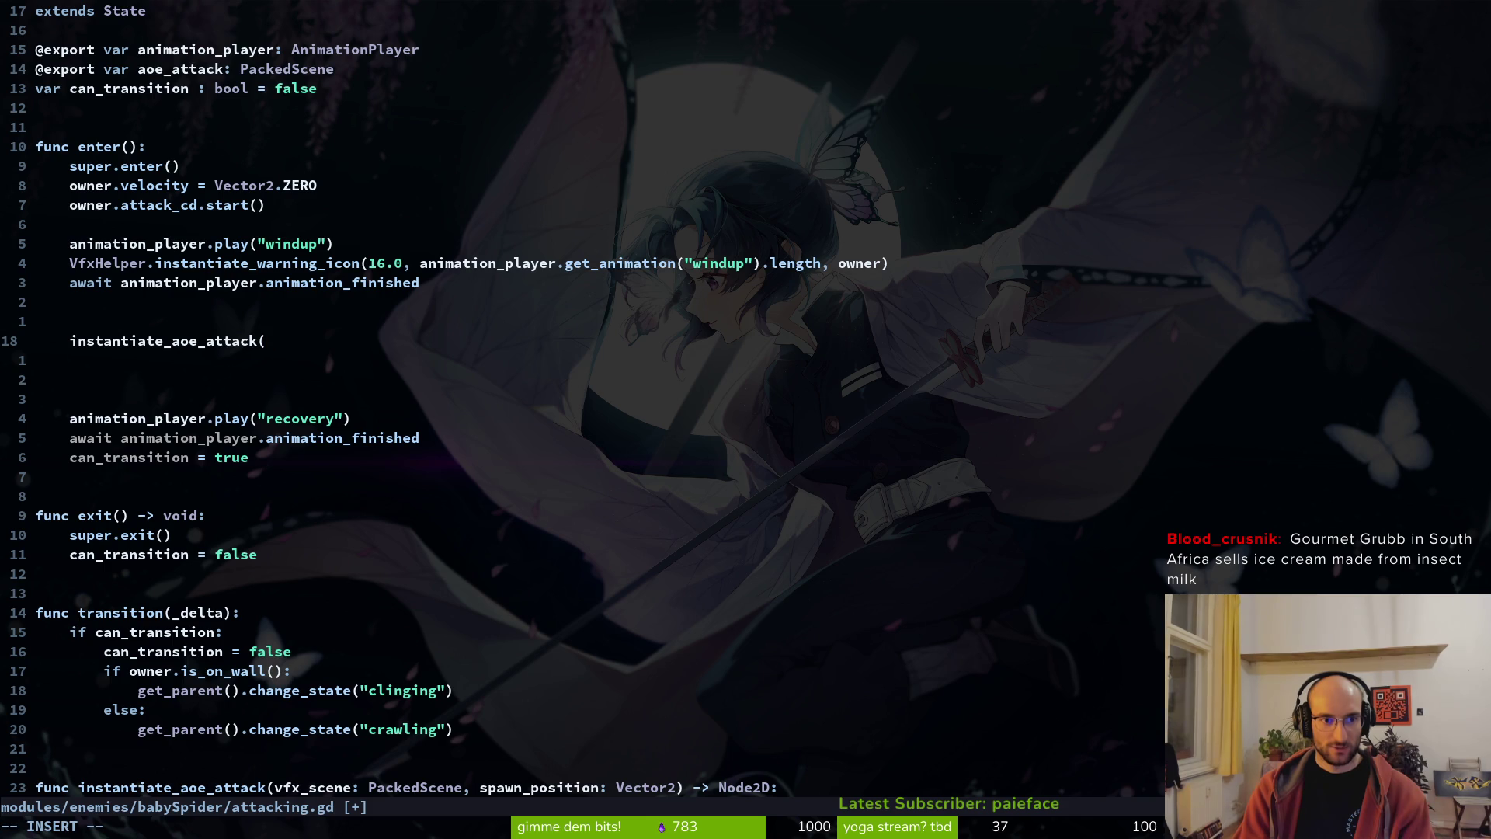
pyautogui.write('aoe_attack,')
pyautogui.press('Escape')
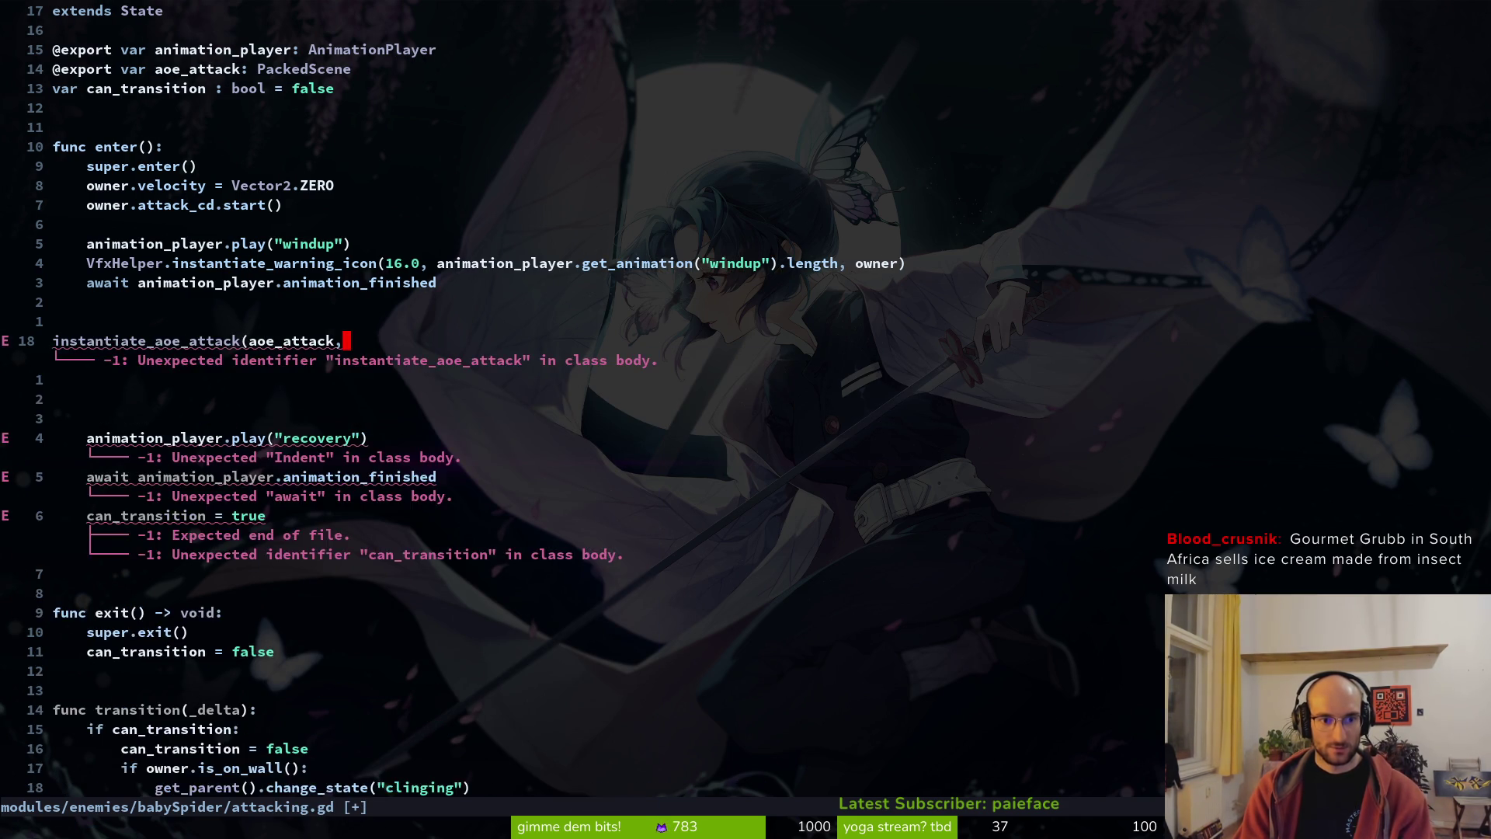
pyautogui.press('G')
pyautogui.press('g')
pyautogui.press('g')
pyautogui.press('j')
pyautogui.press('j')
pyautogui.press('j')
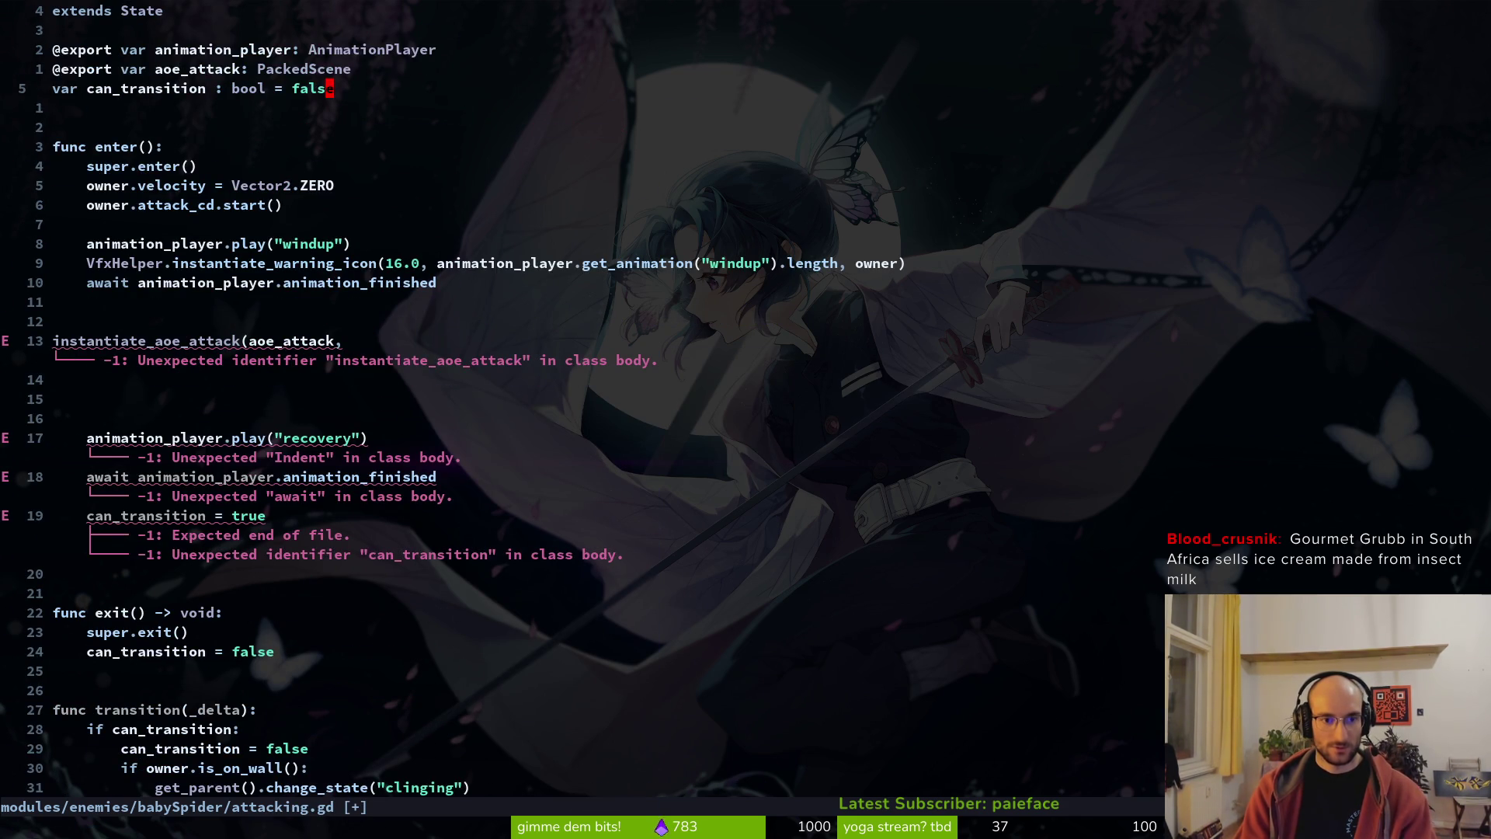
pyautogui.press('j')
pyautogui.press('j')
pyautogui.write('Aowner.glob')
pyautogui.press('Return')
pyautogui.write(')')
pyautogui.press('Escape')
pyautogui.press('>')
pyautogui.press('>')
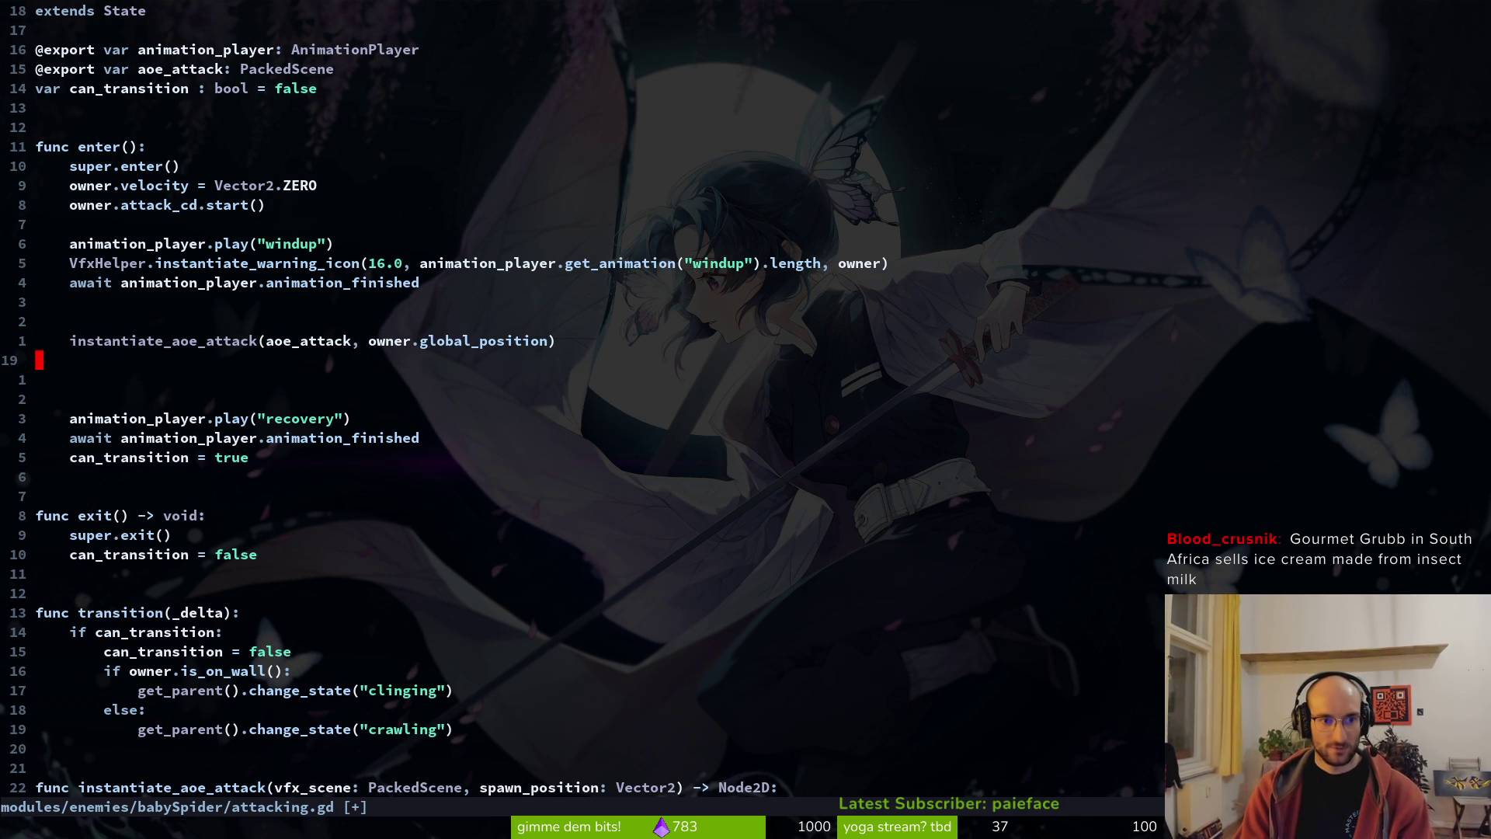
# - Remove the blank lines around the spawn call and save attacking.gd
pyautogui.press('k')
pyautogui.press('d')
pyautogui.press('d')
pyautogui.press('k')
pyautogui.press('d')
pyautogui.press('d')
pyautogui.press('j')
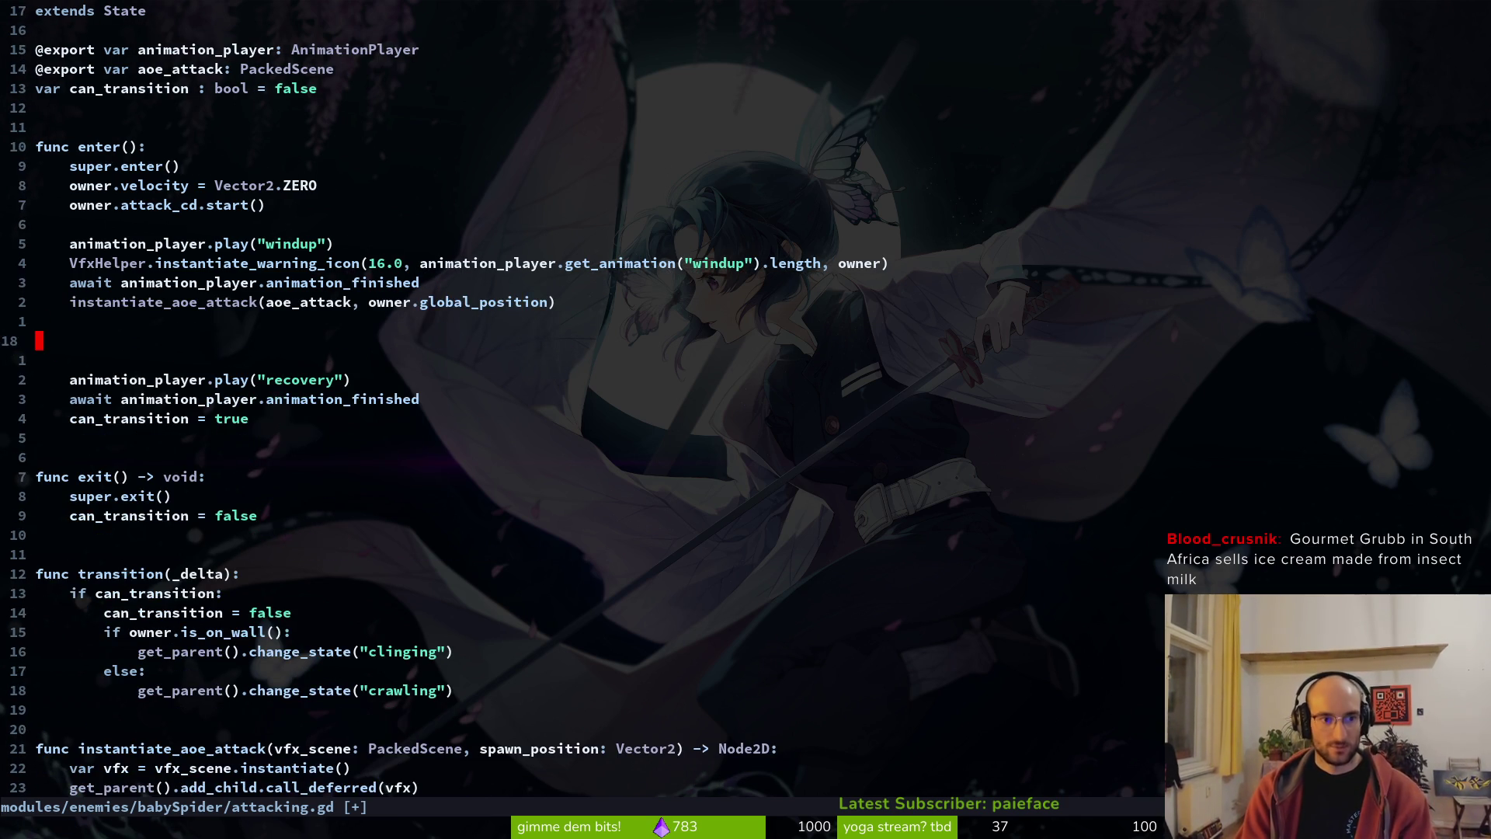
pyautogui.press('d')
pyautogui.press('d')
pyautogui.press('d')
pyautogui.press('d')
pyautogui.write('Vd:w')
pyautogui.press('Return')
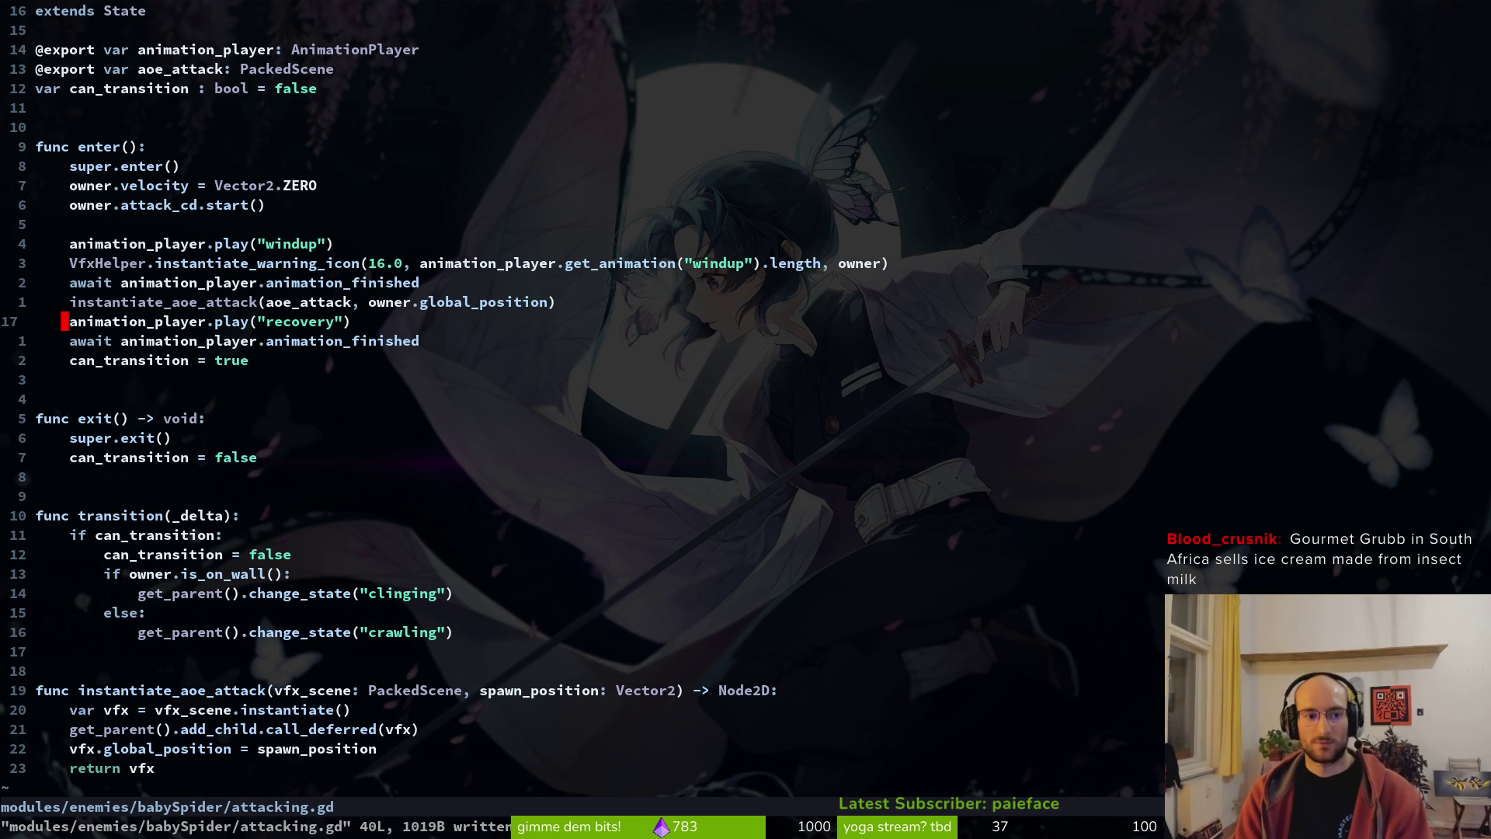
# - Delete the recovery animation play/await lines and the blank line above windup, then save
pyautogui.write('Vjd')
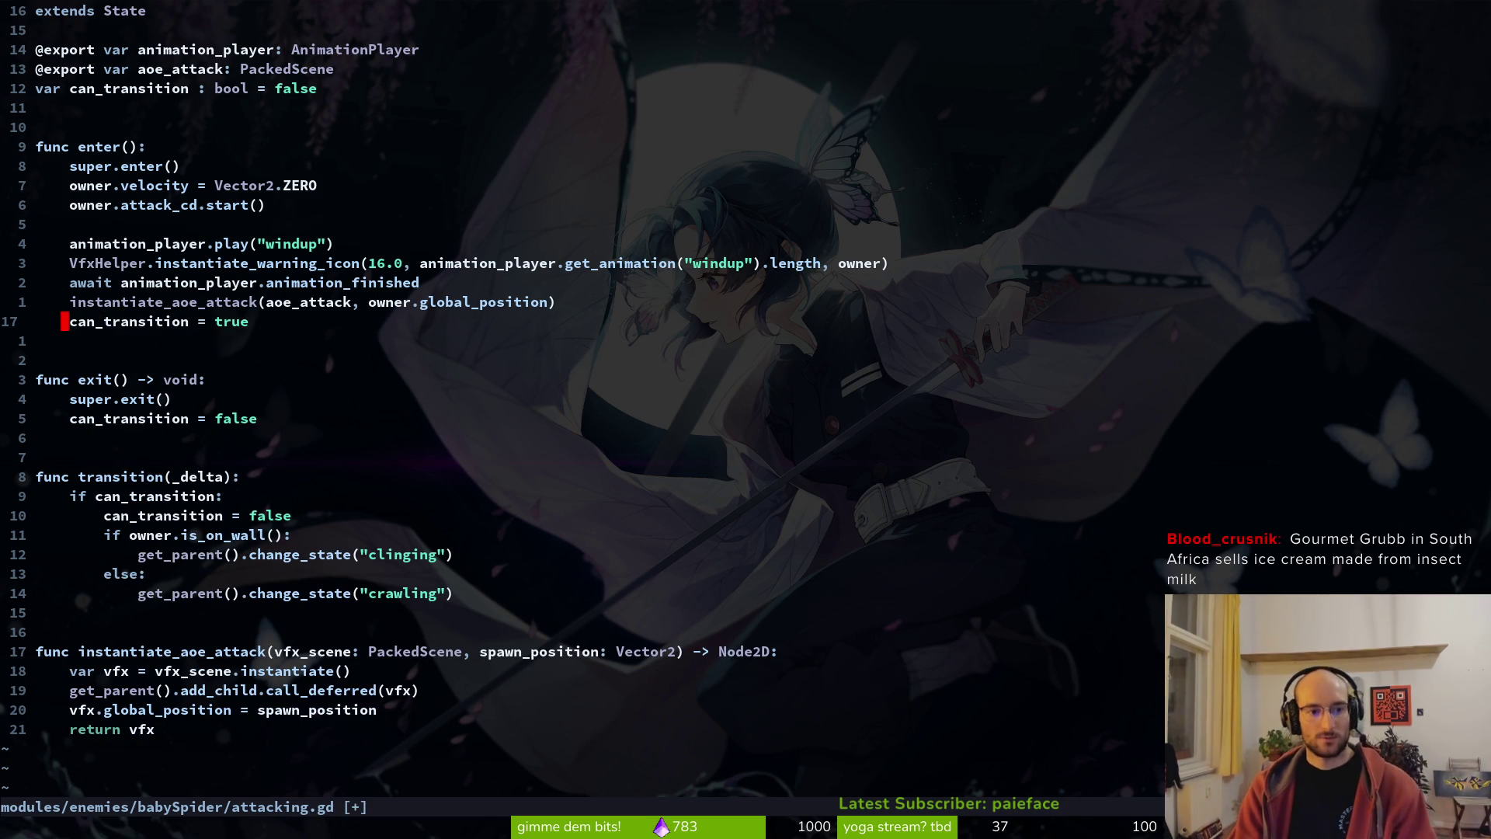
pyautogui.write(':w')
pyautogui.press('Return')
pyautogui.press('k')
pyautogui.press('k')
pyautogui.press('k')
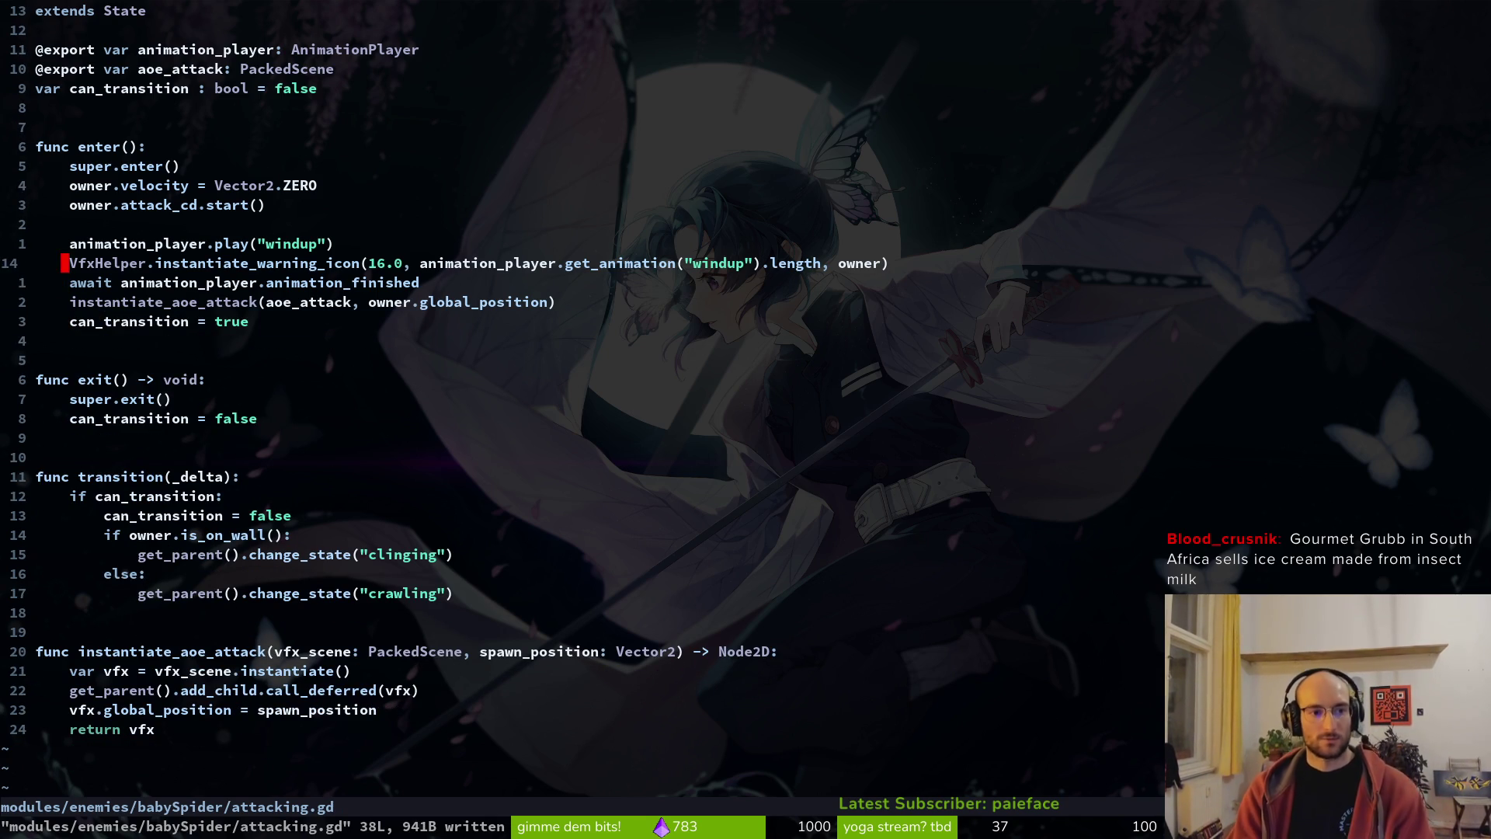
pyautogui.press('j')
pyautogui.press('k')
pyautogui.press('k')
pyautogui.press('k')
pyautogui.press('d')
pyautogui.press('d')
pyautogui.write(':w')
pyautogui.press('Return')
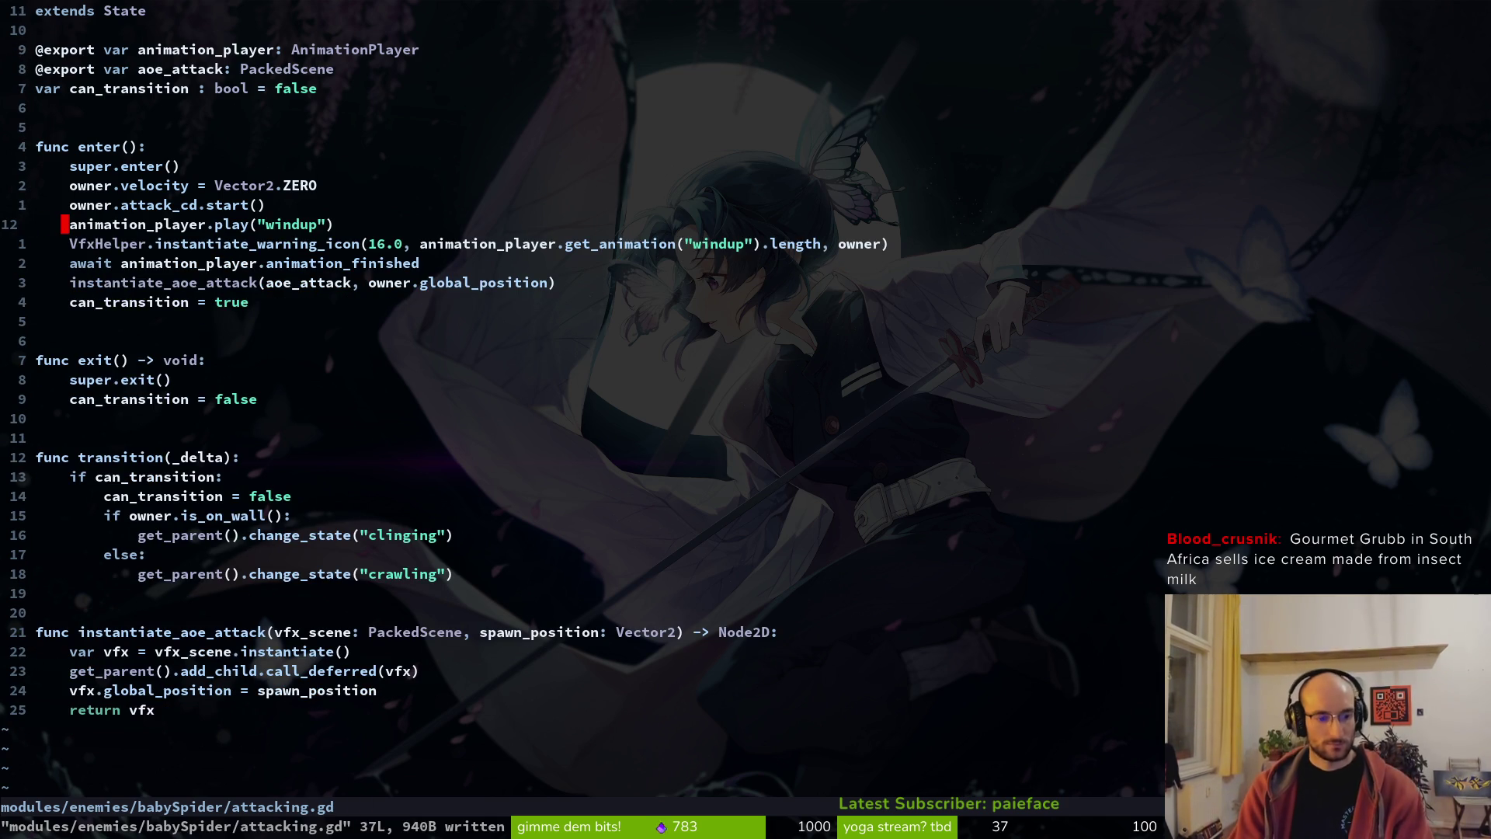
pyautogui.hotkey('ctrl', 'z')
pyautogui.hotkey('alt', 'Tab')
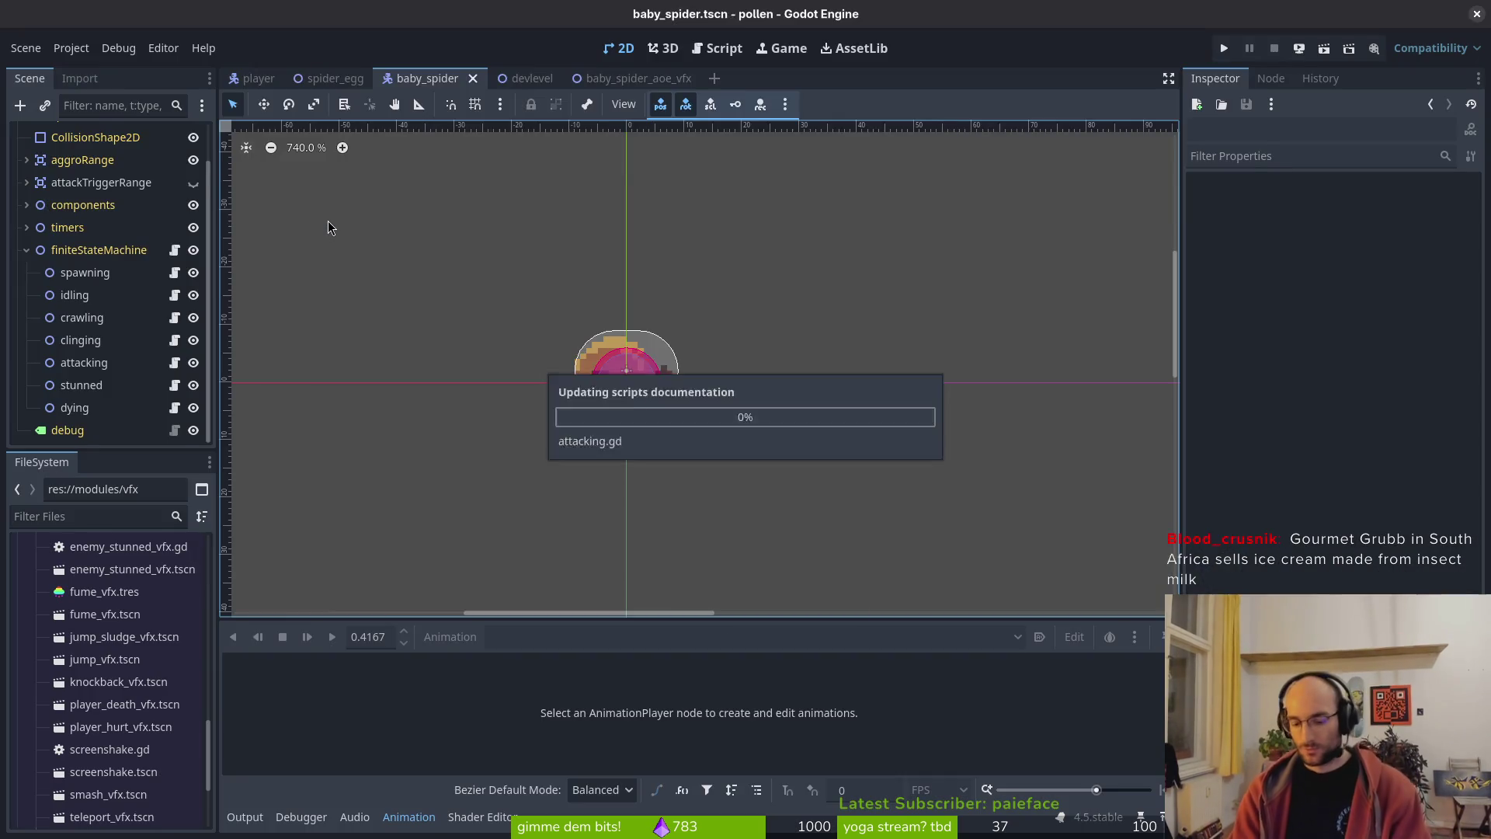
# - Run the game, enter the cave level, and dash and slash at the wall-clinging baby spiders
pyautogui.press('F5')
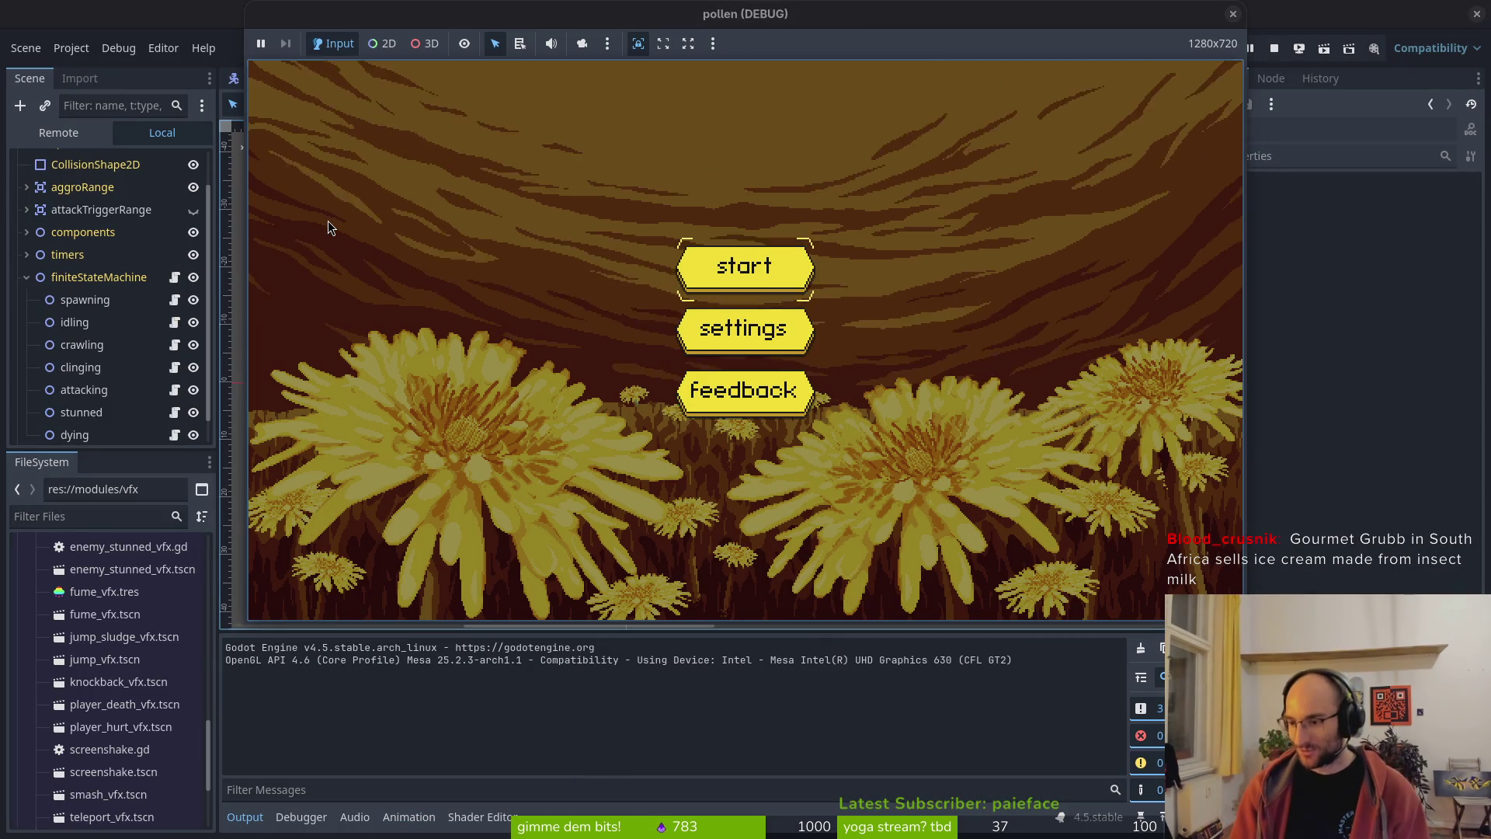
pyautogui.press('Return')
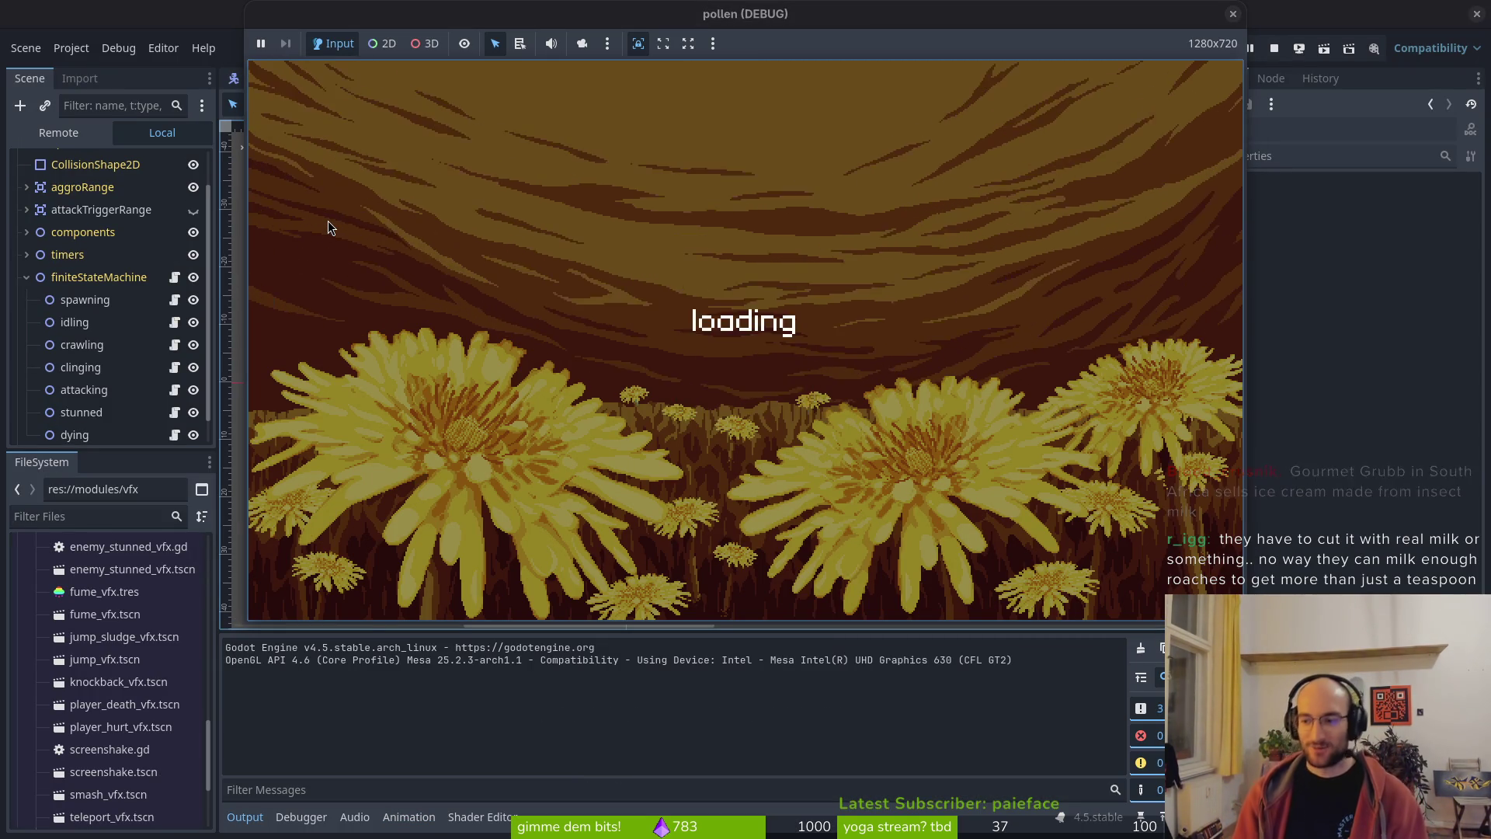
pyautogui.press('space')
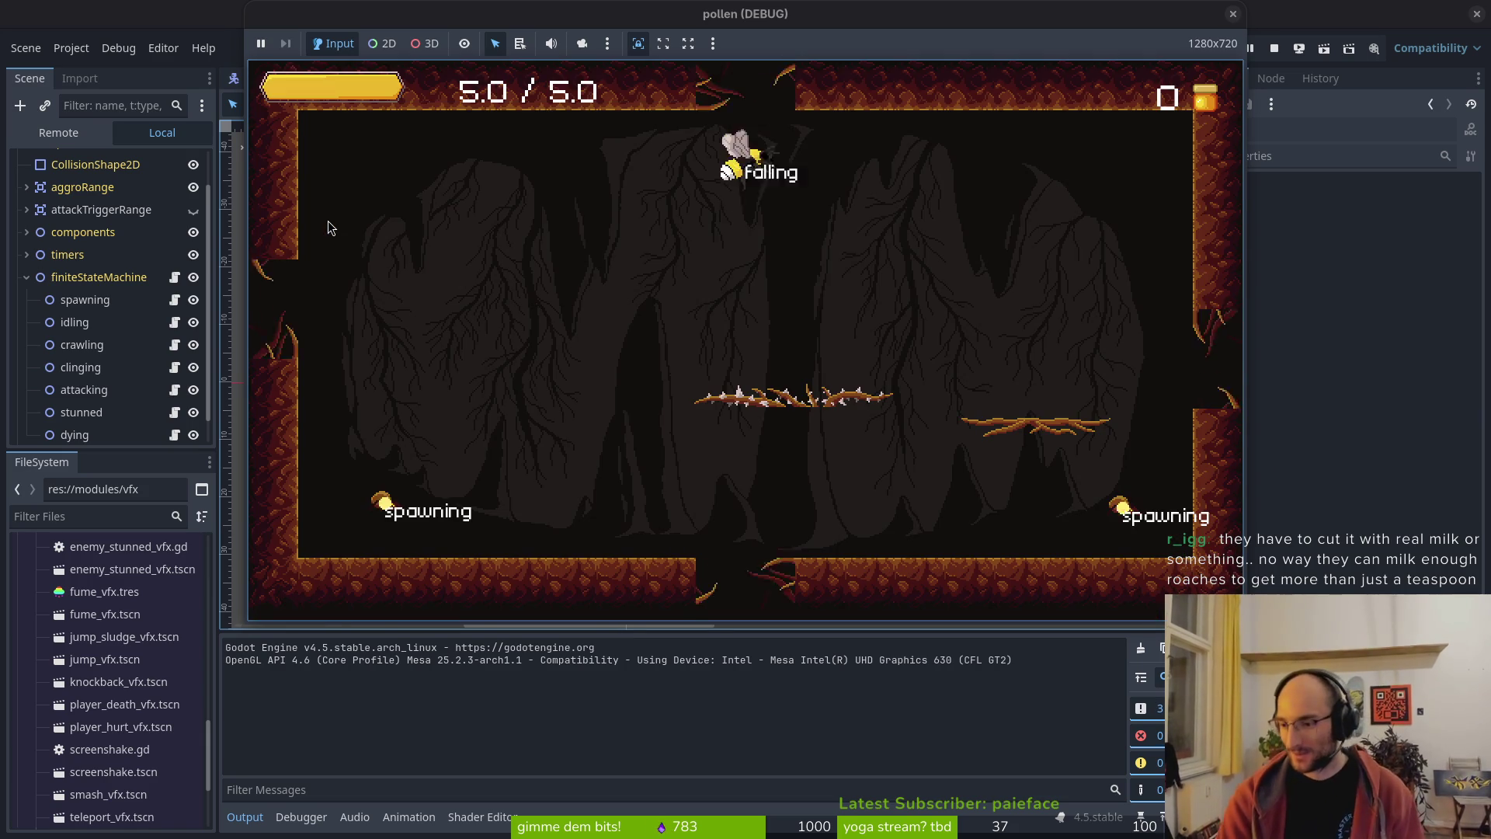
pyautogui.press('space')
pyautogui.press('space')
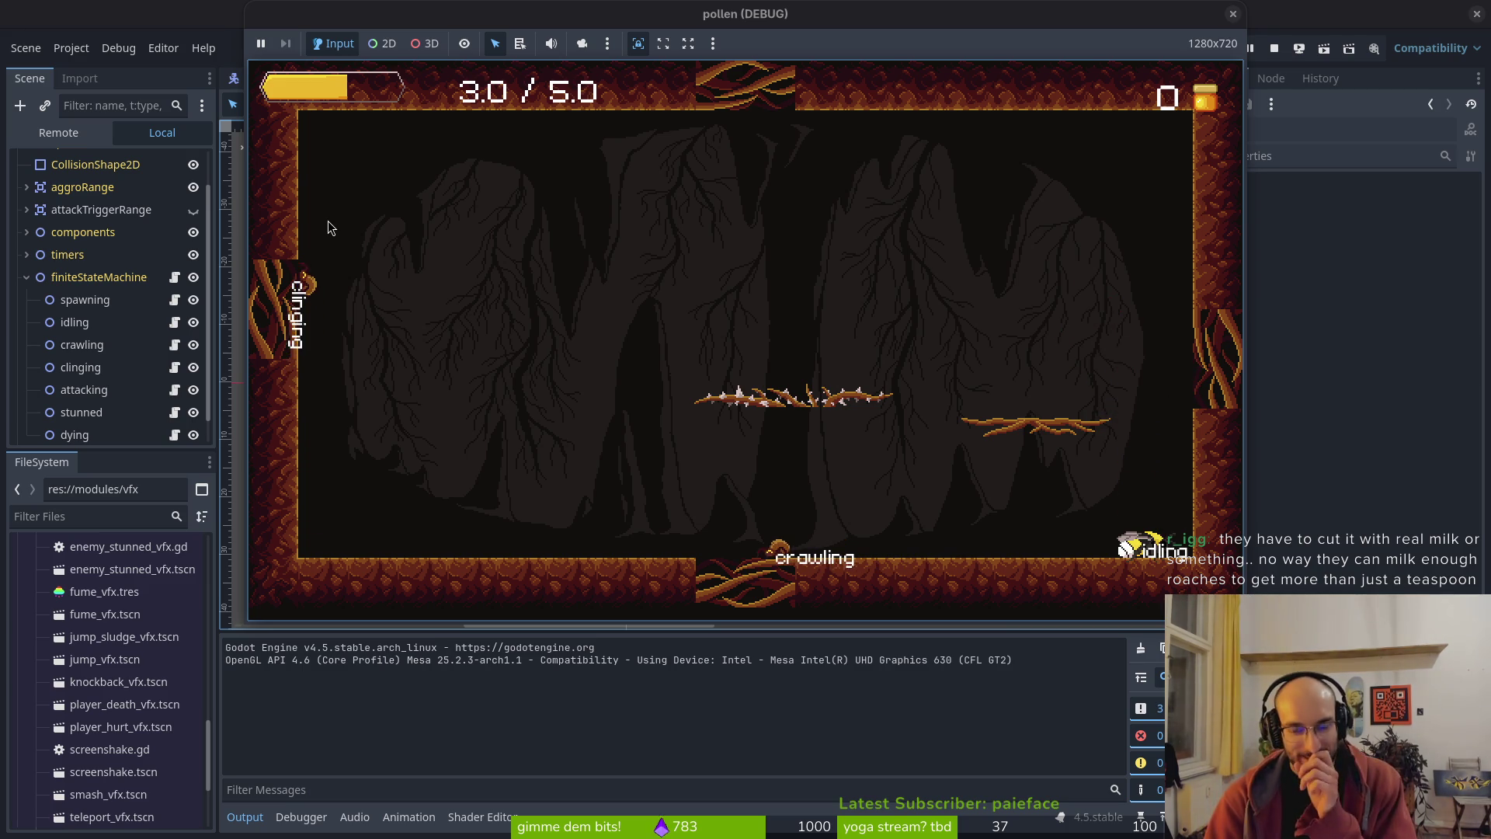
pyautogui.press('space')
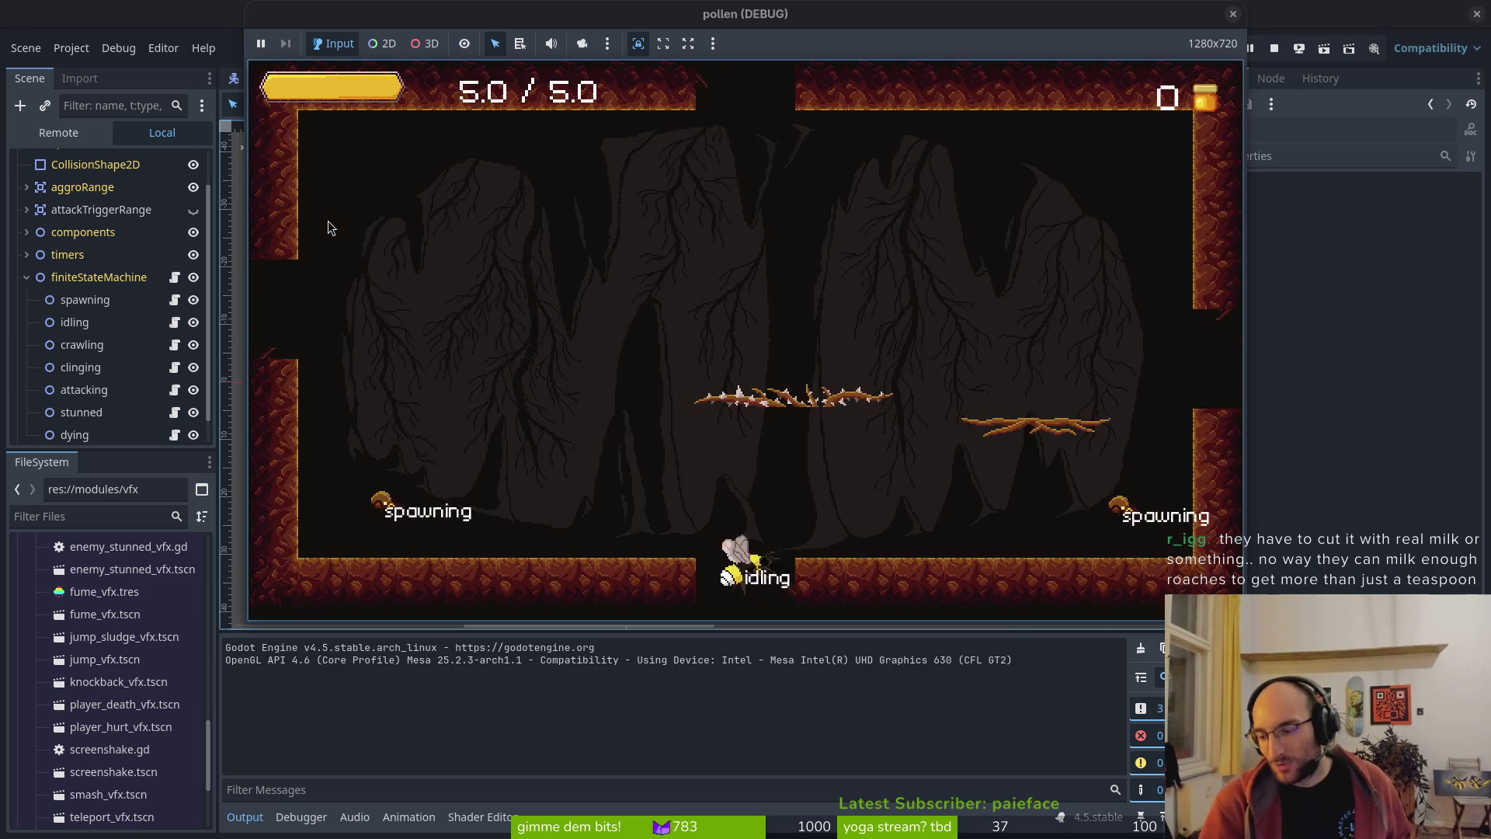
pyautogui.press('shift')
pyautogui.press('x')
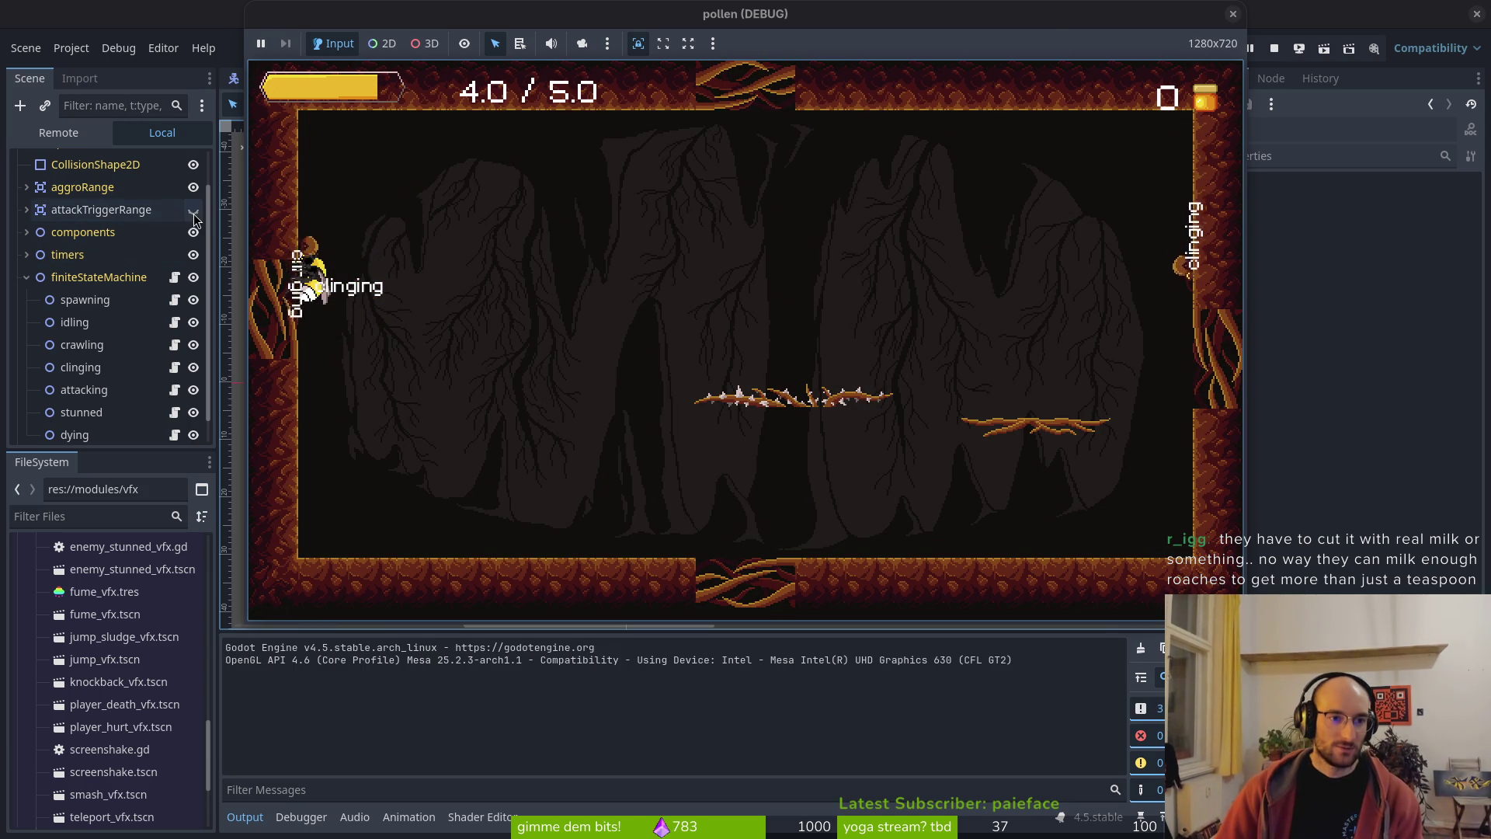
pyautogui.press('F8')
# - Collapse the finiteStateMachine node, run the game briefly again, and stop it
pyautogui.click(25, 277)
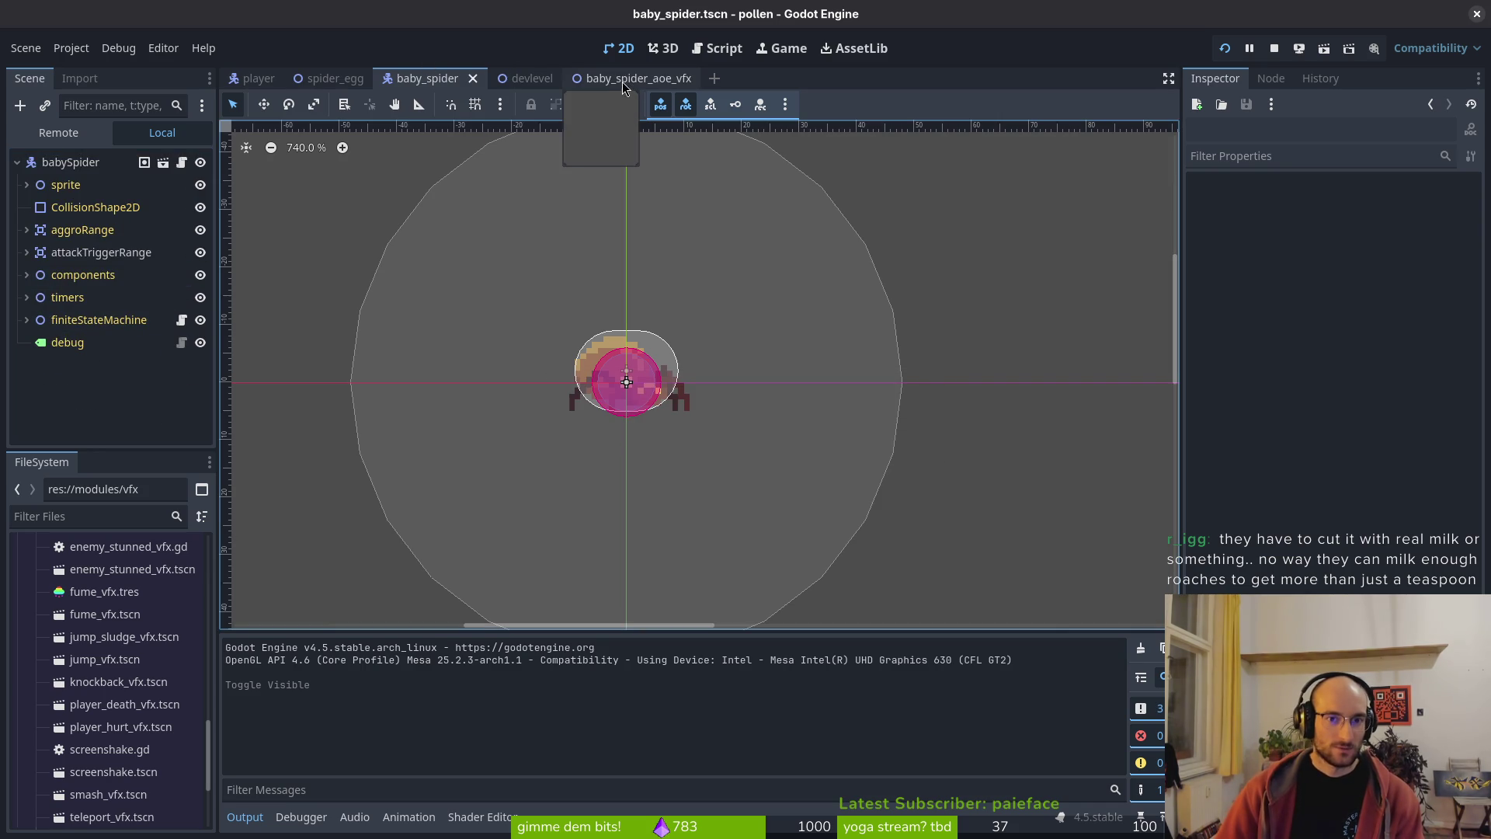
pyautogui.press('F5')
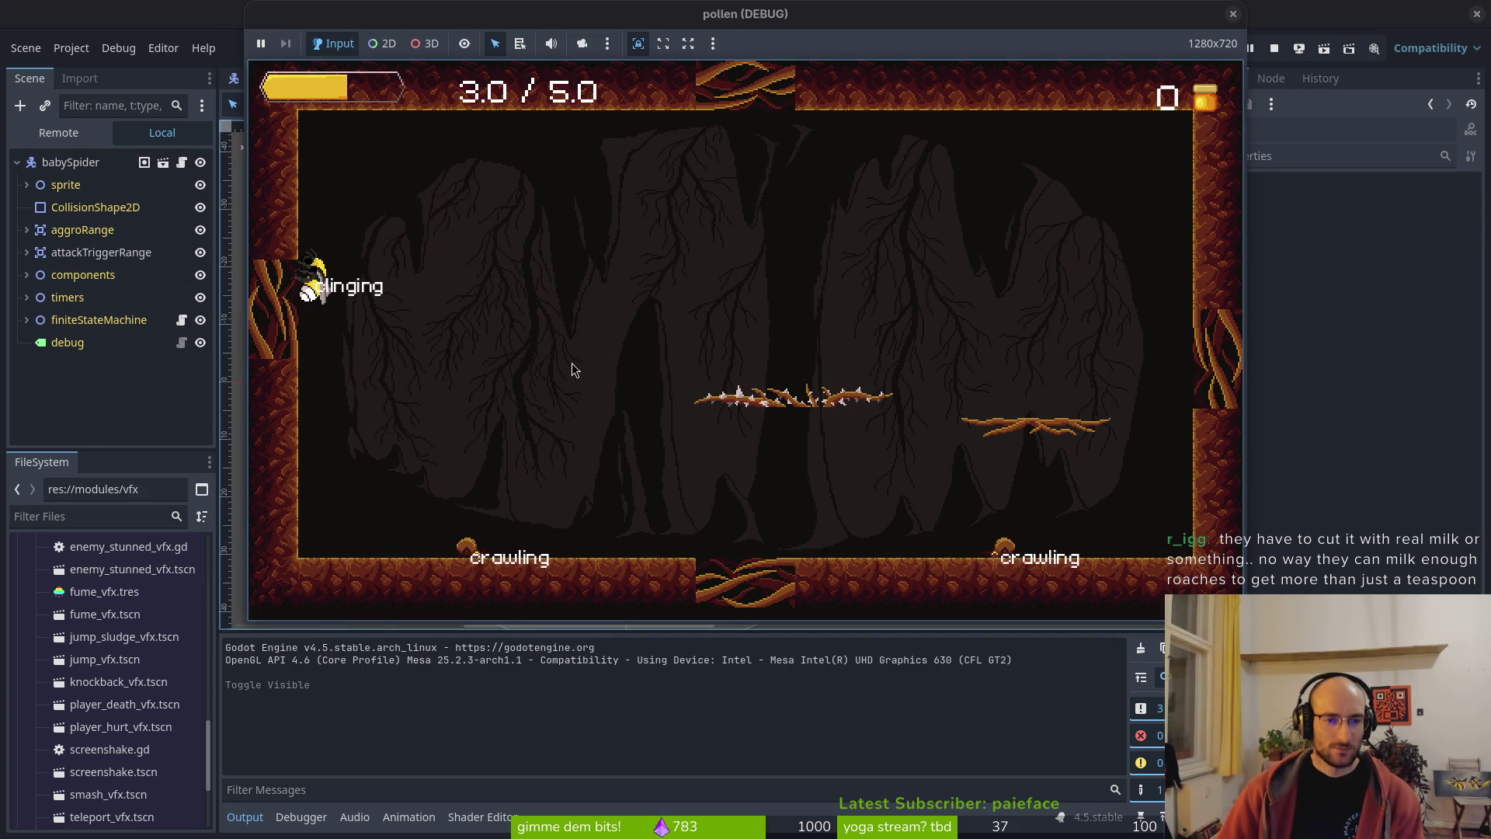
pyautogui.press('F8')
pyautogui.hotkey('alt', 'Tab')
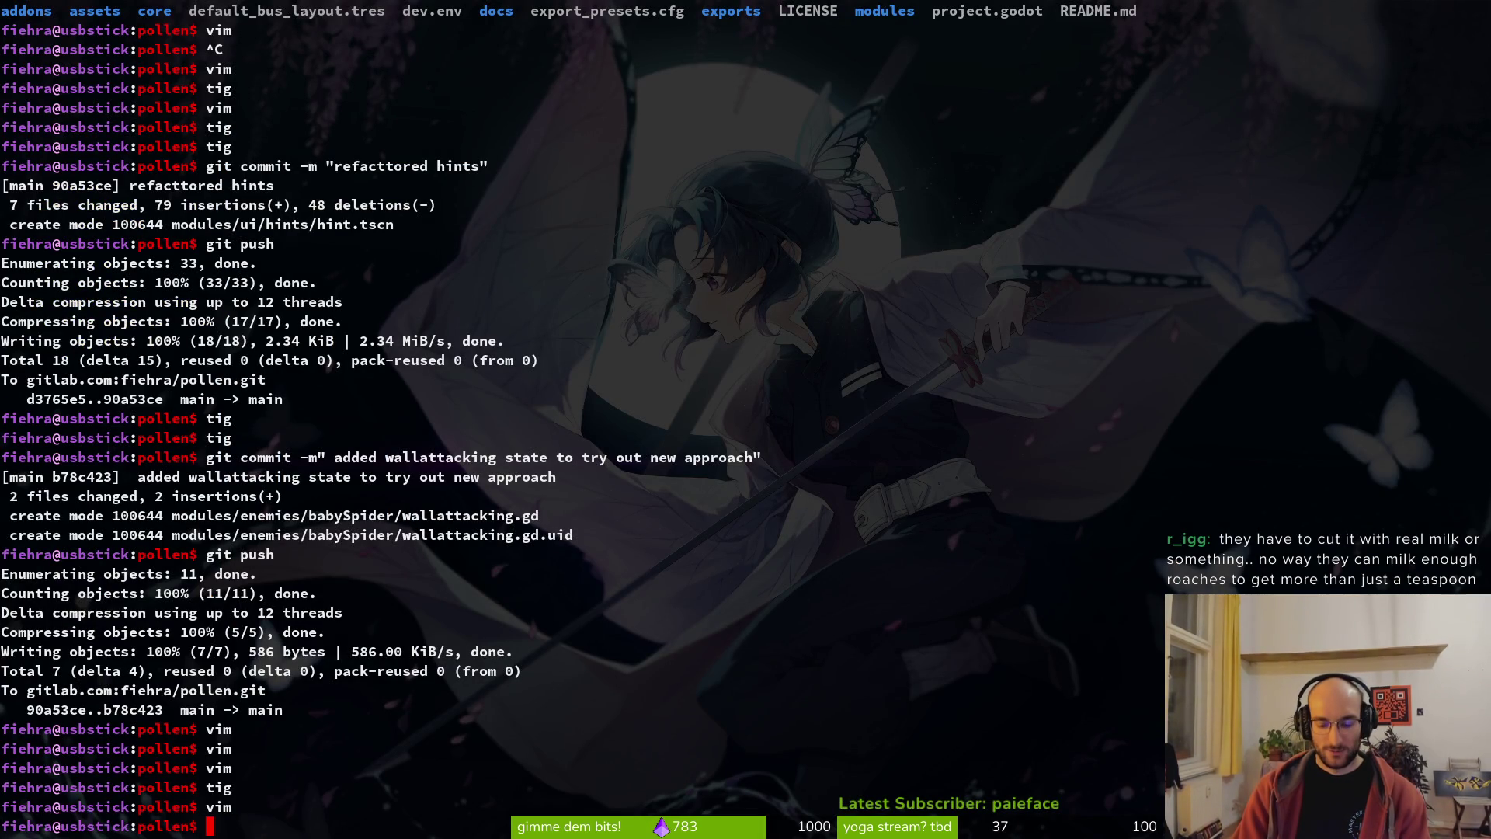
# - Launch Vim in the project and search for the baby spider script
pyautogui.press('Return')
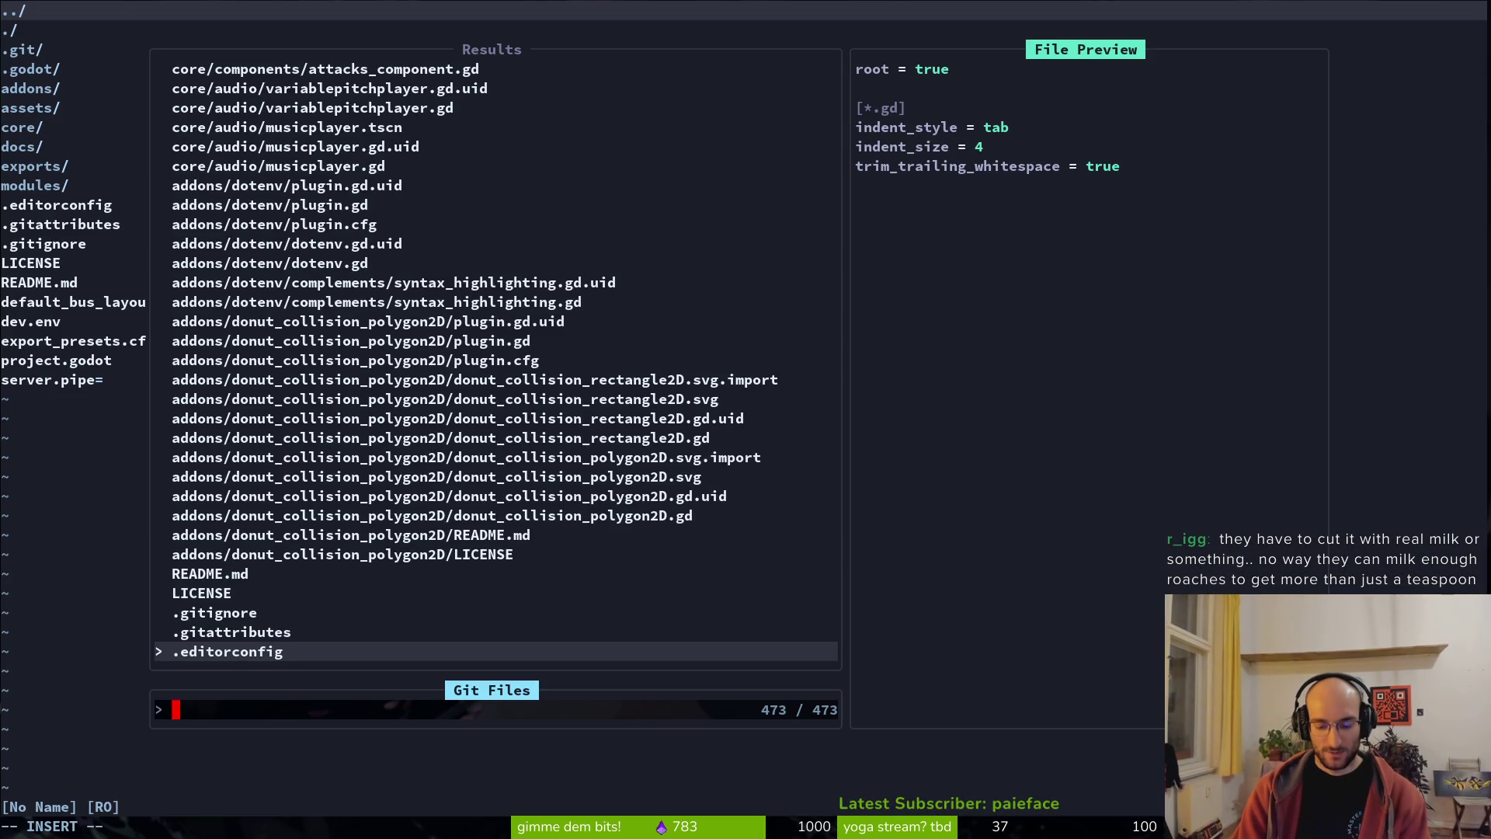
pyautogui.write('spaw')
pyautogui.press('BackSpace')
pyautogui.press('BackSpace')
pyautogui.press('BackSpace')
pyautogui.write('abbaspa')
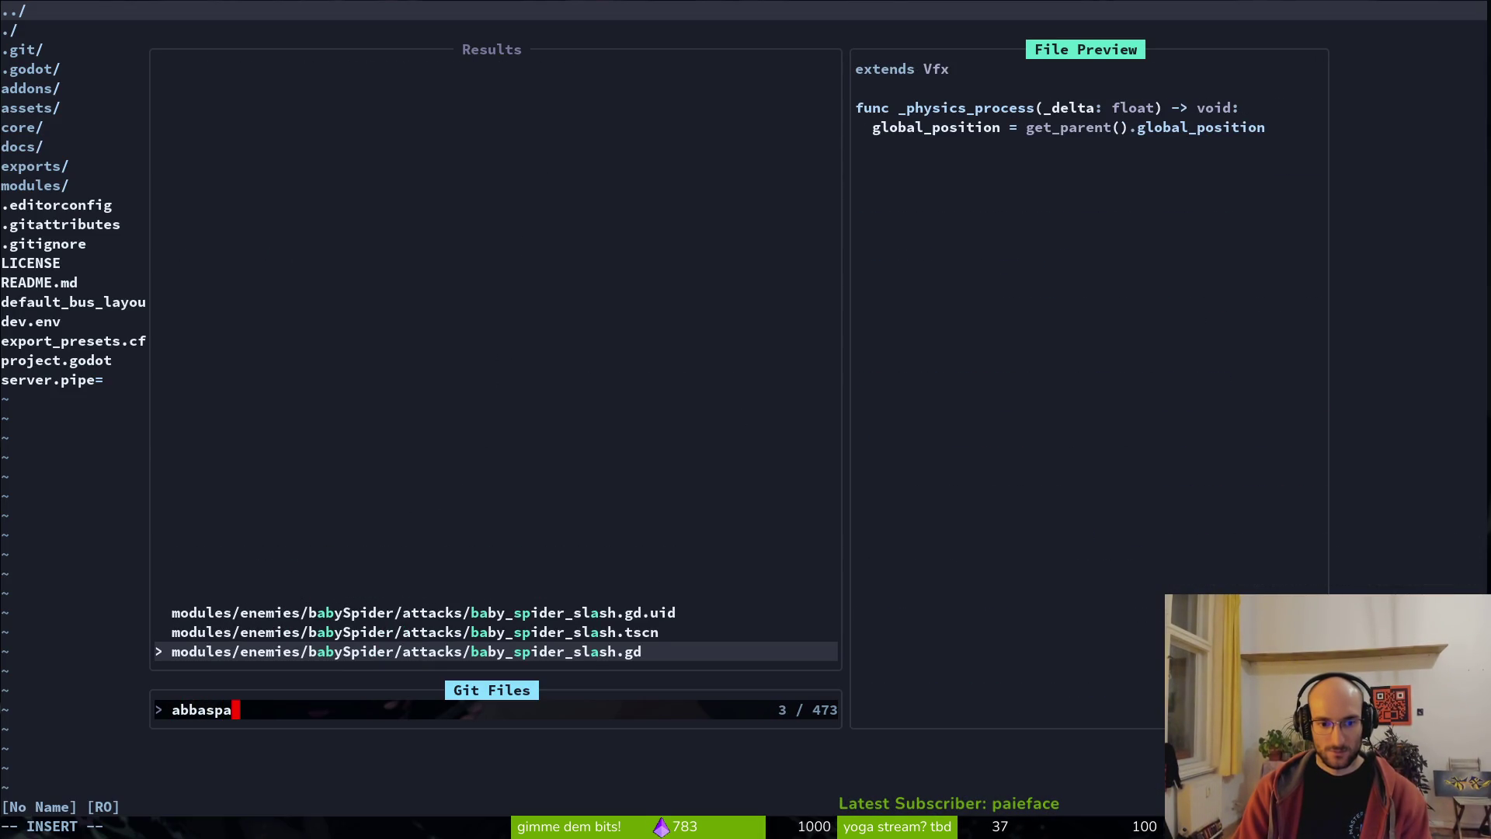
pyautogui.press('BackSpace')
pyautogui.press('BackSpace')
pyautogui.press('Return')
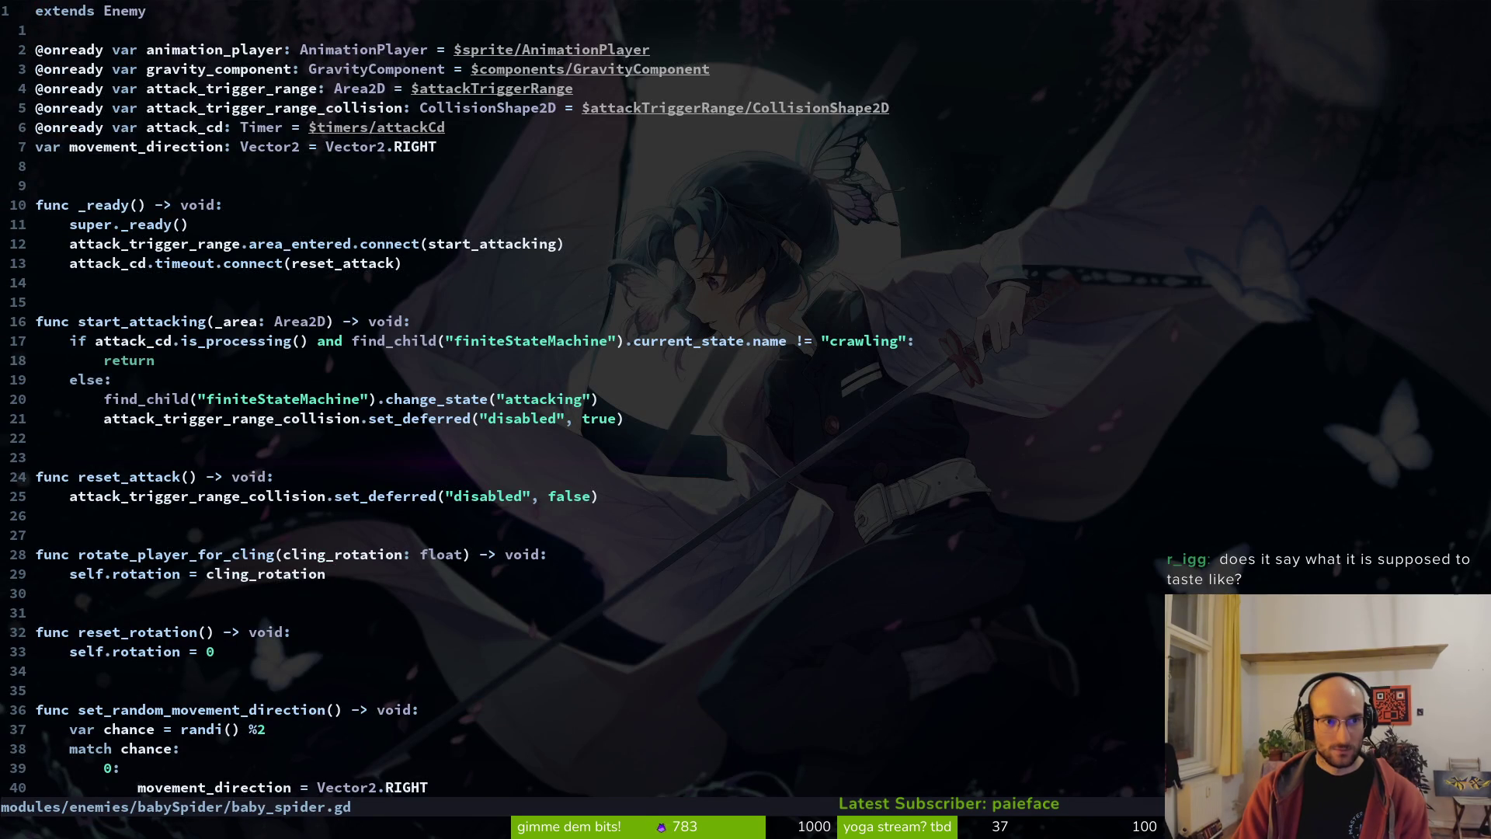
# - Browse the babySpider folder listing in netrw and open spawning.gd
pyautogui.press('-')
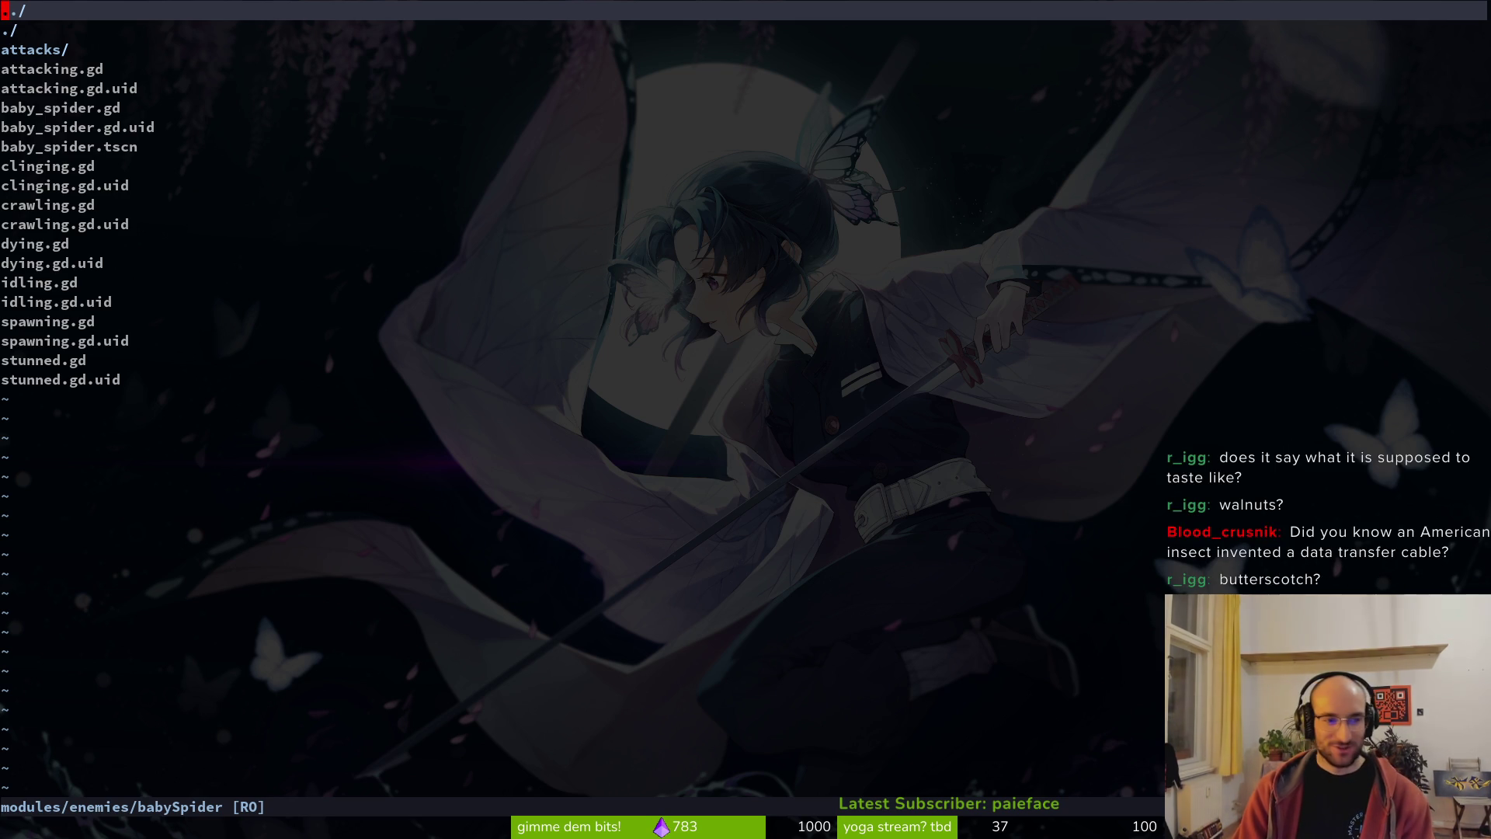
pyautogui.press('j')
pyautogui.press('j')
pyautogui.press('j')
pyautogui.press('j')
pyautogui.press('j')
pyautogui.press('j')
pyautogui.press('k')
pyautogui.press('k')
pyautogui.press('j')
pyautogui.press('k')
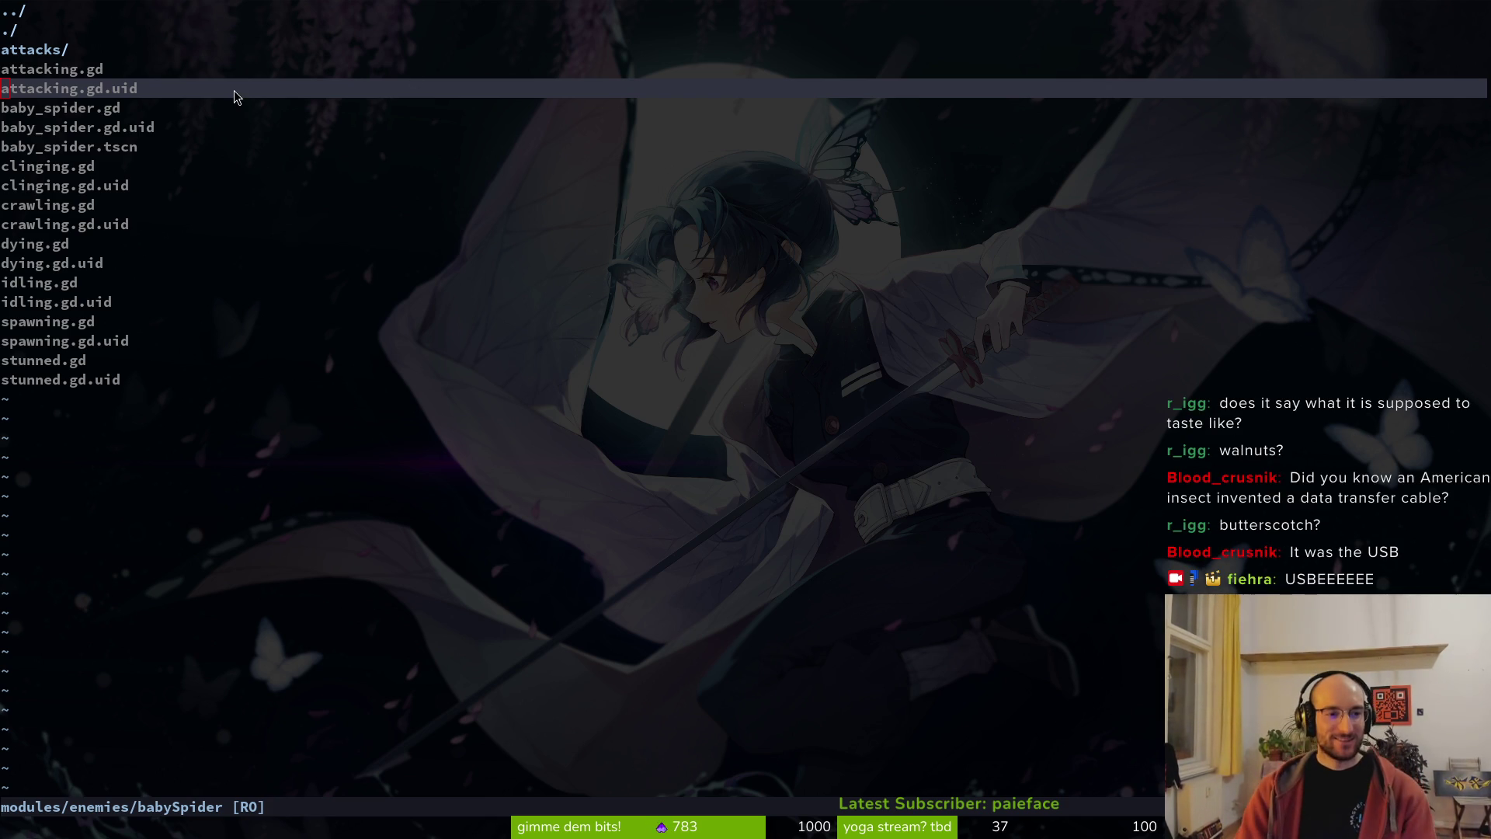
pyautogui.press('j')
pyautogui.press('j')
pyautogui.press('j')
pyautogui.press('k')
pyautogui.press('k')
pyautogui.press('Return')
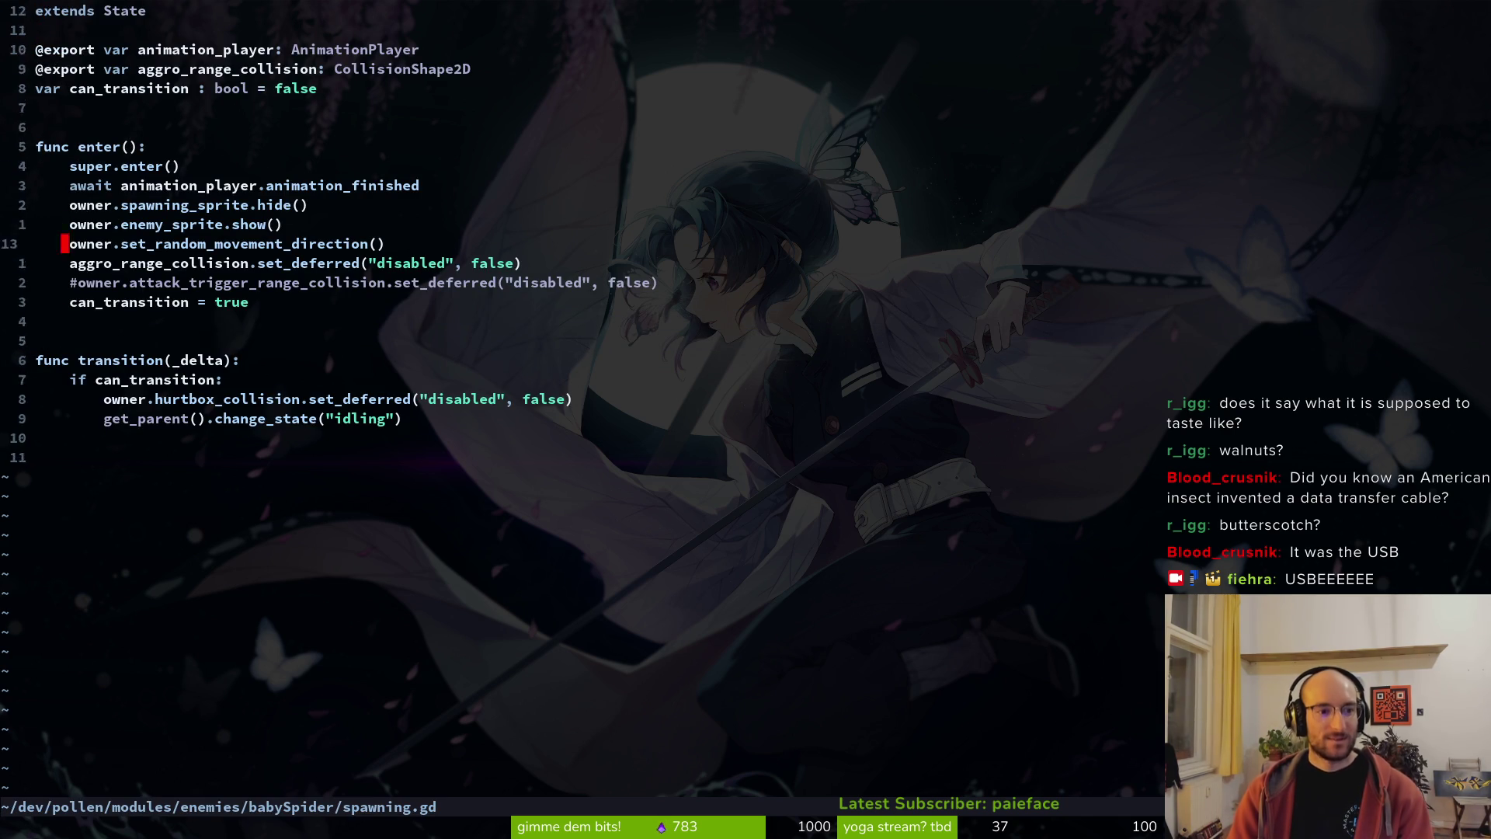
# - Remove the '#' before the attack_trigger_range_collision line and save spawning.gd
pyautogui.press('j')
pyautogui.press('x')
pyautogui.hotkey('ctrl', 's')
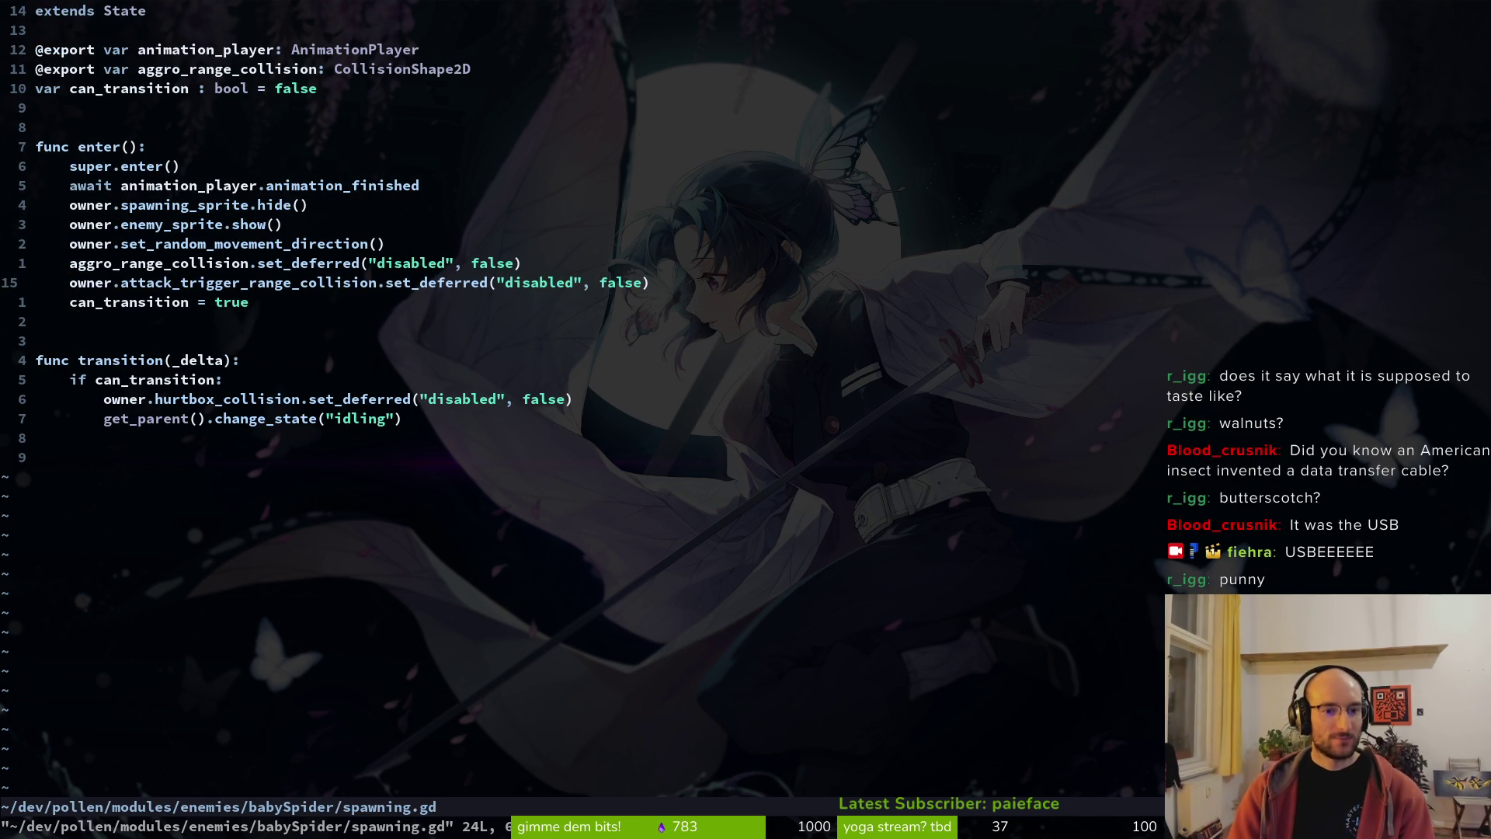
# - Open attacking.gd through the project file finder
pyautogui.hotkey('alt', 'Tab')
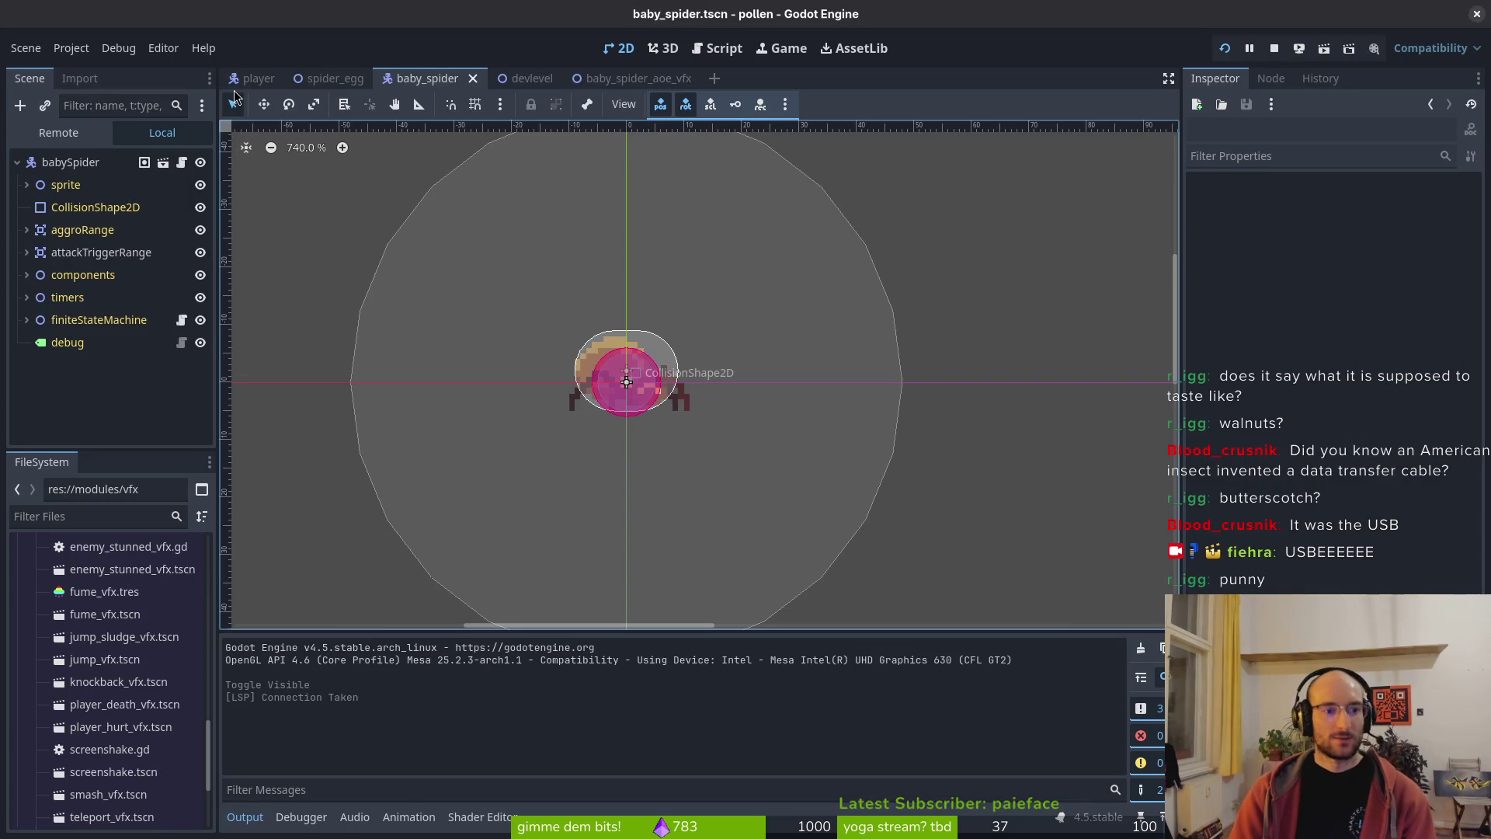
pyautogui.hotkey('alt', 'Tab')
pyautogui.hotkey('ctrl', 'p')
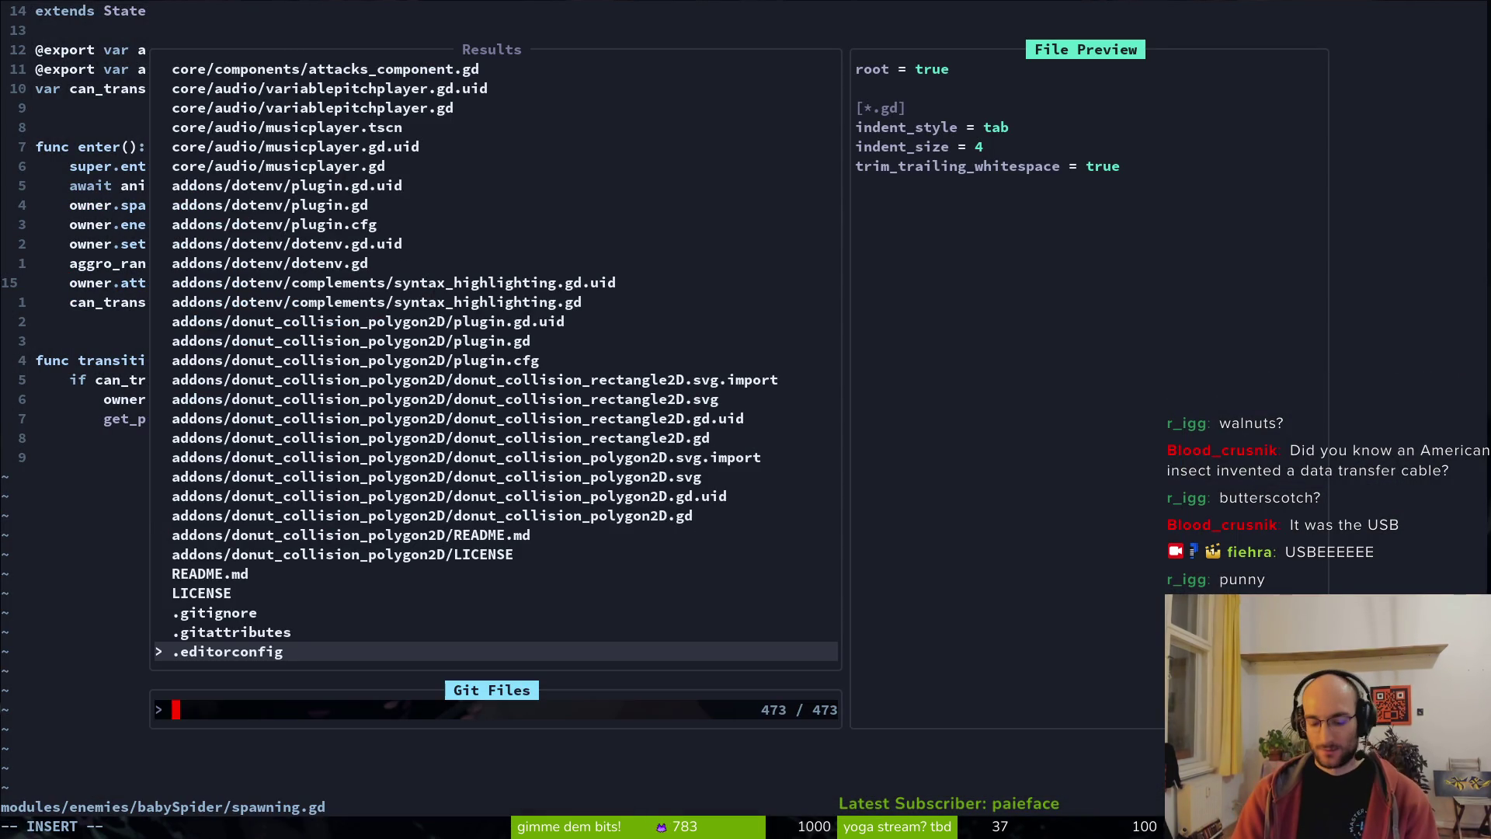
pyautogui.write('attacking')
pyautogui.press('Return')
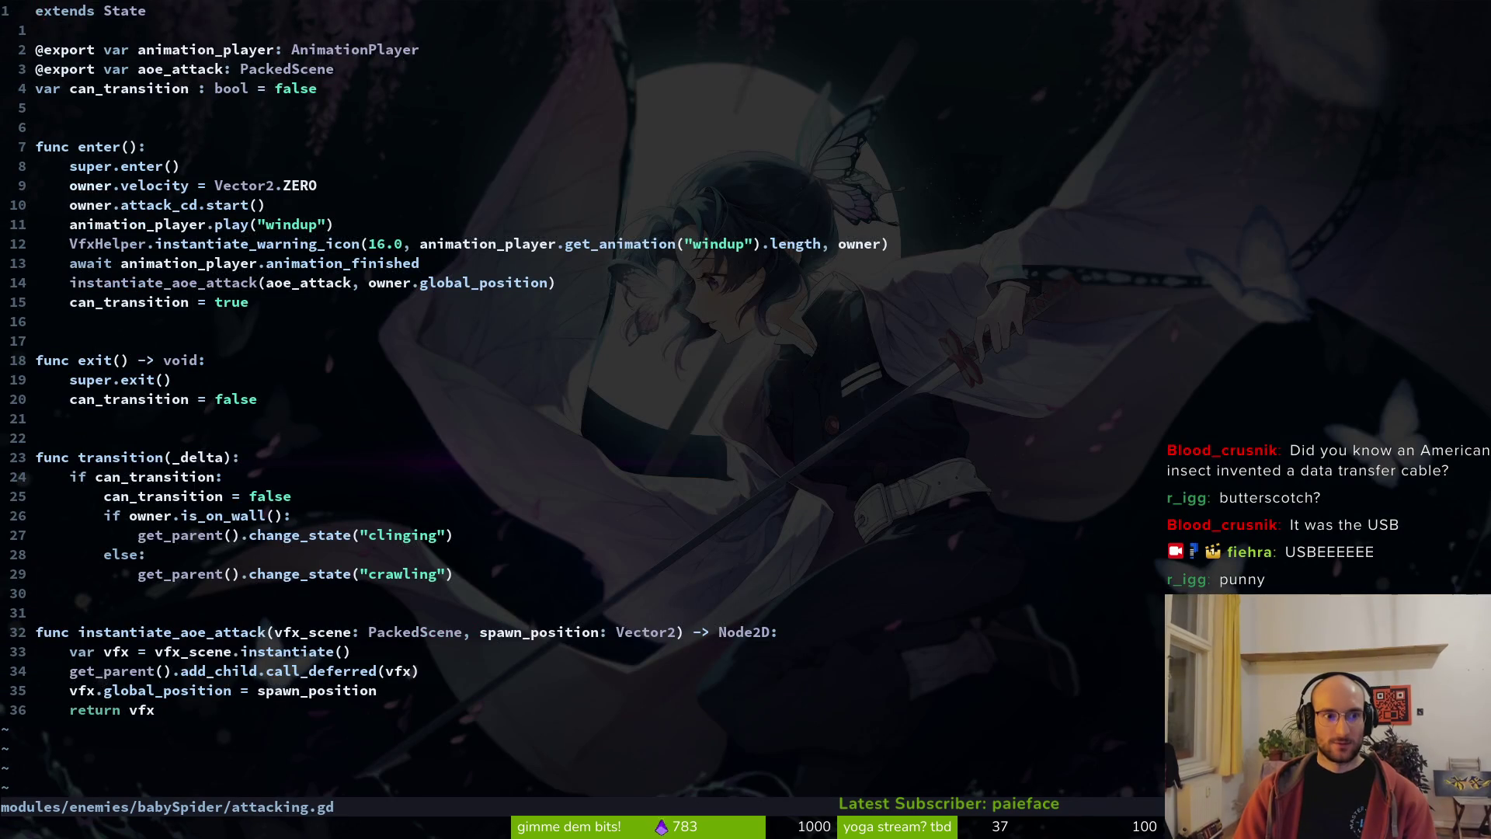
# - In Godot, expand the baby spider's components in the scene tree
pyautogui.hotkey('alt', 'Tab')
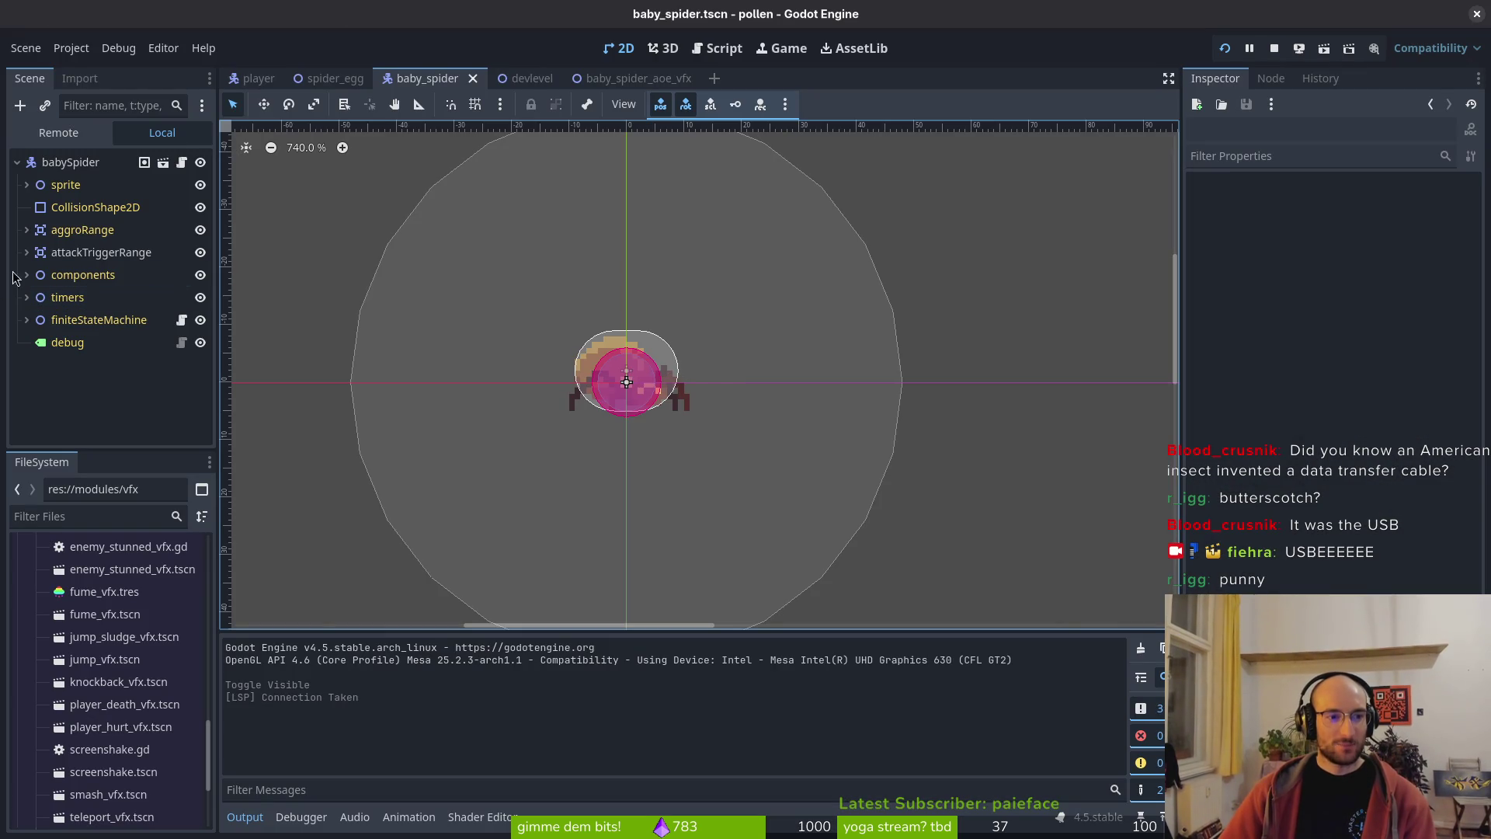
pyautogui.click(26, 275)
pyautogui.scroll(-3, 80, 364)
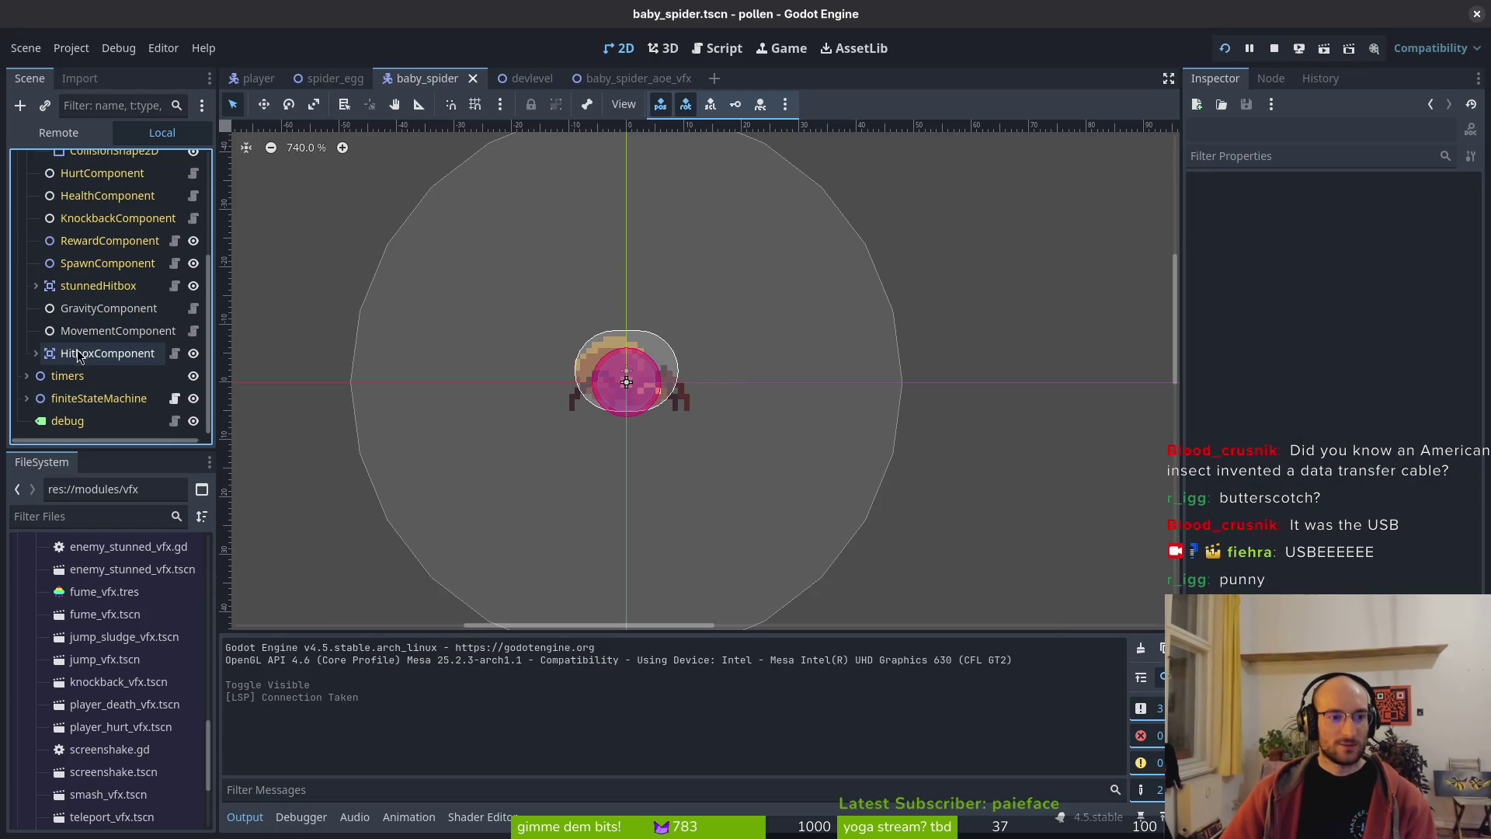
# - Delete the HitboxComponent node from the baby spider and confirm
pyautogui.click(82, 354)
pyautogui.press('Delete')
pyautogui.press('Return')
# - Playtest the level, moving and dashing the bee left, then stop the game
pyautogui.click(1225, 48)
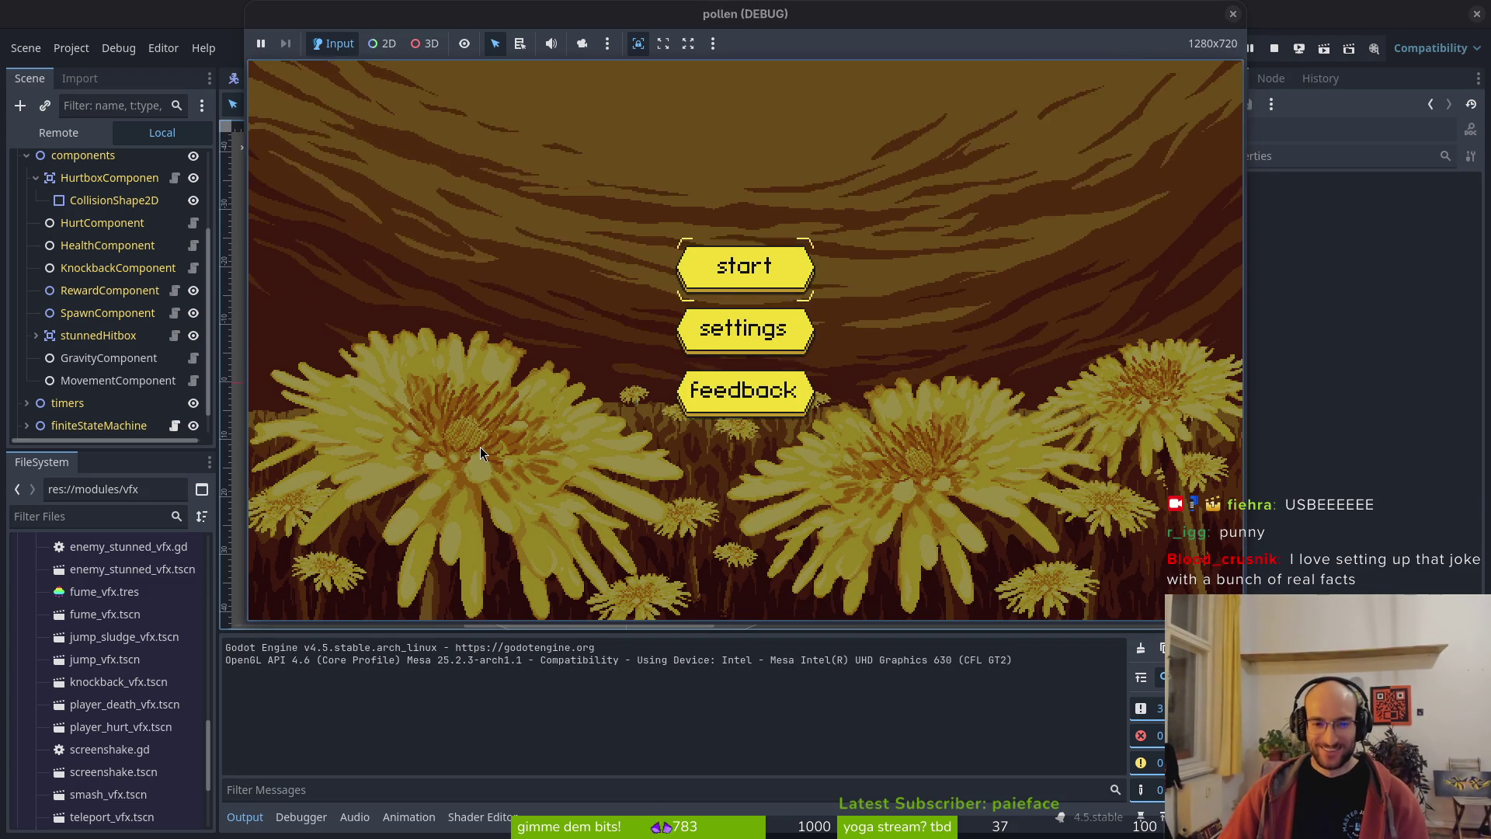
pyautogui.press('Return')
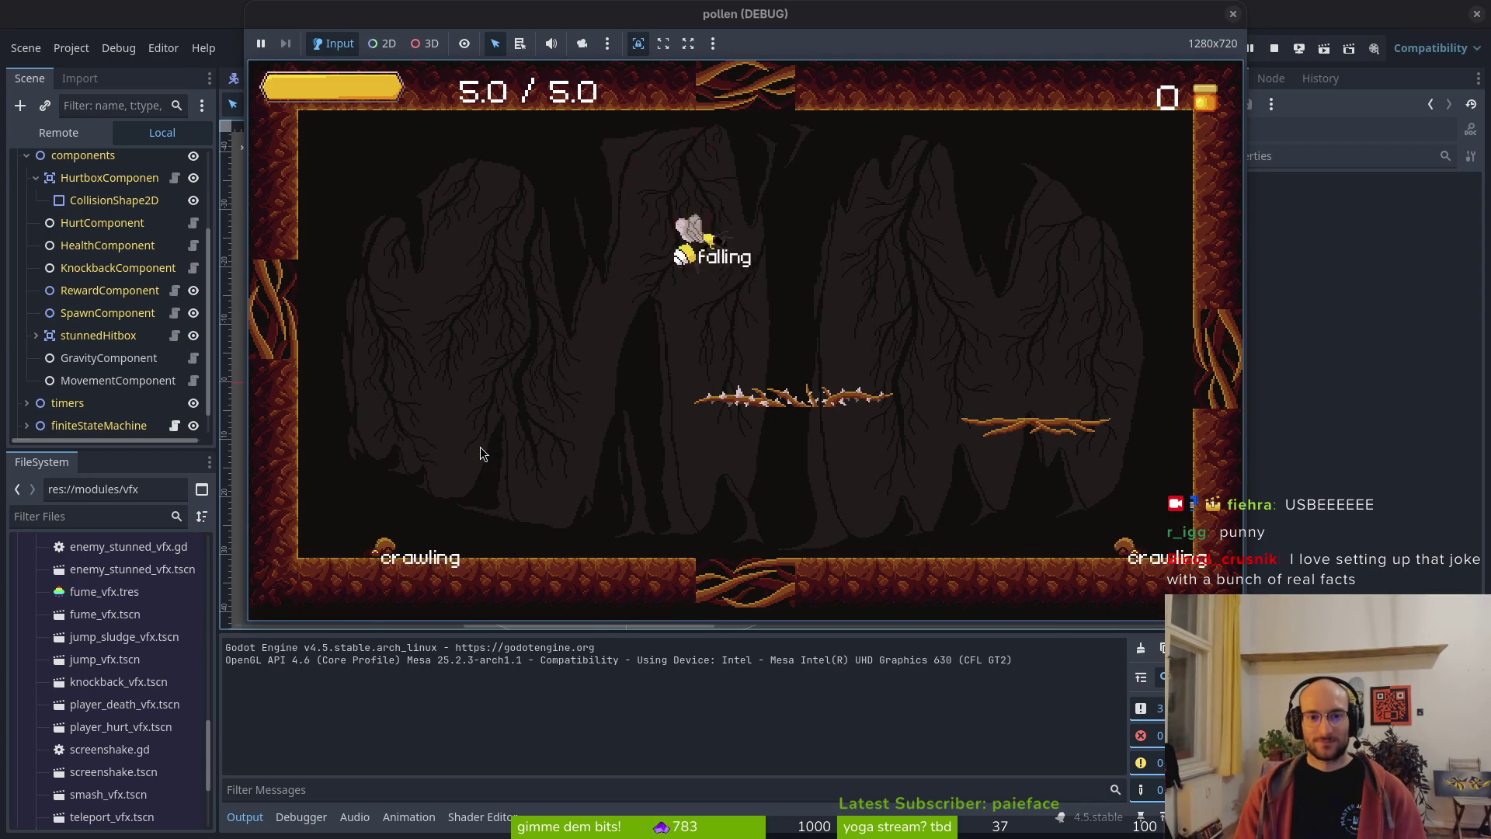
pyautogui.press('Left')
pyautogui.press('shift')
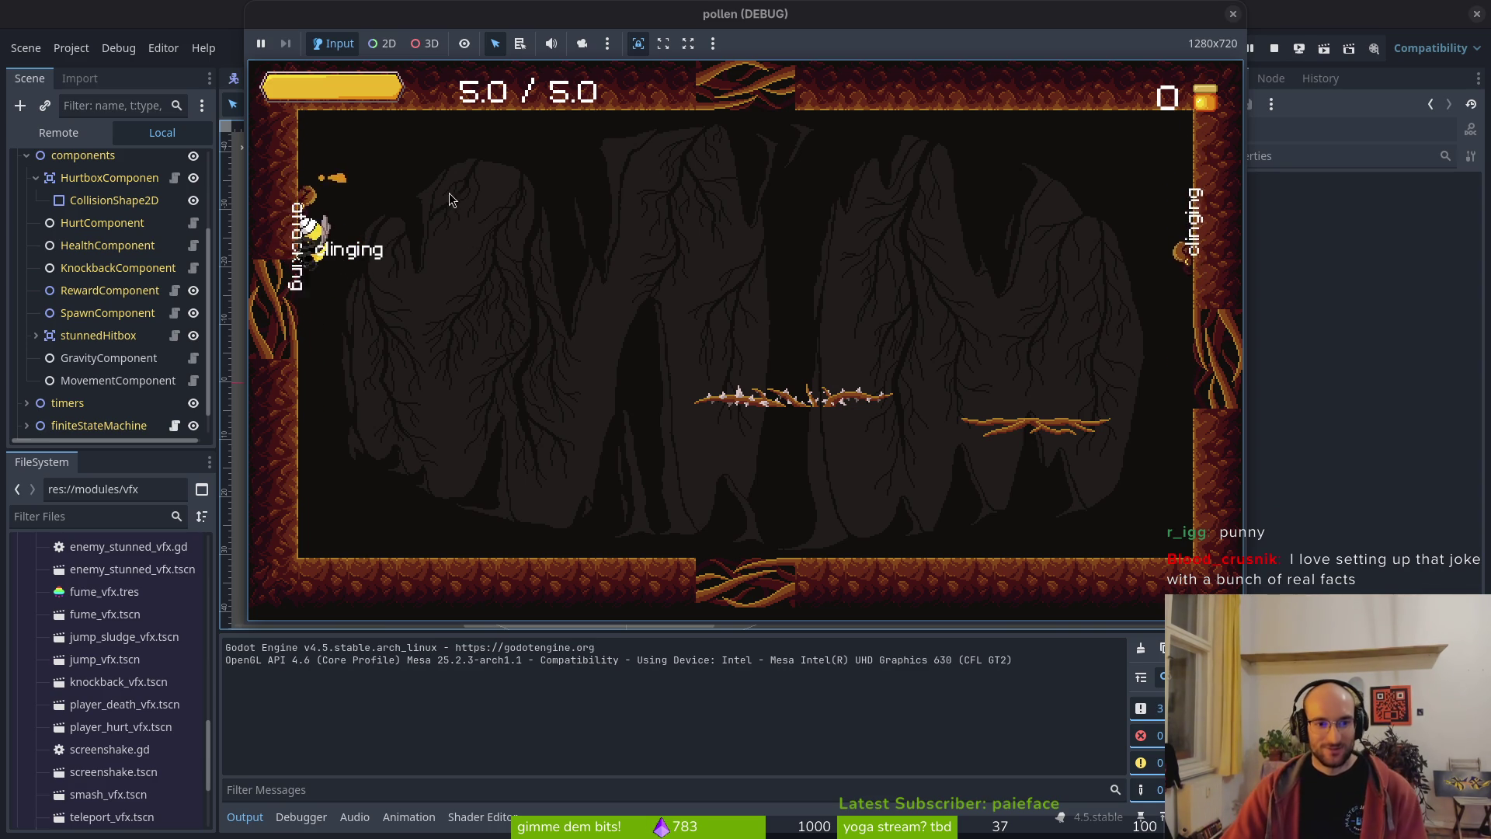
pyautogui.click(1274, 48)
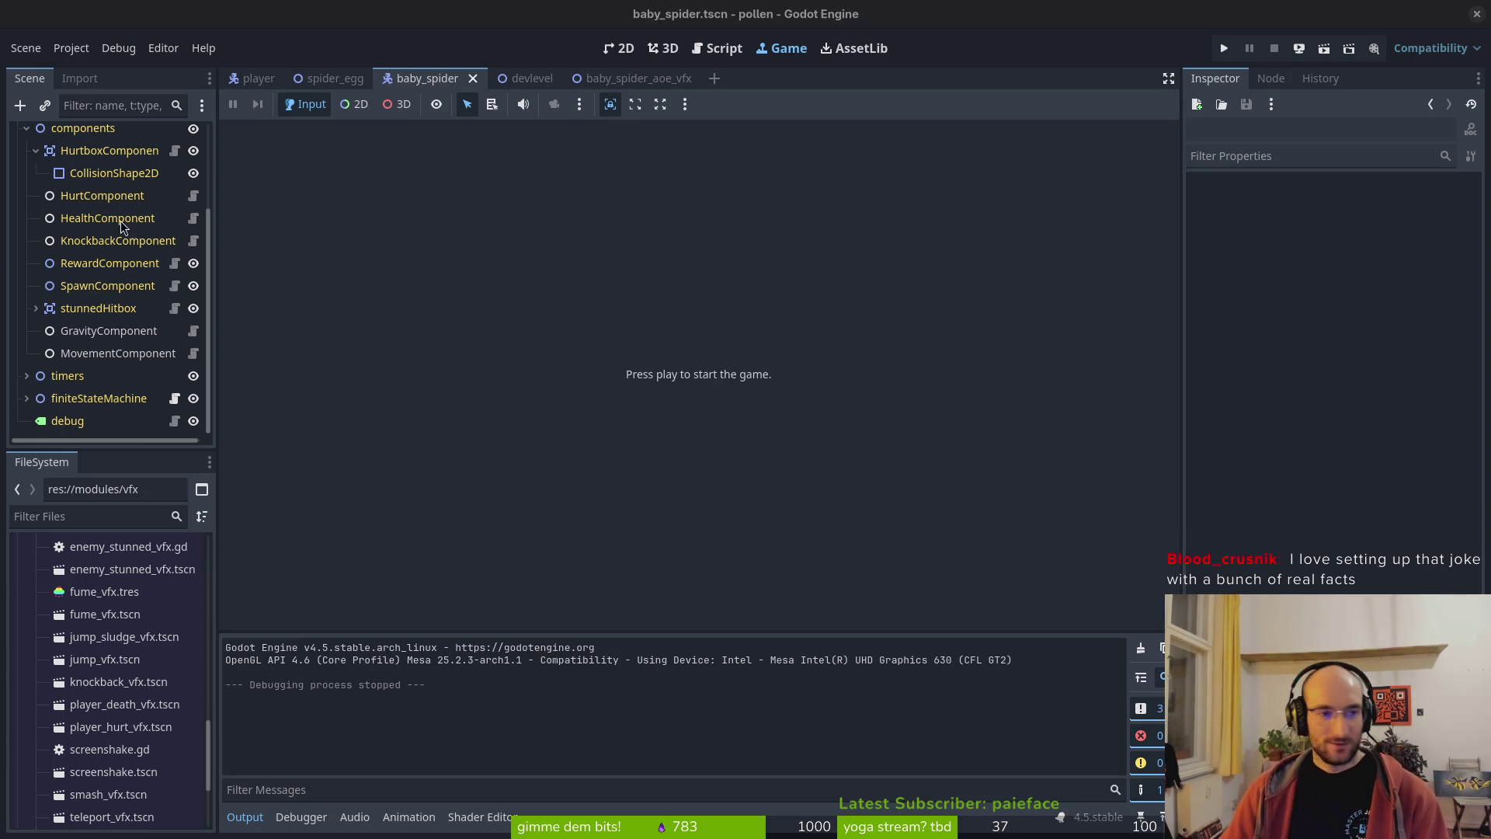
# - Collapse the baby spider node tree and save the scene
pyautogui.scroll(5, 80, 171)
pyautogui.click(17, 134)
pyautogui.hotkey('ctrl', 's')
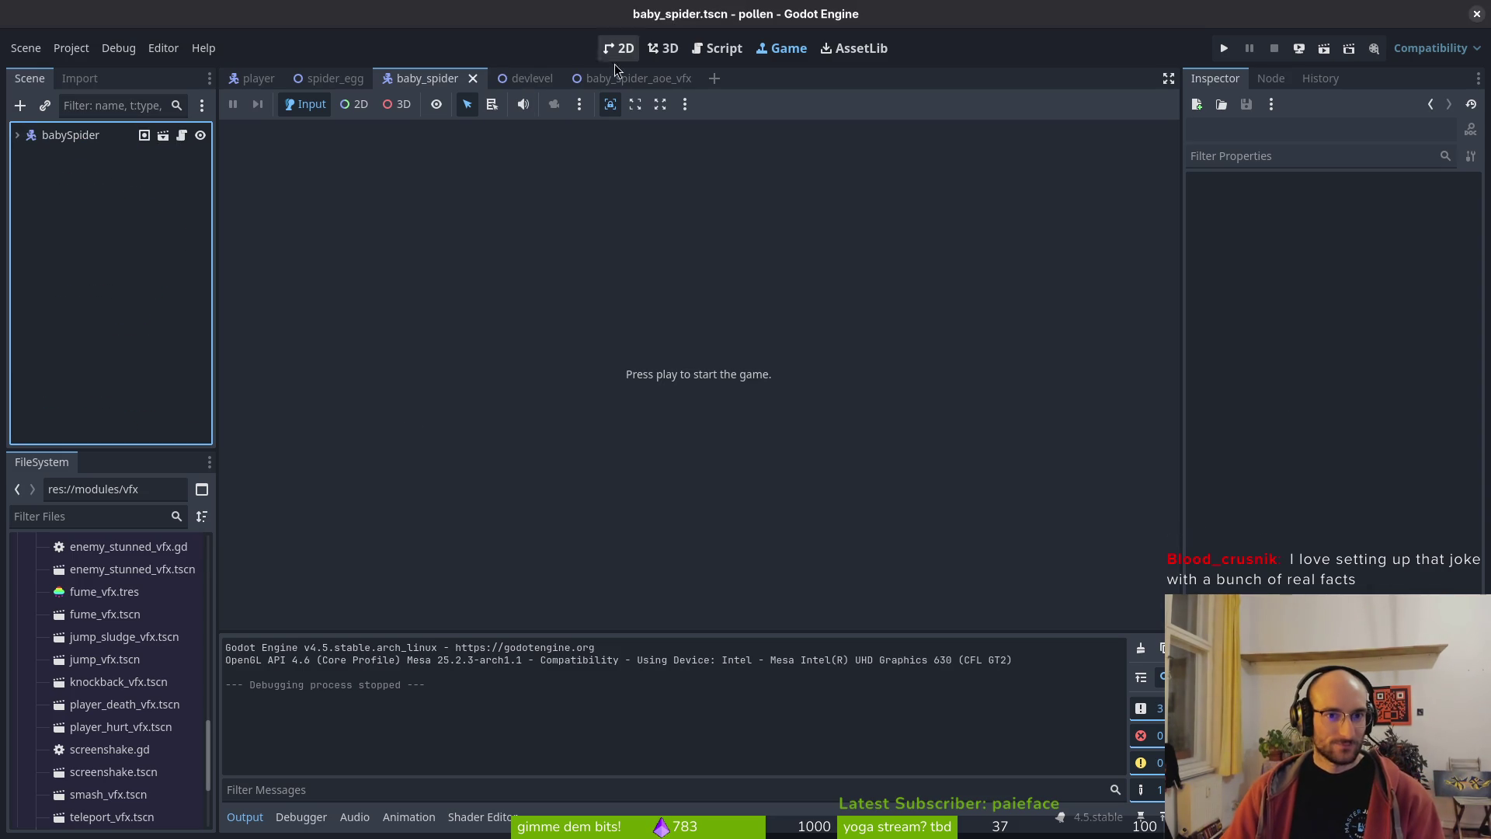
# - Inspect the baby_spider_aoe_vfx scene's Sprite2D, explode frames and babySpiderAoe root node
pyautogui.click(637, 78)
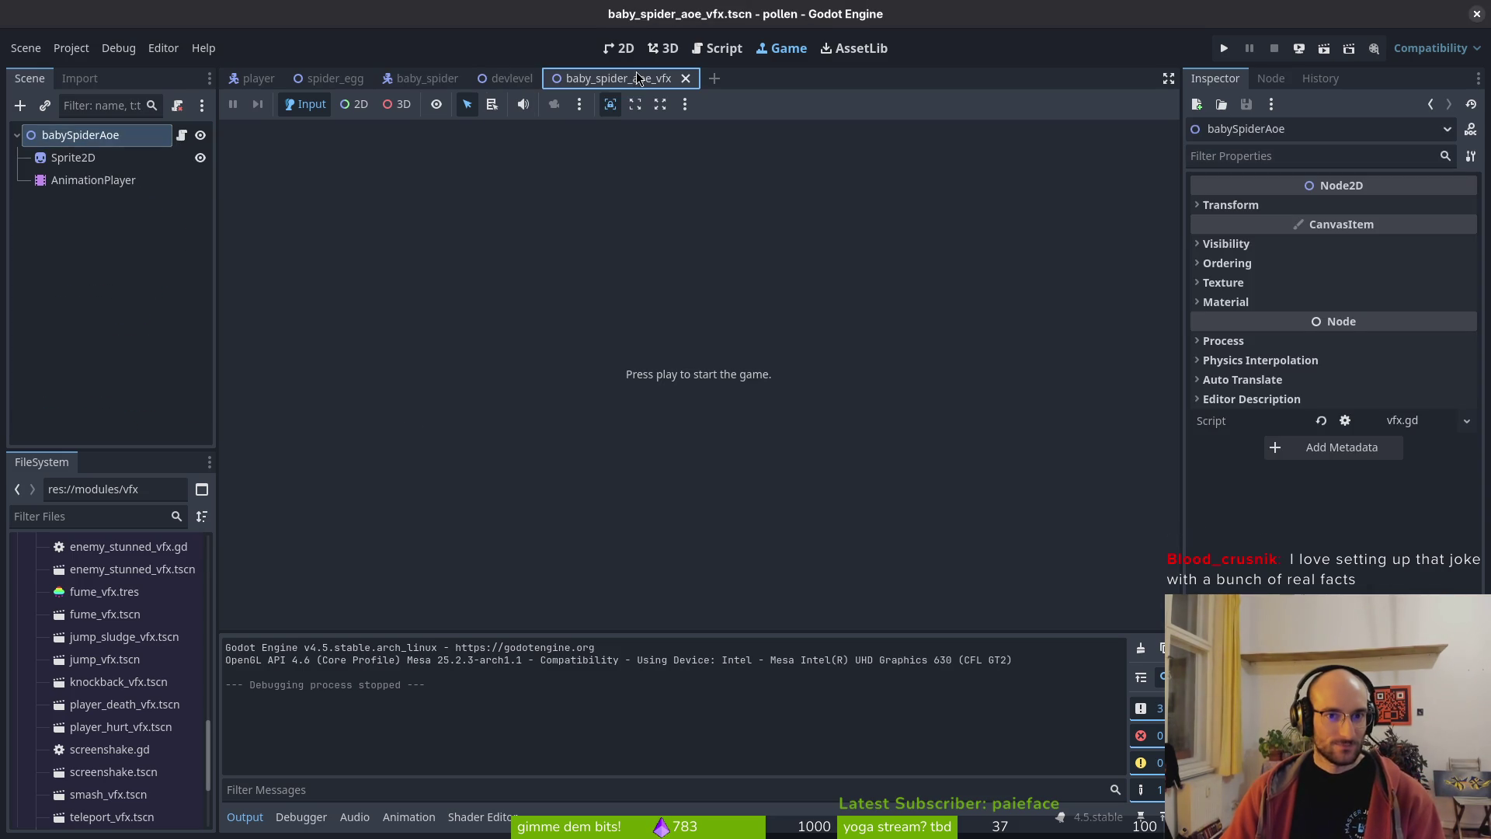
pyautogui.click(77, 159)
pyautogui.click(86, 181)
pyautogui.click(78, 161)
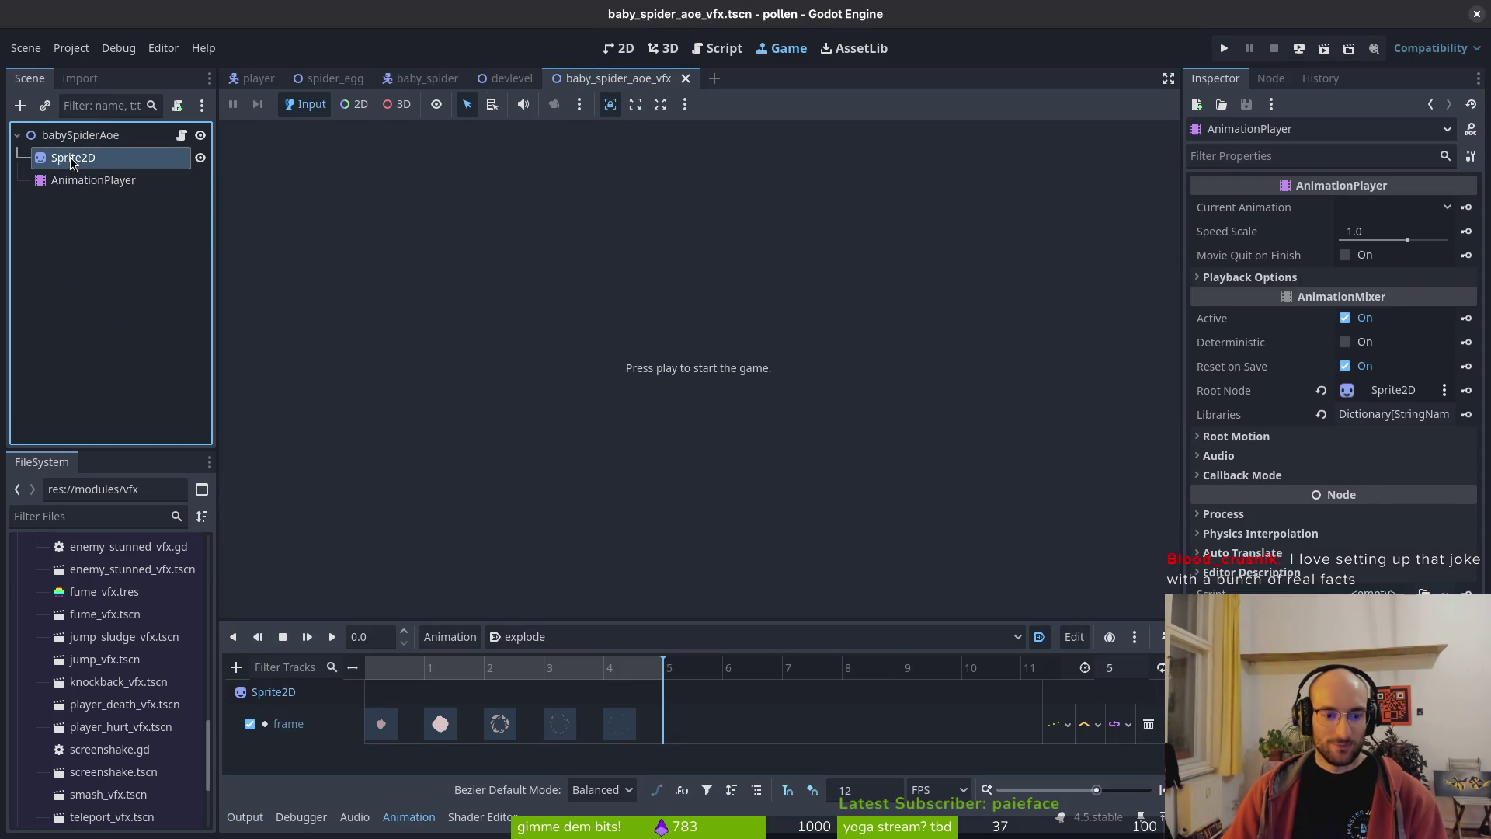
pyautogui.click(77, 132)
pyautogui.click(78, 133)
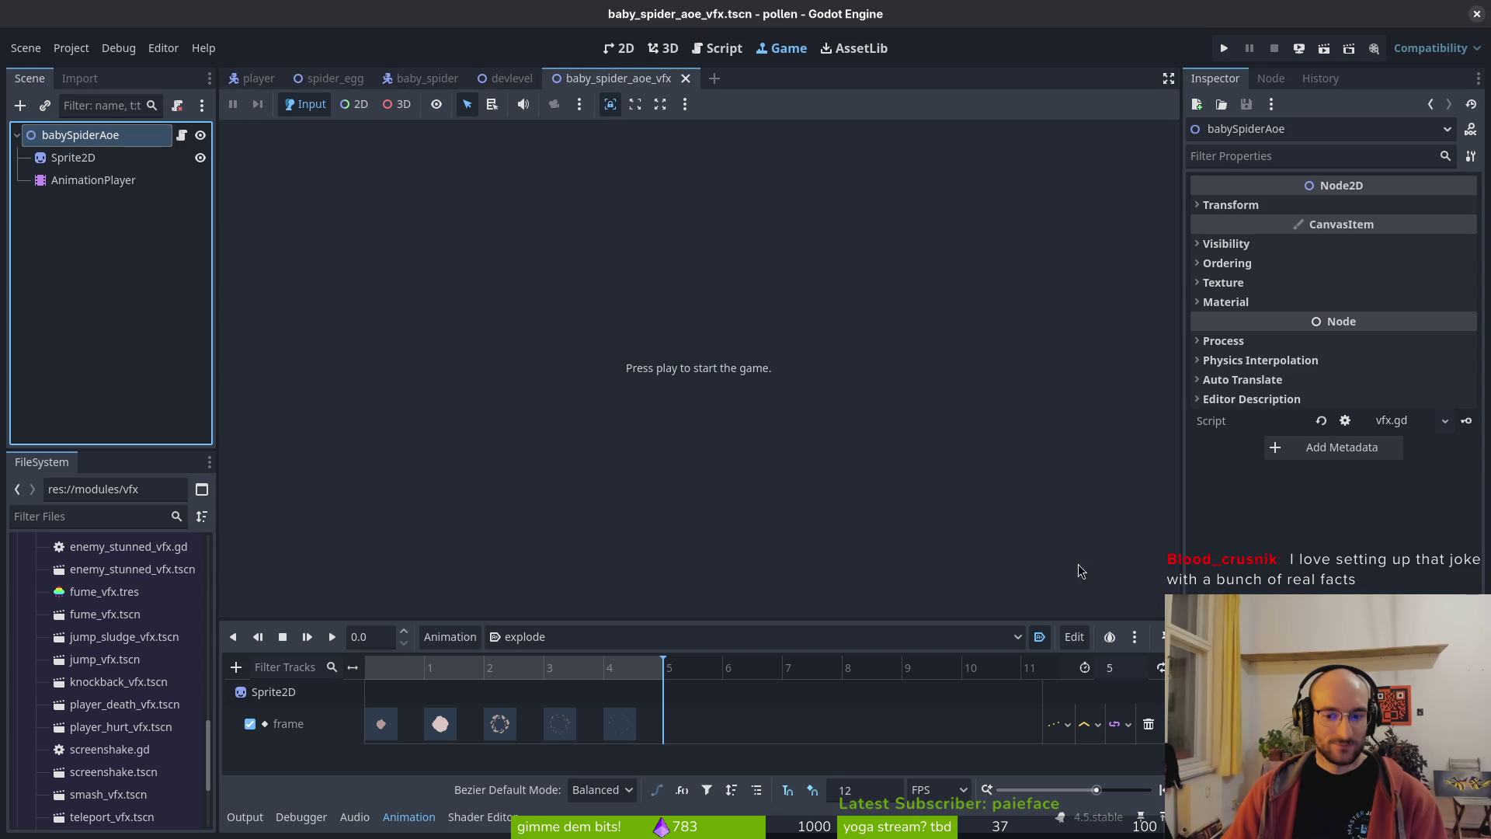
pyautogui.hotkey('alt', 'Tab')
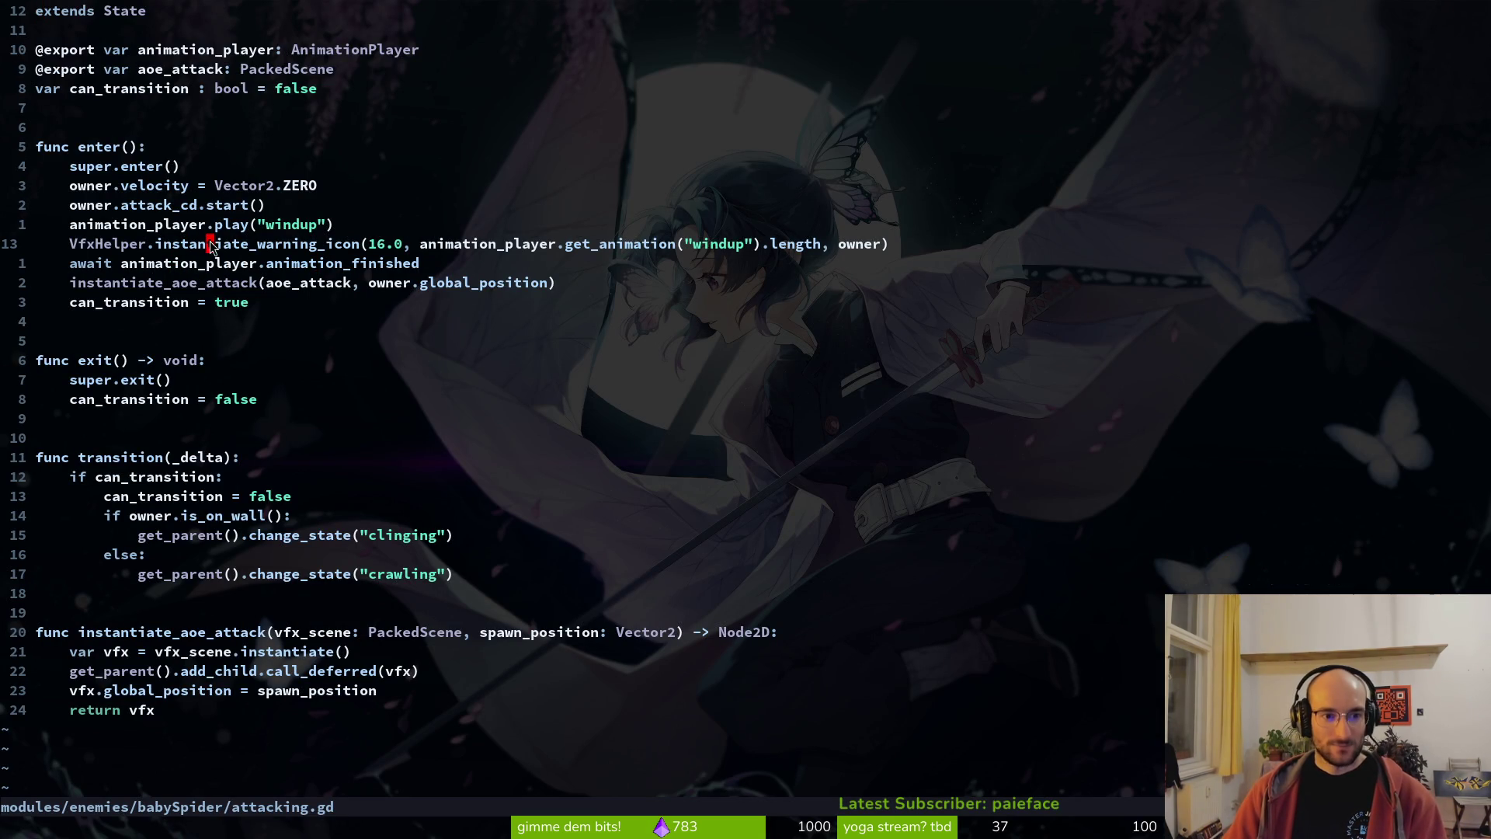
# - Add an 'await get_tree().create_timer' line after the AoE spawn and save with :w
pyautogui.press('V')
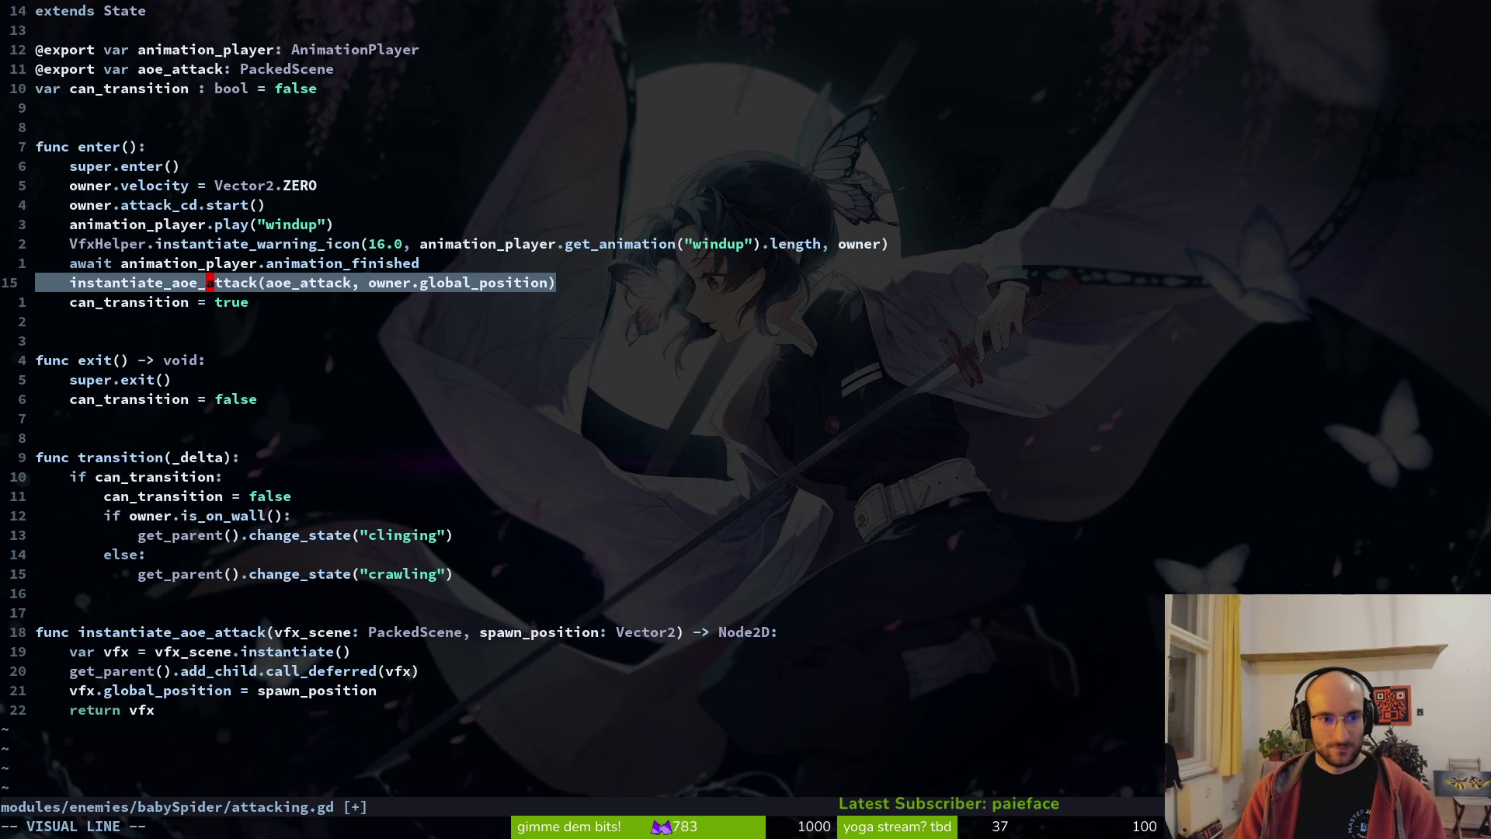
pyautogui.press('Escape')
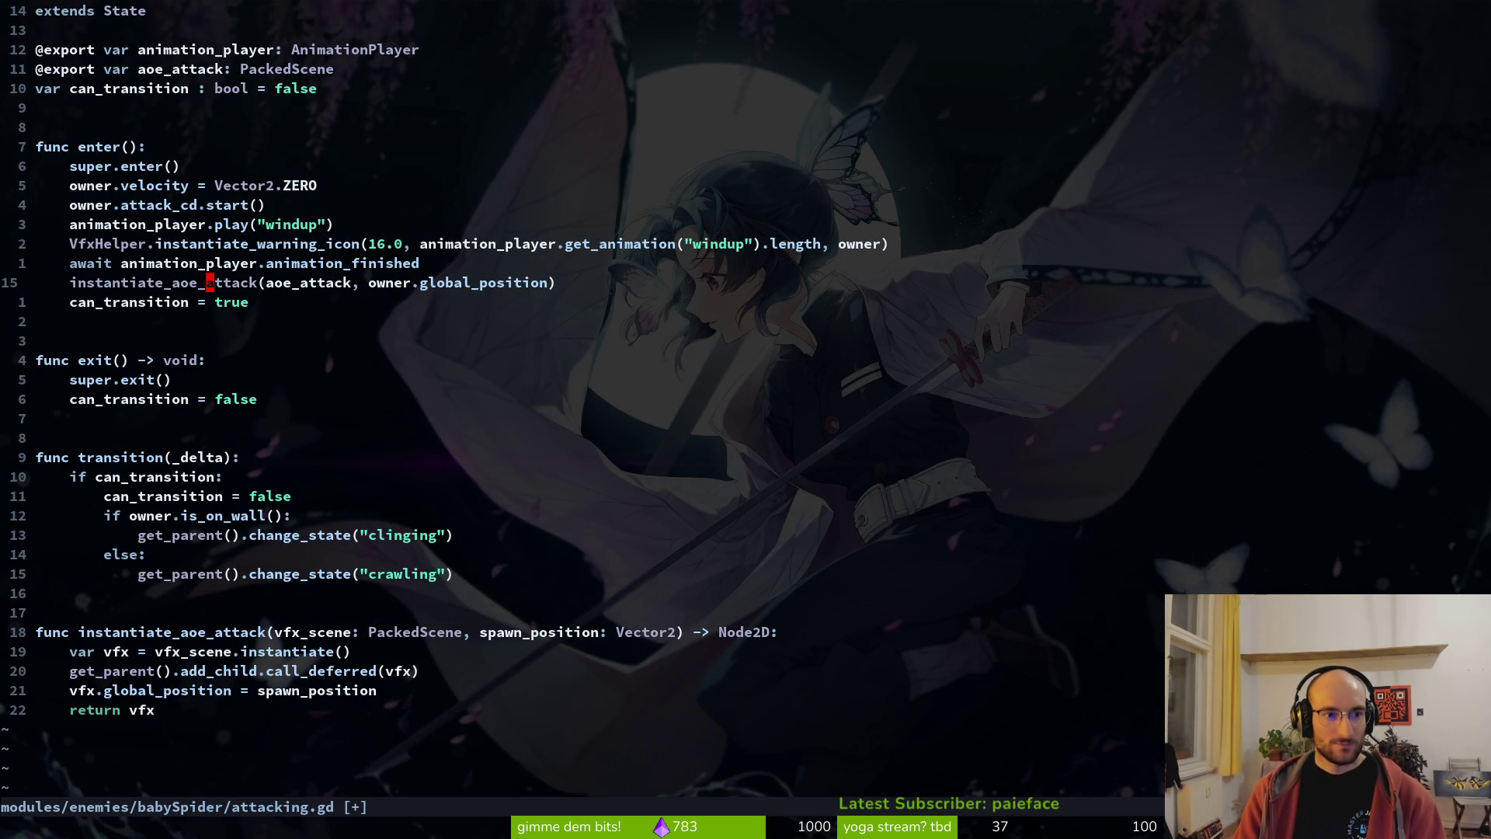
pyautogui.write('oawait ge')
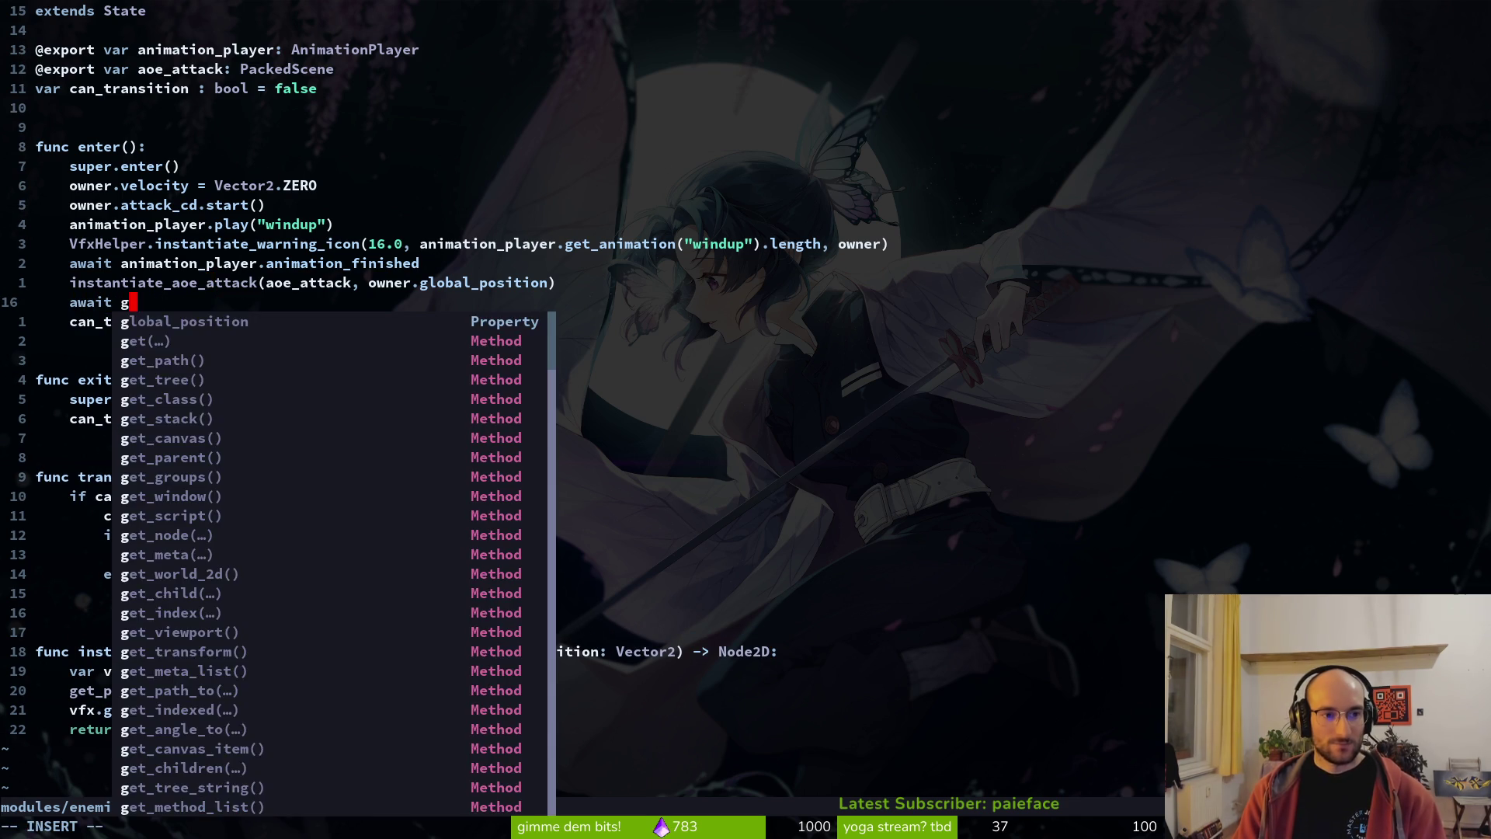
pyautogui.write('t_tree().crea')
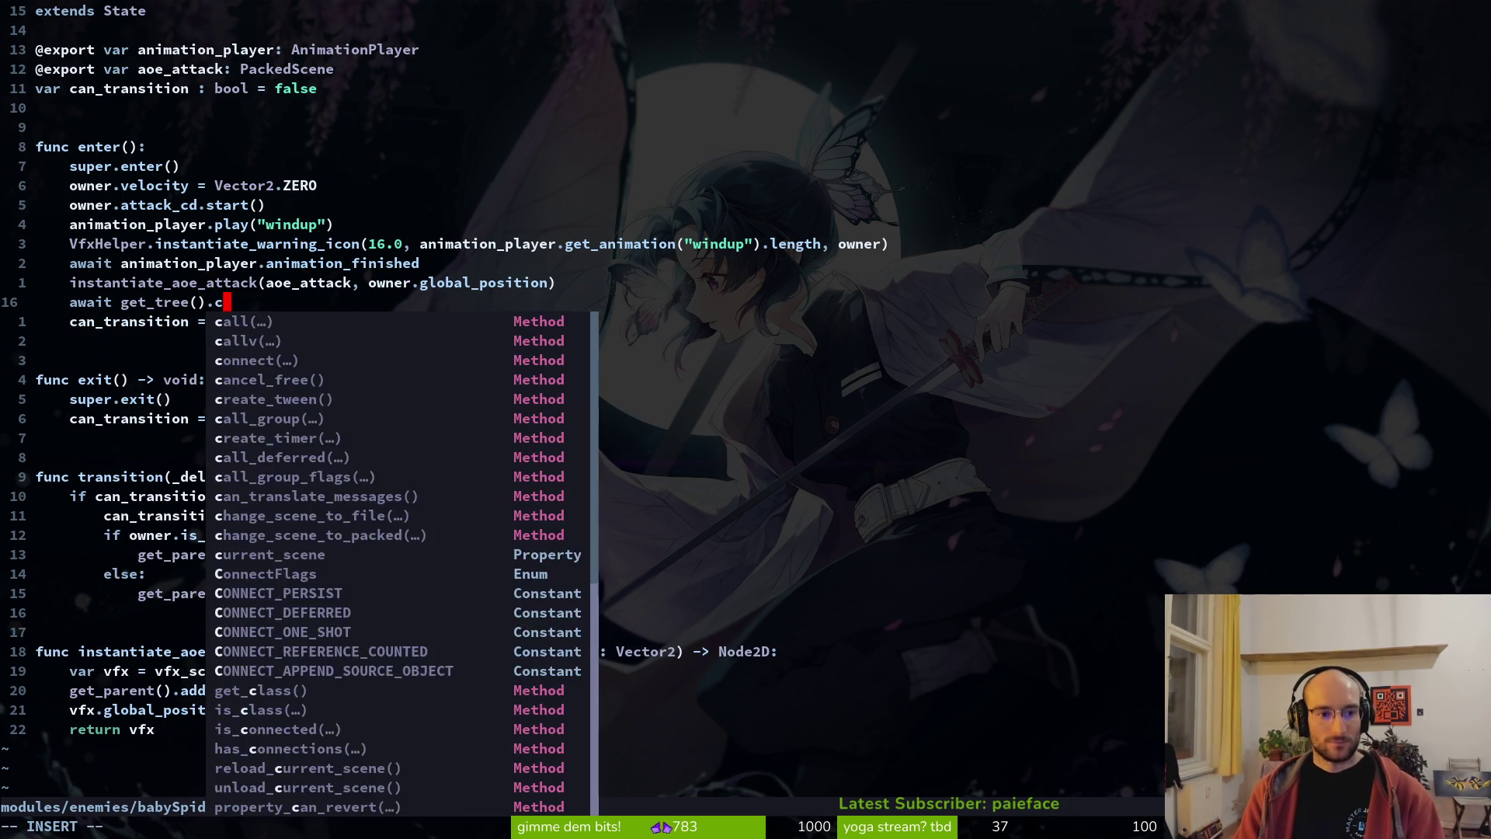
pyautogui.press('Tab')
pyautogui.press('BackSpace')
pyautogui.press('BackSpace')
pyautogui.press('BackSpace')
pyautogui.write('im')
pyautogui.press('Tab')
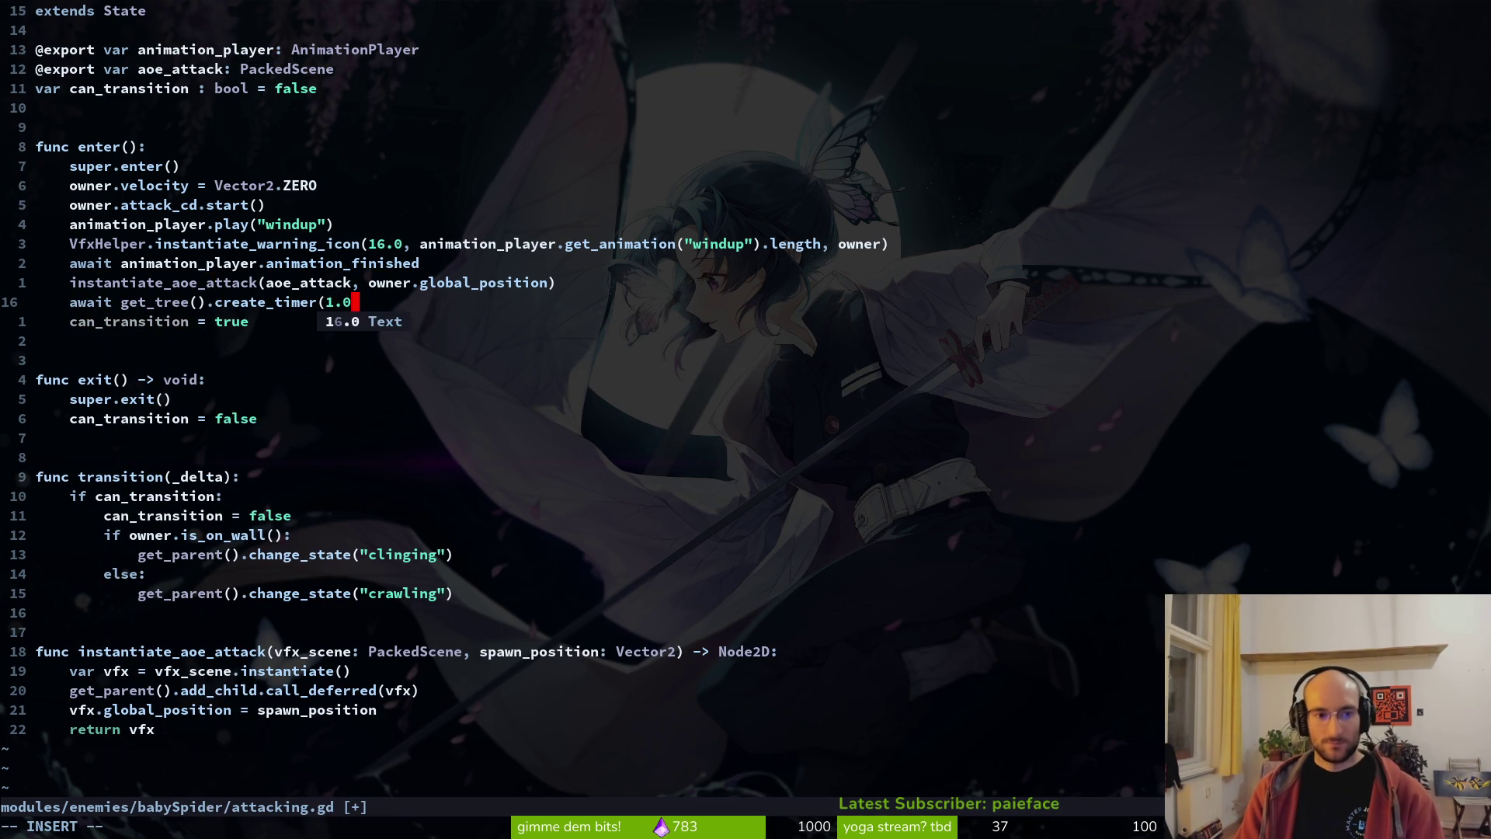
pyautogui.press('Escape')
pyautogui.write(':w')
pyautogui.press('Return')
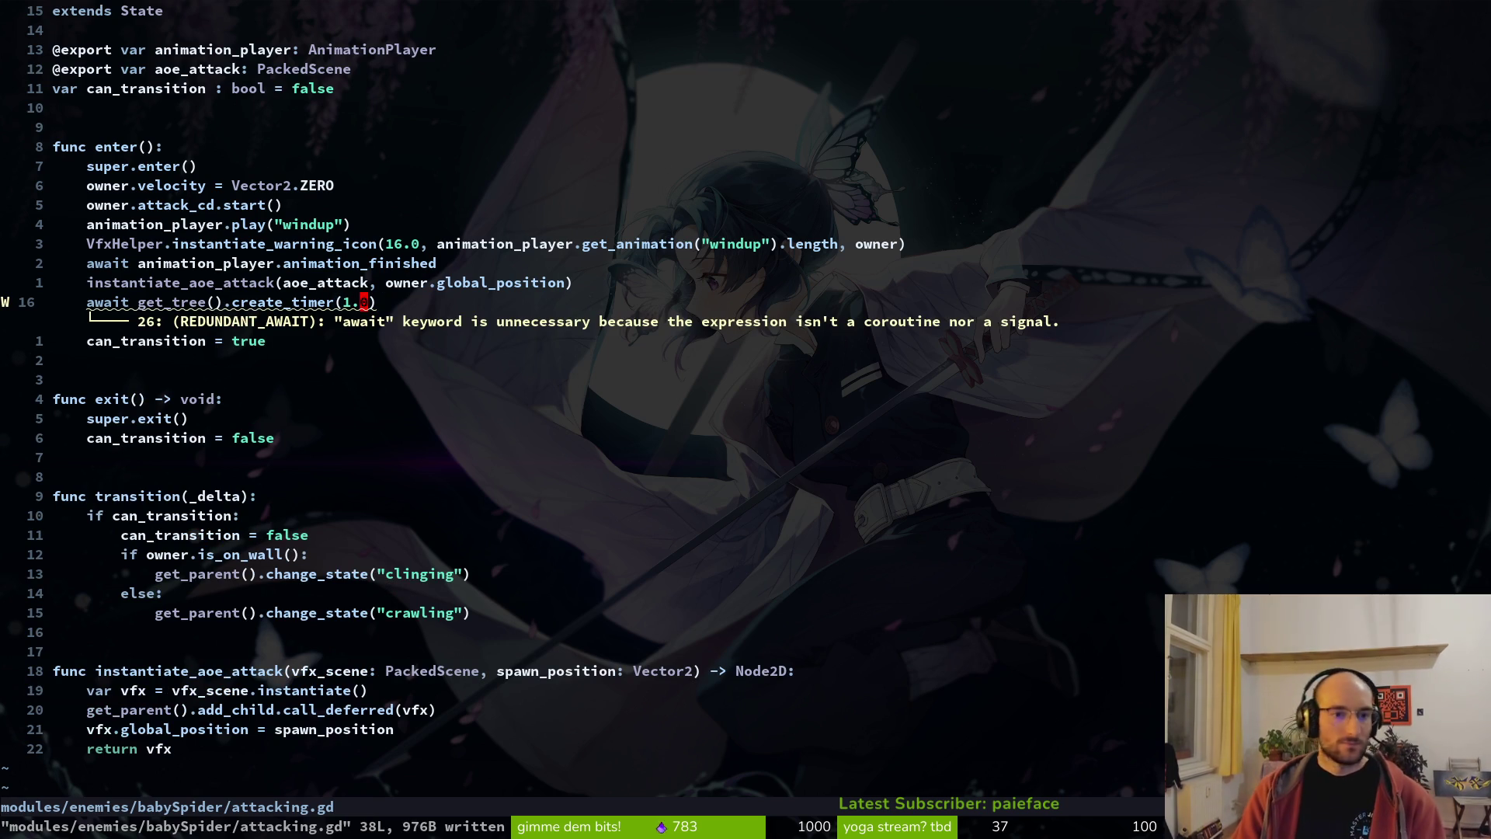
# - Finish the timer line with .timeout, then run the game from Godot with F5
pyautogui.write('a.tim')
pyautogui.press('Tab')
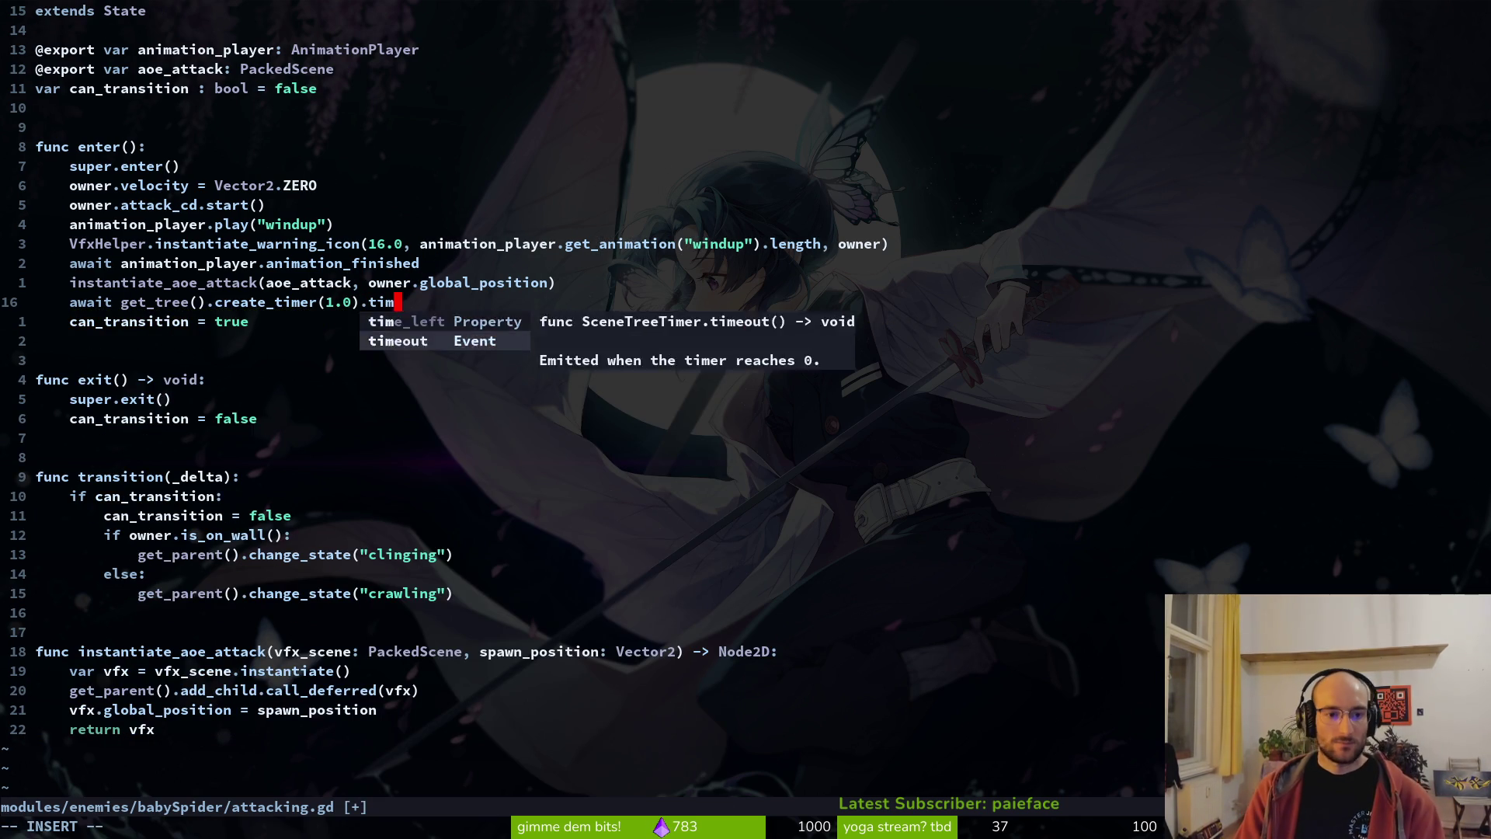
pyautogui.press('Tab')
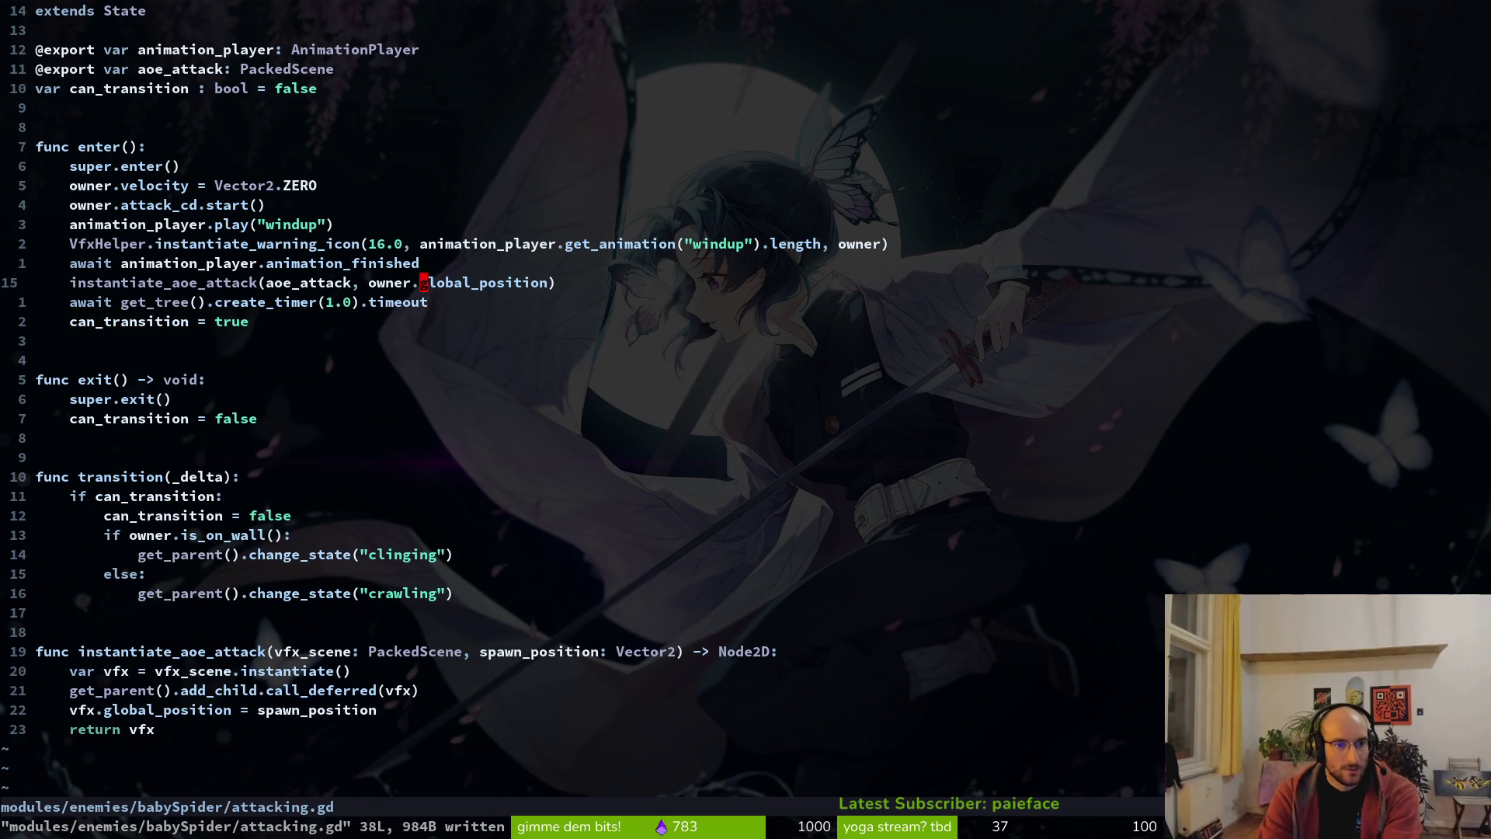
pyautogui.press('2')
pyautogui.press('0')
pyautogui.press('j')
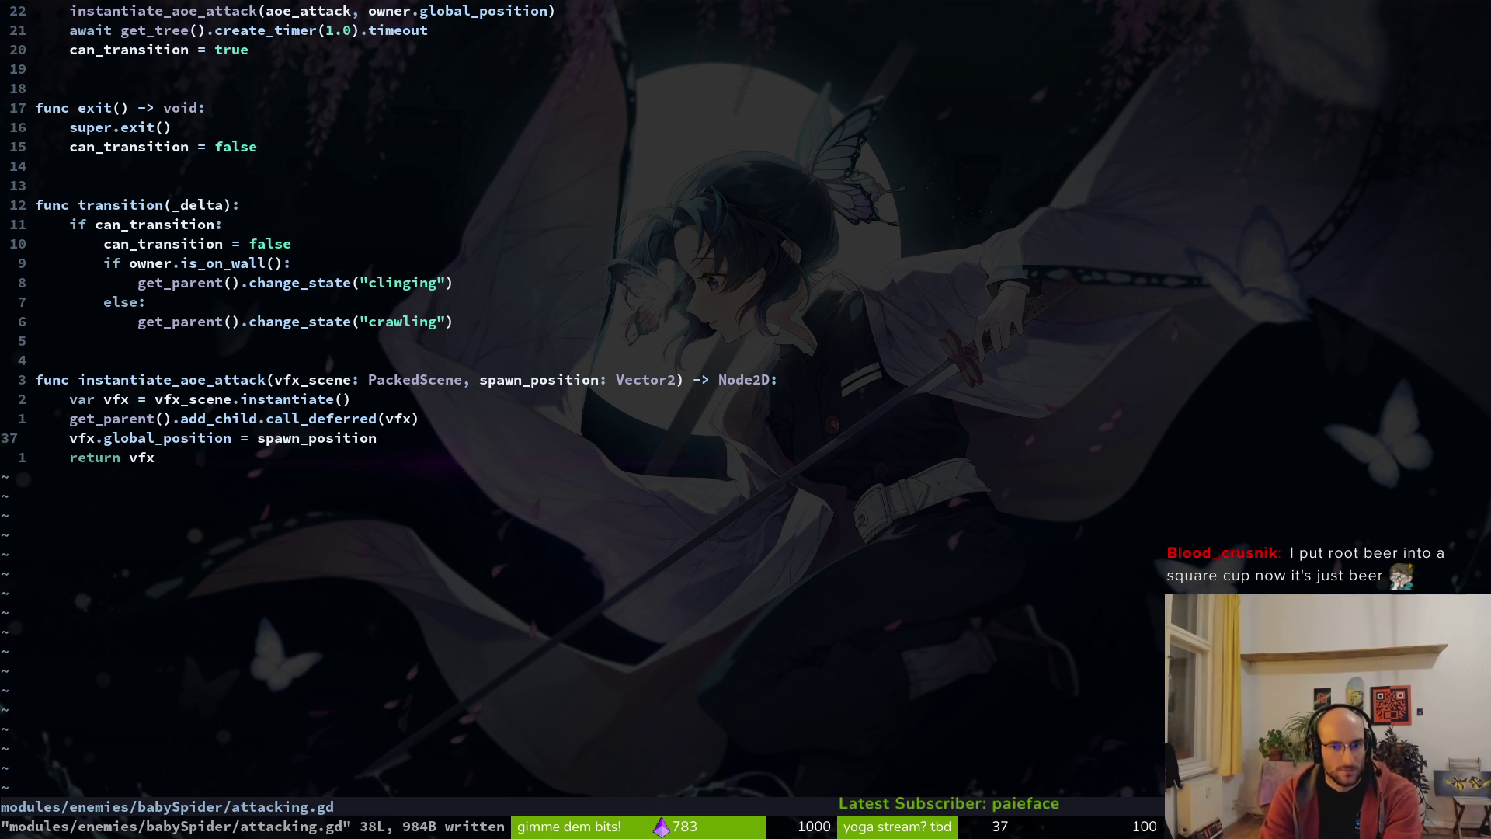
pyautogui.press('g')
pyautogui.press('g')
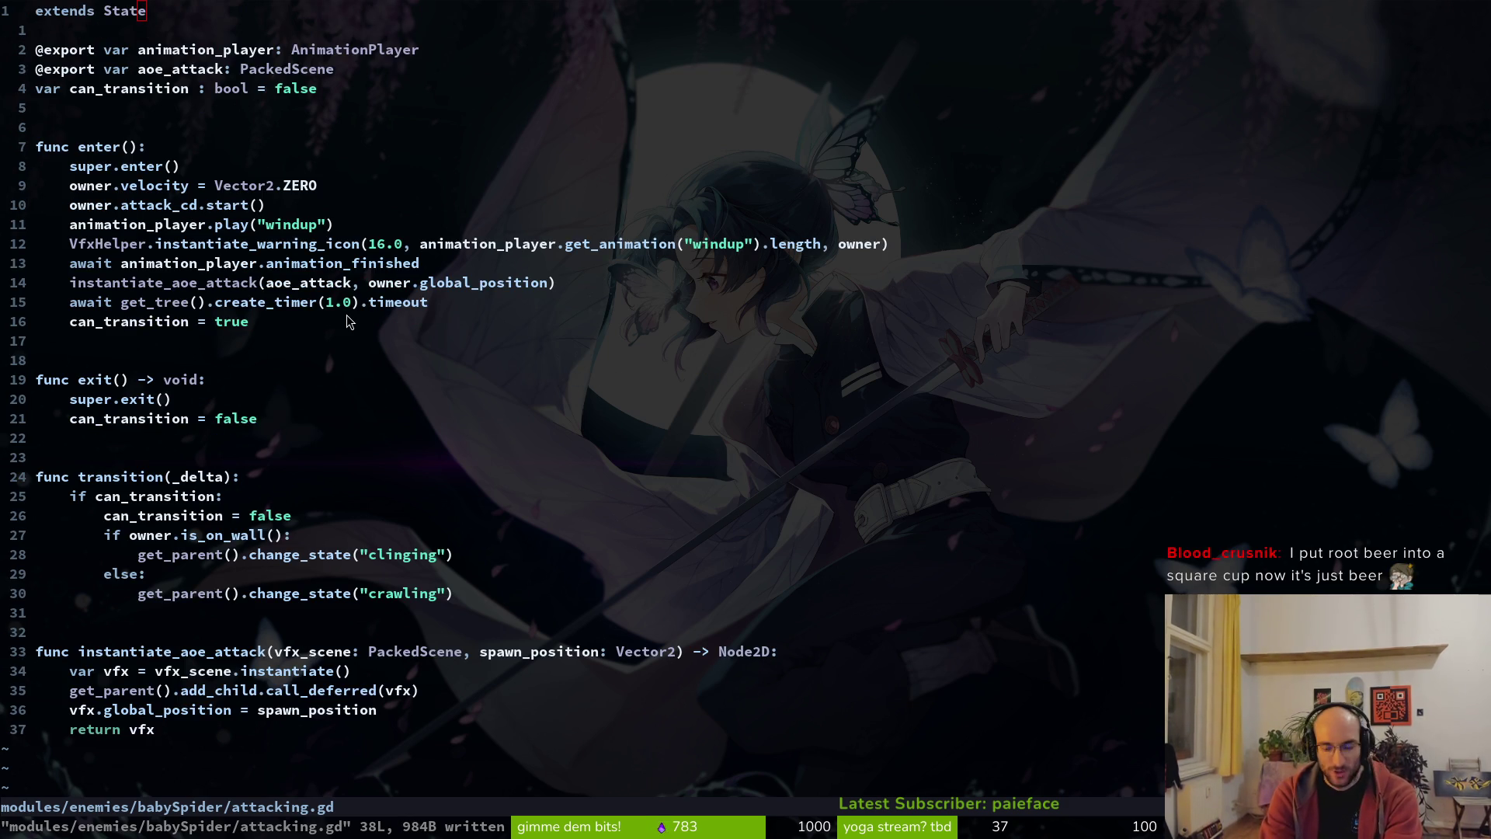
pyautogui.hotkey('alt', 'Tab')
pyautogui.press('F5')
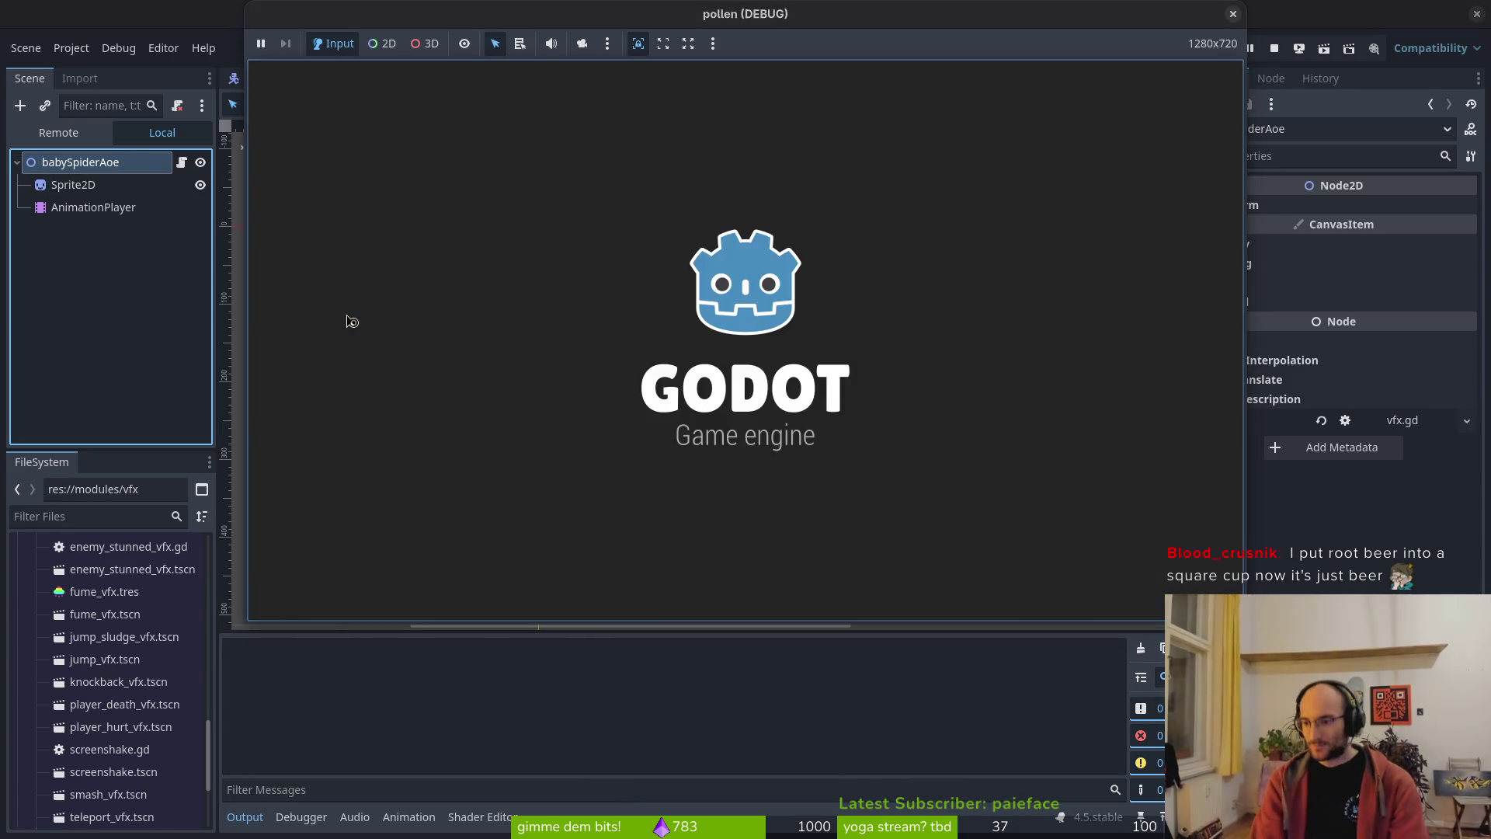
# - Playtest the cave level, dashing the bee across it, then stop the game
pyautogui.press('Return')
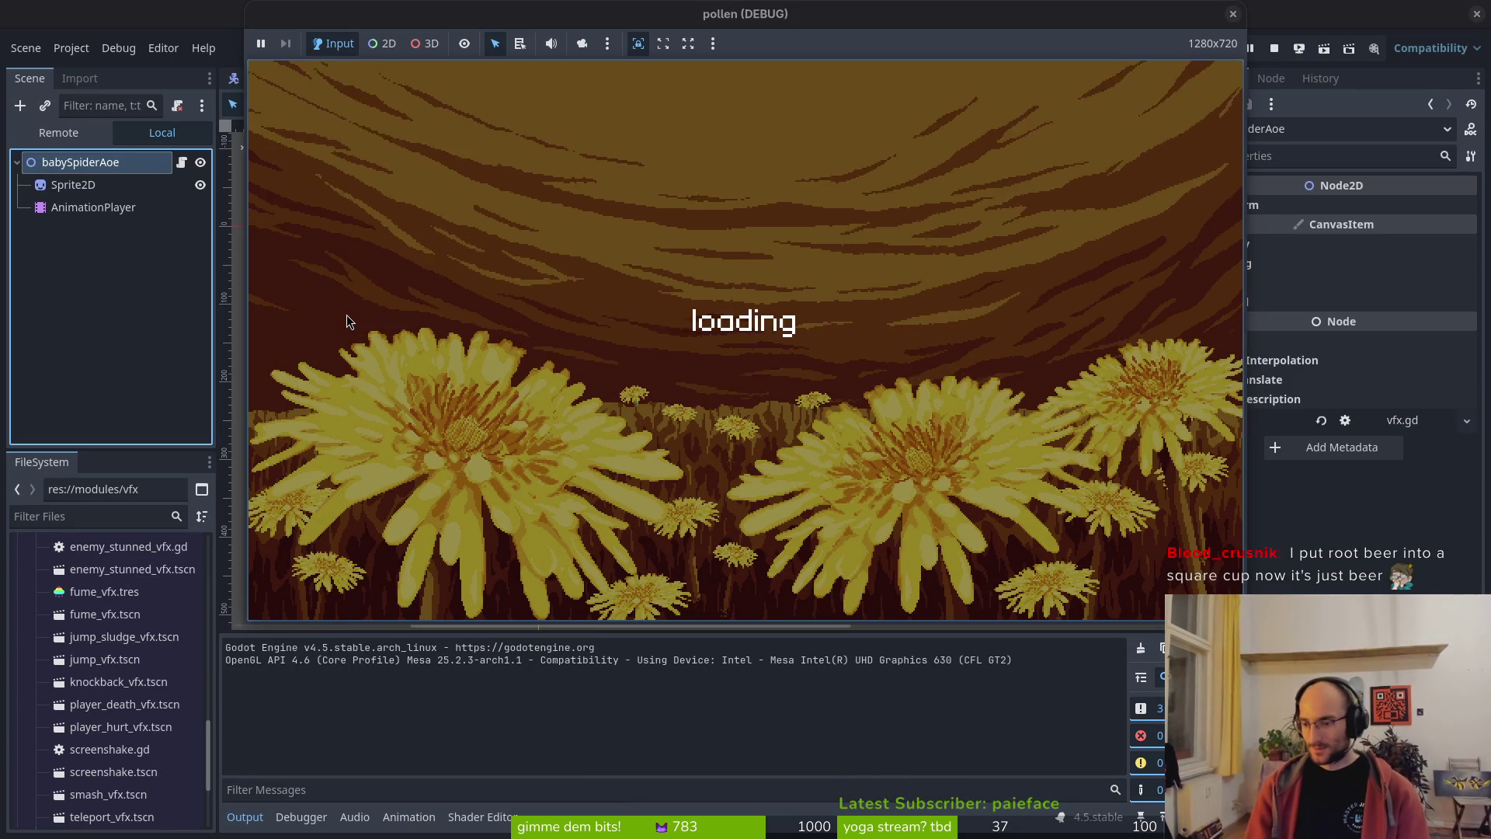
pyautogui.press('shift')
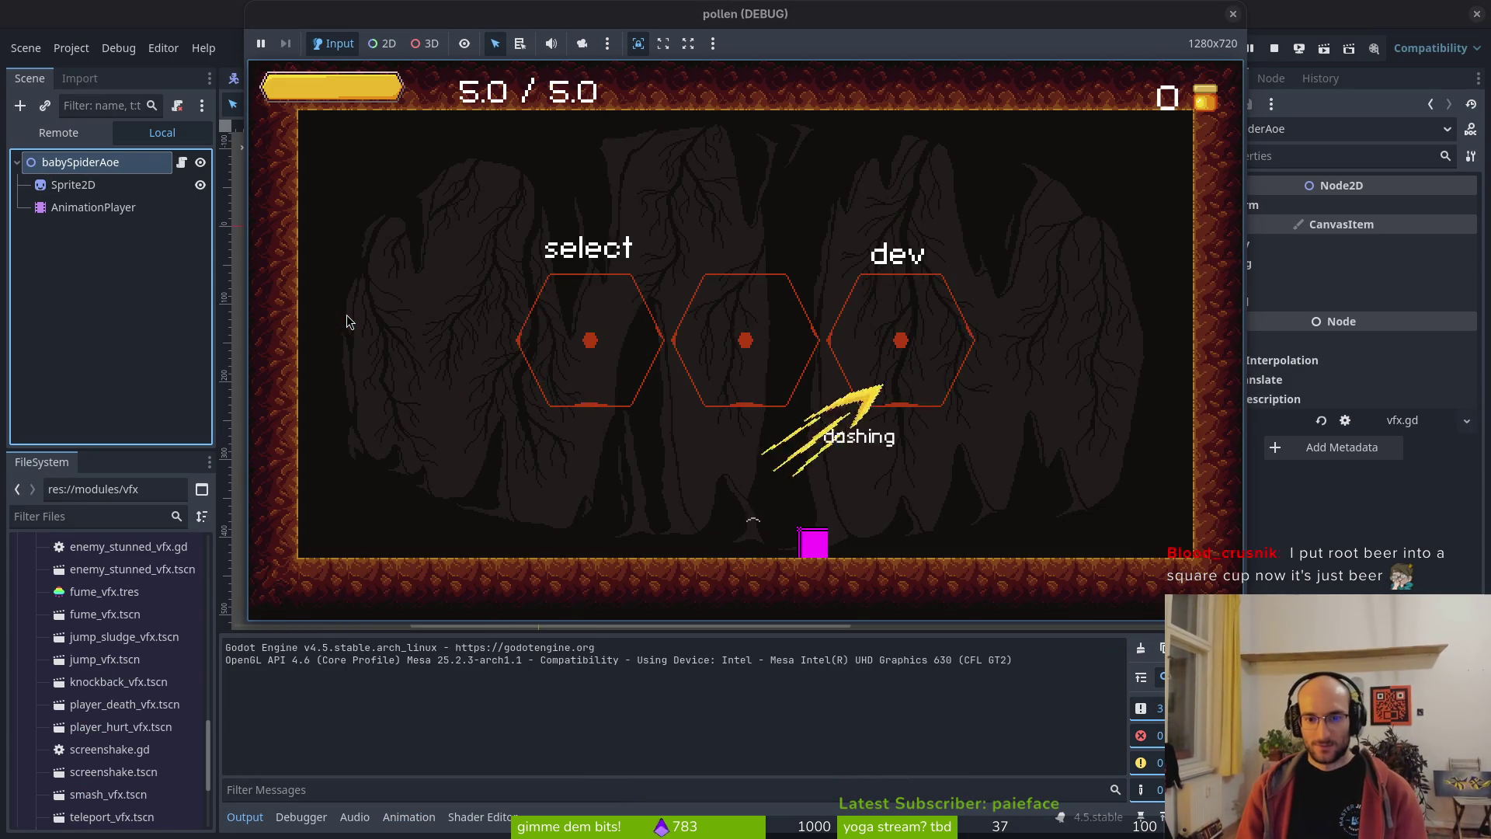
pyautogui.press('shift')
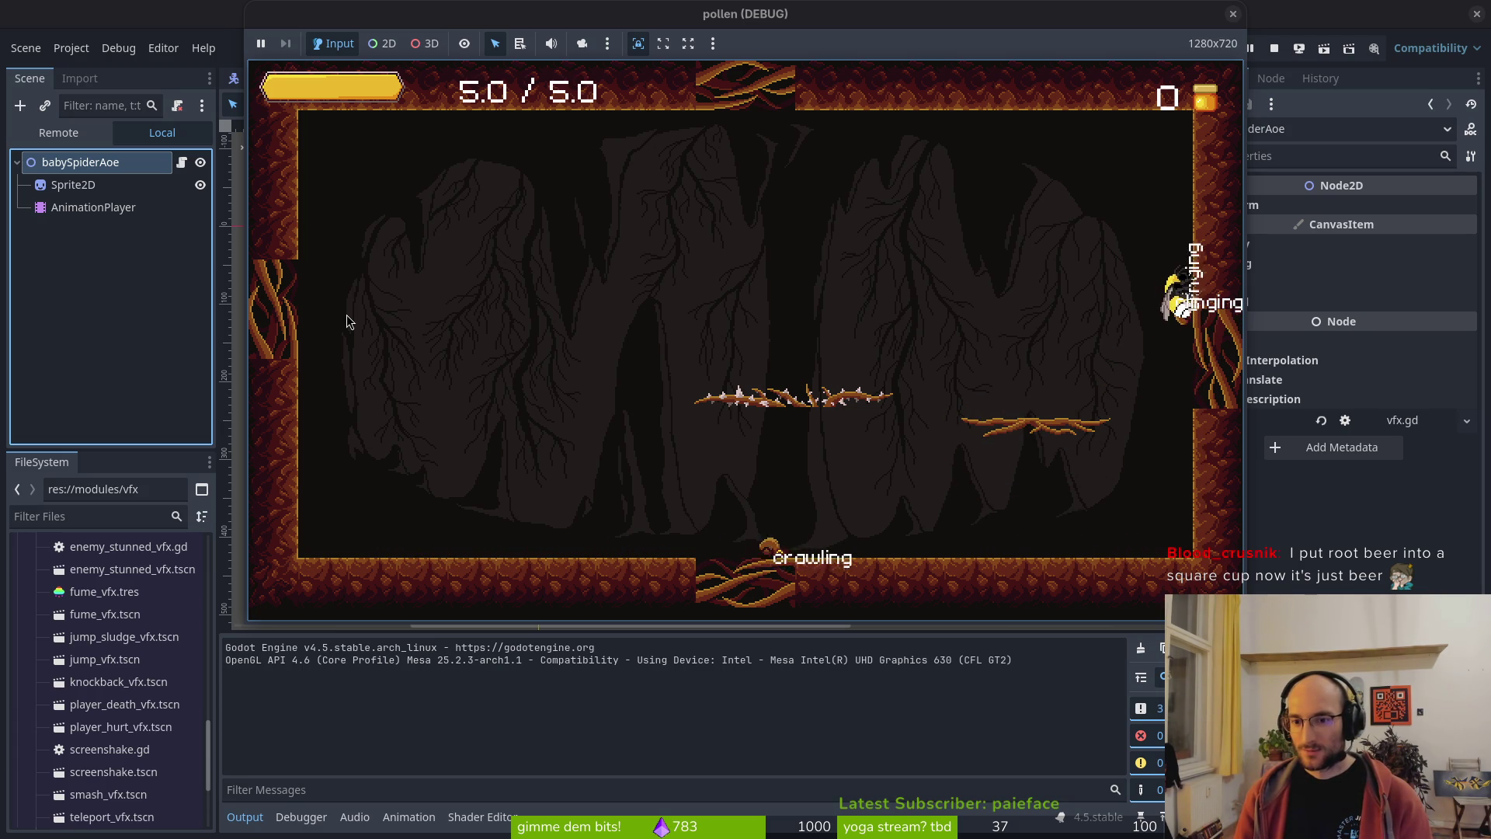
pyautogui.click(1274, 47)
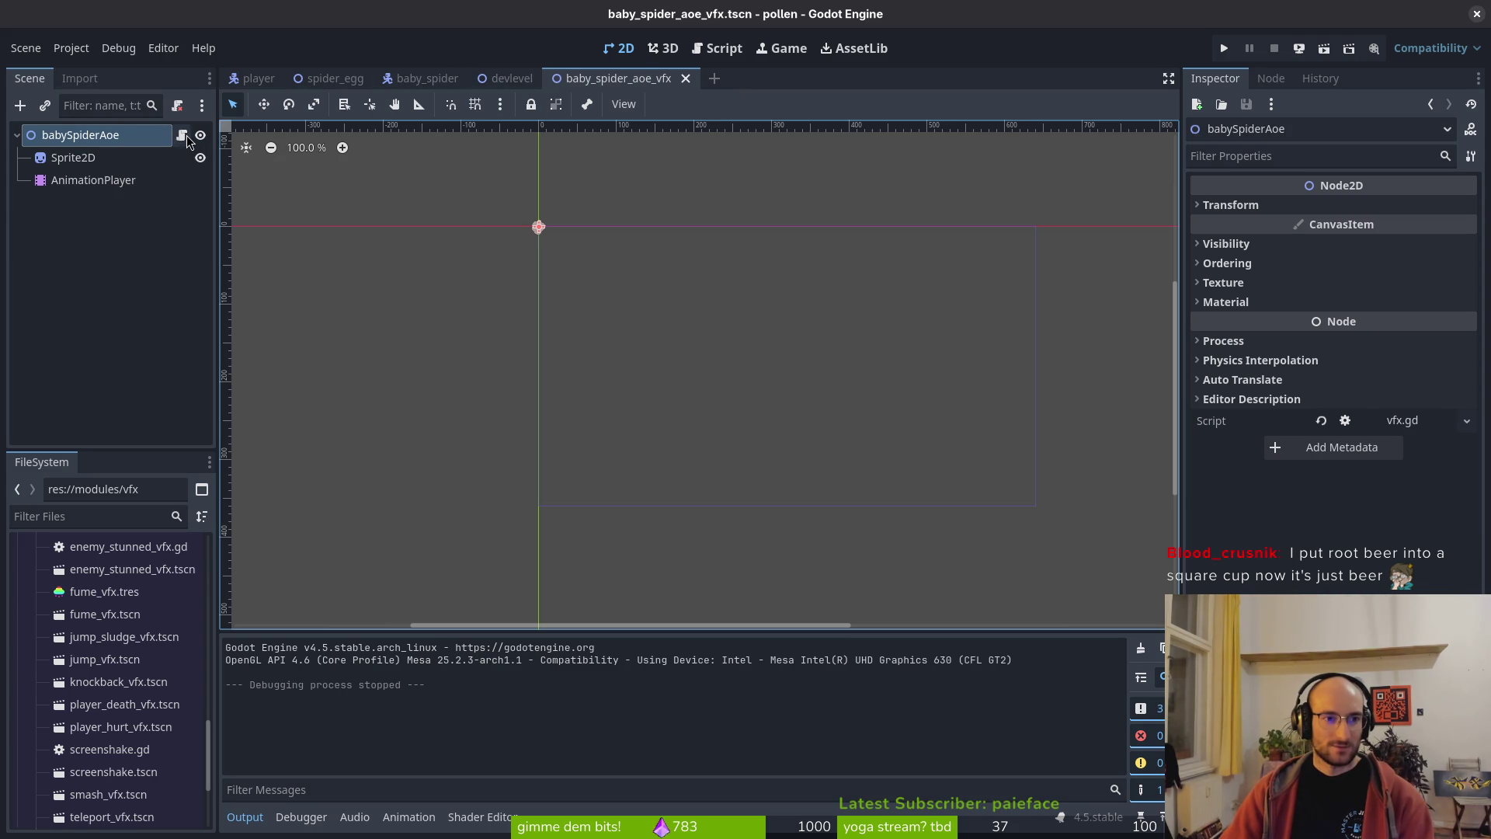
# - Select the effect's AnimationPlayer and switch its animation from RESET to explode
pyautogui.click(85, 159)
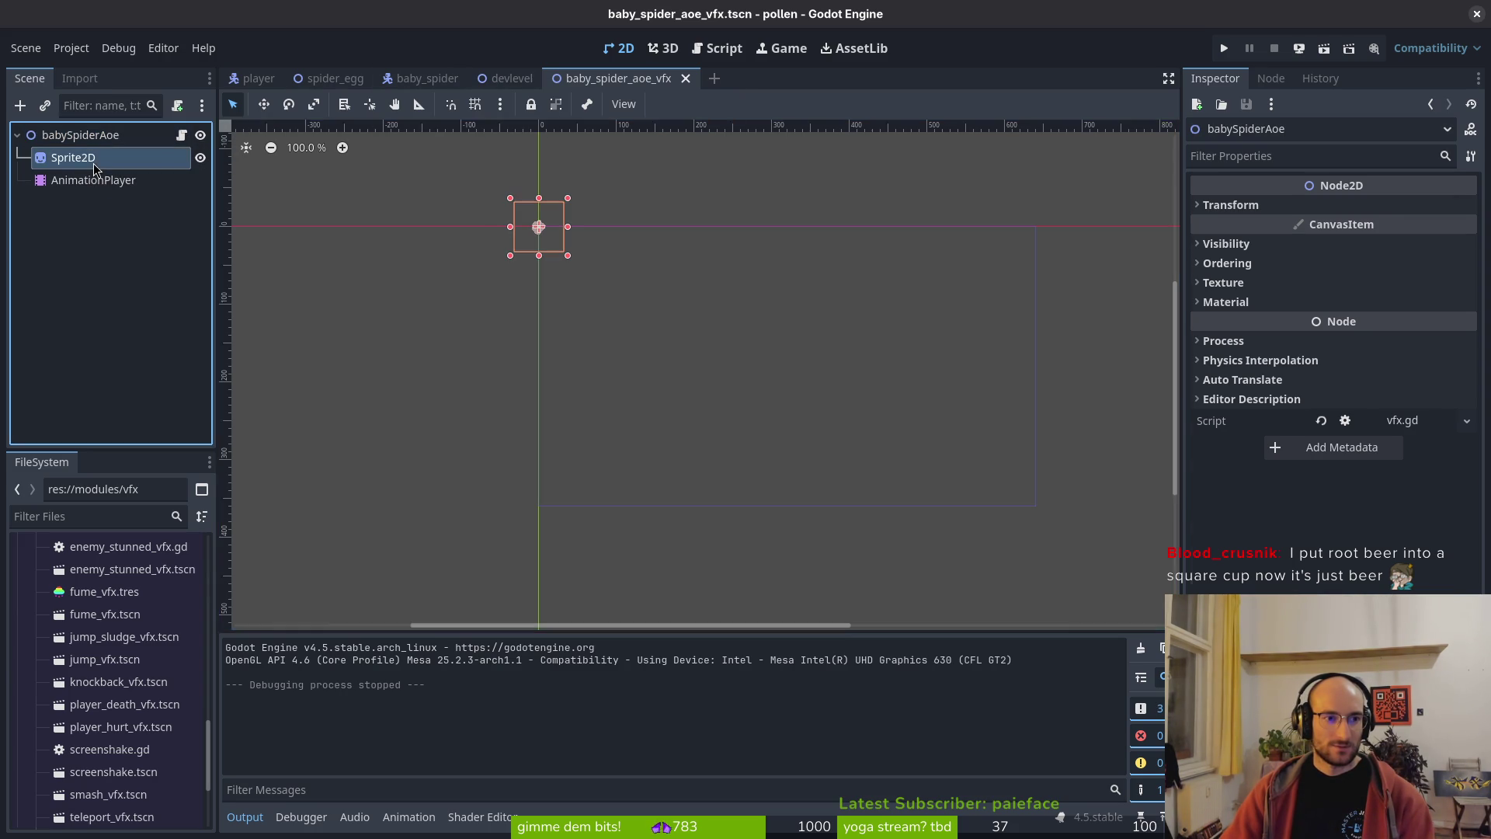
pyautogui.scroll(10, 555, 214)
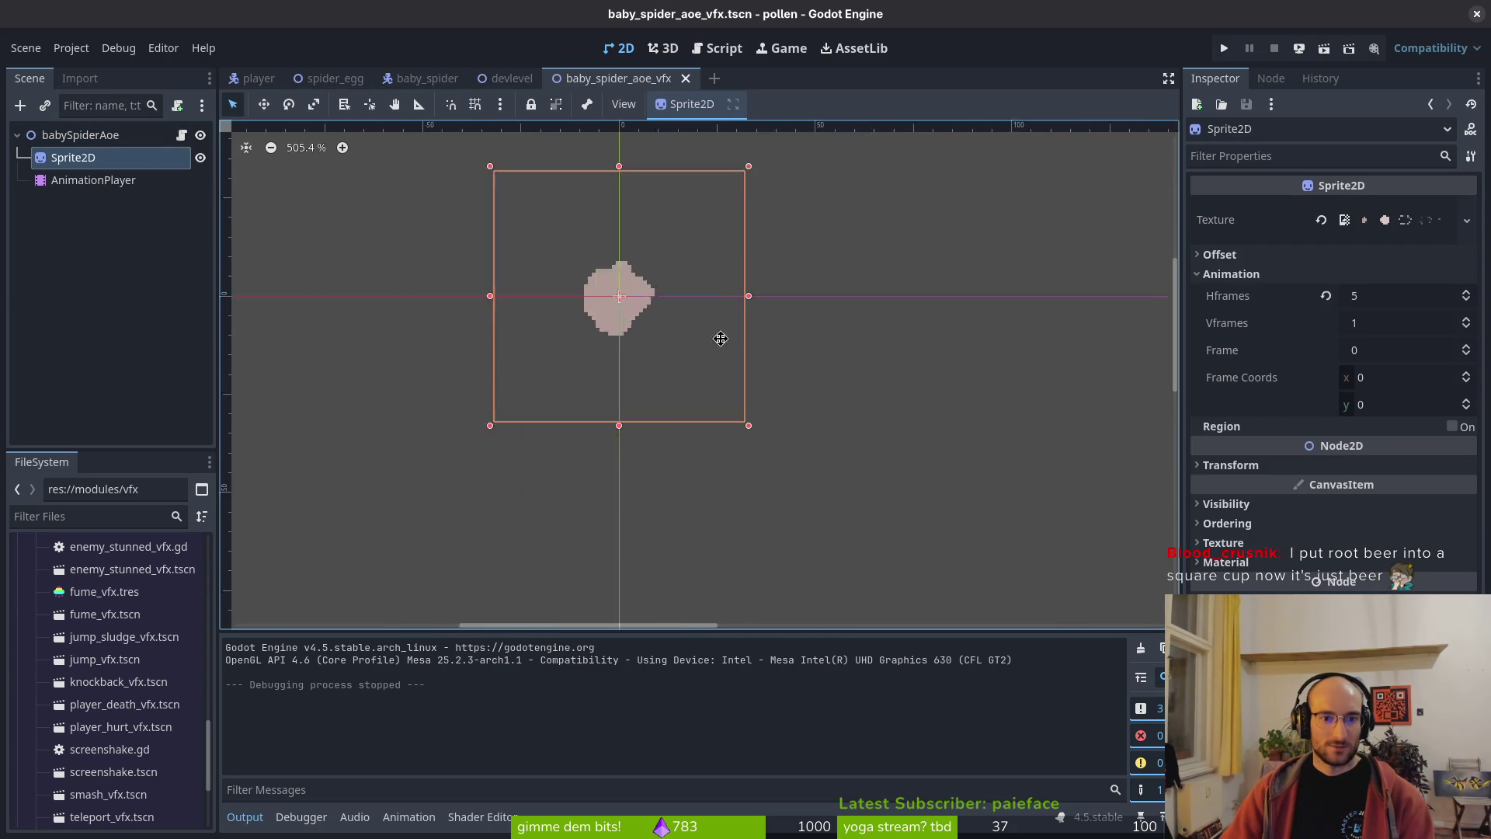
pyautogui.click(101, 181)
pyautogui.click(528, 637)
pyautogui.click(536, 657)
pyautogui.click(550, 637)
pyautogui.click(570, 675)
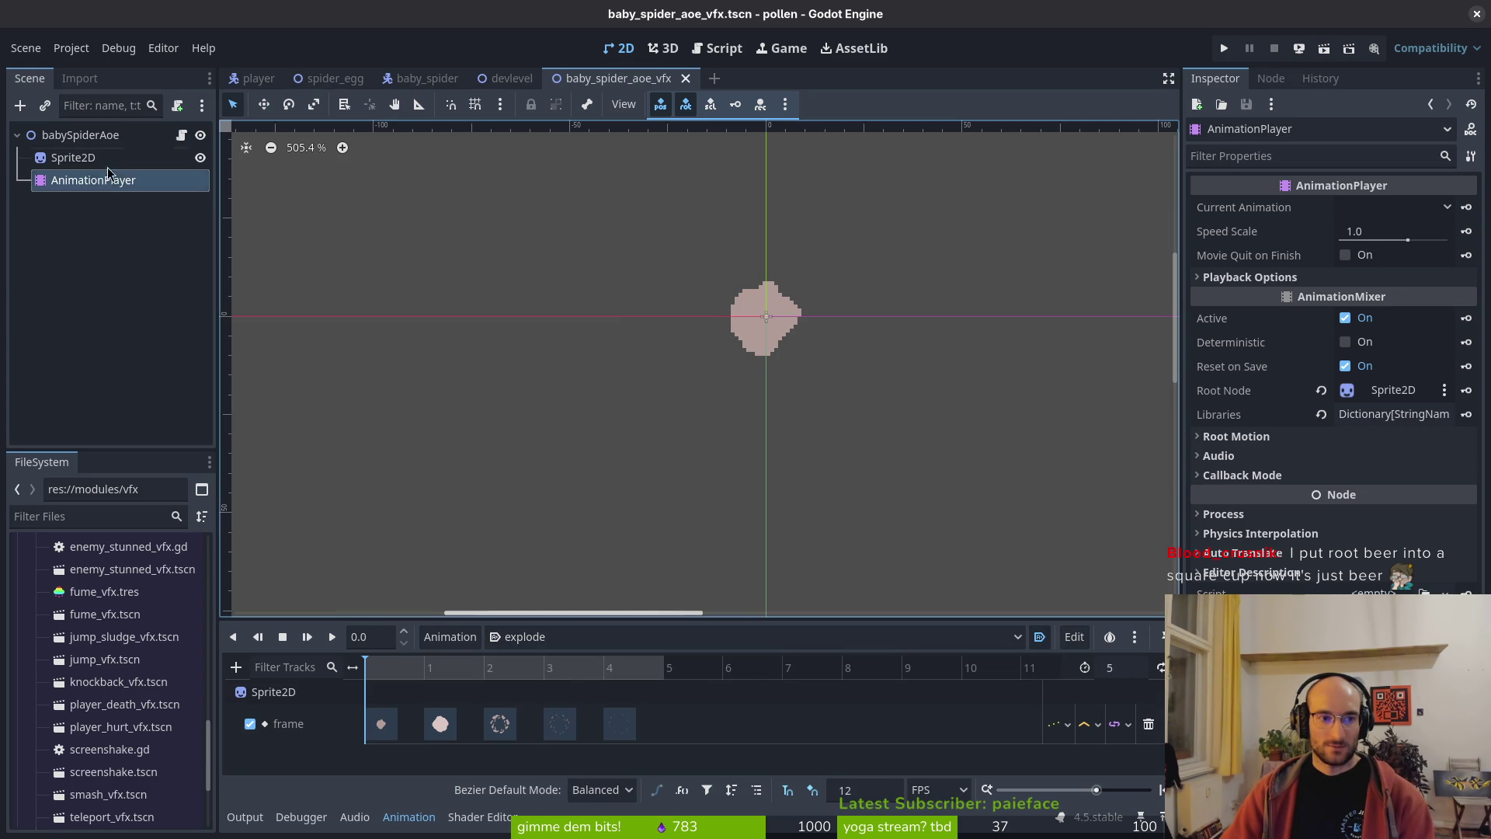
# - Check that the attacking state's Aoe Attack is baby_spider_aoe_vfx.tscn
pyautogui.click(80, 142)
pyautogui.click(17, 135)
pyautogui.scroll(-5, 106, 347)
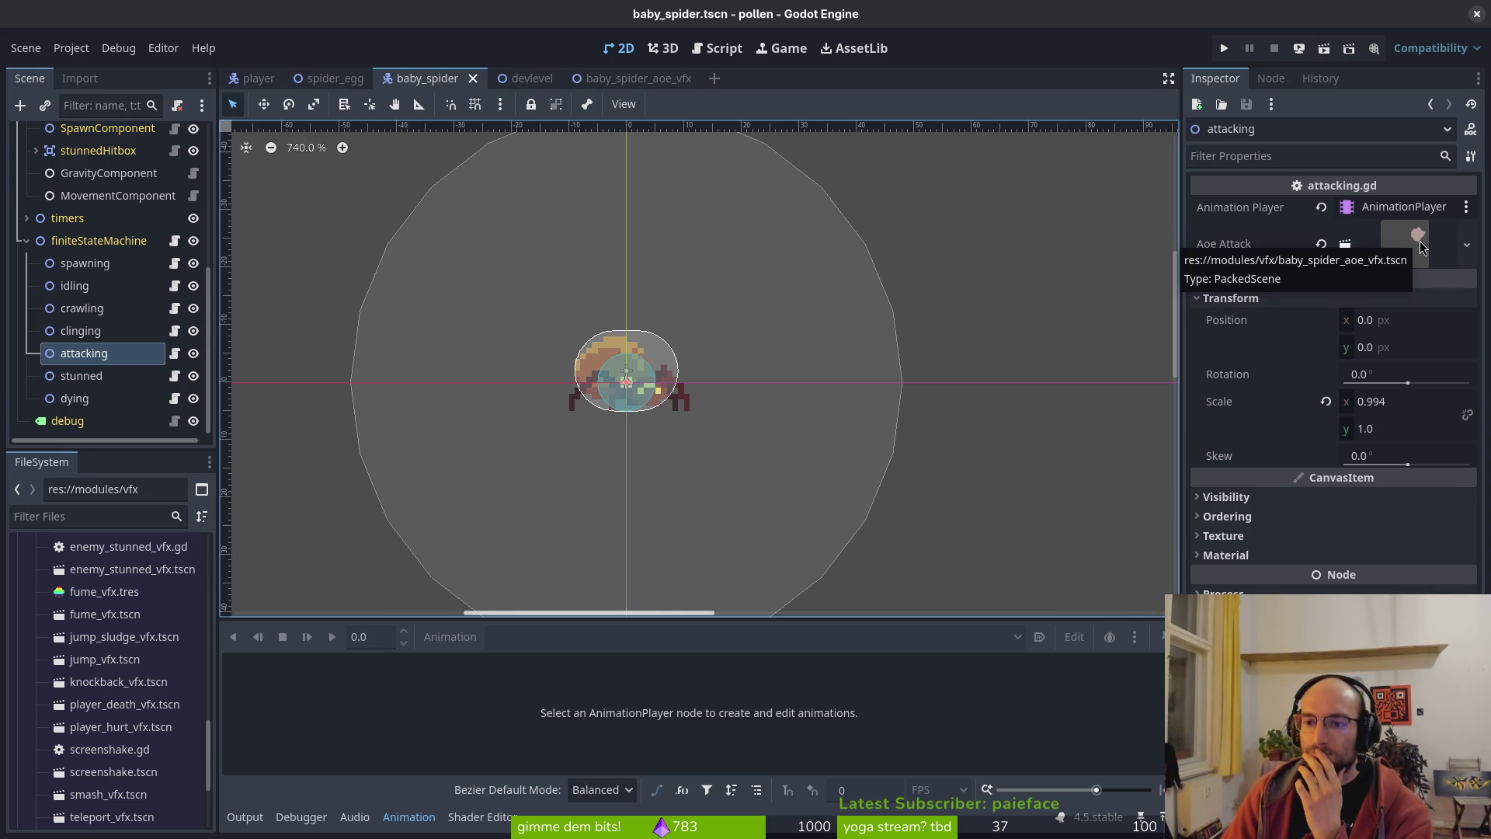
pyautogui.moveTo(1421, 247); pyautogui.dragTo(650, 82)
# - Prefix the instantiate_aoe_attack call with 'var vfx =' in attacking.gd
pyautogui.hotkey('alt', 'Tab')
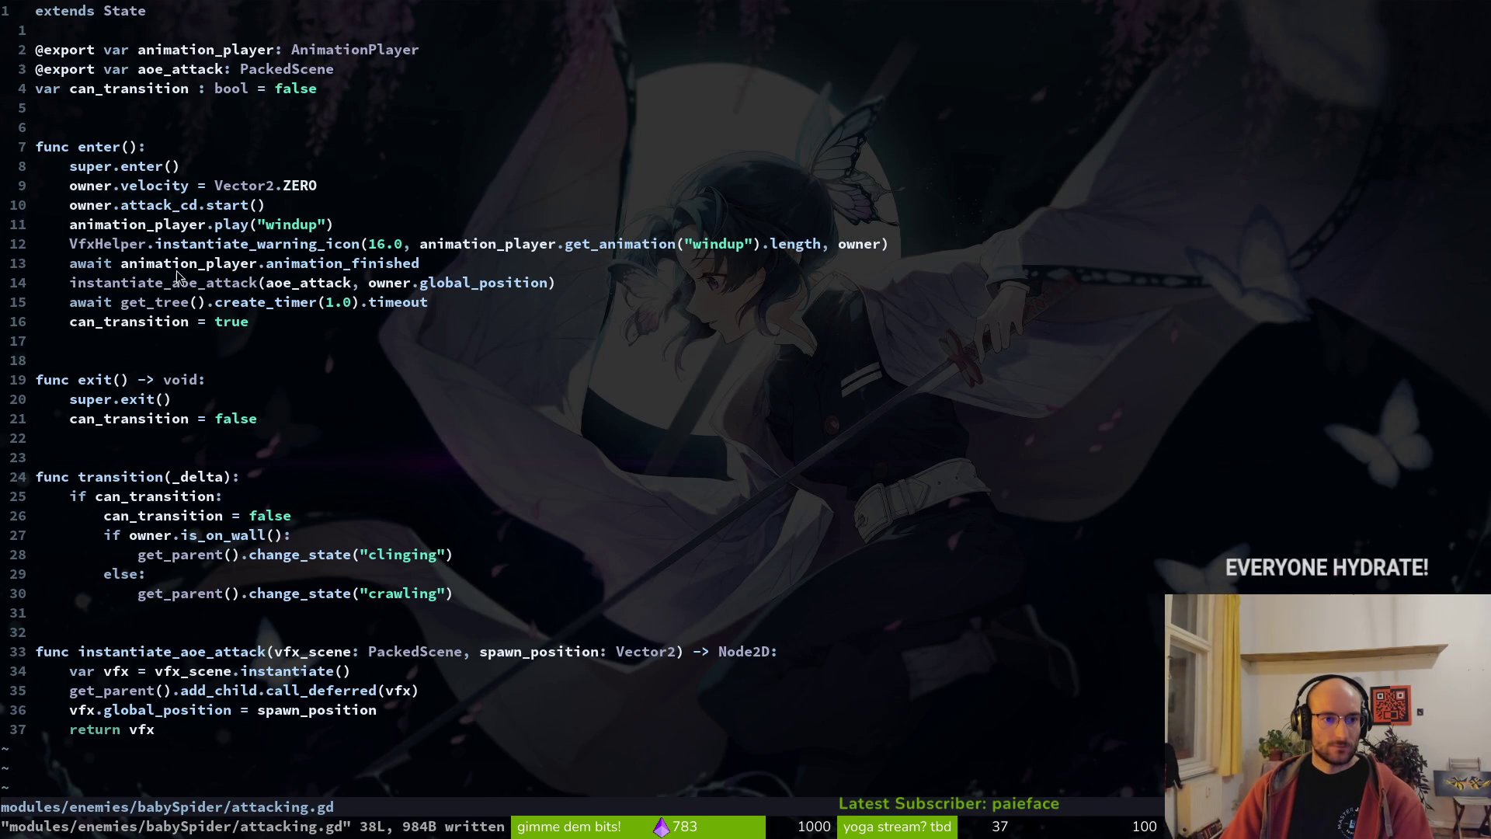
pyautogui.click(353, 287)
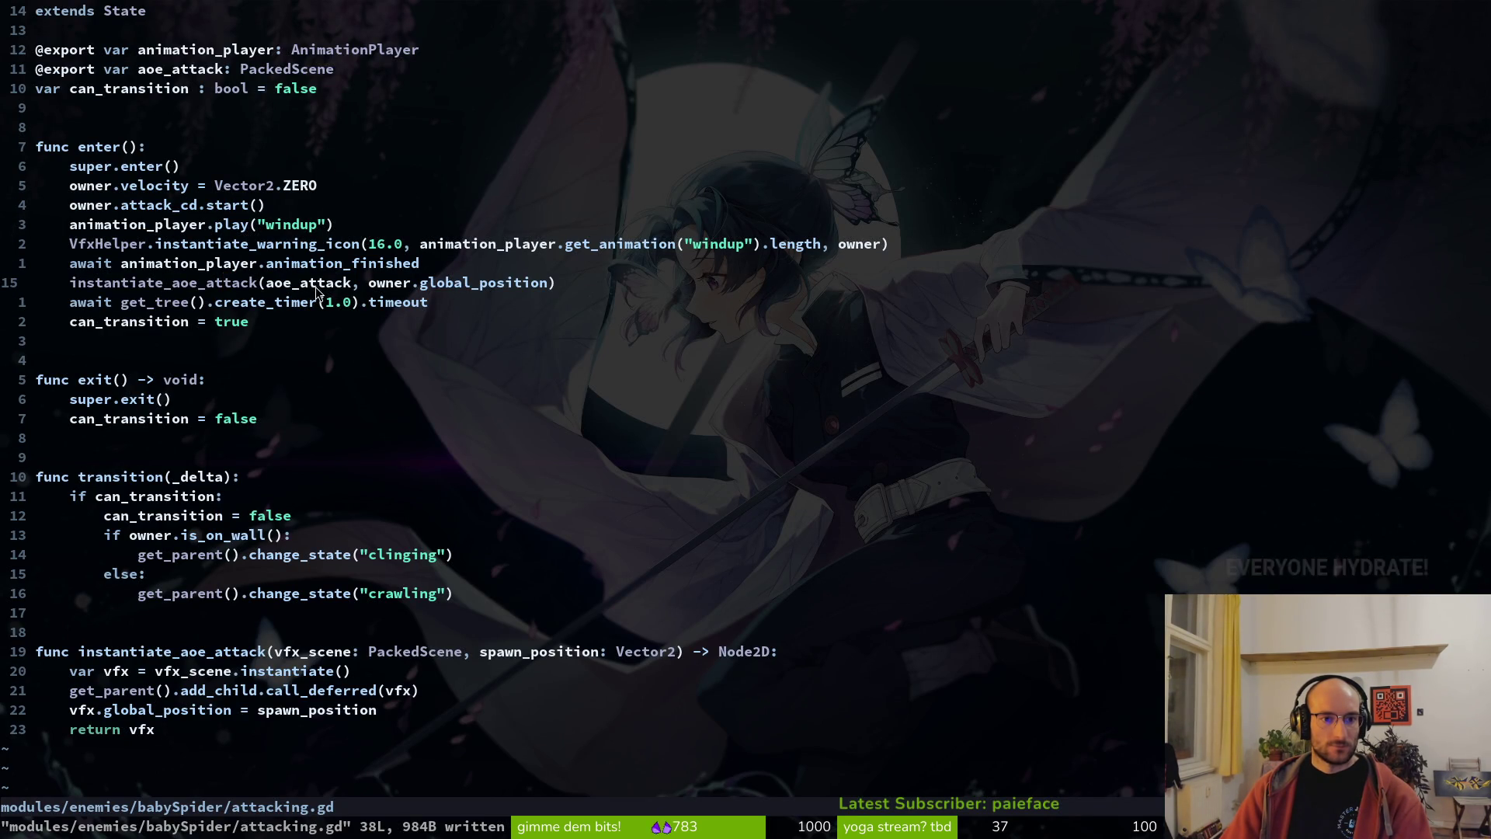
pyautogui.click(134, 284)
pyautogui.press('v')
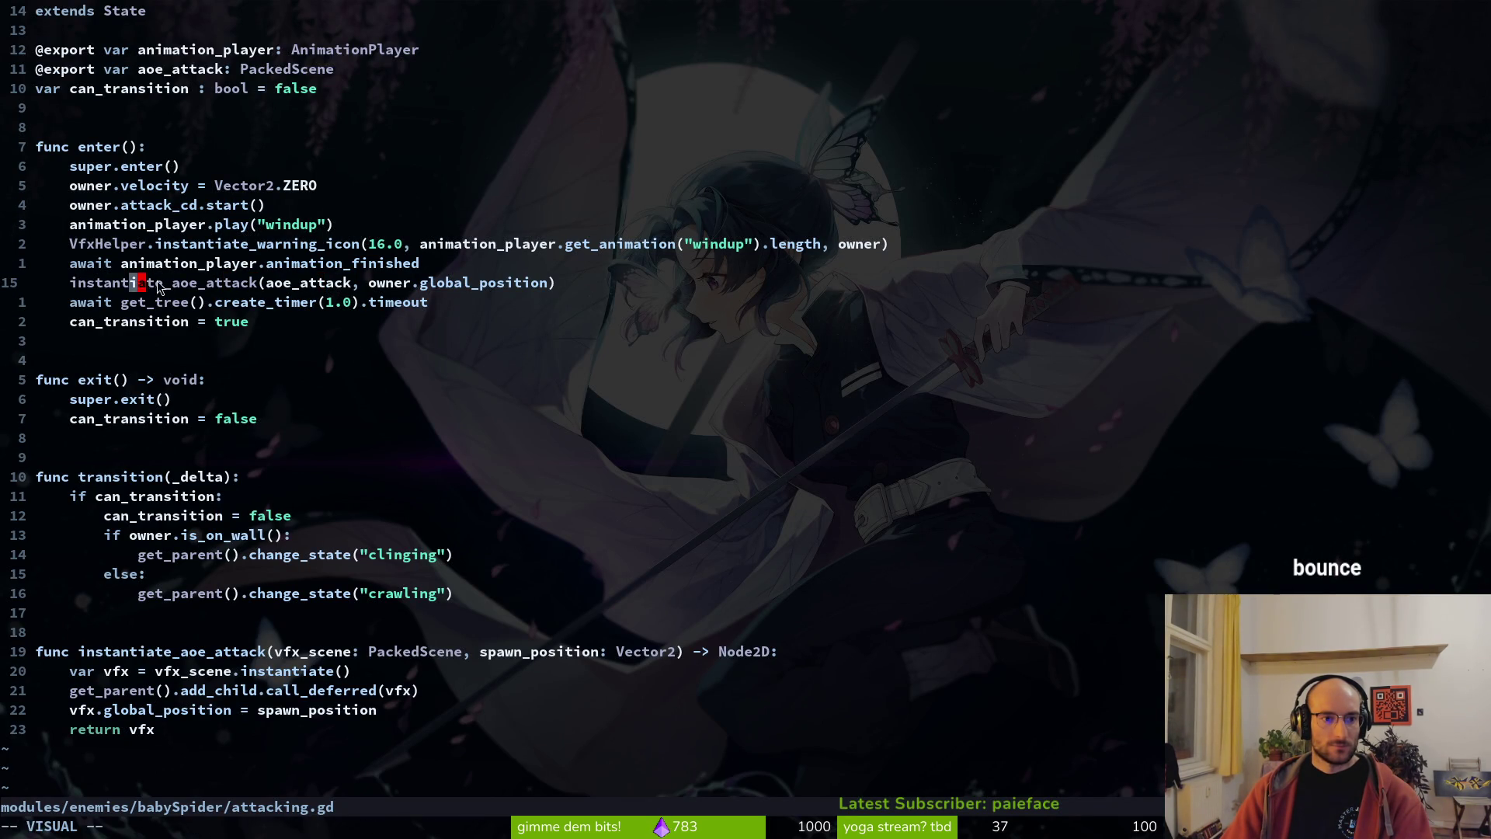
pyautogui.scroll(-2, 261, 464)
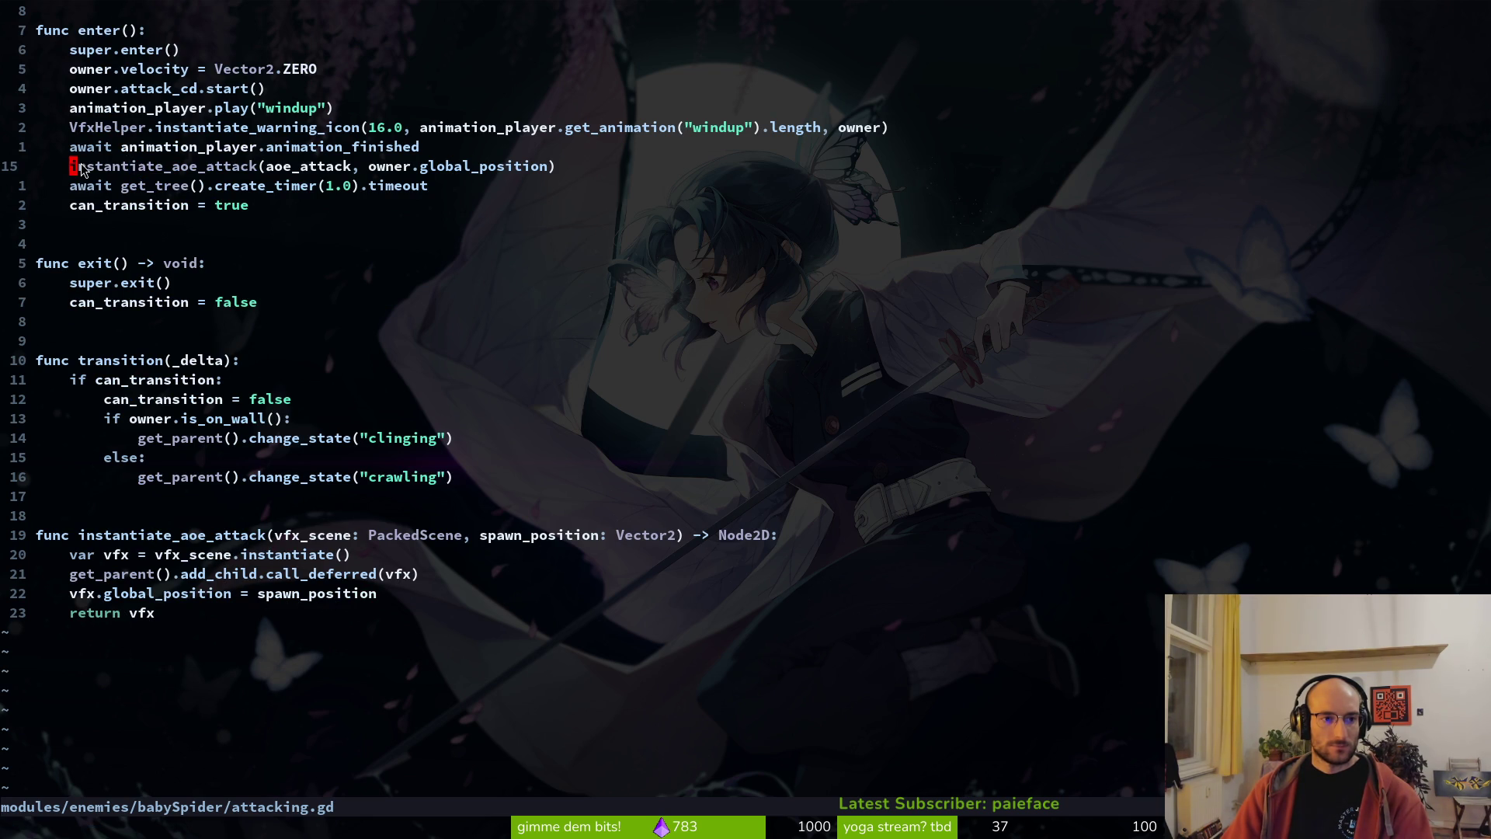
pyautogui.write('o')
pyautogui.write('var vfx =')
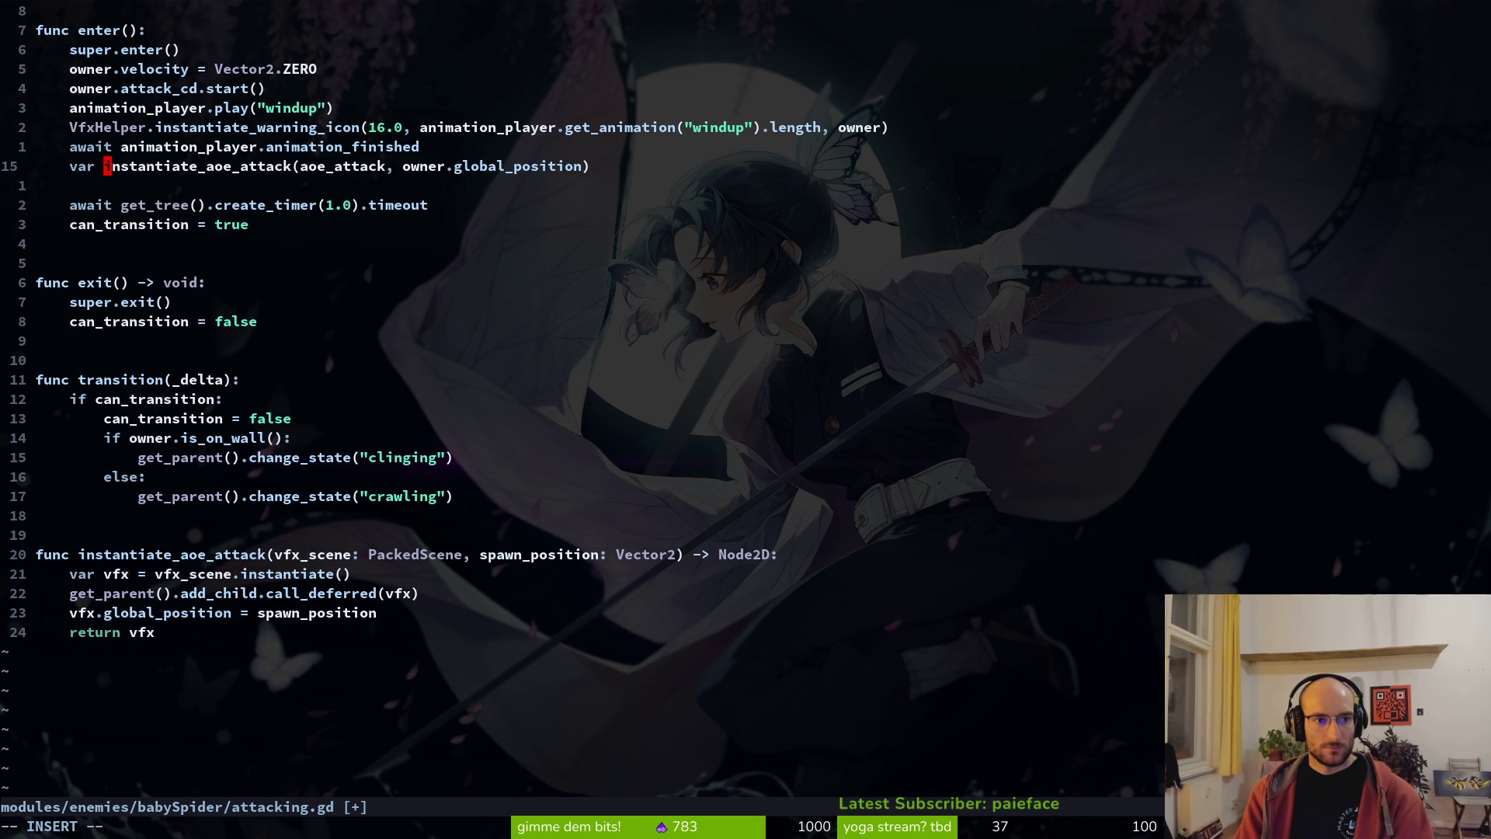
pyautogui.press('Escape')
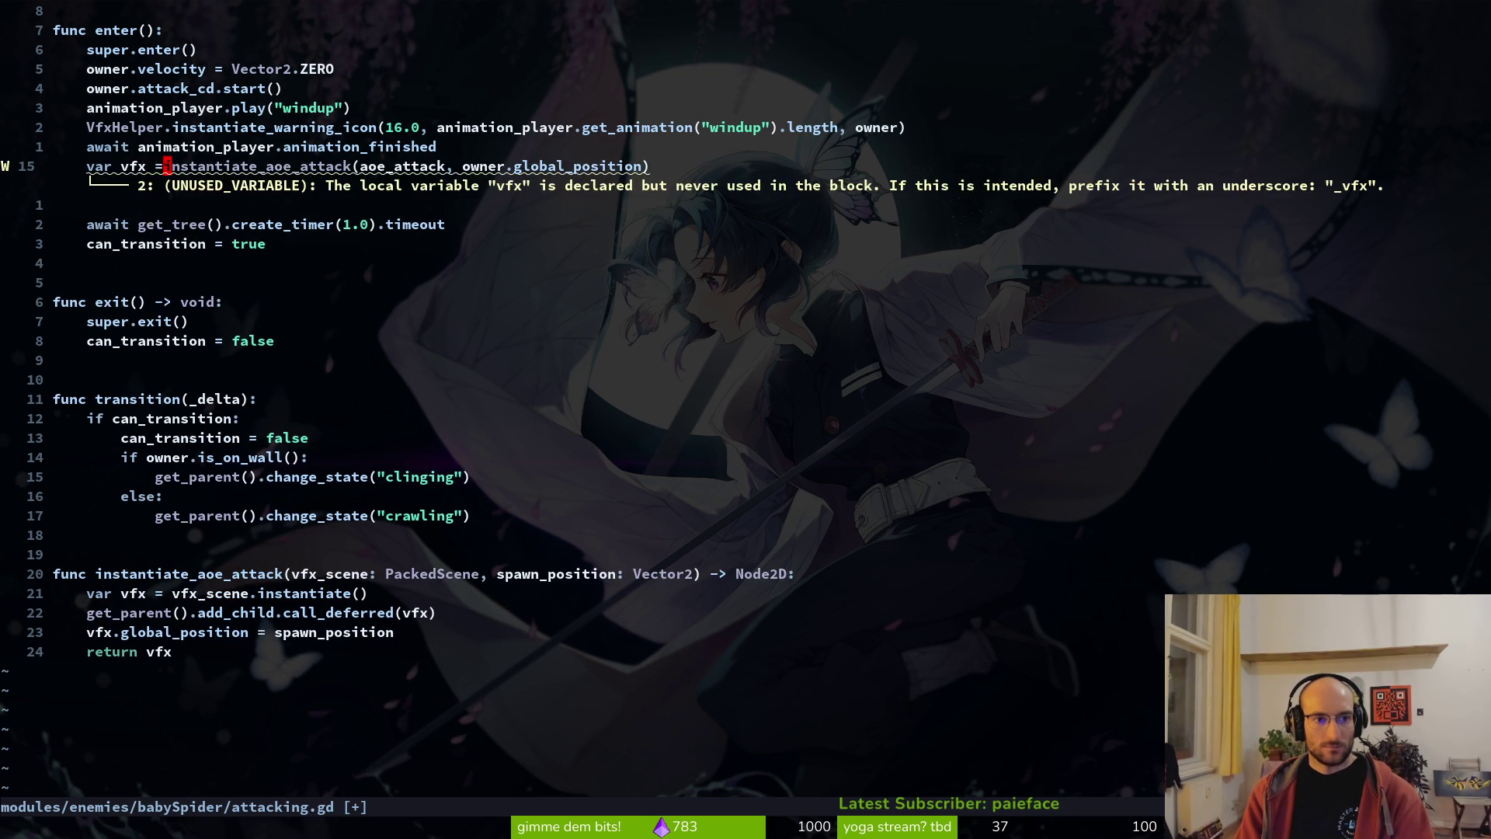
# - Add print_debug(vfx) below, save with :w, and relaunch the game with F5
pyautogui.write('#')
pyautogui.write('x')
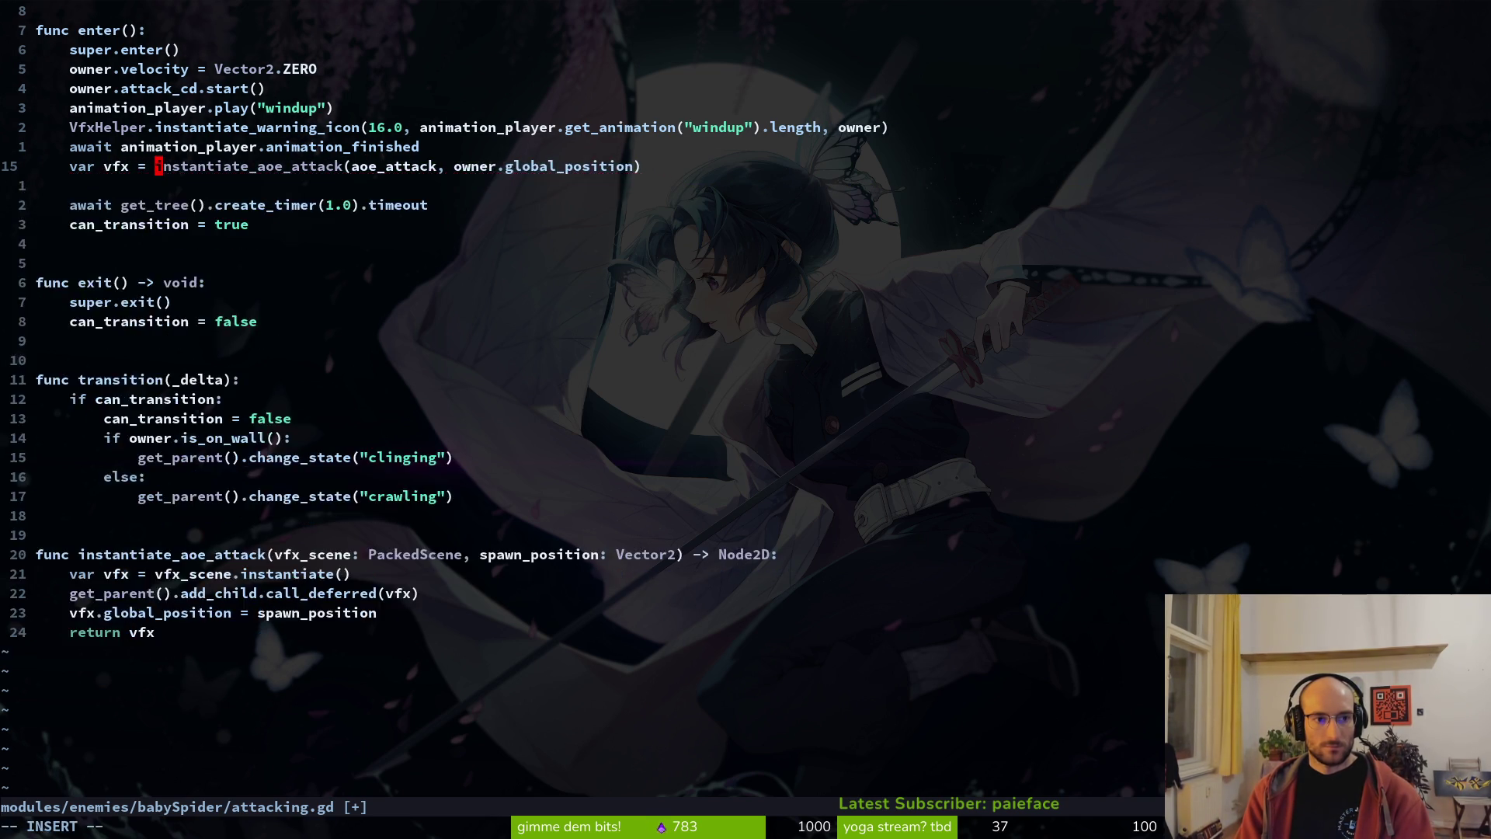
pyautogui.write('oprint_debug(')
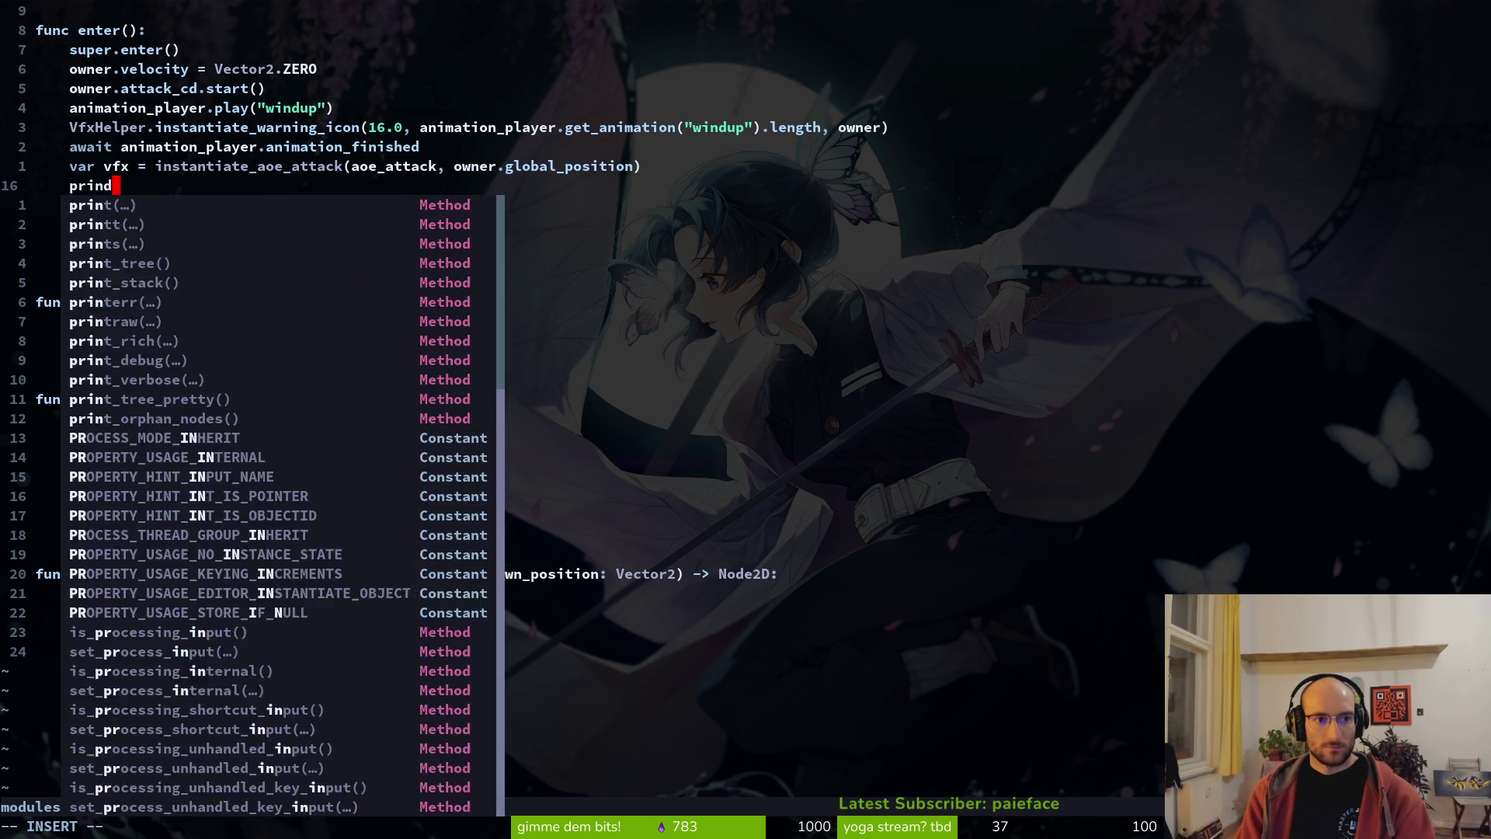
pyautogui.write('fx"')
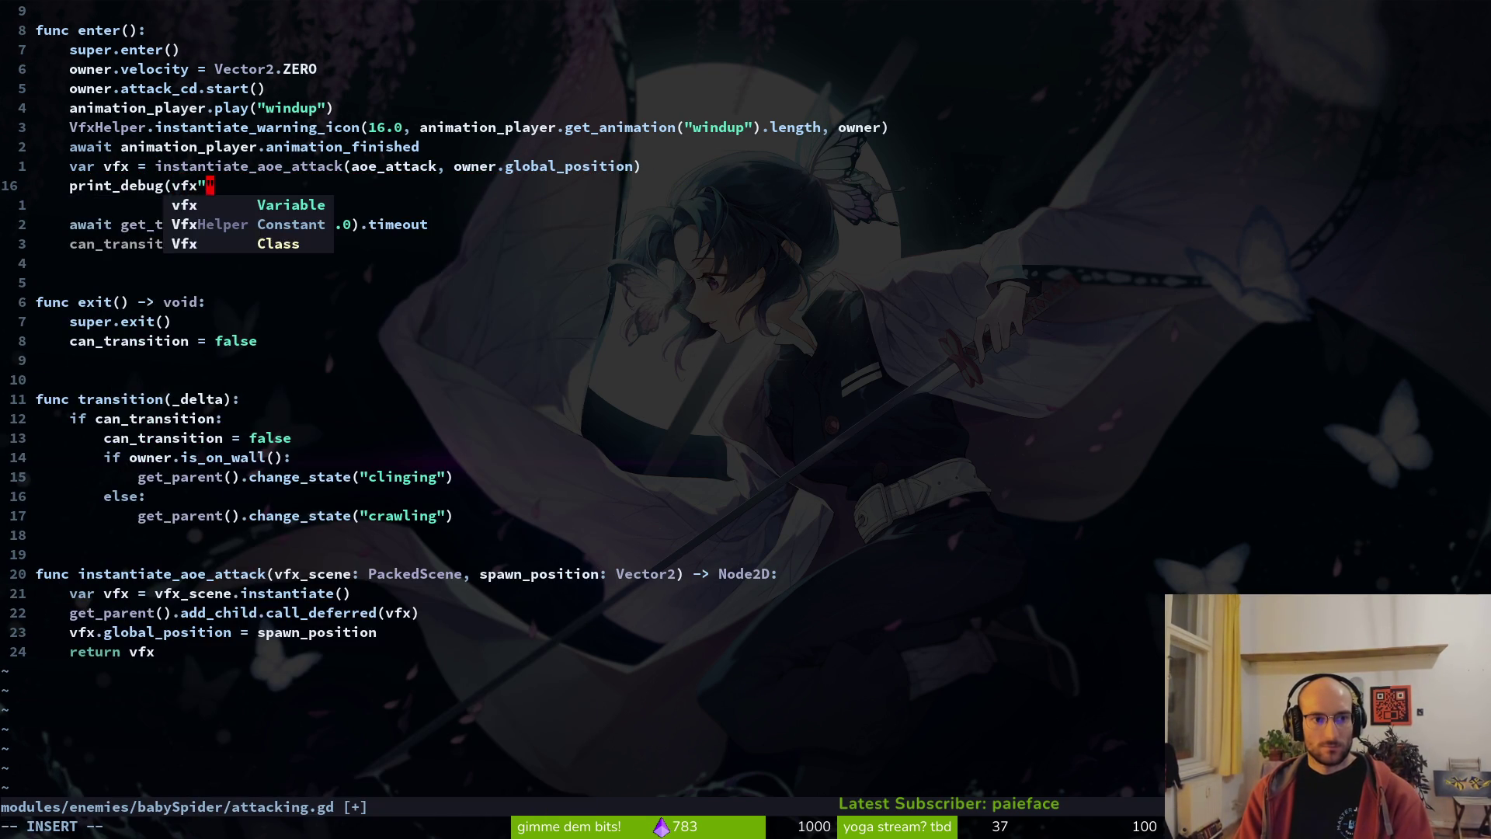
pyautogui.write(')')
pyautogui.press('Escape')
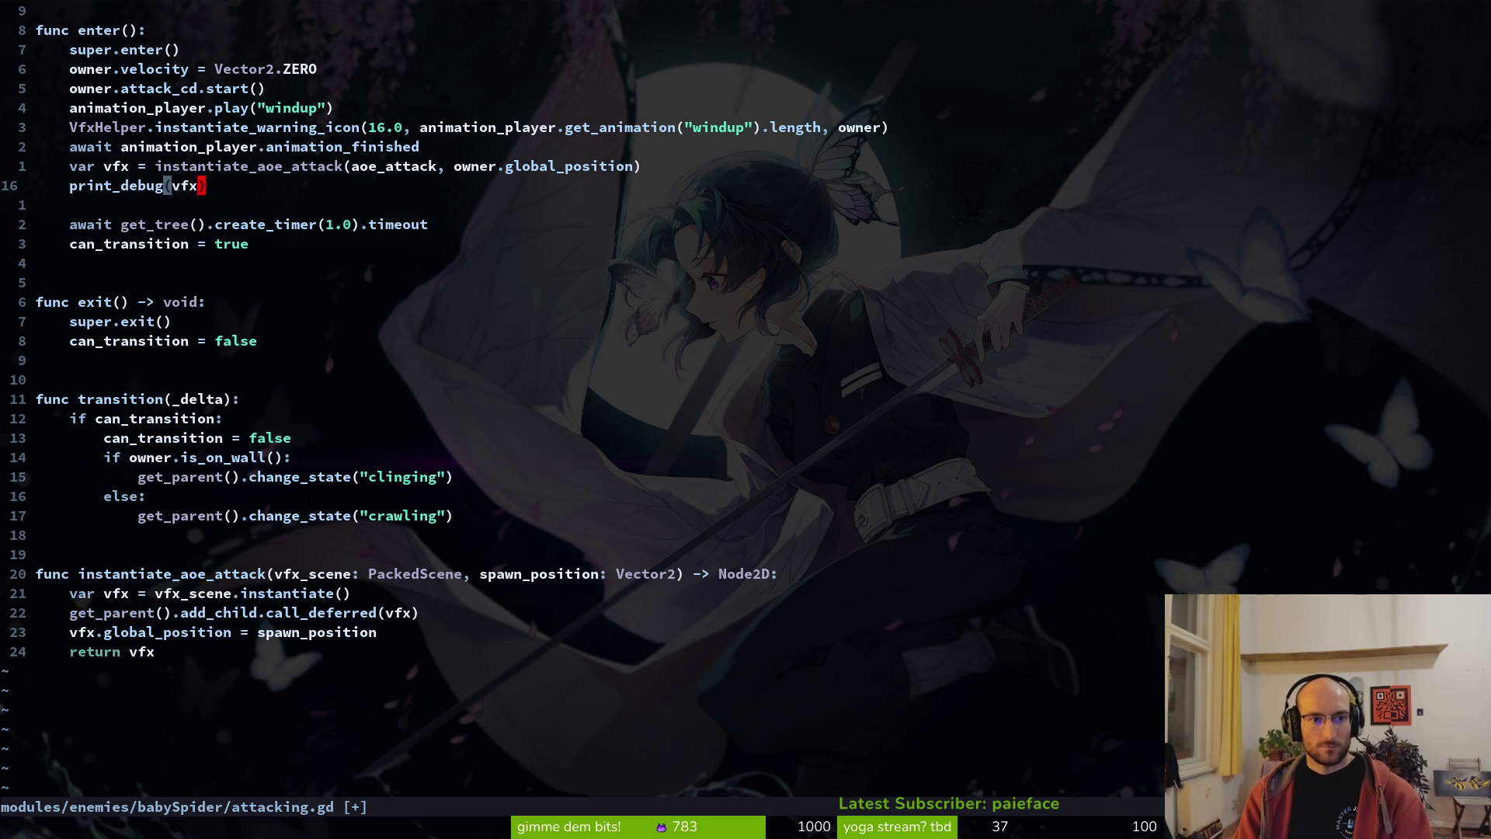
pyautogui.write(':w')
pyautogui.press('Return')
pyautogui.hotkey('alt', 'Tab')
pyautogui.press('F5')
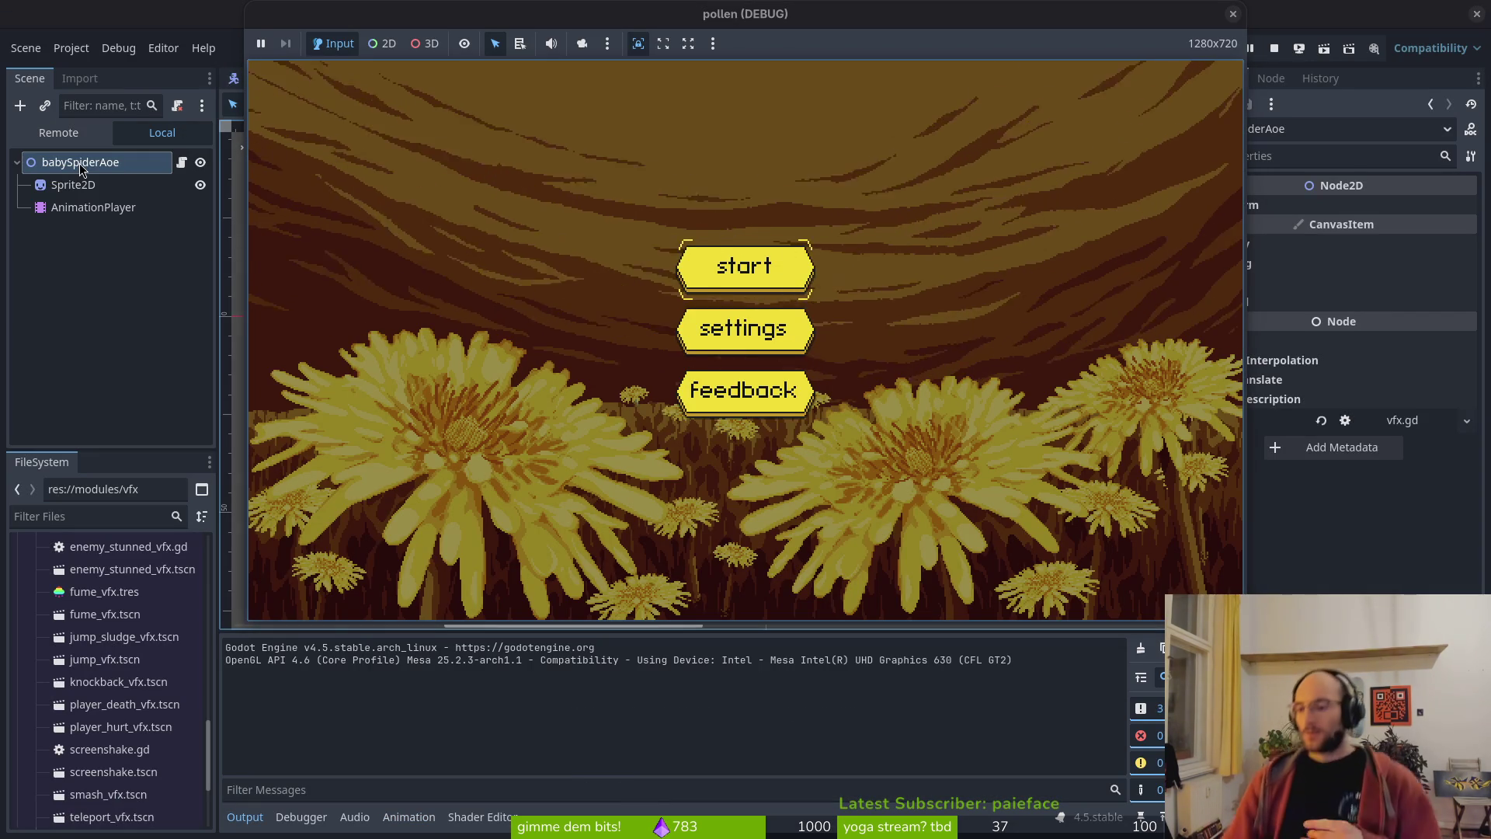